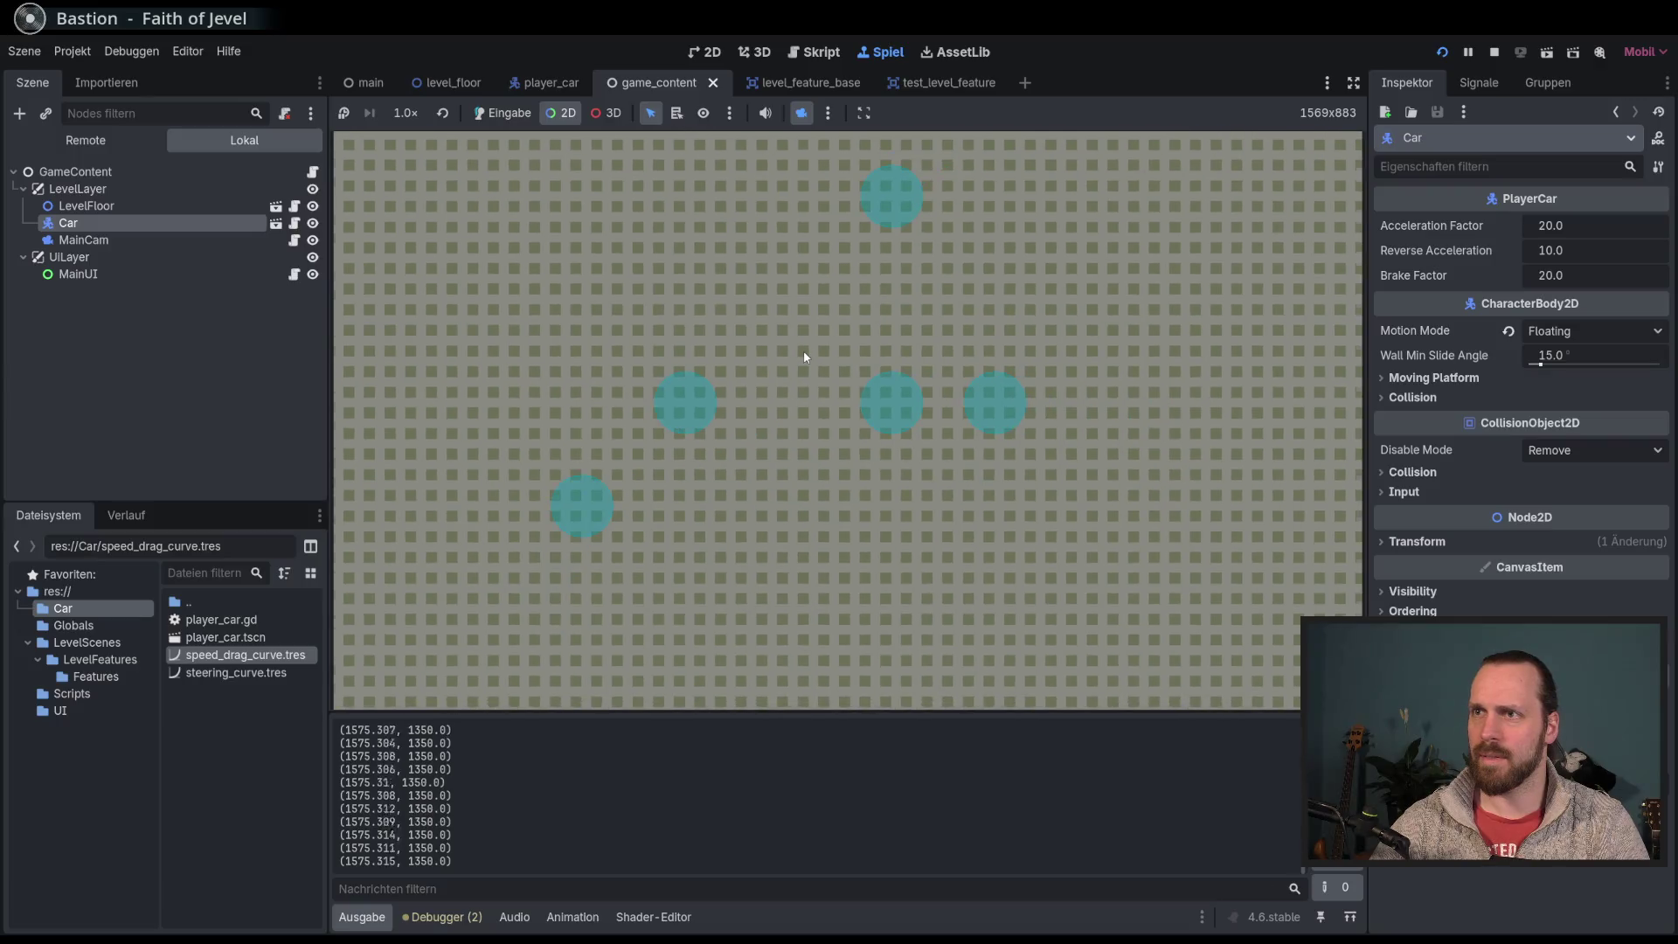
Step: Stop and relaunch the game, then take over the game camera to look around
{"action": "scroll", "coordinate": [813, 358], "scroll_direction": "up", "scroll_amount": 7}
{"action": "scroll", "coordinate": [821, 328], "scroll_direction": "down", "scroll_amount": 3}
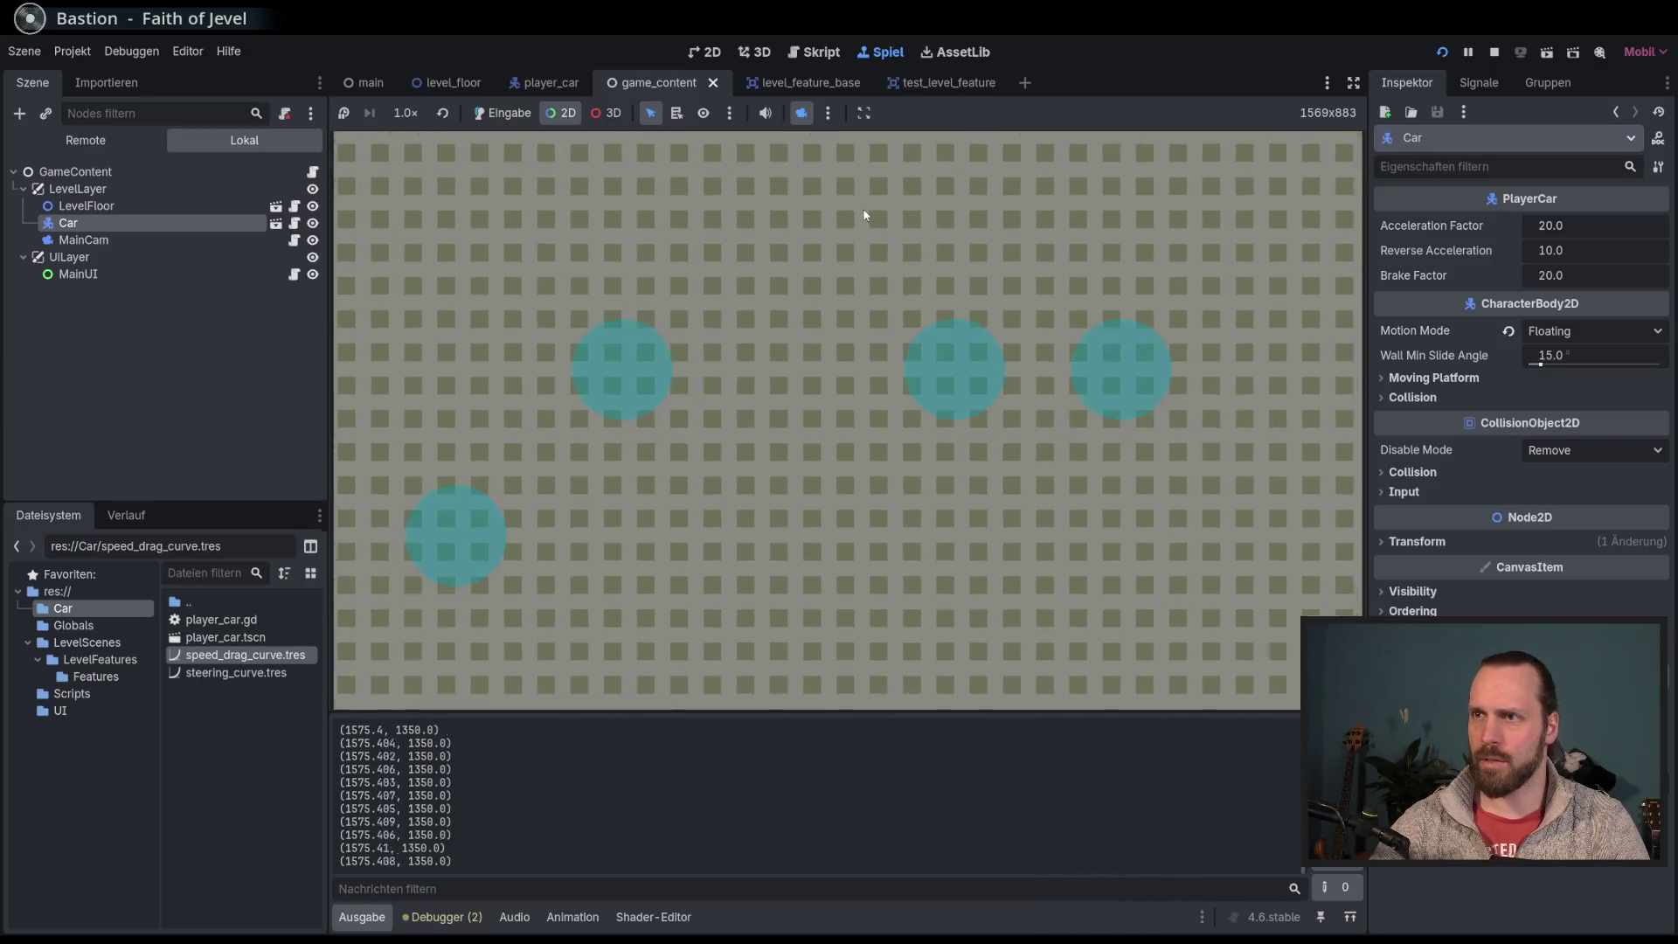
{"action": "key", "text": "F8"}
{"action": "key", "text": "F5"}
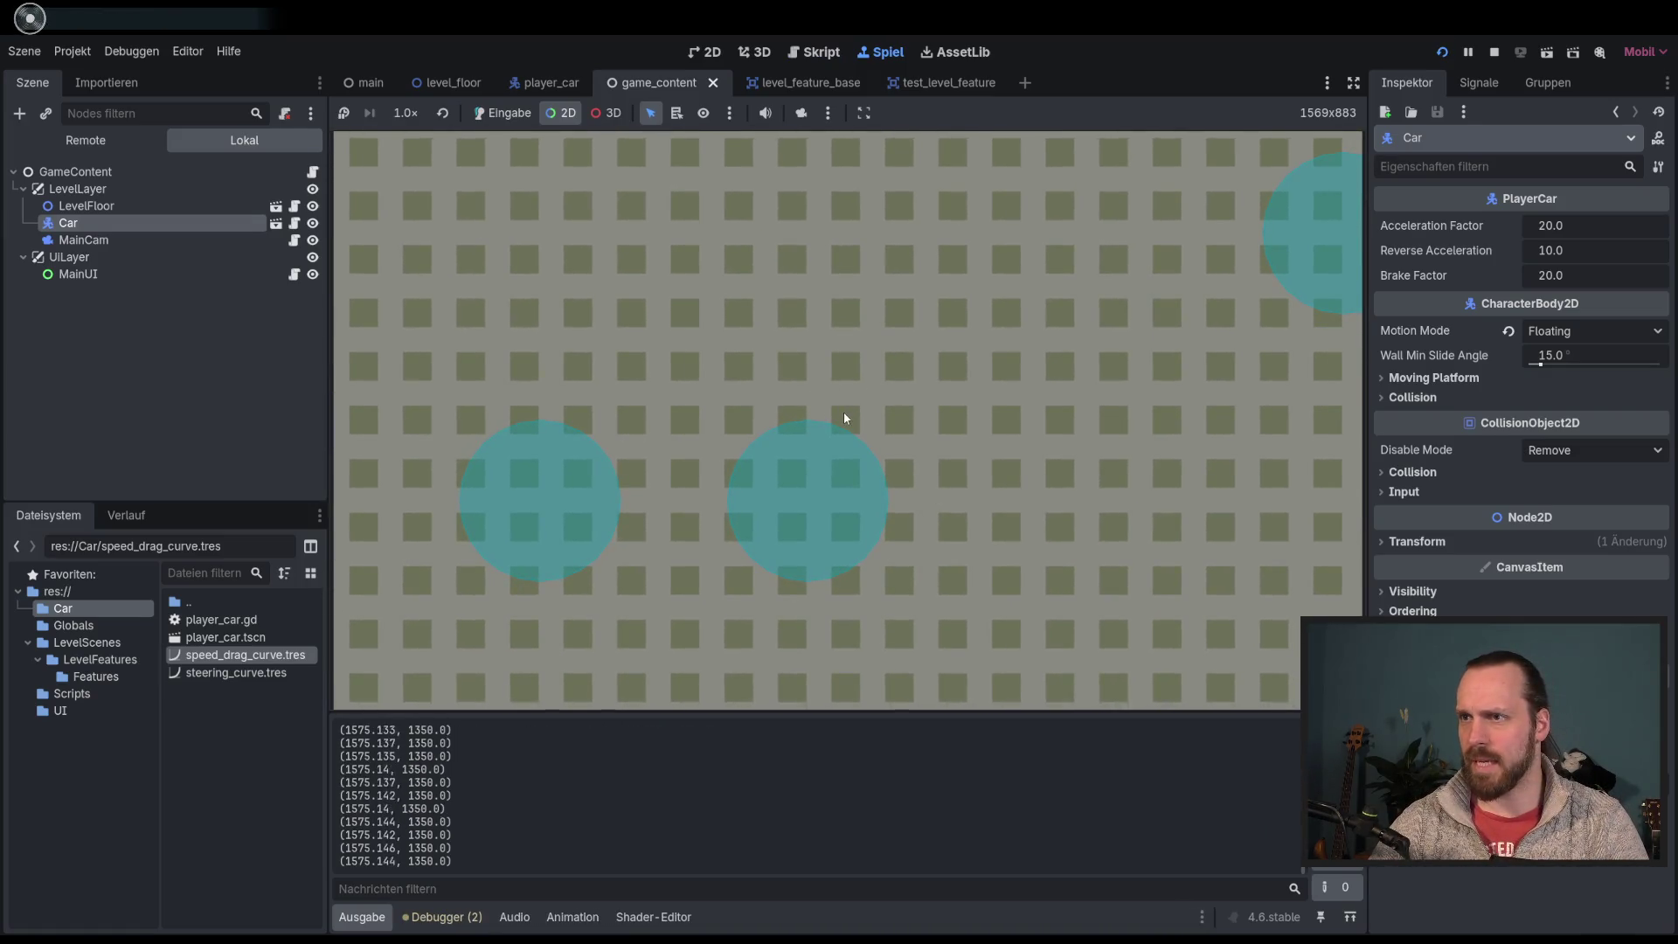
{"action": "left_click", "coordinate": [801, 113]}
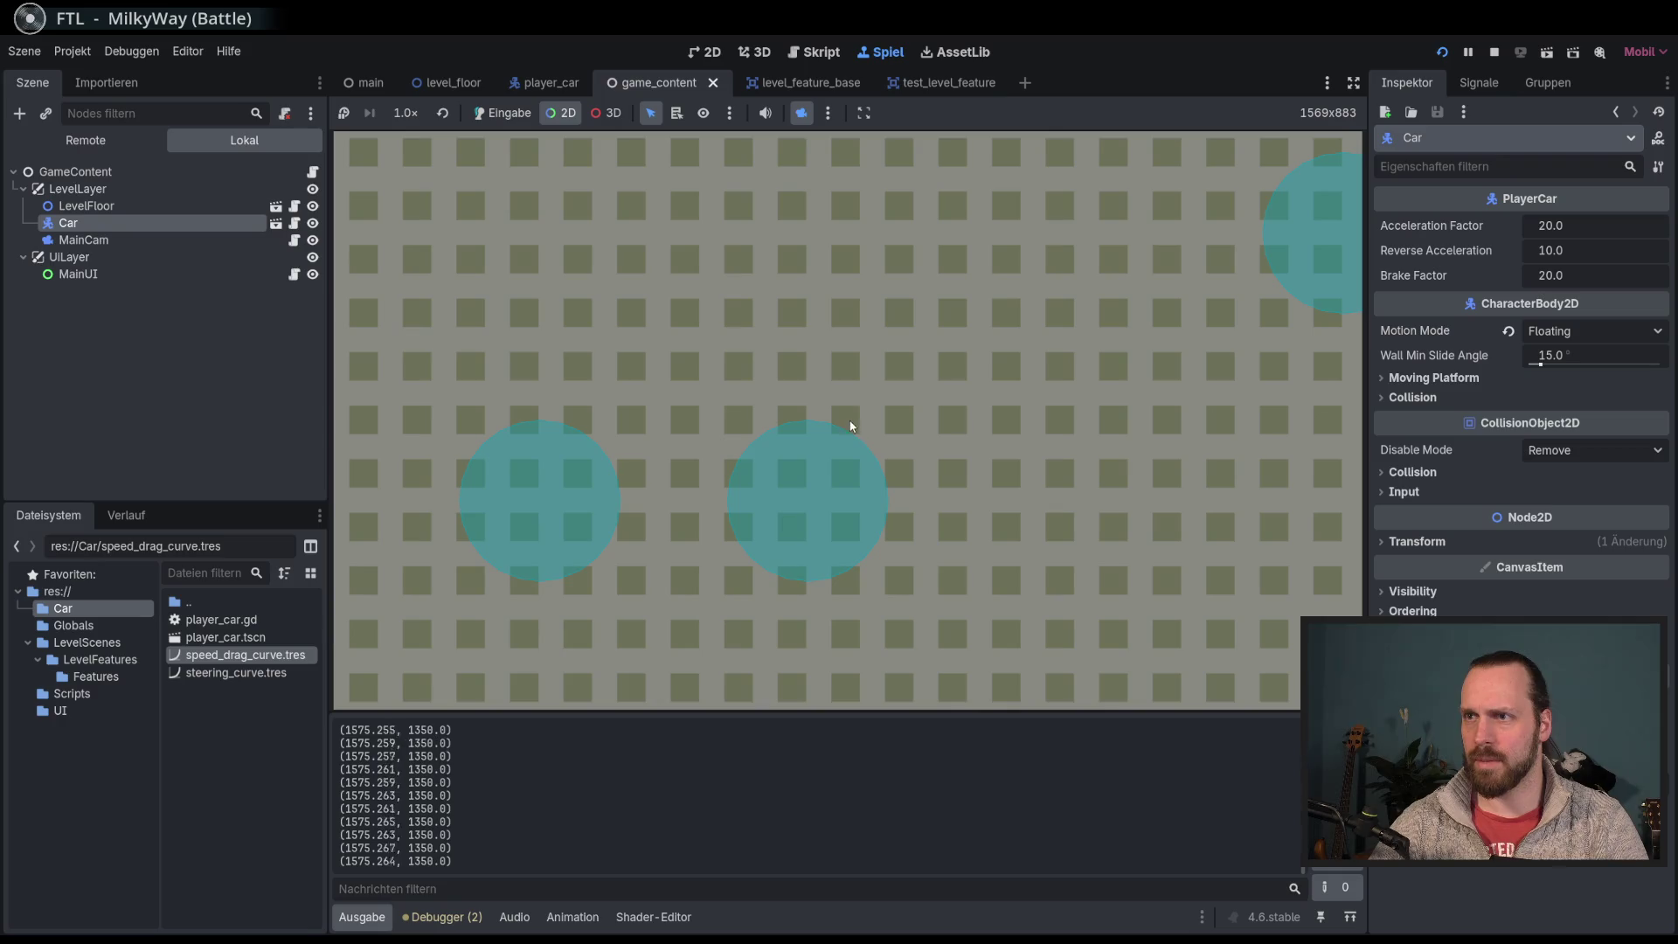
{"action": "scroll", "coordinate": [848, 406], "scroll_direction": "down", "scroll_amount": 5}
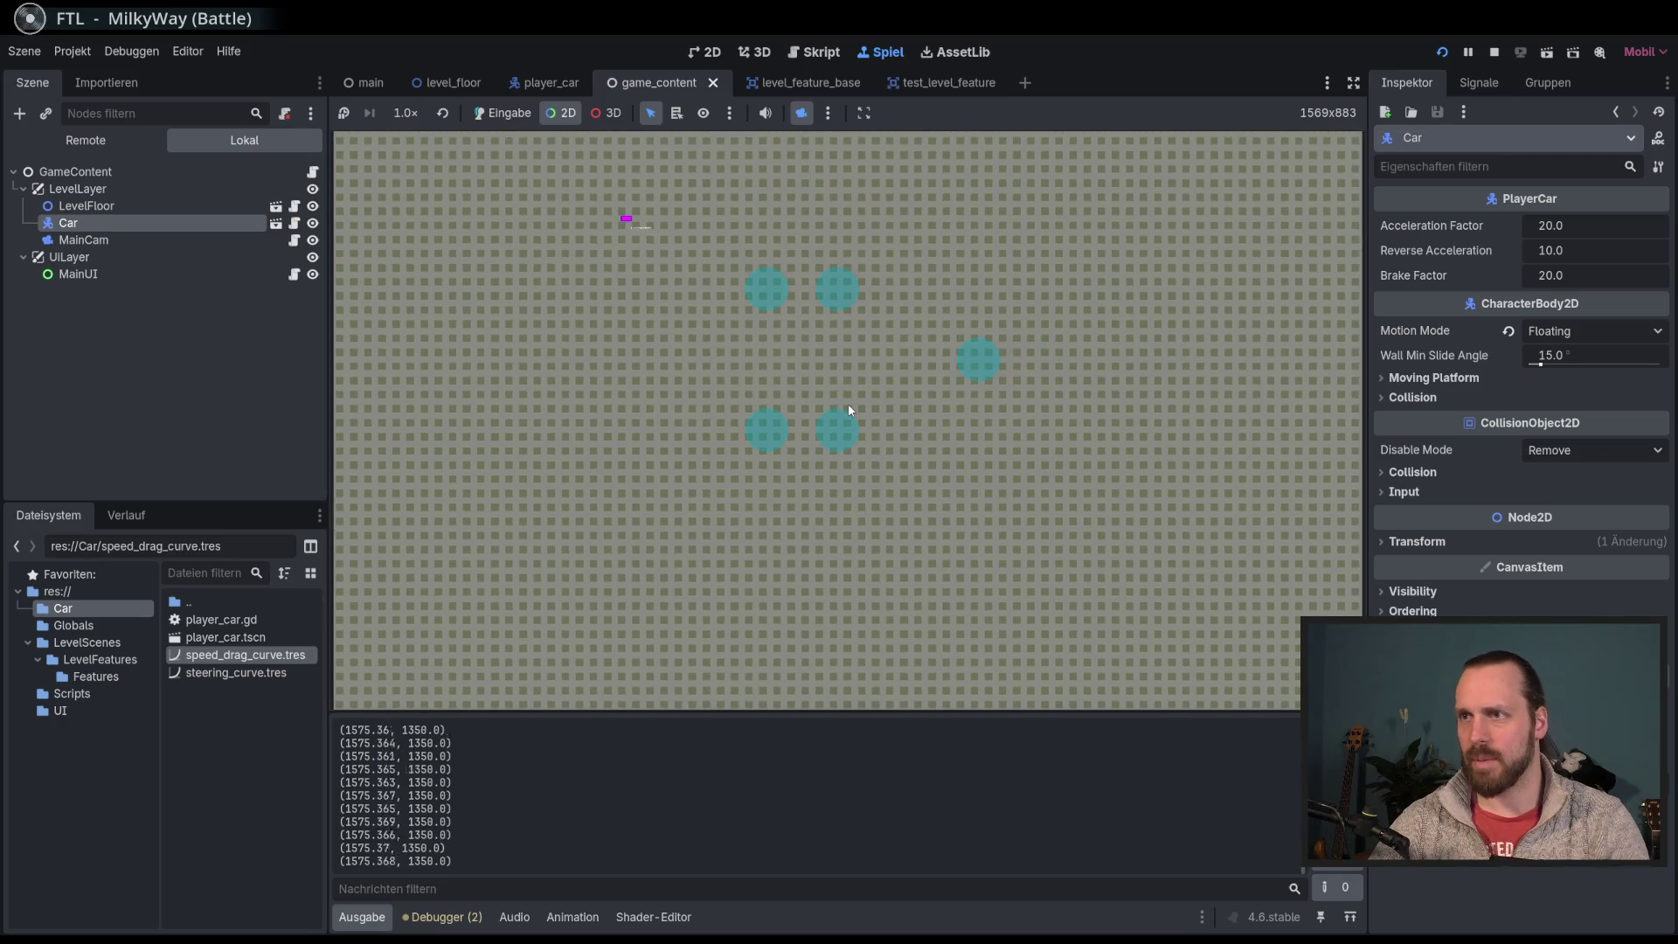
Step: Restart the game twice for new layouts, switch back to Input mode to drive, then stop it
{"action": "key", "text": "F5"}
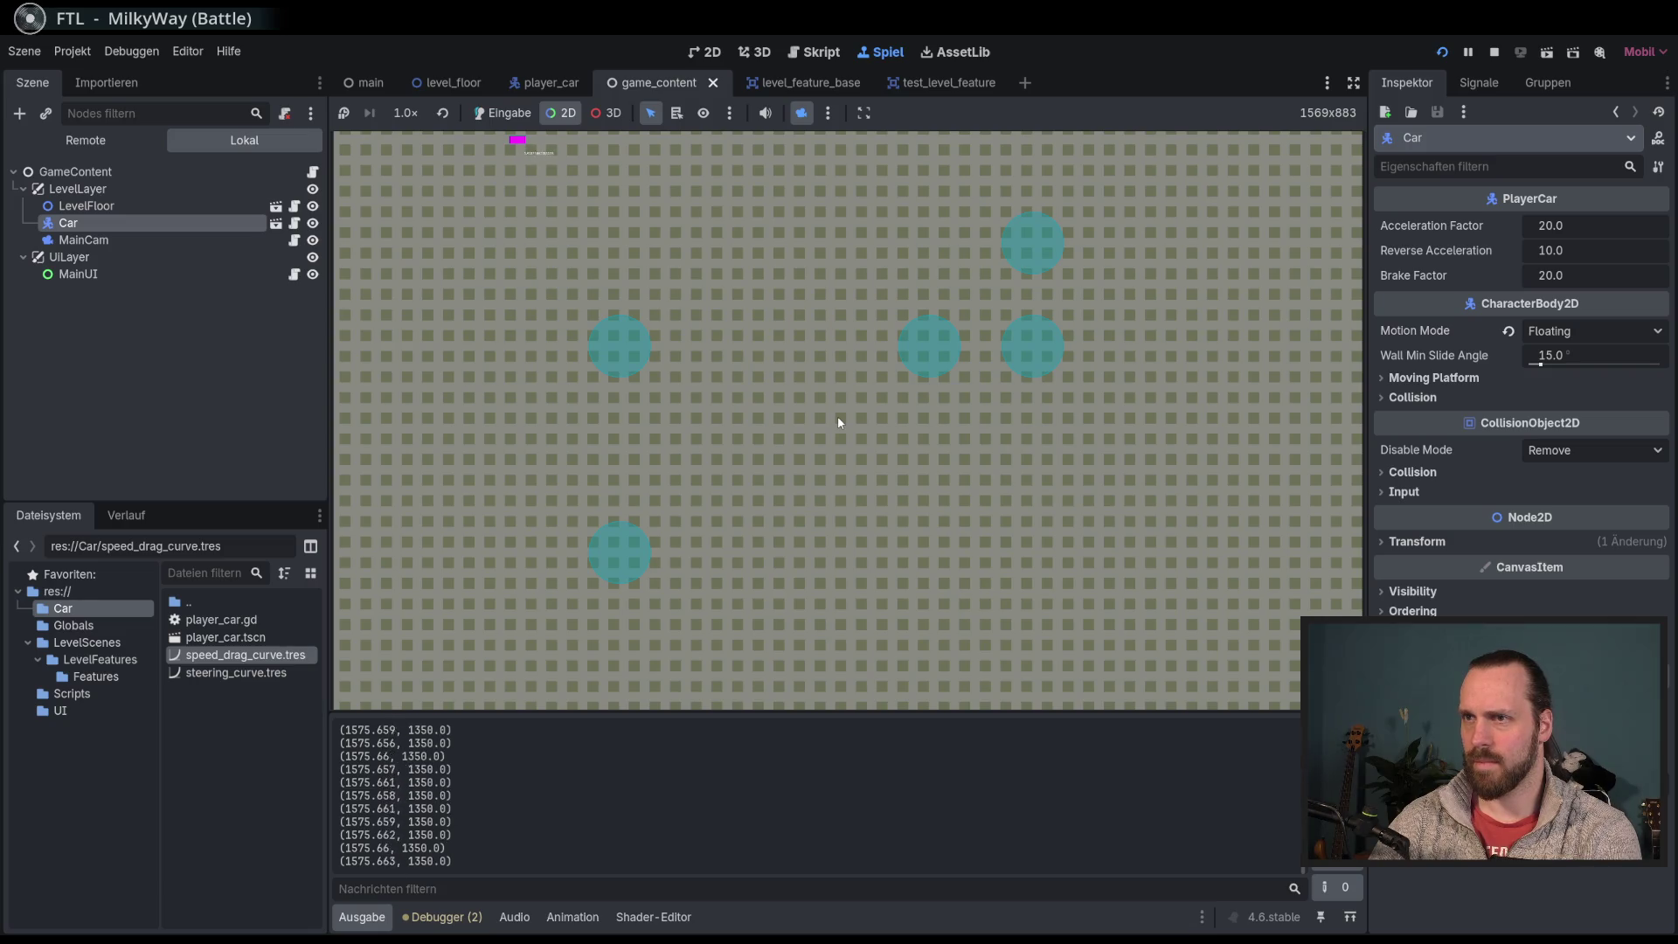
{"action": "key", "text": "F5"}
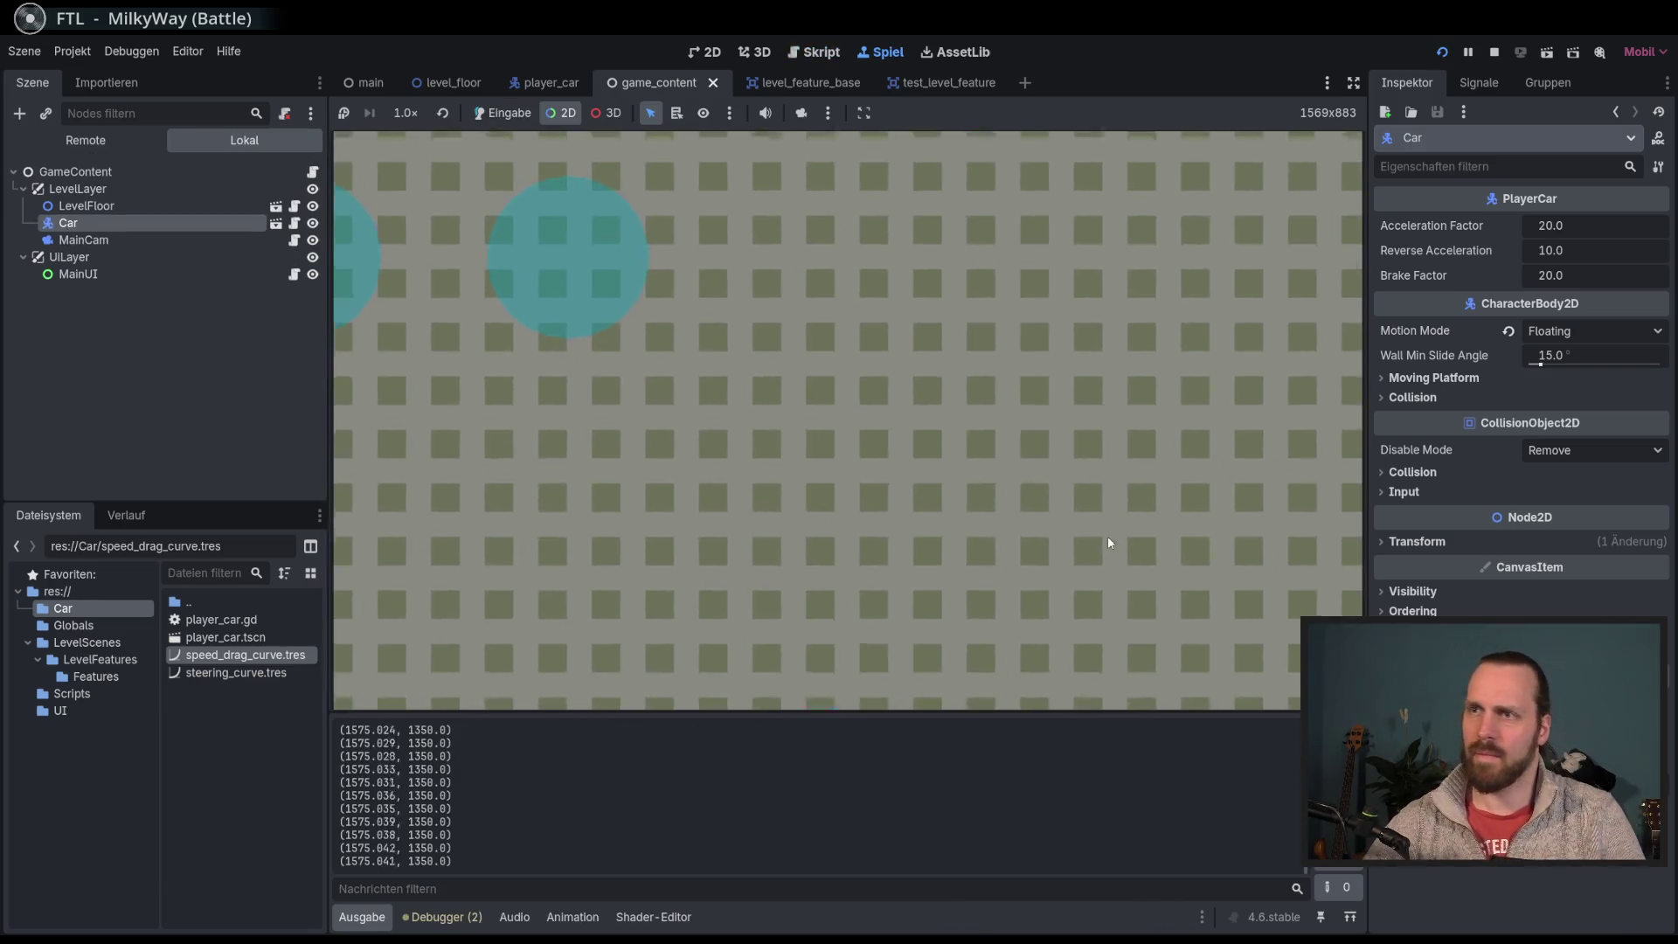
{"action": "left_click", "coordinate": [502, 113]}
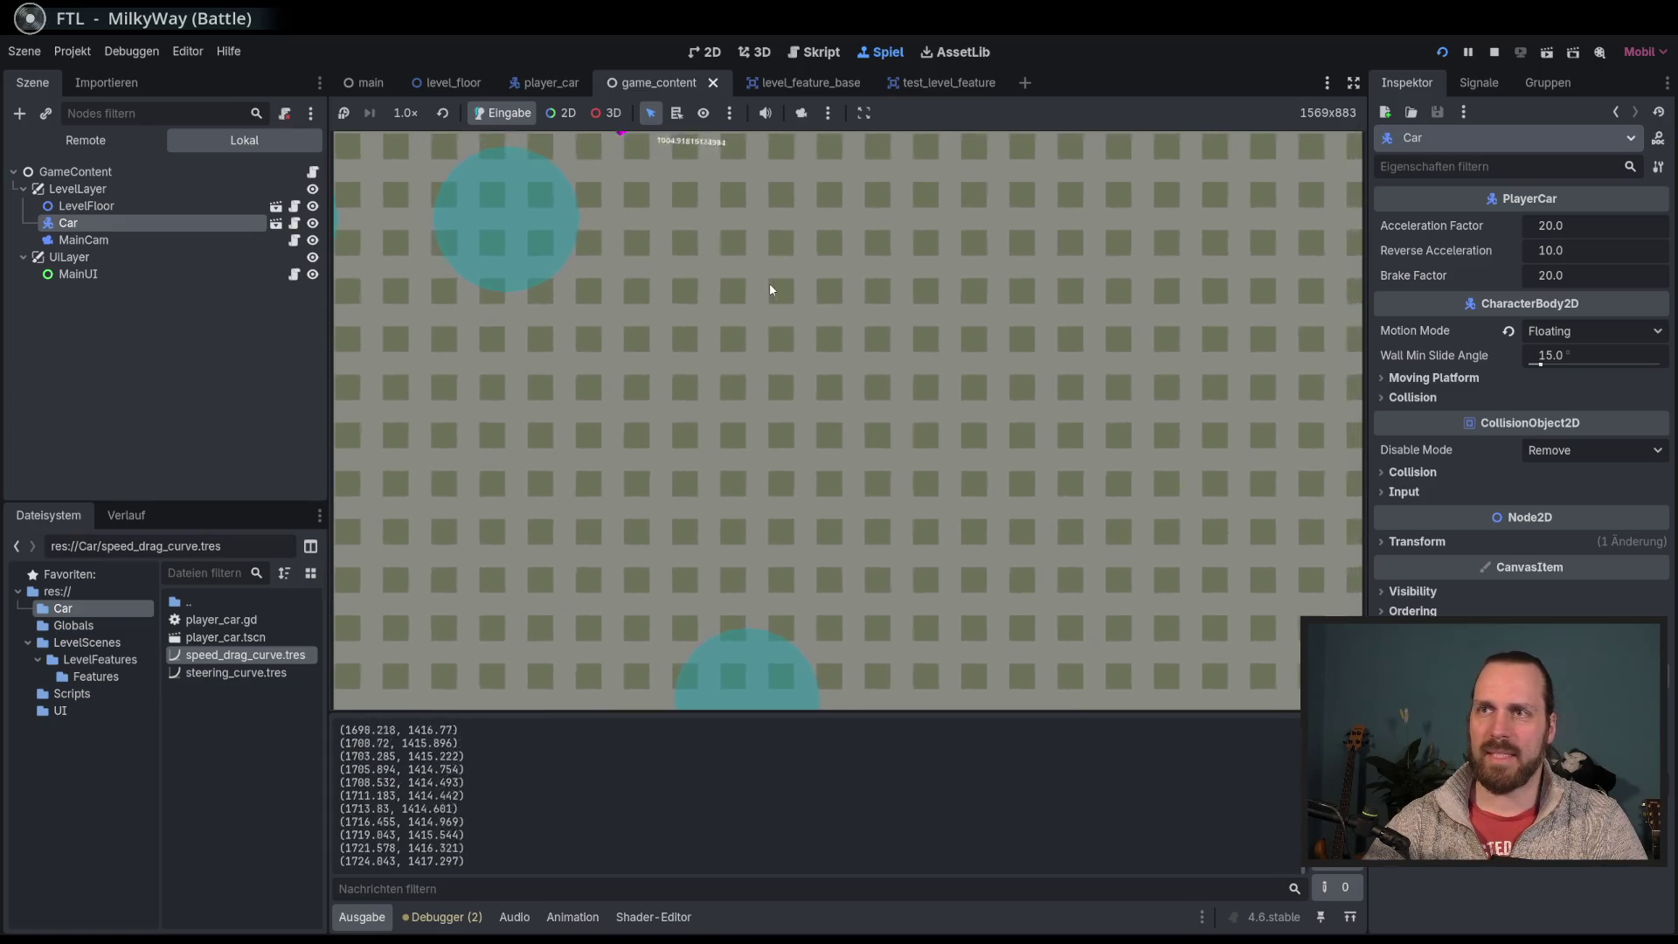
{"action": "key", "text": "F8"}
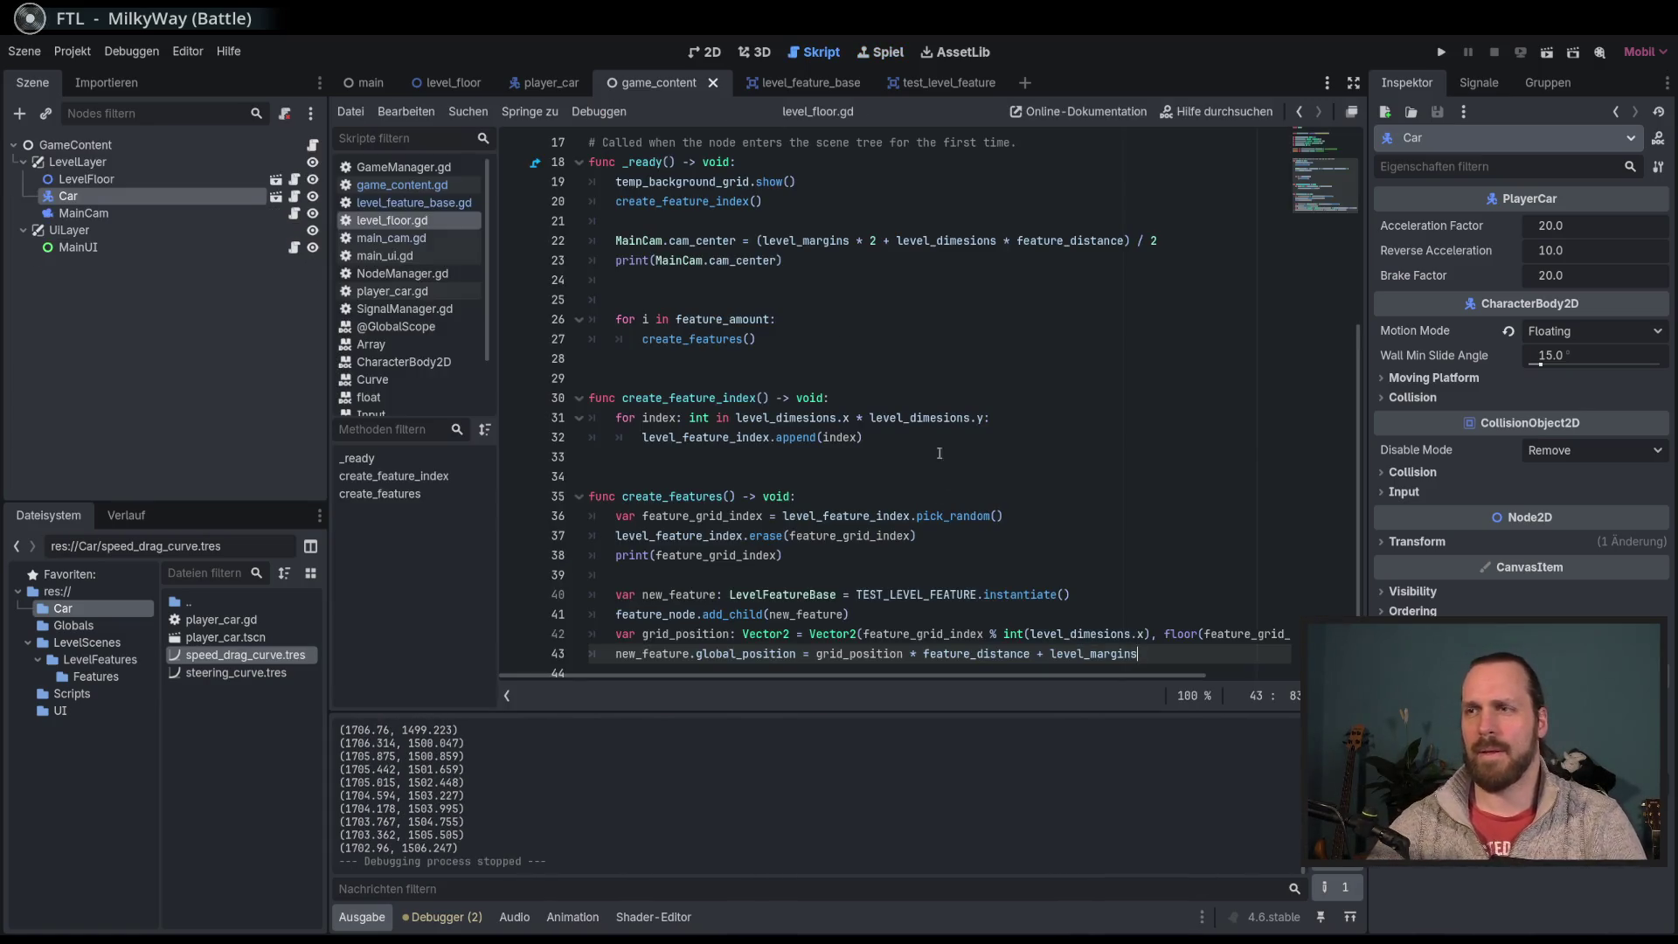
Step: Switch to the 2D view, look at the test_level_feature scene, then show game_content's script
{"action": "left_click", "coordinate": [940, 453]}
{"action": "left_click", "coordinate": [708, 51]}
{"action": "left_click_drag", "start_coordinate": [863, 369], "coordinate": [821, 326]}
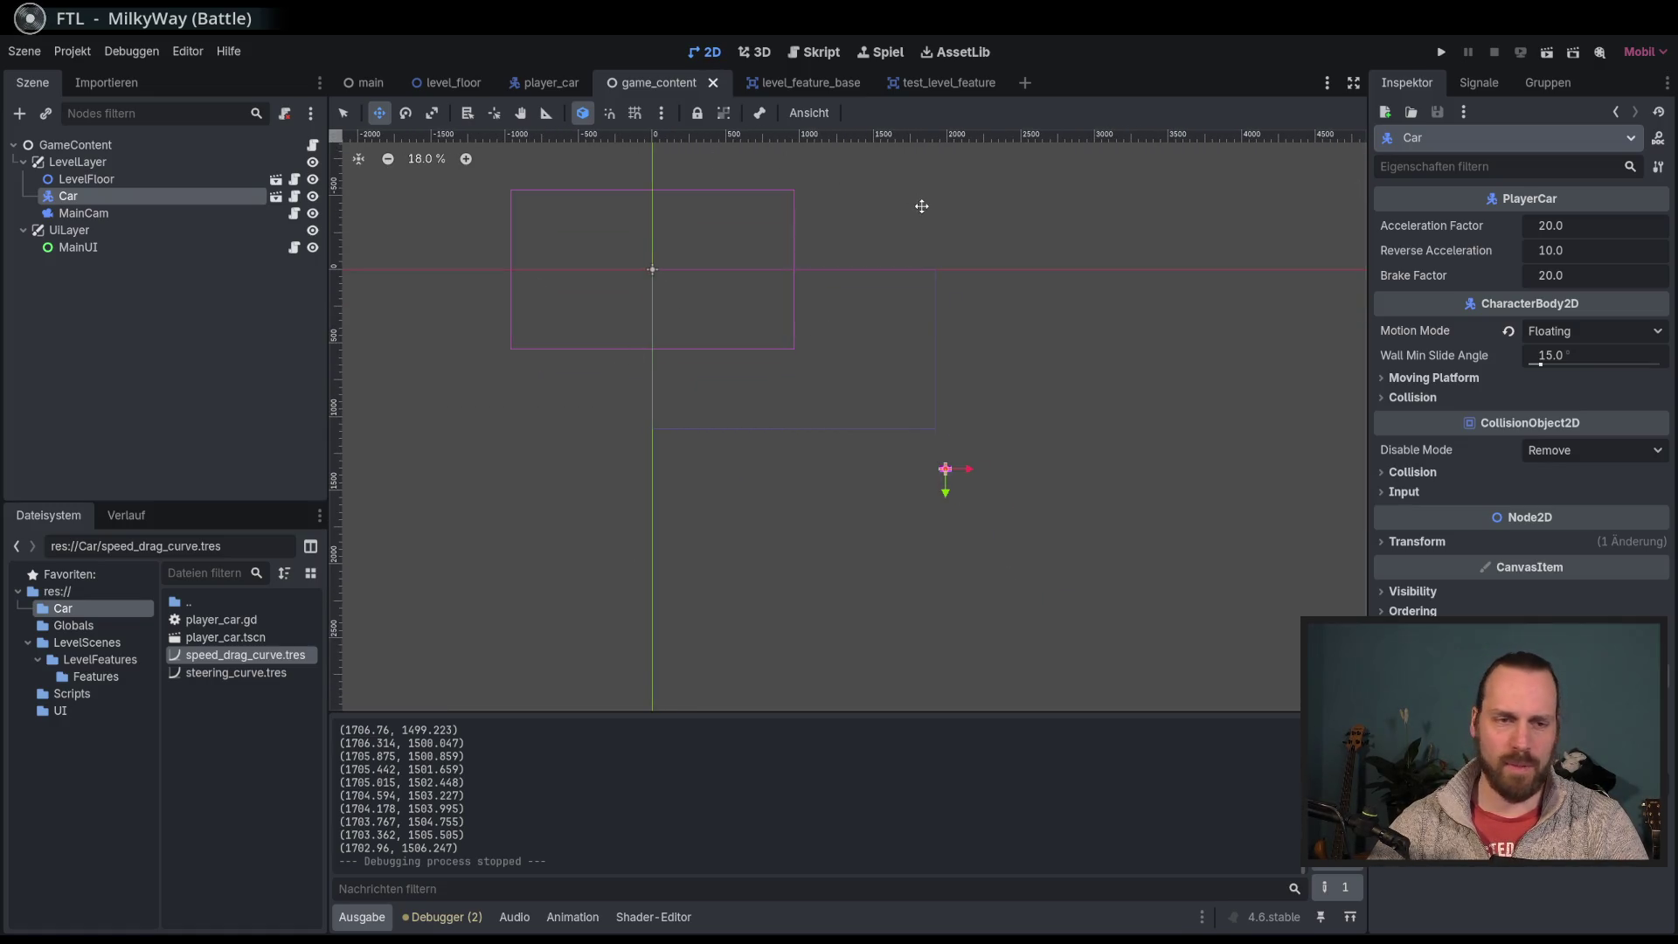
{"action": "mouse_move", "coordinate": [942, 96]}
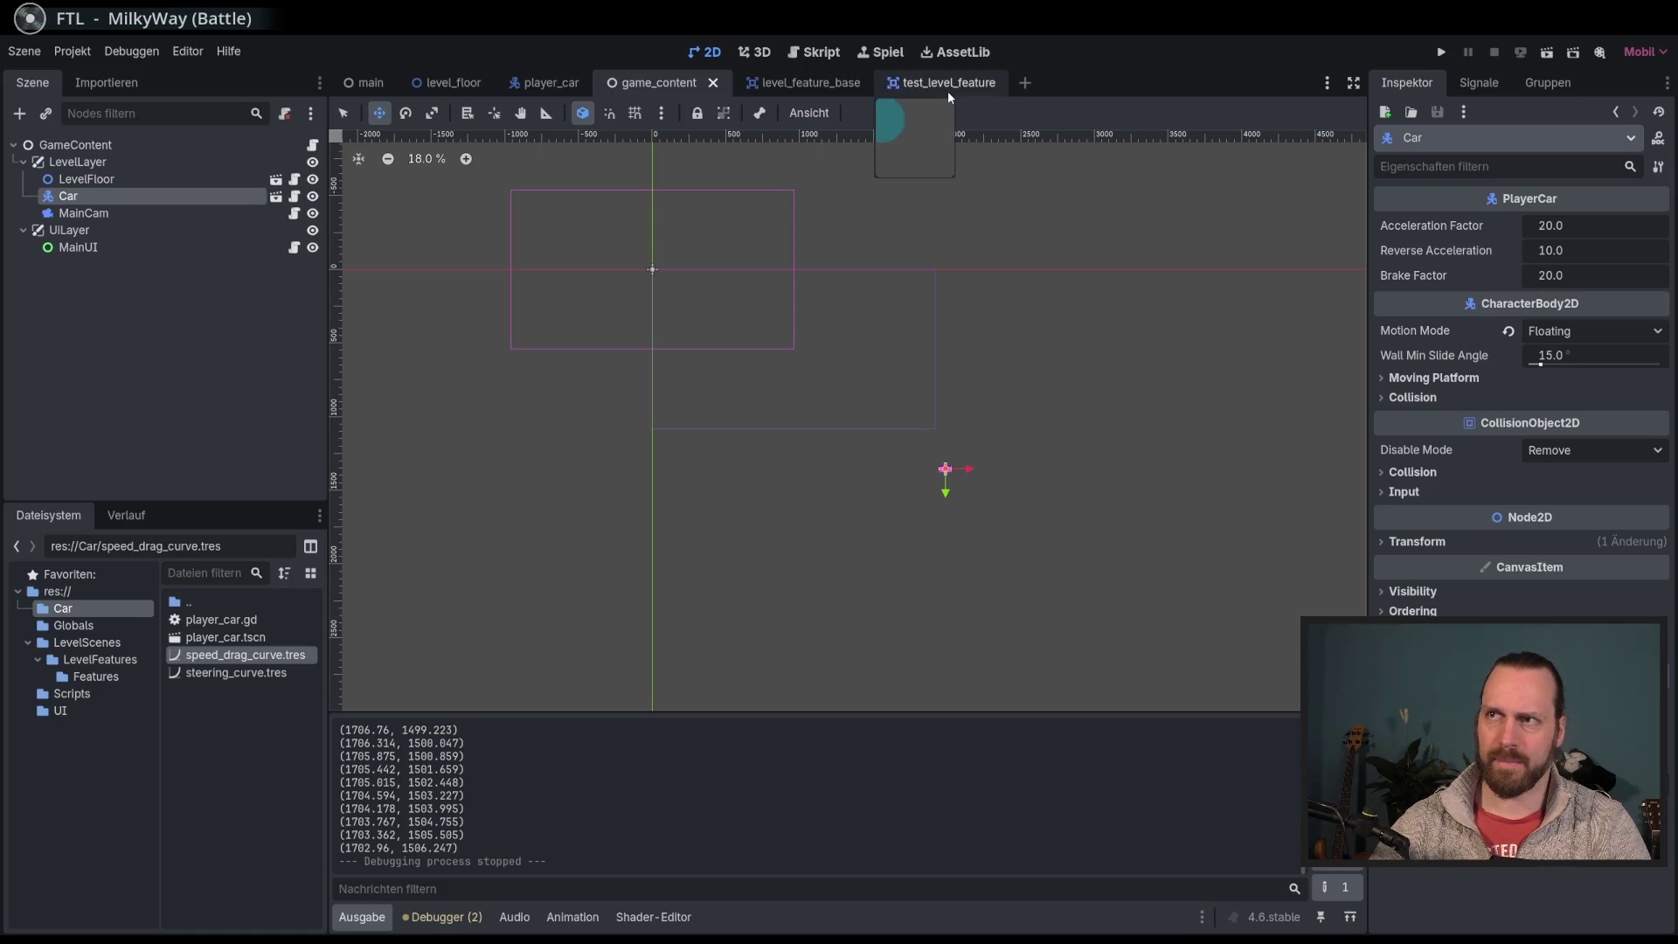
{"action": "left_click", "coordinate": [900, 88]}
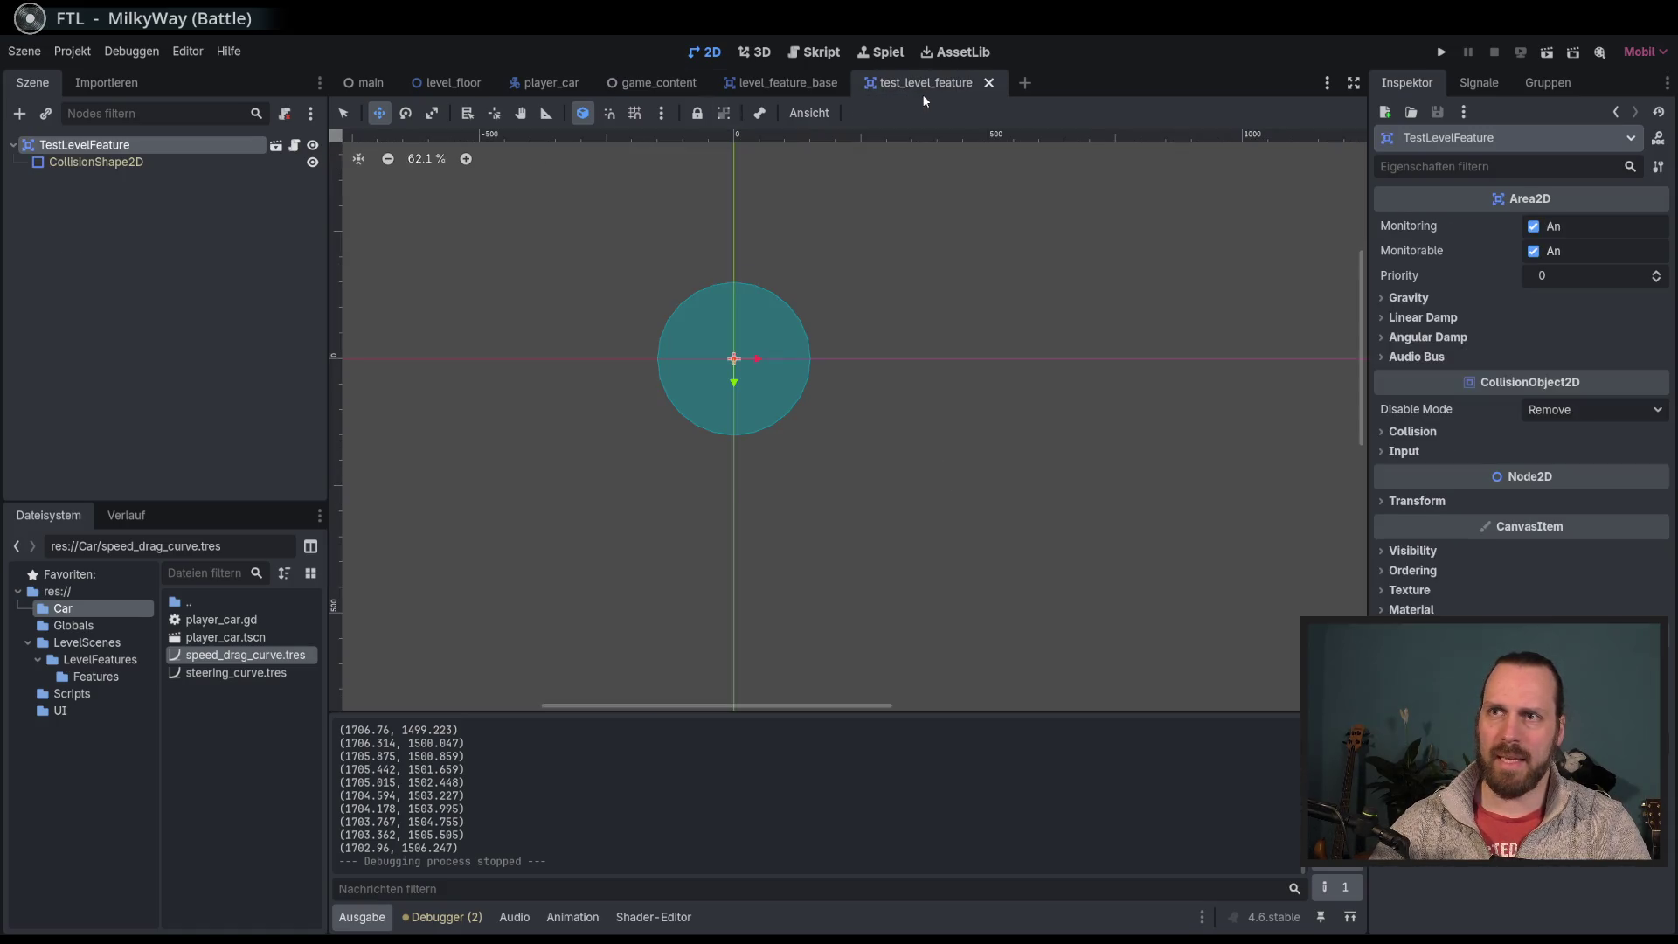
{"action": "left_click", "coordinate": [660, 84]}
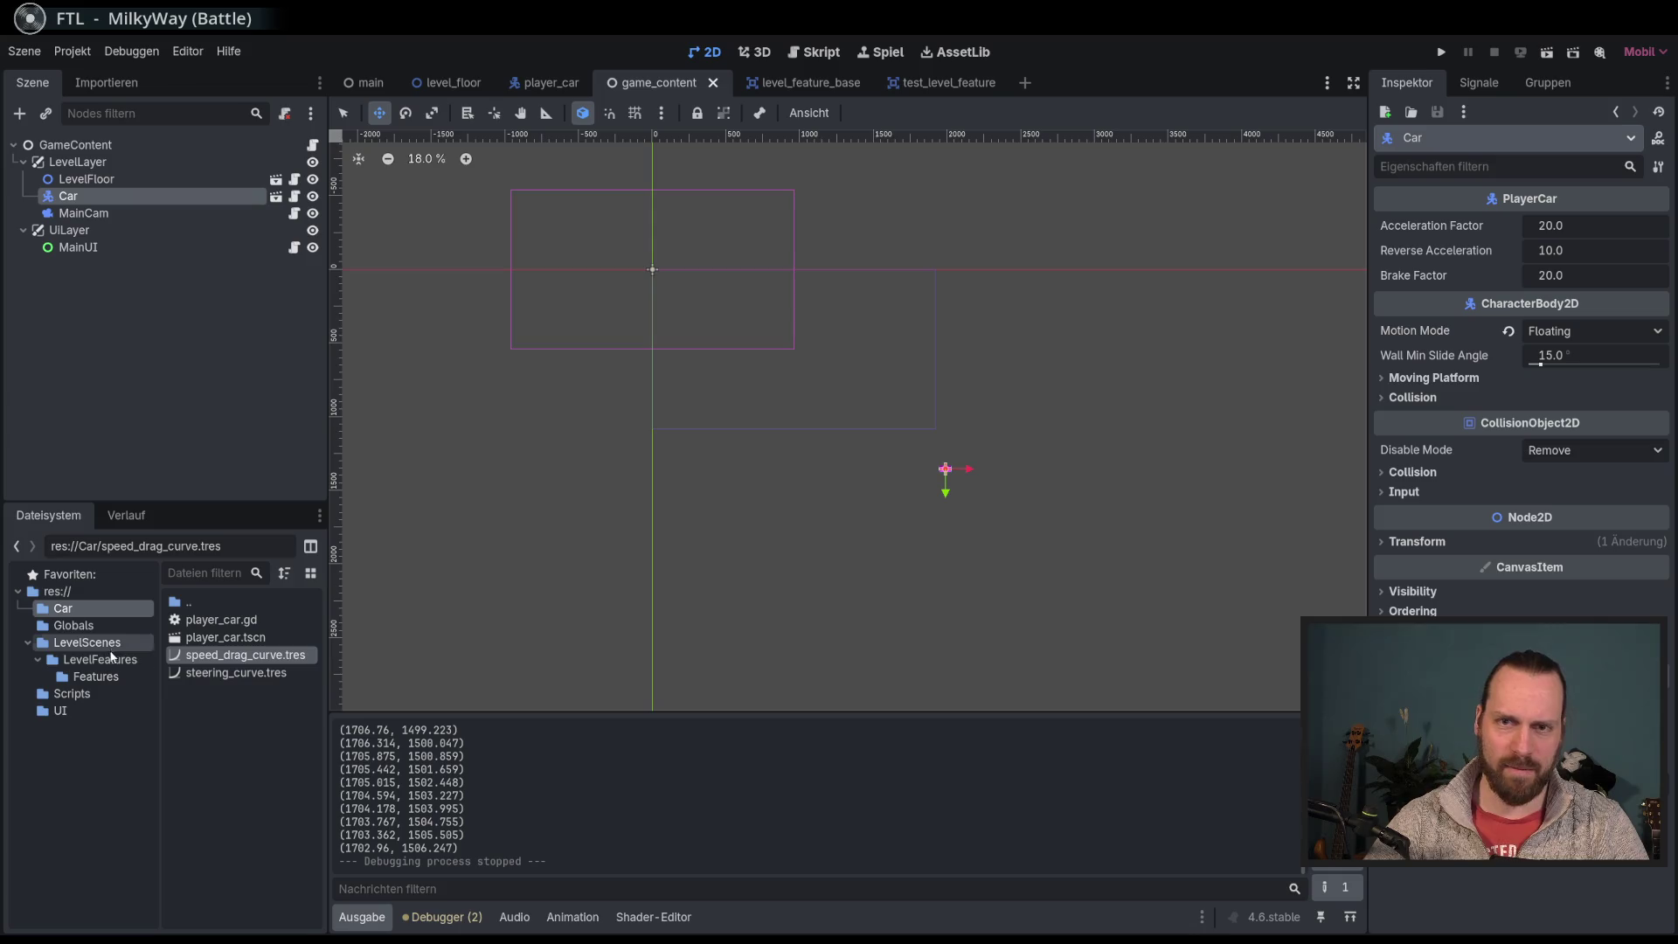
{"action": "left_click", "coordinate": [817, 53]}
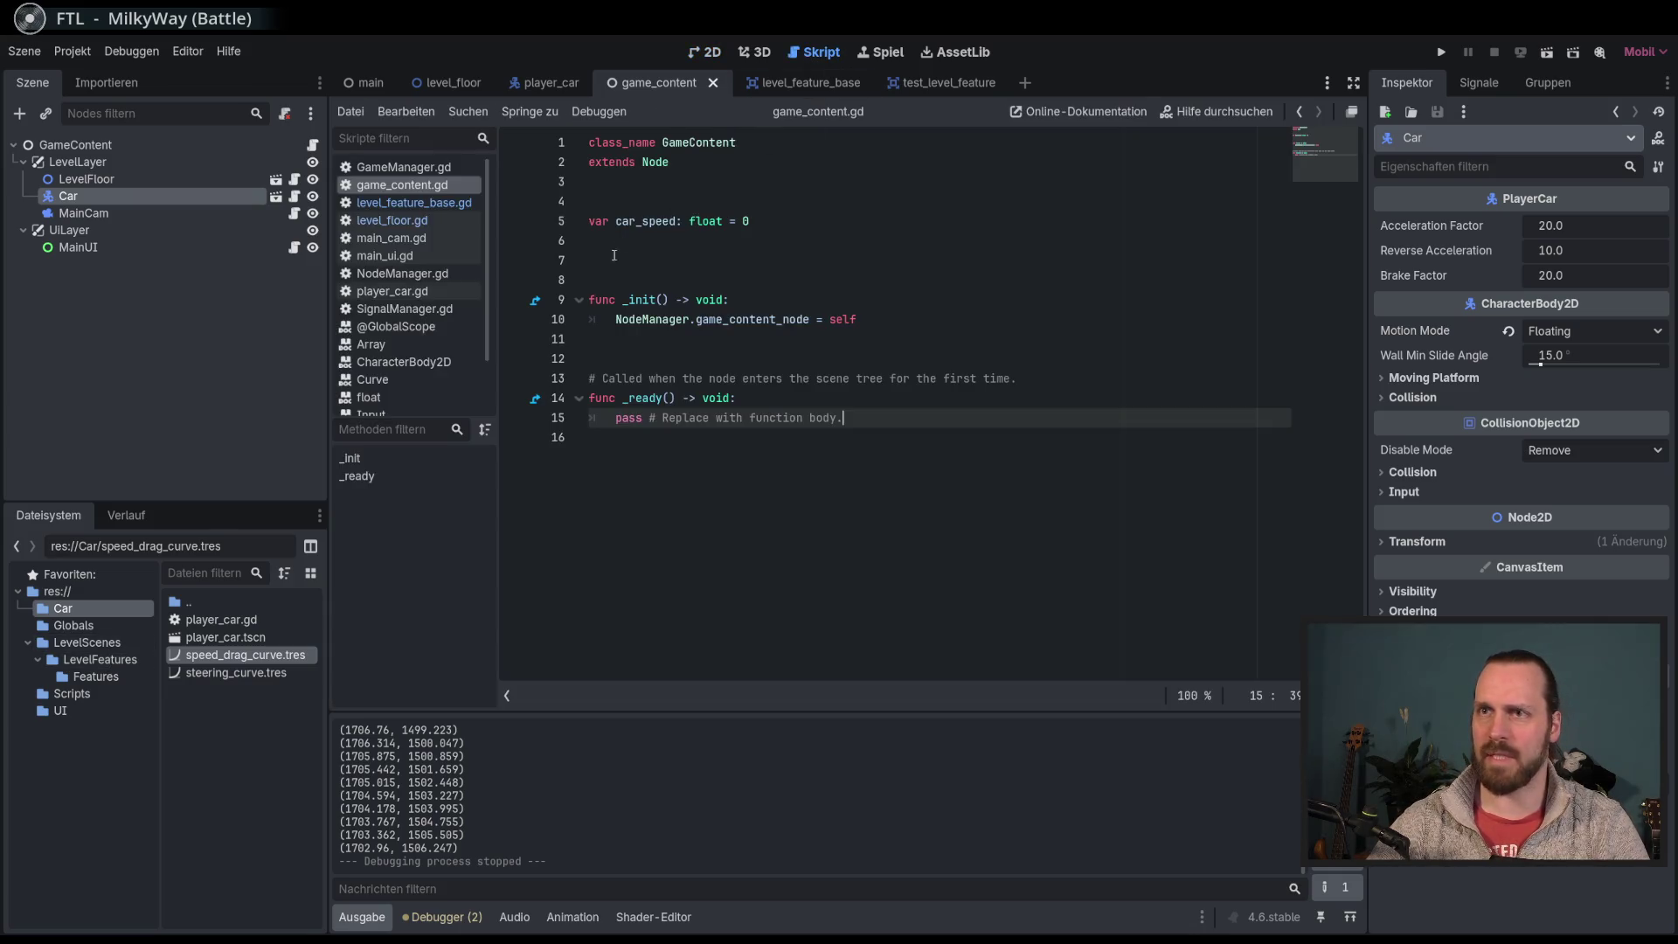
Step: In level_floor.gd, change level_dimesions from Vector2(5, 4) to Vector2(5, 5)
{"action": "left_click", "coordinate": [428, 202]}
{"action": "left_click", "coordinate": [392, 221]}
{"action": "scroll", "coordinate": [796, 377], "scroll_direction": "up", "scroll_amount": 3}
{"action": "scroll", "coordinate": [786, 420], "scroll_direction": "down", "scroll_amount": 3}
{"action": "scroll", "coordinate": [777, 464], "scroll_direction": "up", "scroll_amount": 5}
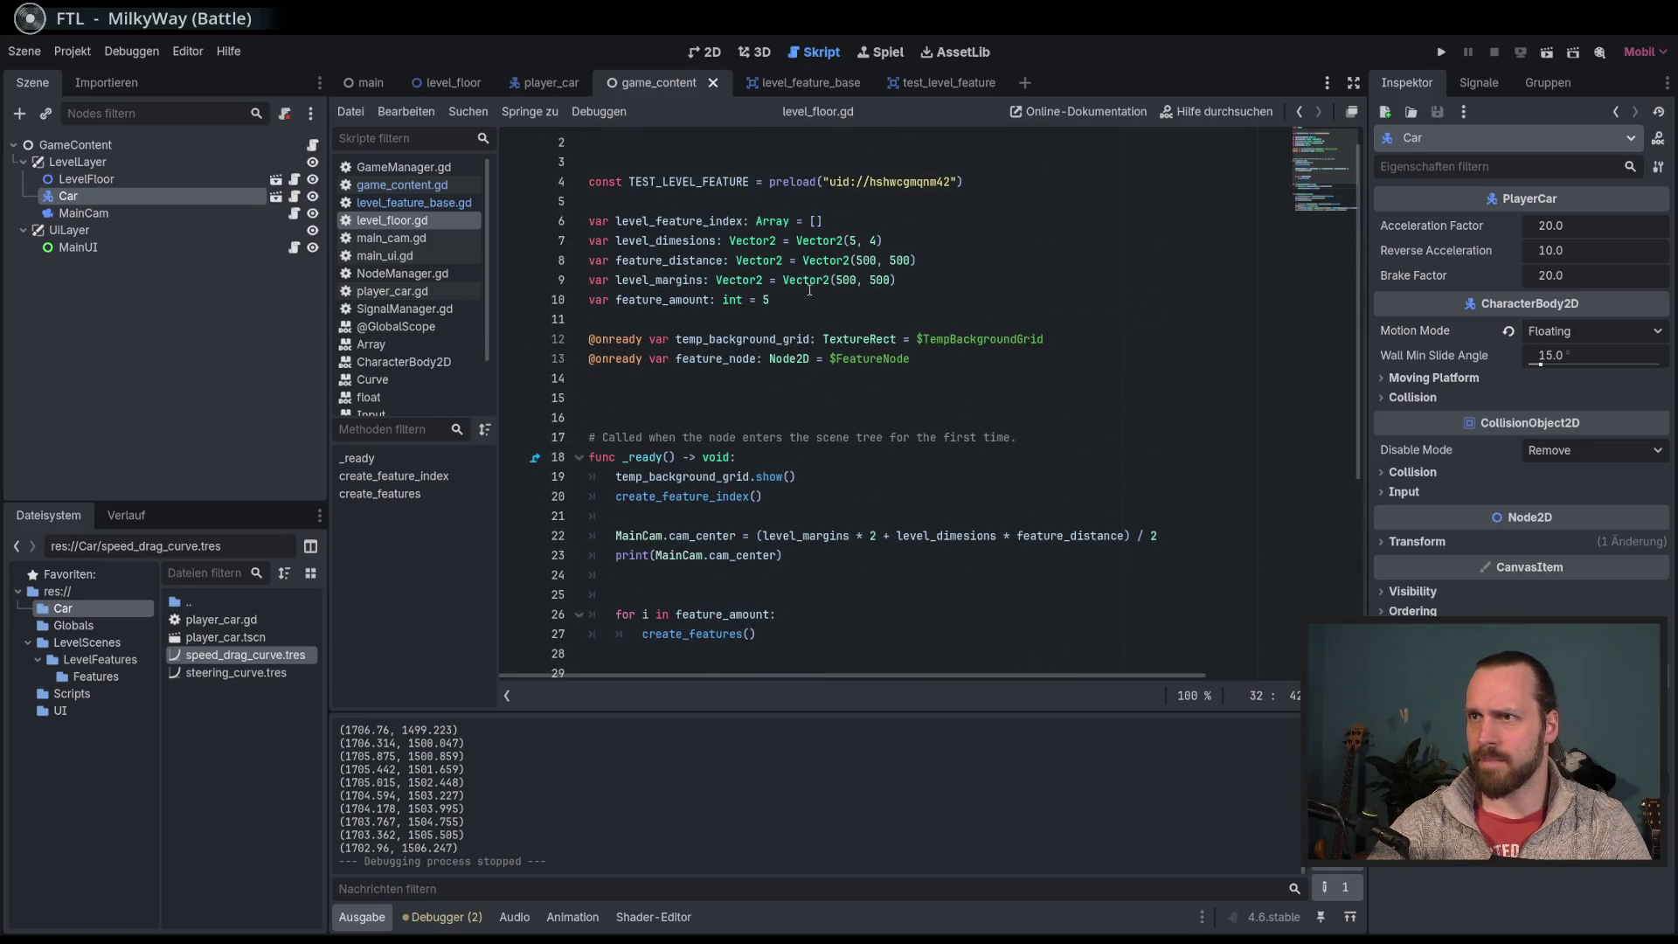
{"action": "left_click", "coordinate": [855, 241]}
{"action": "left_click", "coordinate": [875, 241]}
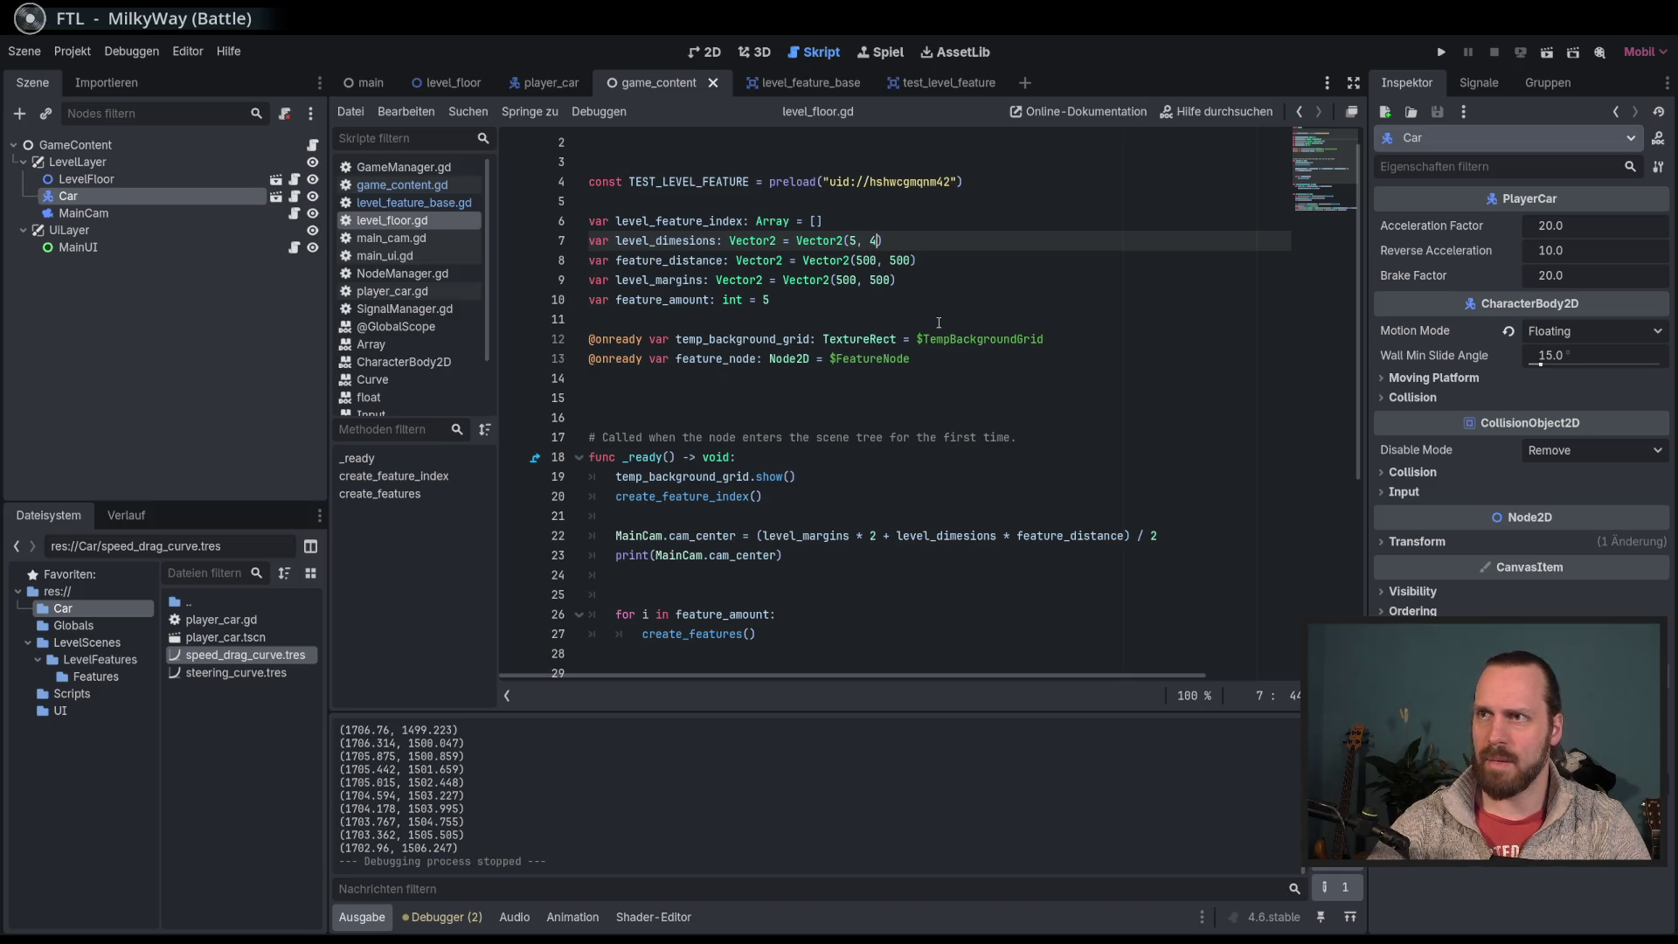
{"action": "key", "text": "BackSpace"}
{"action": "type", "text": "5"}
Step: Set feature_amount to 25 and run the game
{"action": "left_click", "coordinate": [766, 300]}
{"action": "type", "text": "2"}
{"action": "key", "text": "F5"}
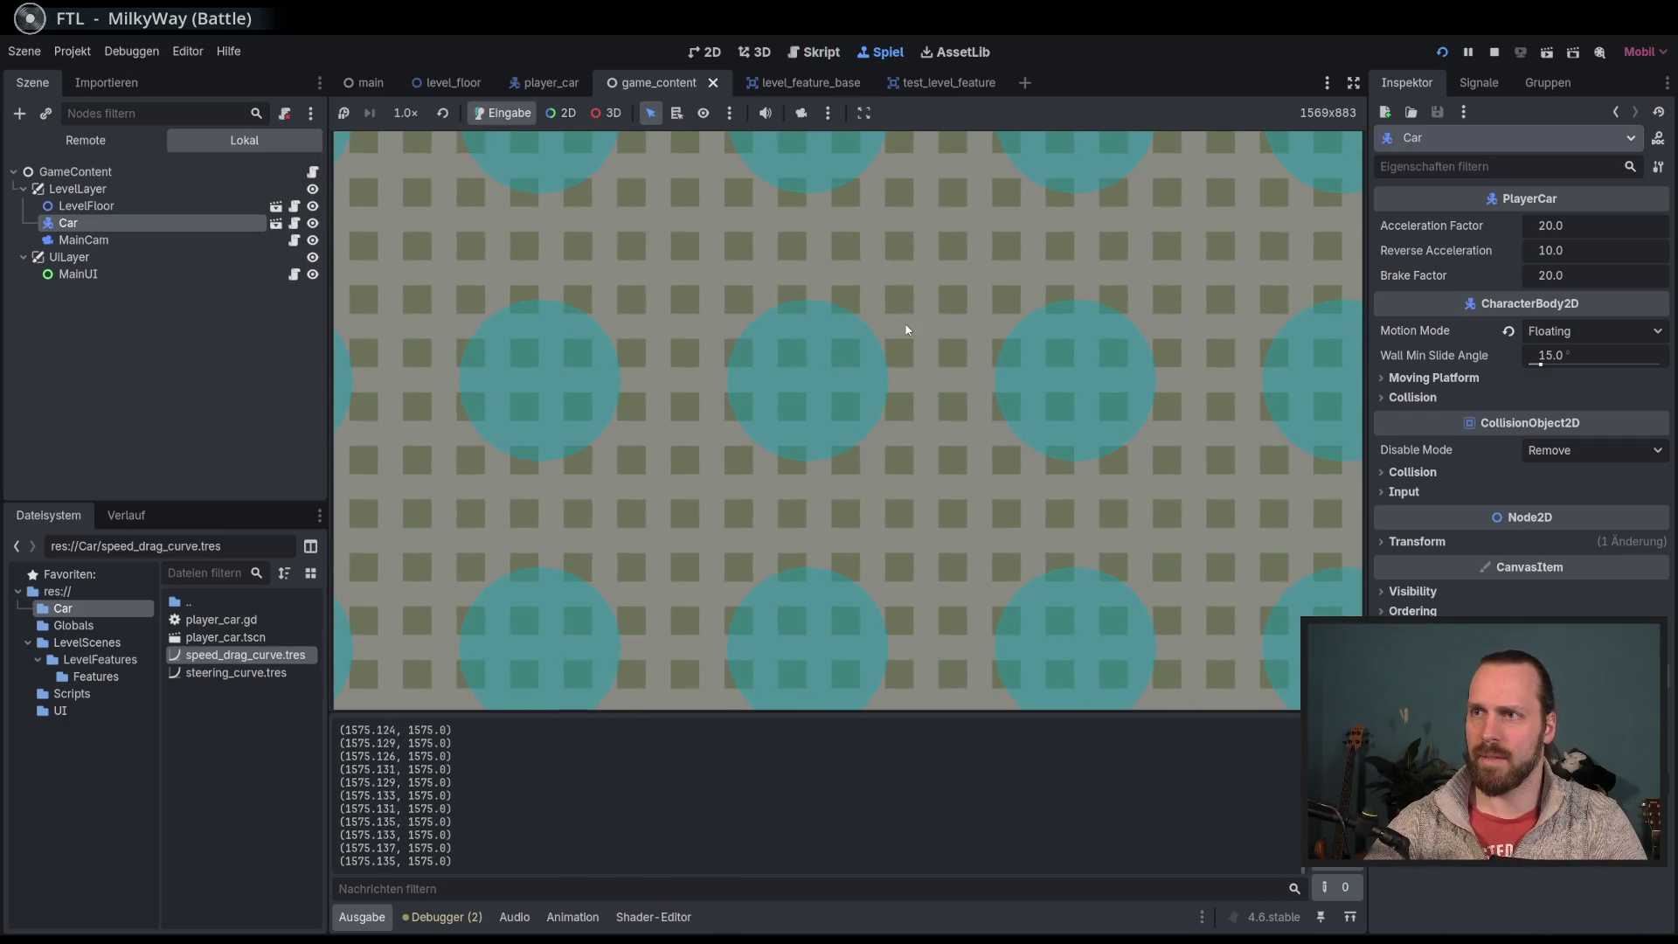
Step: Use a 2D camera override to zoom out over the 5×5 circle grid, then drive the car
{"action": "left_click", "coordinate": [800, 113]}
{"action": "left_click", "coordinate": [561, 115]}
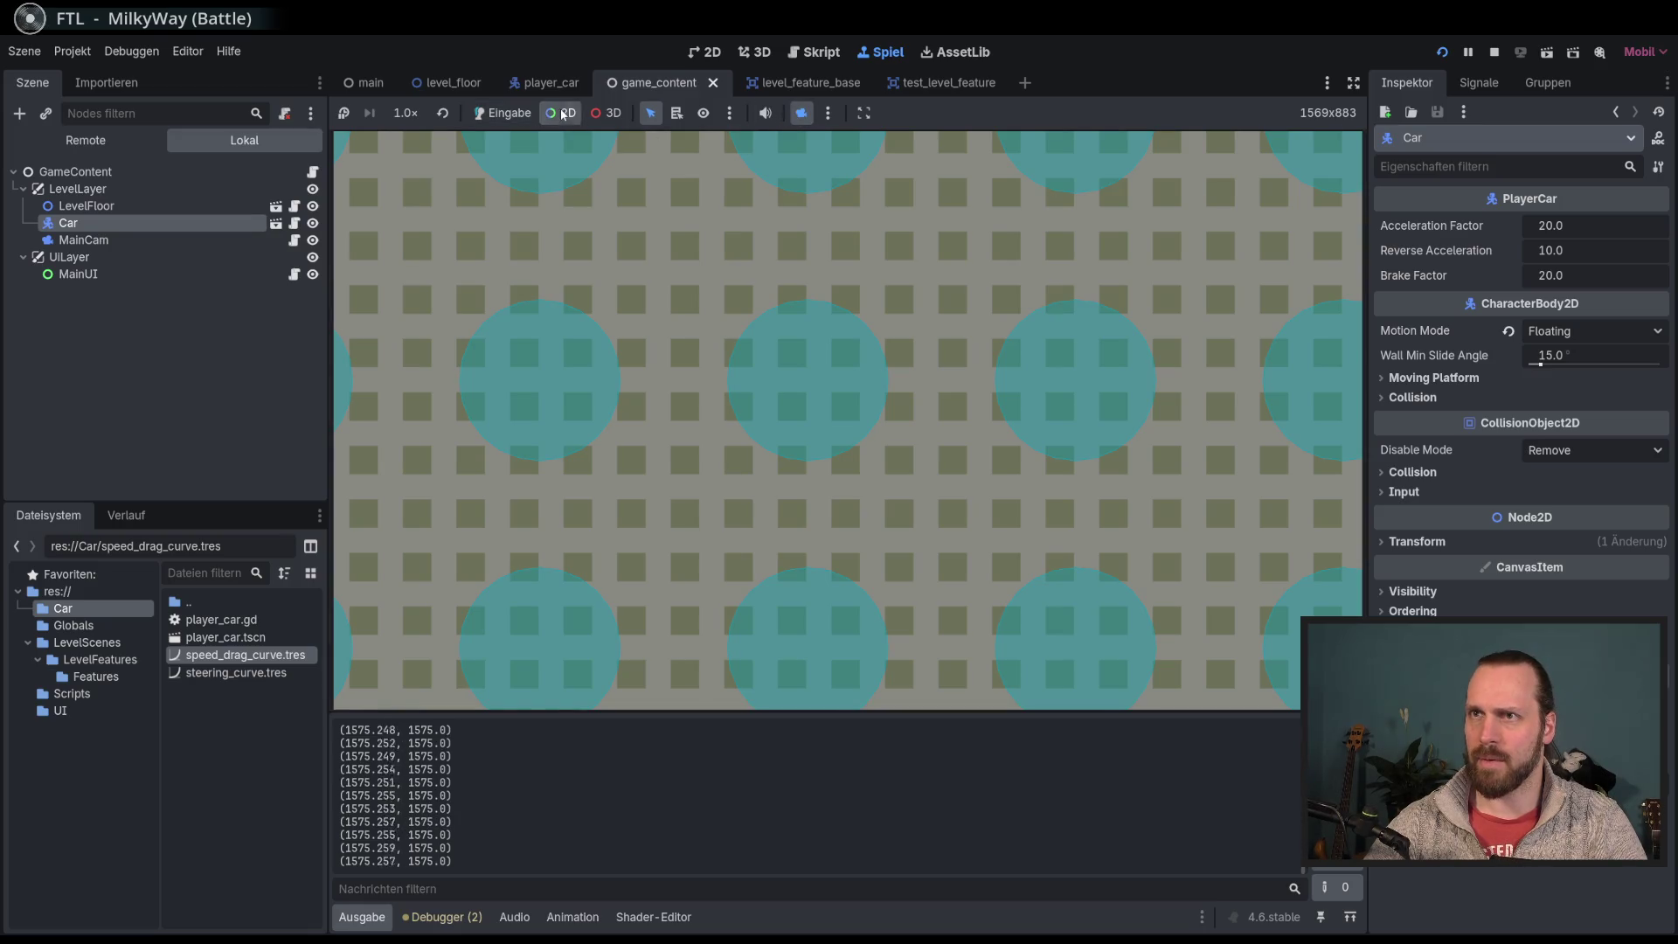
{"action": "scroll", "coordinate": [765, 385], "scroll_direction": "down", "scroll_amount": 5}
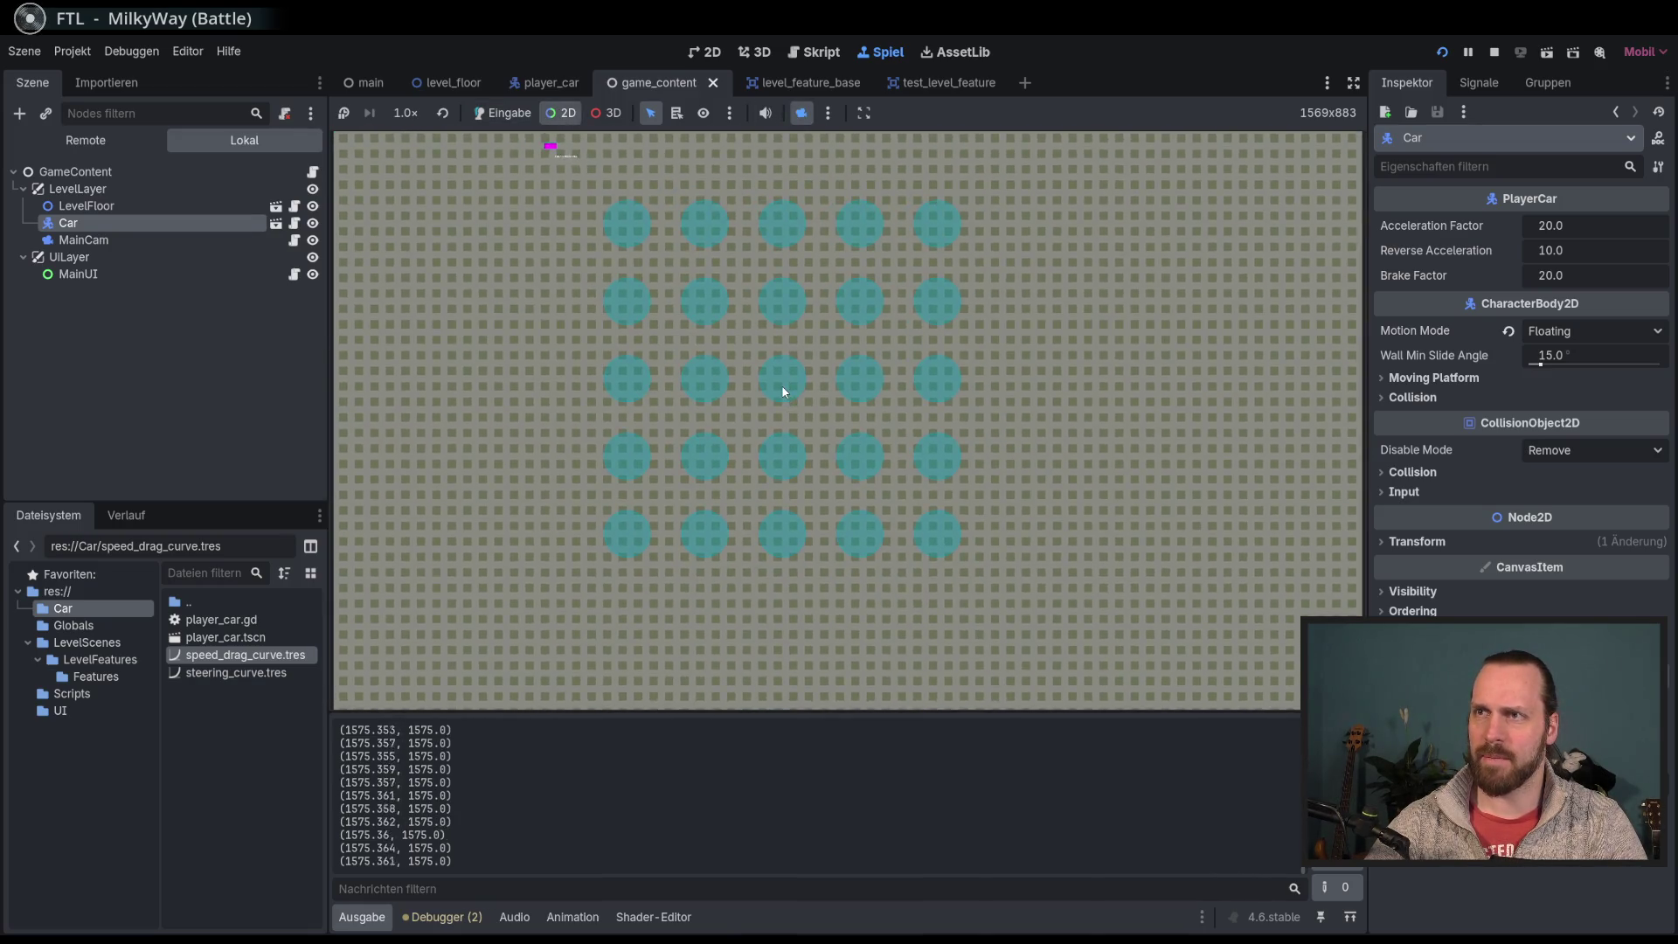
{"action": "scroll", "coordinate": [781, 388], "scroll_direction": "up", "scroll_amount": 5}
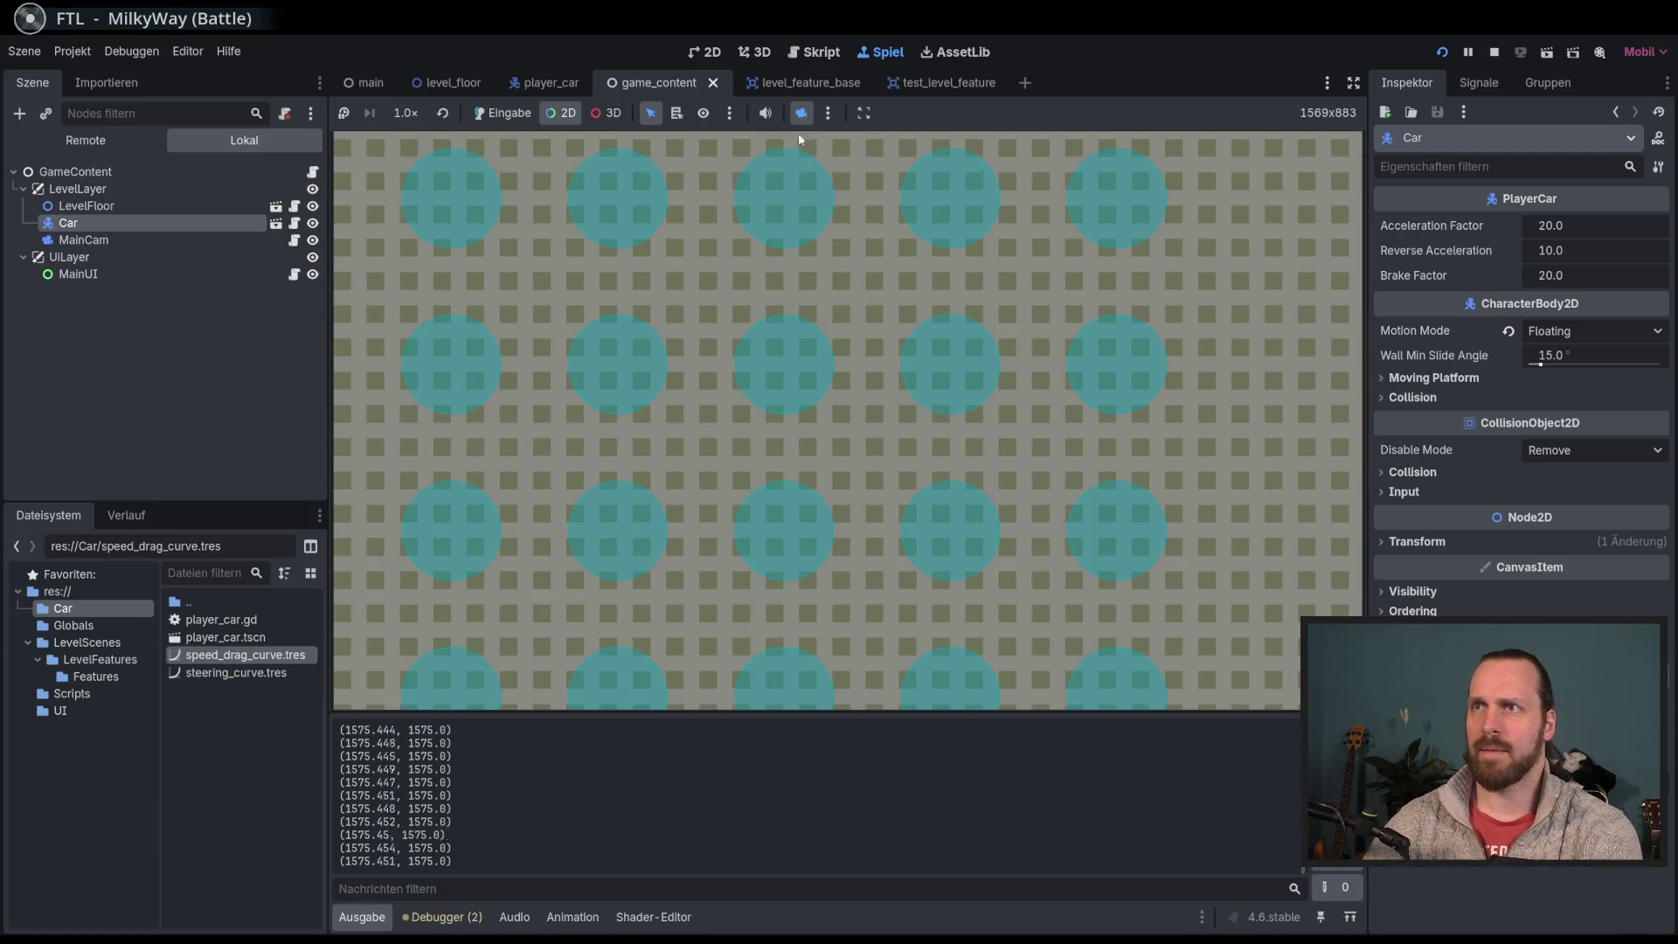
{"action": "left_click", "coordinate": [801, 113]}
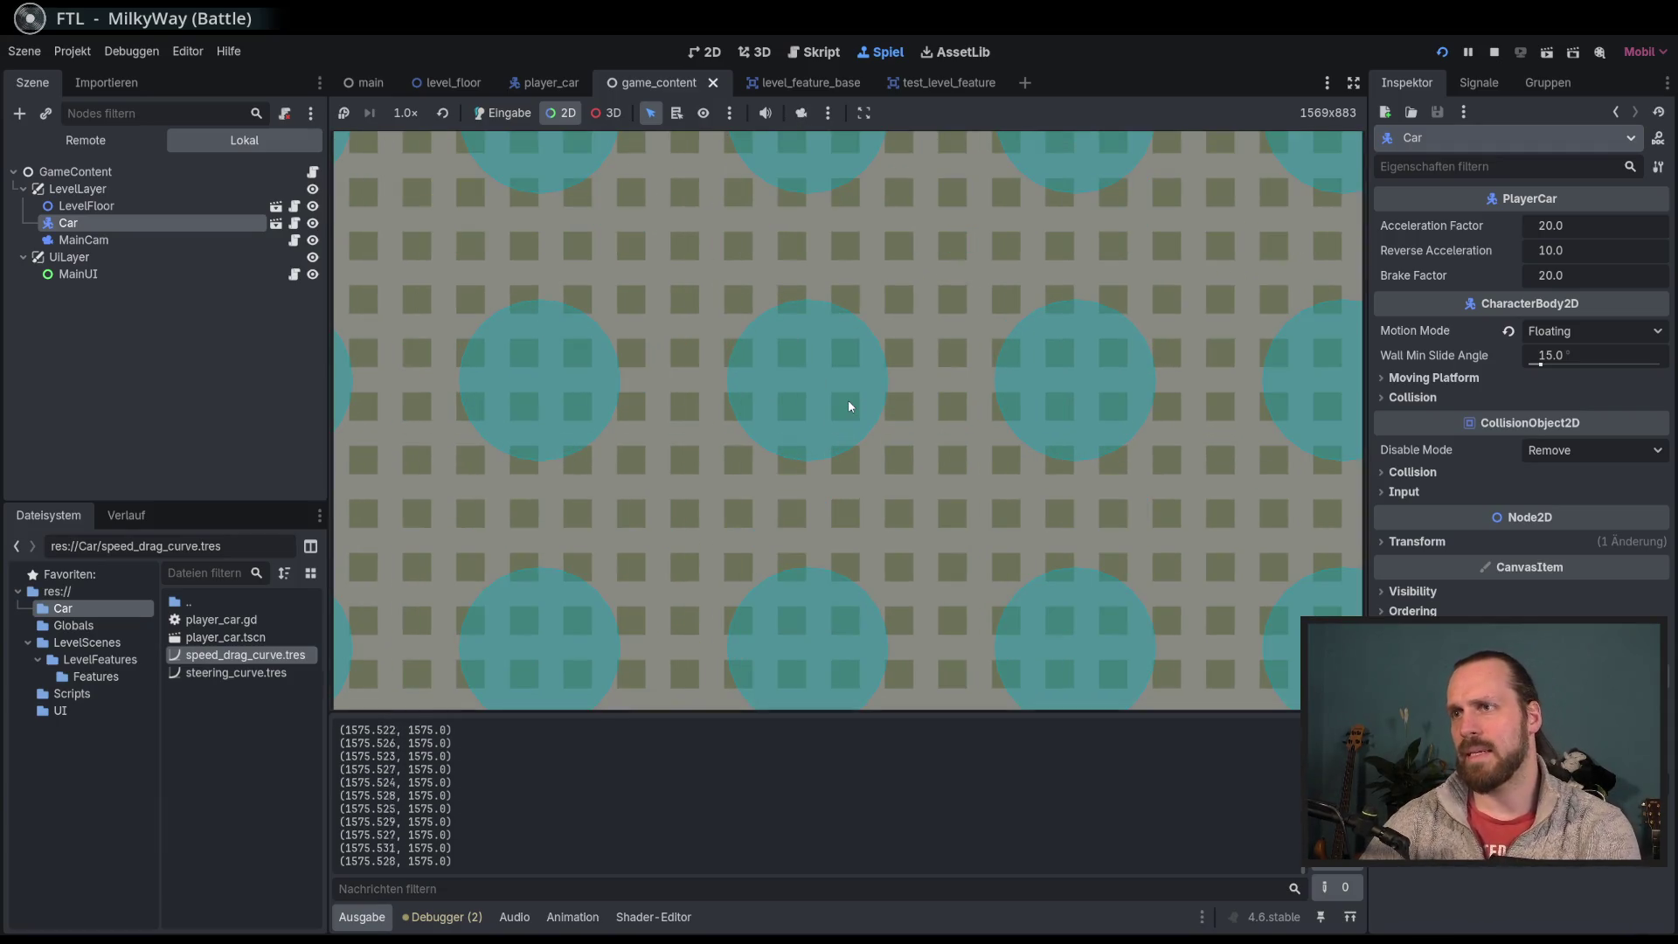
{"action": "left_click", "coordinate": [502, 113]}
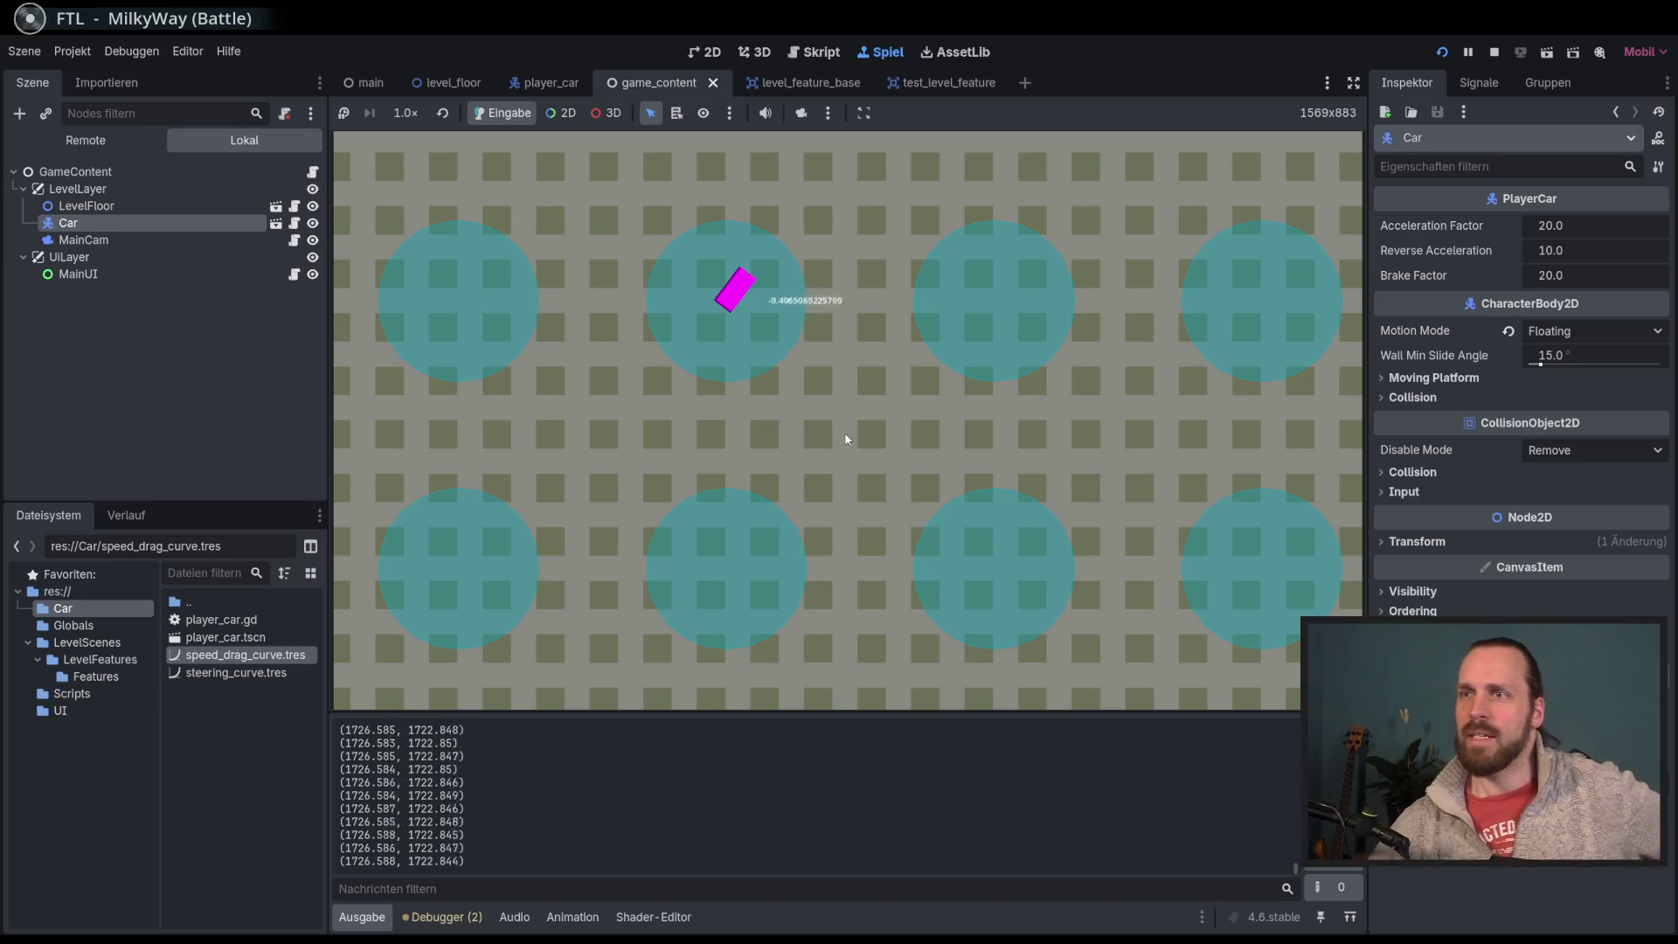
Step: Stop the game and hide the DebugLabel node in the player_car scene
{"action": "left_click", "coordinate": [1496, 53]}
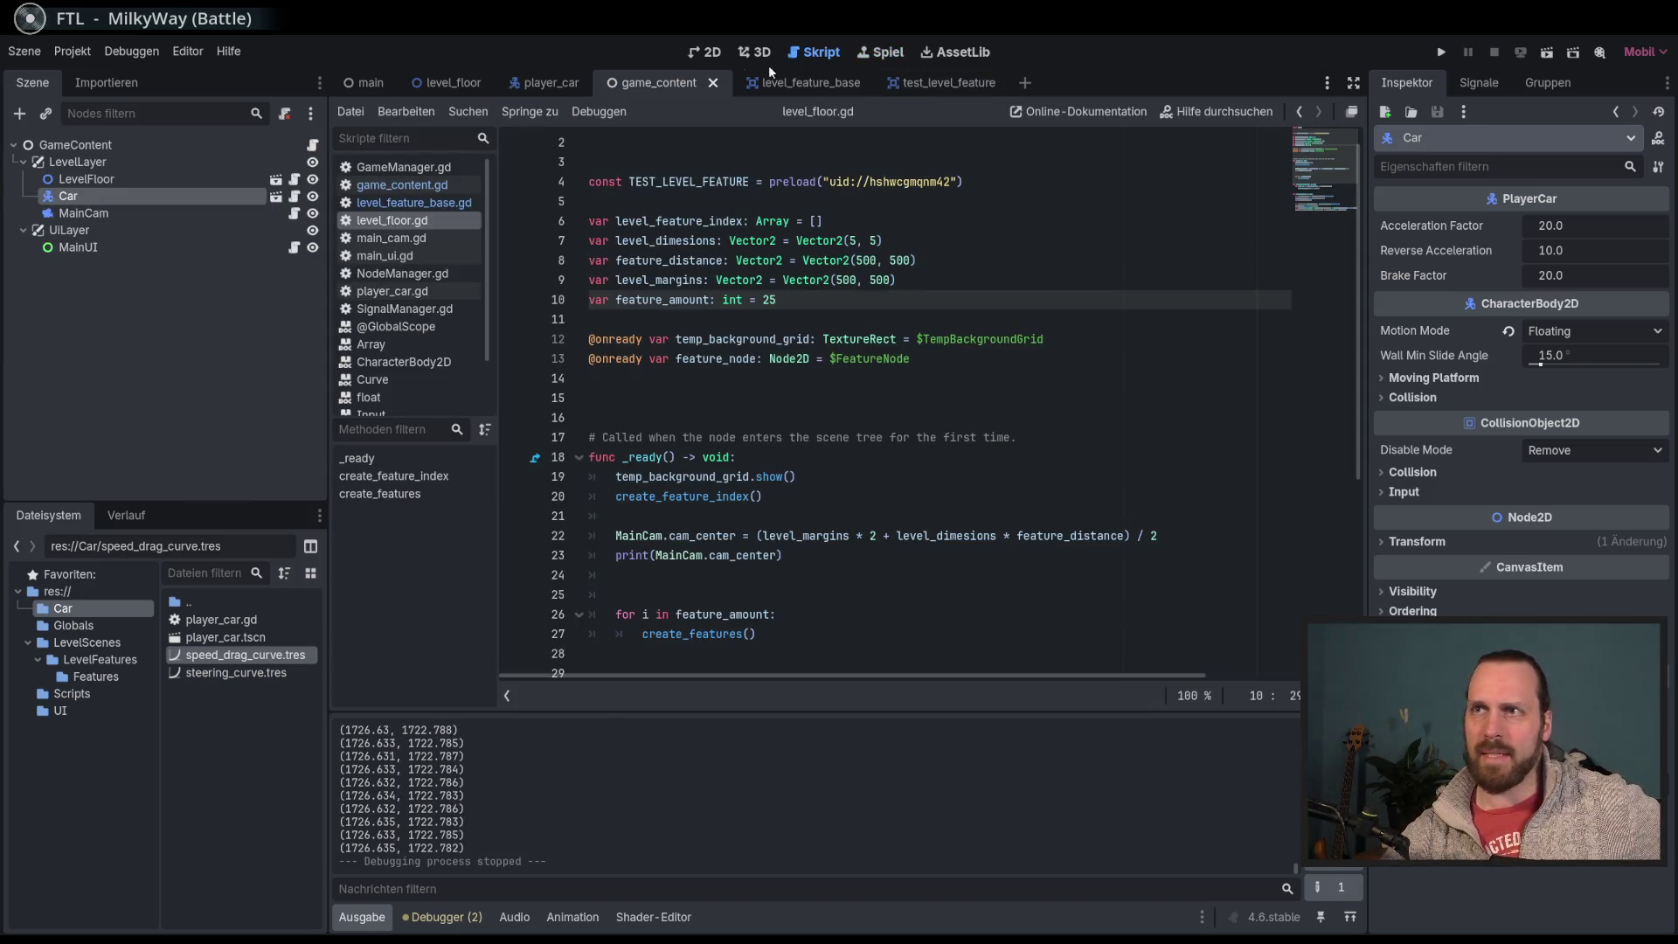
{"action": "left_click", "coordinate": [276, 196]}
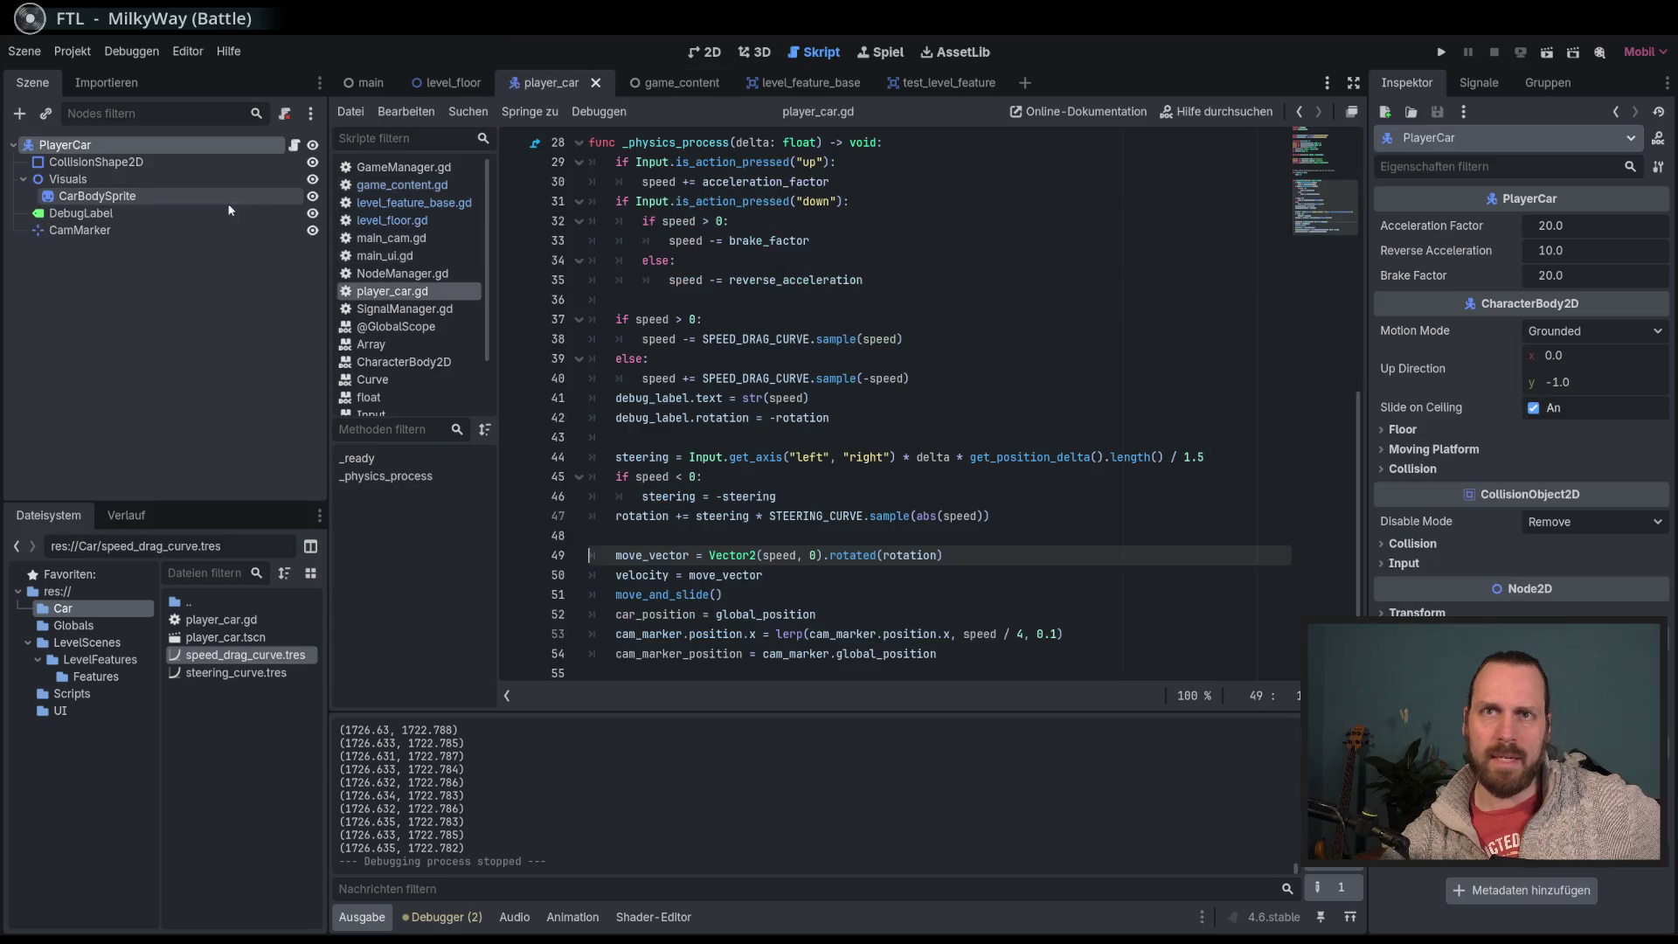
{"action": "left_click", "coordinate": [126, 213]}
{"action": "left_click", "coordinate": [313, 213]}
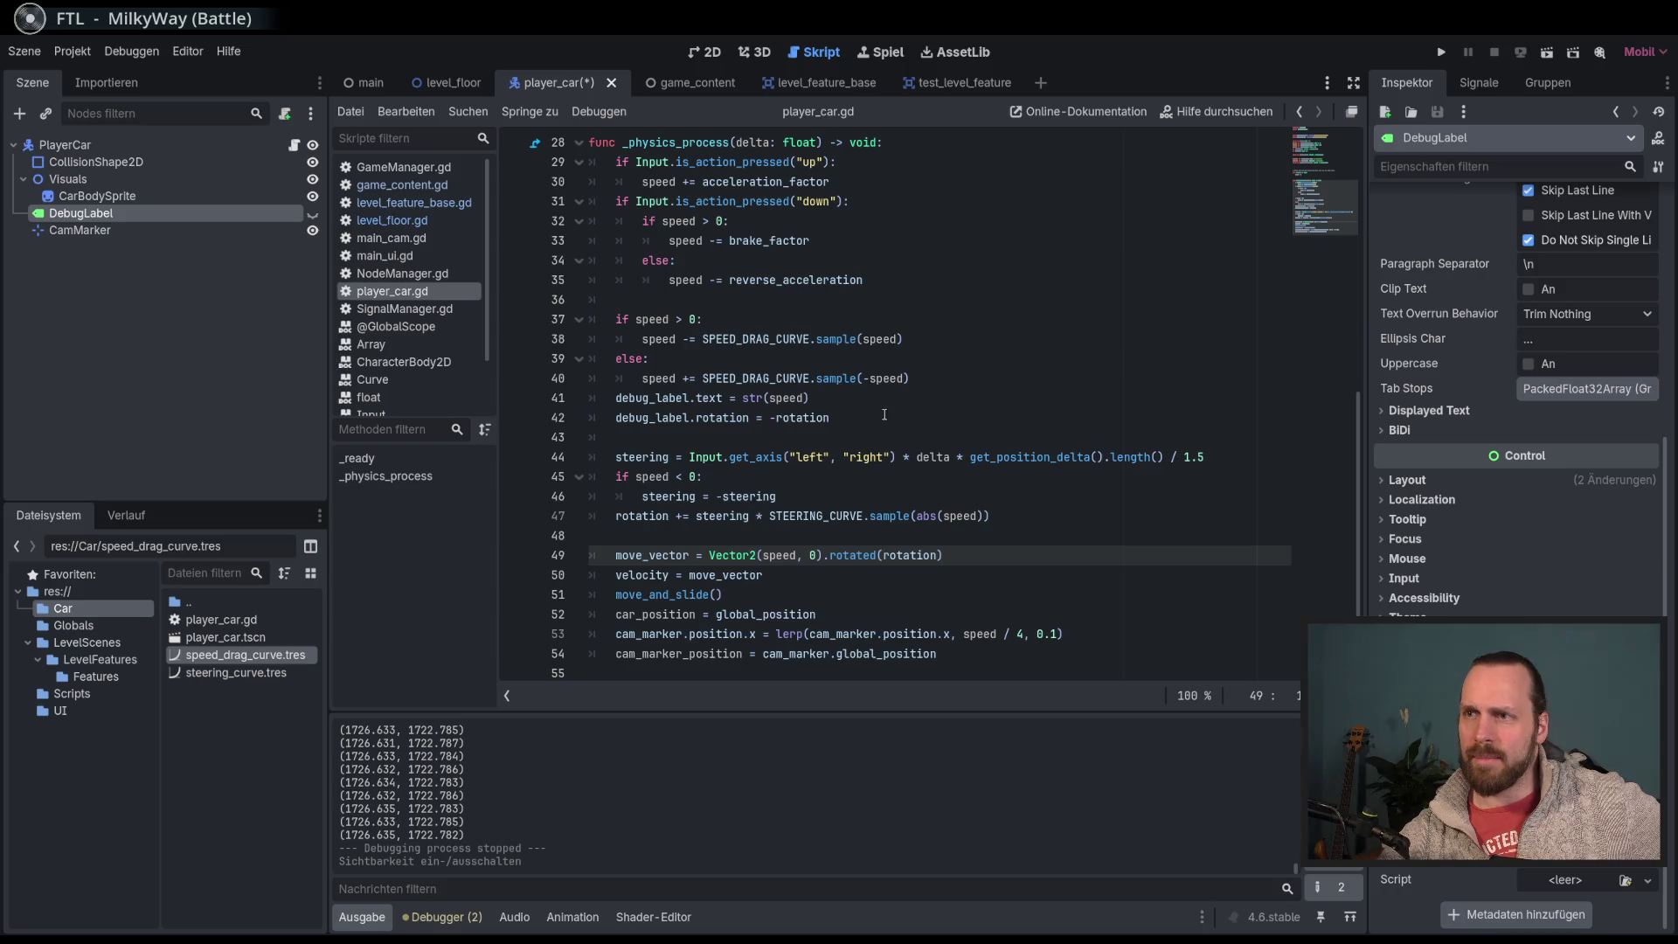
Step: Inspect the cam_center usage on line 22 of level_floor.gd
{"action": "left_click", "coordinate": [407, 204]}
{"action": "left_click", "coordinate": [392, 220]}
{"action": "scroll", "coordinate": [1067, 294], "scroll_direction": "down", "scroll_amount": 5}
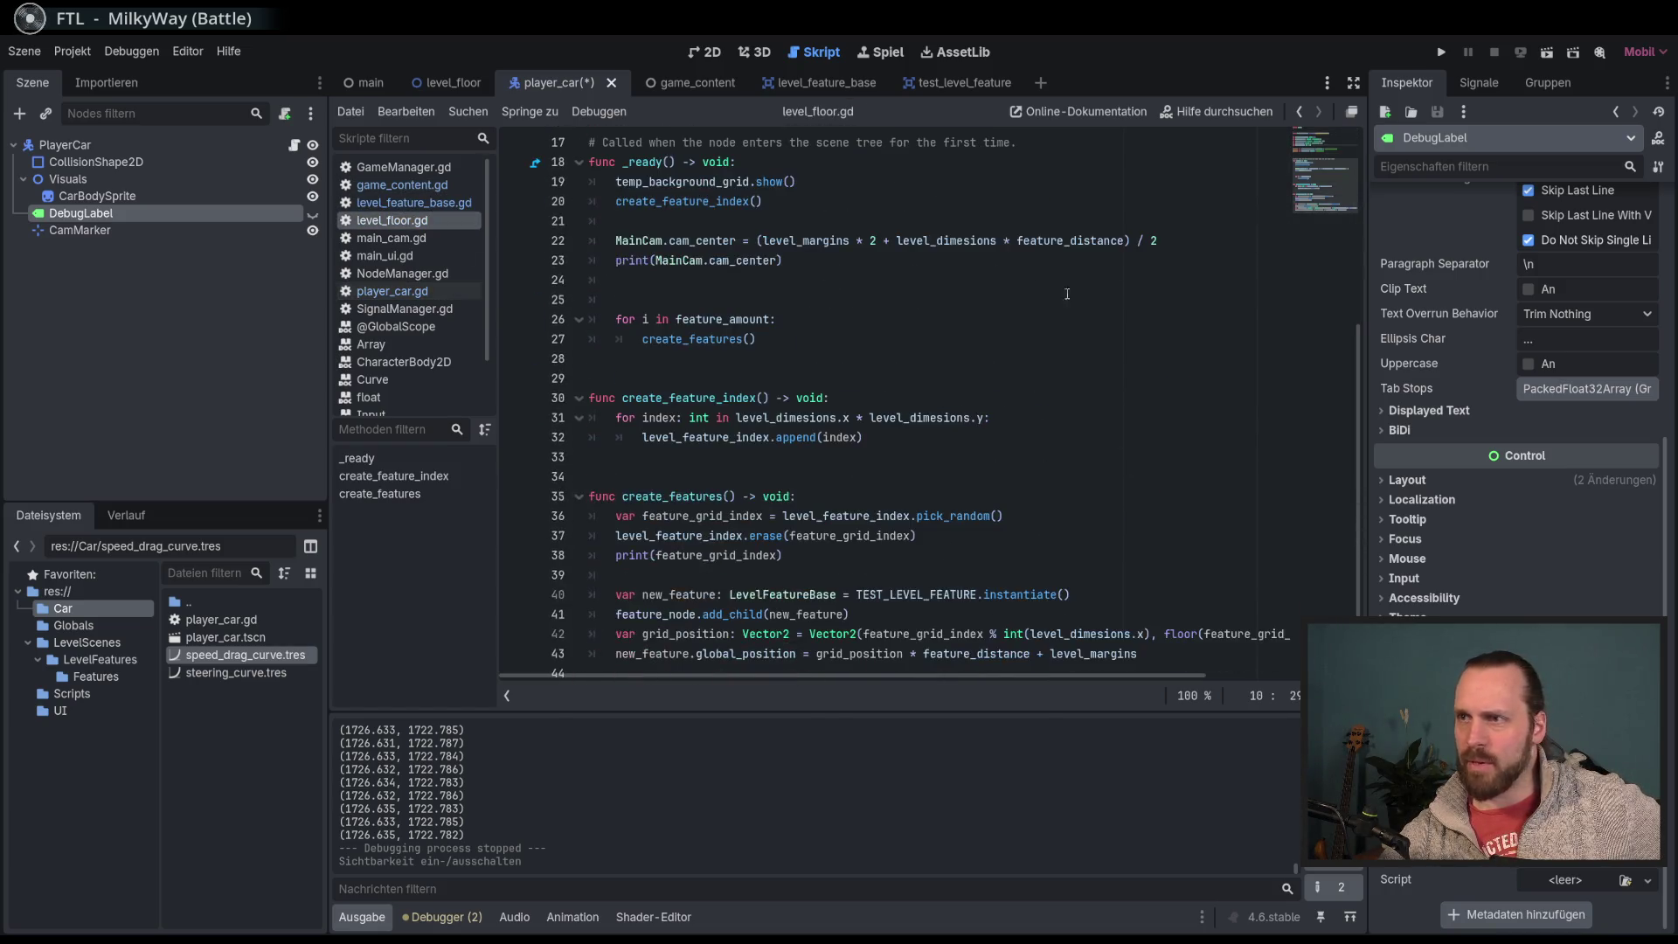
{"action": "scroll", "coordinate": [914, 435], "scroll_direction": "up", "scroll_amount": 3}
{"action": "double_click", "coordinate": [672, 419]}
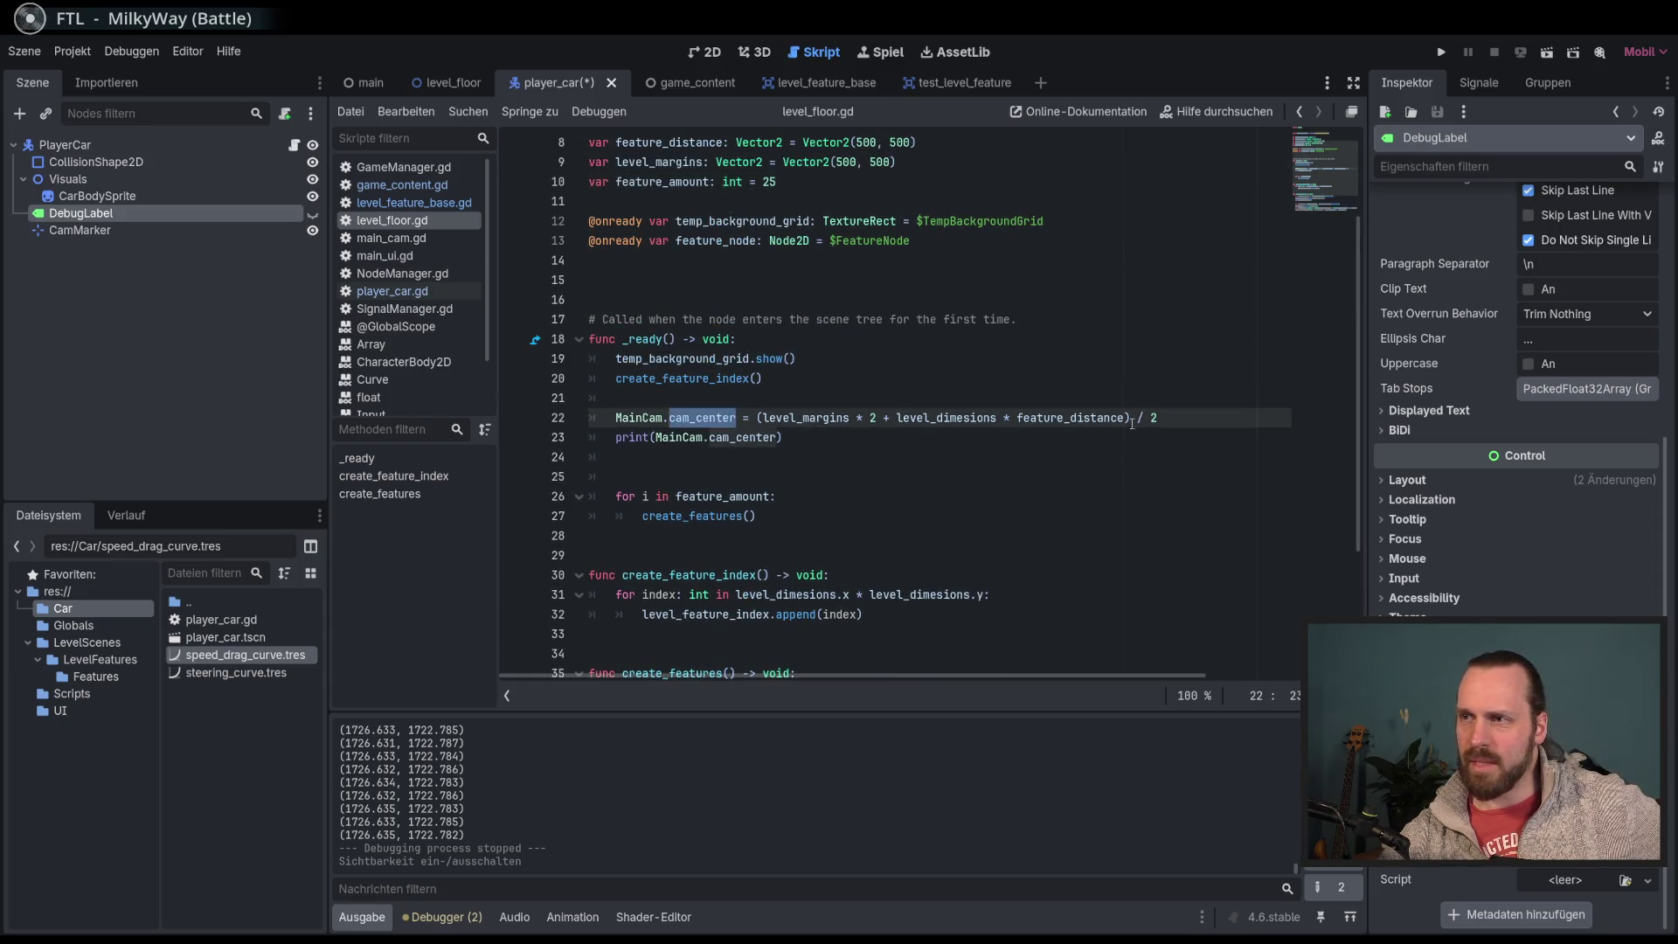
{"action": "left_click", "coordinate": [1196, 417]}
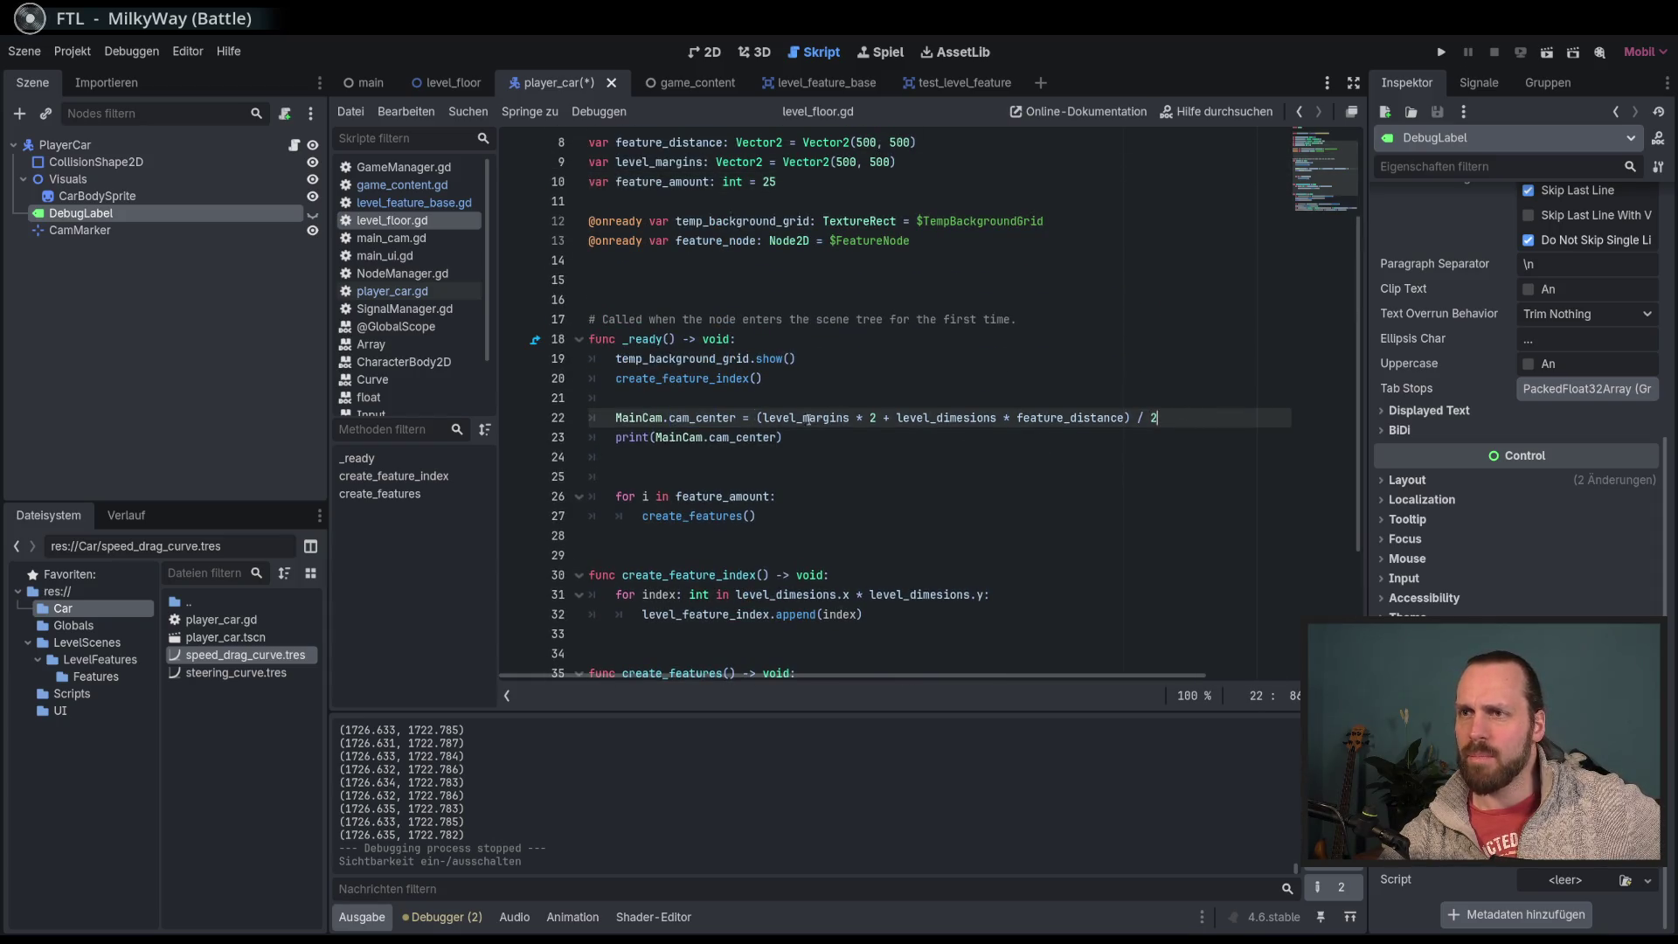
{"action": "double_click", "coordinate": [696, 418]}
{"action": "left_click", "coordinate": [870, 418]}
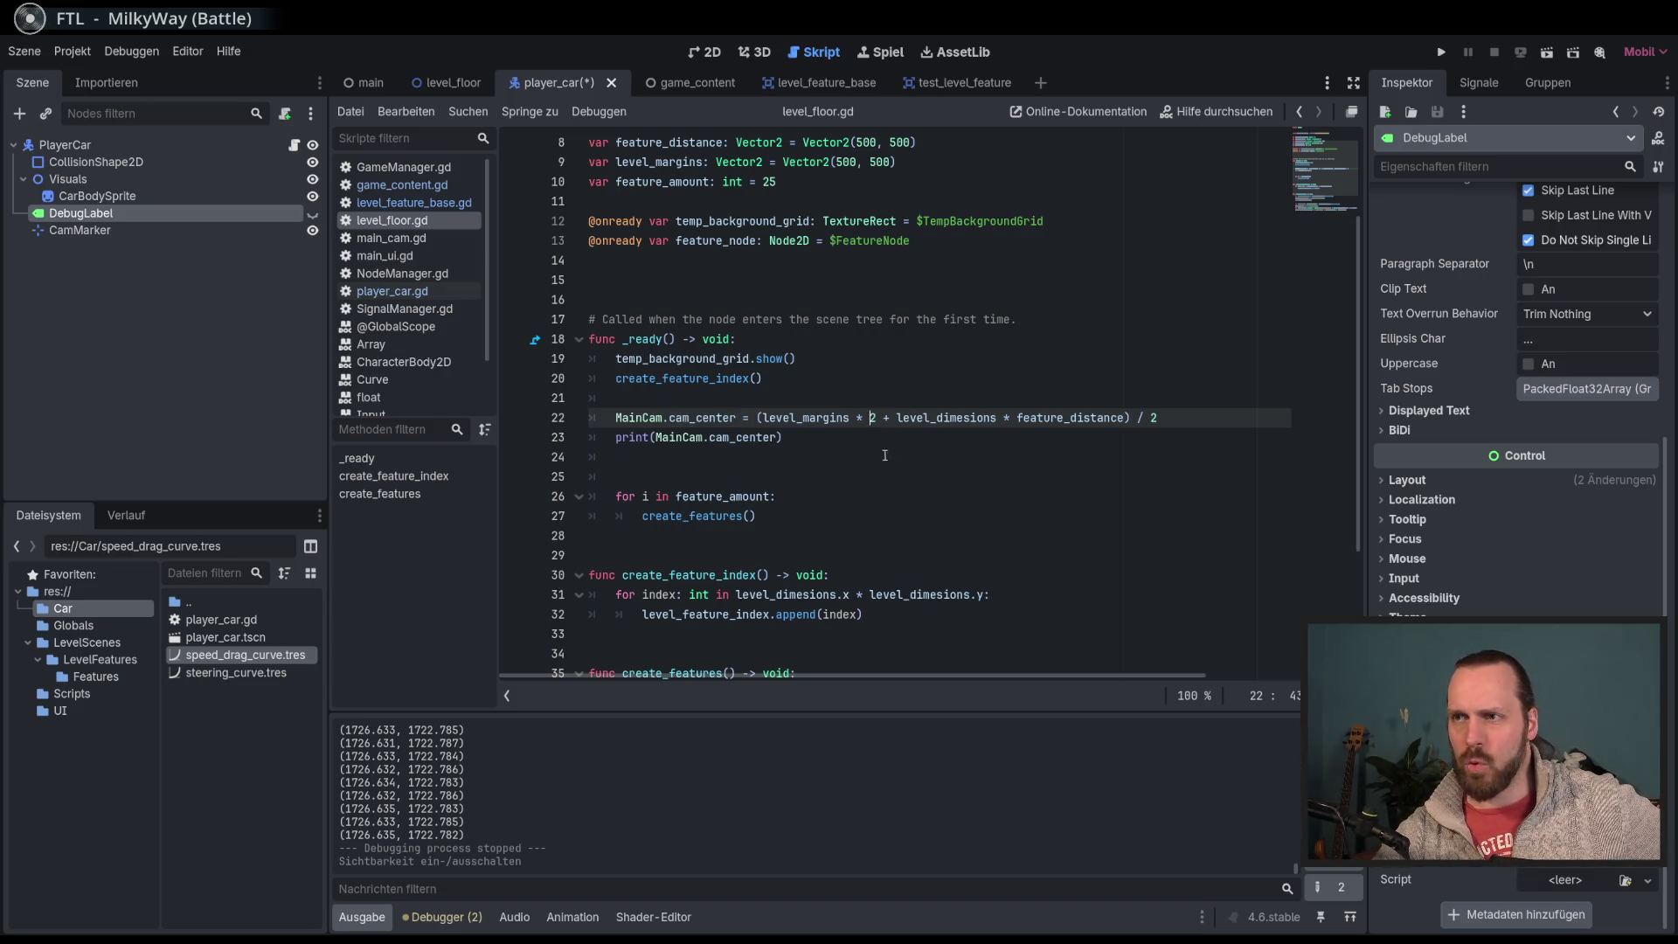
{"action": "left_click", "coordinate": [1232, 422]}
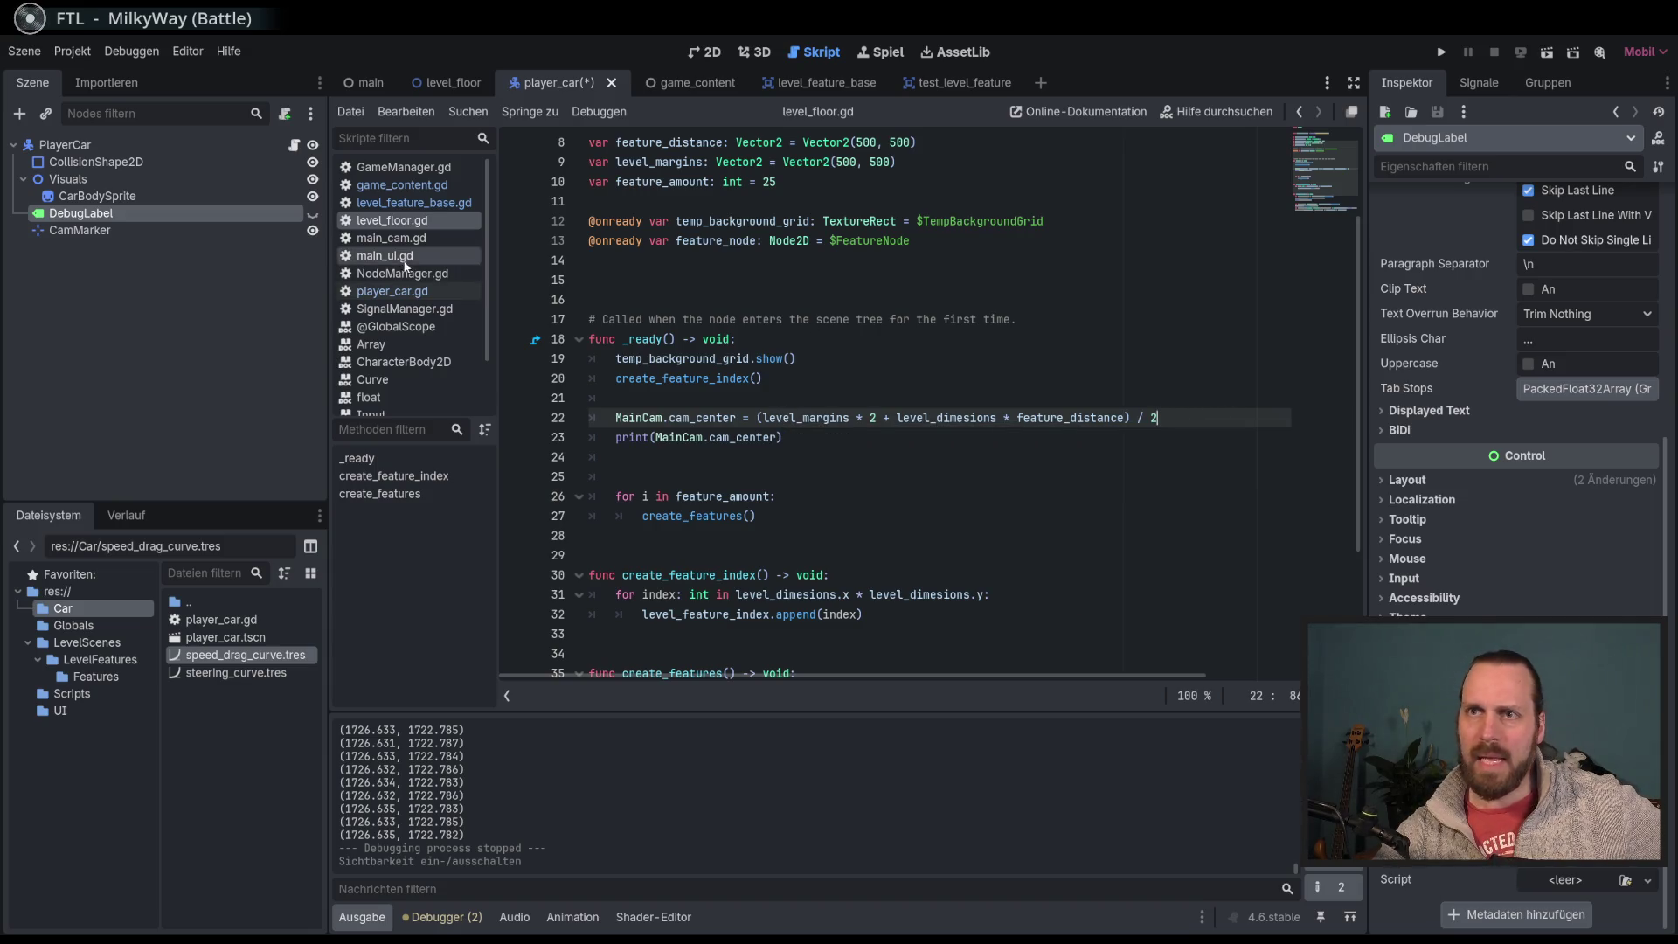
Step: In main_cam.gd, comment out the offset after cam_center on line 18 and run
{"action": "left_click", "coordinate": [402, 186]}
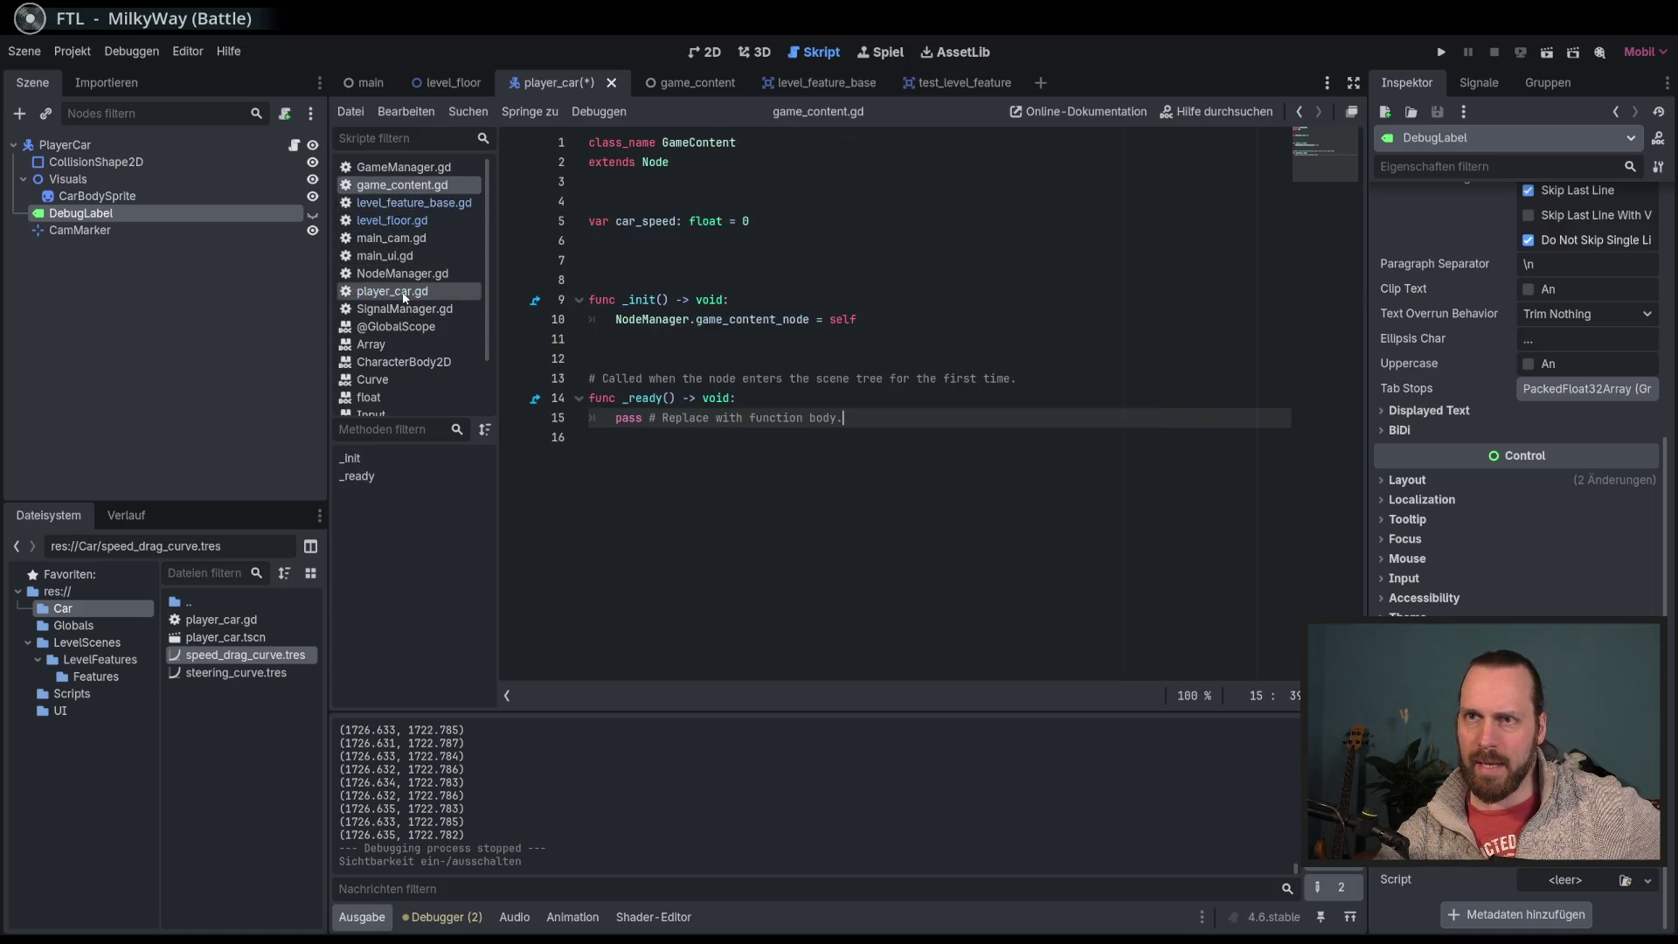
{"action": "left_click", "coordinate": [400, 241]}
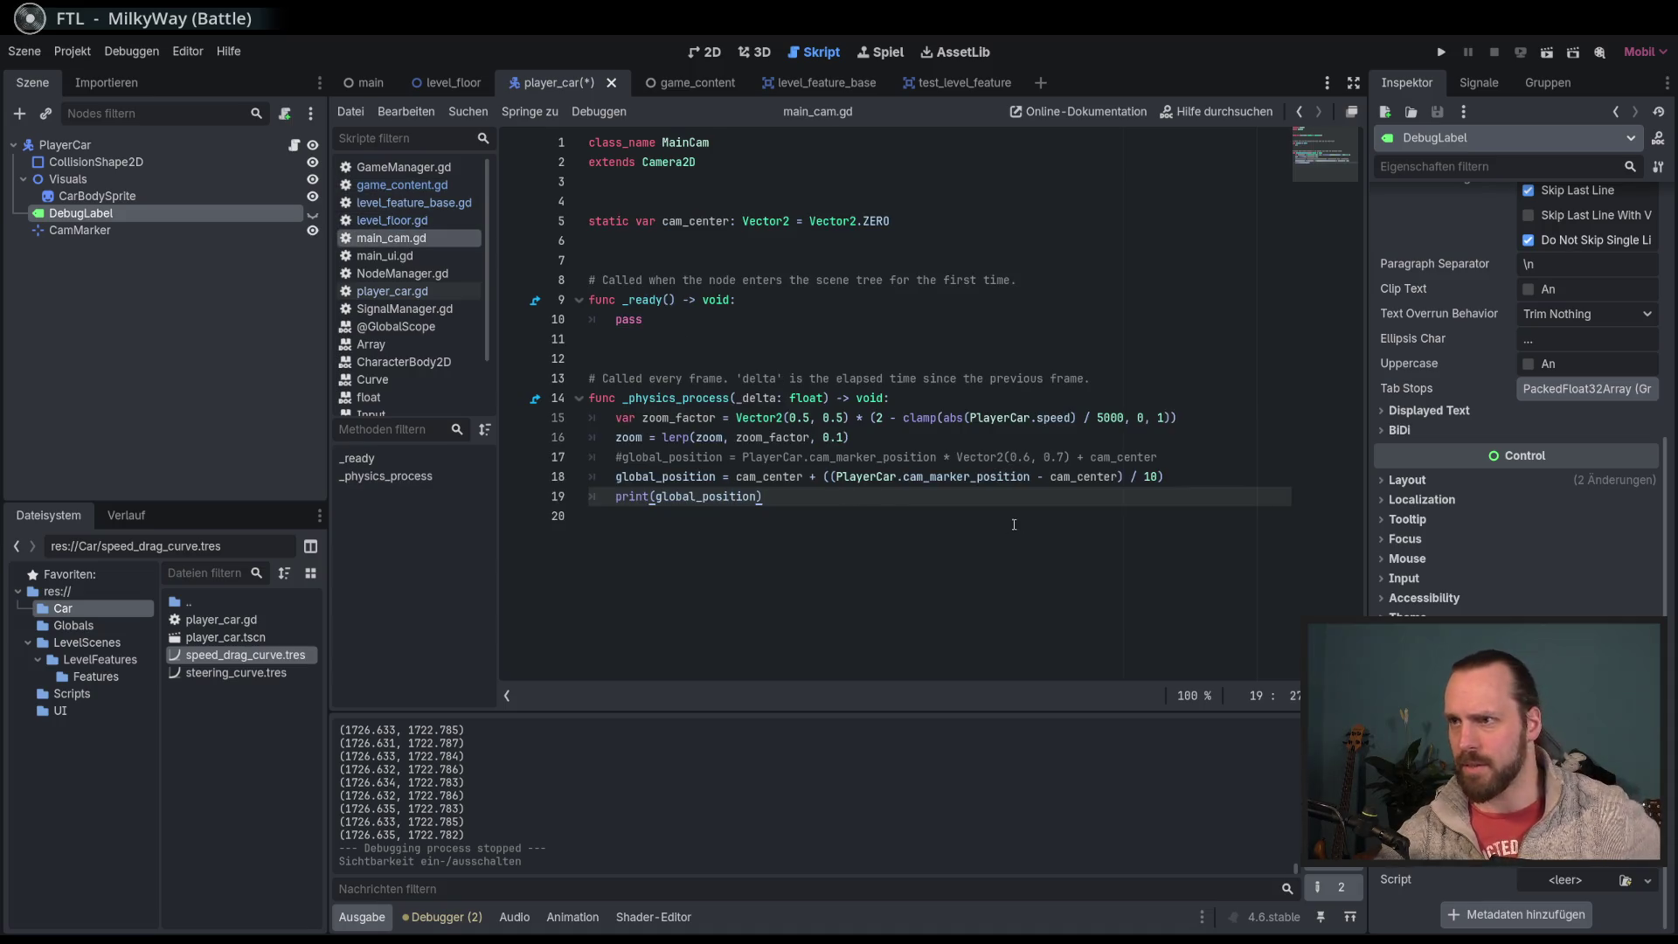
{"action": "left_click", "coordinate": [809, 476]}
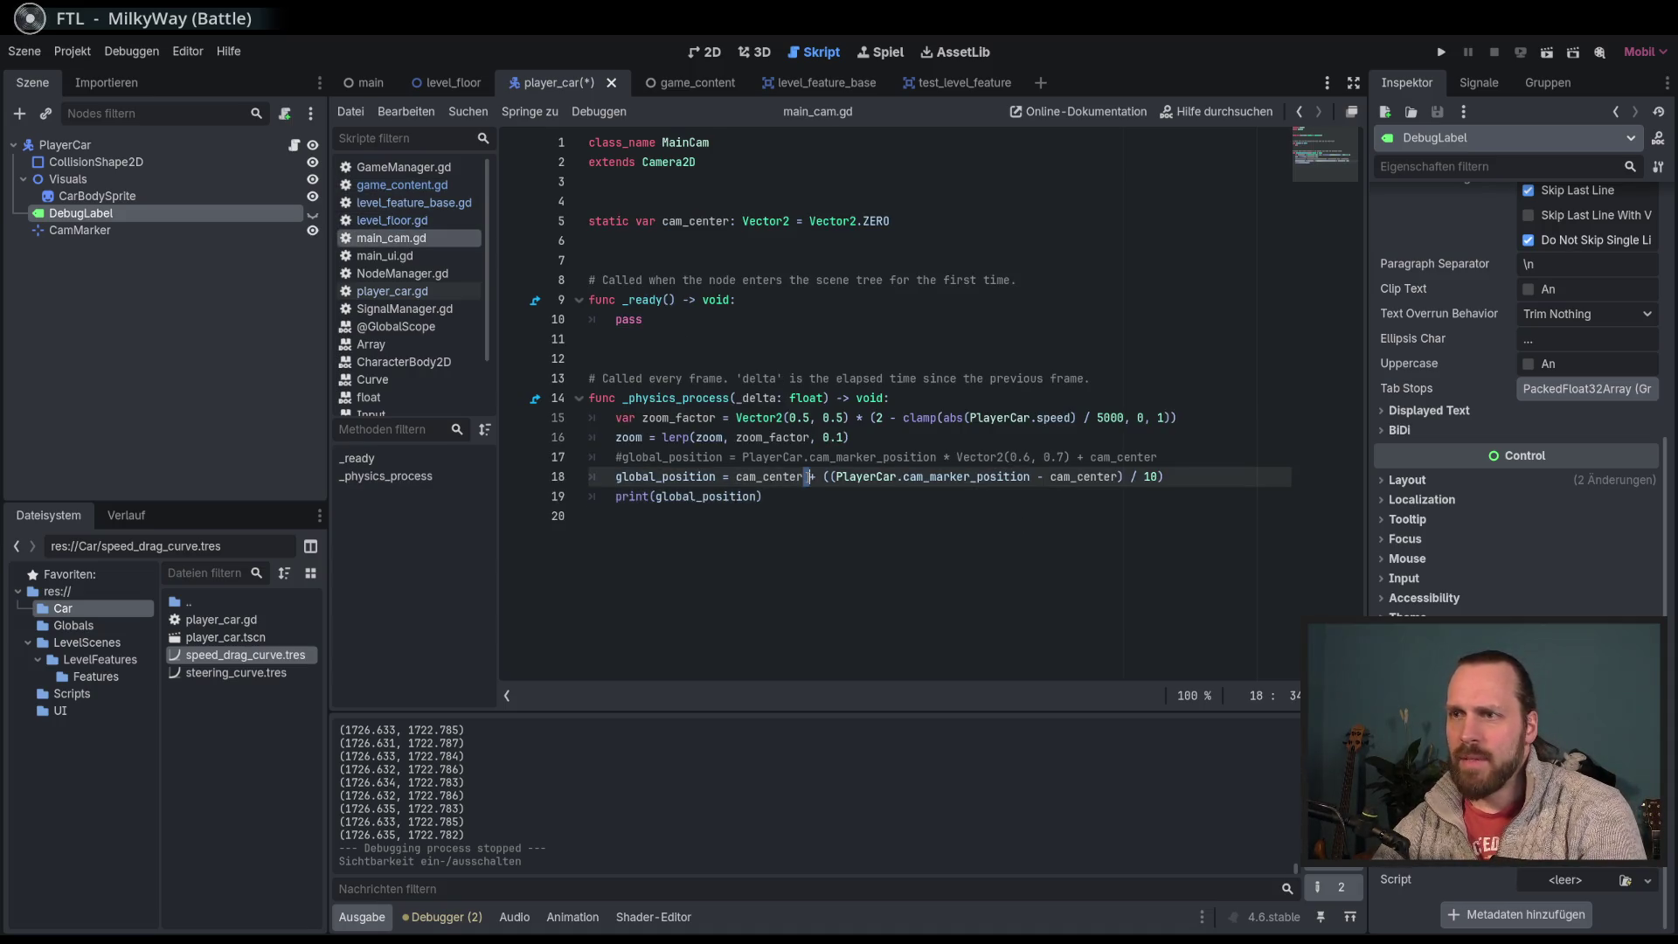
{"action": "key", "text": "Left"}
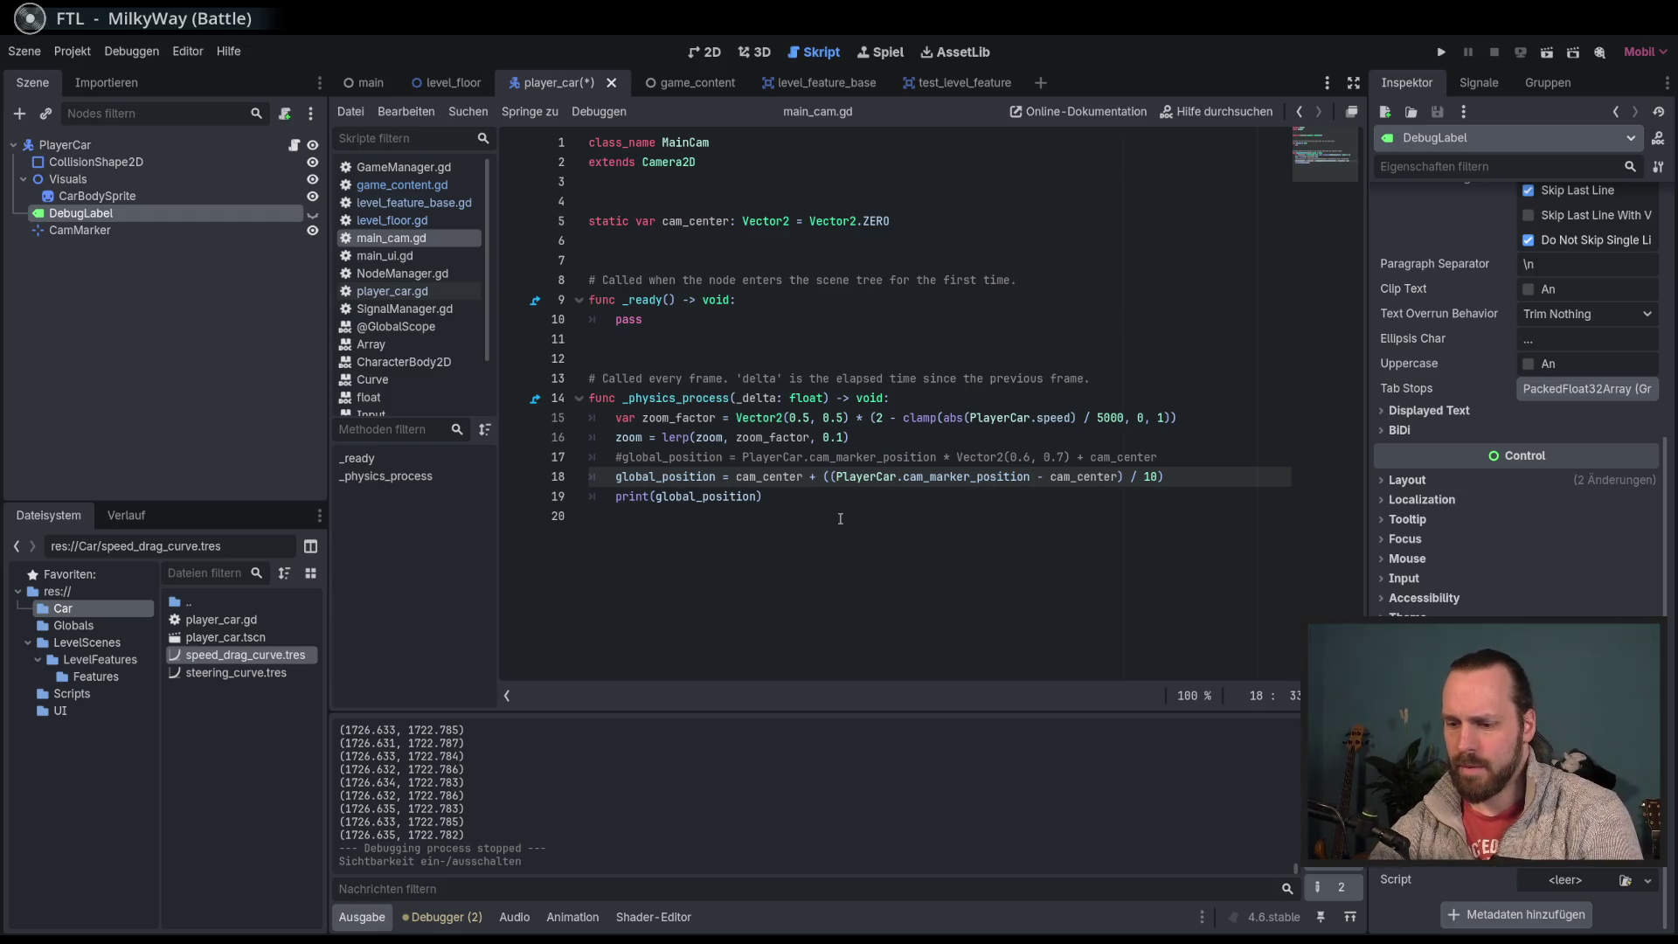
{"action": "type", "text": "#"}
{"action": "key", "text": "F5"}
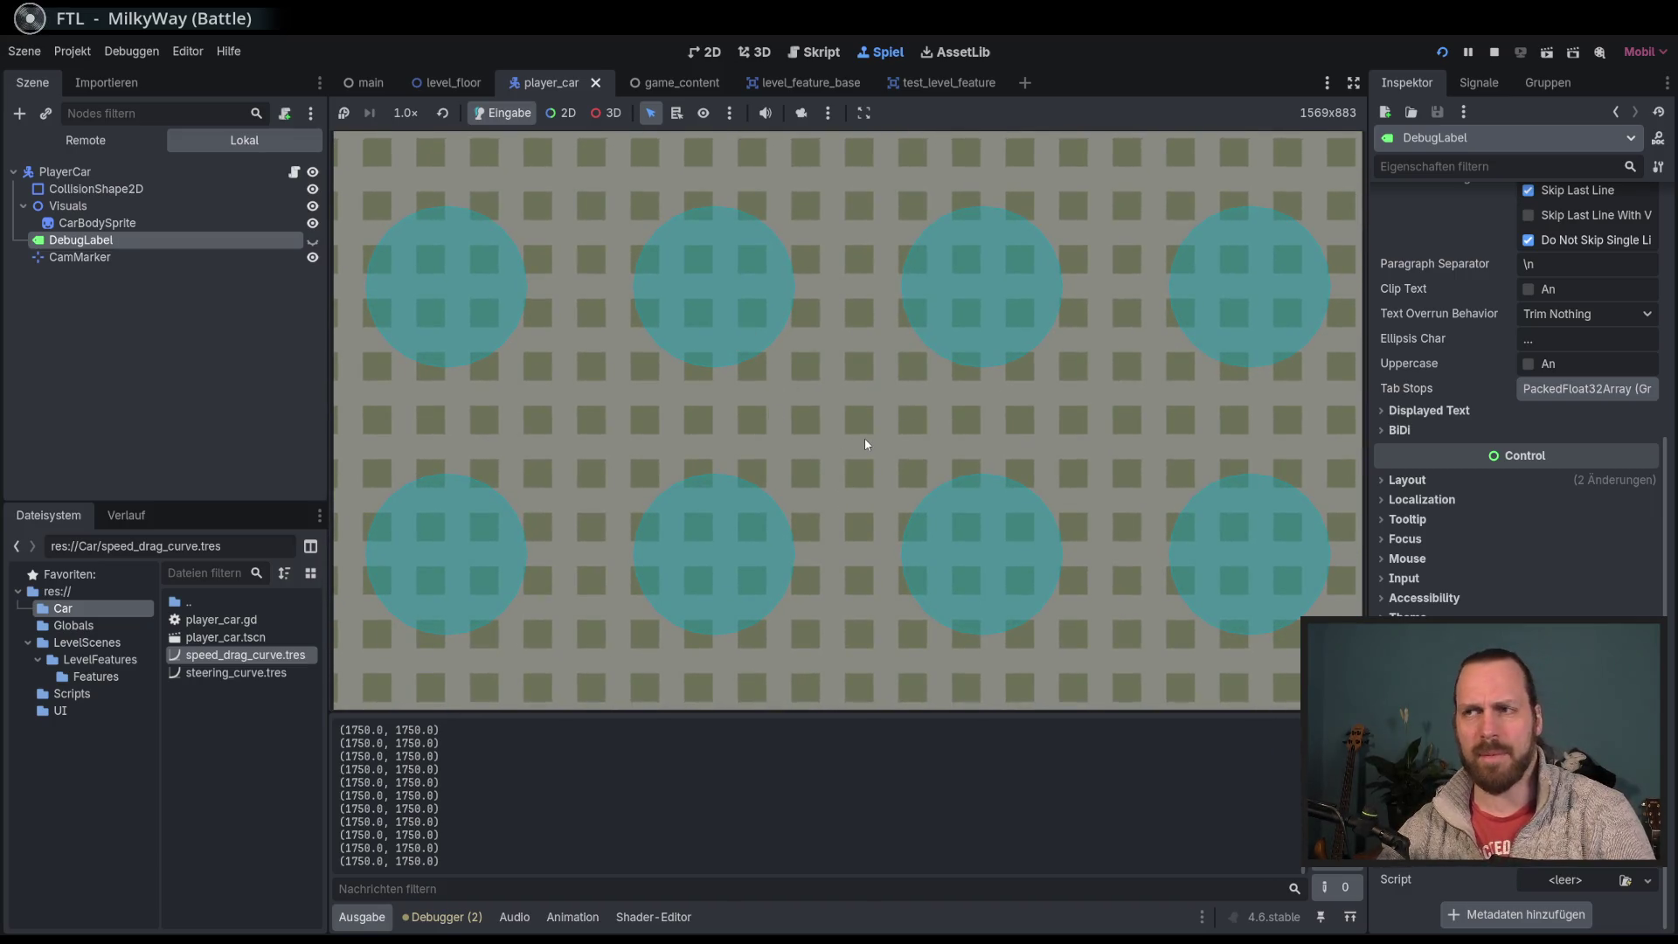
Step: Override the 2D camera, zoom out to view the full 5×5 grid, then stop the run
{"action": "left_click", "coordinate": [560, 113]}
{"action": "left_click", "coordinate": [801, 113]}
{"action": "scroll", "coordinate": [855, 424], "scroll_direction": "down", "scroll_amount": 6}
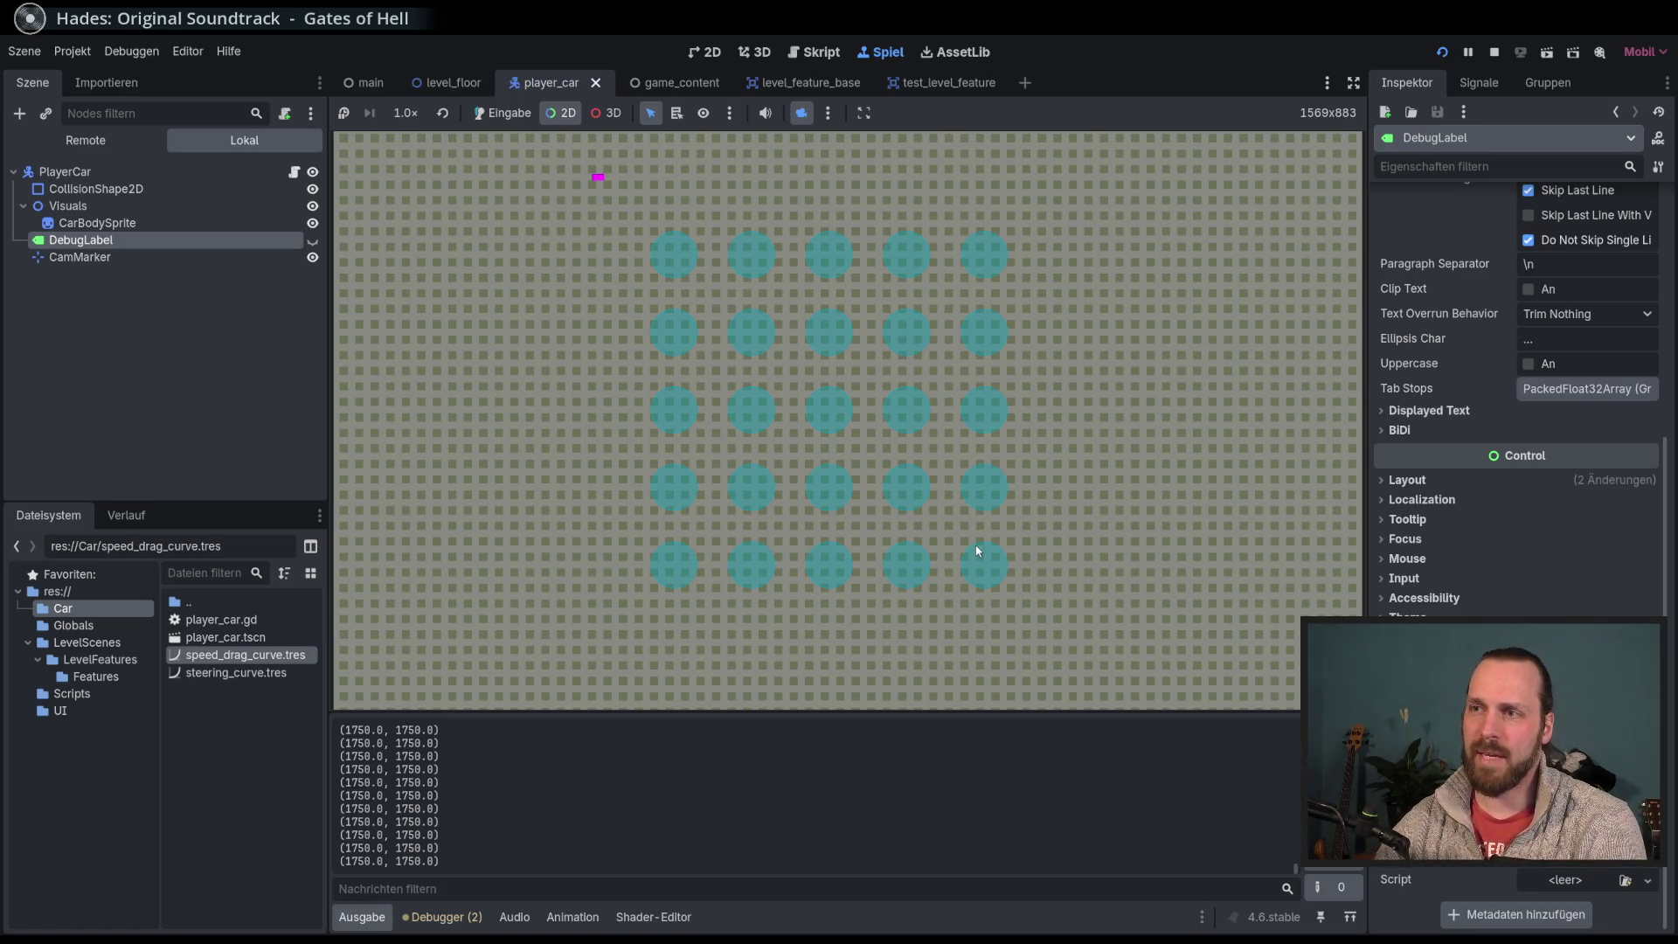
{"action": "key", "text": "F8"}
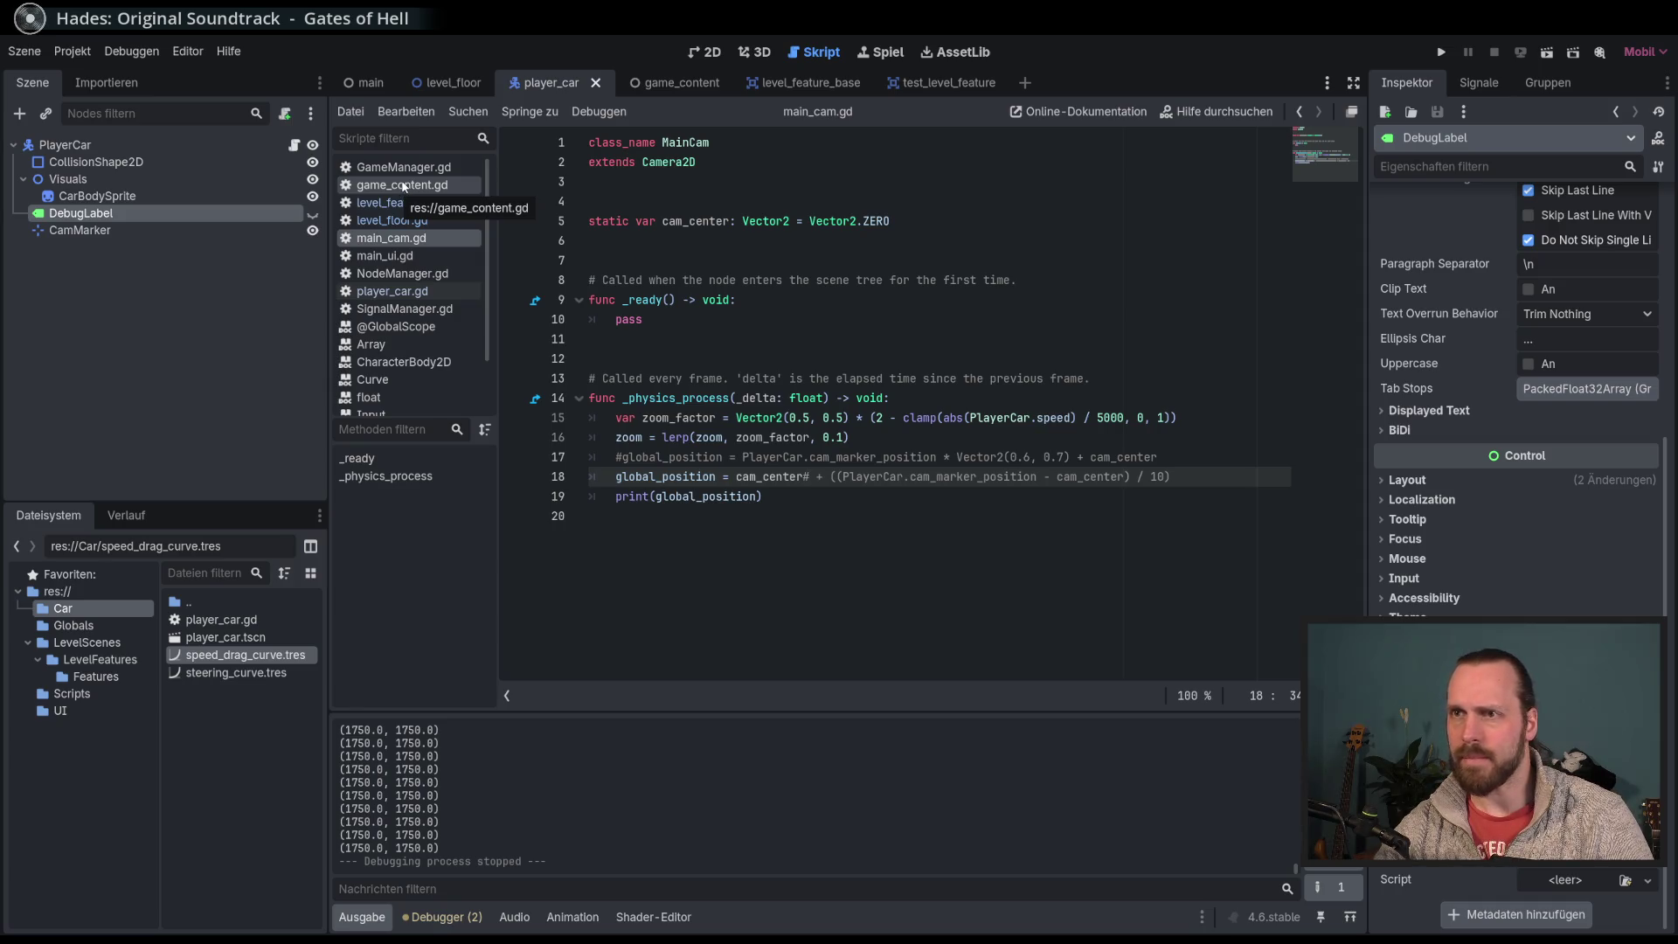
Step: Open level_floor.gd and highlight where feature_distance is used in create_features
{"action": "left_click", "coordinate": [403, 186]}
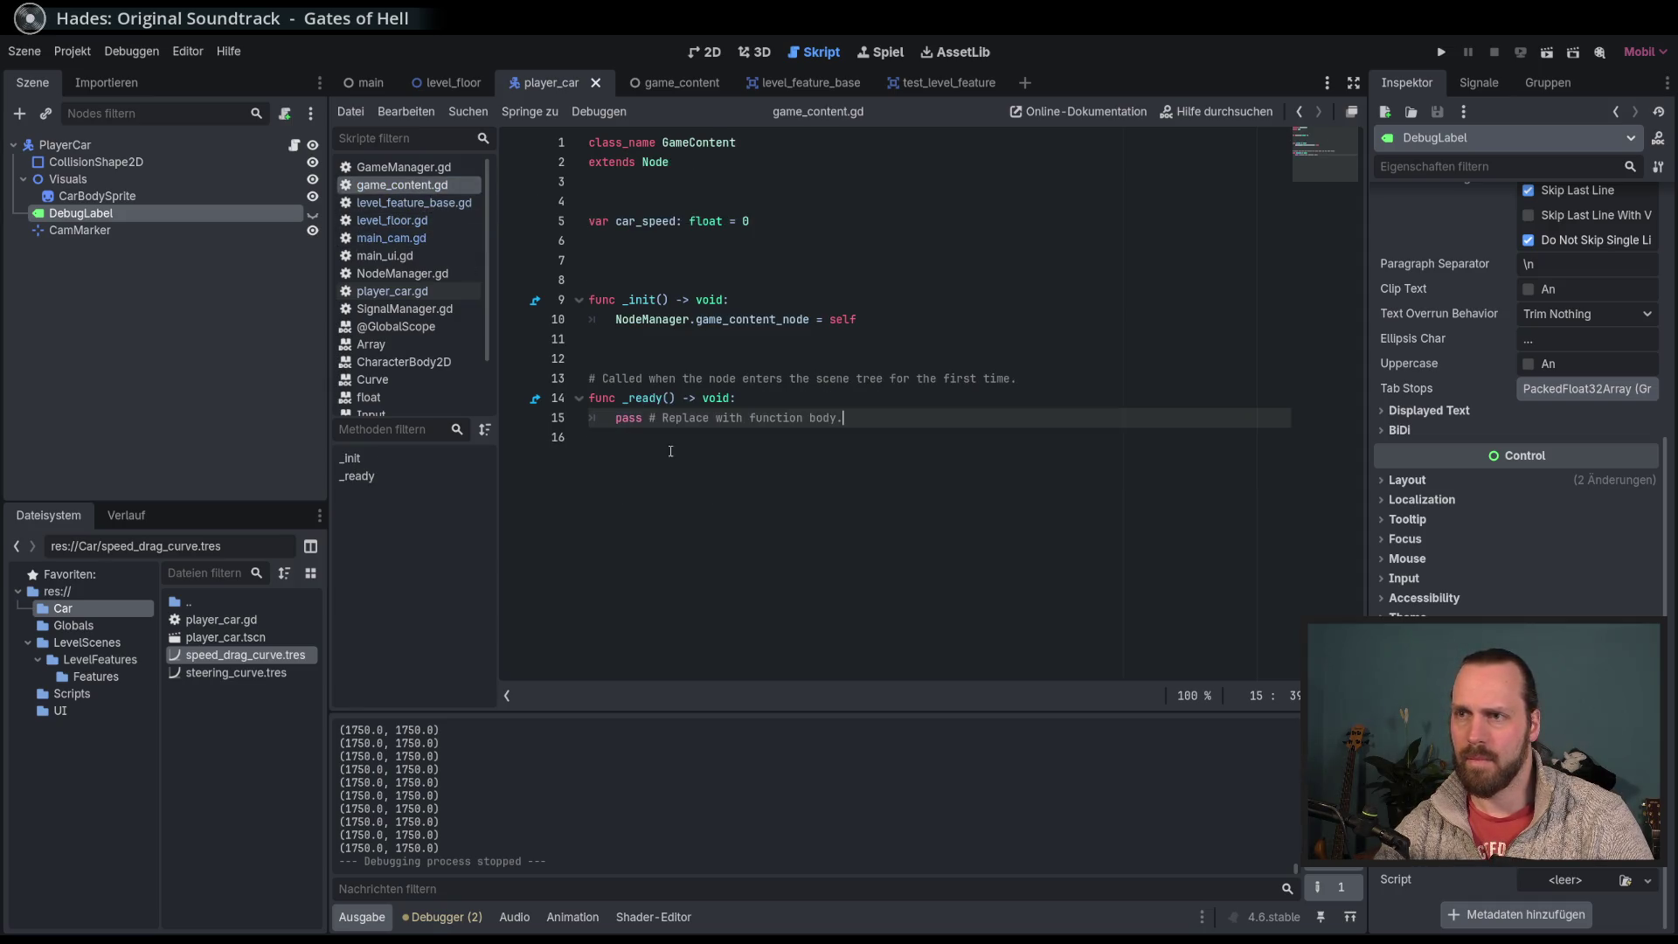
{"action": "key", "text": "ctrl+shift+period"}
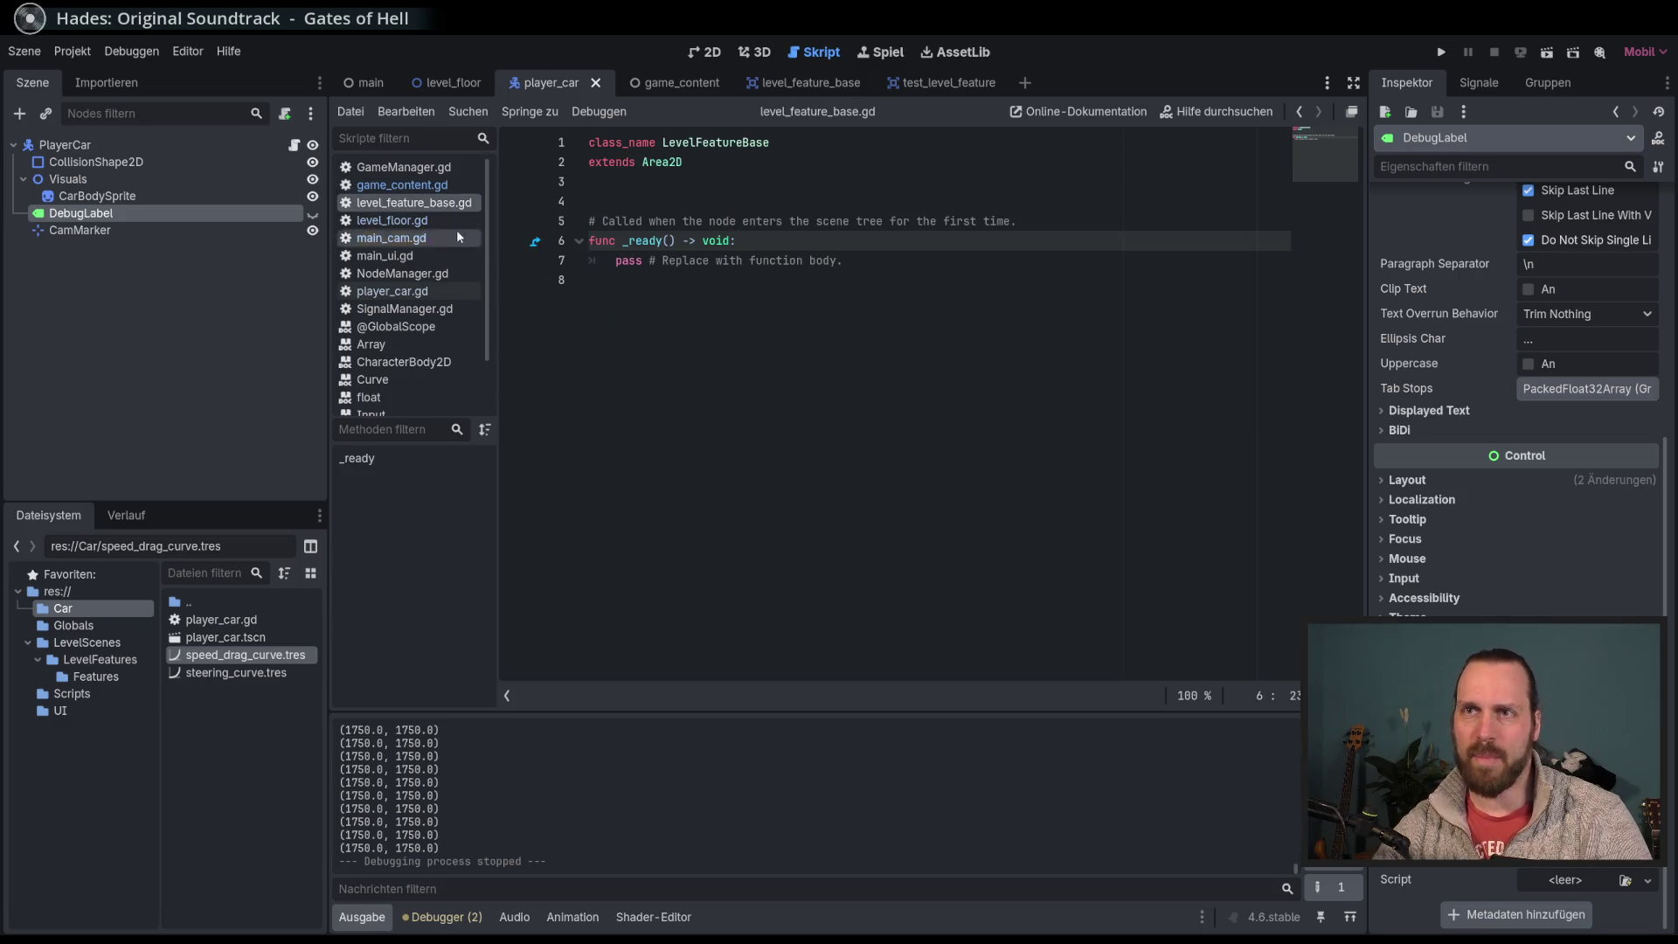
{"action": "left_click", "coordinate": [408, 224]}
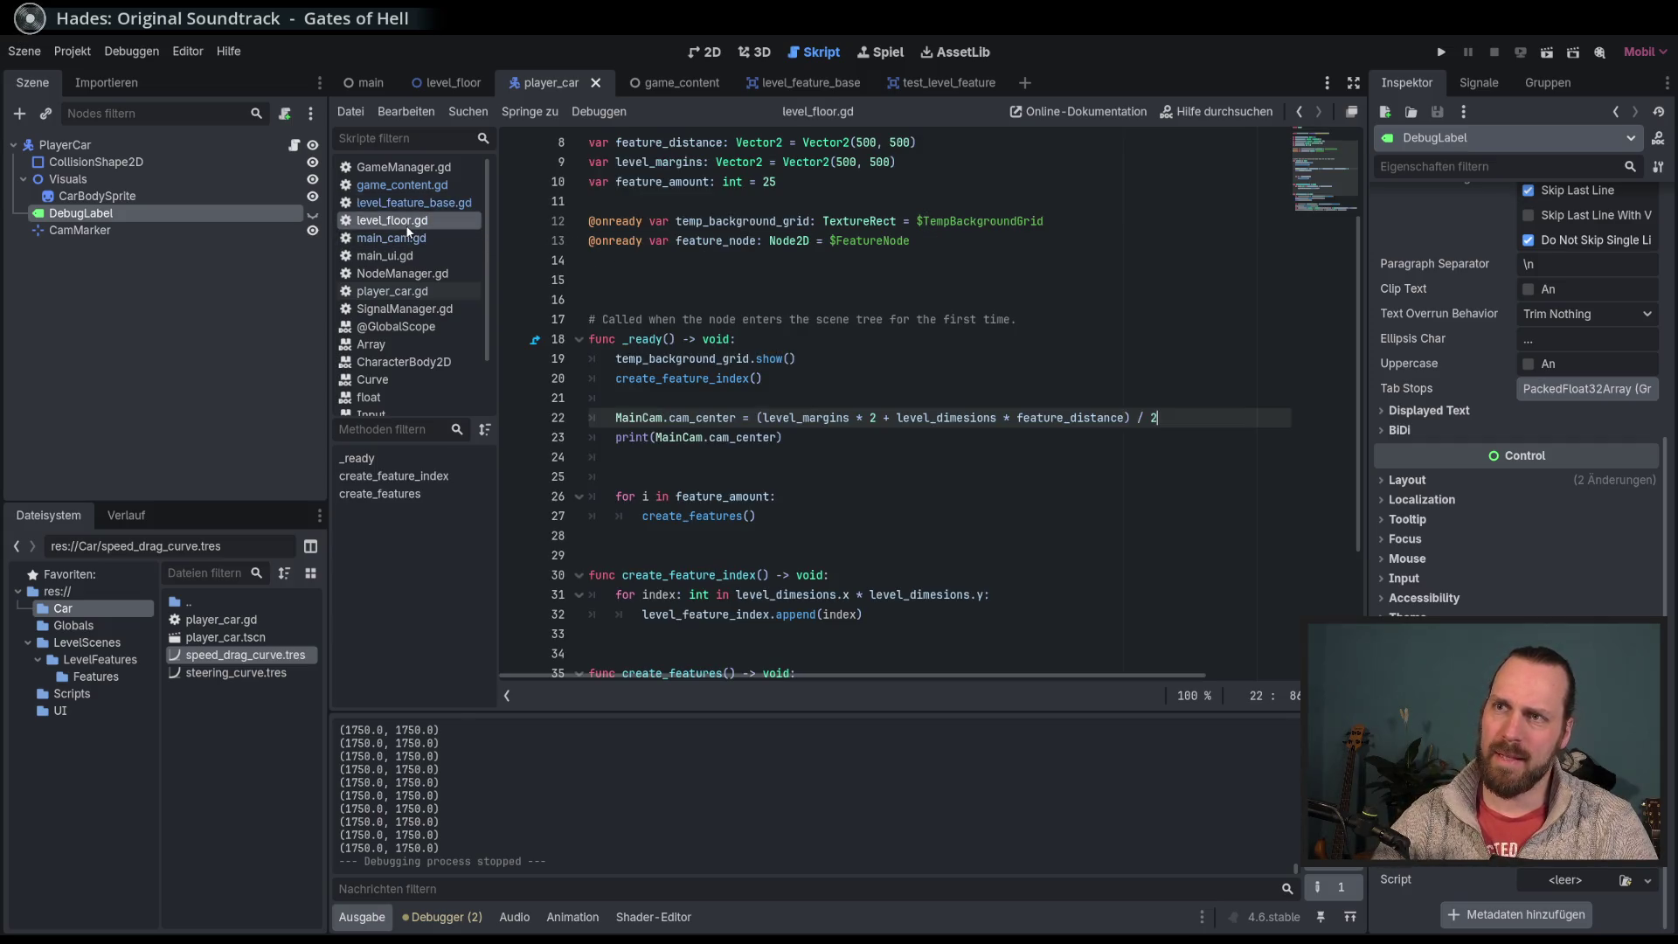
{"action": "left_click", "coordinate": [1214, 638]}
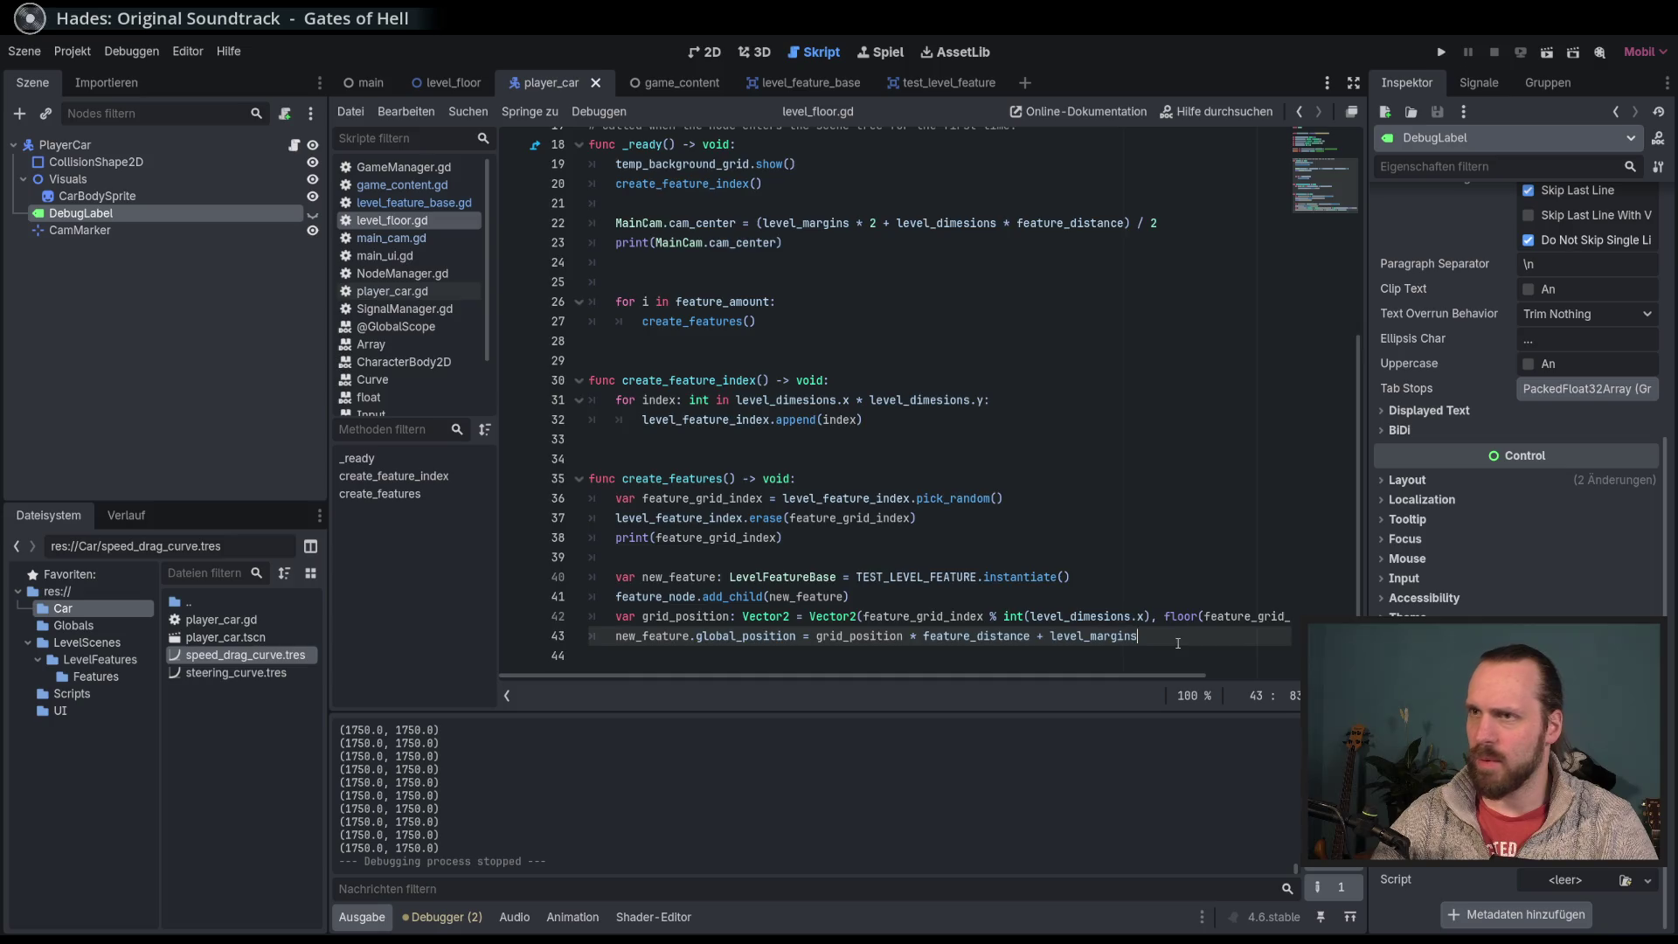
{"action": "scroll", "coordinate": [1178, 643], "scroll_direction": "up", "scroll_amount": 5}
{"action": "left_click", "coordinate": [863, 300]}
{"action": "scroll", "coordinate": [1005, 481], "scroll_direction": "down", "scroll_amount": 4}
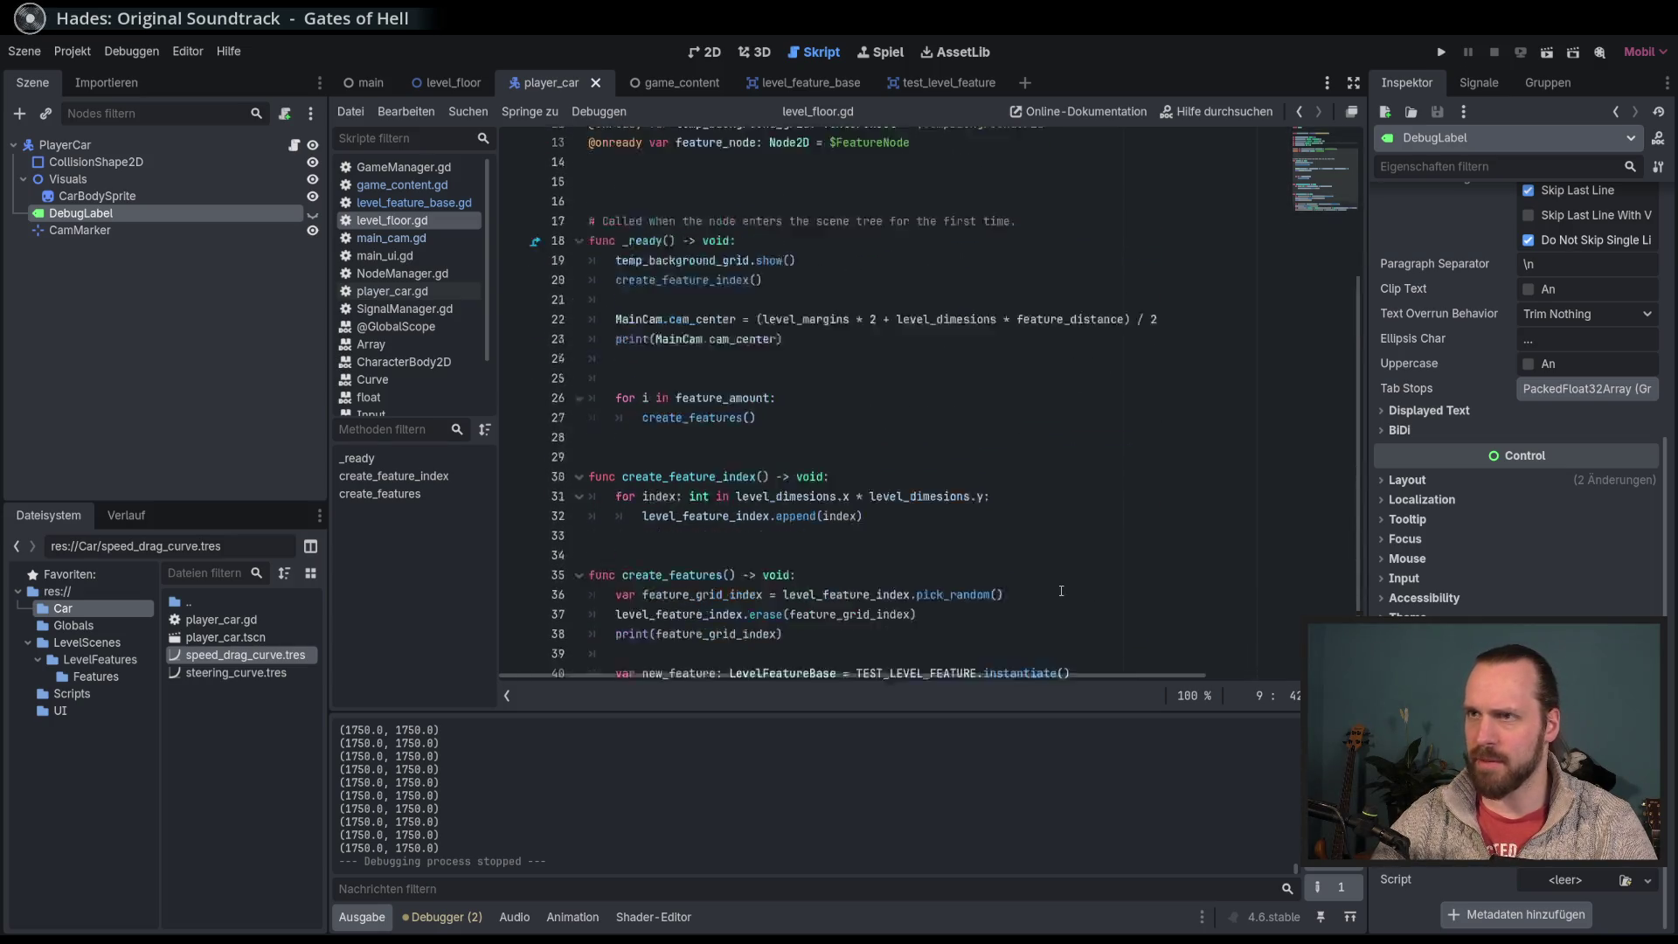
{"action": "scroll", "coordinate": [887, 348], "scroll_direction": "up", "scroll_amount": 4}
{"action": "double_click", "coordinate": [669, 280]}
{"action": "scroll", "coordinate": [1168, 637], "scroll_direction": "down", "scroll_amount": 6}
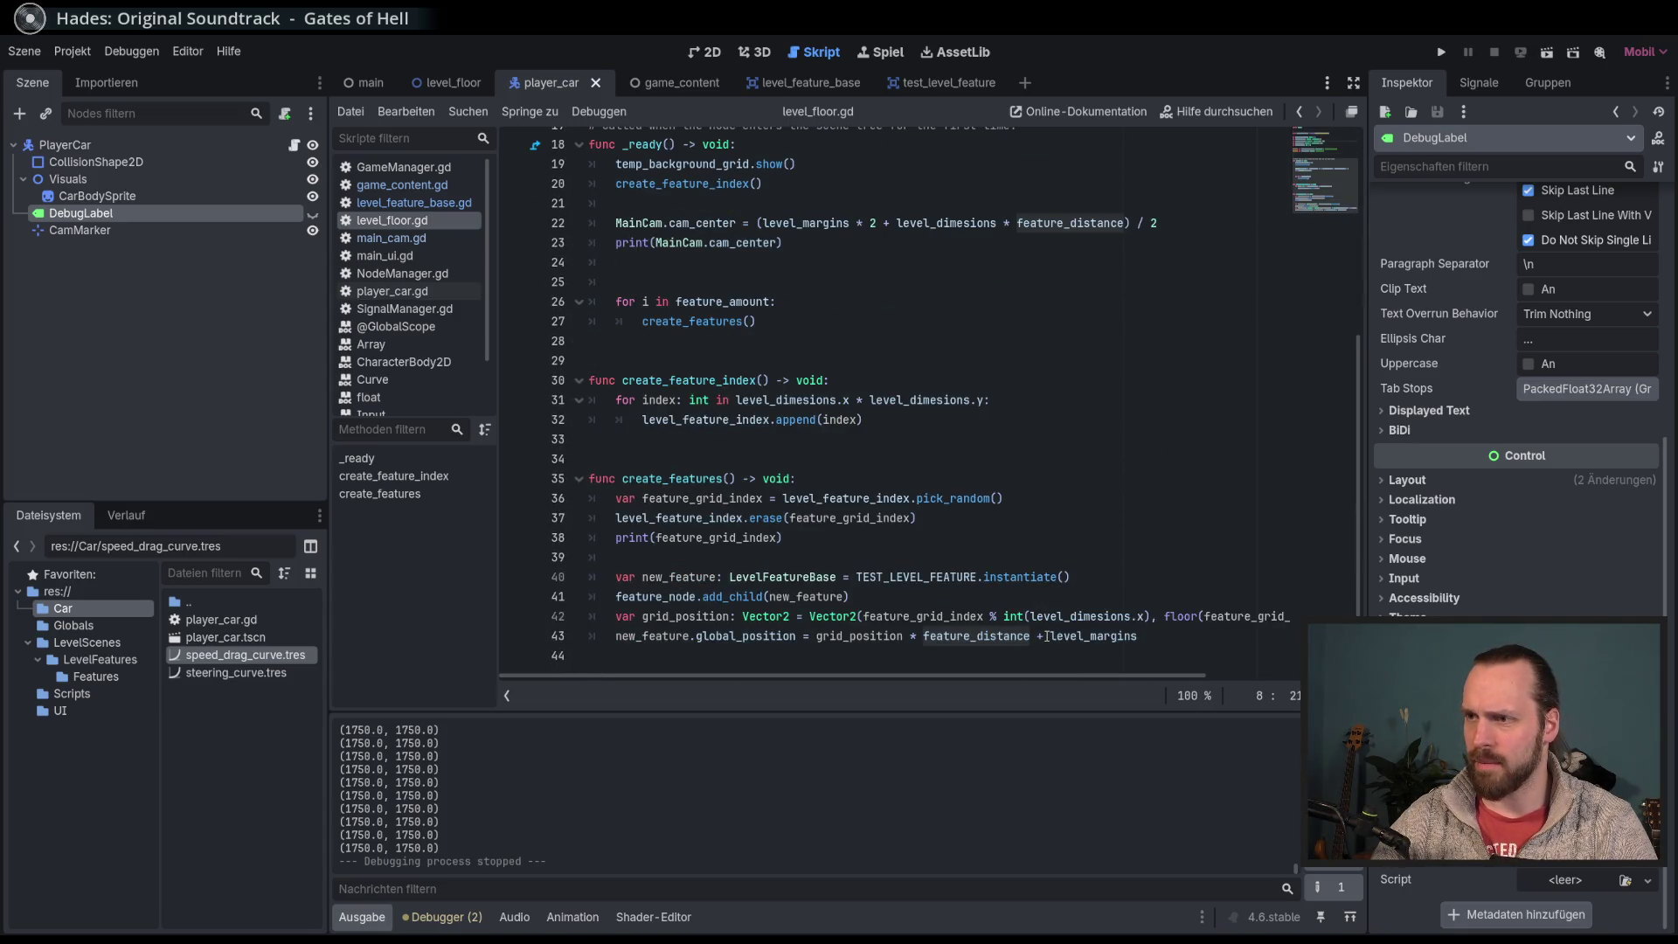
Step: Insert '+ feature_distance/2' before level_margins on line 43 and run the game
{"action": "left_click", "coordinate": [1049, 637]}
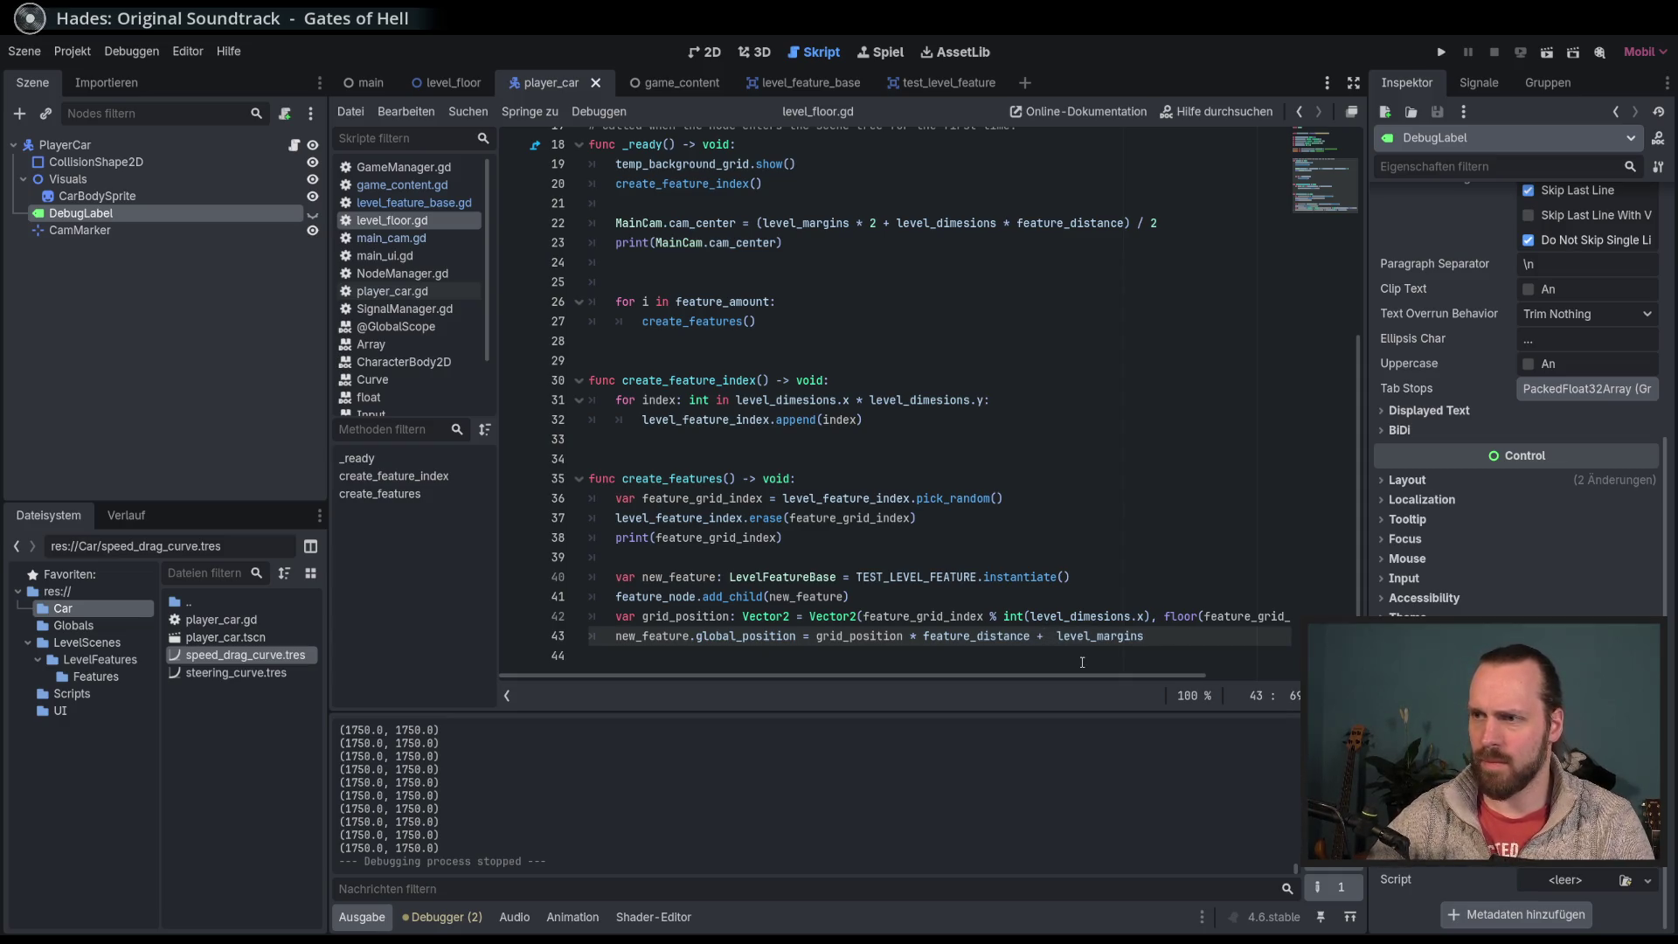
{"action": "type", "text": "+"}
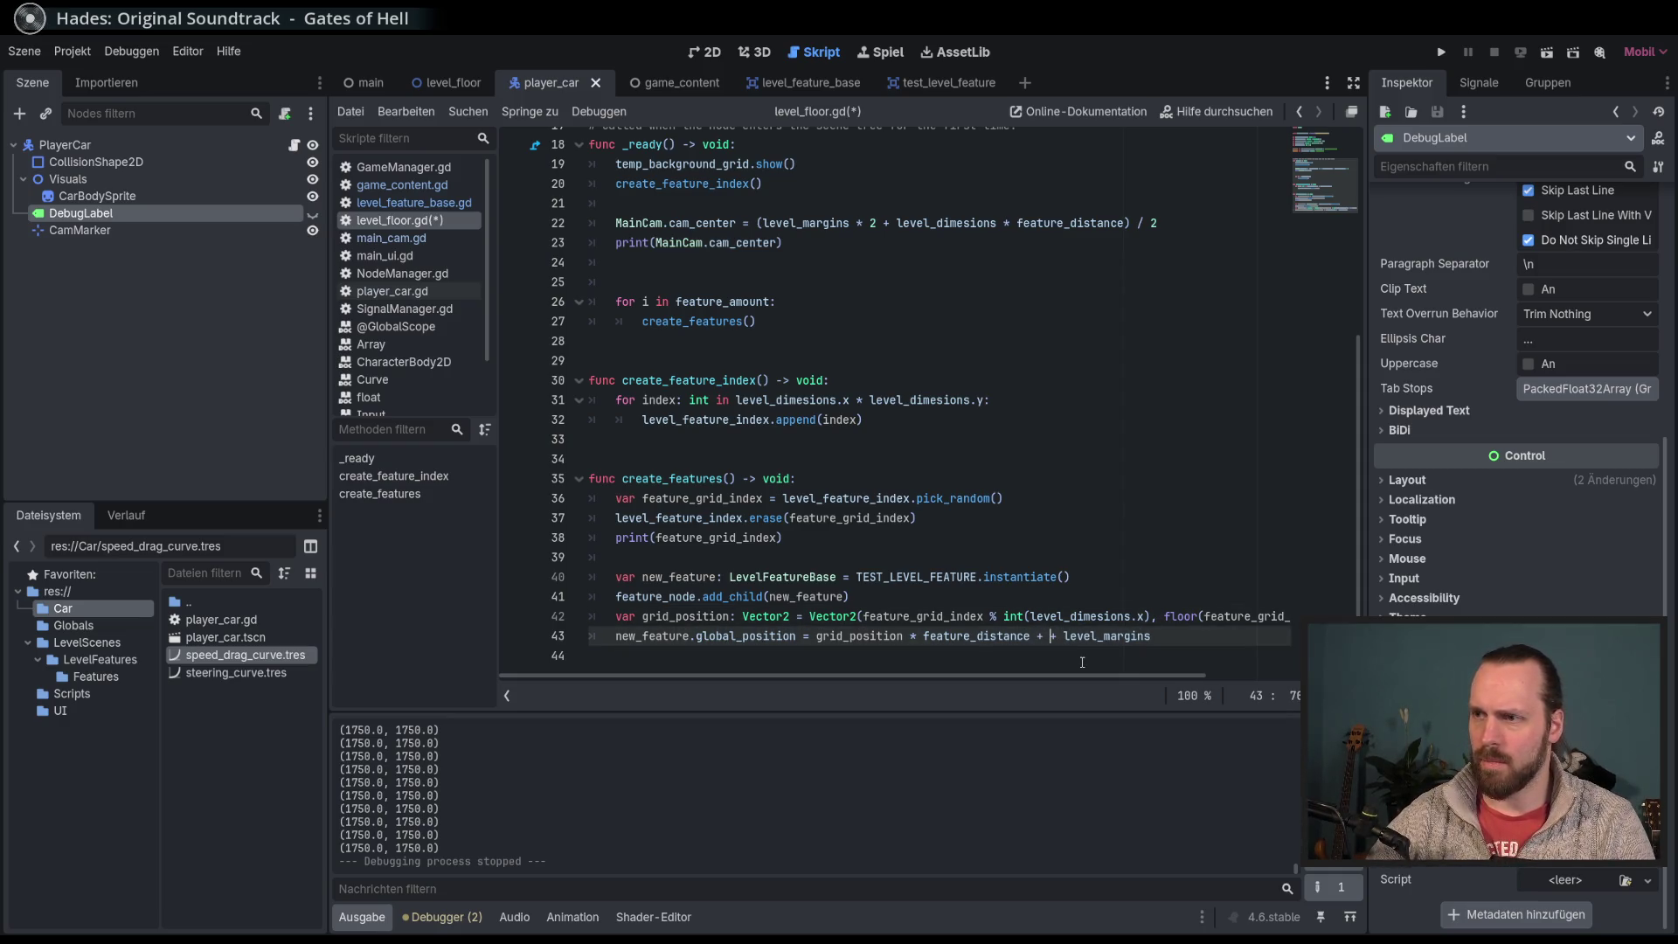
{"action": "type", "text": " fea"}
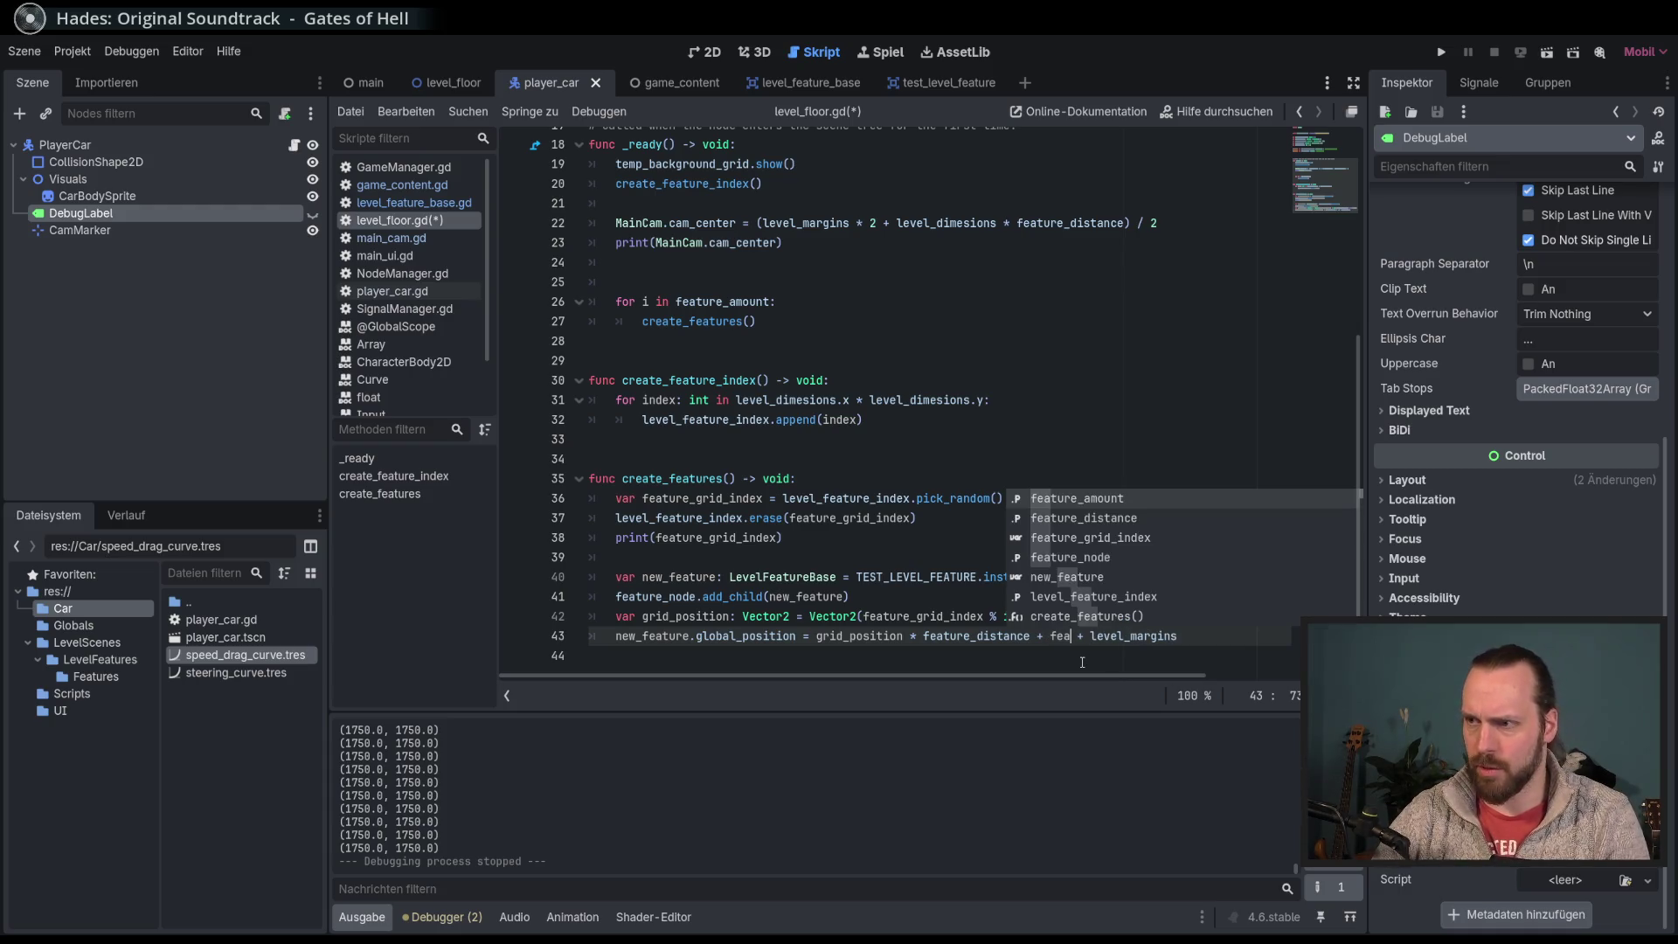
{"action": "key", "text": "Down"}
{"action": "key", "text": "Return"}
{"action": "type", "text": "/"}
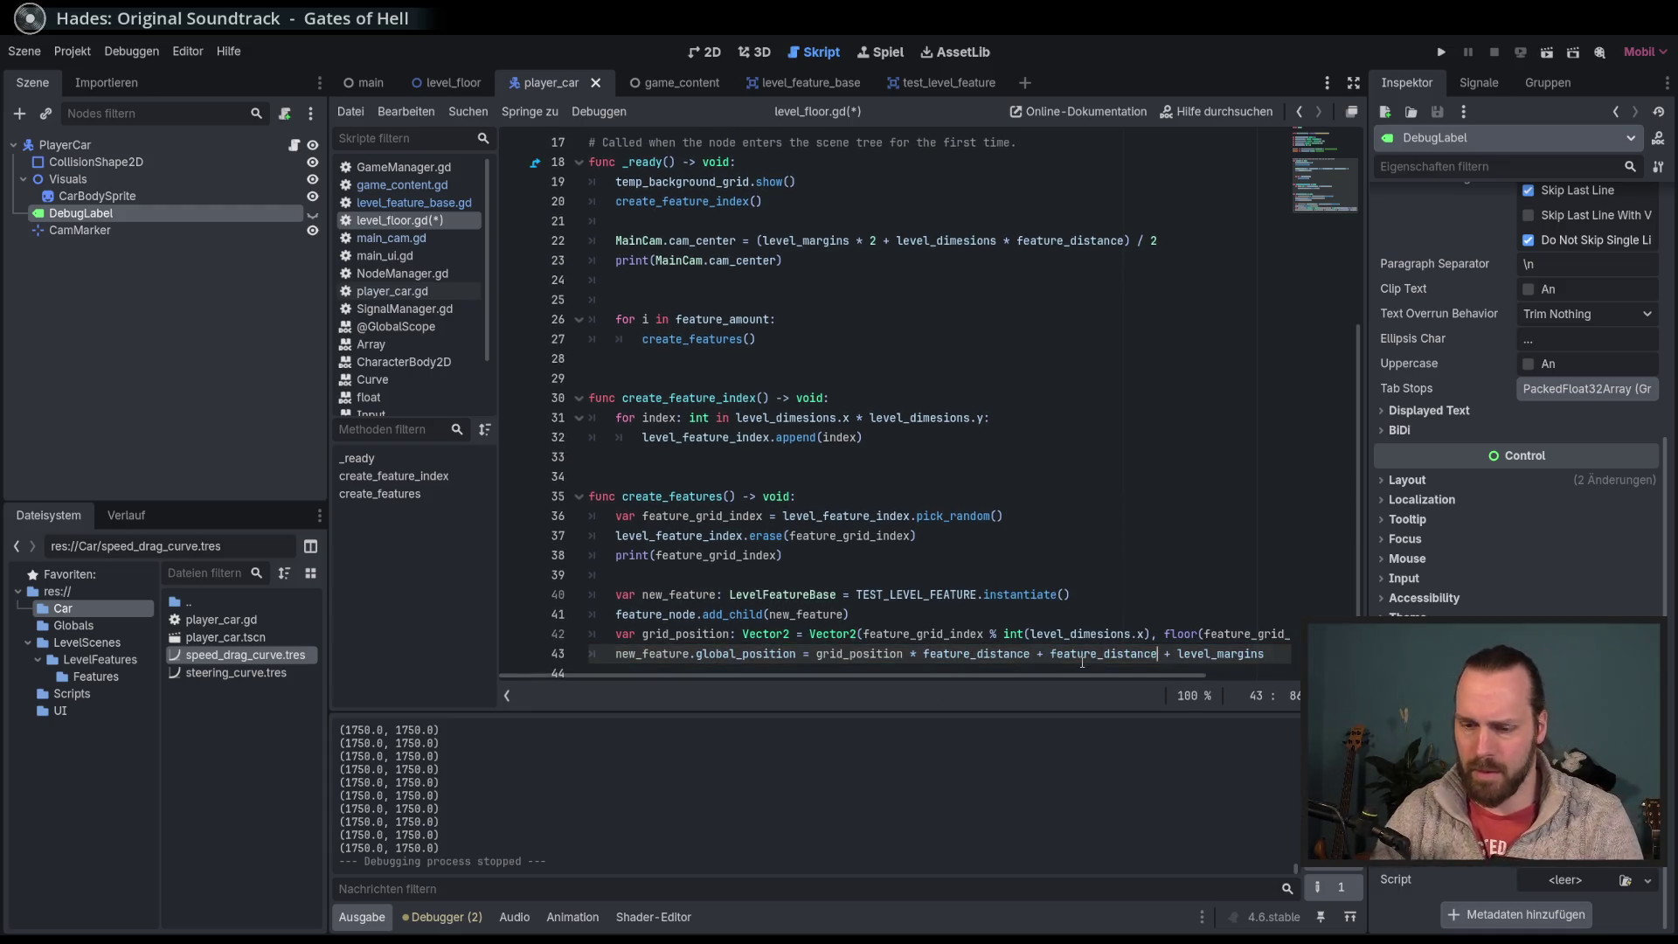
{"action": "type", "text": "2"}
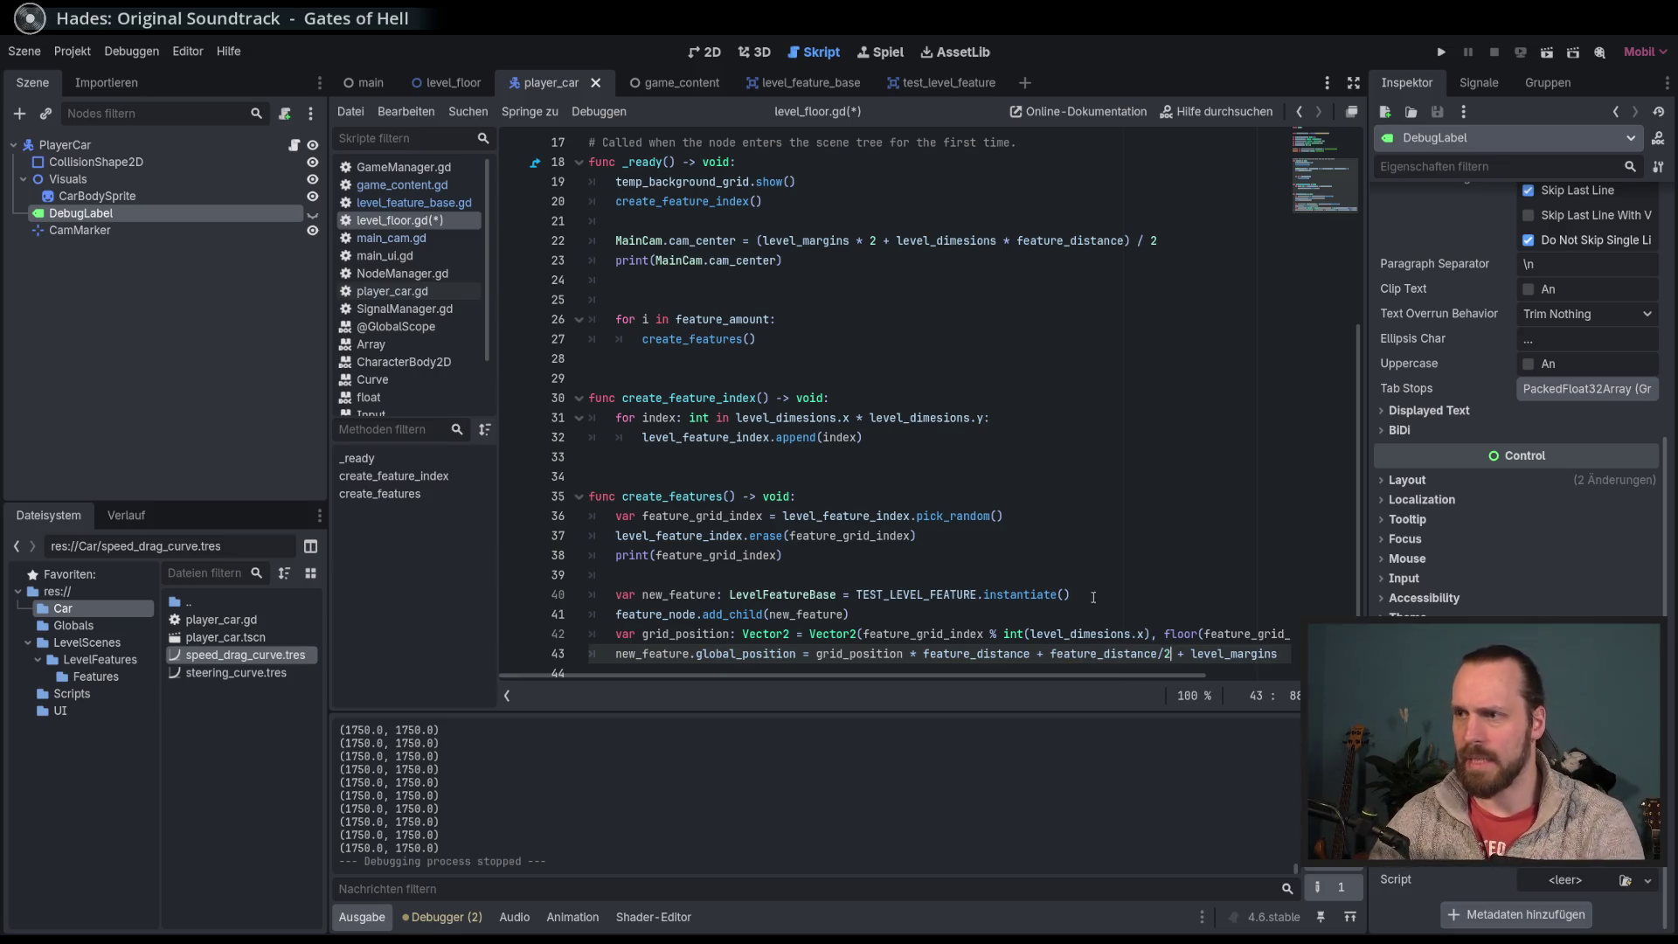
{"action": "key", "text": "F5"}
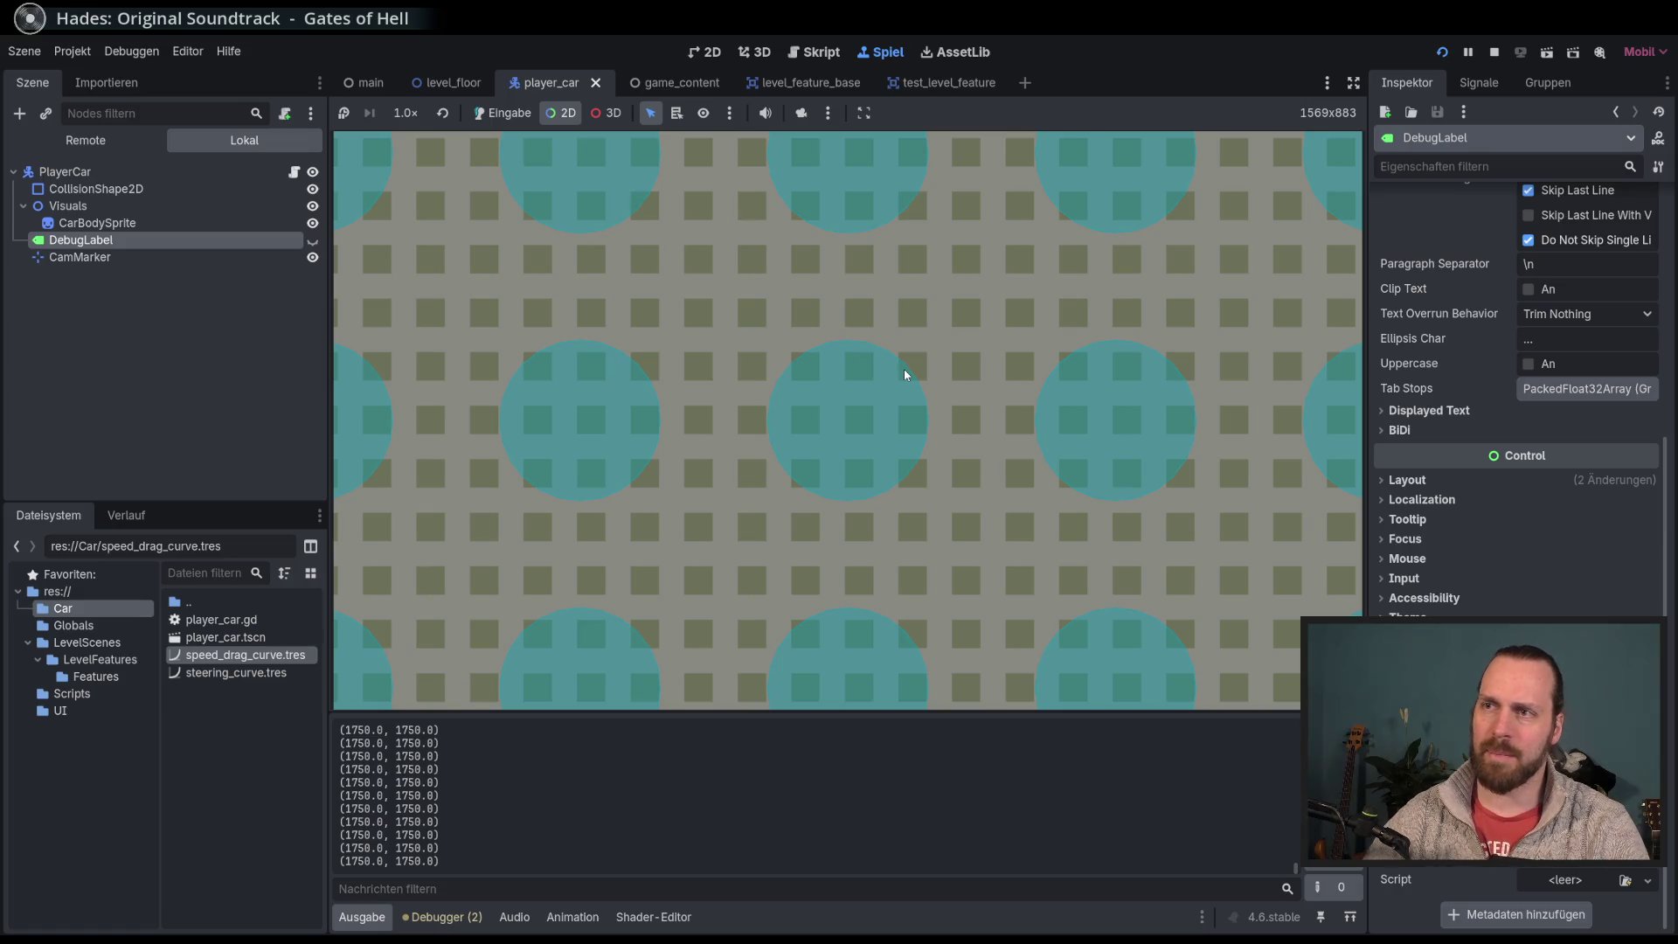
Step: Return the game view to Input mode, restart and drive the car, then stop the run
{"action": "left_click", "coordinate": [502, 113]}
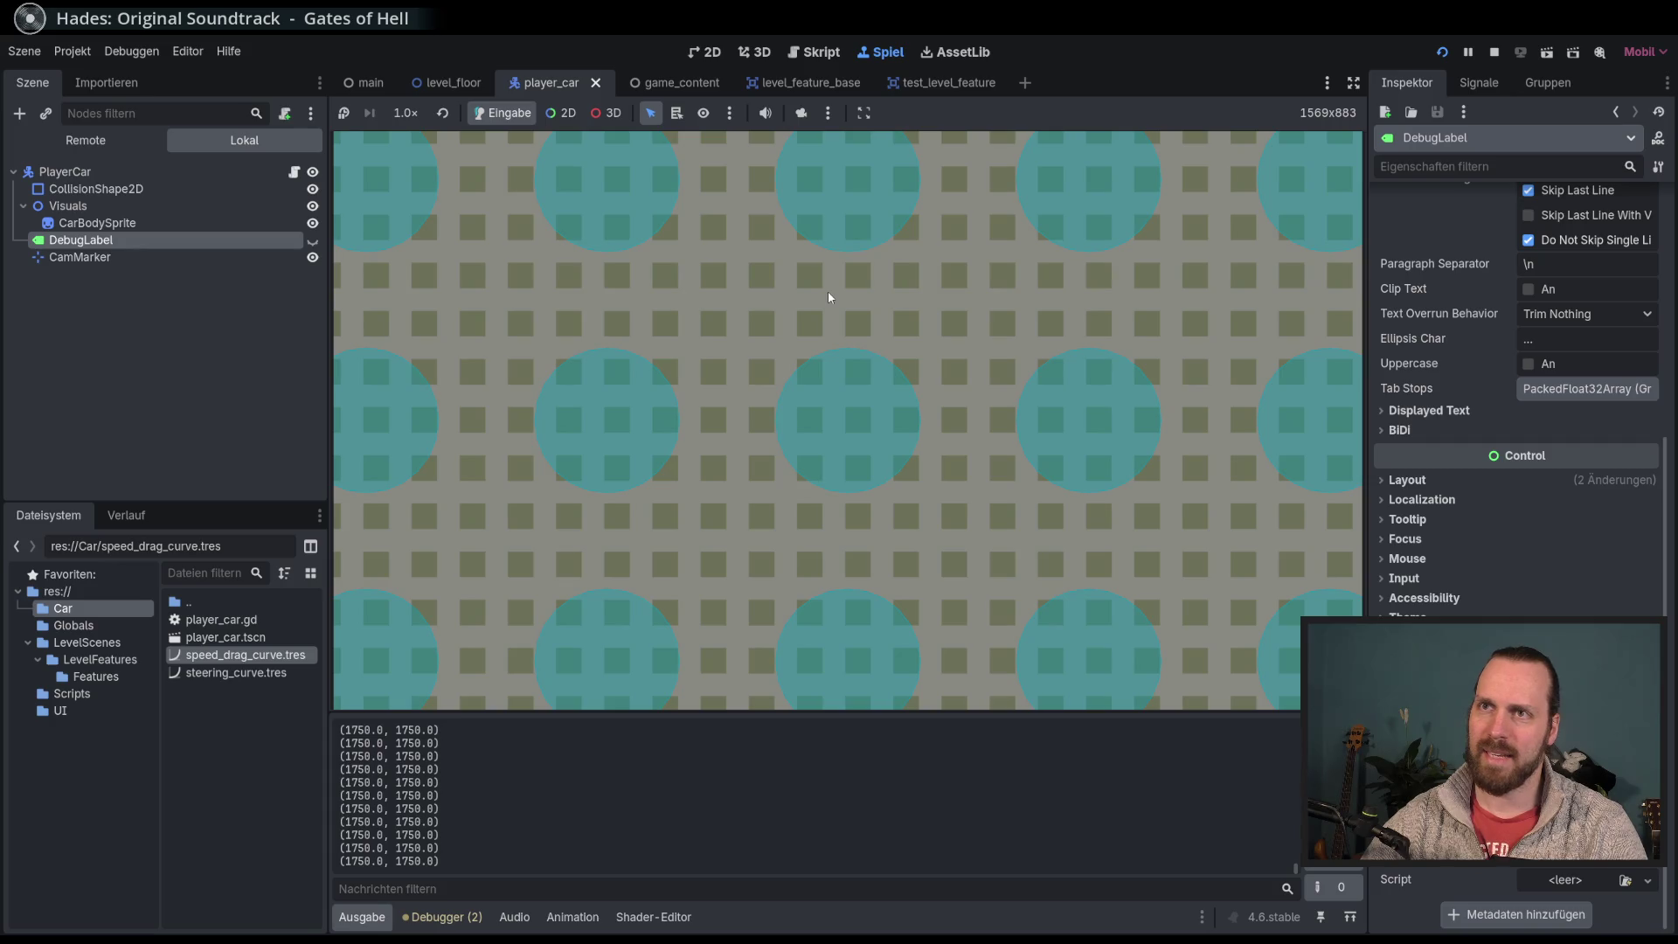
{"action": "key", "text": "F5"}
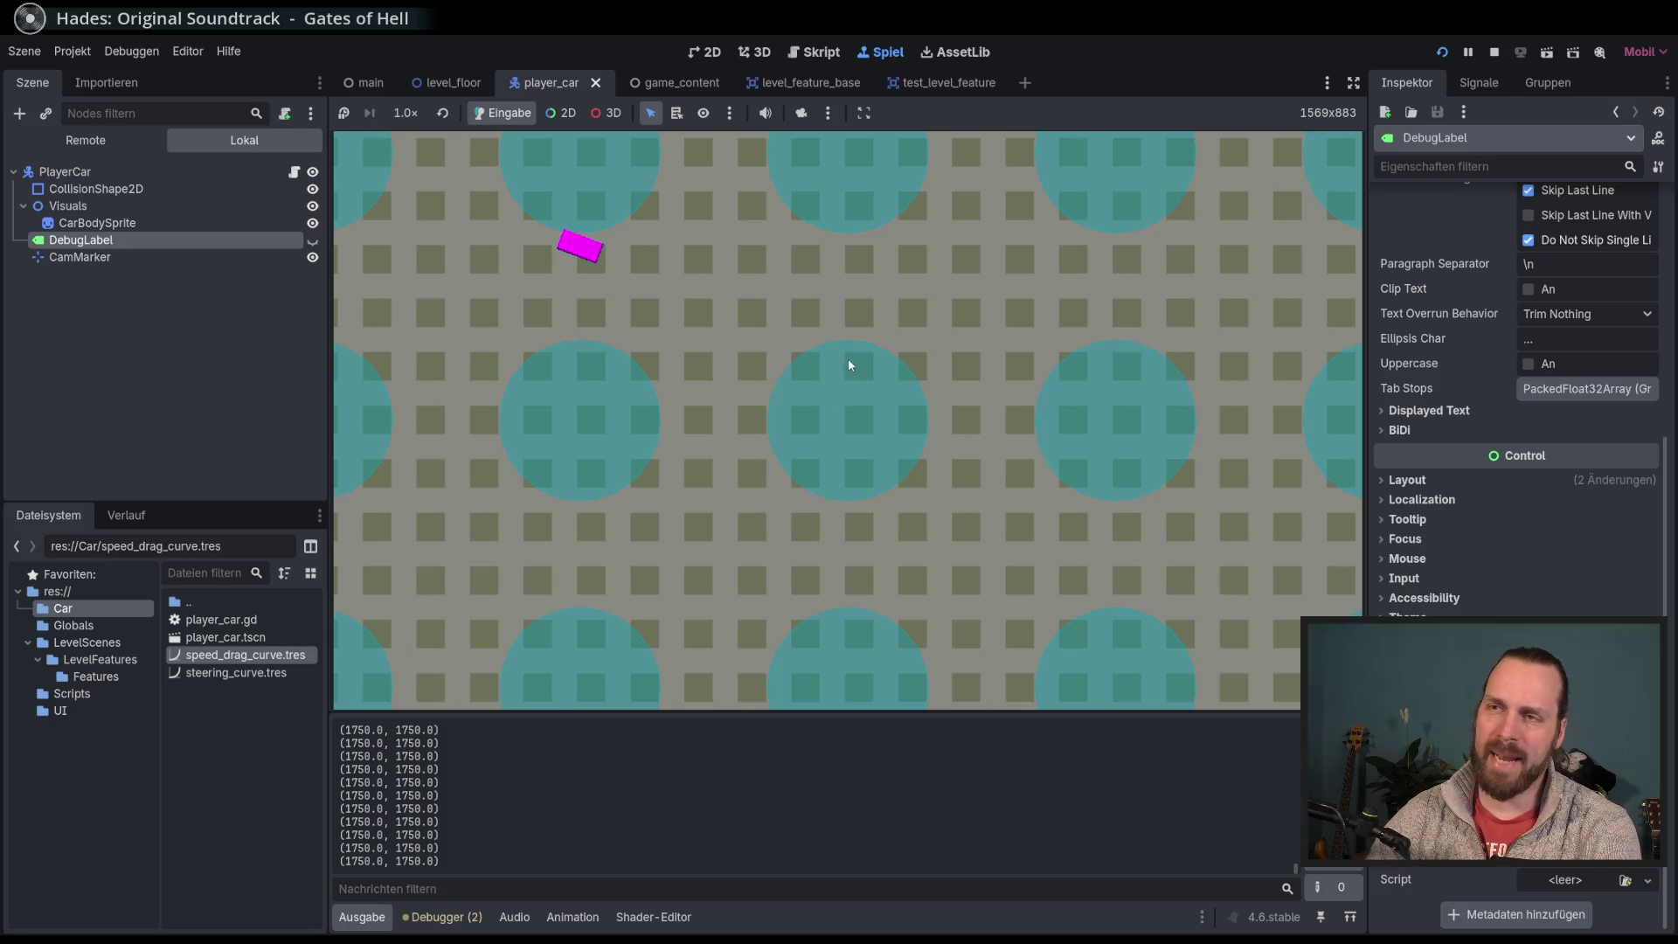
{"action": "key", "text": "F8"}
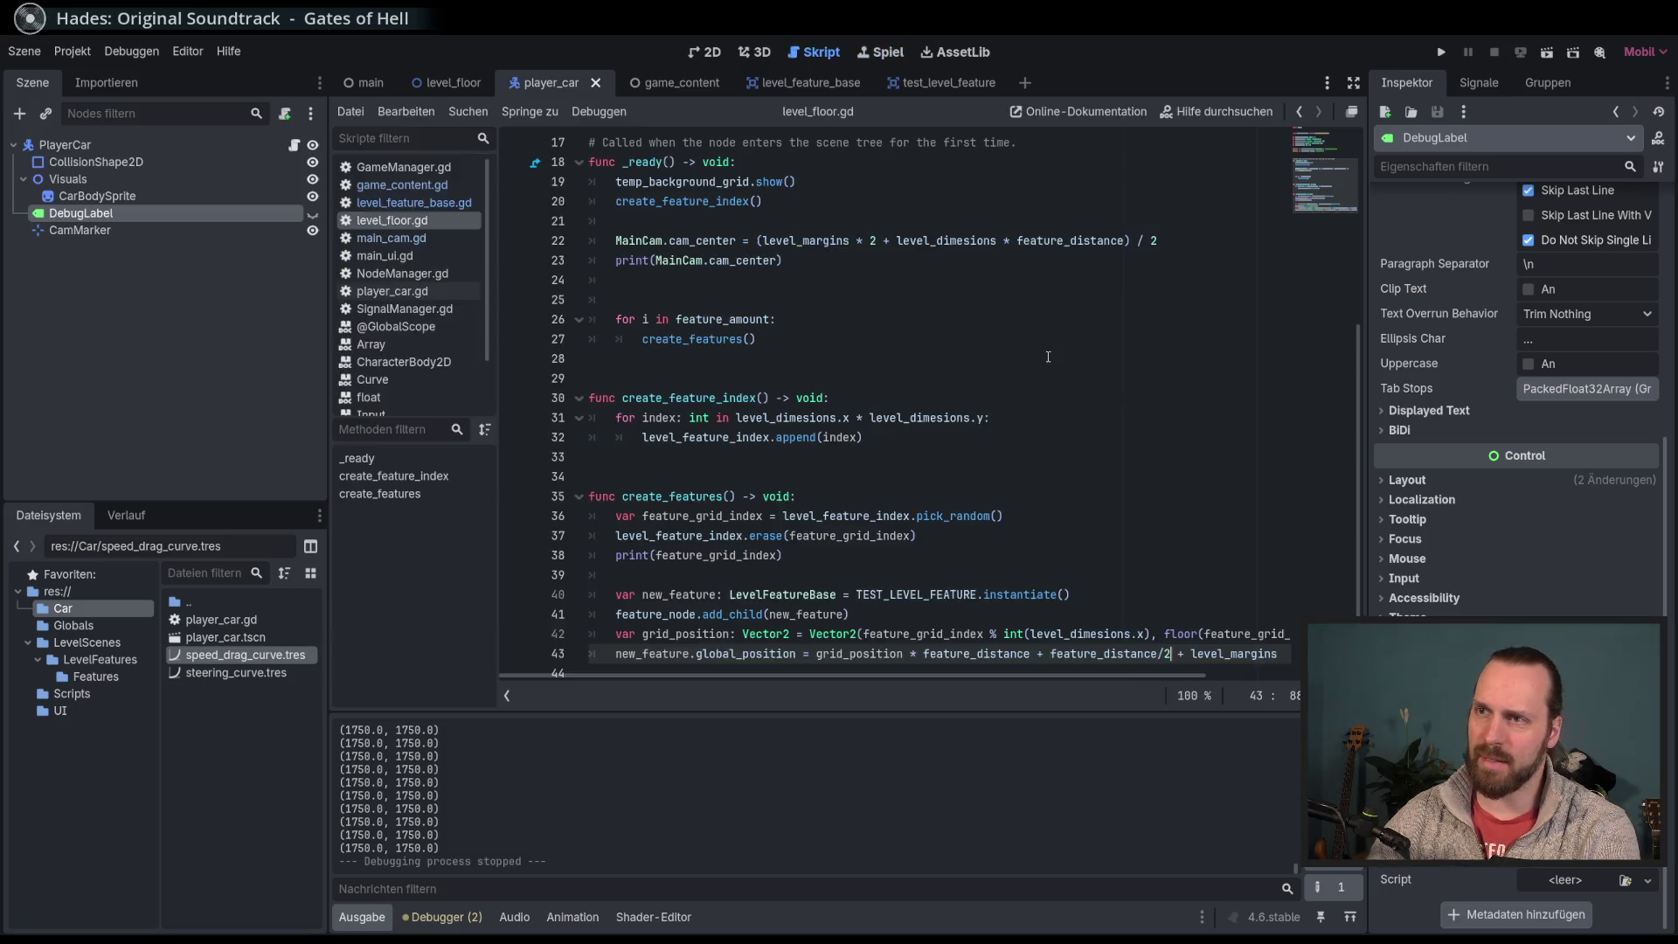
Step: Set feature_distance to Vector2(400, 400), then run the game and stop it
{"action": "scroll", "coordinate": [1124, 430], "scroll_direction": "up", "scroll_amount": 5}
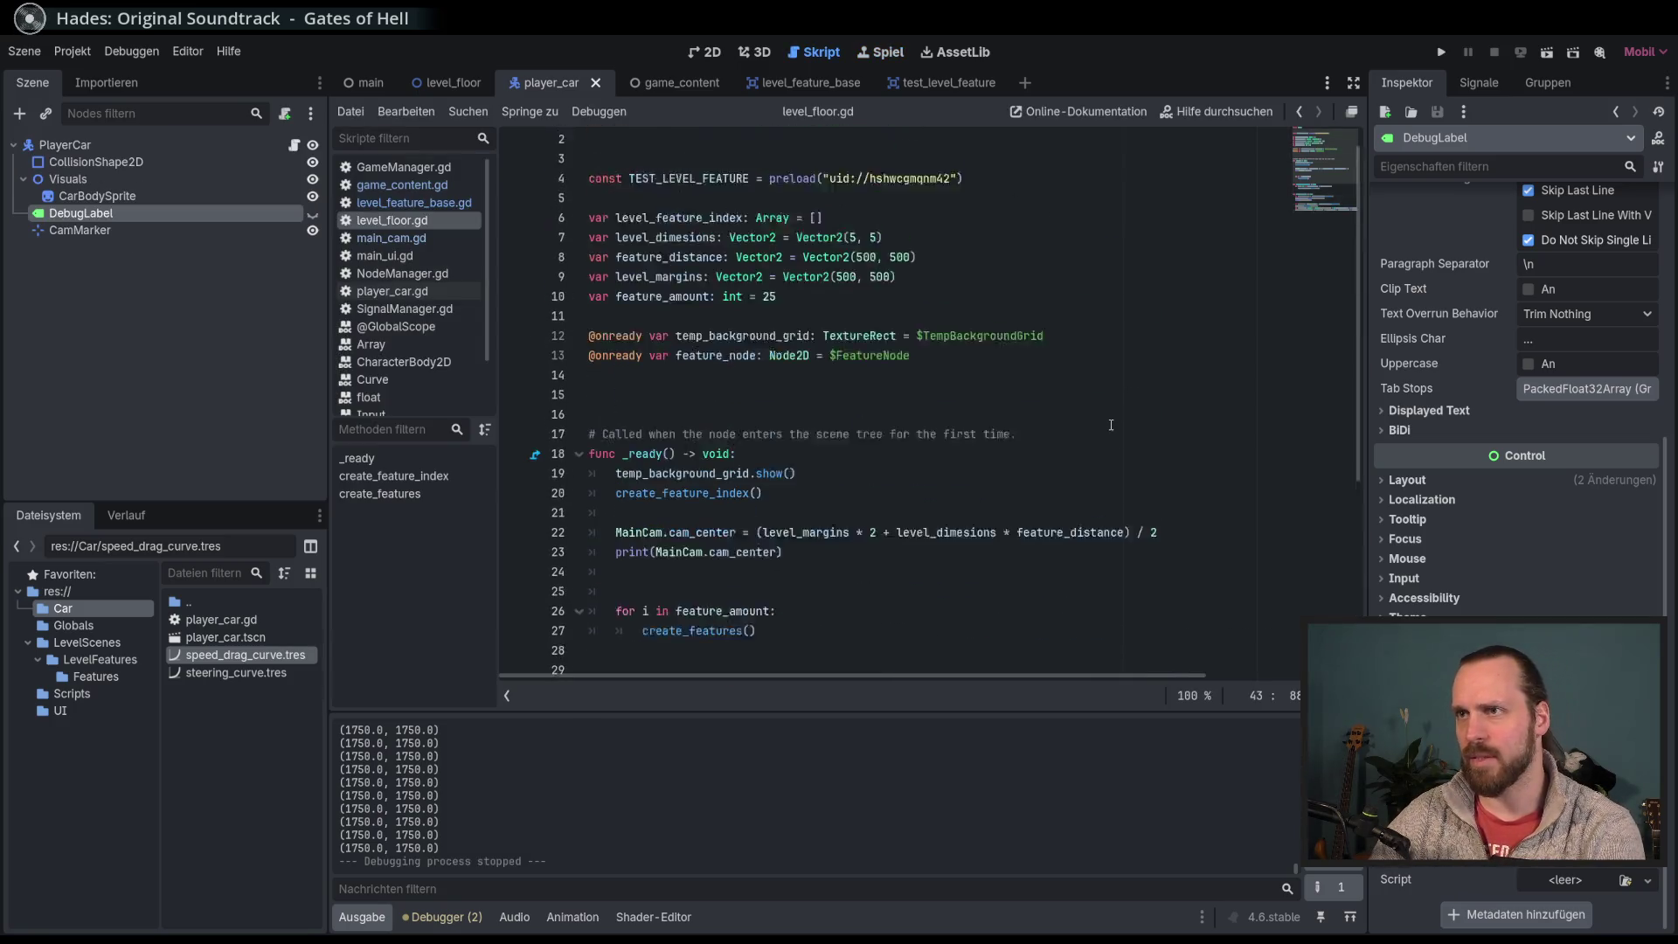
{"action": "left_click", "coordinate": [865, 280]}
{"action": "key", "text": "BackSpace"}
{"action": "type", "text": "4"}
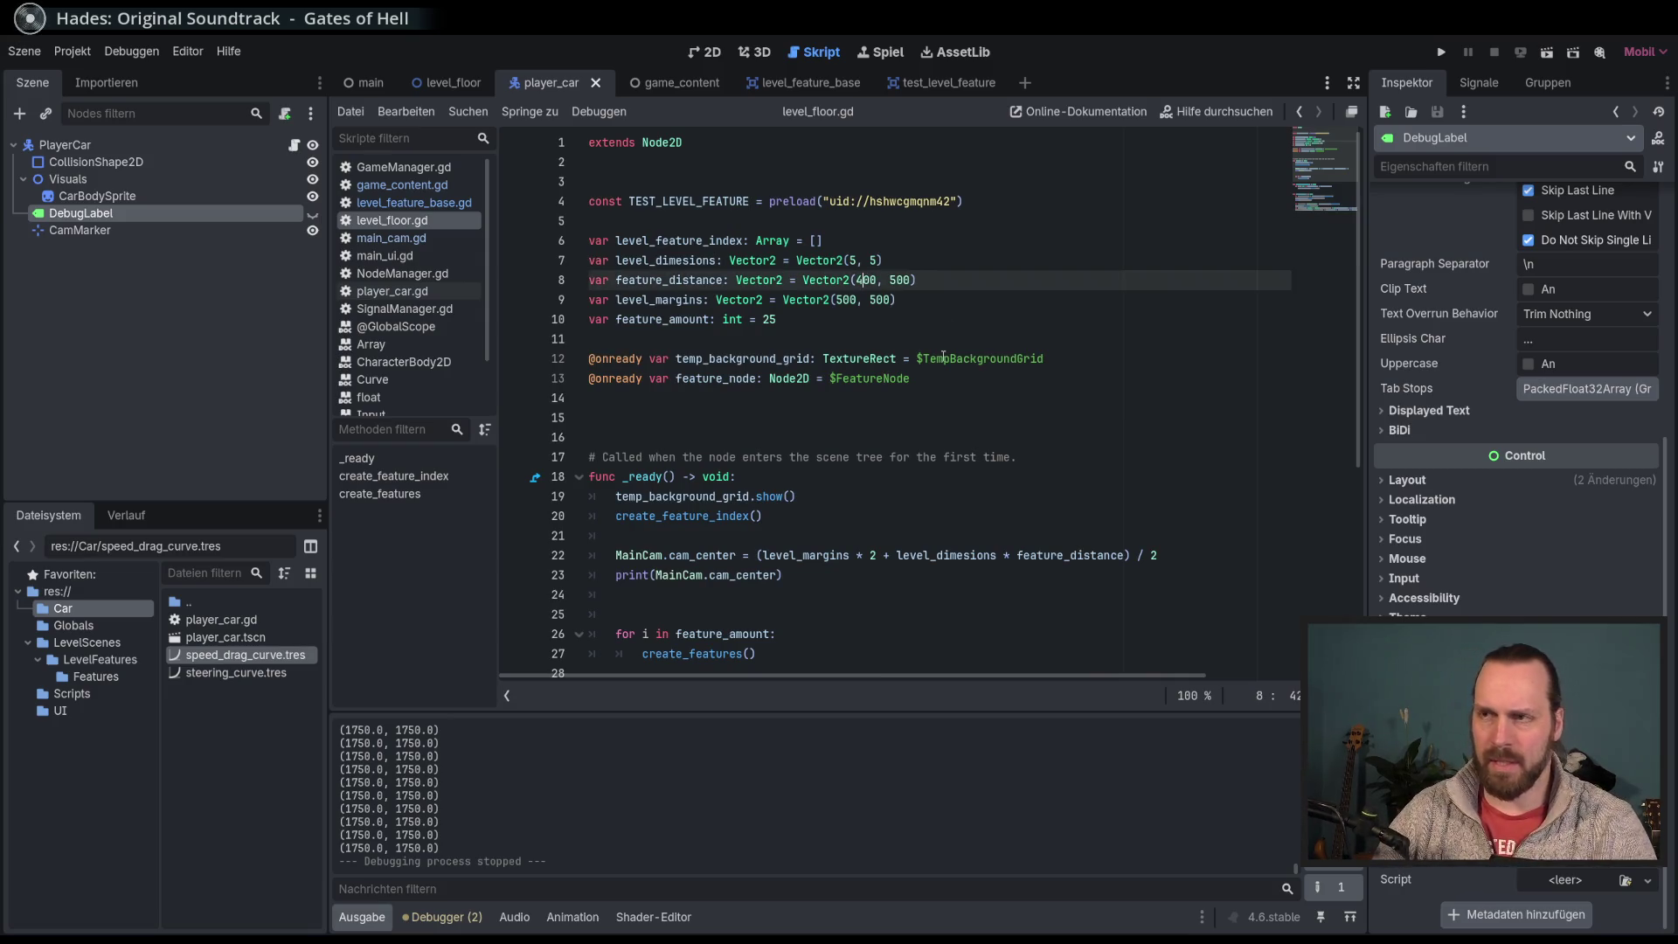
{"action": "key", "text": "Delete"}
{"action": "type", "text": "4"}
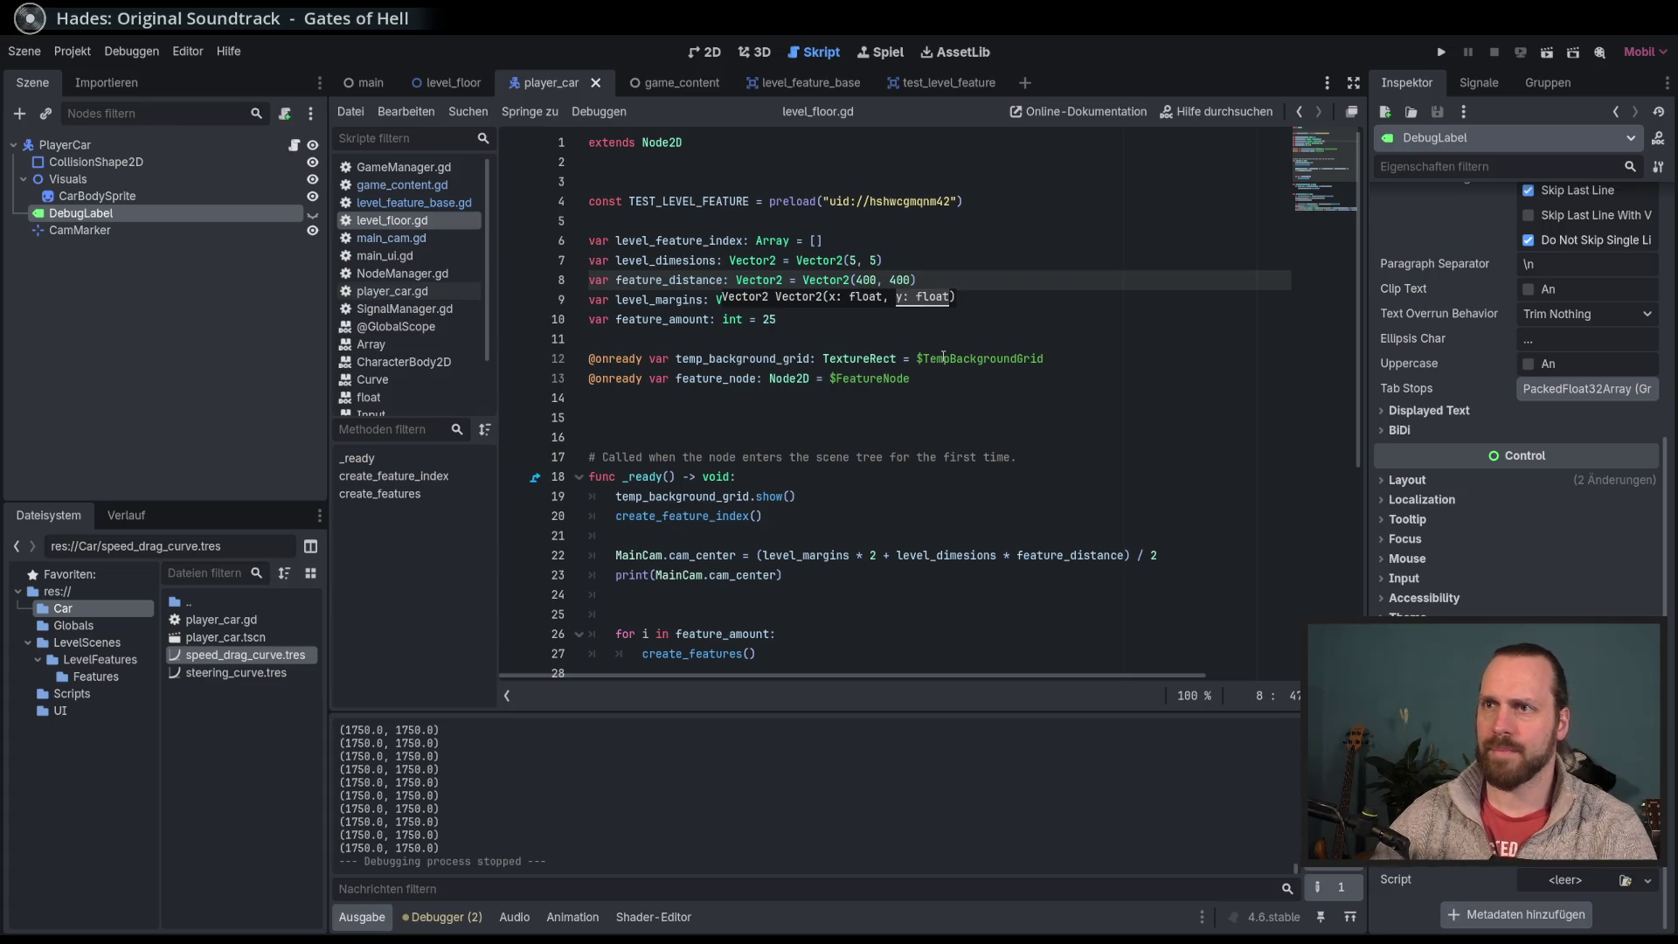
{"action": "left_click", "coordinate": [1064, 291]}
{"action": "key", "text": "F5"}
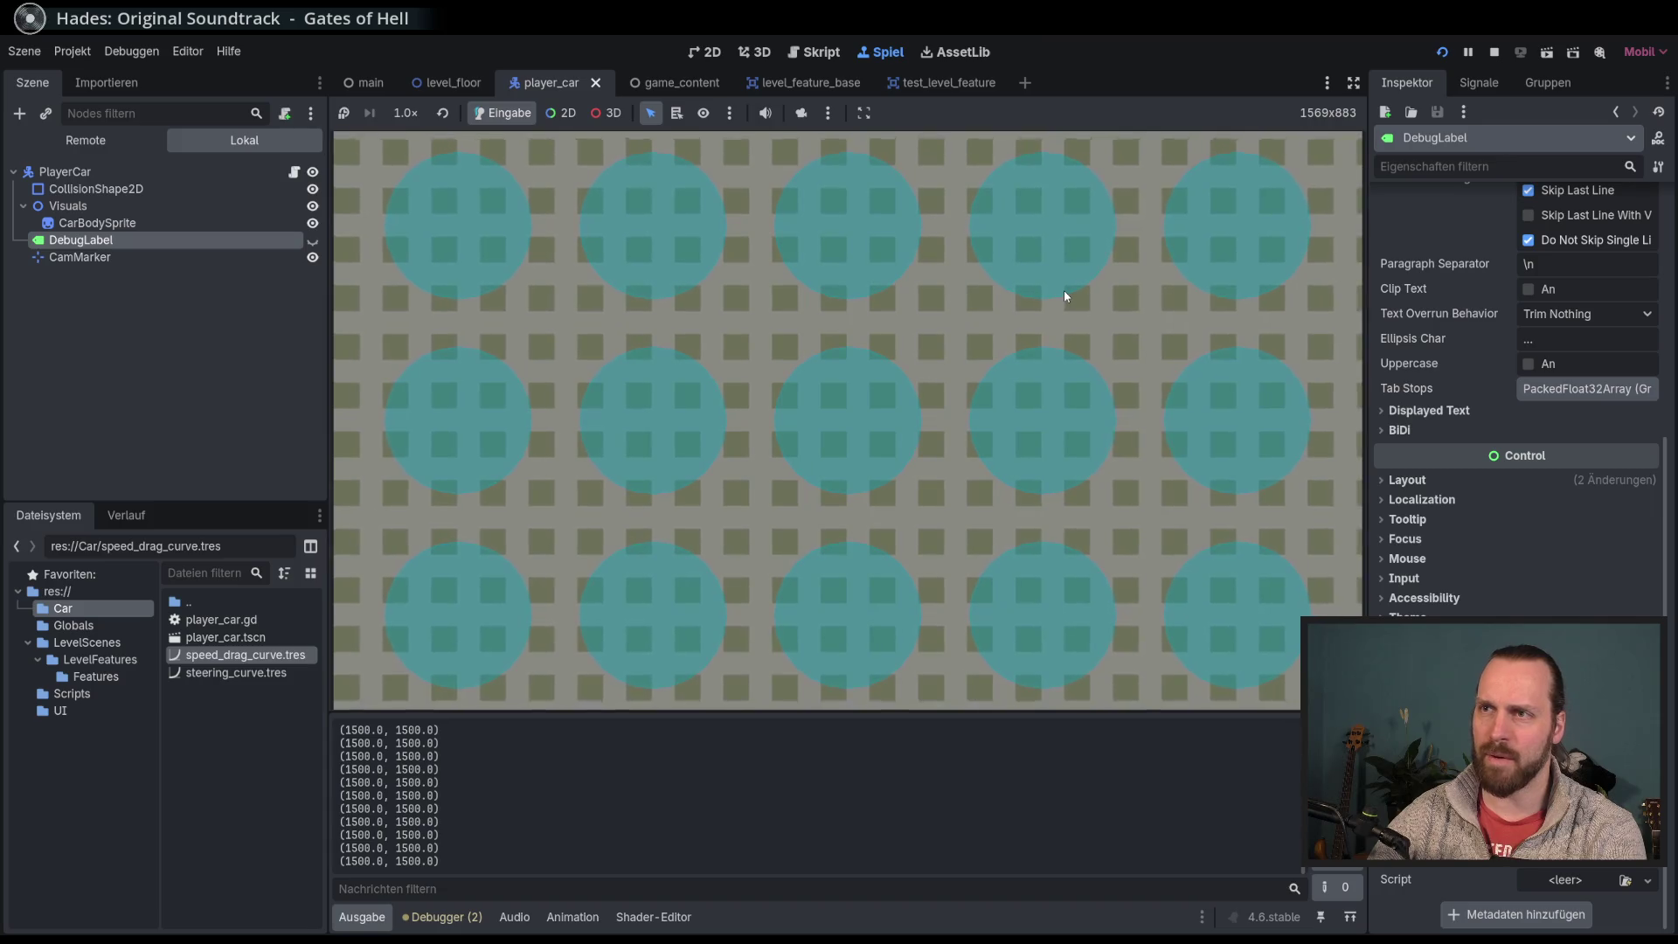
{"action": "key", "text": "F8"}
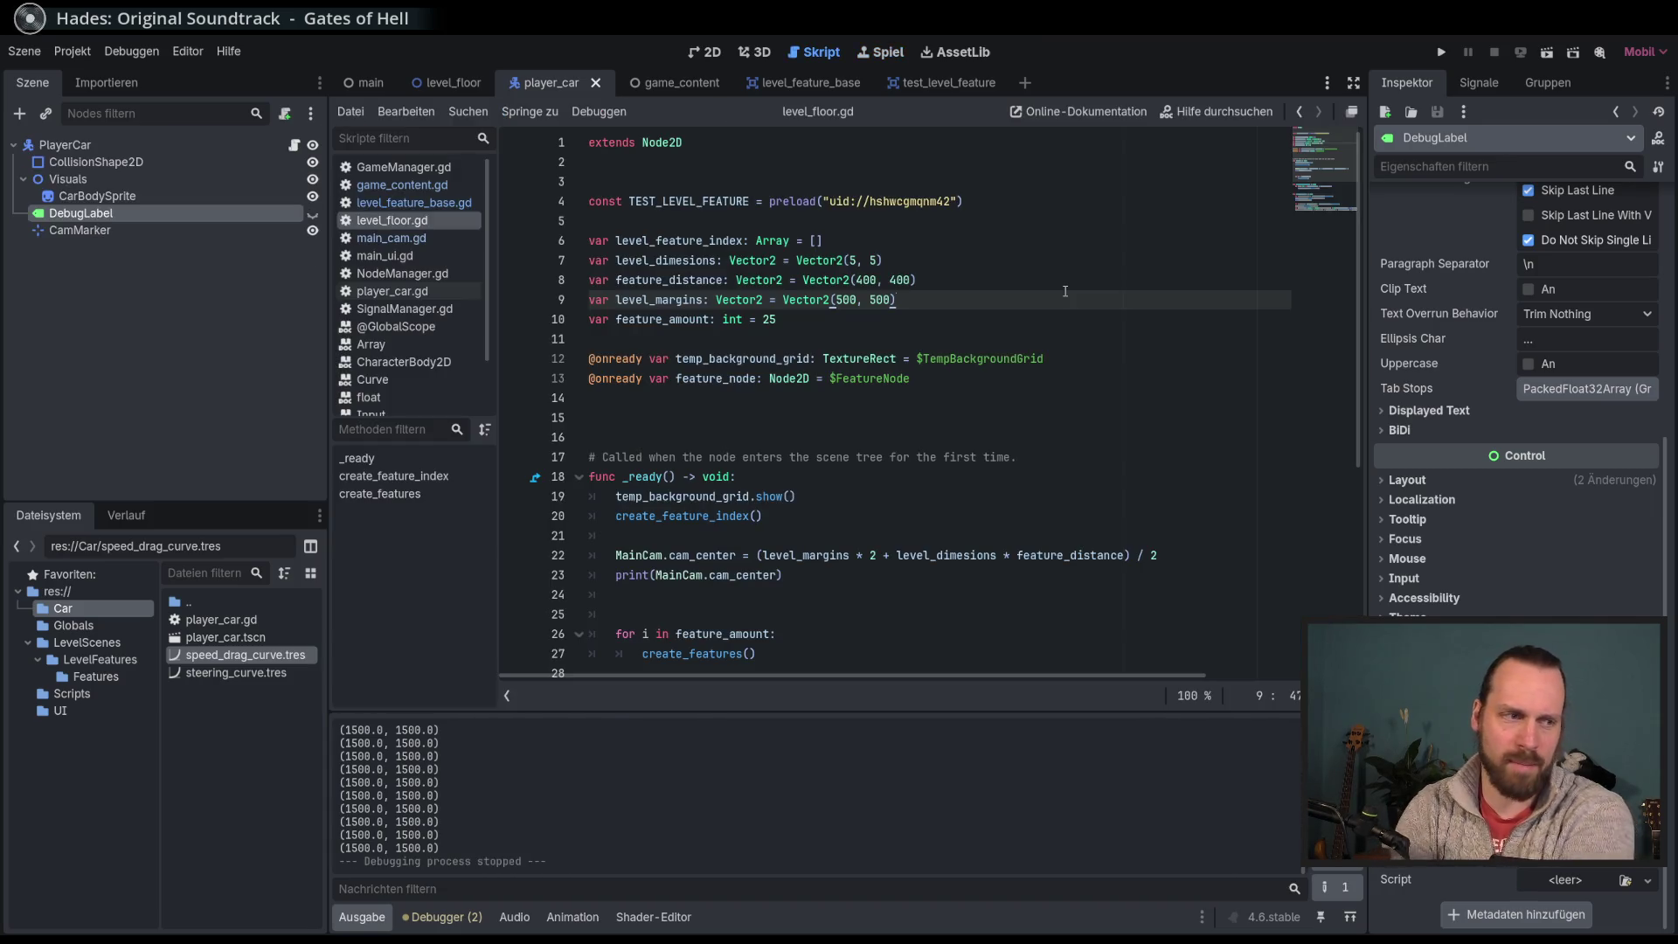
Step: Change level_dimesions to Vector2(5, 4) and run again, which halts with an error at line 42
{"action": "scroll", "coordinate": [1048, 333], "scroll_direction": "down", "scroll_amount": 5}
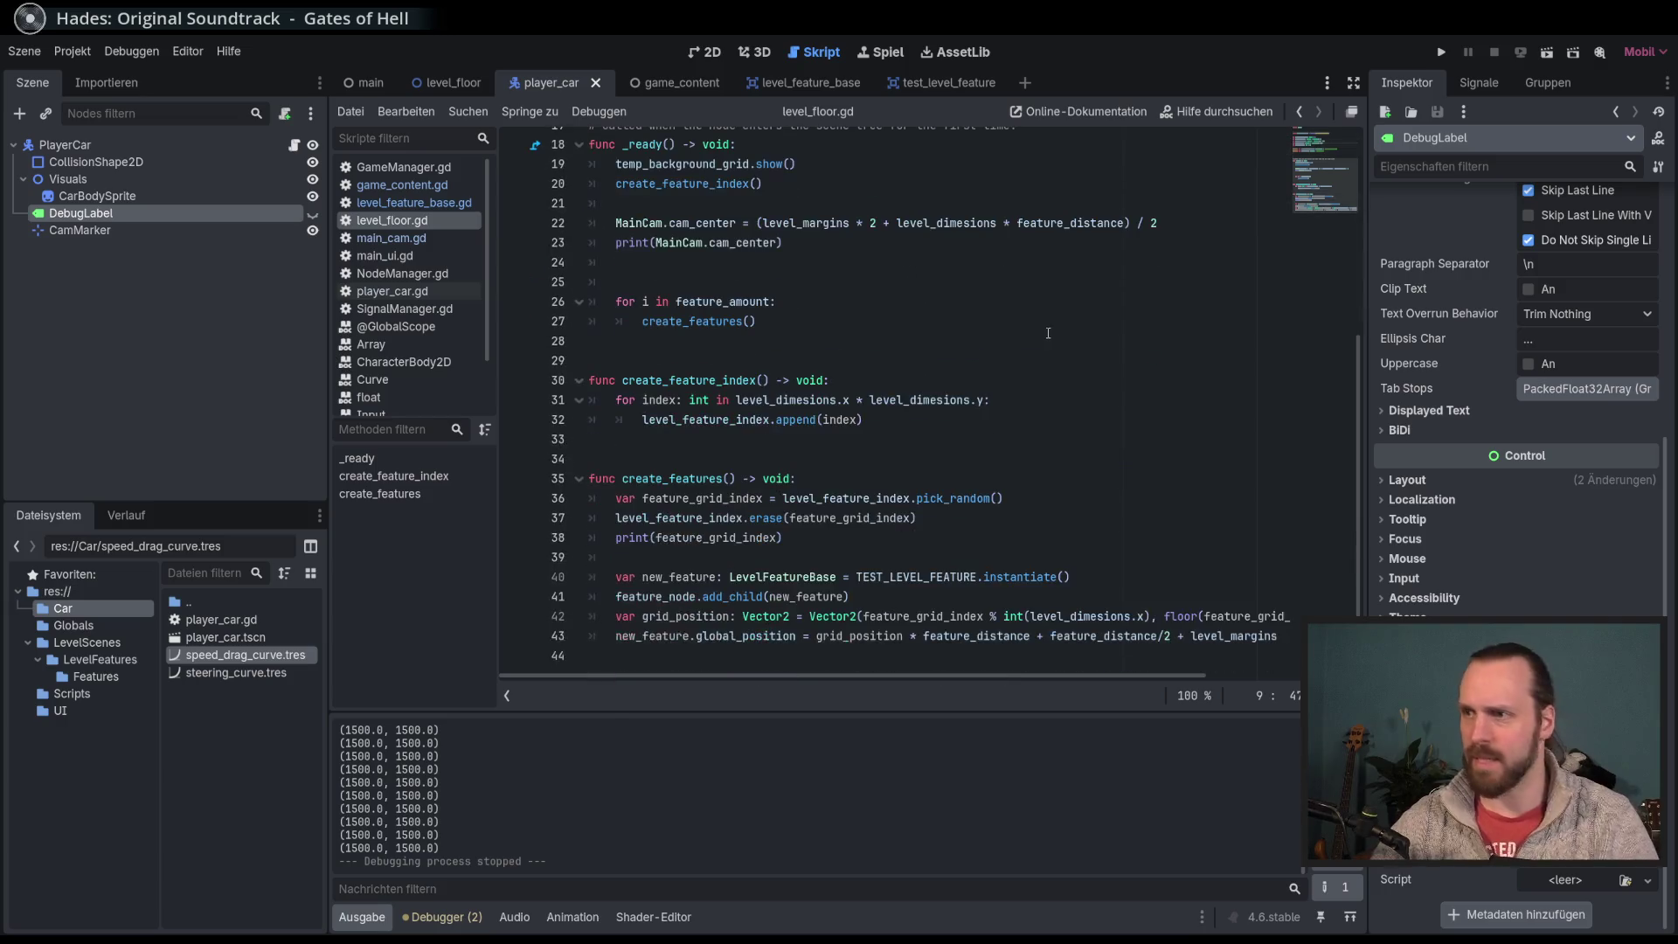
{"action": "left_click", "coordinate": [1190, 594]}
{"action": "scroll", "coordinate": [1151, 542], "scroll_direction": "up", "scroll_amount": 1}
{"action": "scroll", "coordinate": [1151, 541], "scroll_direction": "up", "scroll_amount": 5}
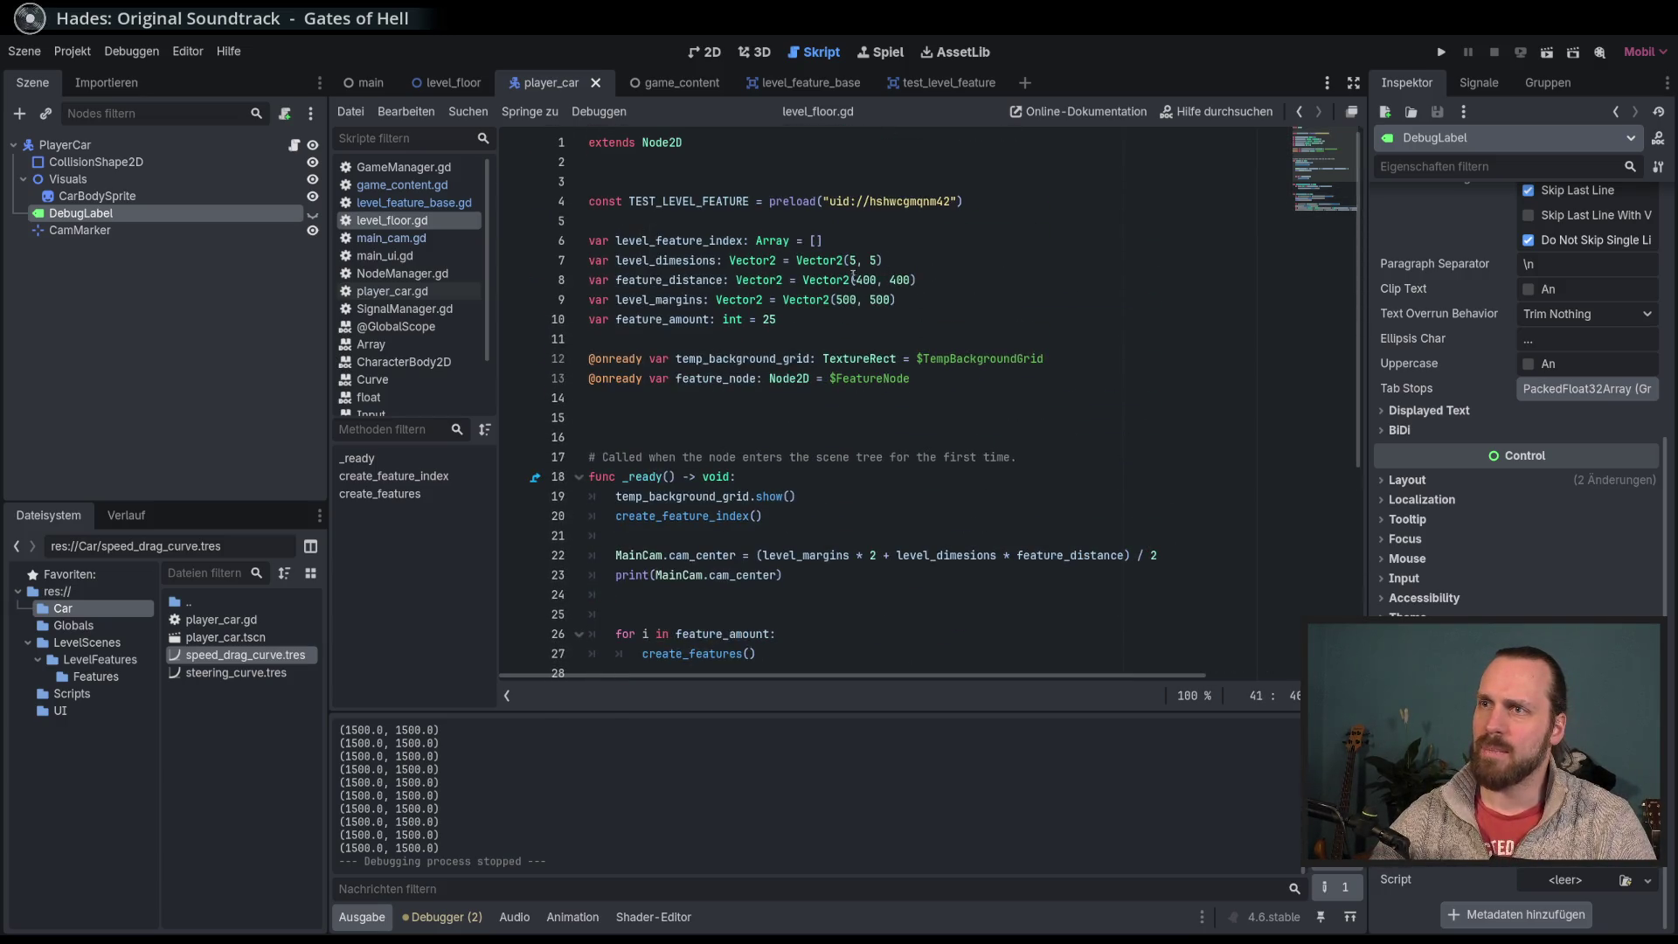
{"action": "left_click", "coordinate": [880, 262]}
{"action": "key", "text": "BackSpace"}
{"action": "type", "text": "4"}
{"action": "key", "text": "Down"}
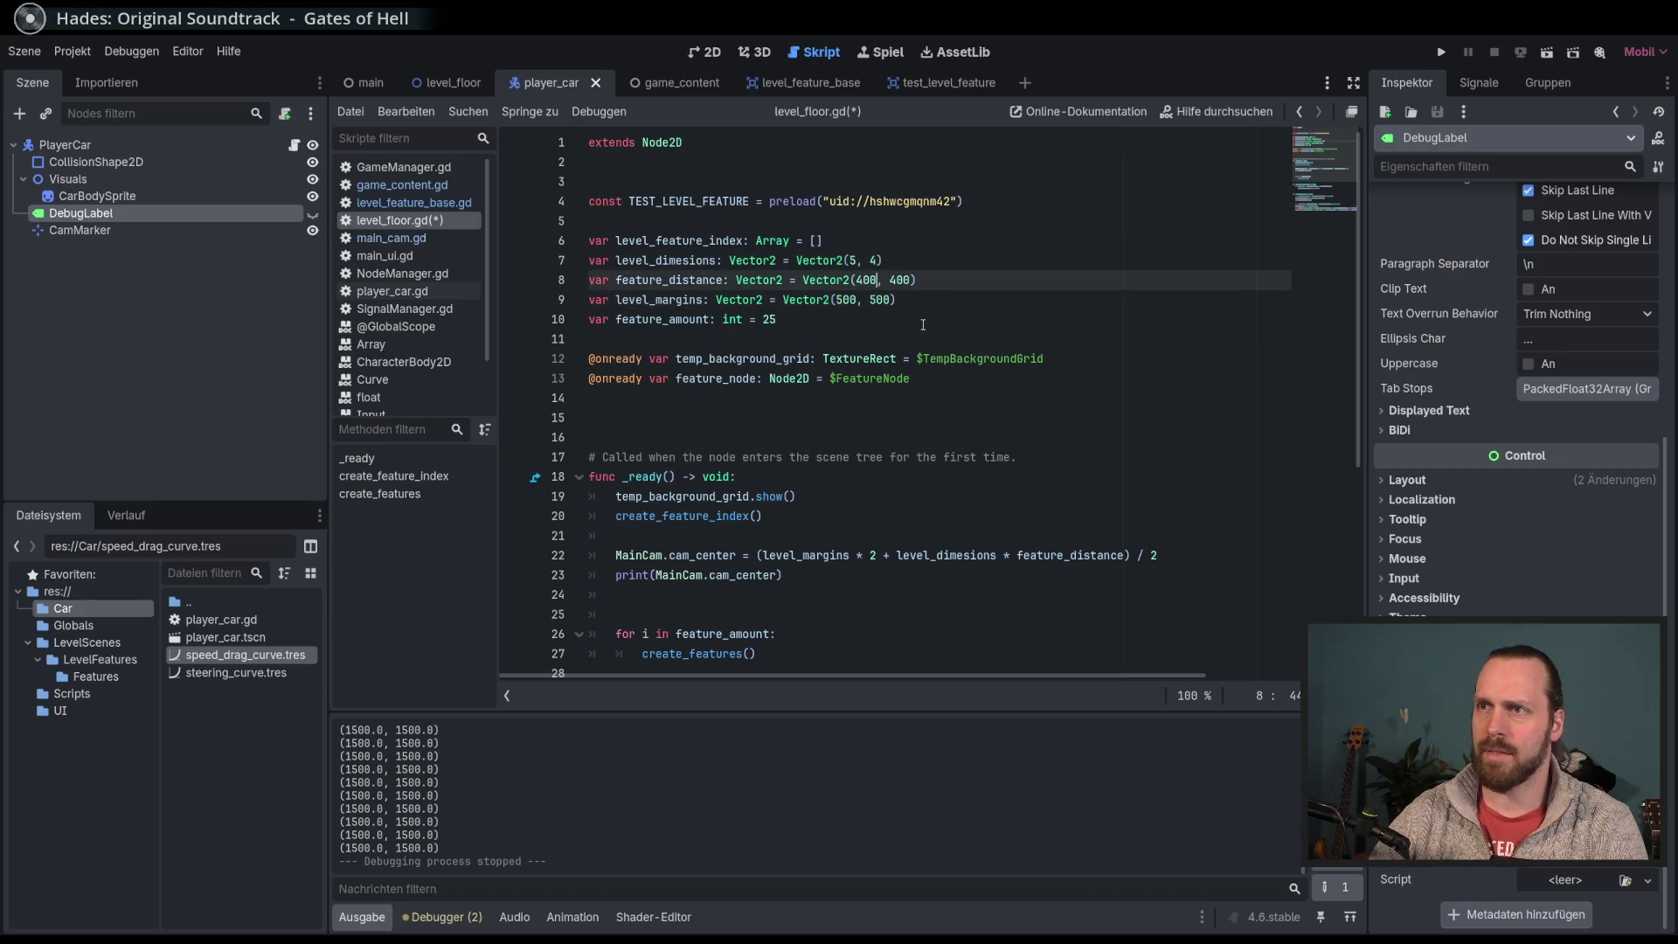
{"action": "key", "text": "F5"}
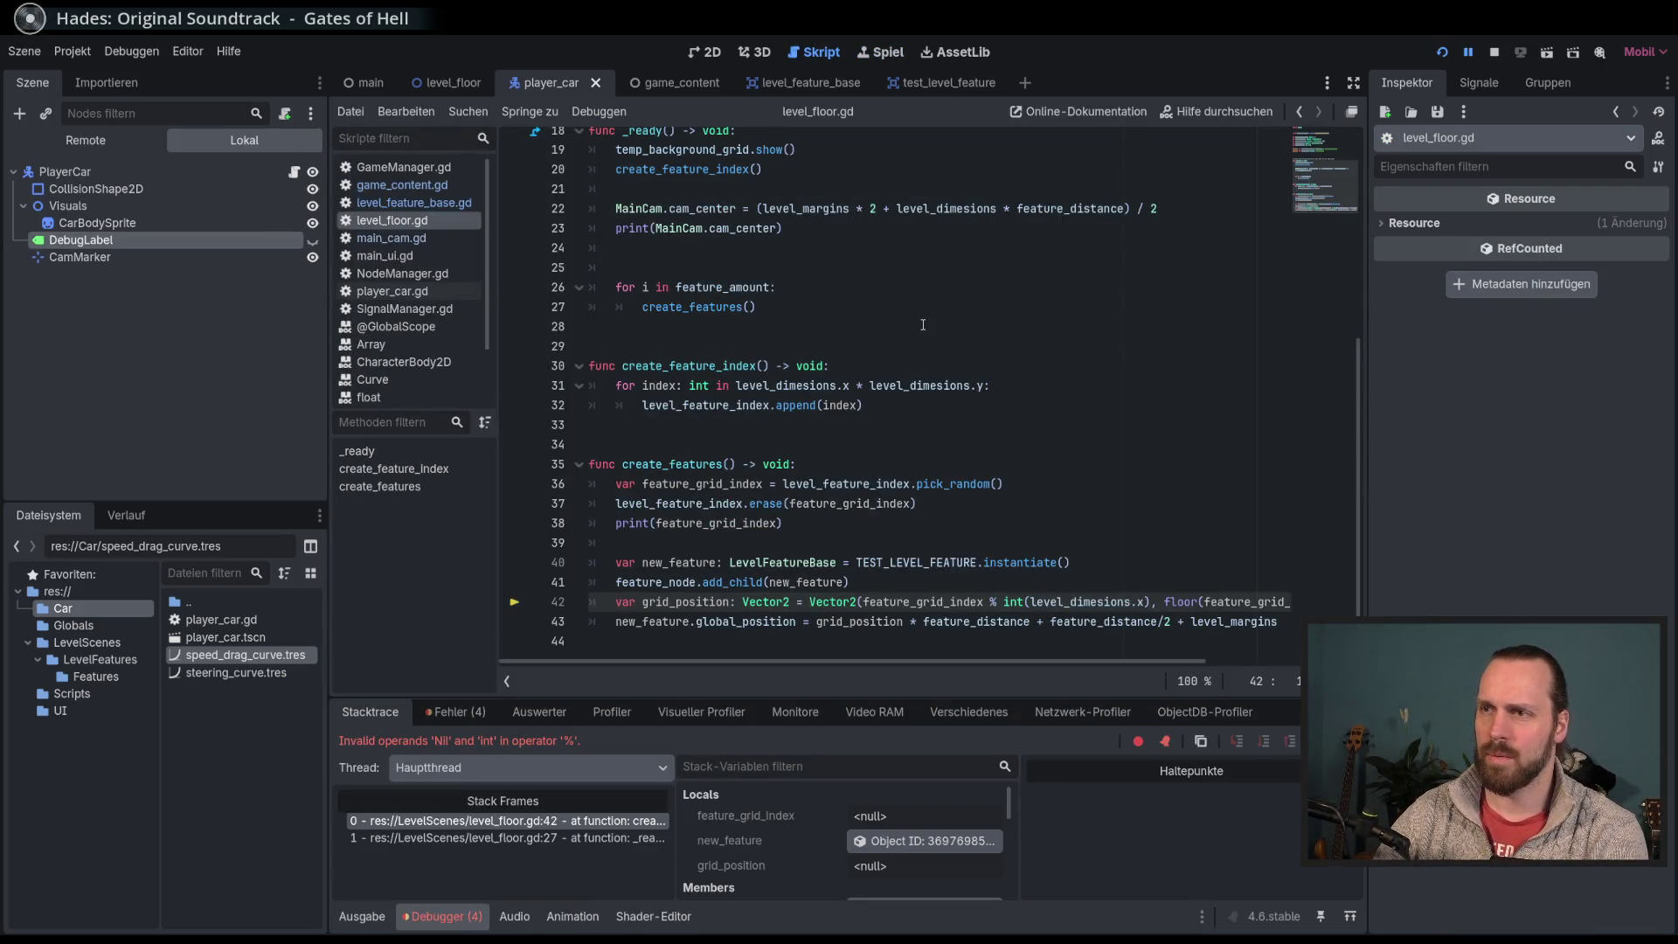
Step: Stop the halted debug session, rerun the game, and stop it again
{"action": "key", "text": "F8"}
{"action": "scroll", "coordinate": [923, 325], "scroll_direction": "up", "scroll_amount": 6}
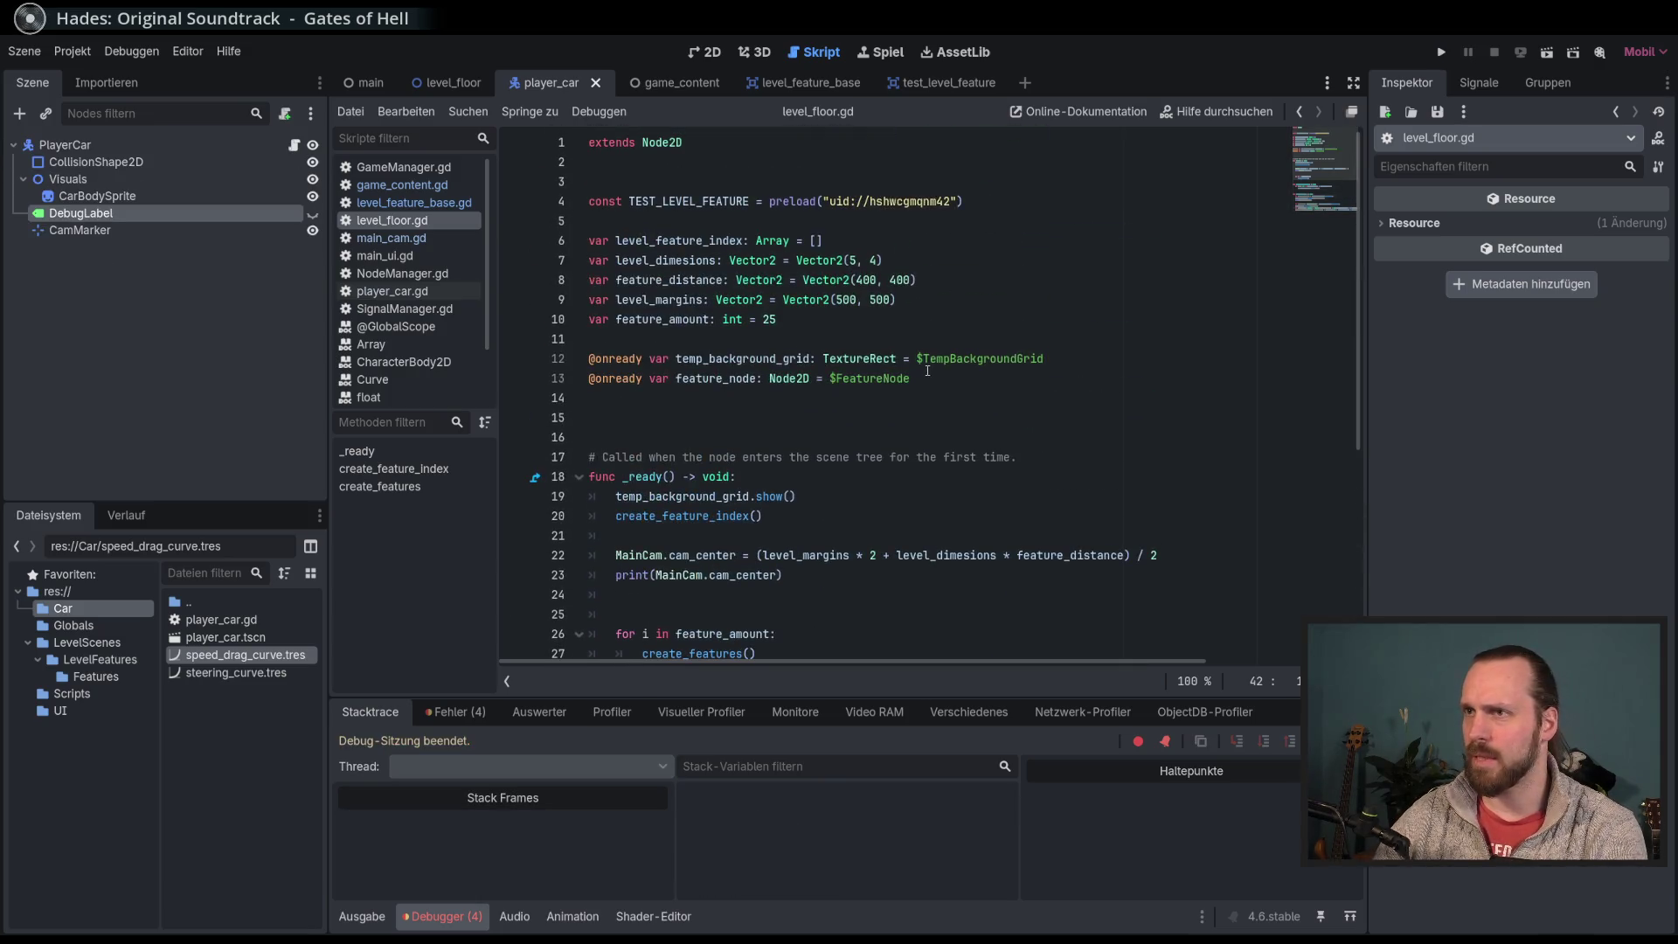
{"action": "key", "text": "F5"}
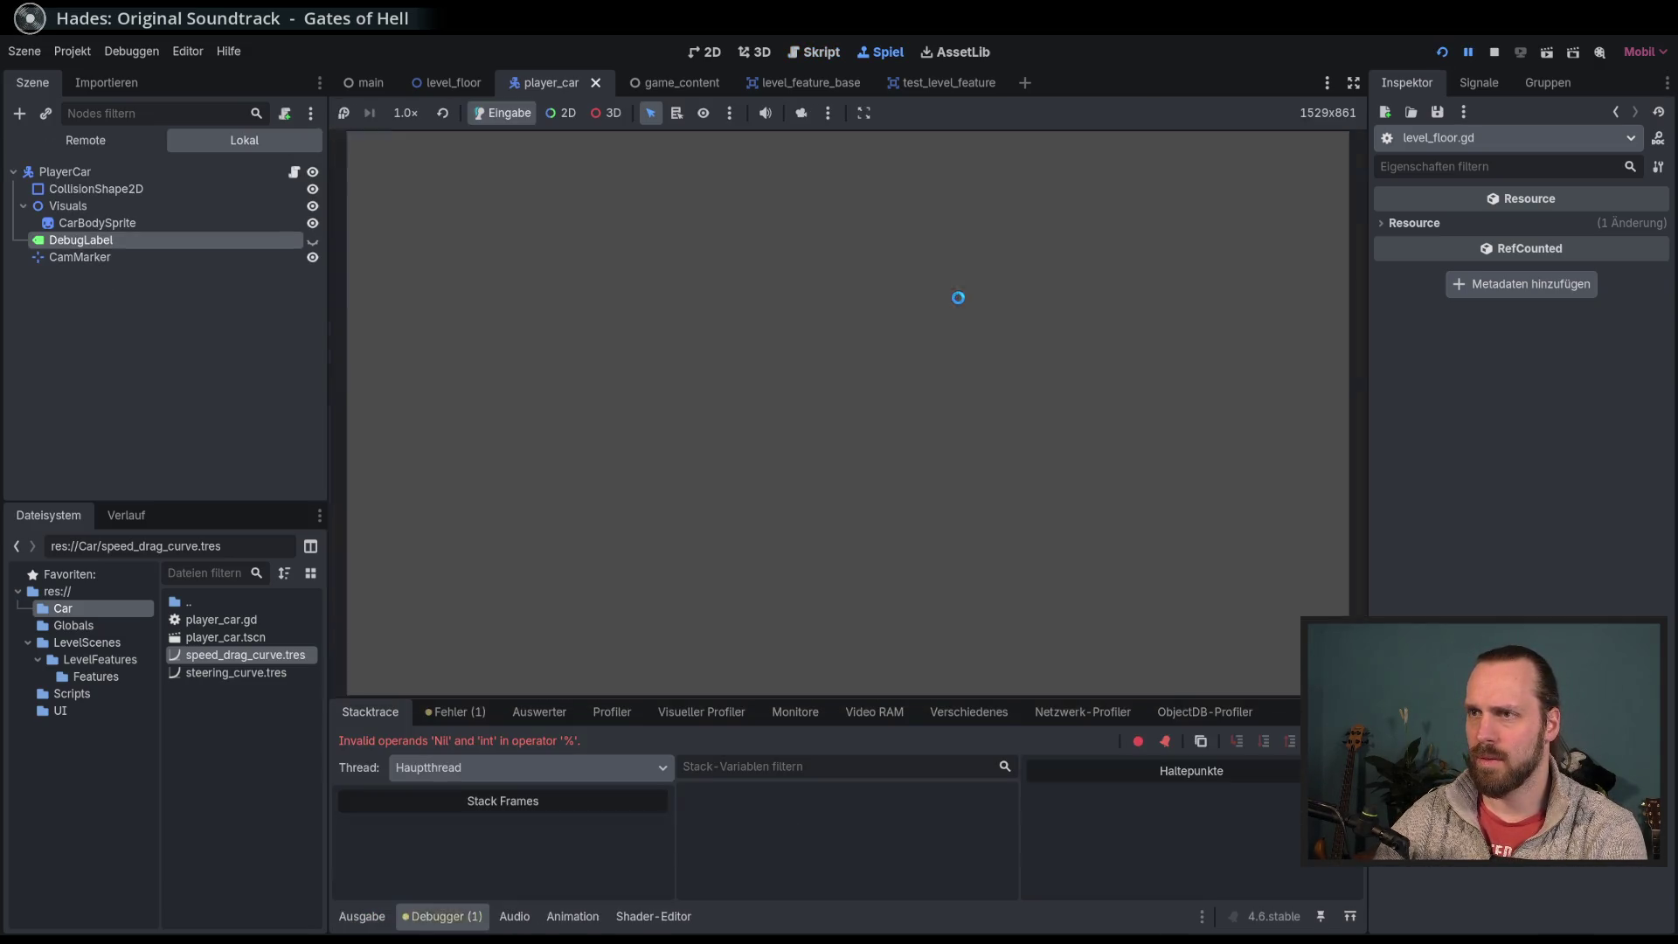
{"action": "key", "text": "F8"}
Step: Change level_dimesions on line 7 to Vector2(5, 5) and test-run the game
{"action": "scroll", "coordinate": [926, 293], "scroll_direction": "up", "scroll_amount": 6}
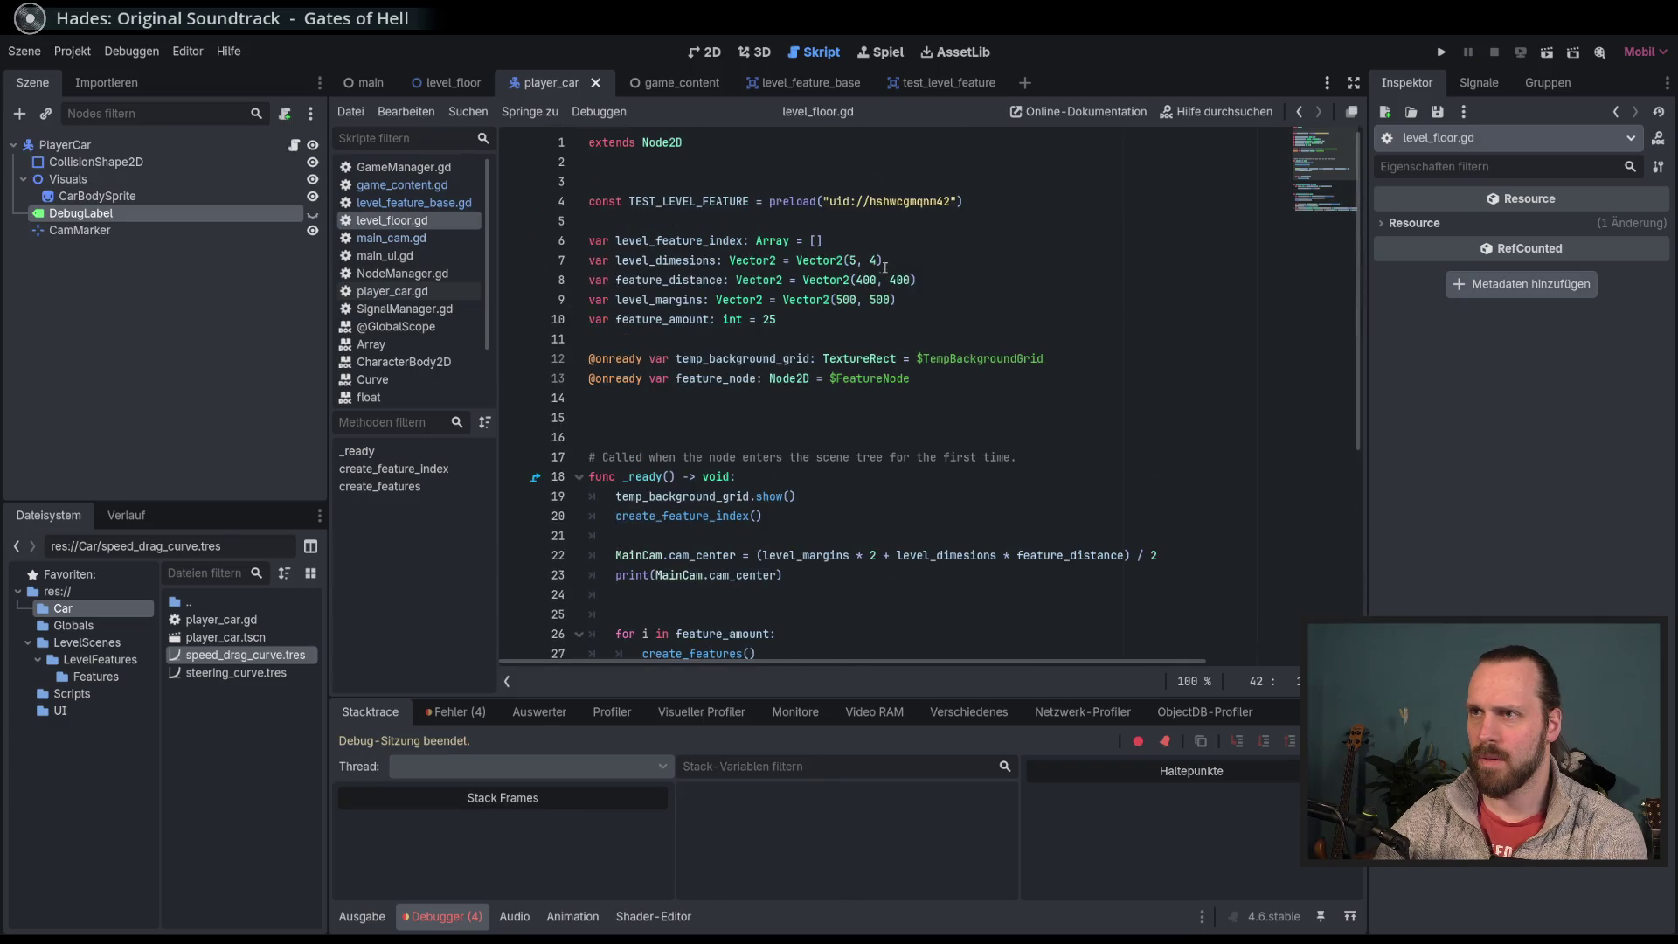
{"action": "left_click", "coordinate": [871, 260]}
{"action": "key", "text": "BackSpace"}
{"action": "type", "text": "5"}
{"action": "key", "text": "F5"}
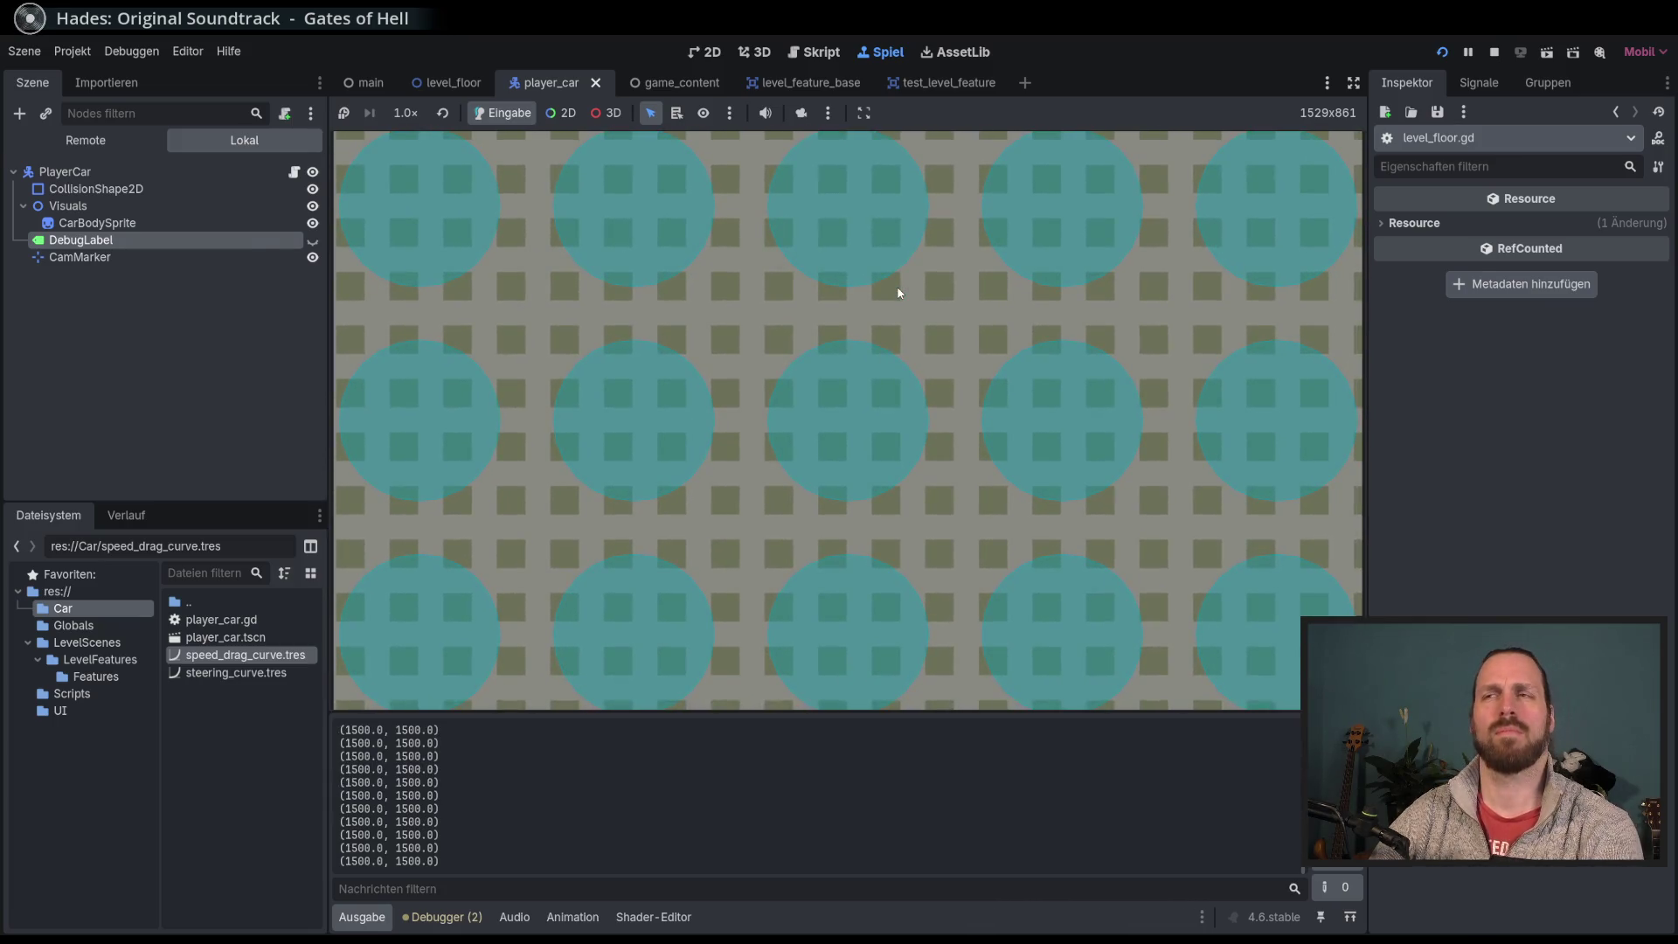
{"action": "key", "text": "F8"}
Step: Restore level_dimesions to Vector2(5, 4) and rerun, stopping again at the line 42 error
{"action": "left_click", "coordinate": [877, 261]}
{"action": "key", "text": "BackSpace"}
{"action": "type", "text": "4"}
{"action": "key", "text": "F5"}
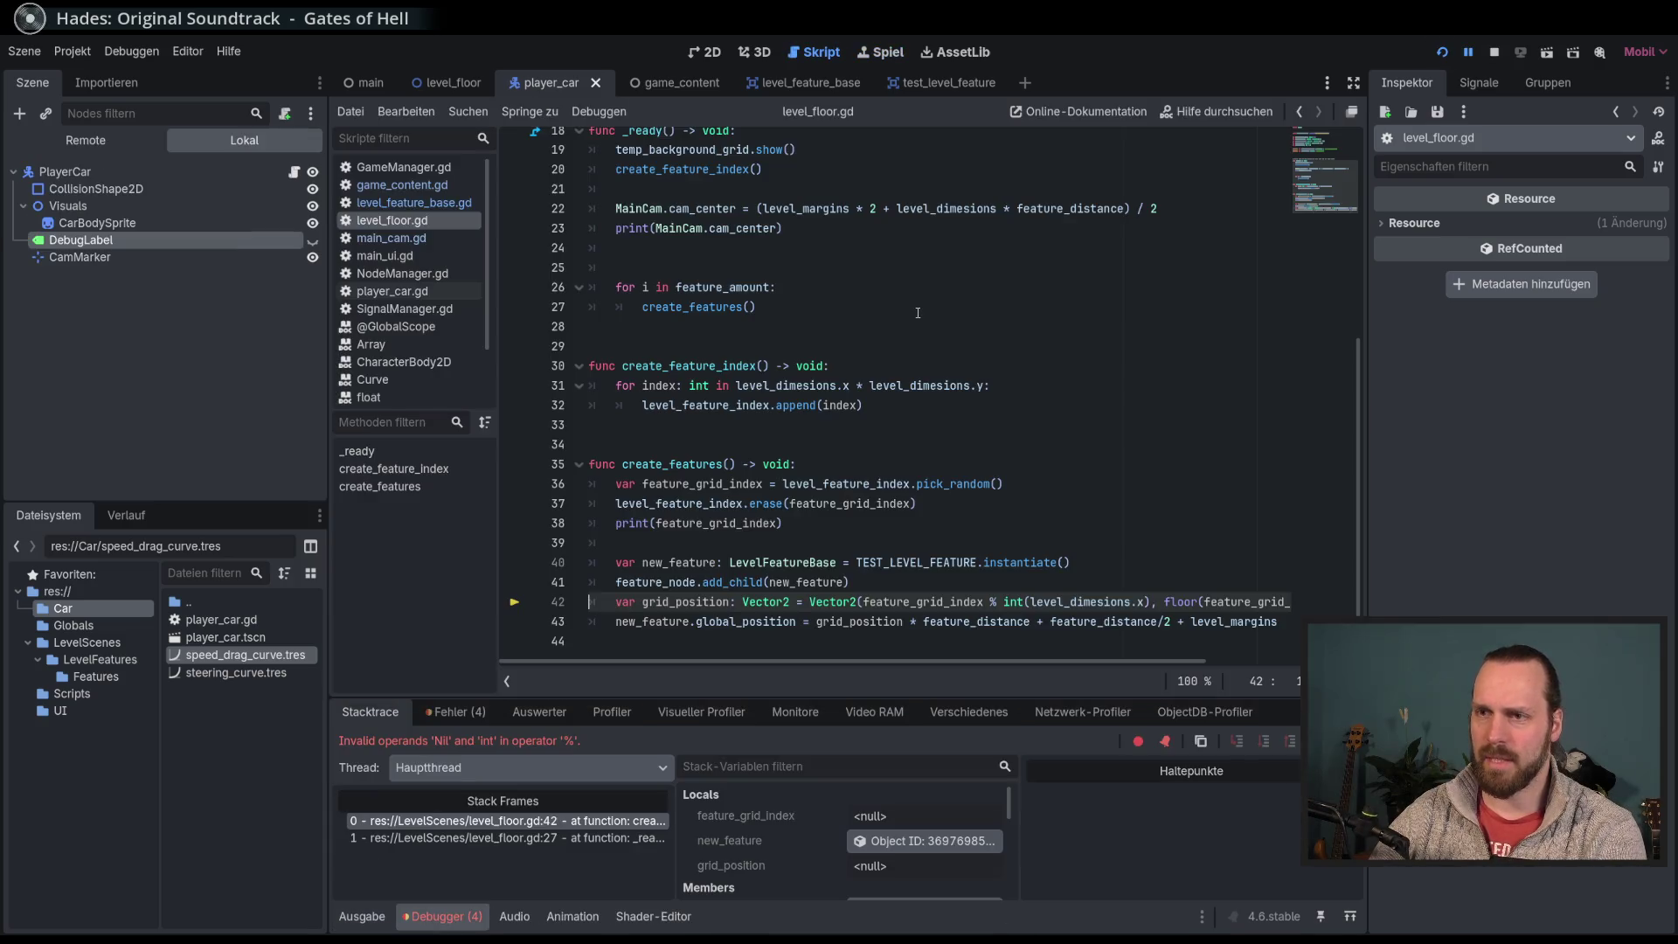
{"action": "key", "text": "F8"}
{"action": "scroll", "coordinate": [913, 311], "scroll_direction": "up", "scroll_amount": 6}
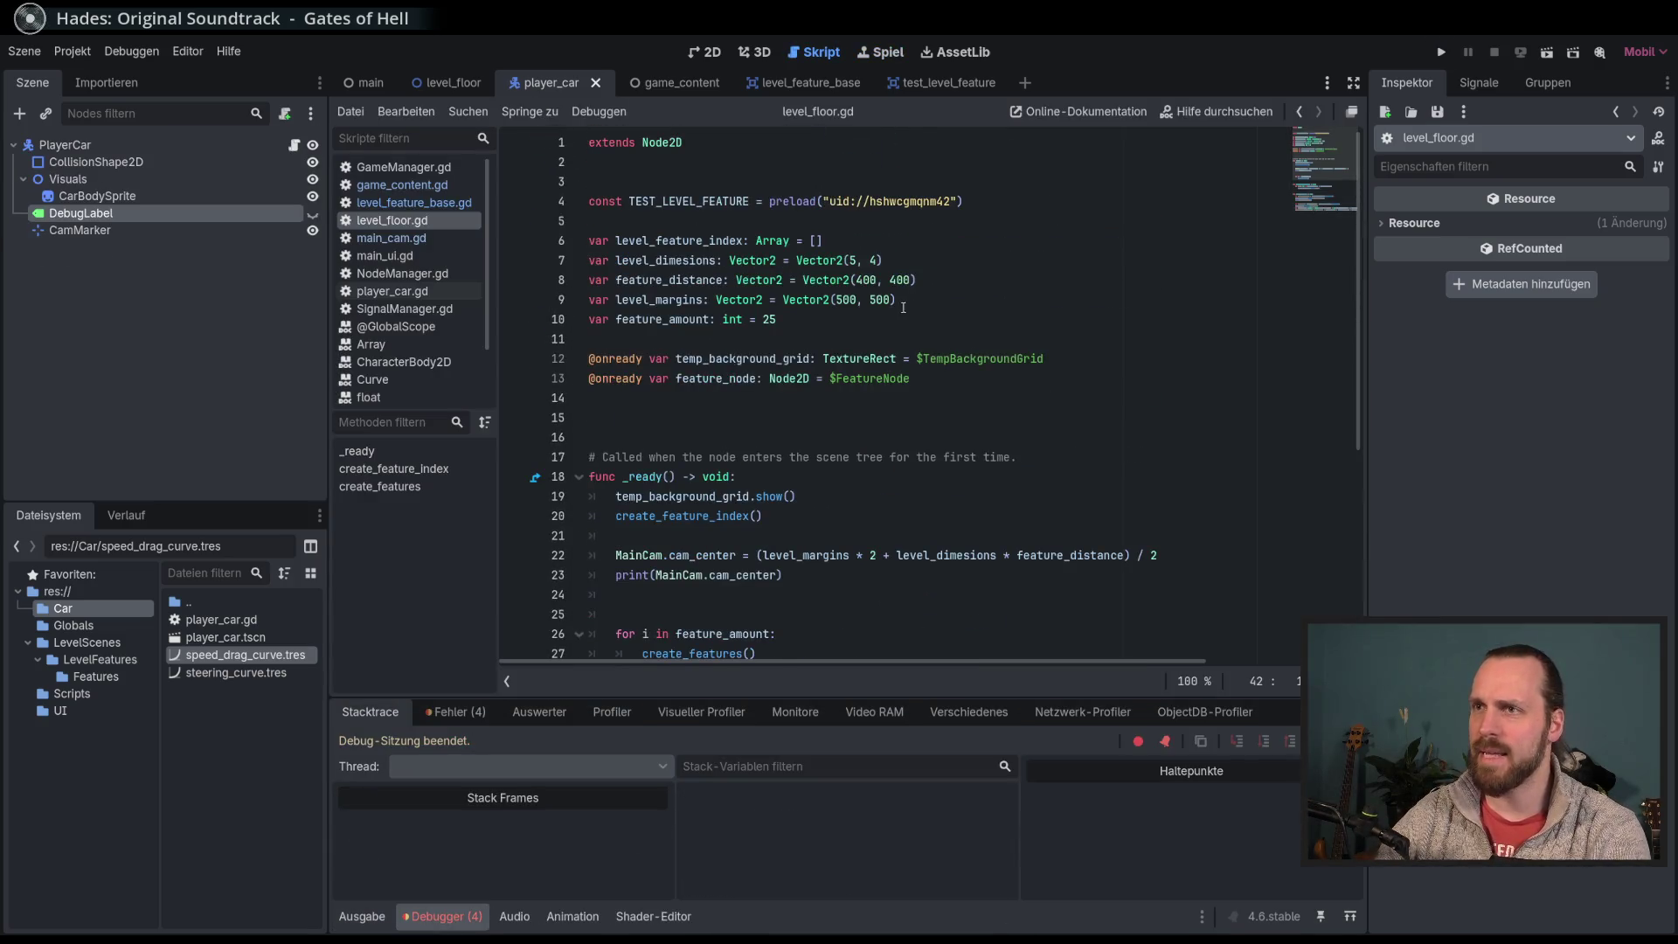
Step: Change the feature_amount value on line 10 from 25 to 20 and test-run the level
{"action": "double_click", "coordinate": [769, 319]}
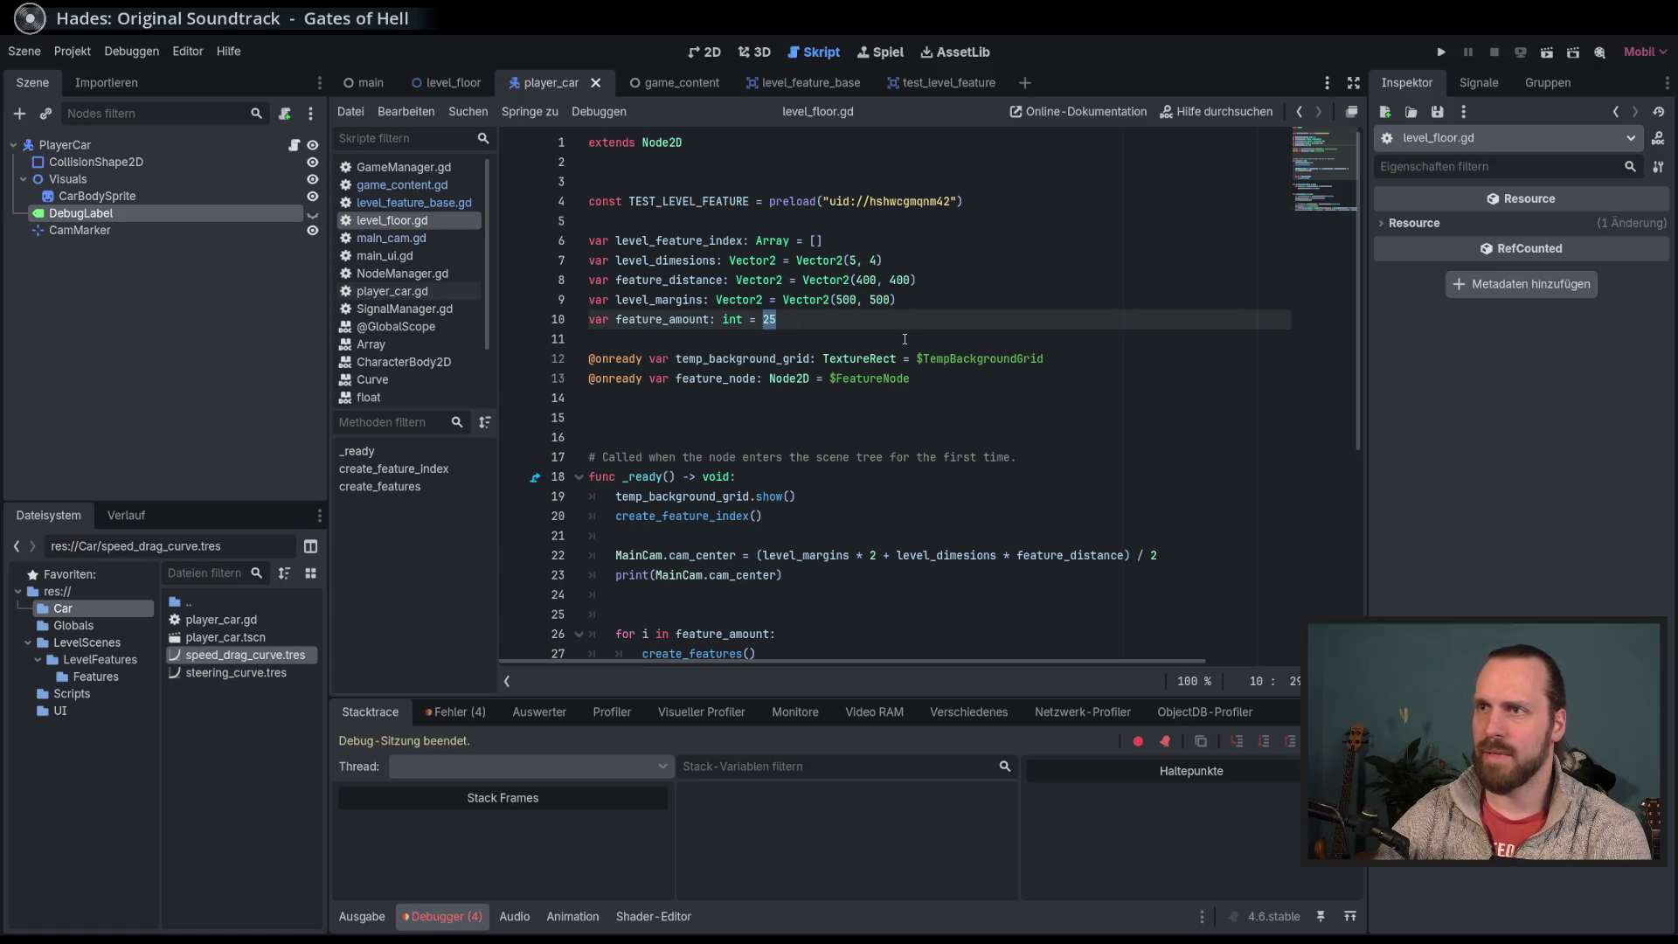
{"action": "type", "text": "5"}
{"action": "key", "text": "F5"}
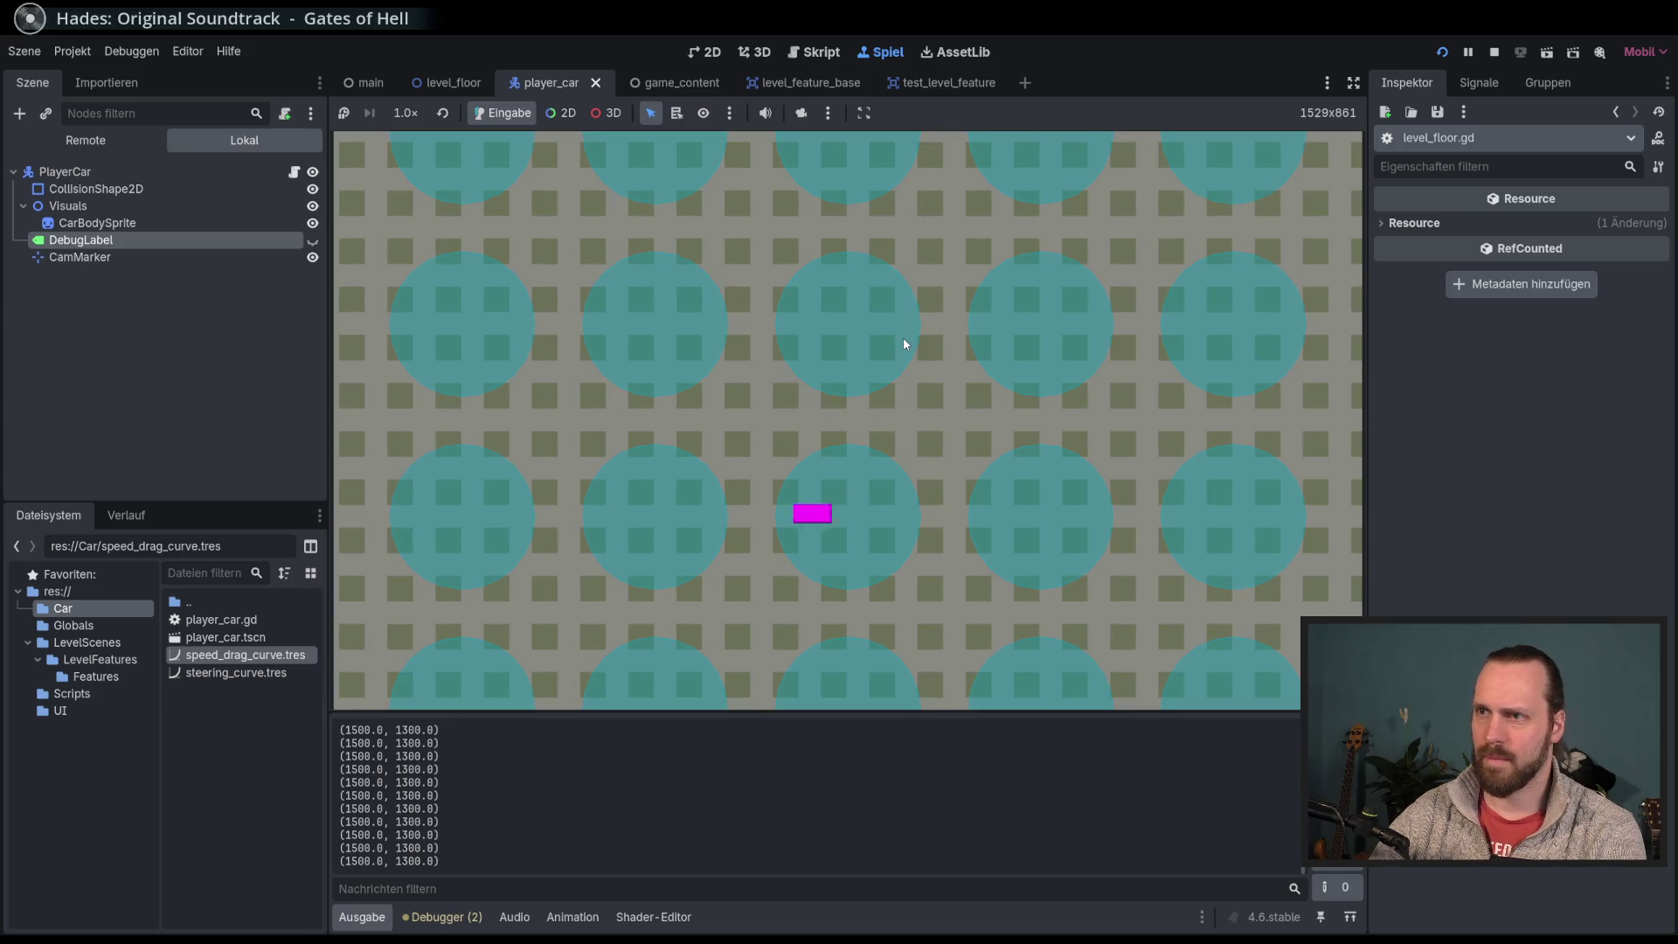
{"action": "key", "text": "F8"}
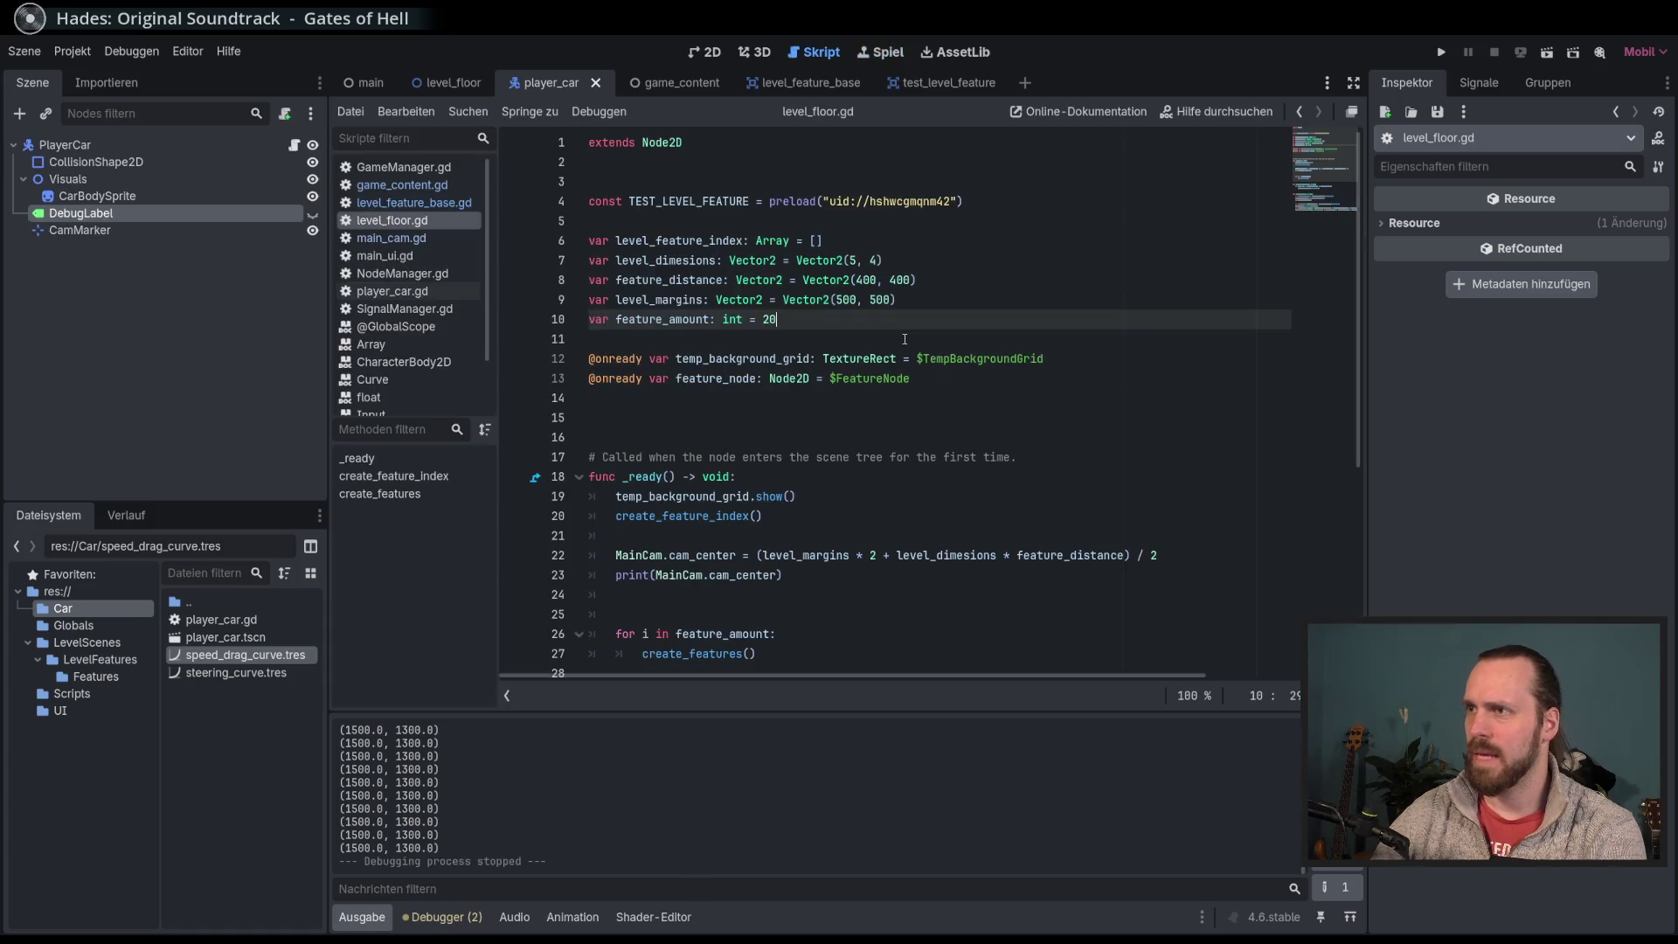
Step: Wrap feature_amount in the spawning loop on line 26 with a clamp( call
{"action": "scroll", "coordinate": [1055, 422], "scroll_direction": "down", "scroll_amount": 5}
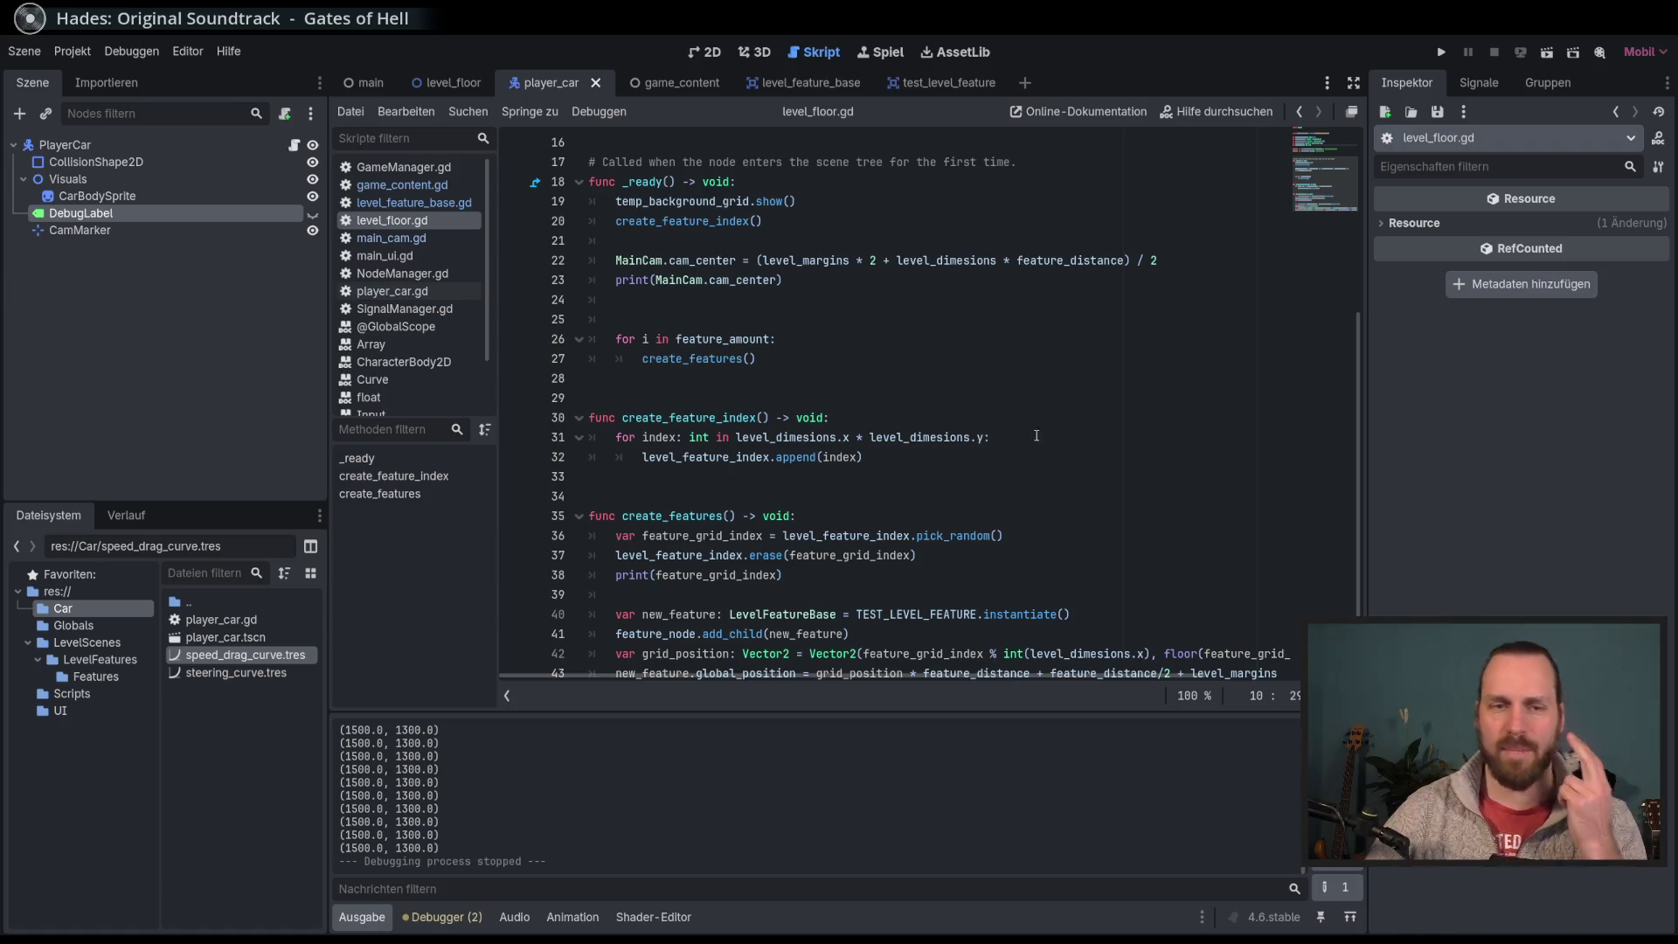
{"action": "scroll", "coordinate": [1036, 436], "scroll_direction": "up", "scroll_amount": 5}
{"action": "double_click", "coordinate": [771, 320]}
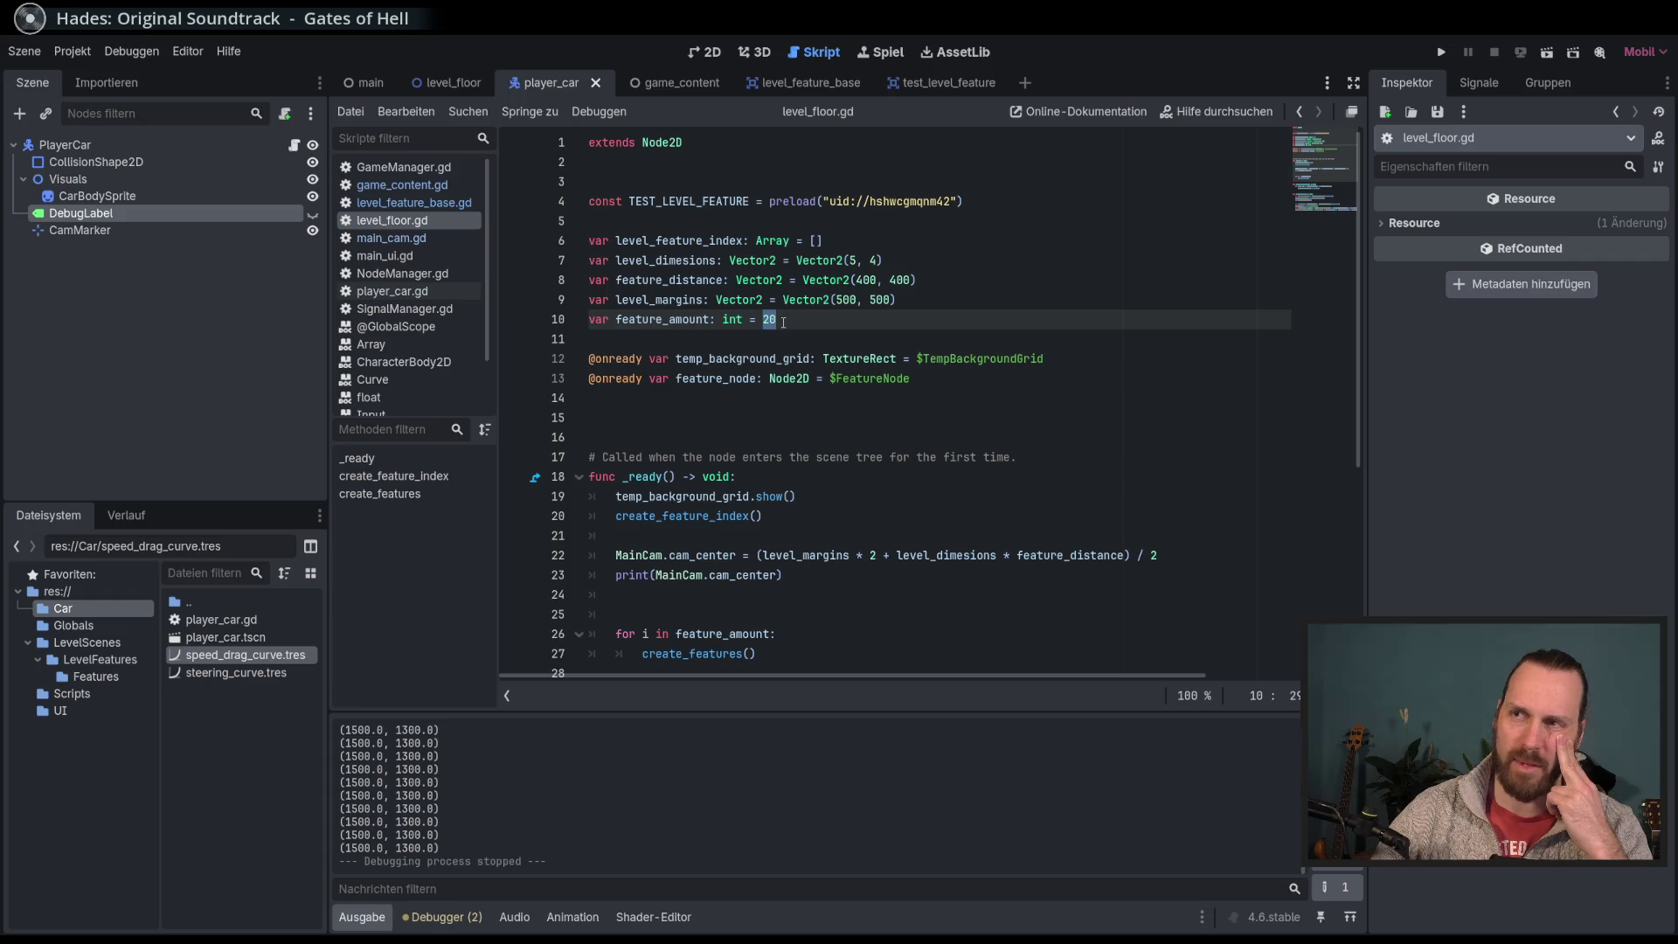
{"action": "double_click", "coordinate": [690, 320]}
{"action": "scroll", "coordinate": [721, 396], "scroll_direction": "down", "scroll_amount": 4}
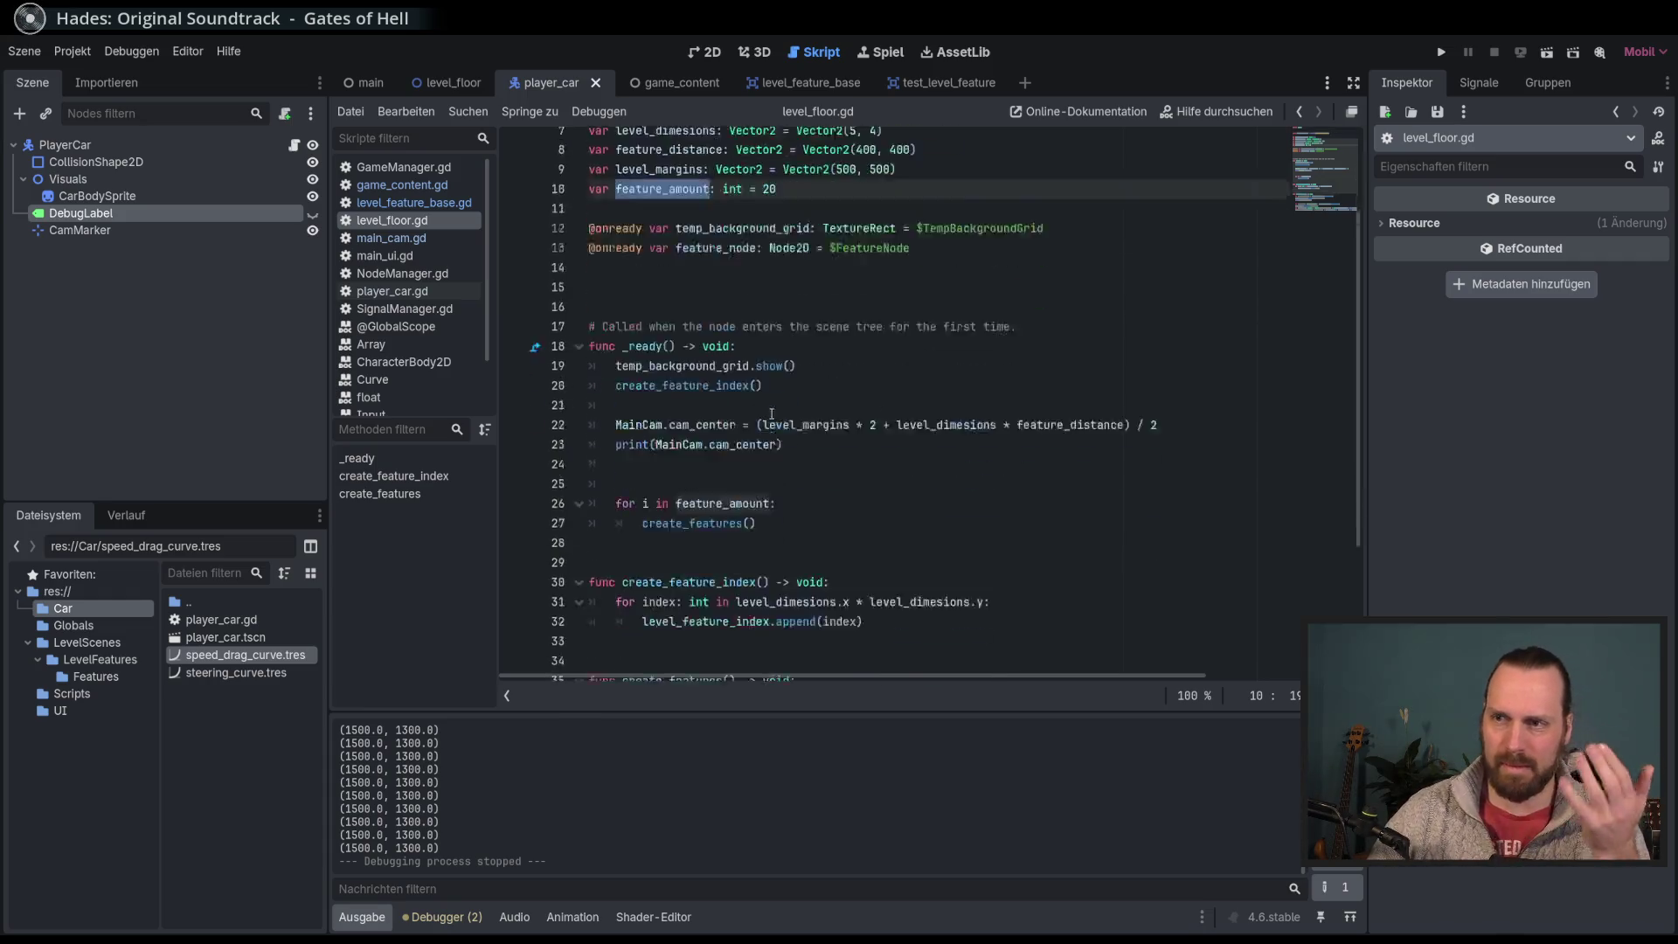
{"action": "left_click", "coordinate": [721, 396]}
{"action": "left_click", "coordinate": [805, 398]}
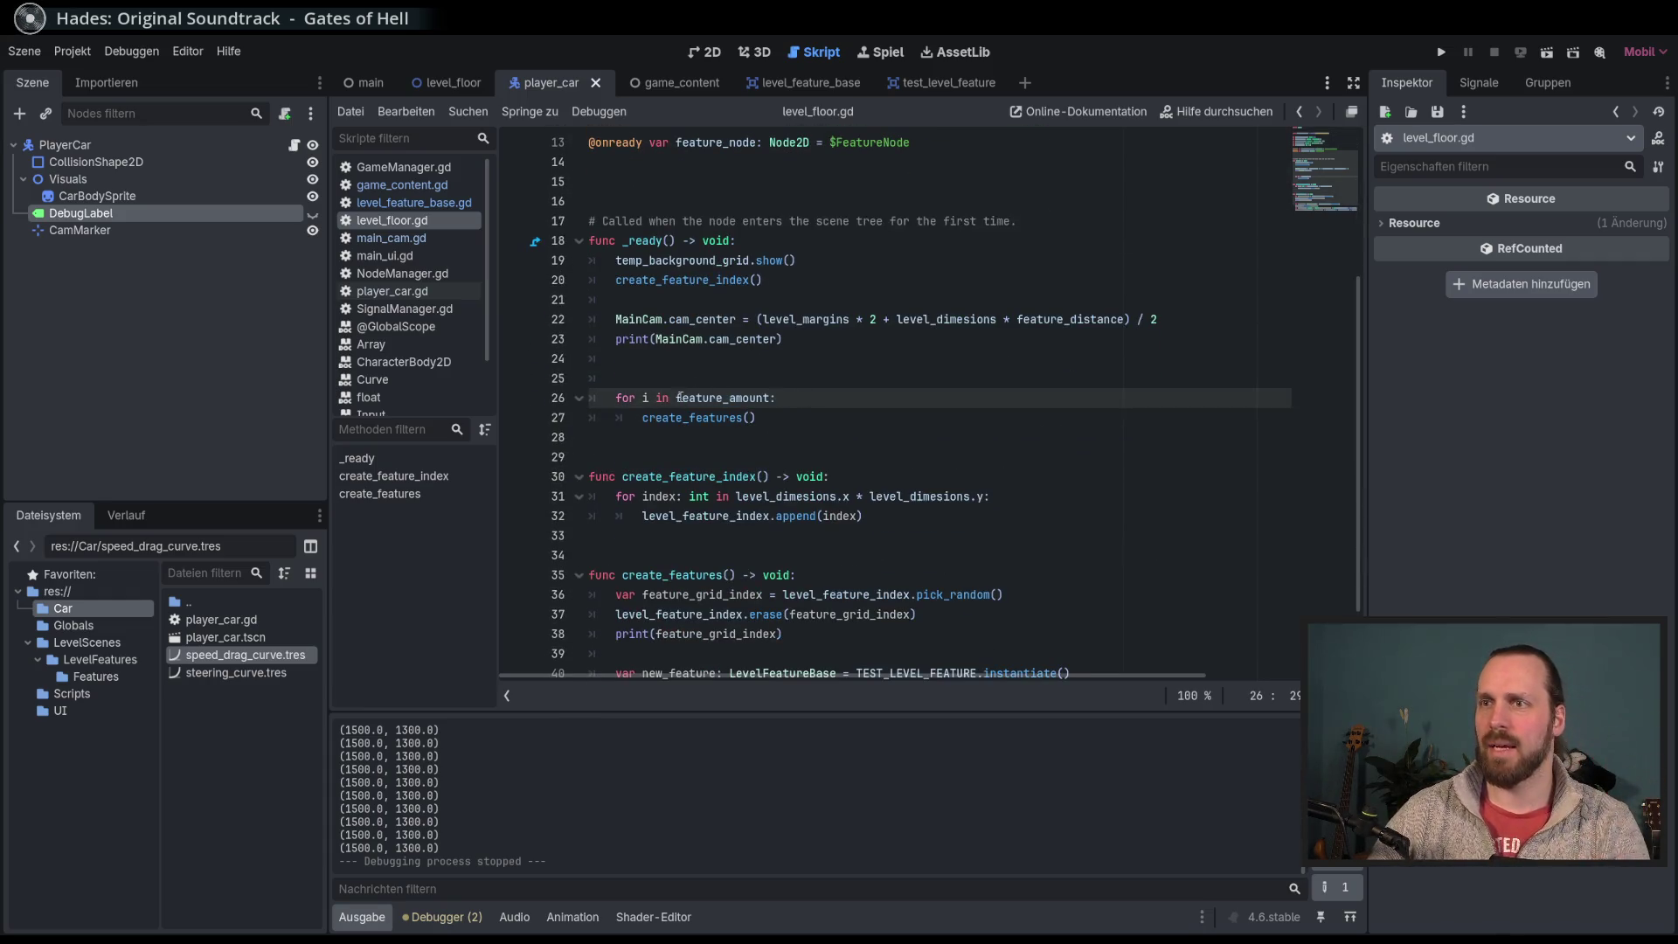
{"action": "type", "text": "cla"}
{"action": "key", "text": "Return"}
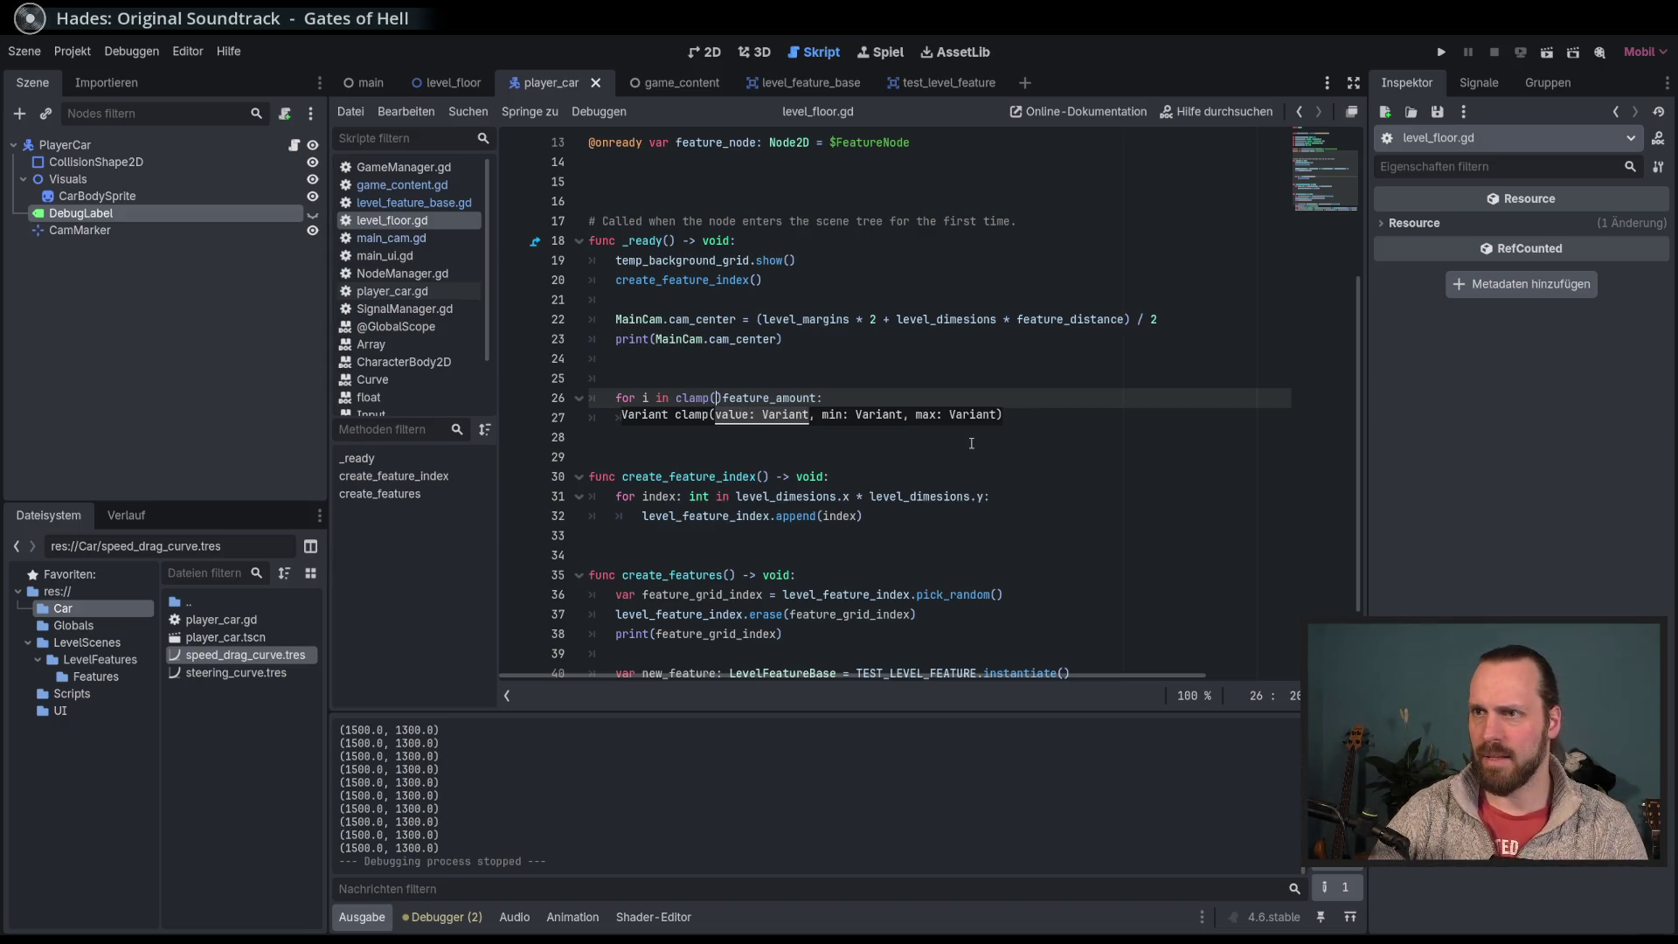
{"action": "key", "text": "Delete"}
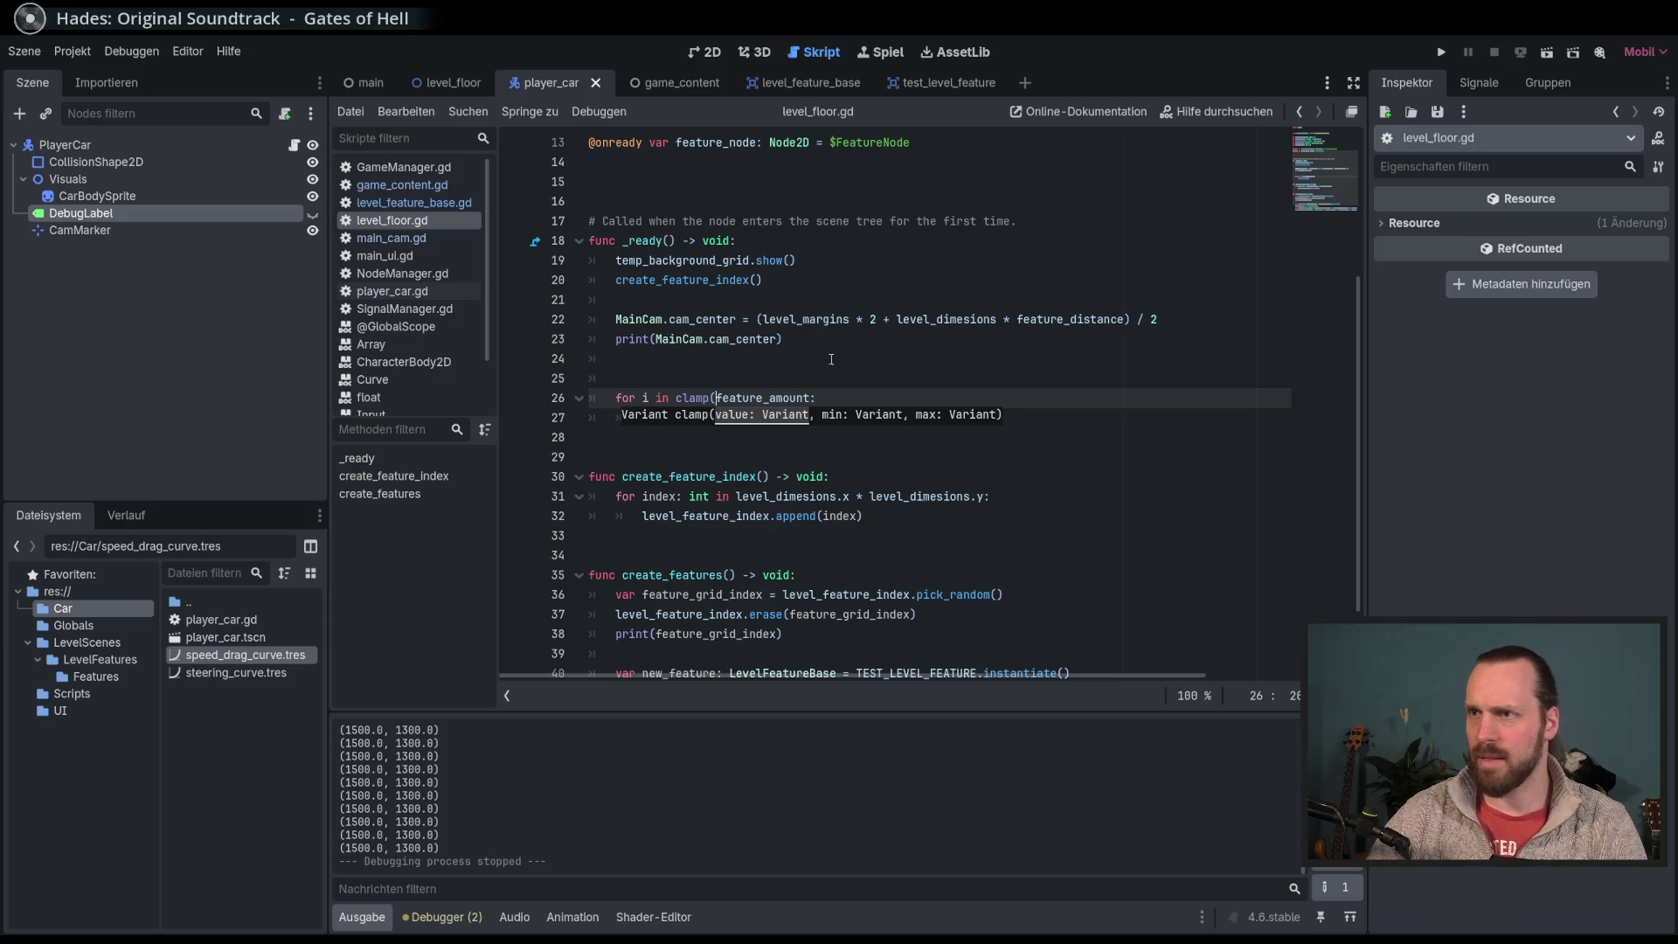
Step: Complete the clamp arguments as 0 and level_dimesions.x * level_dimesions.y, then save the script
{"action": "left_click", "coordinate": [811, 397]}
{"action": "key", "text": "BackSpace"}
{"action": "type", "text": ", 0,"}
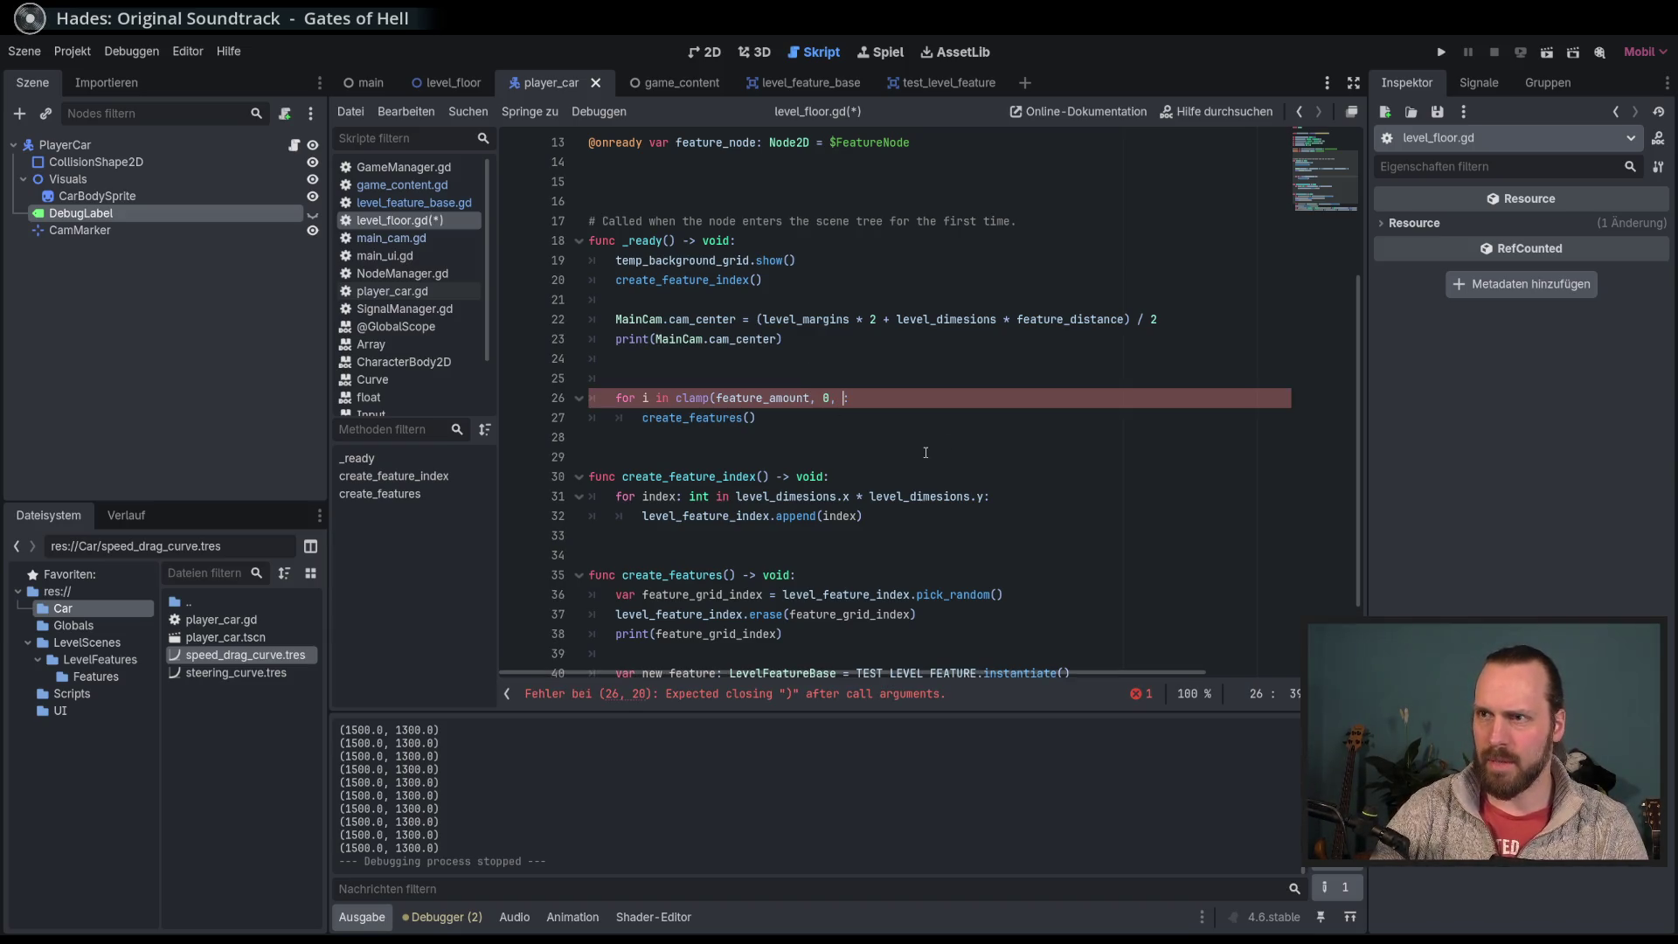
{"action": "scroll", "coordinate": [925, 451], "scroll_direction": "up", "scroll_amount": 3}
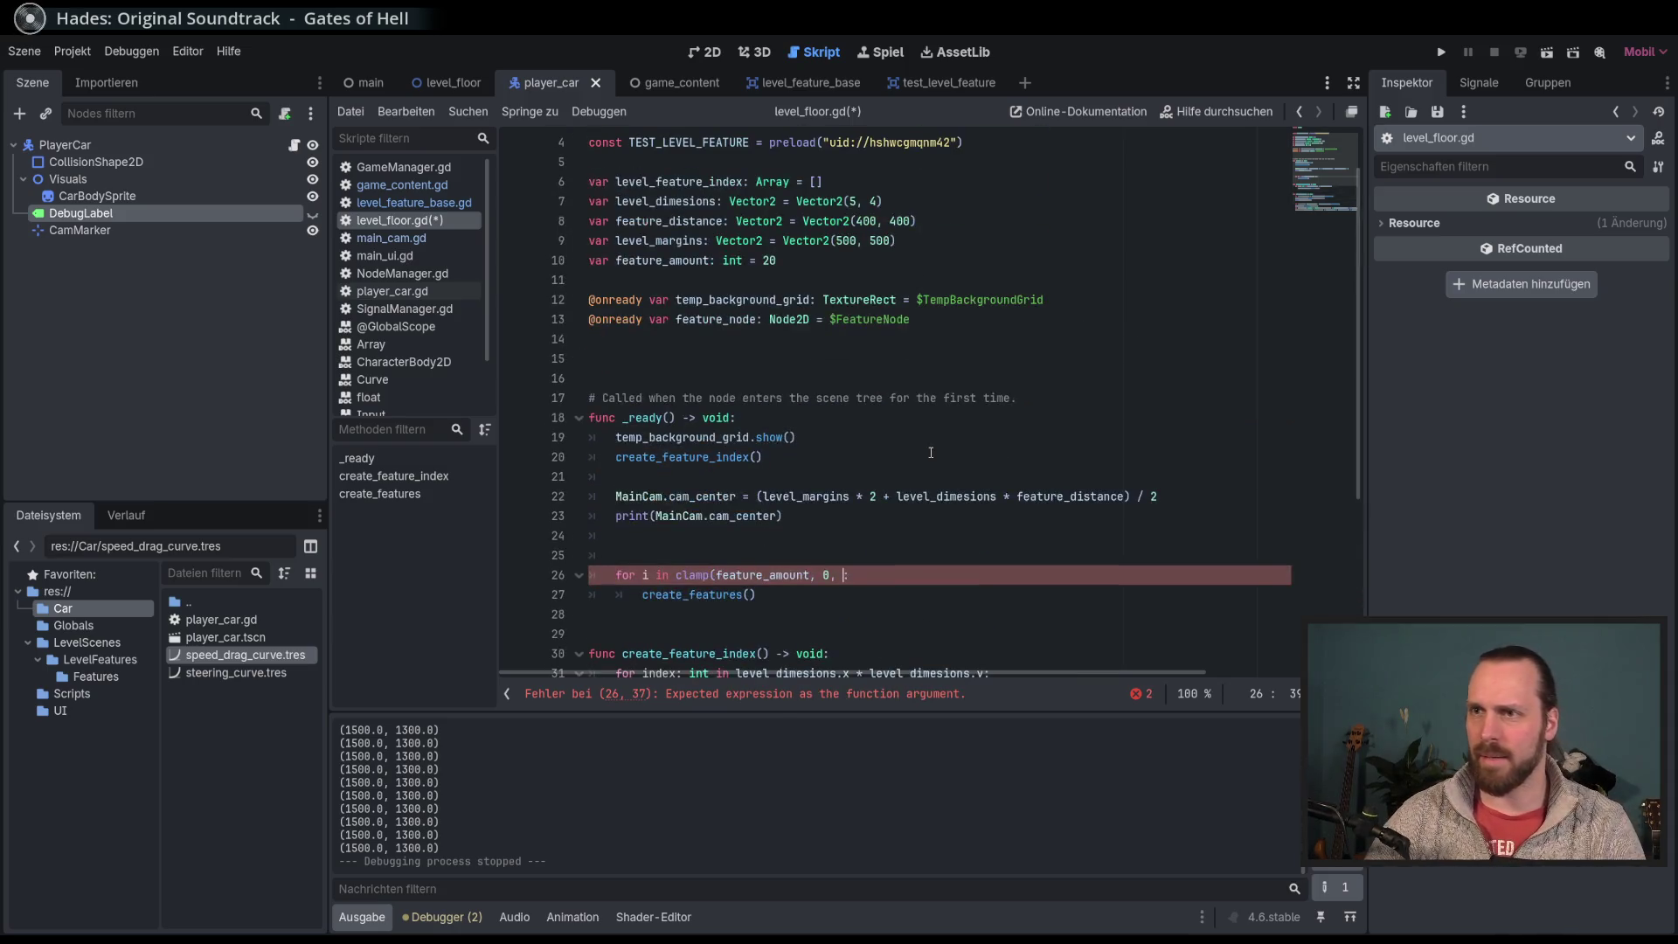
{"action": "scroll", "coordinate": [930, 452], "scroll_direction": "up", "scroll_amount": 1}
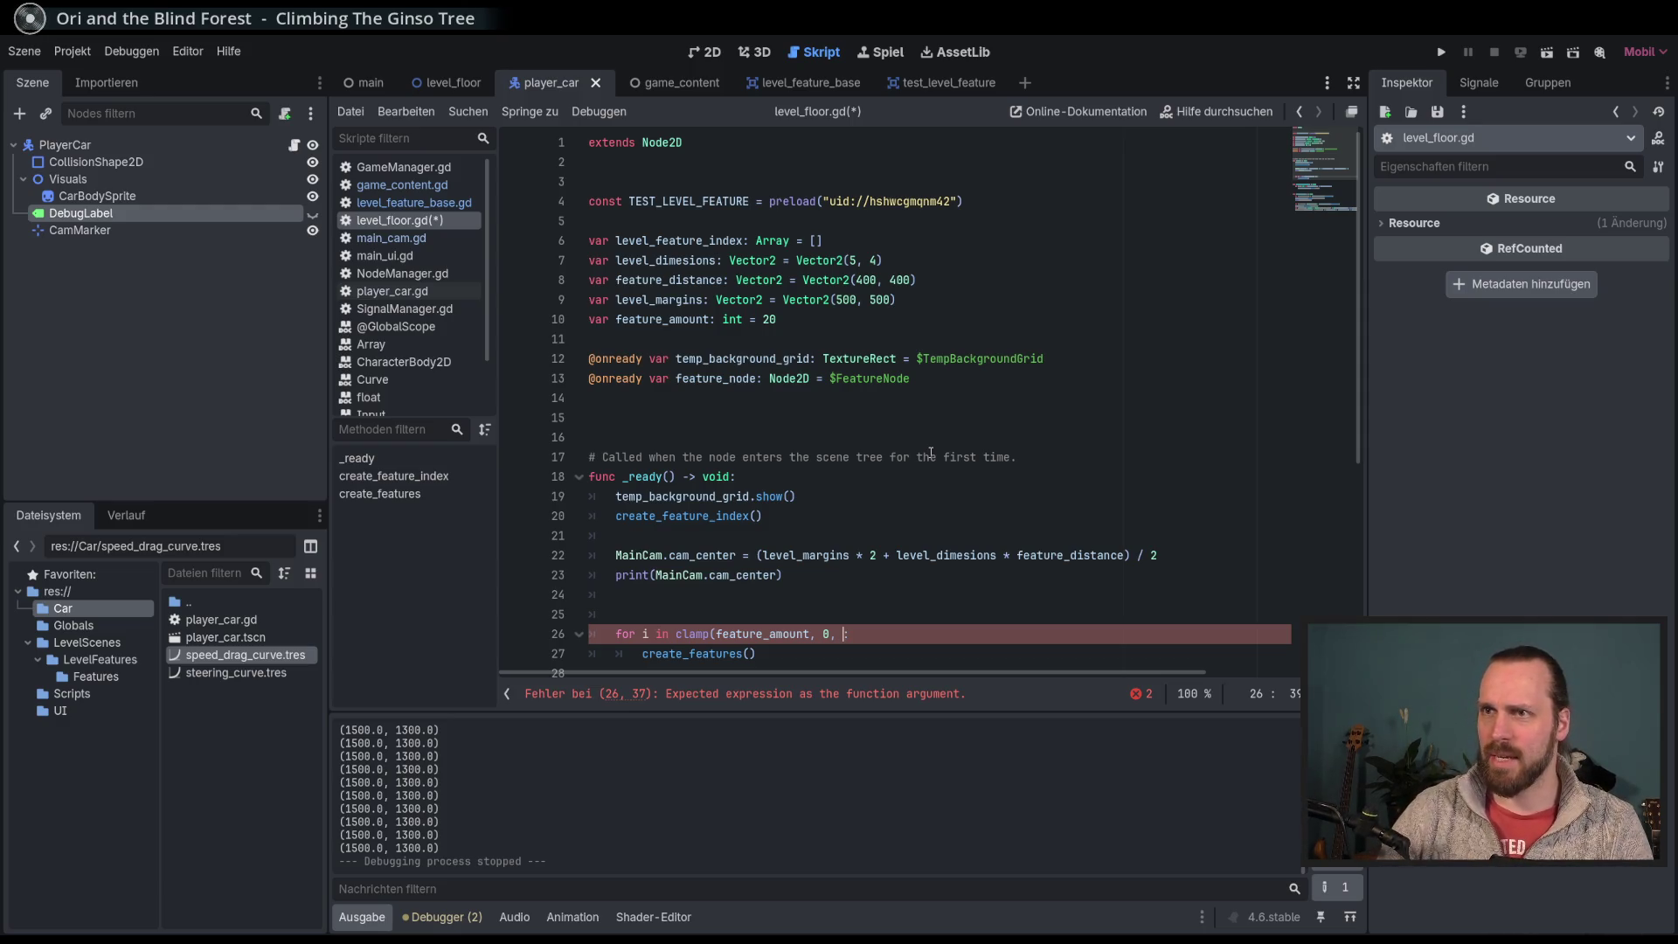
{"action": "type", "text": "level_dimesions."}
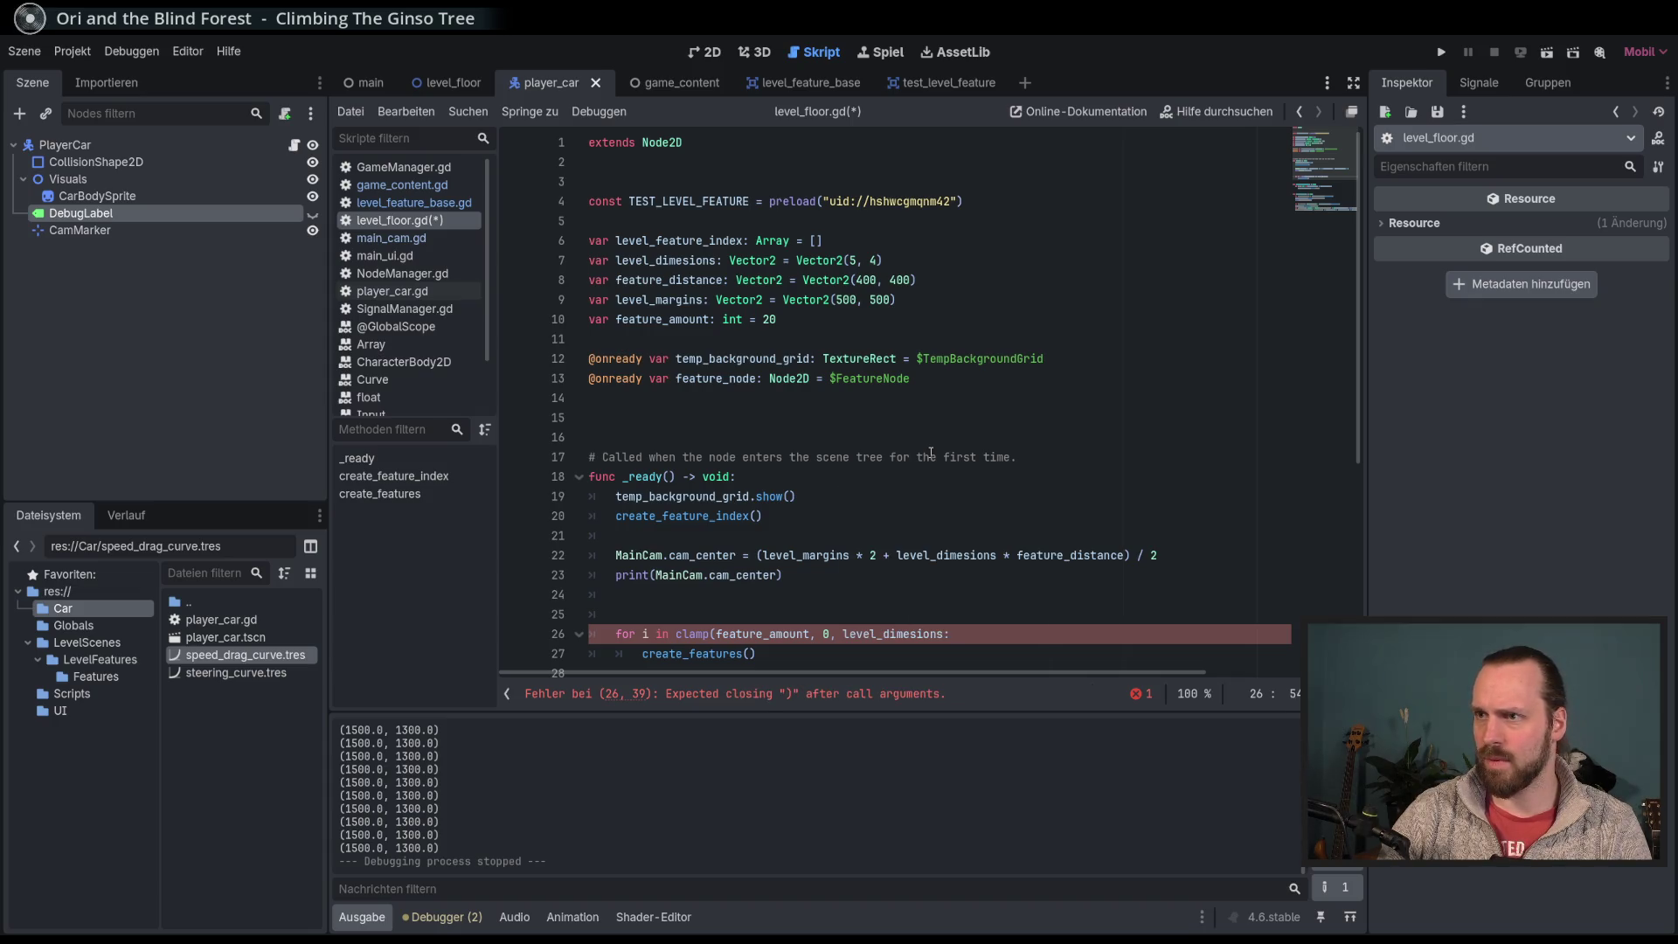
{"action": "type", "text": "x * "}
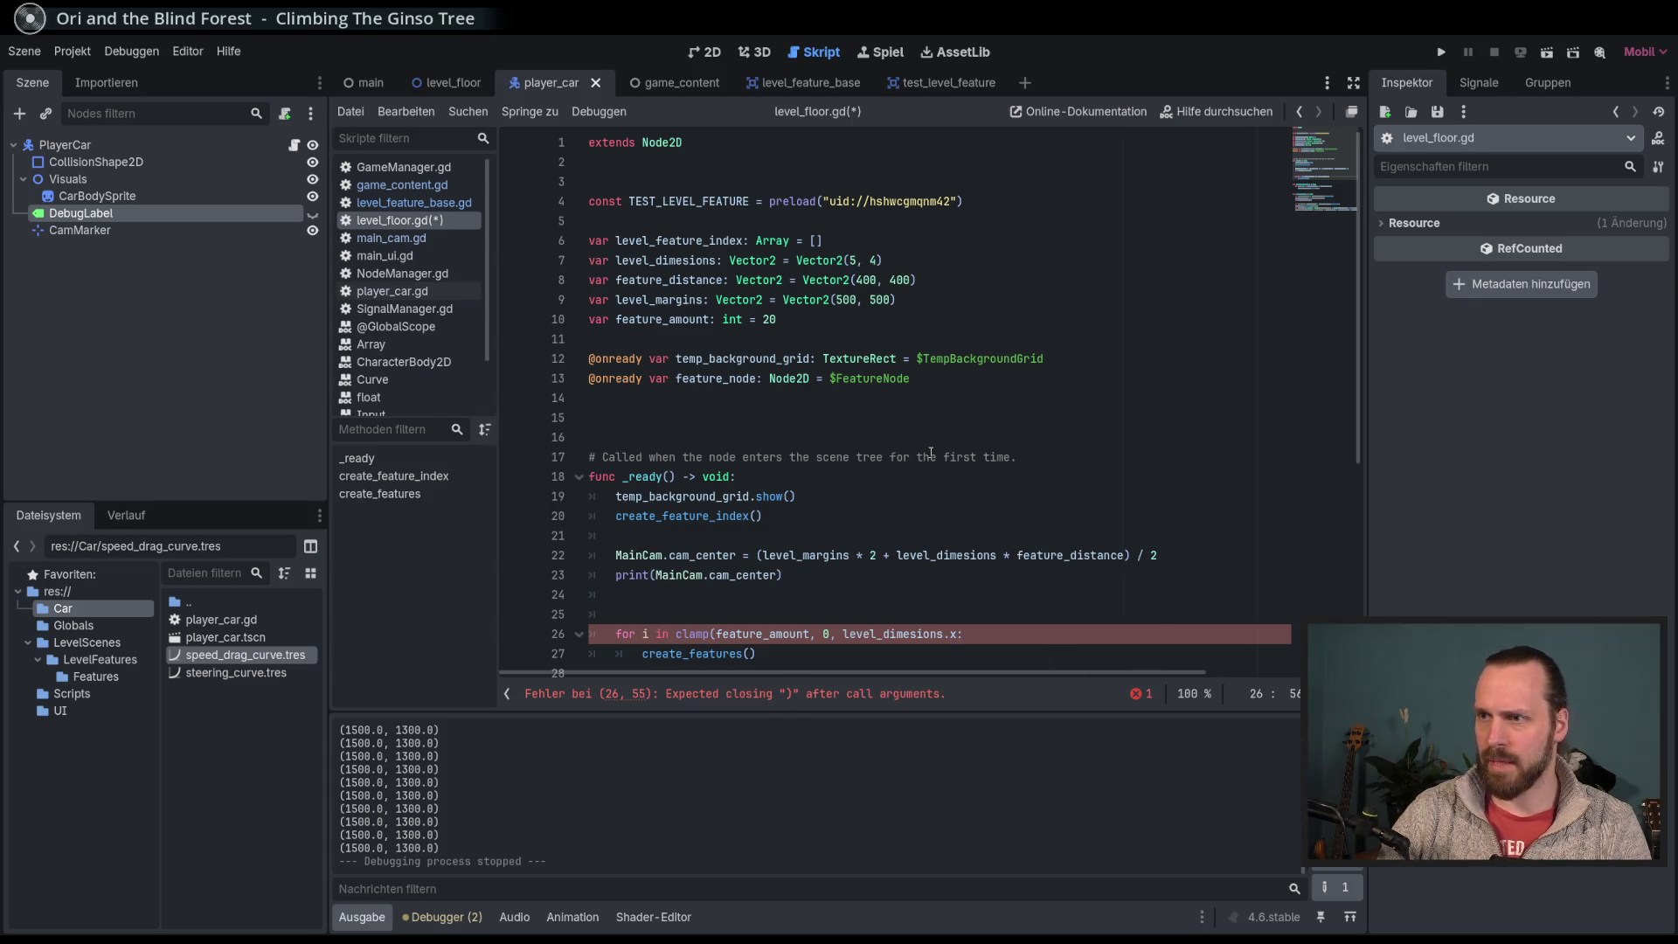
{"action": "type", "text": "level_"}
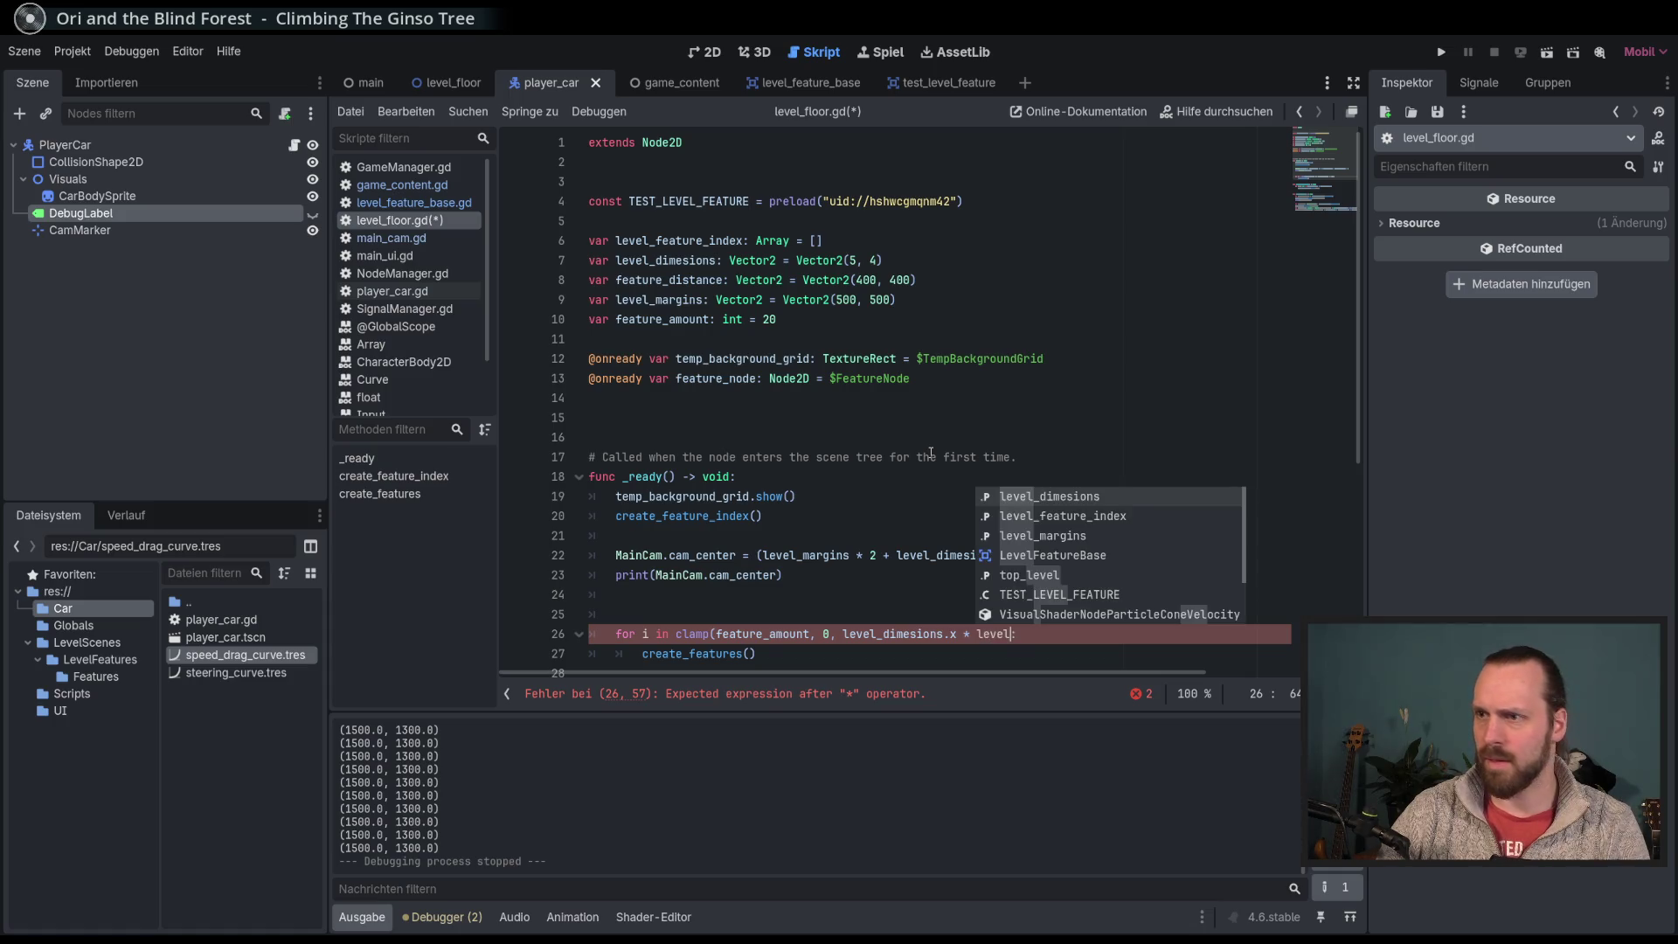
{"action": "key", "text": "Return"}
{"action": "type", "text": ".y"}
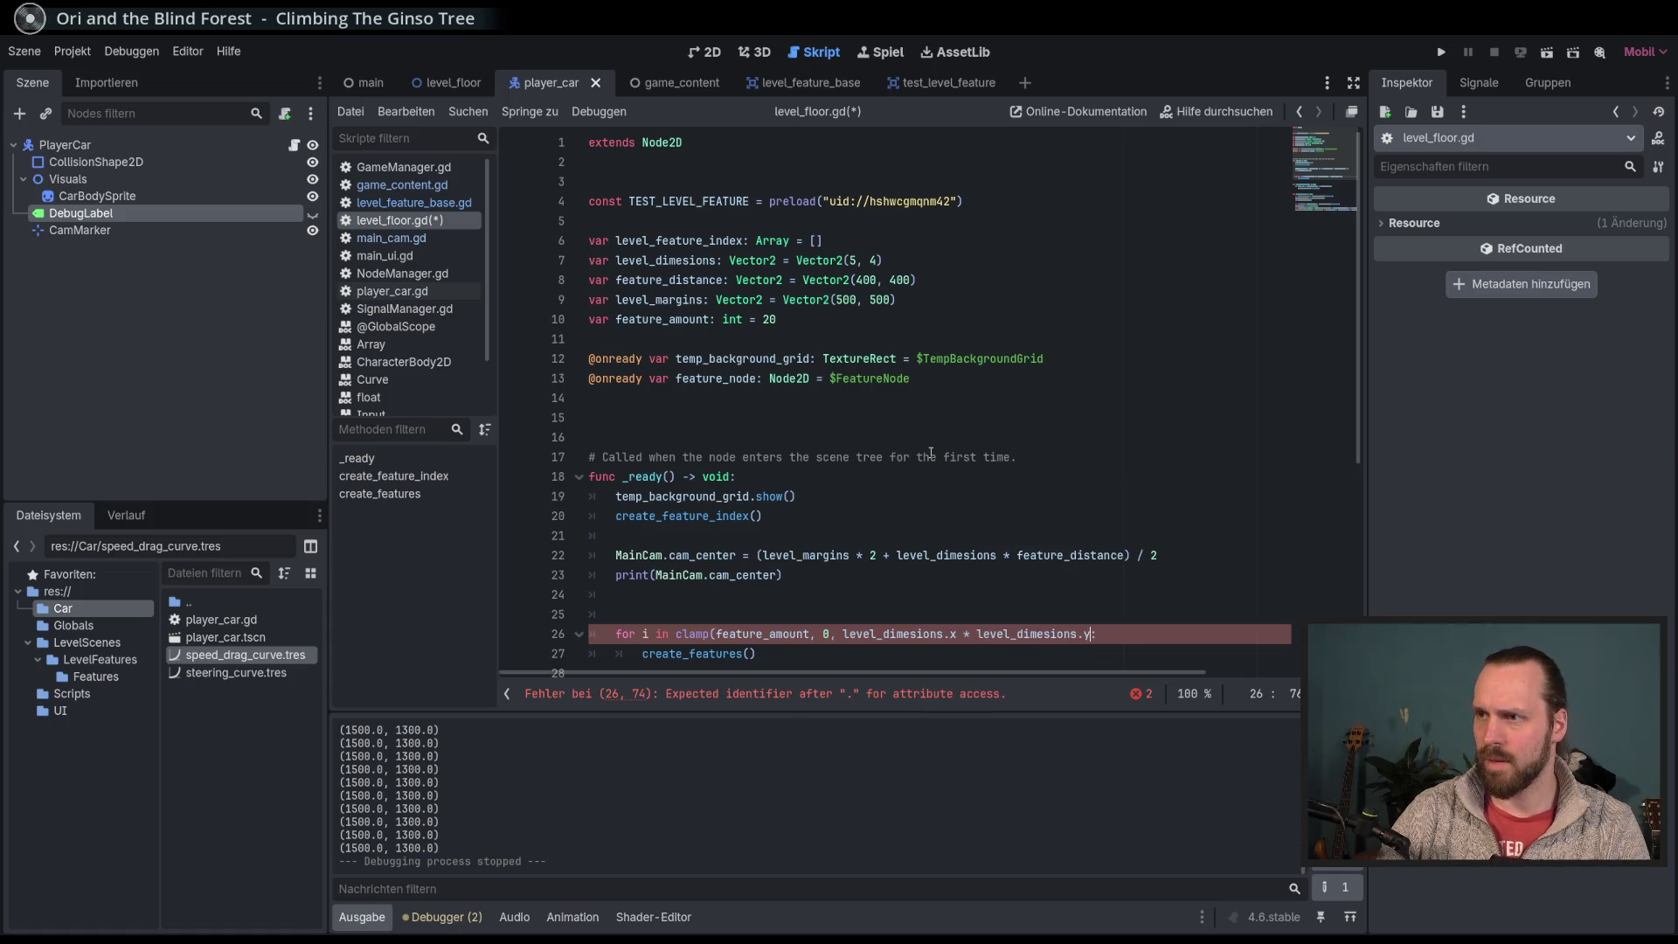
{"action": "type", "text": ")"}
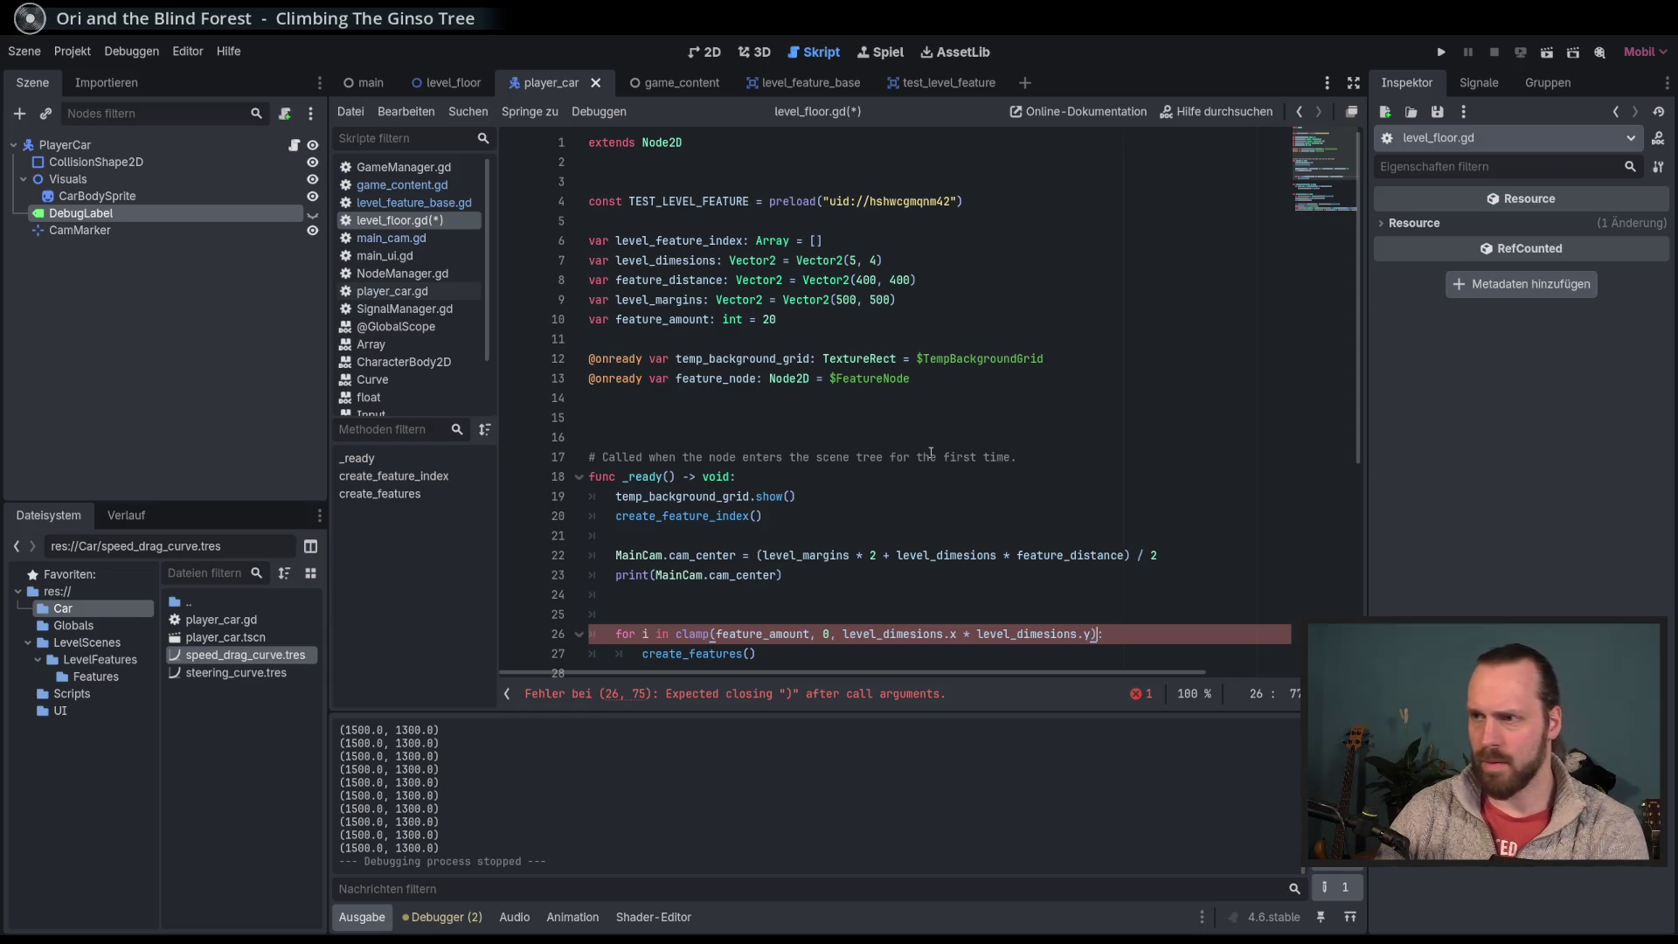
{"action": "key", "text": "ctrl+s"}
Step: Test-run the game several times to check the randomly placed features
{"action": "scroll", "coordinate": [993, 440], "scroll_direction": "down", "scroll_amount": 6}
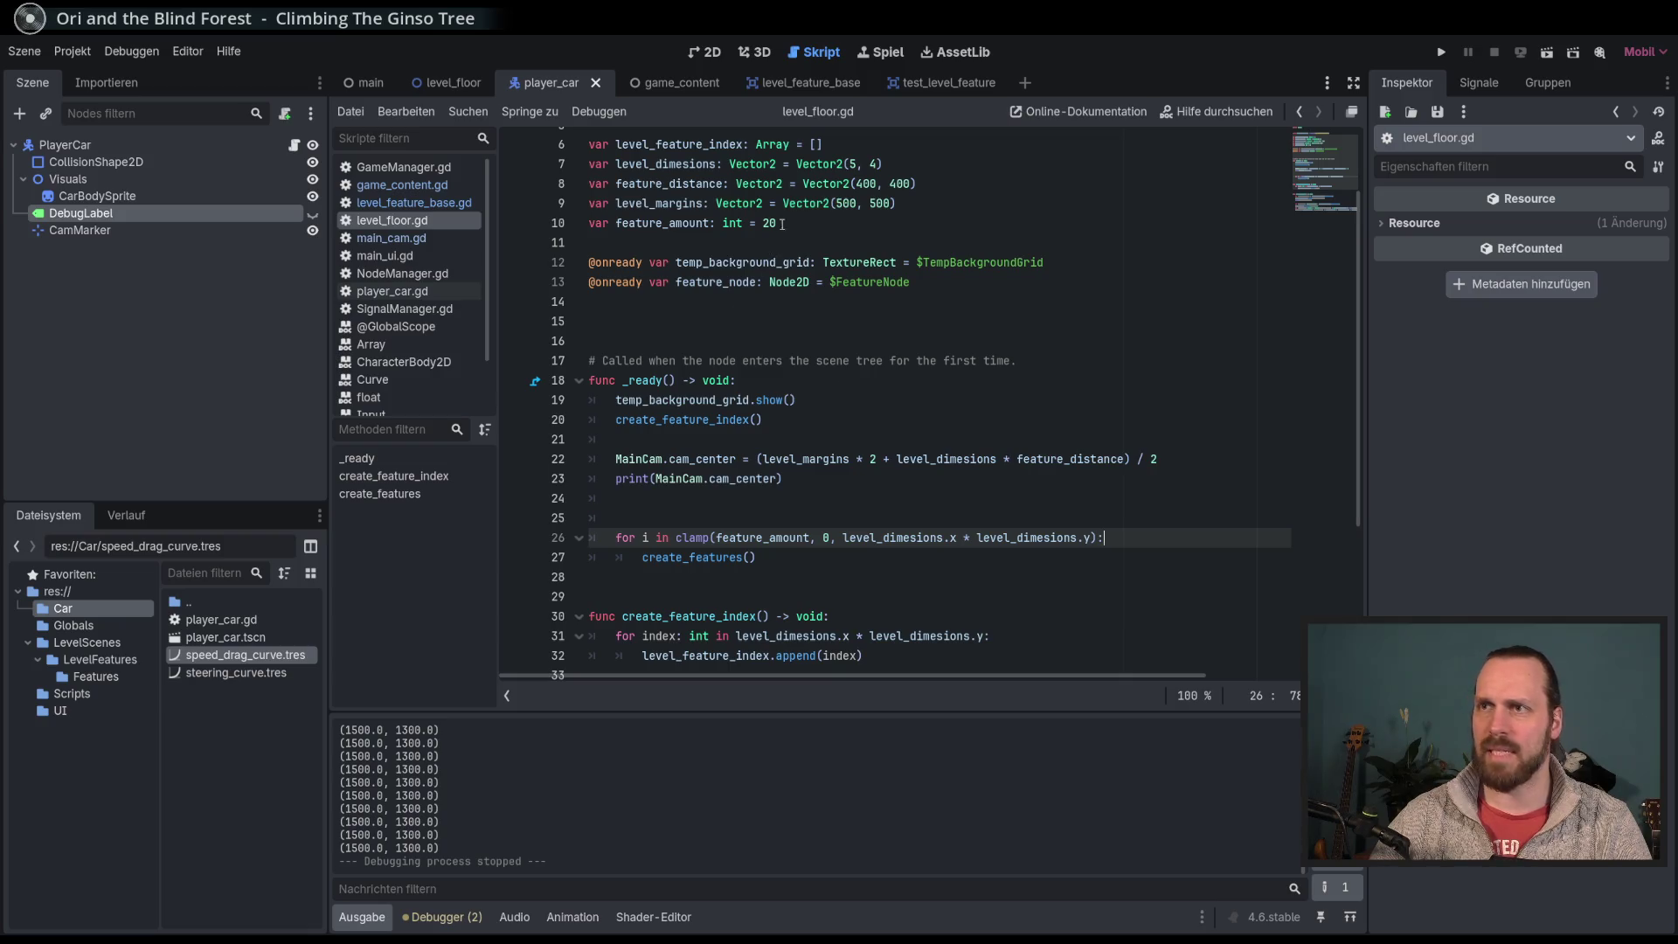
{"action": "left_click", "coordinate": [794, 222]}
{"action": "key", "text": "F5"}
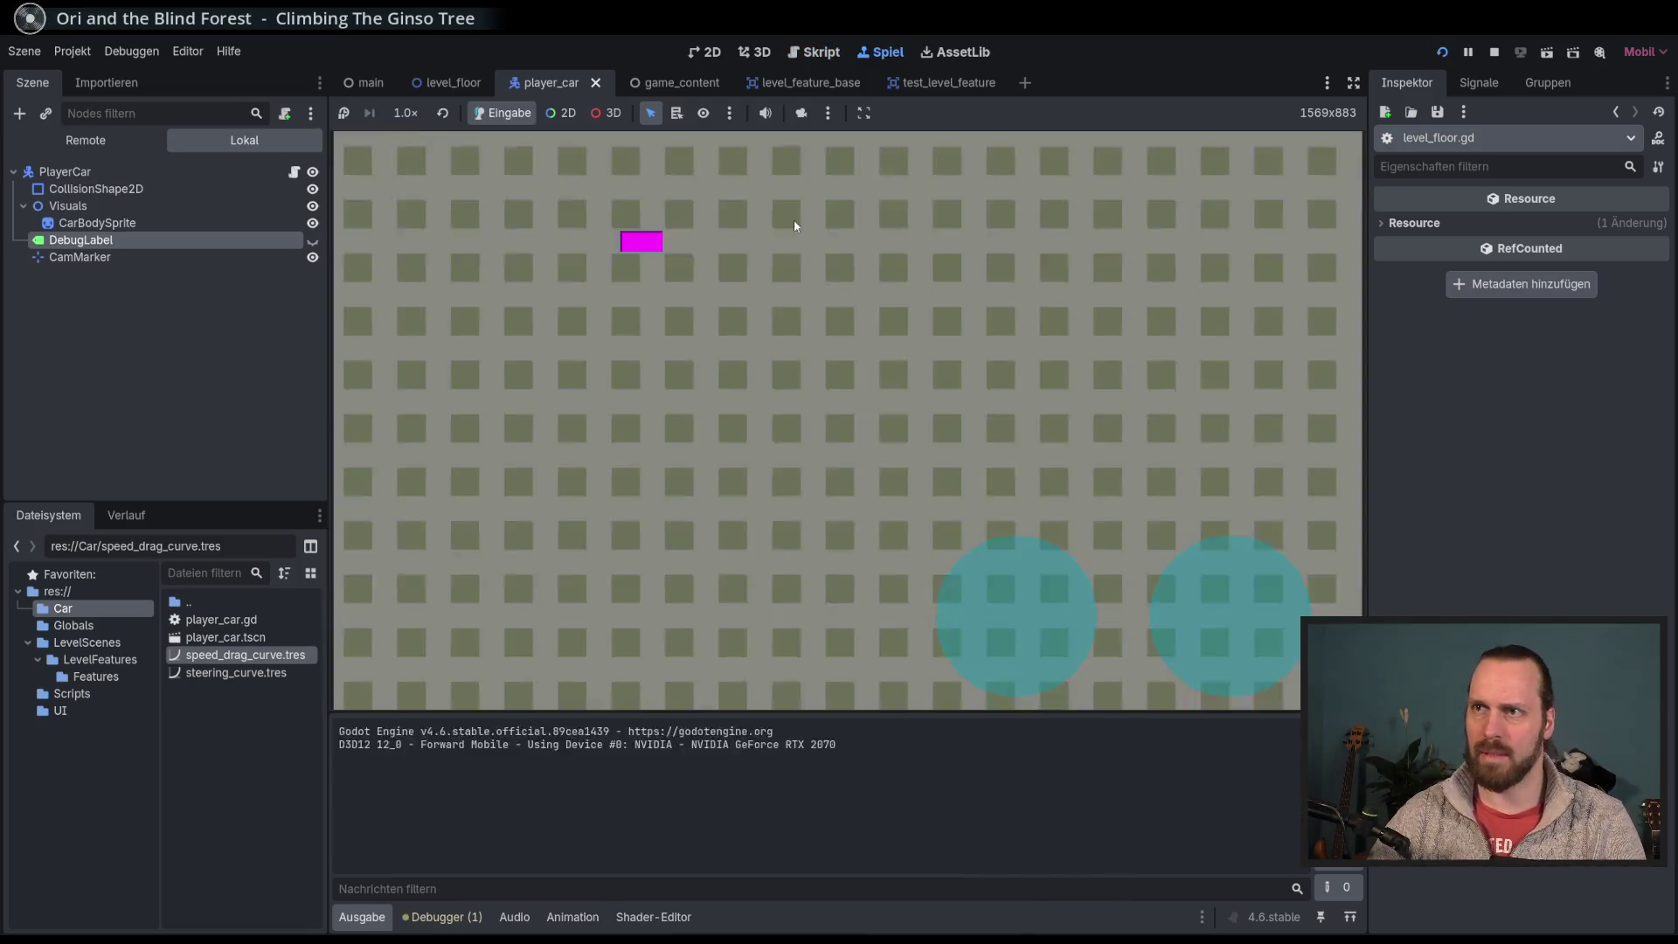
{"action": "key", "text": "F8"}
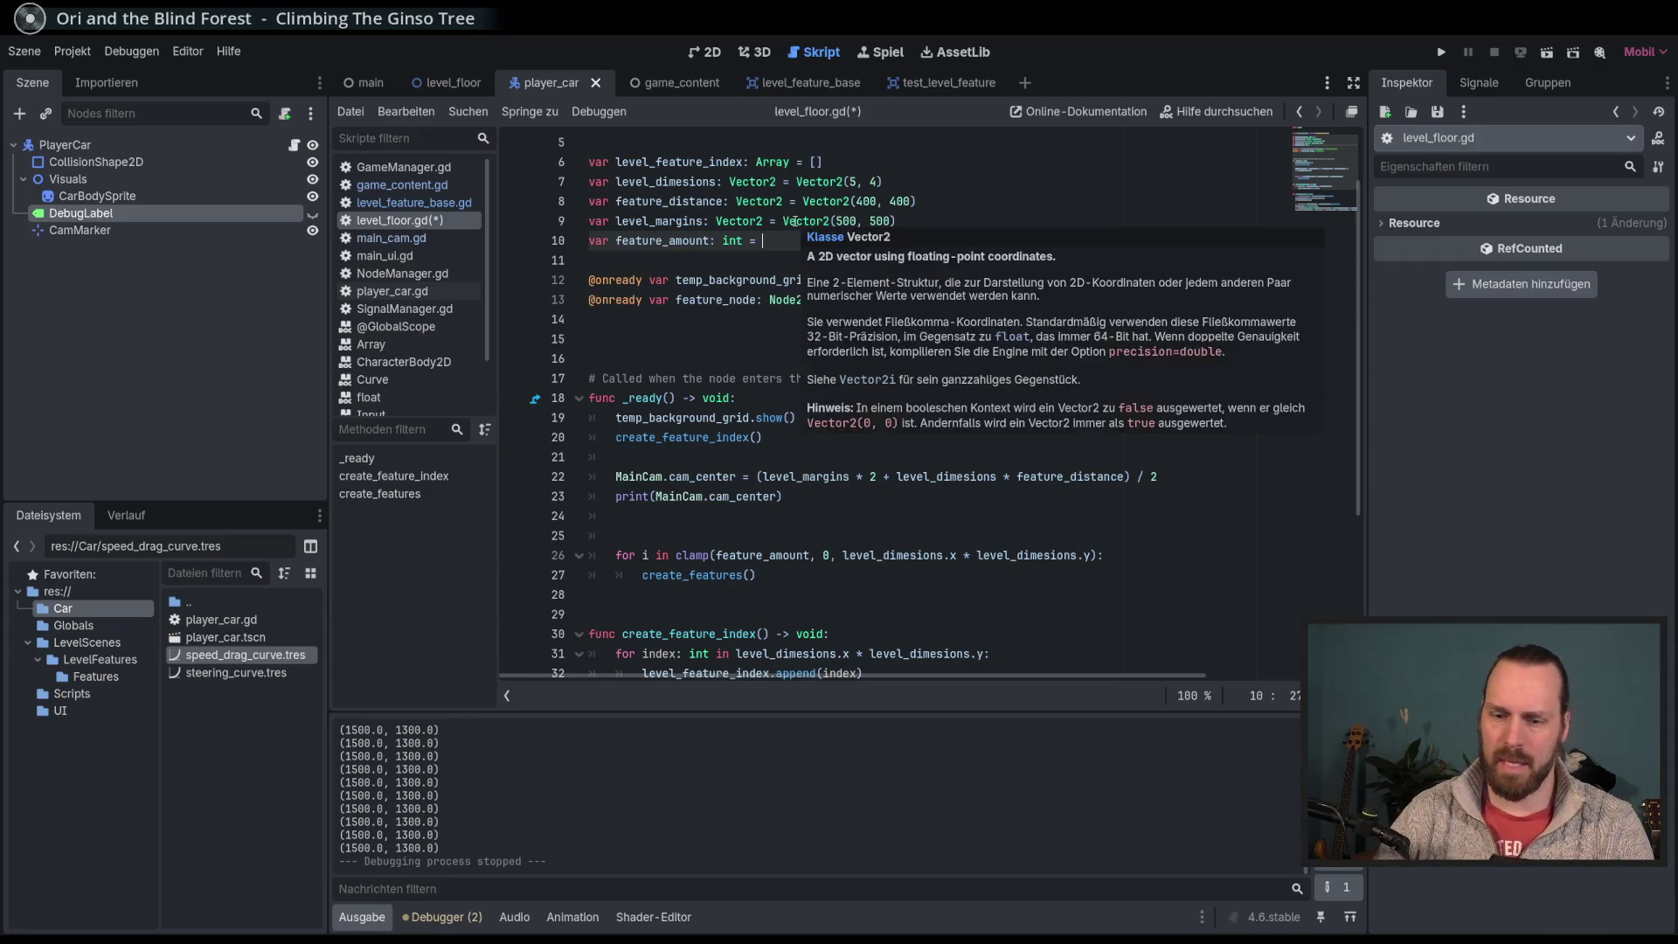
{"action": "key", "text": "F5"}
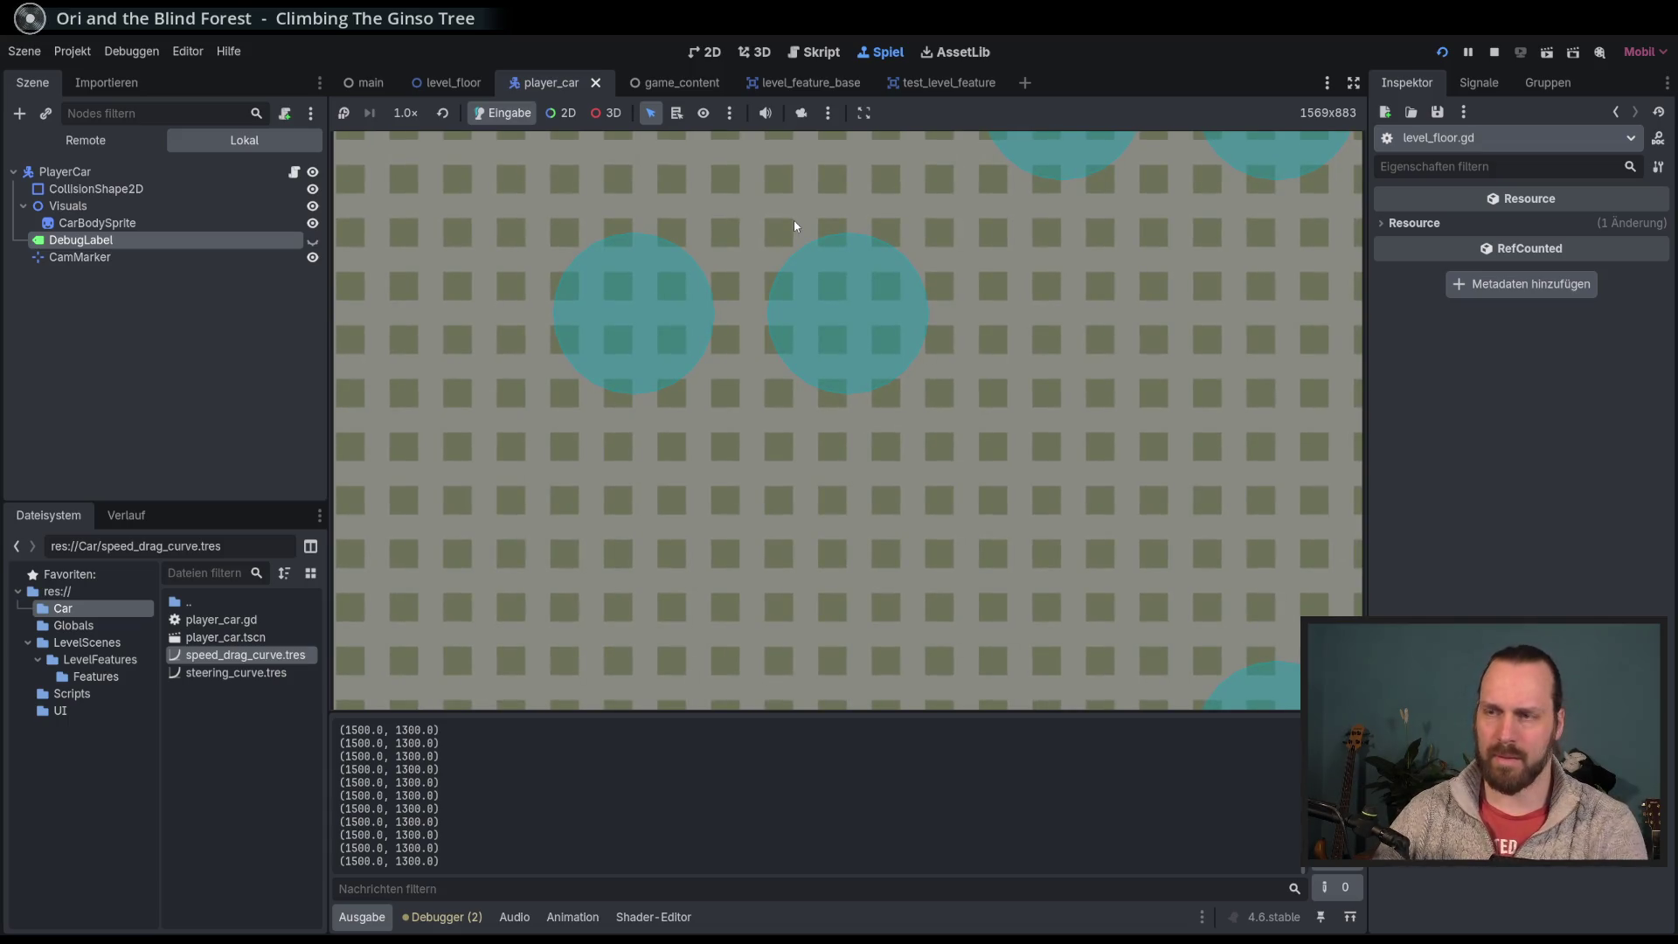
{"action": "key", "text": "F5"}
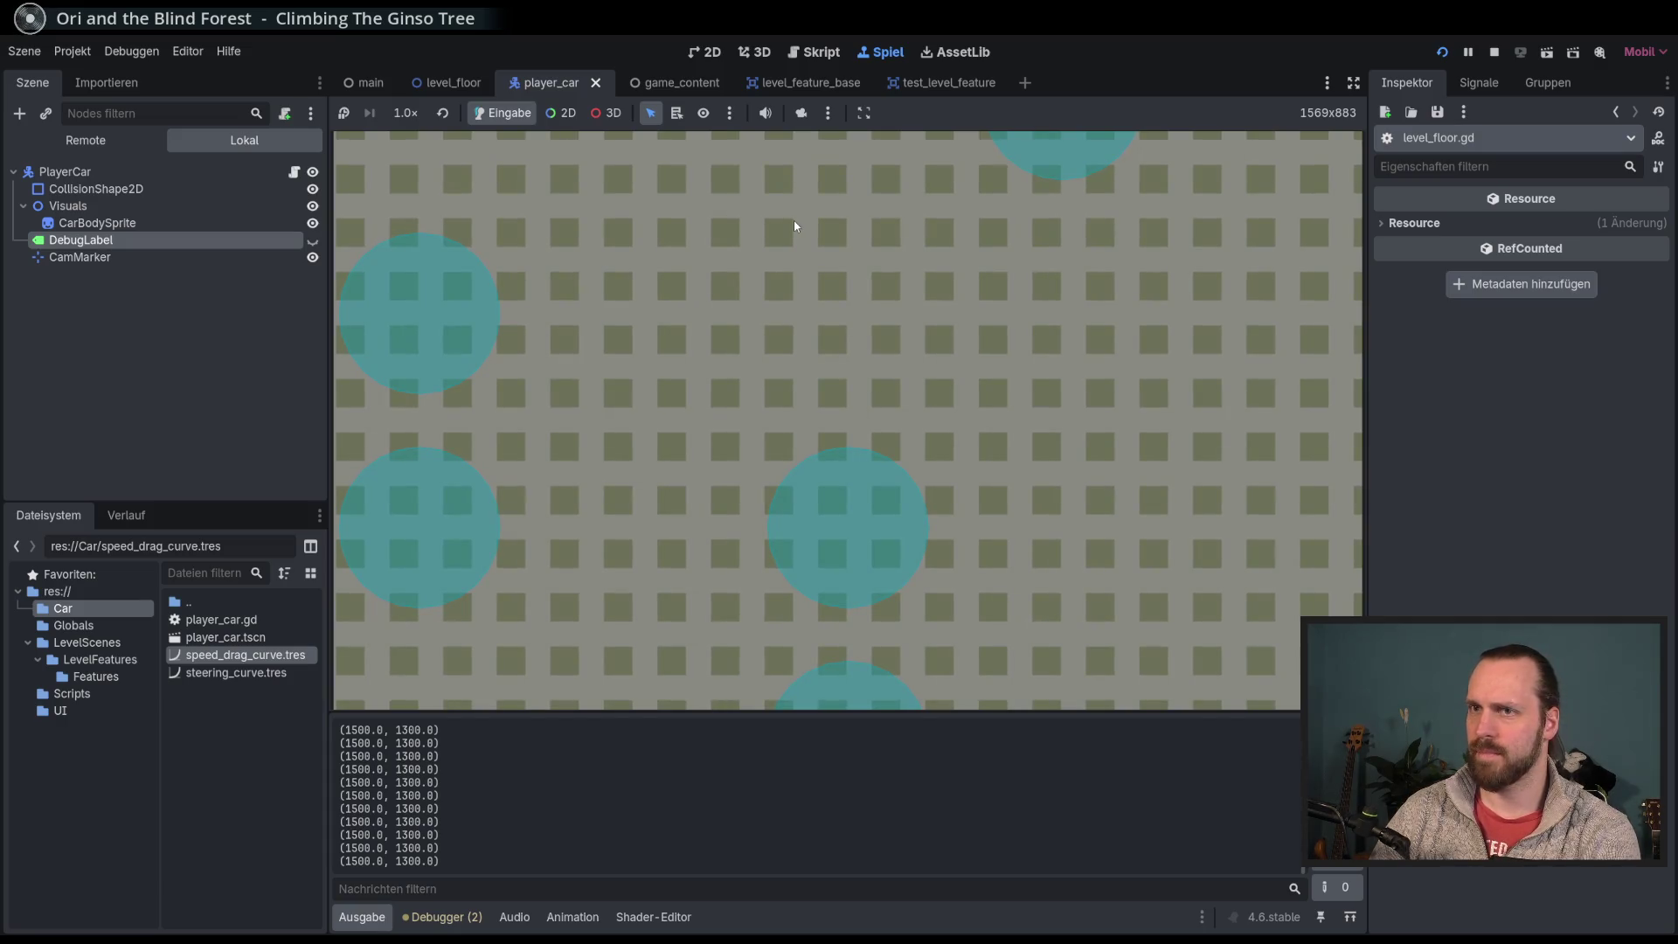
{"action": "key", "text": "F8"}
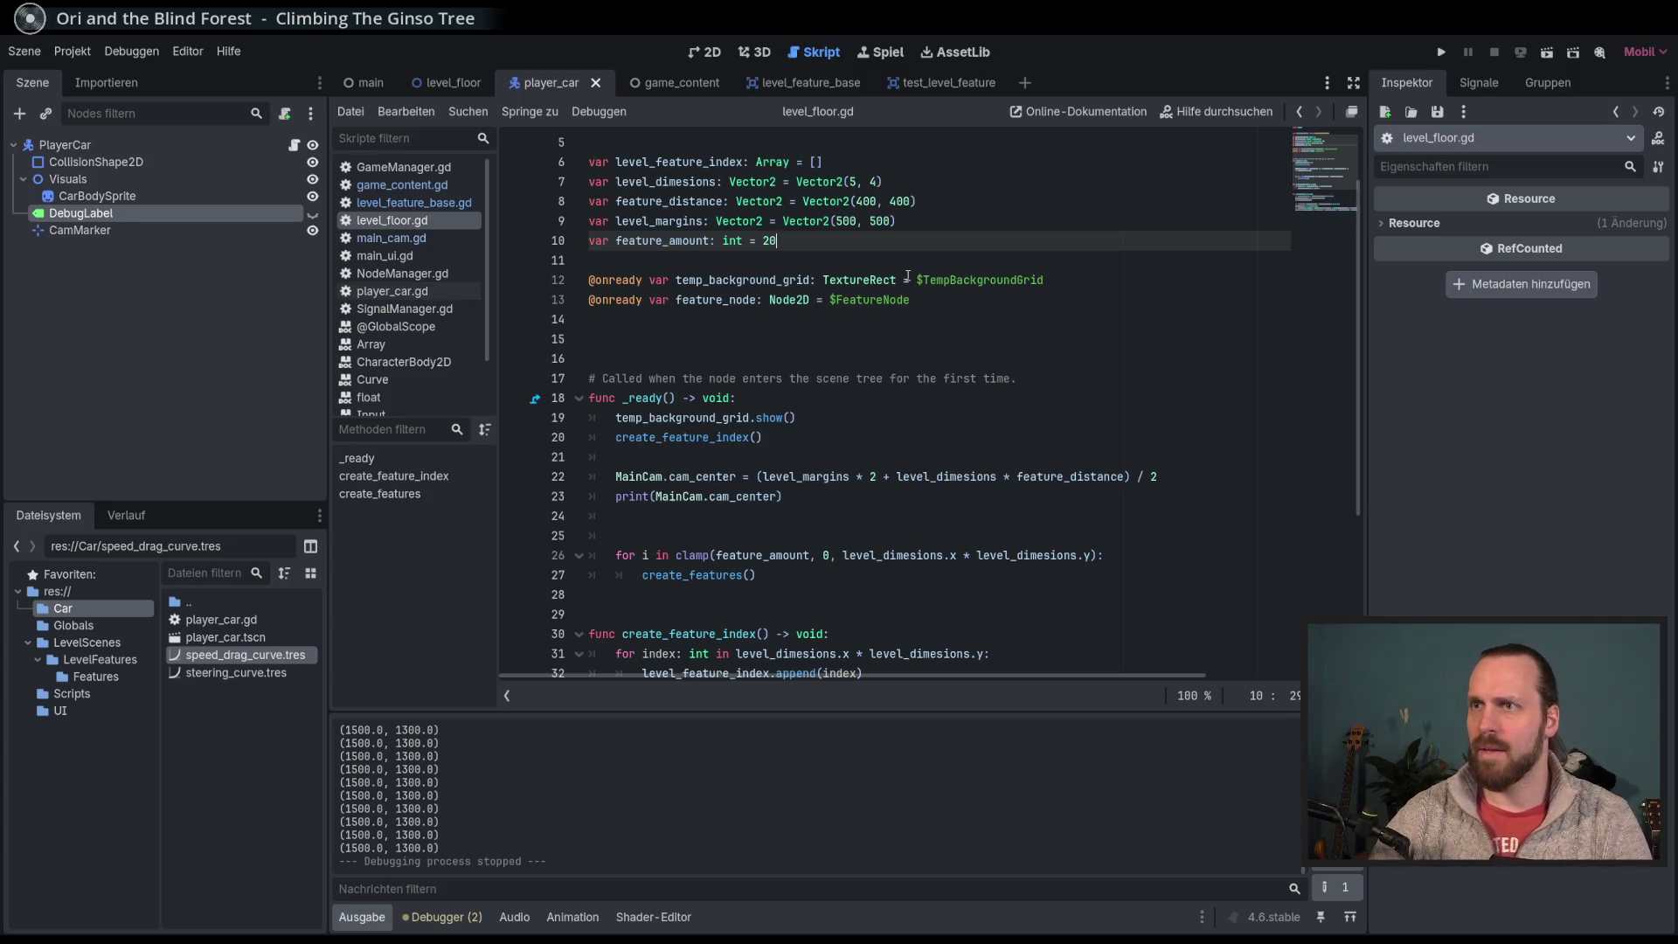
{"action": "scroll", "coordinate": [907, 276], "scroll_direction": "down", "scroll_amount": 5}
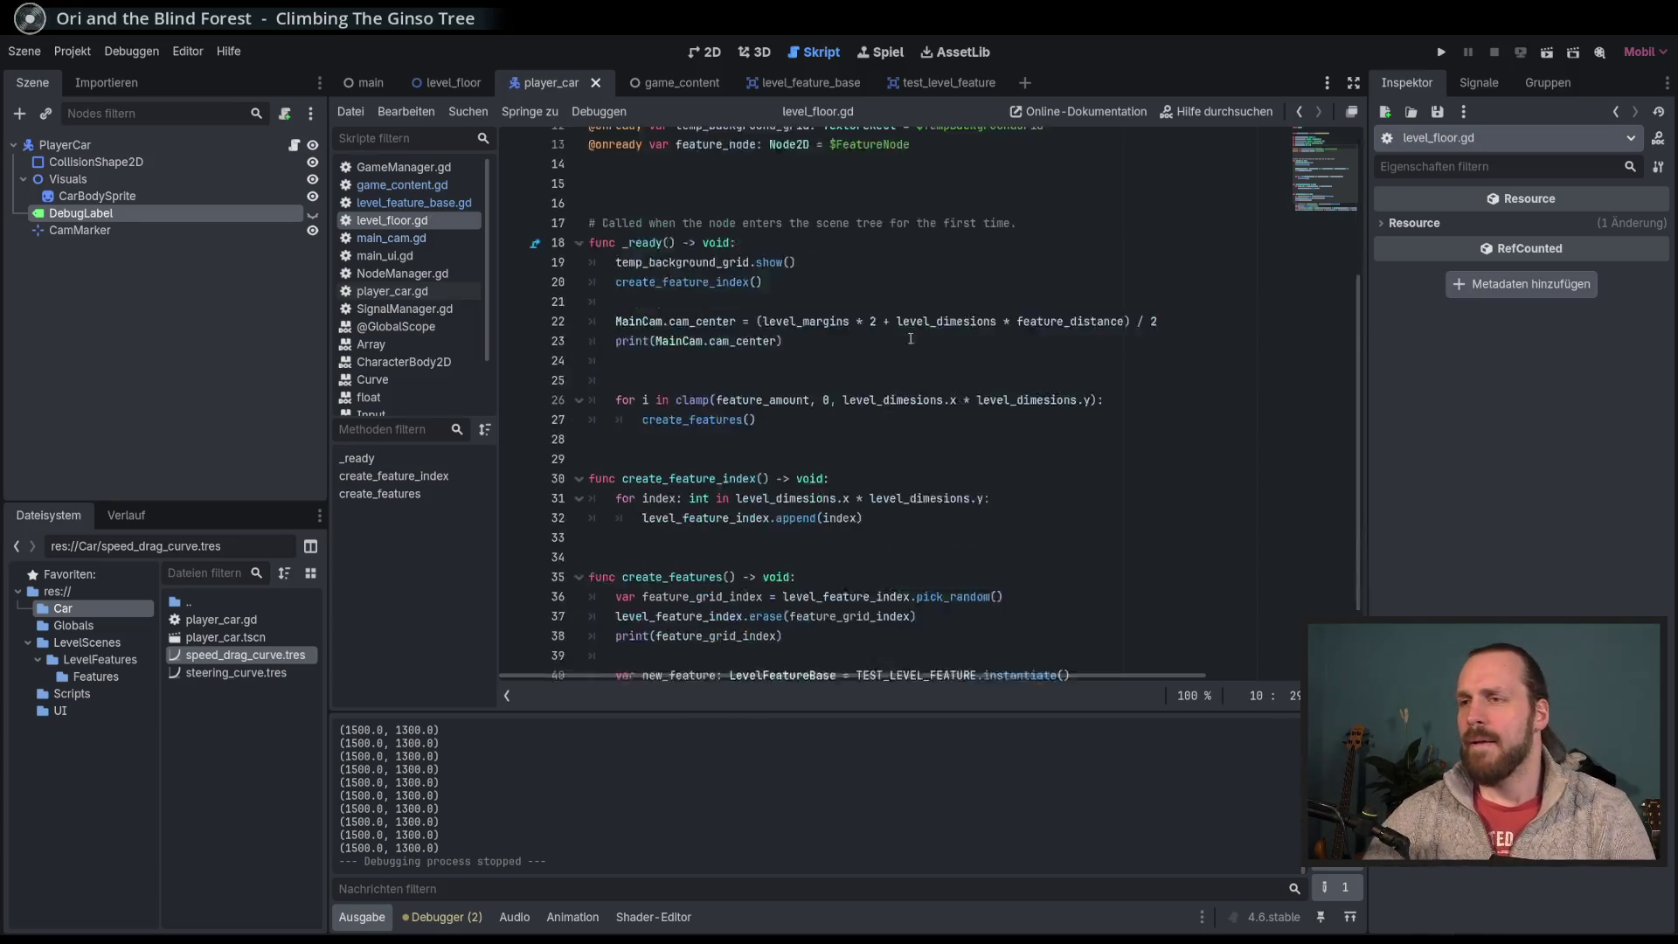
Step: In main_cam.gd, set line 18 to cam_center plus marker offset divided by 10, then run
{"action": "left_click", "coordinate": [400, 238]}
{"action": "left_click", "coordinate": [1203, 477]}
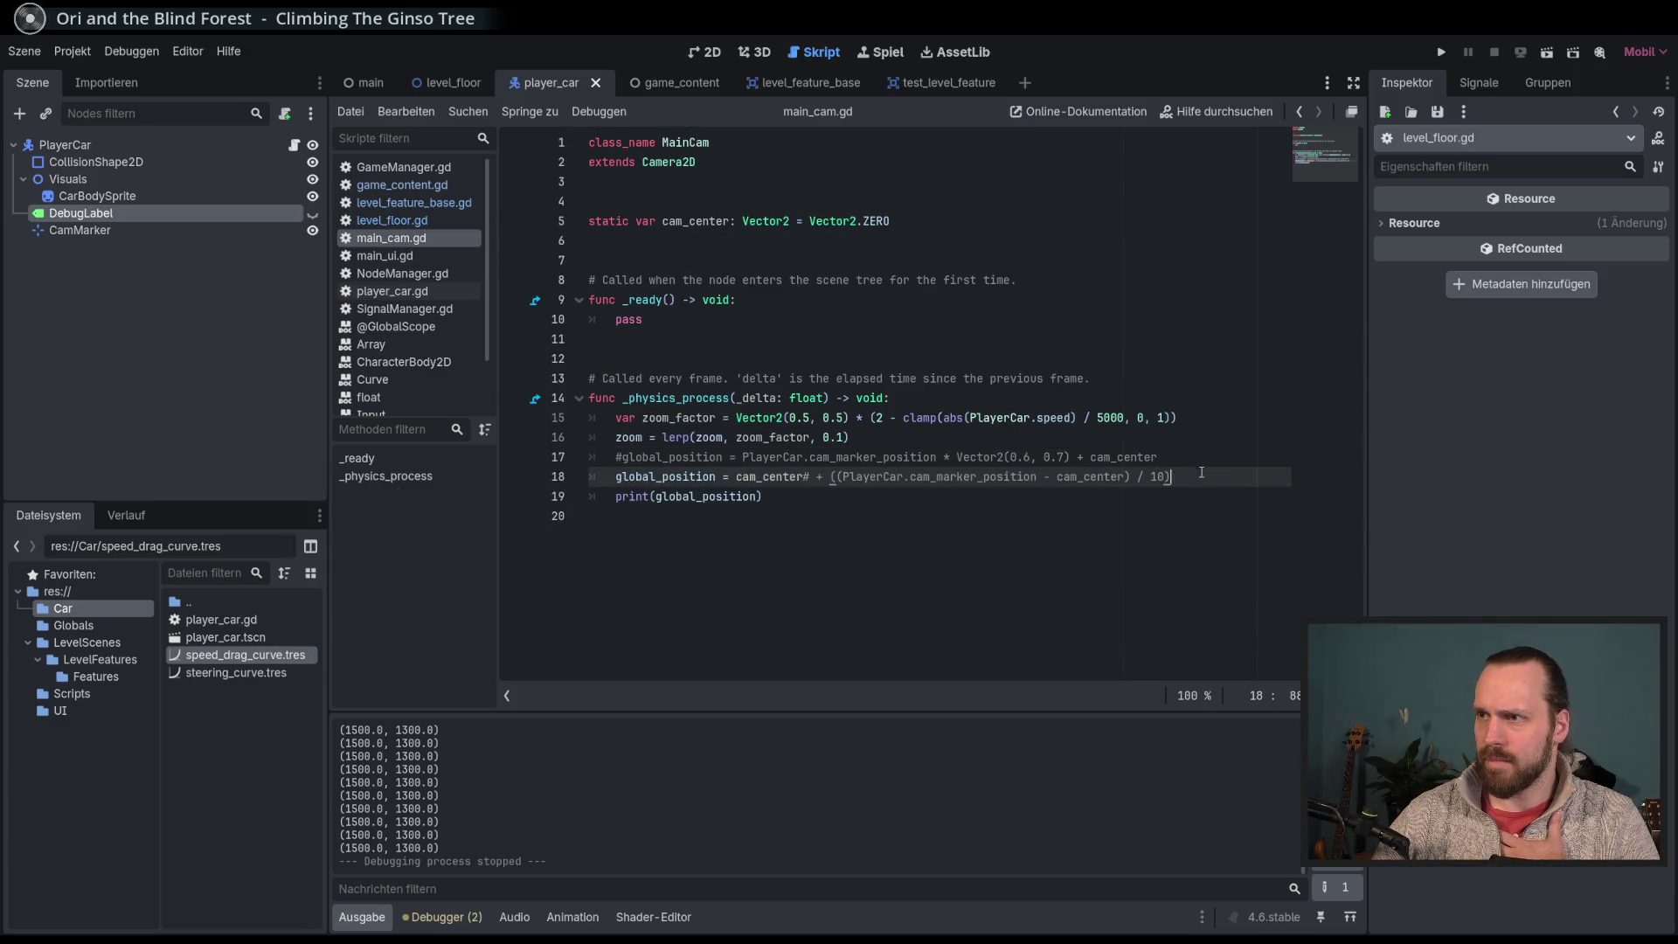
{"action": "key", "text": "Up"}
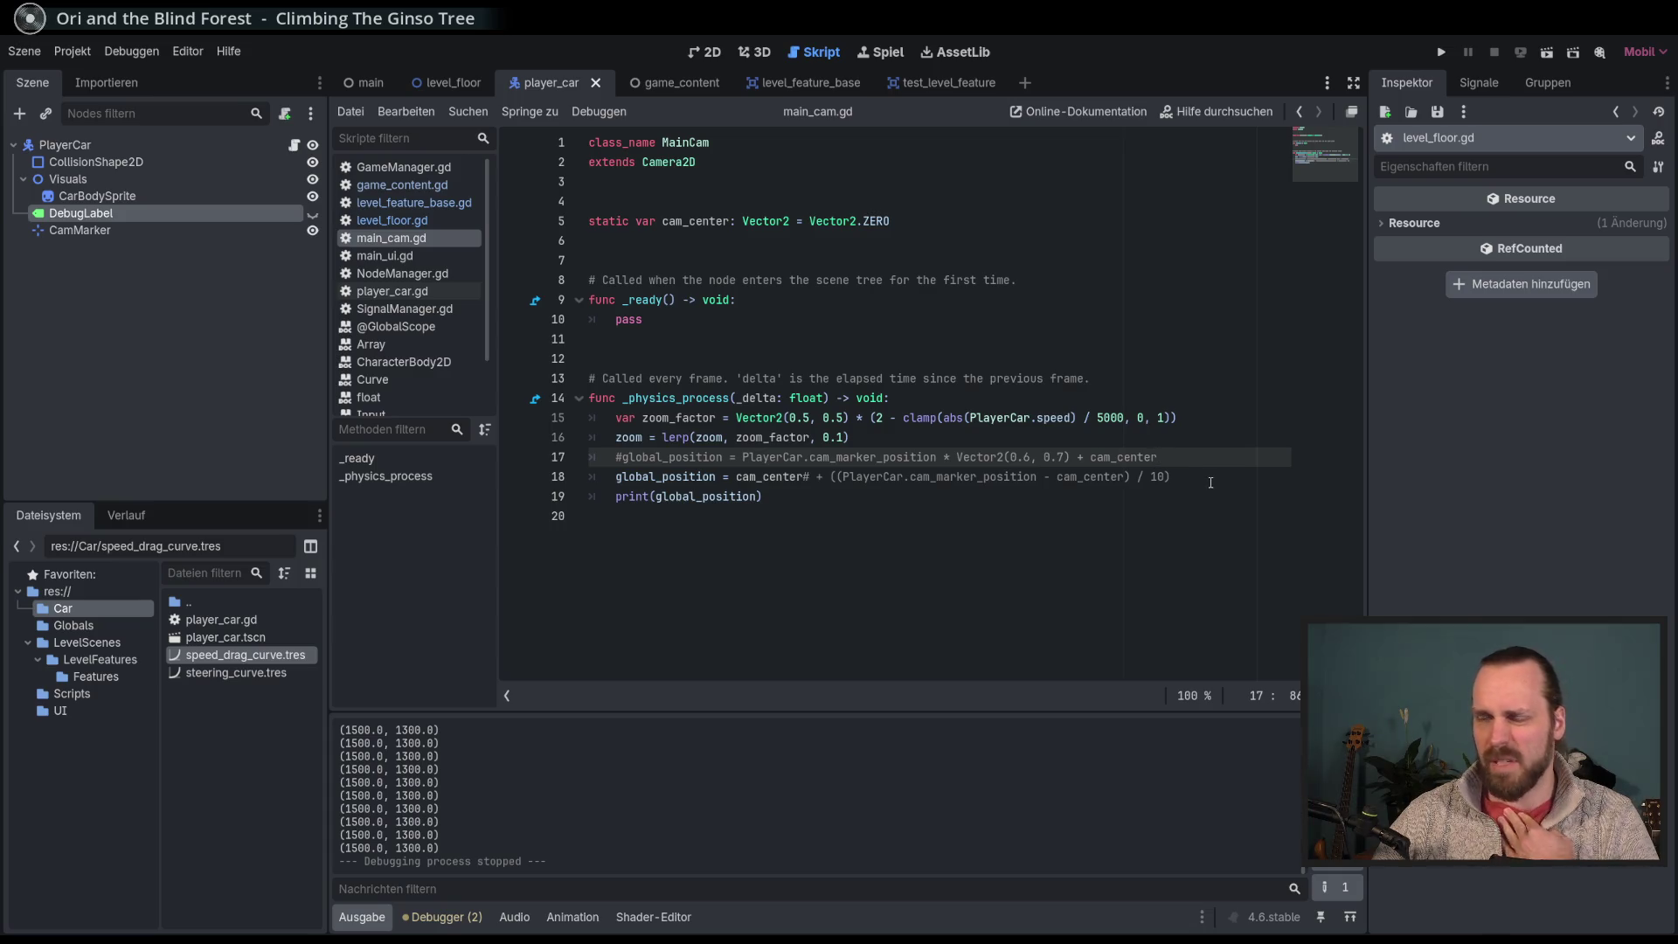
{"action": "left_click", "coordinate": [1211, 482]}
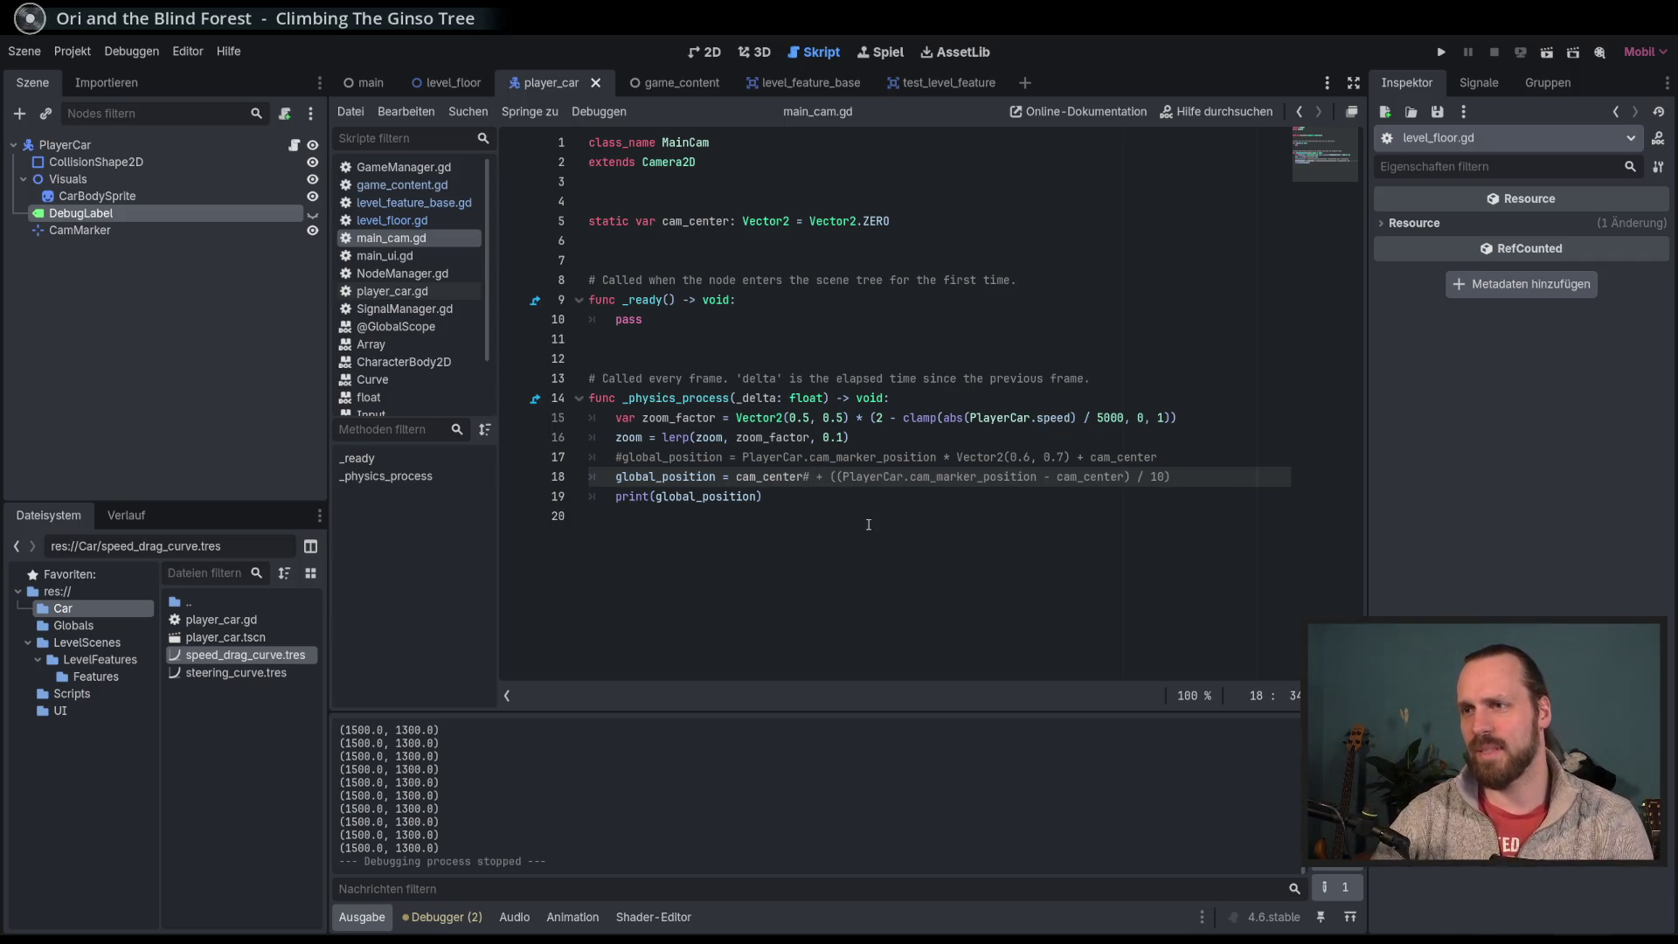
{"action": "key", "text": "F5"}
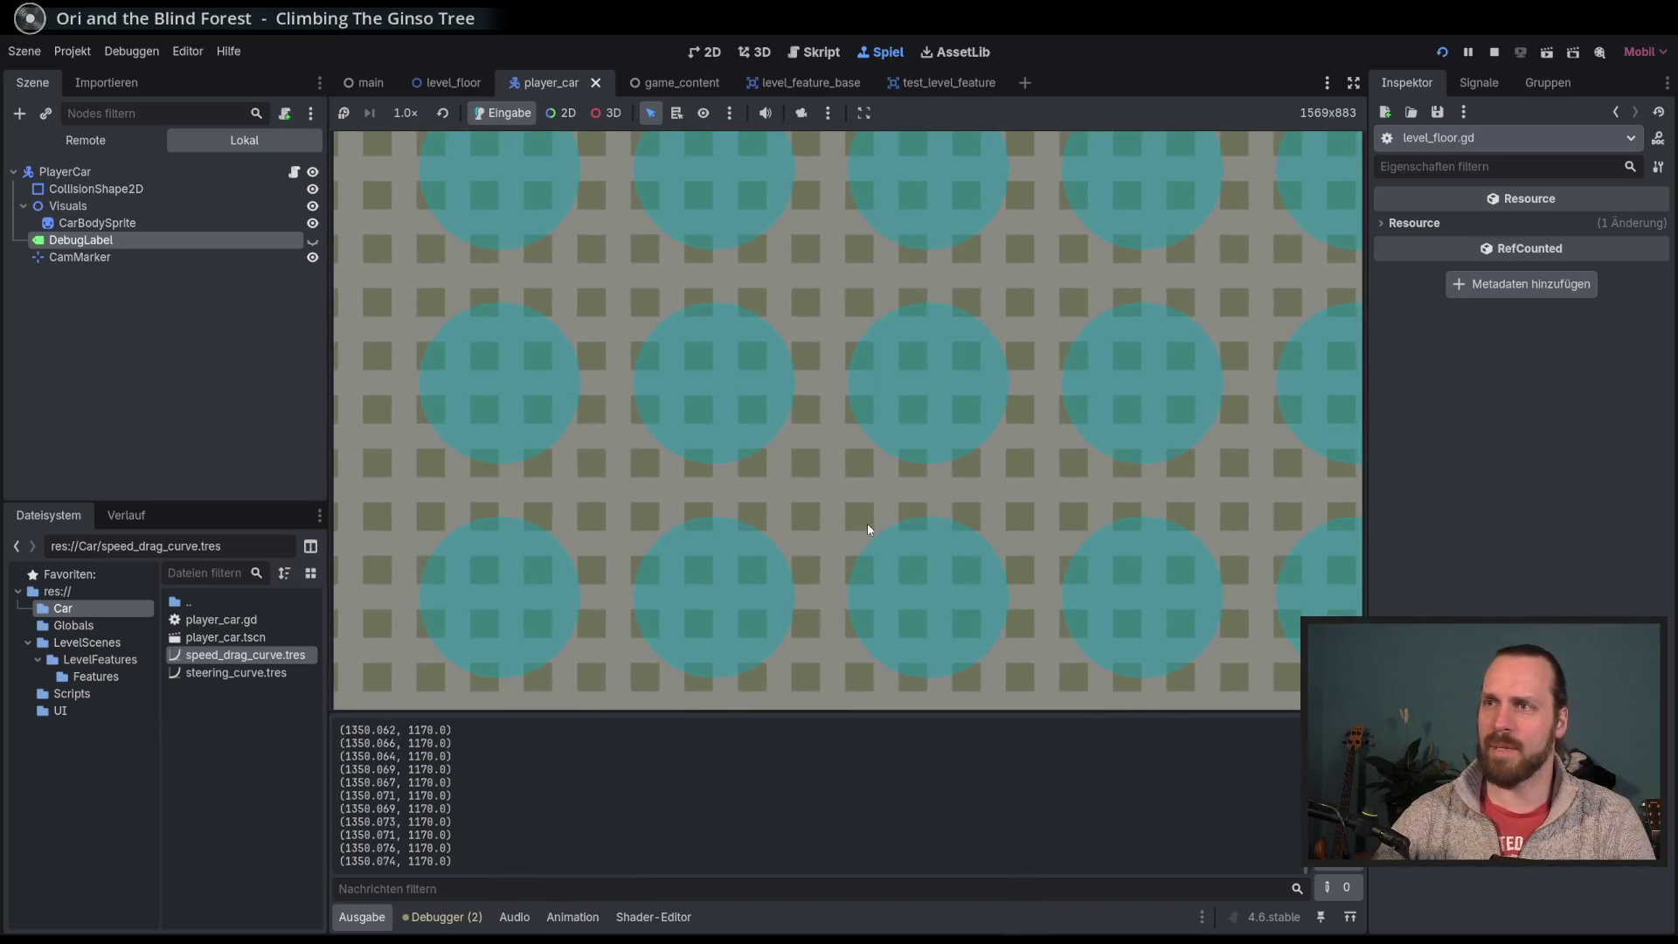
{"action": "key", "text": "Up"}
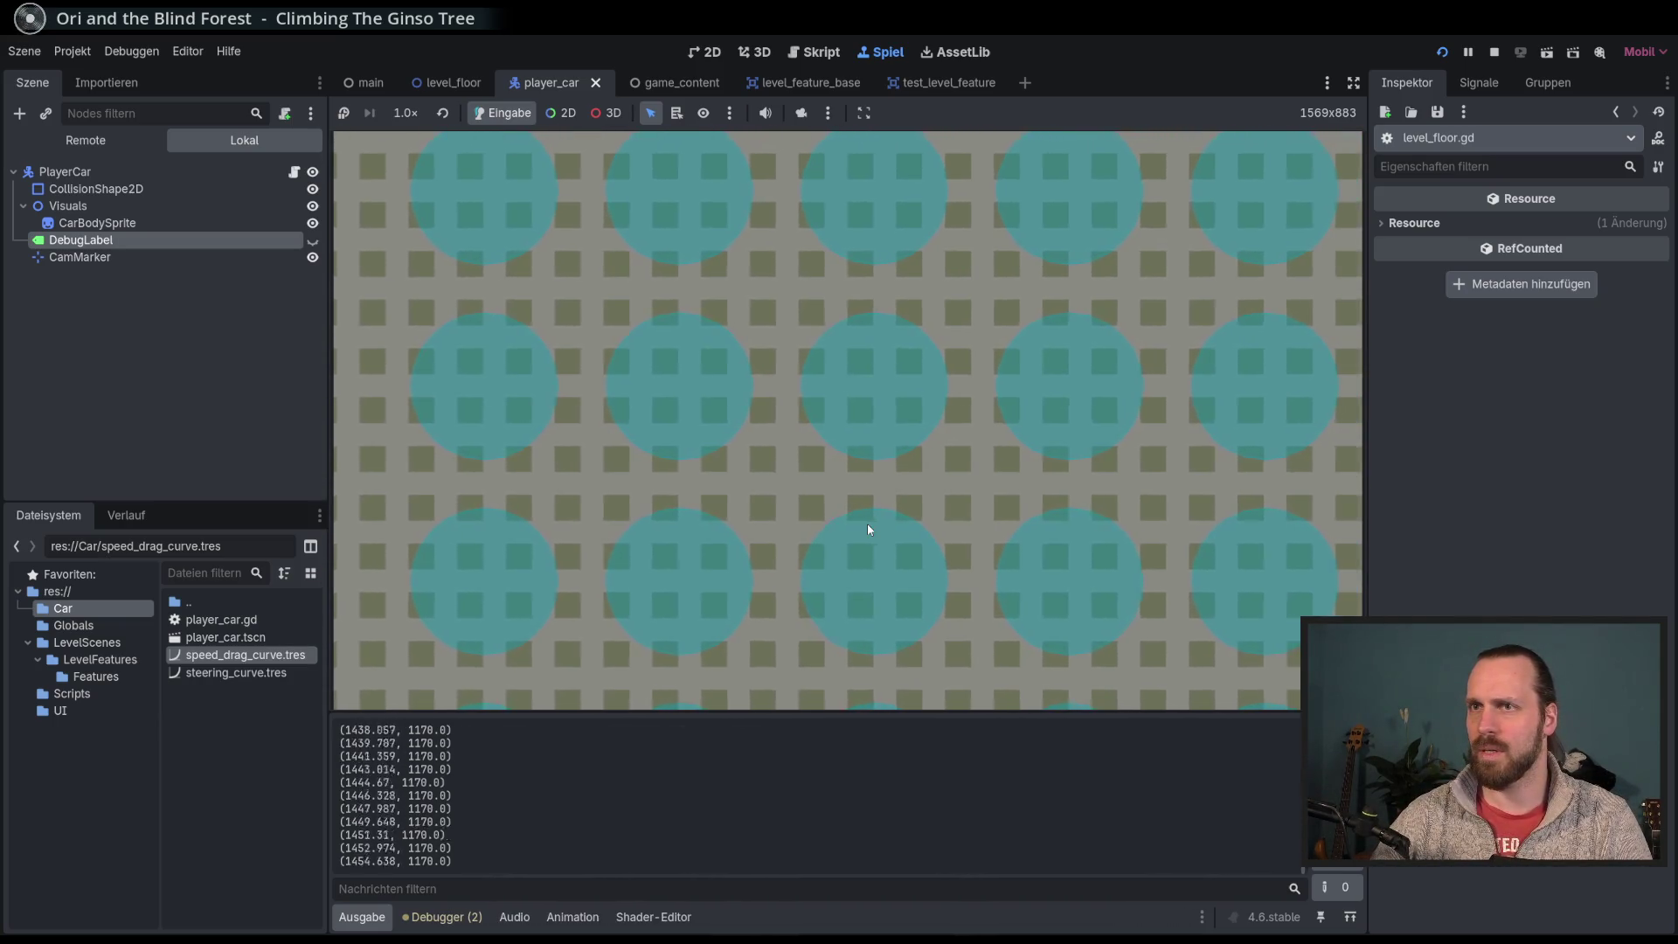
{"action": "key", "text": "Down"}
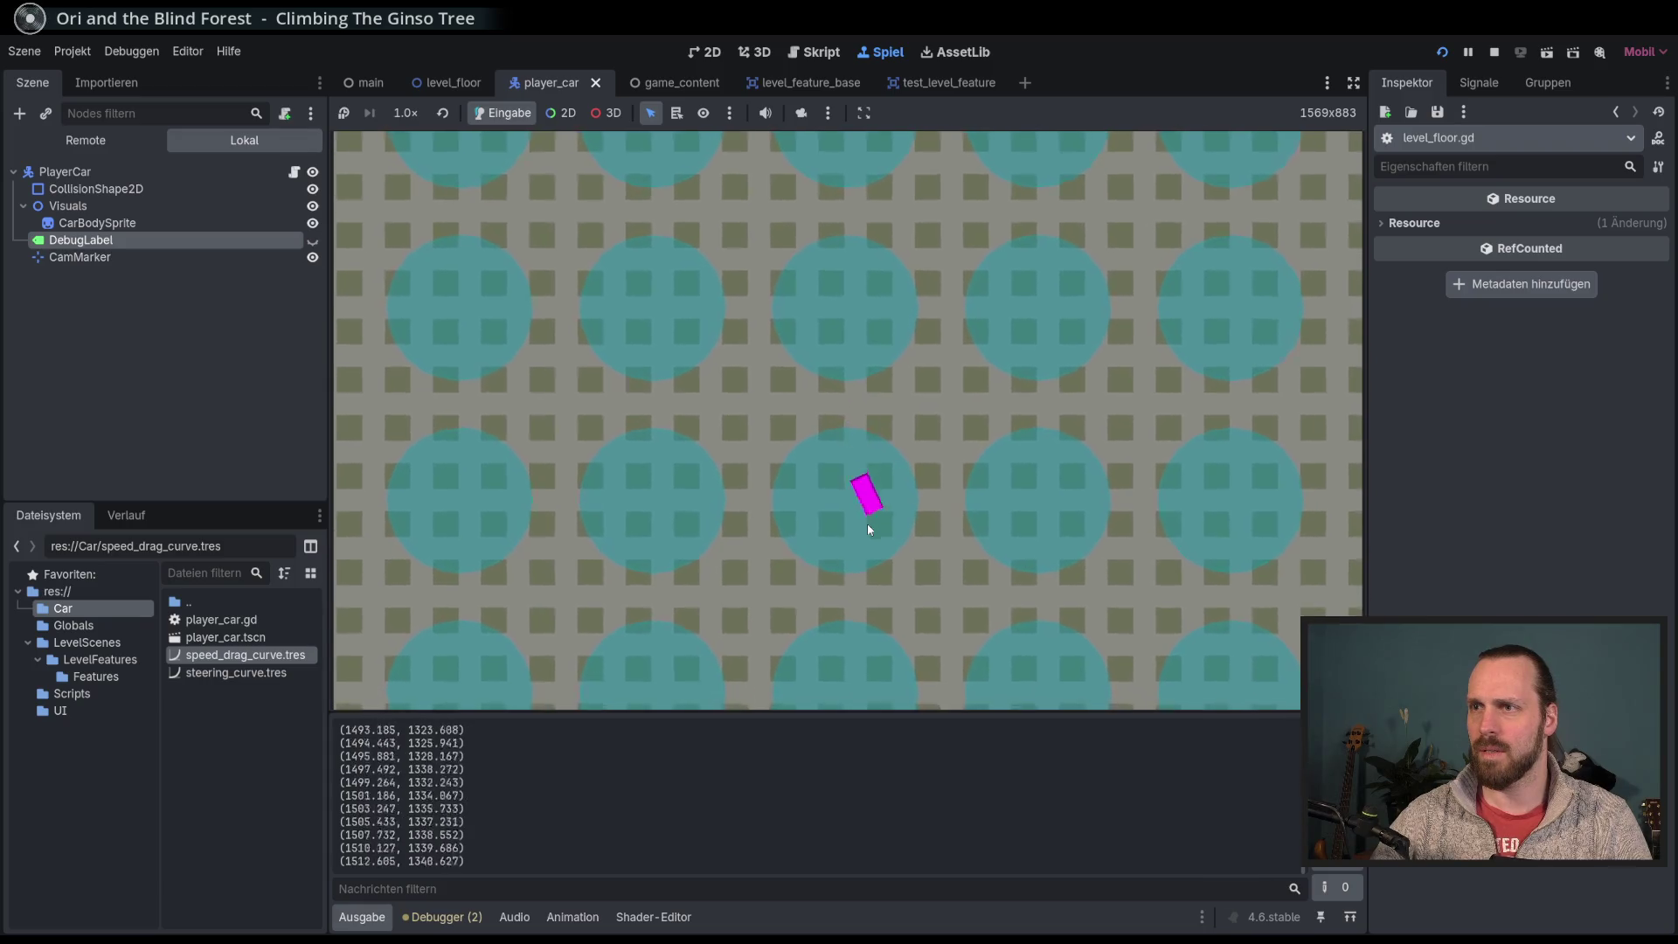
{"action": "key", "text": "Up"}
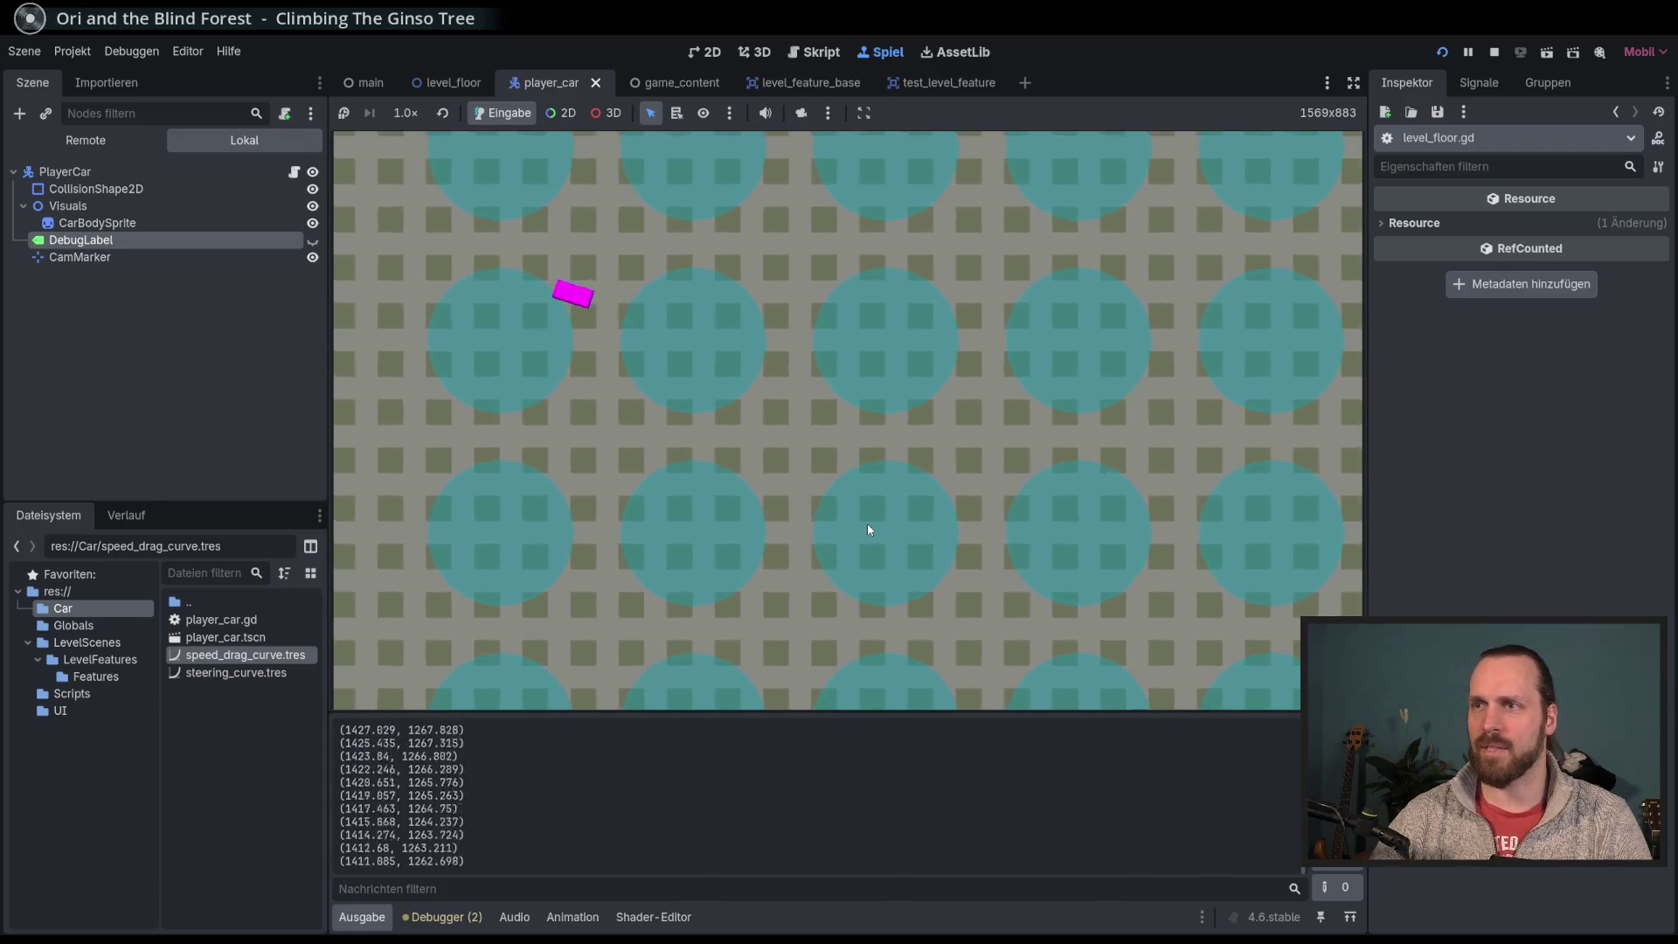
{"action": "key", "text": "Left"}
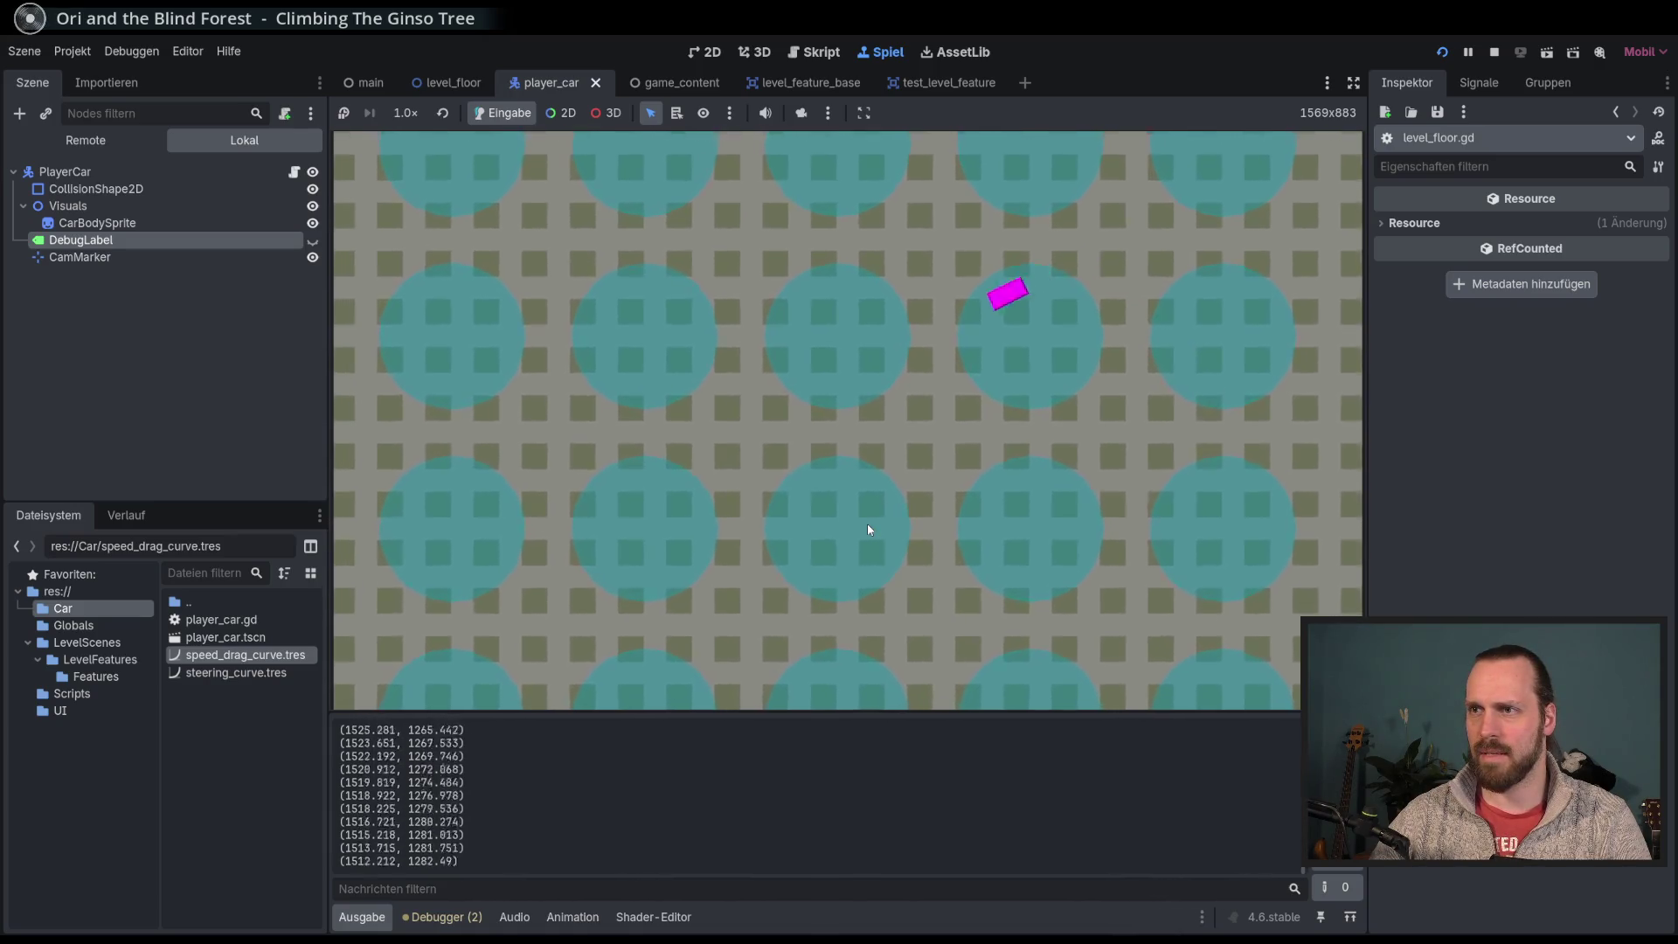
{"action": "key", "text": "Down"}
{"action": "key", "text": "Left"}
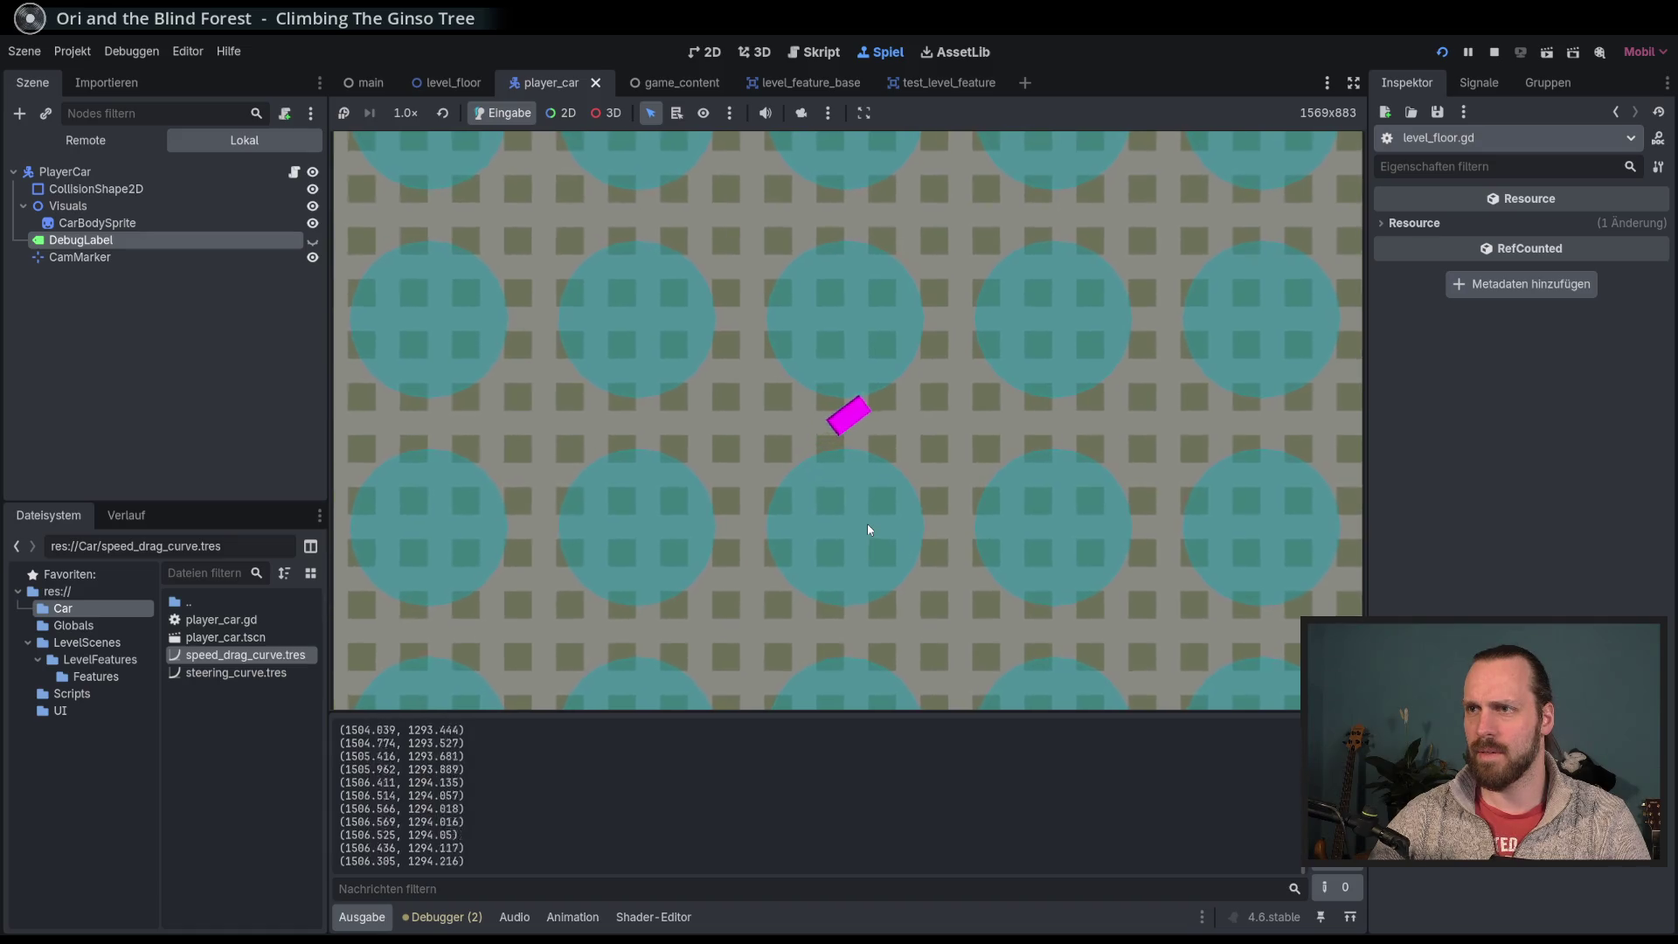
{"action": "key", "text": "Up"}
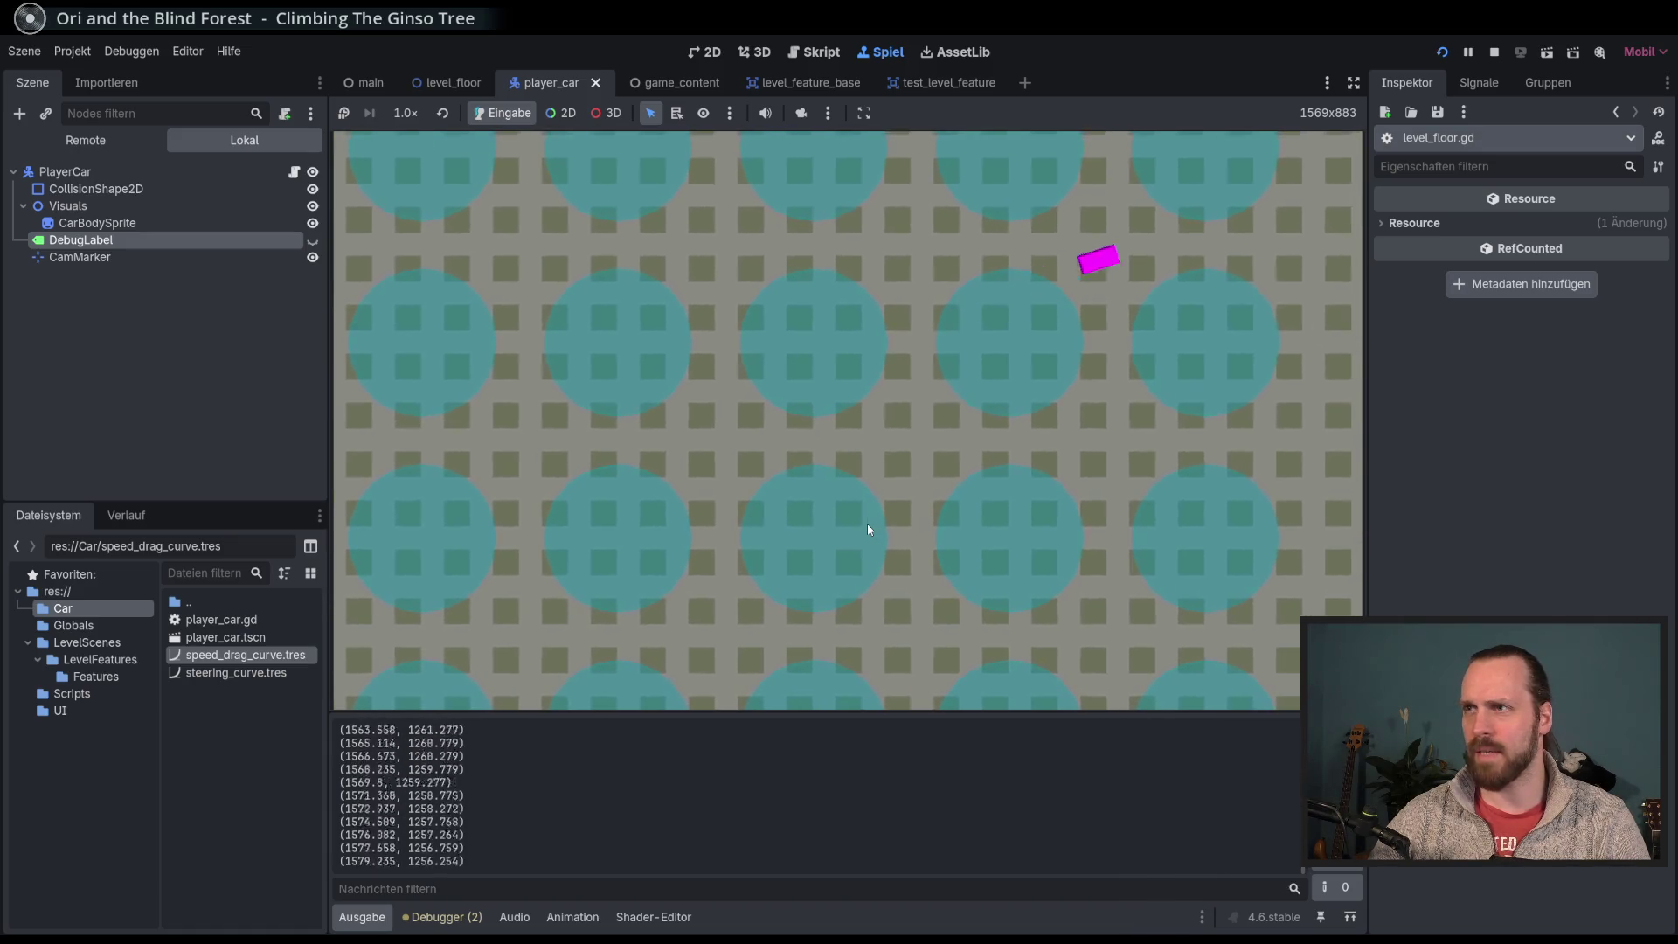
{"action": "key", "text": "F8"}
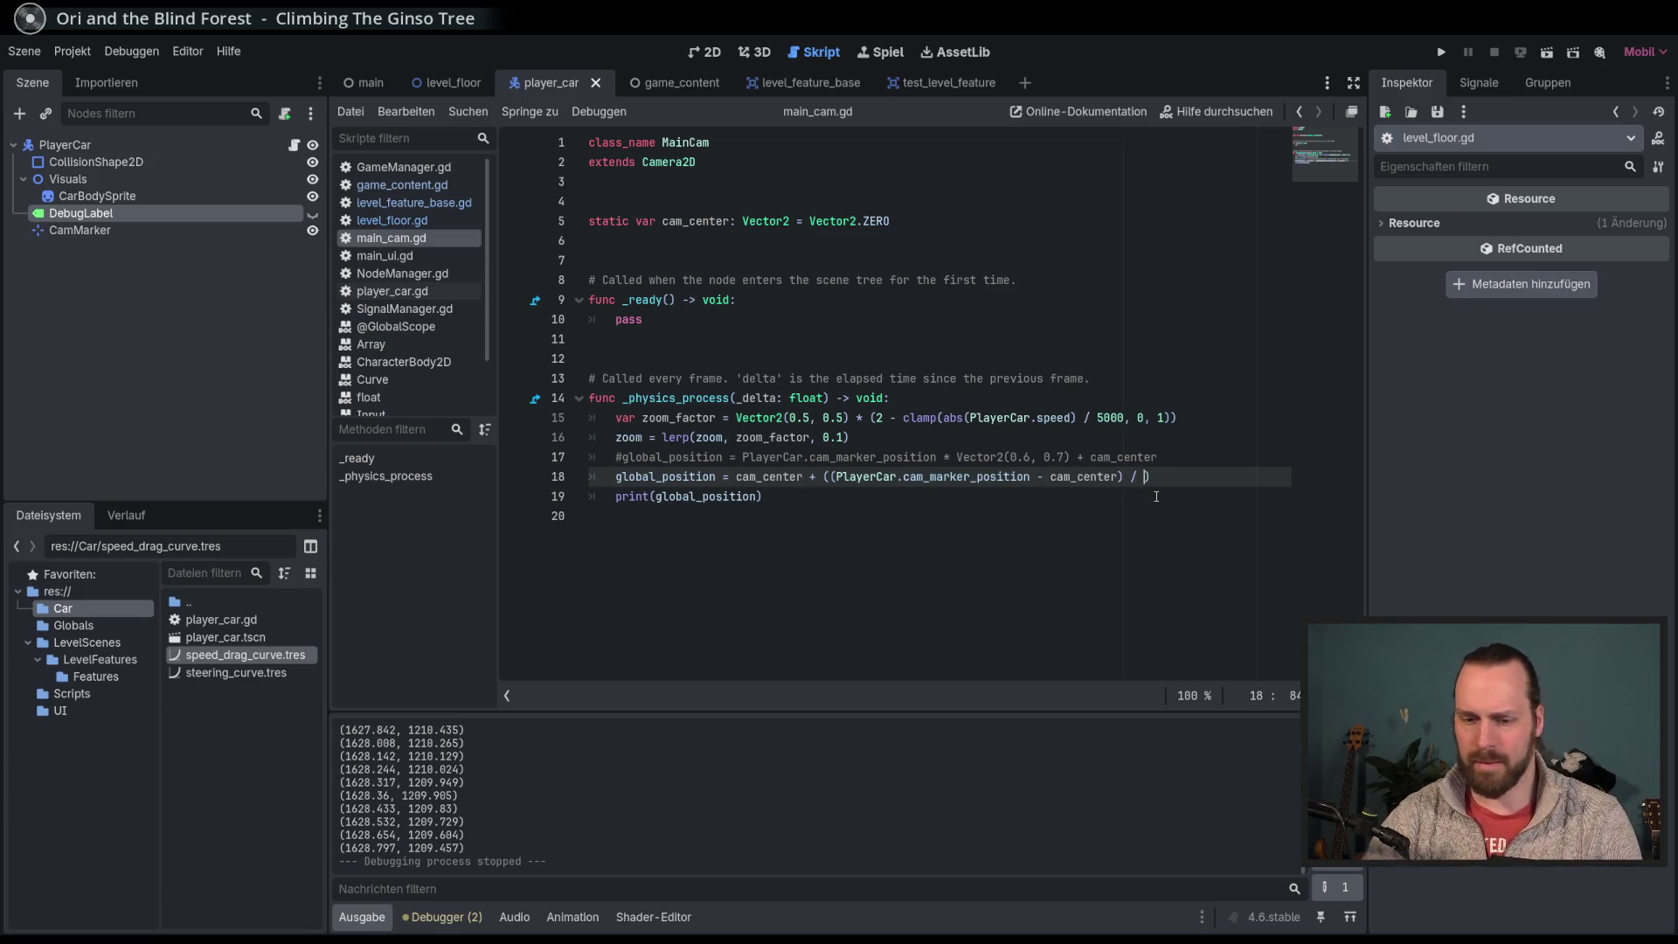
Step: Run the game, steer the car left and right to test the camera, then stop
{"action": "key", "text": "F5"}
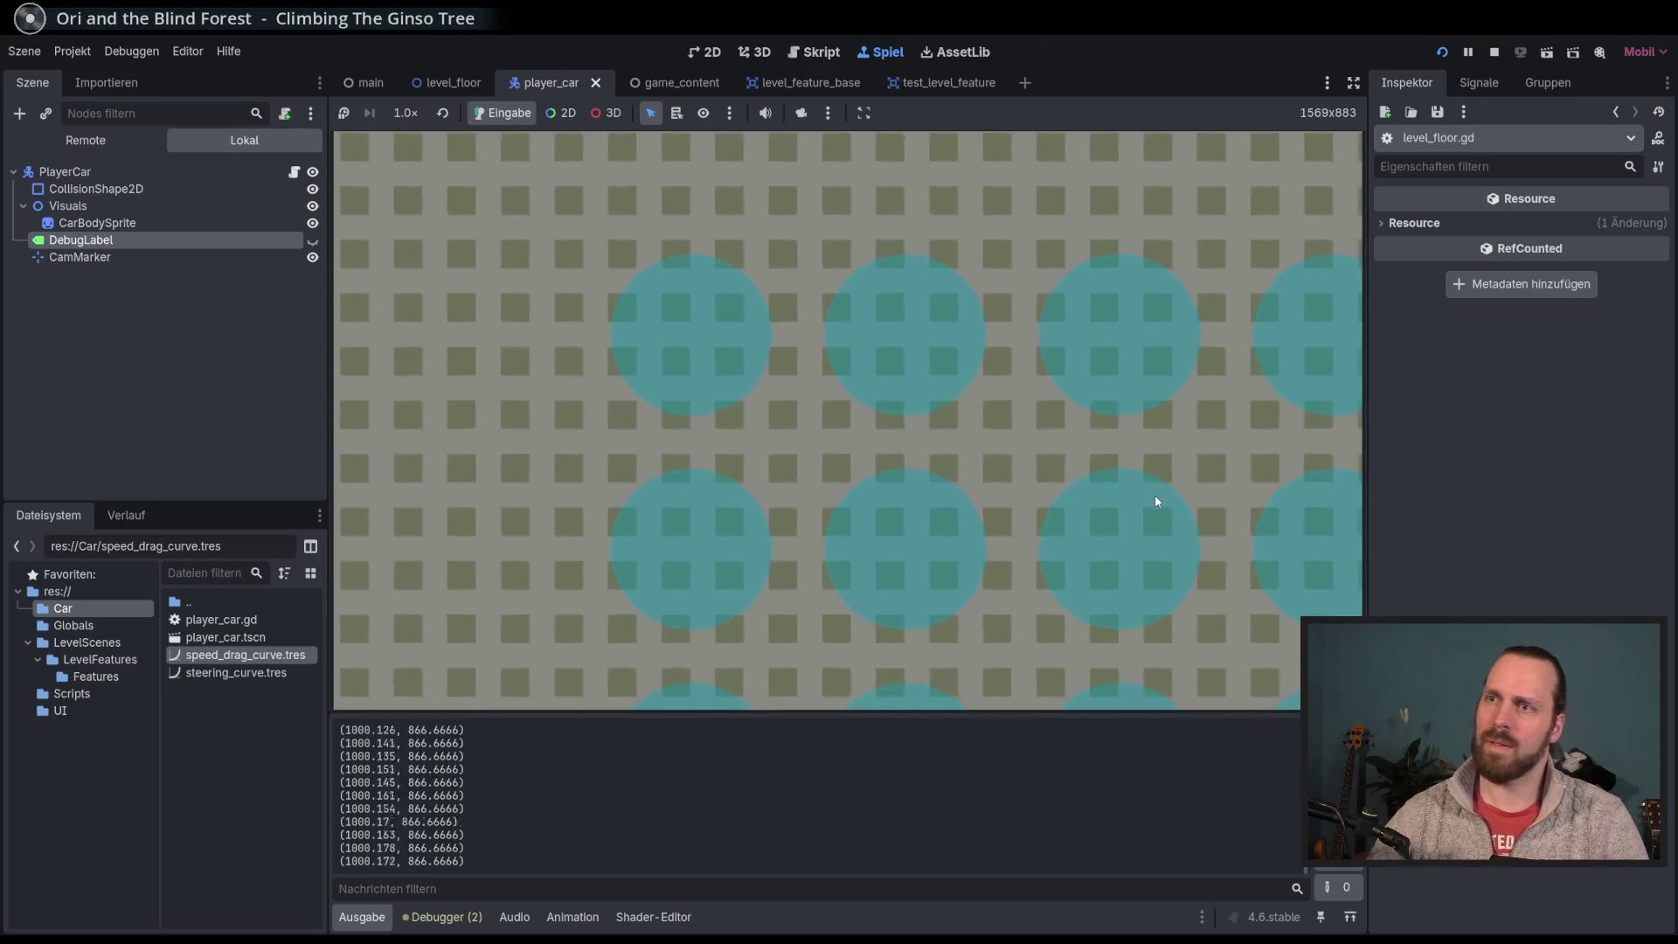
{"action": "key", "text": "Right"}
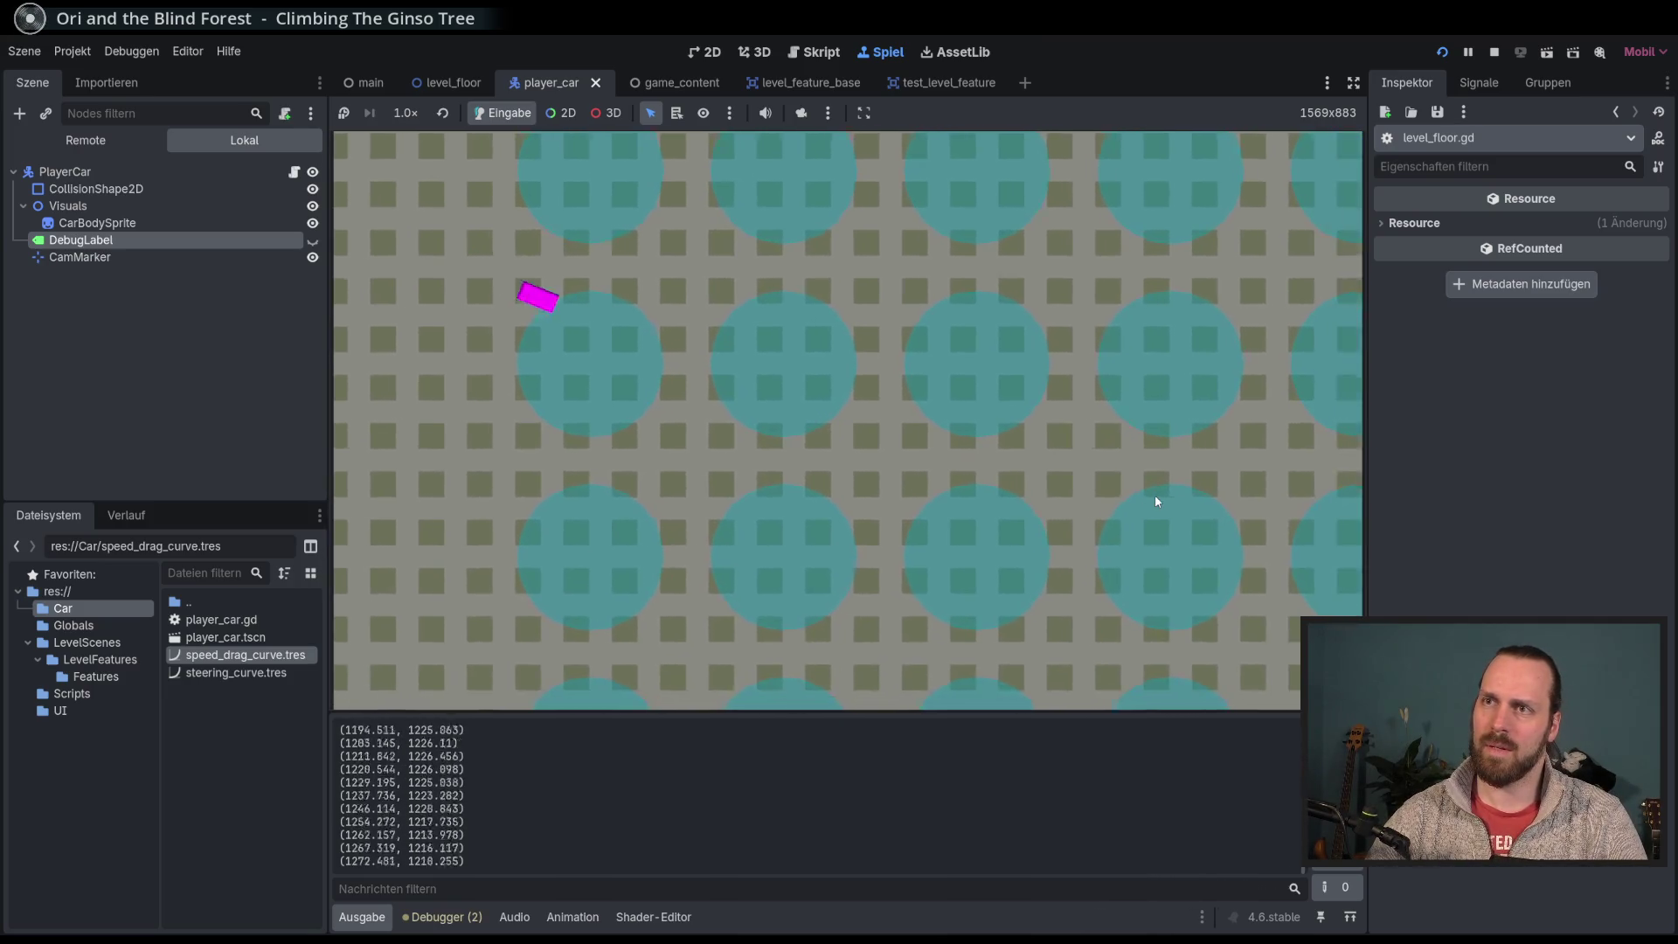
{"action": "key", "text": "Left"}
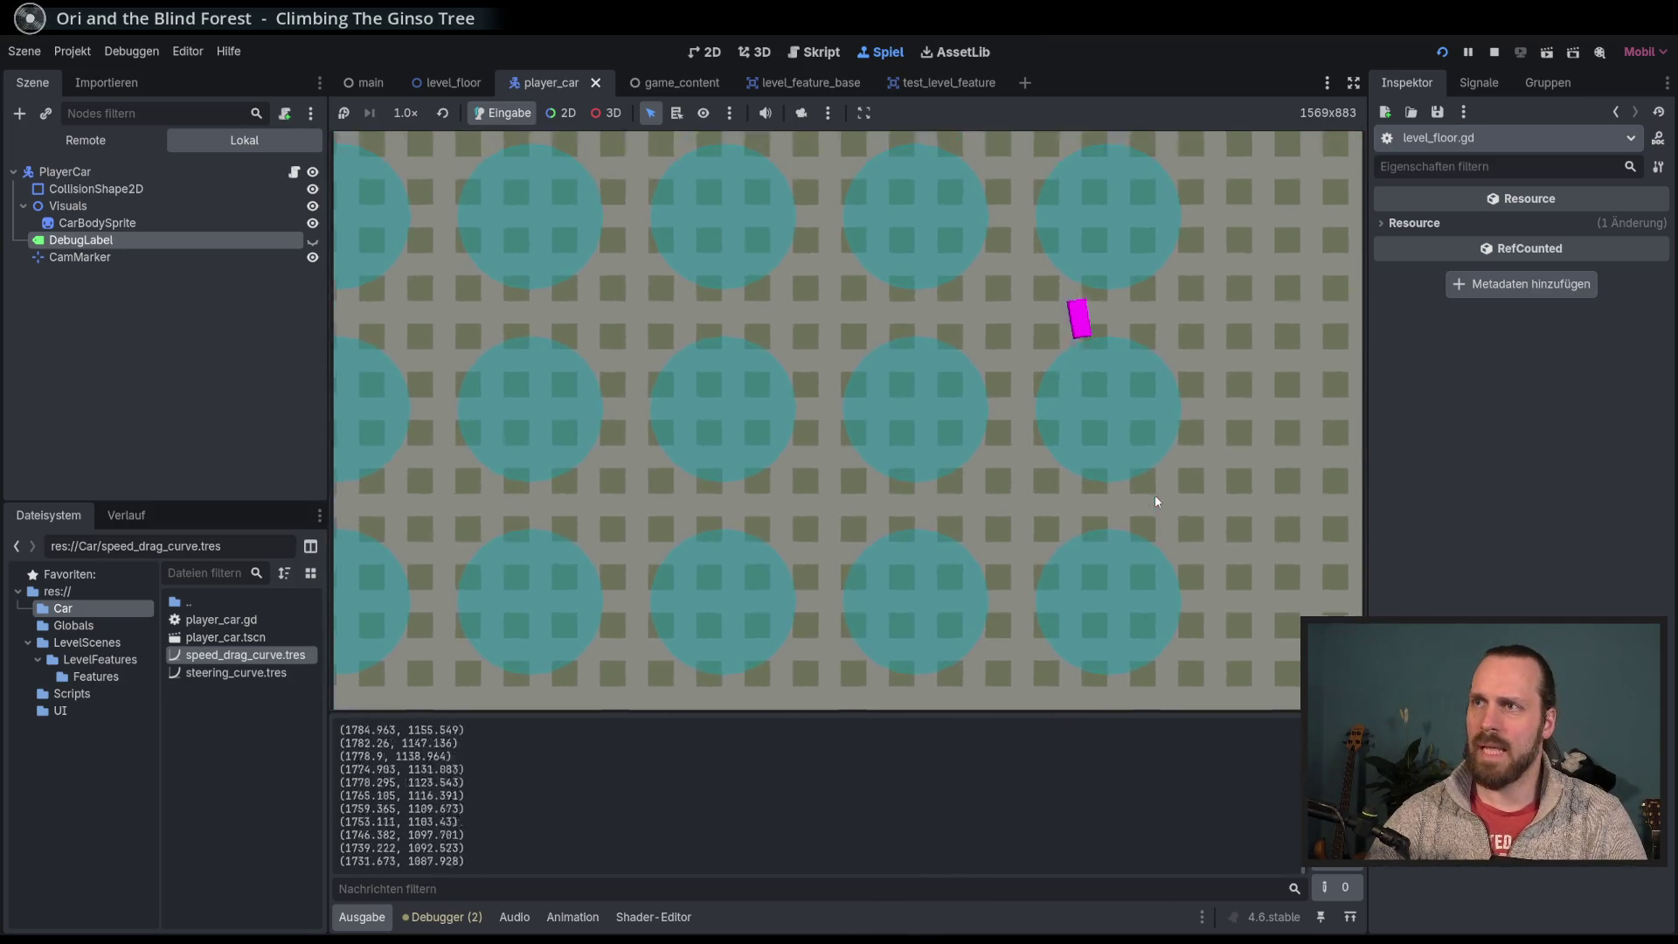
{"action": "key", "text": "Left"}
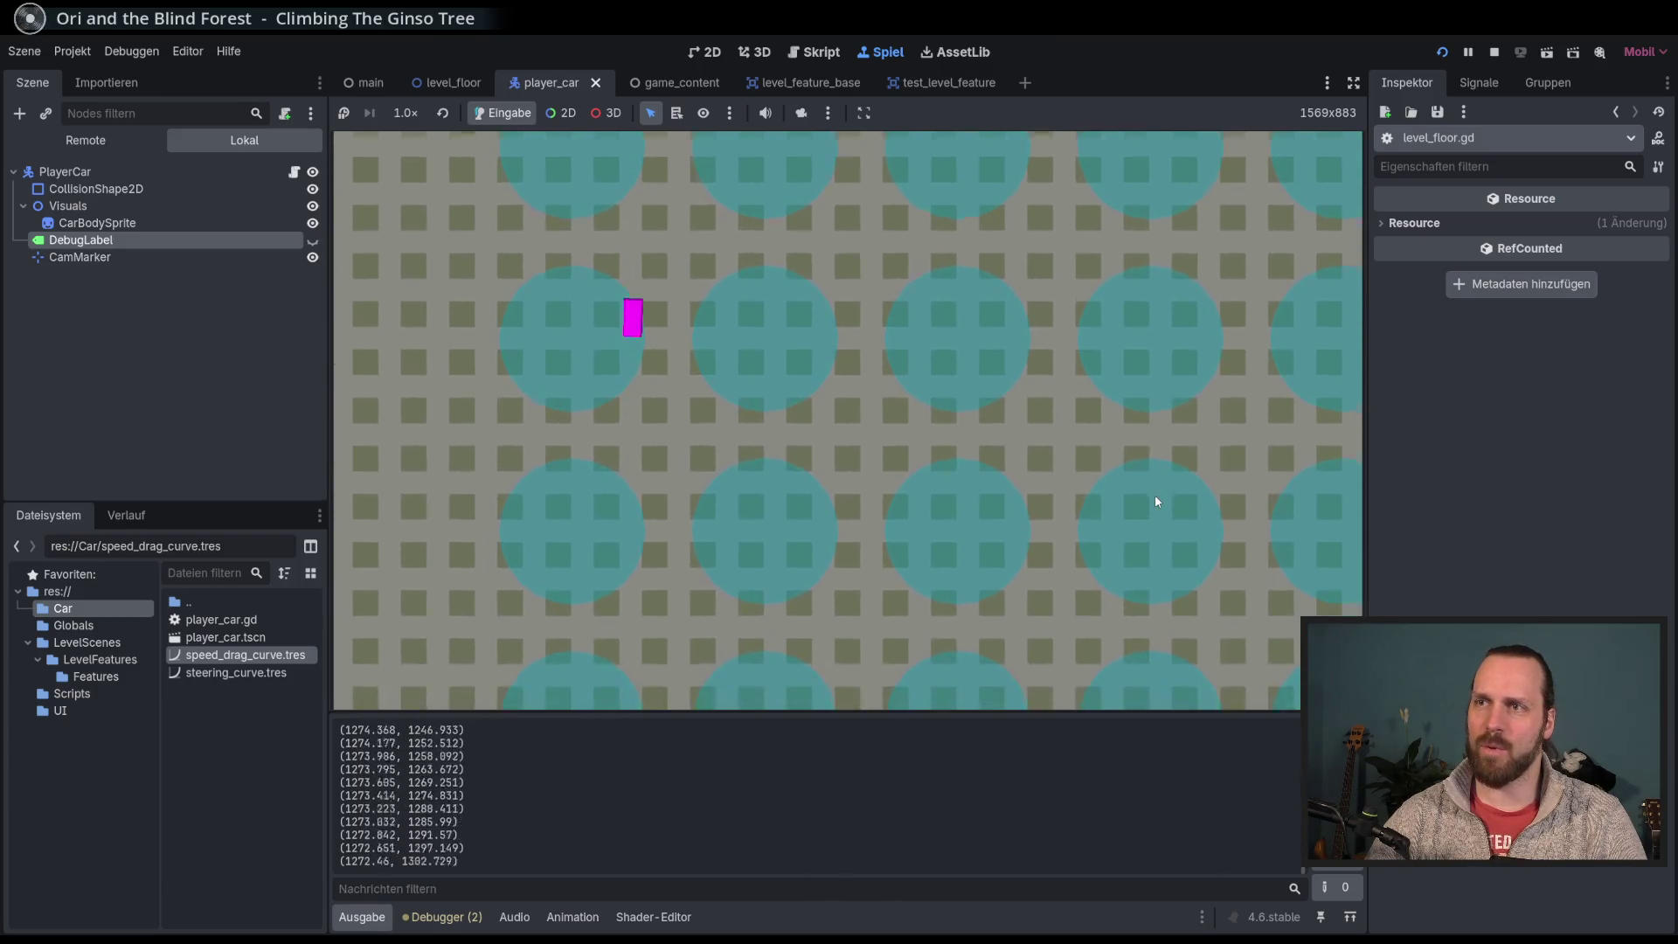
{"action": "key", "text": "Left"}
{"action": "key", "text": "Left"}
{"action": "key", "text": "Left"}
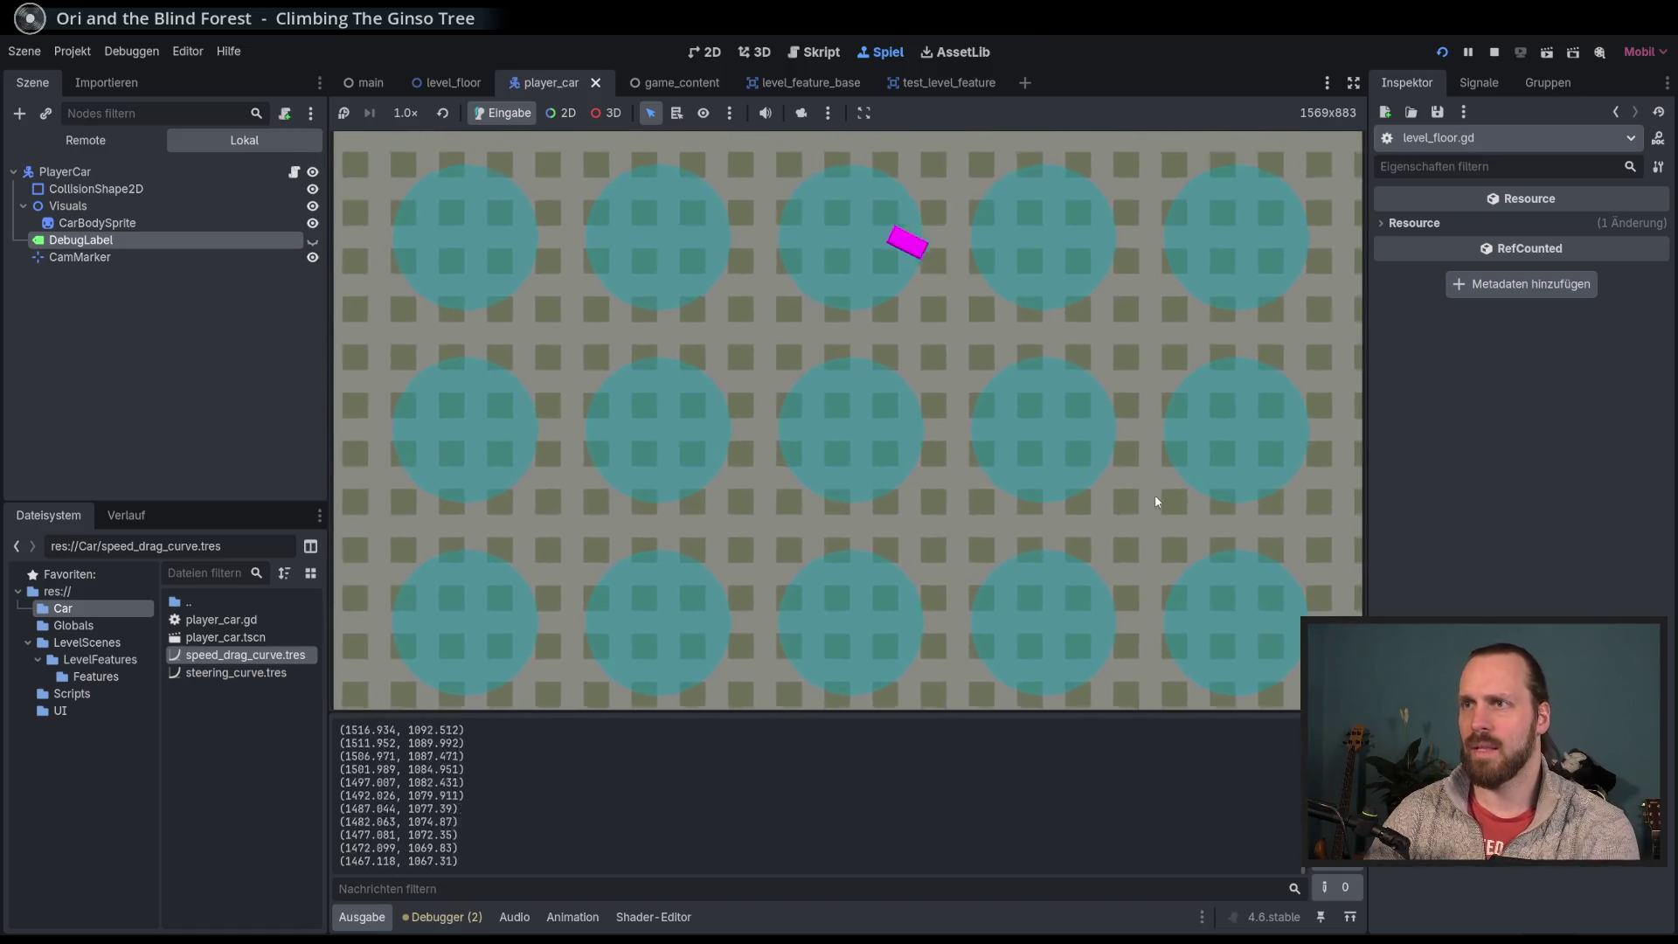
{"action": "key", "text": "F8"}
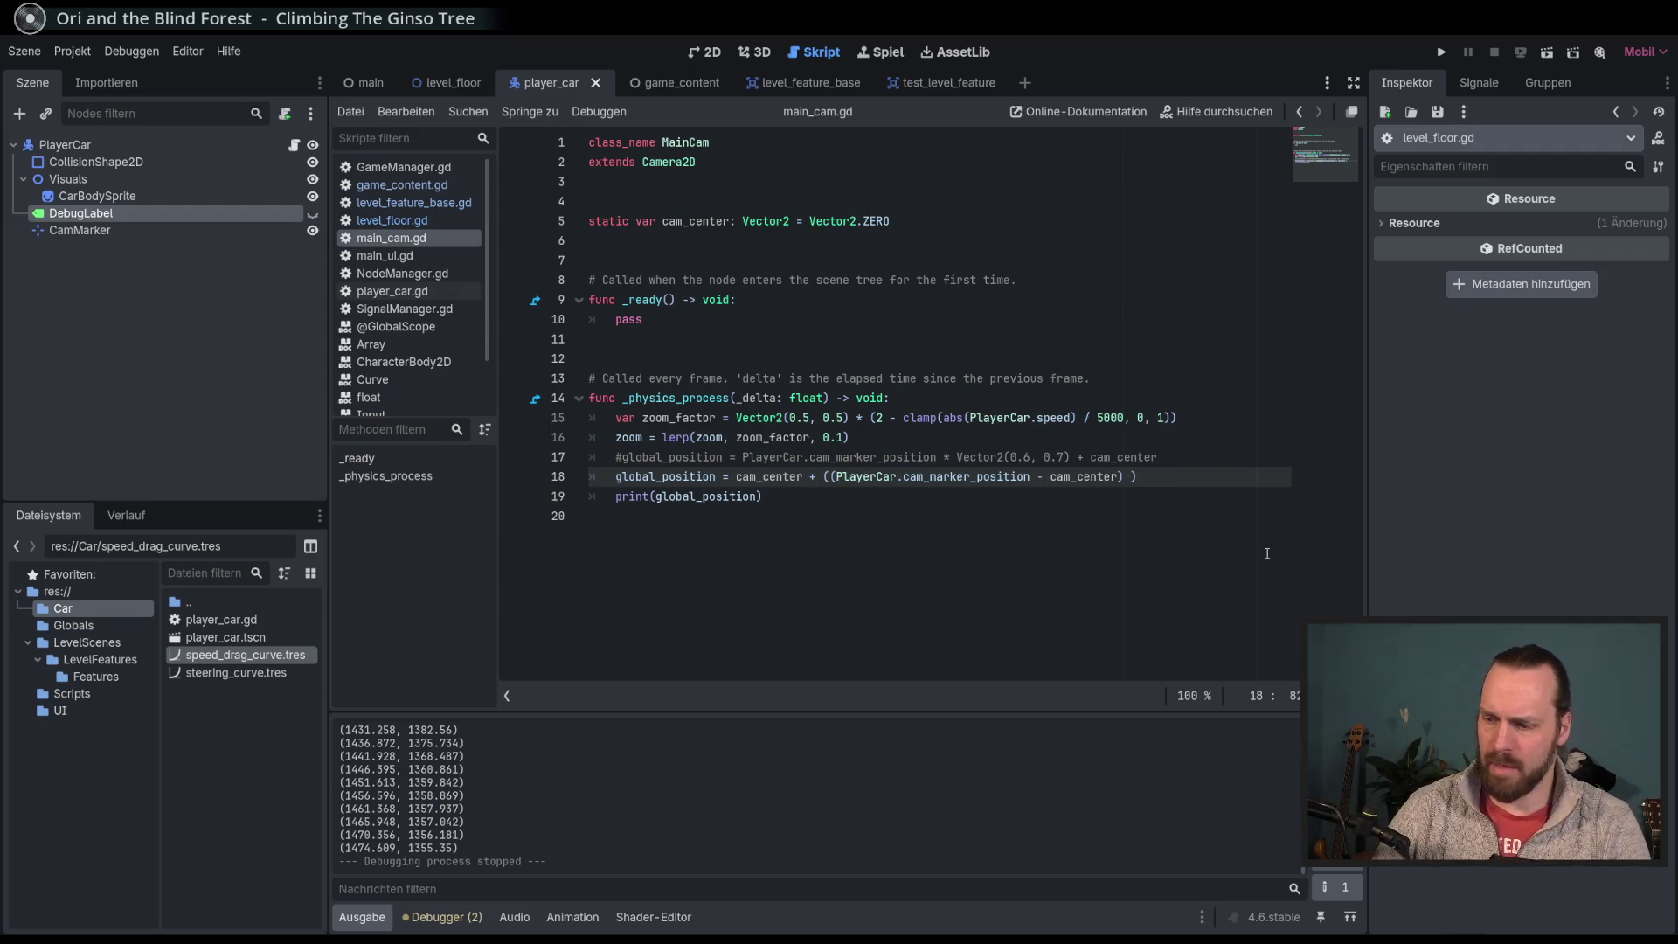
Step: Scale the camera offset by Vector2(0.5, 0.7), delete commented line 17, and run the game
{"action": "type", "text": "* Ve"}
{"action": "key", "text": "Return"}
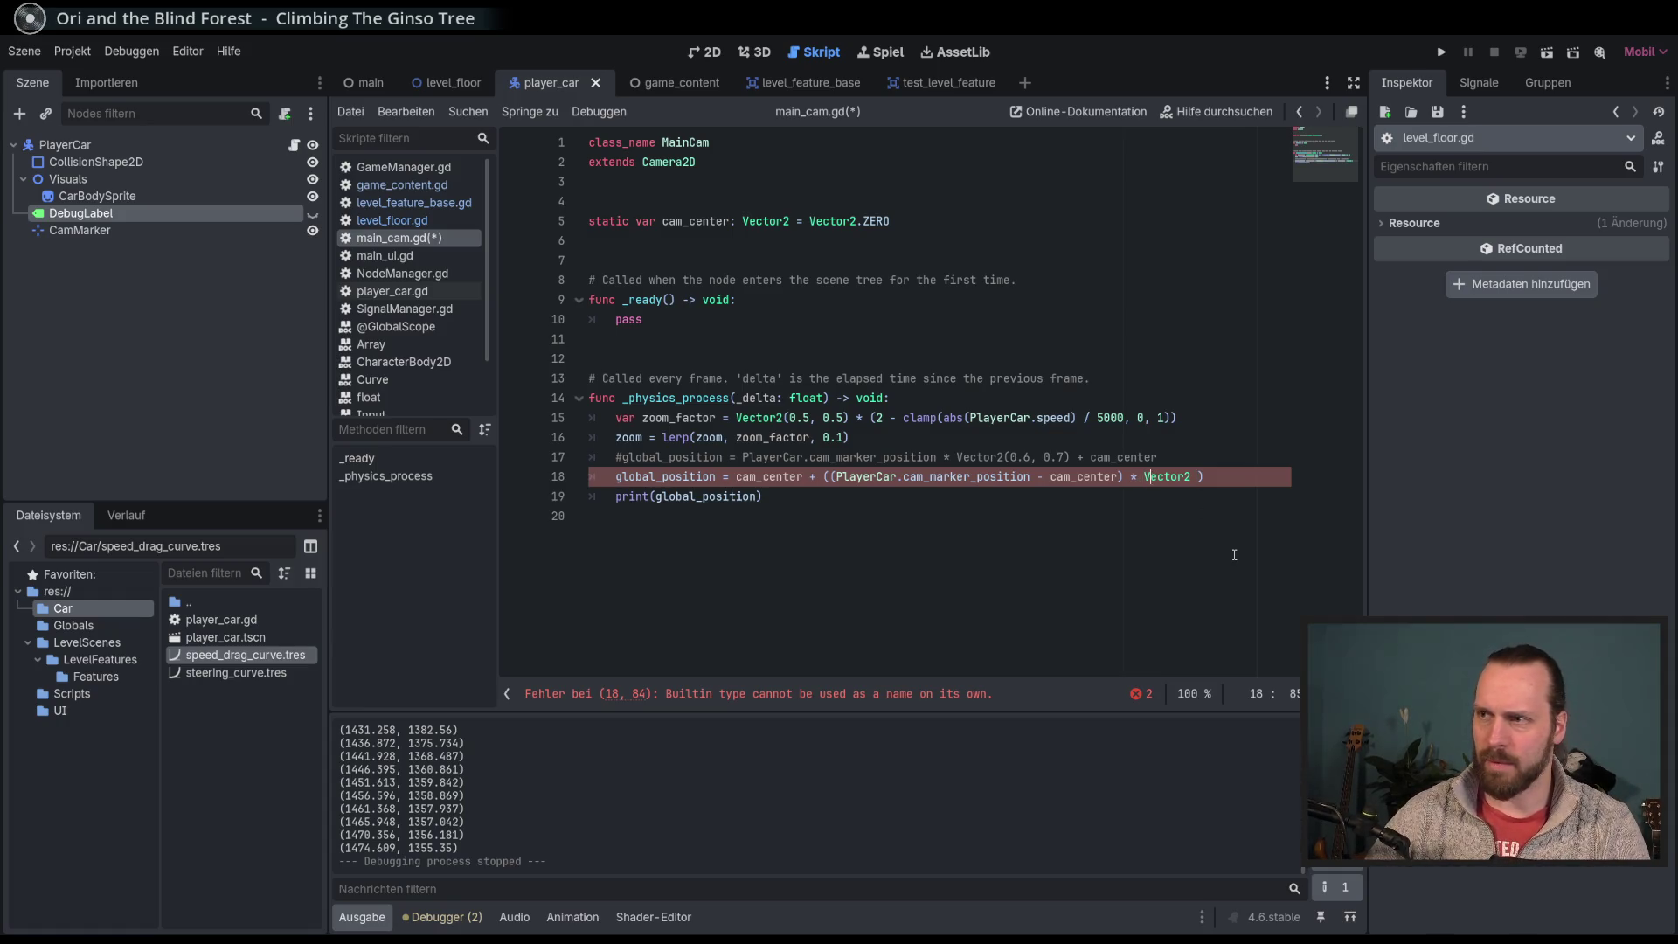
{"action": "type", "text": "(0.5, 0.7"}
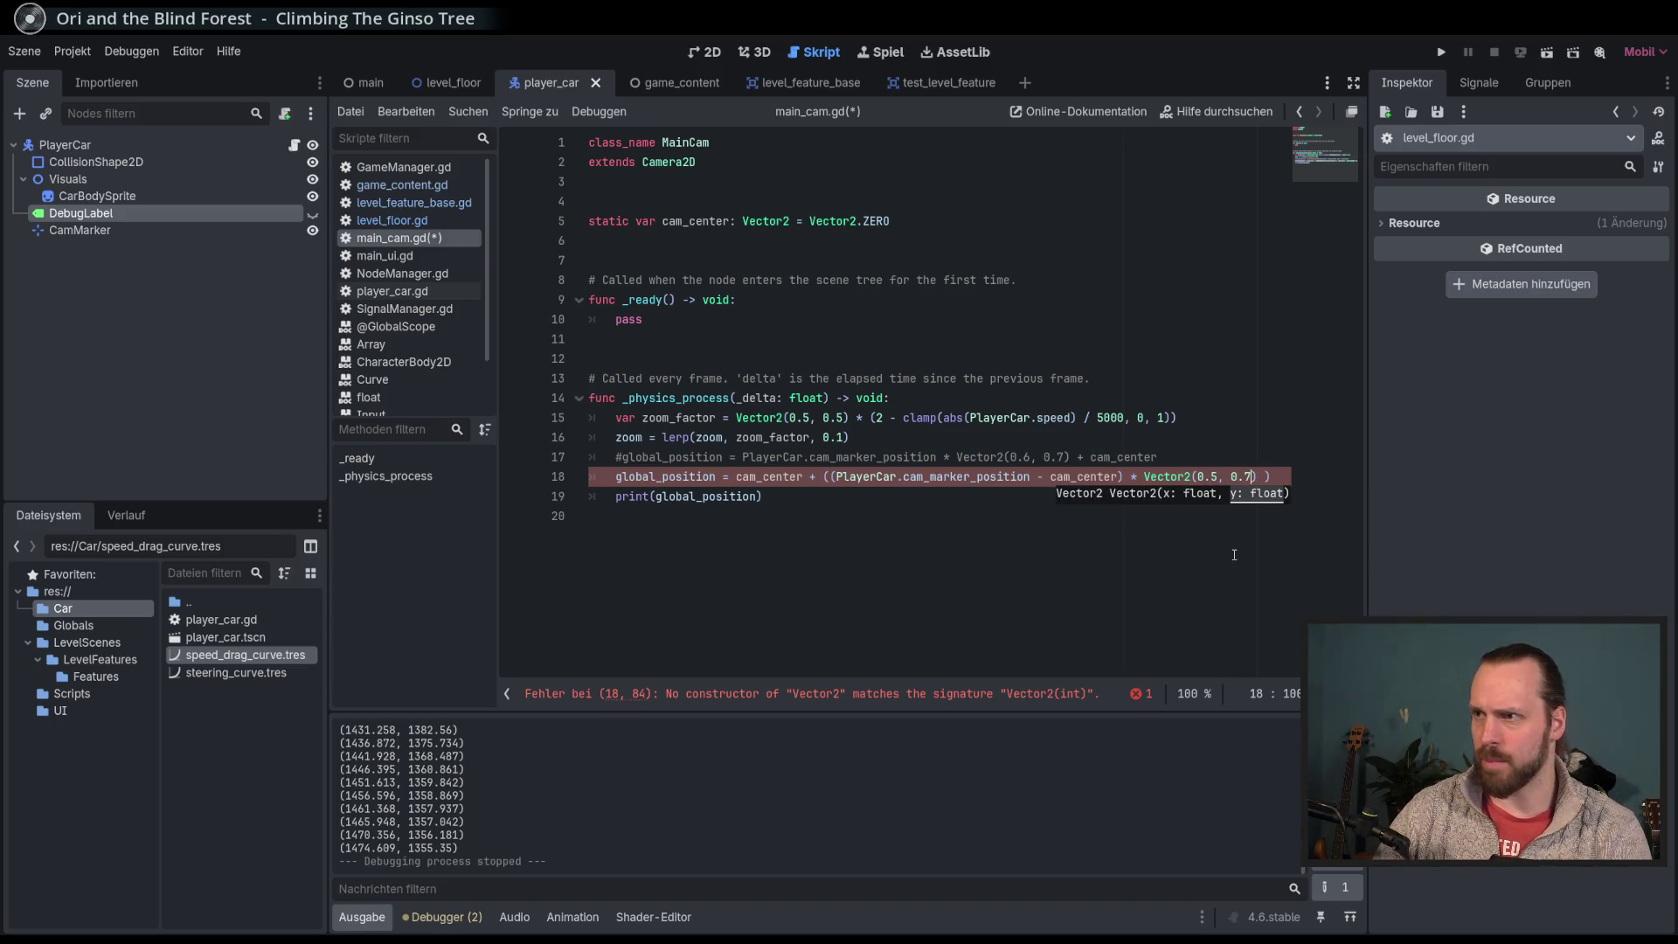
{"action": "key", "text": "End"}
{"action": "triple_click", "coordinate": [1209, 447]}
{"action": "key", "text": "BackSpace"}
{"action": "key", "text": "F5"}
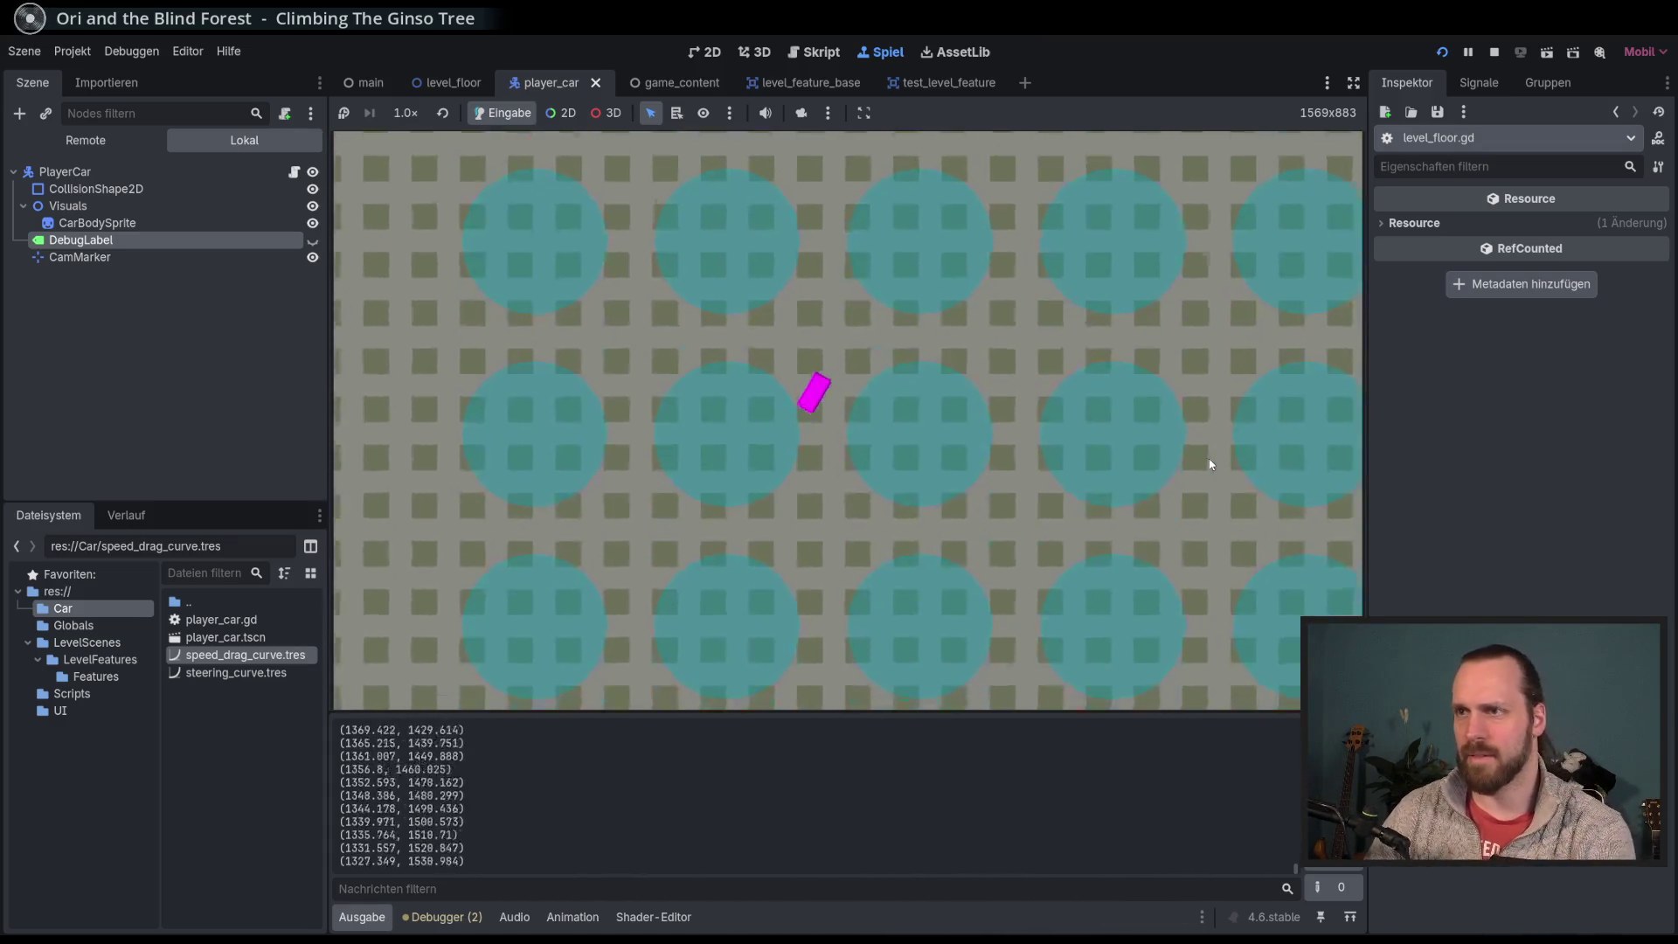
Step: Stop the game, restore PlayerCar.cam_marker_position, save main_cam.gd, and open player_car.gd
{"action": "key", "text": "F8"}
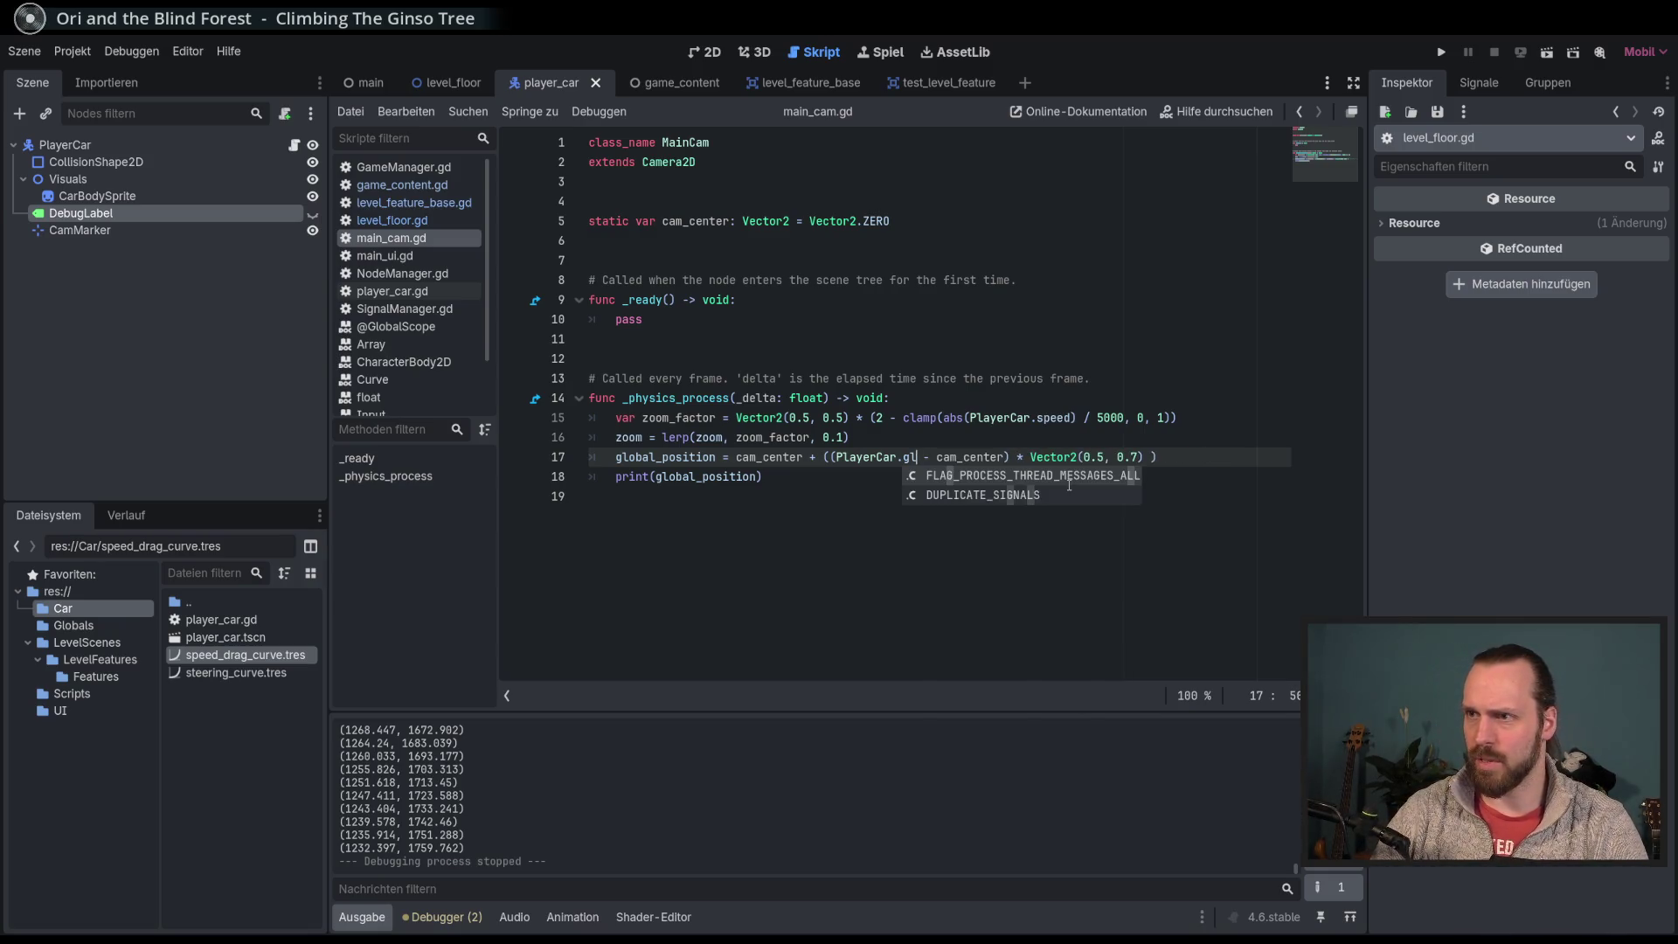
{"action": "key", "text": "BackSpace"}
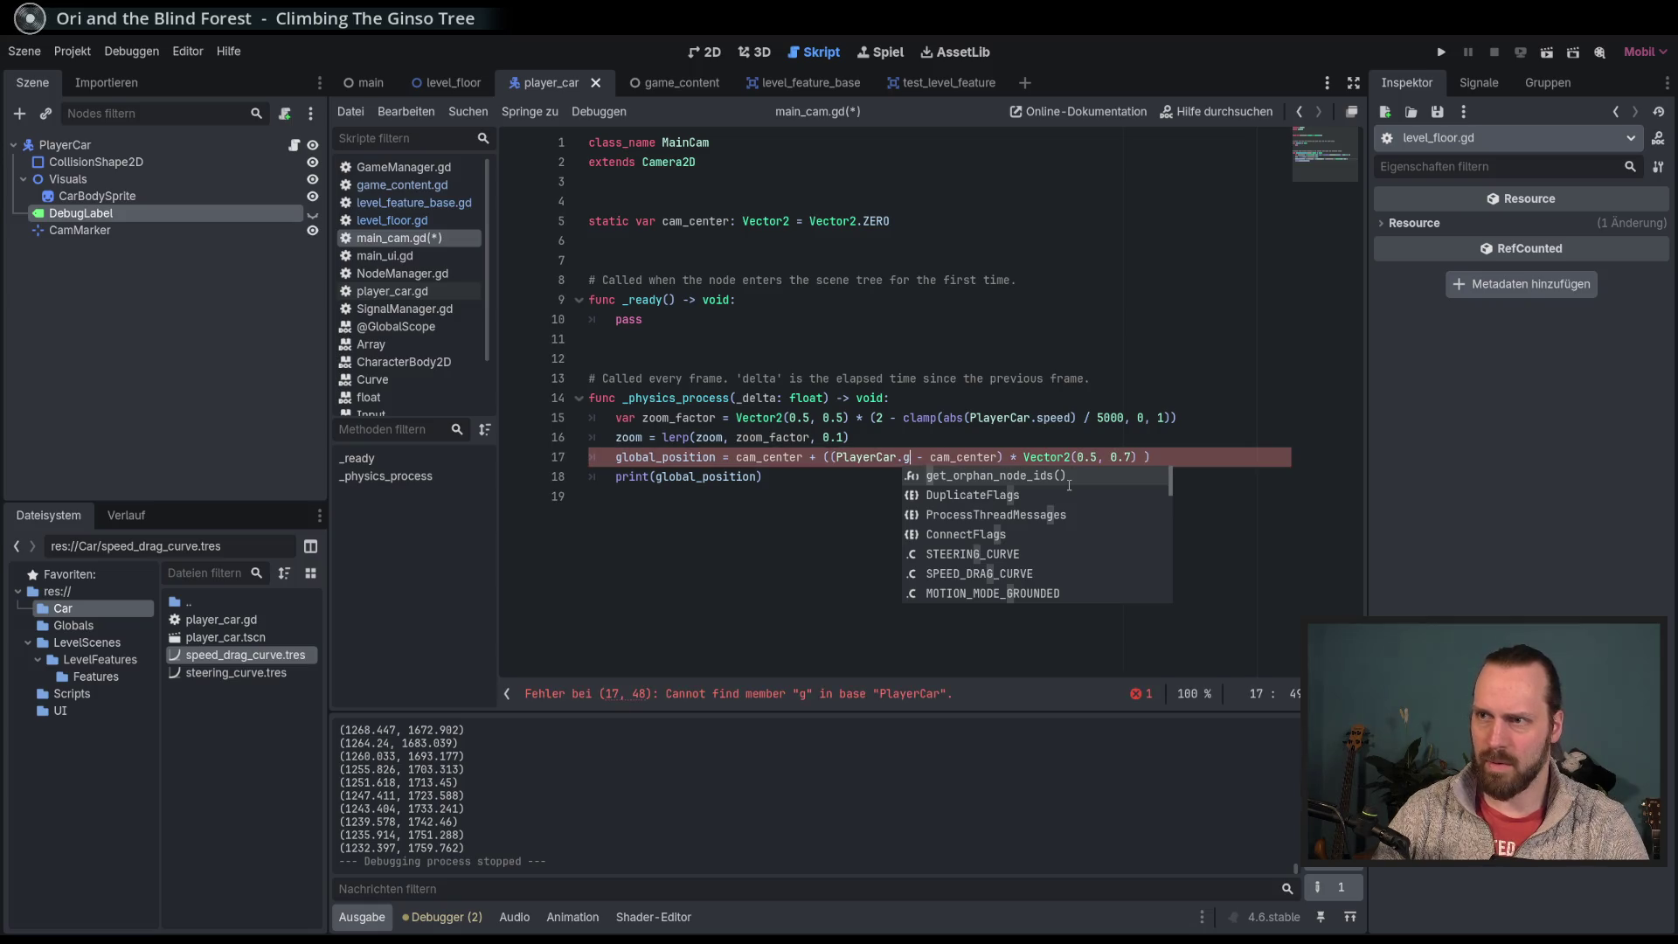
{"action": "key", "text": "BackSpace"}
{"action": "key", "text": "BackSpace"}
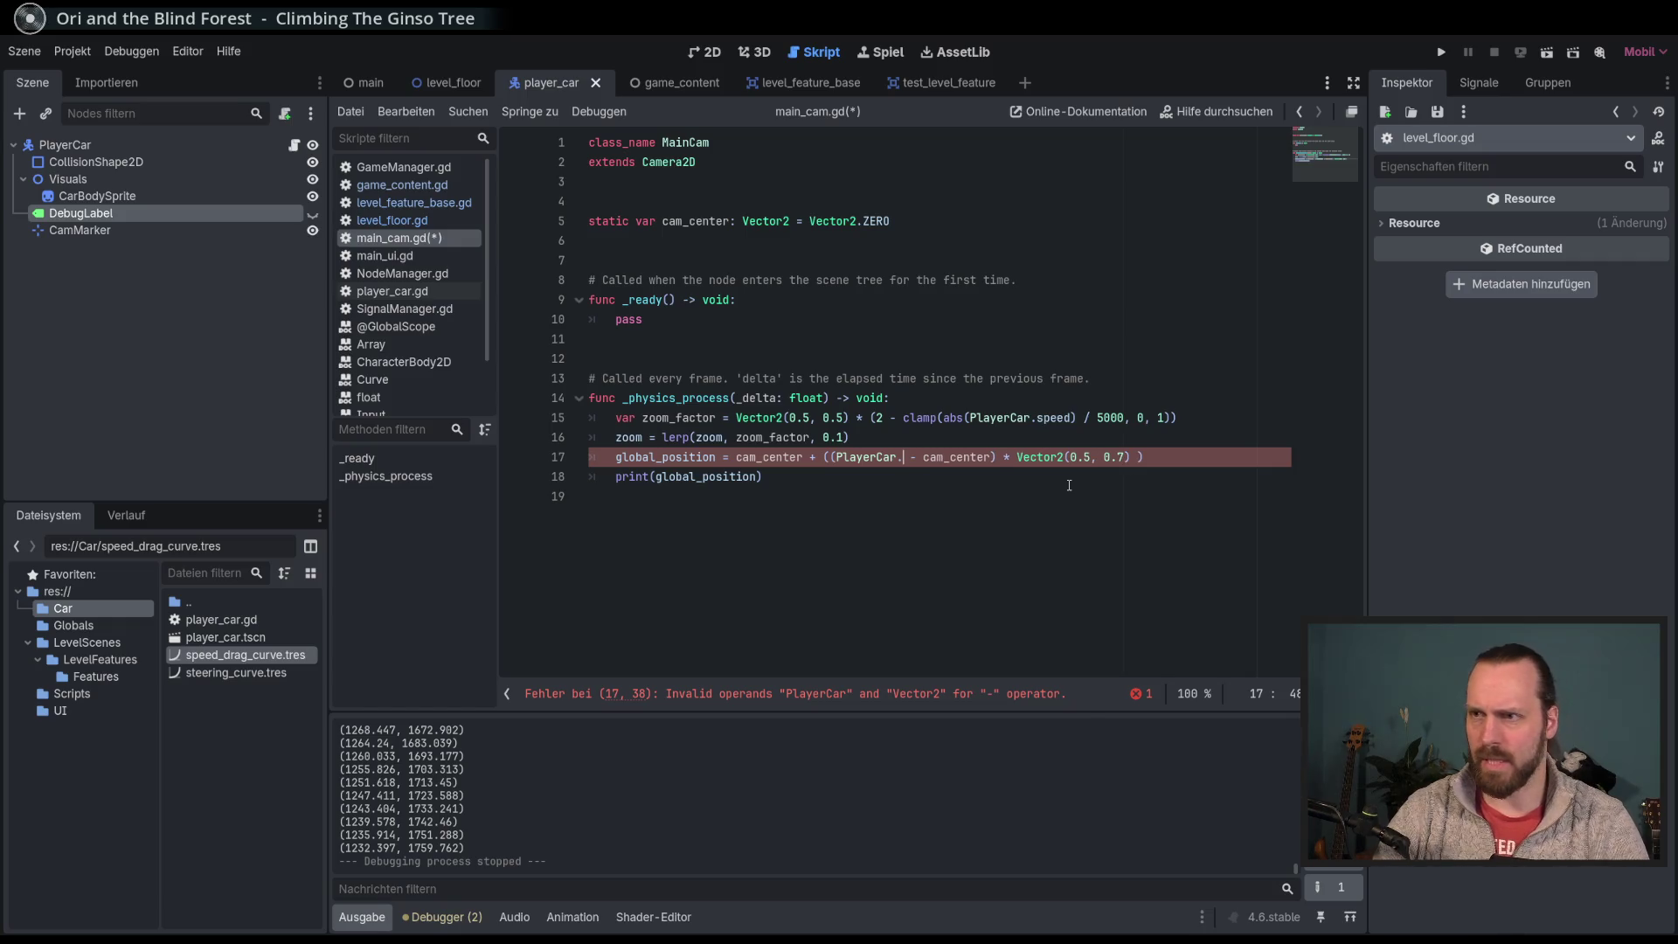
{"action": "key", "text": "ctrl+s"}
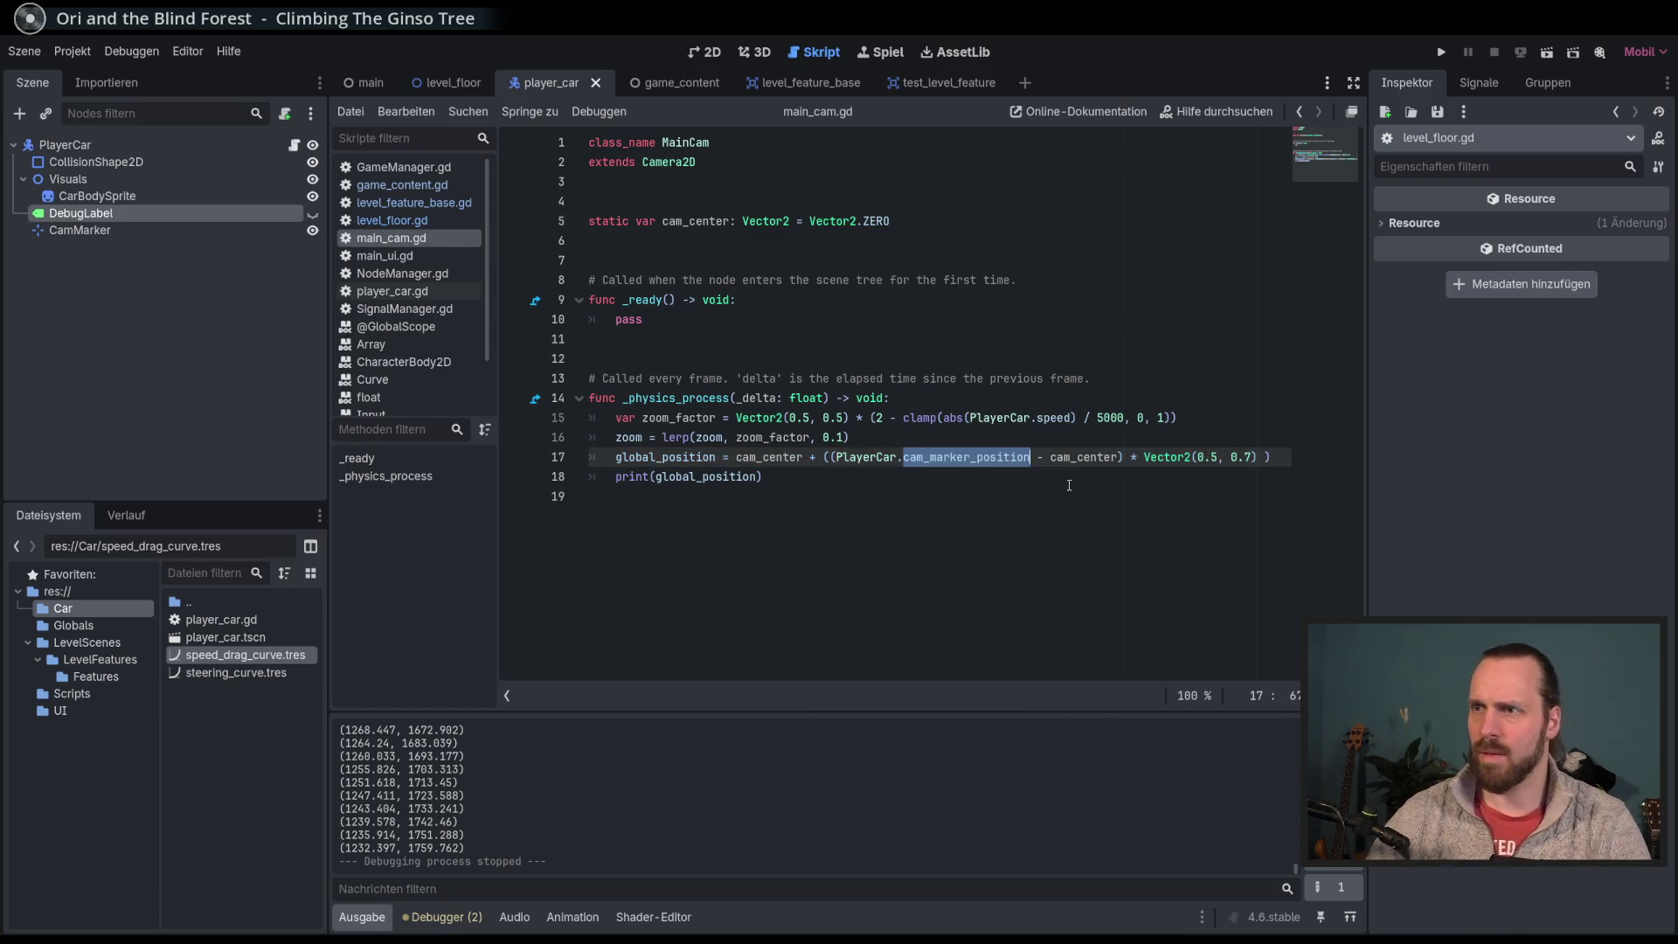
{"action": "left_click", "coordinate": [861, 457], "text": "ctrl"}
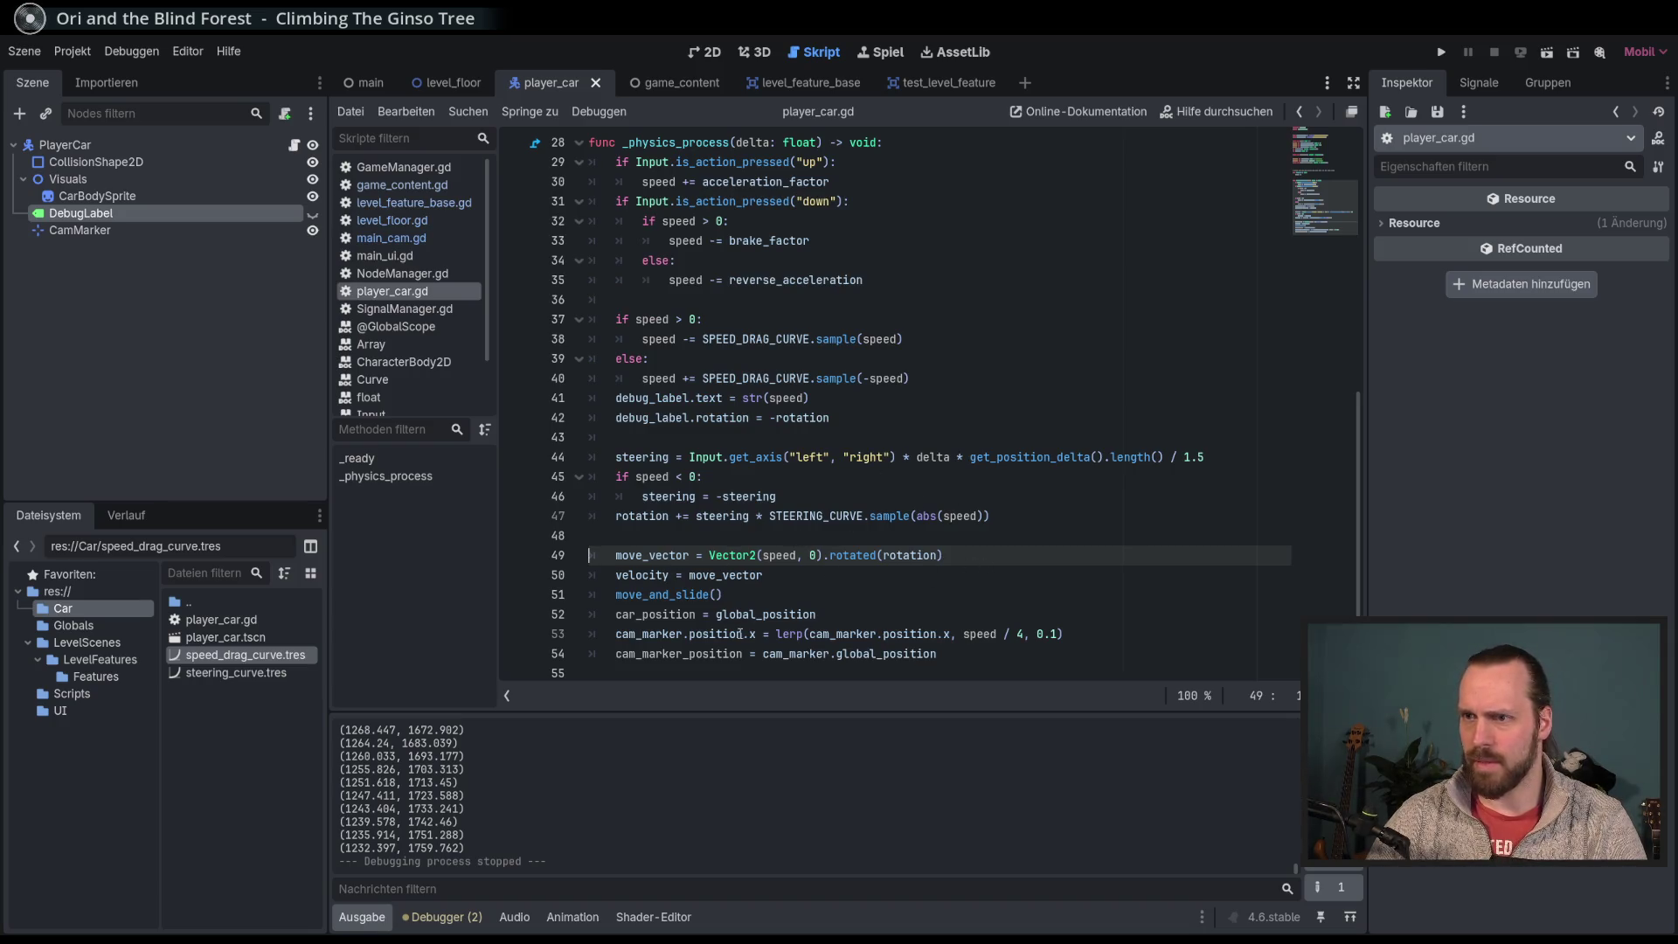
Step: Add line 54 'cam_marker_position = global_position' in player_car.gd, comment out lerp line 53, and run
{"action": "left_click", "coordinate": [690, 634]}
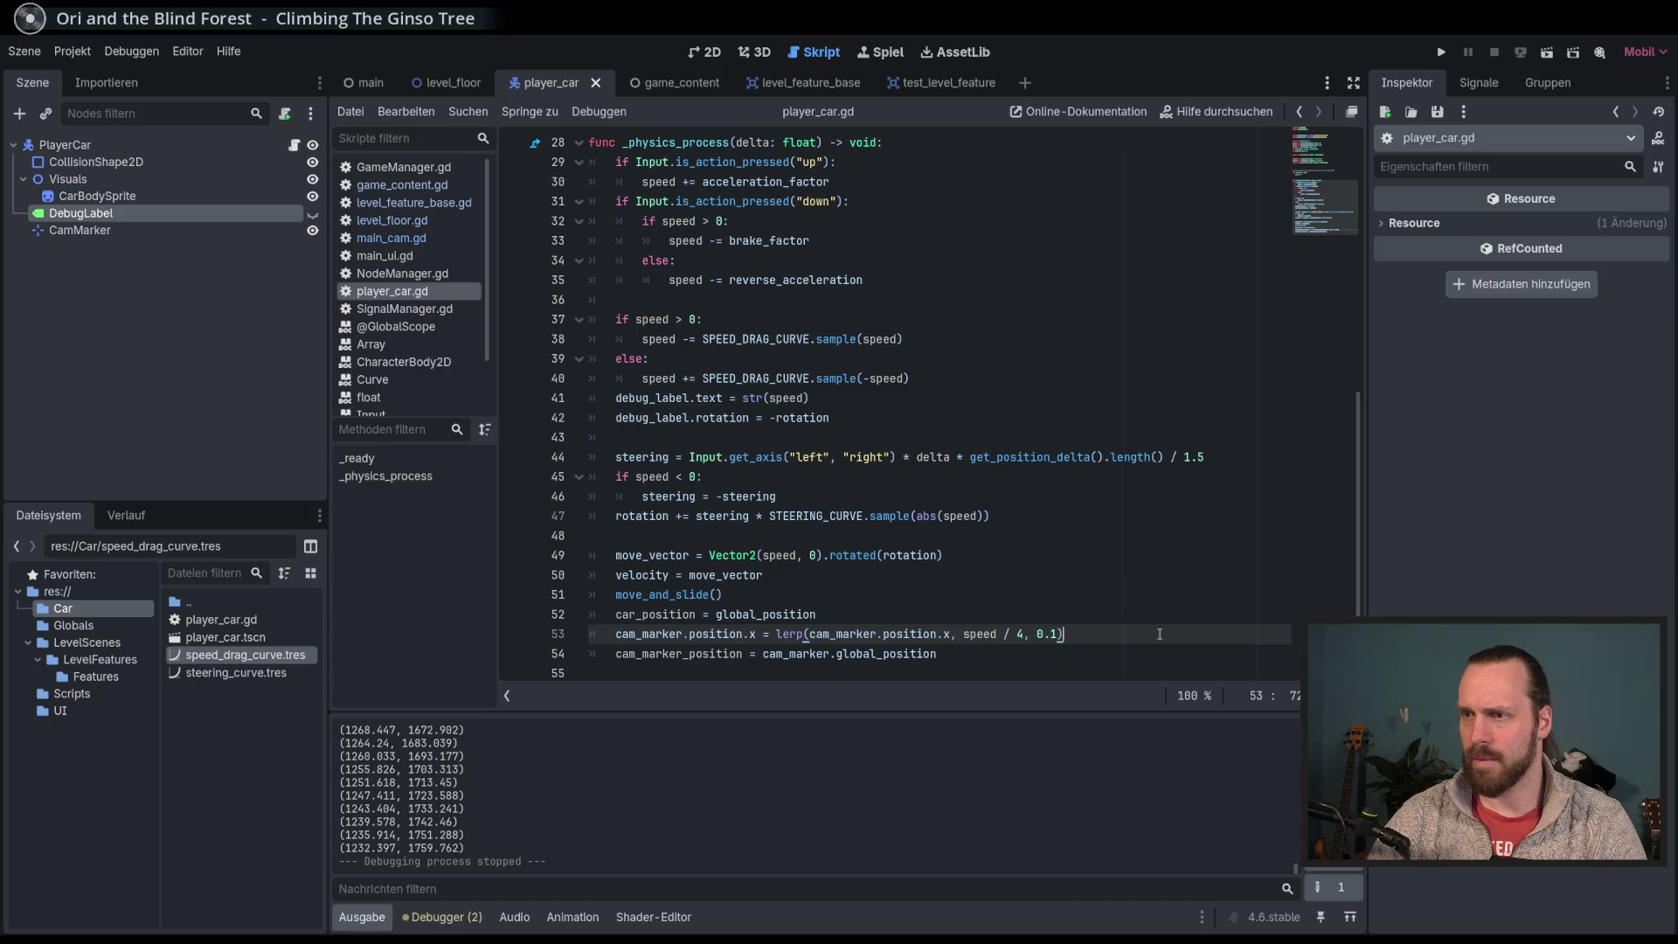
{"action": "key", "text": "Return"}
{"action": "key", "text": "Down"}
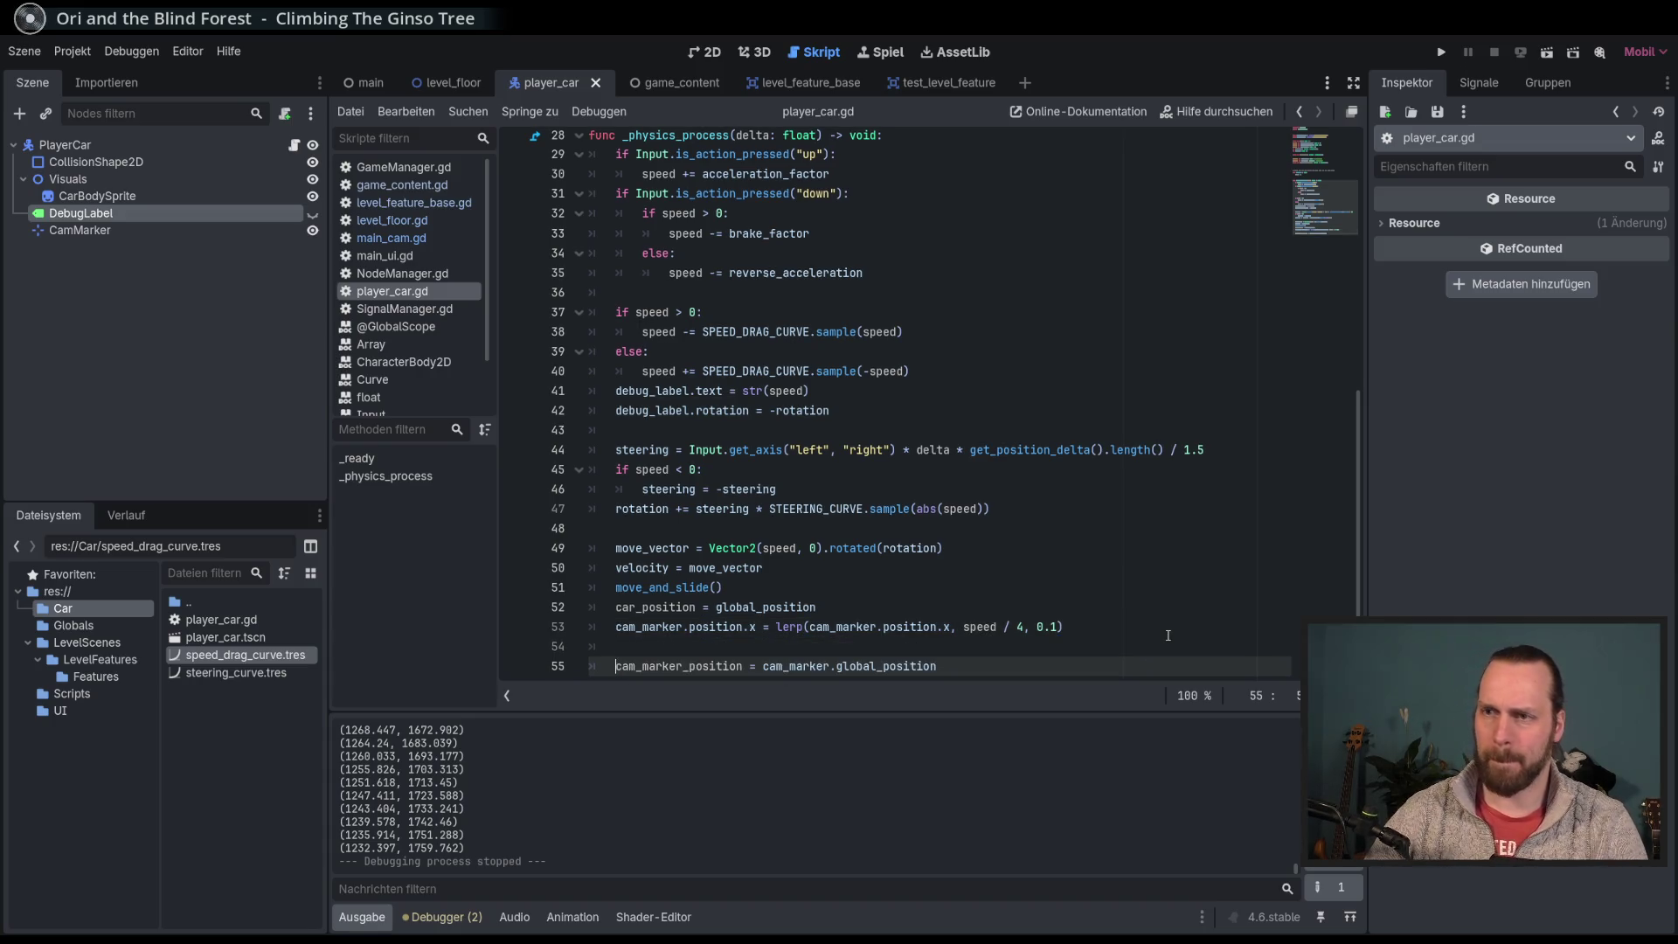
{"action": "key", "text": "Up"}
{"action": "type", "text": "cam_marker"}
{"action": "key", "text": "Down"}
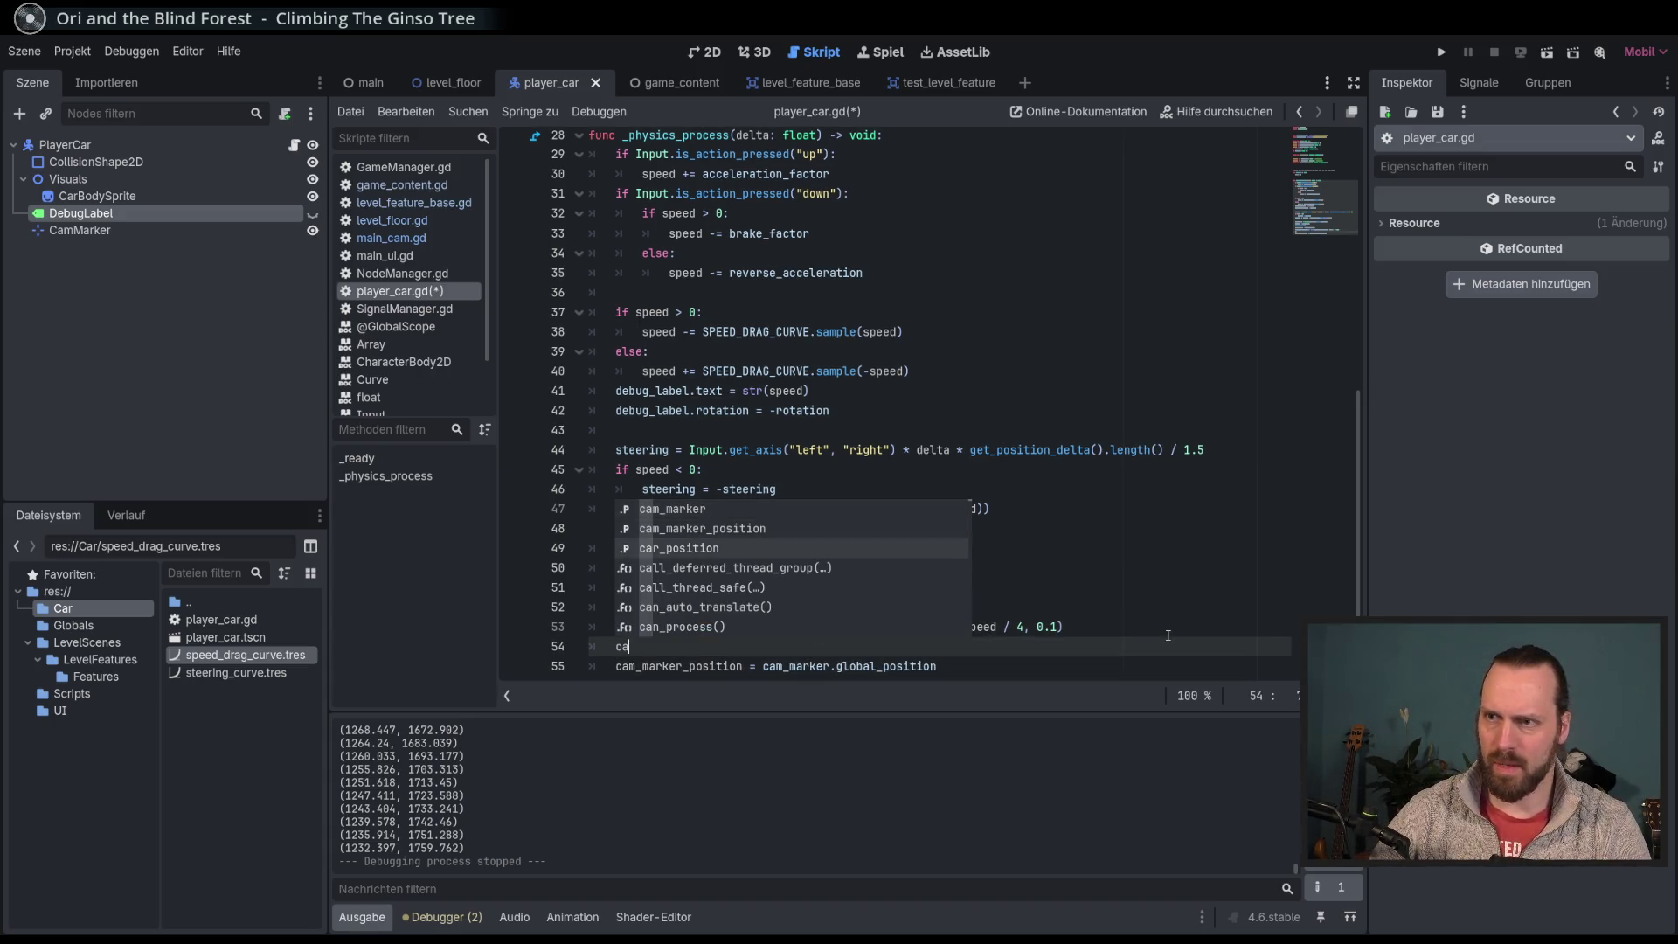
{"action": "key", "text": "Return"}
{"action": "type", "text": "glo"}
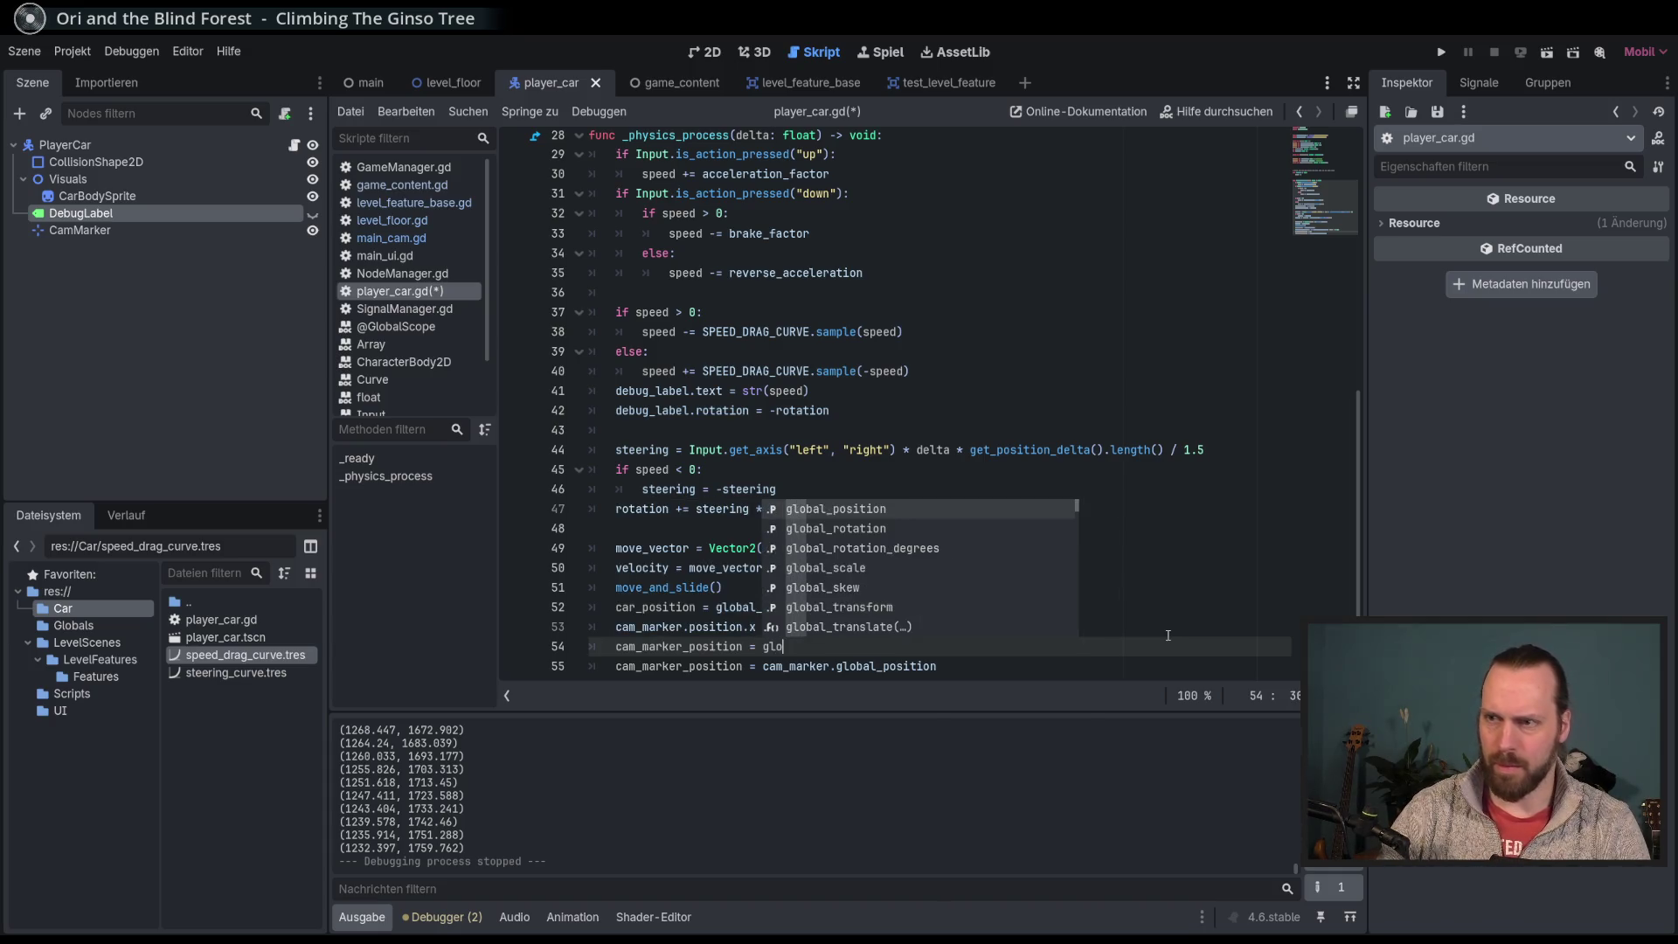
{"action": "key", "text": "Return"}
{"action": "key", "text": "Up"}
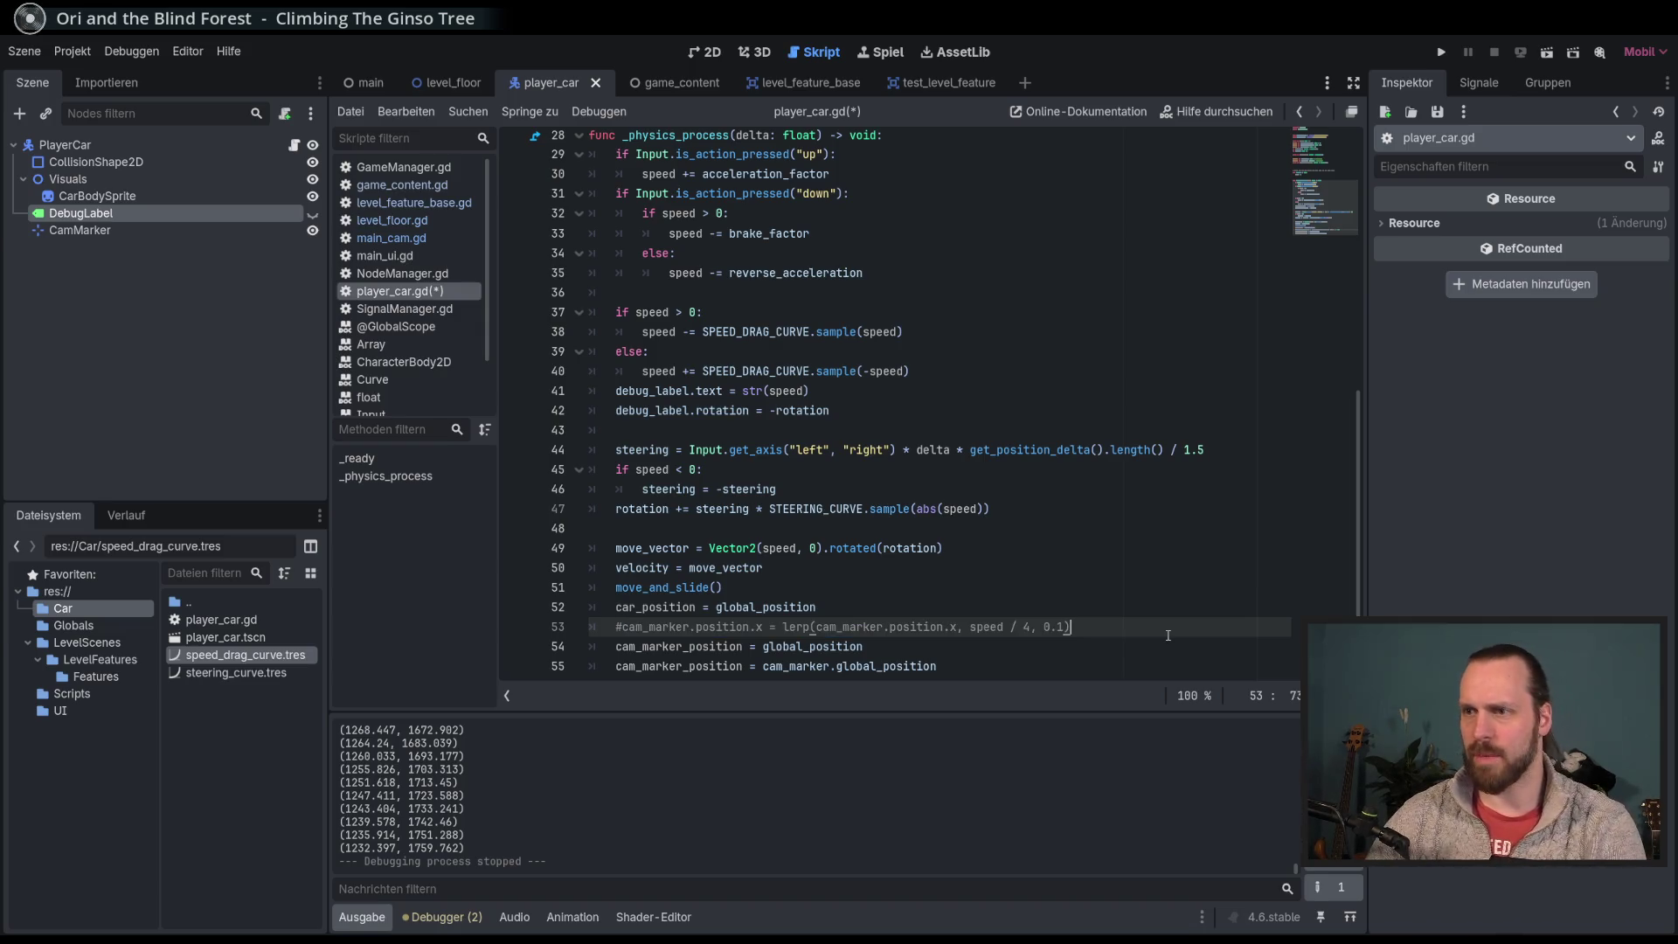
{"action": "key", "text": "F5"}
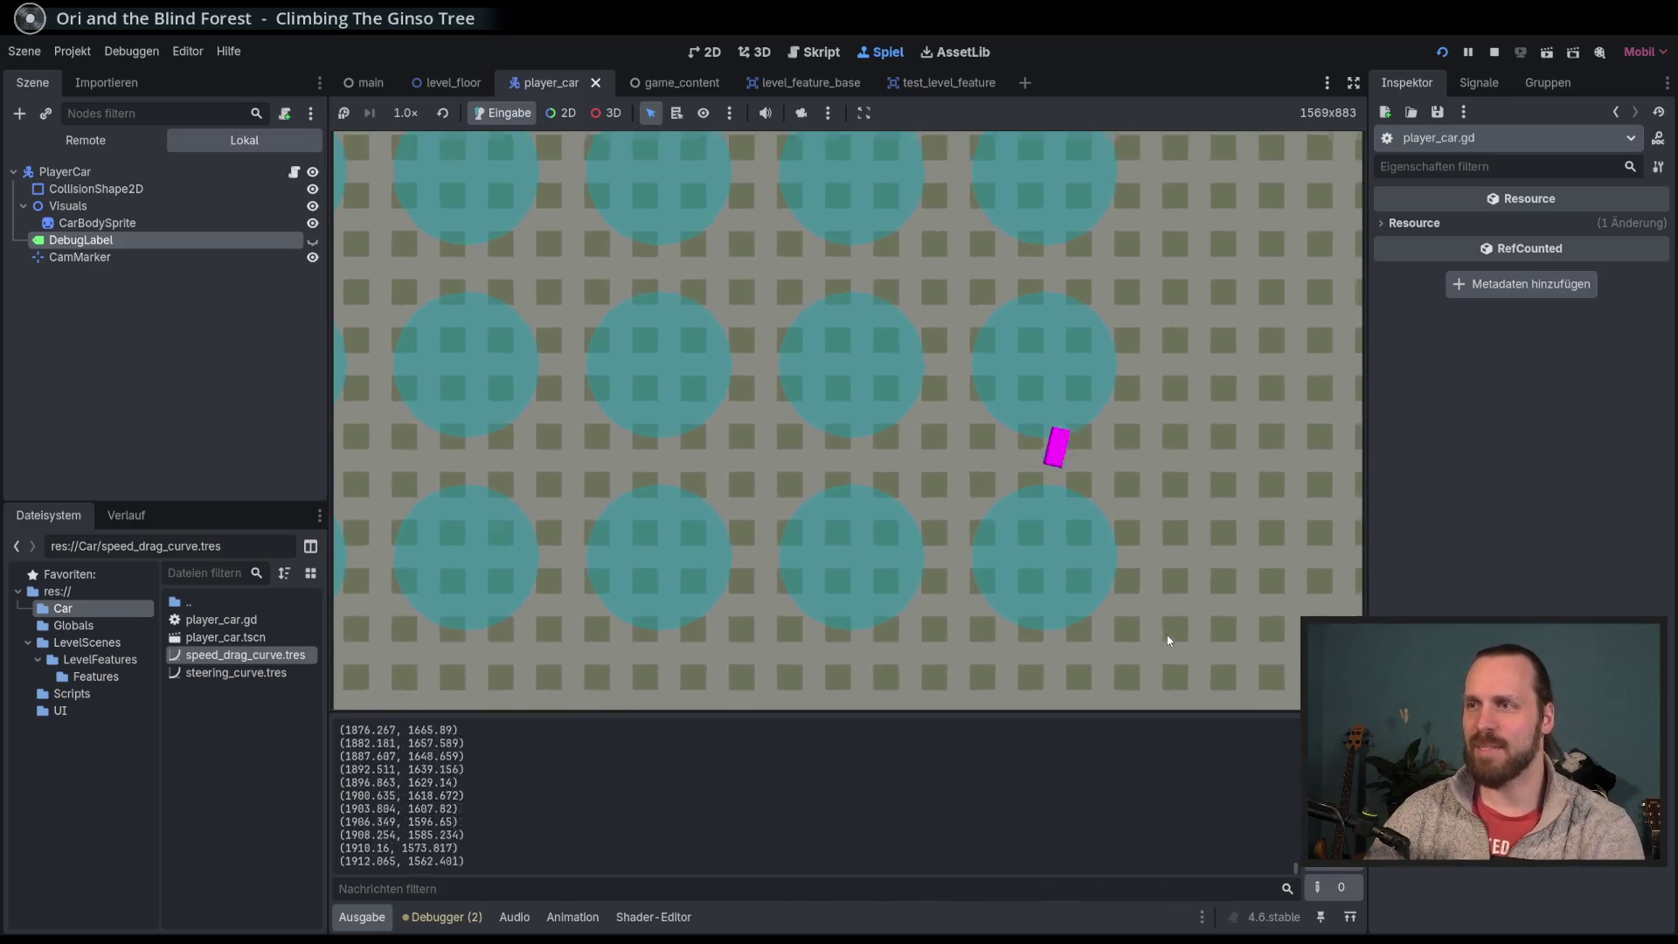
Step: Stop the game, switch it to run in a separate window, and relaunch it
{"action": "key", "text": "F8"}
{"action": "left_click", "coordinate": [881, 51]}
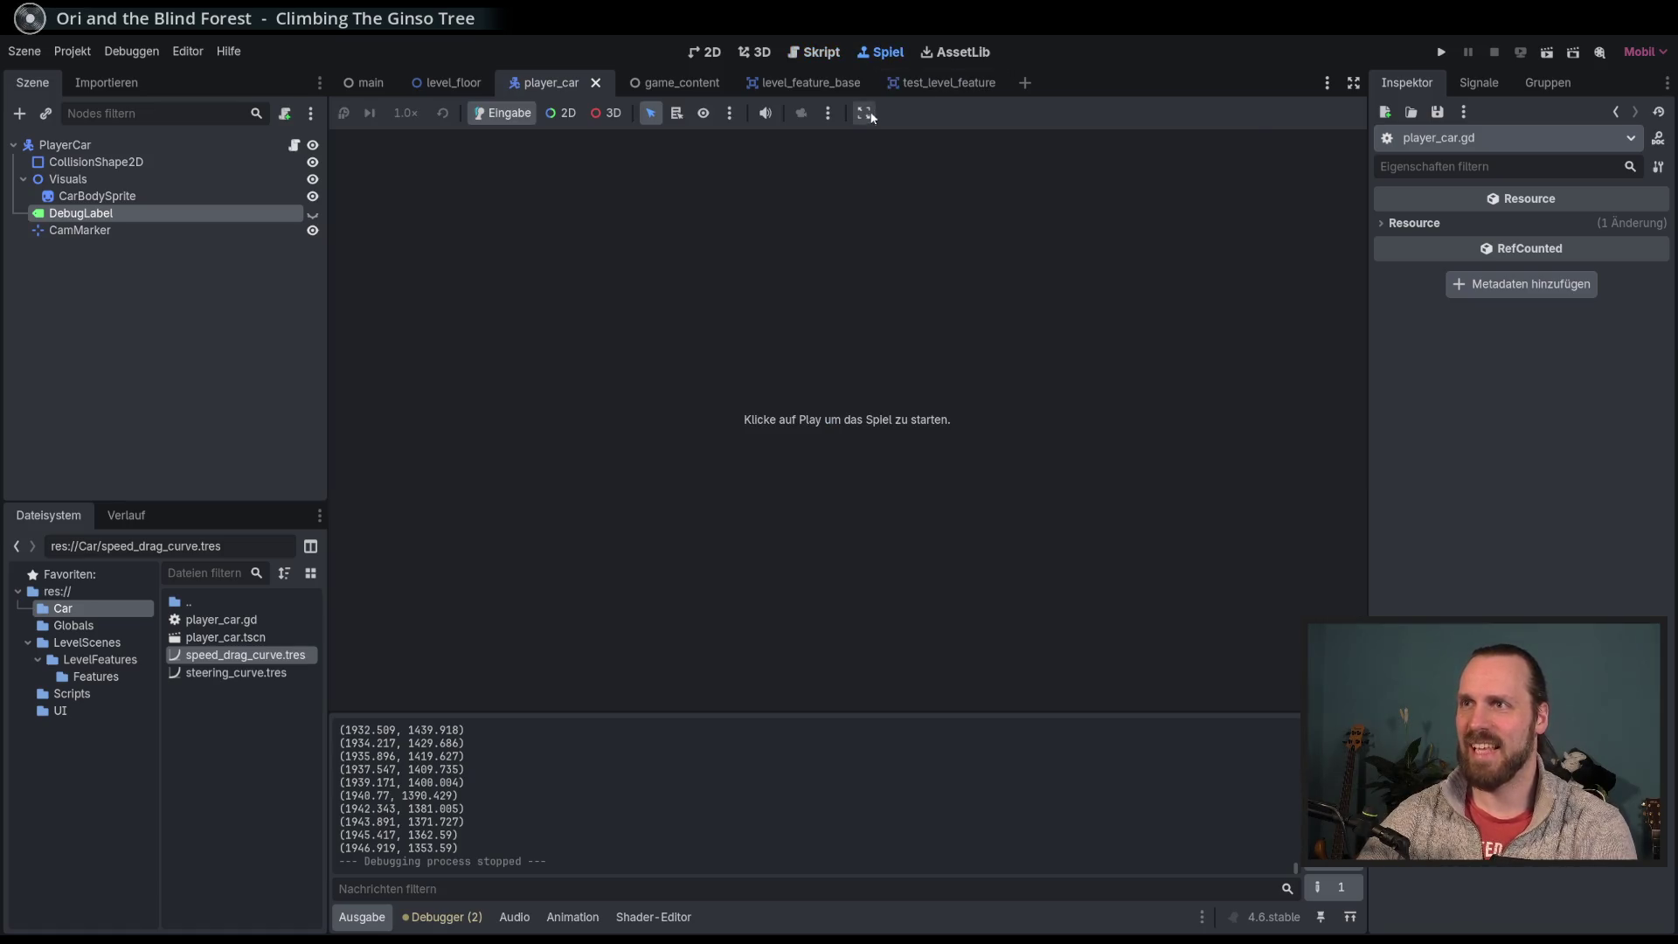
{"action": "left_click", "coordinate": [864, 113]}
{"action": "left_click", "coordinate": [899, 157]}
{"action": "key", "text": "F5"}
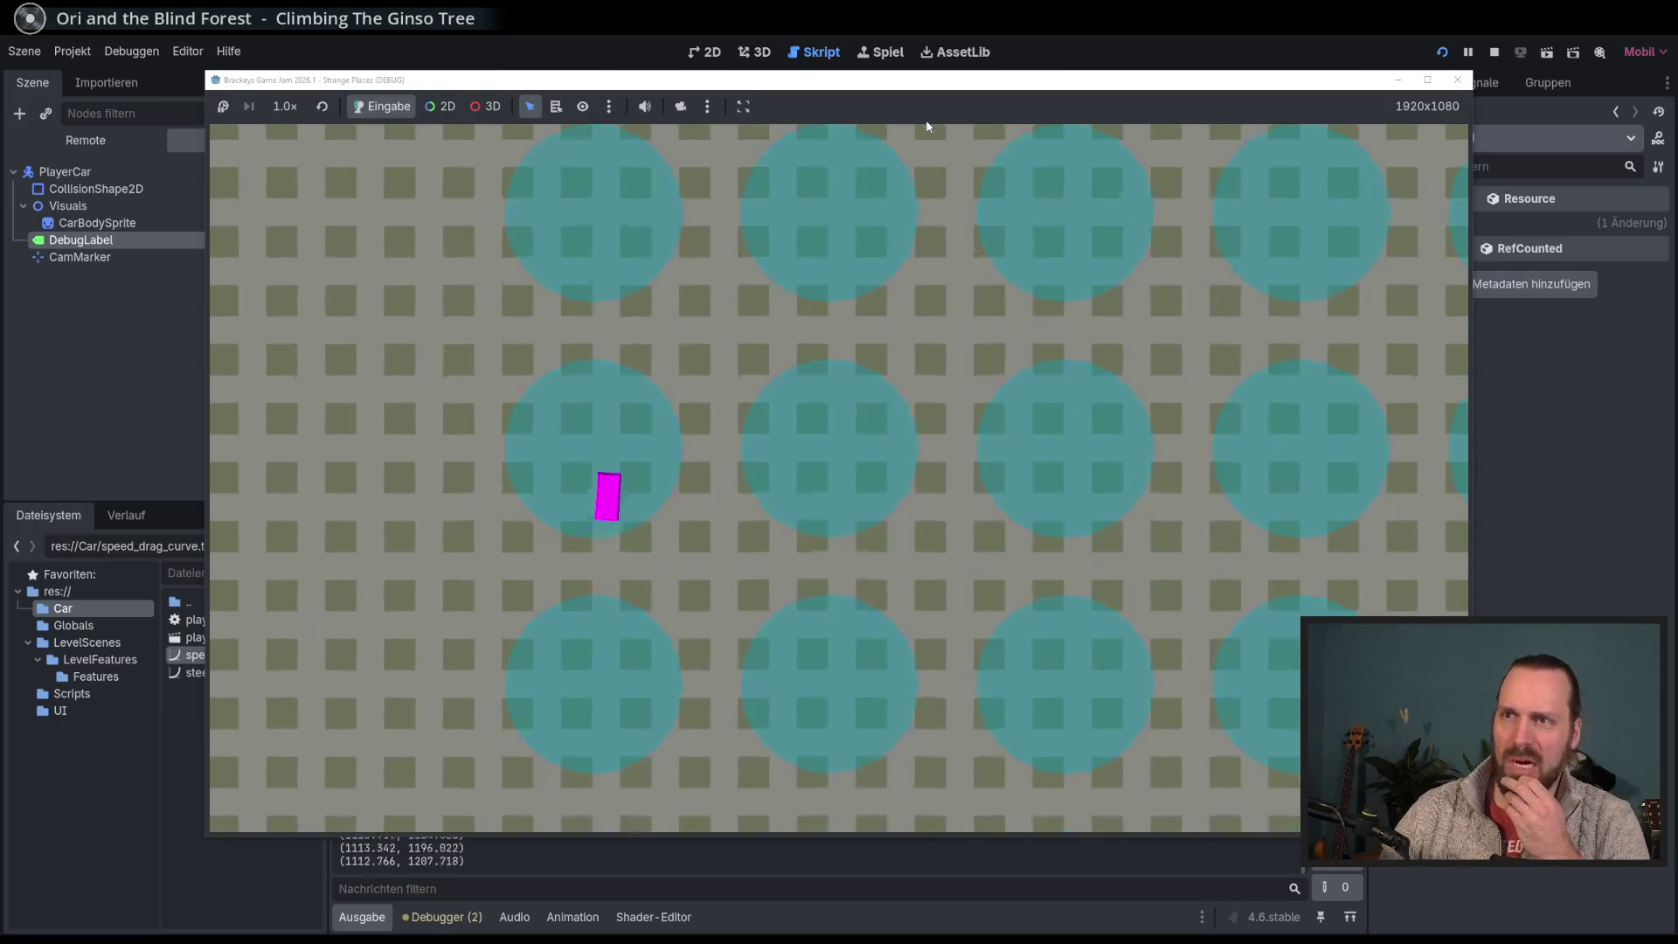
Step: Drive the magenta car up, left and right, then stop and return to the script editor
{"action": "key", "text": "Up"}
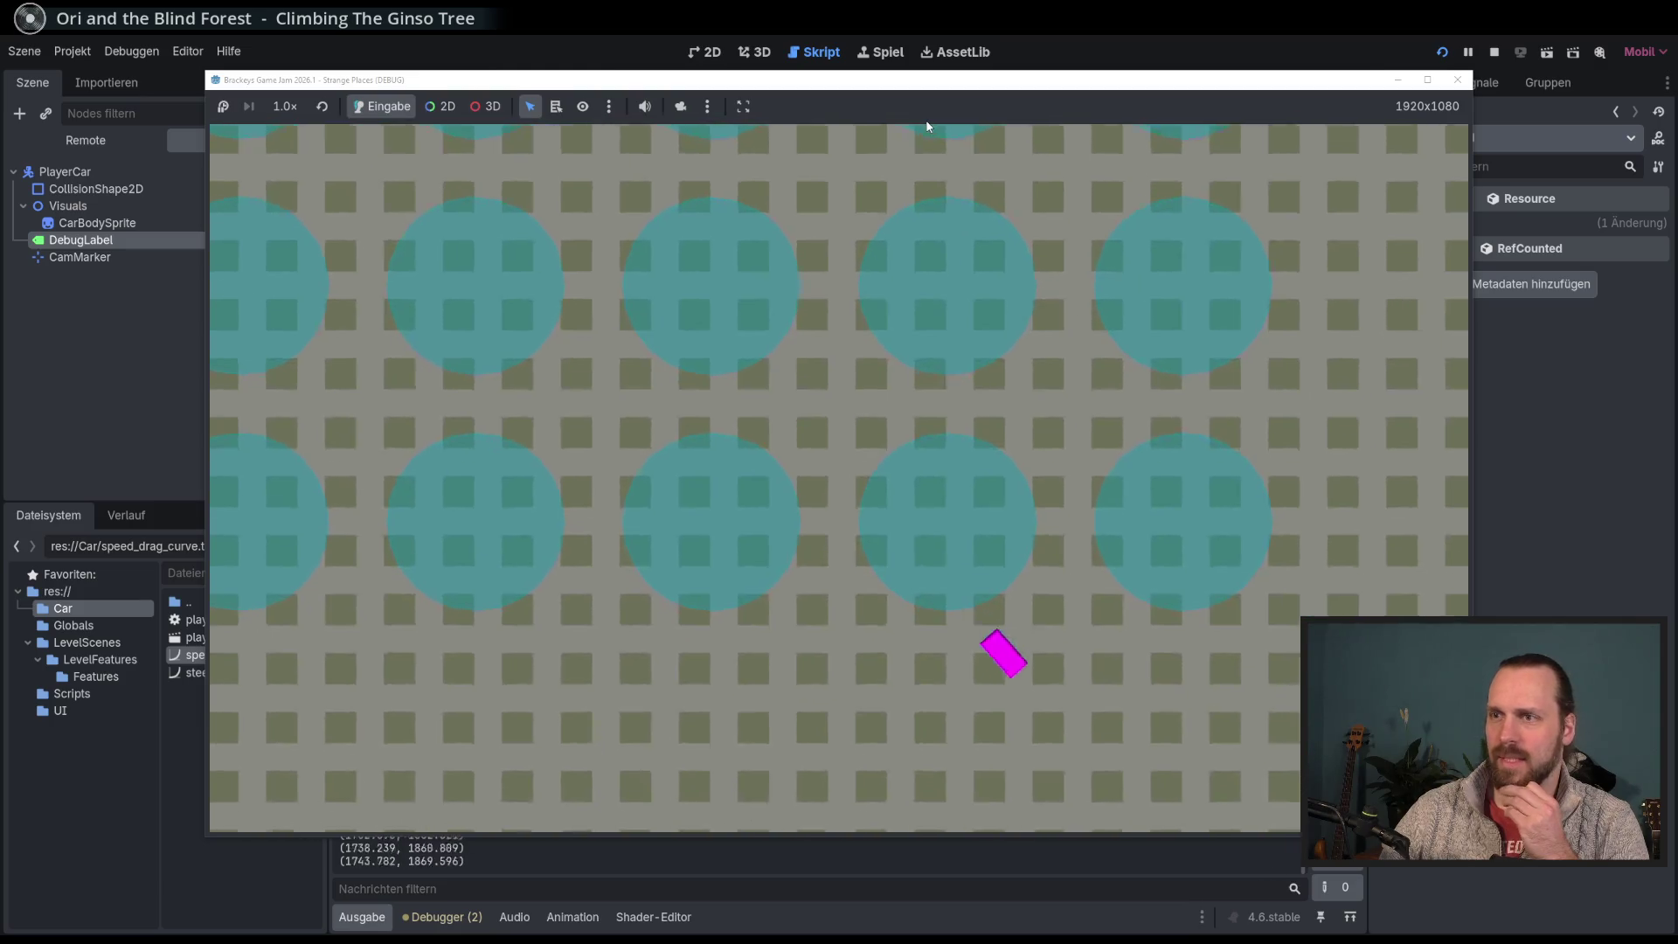
{"action": "key", "text": "Left"}
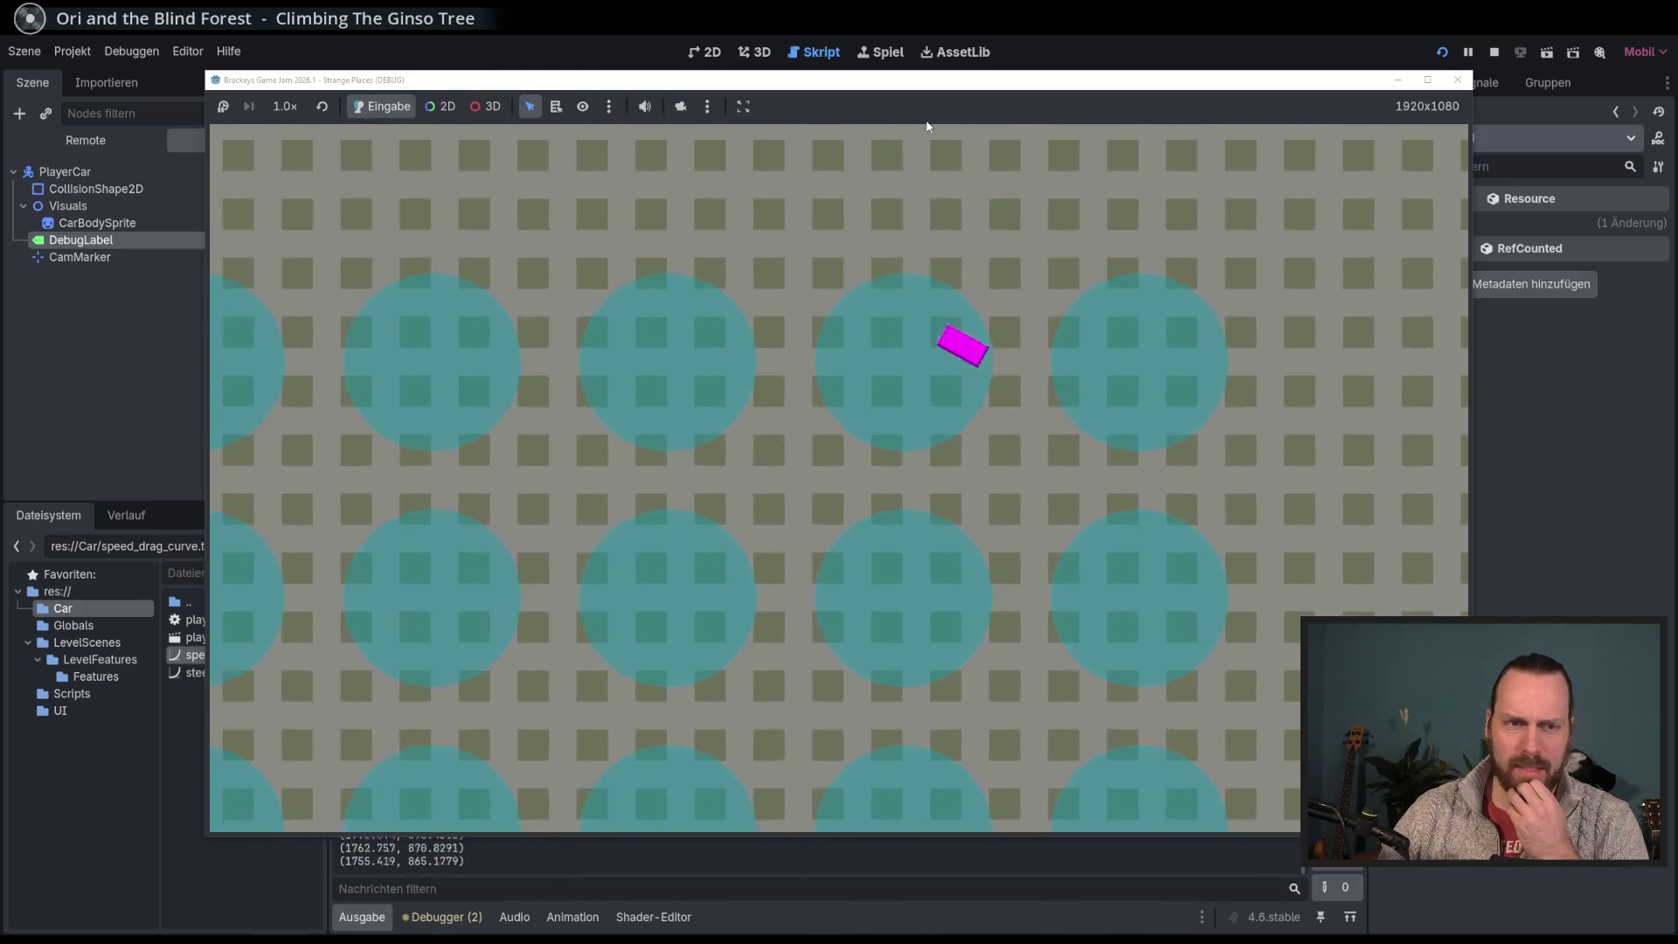
{"action": "key", "text": "Right"}
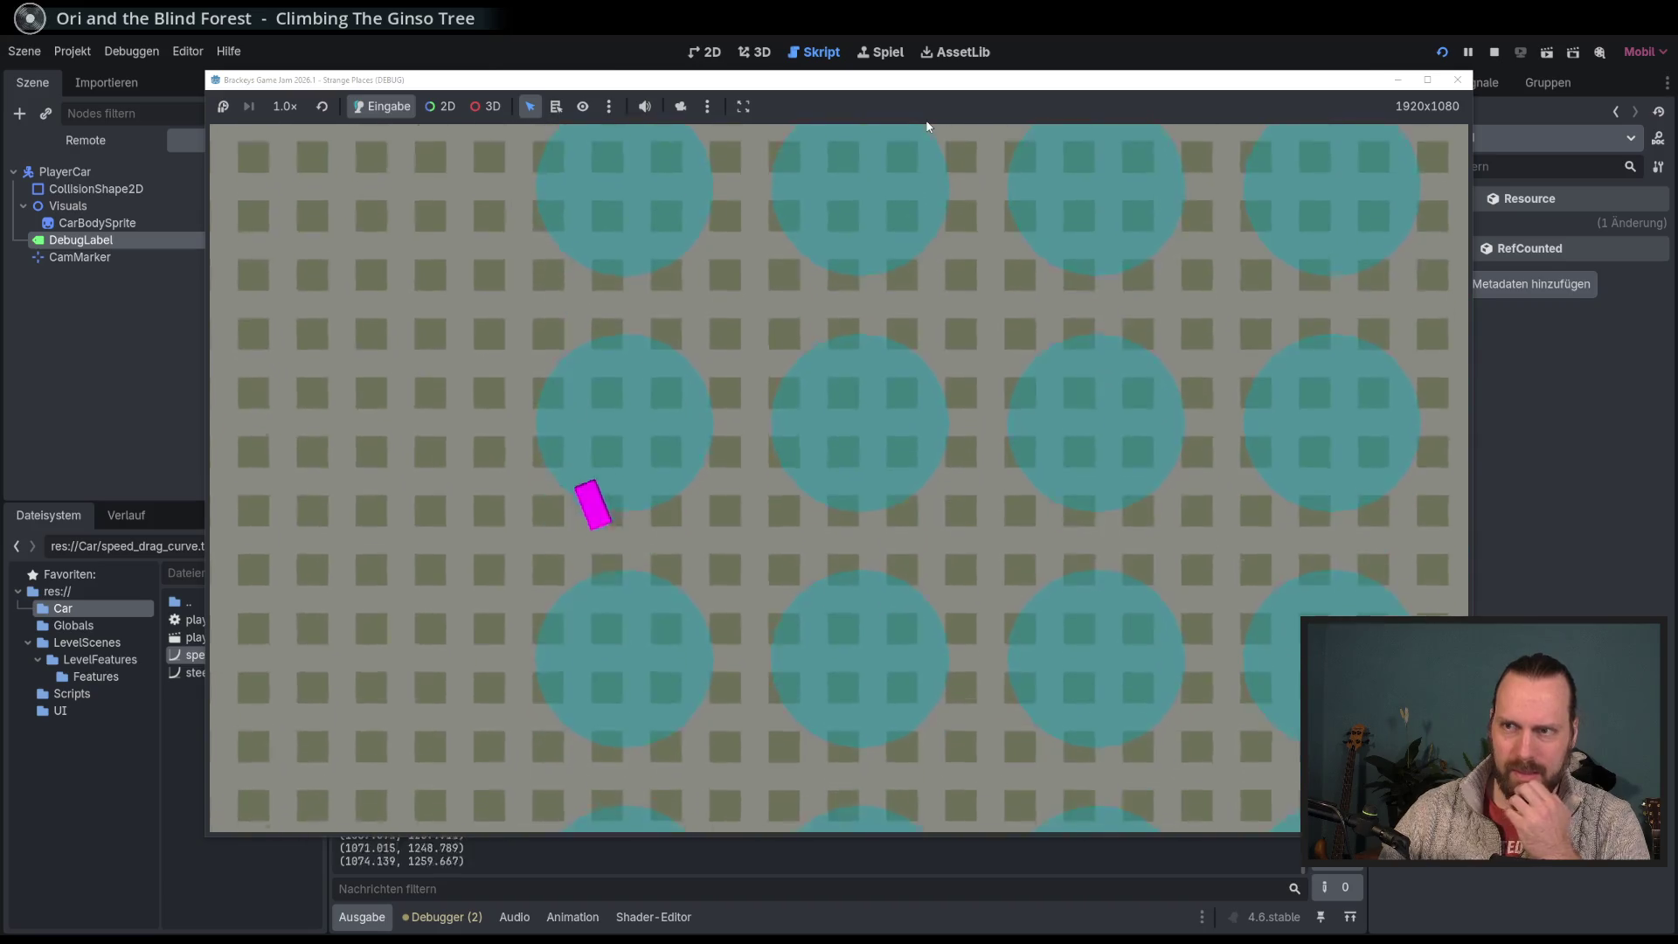
{"action": "key", "text": "Left"}
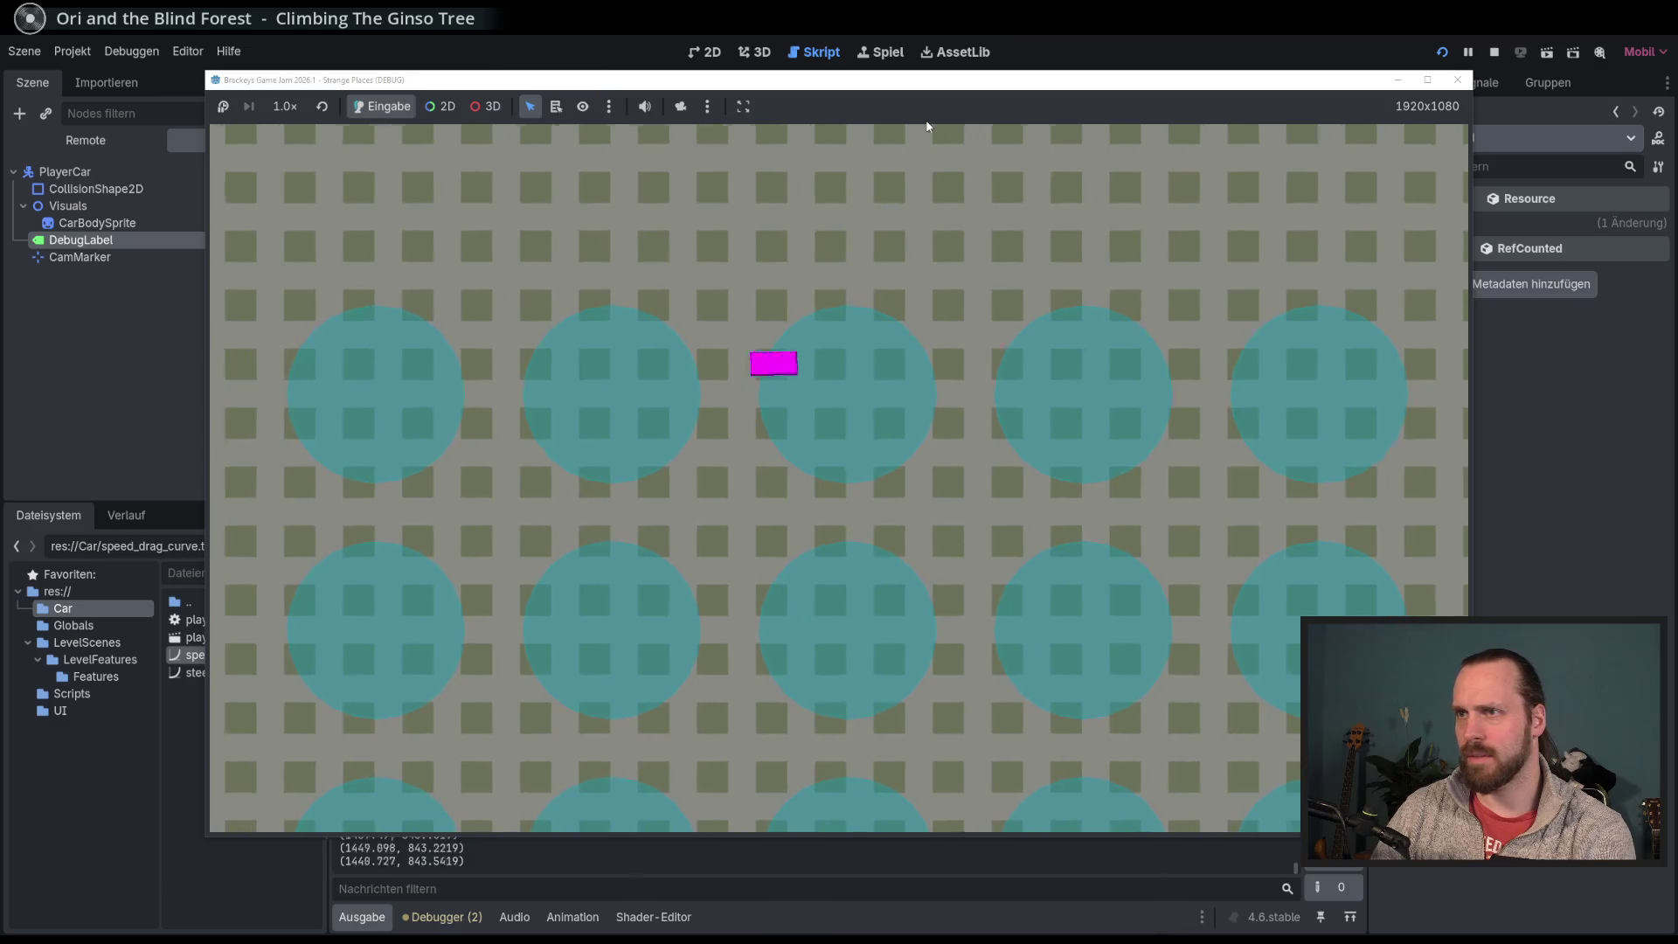
{"action": "key", "text": "F8"}
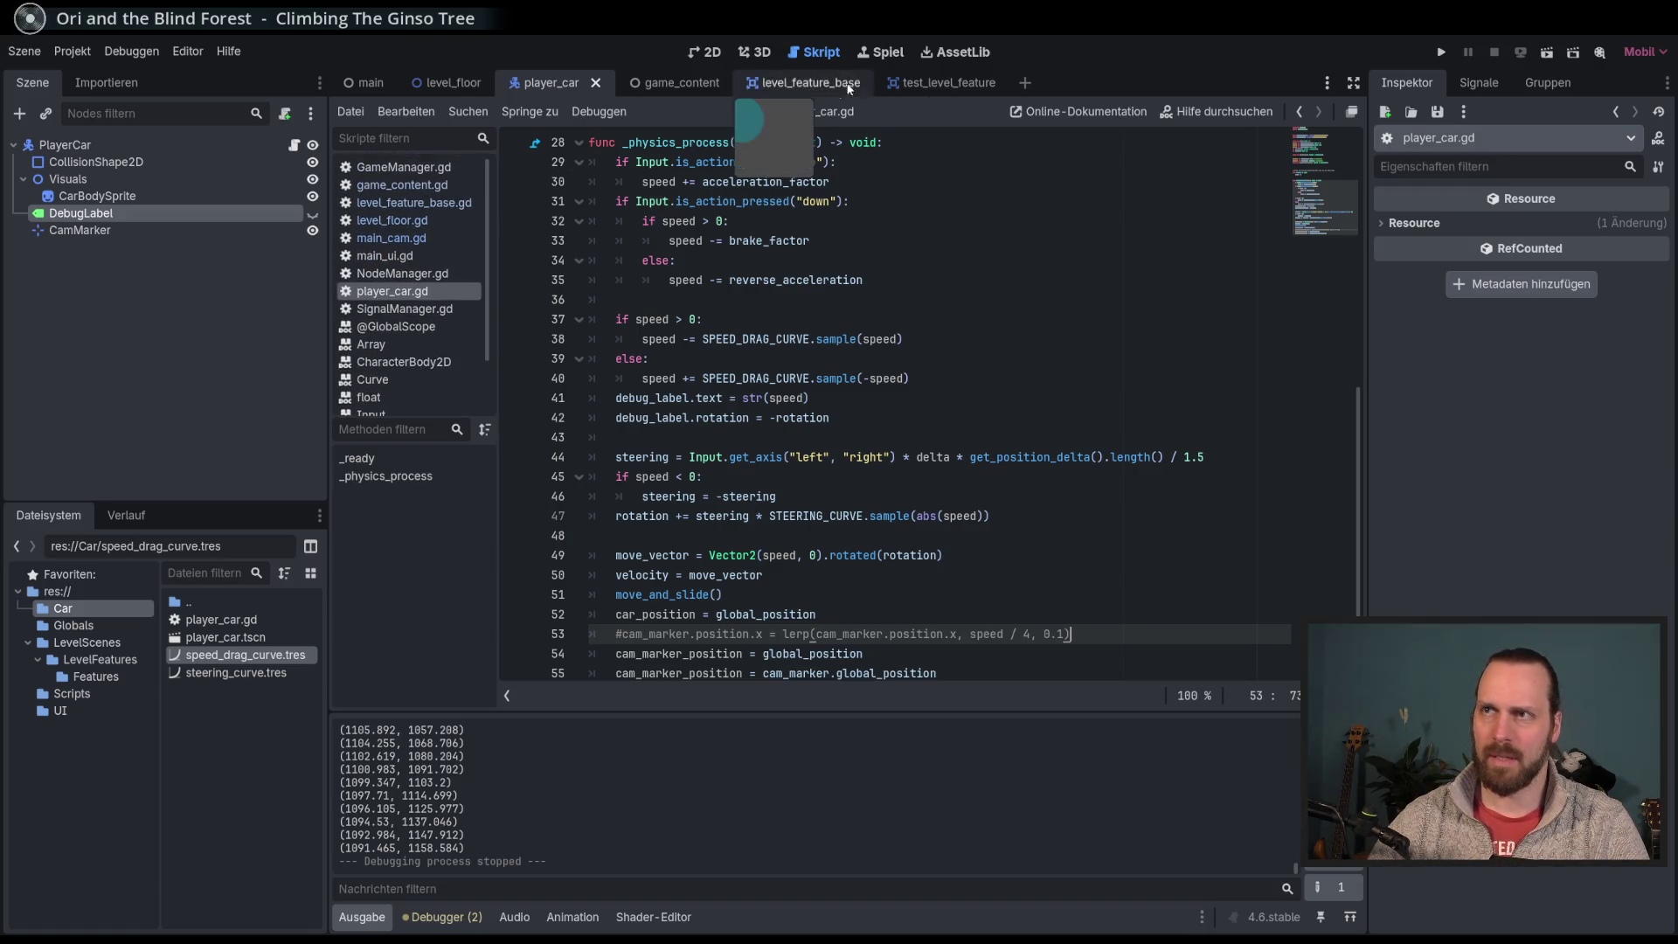
{"action": "left_click", "coordinate": [900, 54]}
Step: Open level_floor.gd and move to the level_dimesions line
{"action": "left_click", "coordinate": [830, 60]}
{"action": "left_click", "coordinate": [437, 204]}
{"action": "left_click", "coordinate": [425, 222]}
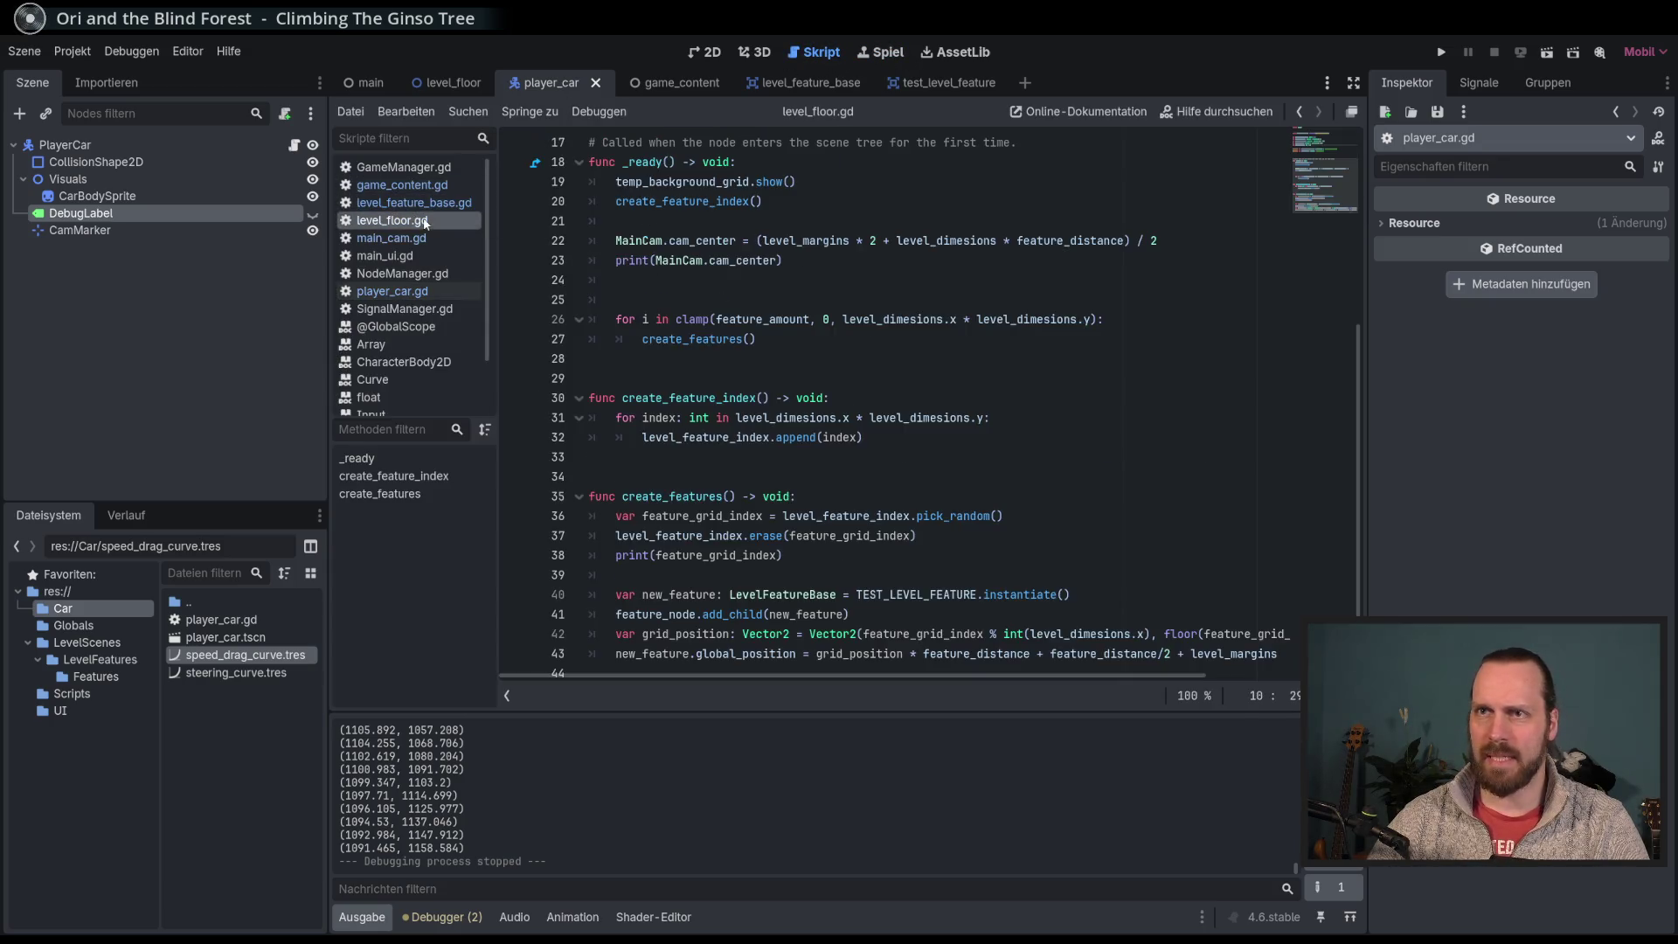
{"action": "scroll", "coordinate": [935, 328], "scroll_direction": "up", "scroll_amount": 5}
{"action": "left_click", "coordinate": [873, 279]}
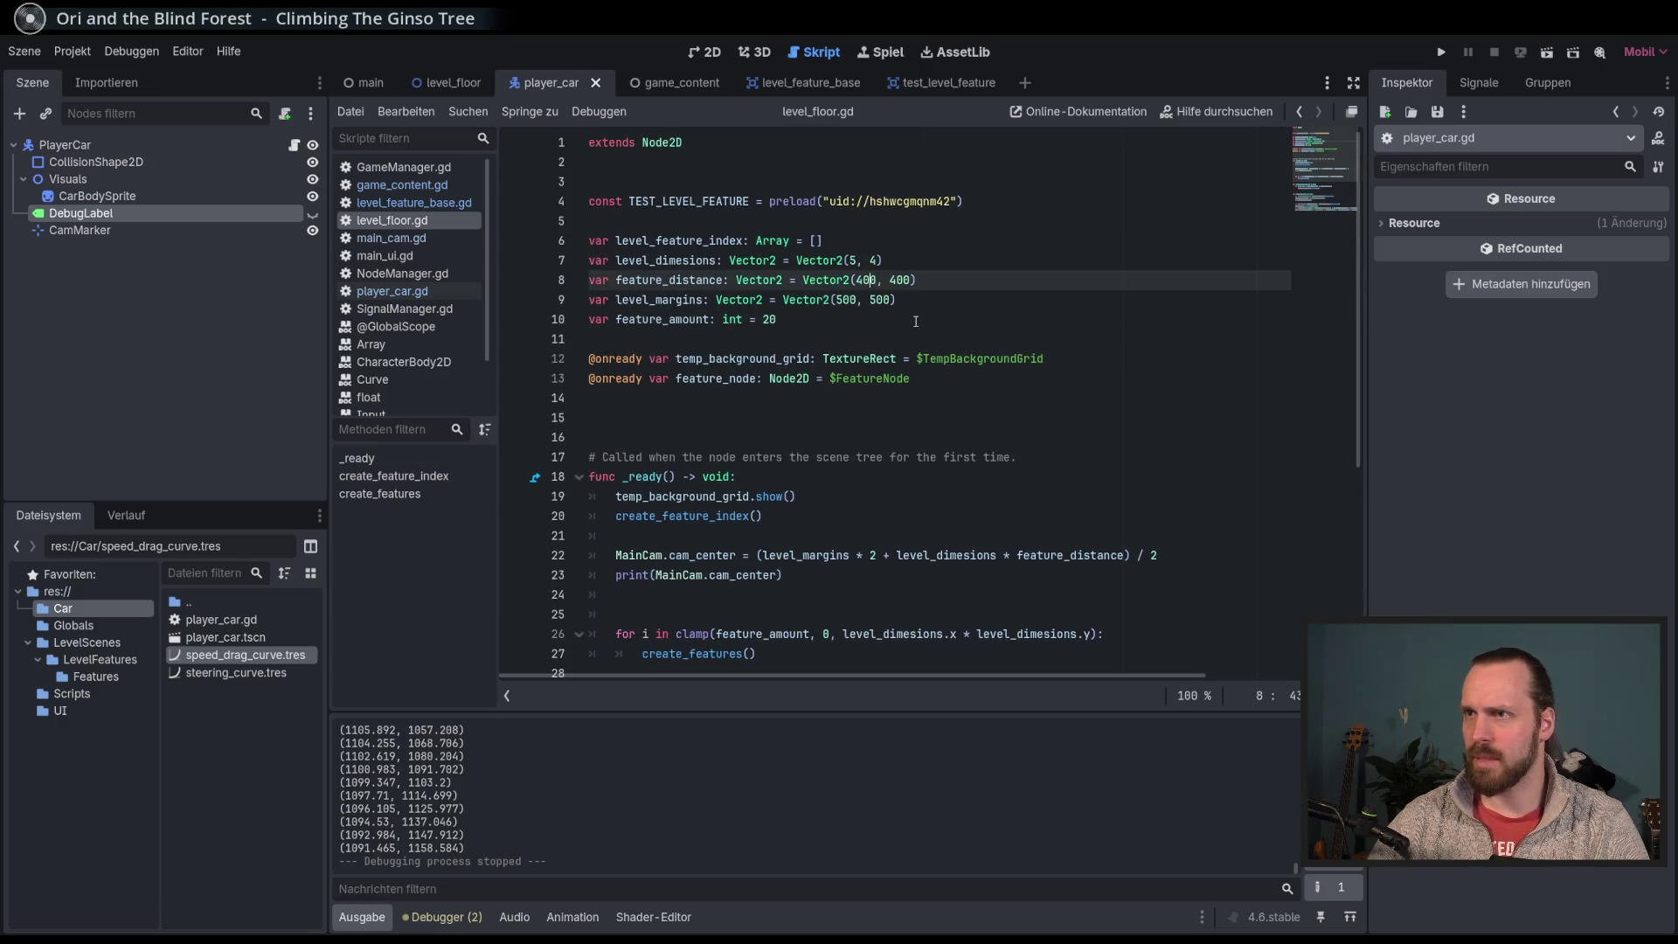
{"action": "key", "text": "Right"}
{"action": "key", "text": "Right"}
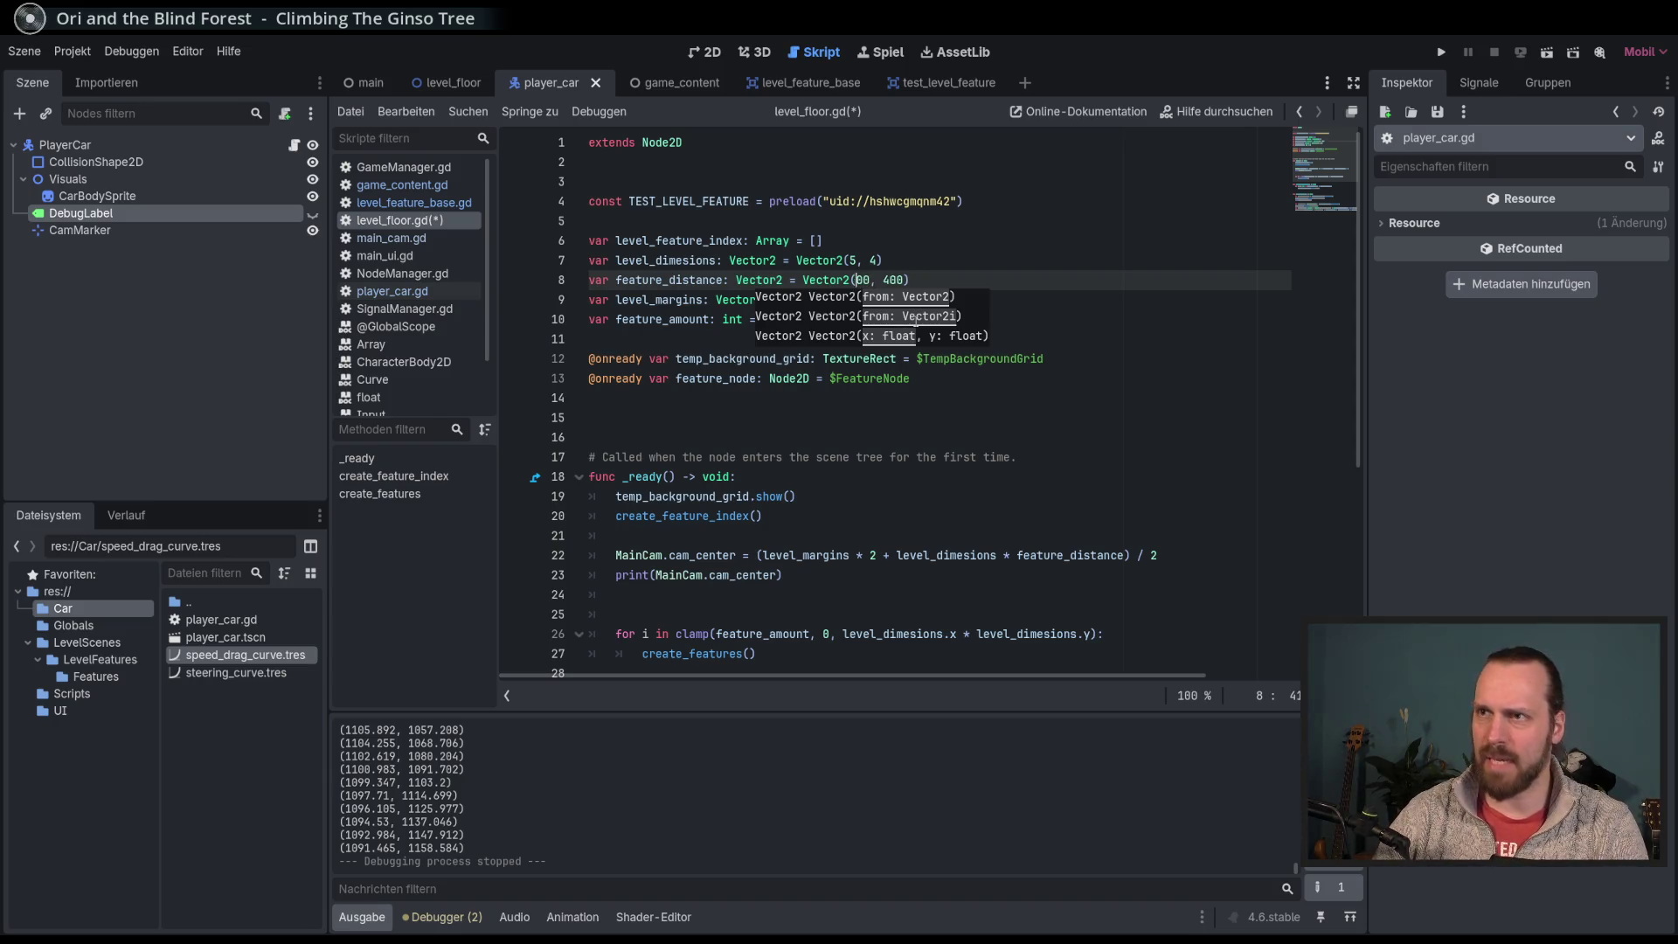
{"action": "key", "text": "Up"}
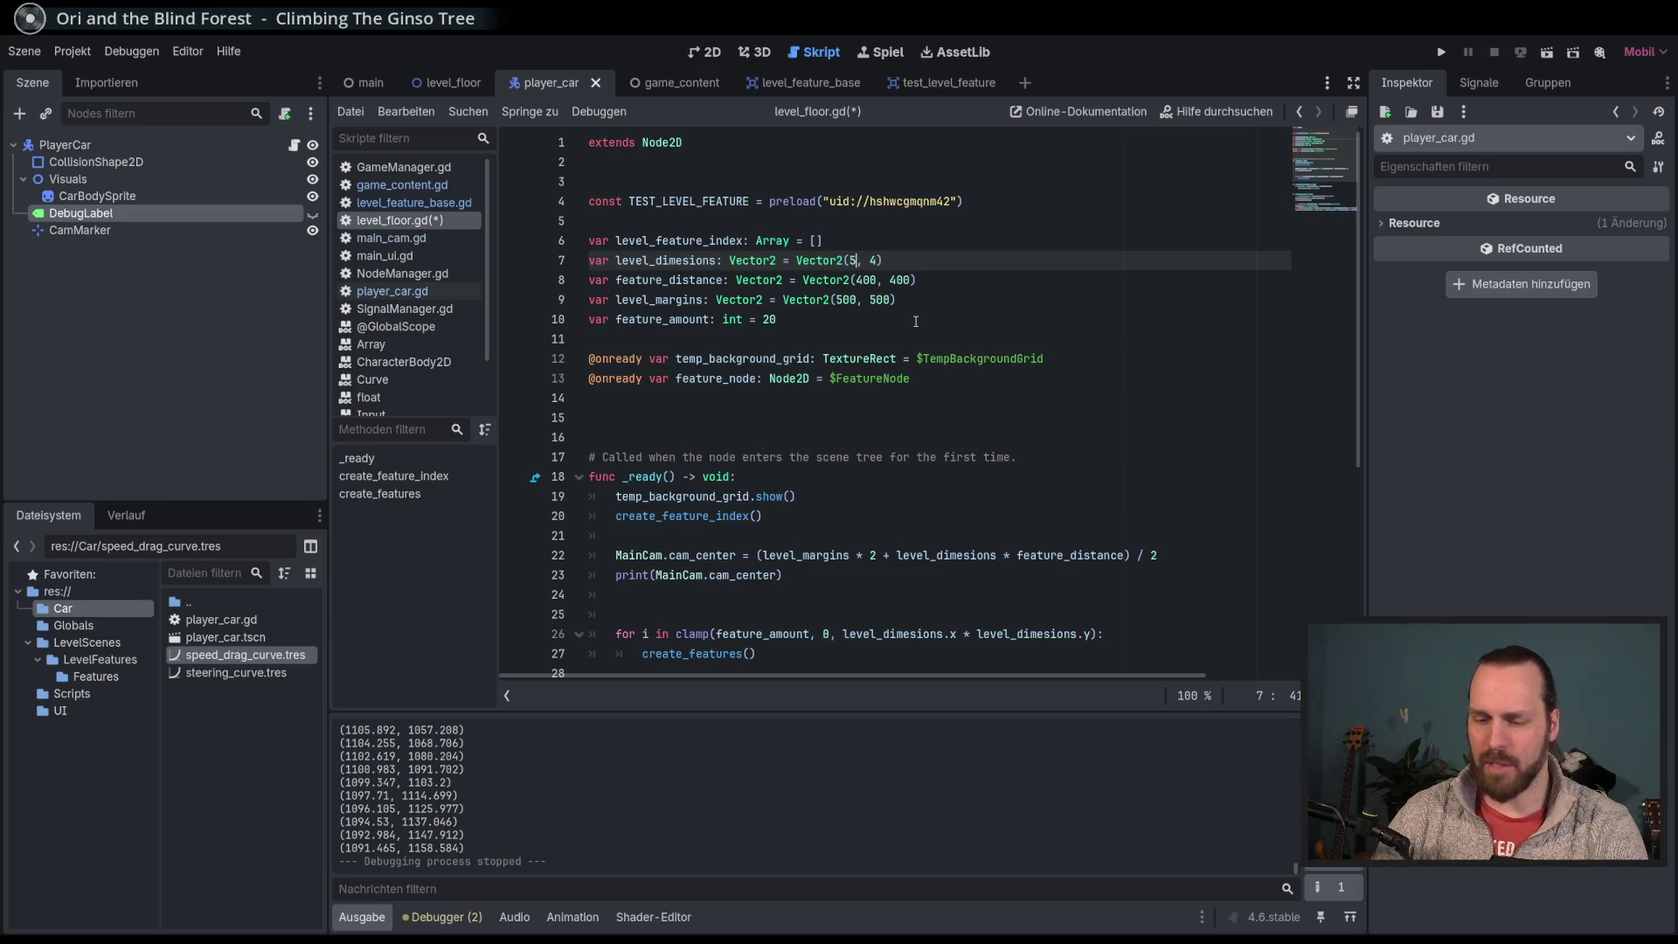
Step: Change level_dimesions to Vector2(6, 5) and run the game, driving the car down-right
{"action": "key", "text": "BackSpace"}
{"action": "type", "text": "6"}
{"action": "key", "text": "Right"}
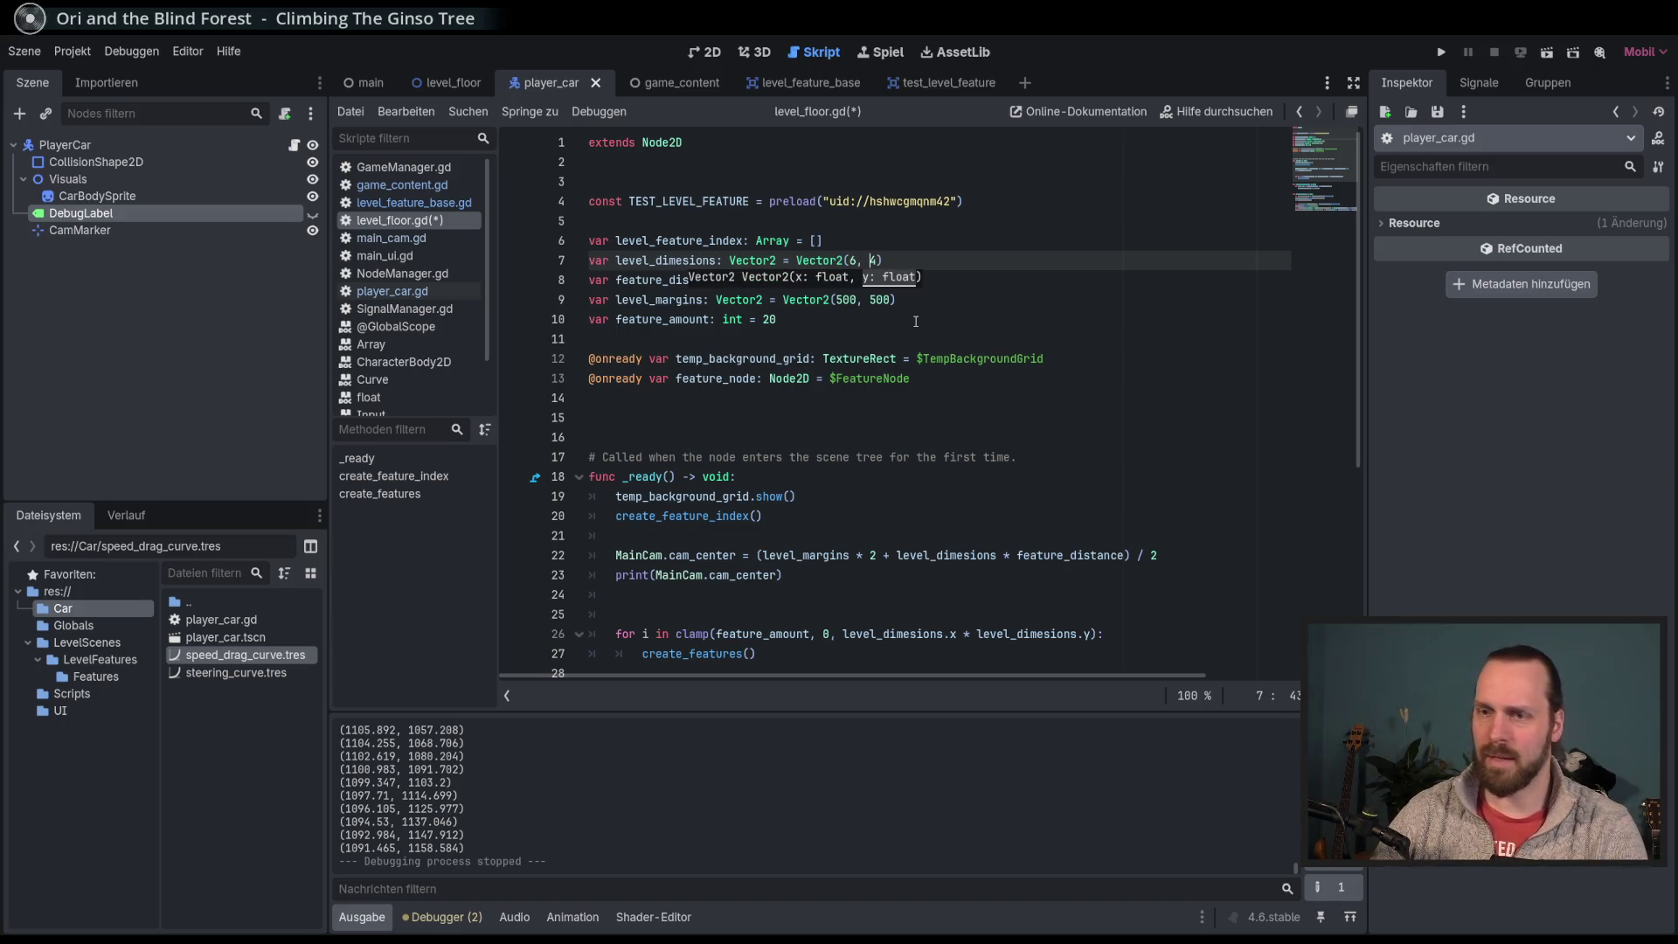
{"action": "key", "text": "Delete"}
{"action": "type", "text": "5"}
{"action": "key", "text": "End"}
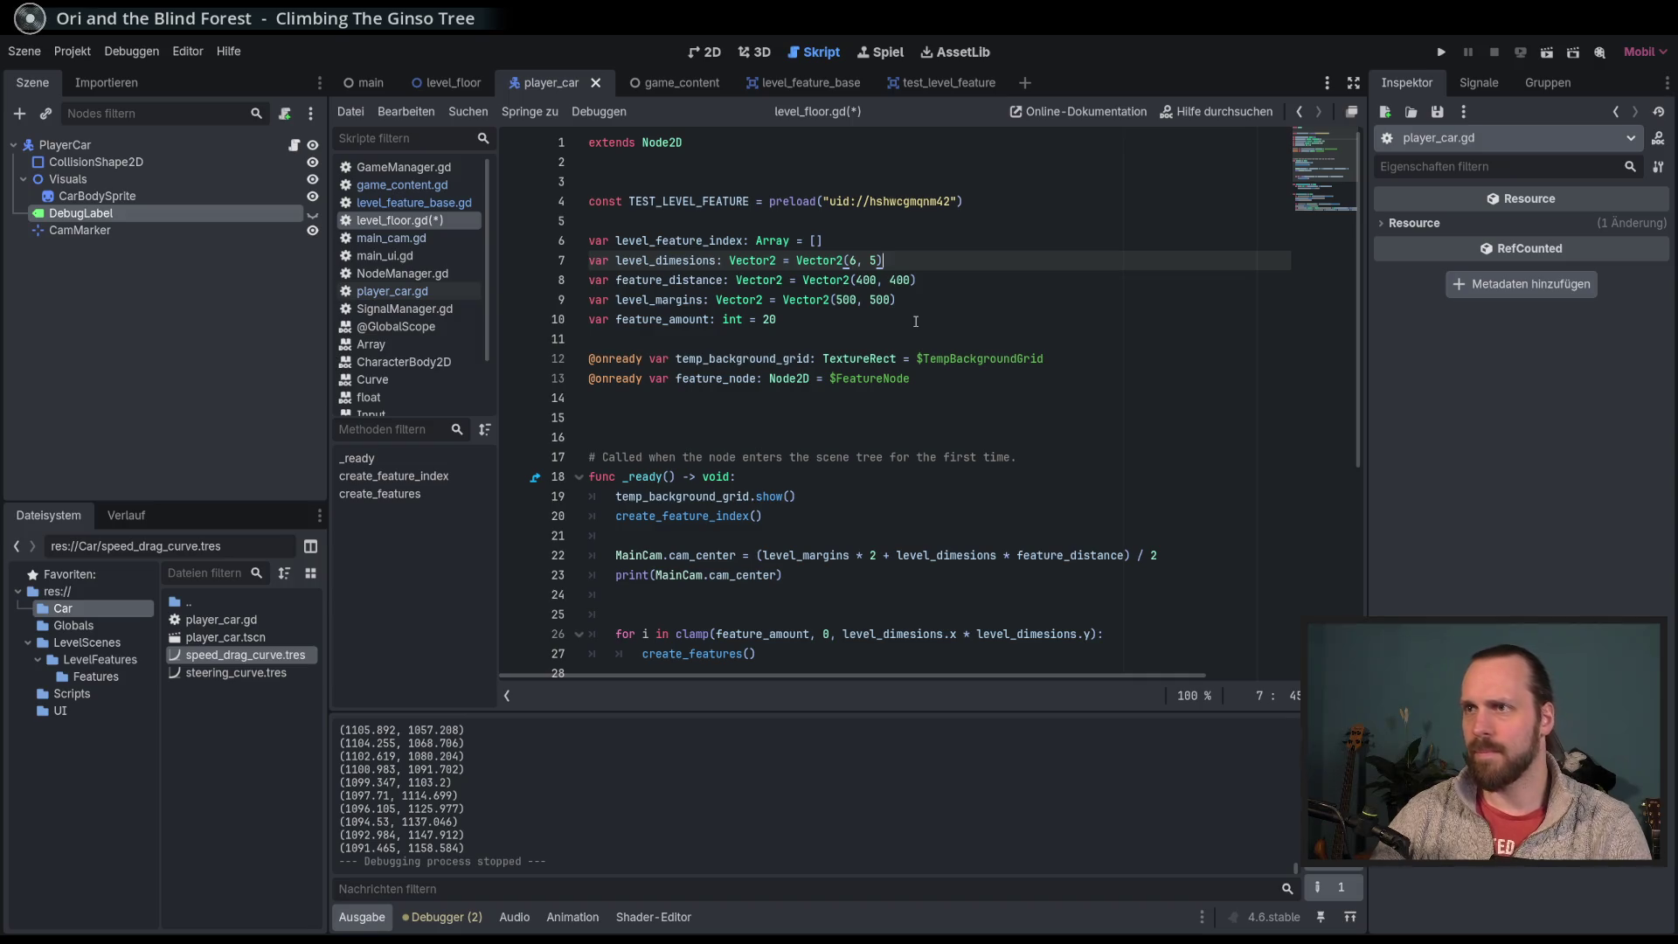
{"action": "key", "text": "F5"}
{"action": "key", "text": "Up"}
{"action": "key", "text": "Right"}
{"action": "key", "text": "Left"}
{"action": "key", "text": "Left"}
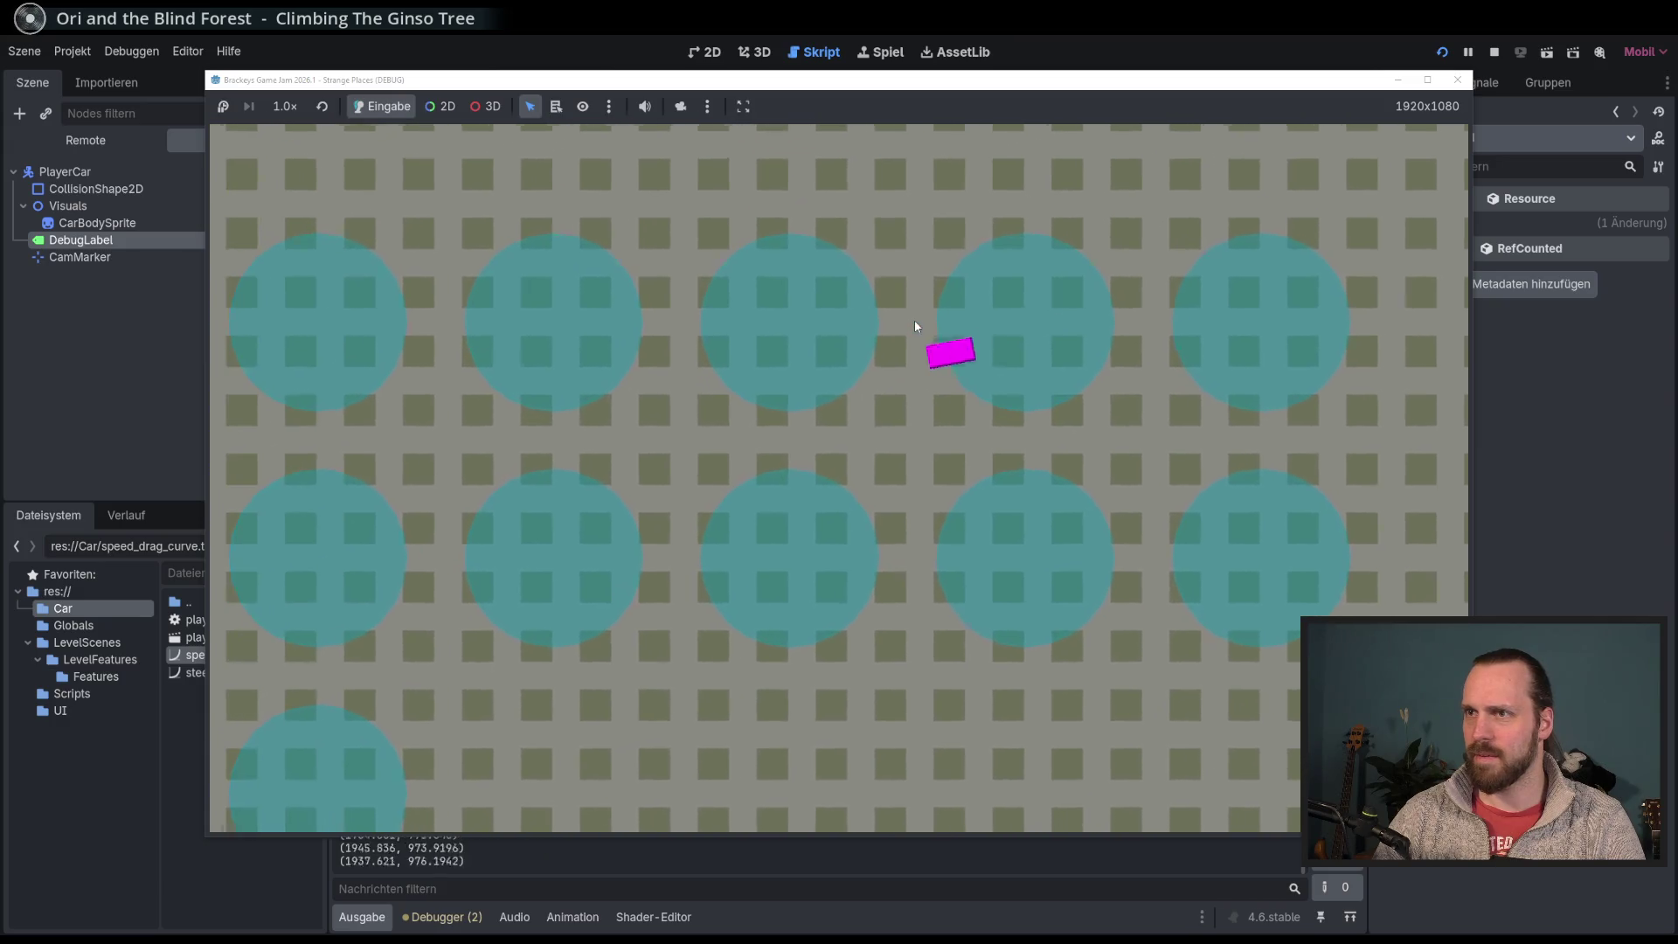
Step: Steer the car left and right around the larger level, stop the game, and select steering_curve.tres
{"action": "key", "text": "Left"}
{"action": "key", "text": "Left"}
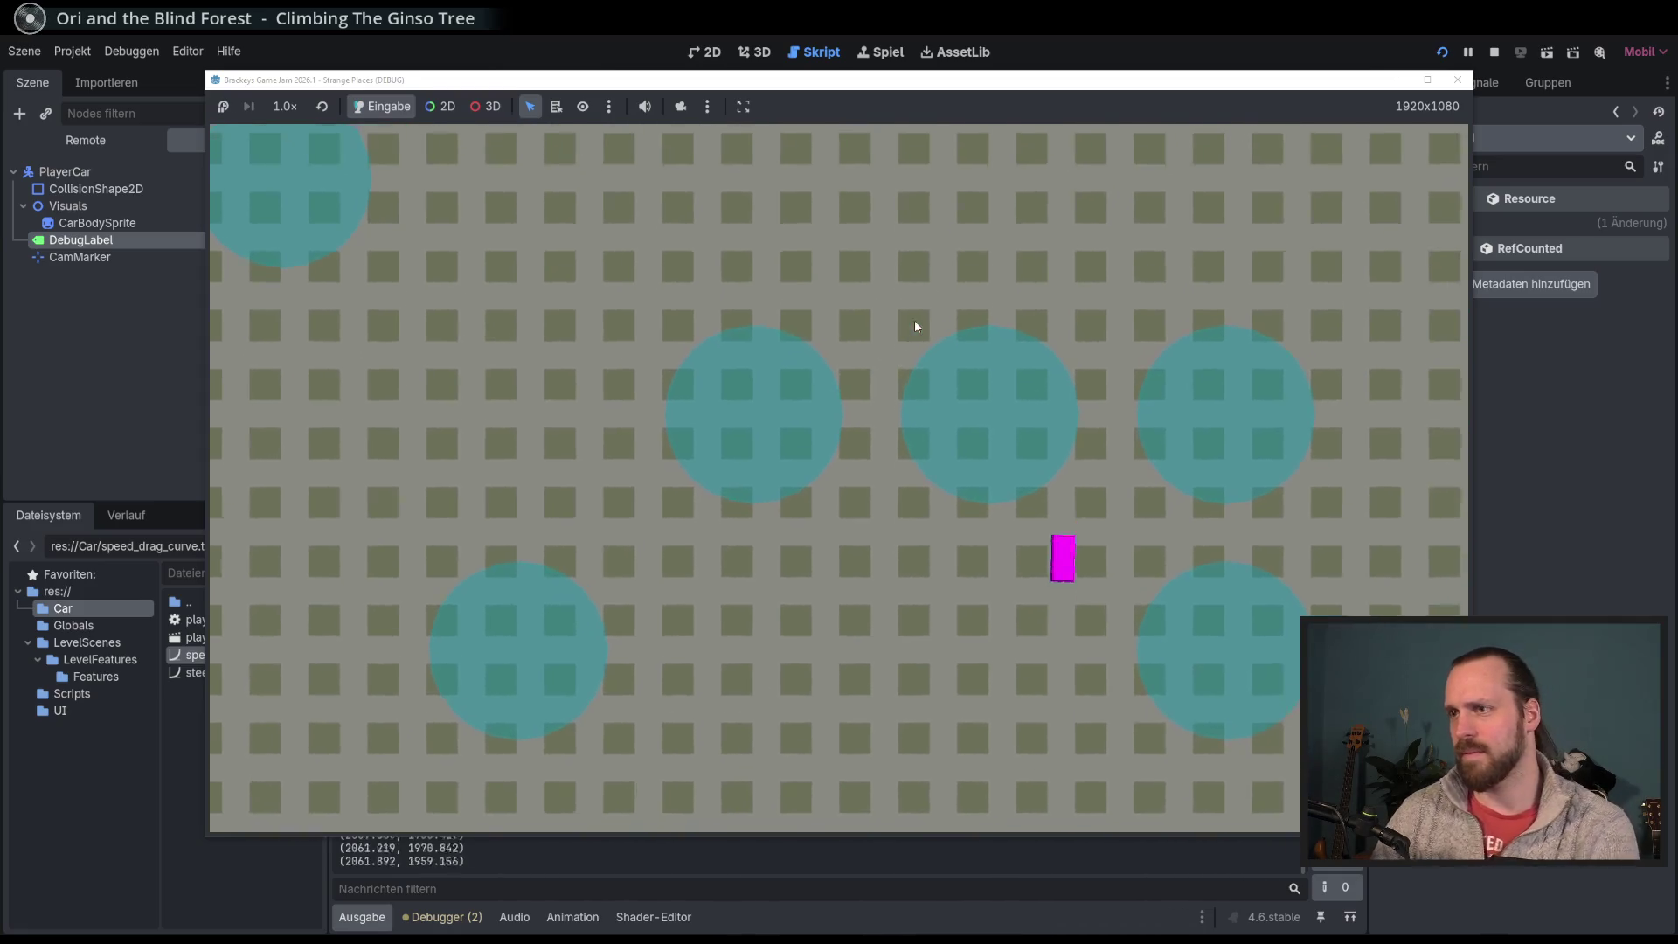
{"action": "key", "text": "Right"}
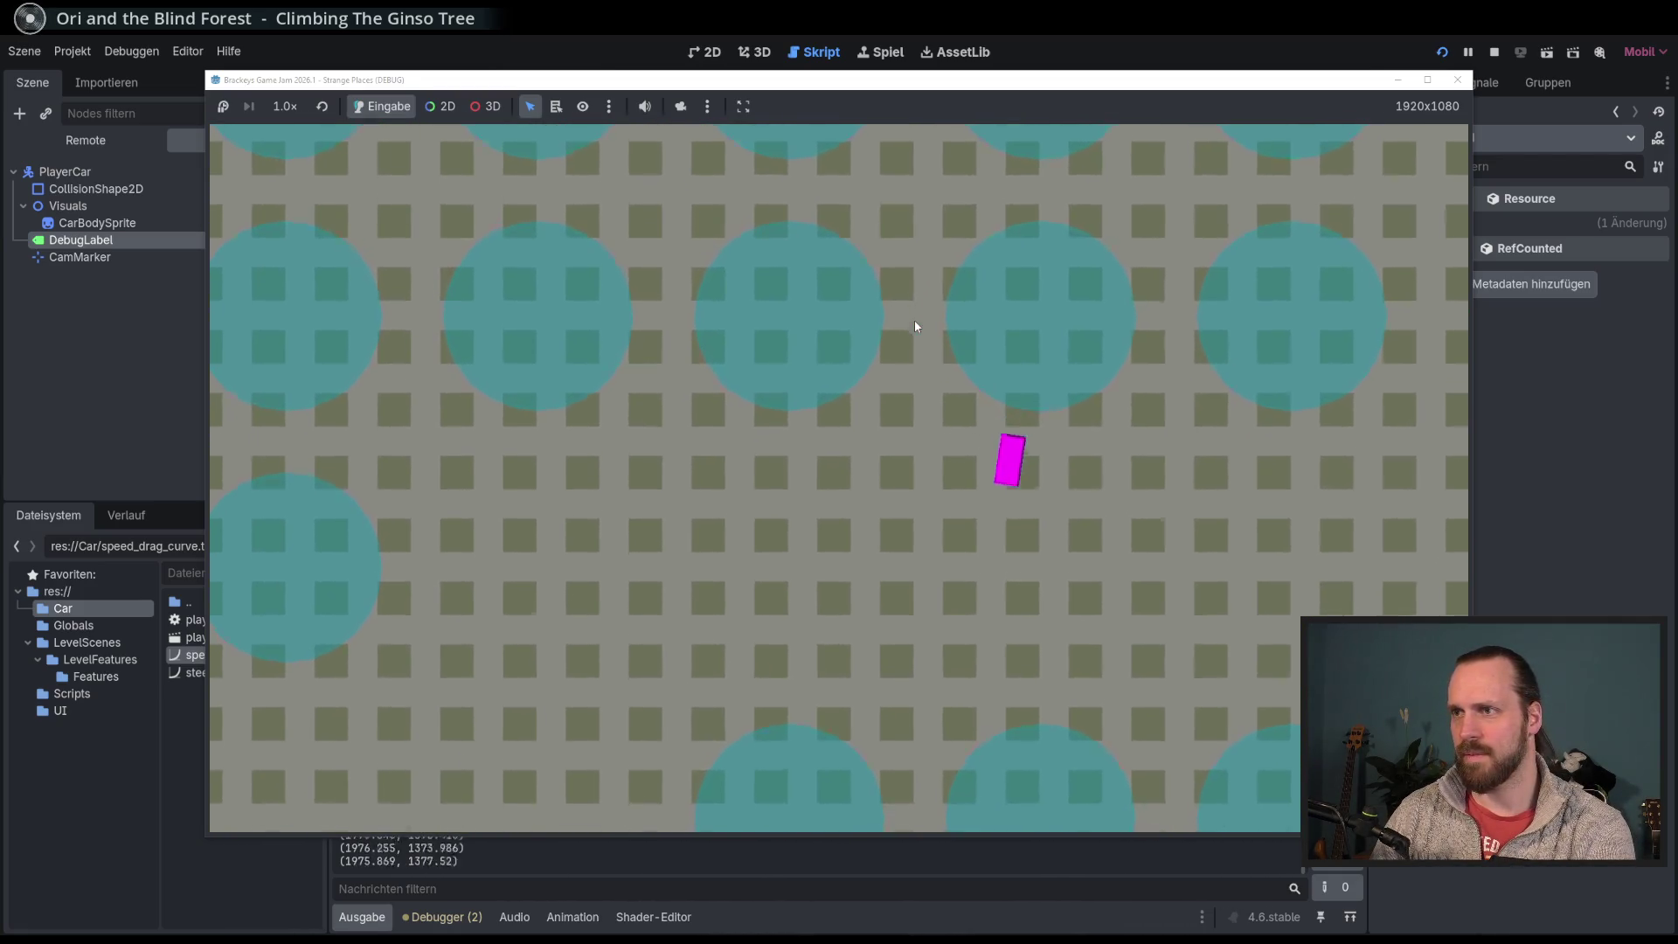
{"action": "key", "text": "Left"}
{"action": "key", "text": "Left"}
{"action": "key", "text": "Right"}
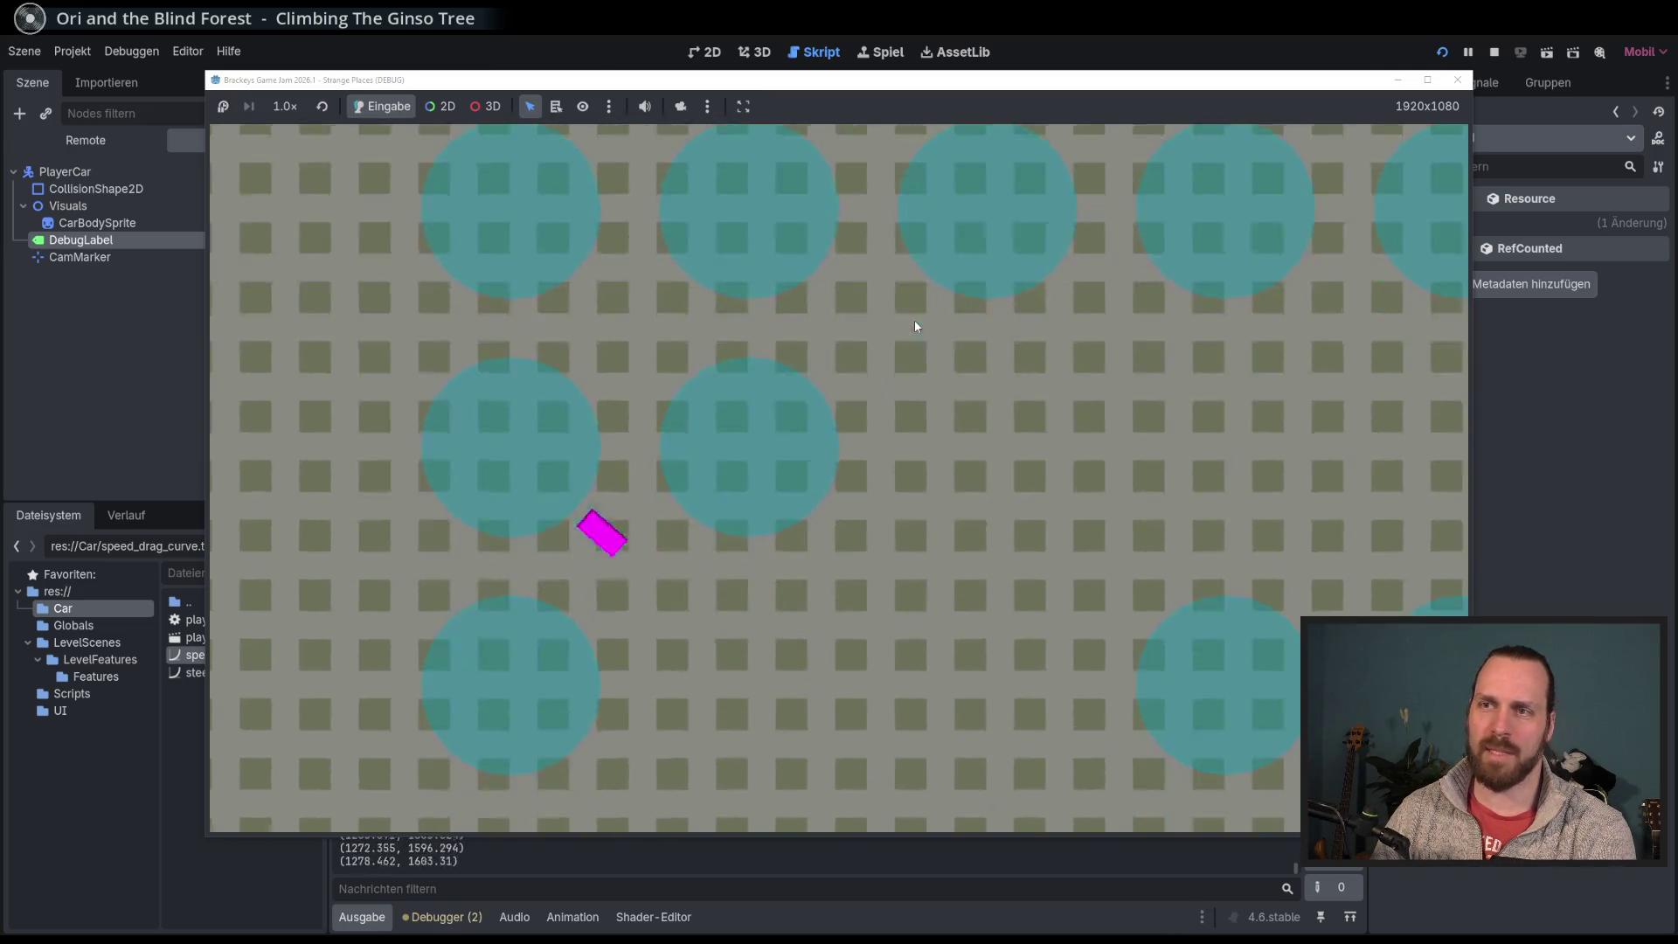
{"action": "key", "text": "F8"}
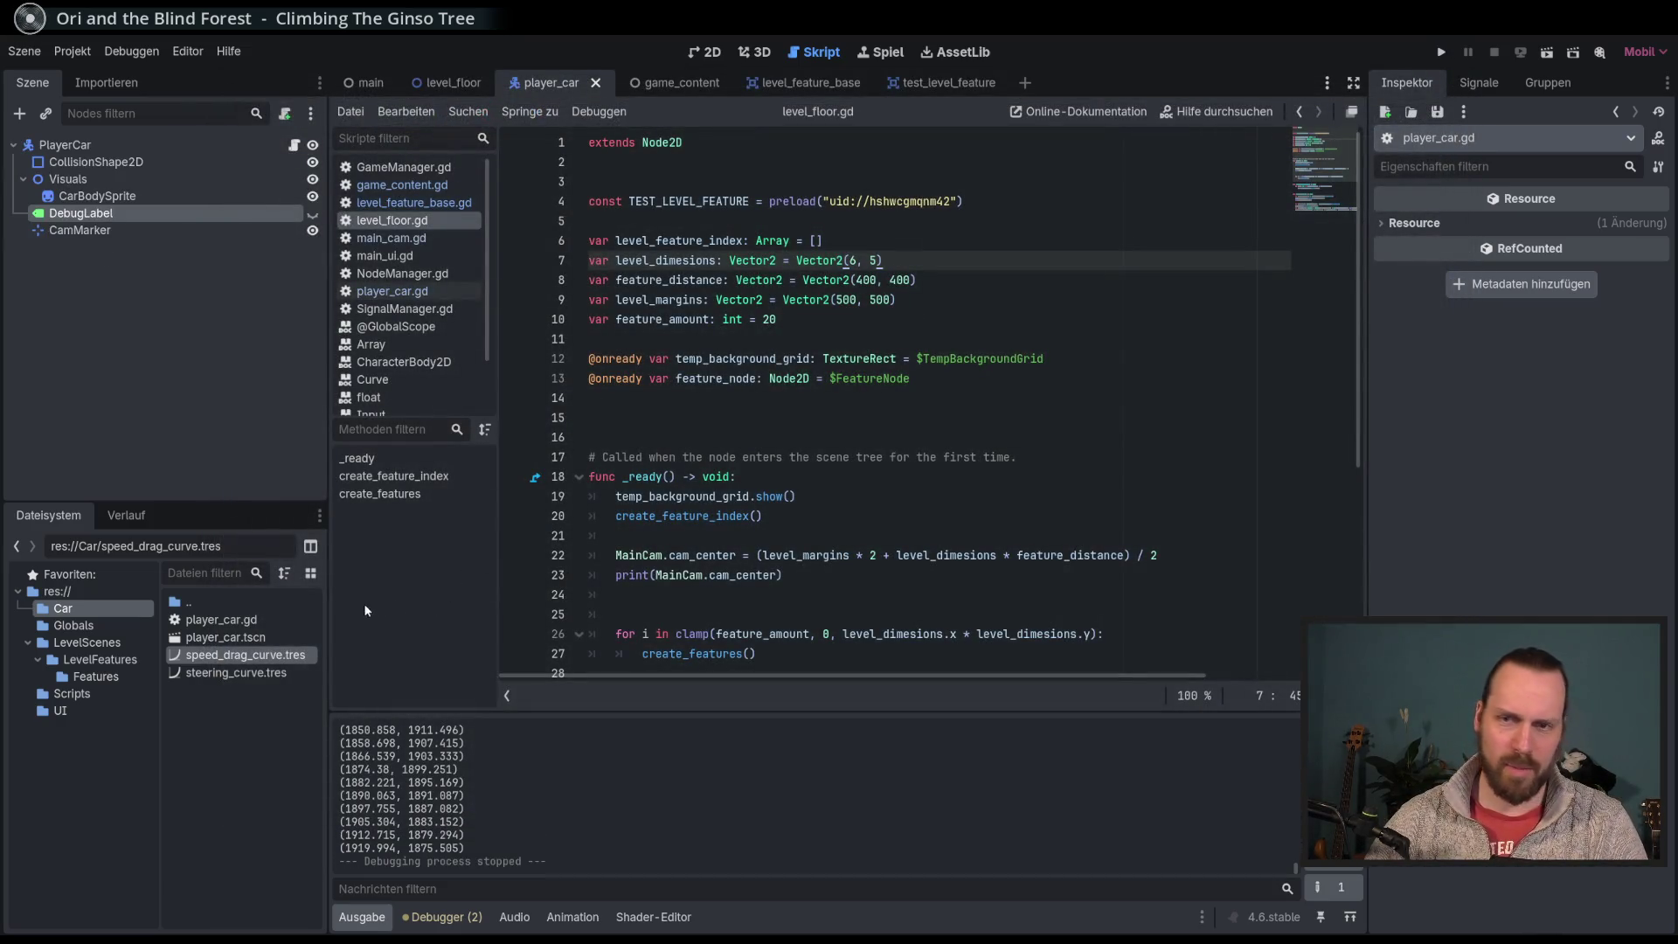
{"action": "left_click", "coordinate": [241, 674]}
Step: Lower the steering curve's middle point to about (906.09, 0.34) and start a test drive
{"action": "left_click_drag", "start_coordinate": [1475, 308], "coordinate": [1473, 328]}
{"action": "key", "text": "F5"}
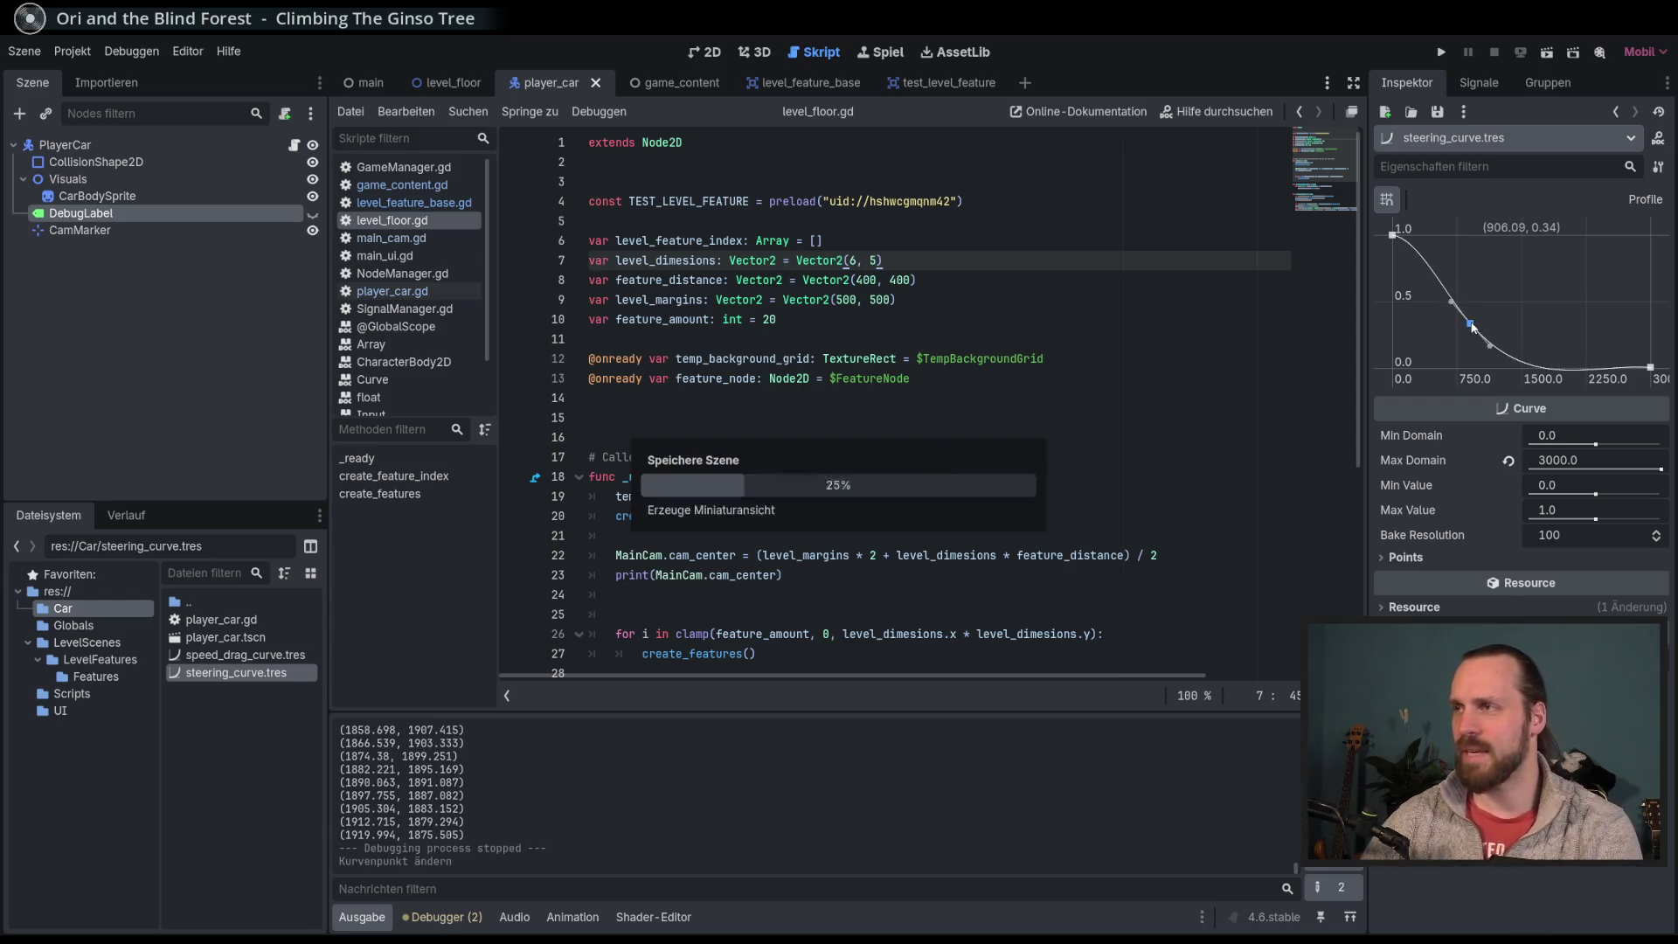
{"action": "key", "text": "Up"}
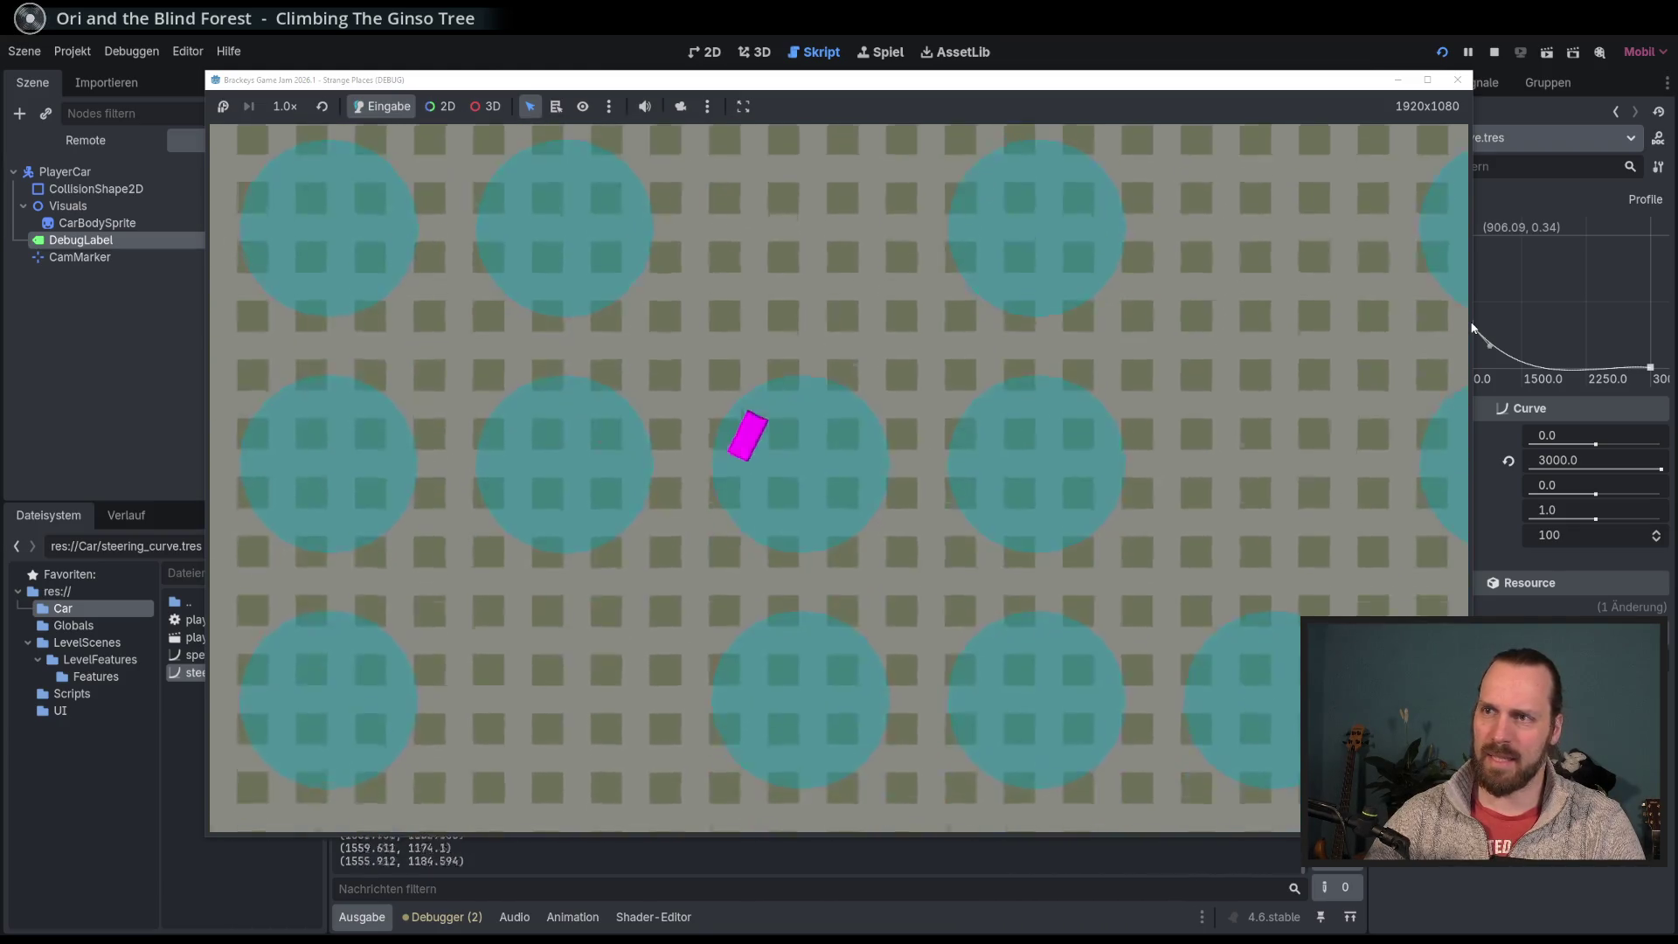
{"action": "key", "text": "Left"}
Step: Steer the car back and forth to test the new steering, then stop the game
{"action": "key", "text": "Up"}
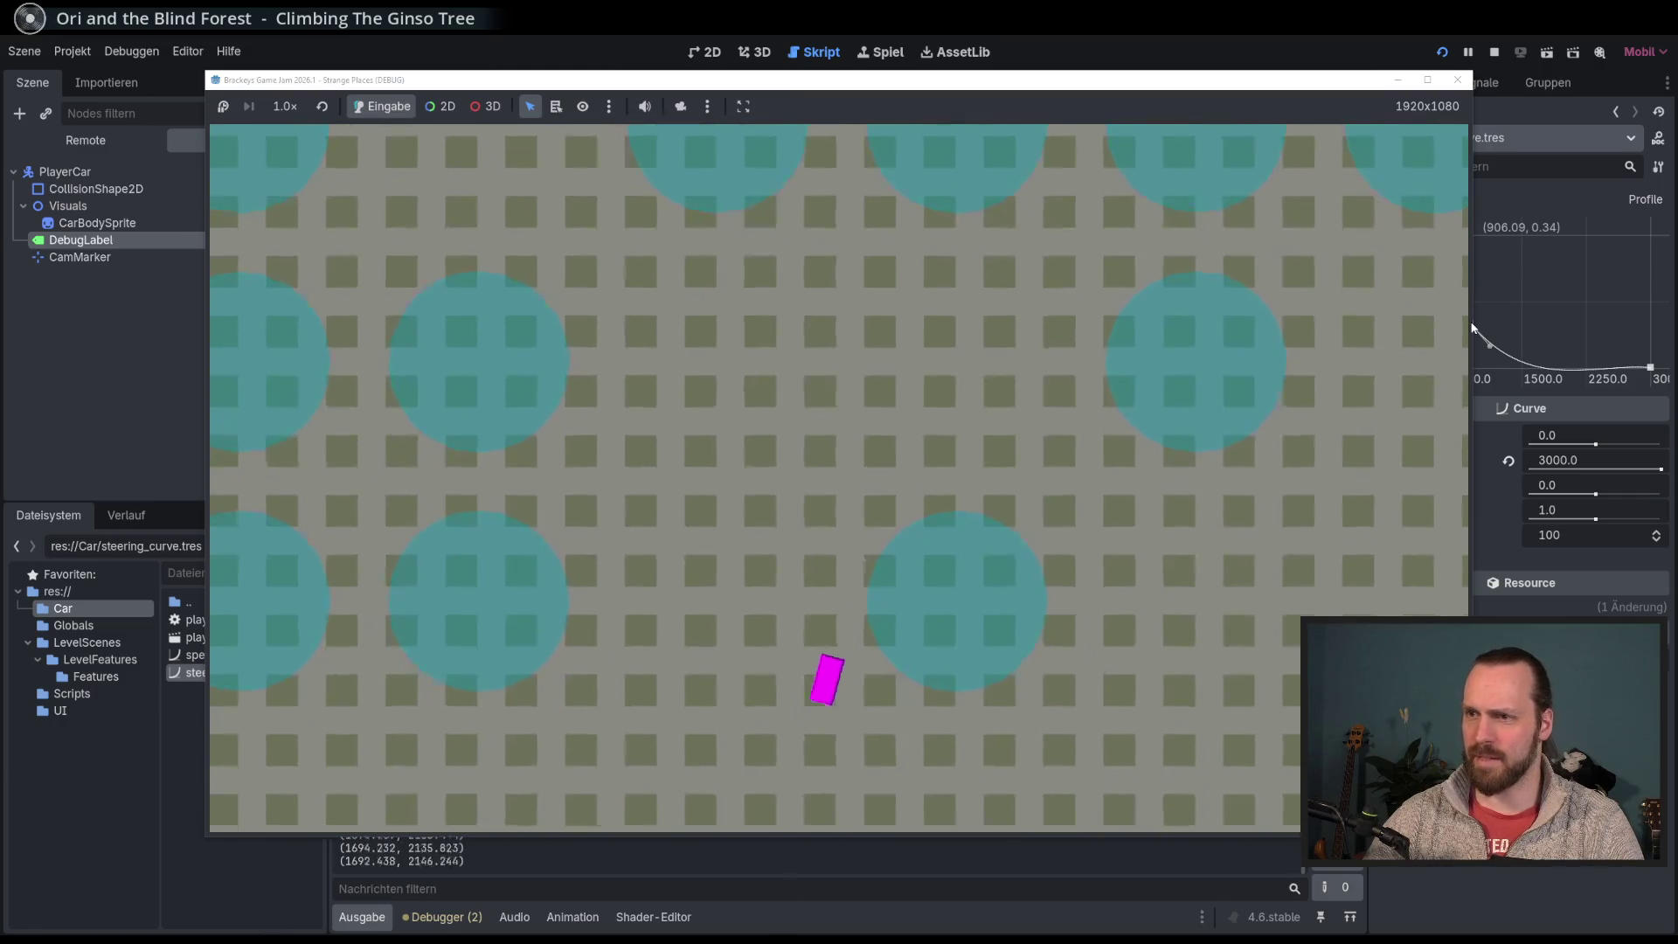
{"action": "key", "text": "Right"}
{"action": "key", "text": "Left"}
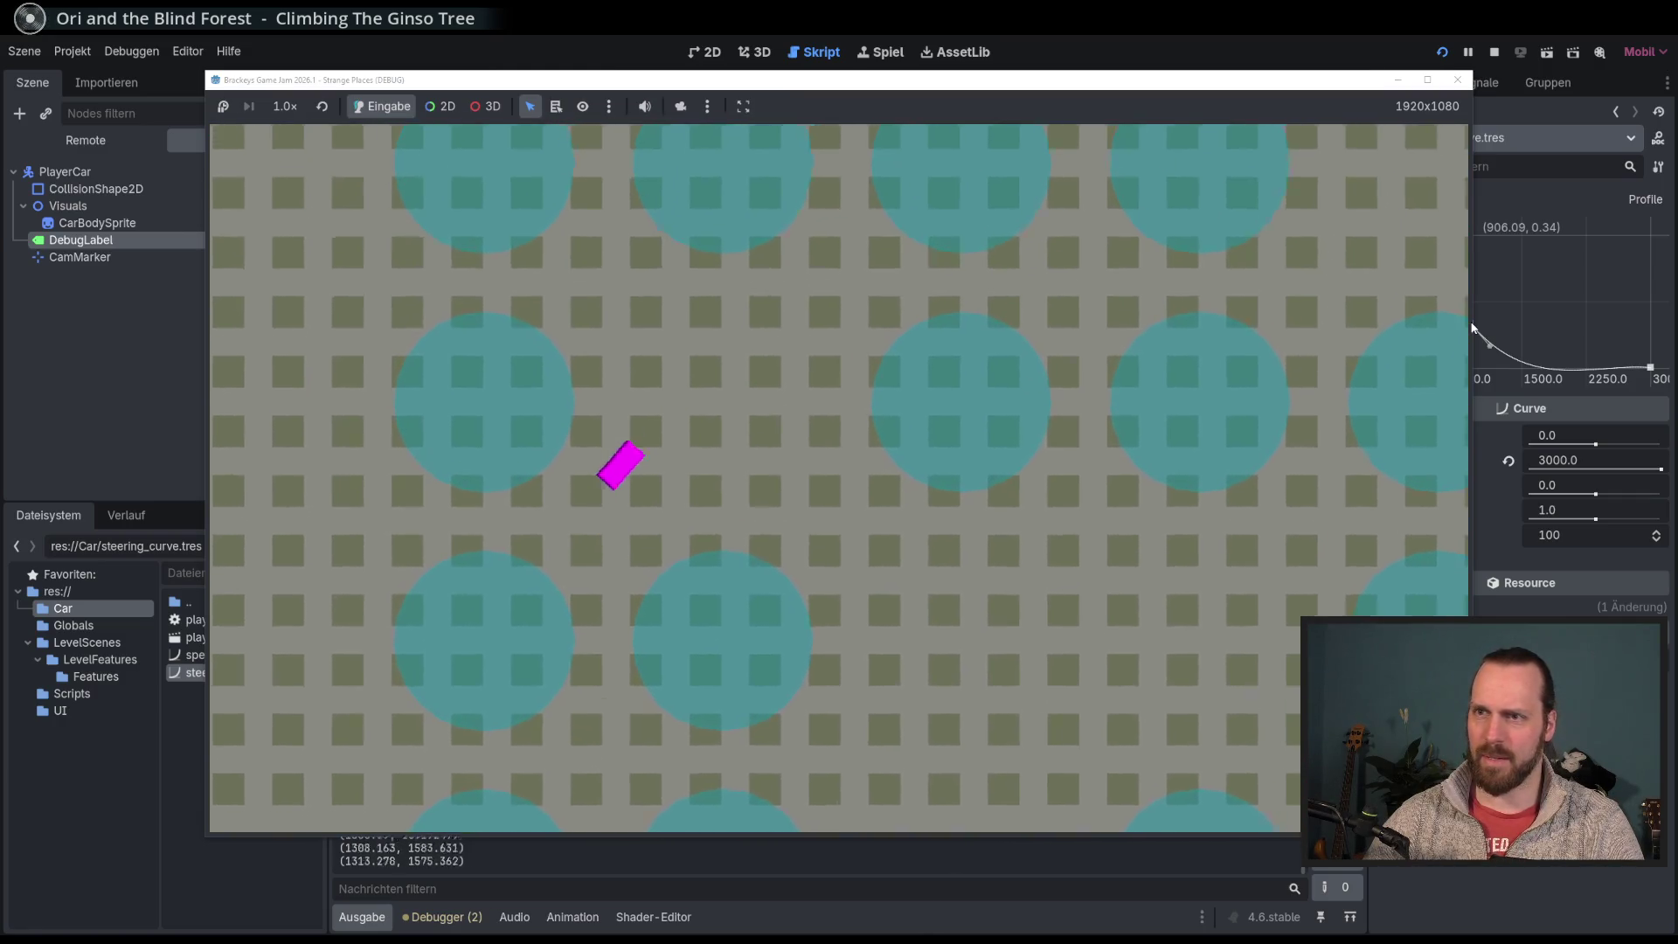
{"action": "key", "text": "Left"}
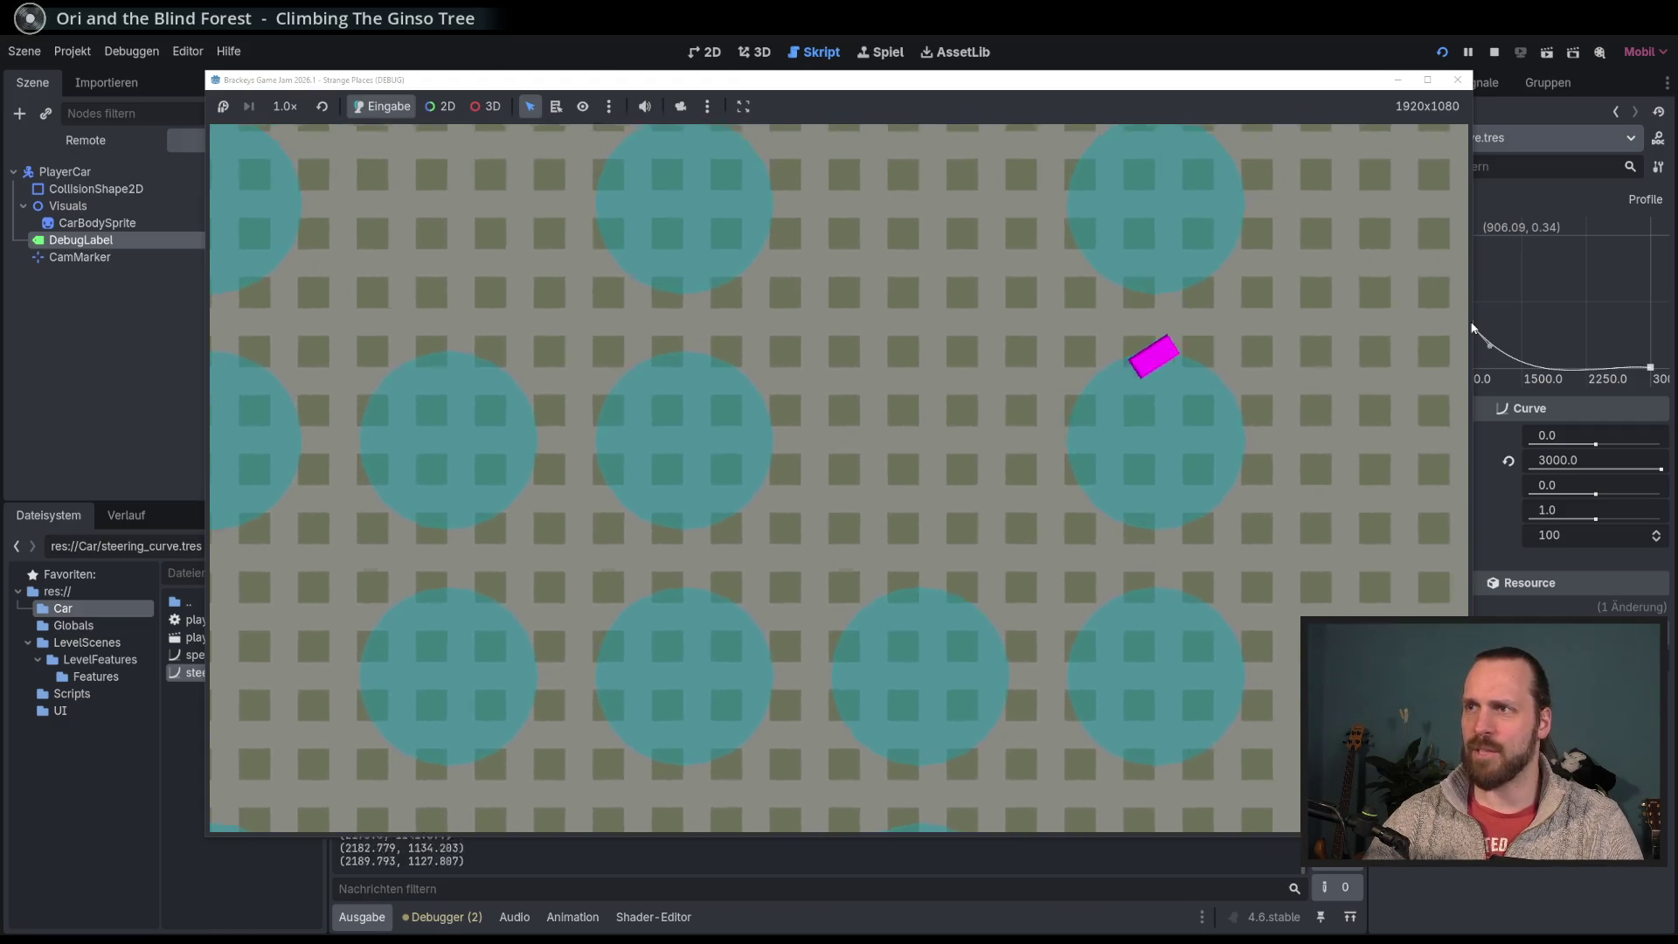
{"action": "key", "text": "Right"}
{"action": "key", "text": "Left"}
{"action": "key", "text": "Right"}
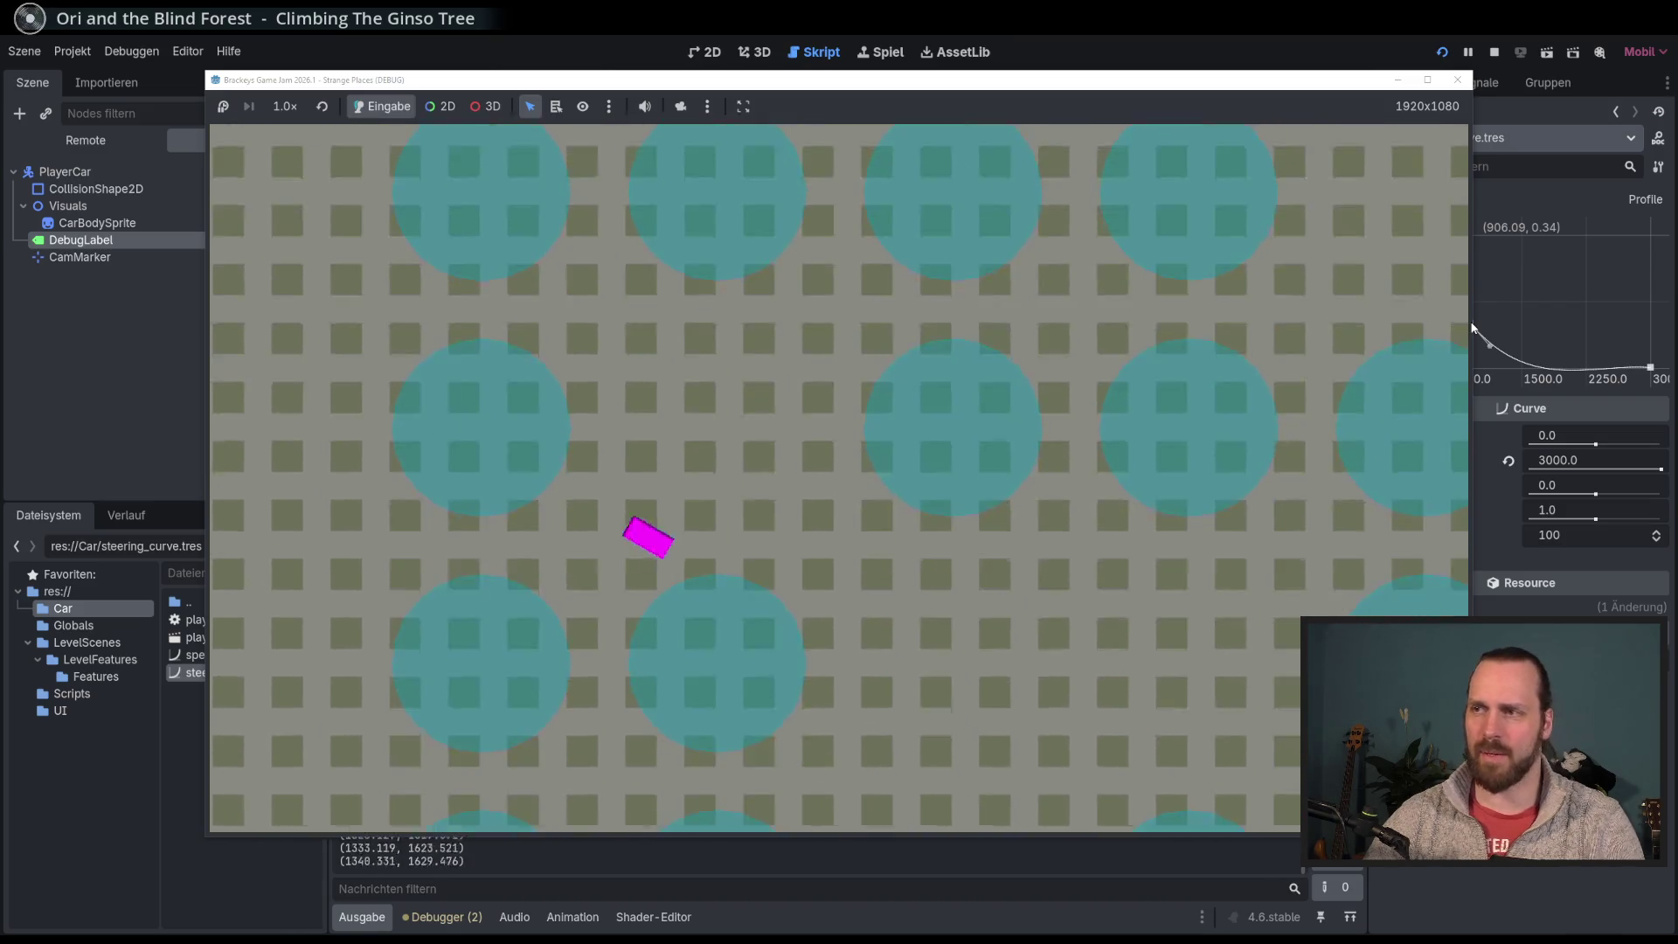
{"action": "key", "text": "F8"}
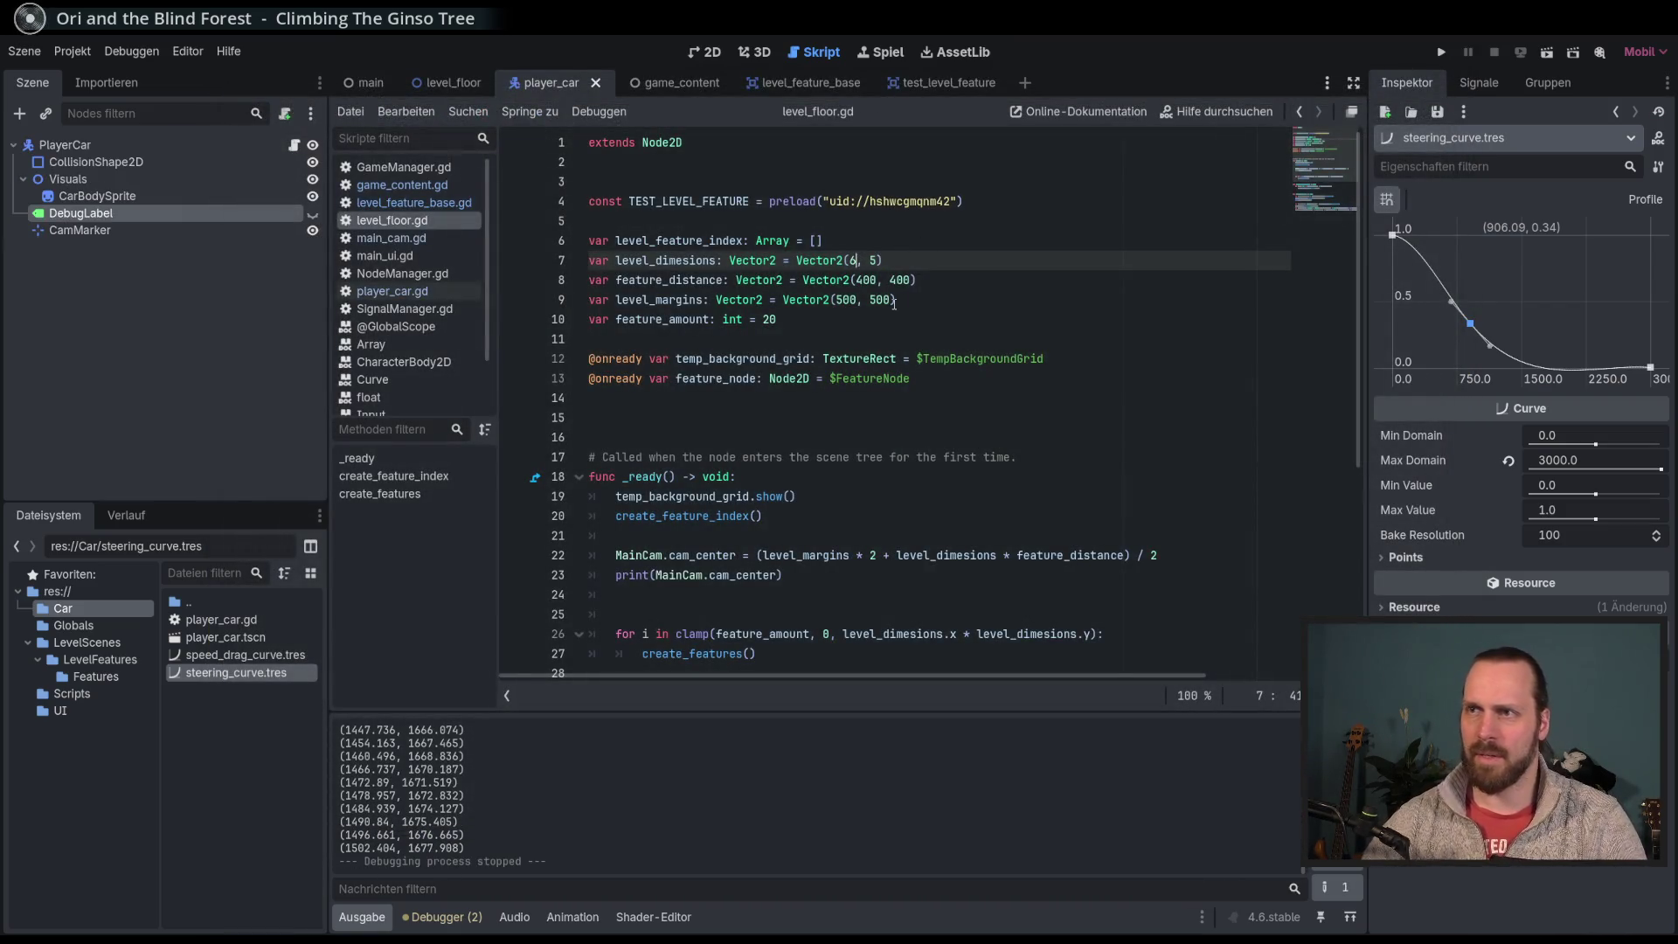
Step: Set level_dimesions back to Vector2(5, 4)
{"action": "type", "text": "5"}
{"action": "key", "text": "Right"}
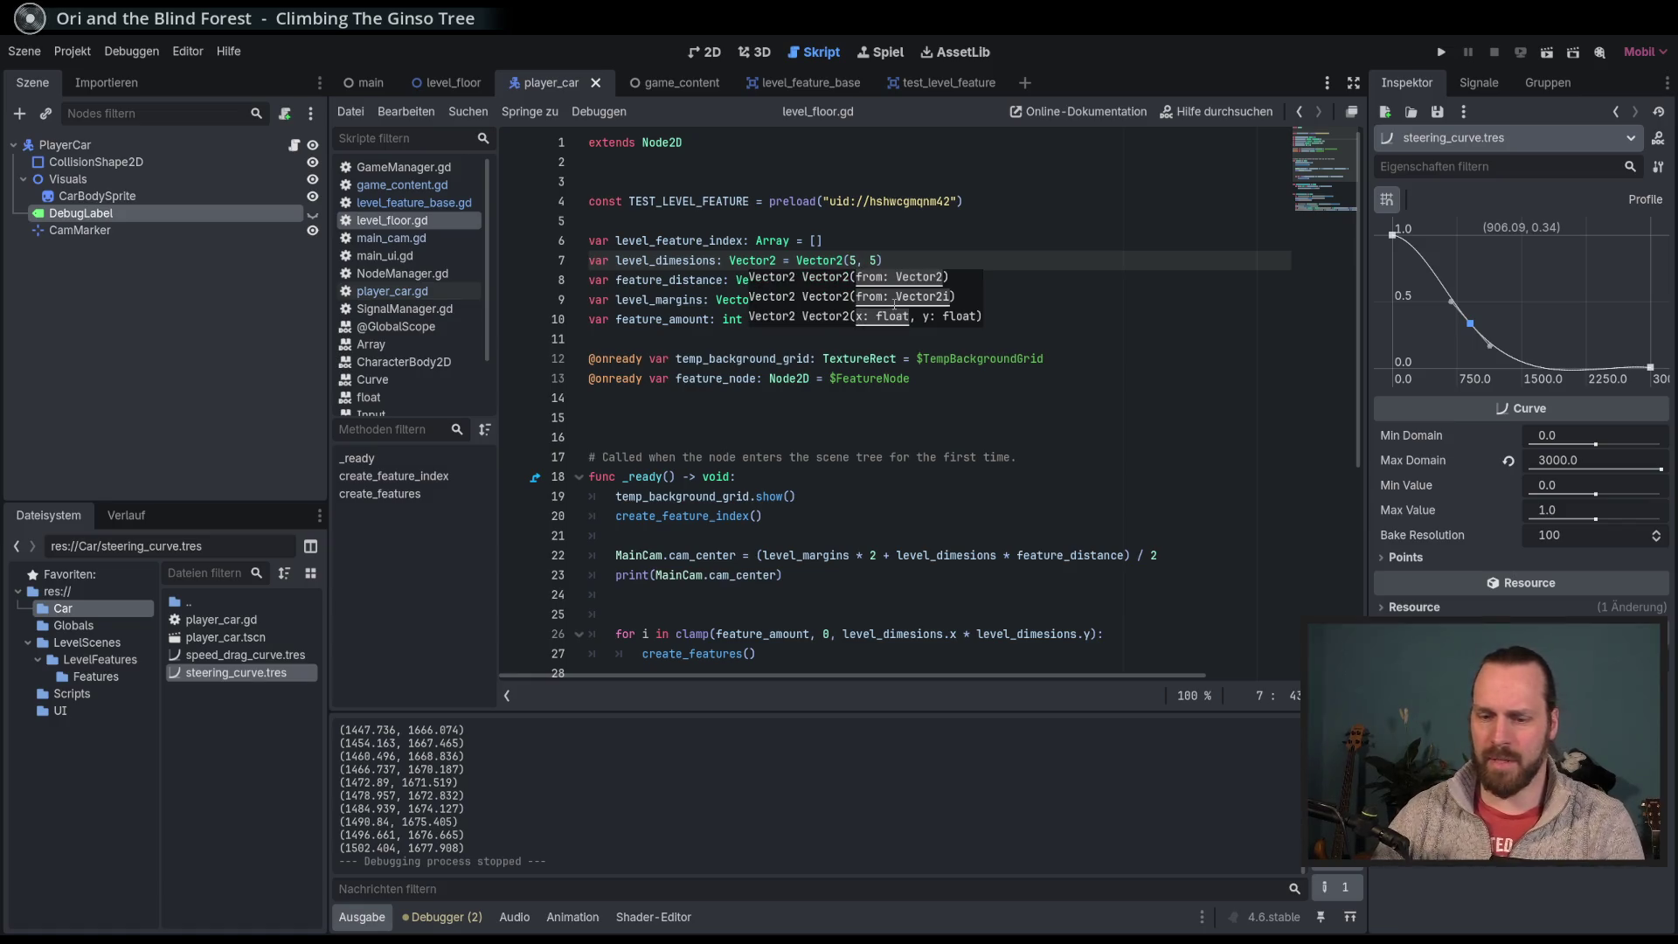
{"action": "key", "text": "Delete"}
{"action": "type", "text": "4"}
{"action": "key", "text": "End"}
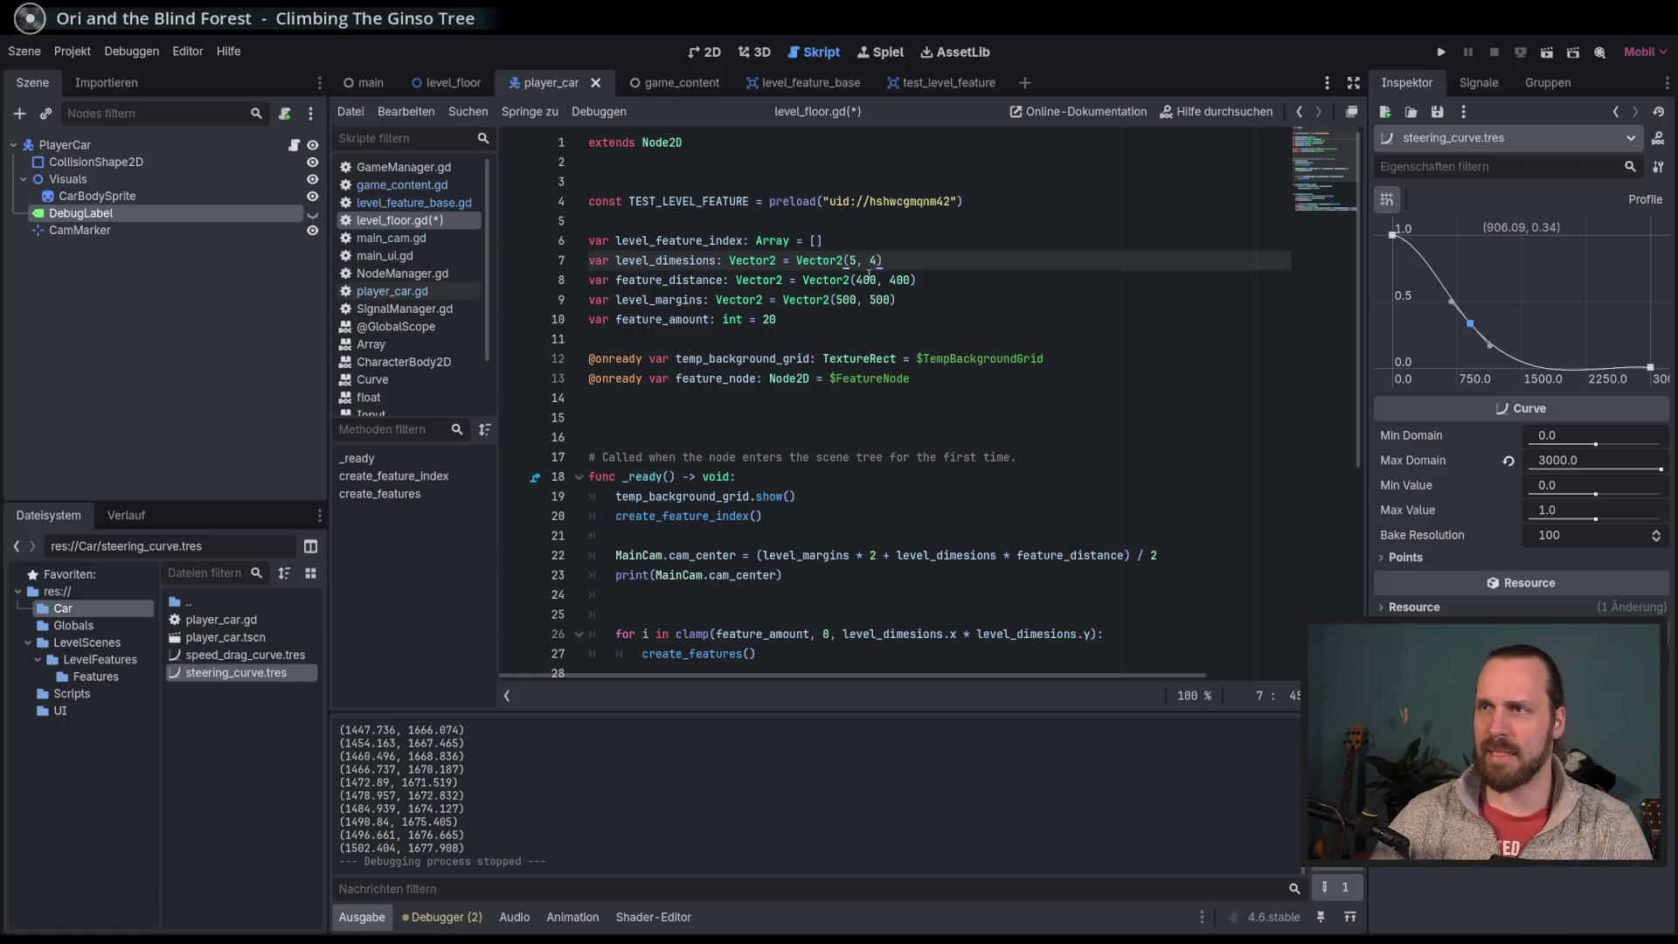
Step: Change feature_distance to Vector2(500, 500) and run the game
{"action": "left_click", "coordinate": [864, 279]}
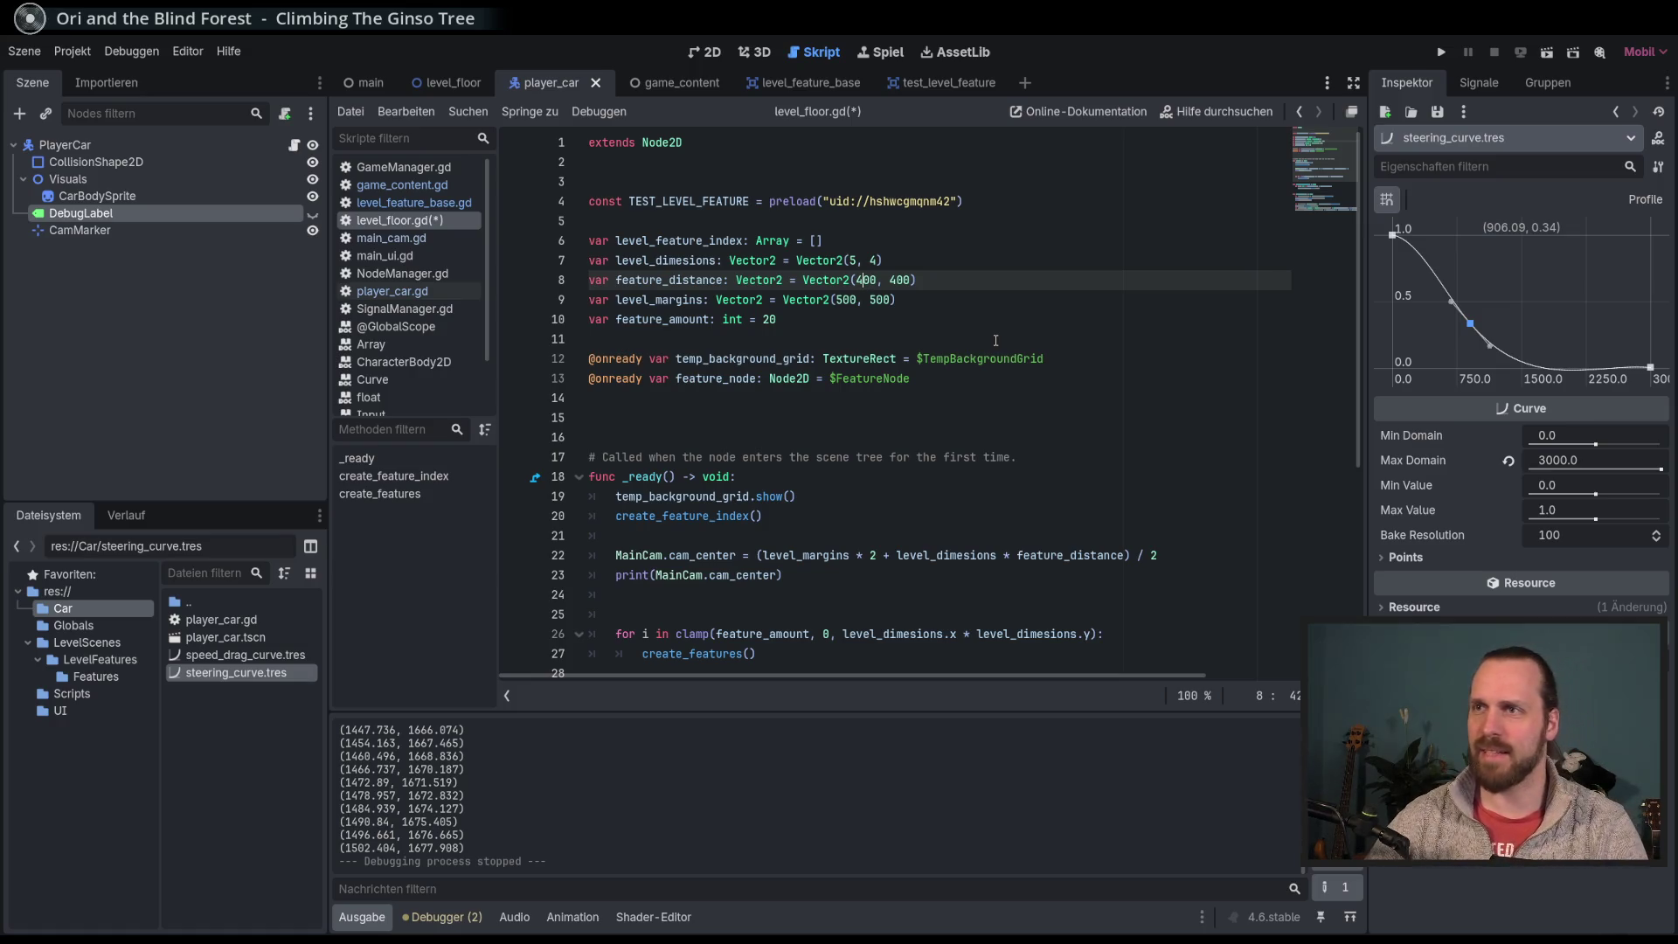
{"action": "type", "text": "5"}
{"action": "key", "text": "Right"}
{"action": "key", "text": "Right"}
{"action": "key", "text": "Right"}
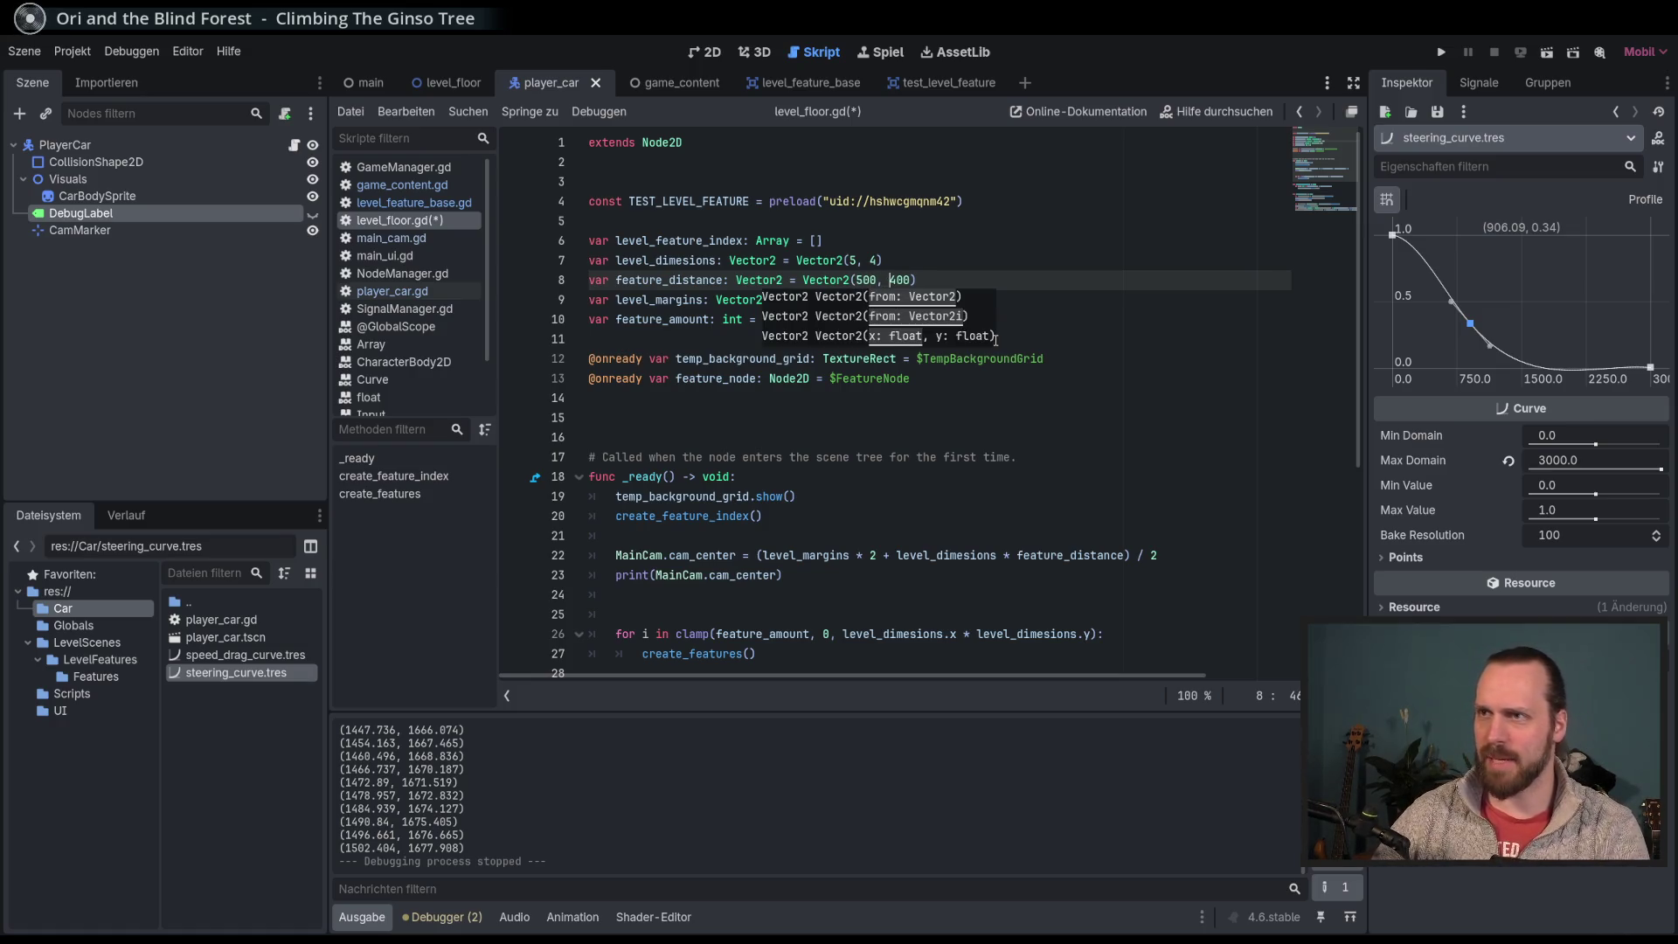
{"action": "key", "text": "Delete"}
{"action": "type", "text": "5"}
{"action": "key", "text": "End"}
{"action": "left_click", "coordinate": [1019, 298]}
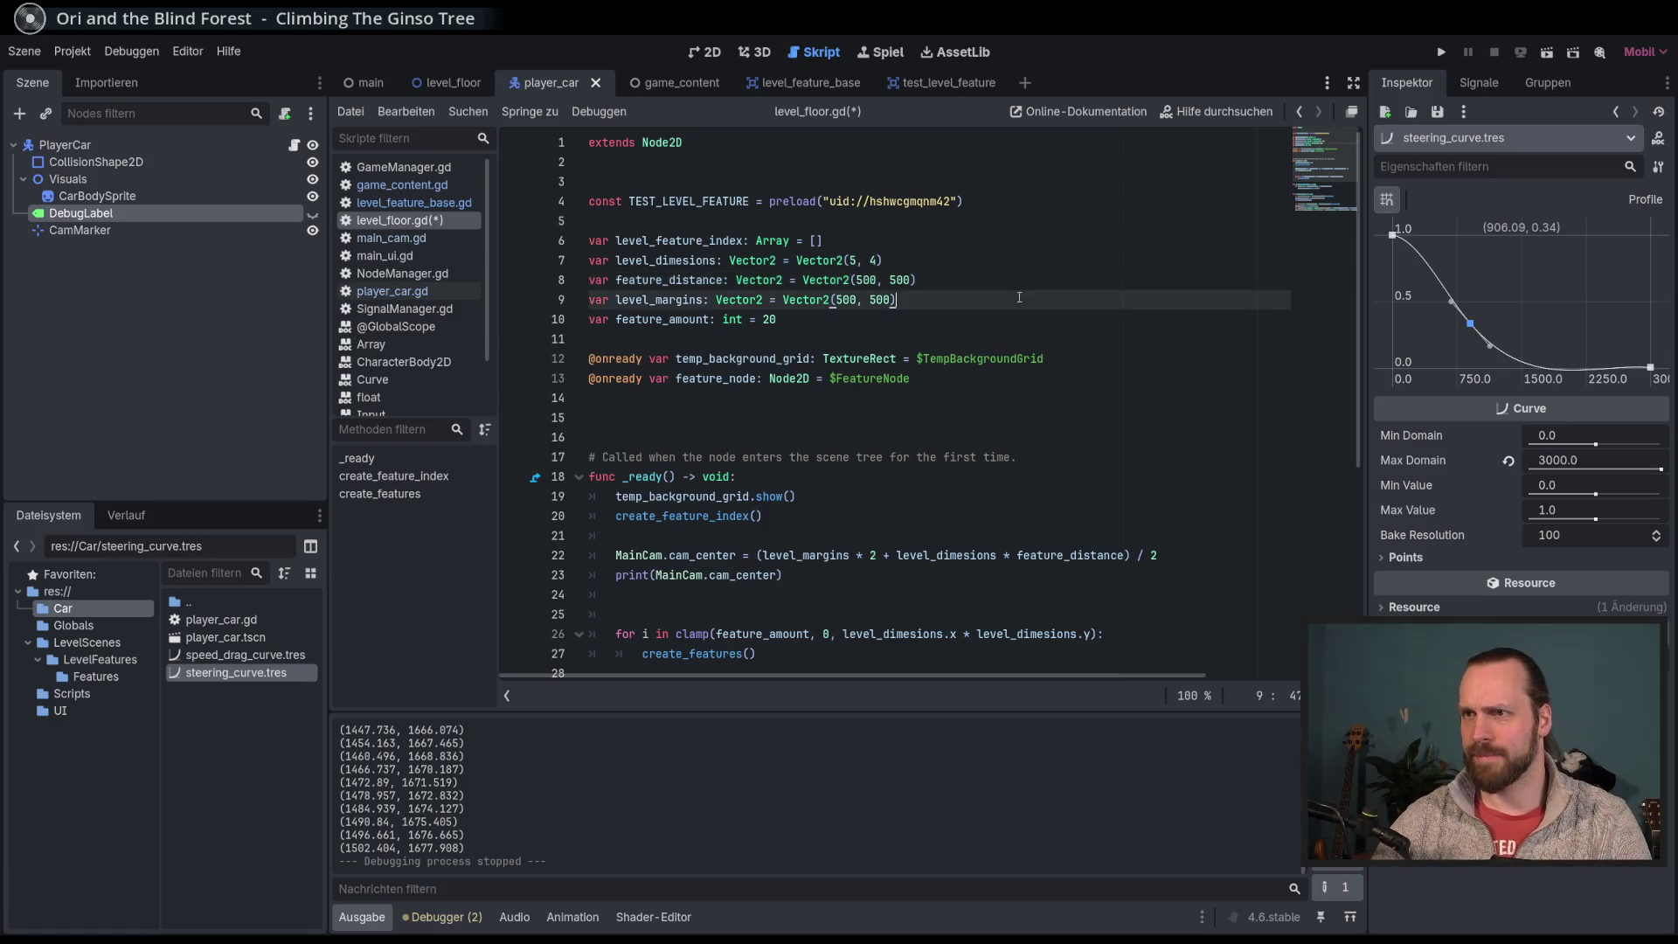
{"action": "left_click", "coordinate": [967, 326]}
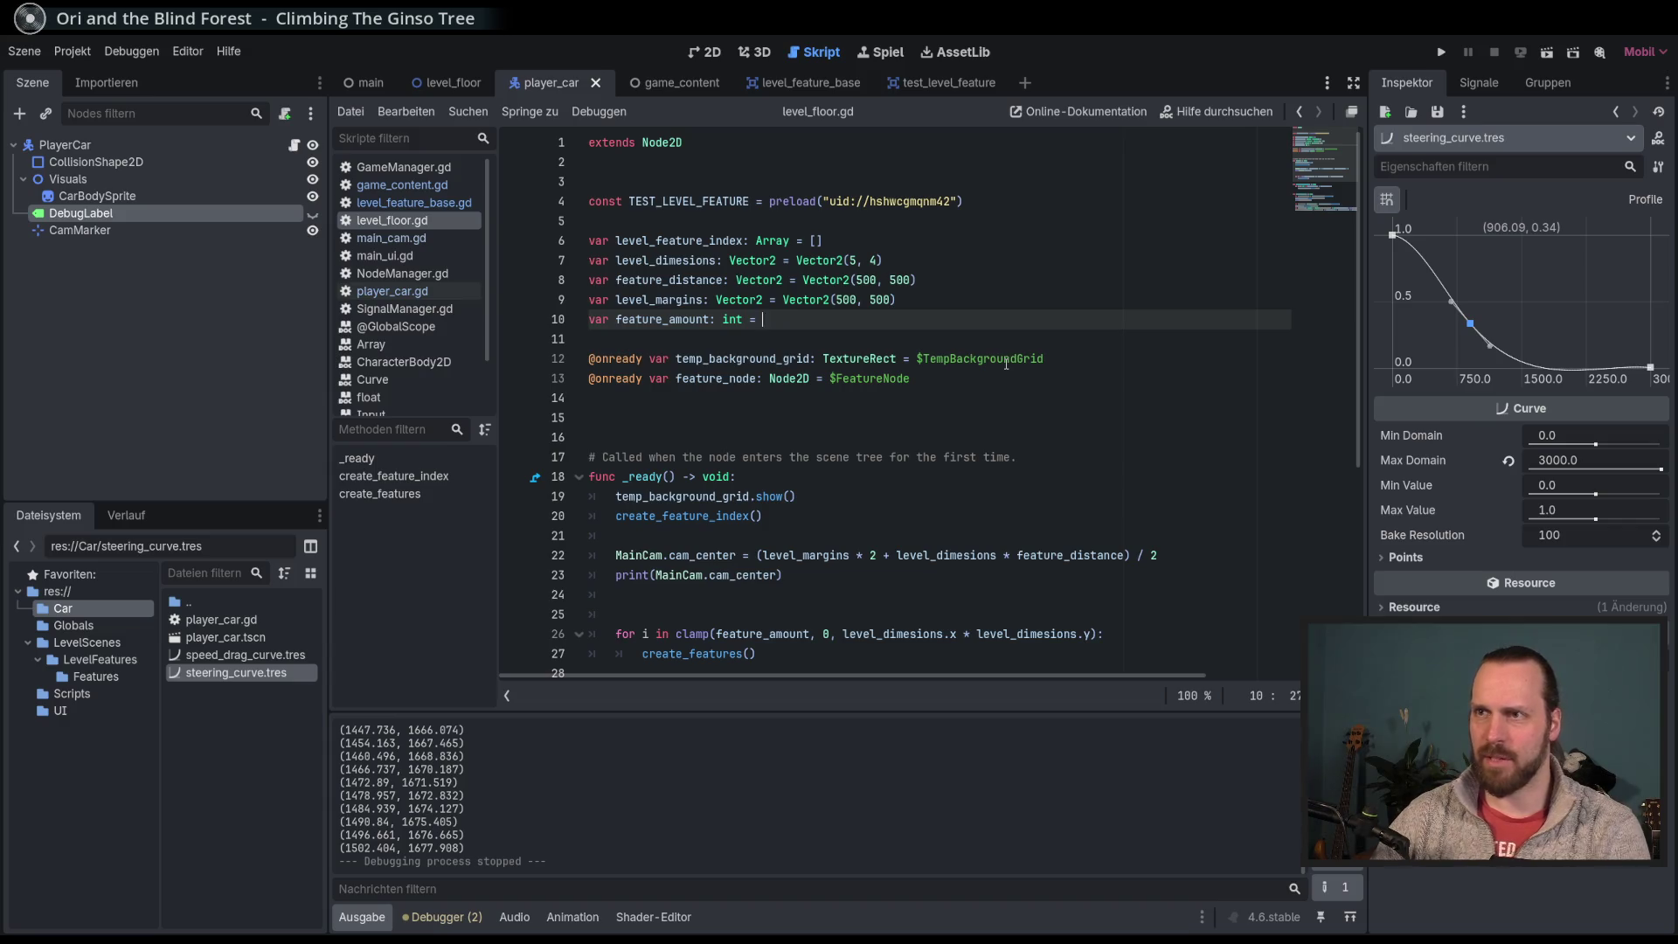
{"action": "type", "text": "7"}
{"action": "key", "text": "F5"}
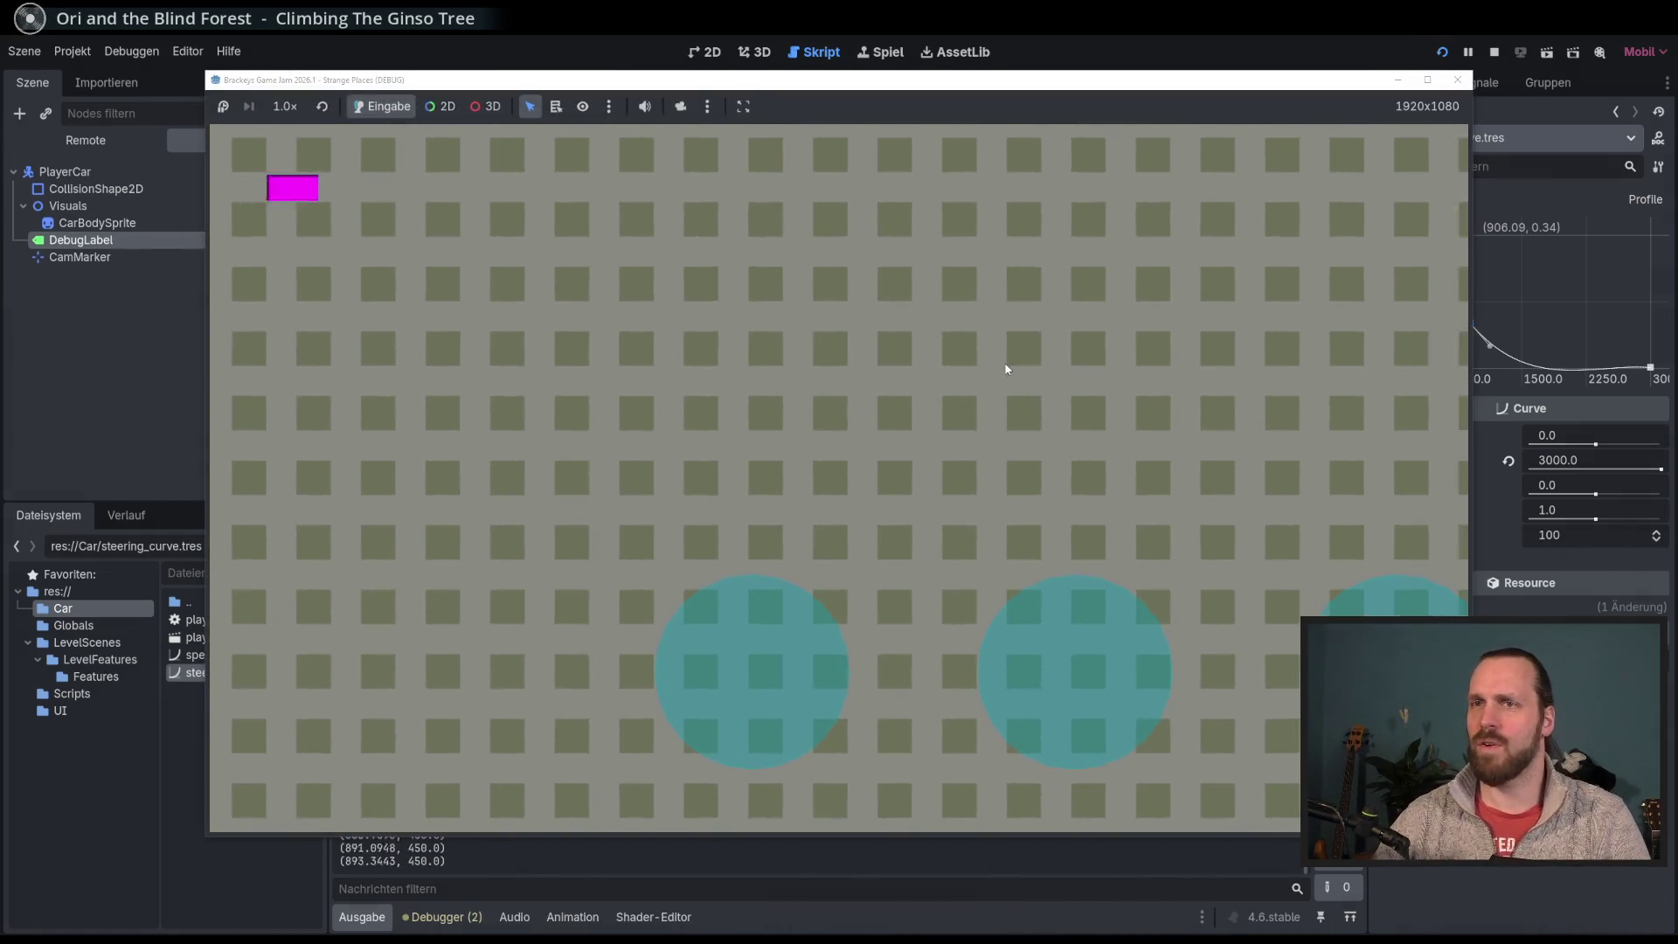
Step: Drive the car around the level with the wider 500 feature spacing
{"action": "key", "text": "Up"}
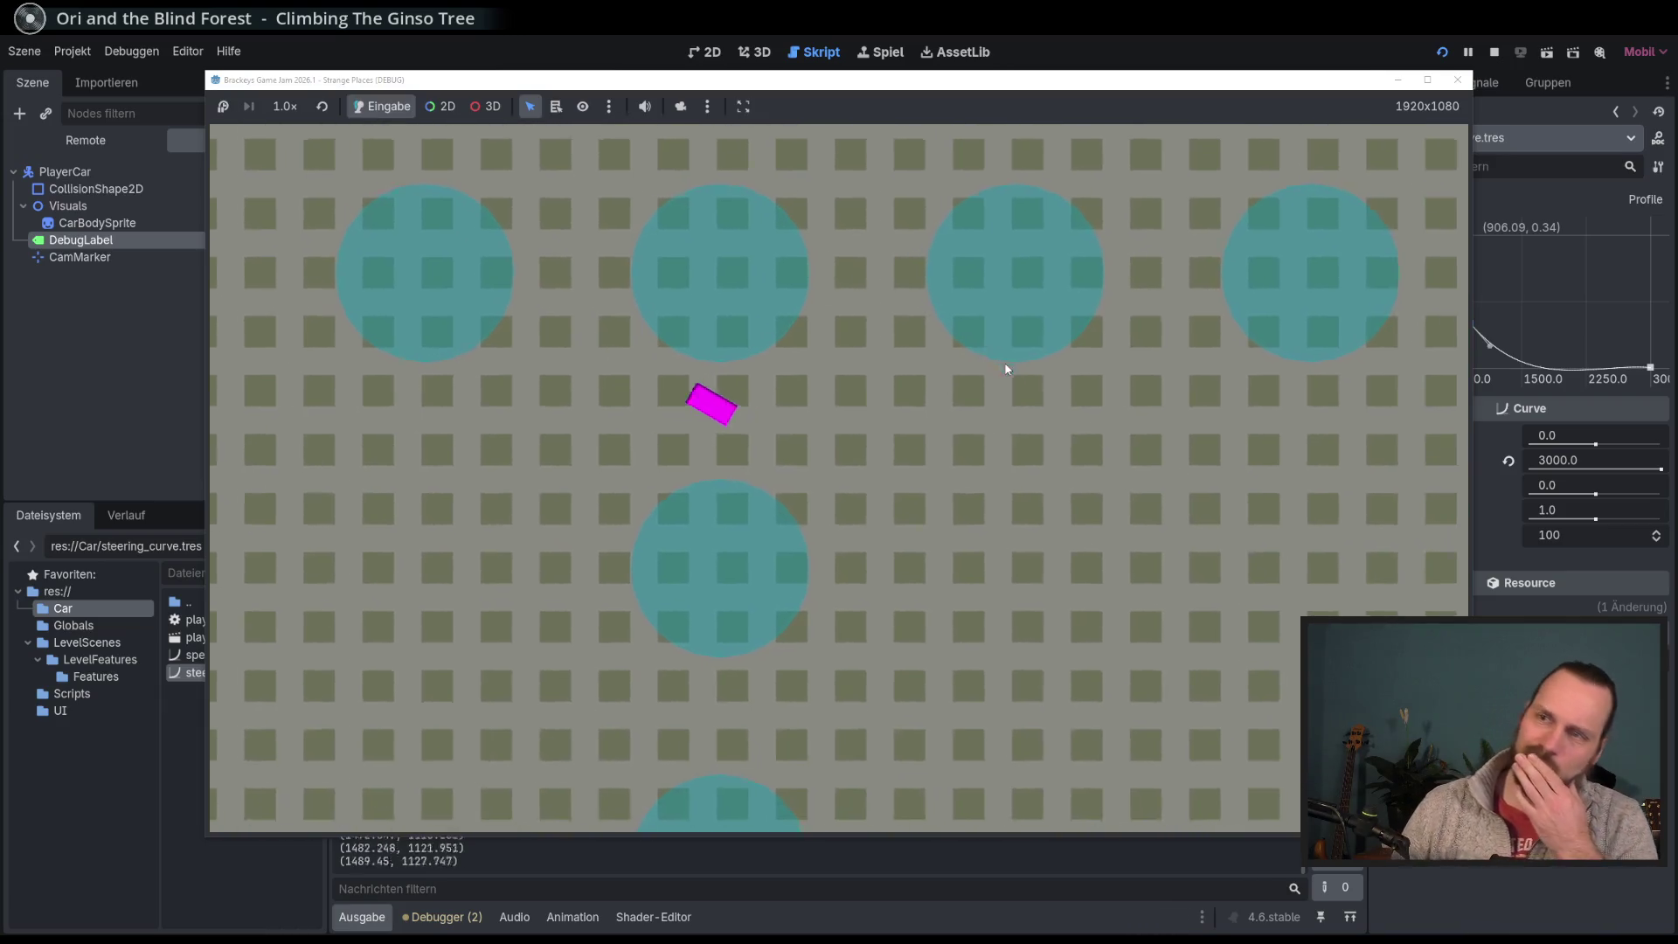
{"action": "key", "text": "Right"}
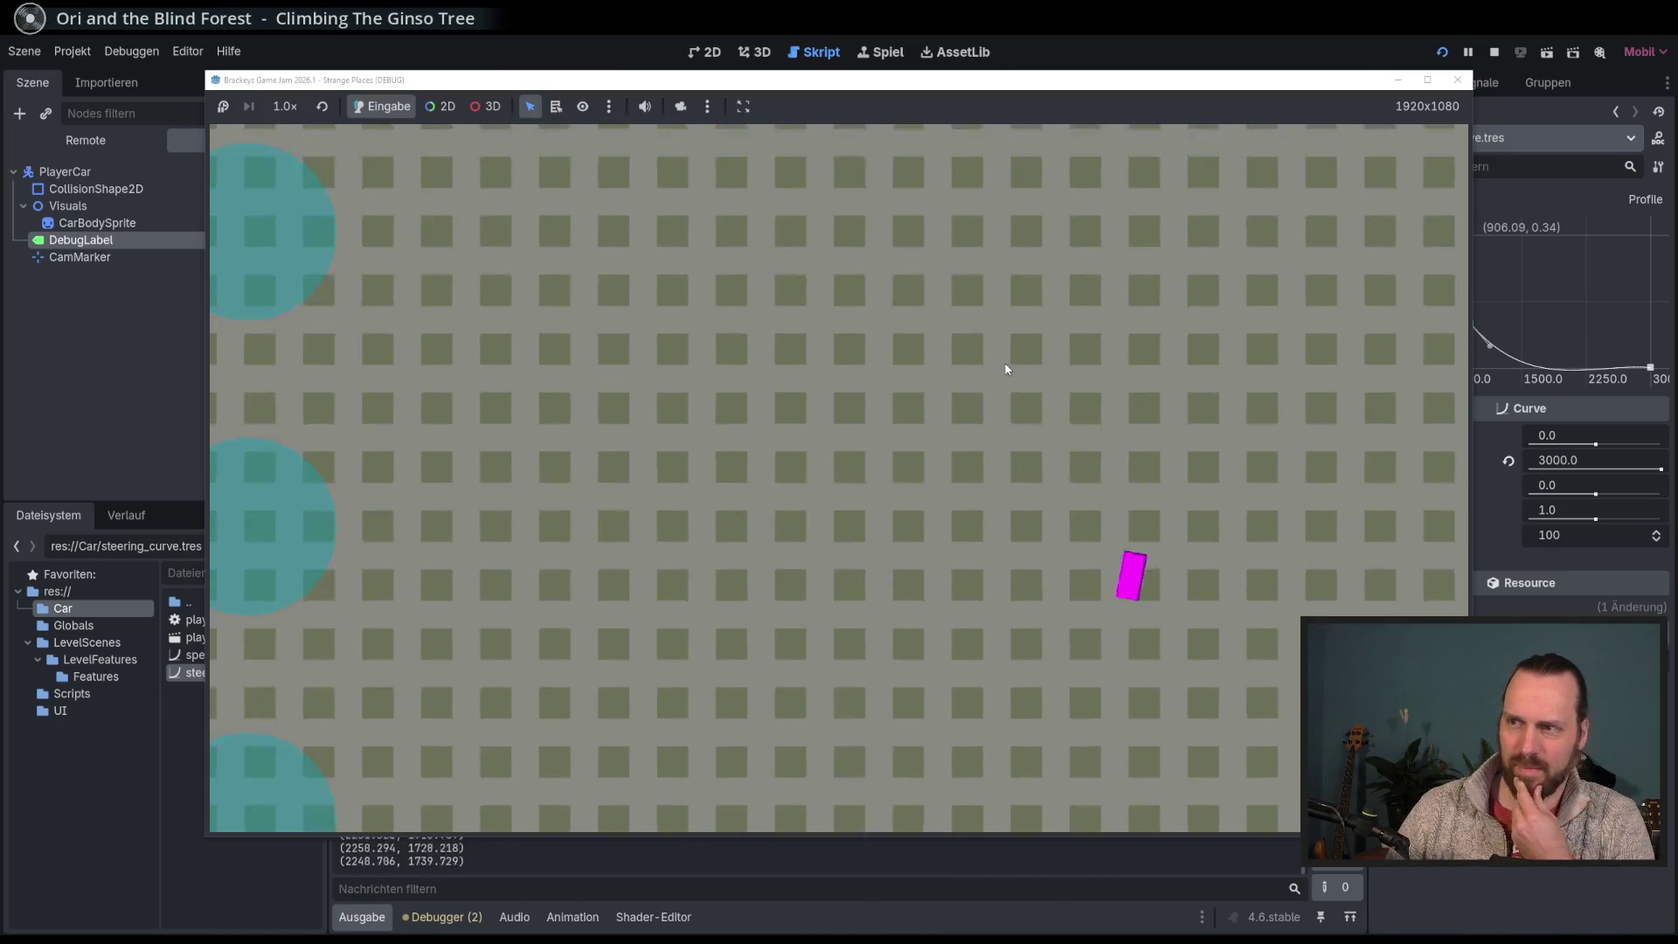
{"action": "key", "text": "Right"}
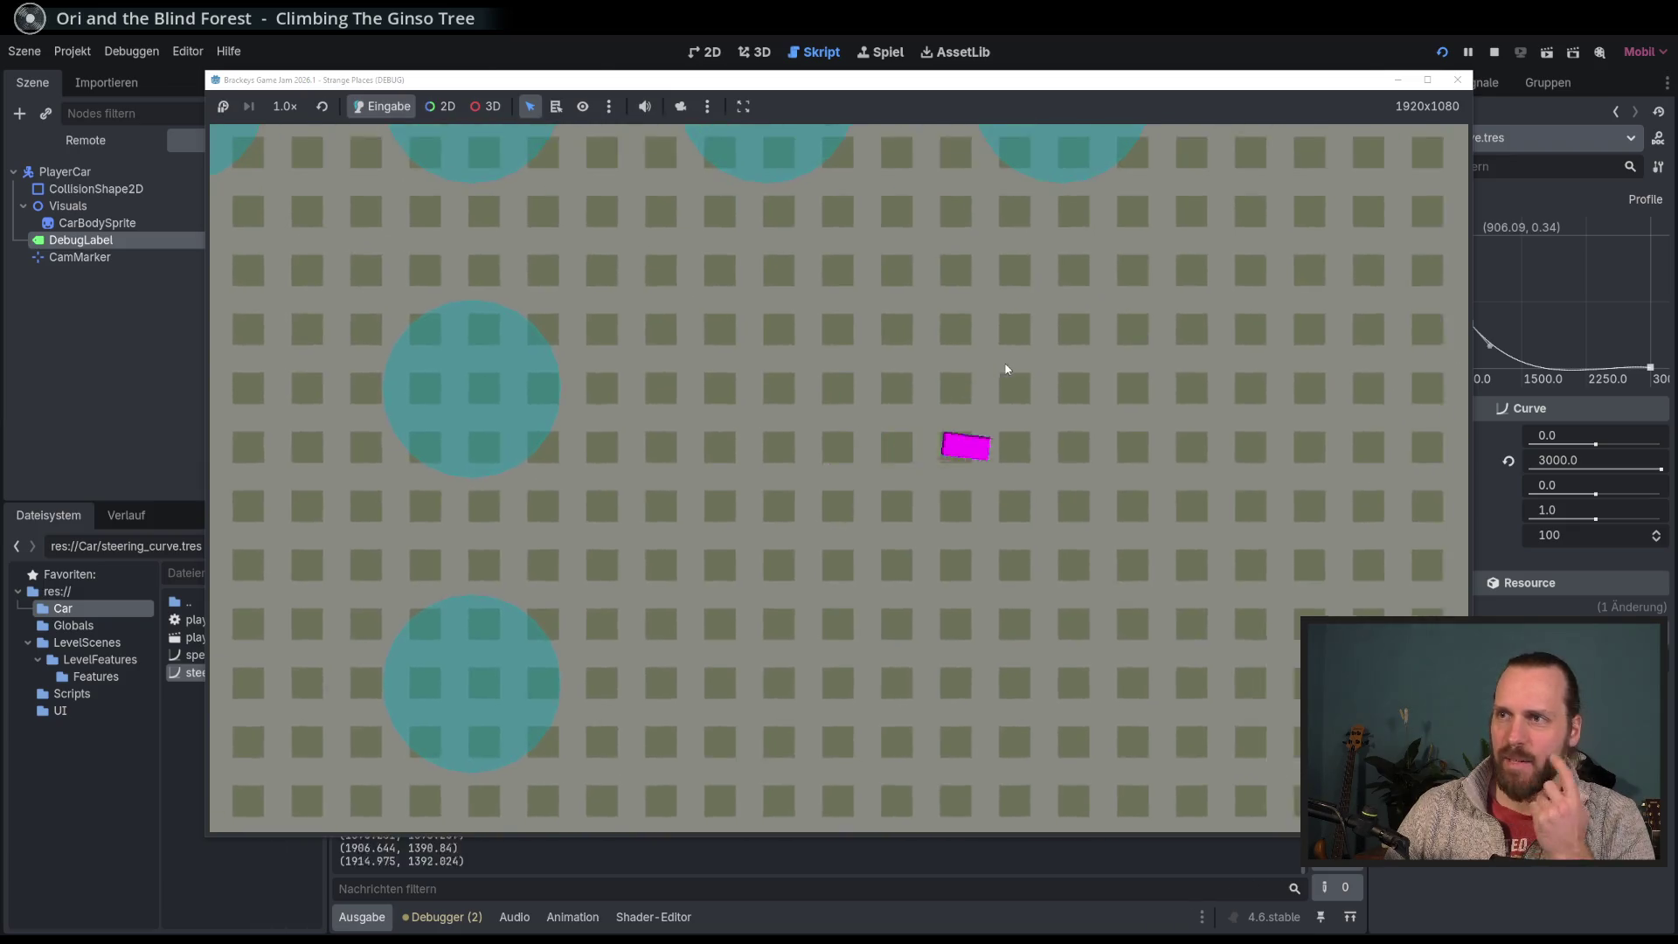
{"action": "key", "text": "Right"}
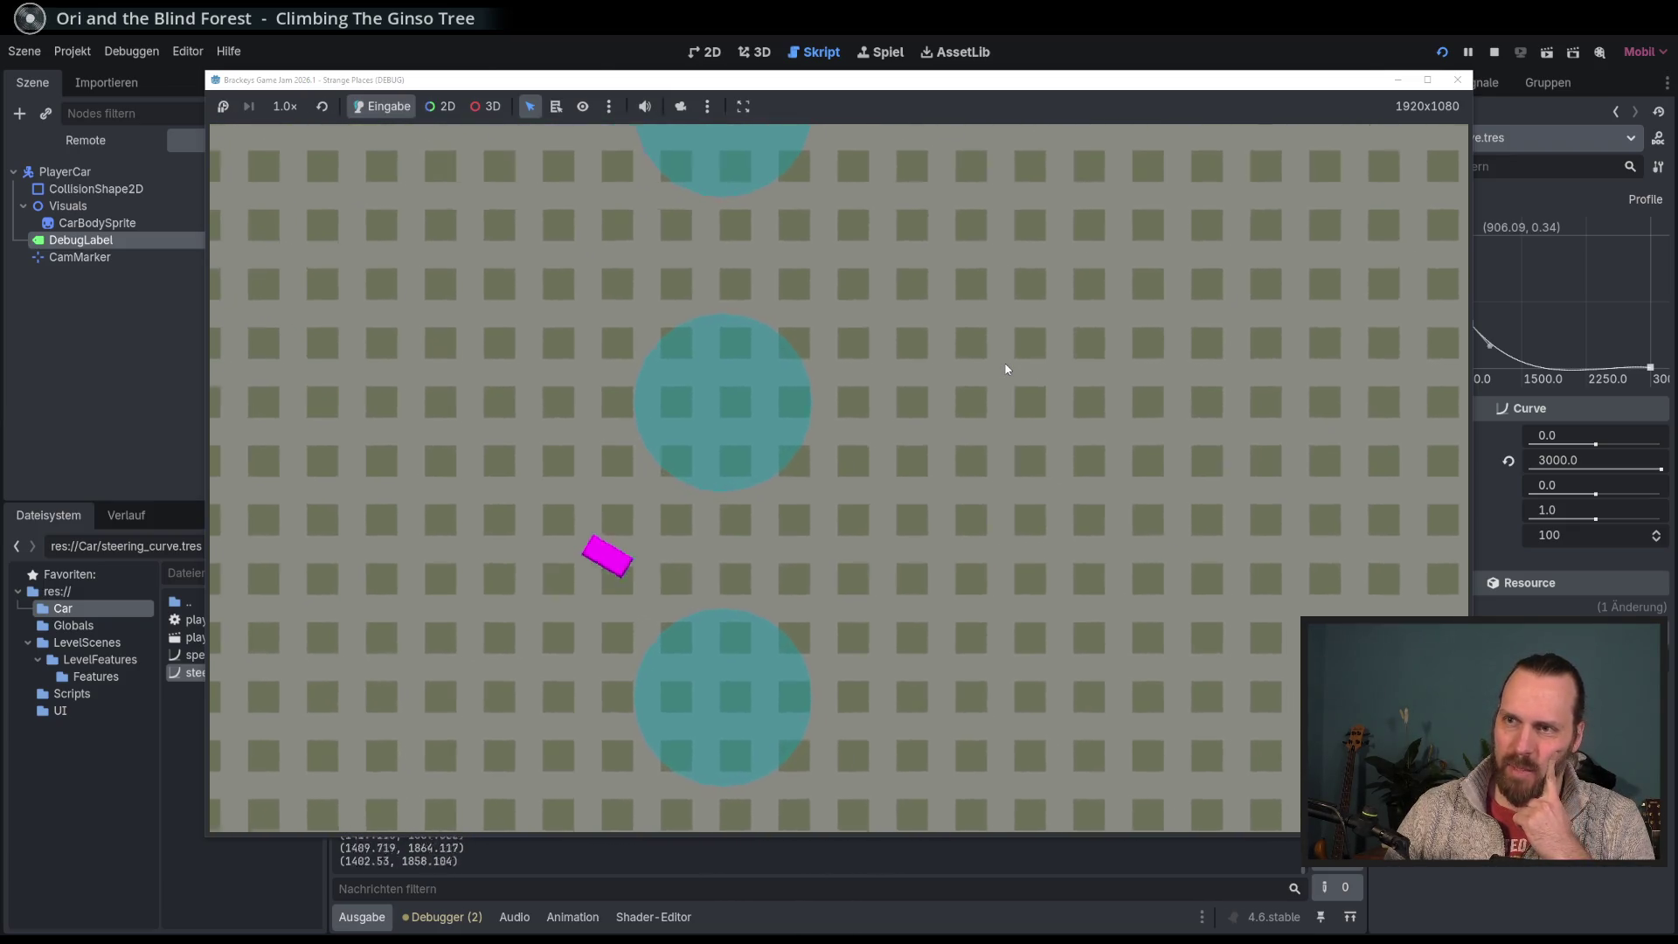
{"action": "key", "text": "Right"}
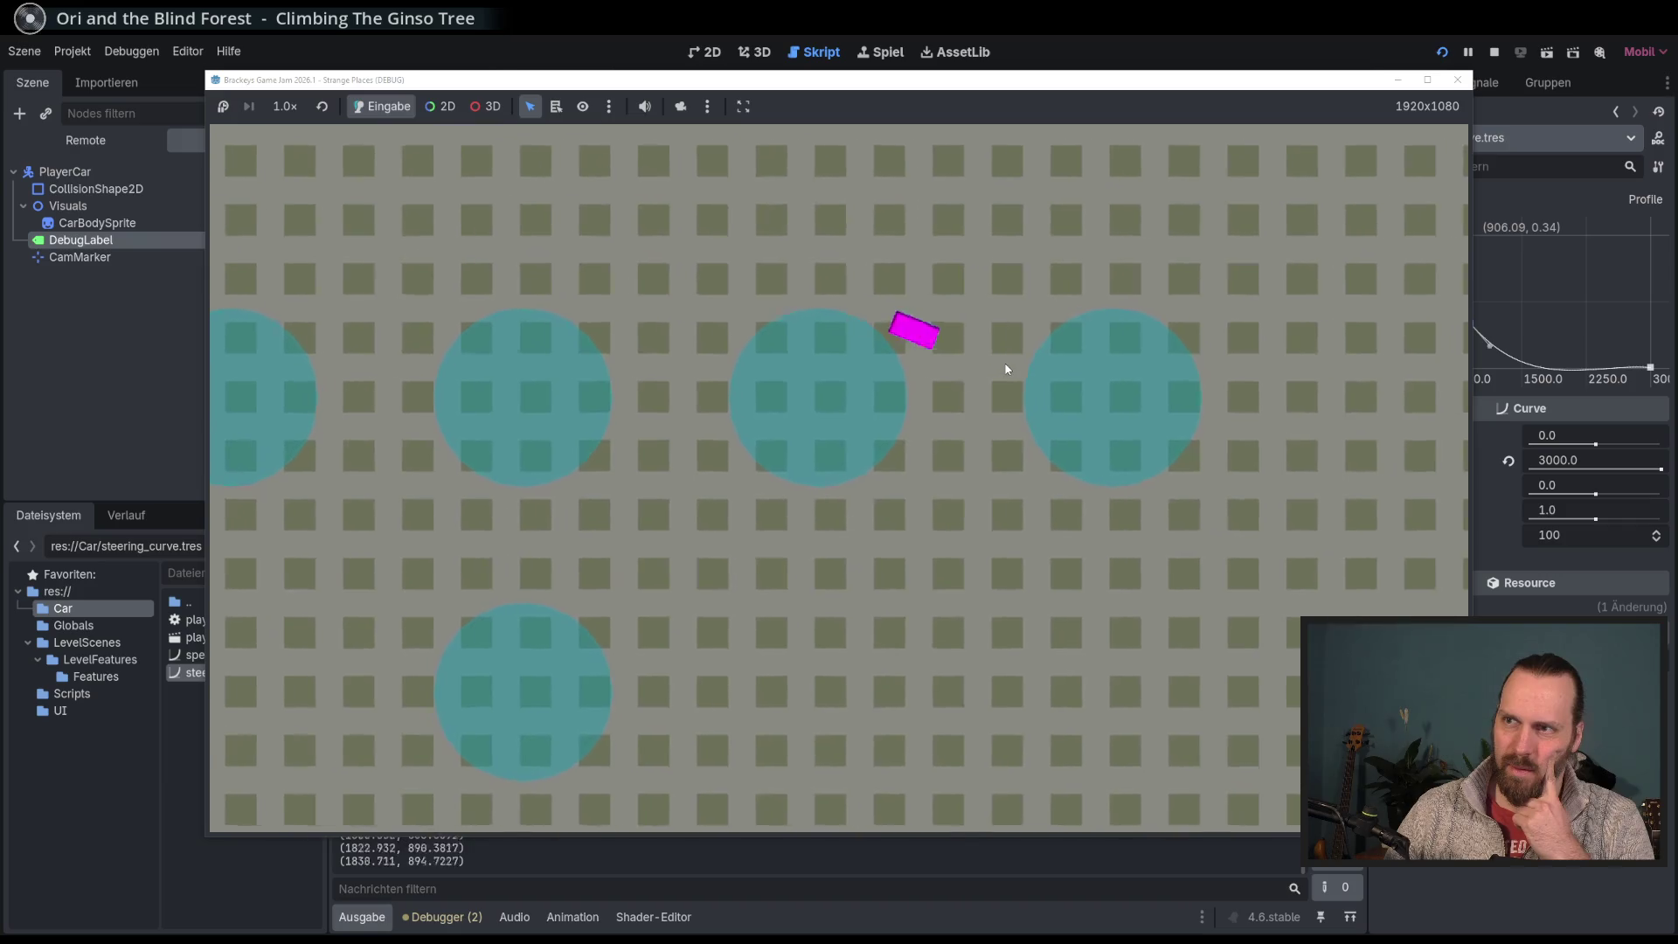
Step: Restart the game, steer the car through the features, then stop the run
{"action": "key", "text": "F5"}
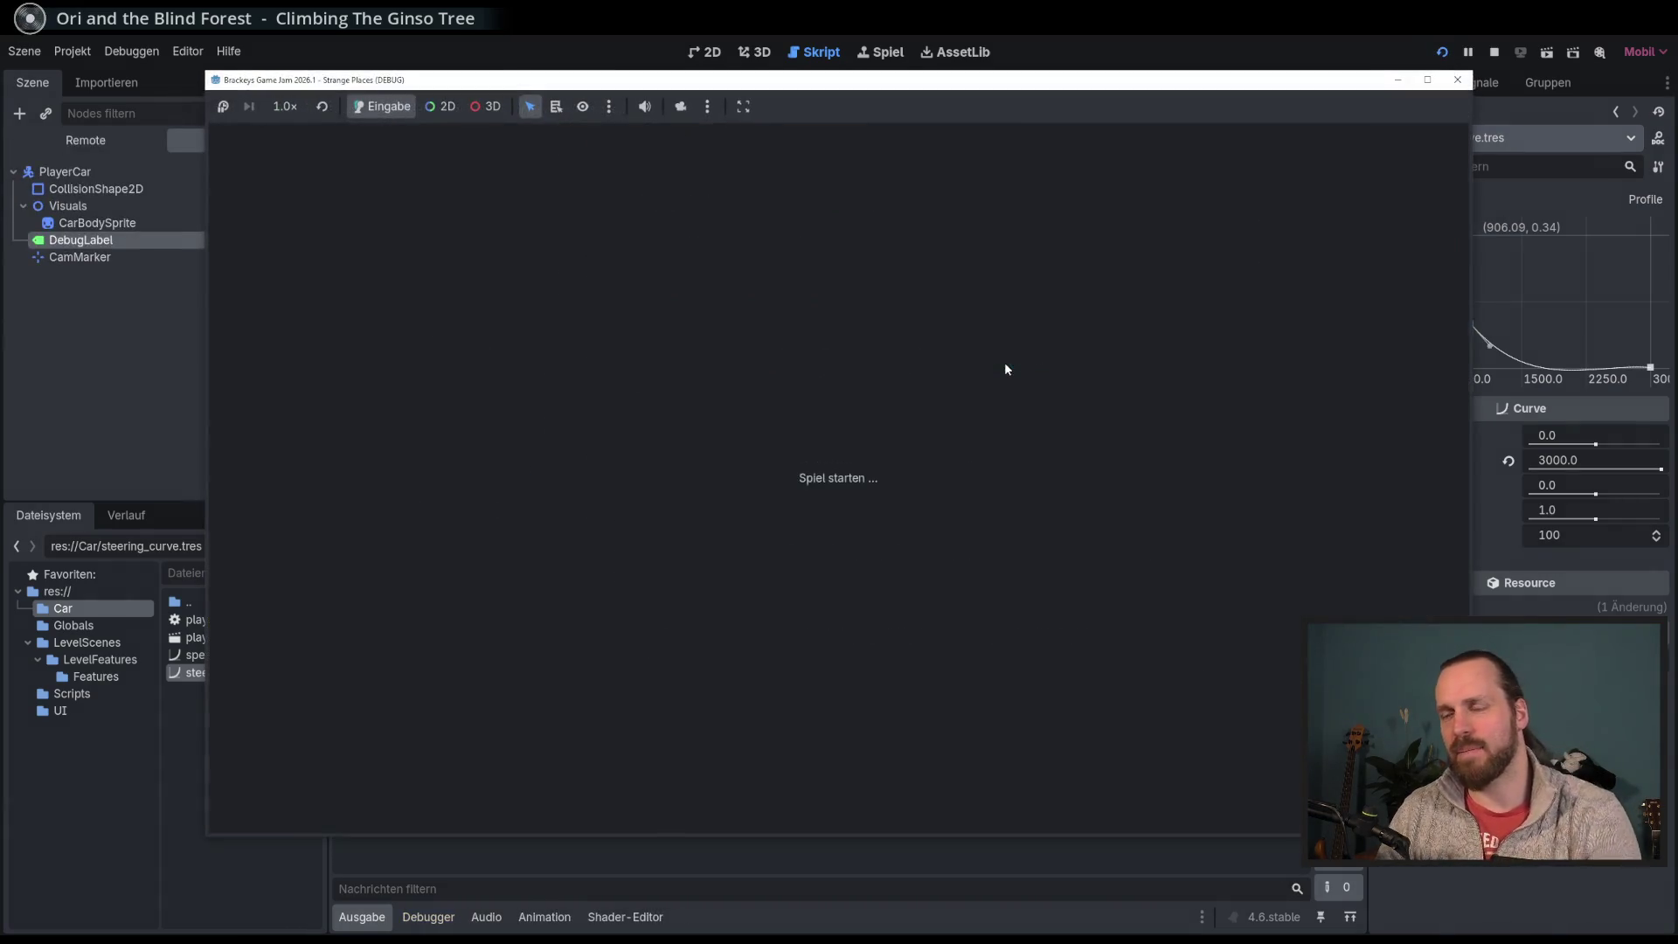
{"action": "key", "text": "Right"}
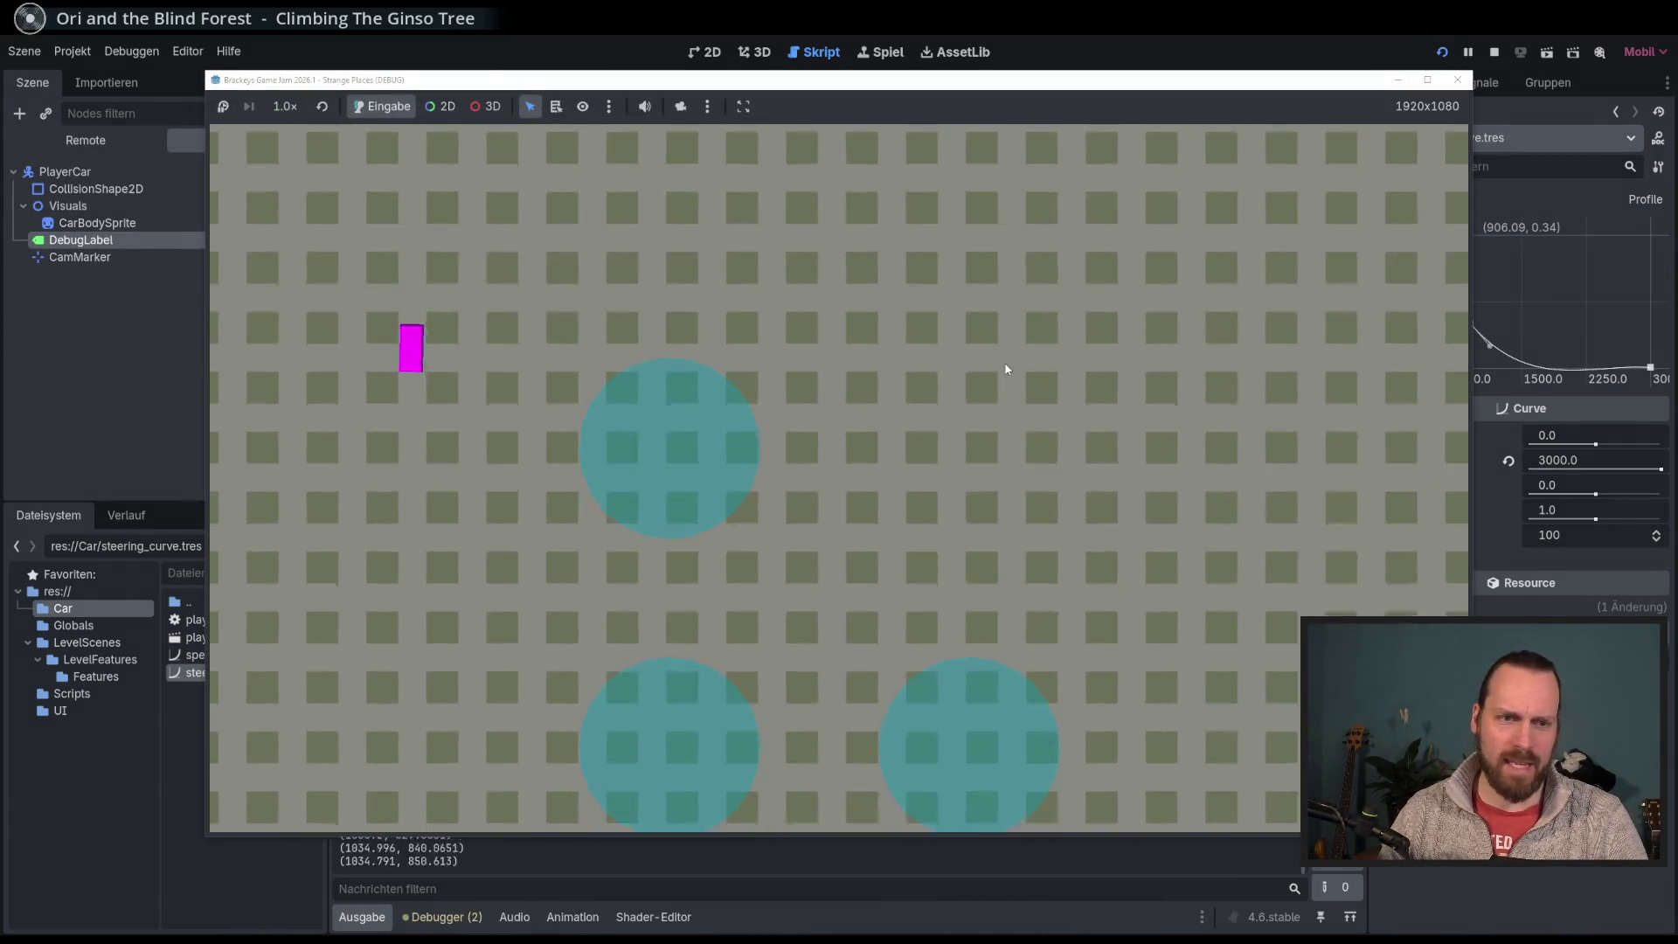
{"action": "key", "text": "Left"}
{"action": "key", "text": "Right"}
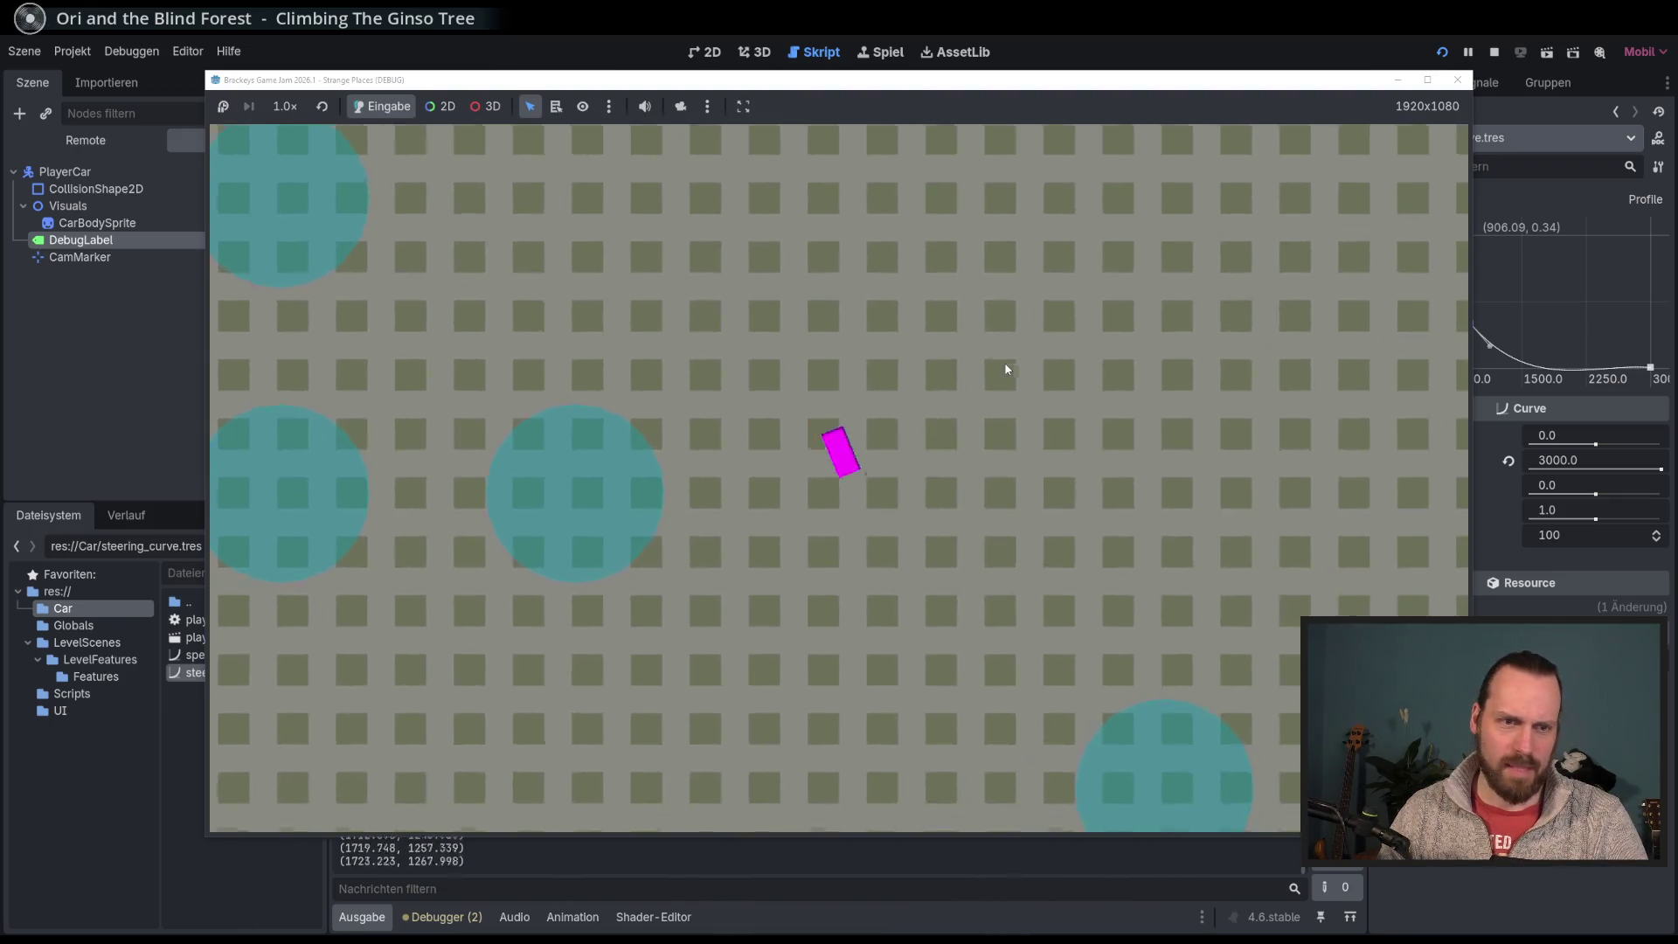
{"action": "key", "text": "Left"}
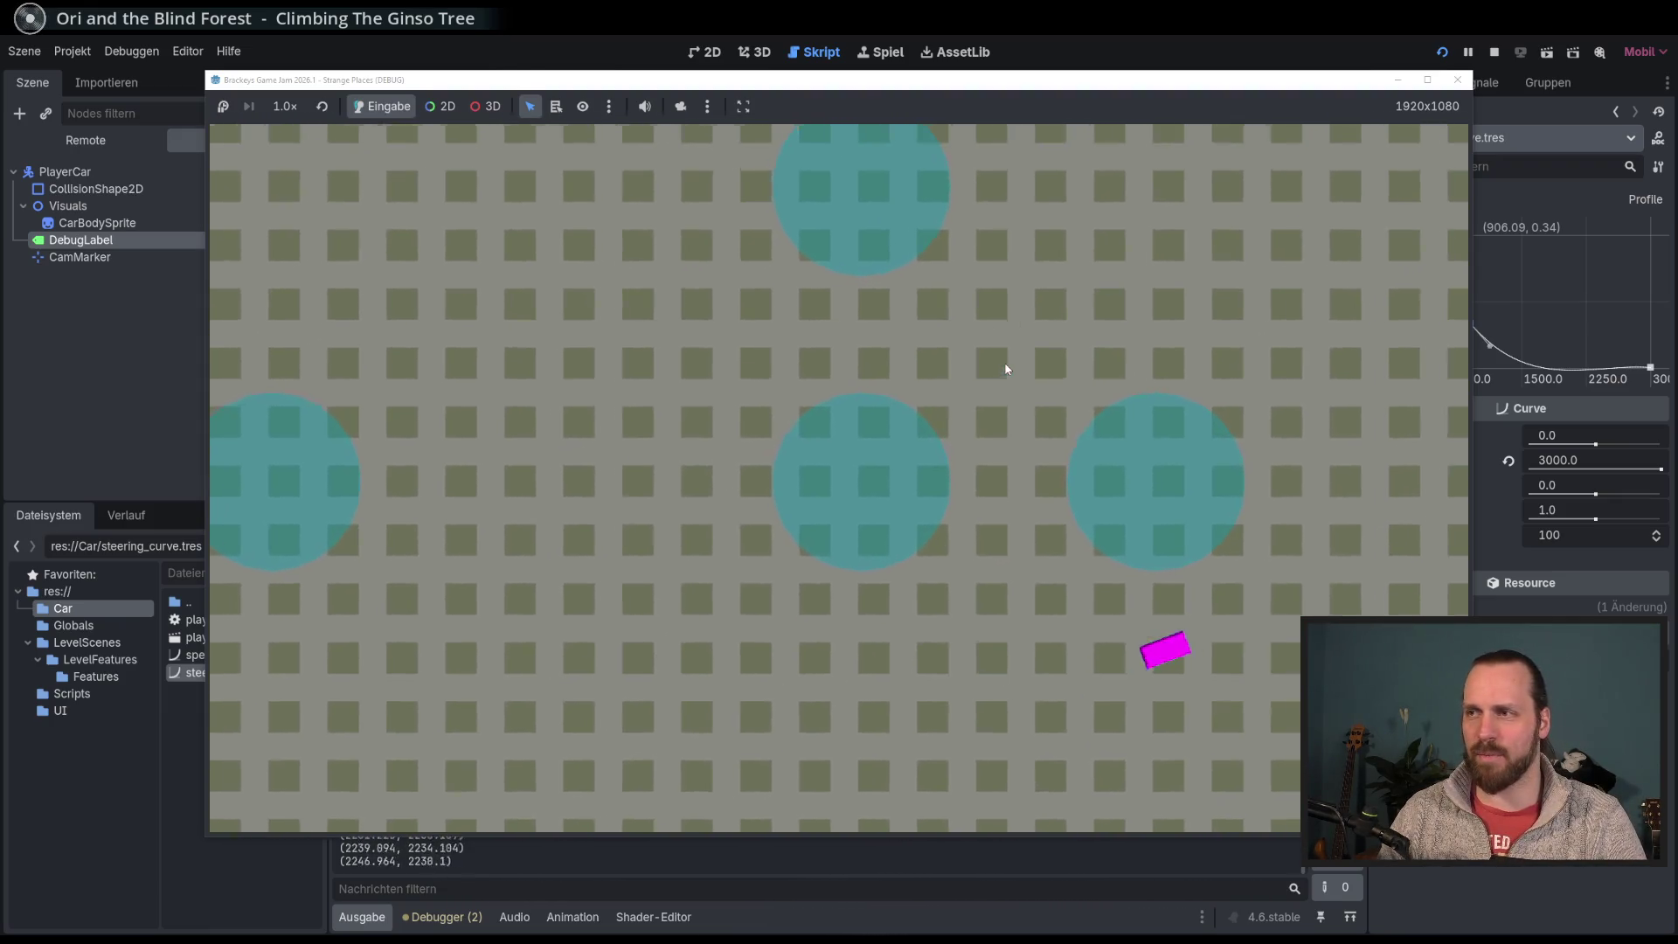
{"action": "key", "text": "Right"}
{"action": "key", "text": "Right"}
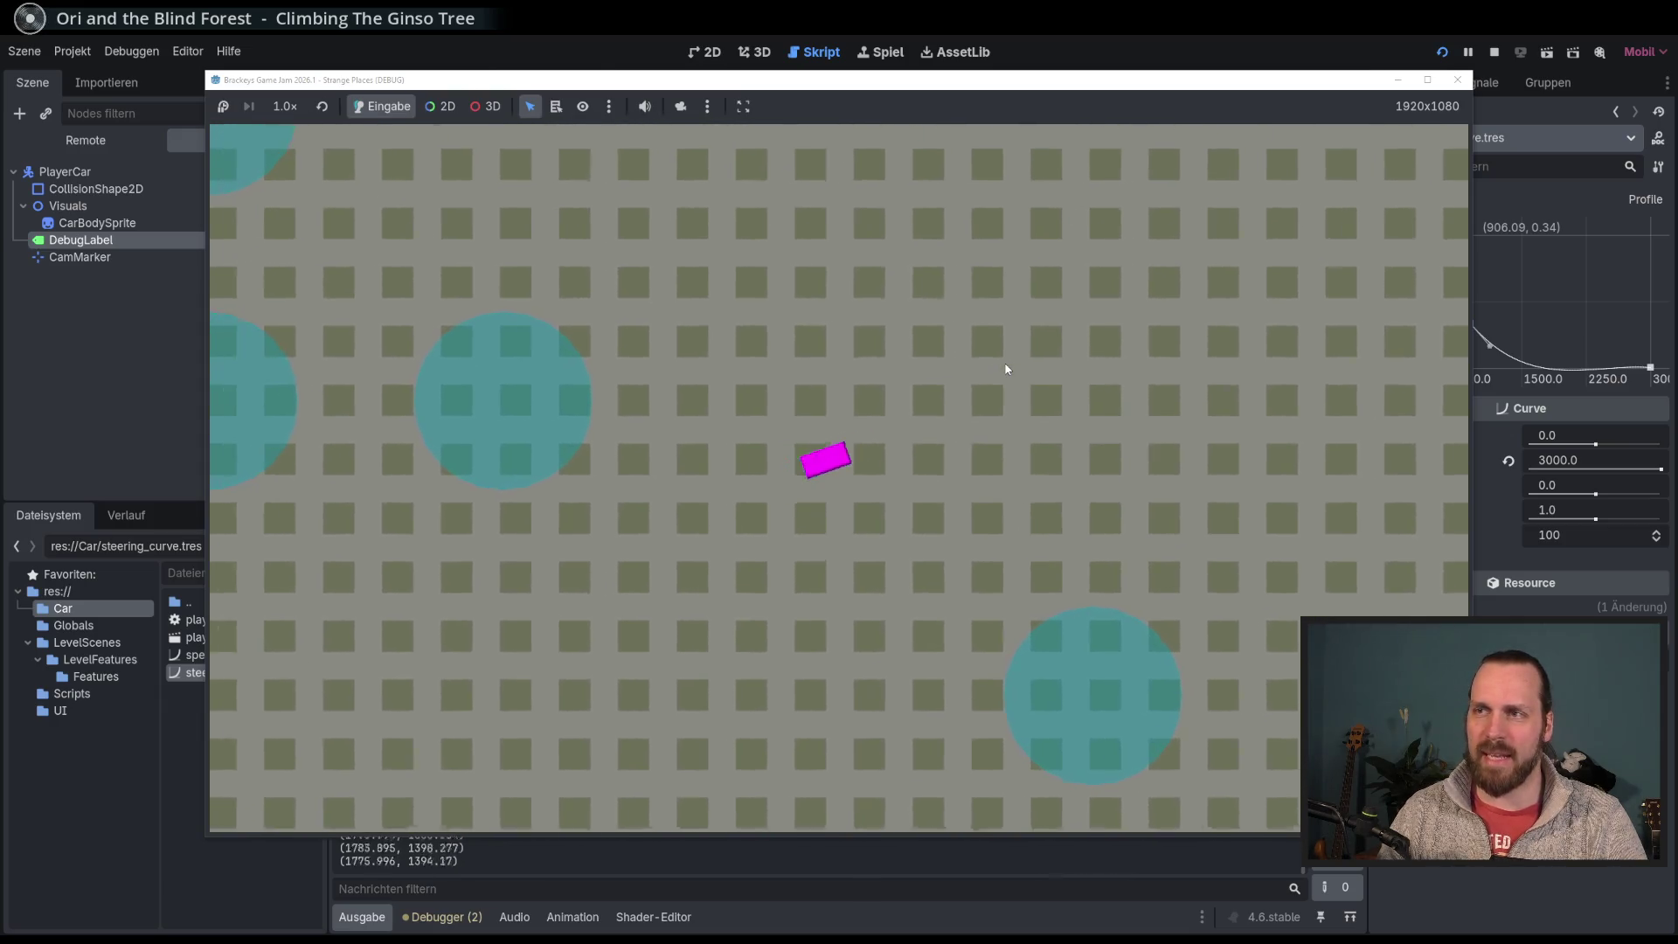
{"action": "key", "text": "Right"}
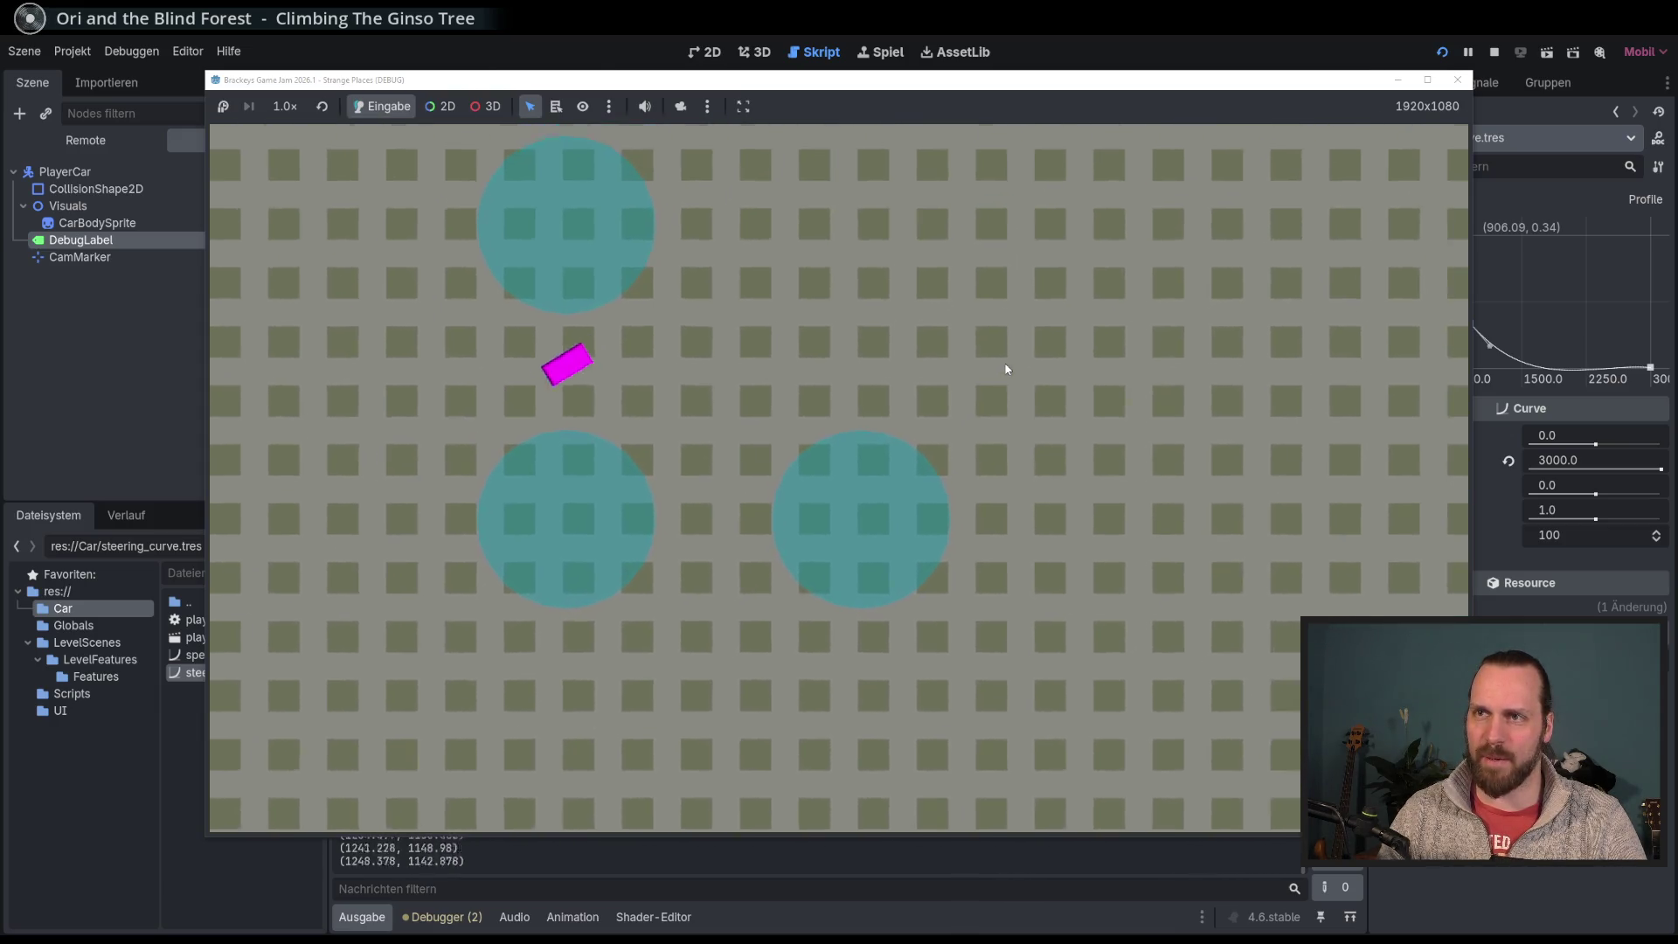
{"action": "key", "text": "Left"}
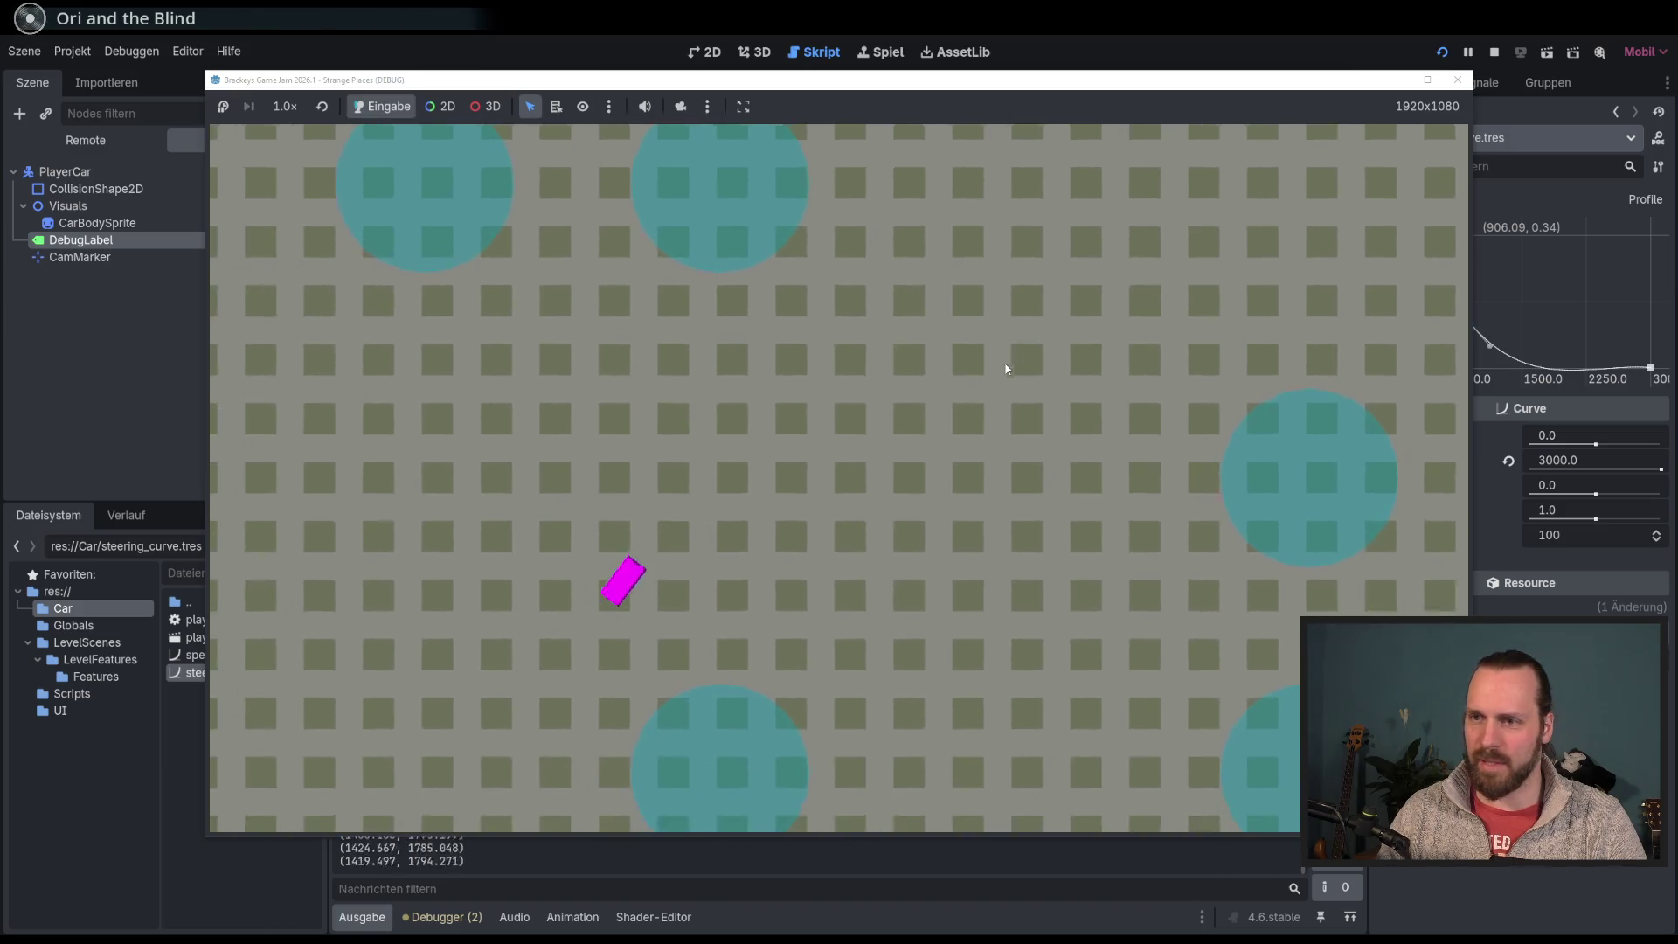
{"action": "key", "text": "Left"}
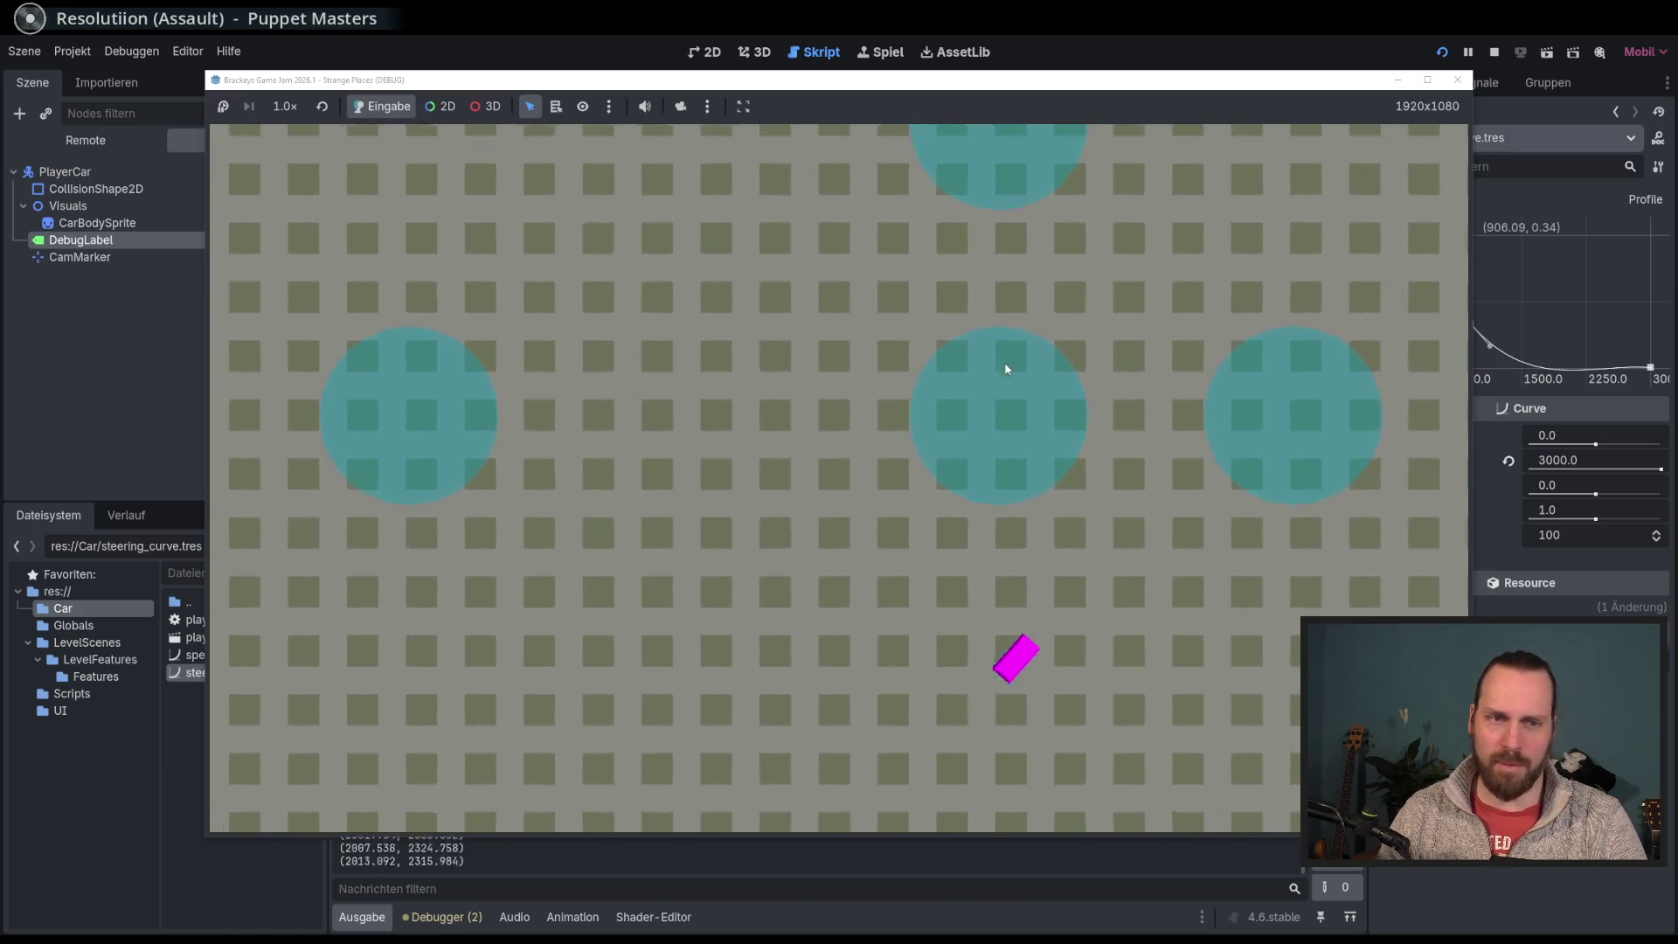
{"action": "key", "text": "Left"}
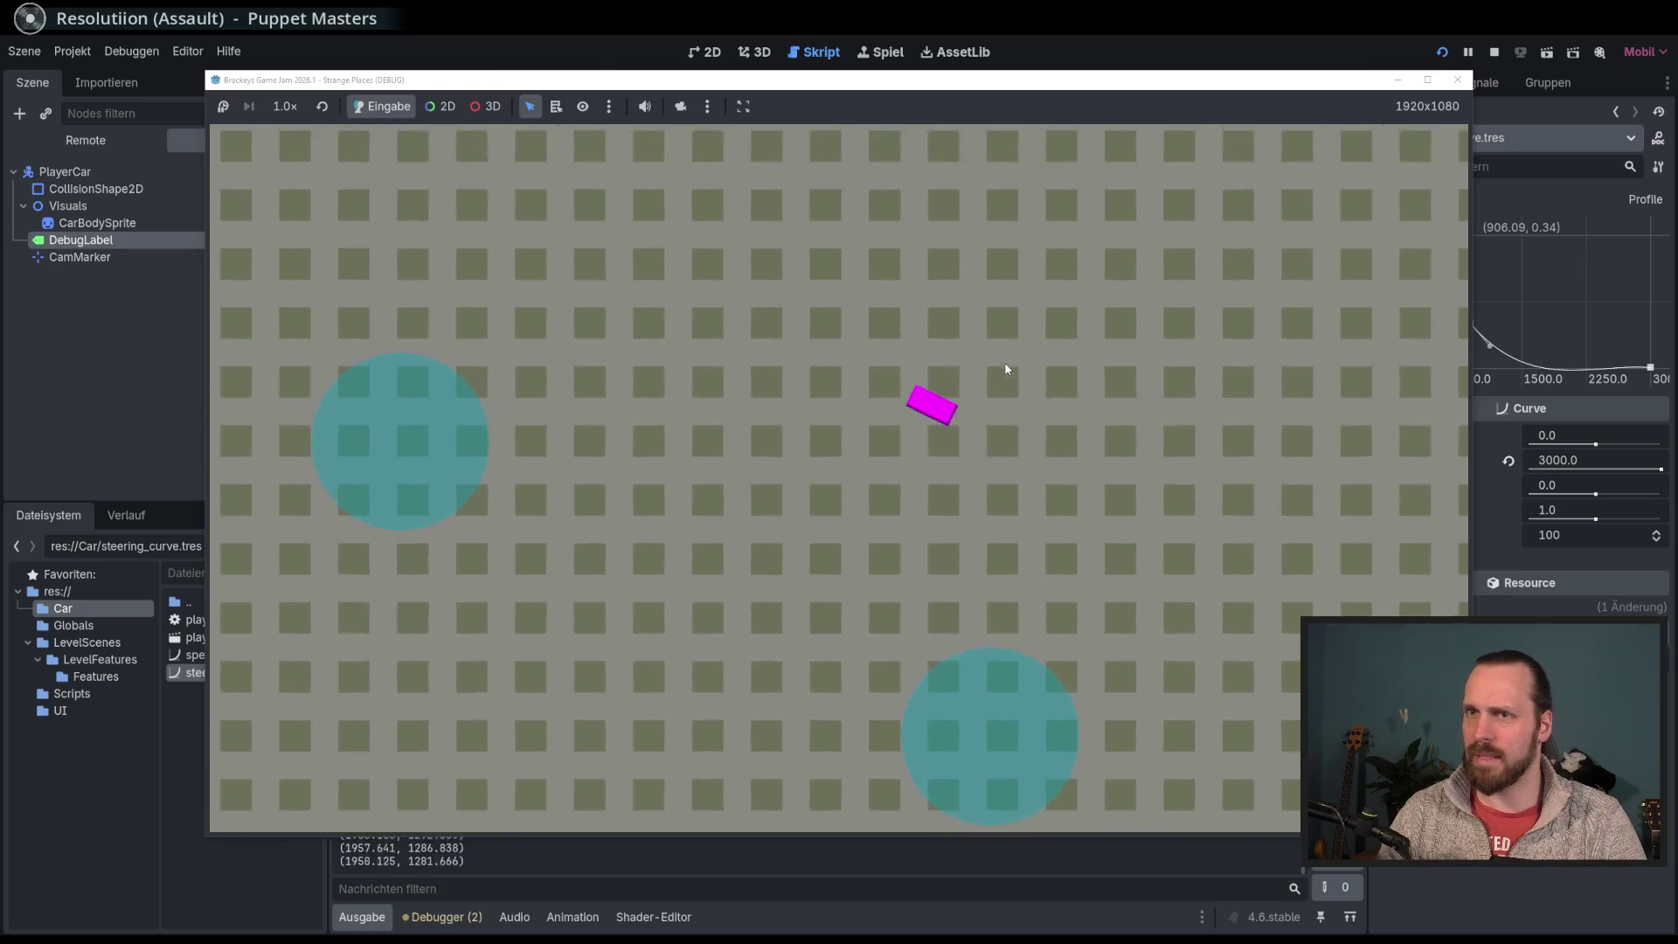
{"action": "key", "text": "Left"}
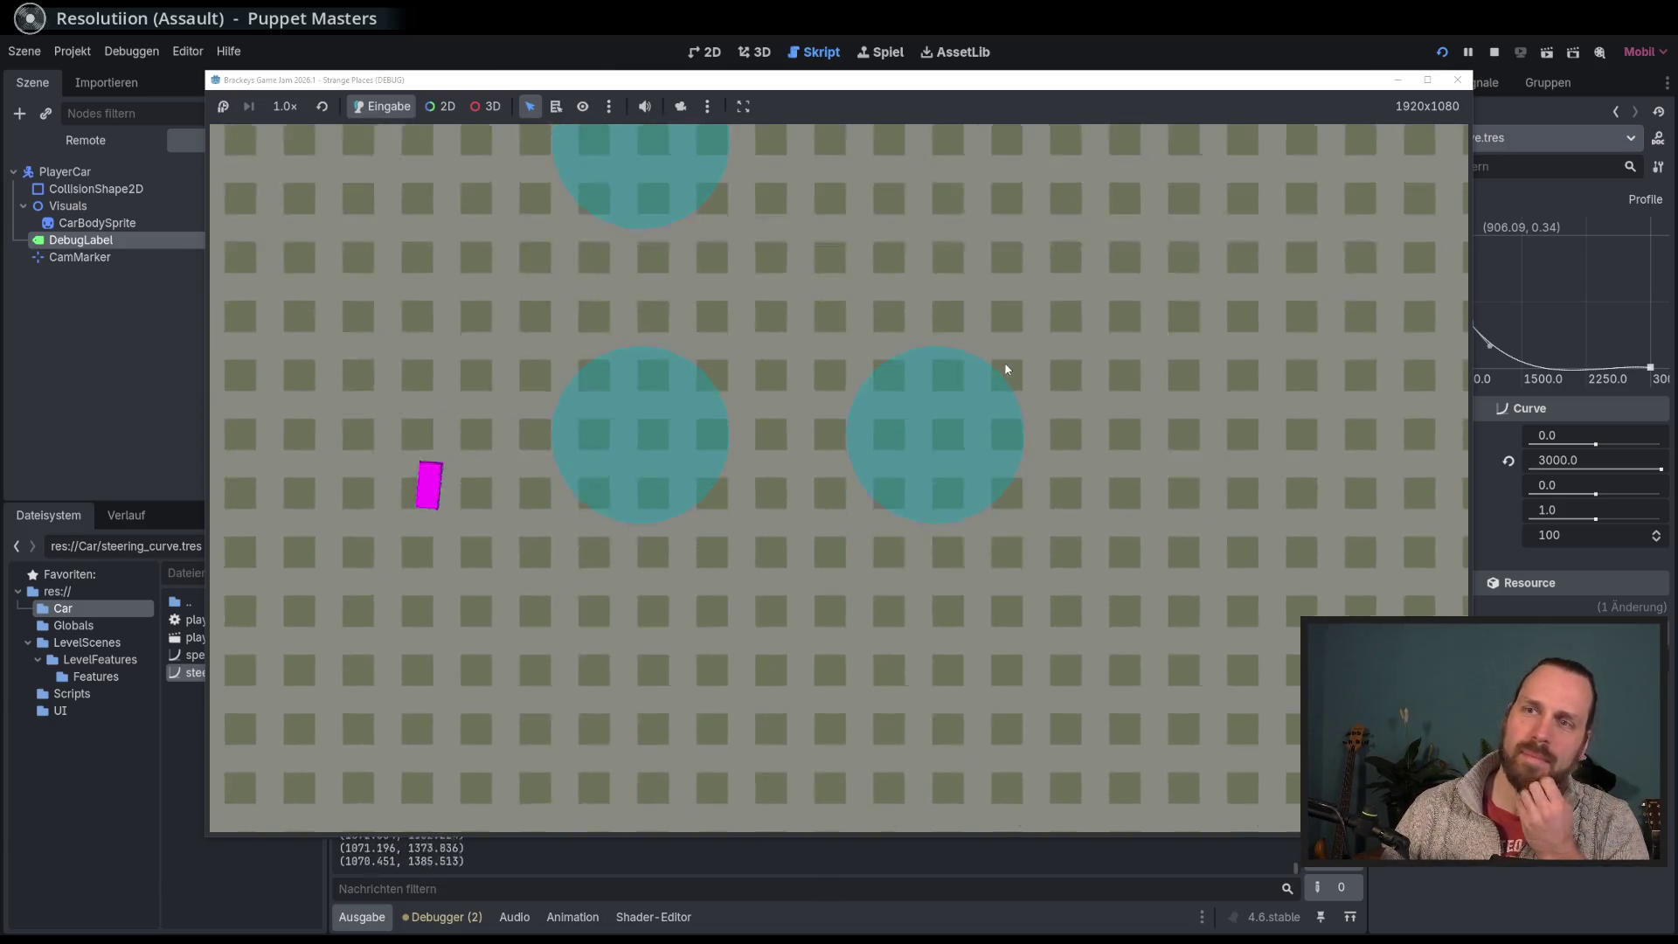
{"action": "key", "text": "Left"}
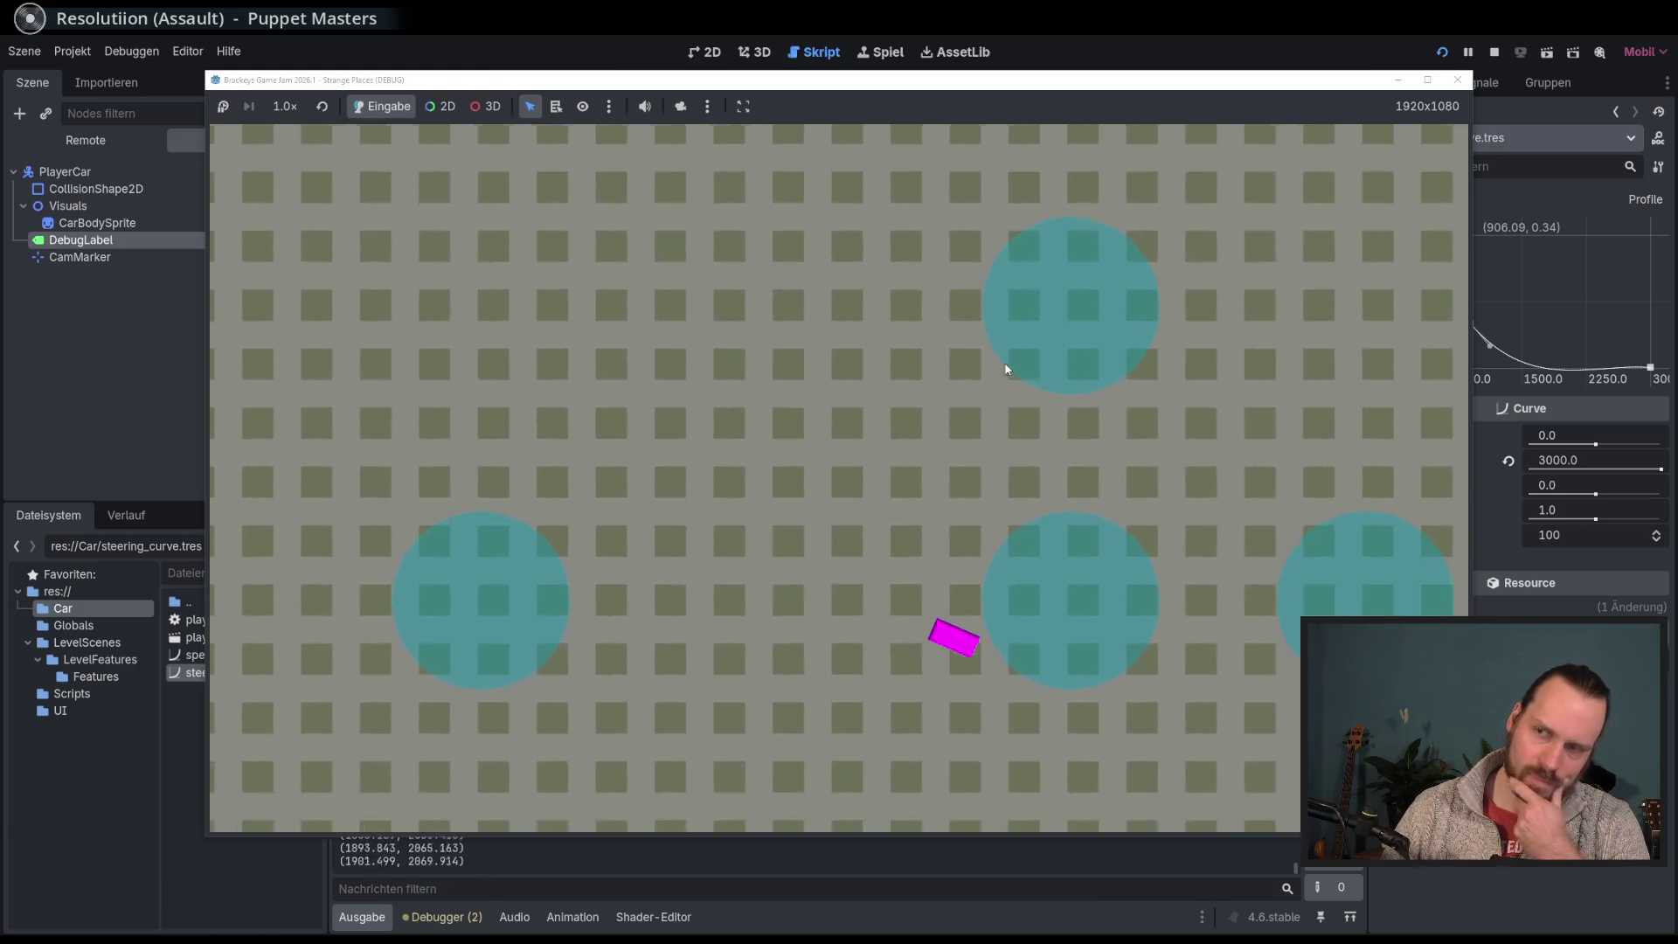
{"action": "key", "text": "F8"}
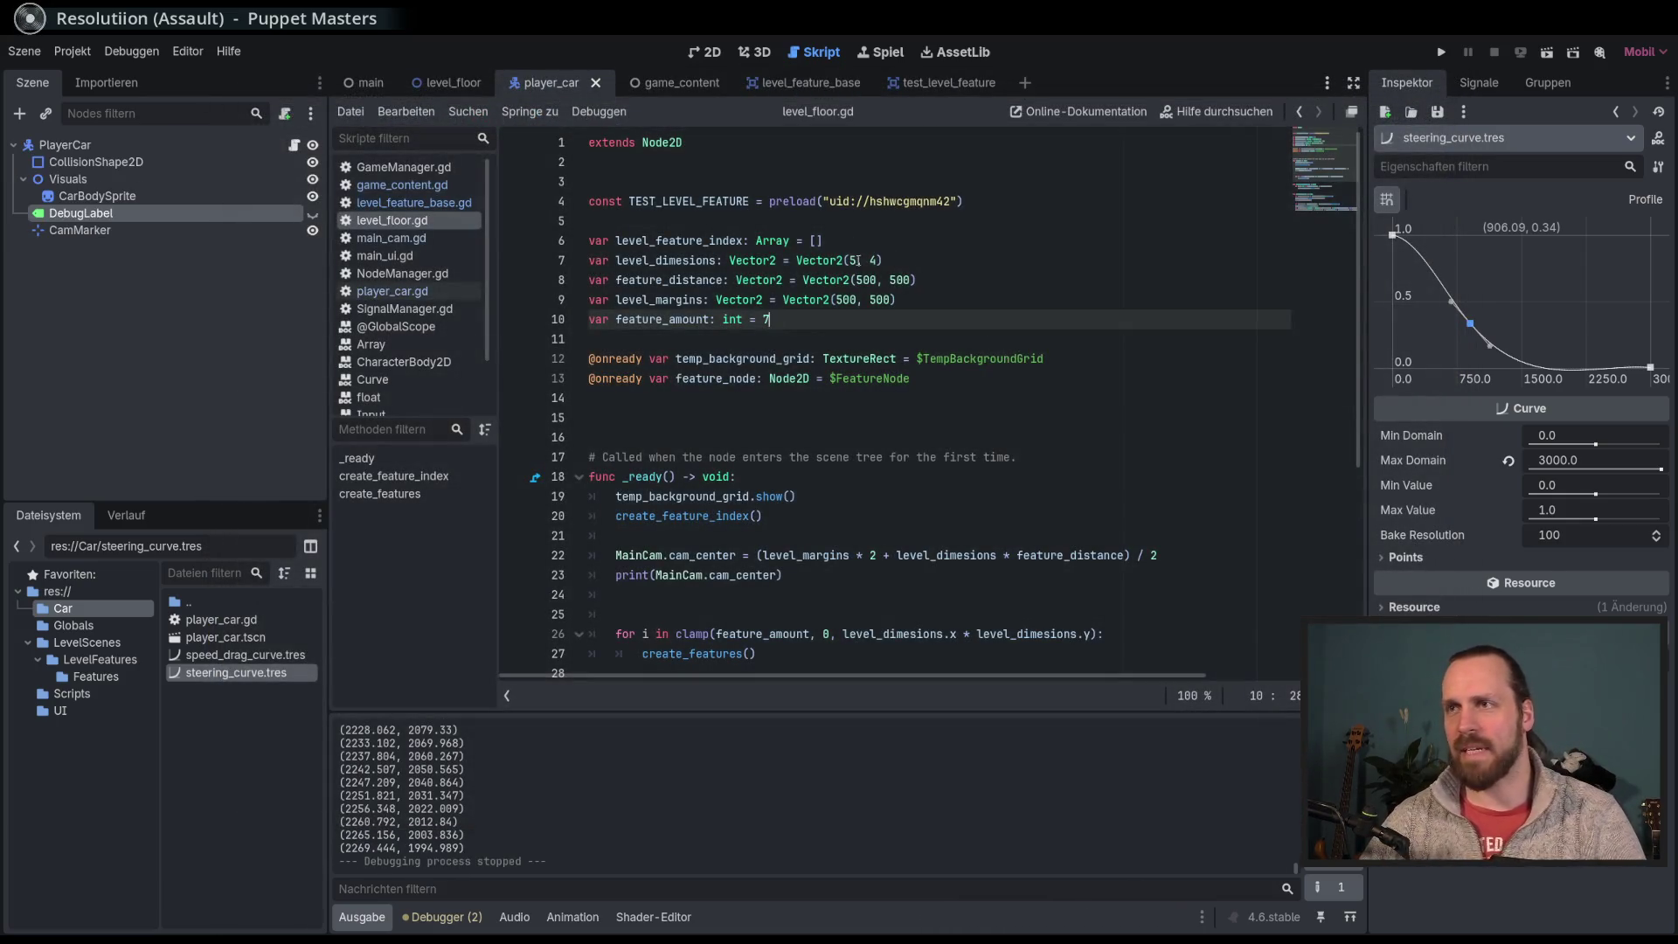
Step: Change line 7 to level_dimesions = Vector2(4, 3) and run the game
{"action": "left_click", "coordinate": [857, 261]}
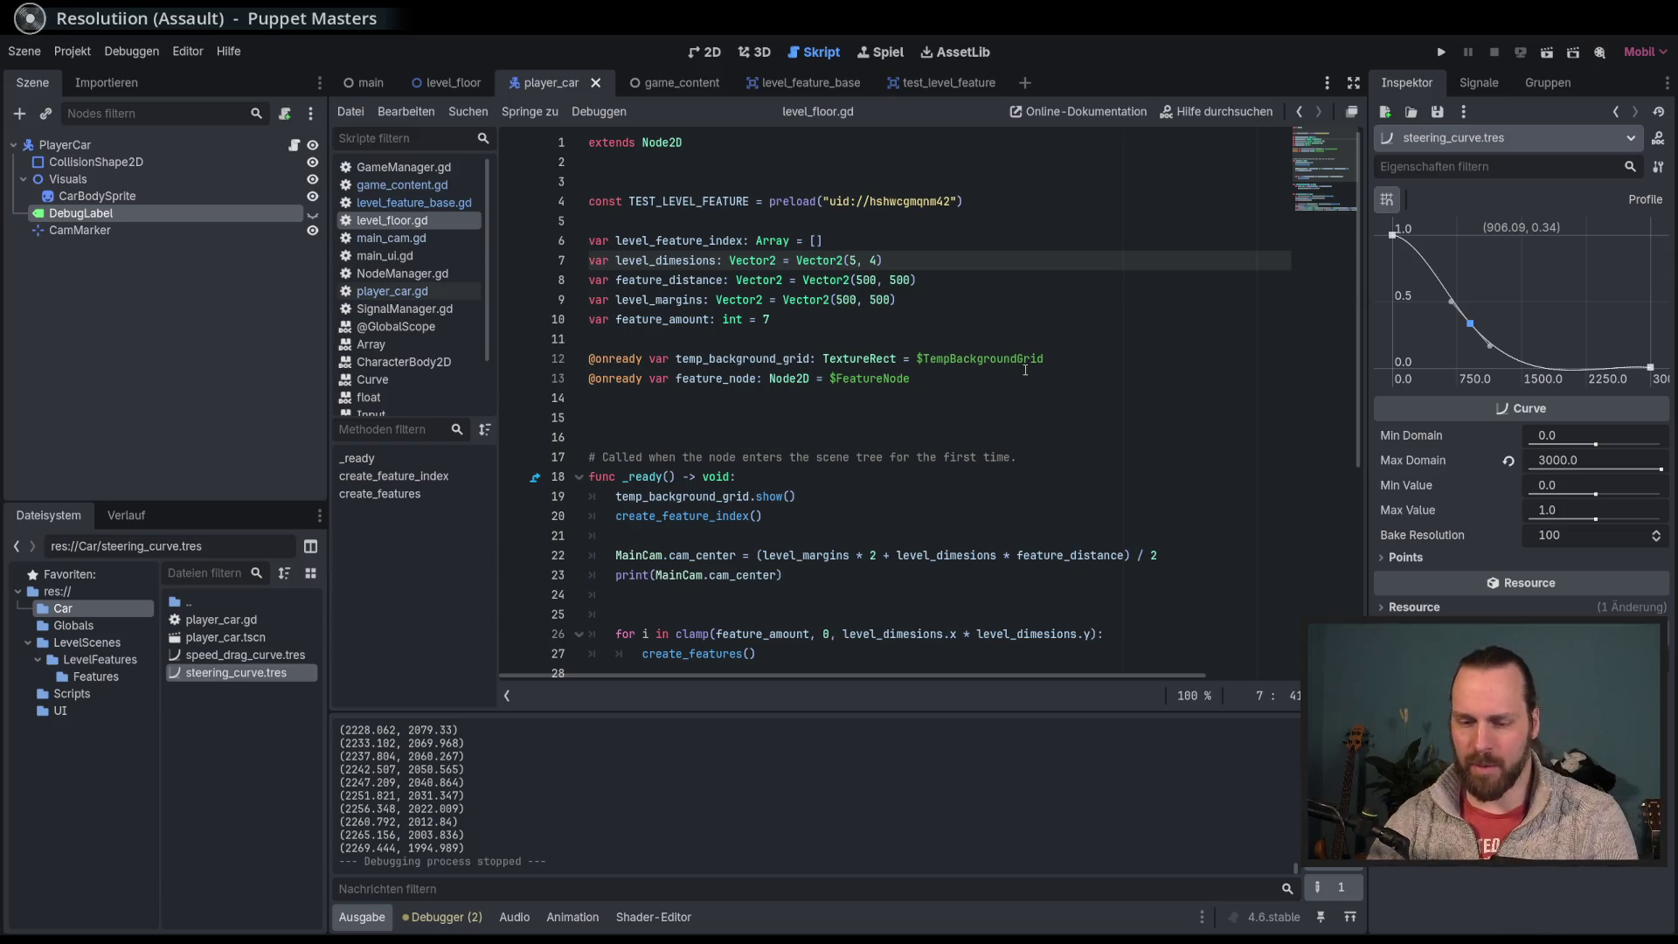
{"action": "type", "text": "4"}
{"action": "key", "text": "Right"}
{"action": "key", "text": "Right"}
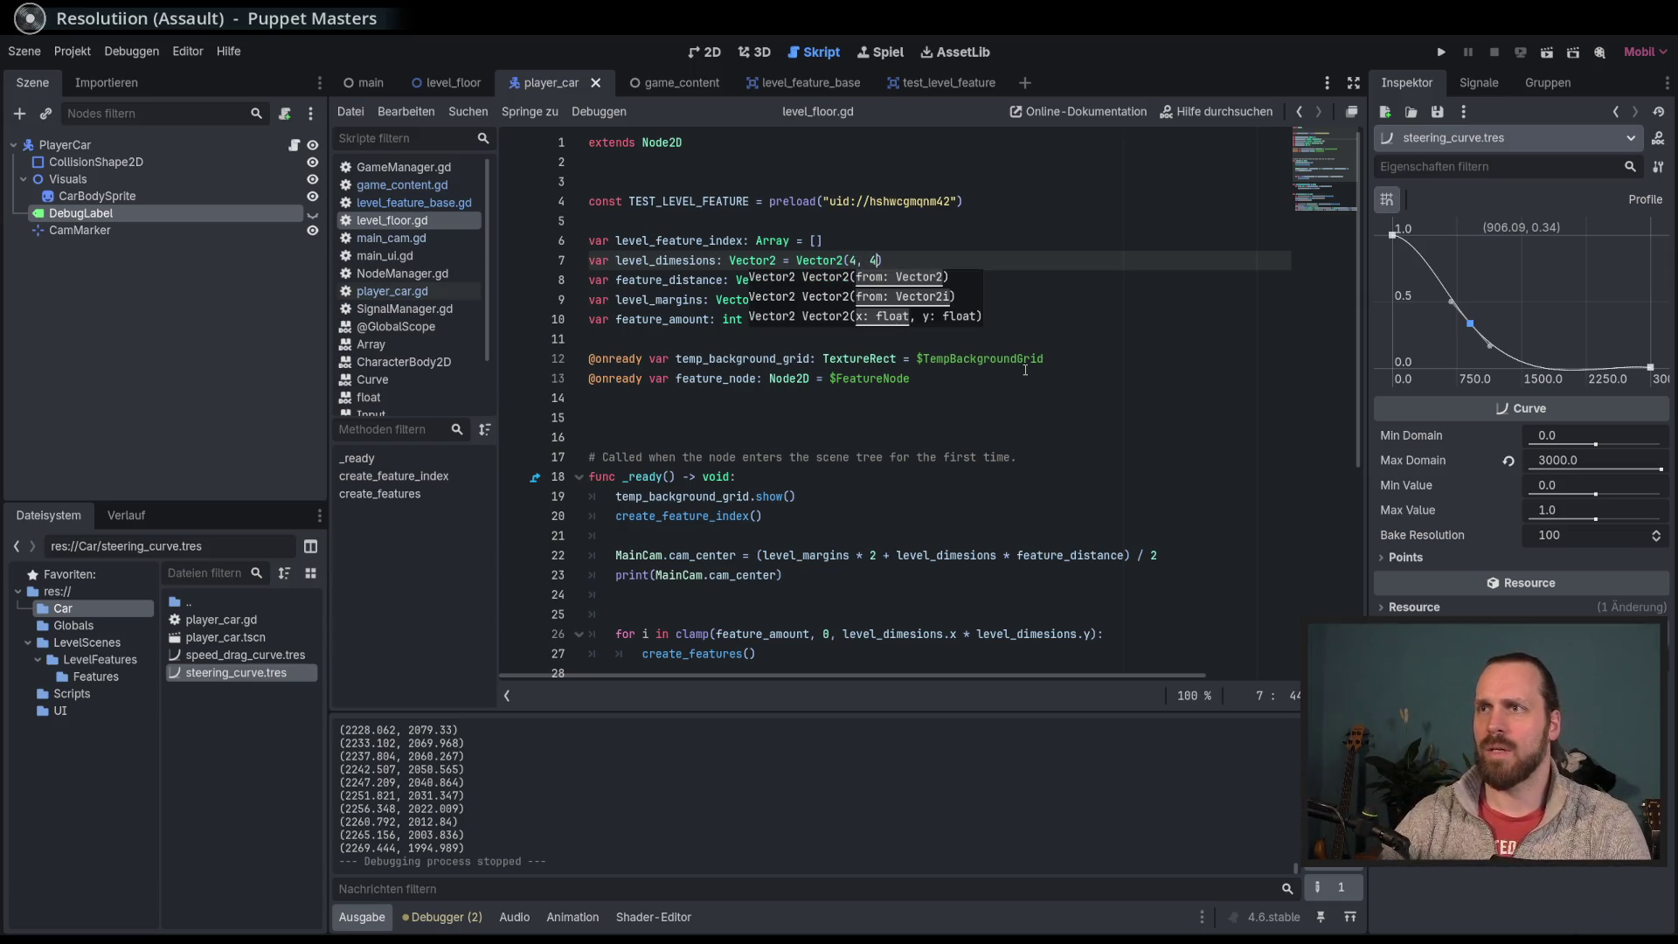
{"action": "type", "text": "3"}
{"action": "left_click", "coordinate": [795, 325]}
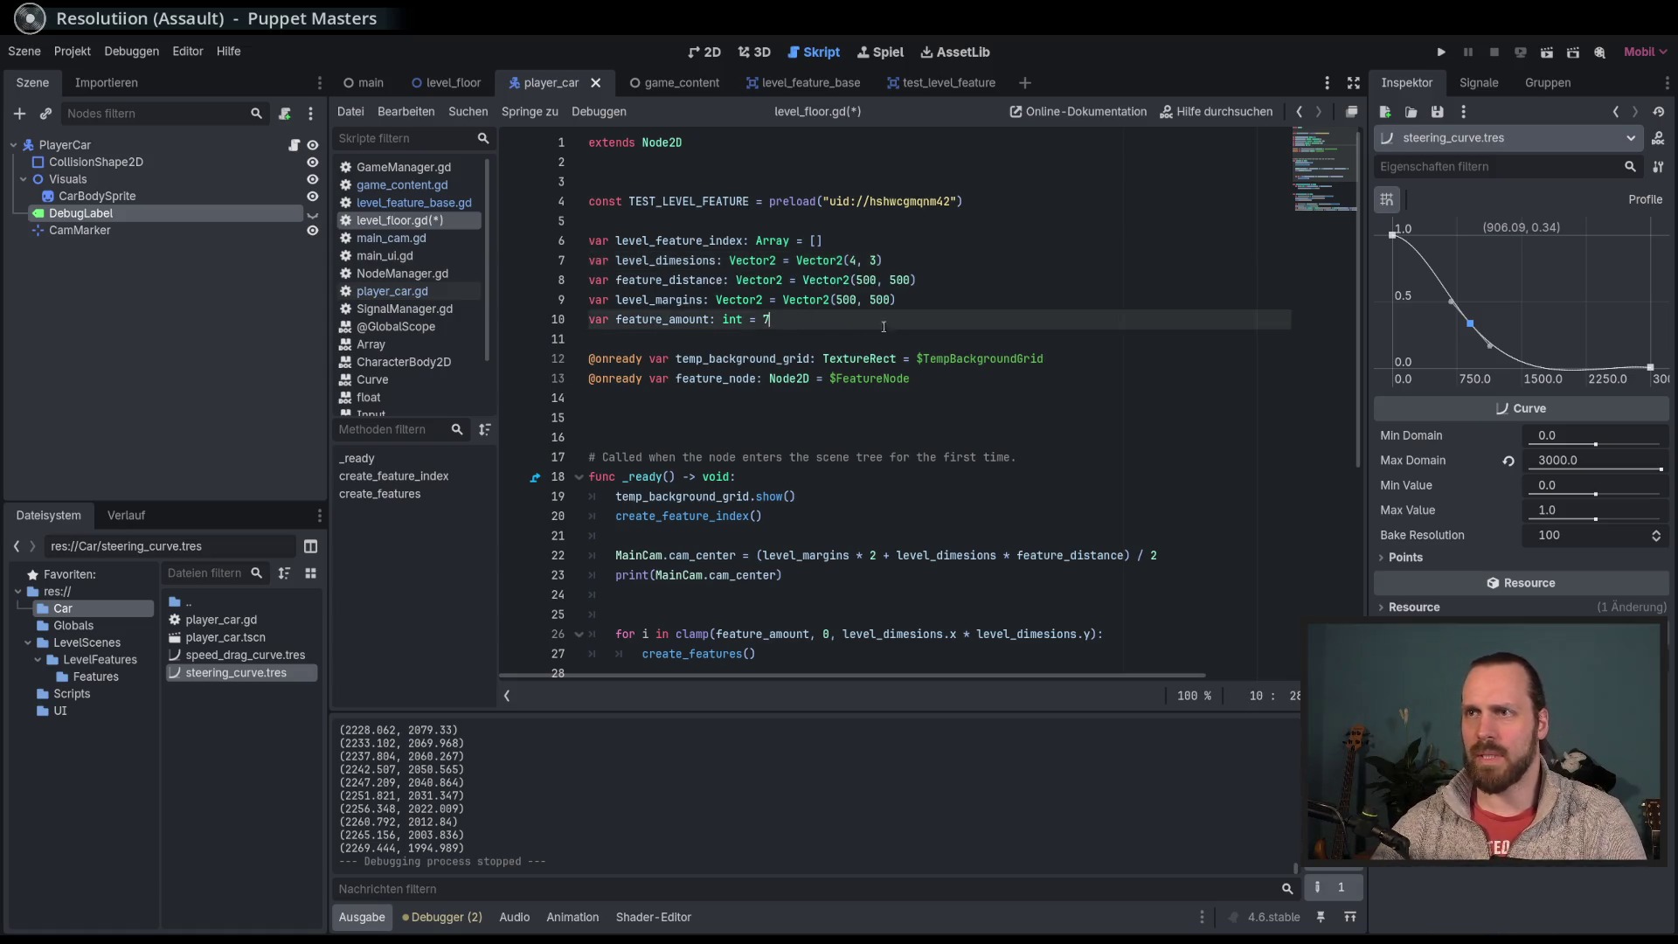
{"action": "key", "text": "F5"}
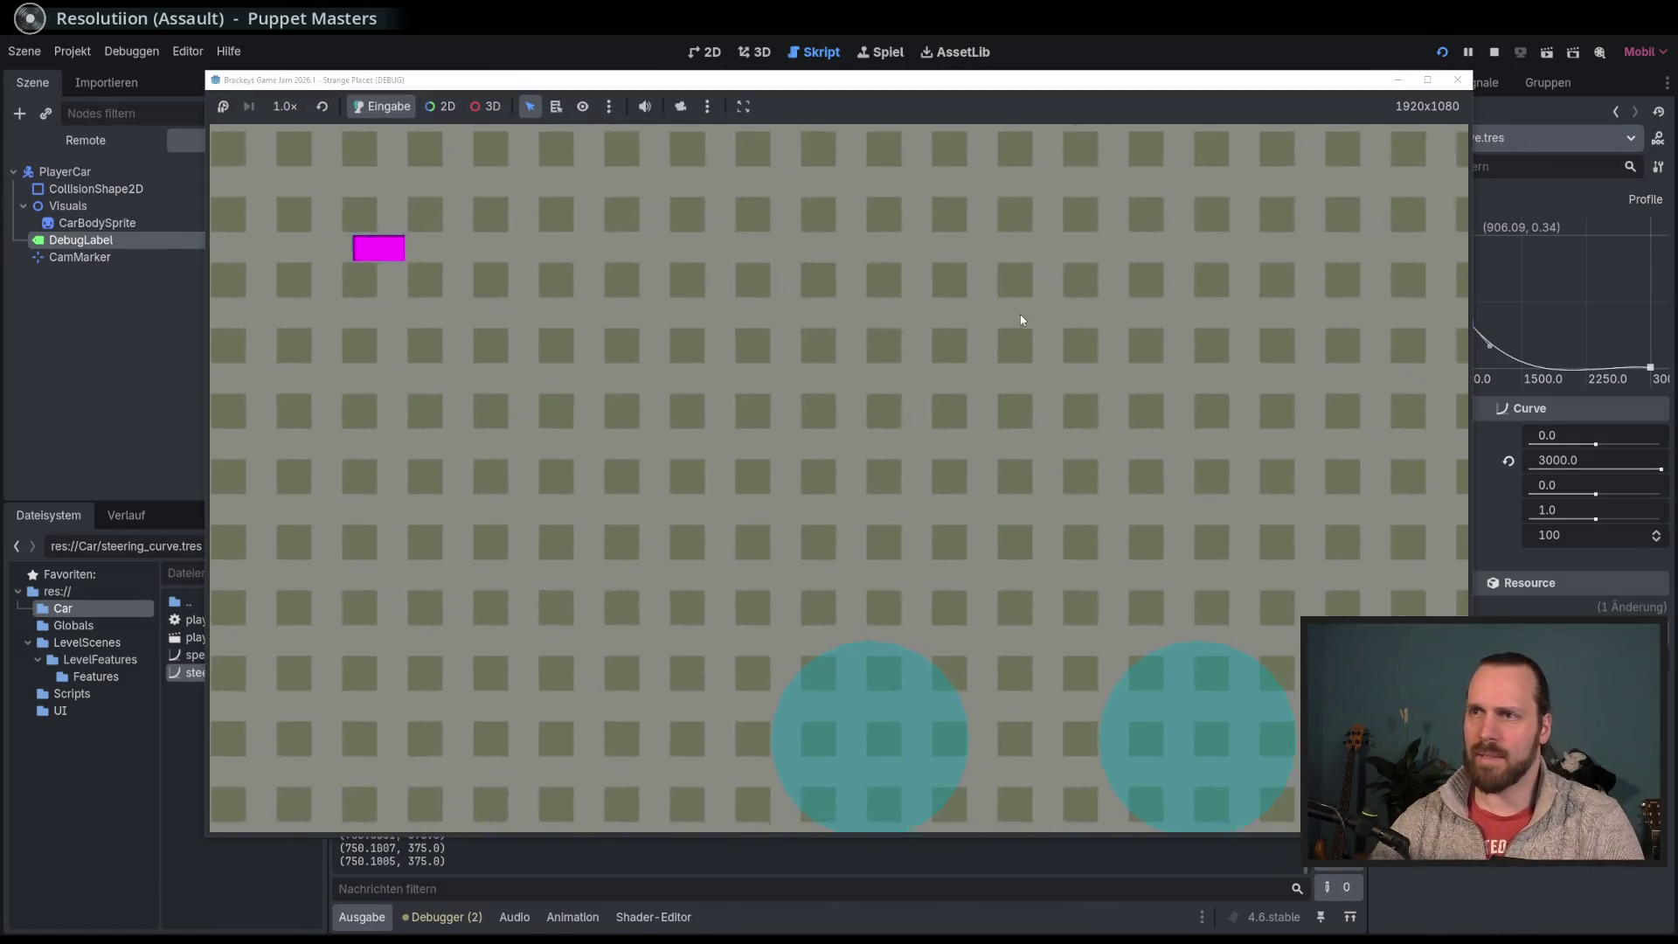
Step: Drive briefly among the cyan features on the 4×3 grid, then stop the game
{"action": "key", "text": "Up"}
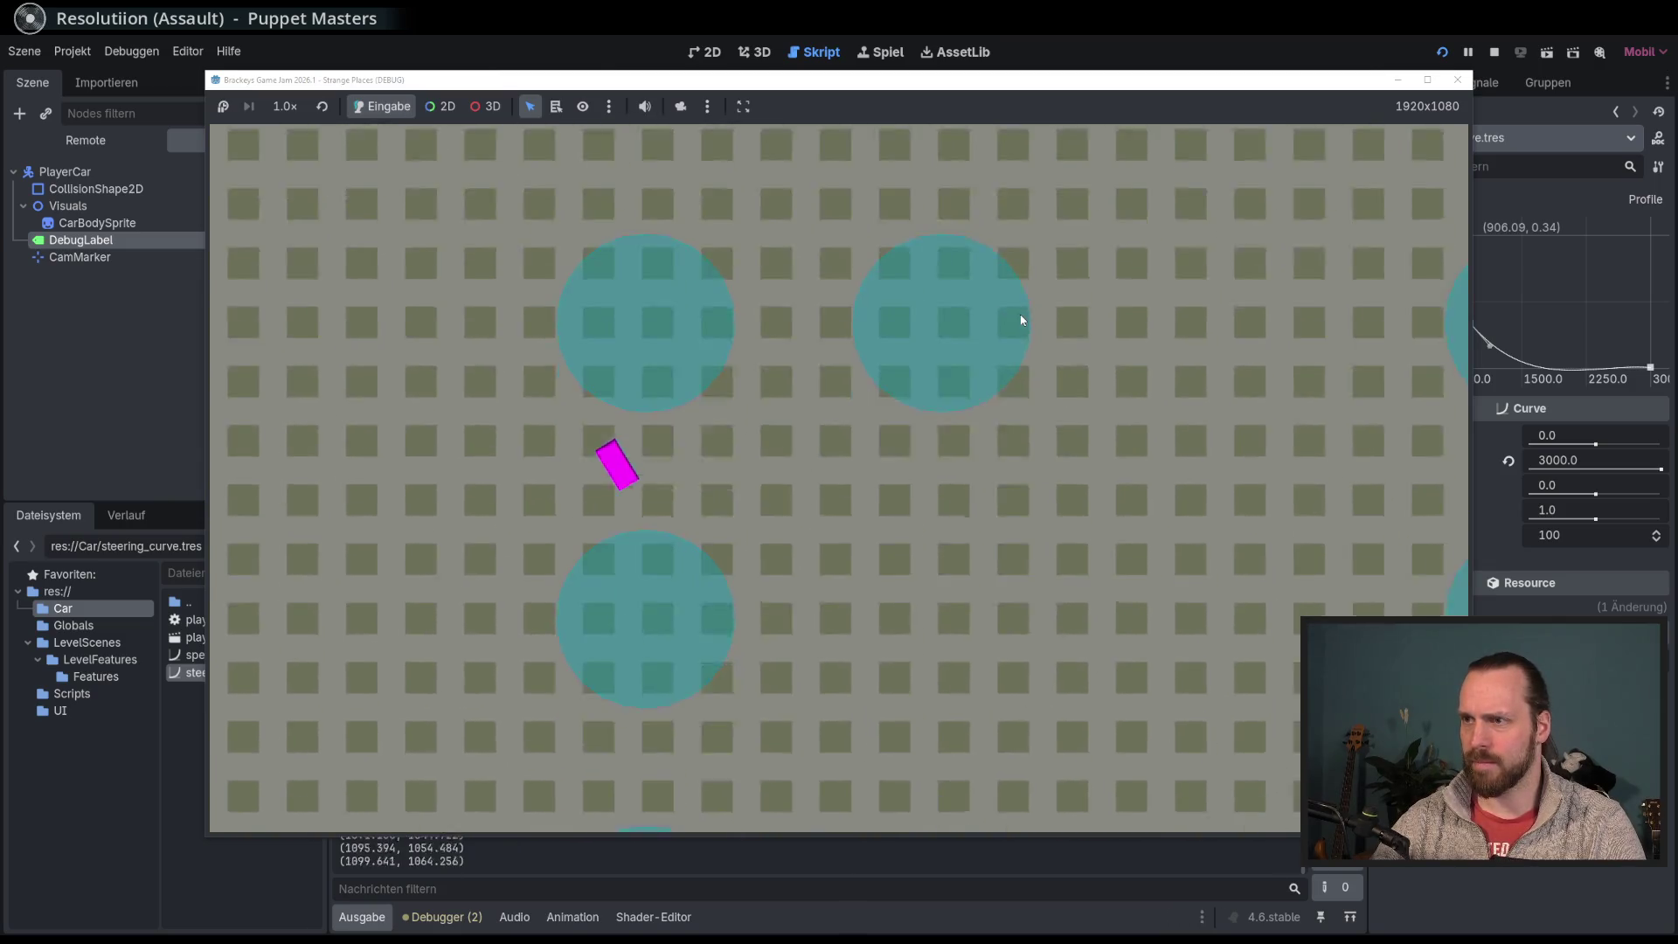
{"action": "key", "text": "Left"}
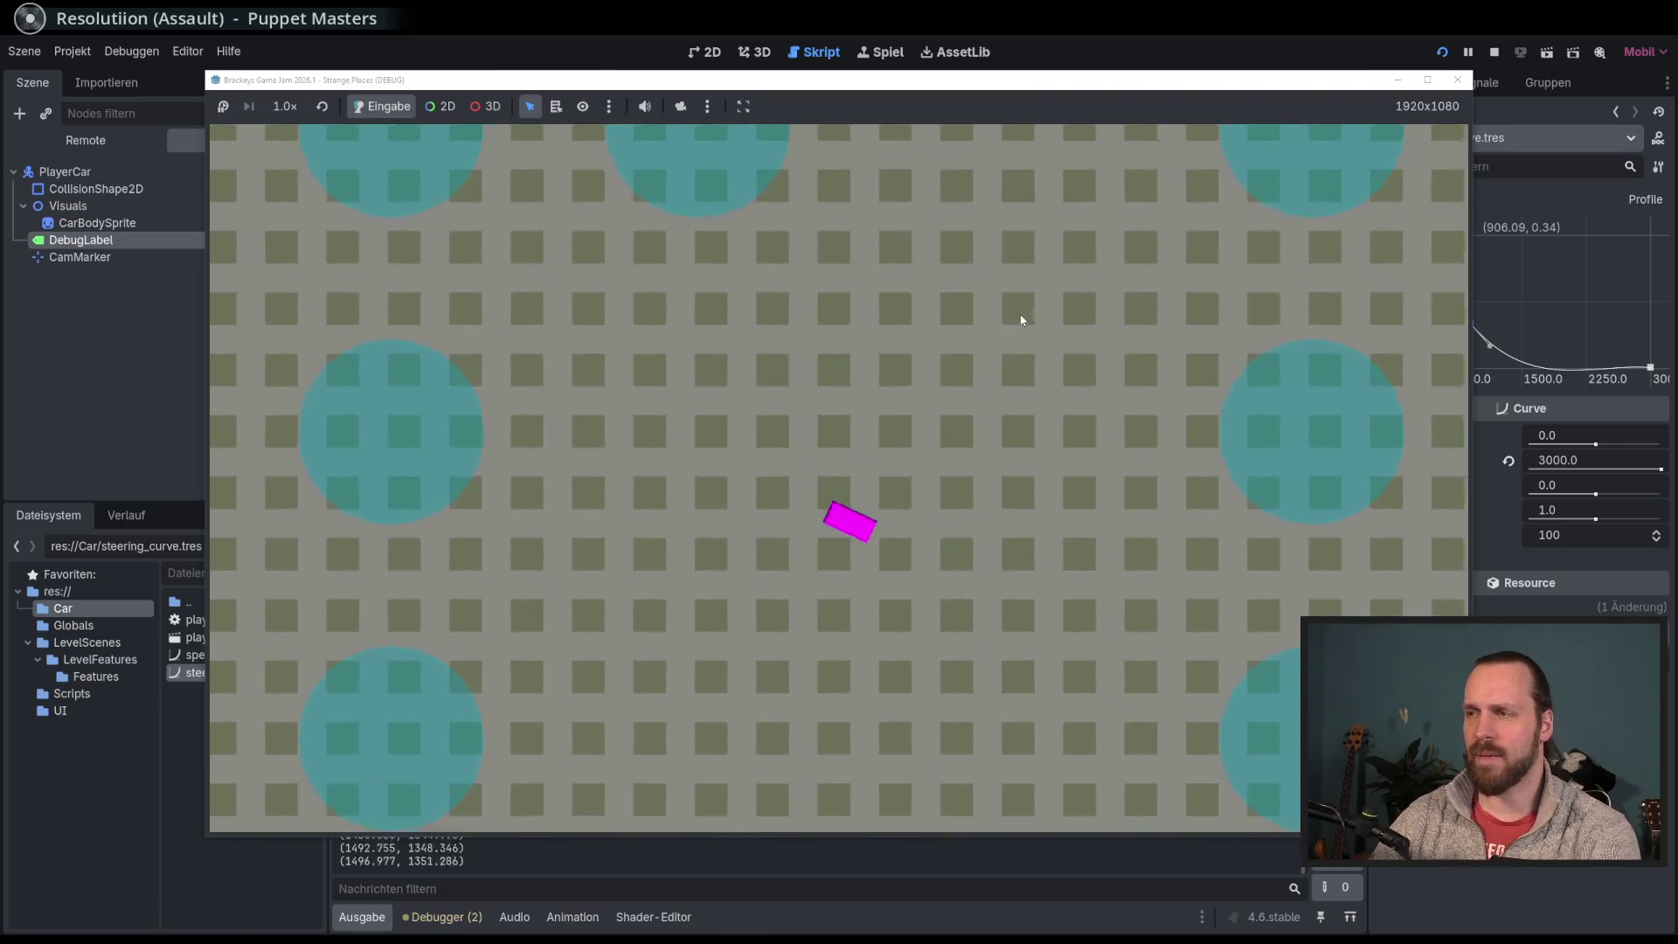
{"action": "key", "text": "F8"}
{"action": "left_click", "coordinate": [865, 281]}
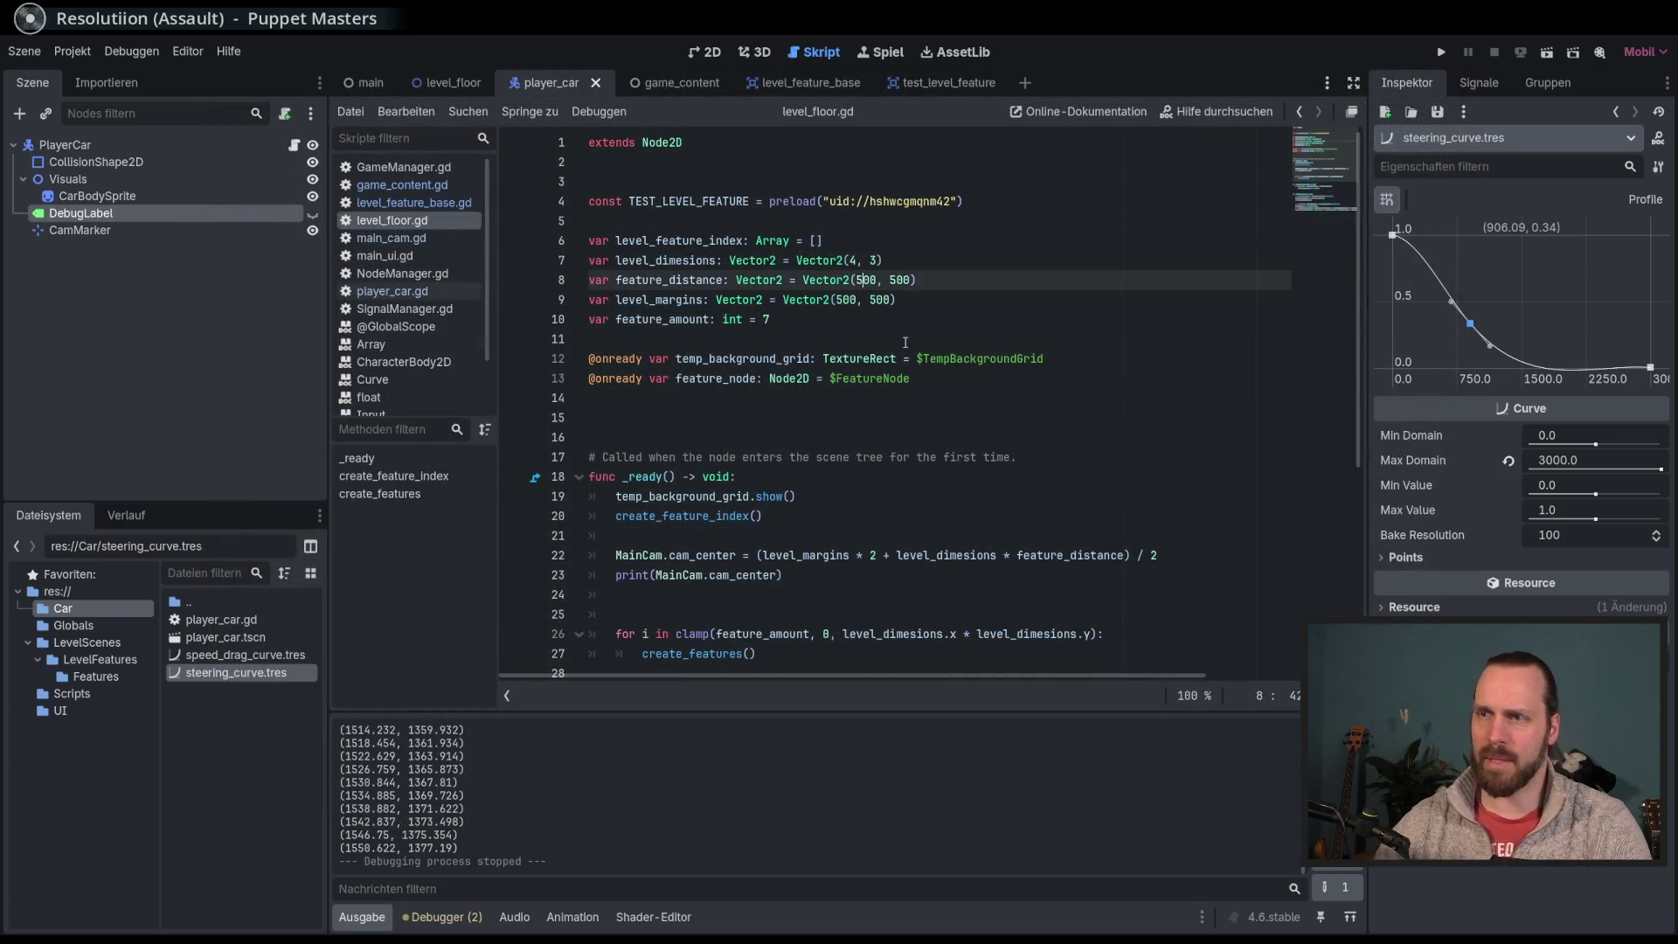
Step: Change feature_distance to Vector2(600, 600)
{"action": "key", "text": "BackSpace"}
{"action": "type", "text": "6"}
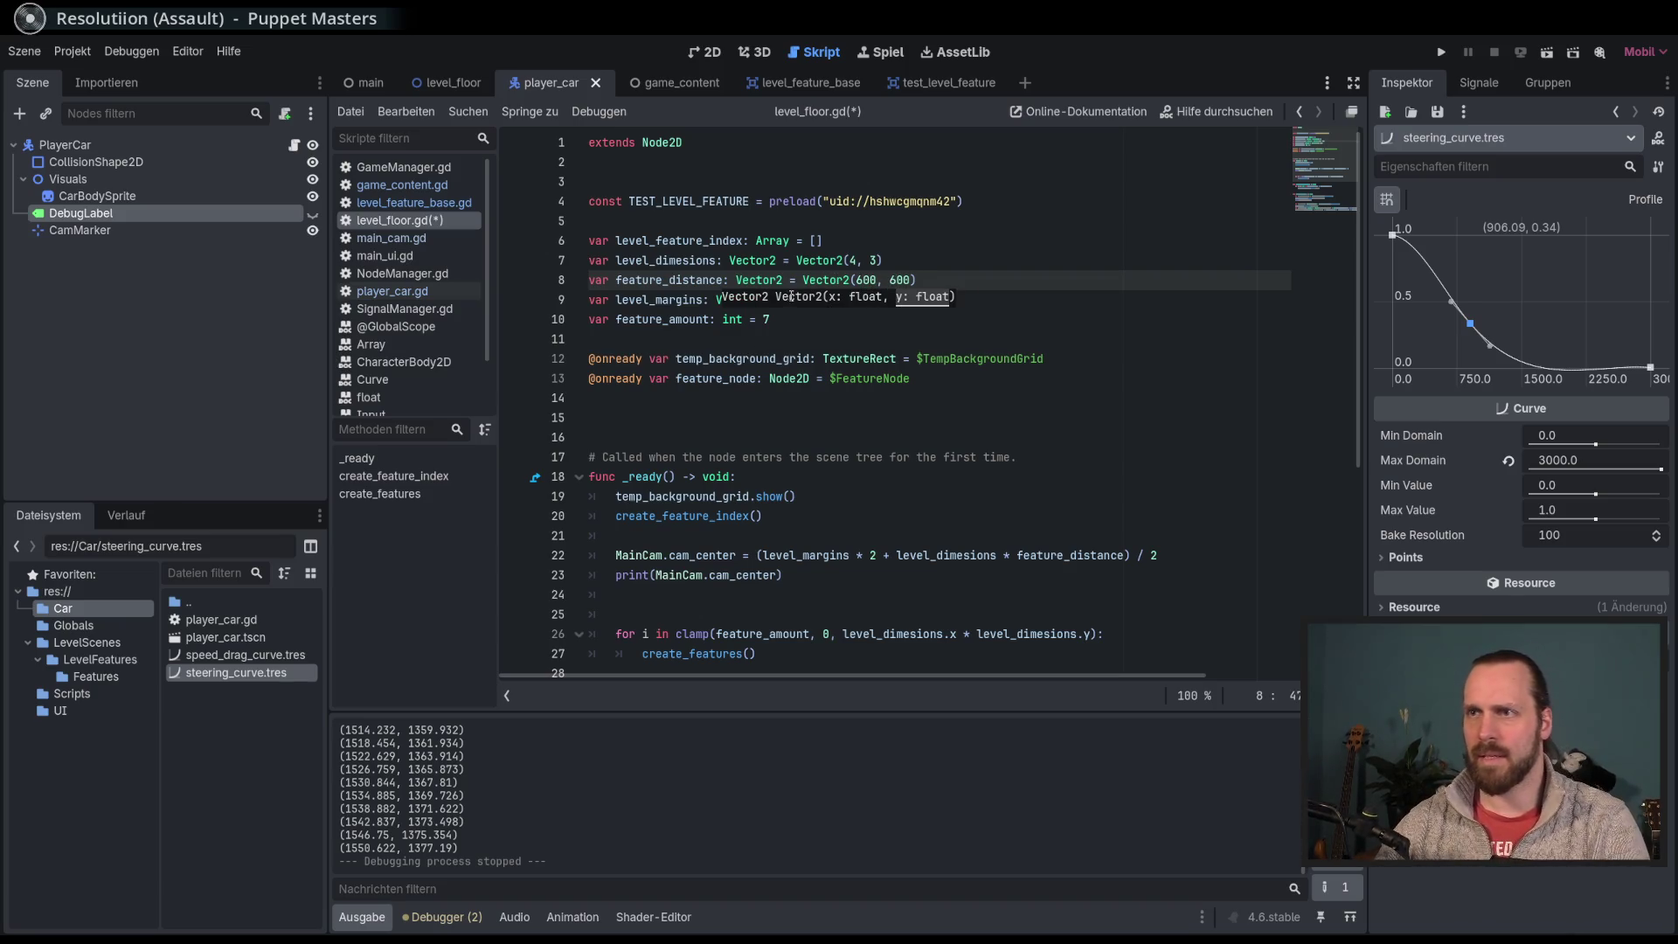
{"action": "key", "text": "End"}
{"action": "left_click", "coordinate": [912, 301]}
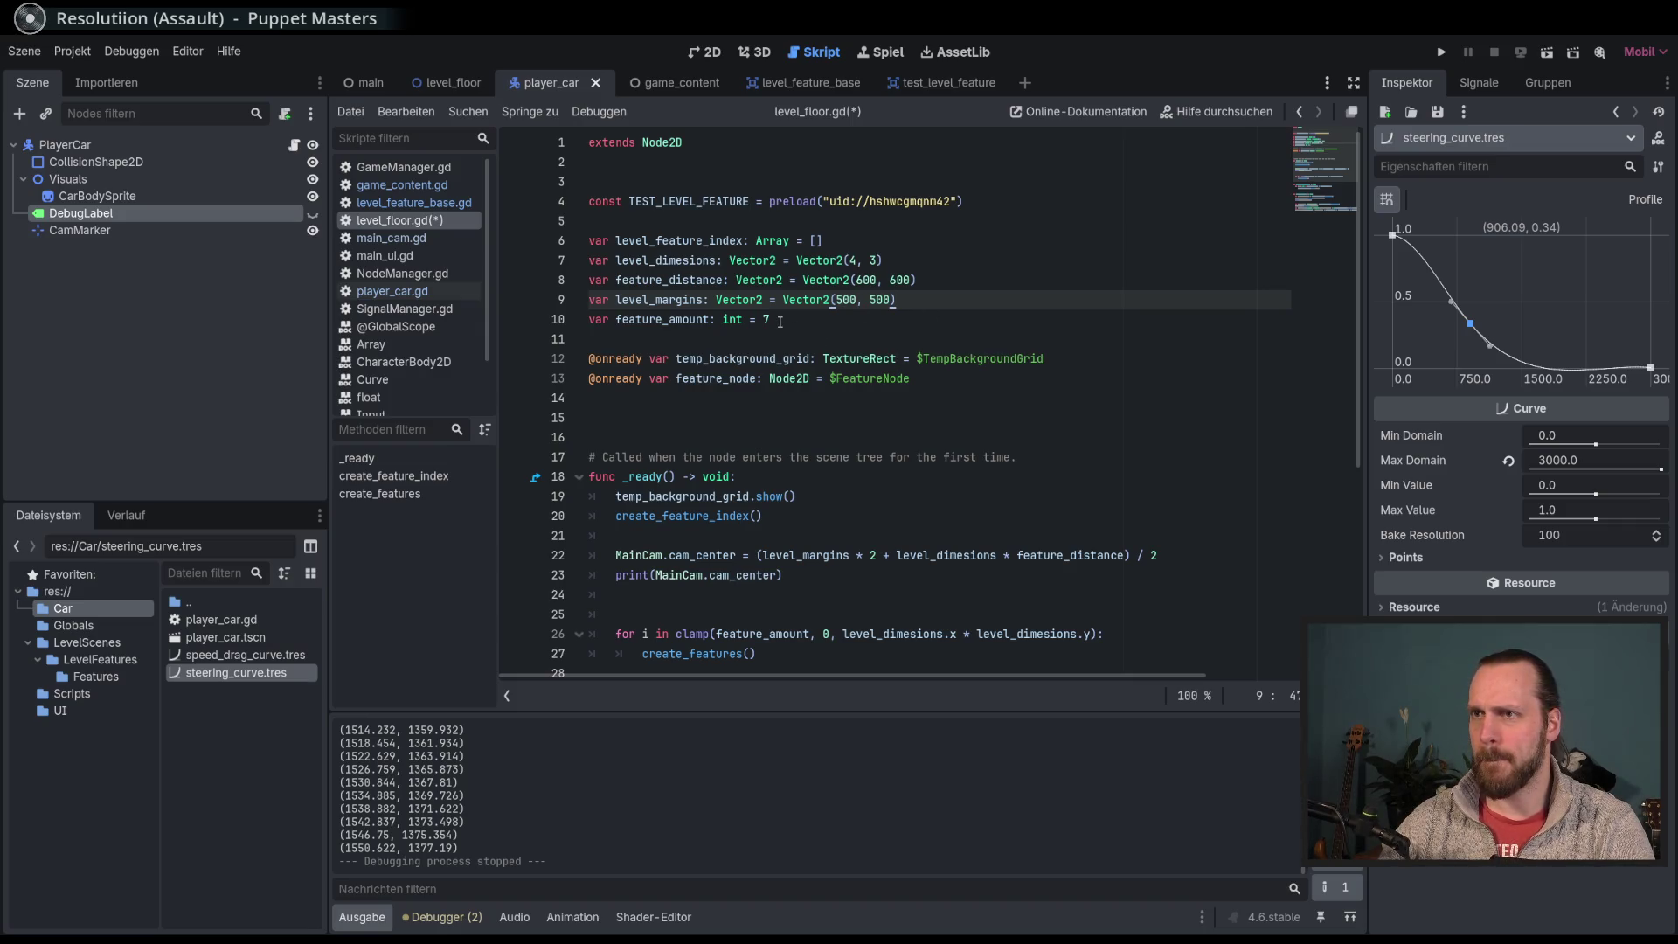
Step: Delete '+ feature_distance/2' from line 43's position formula and start a new line below
{"action": "scroll", "coordinate": [1103, 510], "scroll_direction": "down", "scroll_amount": 5}
{"action": "left_click", "coordinate": [1171, 635]}
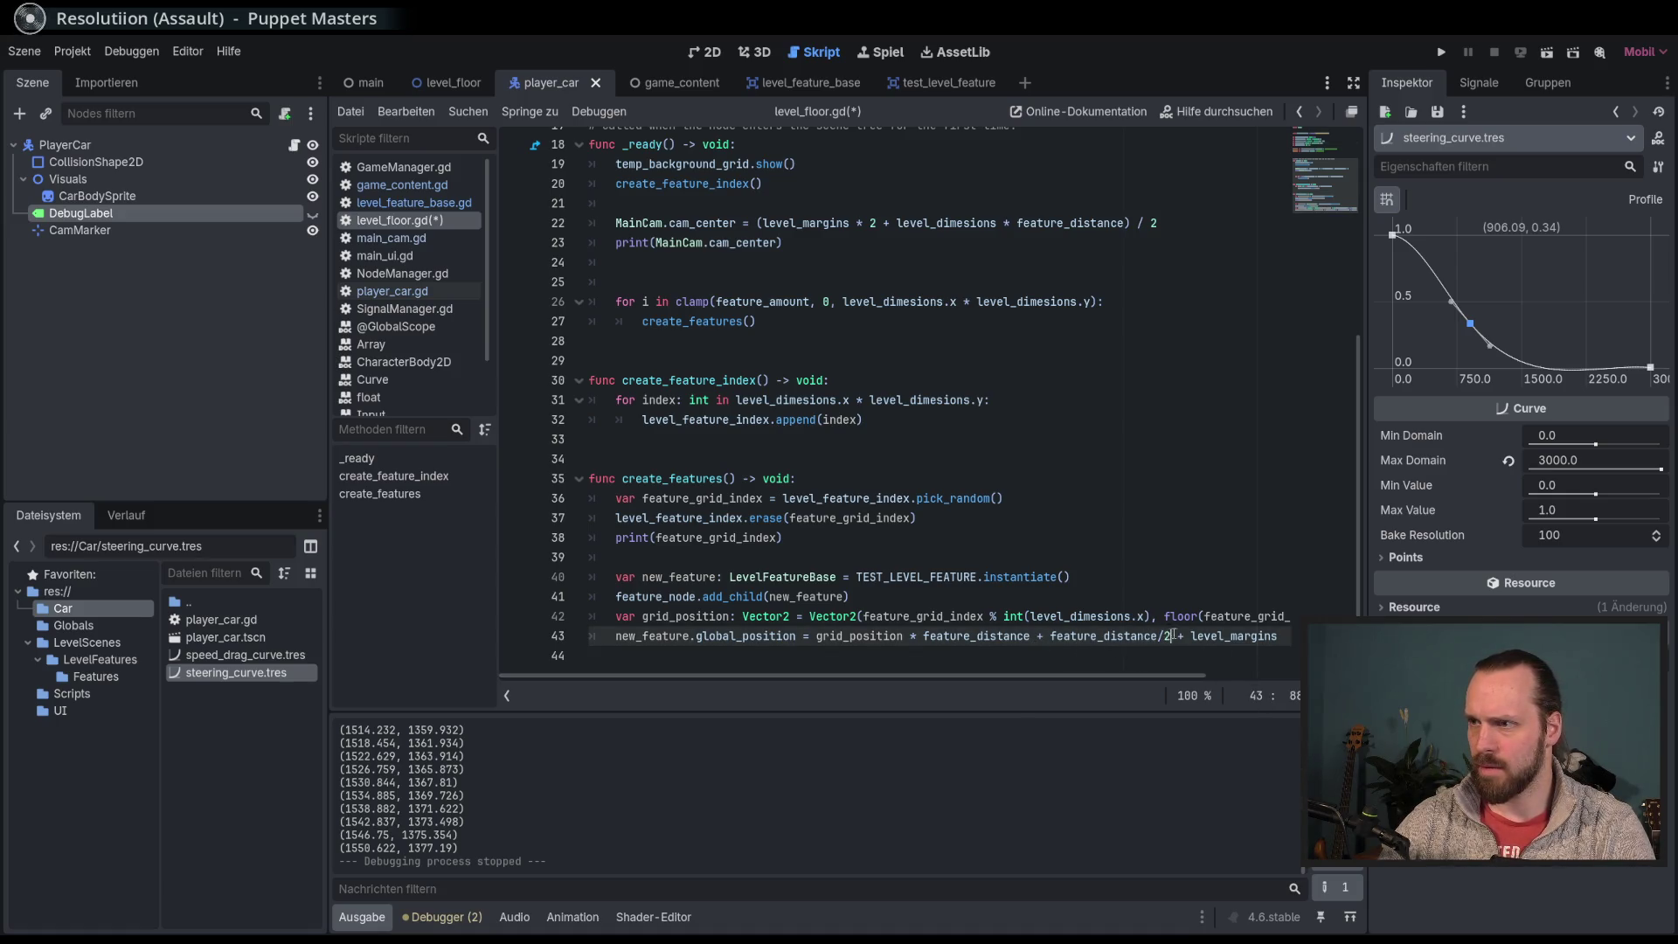
{"action": "left_click_drag", "start_coordinate": [1145, 635], "coordinate": [1037, 636]}
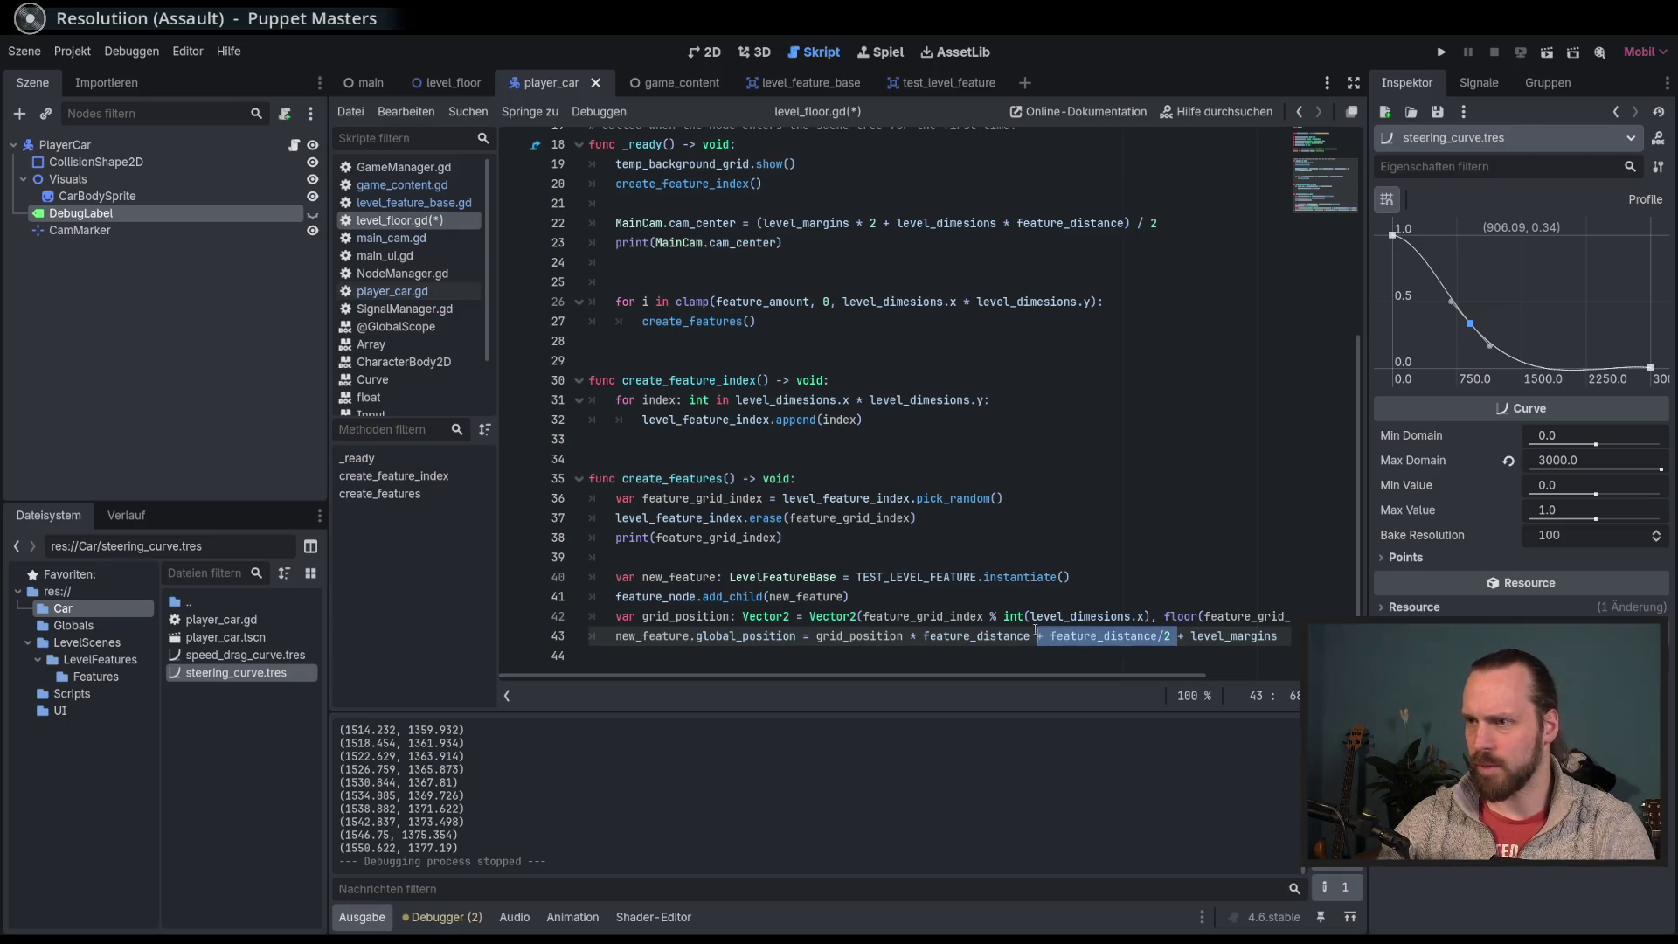
{"action": "key", "text": "BackSpace"}
{"action": "key", "text": "Return"}
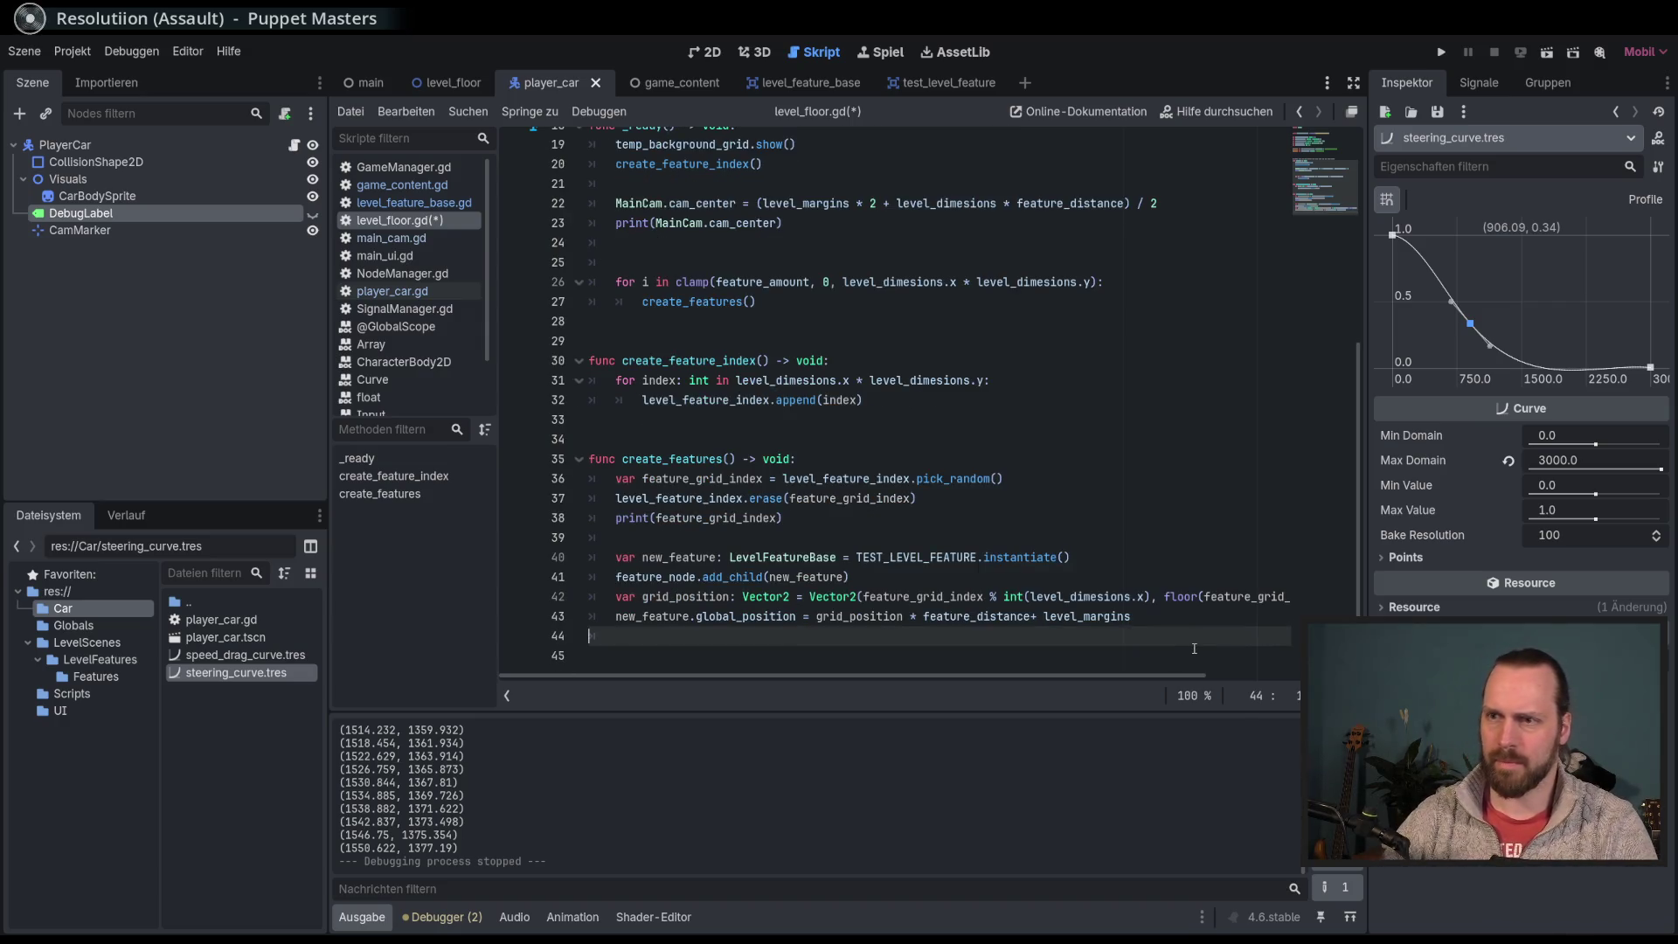
{"action": "type", "text": "new"}
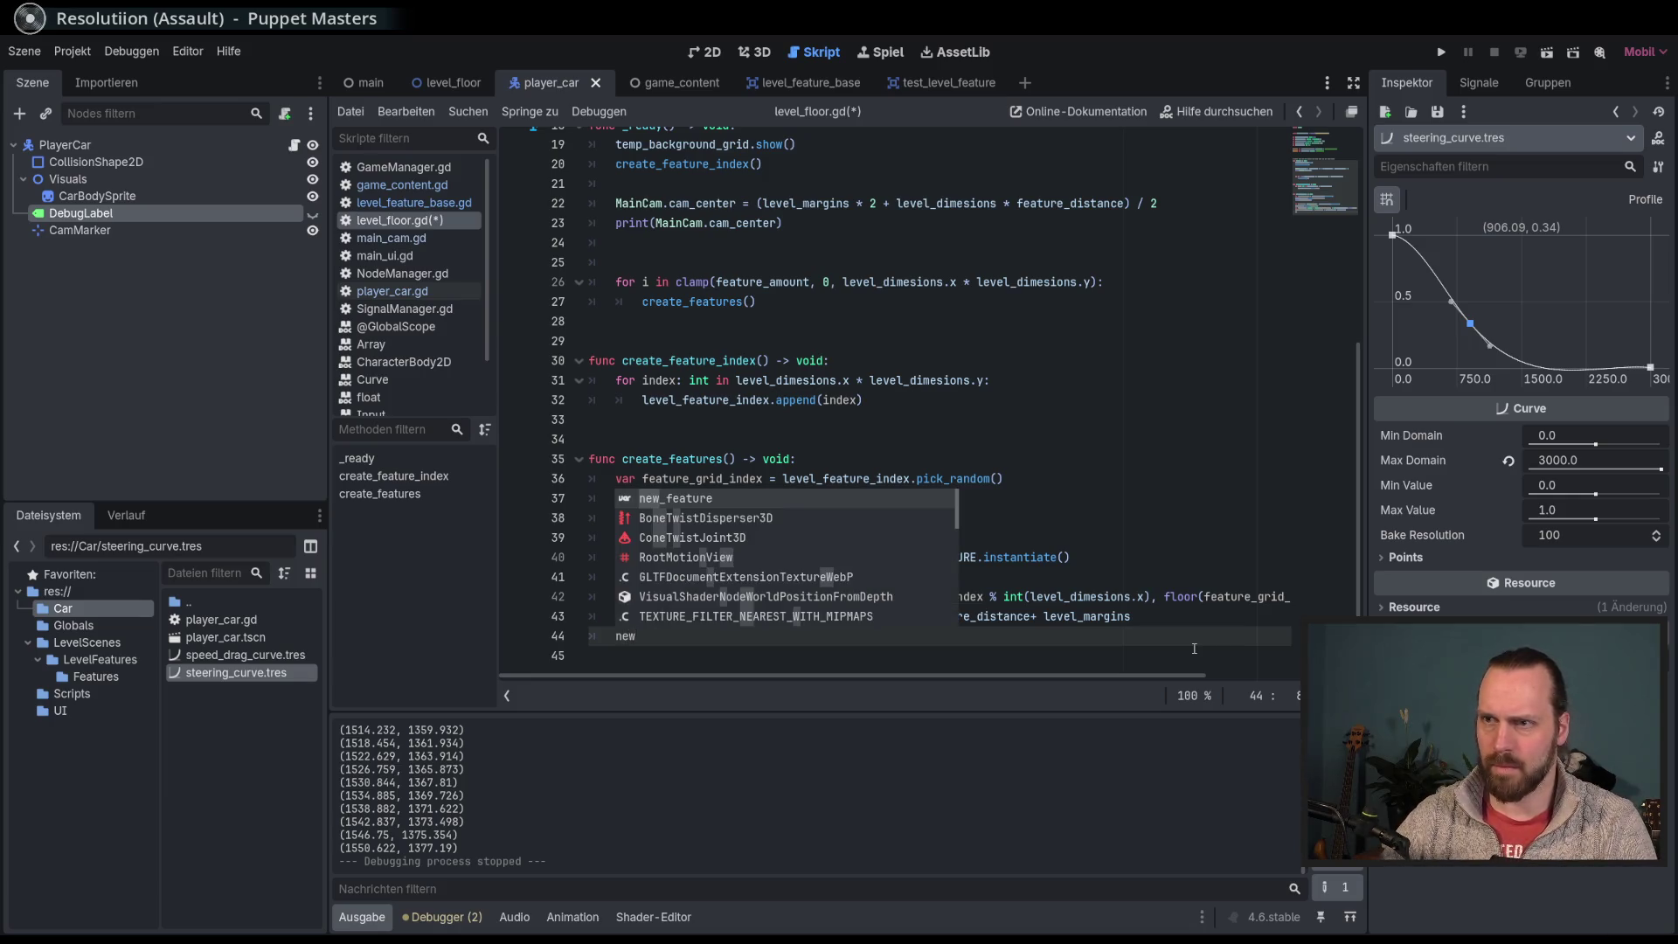
{"action": "key", "text": "Escape"}
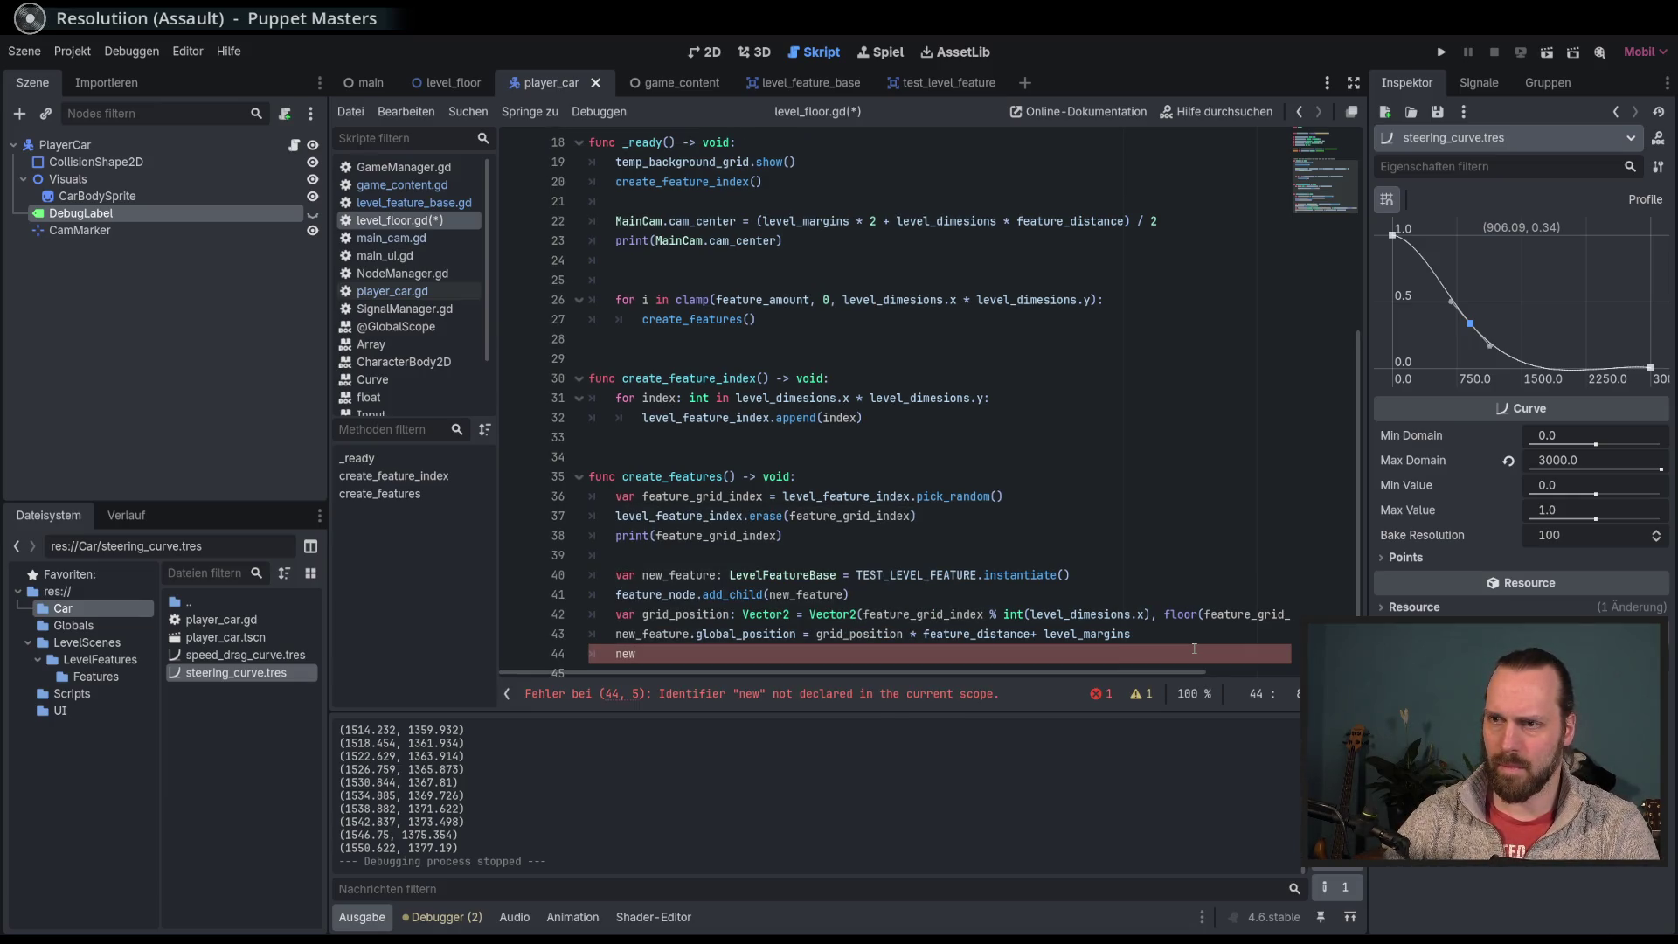
Step: Start line 44 adding a randi_range offset to new_feature.global_position
{"action": "type", "text": "_fea"}
{"action": "key", "text": "Return"}
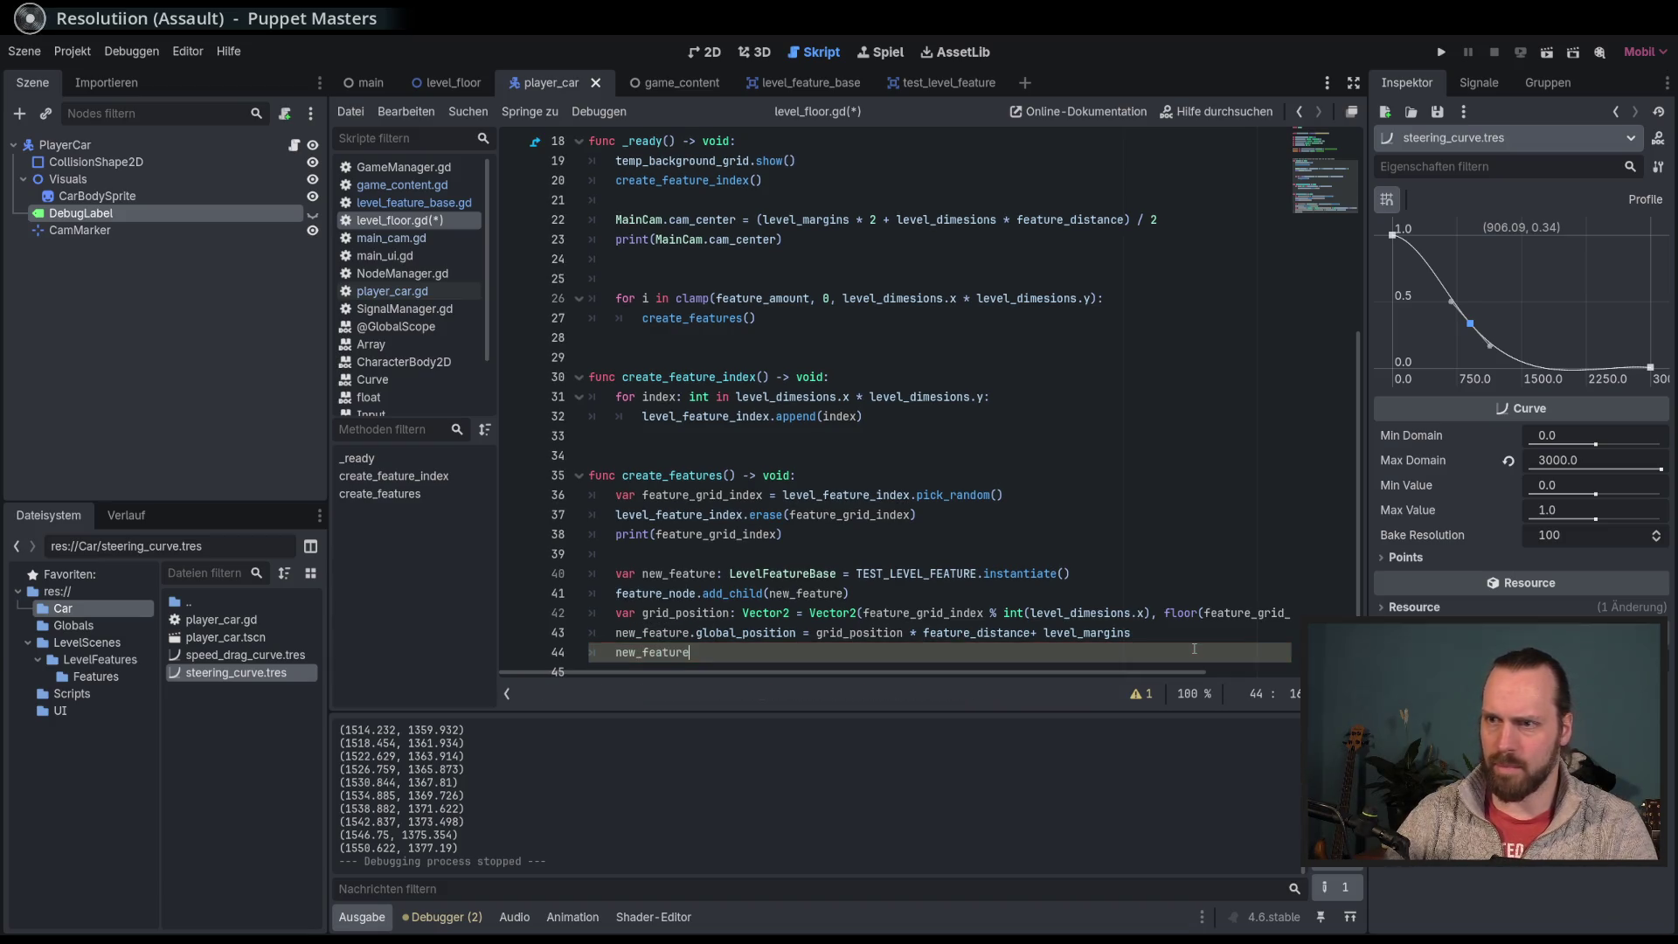
{"action": "type", "text": ".glo"}
{"action": "key", "text": "Return"}
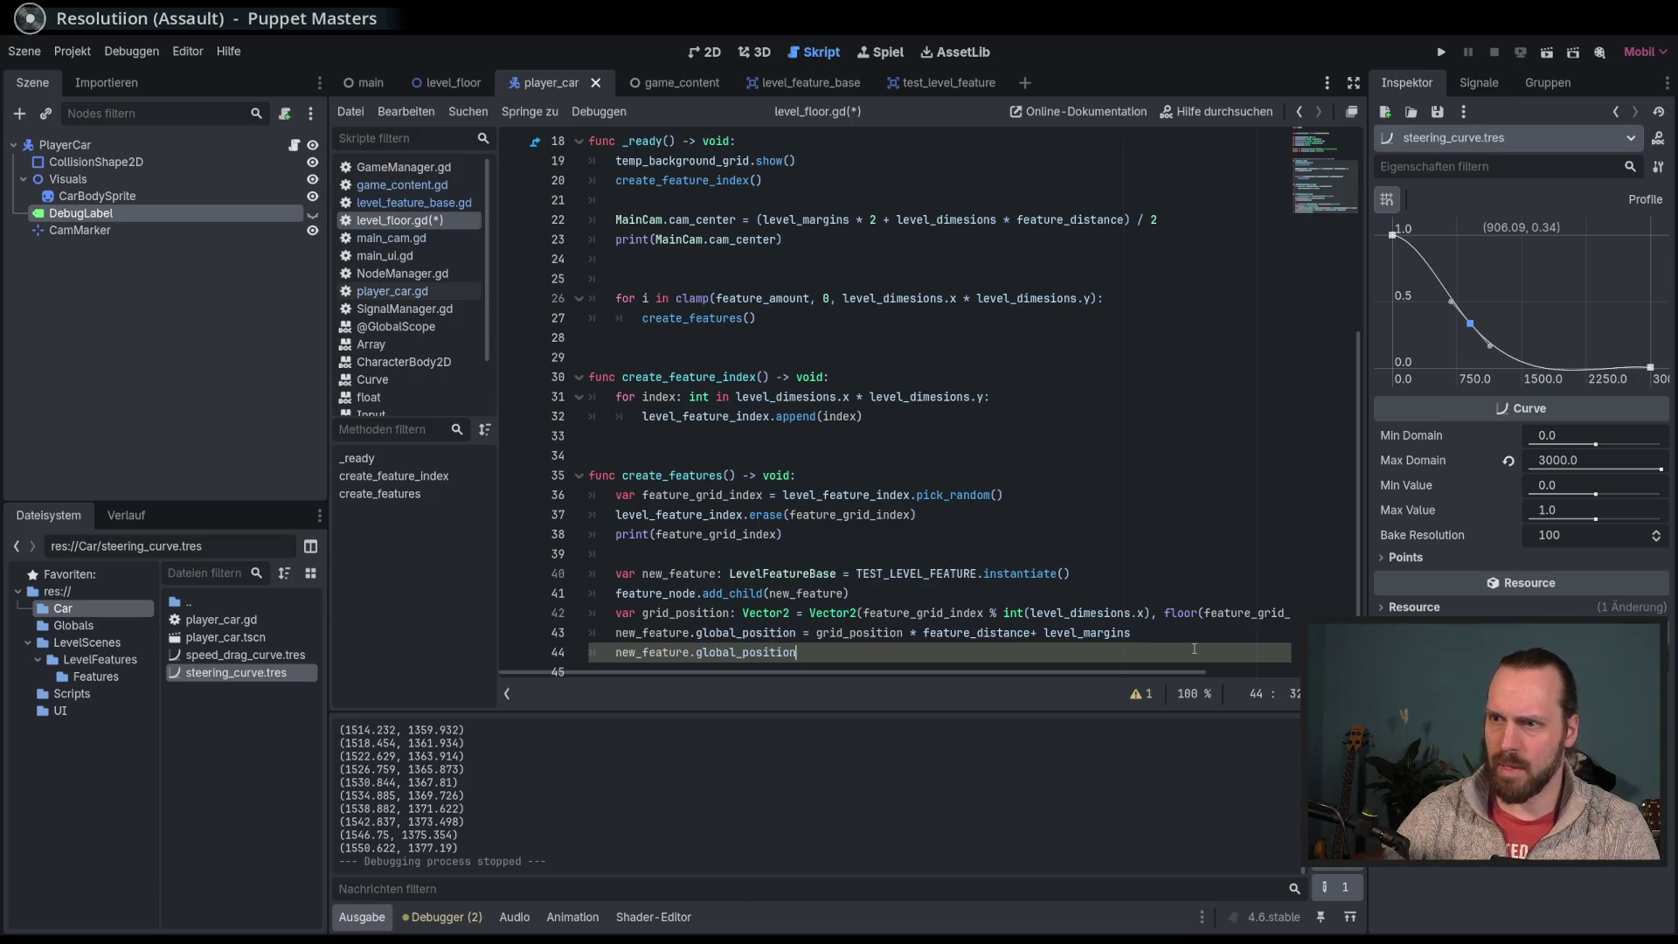
{"action": "type", "text": " += "}
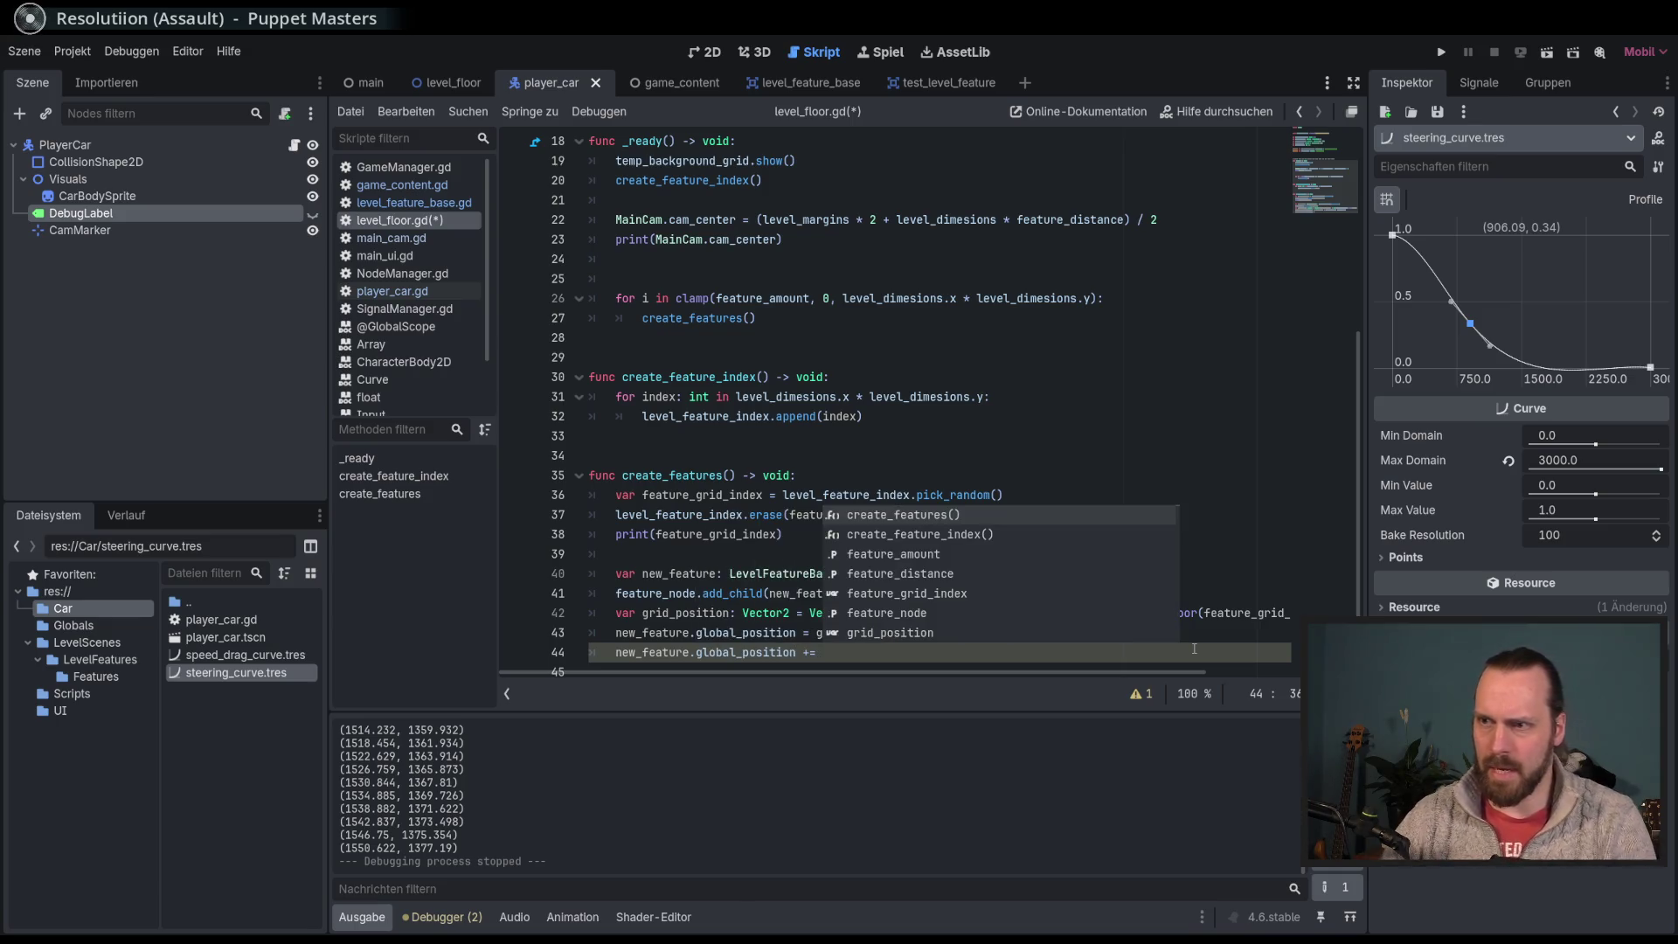
{"action": "type", "text": "rand"}
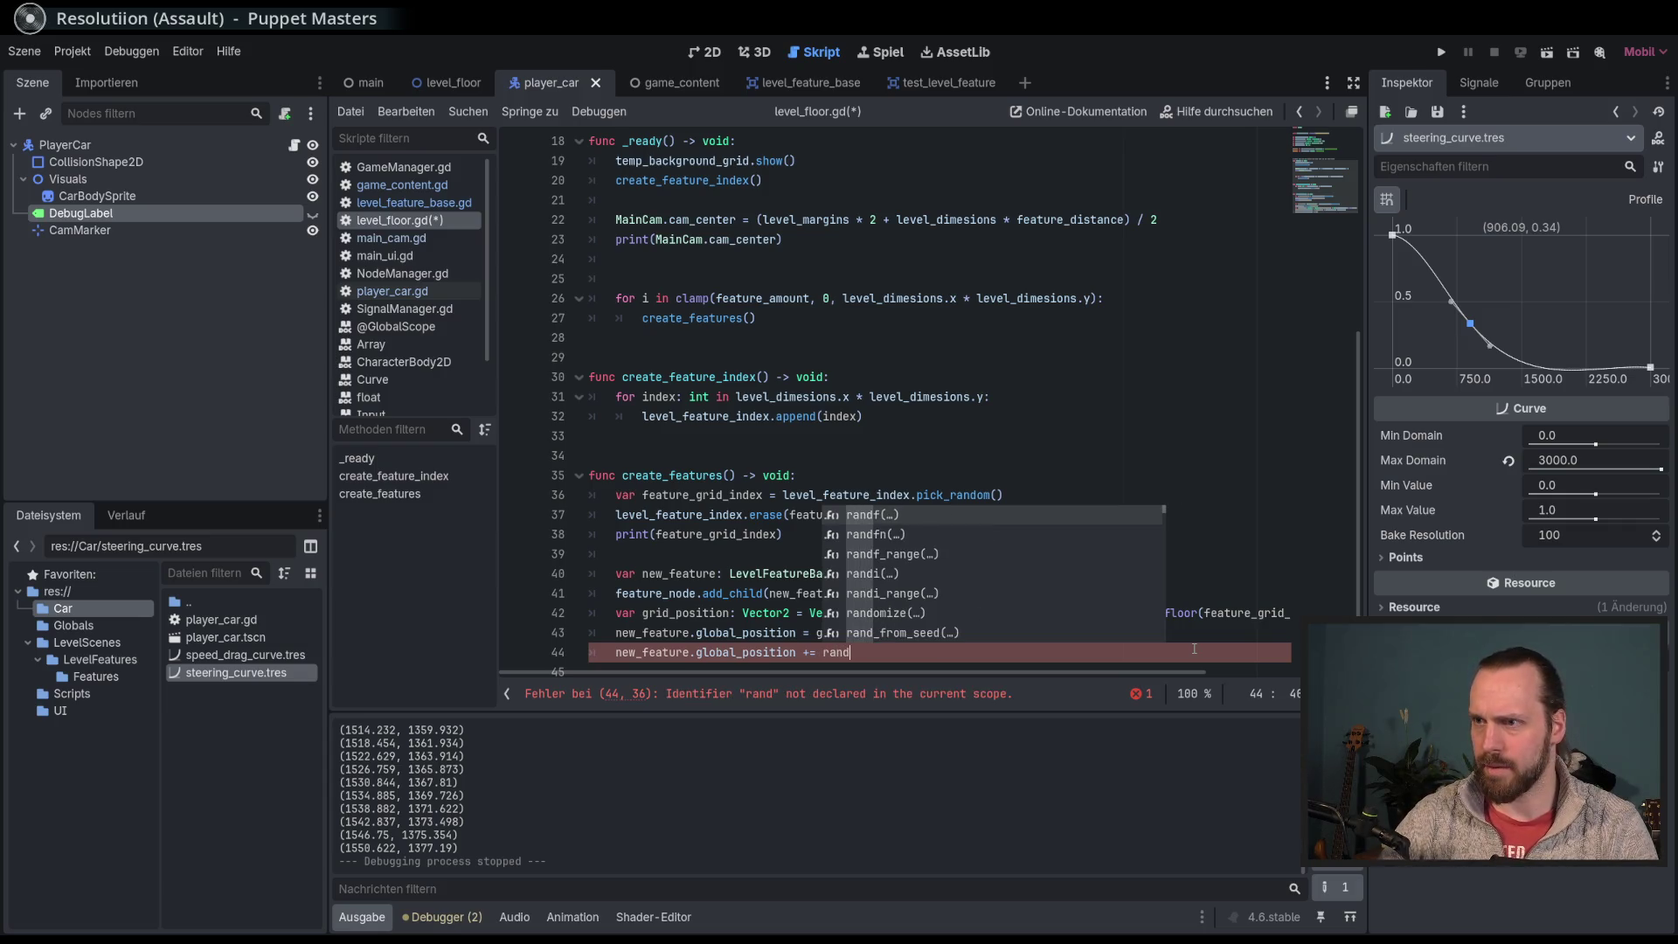
{"action": "key", "text": "Down"}
{"action": "key", "text": "Down"}
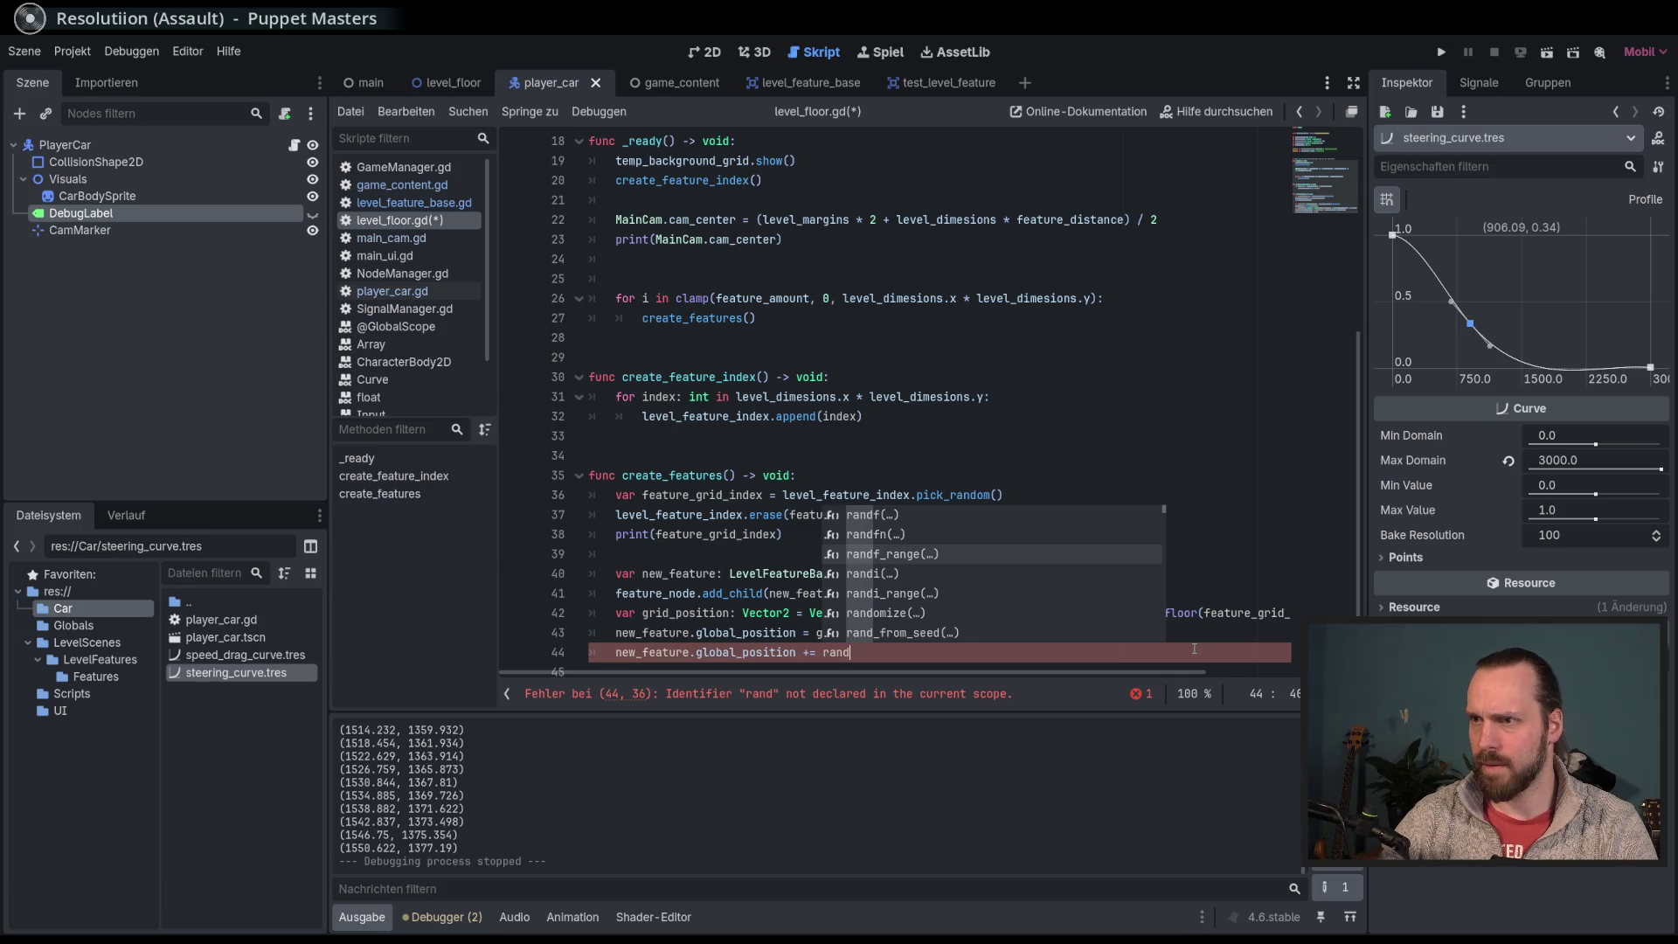
{"action": "key", "text": "Down"}
{"action": "key", "text": "Down"}
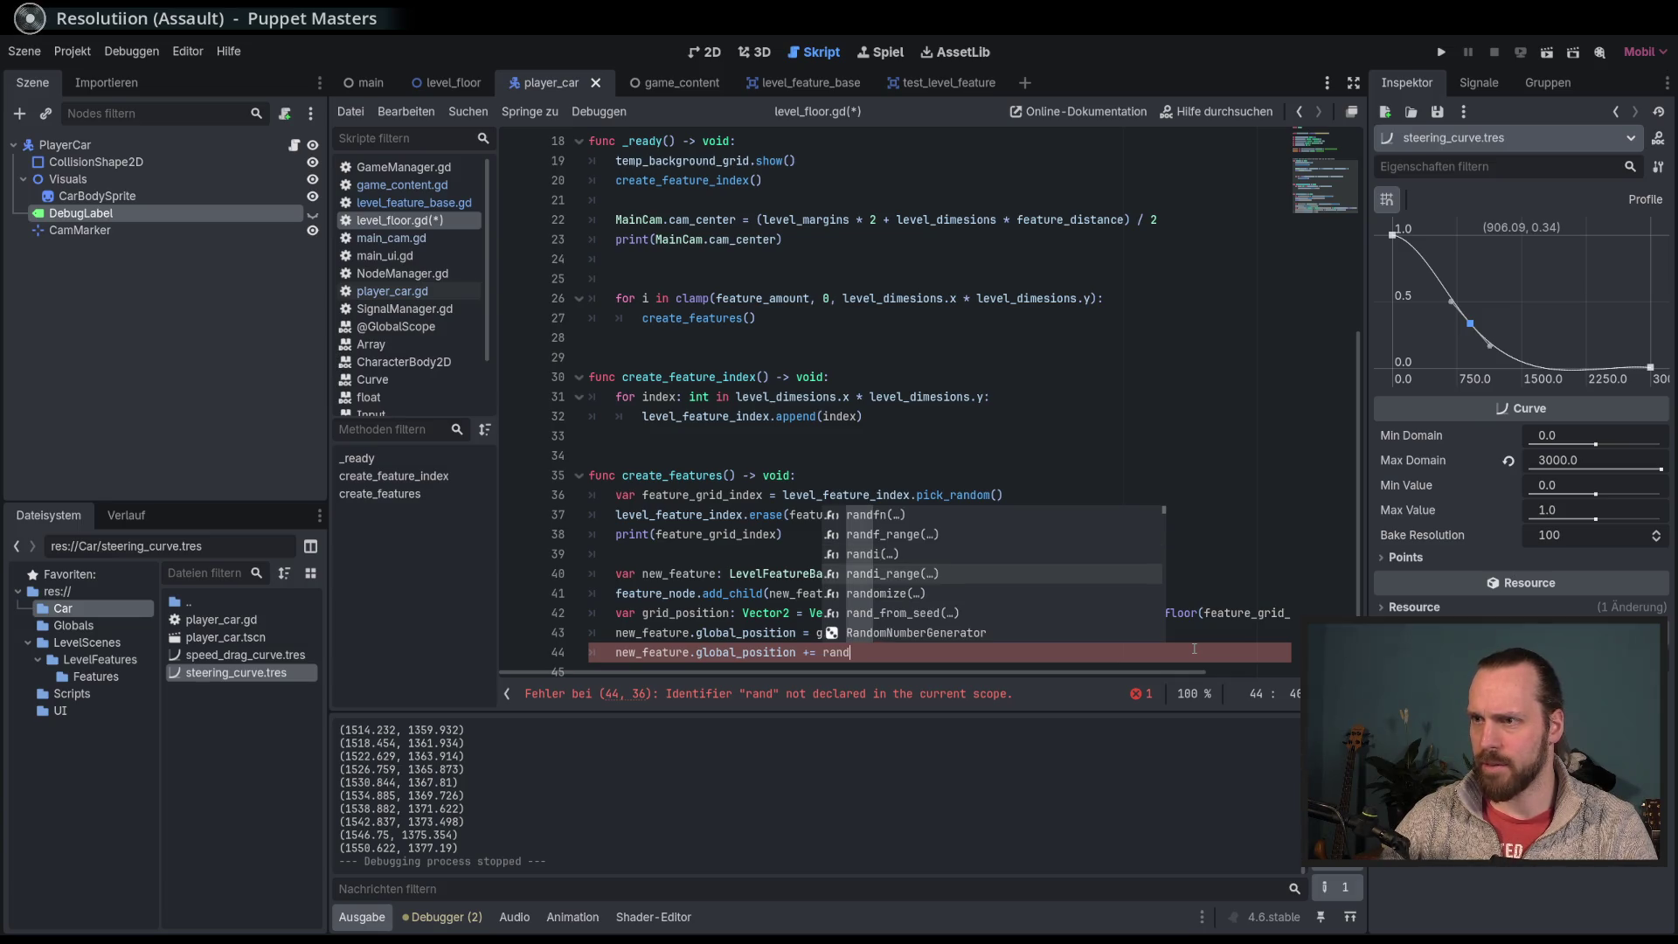
{"action": "key", "text": "Return"}
{"action": "scroll", "coordinate": [1167, 548], "scroll_direction": "down", "scroll_amount": 1}
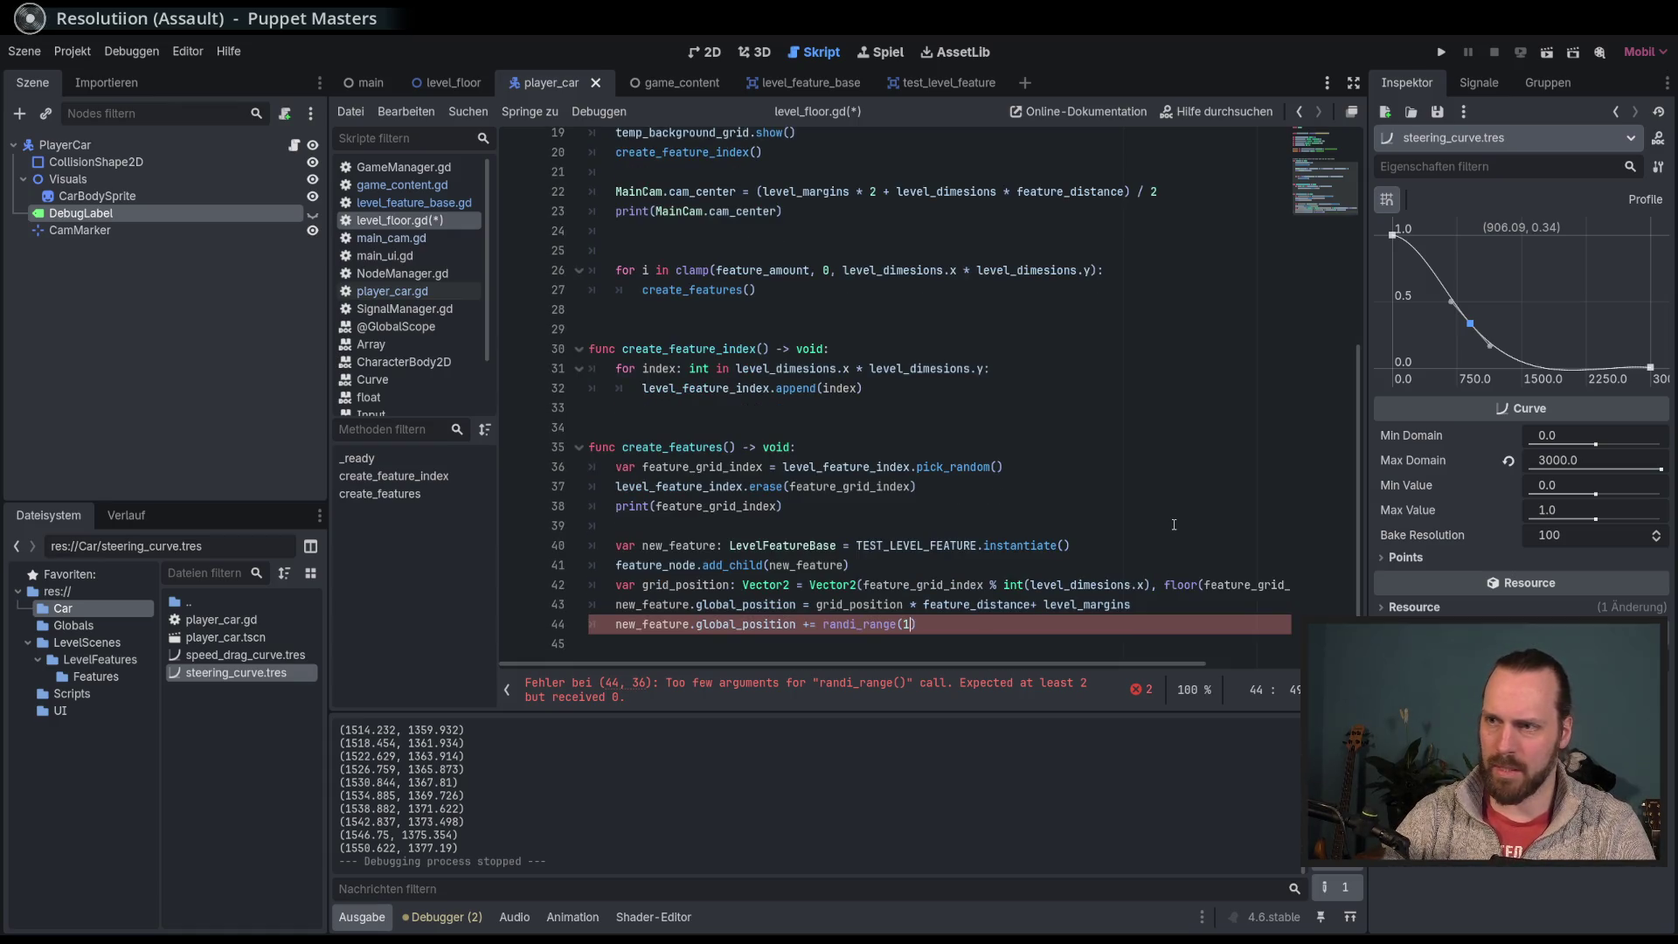
{"action": "type", "text": "00"}
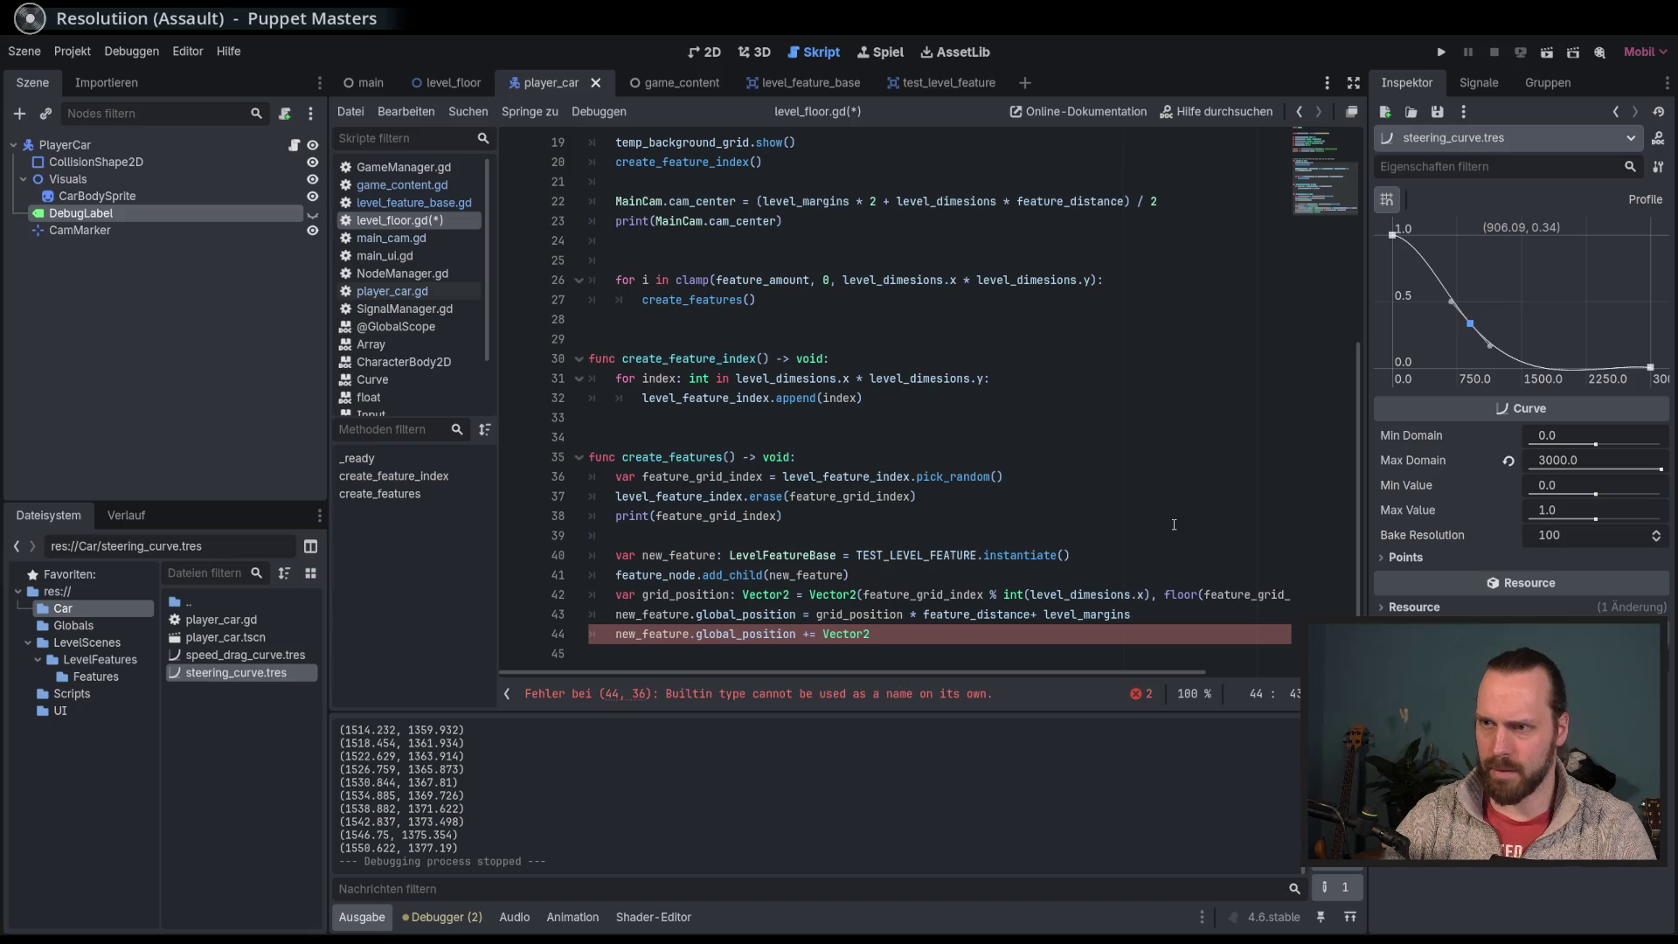
Step: Write the x offset as randi_range(100, feature_distance.x) inside the Vector2
{"action": "type", "text": "(rand"}
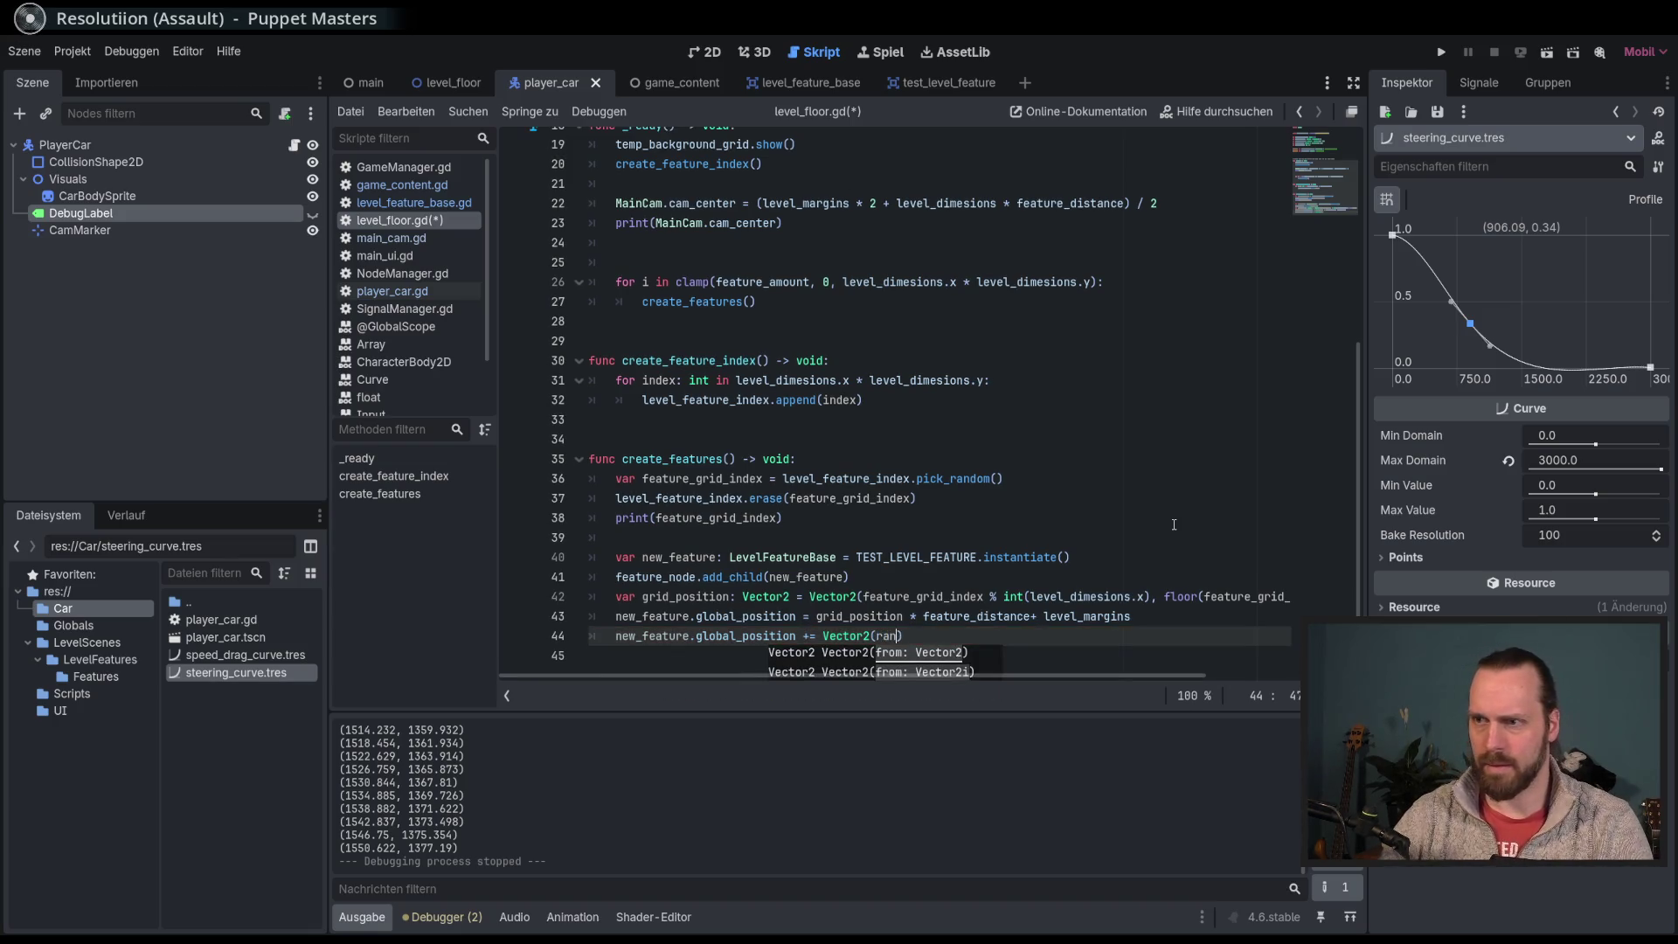
{"action": "key", "text": "Down"}
{"action": "key", "text": "Down"}
{"action": "key", "text": "Down"}
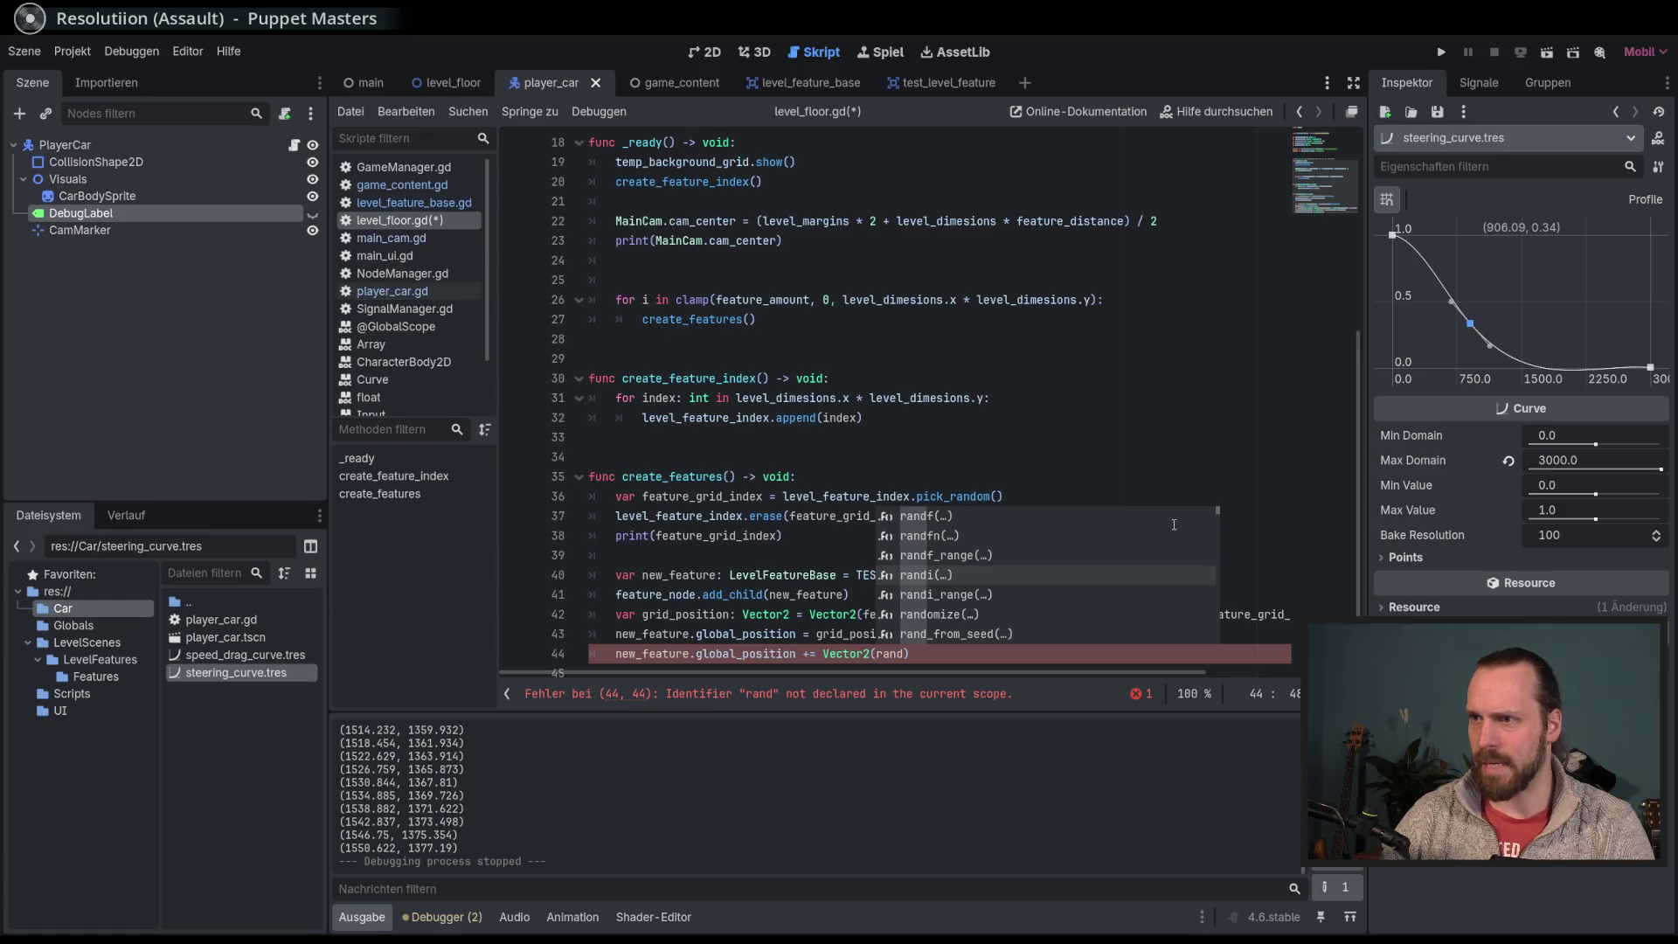
{"action": "key", "text": "Return"}
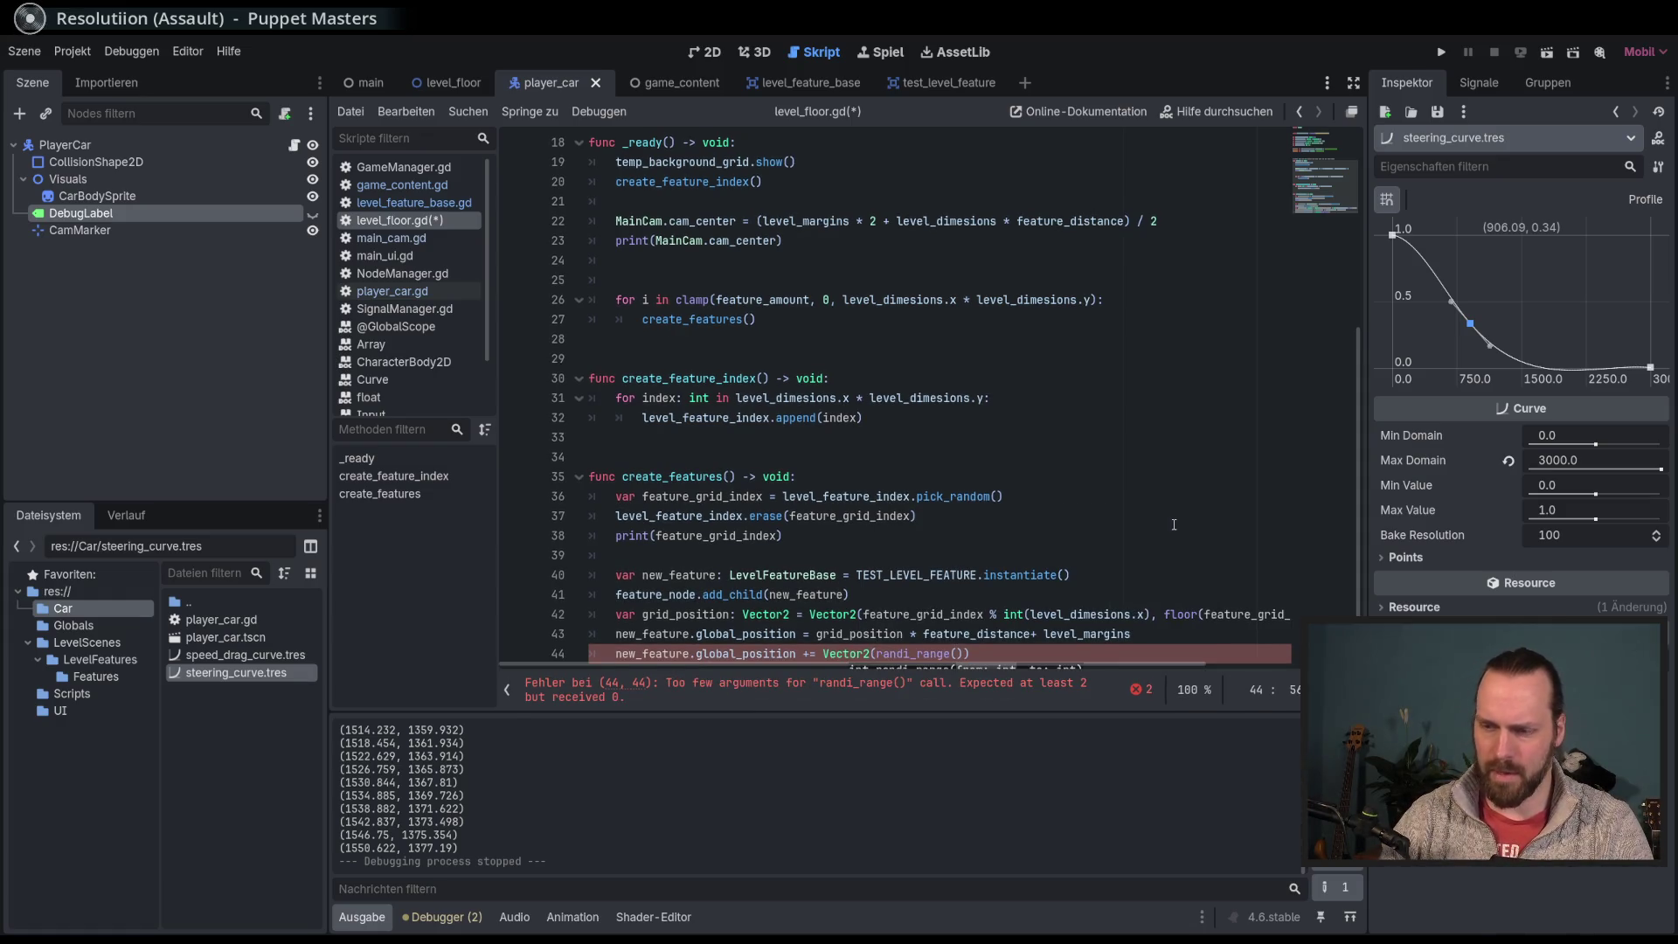
{"action": "type", "text": "100"}
{"action": "key", "text": "BackSpace"}
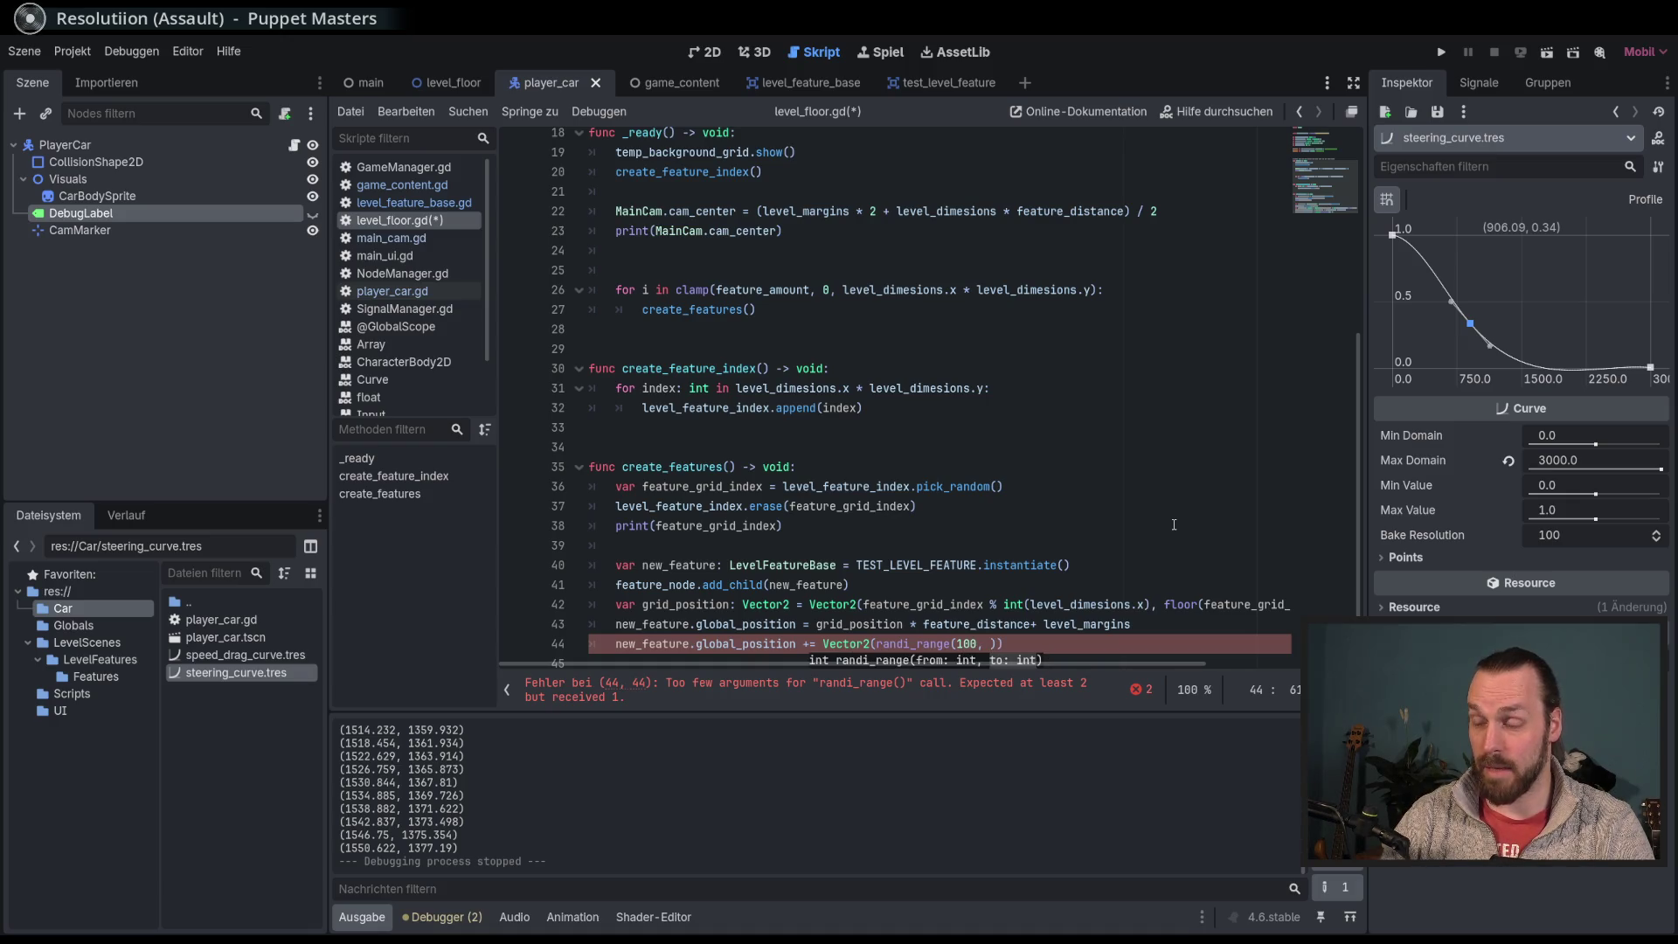
{"action": "scroll", "coordinate": [1173, 524], "scroll_direction": "up", "scroll_amount": 6}
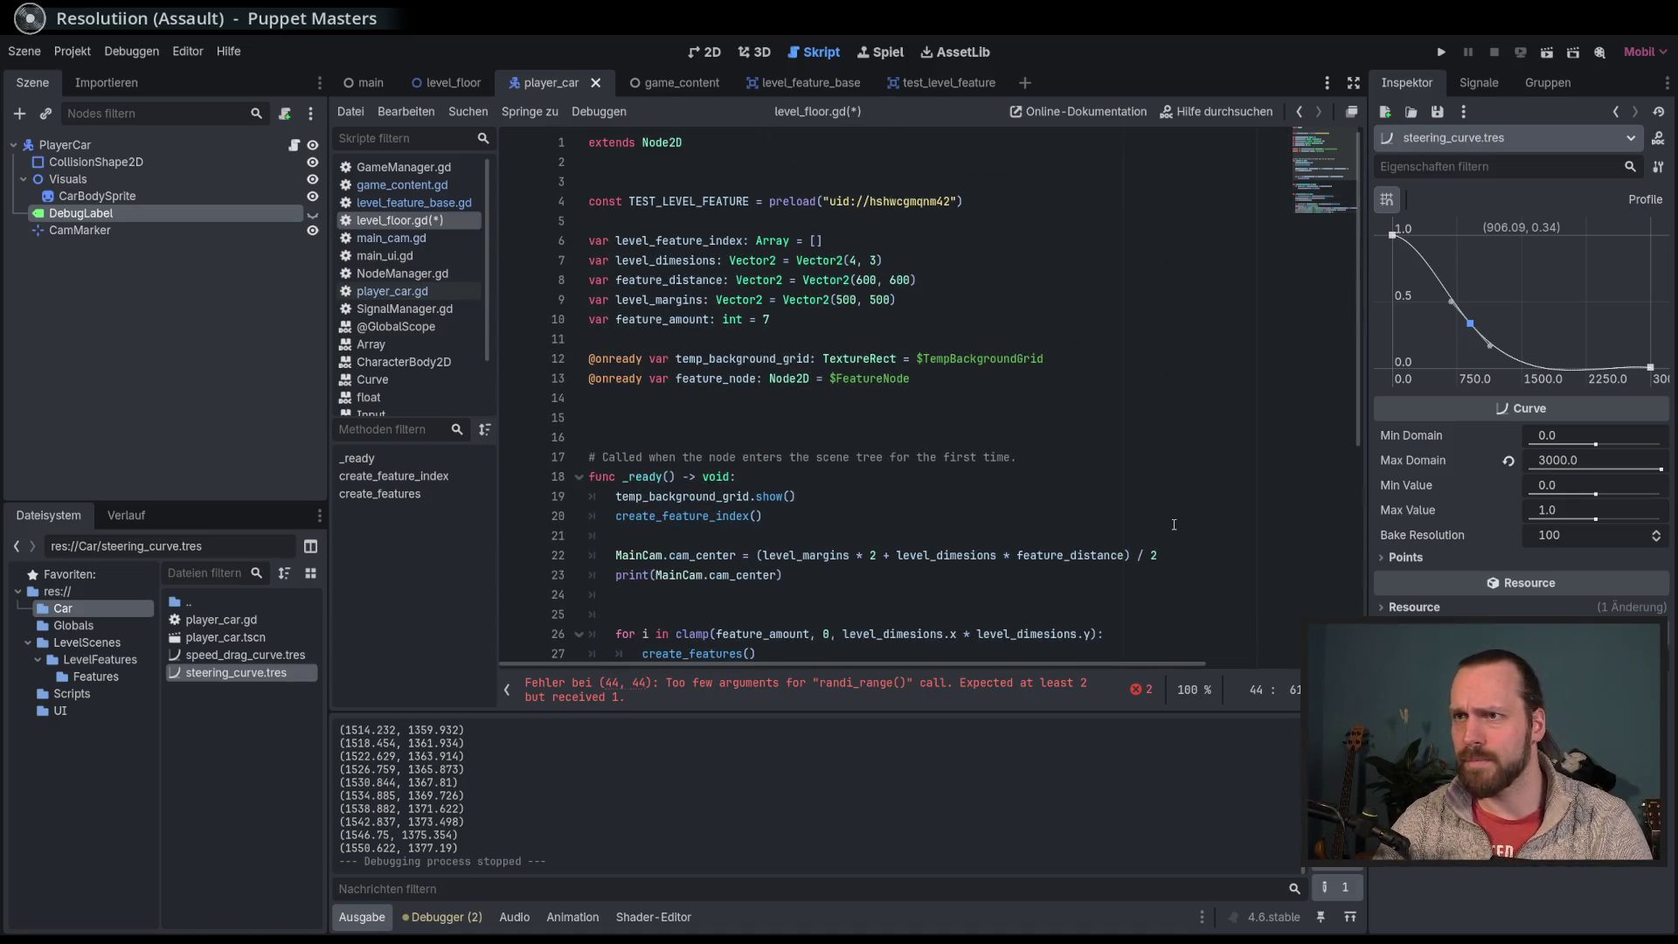
{"action": "type", "text": "fea"}
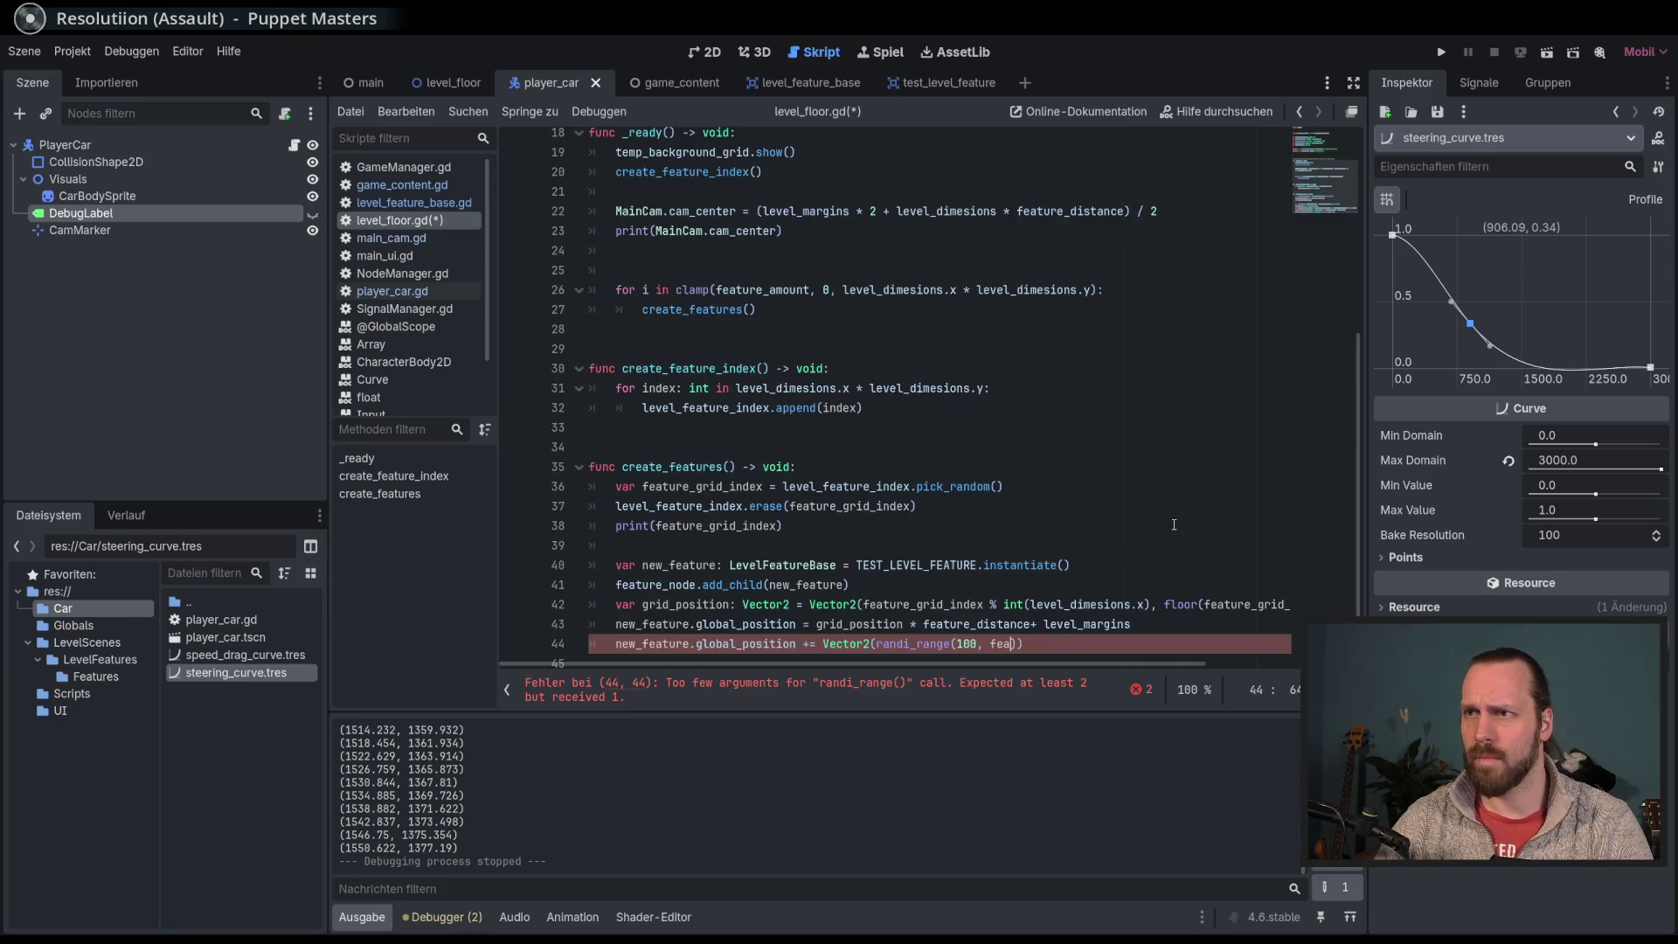
{"action": "left_click", "coordinate": [1113, 536]}
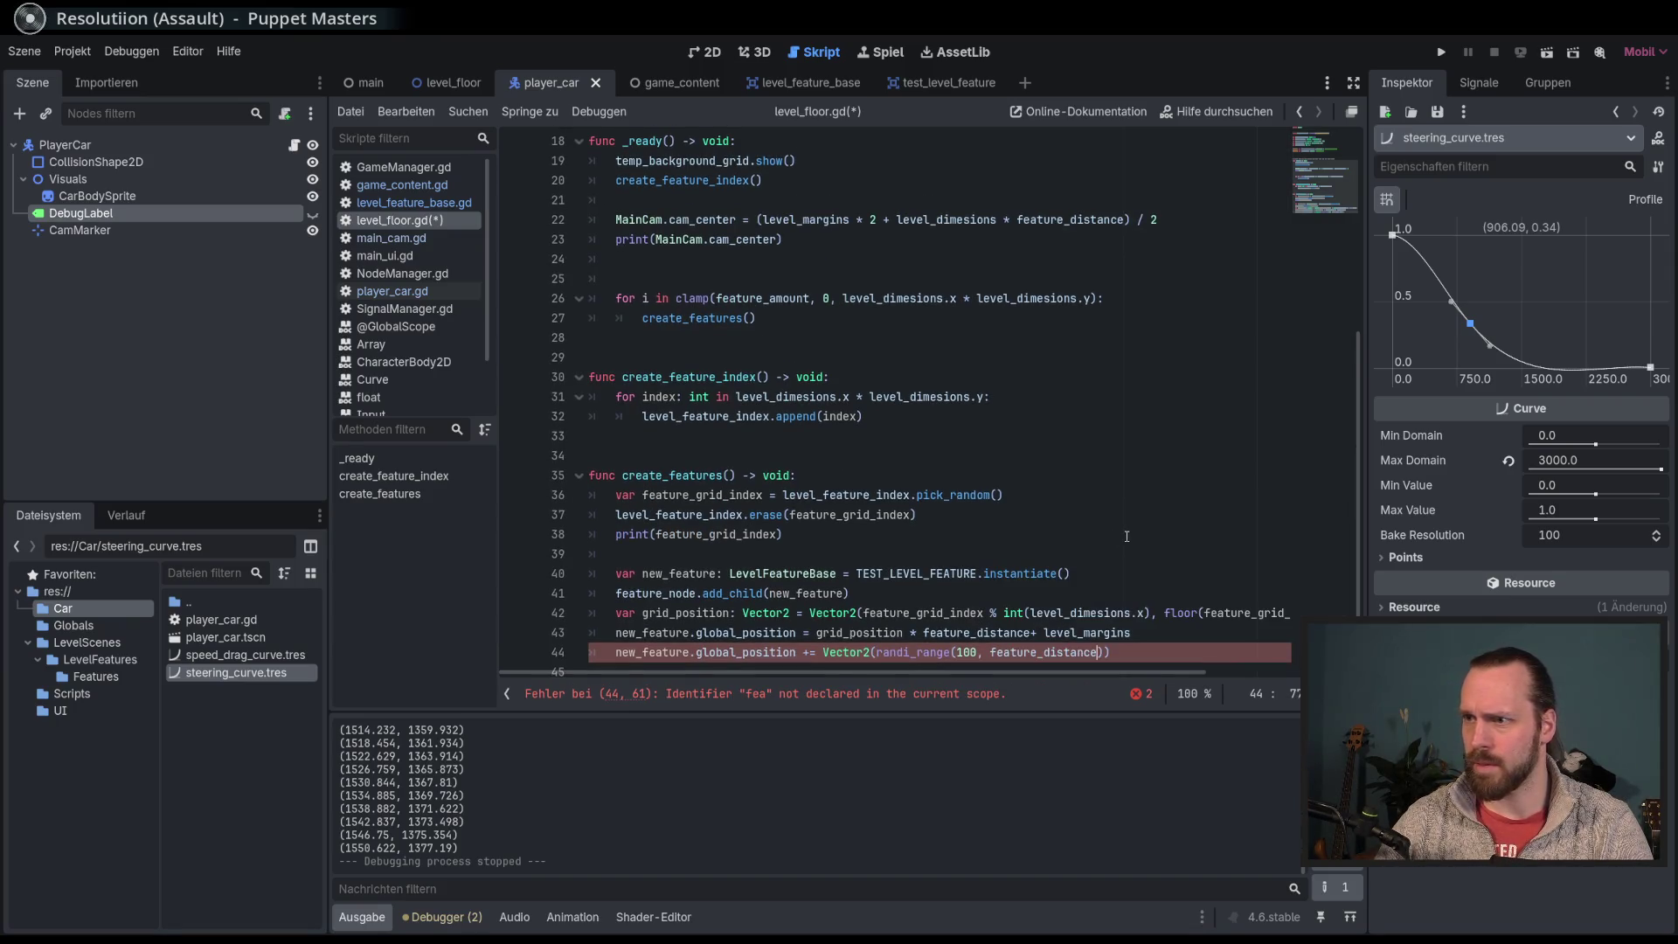
{"action": "type", "text": ".x"}
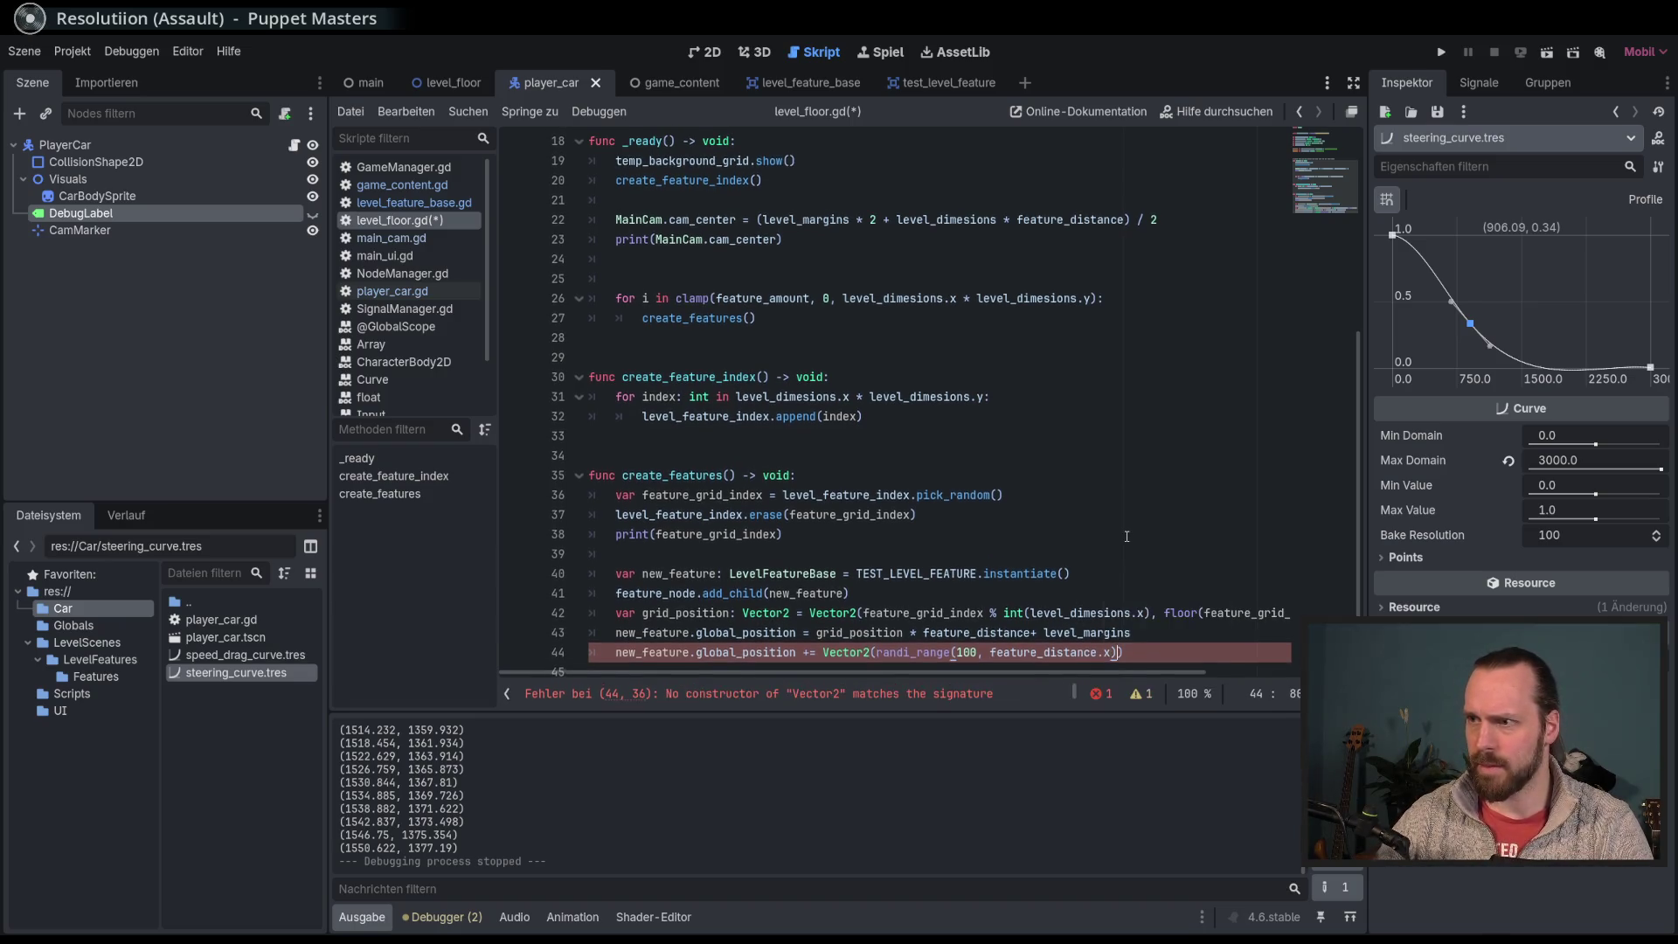
Step: Duplicate the randi_range call as the y offset and run the game
{"action": "left_click_drag", "start_coordinate": [1117, 652], "coordinate": [878, 652]}
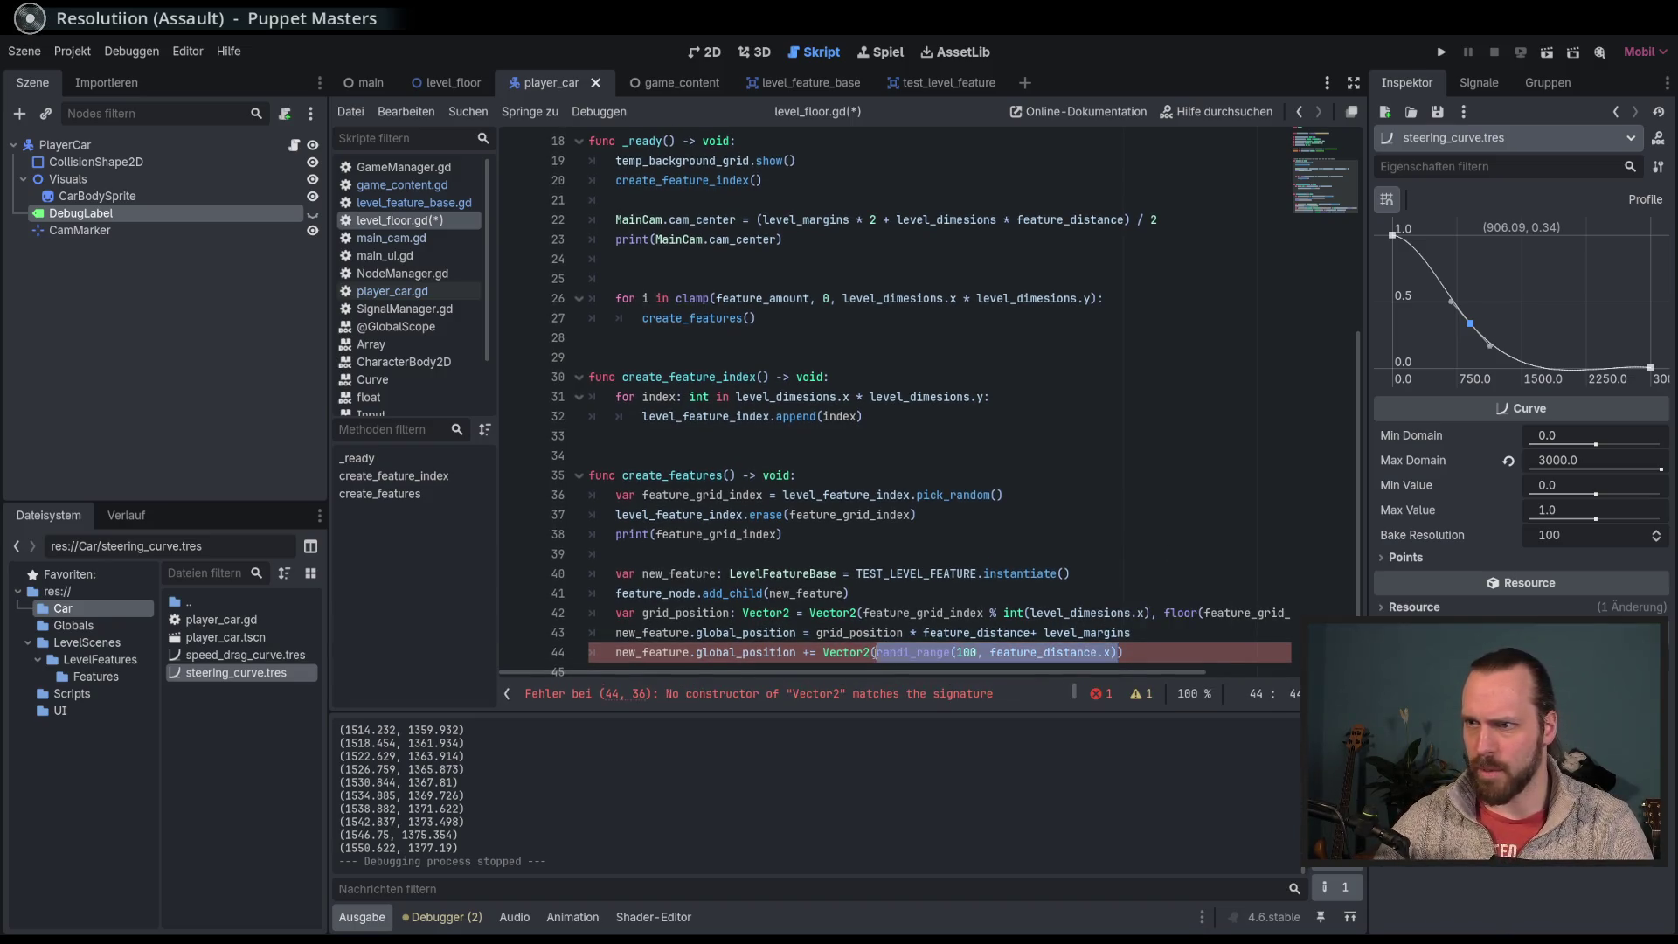
{"action": "key", "text": "ctrl+c"}
{"action": "key", "text": "Right"}
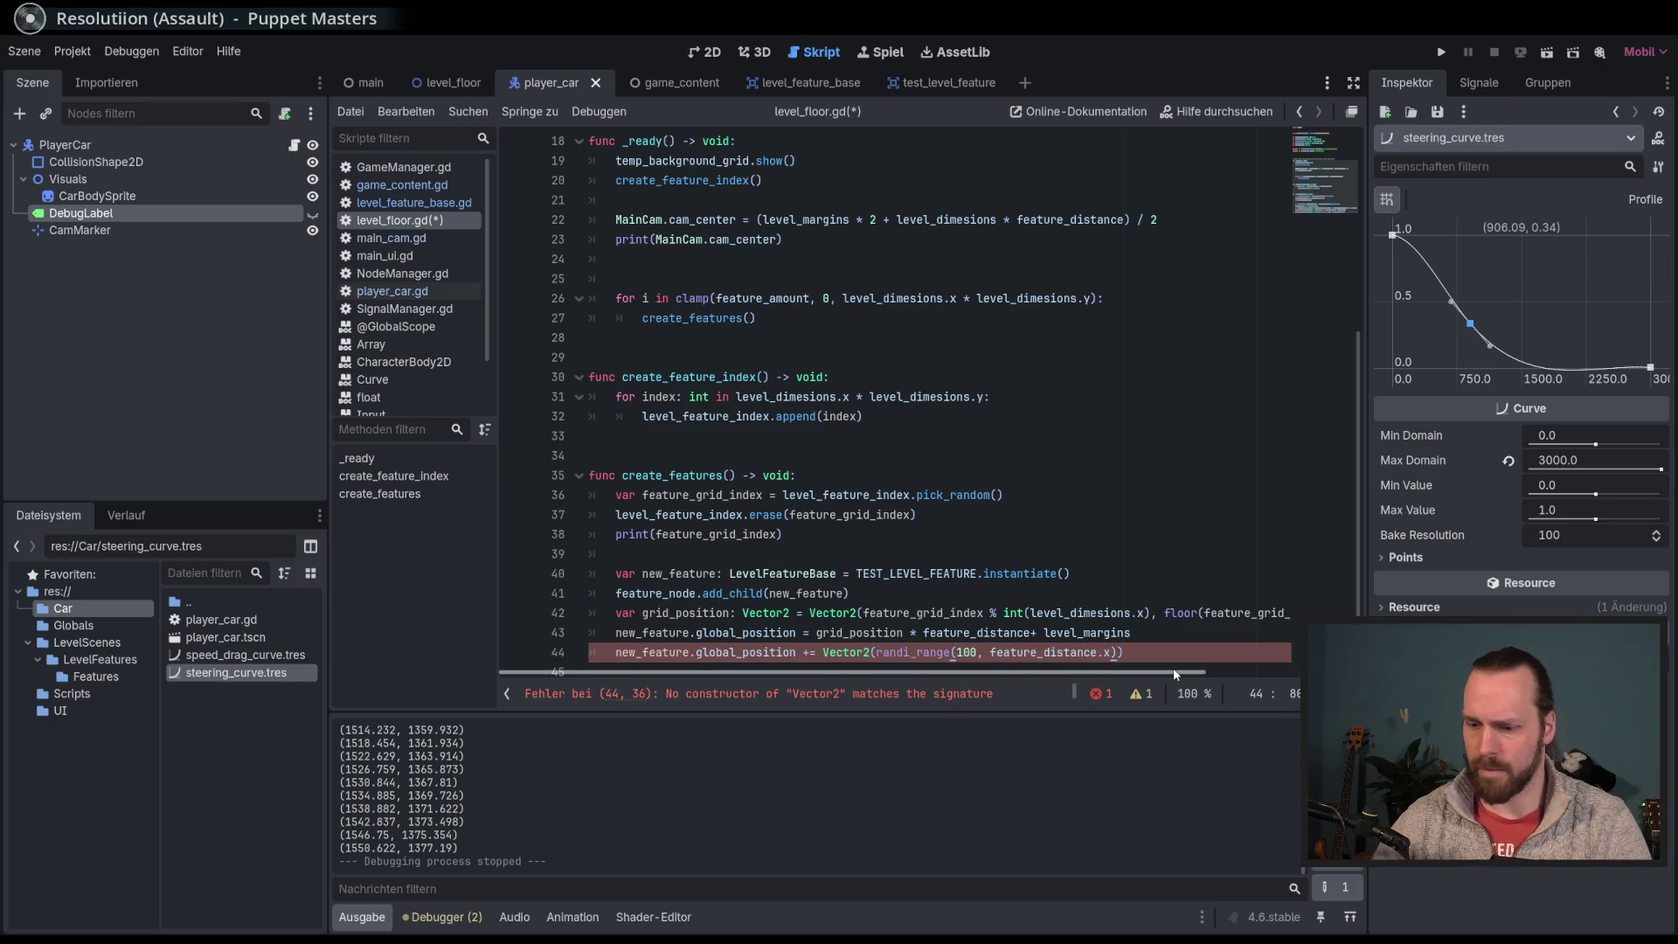
{"action": "type", "text": ","}
{"action": "key", "text": "ctrl+v"}
{"action": "key", "text": "Left"}
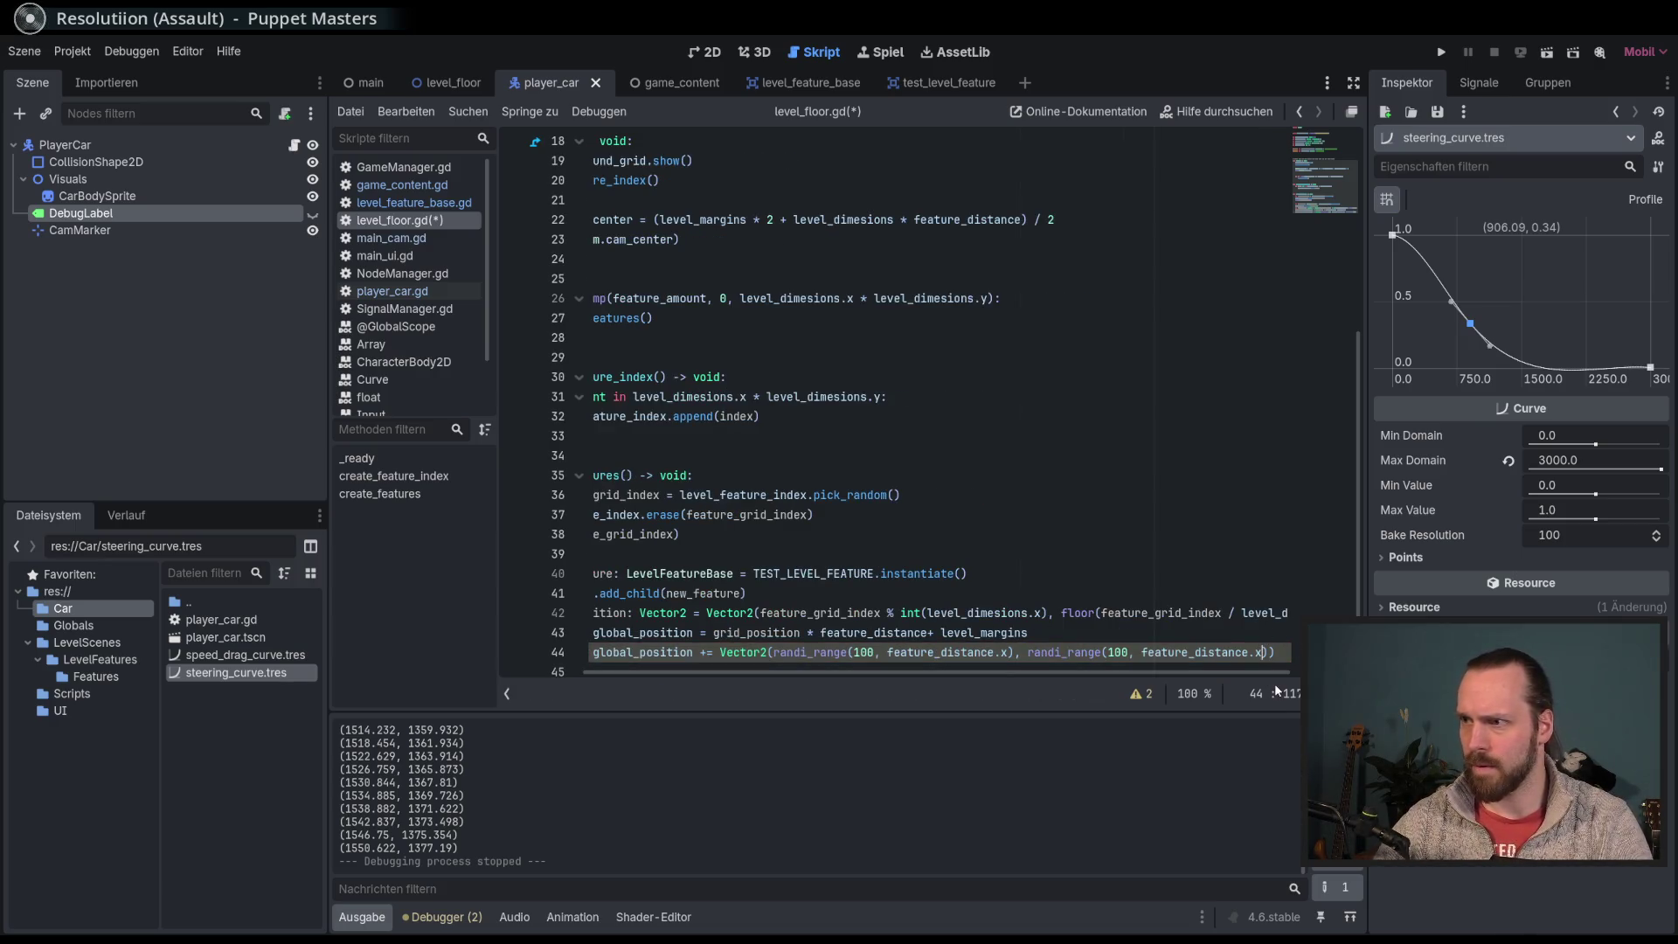
{"action": "key", "text": "F5"}
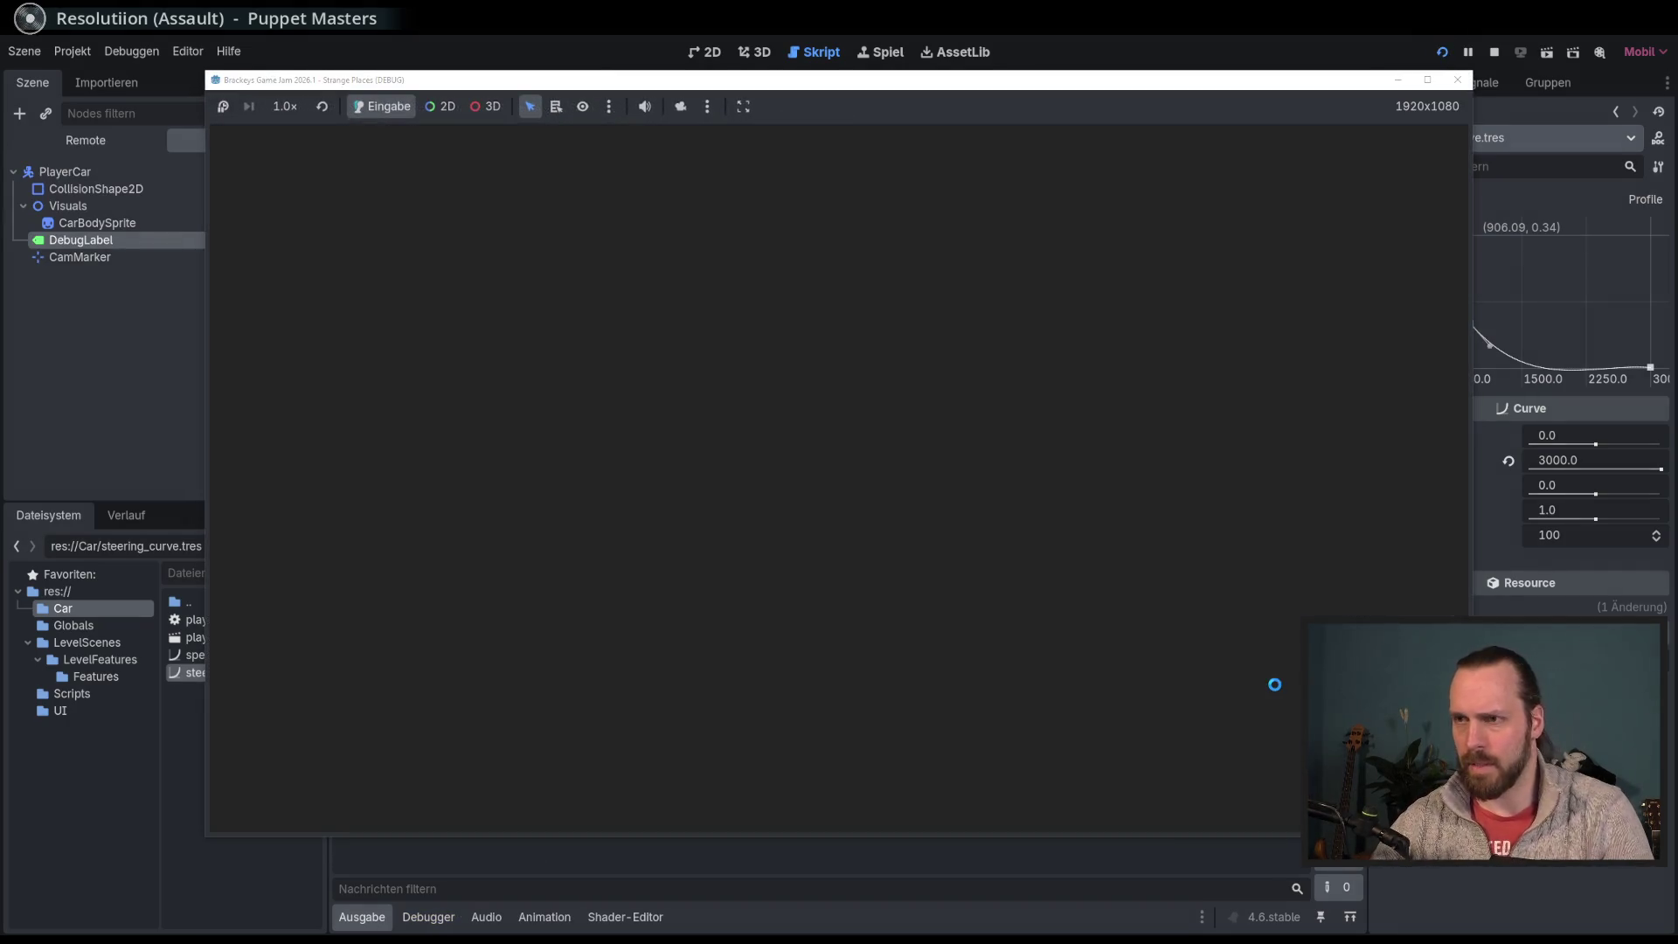
Step: Drive the car to check the randomly offset cyan circles, then stop the game
{"action": "key", "text": "Up"}
{"action": "key", "text": "Right"}
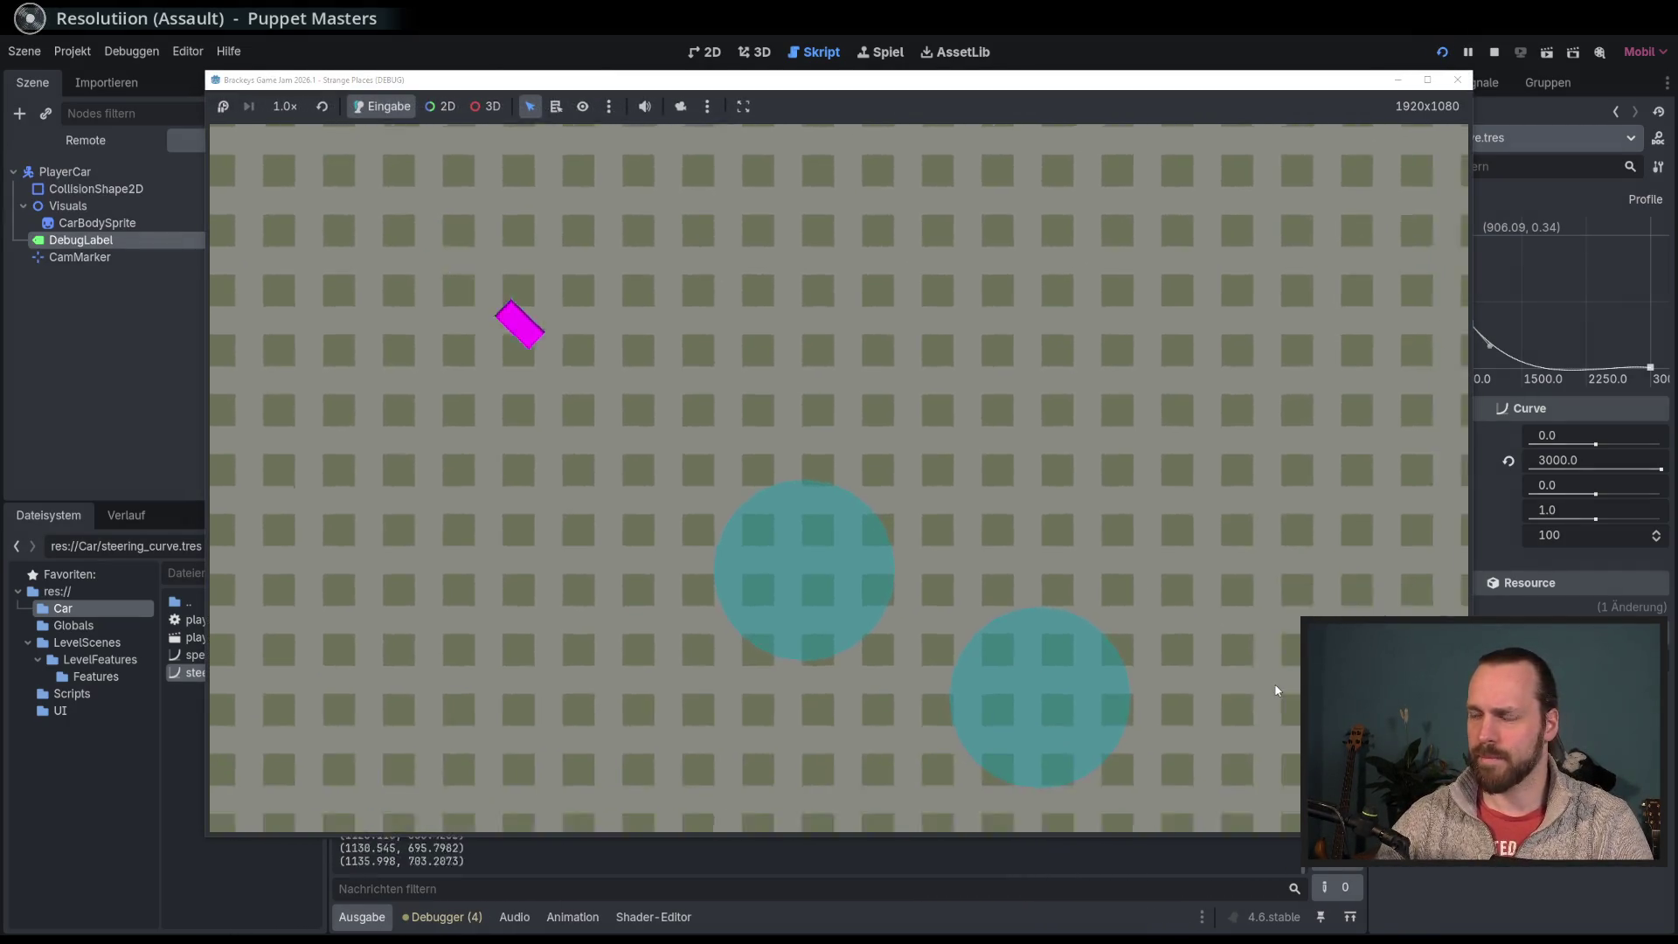
{"action": "key", "text": "Left"}
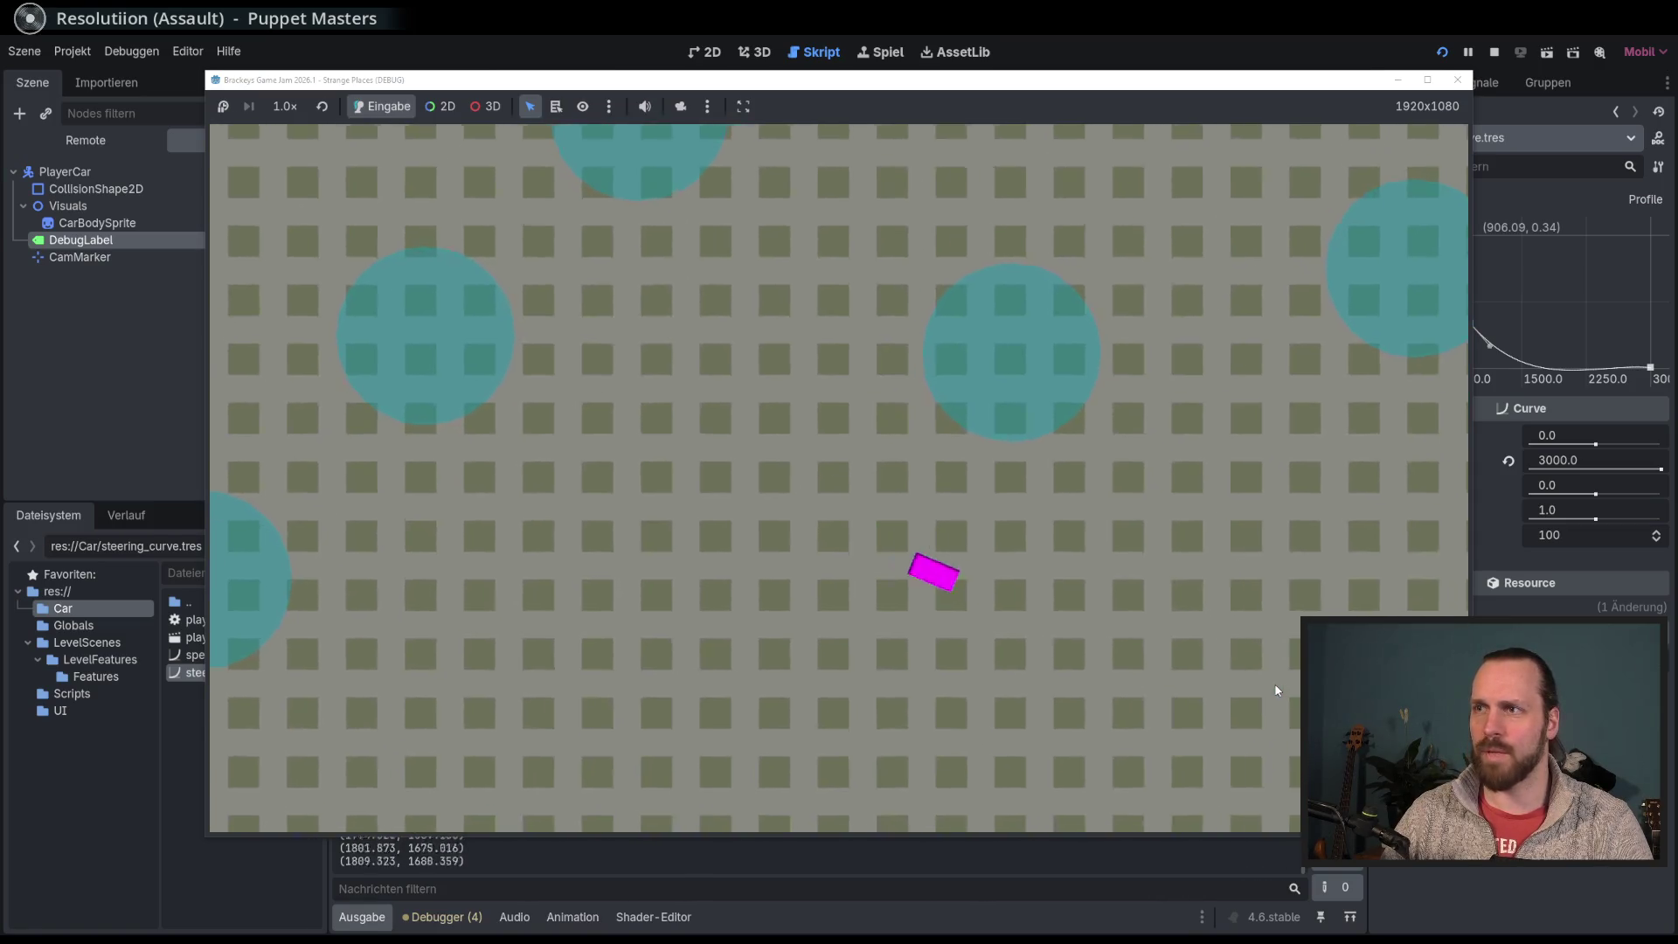
{"action": "key", "text": "Left"}
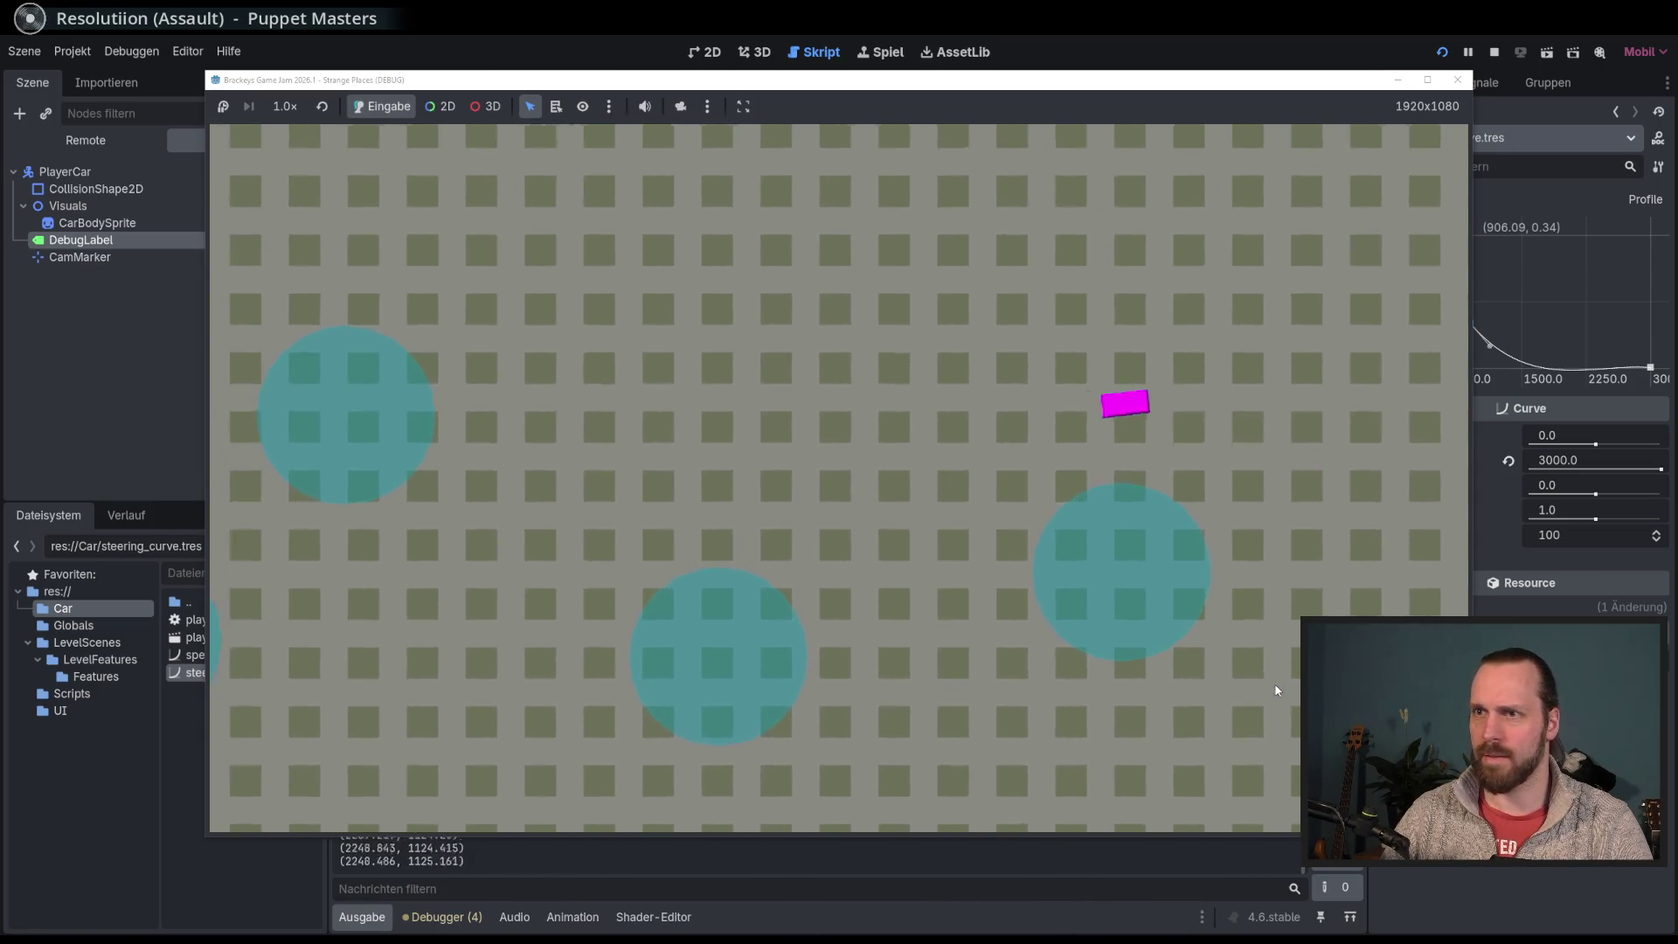
{"action": "key", "text": "Left"}
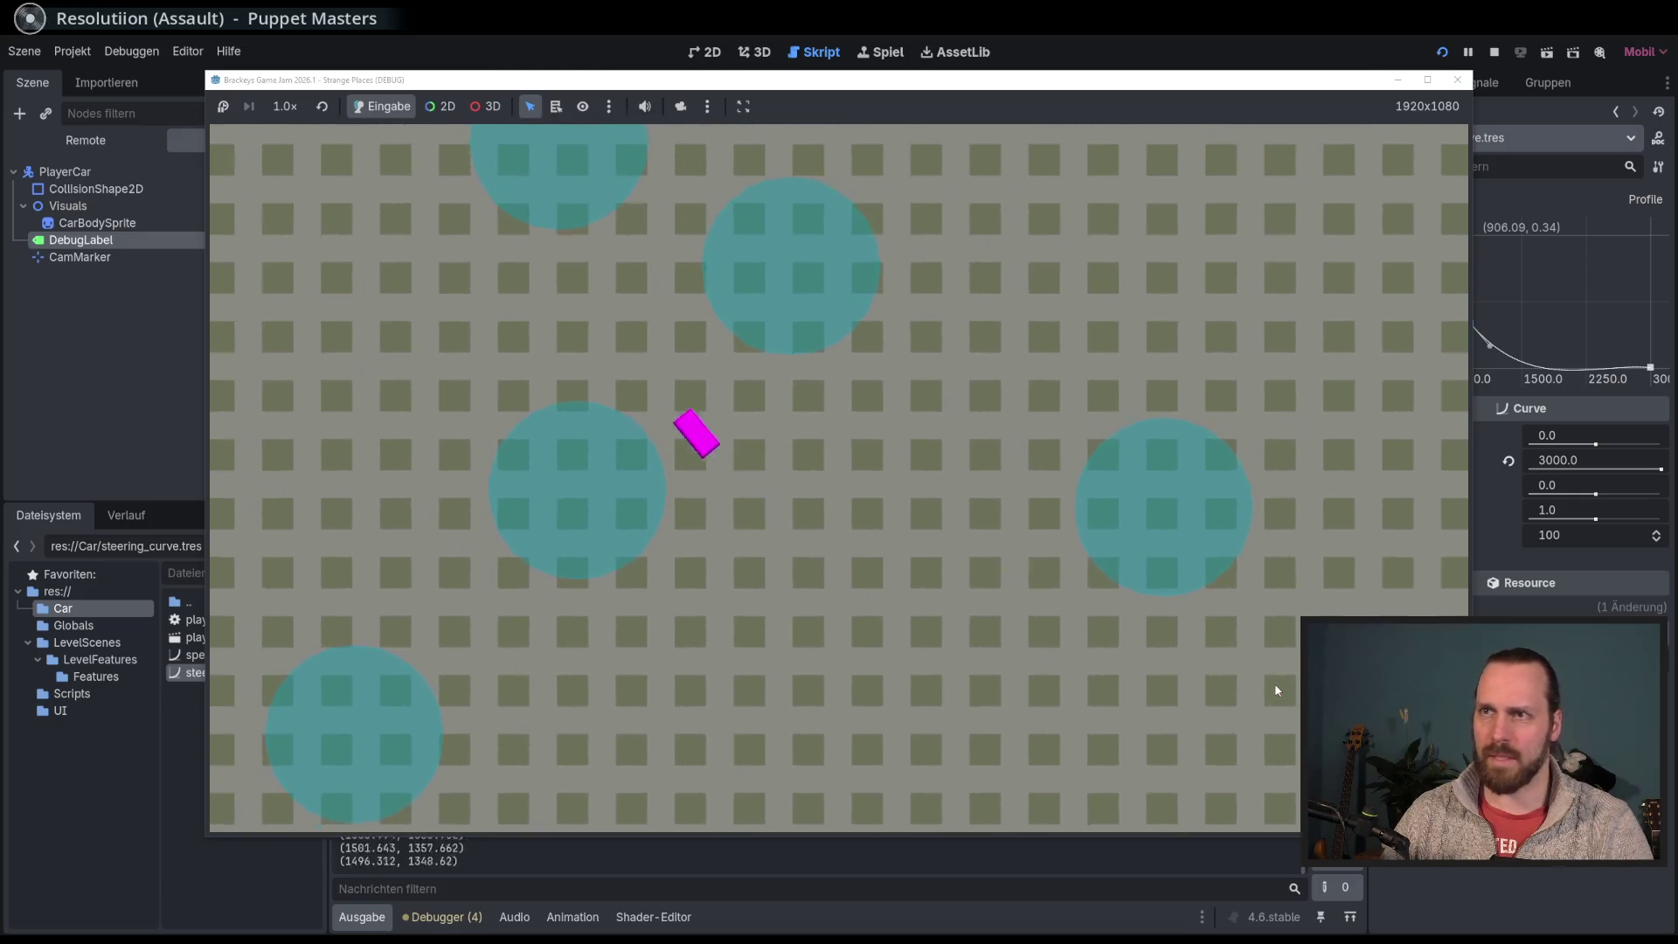
{"action": "key", "text": "F8"}
Step: Change feature_distance's first 600 on line 8 to 500
{"action": "scroll", "coordinate": [960, 464], "scroll_direction": "up", "scroll_amount": 1}
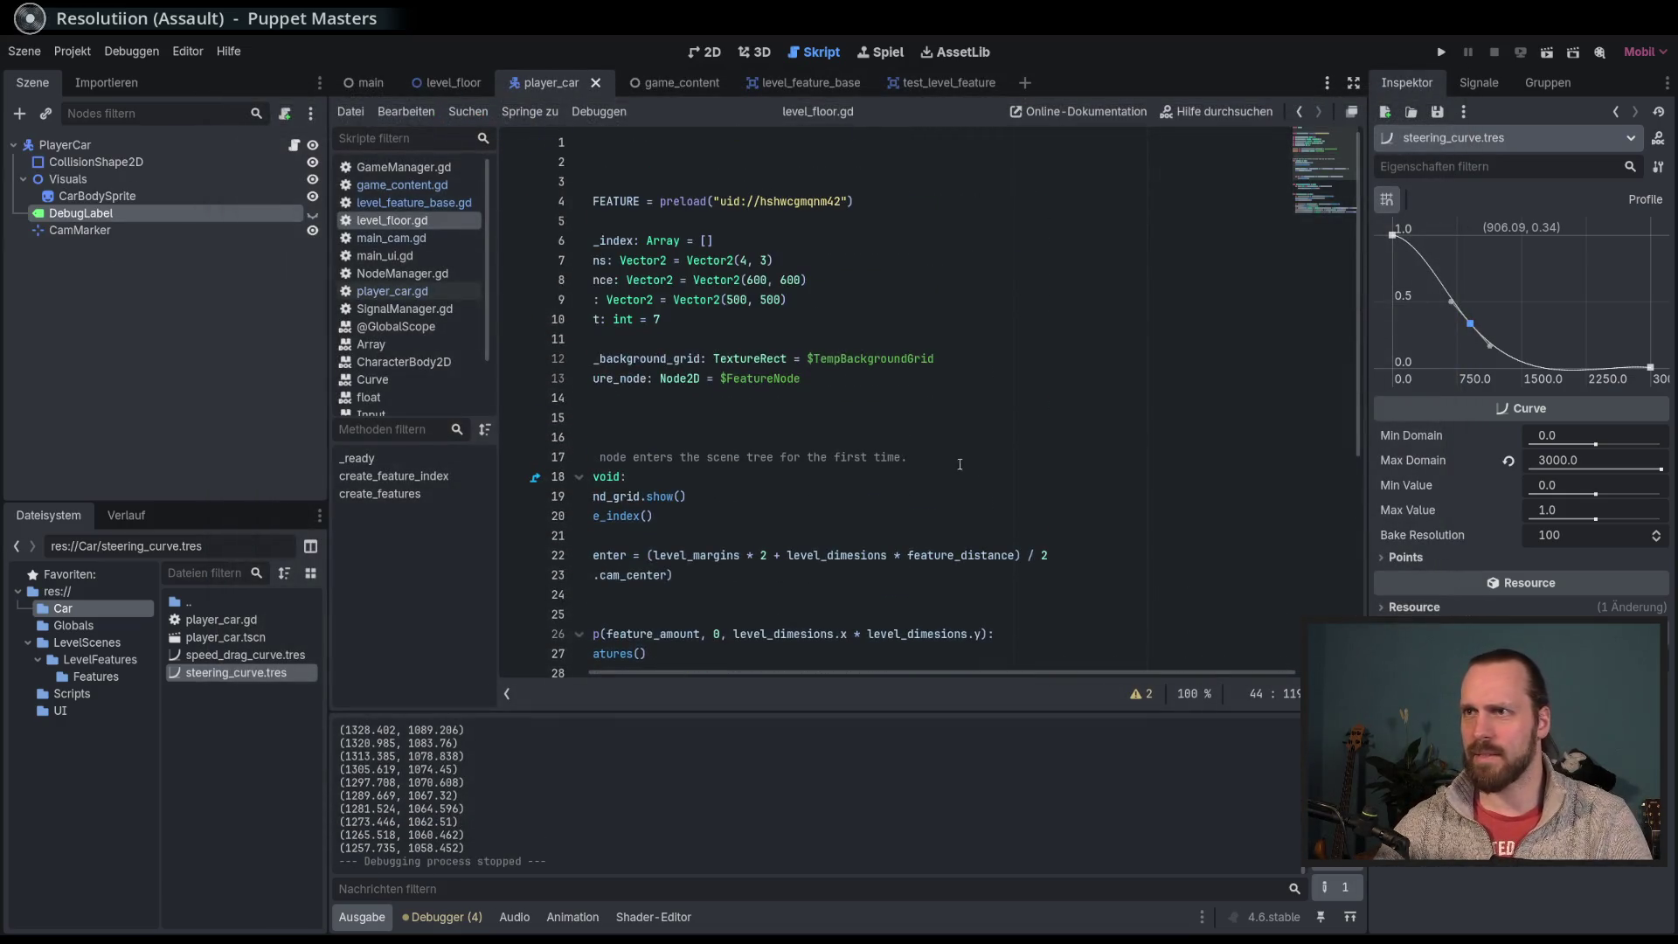
{"action": "left_click", "coordinate": [752, 280]}
{"action": "key", "text": "BackSpace"}
Step: Make feature_distance Vector2(500, 500) and run the game
{"action": "type", "text": "5"}
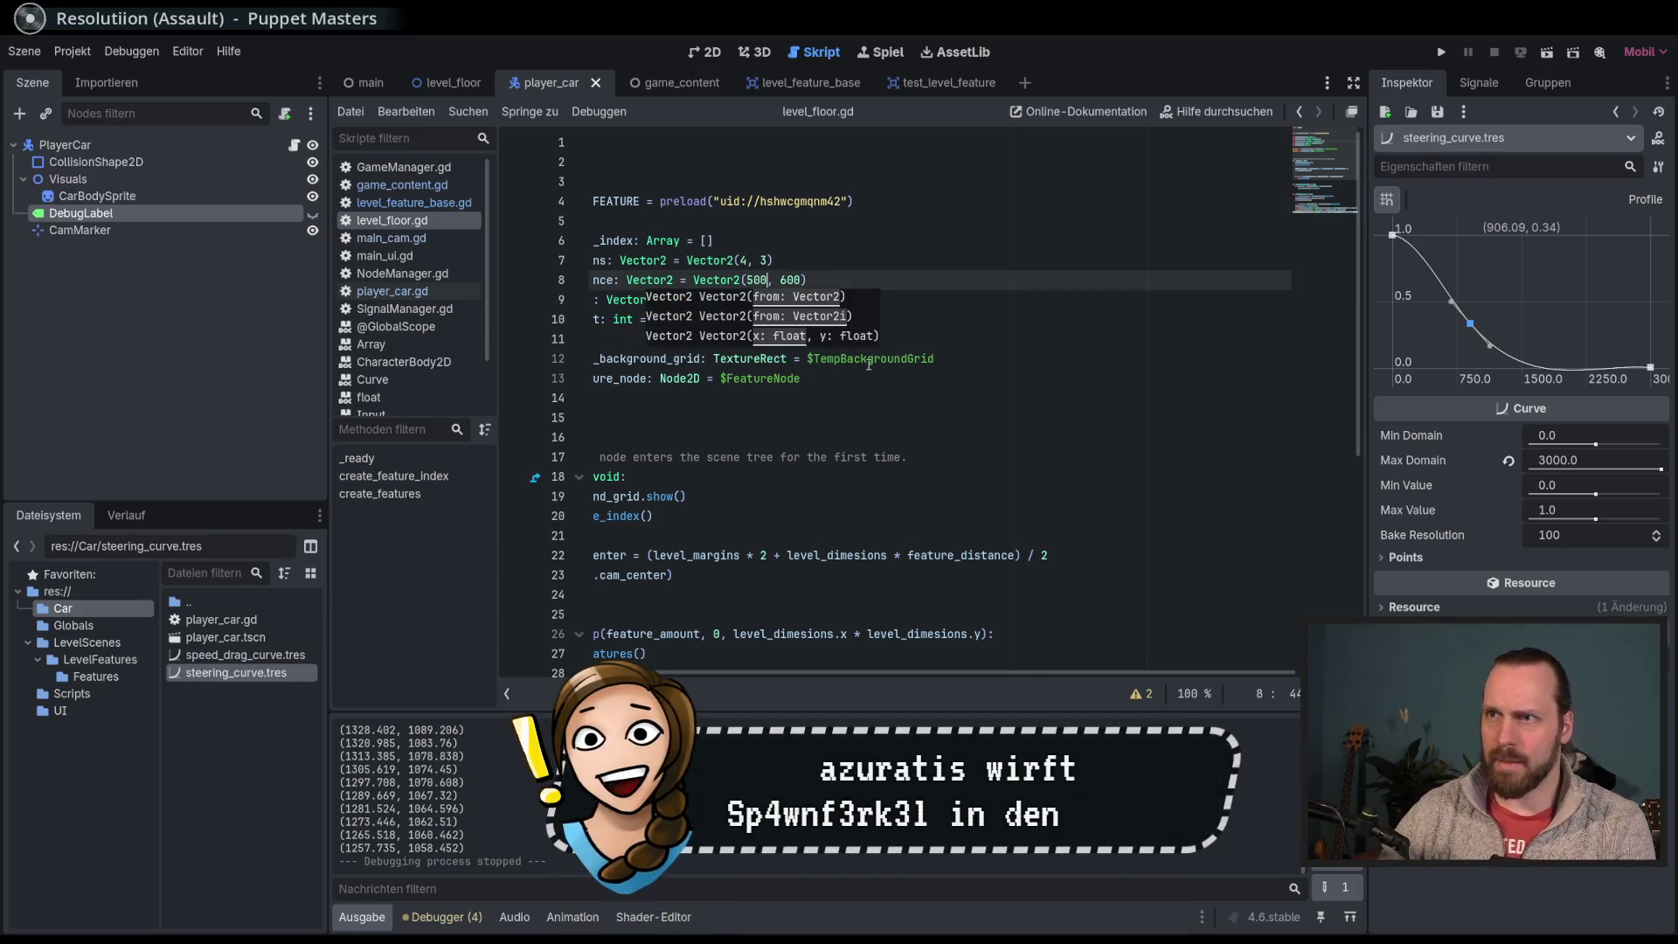
{"action": "key", "text": "Right"}
{"action": "key", "text": "Right"}
{"action": "key", "text": "BackSpace"}
{"action": "type", "text": "5"}
{"action": "left_click", "coordinate": [664, 299]}
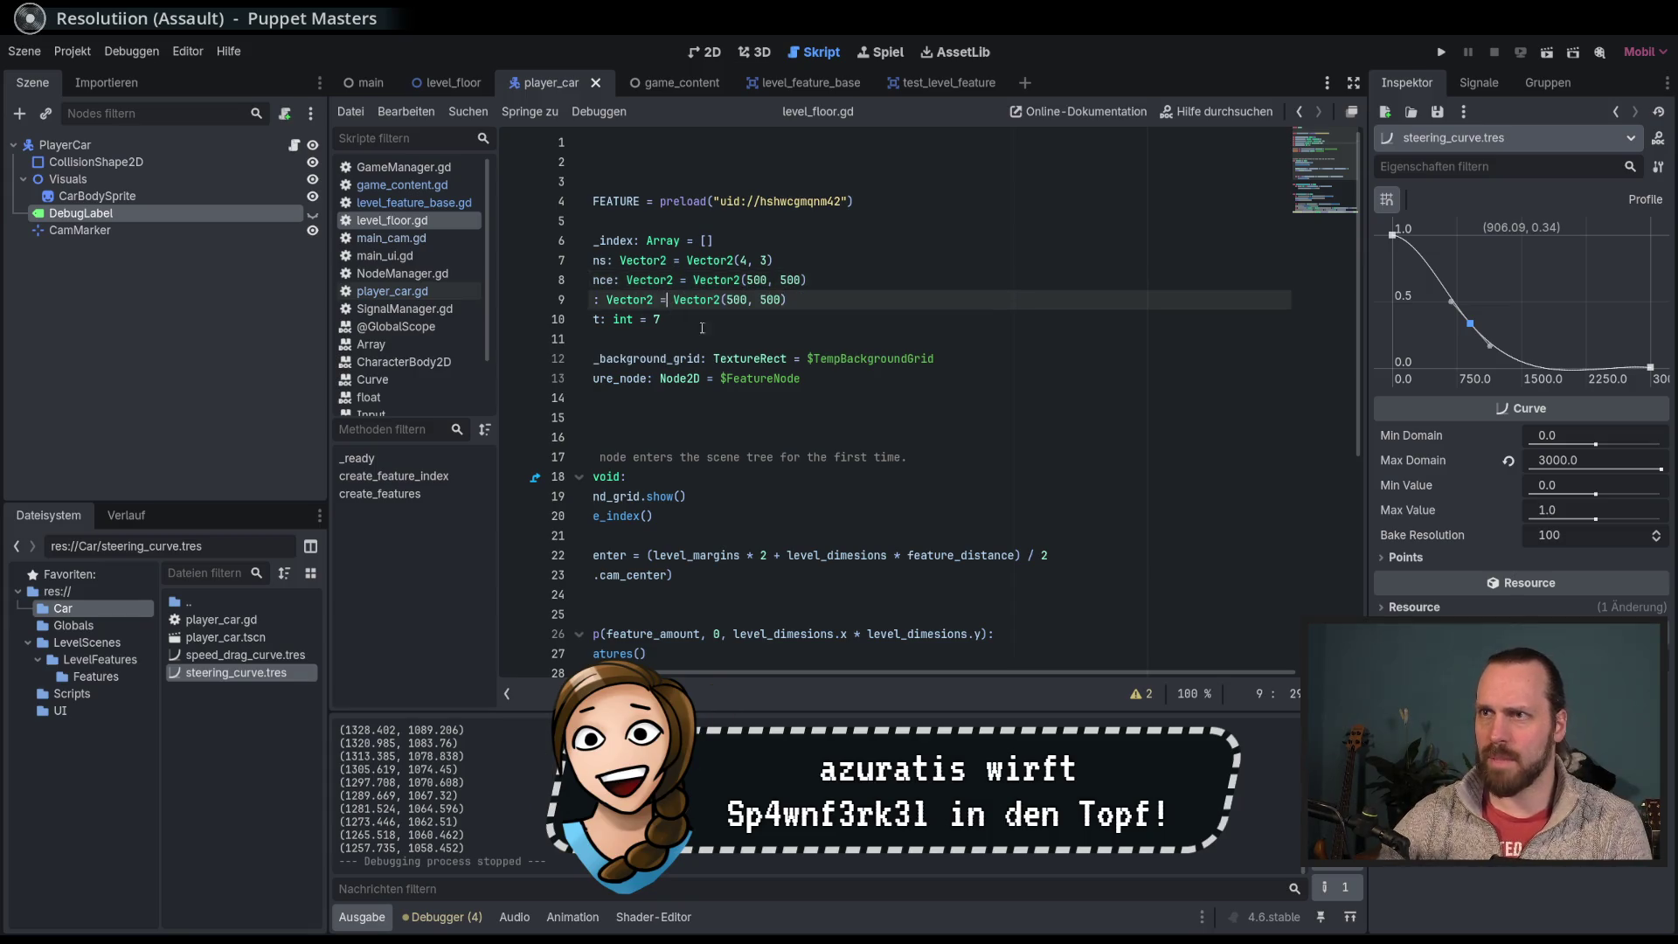
{"action": "key", "text": "Down"}
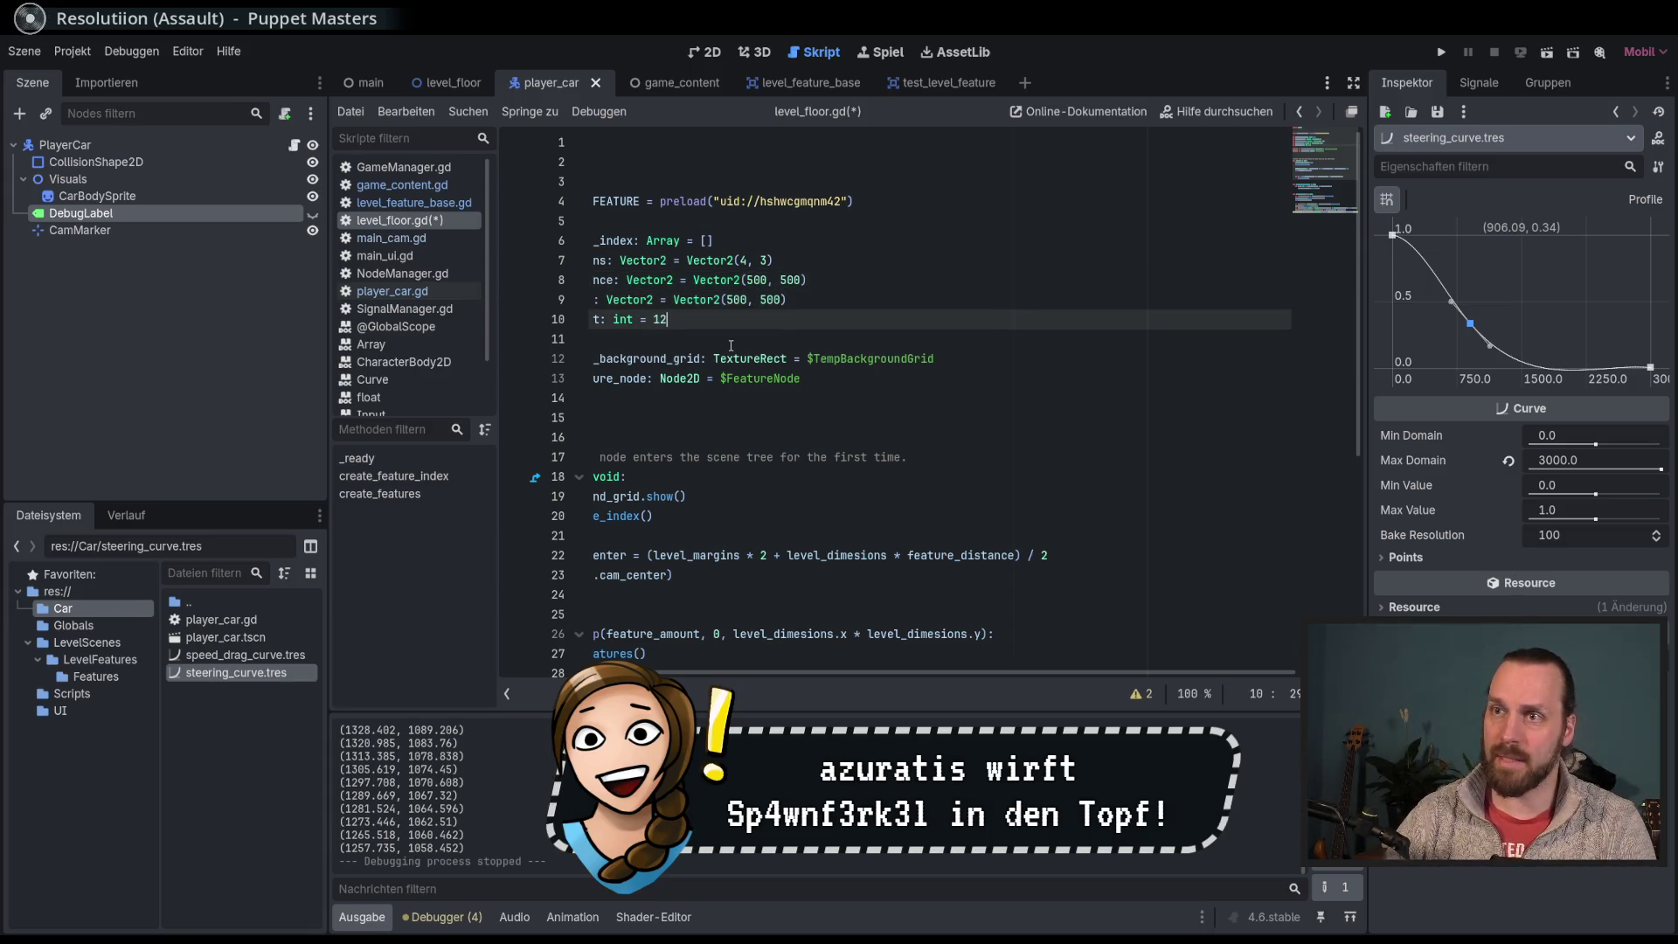
{"action": "key", "text": "F5"}
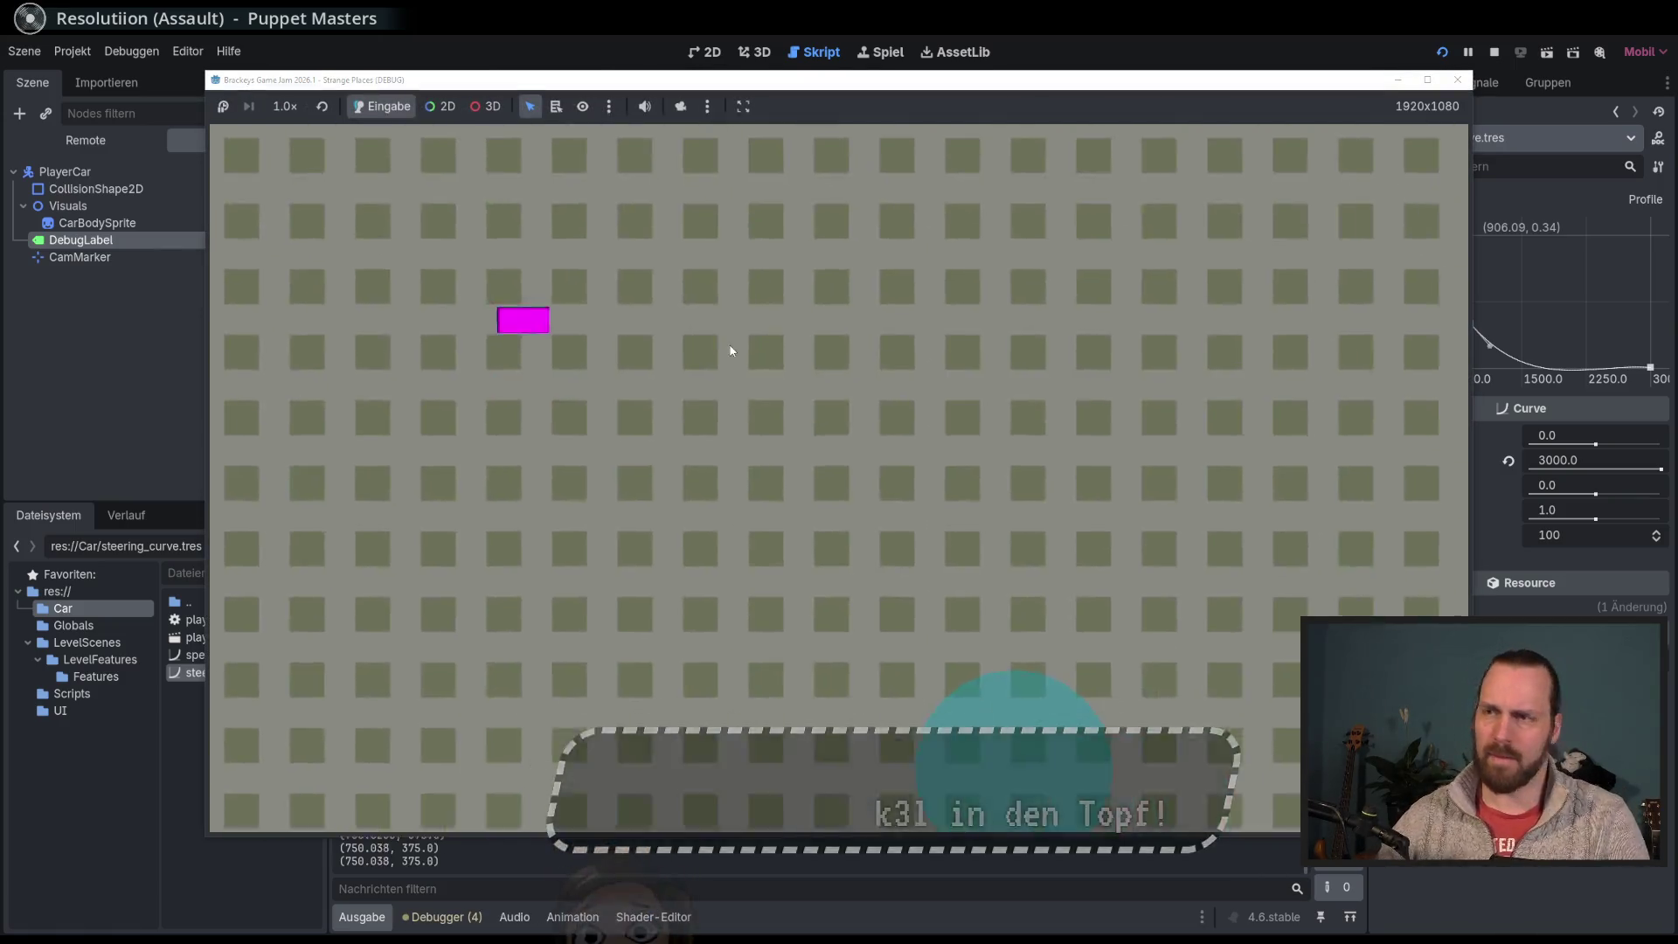
Step: Drive the car with W, A and D through the circles, then stop the game
{"action": "key", "text": "w"}
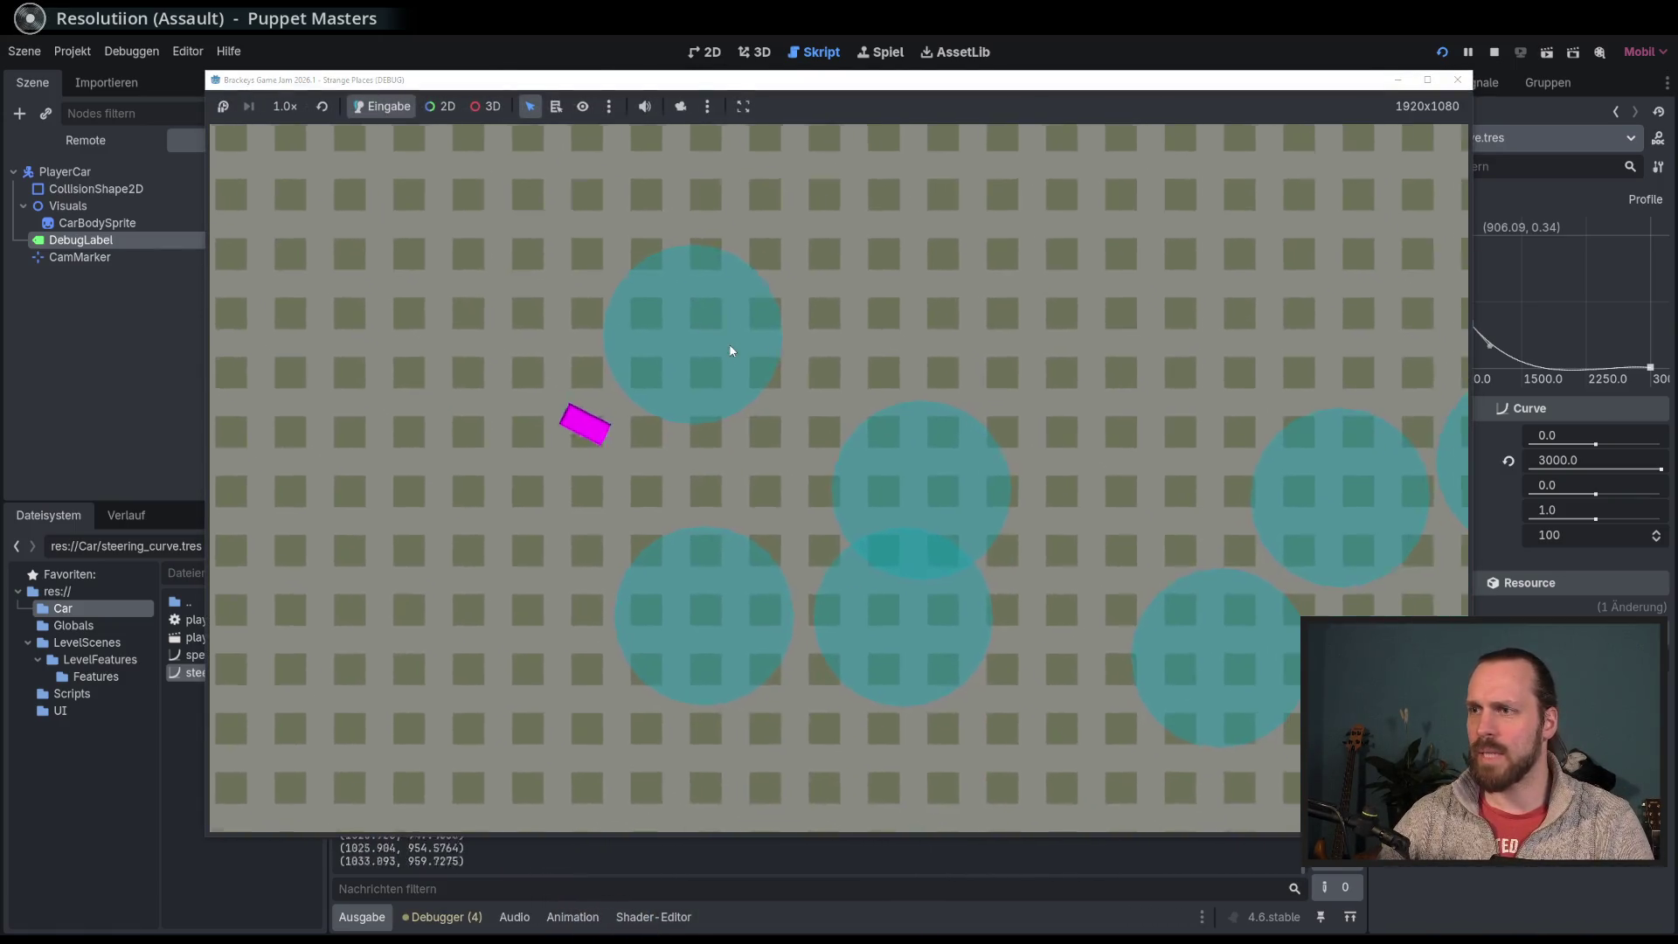
{"action": "key", "text": "a"}
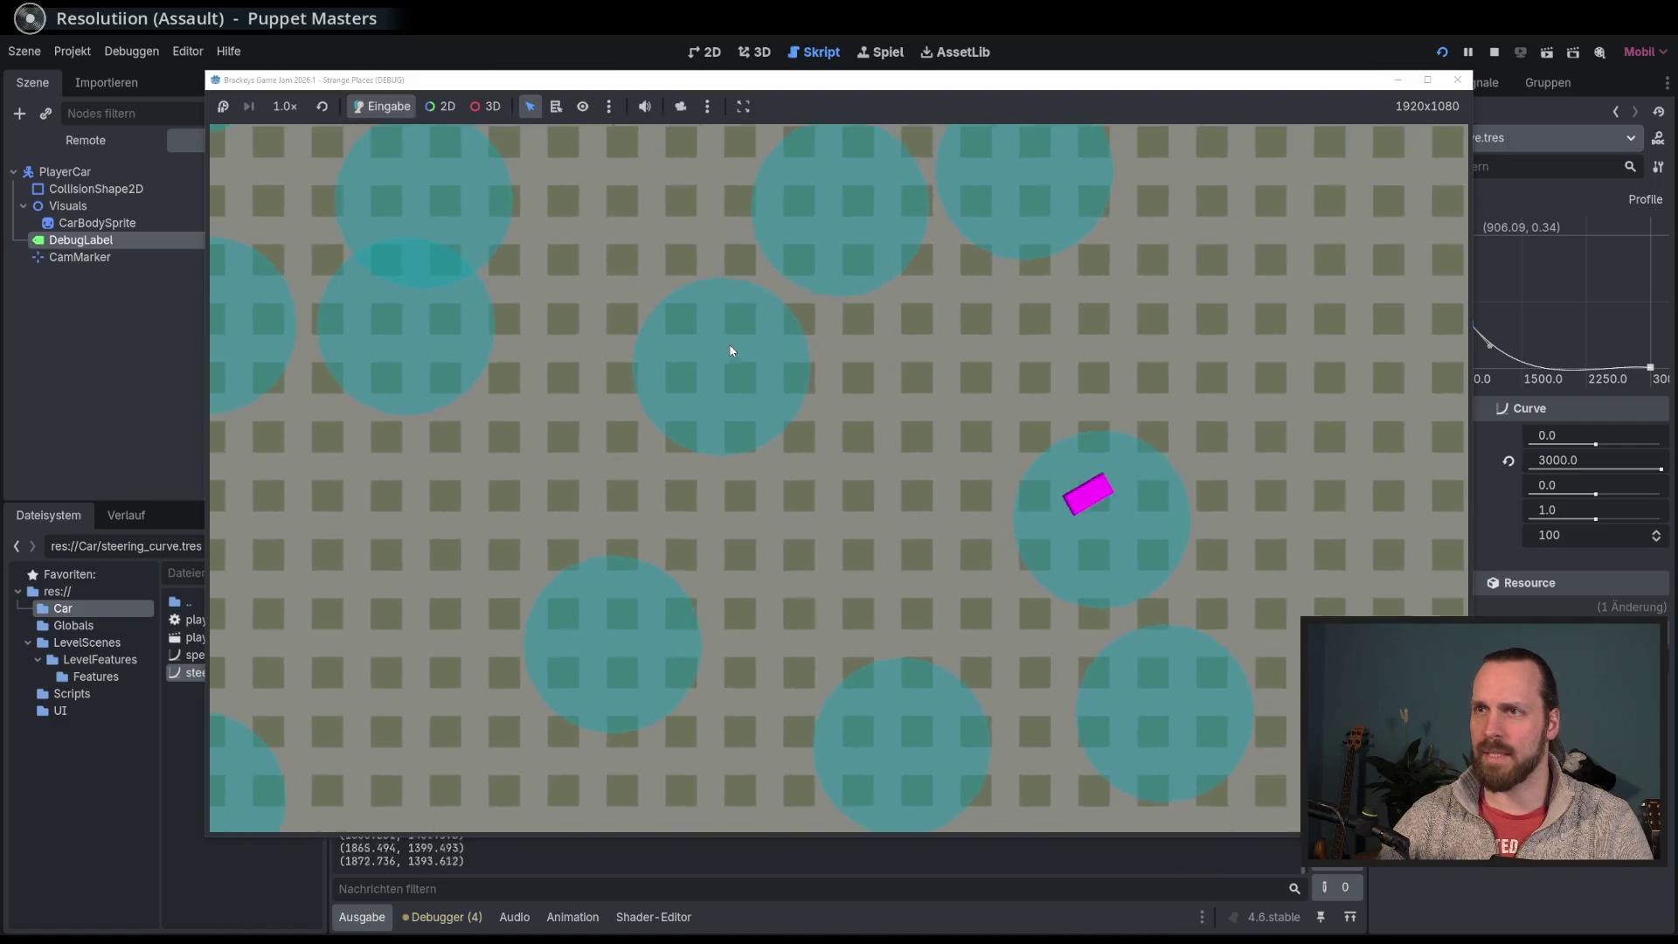
{"action": "key", "text": "d"}
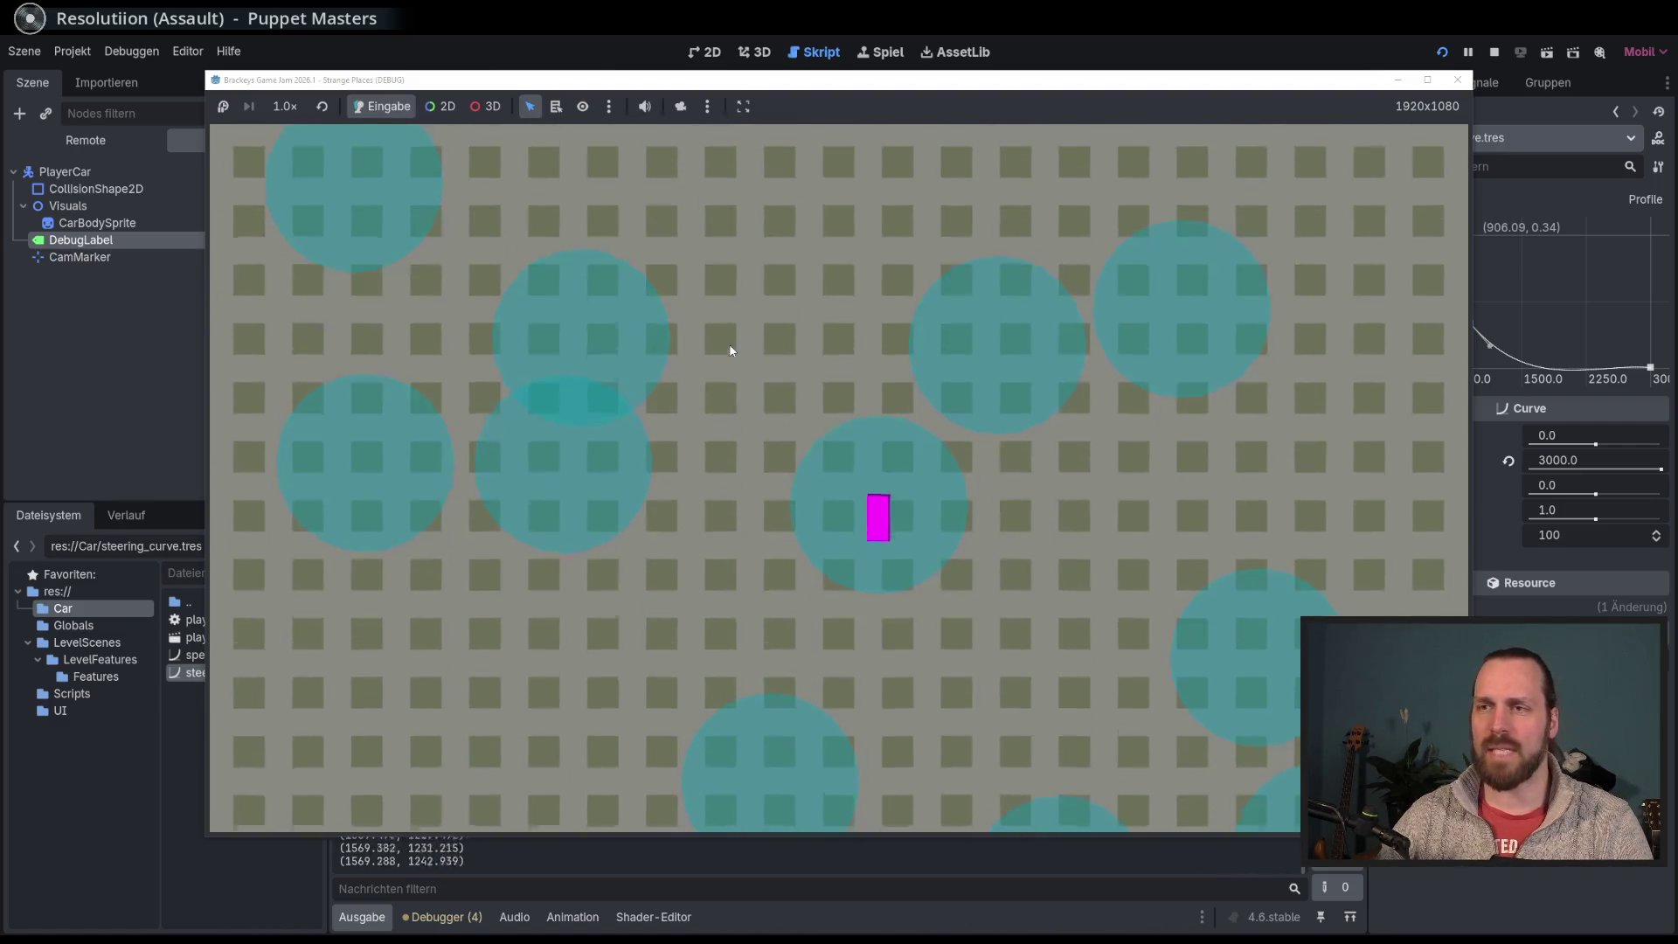
{"action": "key", "text": "d"}
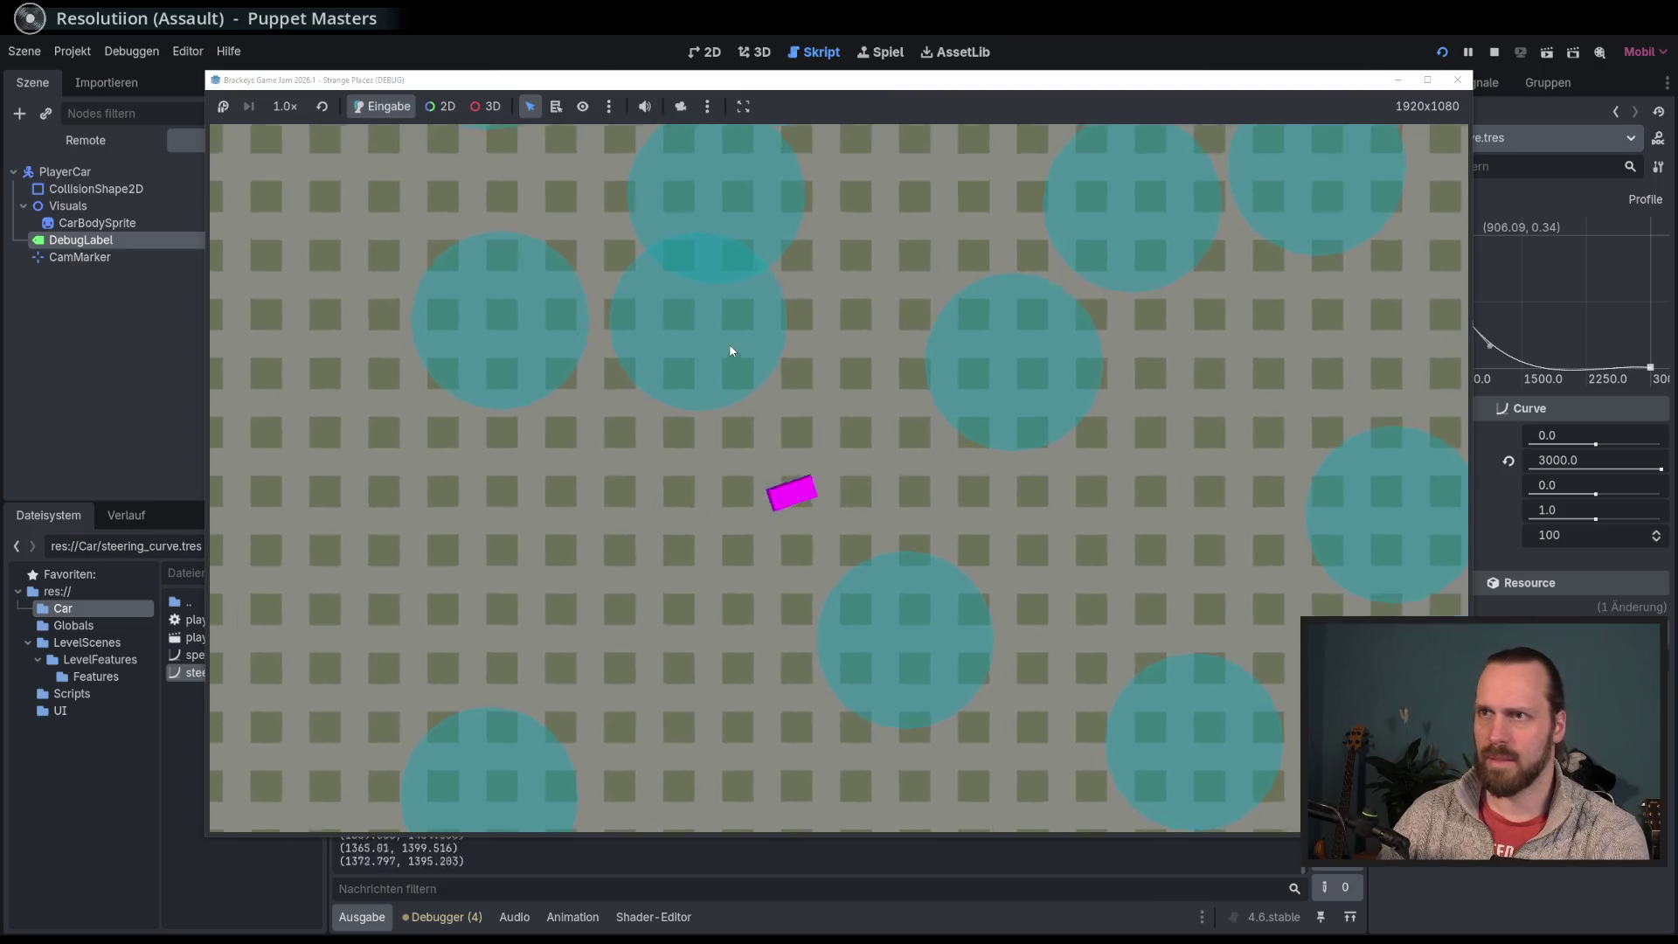
{"action": "key", "text": "d"}
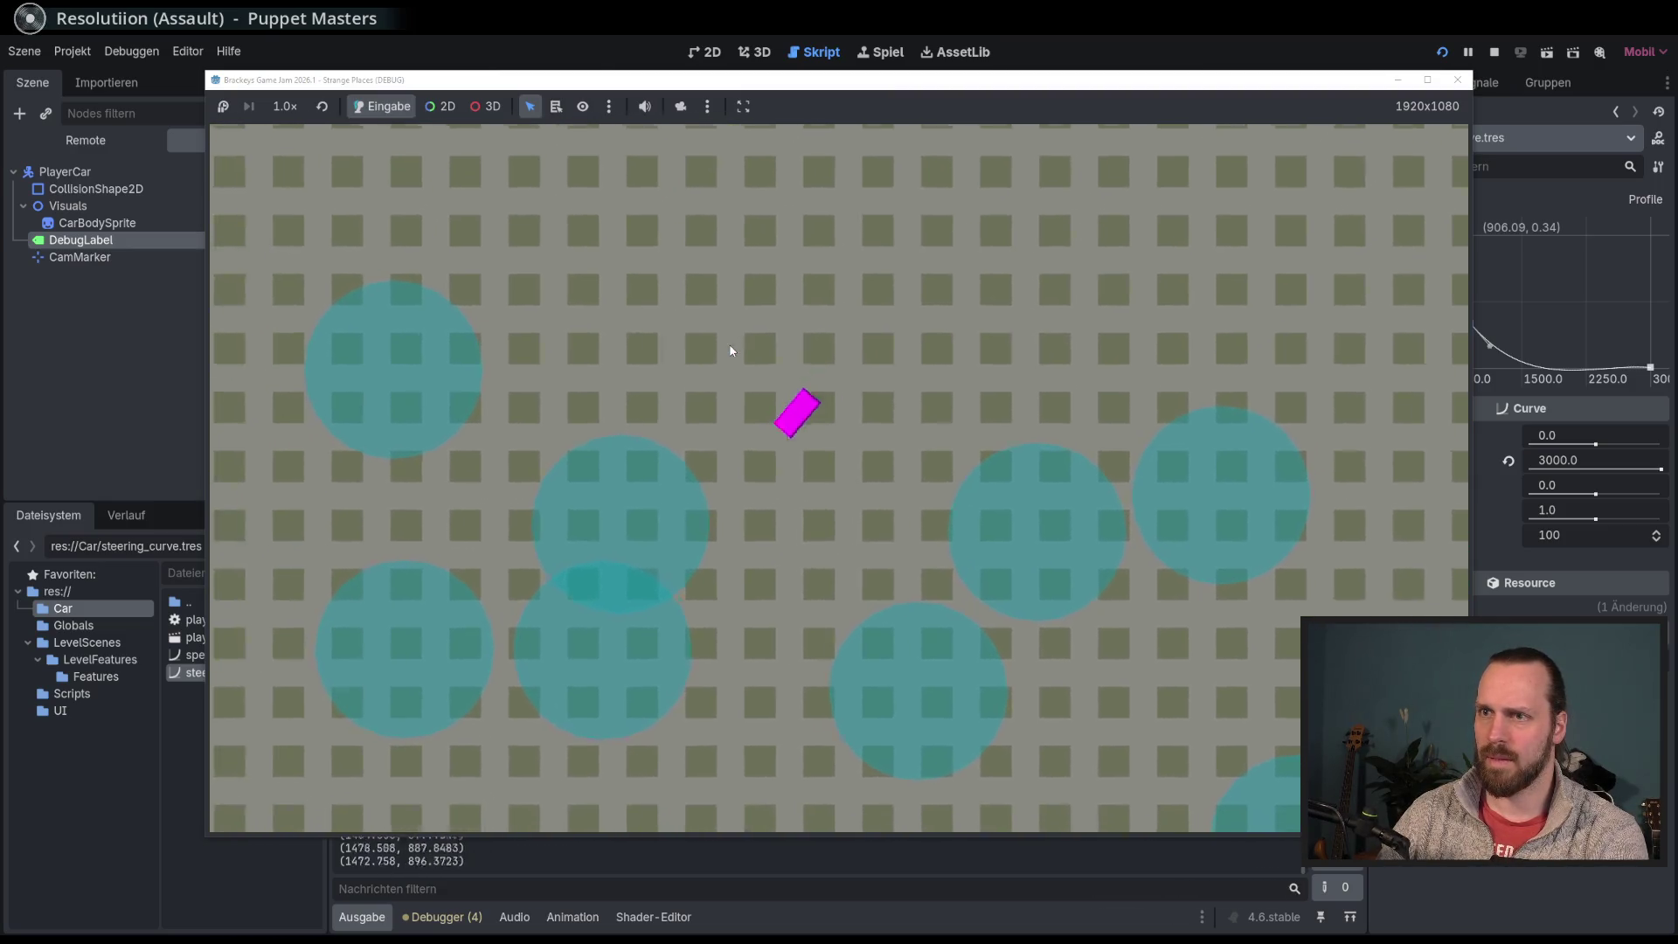
{"action": "key", "text": "d"}
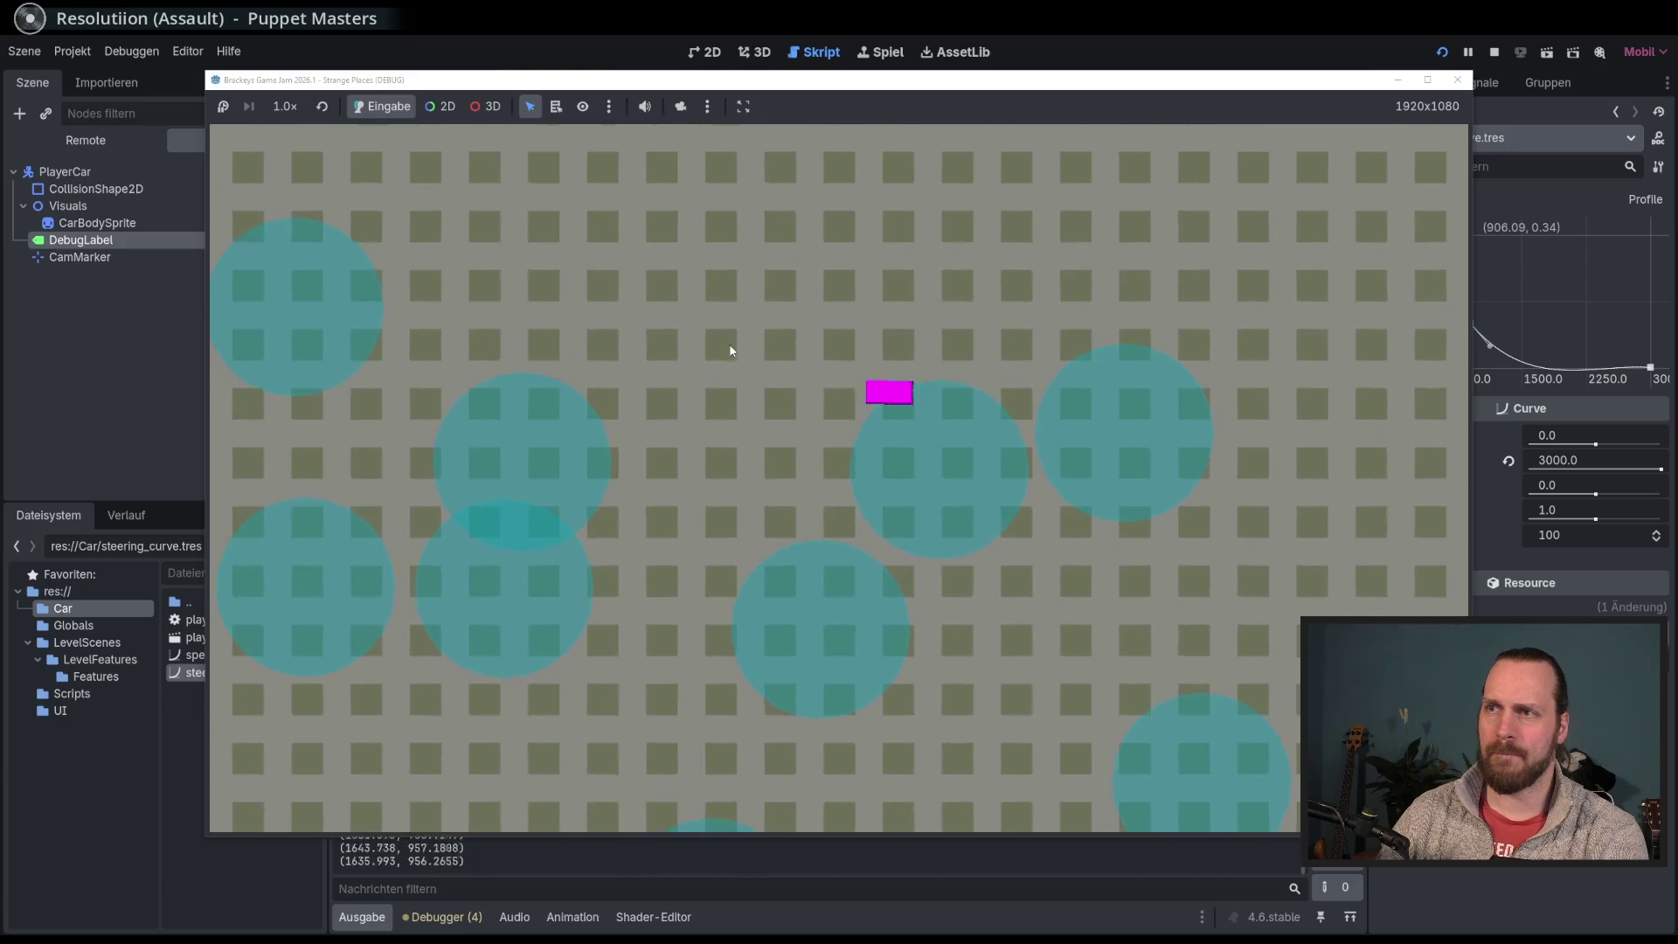
{"action": "key", "text": "d"}
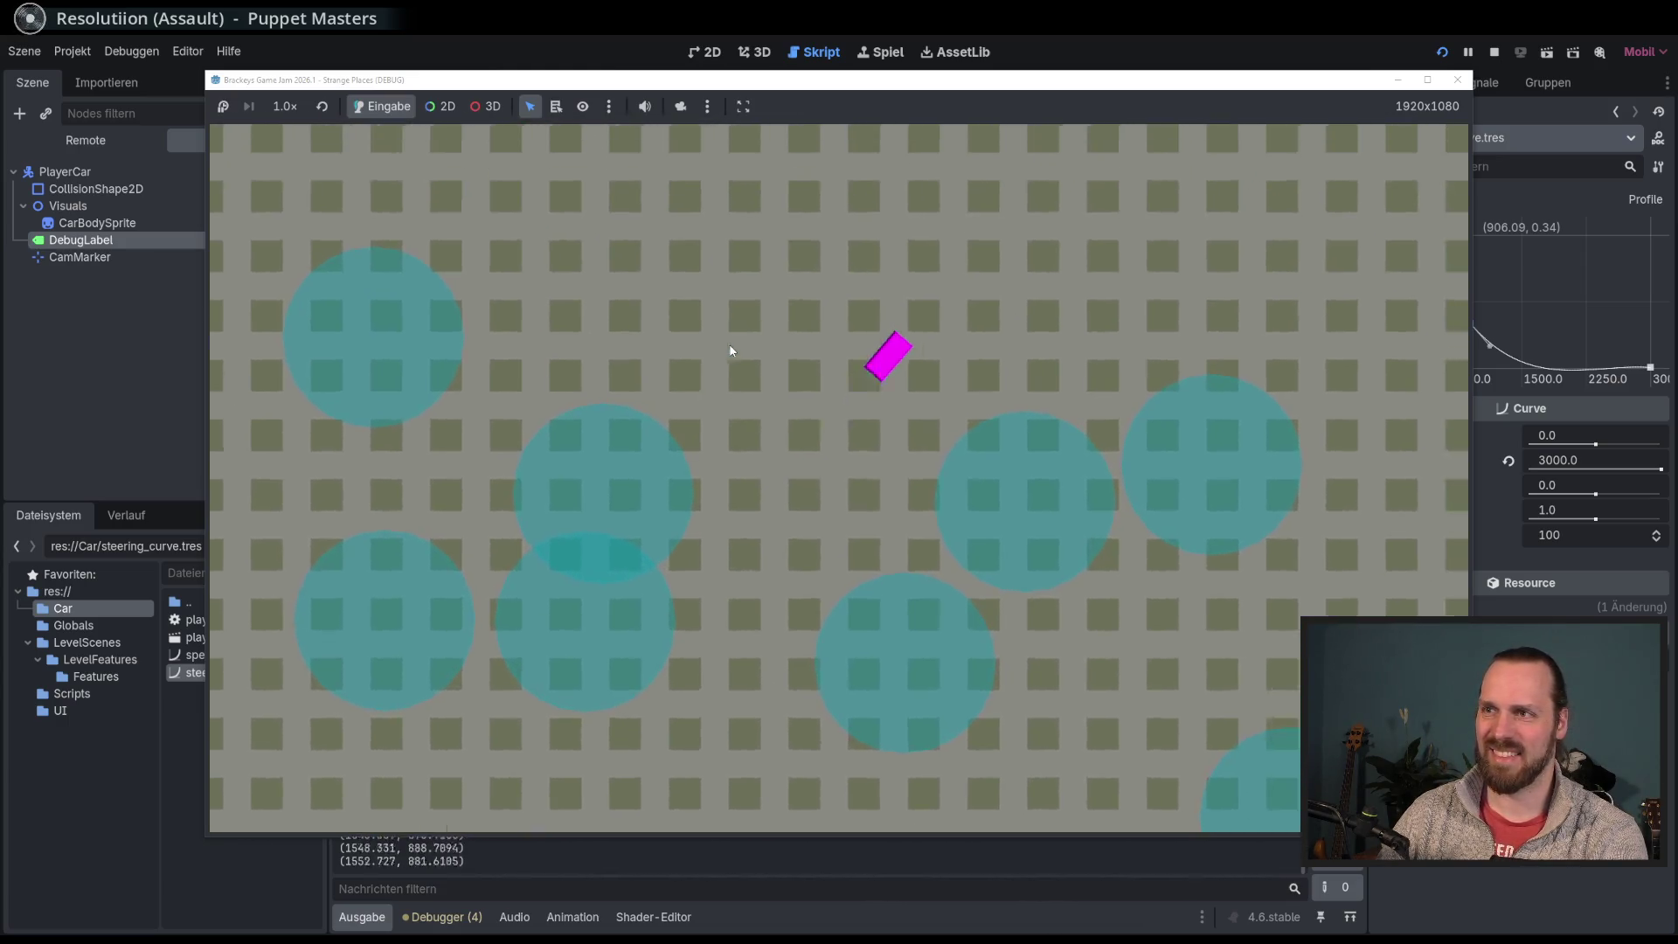
{"action": "key", "text": "F8"}
{"action": "left_click_drag", "start_coordinate": [933, 671], "coordinate": [843, 673]}
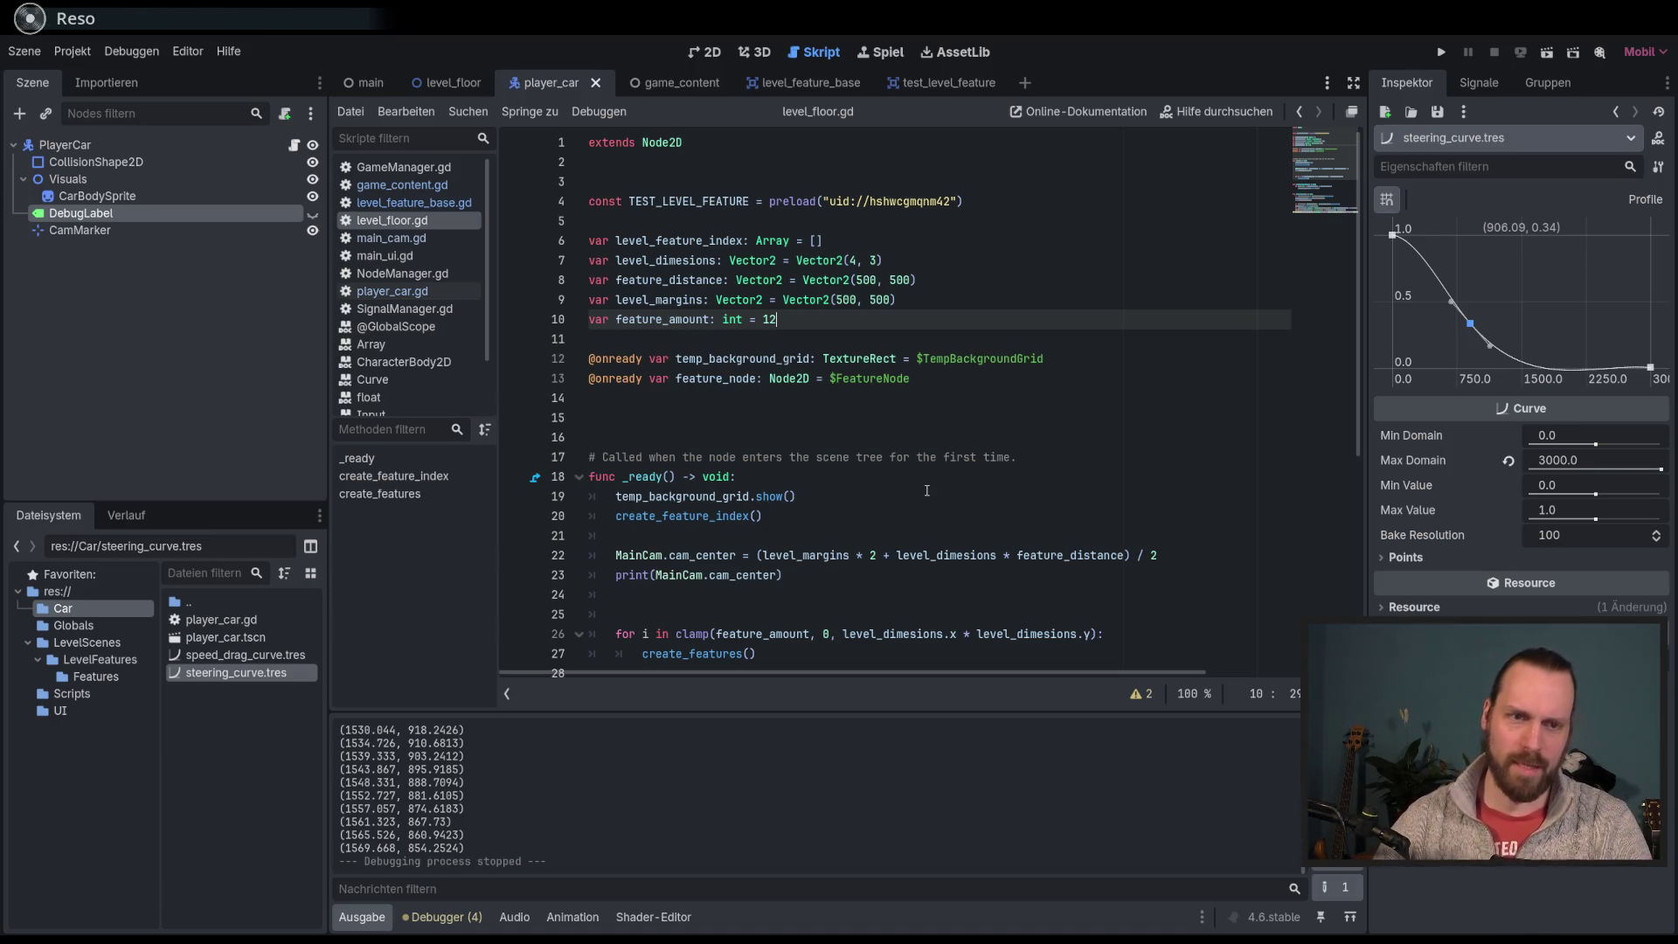
Step: Examine the new_feature.global_position assignment with randi_range offsets on line 44
{"action": "scroll", "coordinate": [922, 577], "scroll_direction": "down", "scroll_amount": 6}
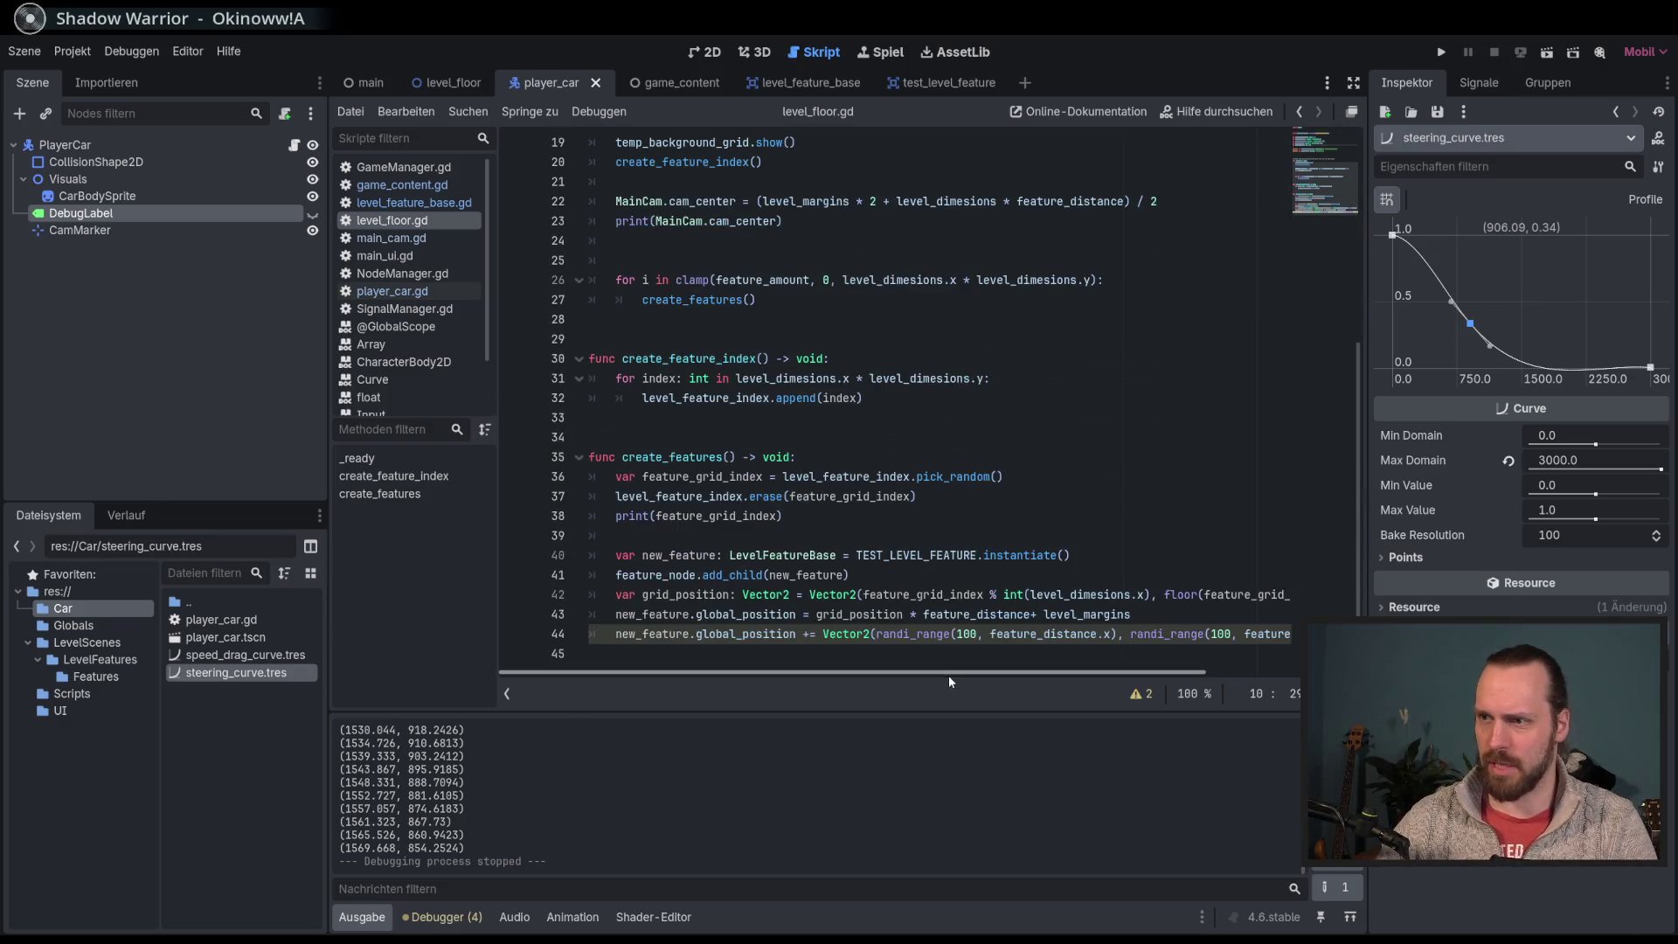
{"action": "mouse_move", "coordinate": [907, 670]}
{"action": "left_mouse_down"}
{"action": "mouse_move", "coordinate": [1052, 680]}
{"action": "mouse_move", "coordinate": [909, 673]}
{"action": "left_mouse_up"}
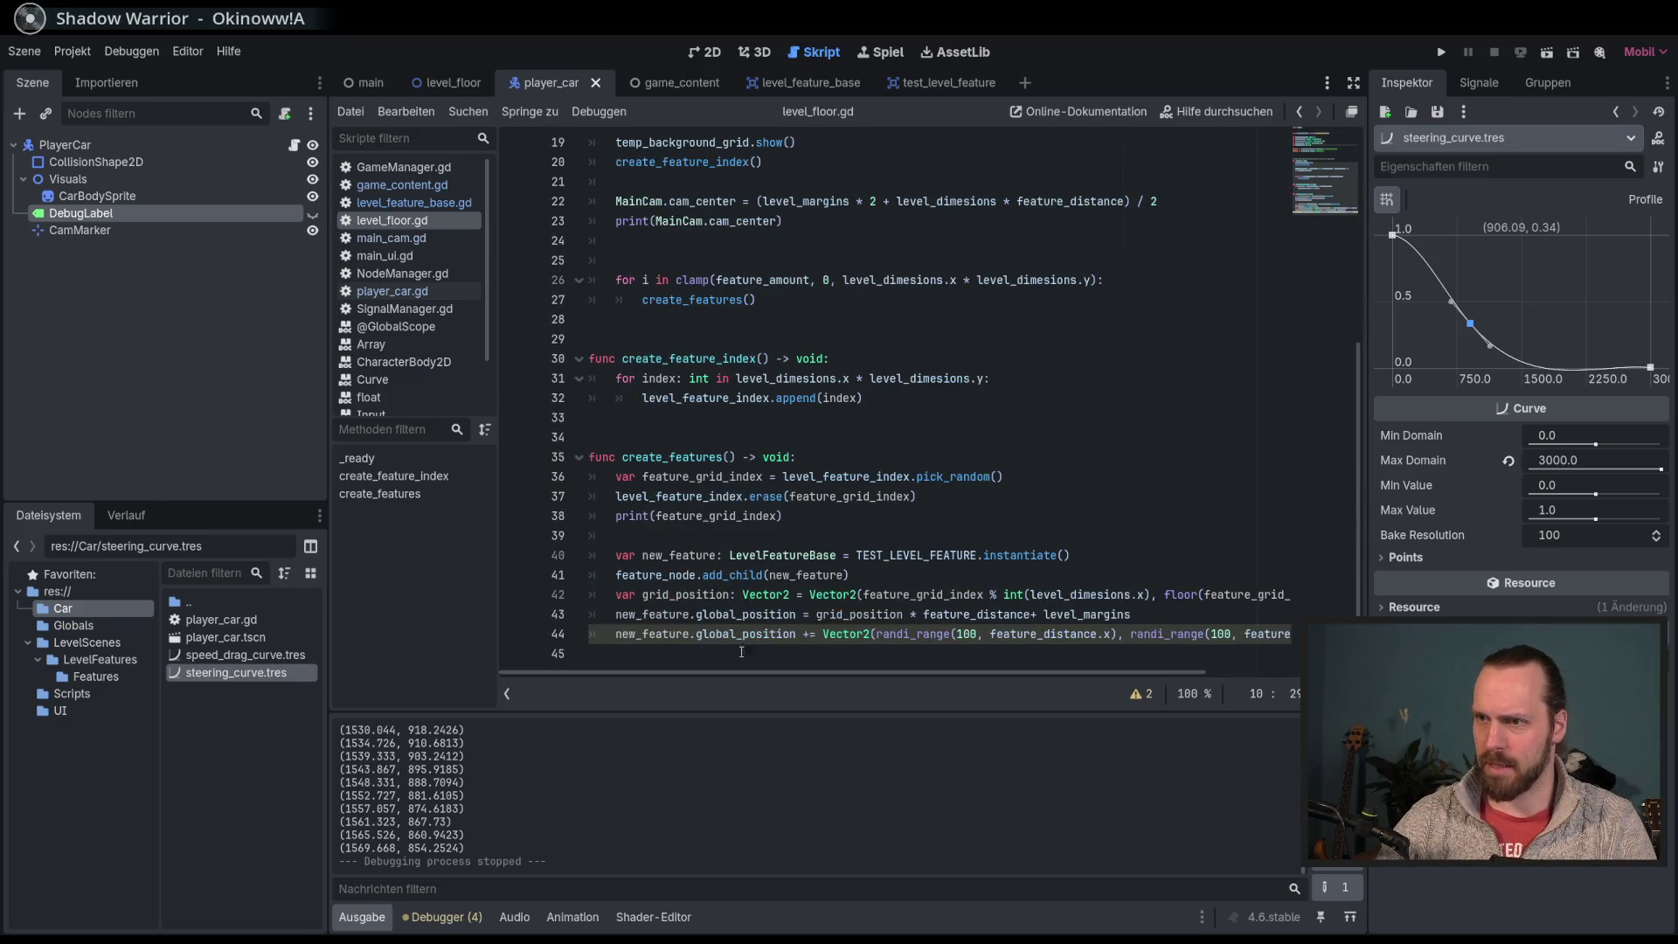
{"action": "double_click", "coordinate": [652, 634]}
{"action": "left_click", "coordinate": [710, 635]}
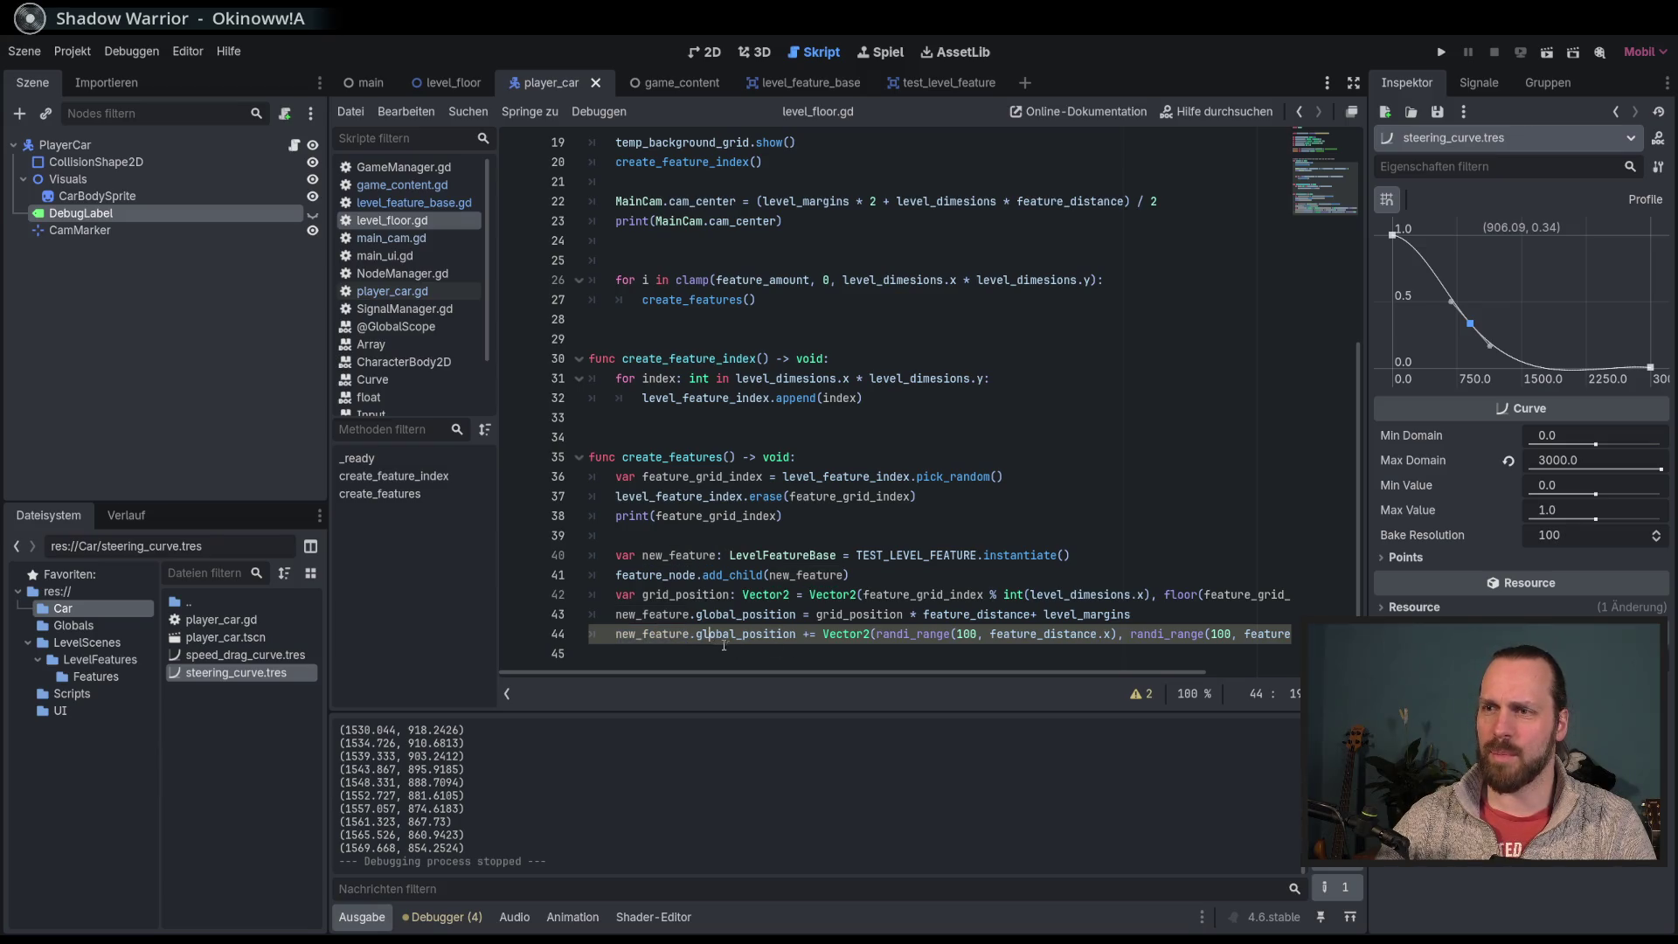
{"action": "double_click", "coordinate": [731, 634]}
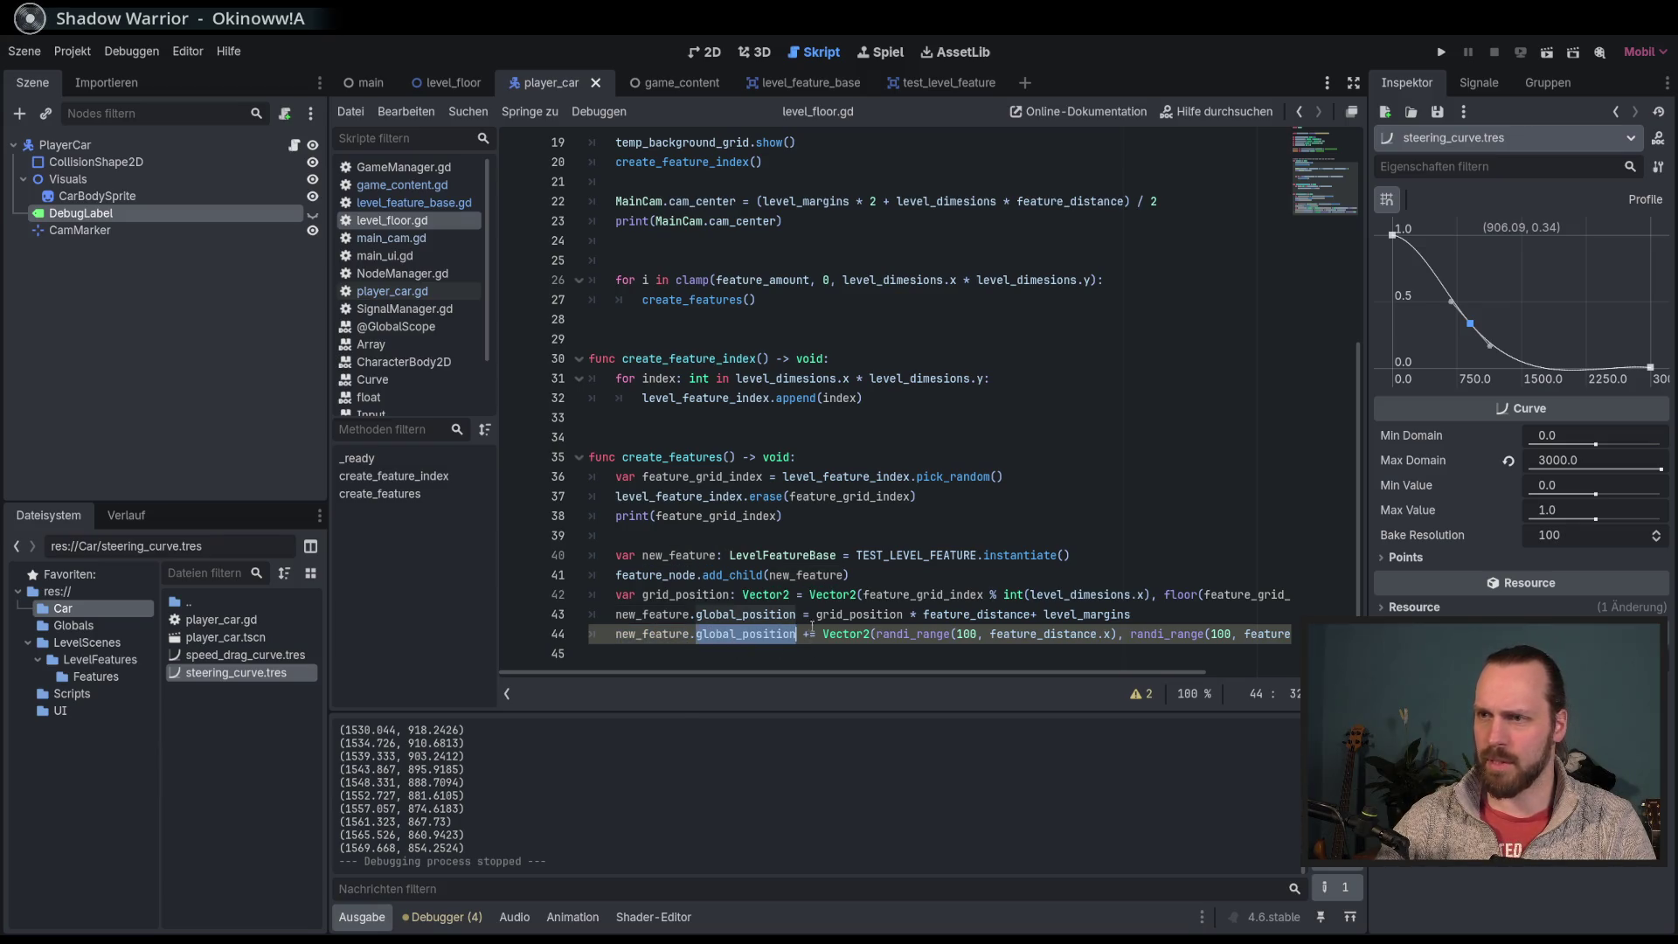
{"action": "left_click", "coordinate": [926, 633]}
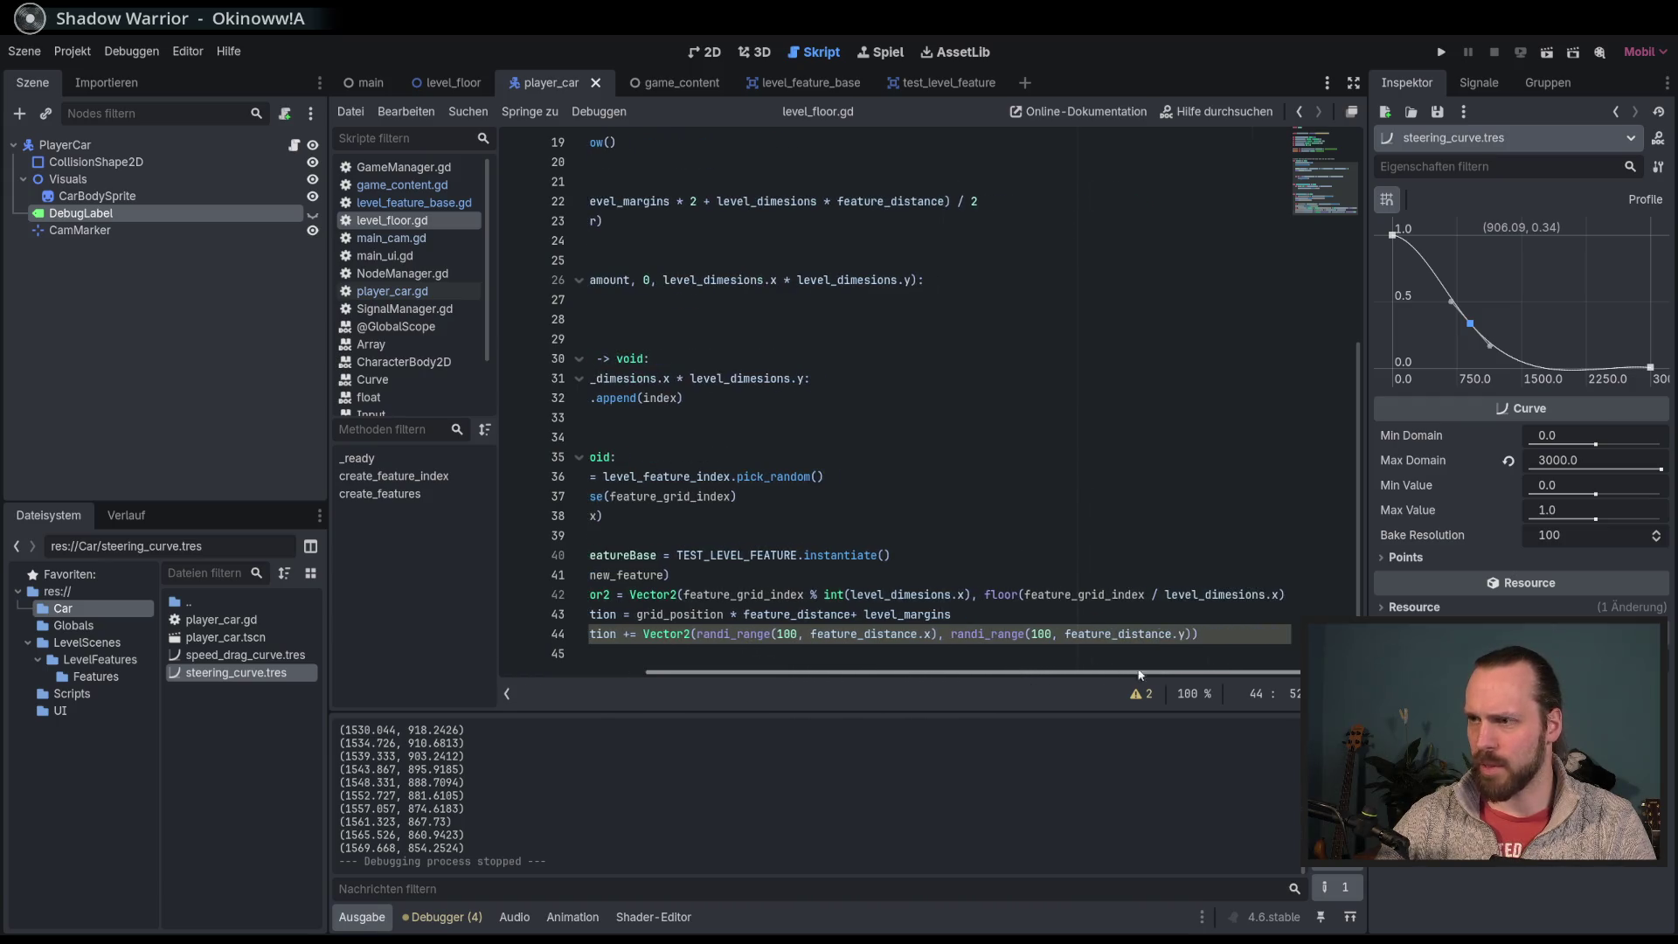
Step: Show the Debugger's error list and inspect the narrowing-conversion warning
{"action": "left_click", "coordinate": [446, 916]}
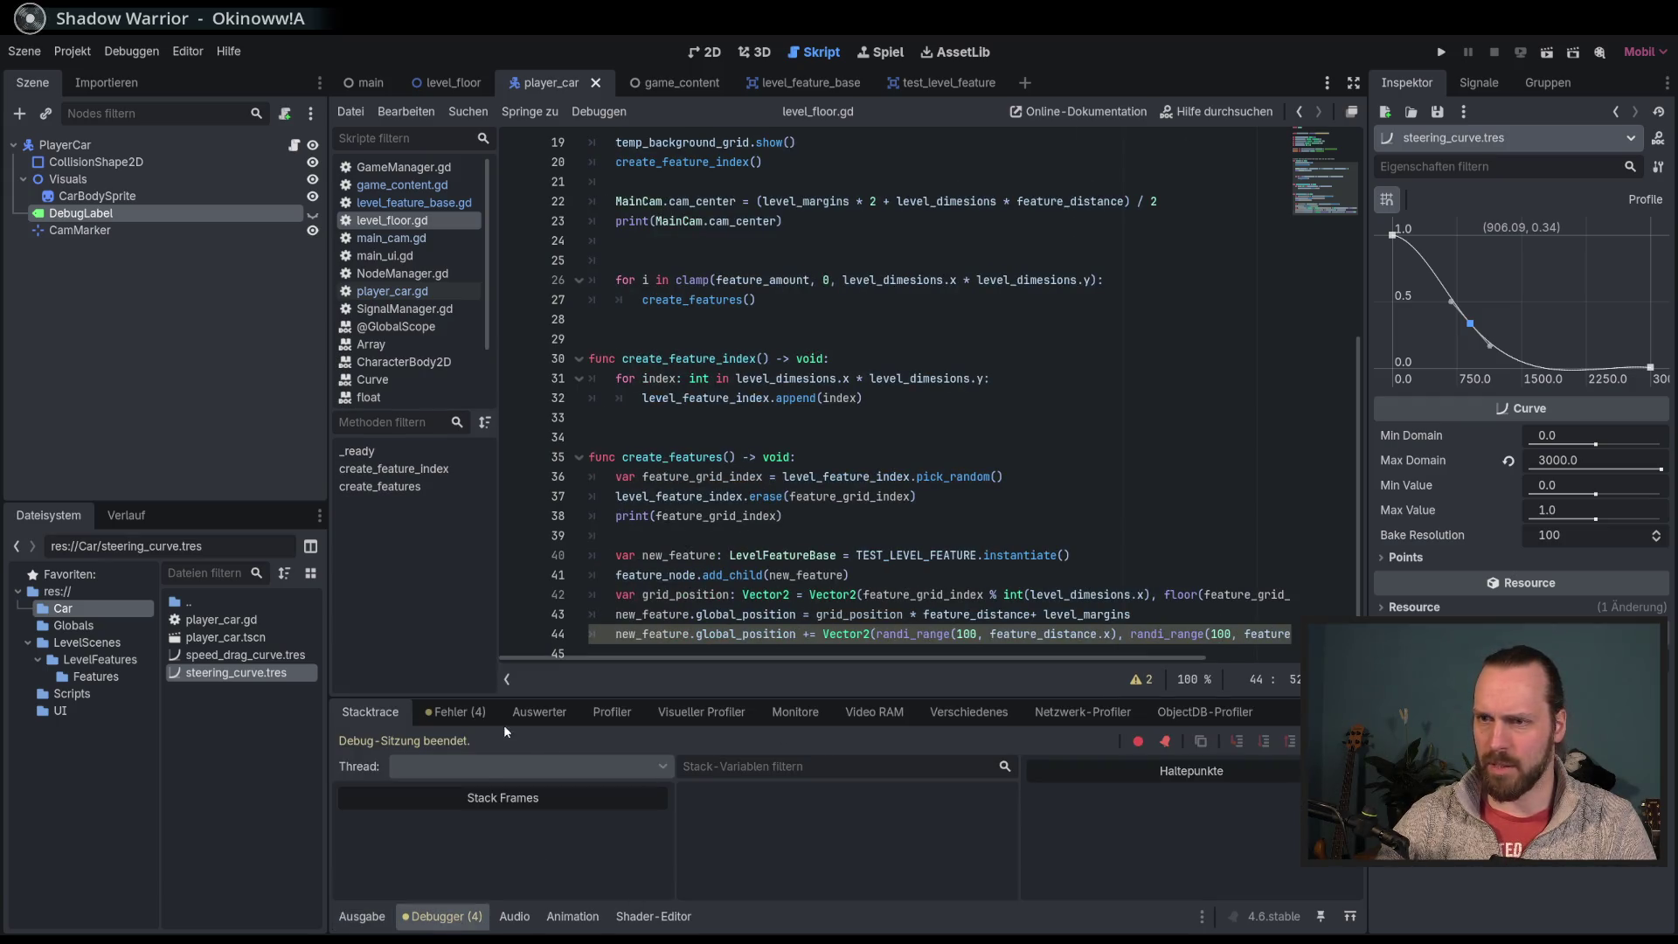
{"action": "left_click", "coordinate": [463, 713]}
{"action": "left_click", "coordinate": [817, 791]}
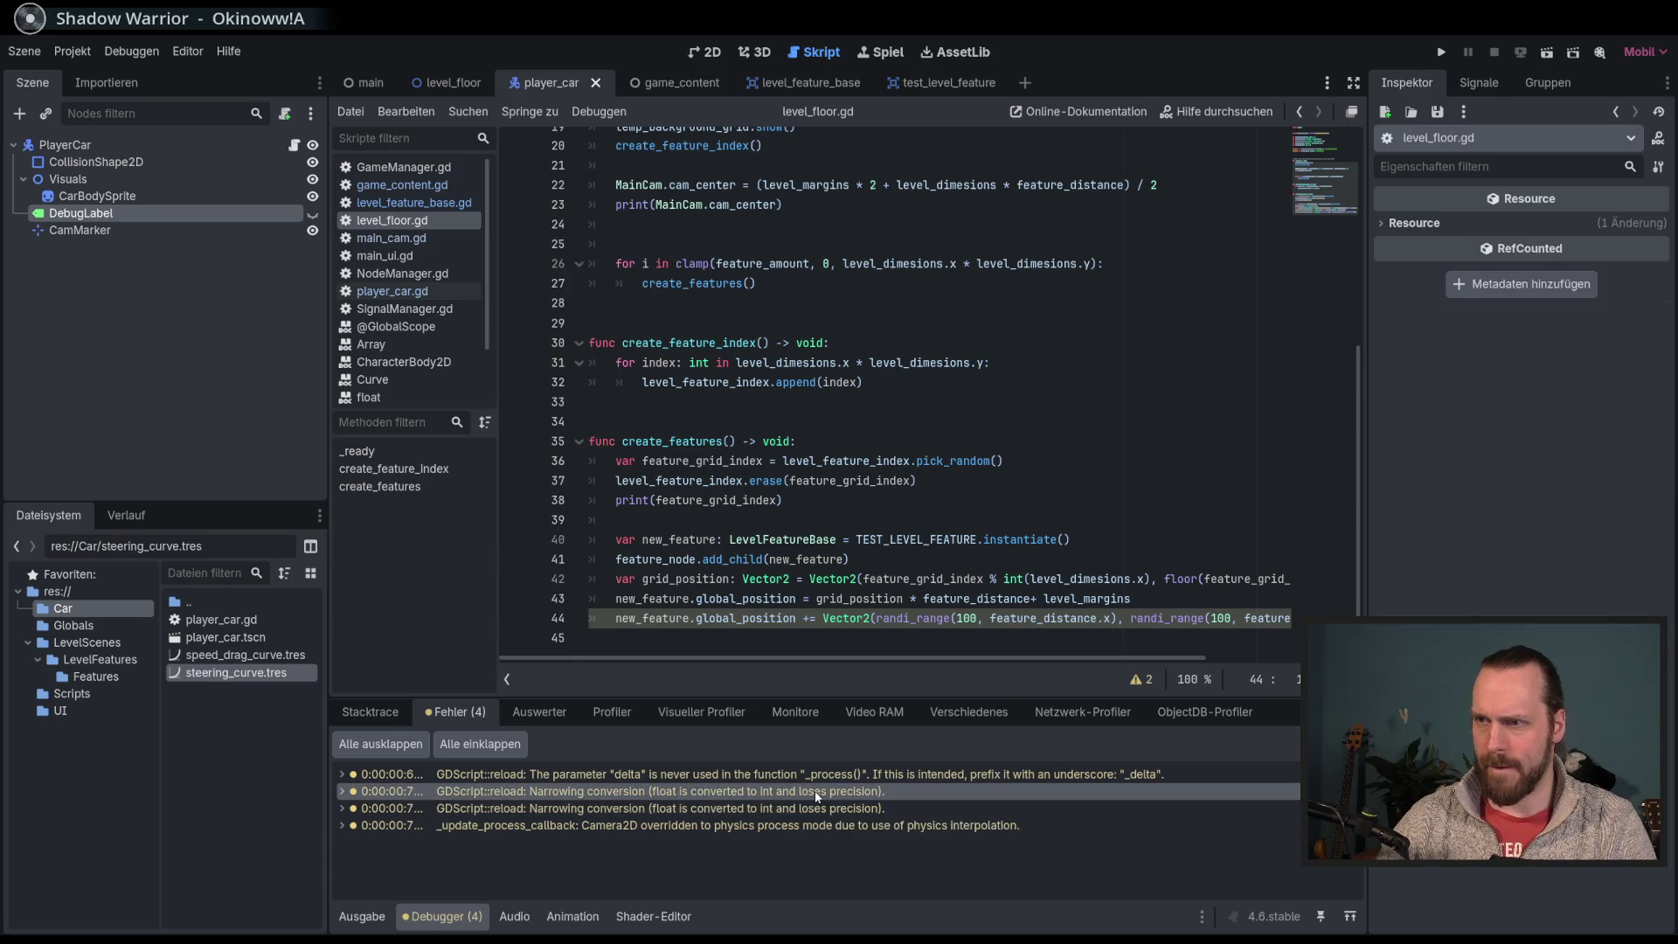
Step: Change the first randi_range to randf_range, then undo line 44 back to its saved state
{"action": "left_click", "coordinate": [911, 618]}
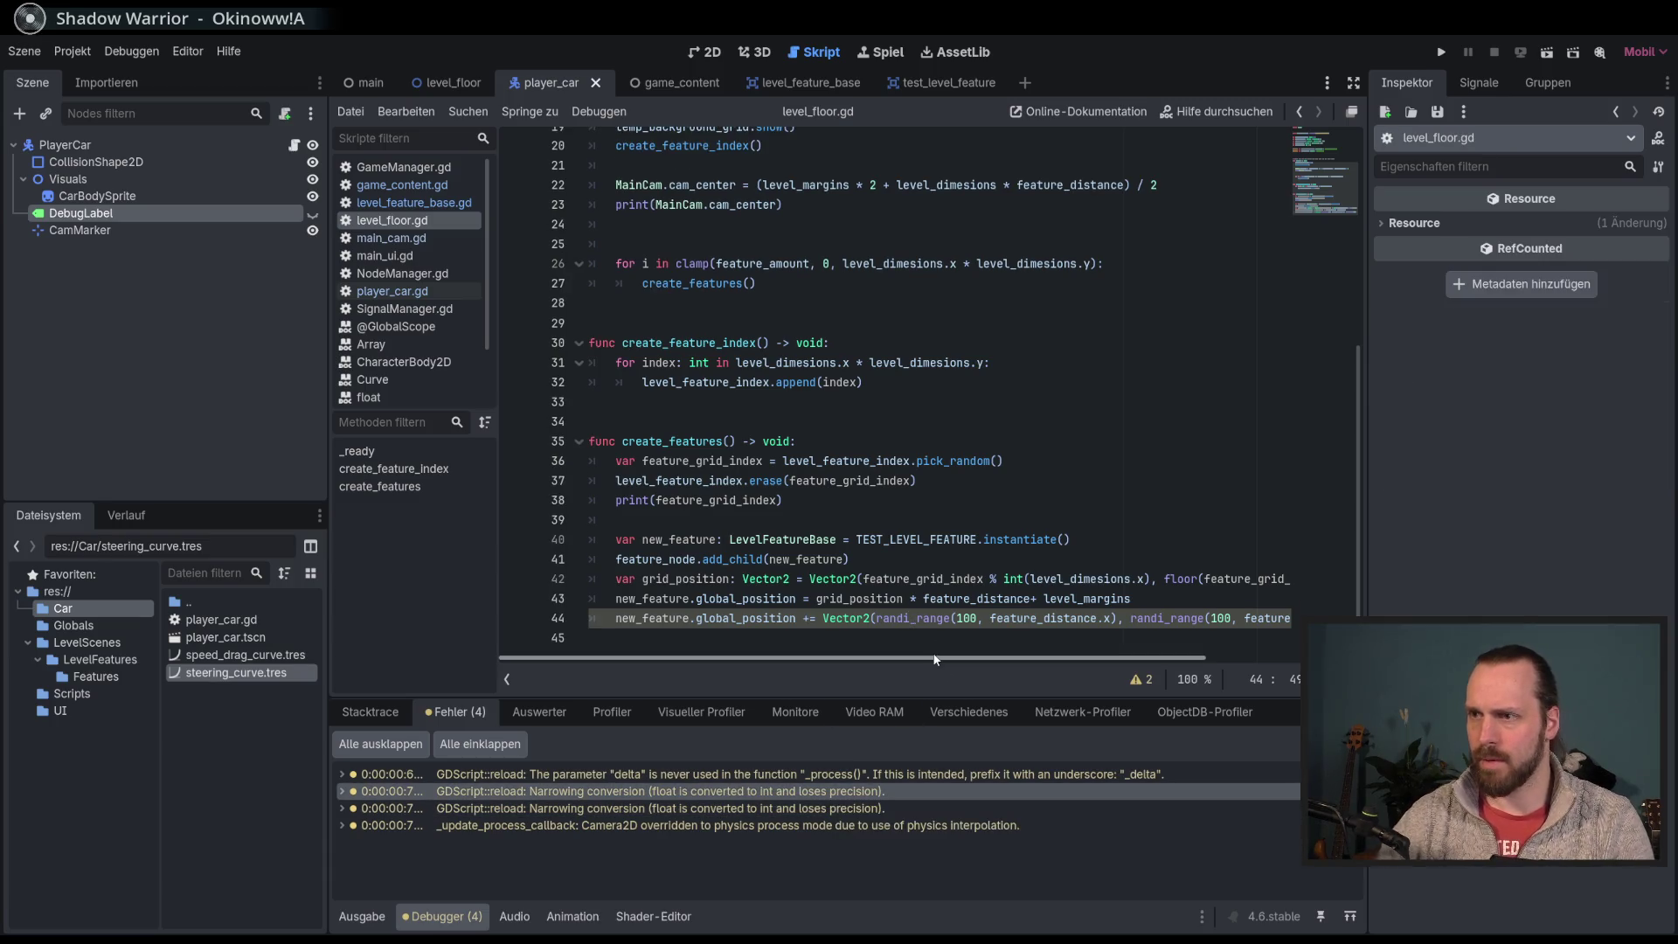
{"action": "key", "text": "BackSpace"}
{"action": "type", "text": "f"}
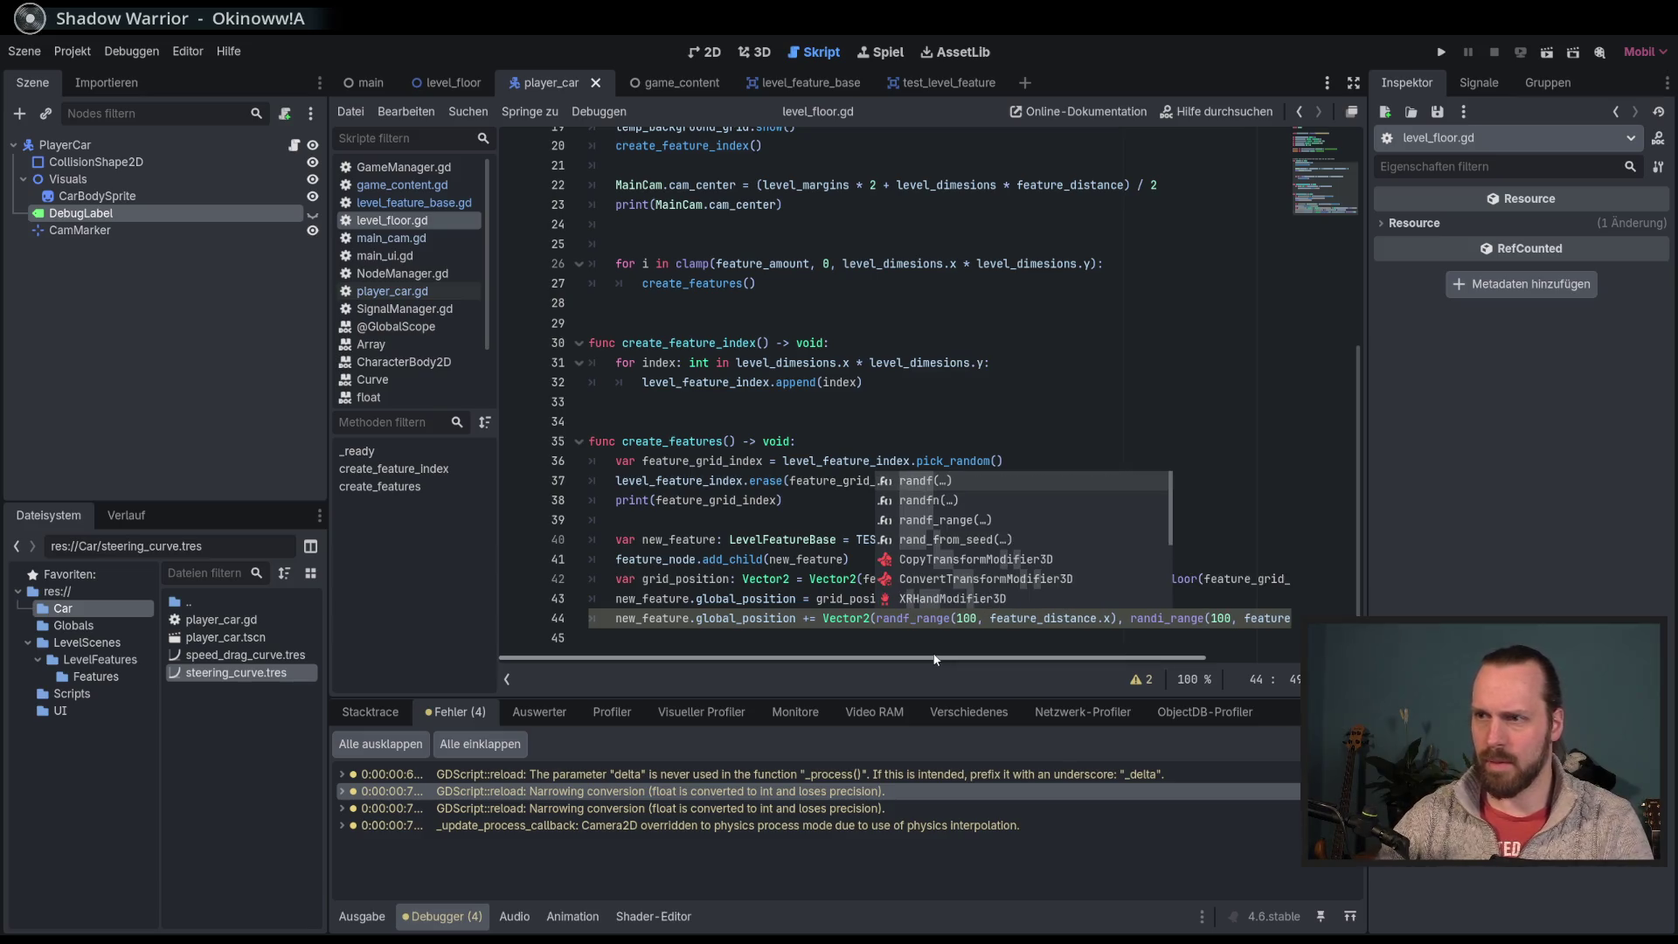
{"action": "left_click", "coordinate": [1163, 618]}
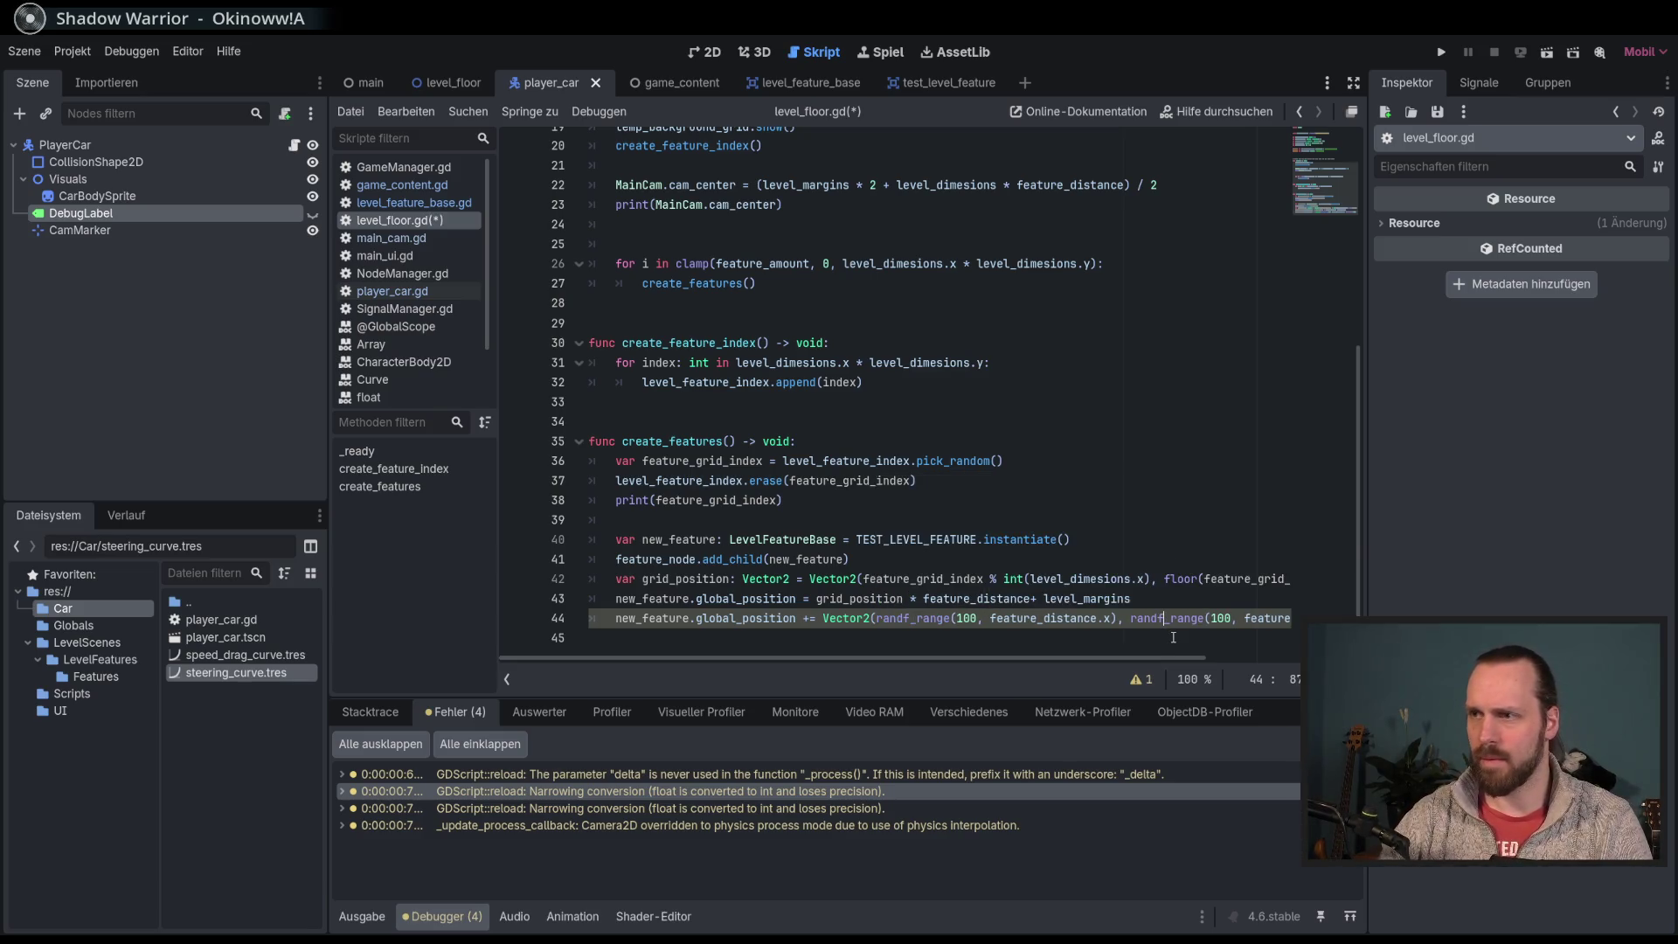
{"action": "scroll", "coordinate": [1173, 637], "scroll_direction": "up", "scroll_amount": 1}
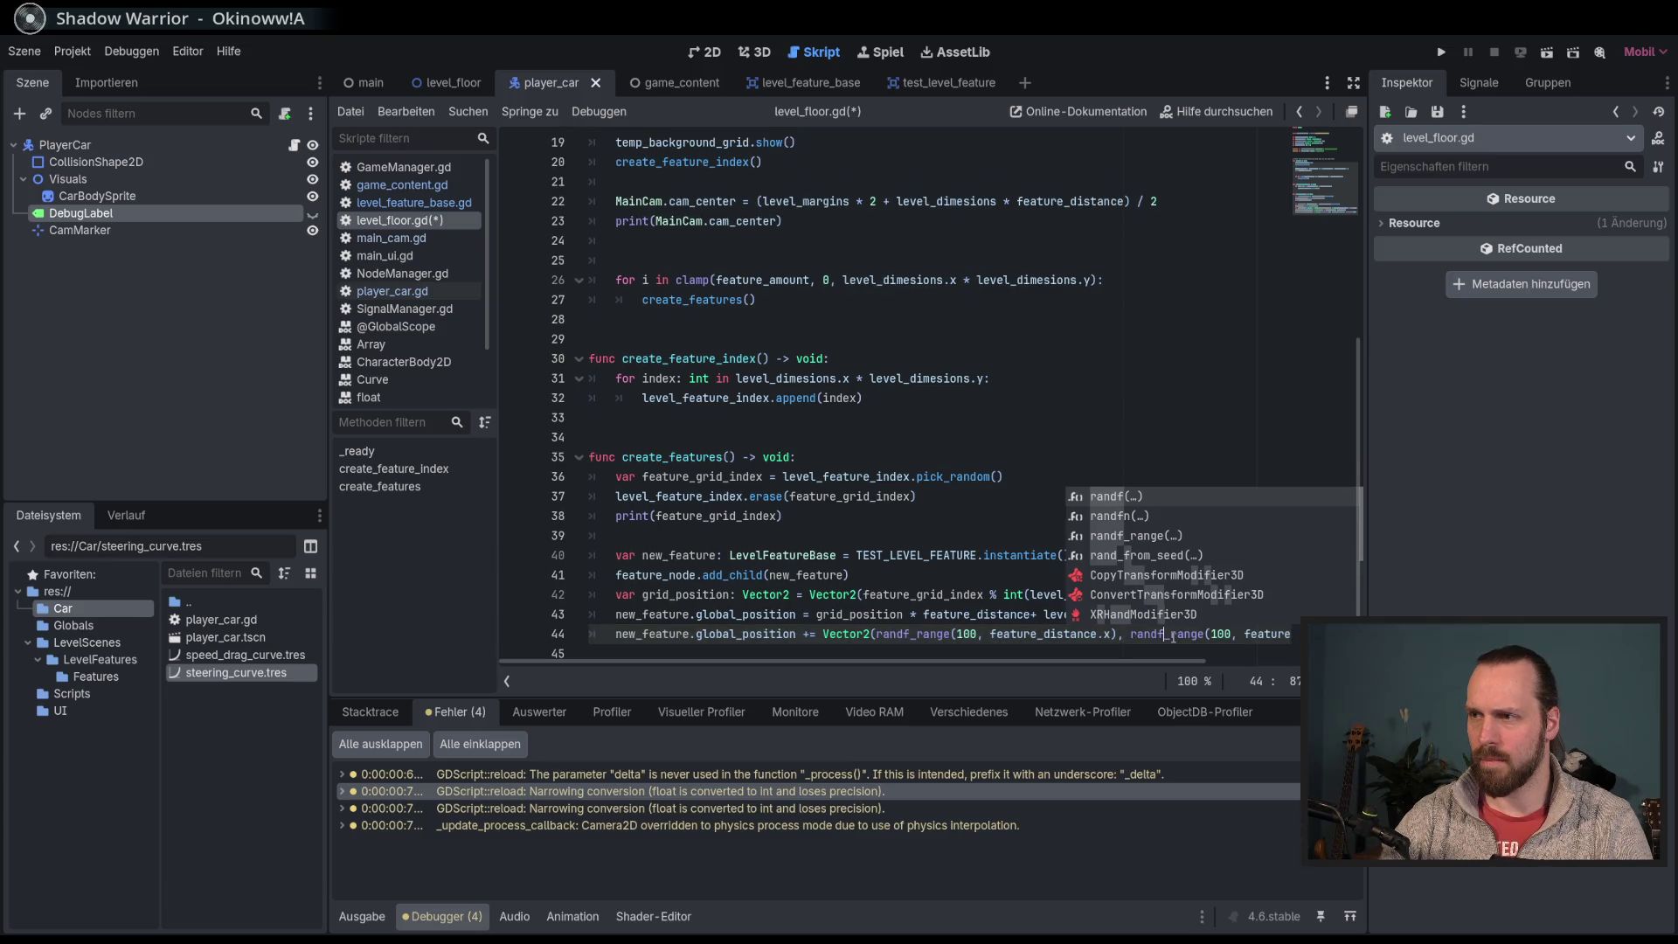
{"action": "key", "text": "ctrl+z"}
{"action": "key", "text": "ctrl+z"}
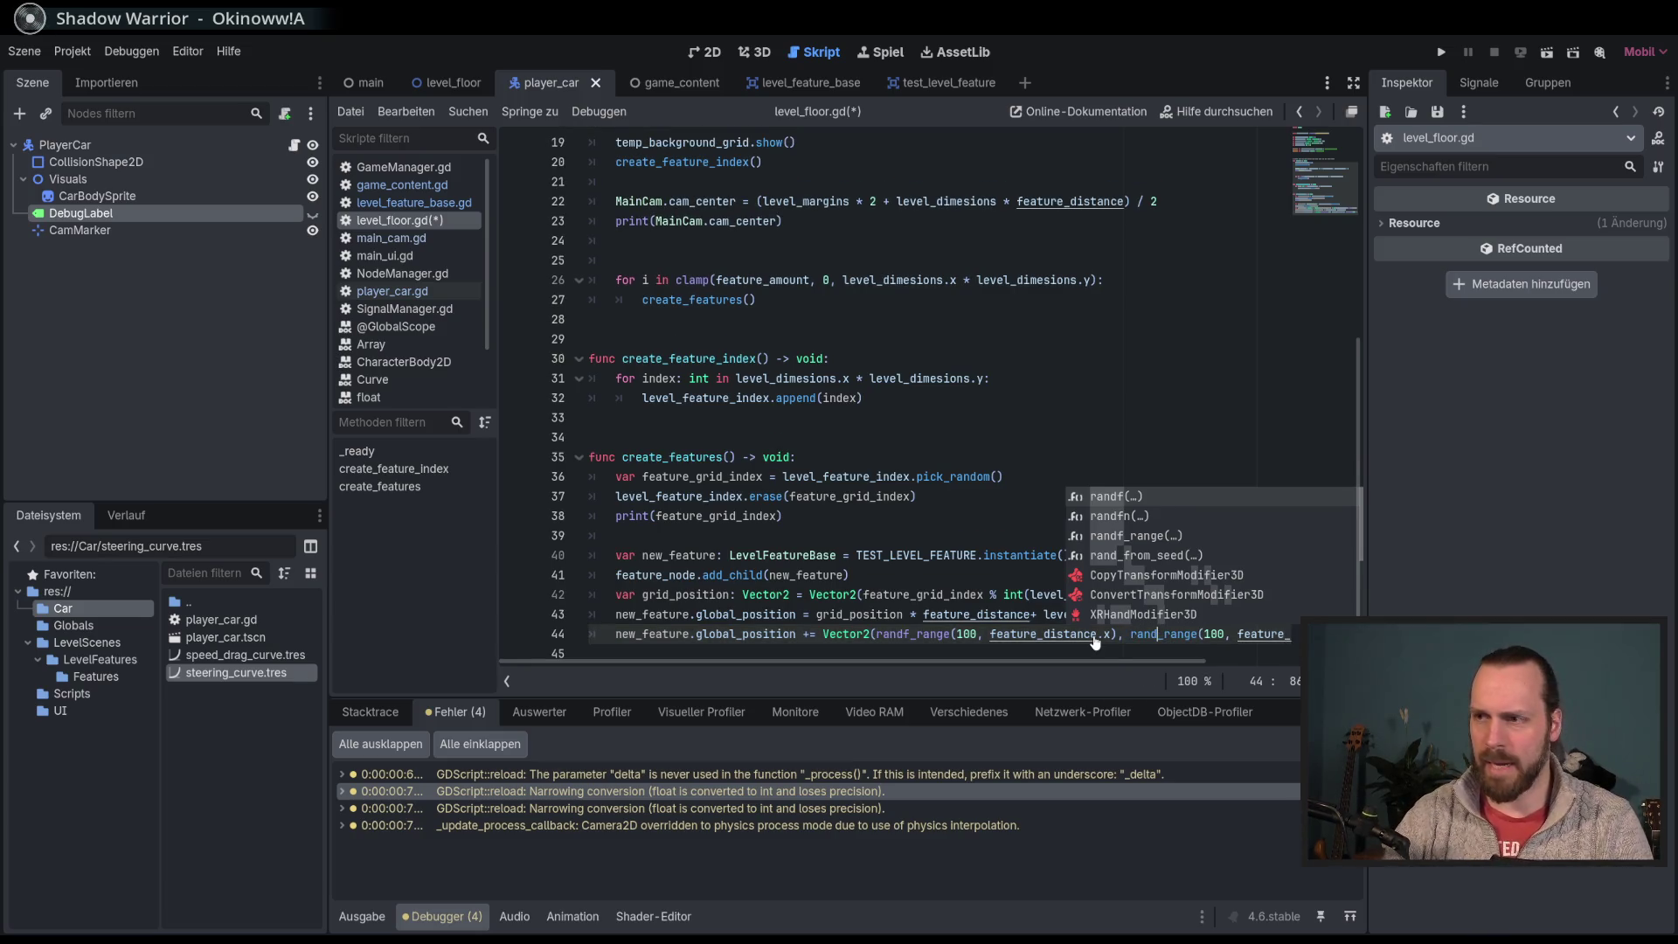
{"action": "key", "text": "ctrl+z"}
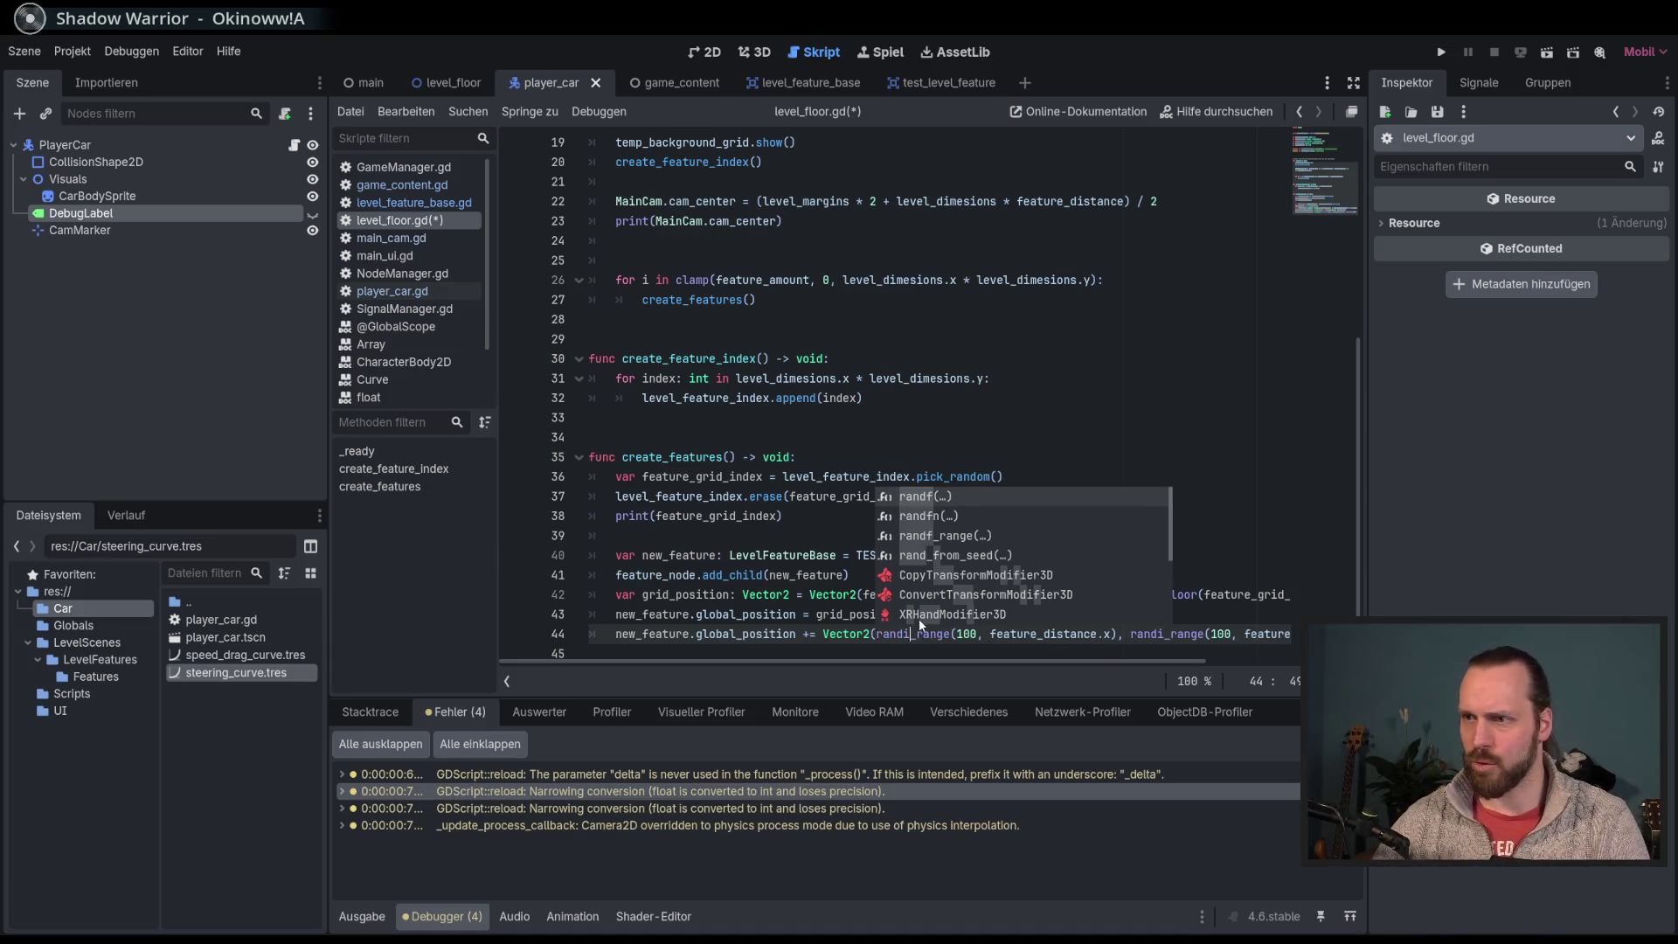
{"action": "key", "text": "ctrl+z"}
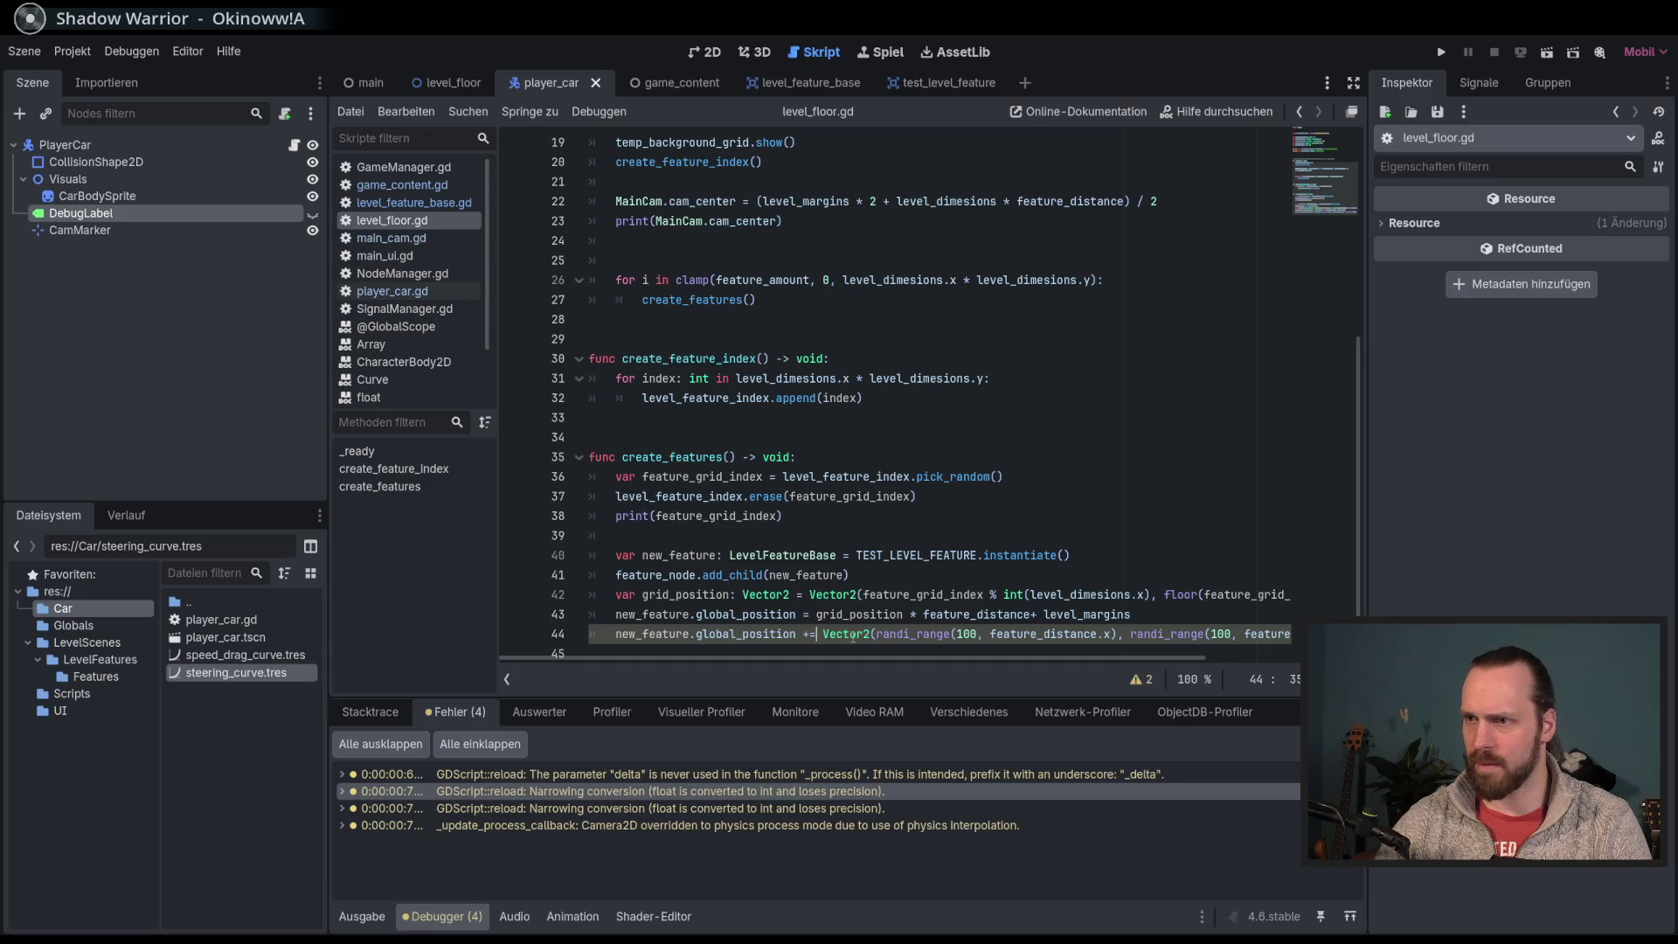
Step: Try wrapping the Vector2 offset on line 44 in float(), then undo it
{"action": "left_click", "coordinate": [824, 634]}
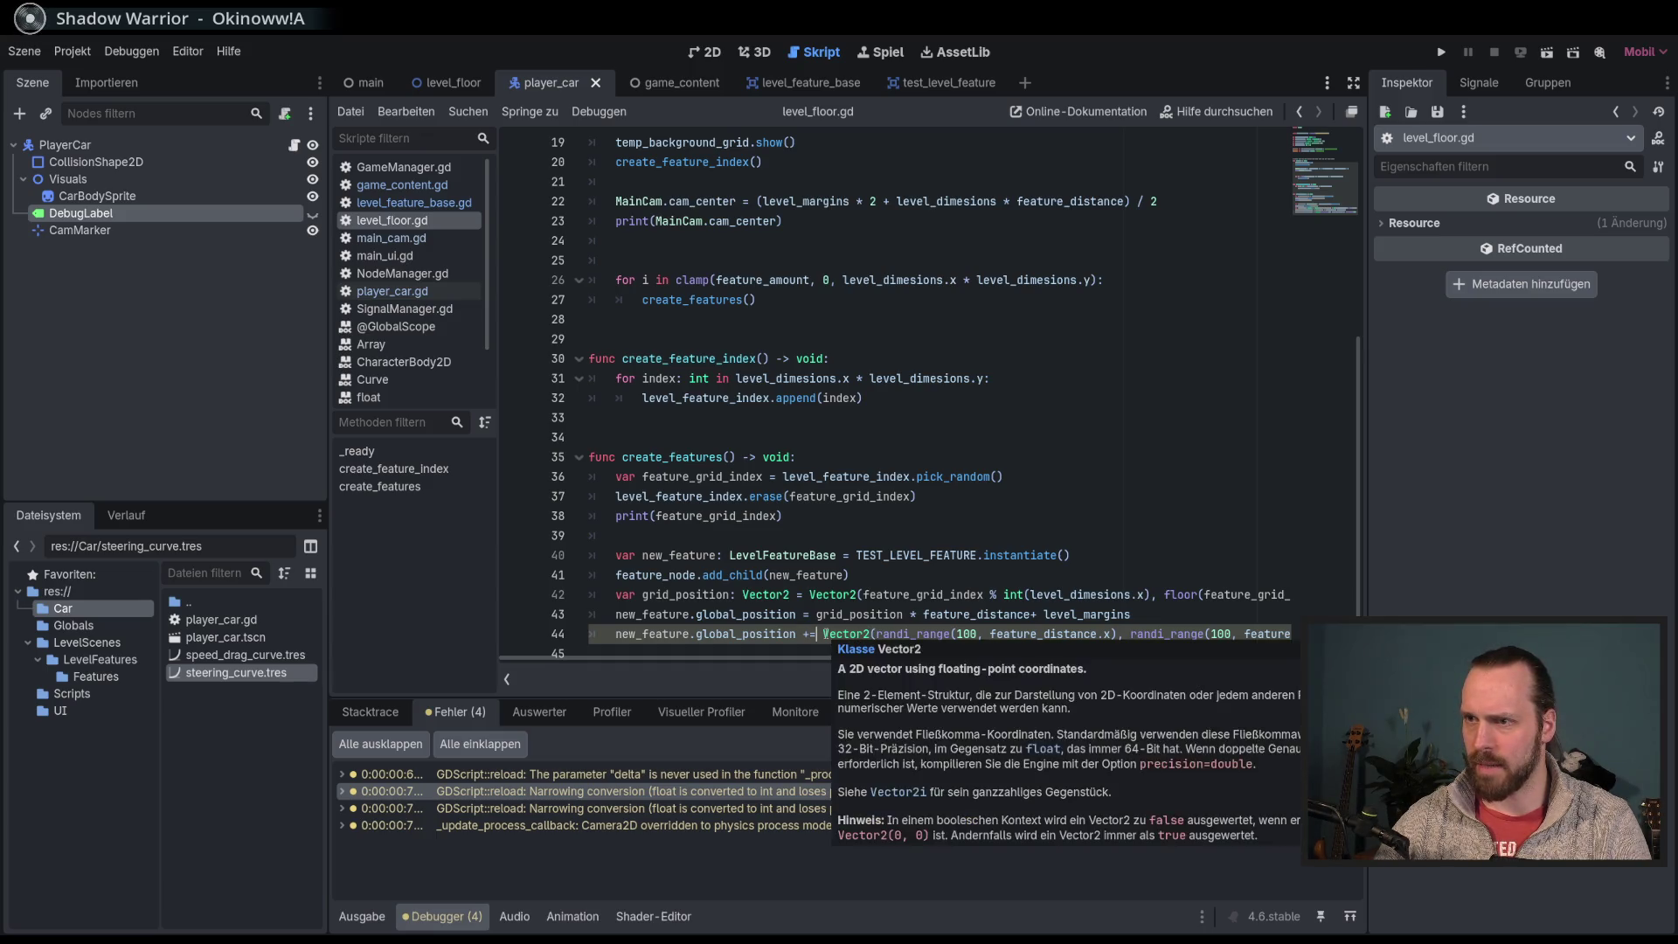
{"action": "type", "text": "float("}
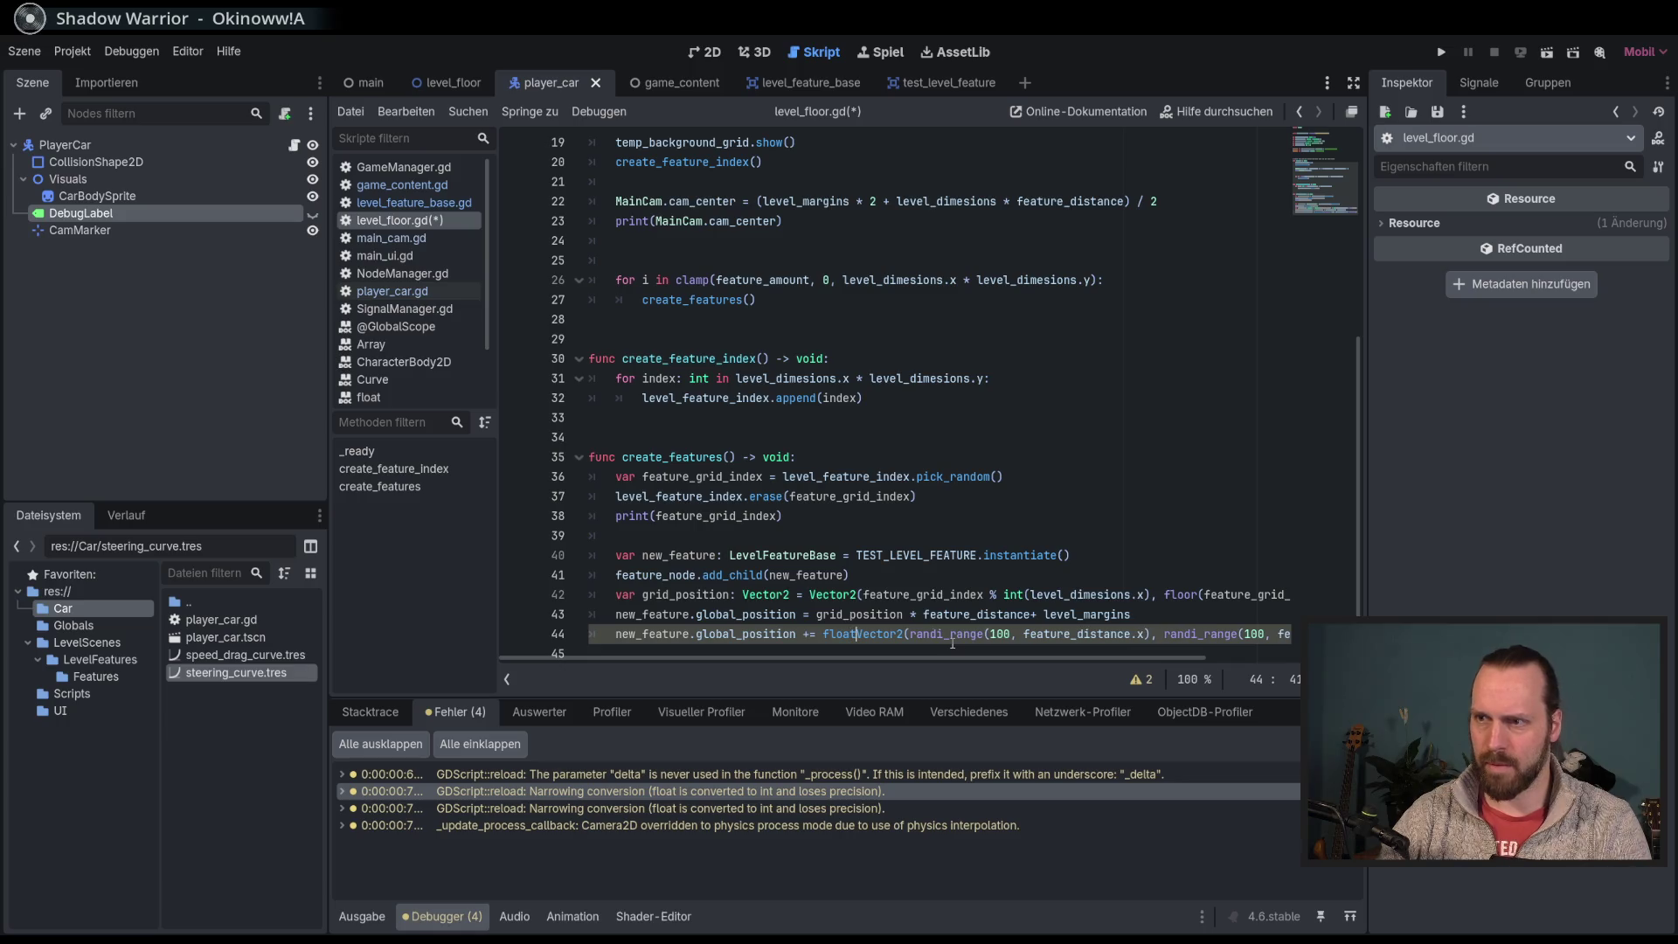
{"action": "key", "text": "End"}
{"action": "type", "text": ")"}
{"action": "key", "text": "ctrl+z"}
{"action": "key", "text": "ctrl+z"}
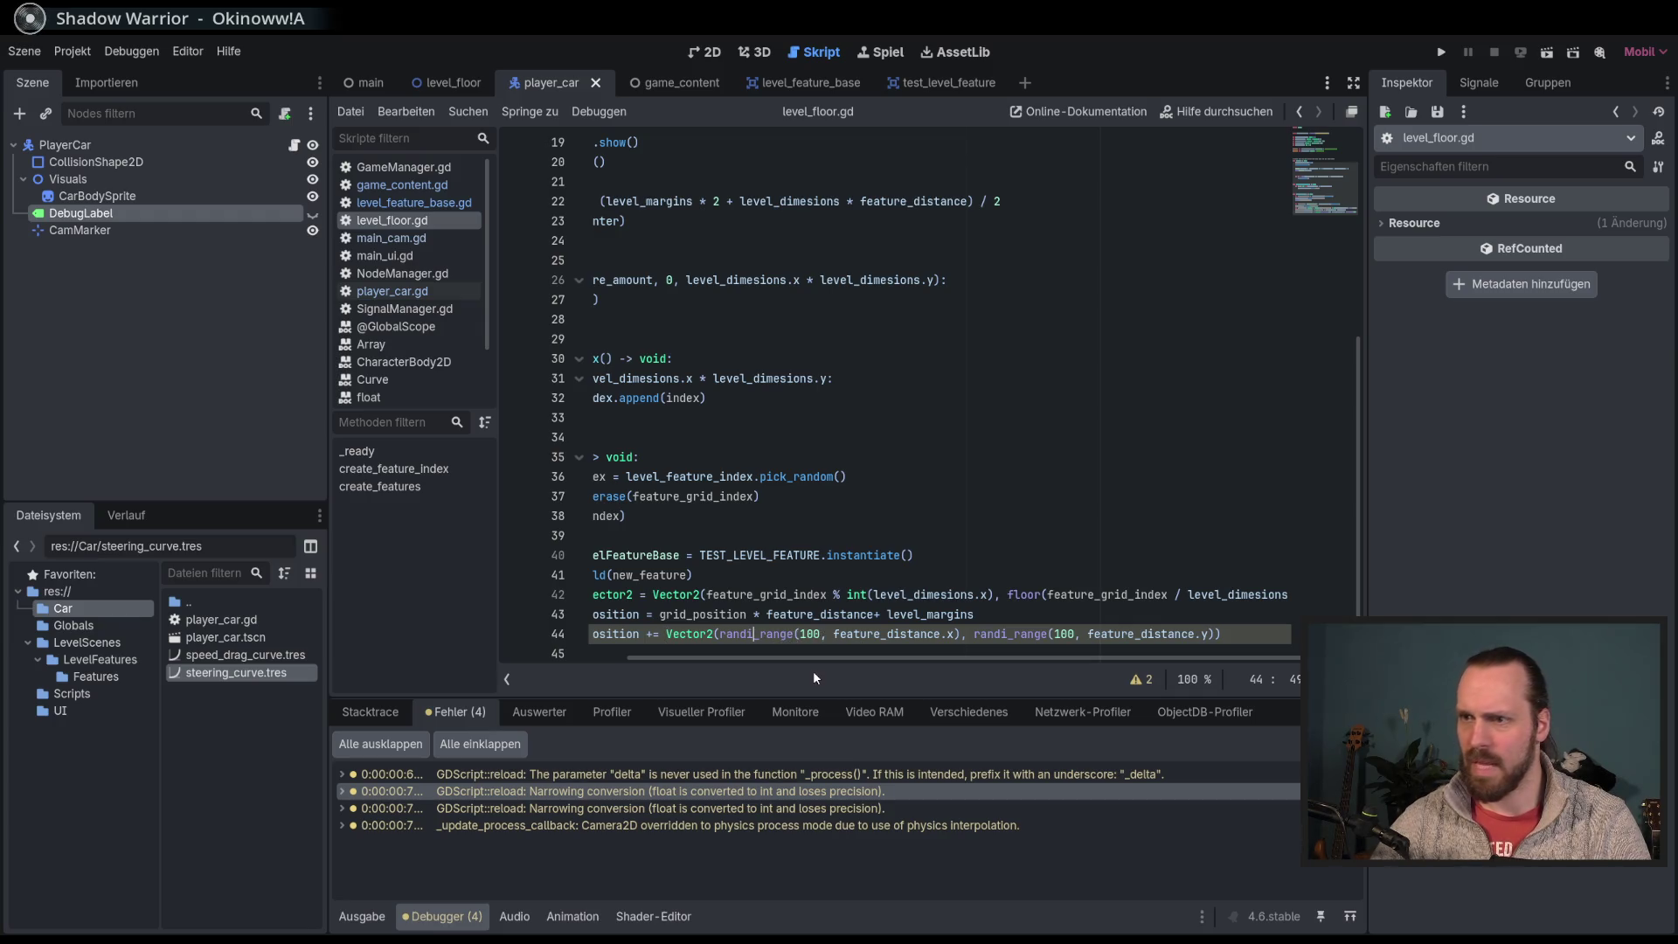
Step: Change both offset calls on line 44 to randf_range and save level_floor.gd
{"action": "key", "text": "BackSpace"}
{"action": "type", "text": "f"}
{"action": "key", "text": "BackSpace"}
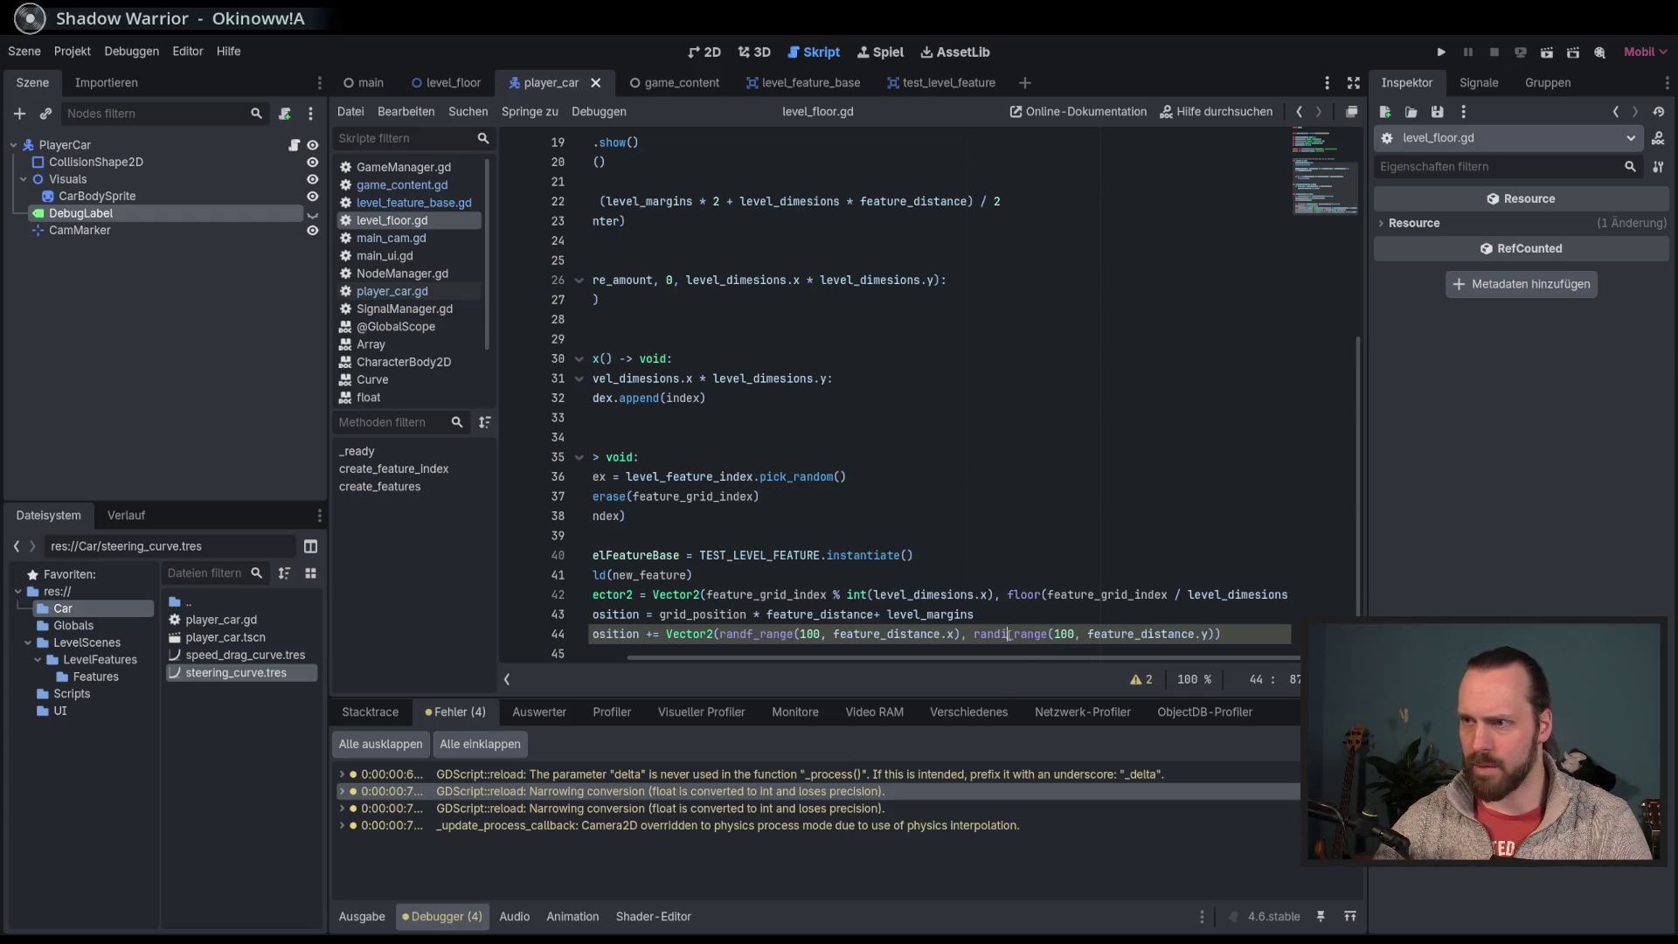
{"action": "type", "text": "f"}
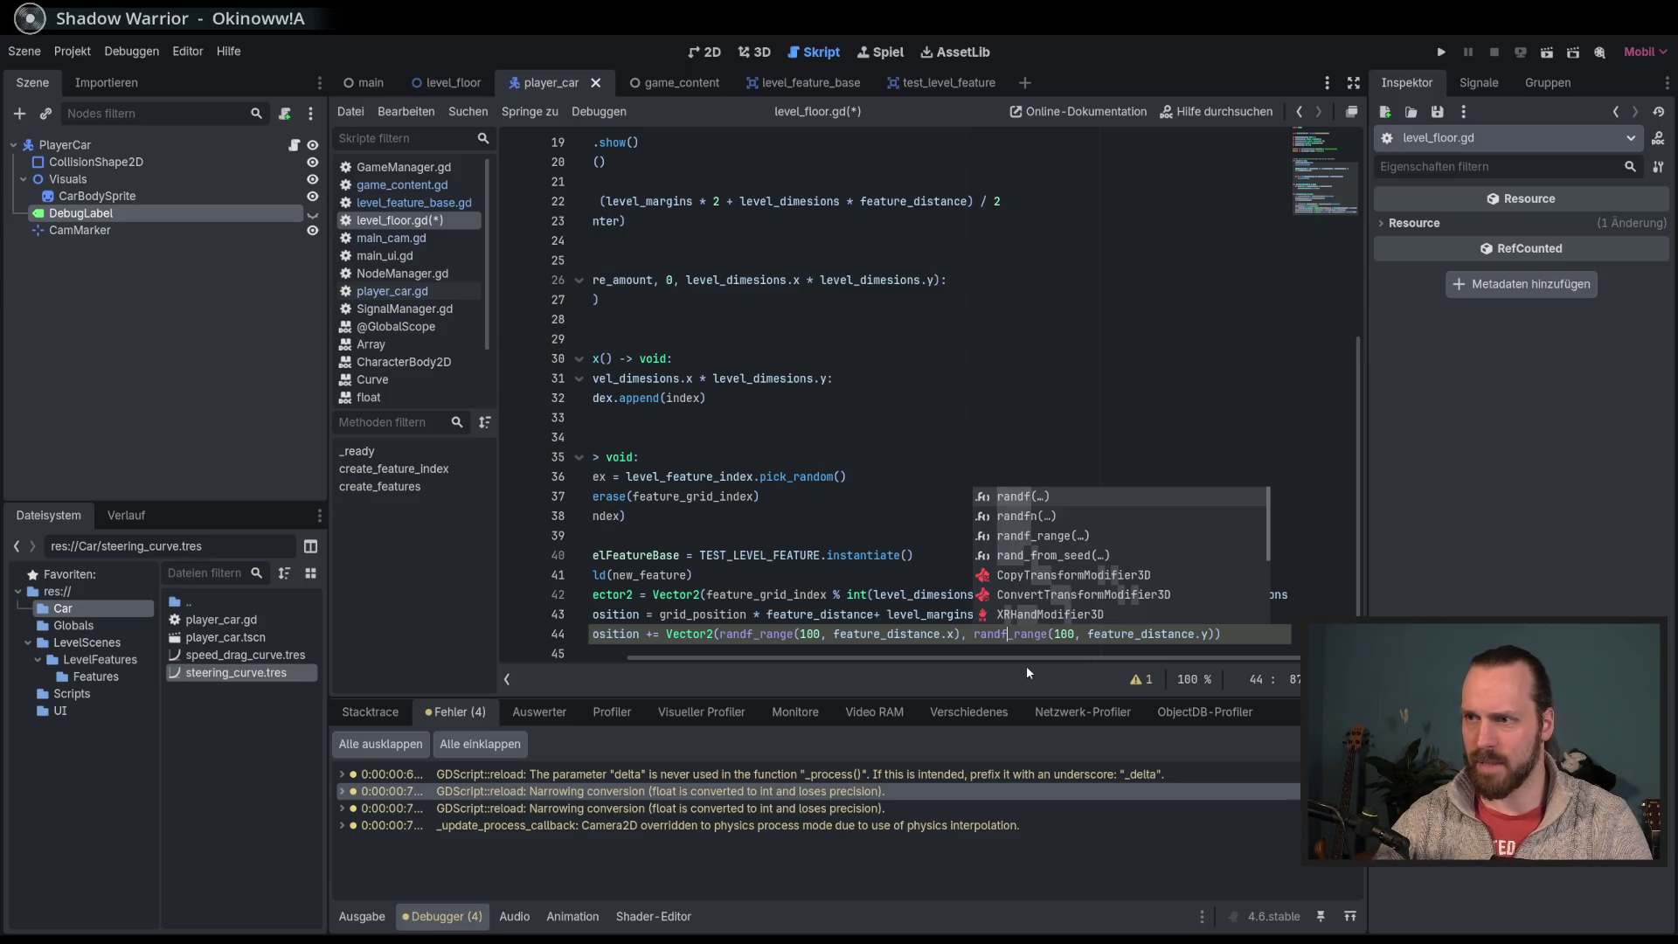
{"action": "key", "text": "End"}
{"action": "key", "text": "ctrl+s"}
Step: Place the caret in the second randf_range call on line 44
{"action": "left_click_drag", "start_coordinate": [1028, 671], "coordinate": [857, 684]}
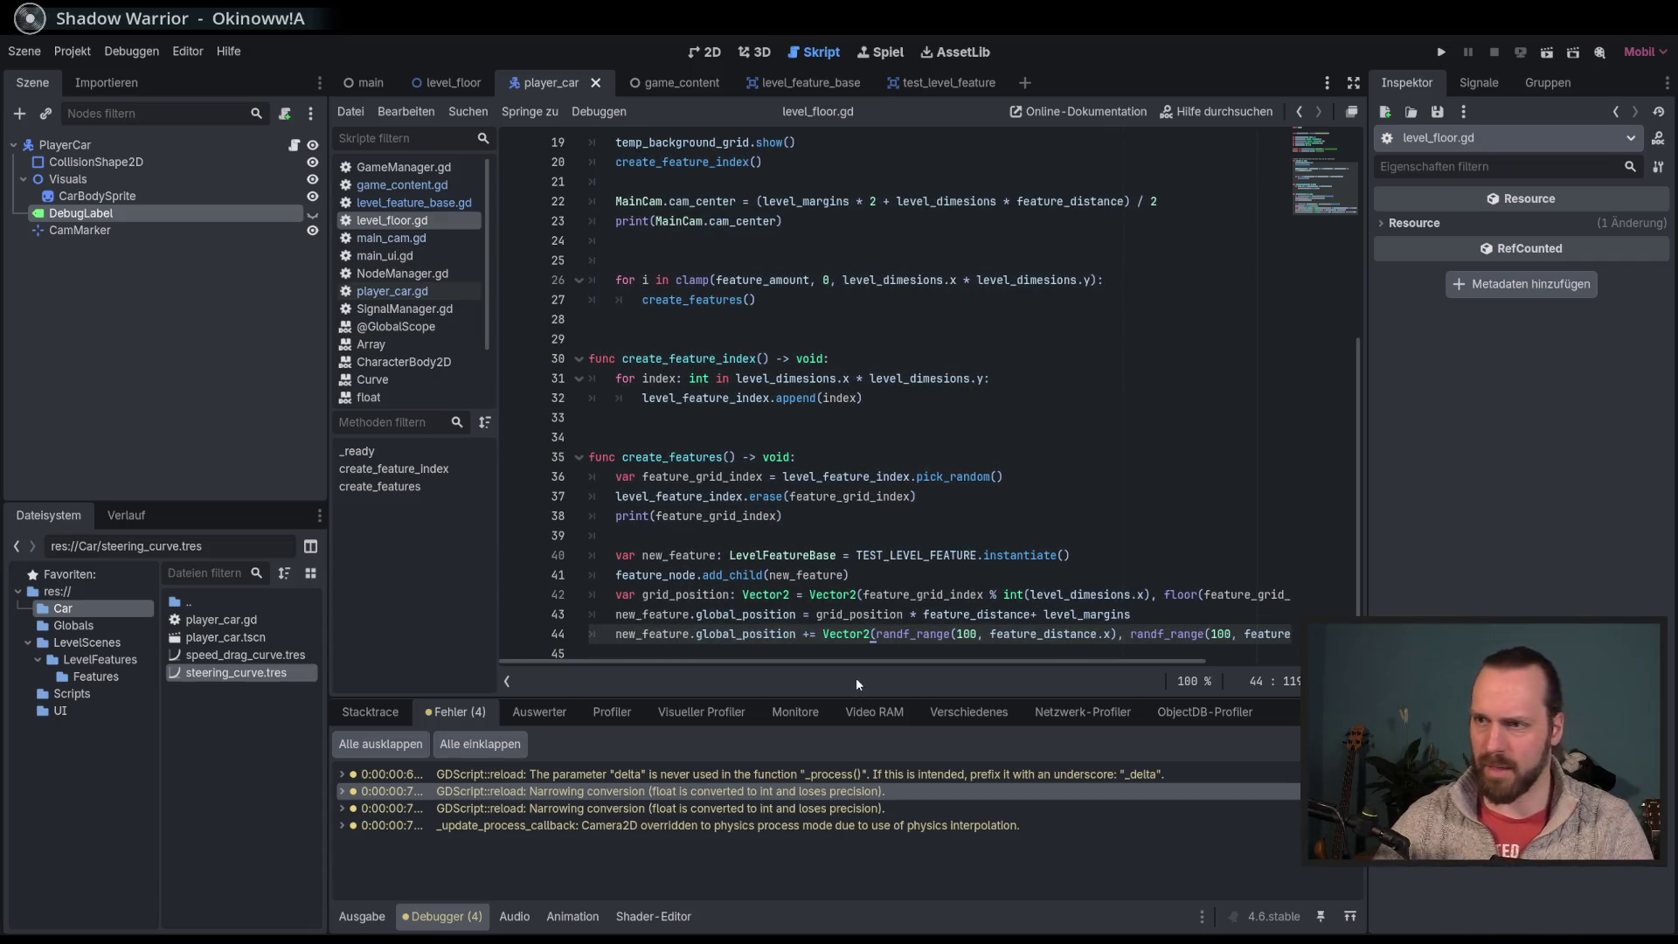
{"action": "scroll", "coordinate": [1159, 612], "scroll_direction": "down", "scroll_amount": 1}
{"action": "left_click", "coordinate": [1160, 610]}
{"action": "left_click", "coordinate": [1155, 624]}
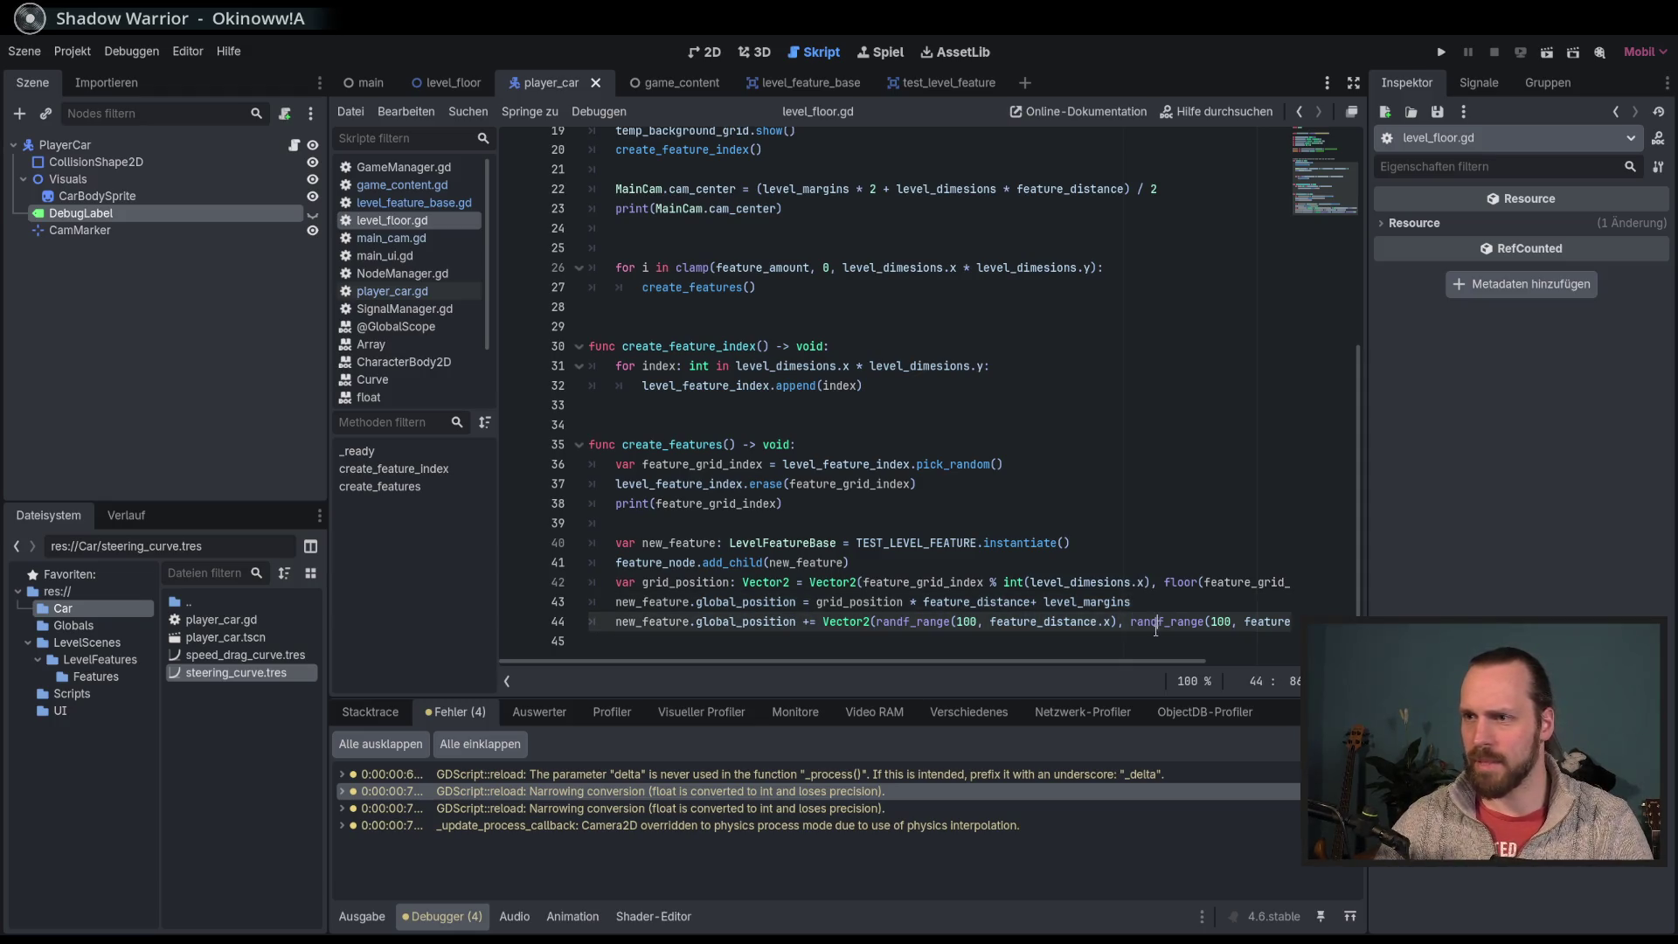
Step: Make the first randf_range upper bound feature_distance.x - 200
{"action": "left_click", "coordinate": [1120, 623]}
{"action": "type", "text": ","}
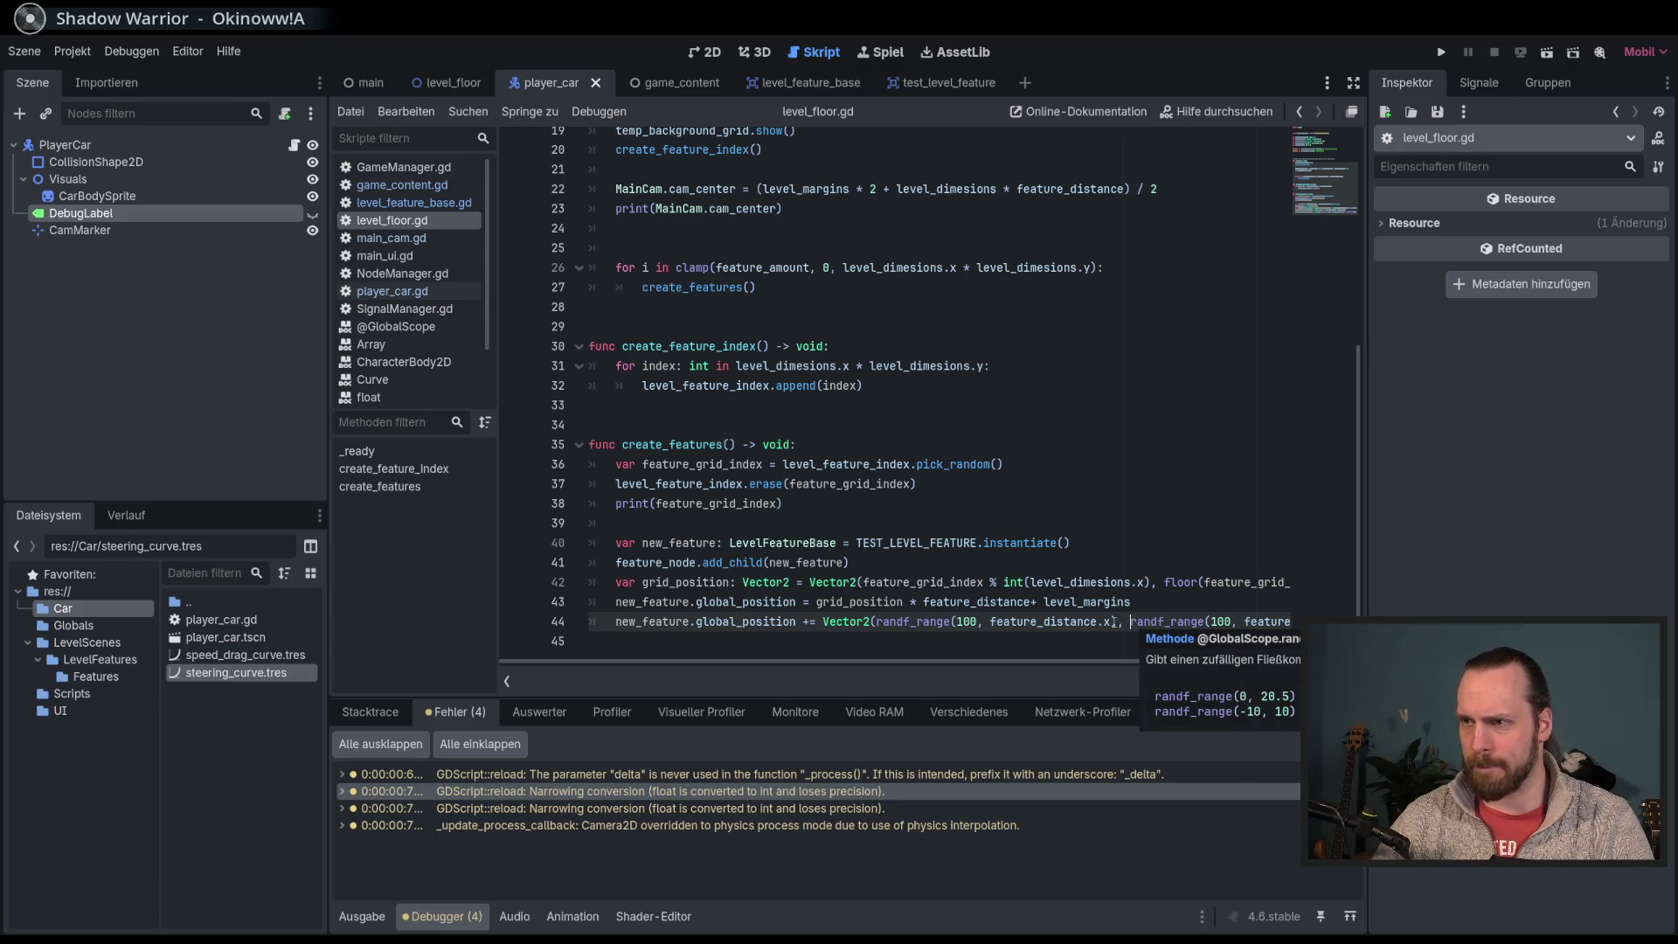
{"action": "left_click_drag", "start_coordinate": [1025, 661], "coordinate": [1173, 661]}
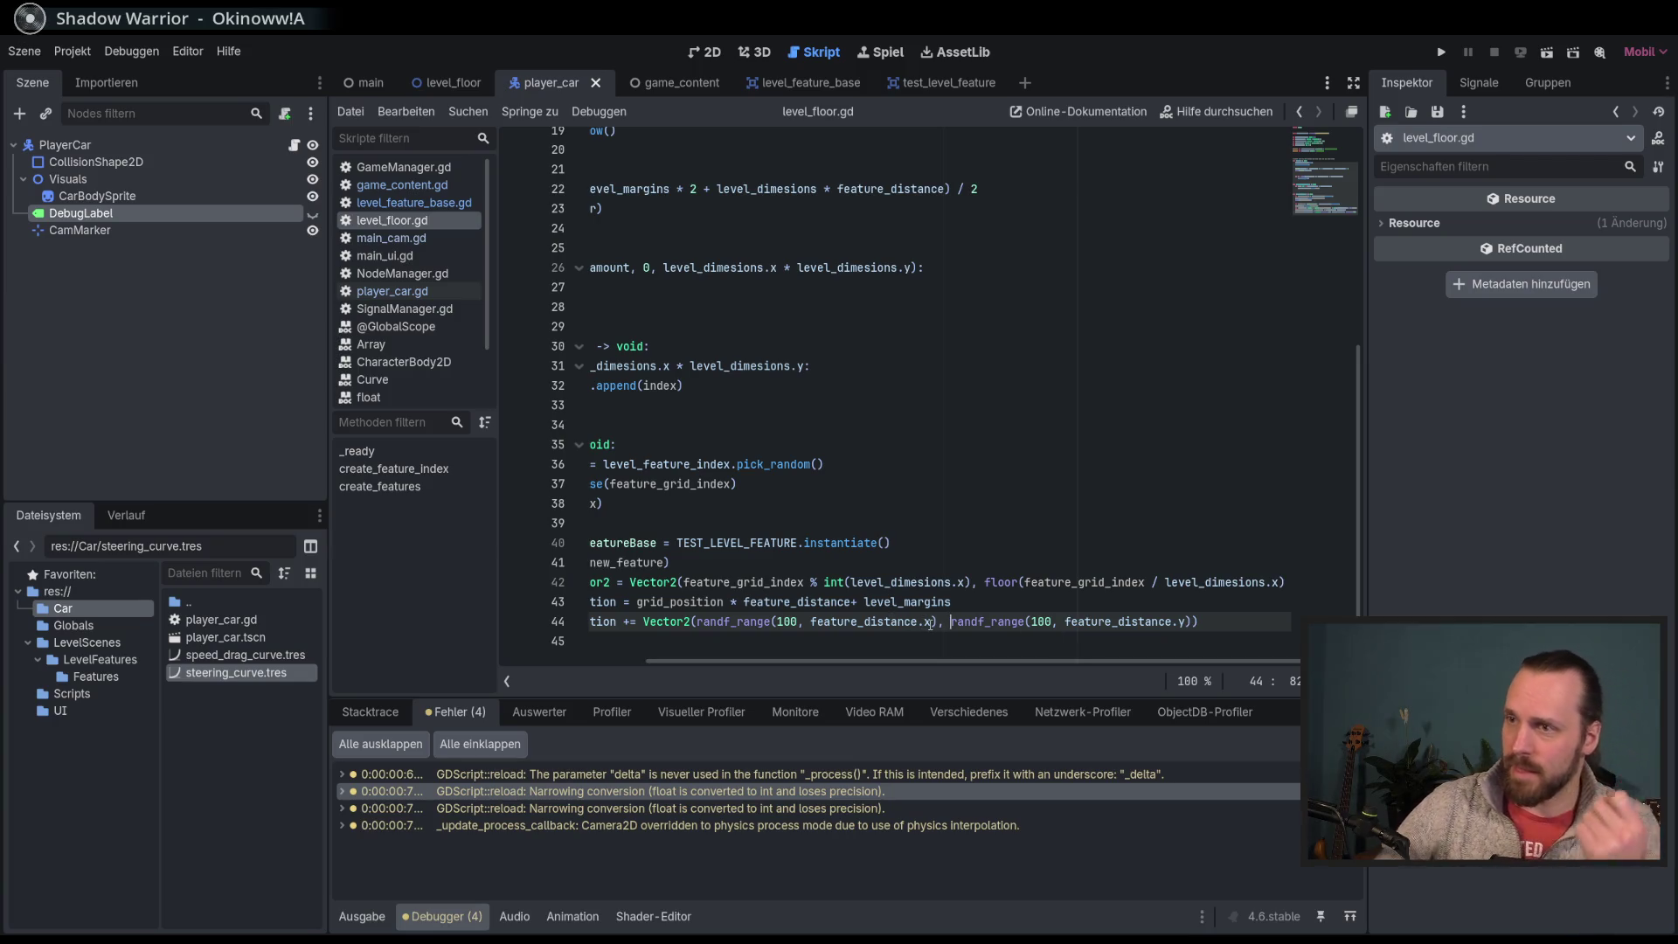
{"action": "type", "text": "- 200"}
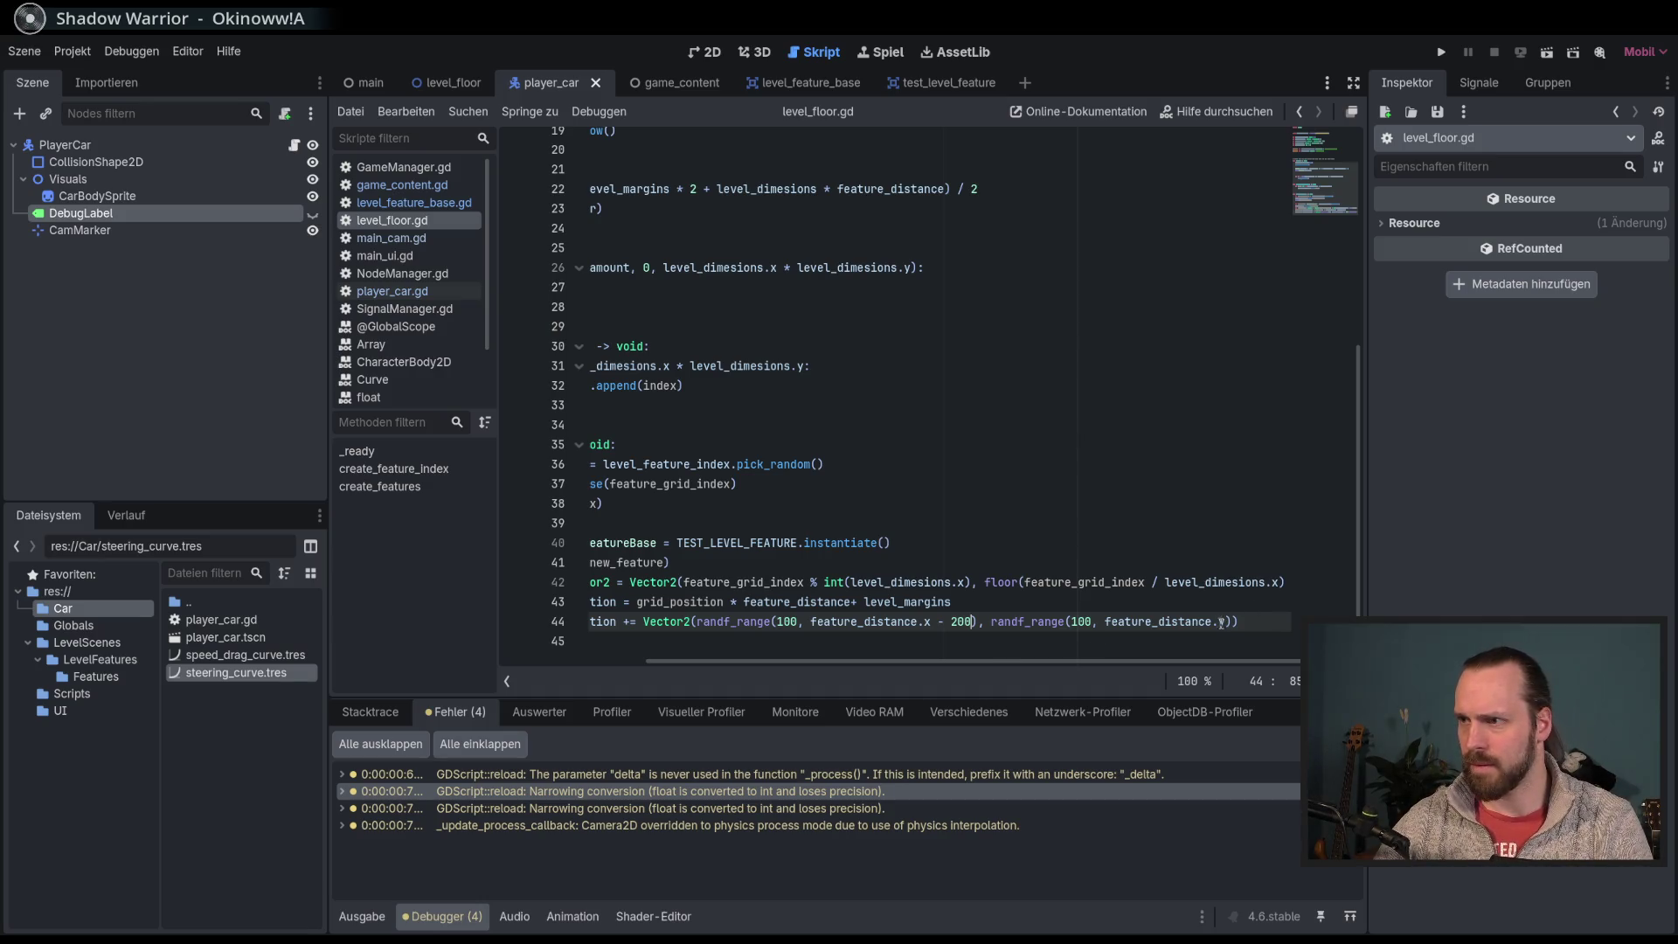
{"action": "left_click", "coordinate": [1224, 621]}
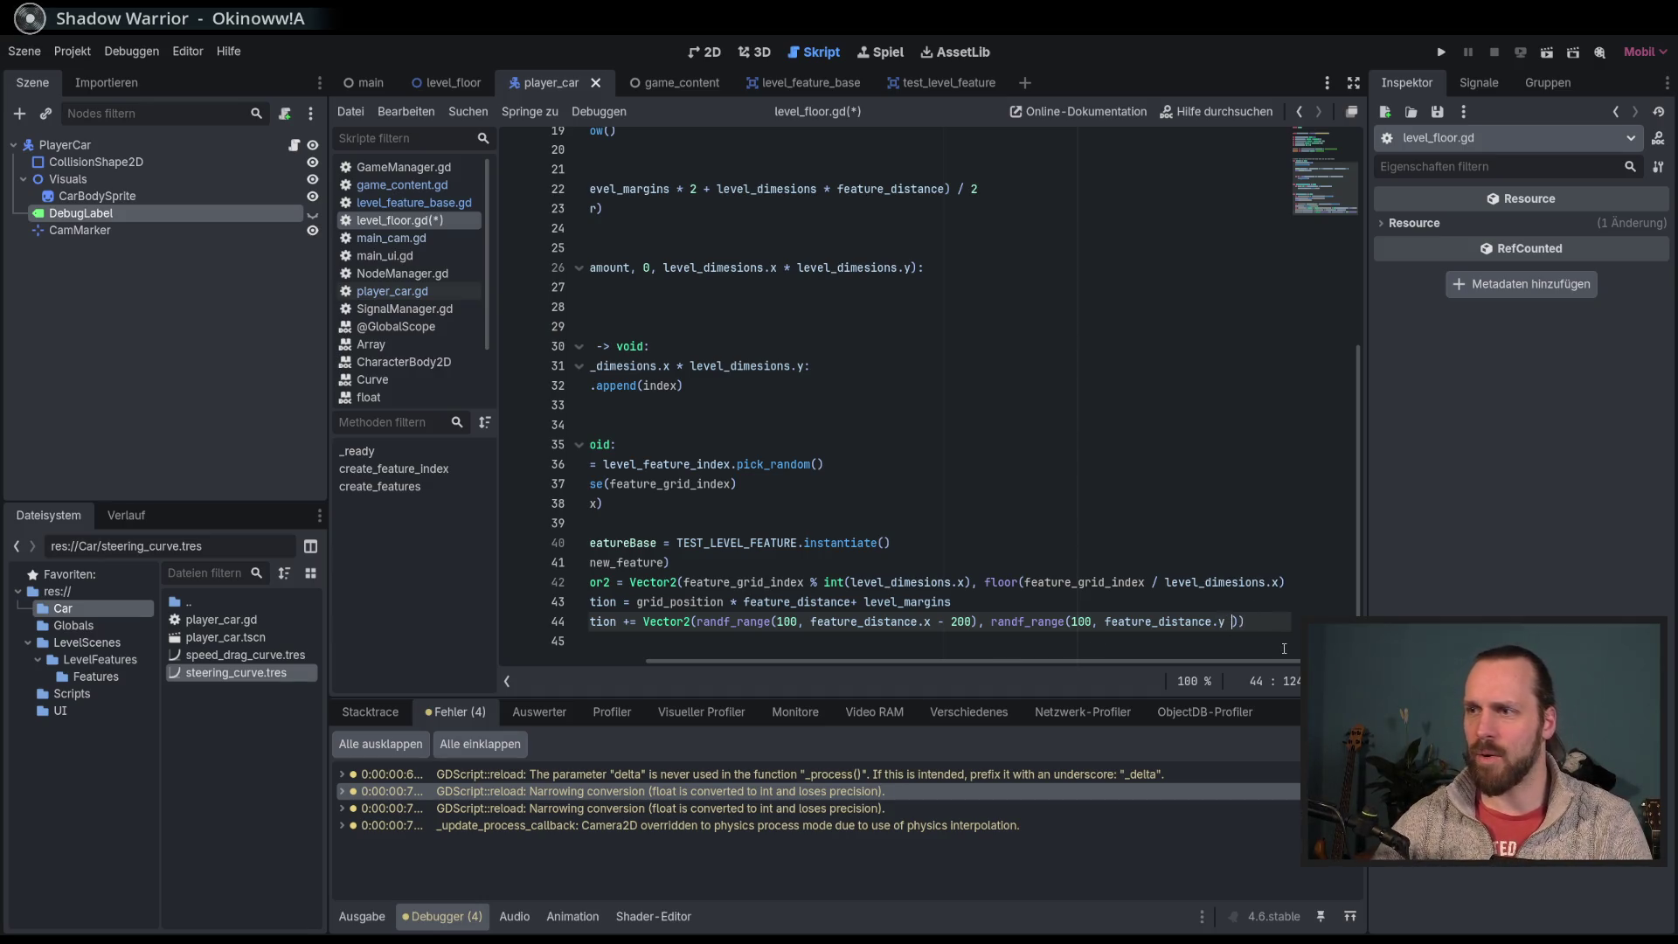
{"action": "type", "text": "-200"}
Step: Save level_floor.gd and run the game with F5 to test the offsets
{"action": "key", "text": "End"}
{"action": "key", "text": "ctrl+s"}
{"action": "key", "text": "F5"}
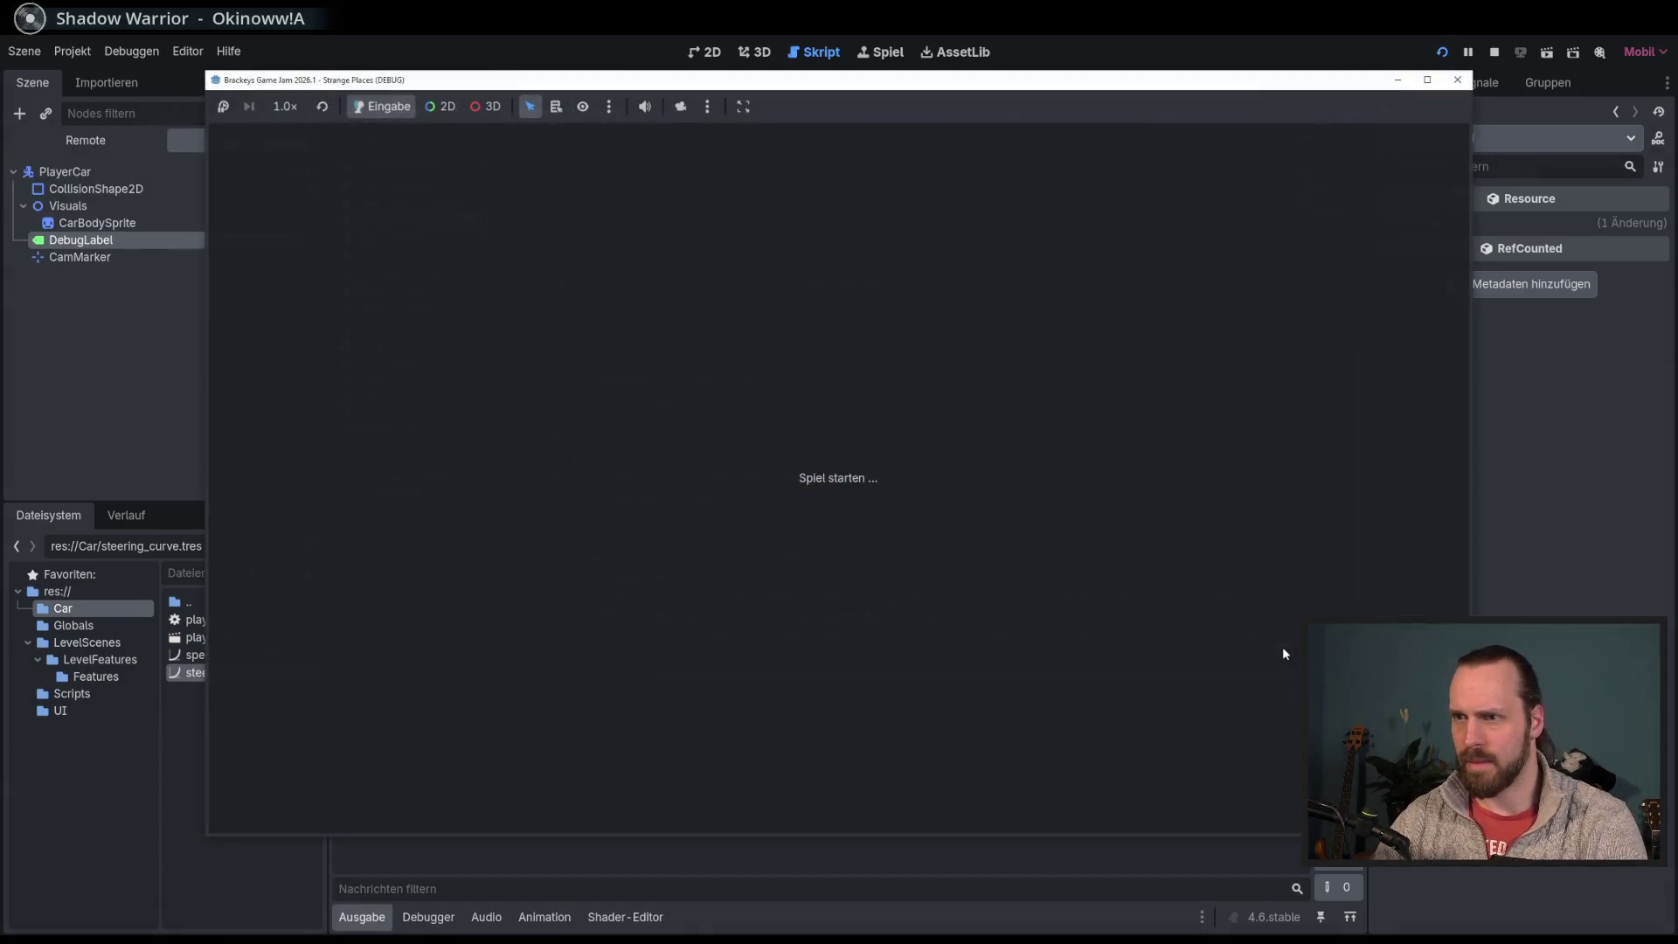
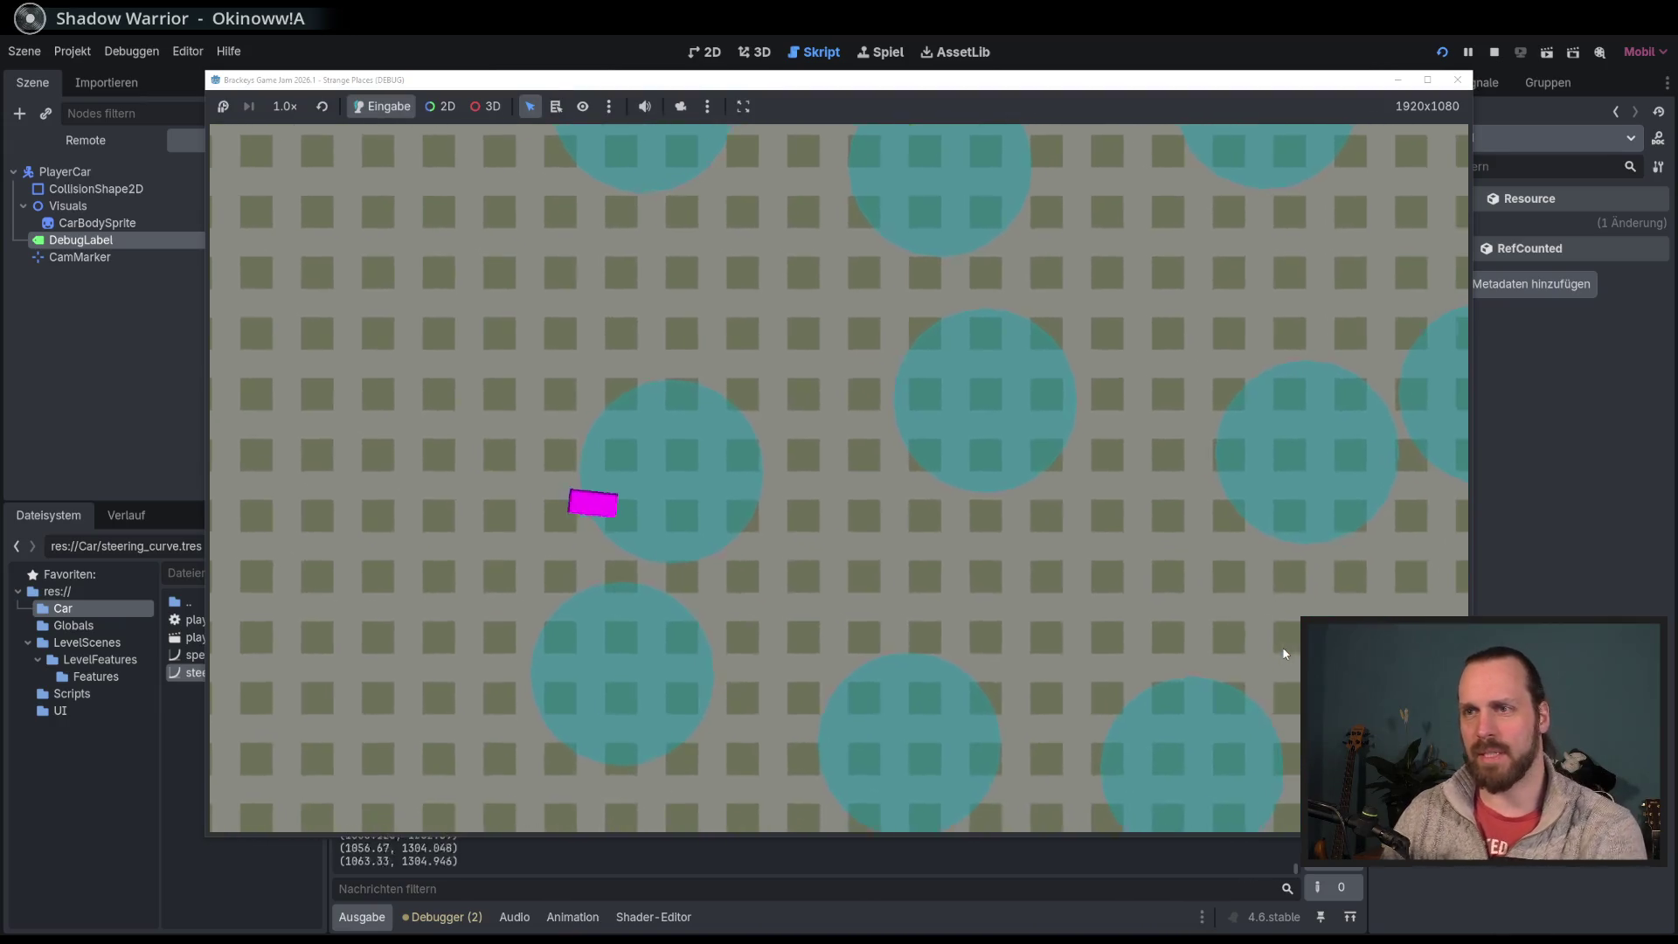
Step: Adjust a speed drag curve point and test-drive the car across the level
{"action": "key", "text": "F8"}
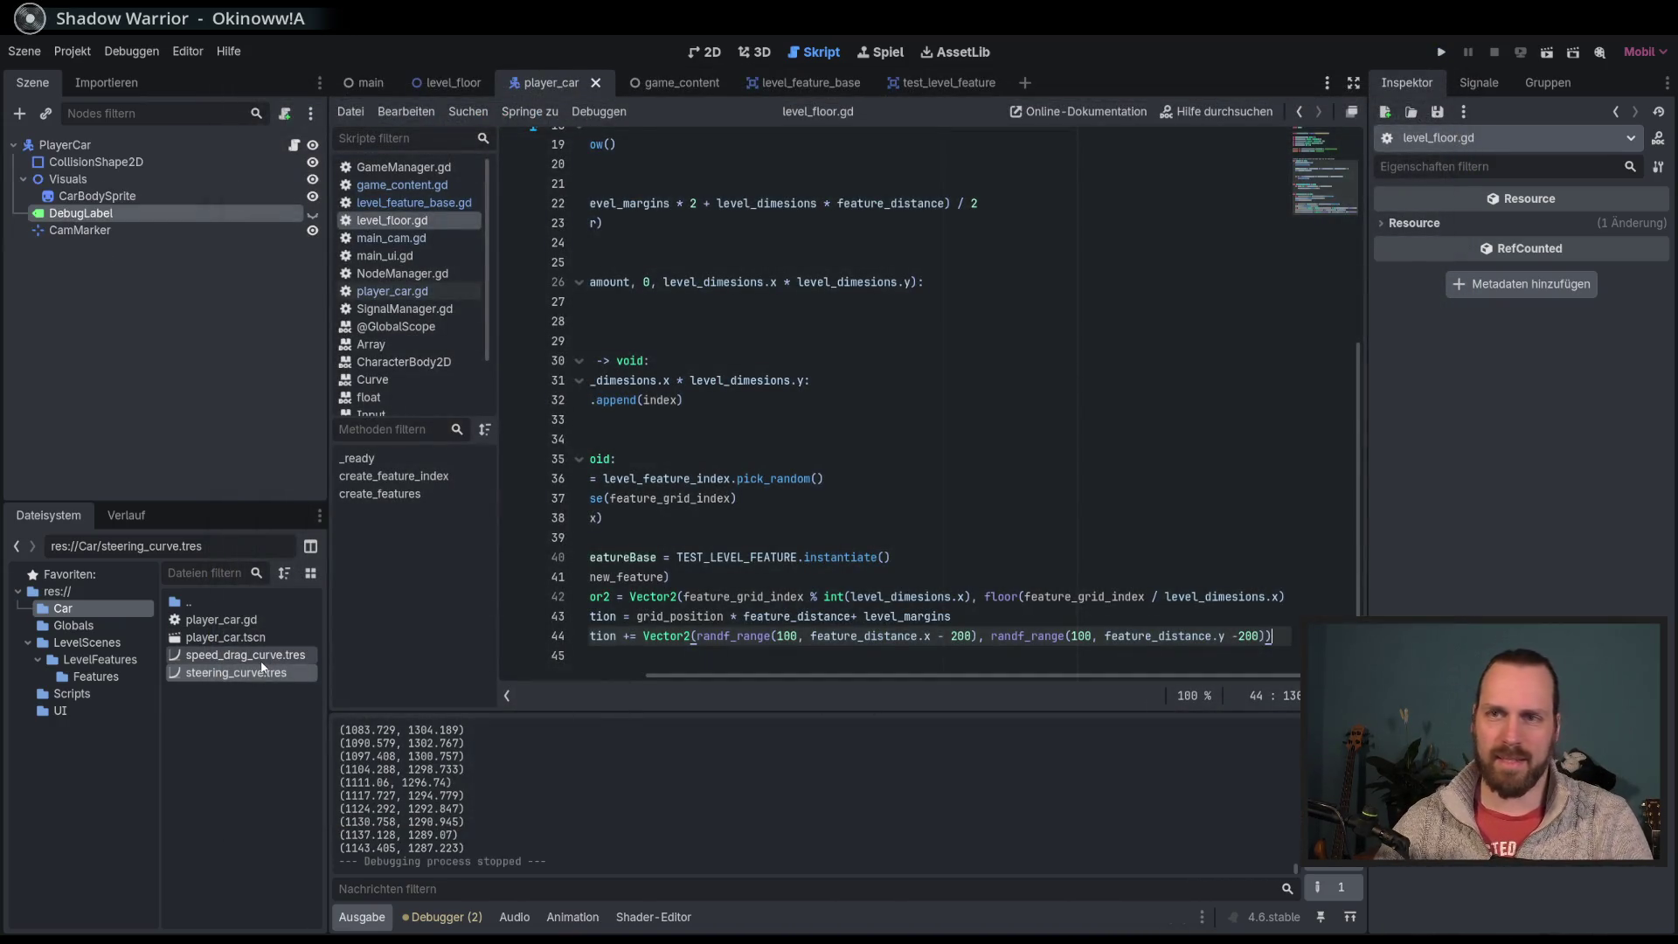
{"action": "left_click_drag", "start_coordinate": [1498, 299], "coordinate": [1501, 311]}
{"action": "key", "text": "F5"}
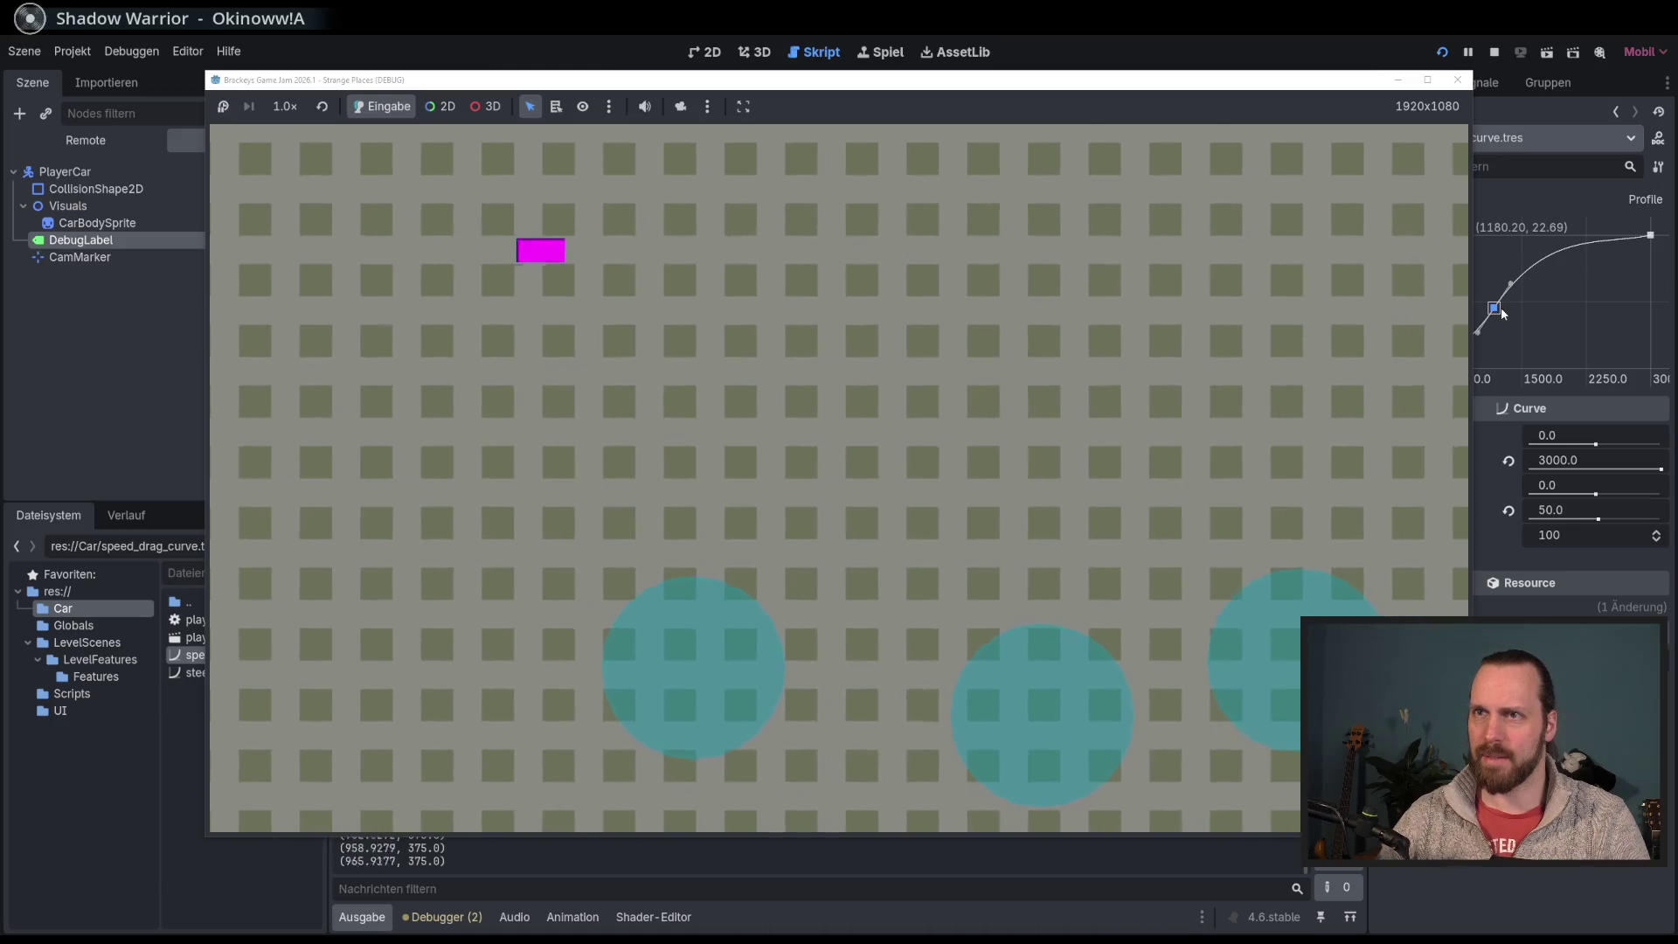
{"action": "key", "text": "Up"}
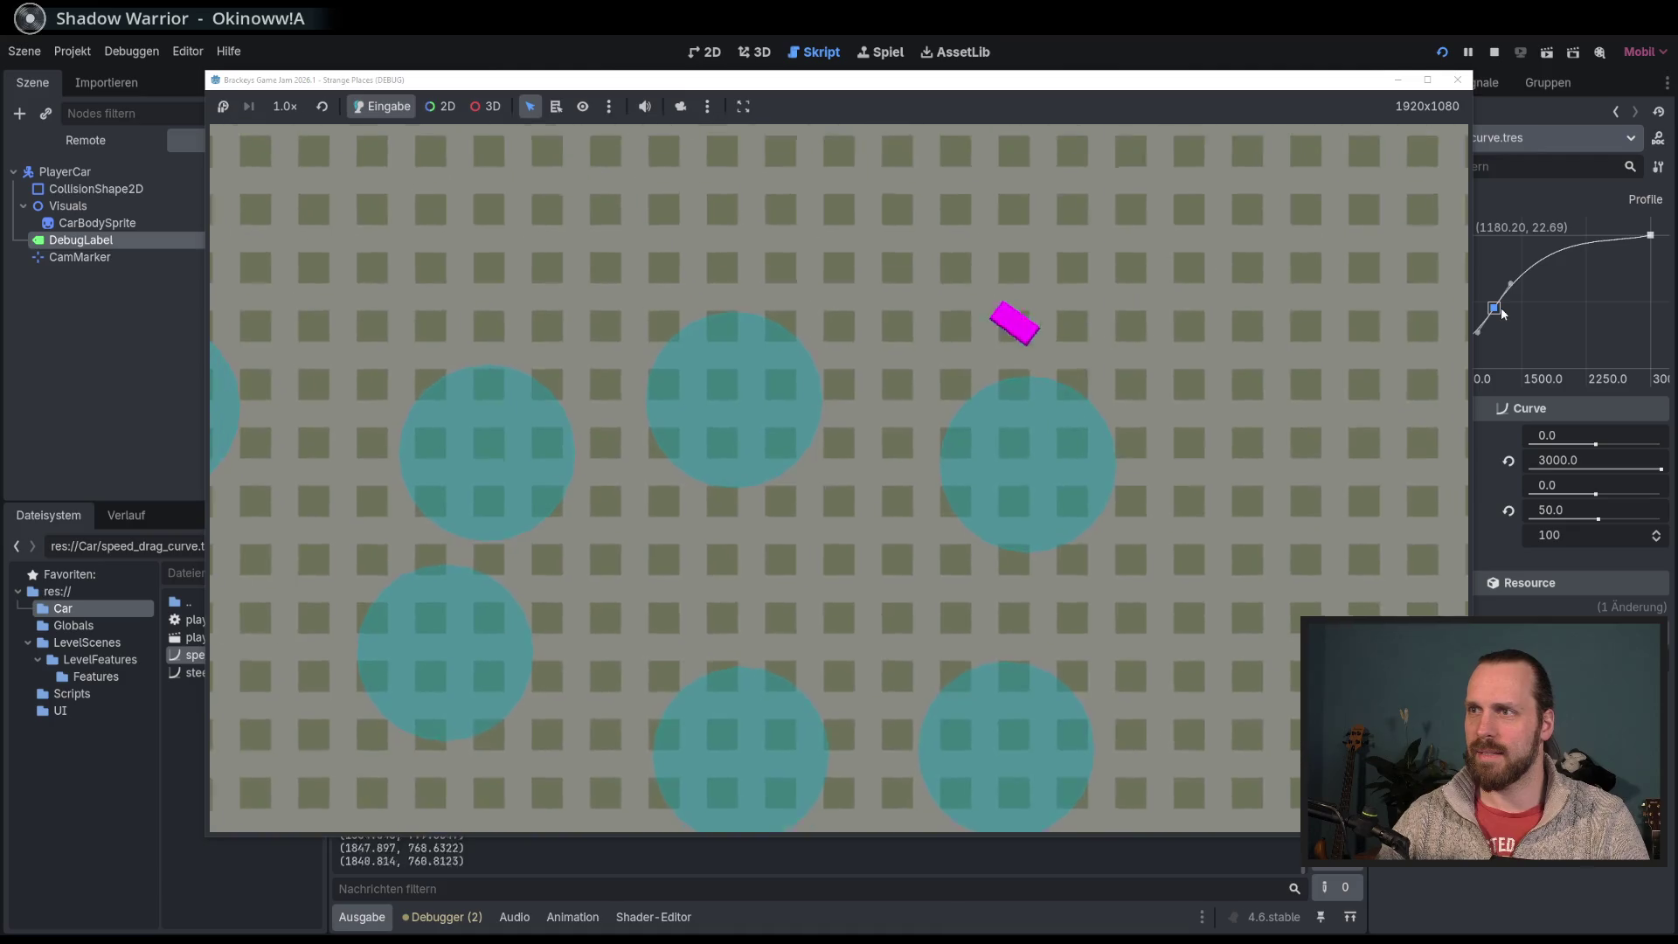
Step: Stop the test run and nudge the middle speed drag curve point left to about (1142, 23)
{"action": "key", "text": "F8"}
{"action": "left_click_drag", "start_coordinate": [1492, 309], "coordinate": [1487, 315]}
{"action": "scroll", "coordinate": [916, 386], "scroll_direction": "up", "scroll_amount": 6}
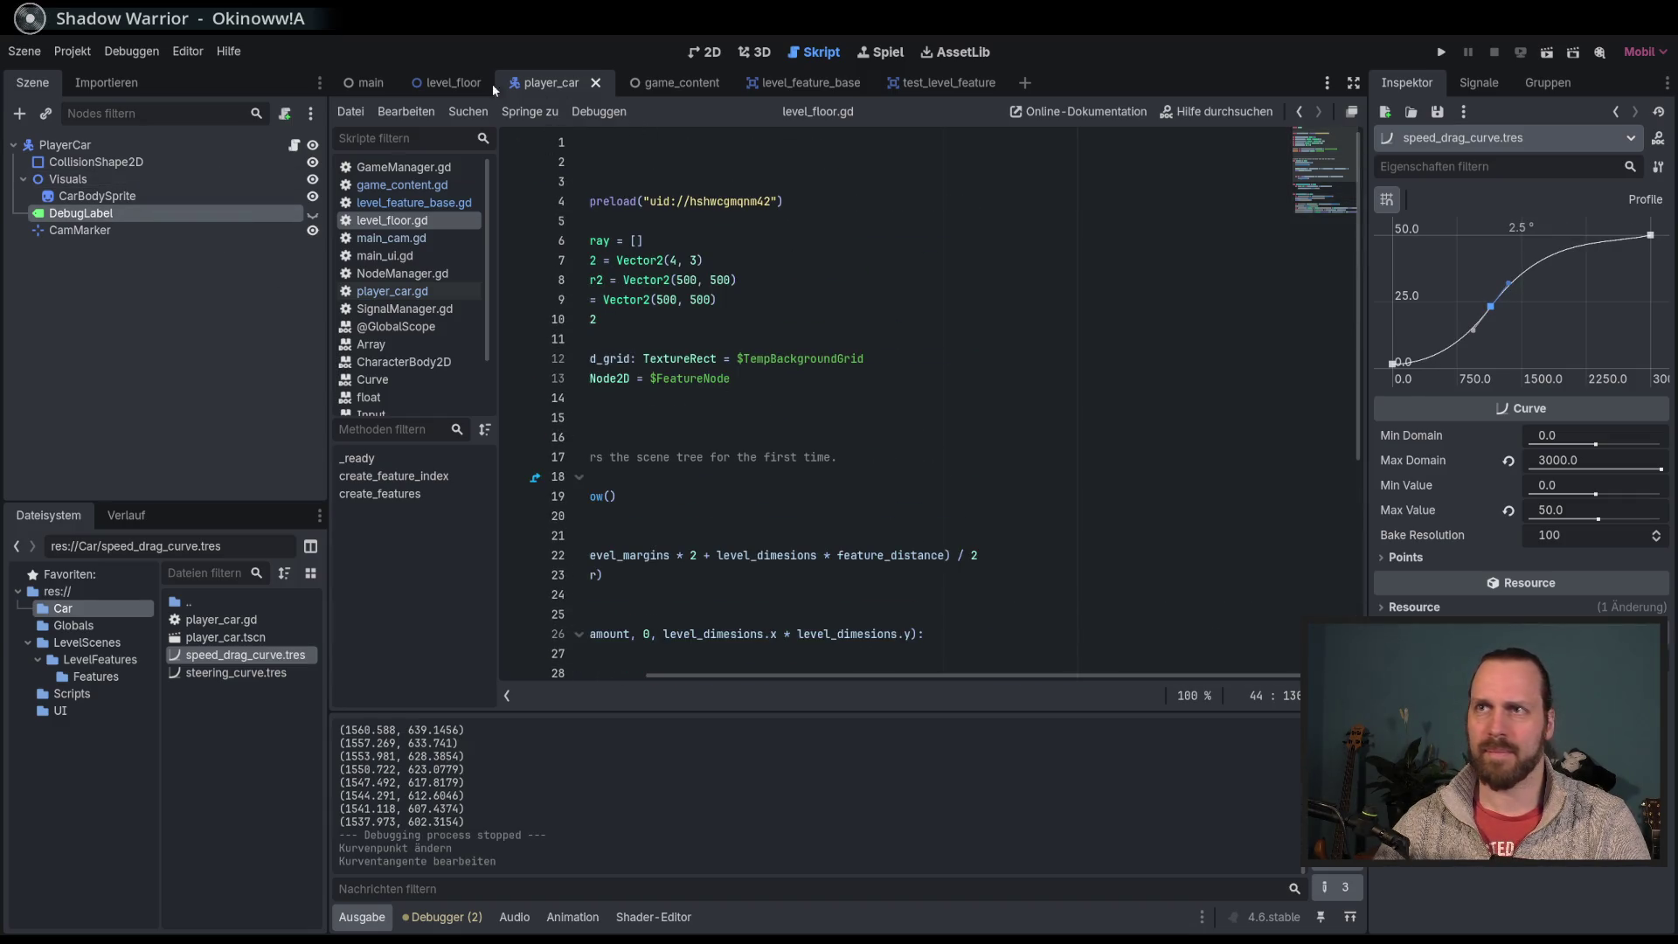
Step: Raise acceleration_factor on line 9 of player_car.gd from 20 to 23
{"action": "left_click", "coordinate": [391, 291]}
{"action": "scroll", "coordinate": [722, 314], "scroll_direction": "down", "scroll_amount": 7}
{"action": "scroll", "coordinate": [721, 314], "scroll_direction": "up", "scroll_amount": 7}
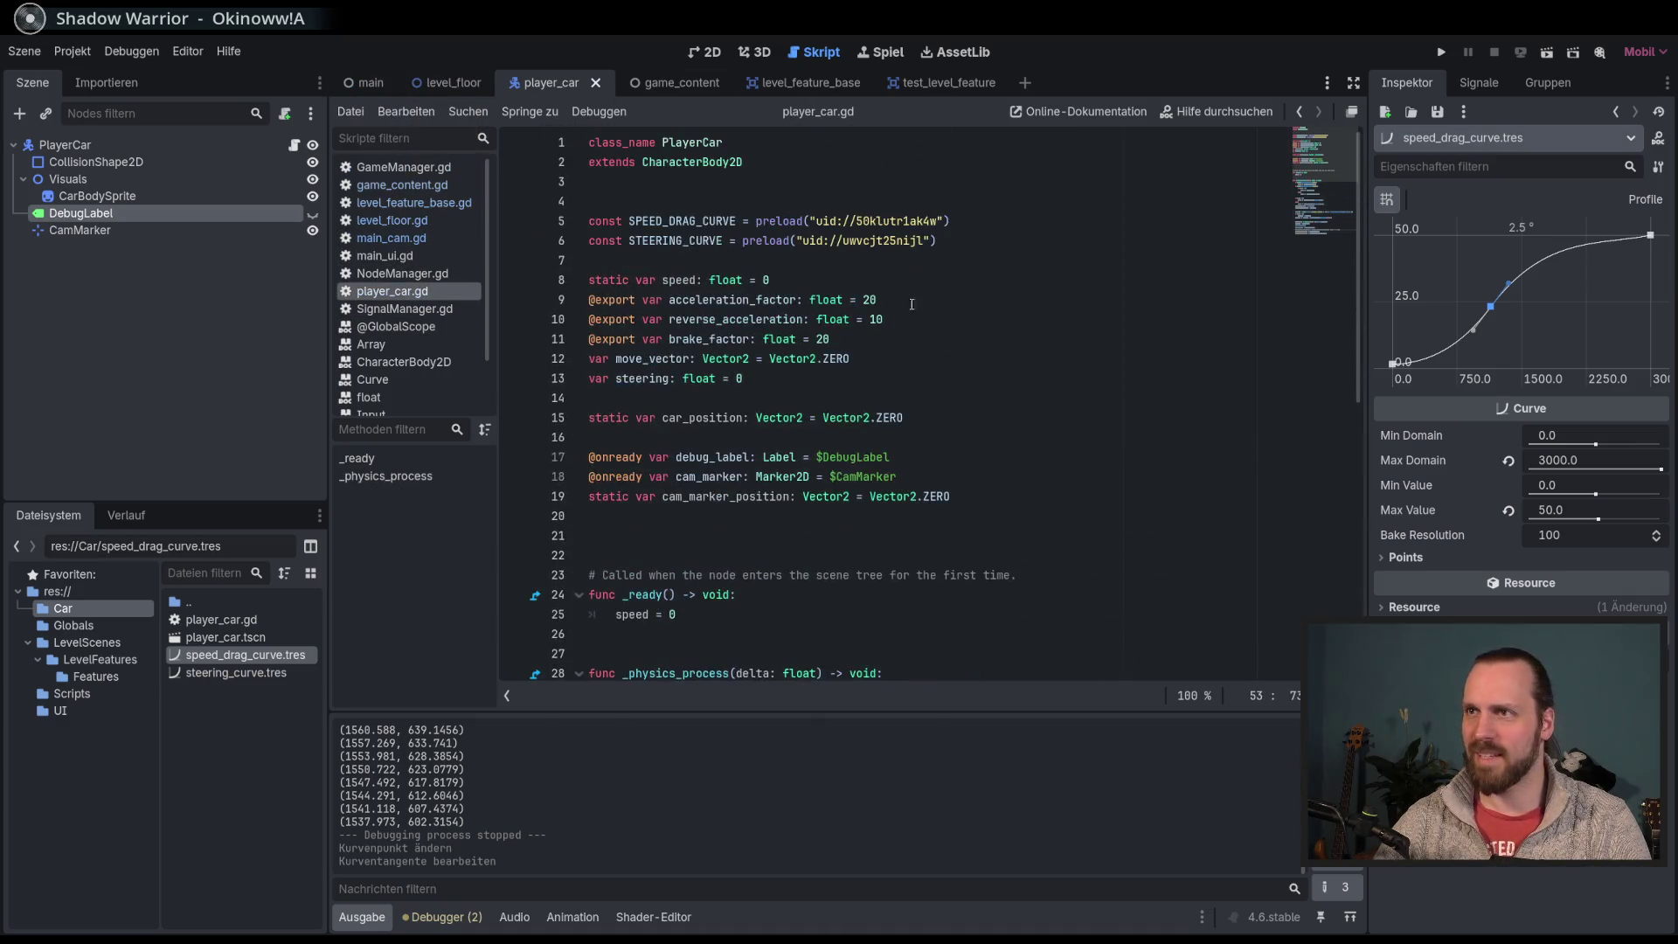
{"action": "left_click", "coordinate": [886, 303]}
{"action": "type", "text": "3"}
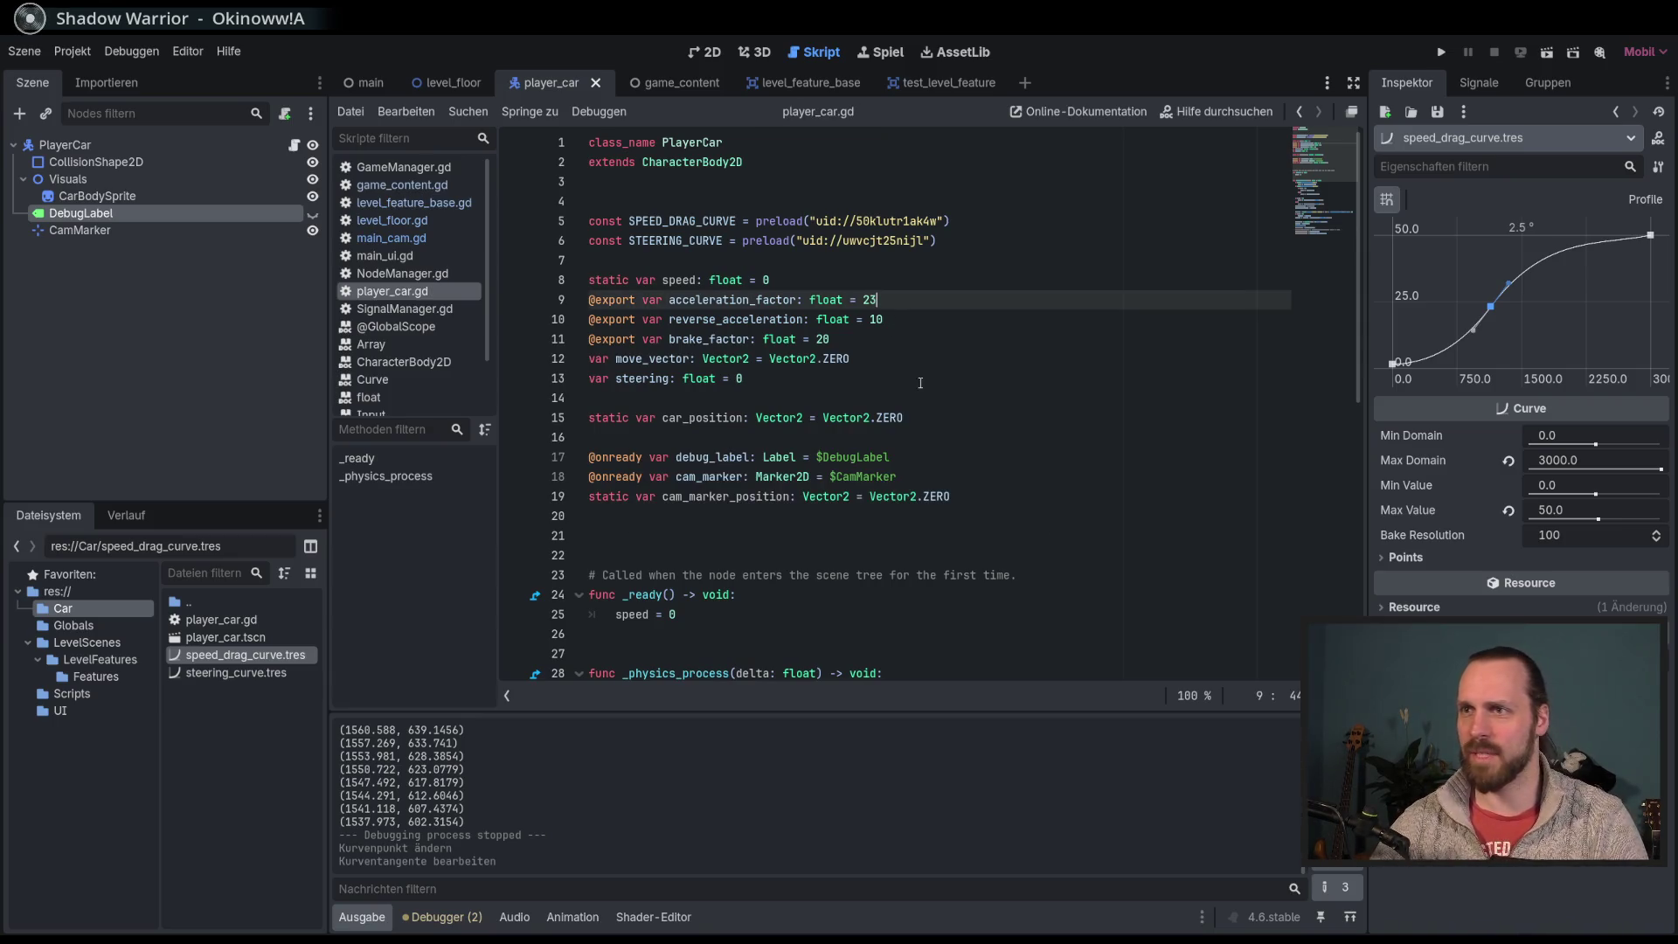
Step: Load steering_curve.tres from the FileSystem dock for editing
{"action": "scroll", "coordinate": [905, 329], "scroll_direction": "down", "scroll_amount": 4}
{"action": "scroll", "coordinate": [932, 393], "scroll_direction": "up", "scroll_amount": 3}
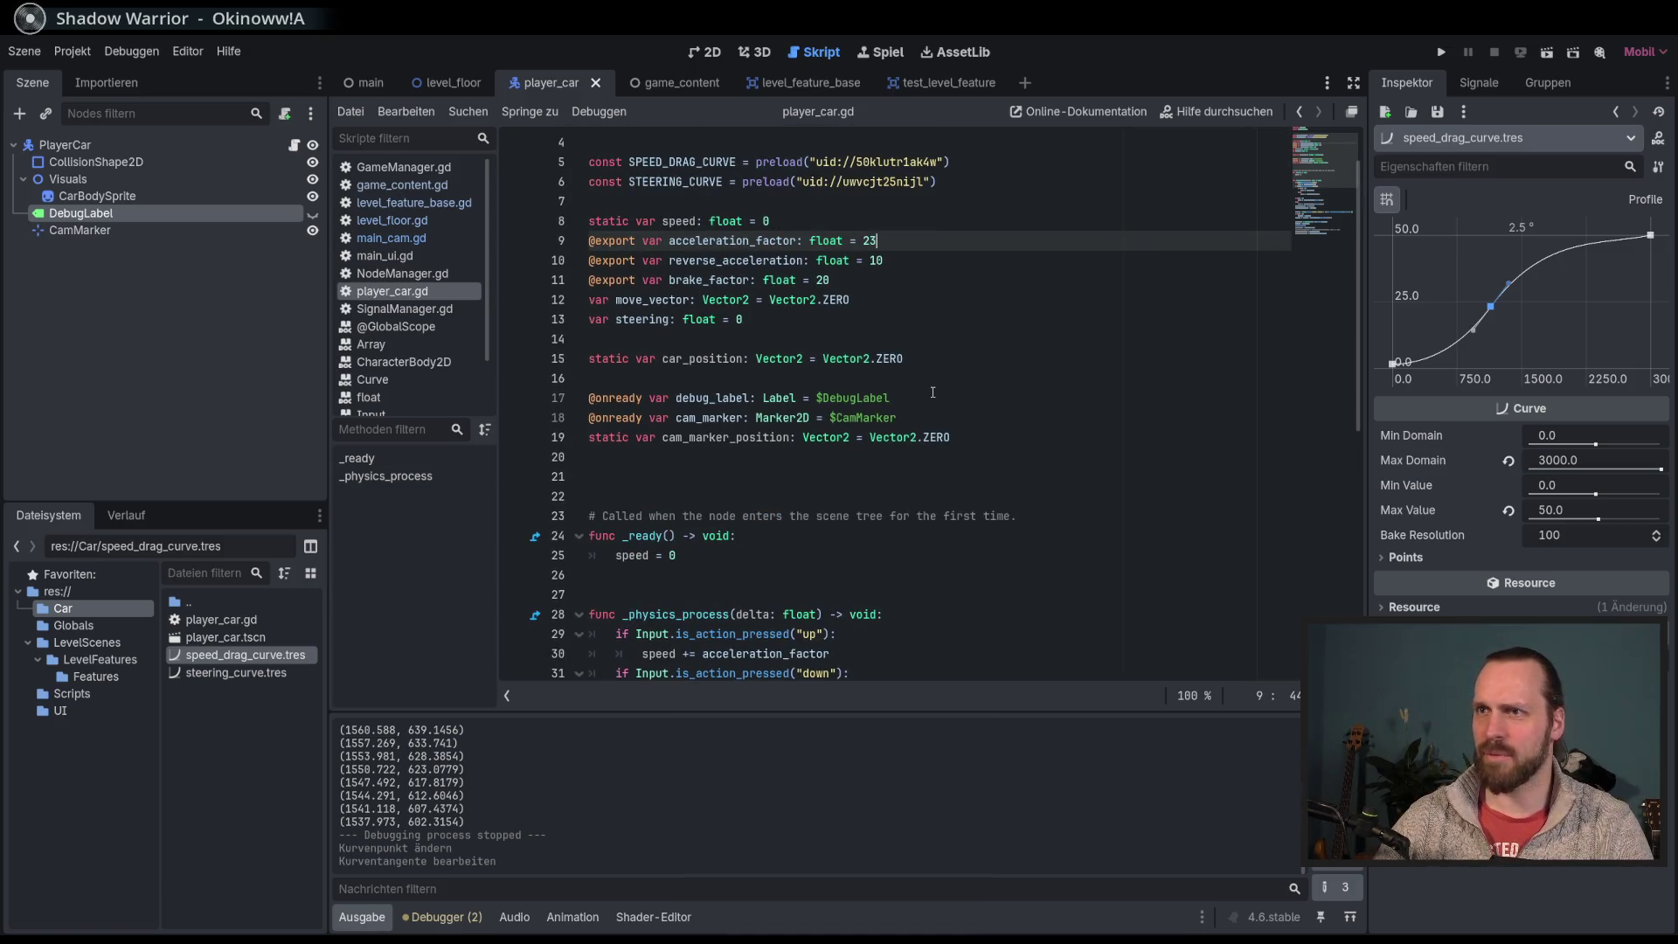
{"action": "scroll", "coordinate": [933, 393], "scroll_direction": "down", "scroll_amount": 7}
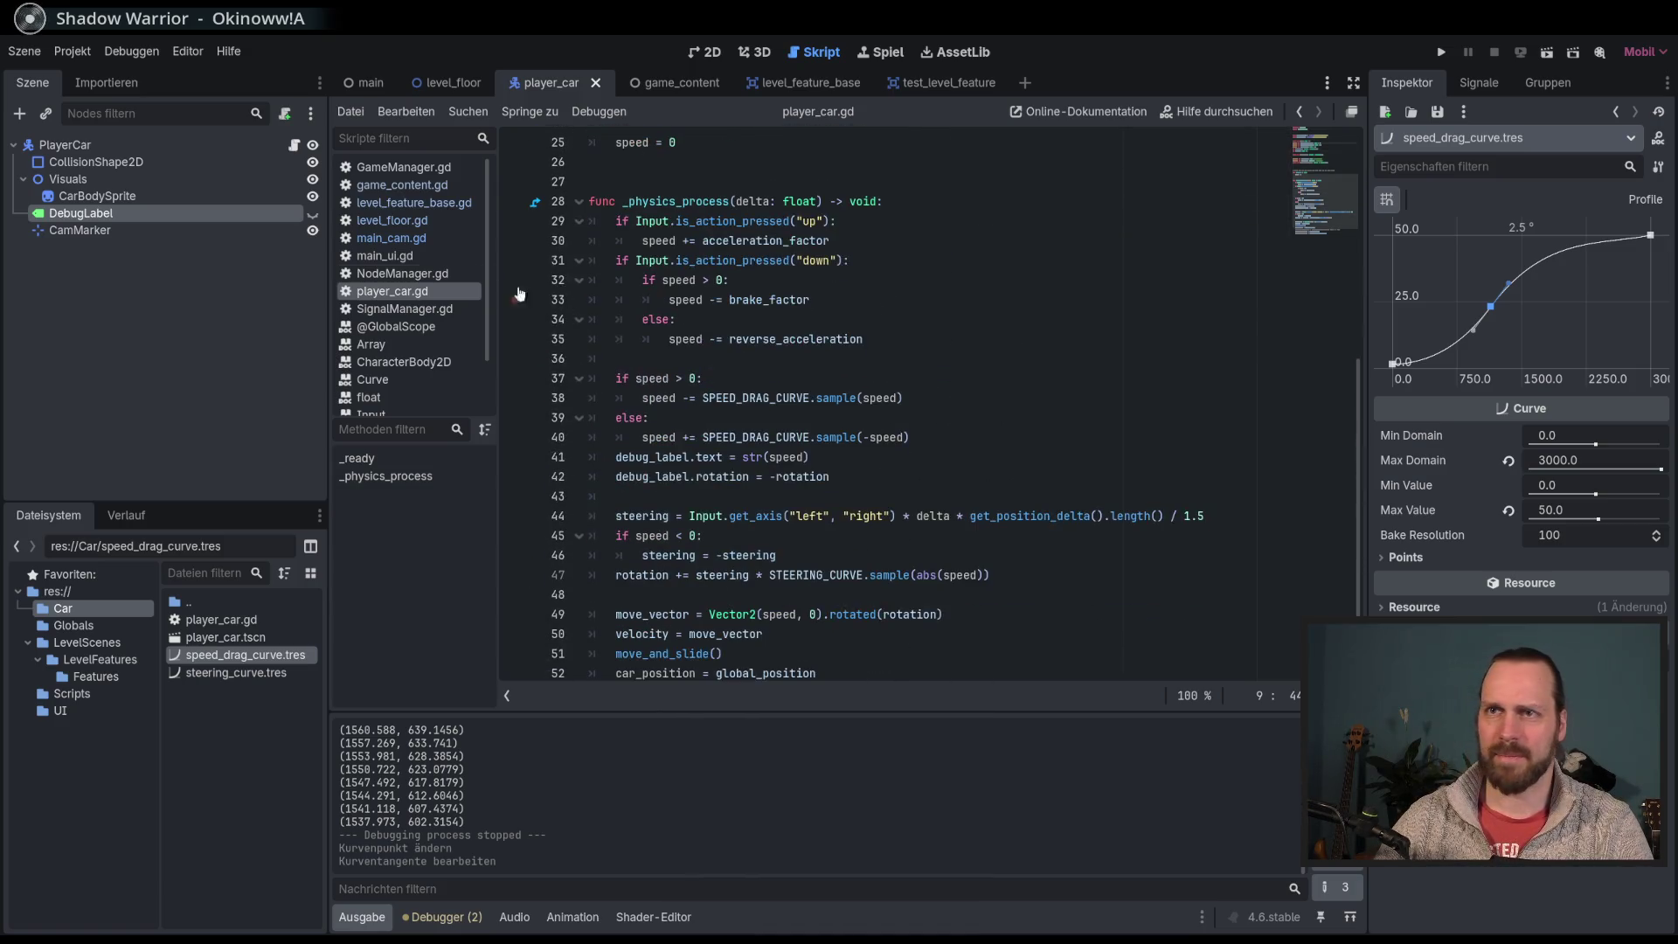
{"action": "left_click", "coordinate": [254, 672]}
Step: Move the steering curve's middle point to about (1028, 0.39) and start a test drive
{"action": "left_click_drag", "start_coordinate": [1475, 326], "coordinate": [1480, 316]}
{"action": "key", "text": "F5"}
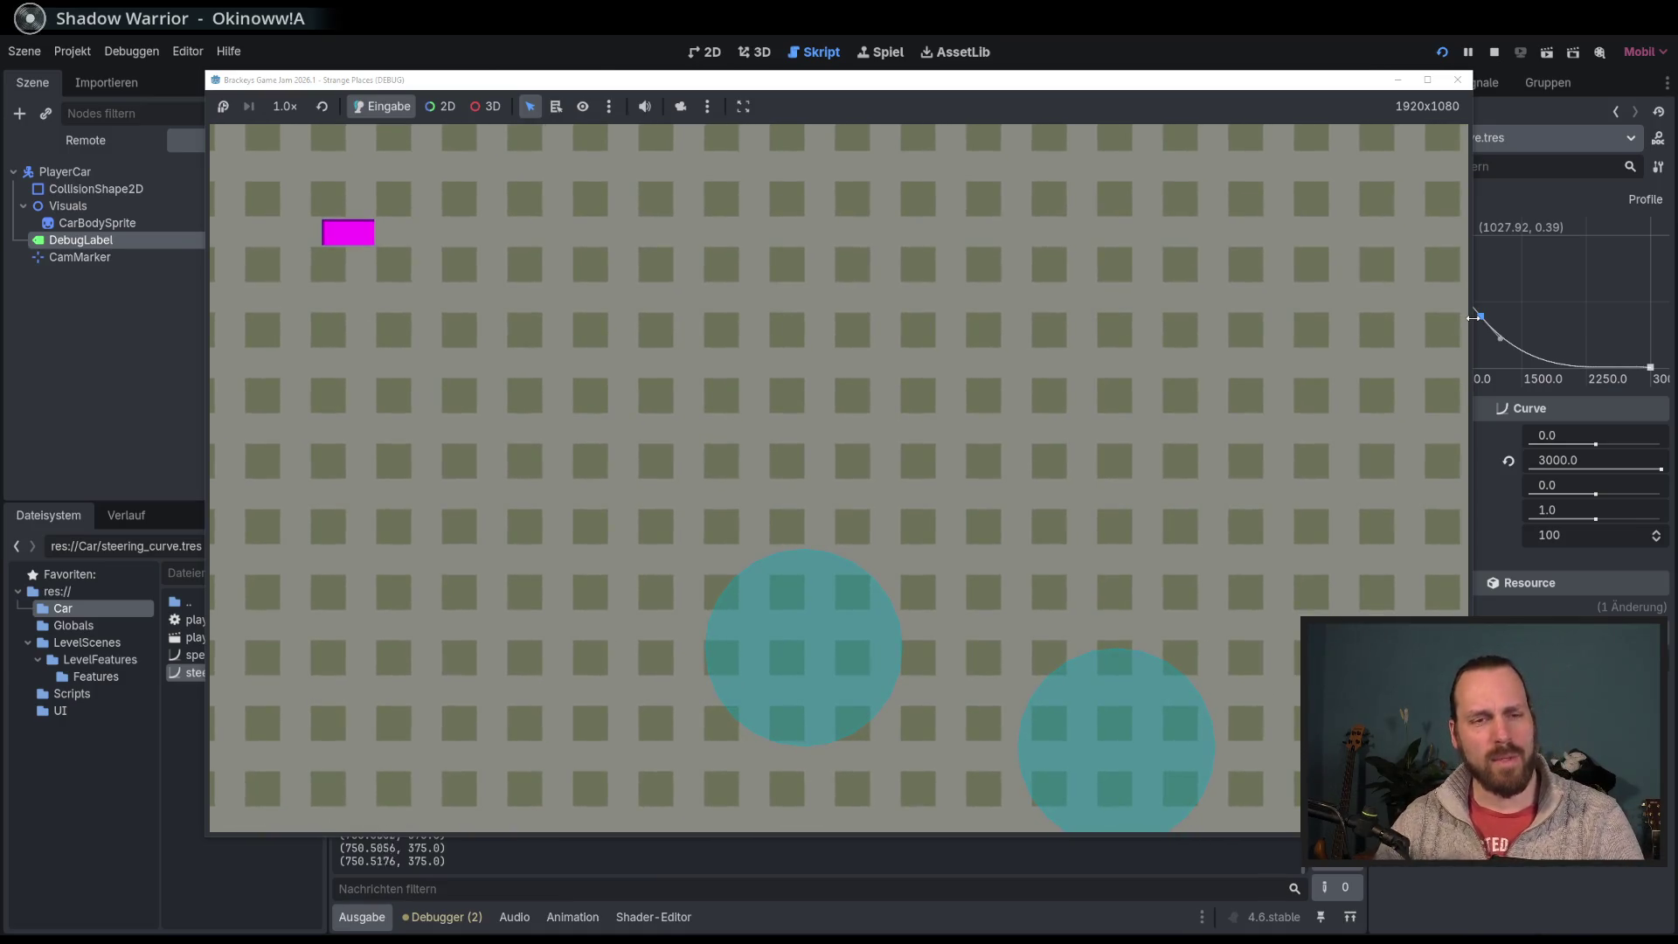
{"action": "key", "text": "w"}
Step: Test the steering by weaving the car left and right with A and D, then stop the game
{"action": "key", "text": "d"}
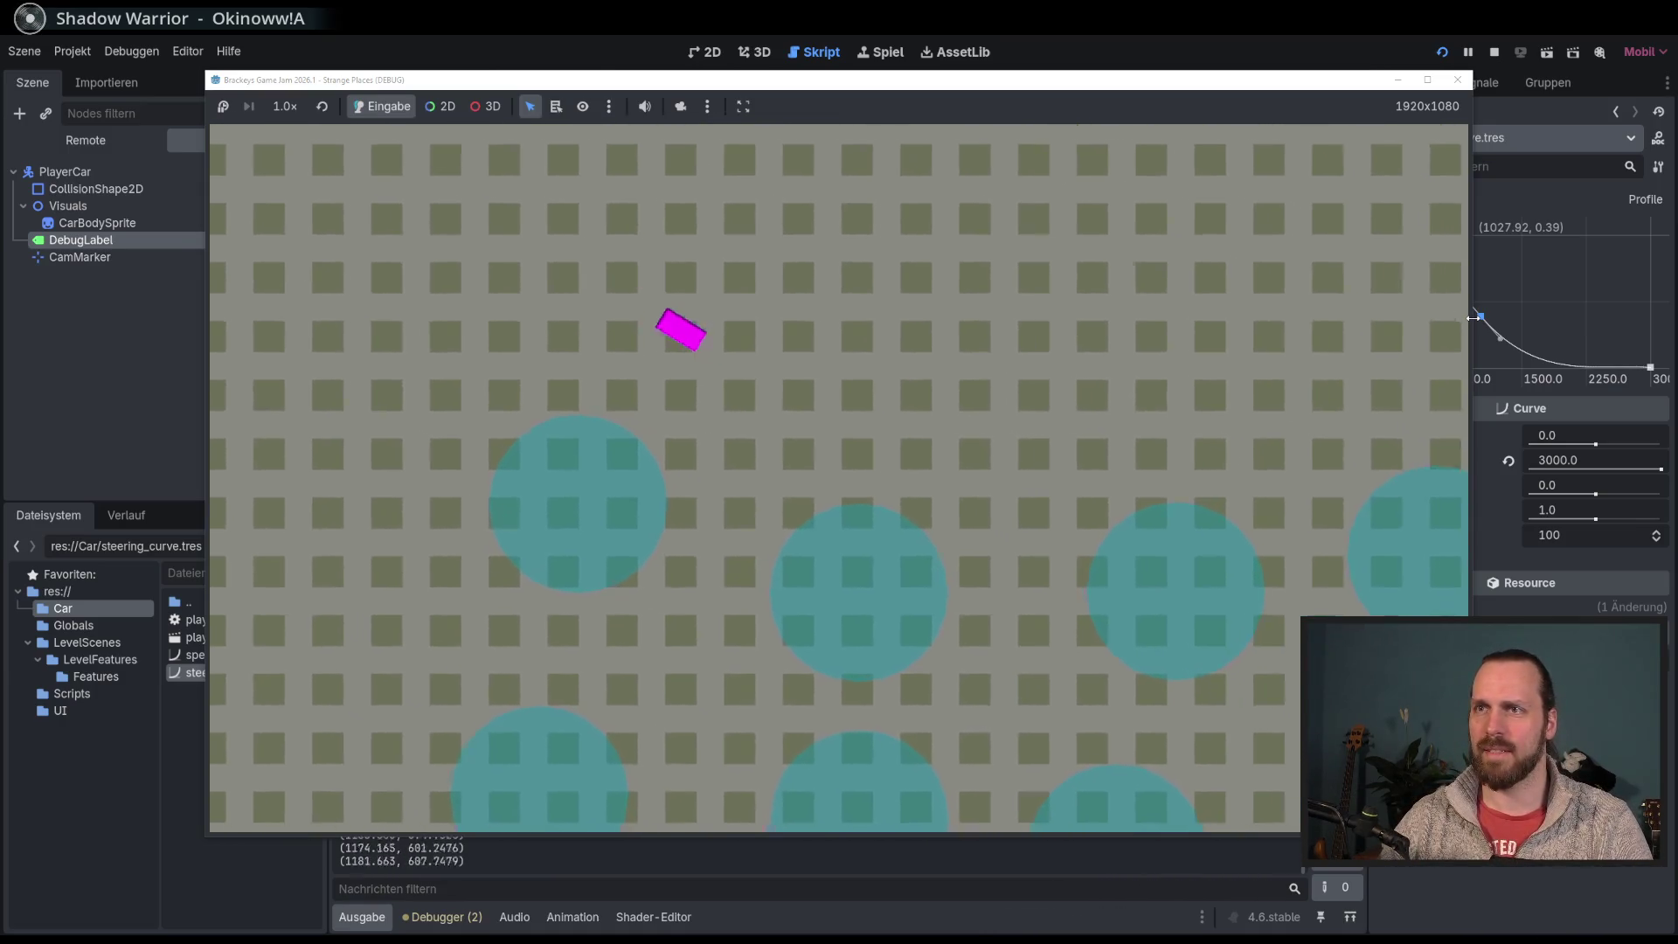
{"action": "key", "text": "a"}
{"action": "key", "text": "d"}
{"action": "key", "text": "a"}
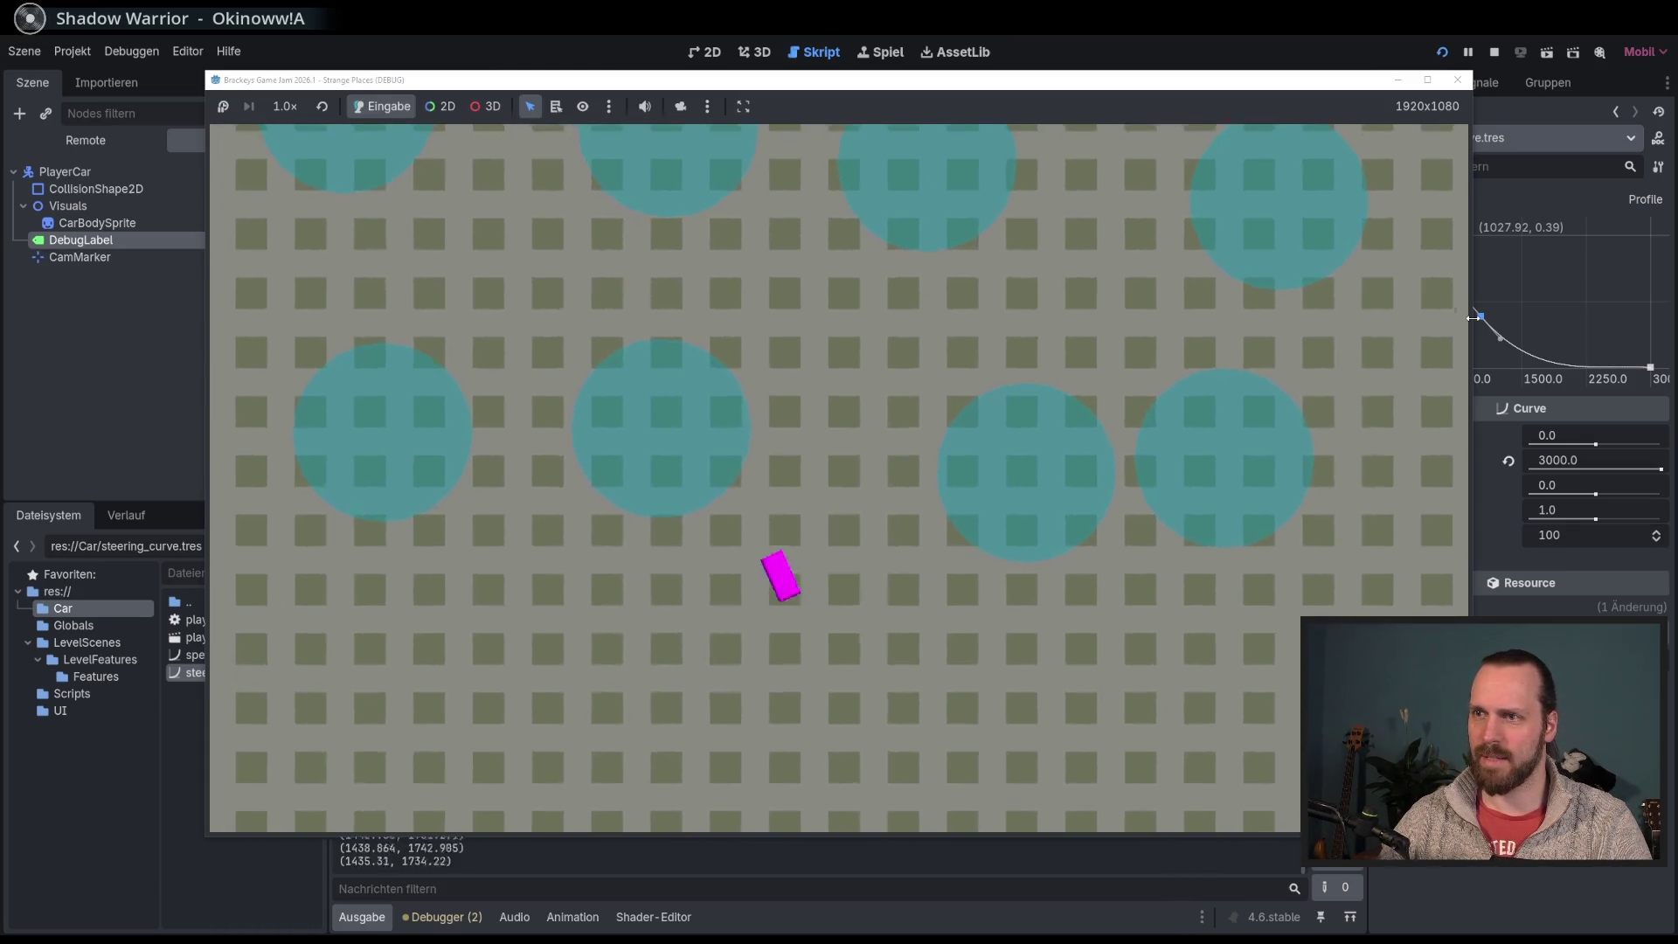
{"action": "key", "text": "d"}
{"action": "key", "text": "a"}
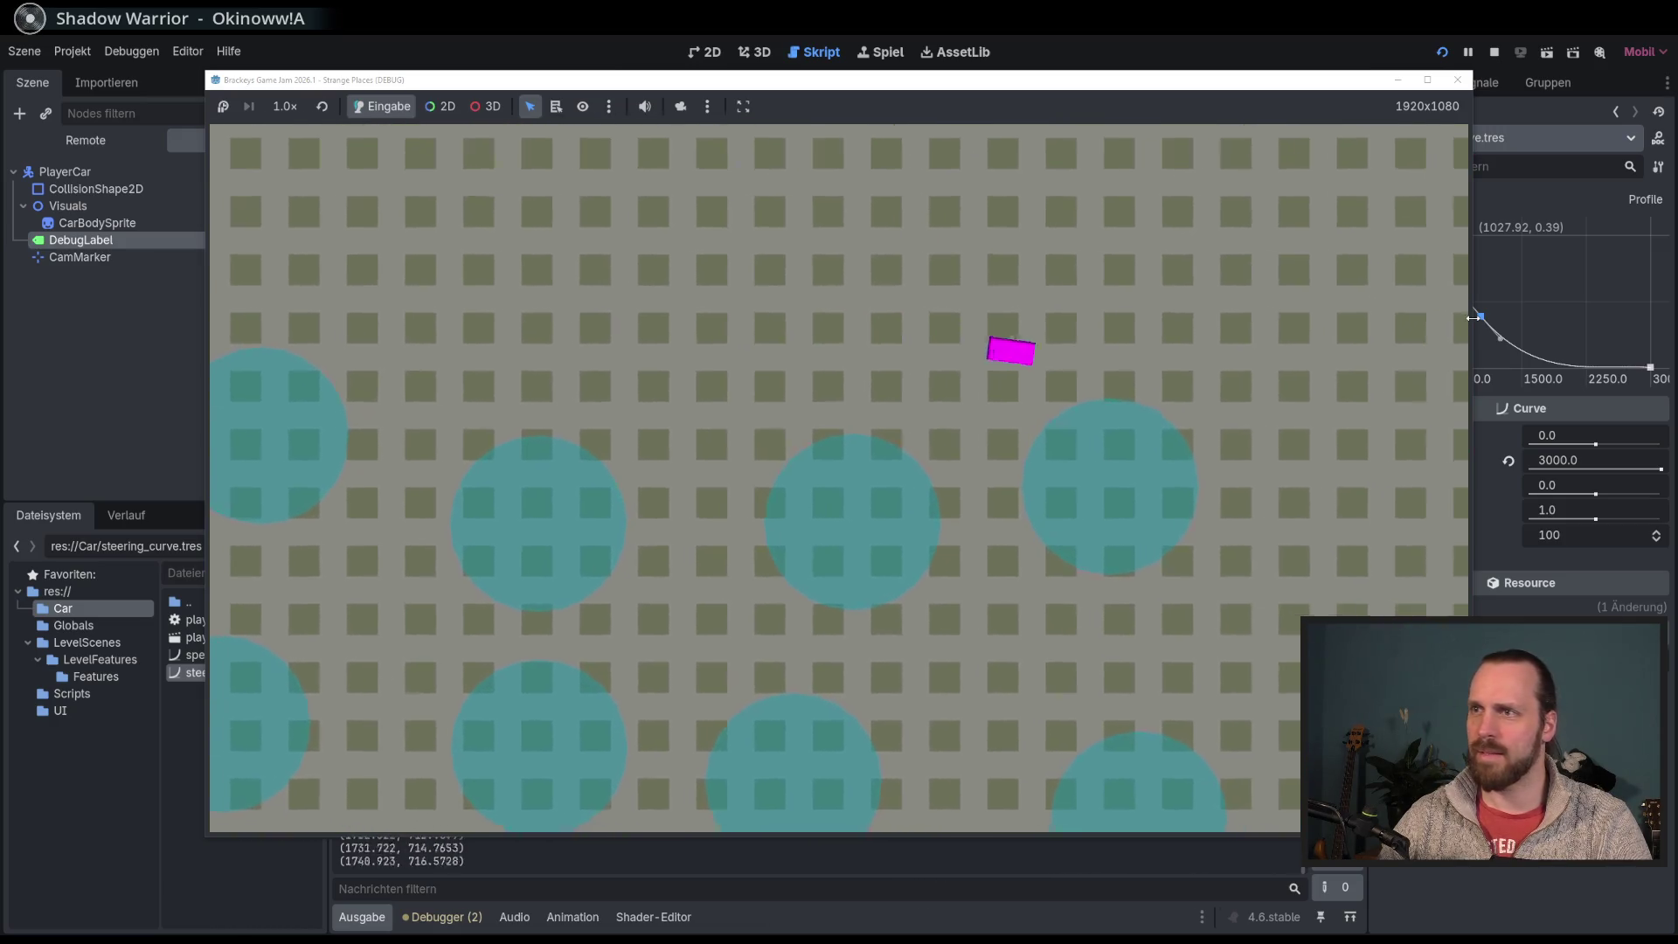
{"action": "key", "text": "a"}
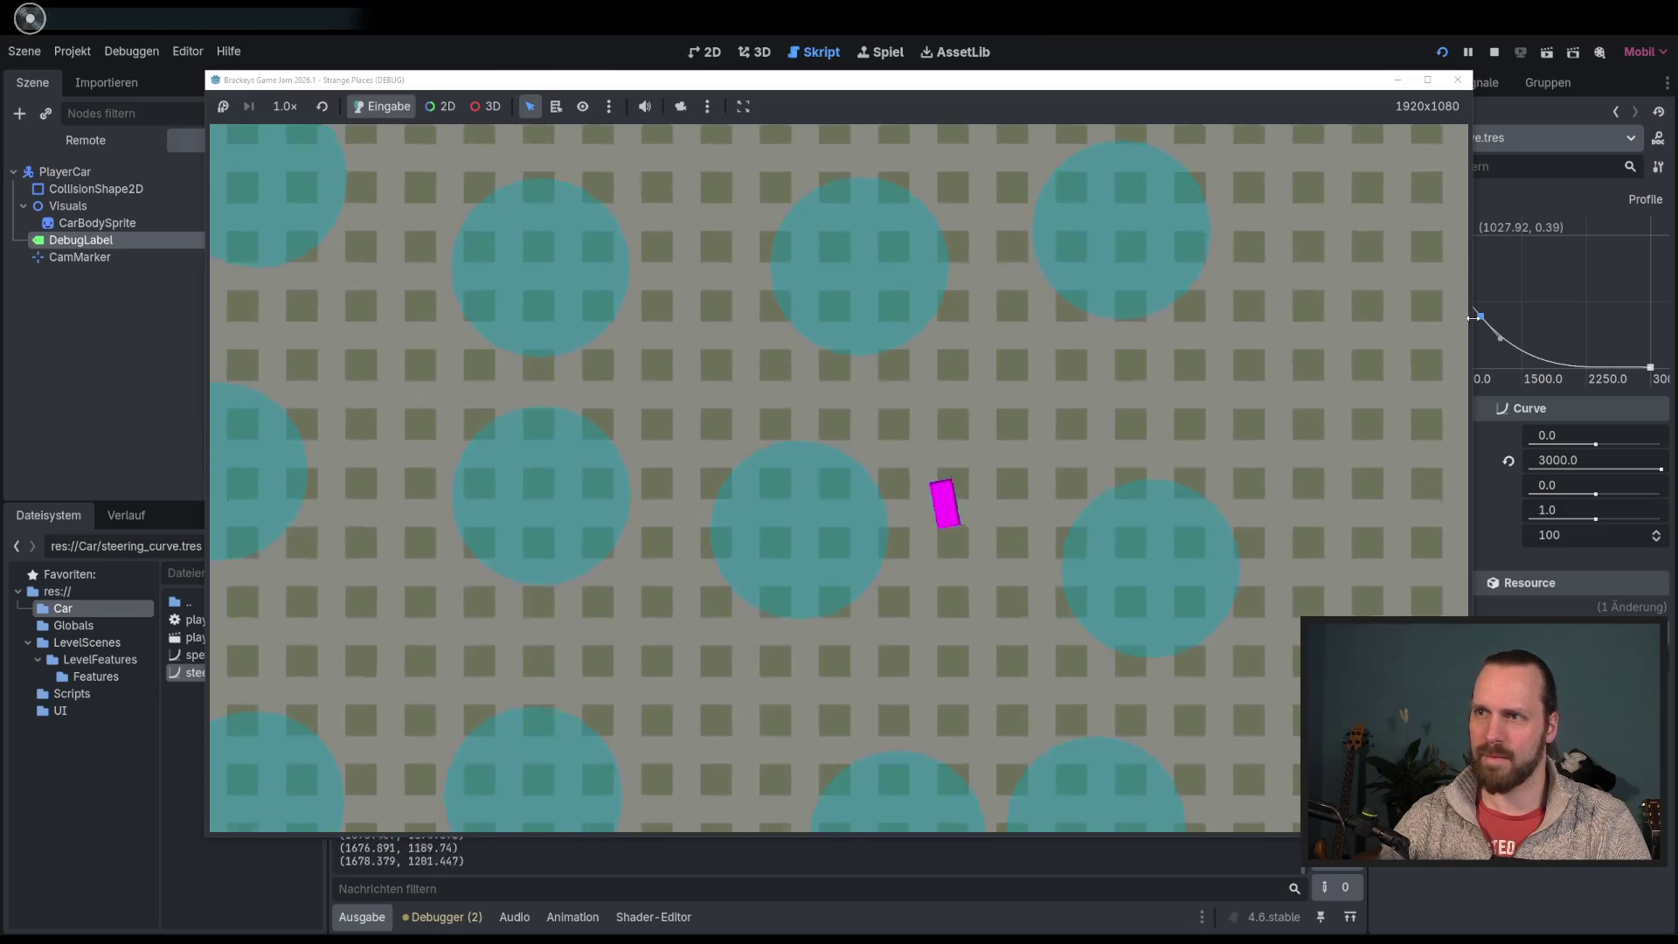
{"action": "key", "text": "d"}
{"action": "key", "text": "d"}
{"action": "key", "text": "a"}
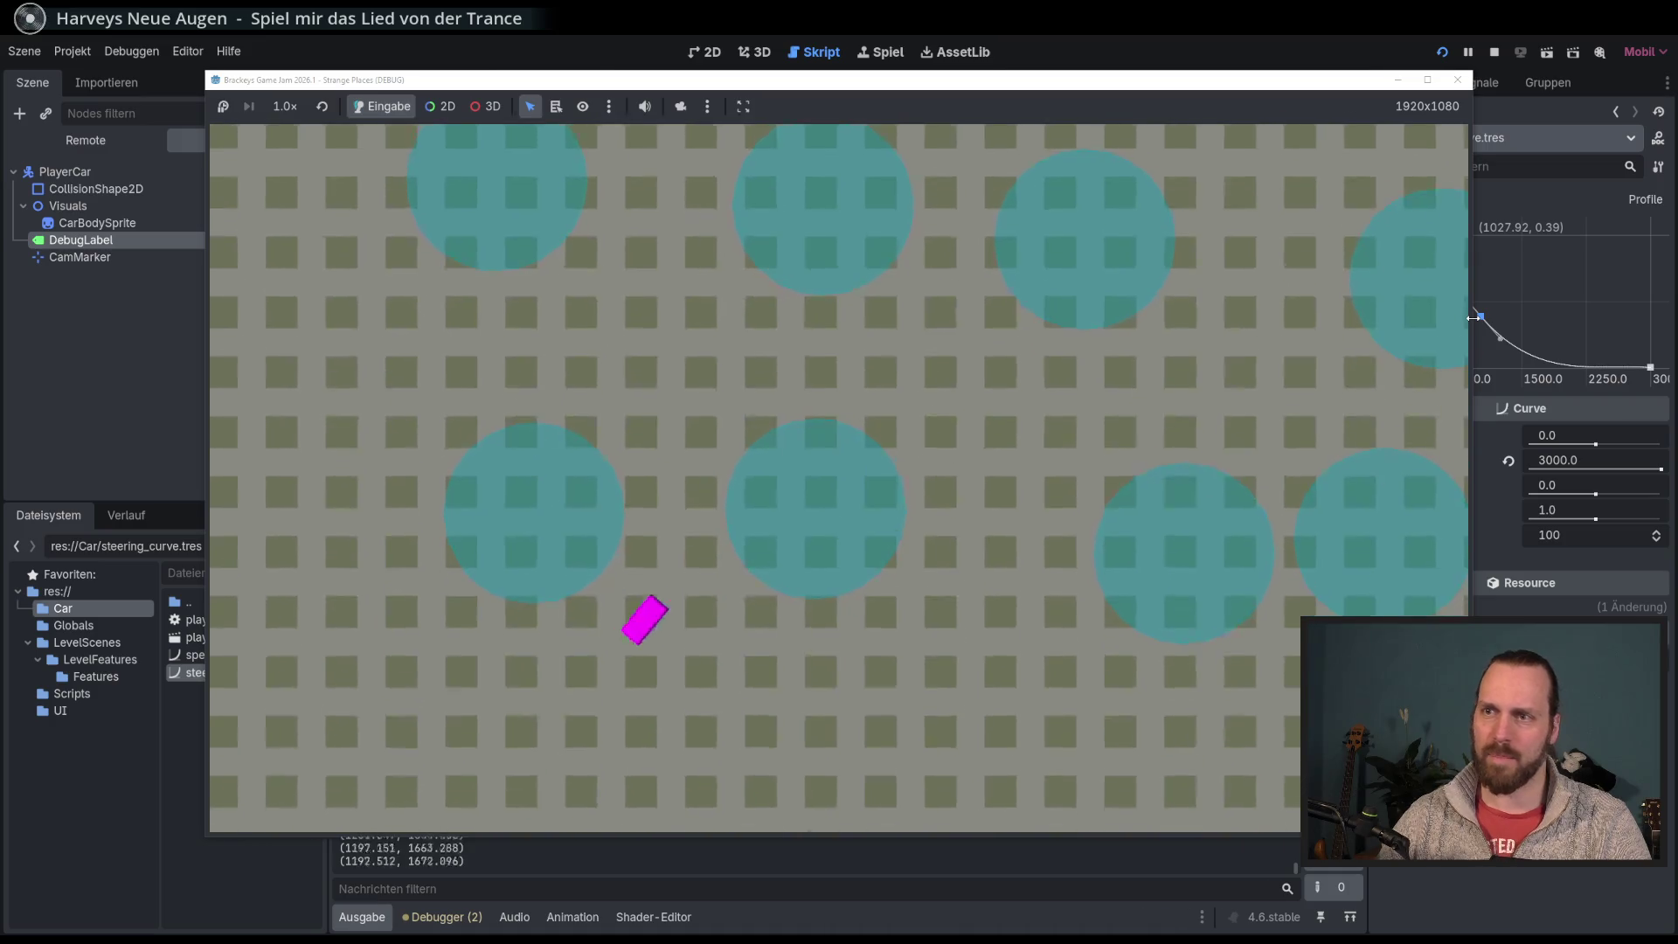
{"action": "key", "text": "d"}
{"action": "key", "text": "a"}
{"action": "key", "text": "d"}
{"action": "key", "text": "d"}
{"action": "key", "text": "a"}
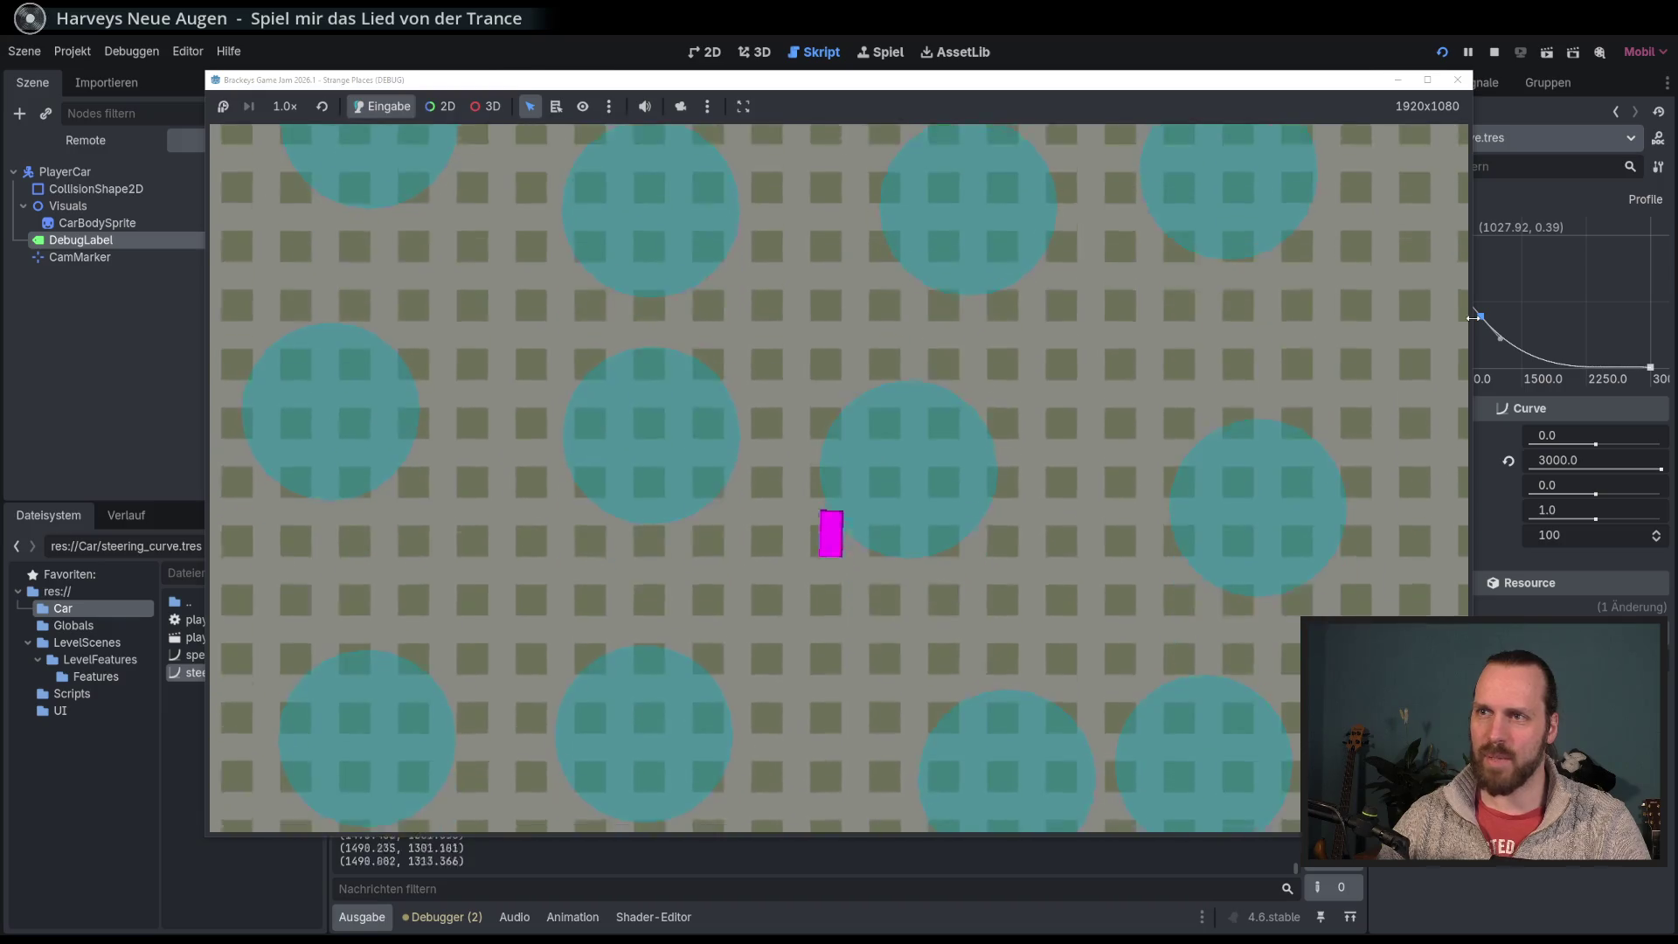
{"action": "key", "text": "a"}
{"action": "key", "text": "d"}
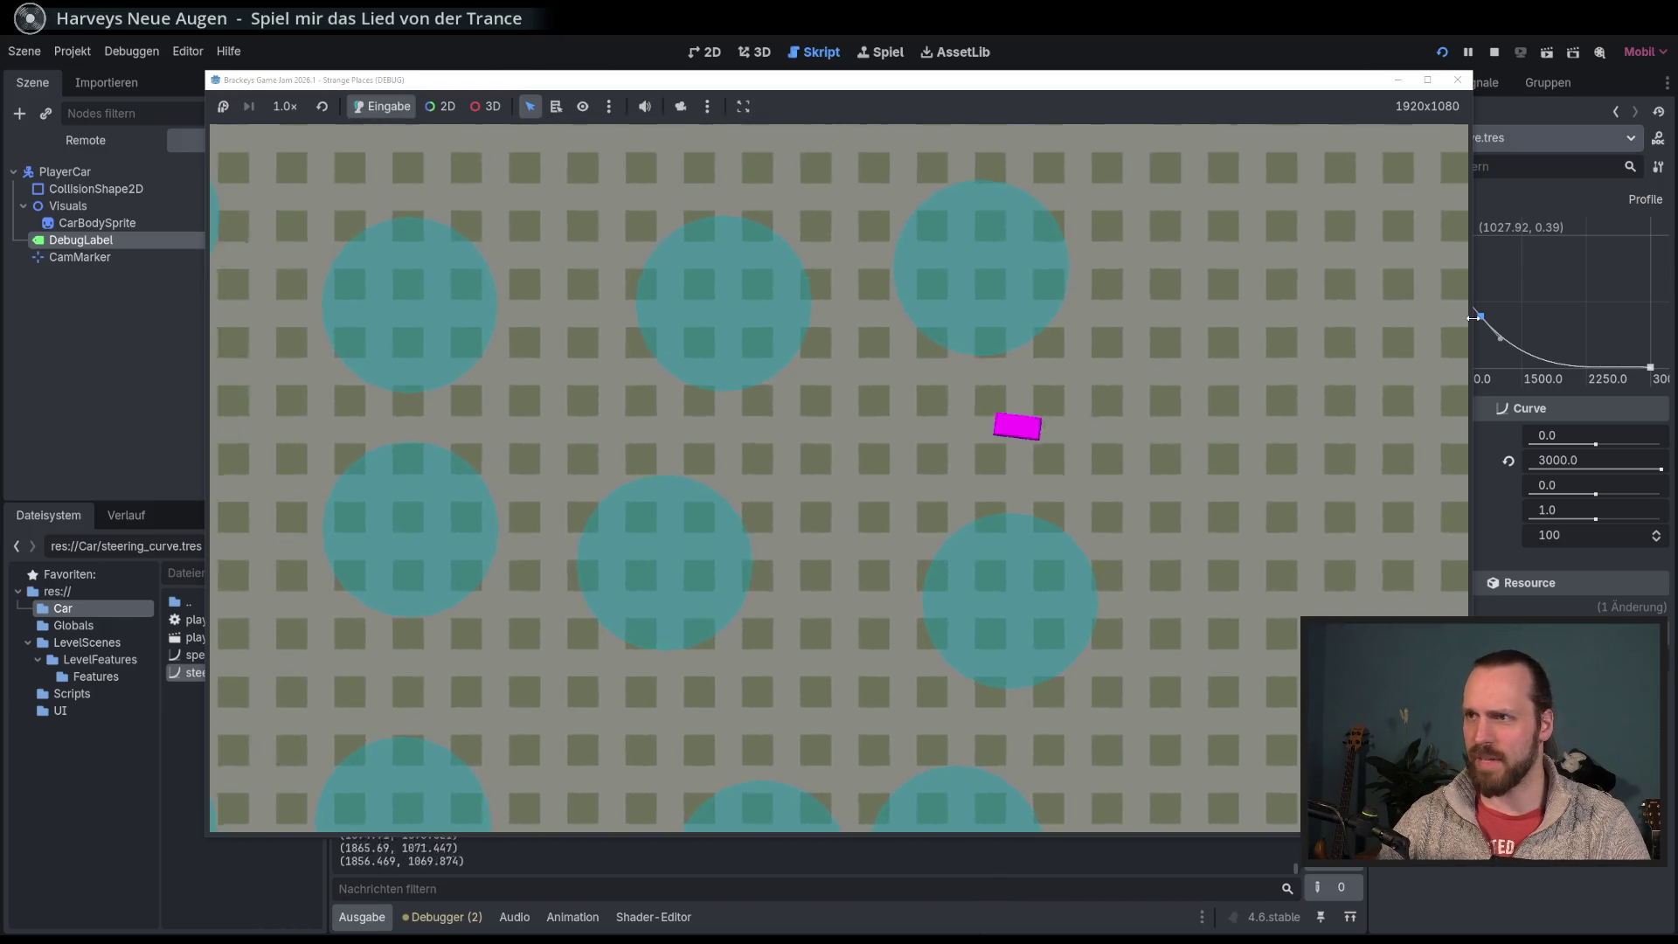
{"action": "key", "text": "a"}
{"action": "key", "text": "d"}
{"action": "key", "text": "a"}
{"action": "key", "text": "F8"}
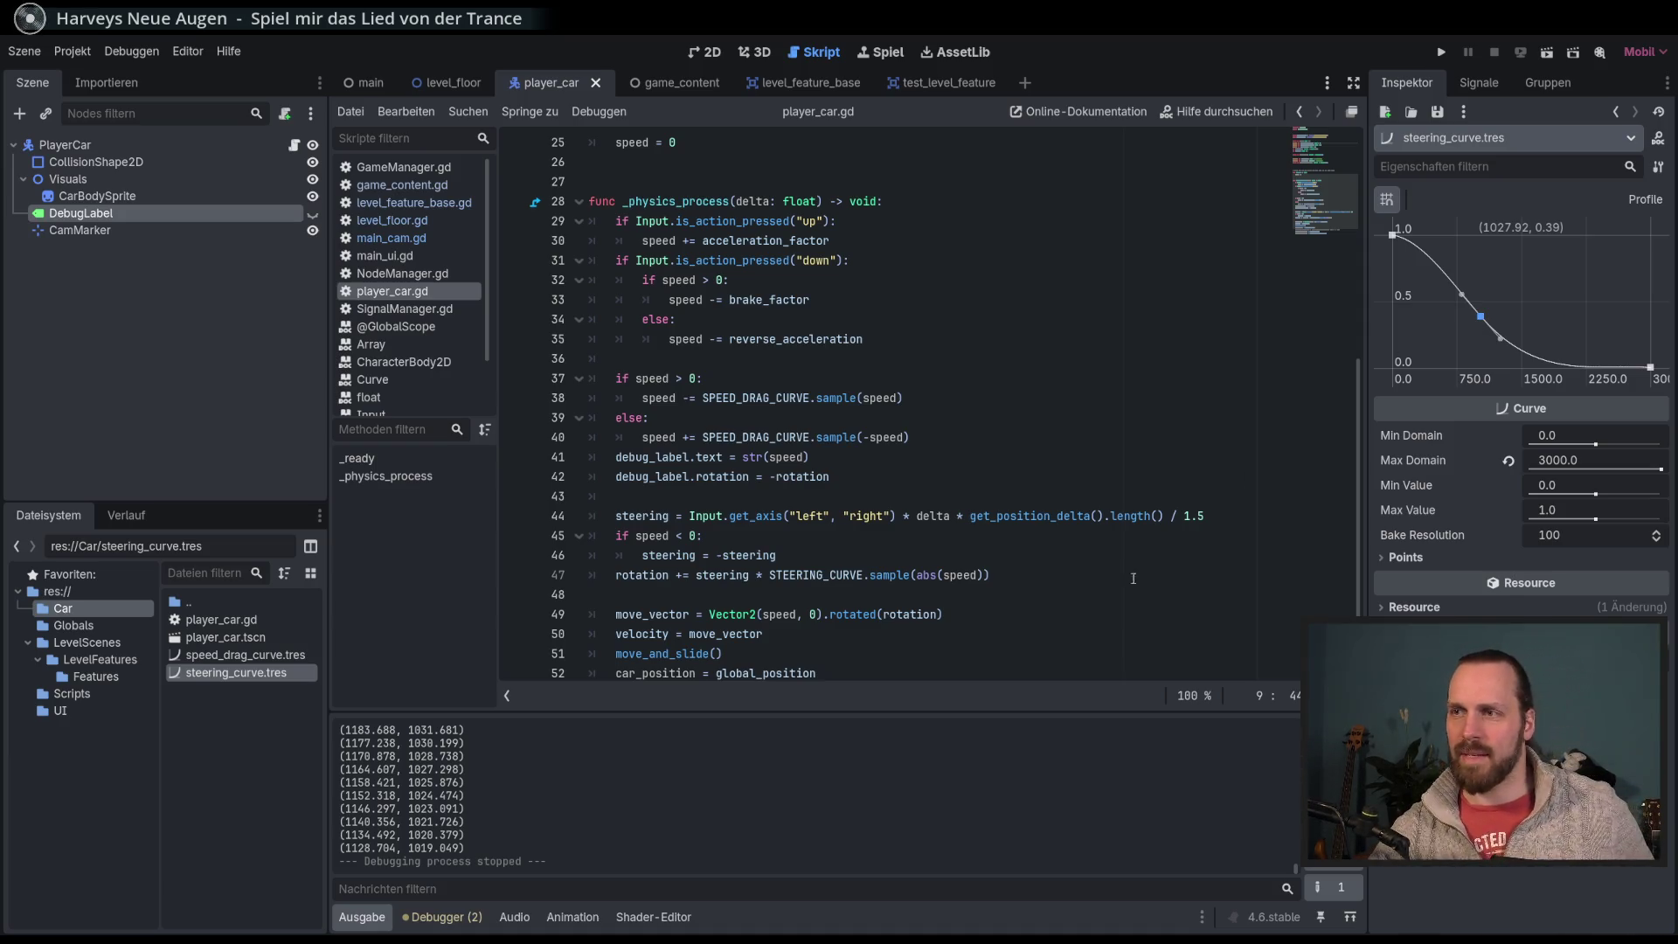
Step: Step through player_car.gd from line 47 to move_and_slide() on line 51, then run the game again
{"action": "left_click", "coordinate": [1076, 572]}
{"action": "scroll", "coordinate": [983, 671], "scroll_direction": "down", "scroll_amount": 2}
{"action": "key", "text": "Down"}
{"action": "key", "text": "Down"}
{"action": "key", "text": "Down"}
{"action": "key", "text": "Up"}
{"action": "key", "text": "Up"}
{"action": "key", "text": "Down"}
{"action": "key", "text": "Down"}
{"action": "key", "text": "Up"}
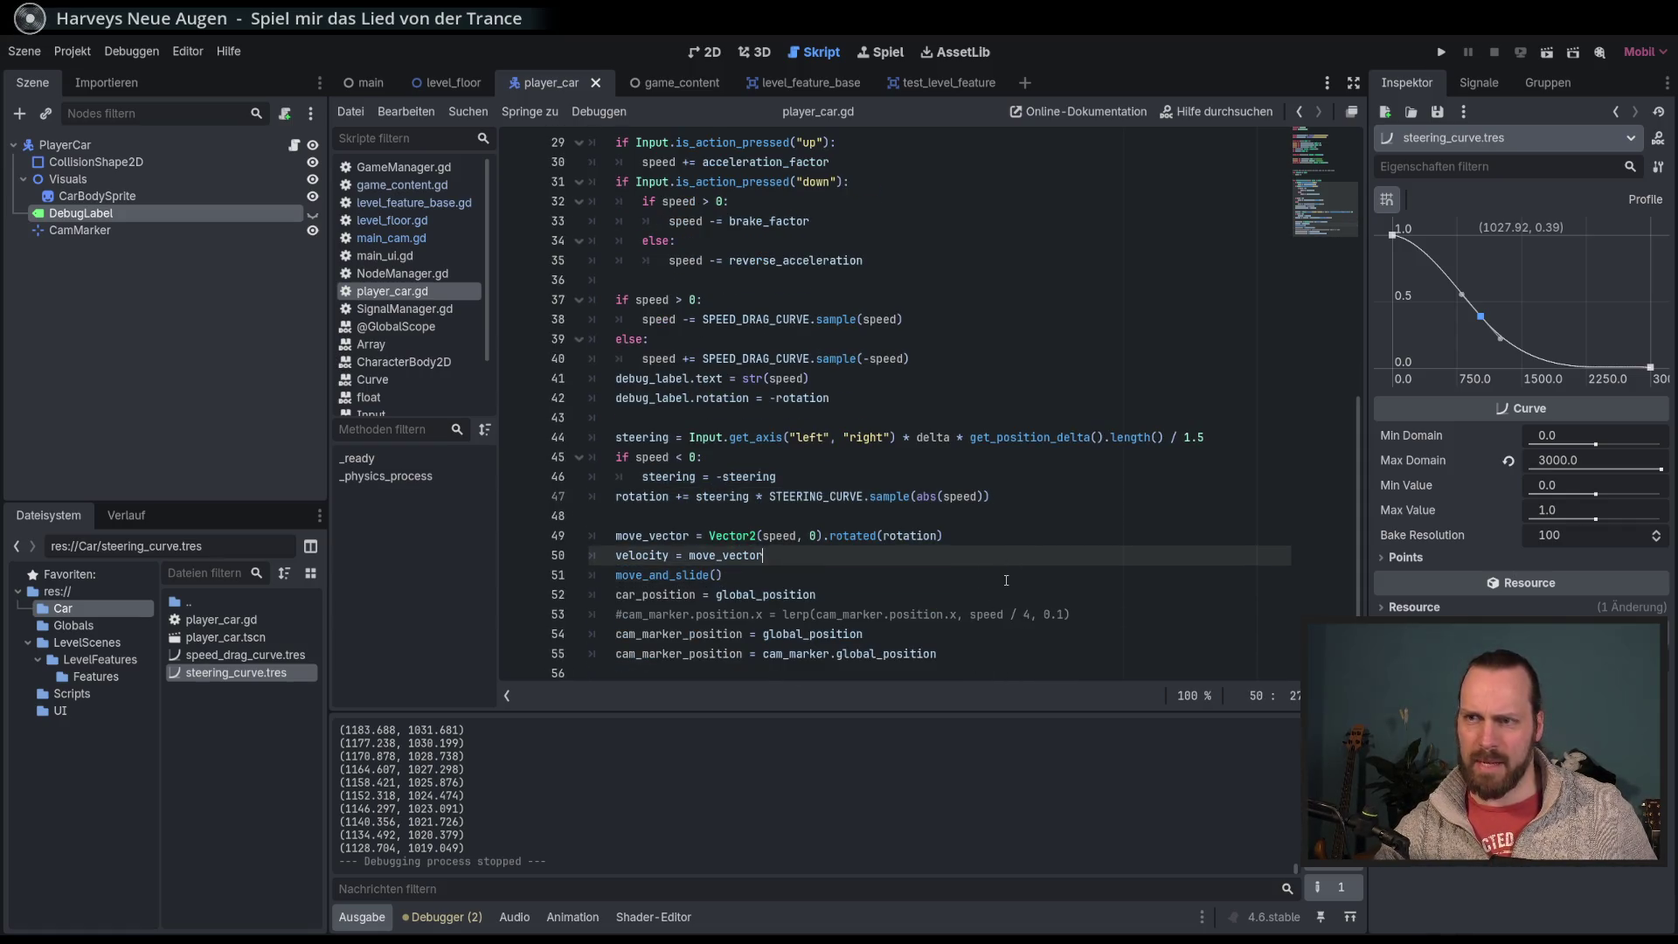
{"action": "key", "text": "Down"}
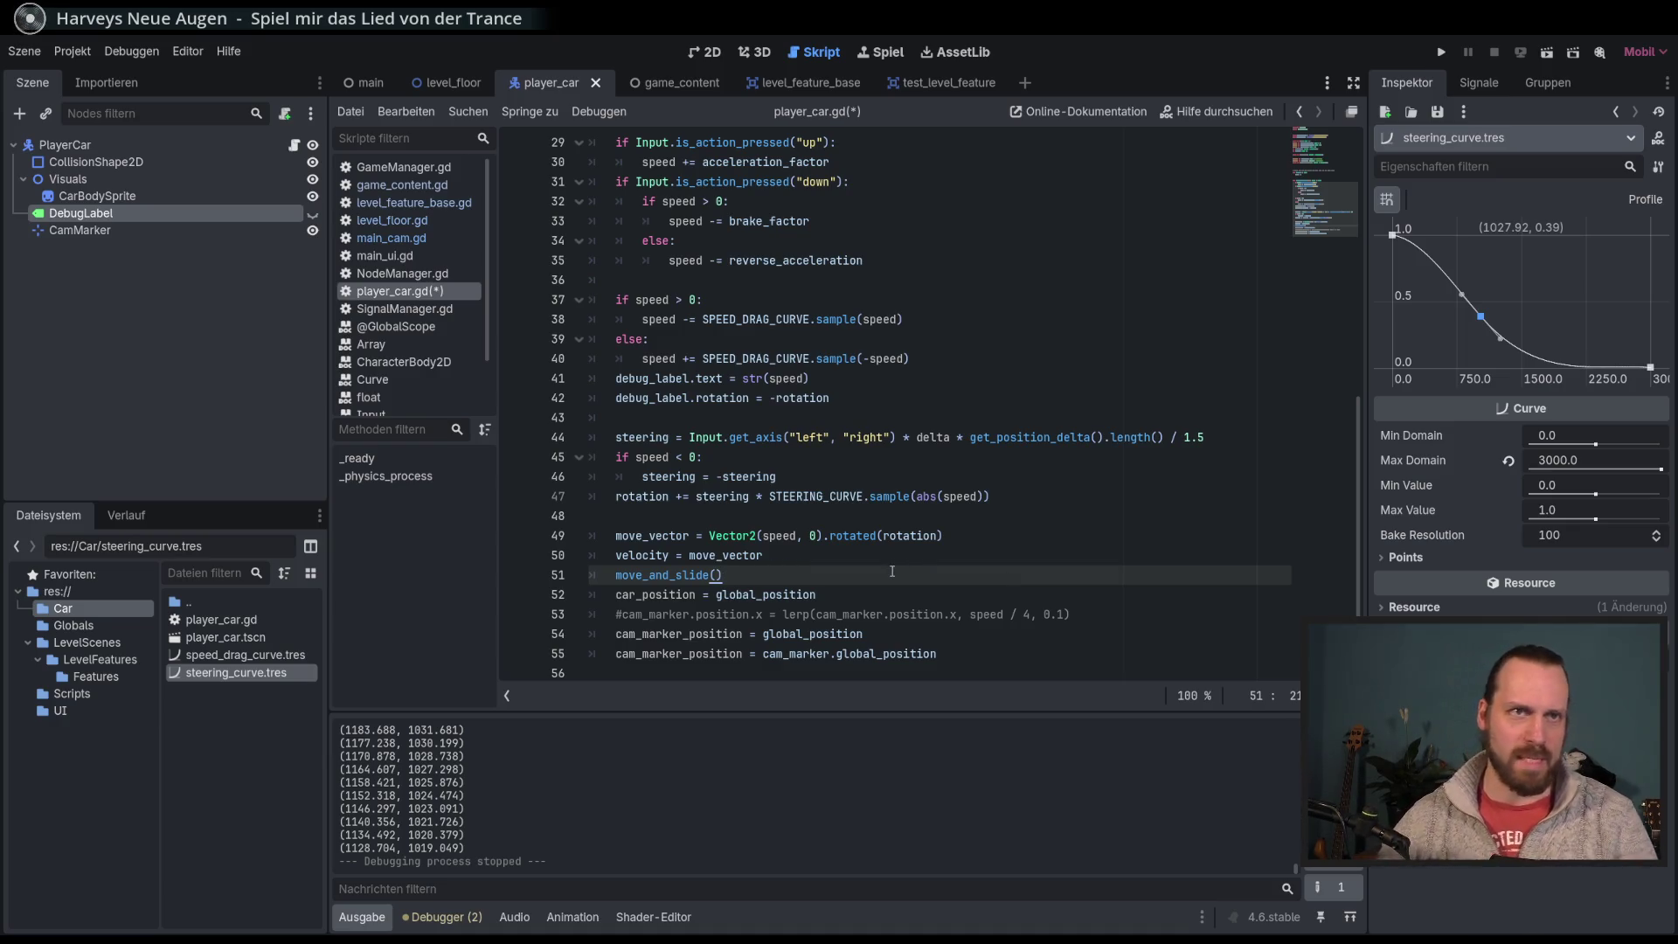
{"action": "key", "text": "F5"}
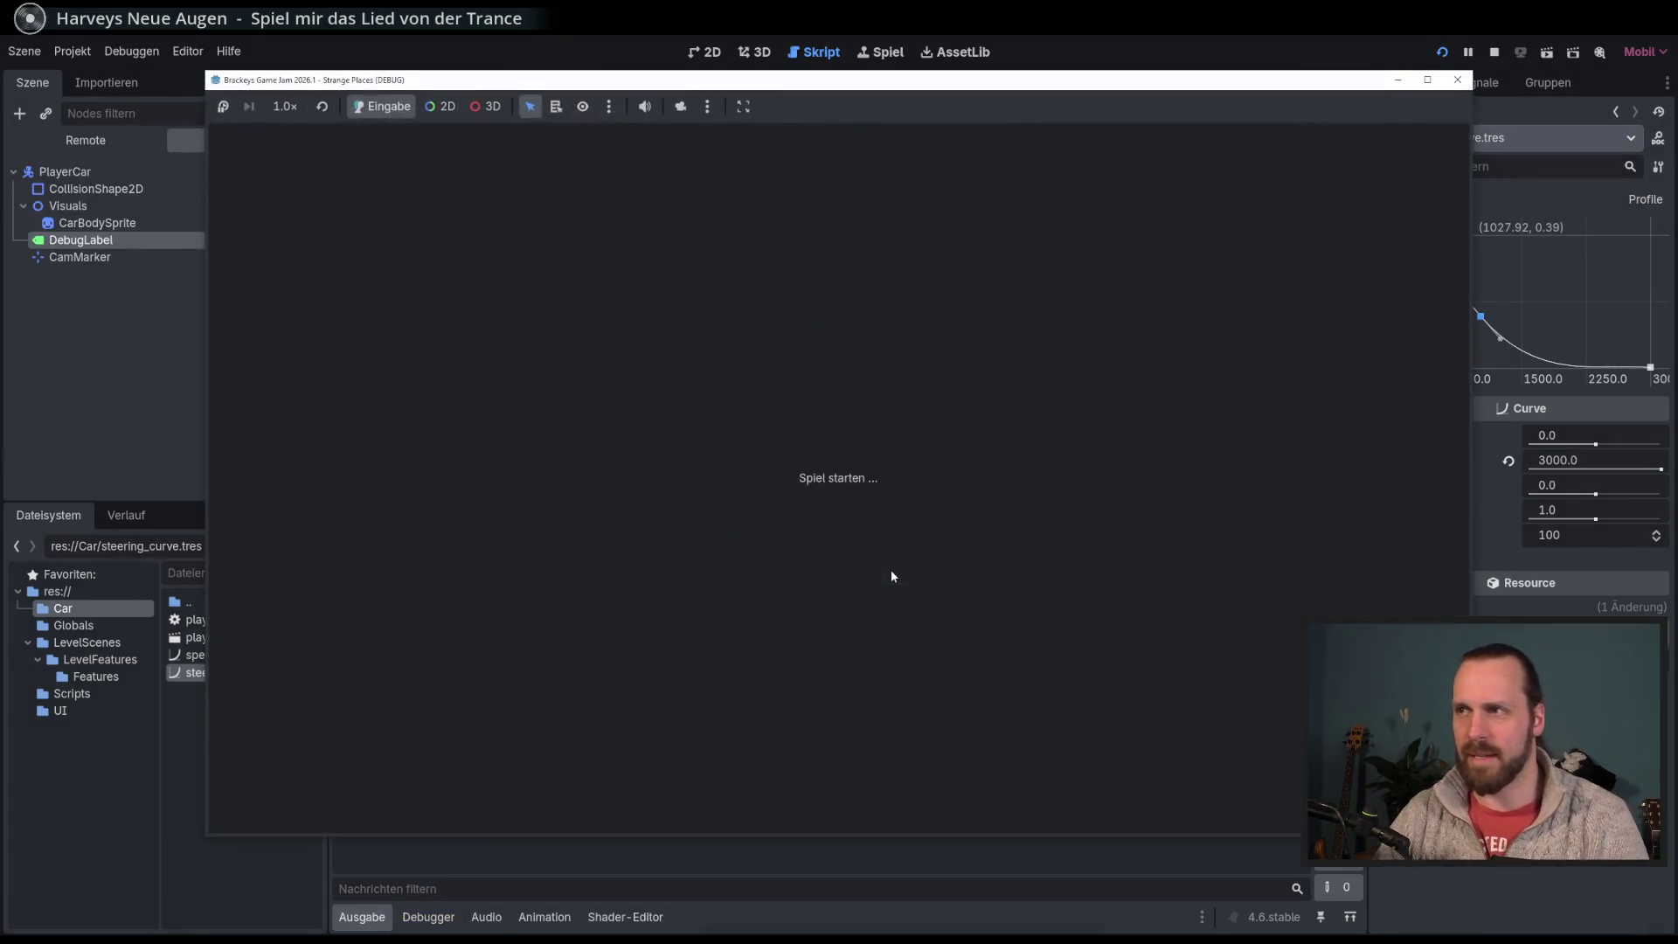
Step: Steer the car right and left in the game window, then stop the run with F8
{"action": "key", "text": "Right"}
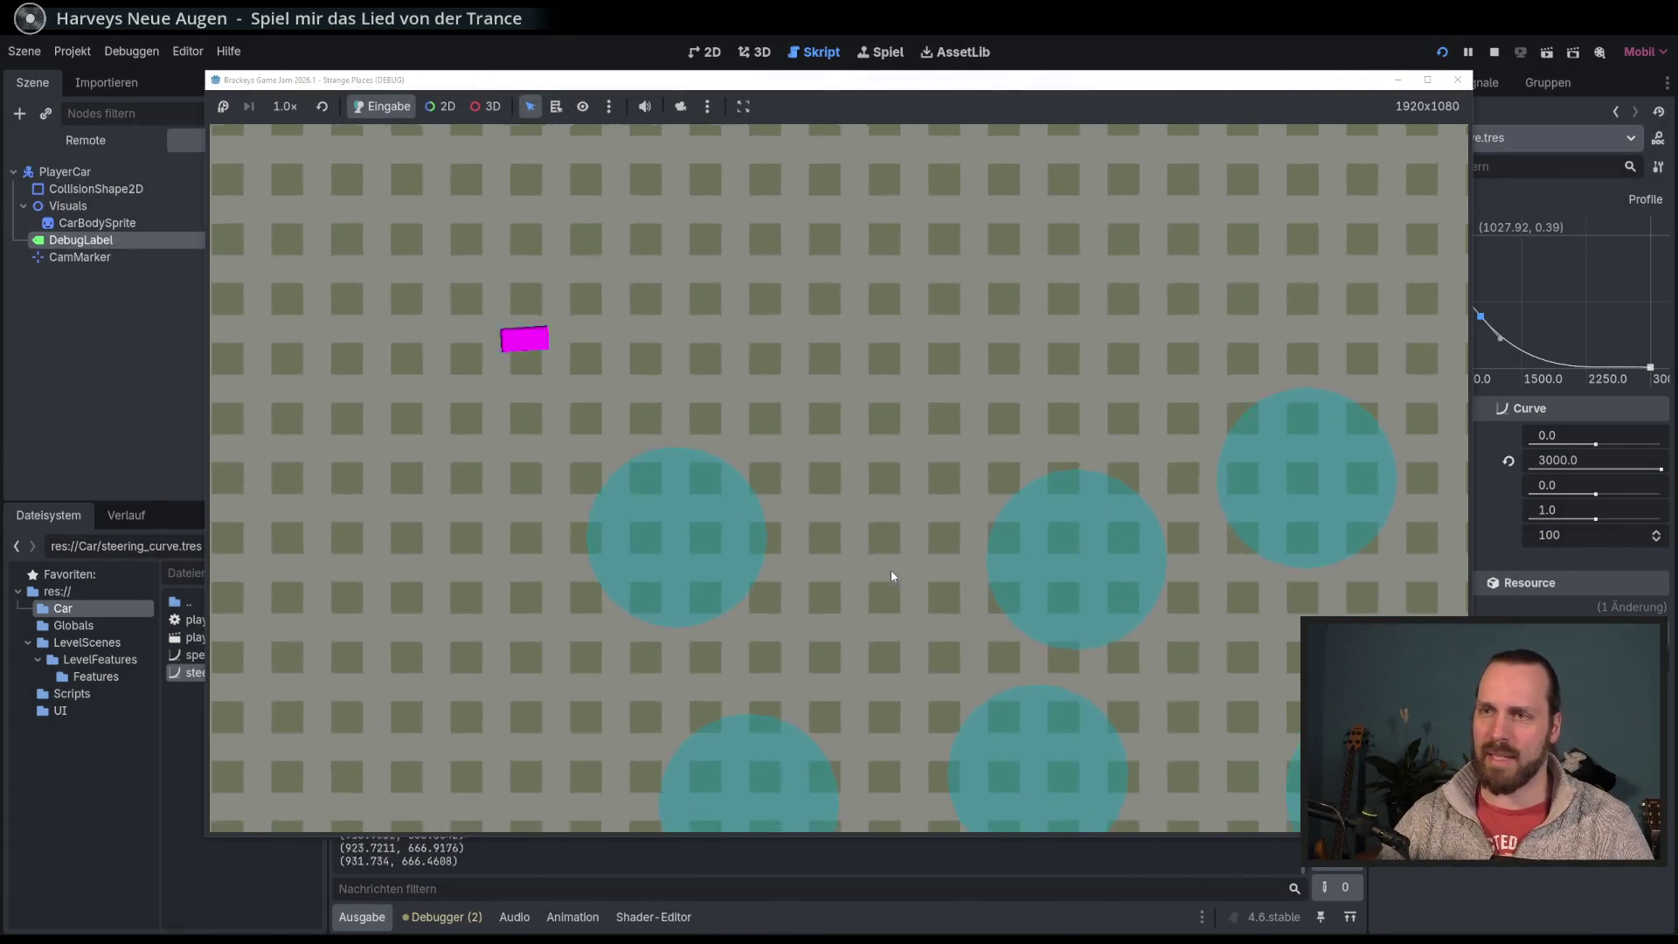
{"action": "key", "text": "Left"}
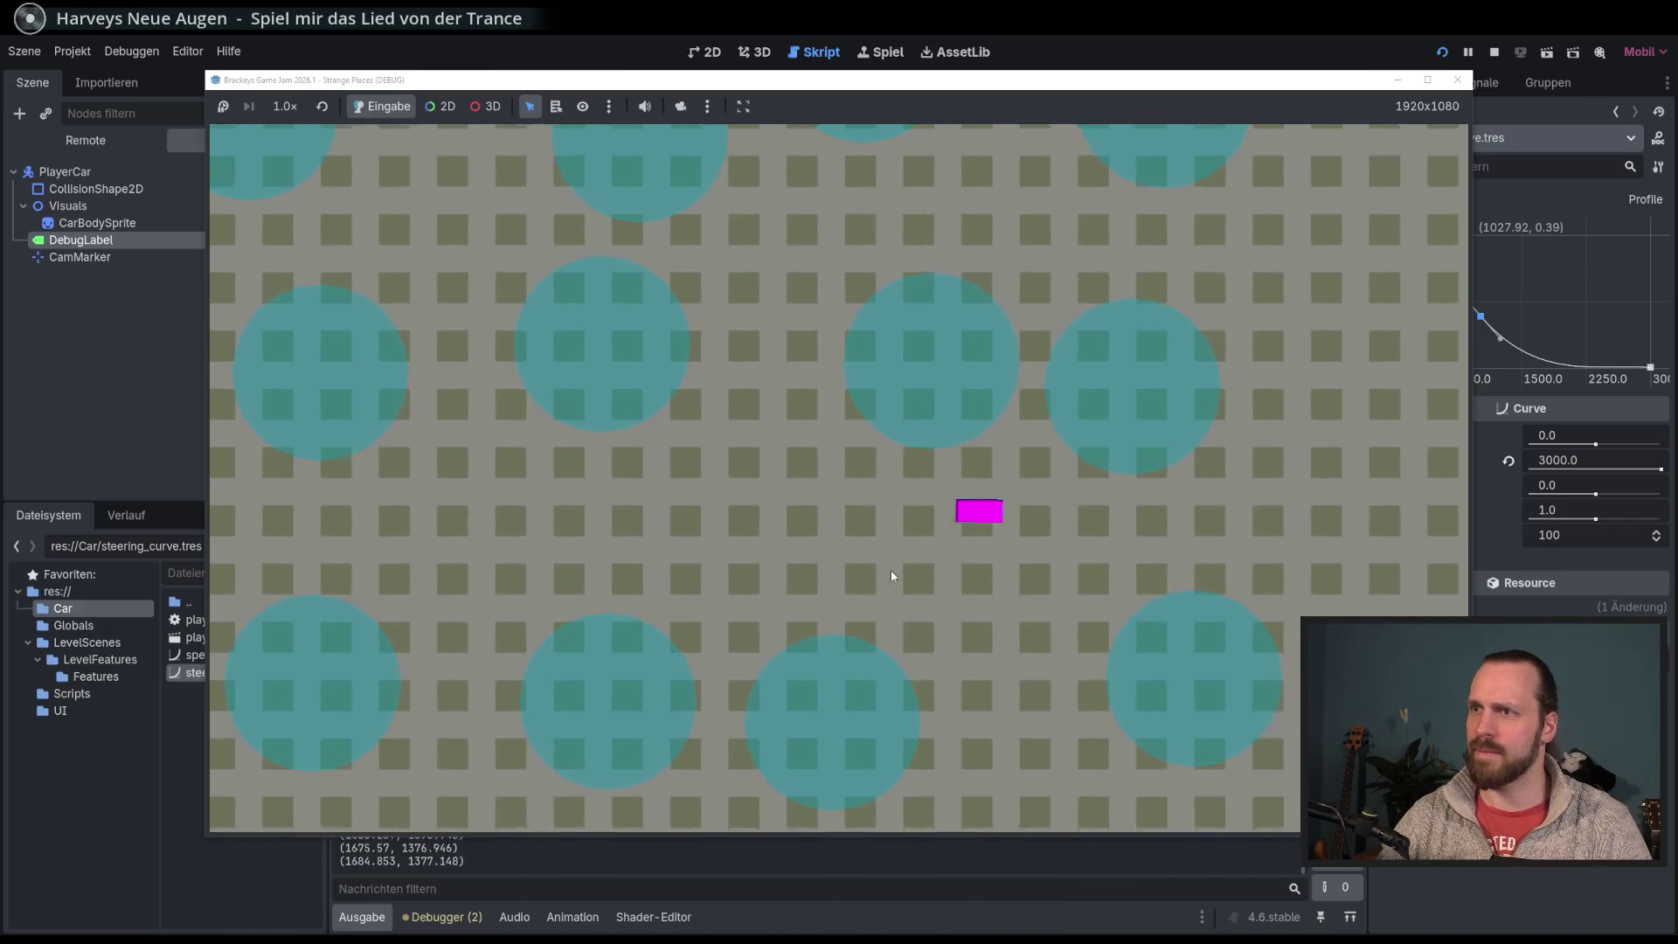
{"action": "key", "text": "Right"}
{"action": "key", "text": "F8"}
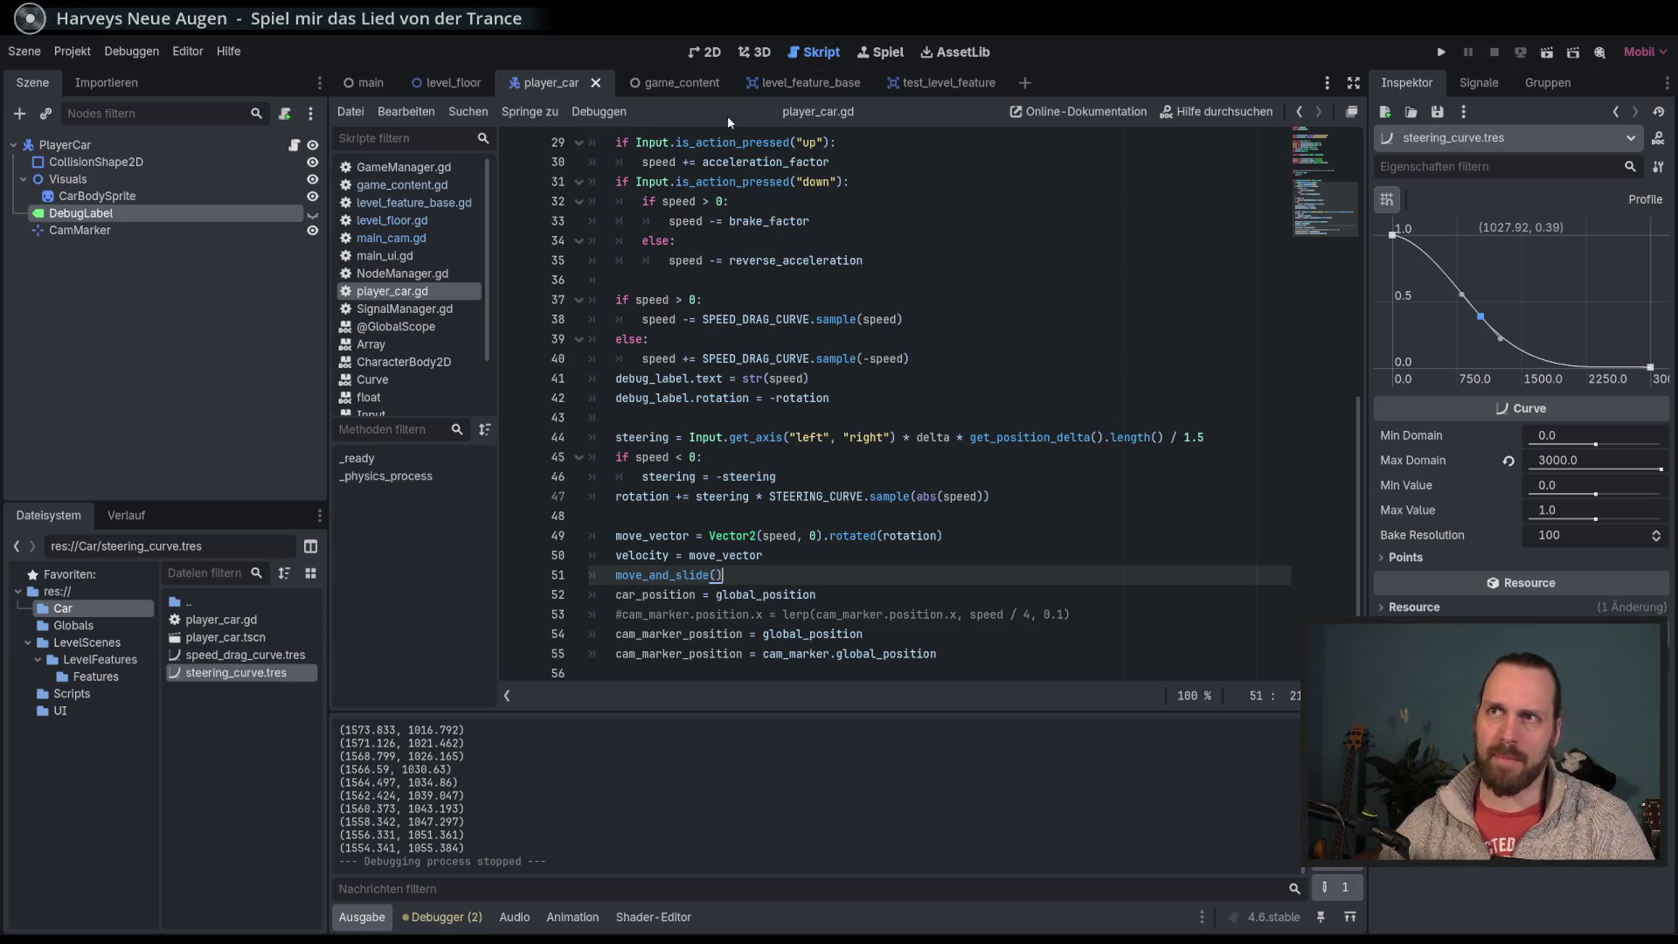
{"action": "scroll", "coordinate": [926, 317], "scroll_direction": "up", "scroll_amount": 10}
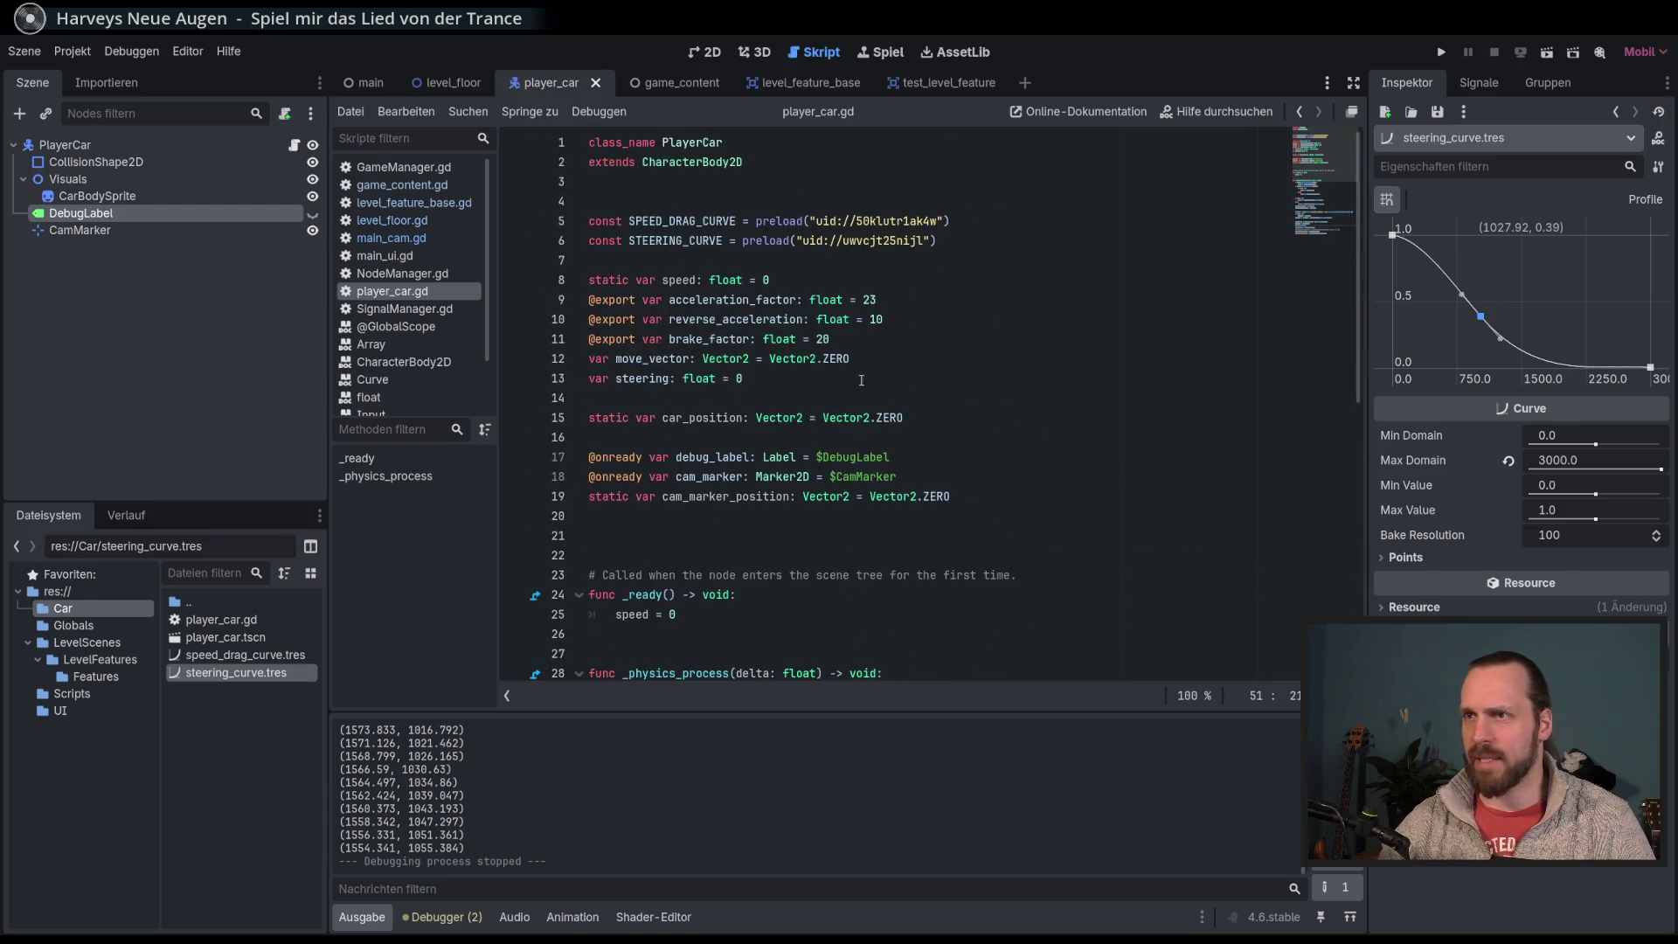
{"action": "left_click", "coordinate": [402, 184]}
{"action": "left_click", "coordinate": [404, 202]}
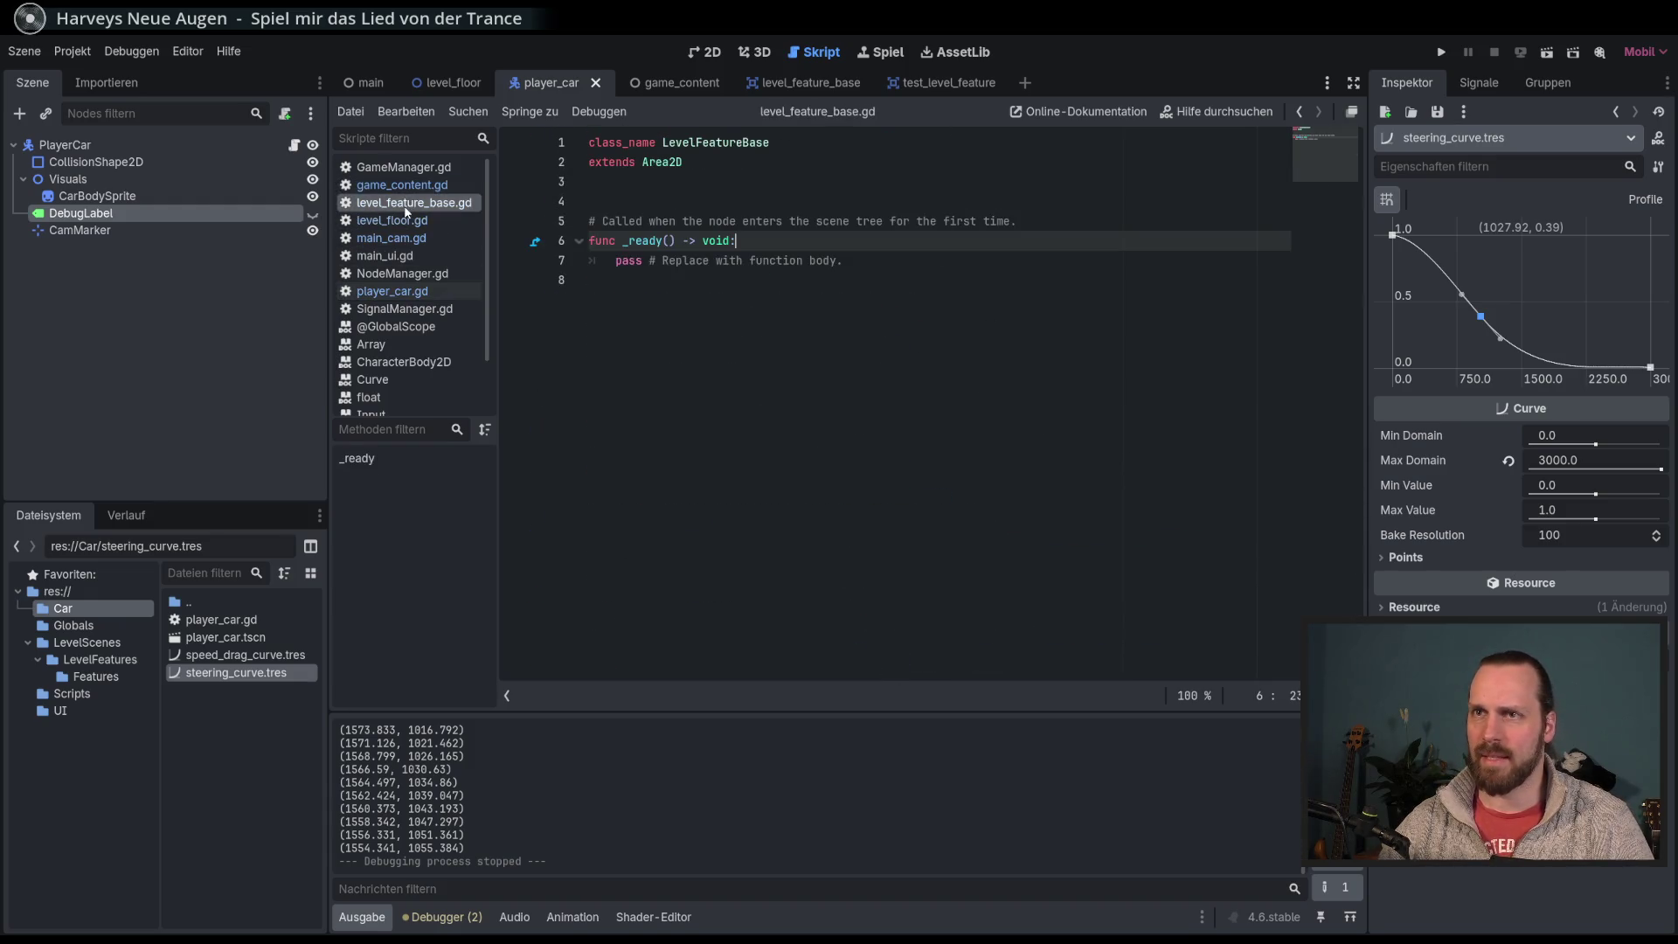
{"action": "left_click", "coordinate": [406, 224]}
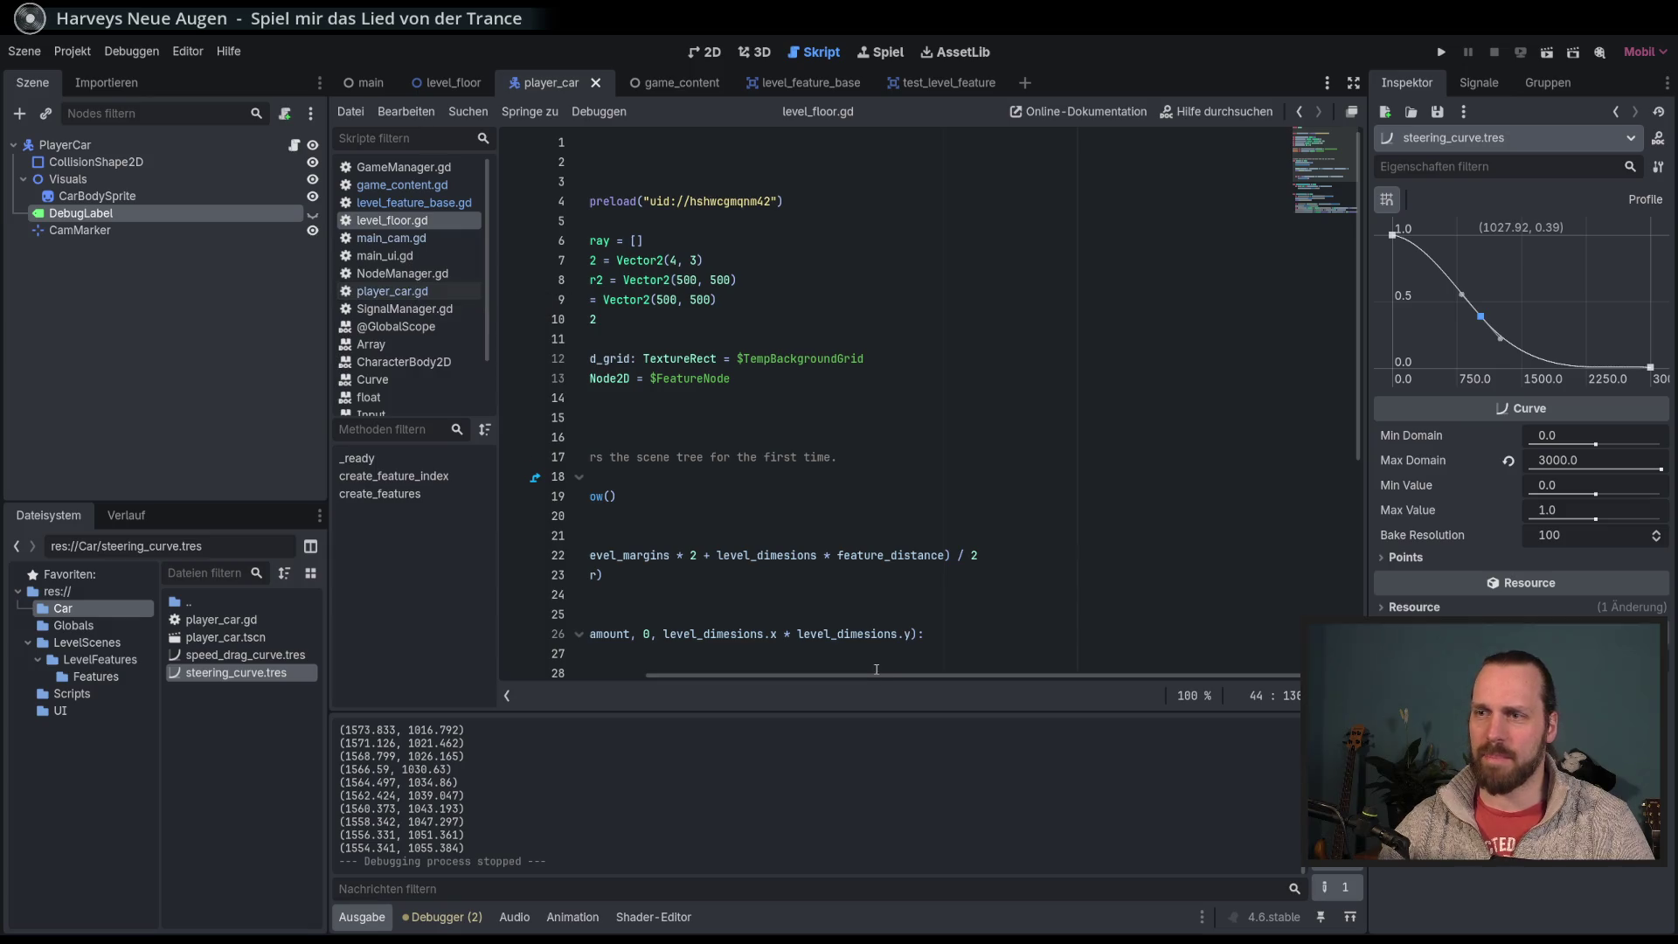
{"action": "left_click_drag", "start_coordinate": [876, 671], "coordinate": [718, 677]}
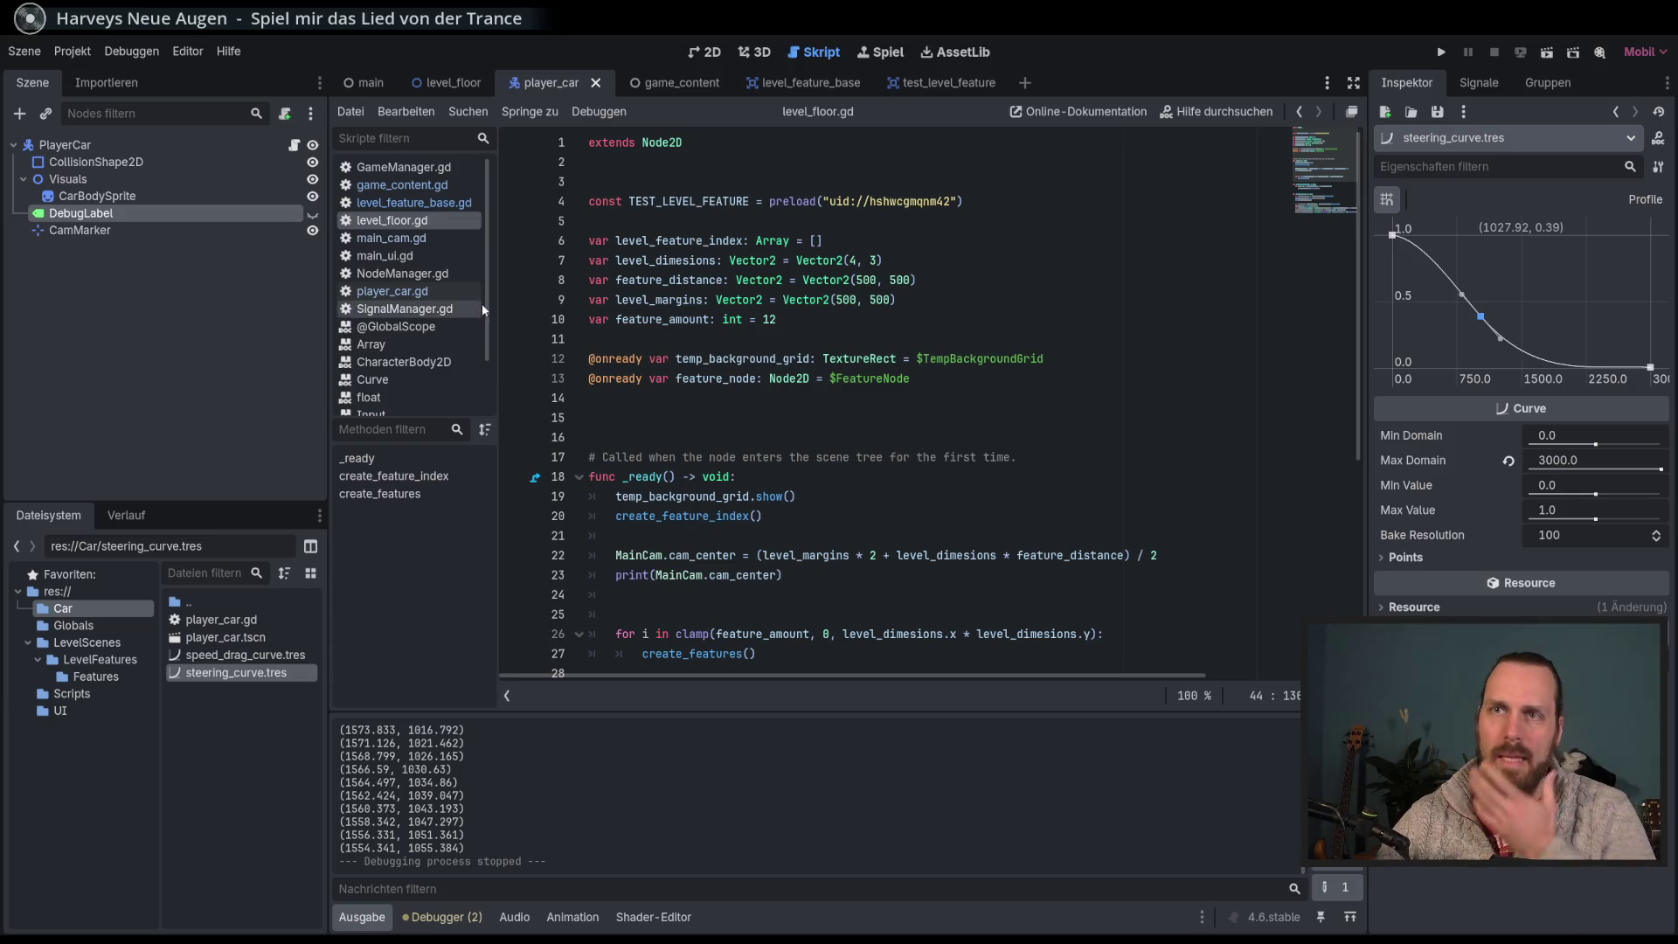
{"action": "left_click", "coordinate": [391, 291]}
{"action": "scroll", "coordinate": [874, 393], "scroll_direction": "down", "scroll_amount": 8}
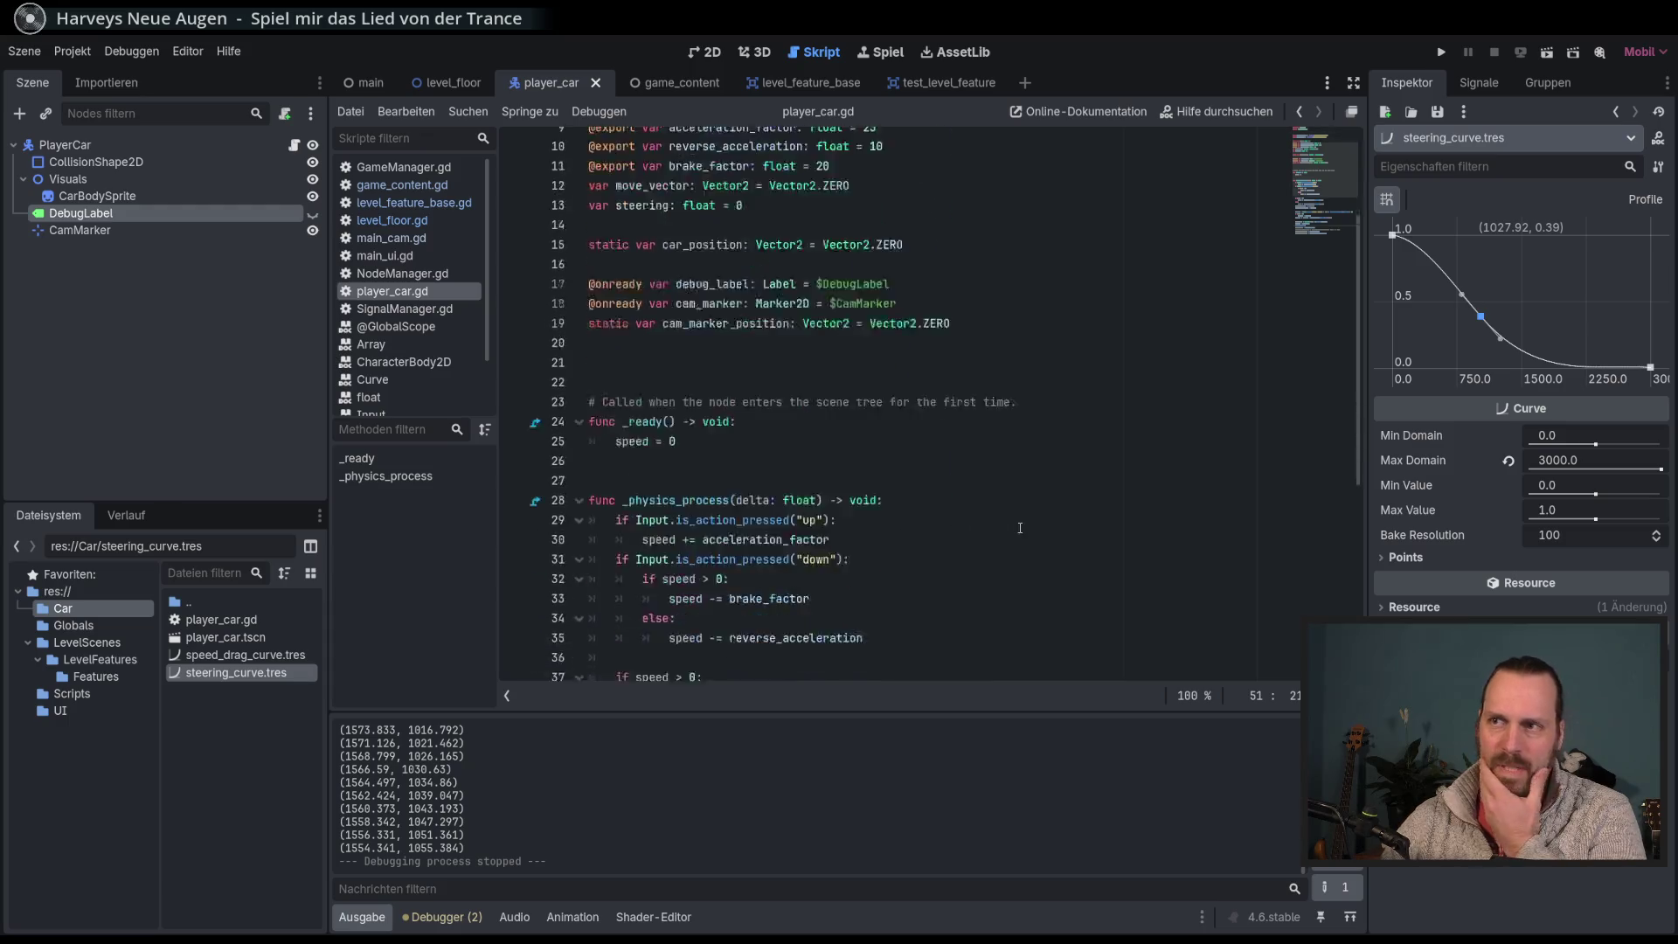
{"action": "scroll", "coordinate": [1002, 499], "scroll_direction": "down", "scroll_amount": 2}
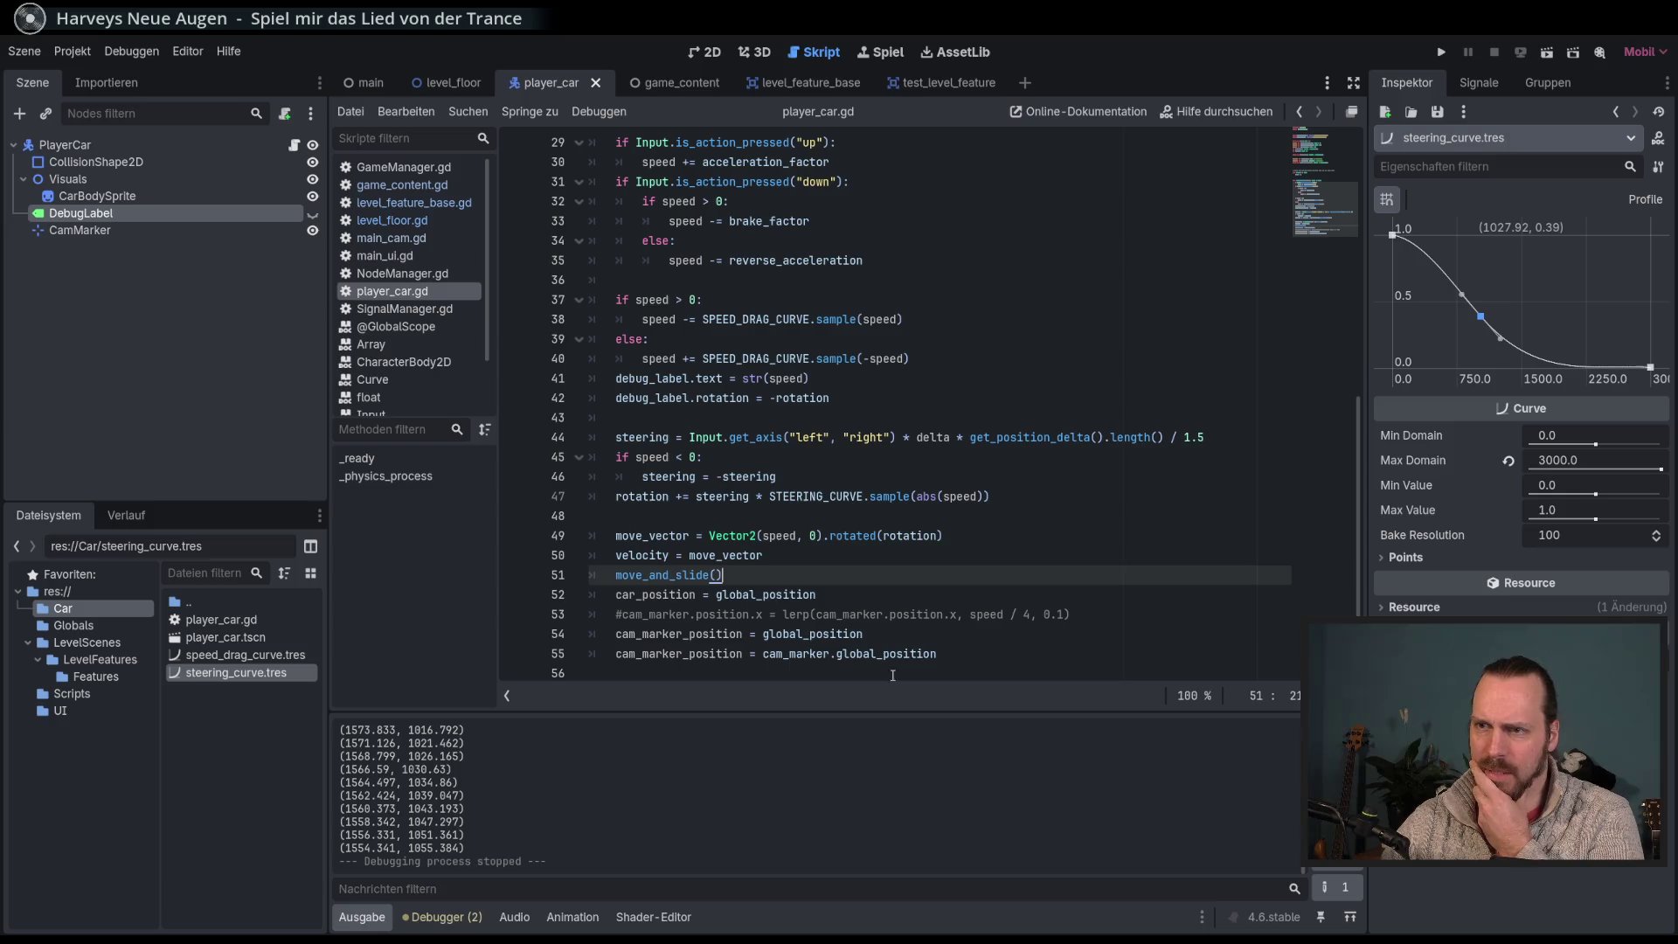
{"action": "left_click", "coordinate": [963, 654]}
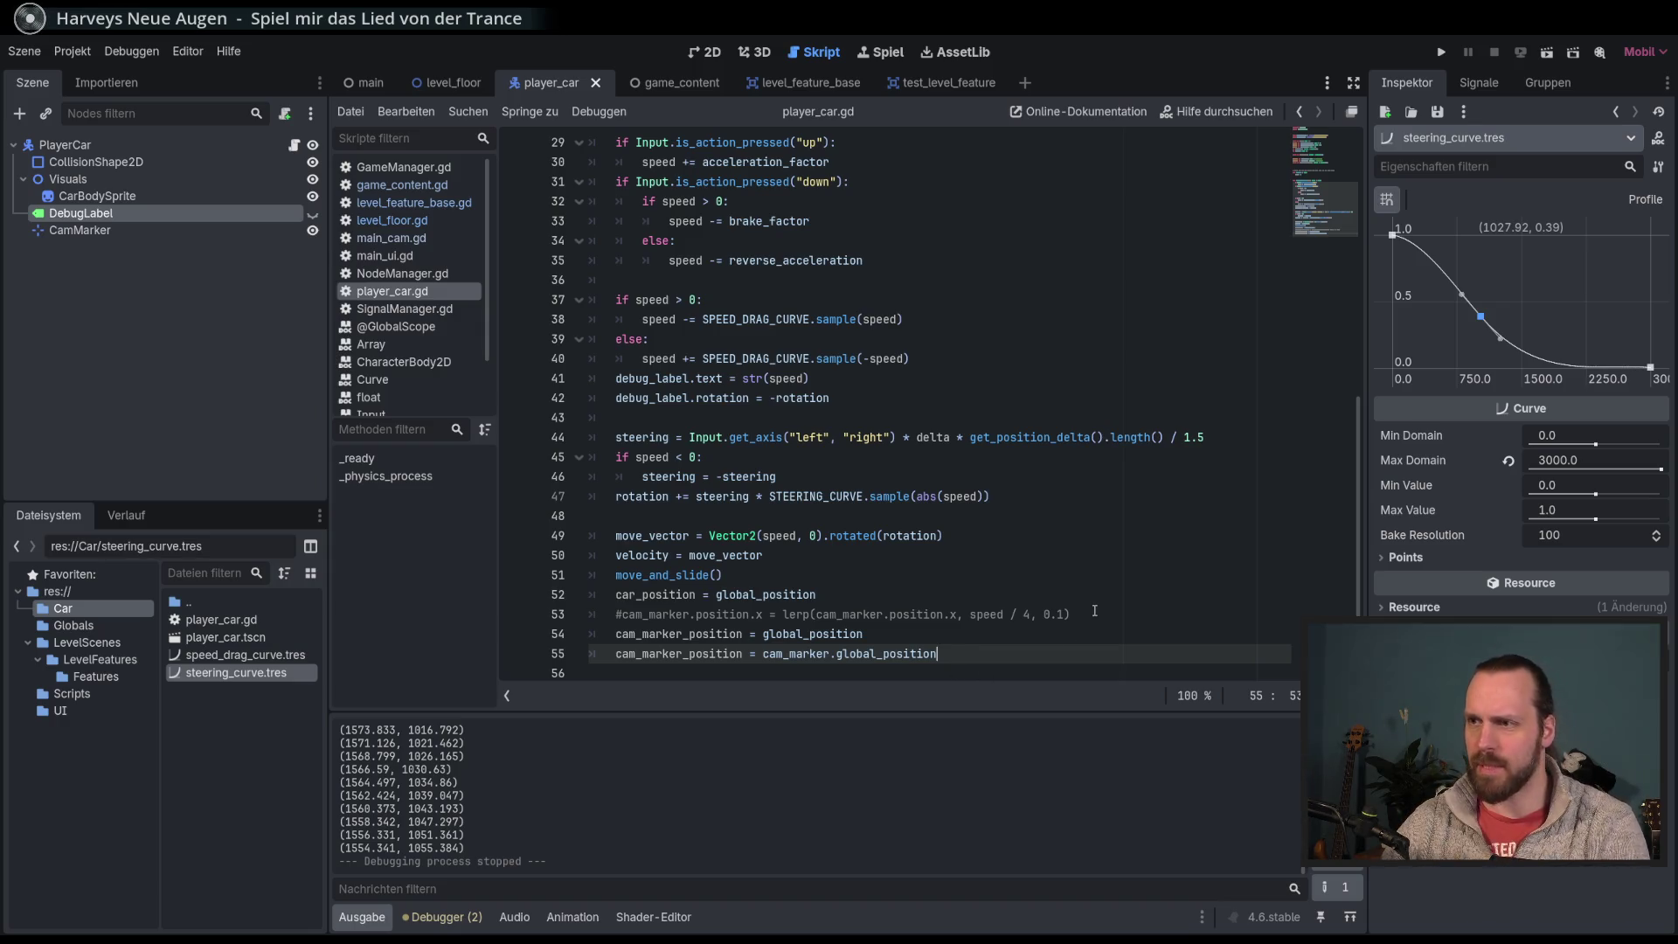
Step: Delete the commented-out camera lerp line from player_car.gd
{"action": "left_click_drag", "start_coordinate": [1094, 612], "coordinate": [1088, 596]}
{"action": "key", "text": "BackSpace"}
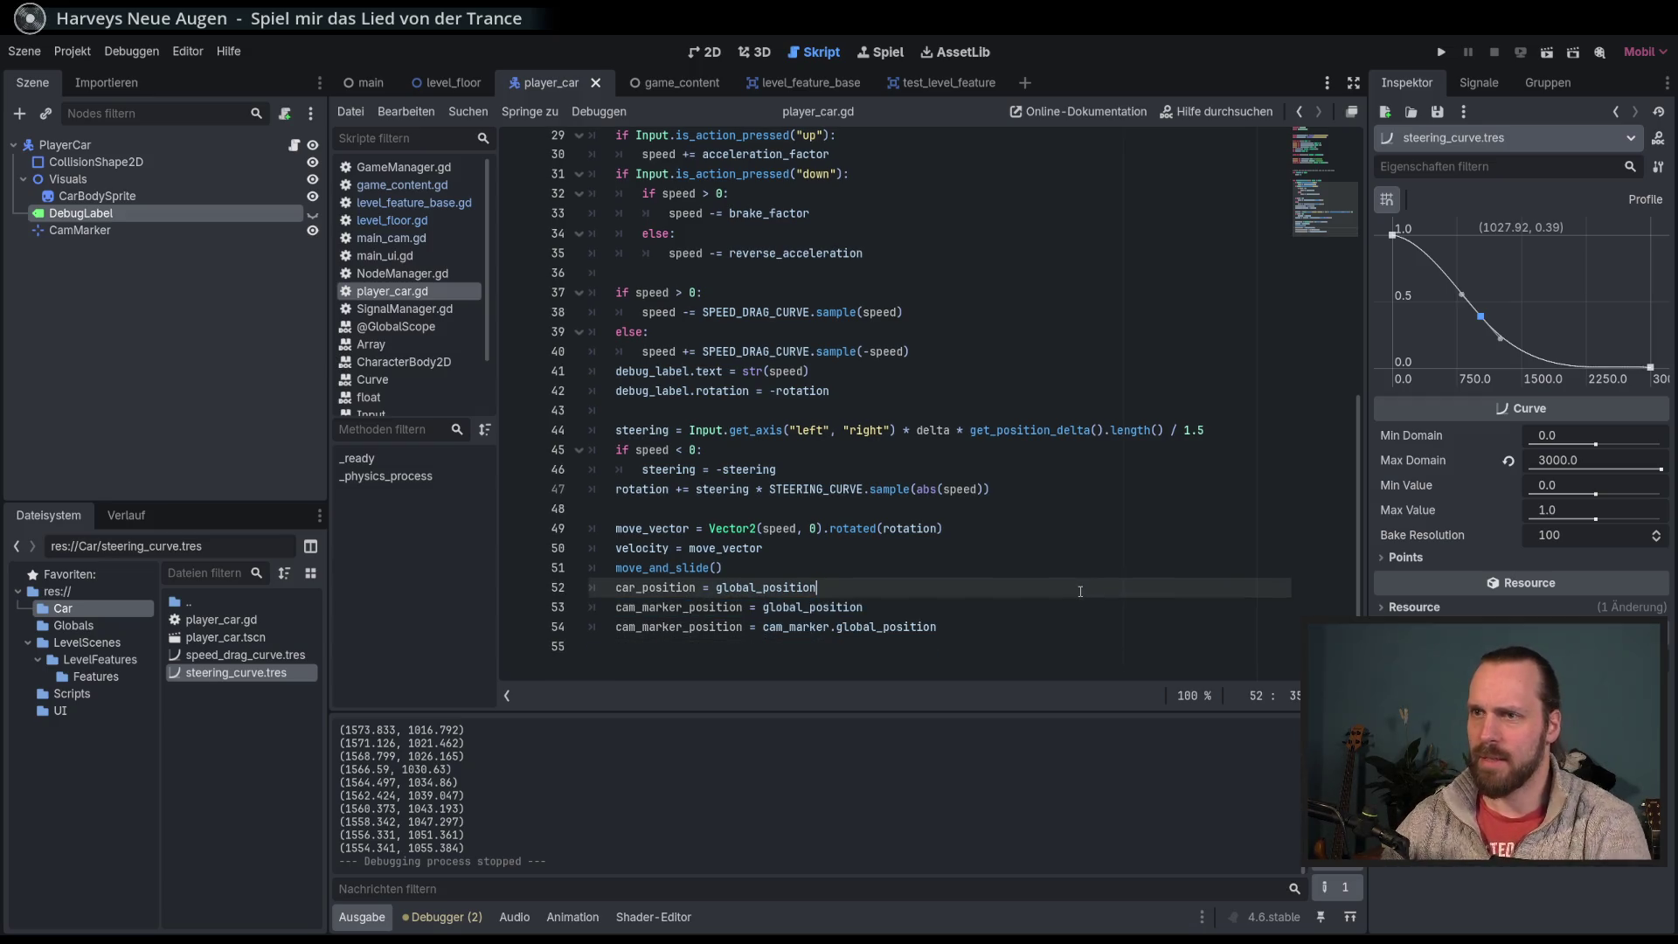
{"action": "left_click", "coordinate": [981, 627]}
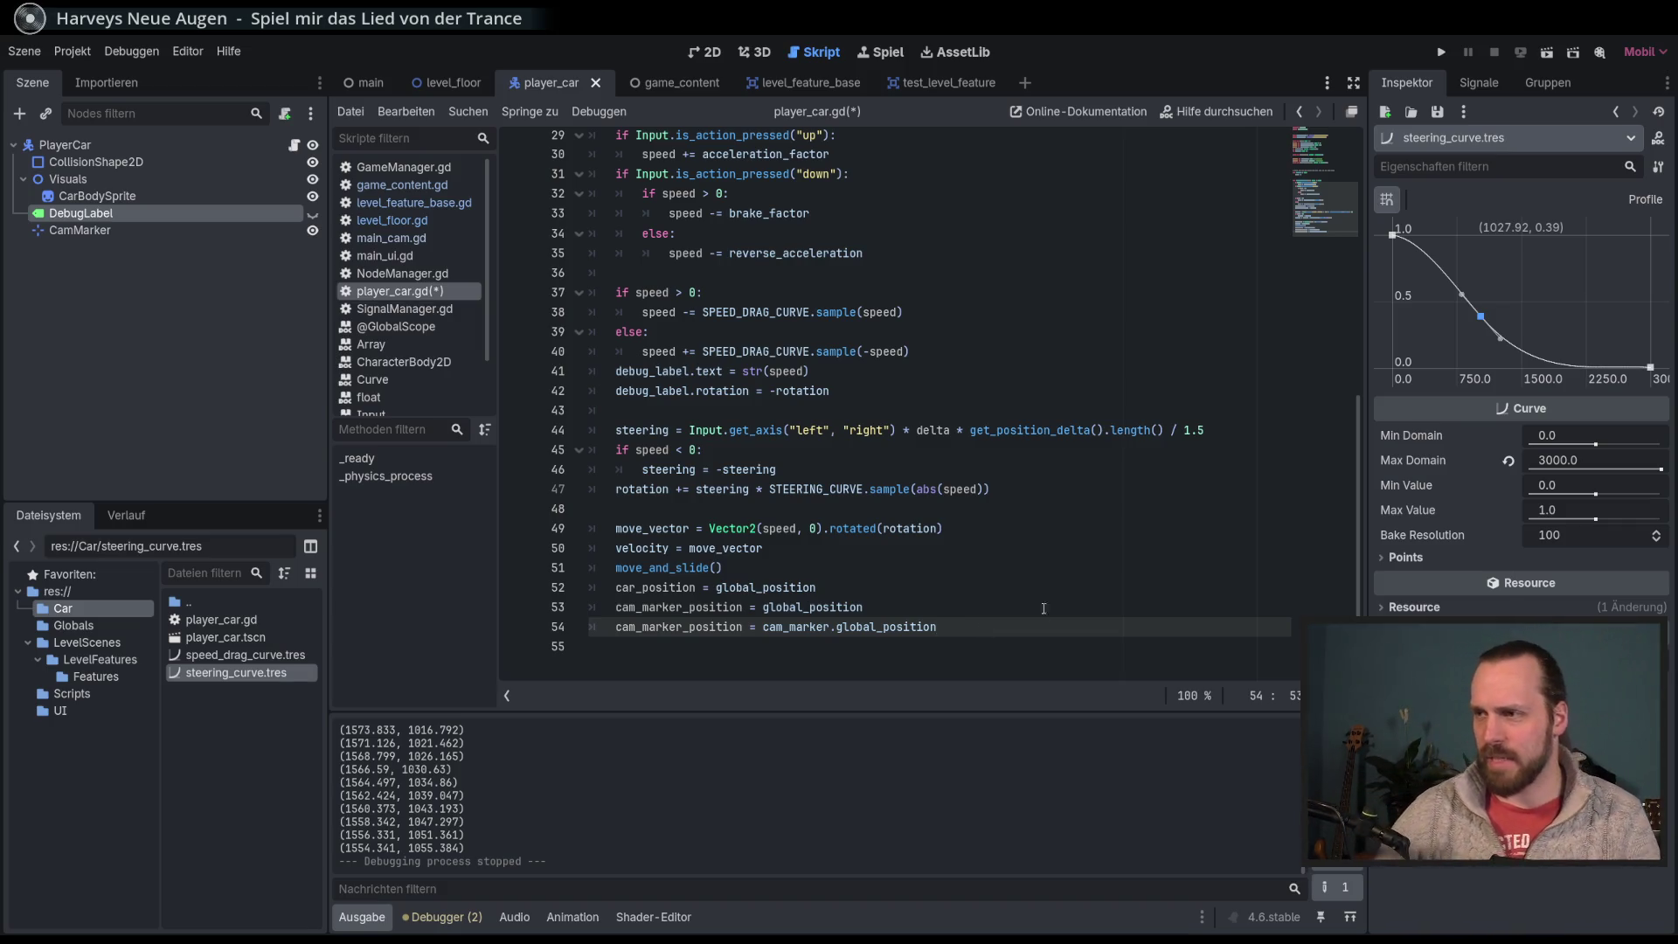
{"action": "left_click", "coordinate": [991, 609]}
{"action": "left_click", "coordinate": [1042, 630]}
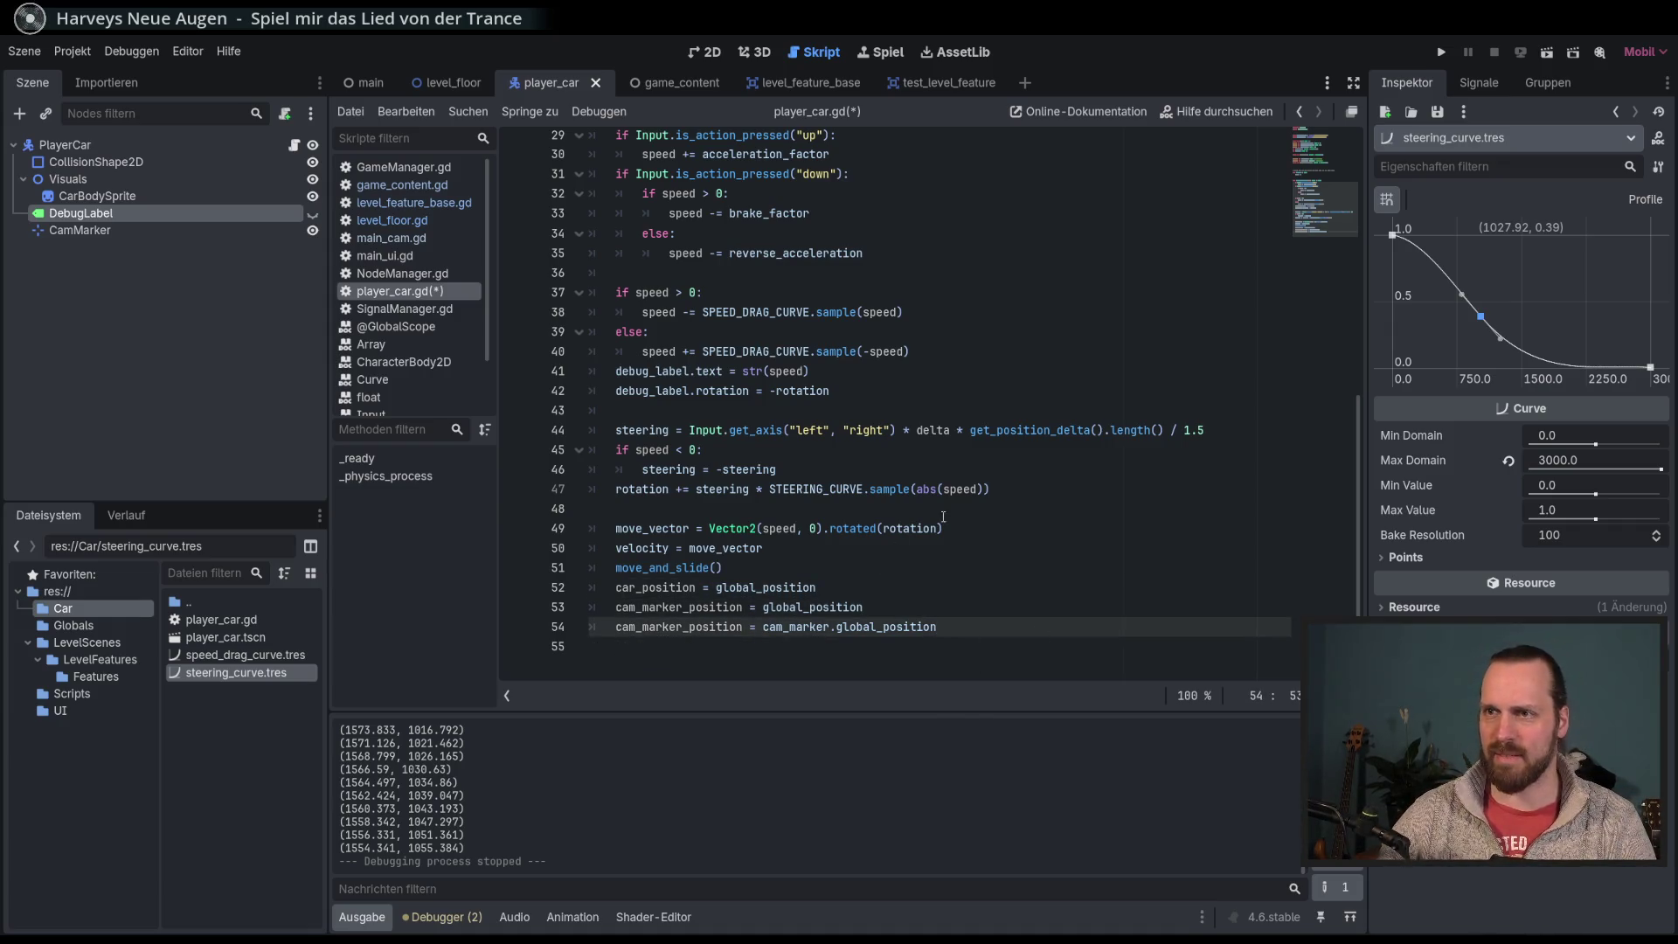
{"action": "scroll", "coordinate": [994, 552], "scroll_direction": "up", "scroll_amount": 5}
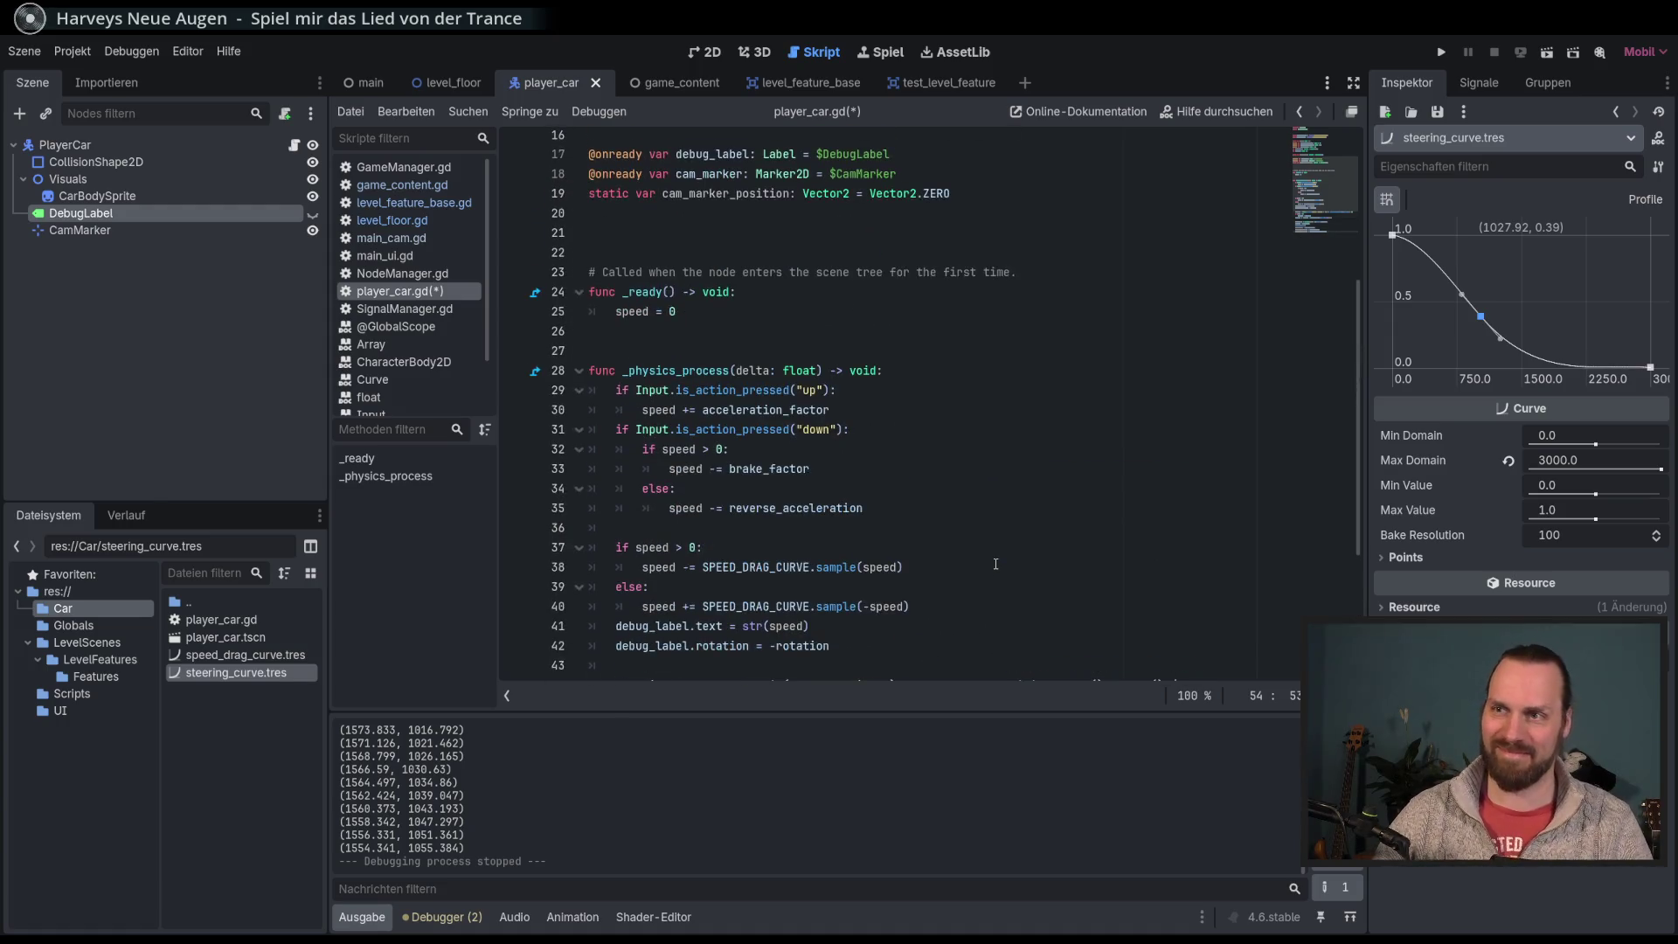
{"action": "scroll", "coordinate": [996, 566], "scroll_direction": "down", "scroll_amount": 5}
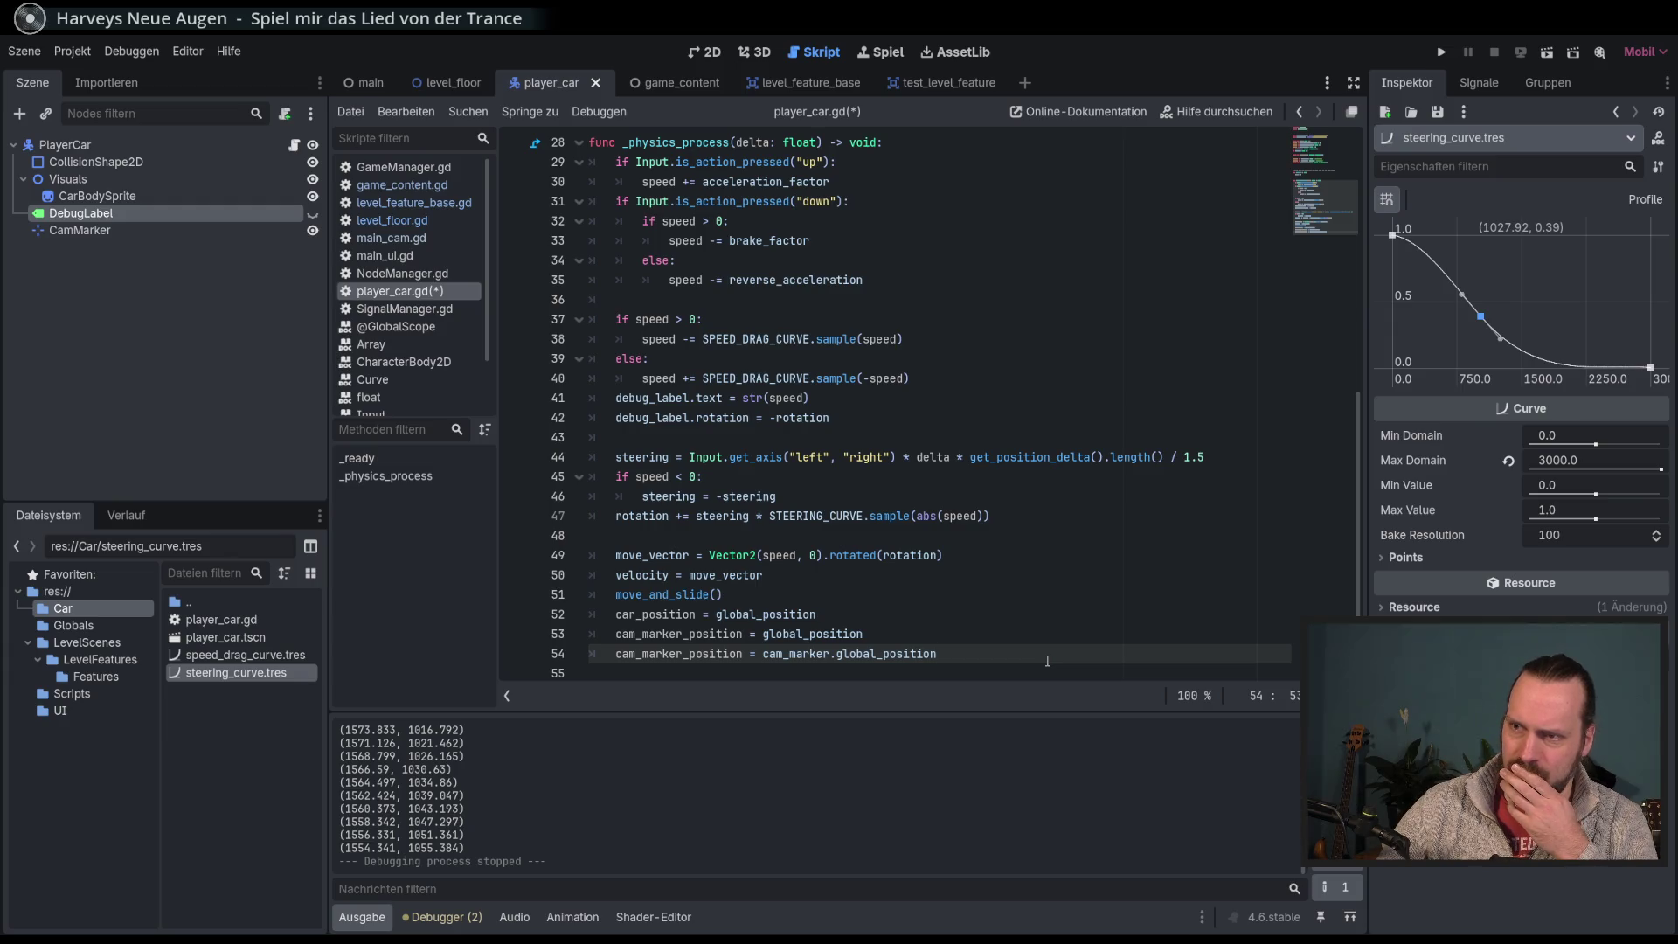
Step: Delete the final cam_marker_position = cam_marker.global_position line and launch a test run
{"action": "double_click", "coordinate": [703, 641]}
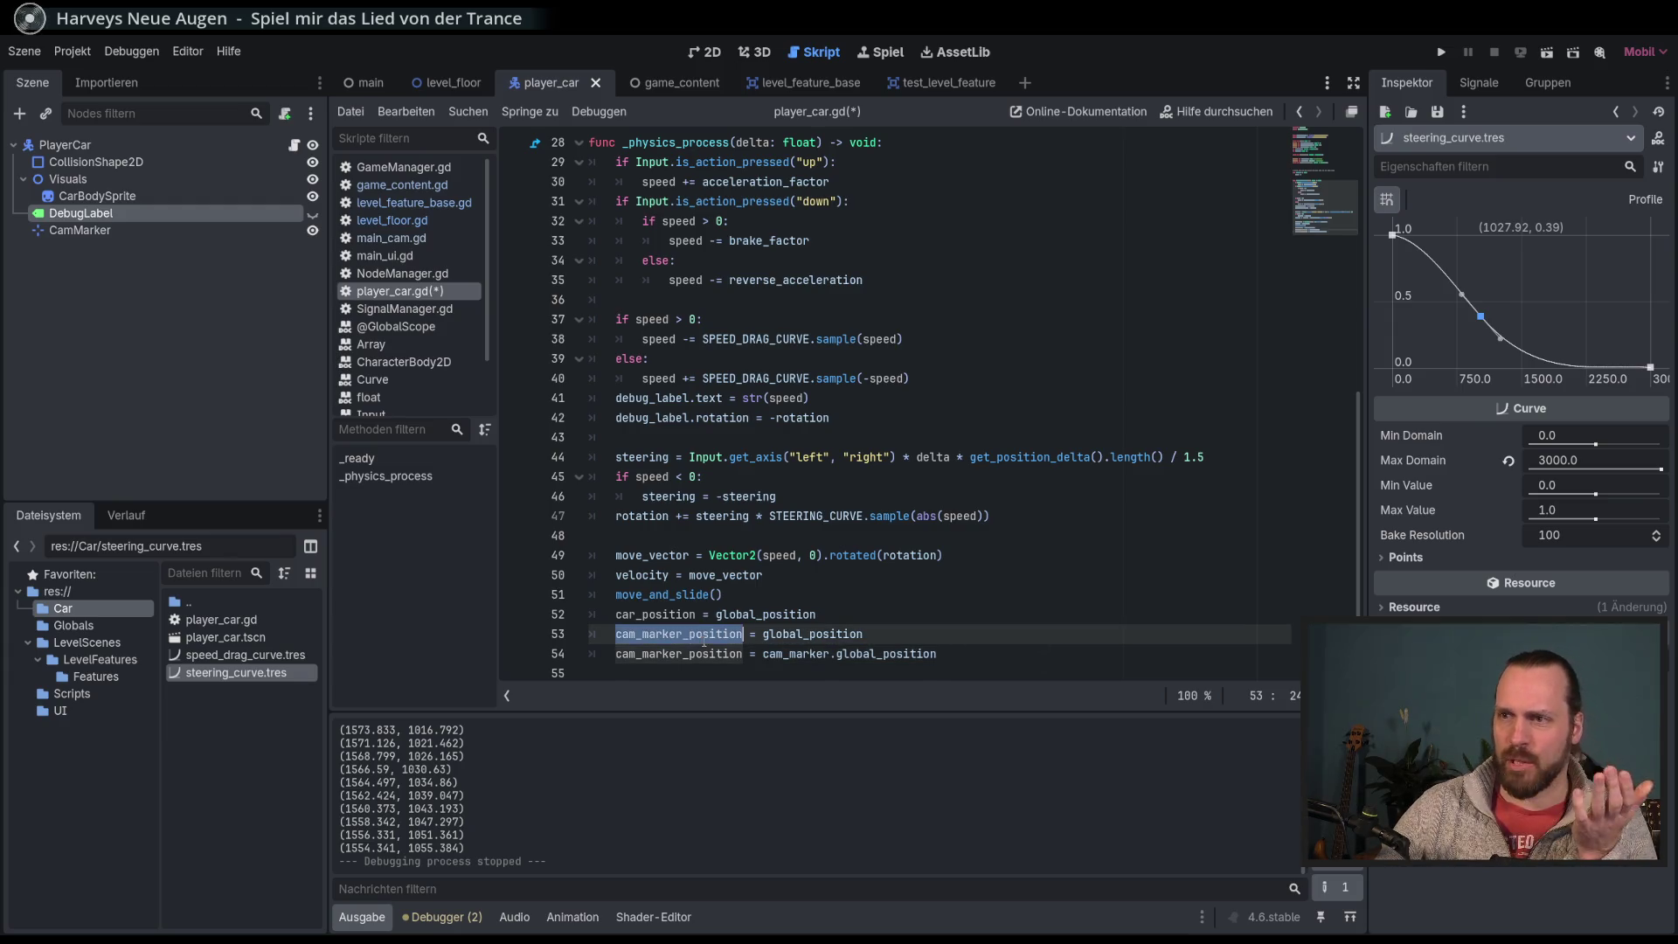
{"action": "left_click", "coordinate": [907, 635]}
{"action": "double_click", "coordinate": [728, 637]}
{"action": "left_click", "coordinate": [921, 640]}
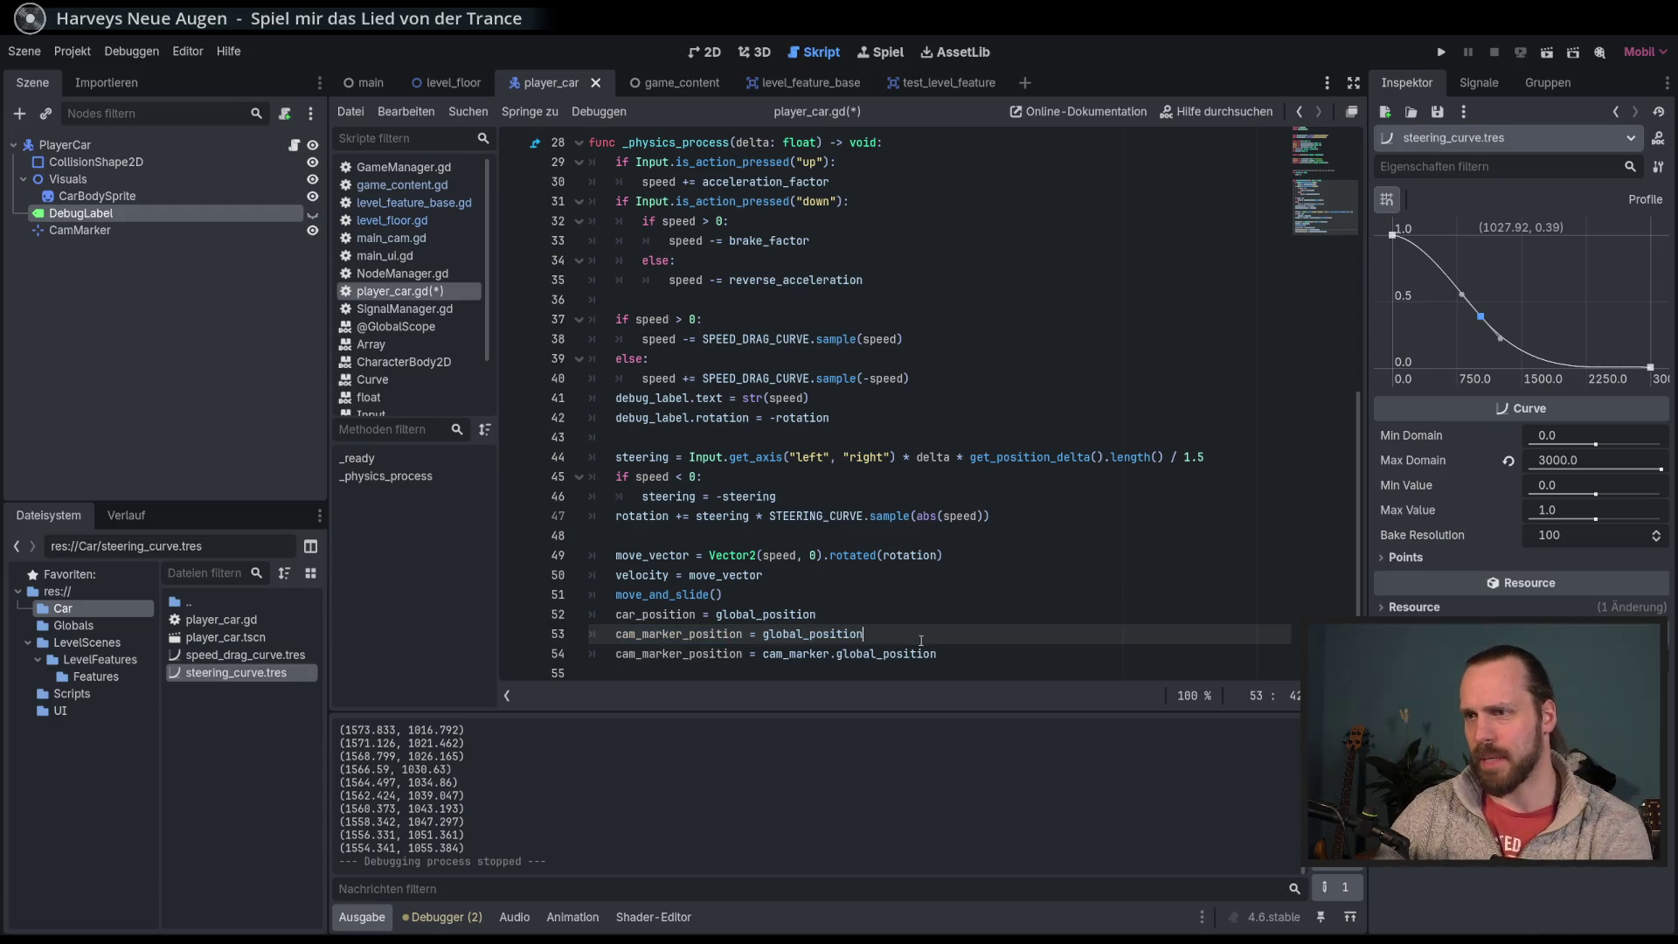
{"action": "left_click_drag", "start_coordinate": [967, 661], "coordinate": [960, 638]}
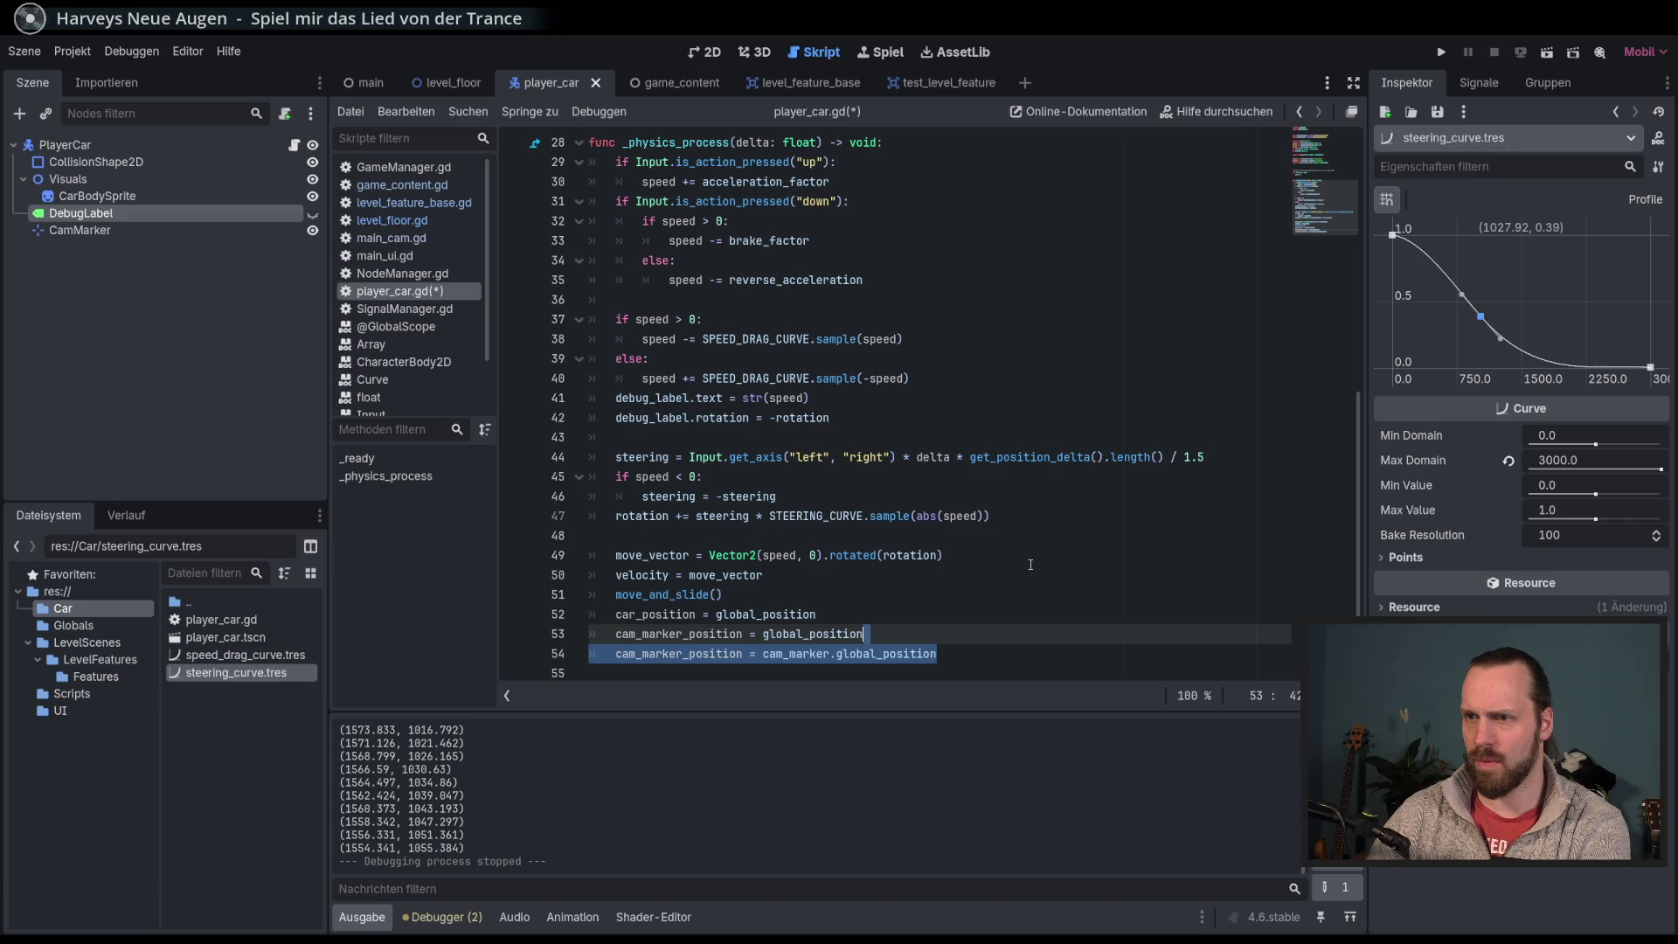
{"action": "key", "text": "BackSpace"}
{"action": "key", "text": "F5"}
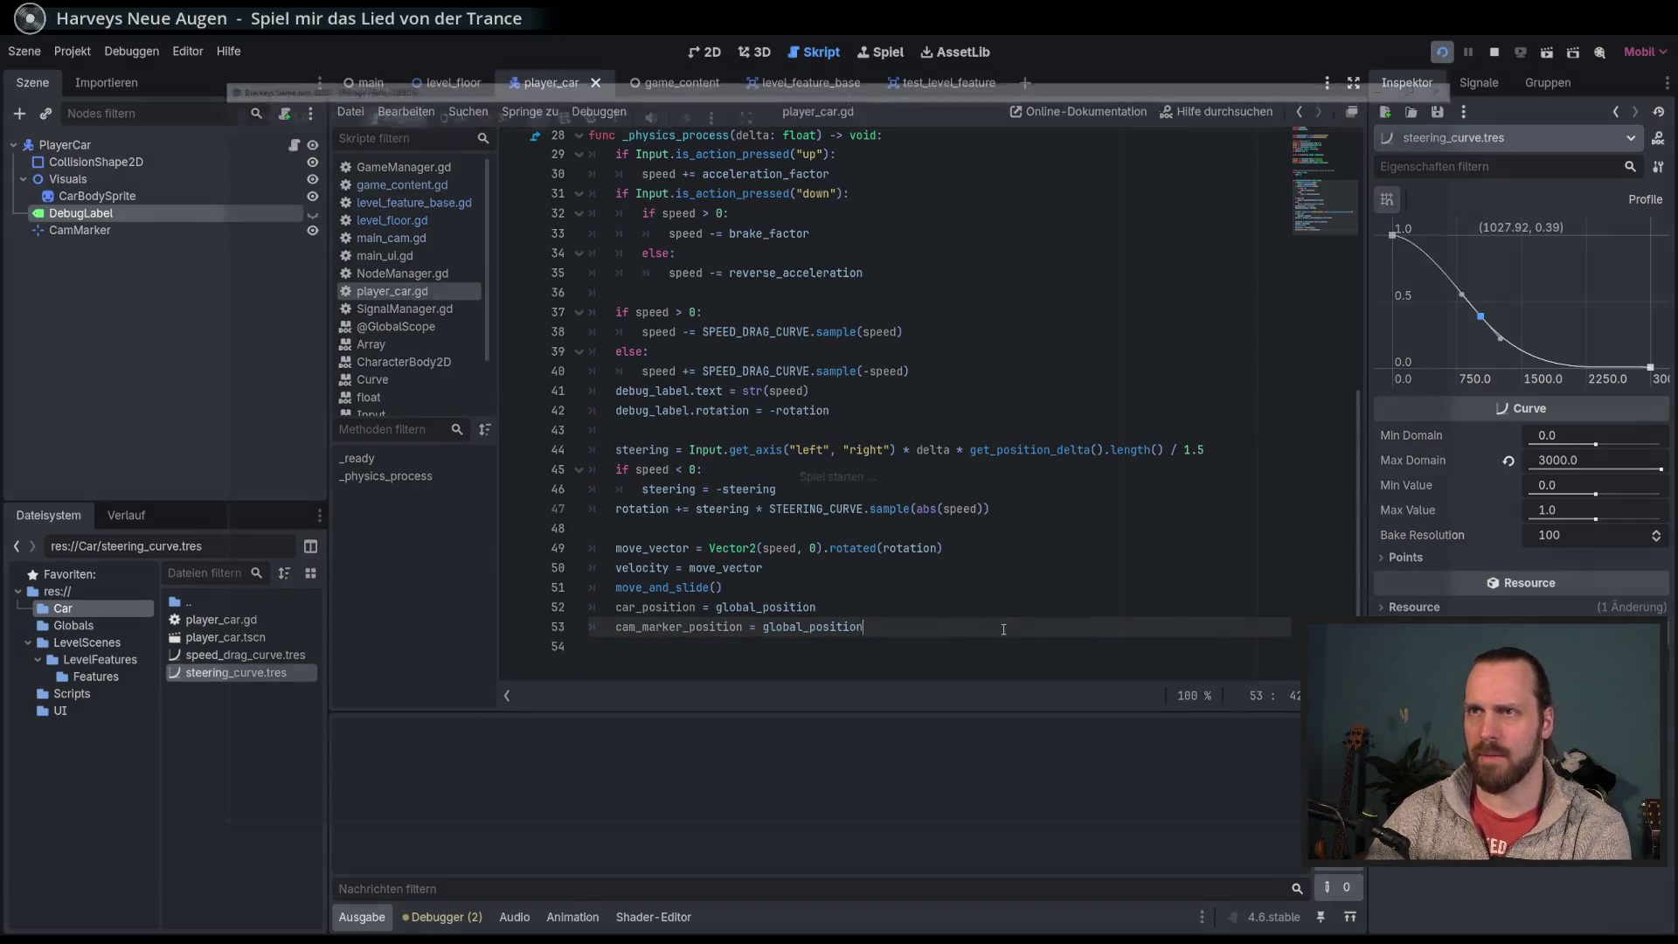
{"action": "key", "text": "Up"}
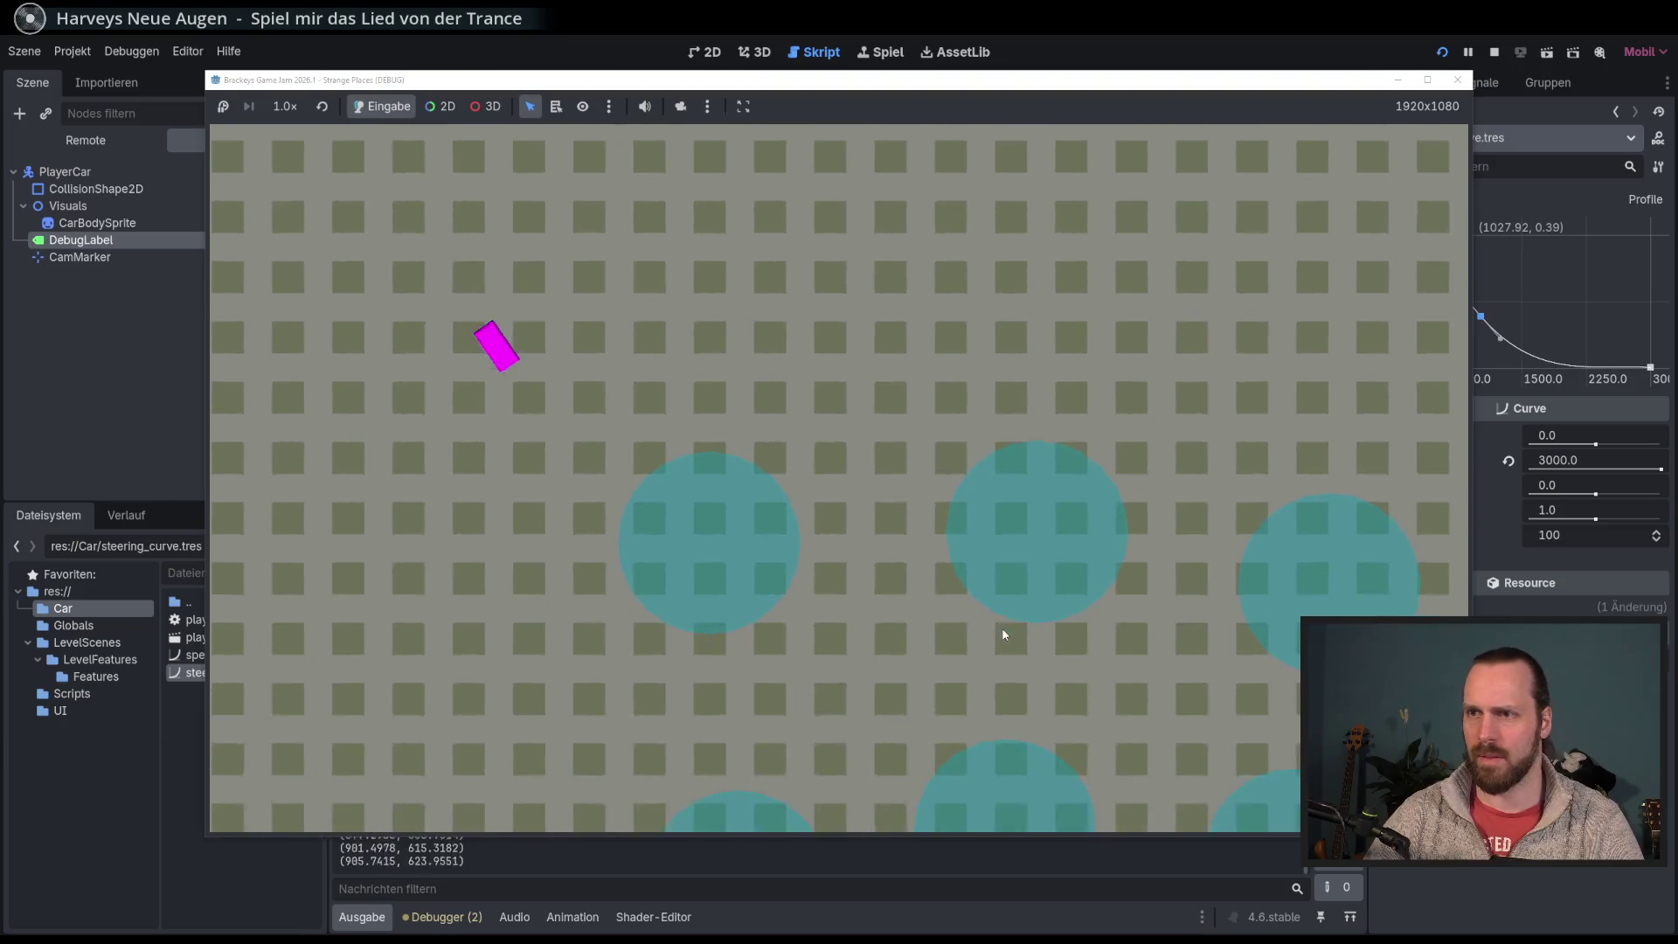
{"action": "key", "text": "Right"}
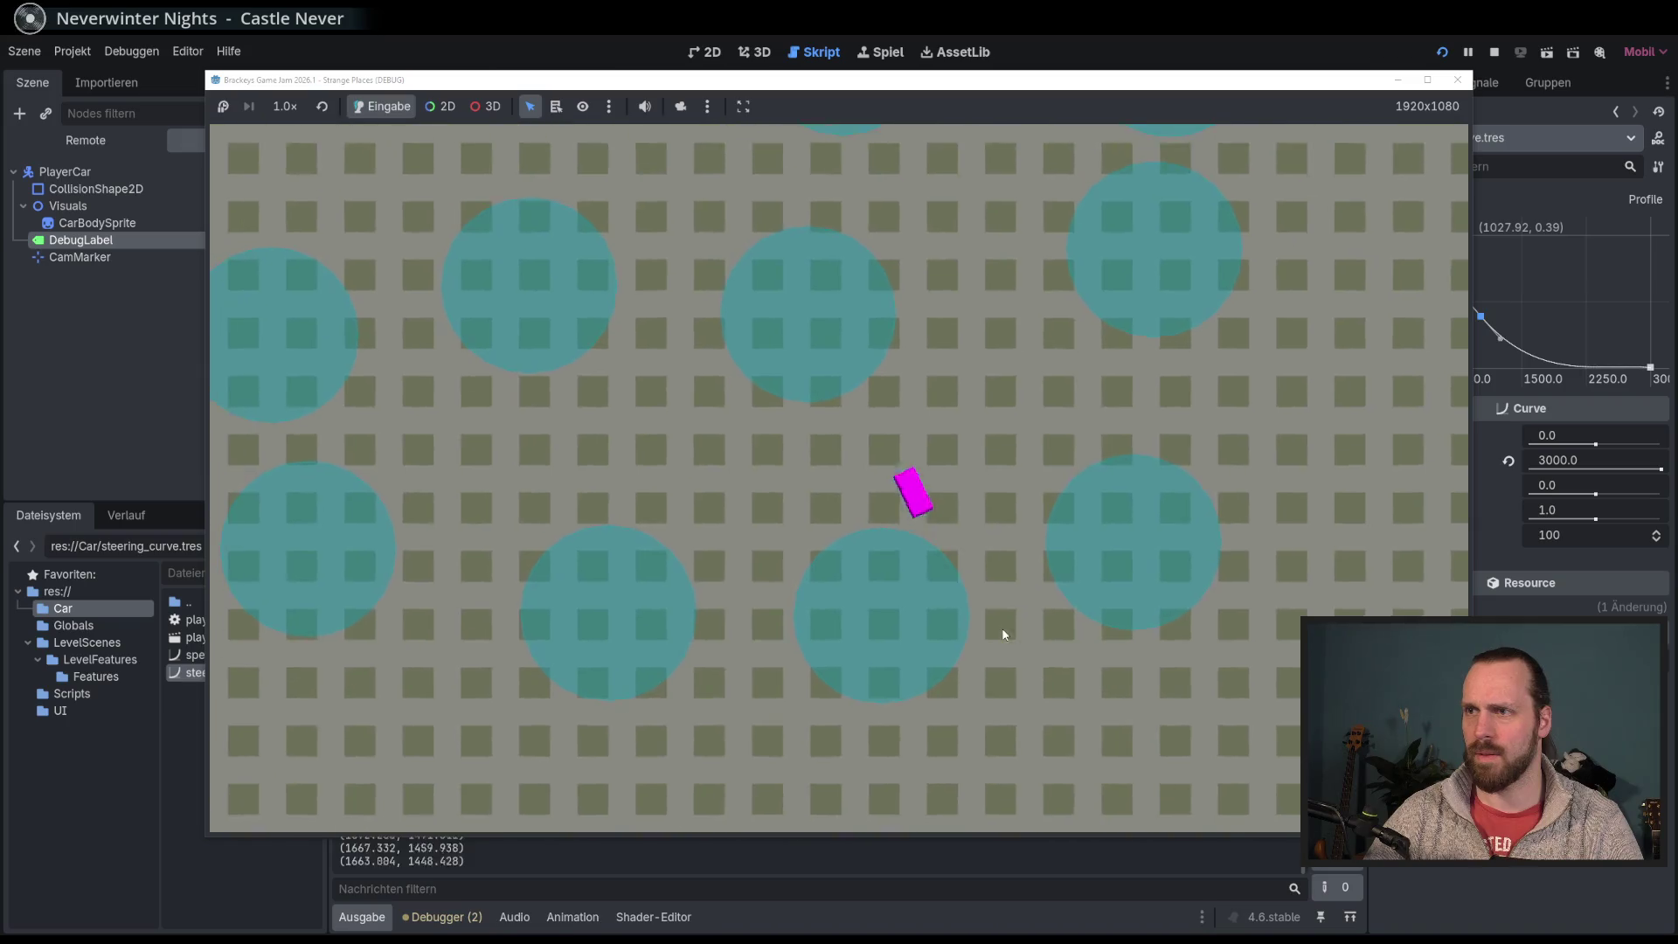
{"action": "key", "text": "F8"}
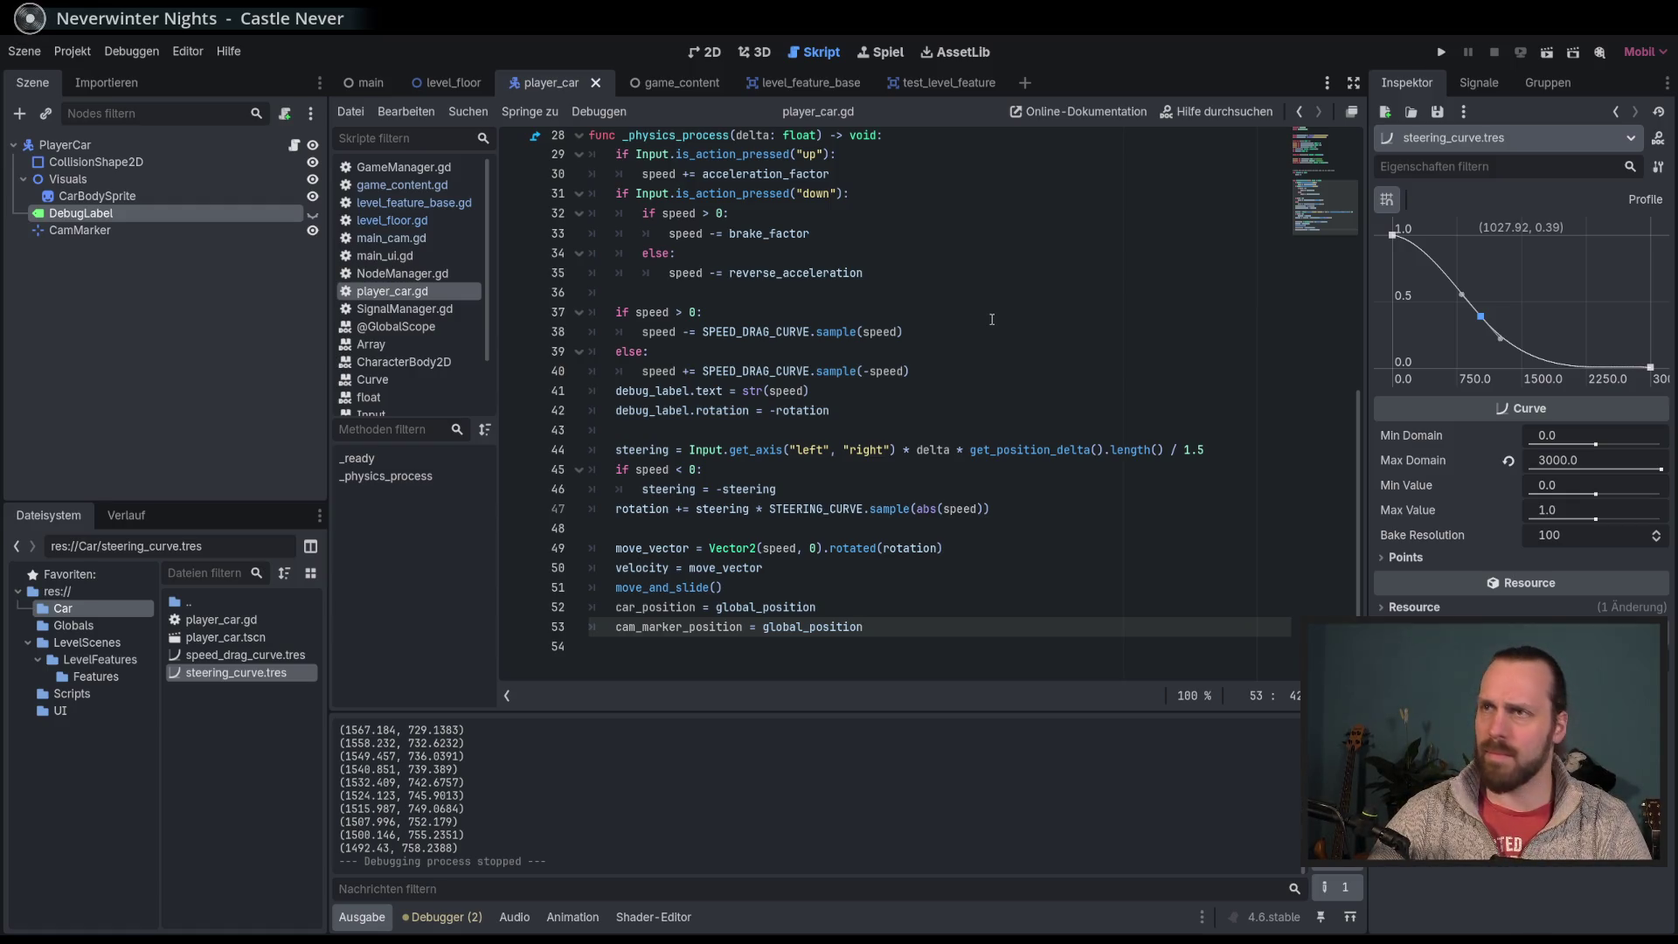
{"action": "left_click", "coordinate": [962, 608]}
{"action": "left_click", "coordinate": [970, 631]}
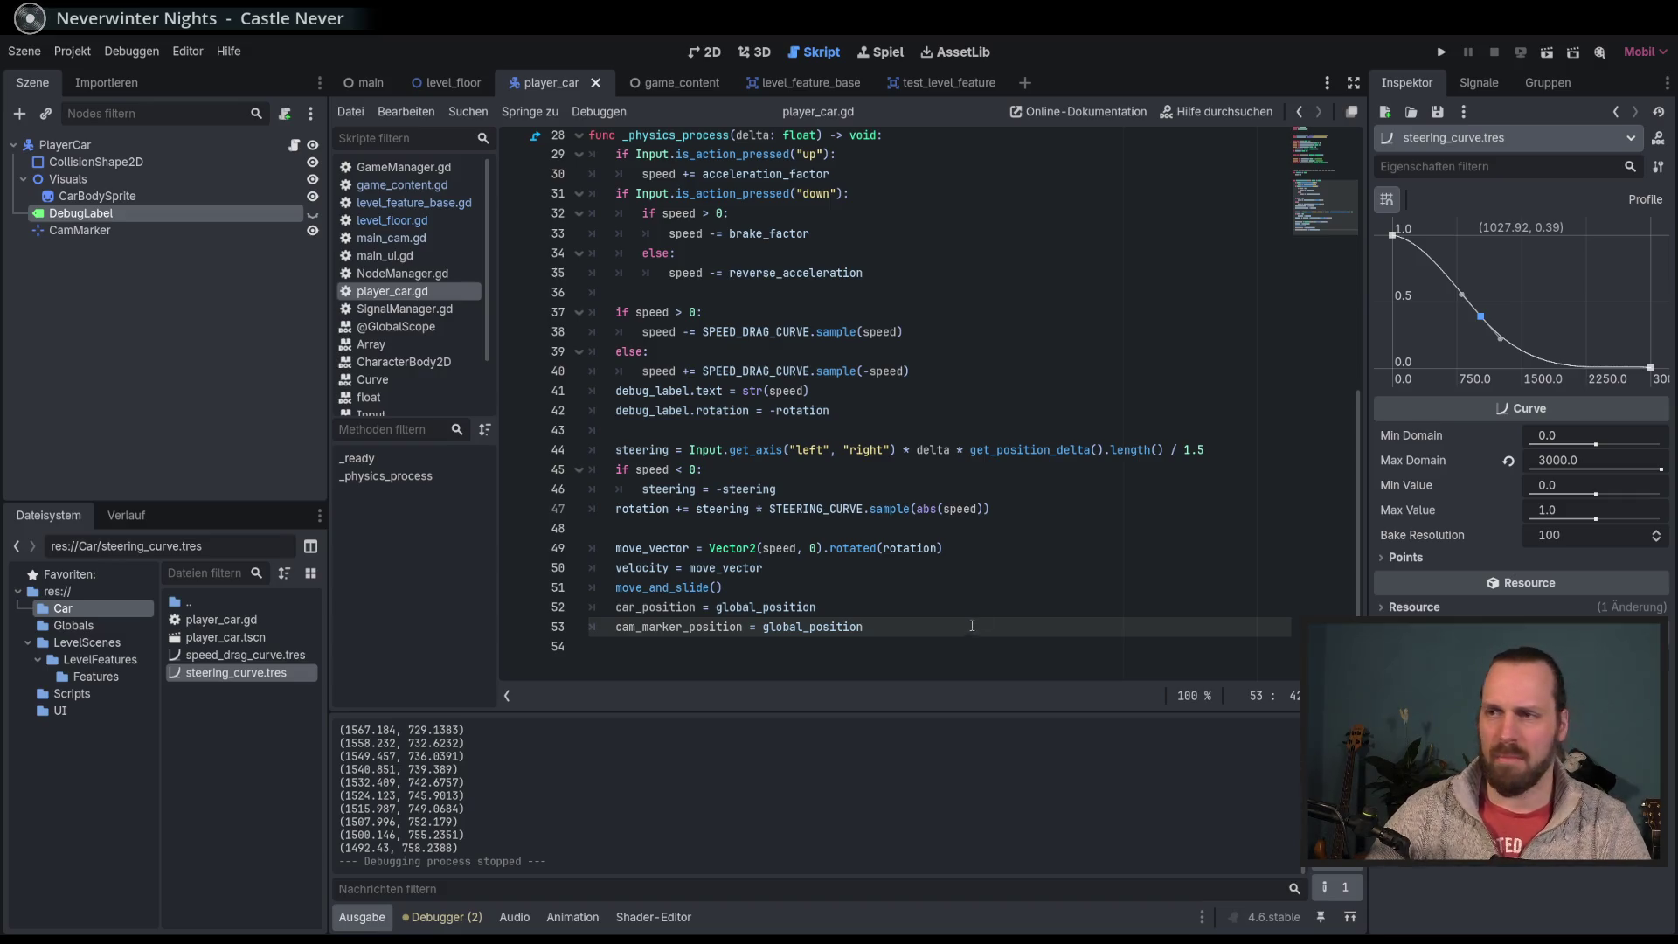
Step: Review lines 47–53 of player_car.gd, then switch to game_content.gd in the script list
{"action": "left_click_drag", "start_coordinate": [976, 610], "coordinate": [1004, 592]}
{"action": "left_click", "coordinate": [1004, 622]}
{"action": "left_click", "coordinate": [1012, 630]}
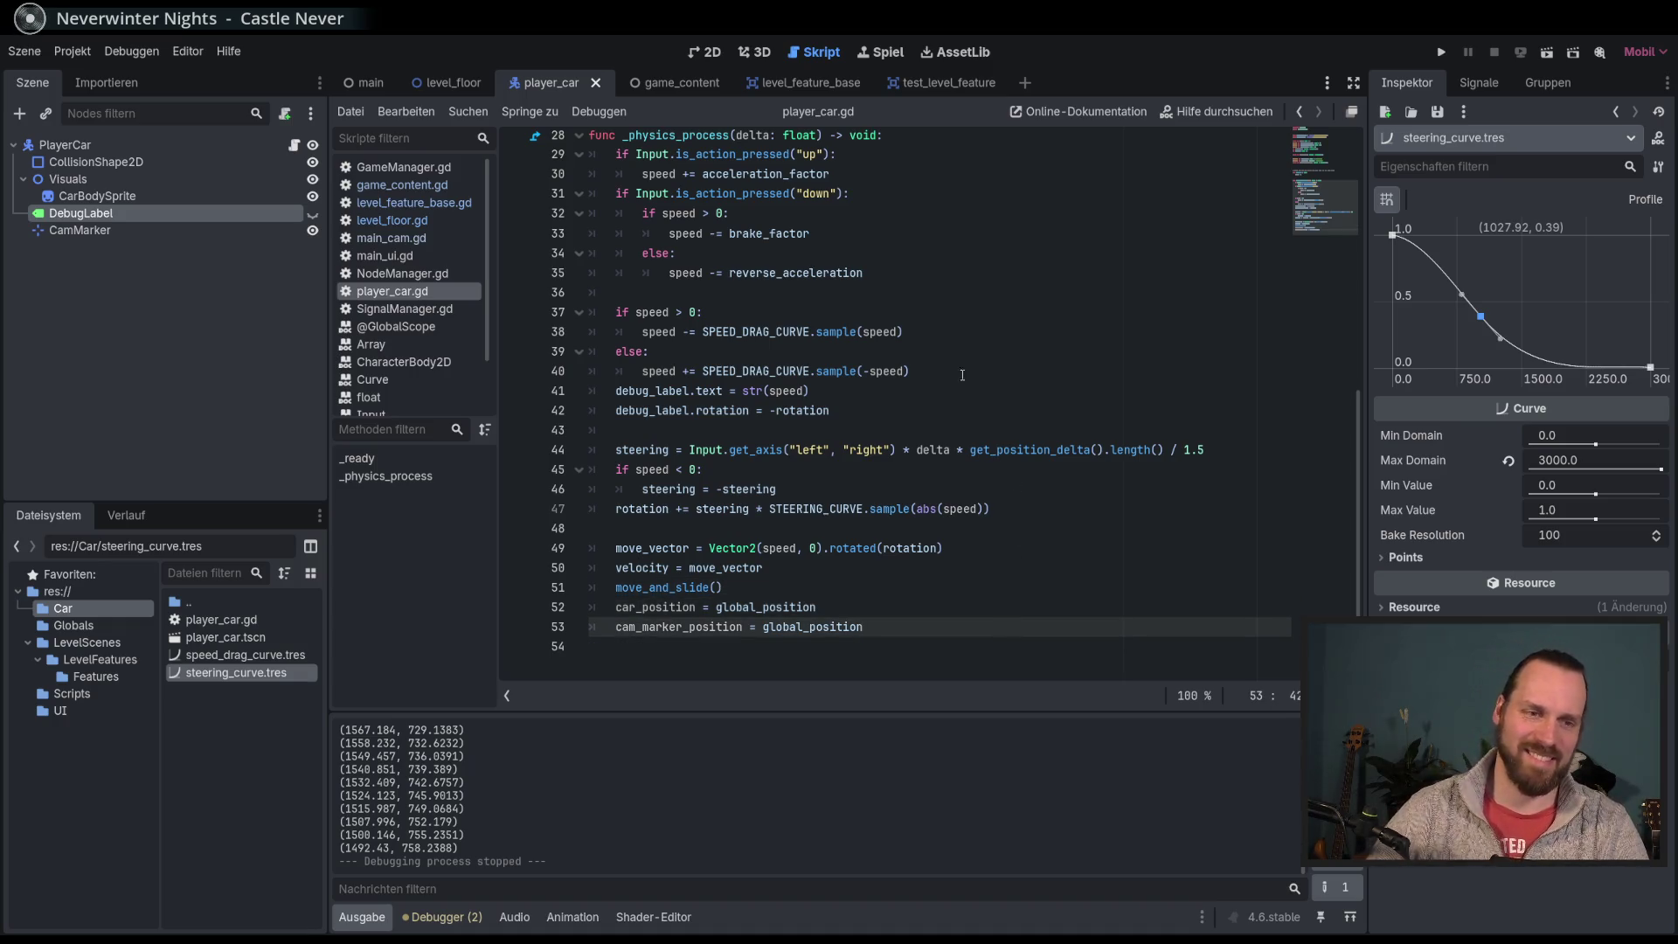
{"action": "left_click", "coordinate": [1167, 489]}
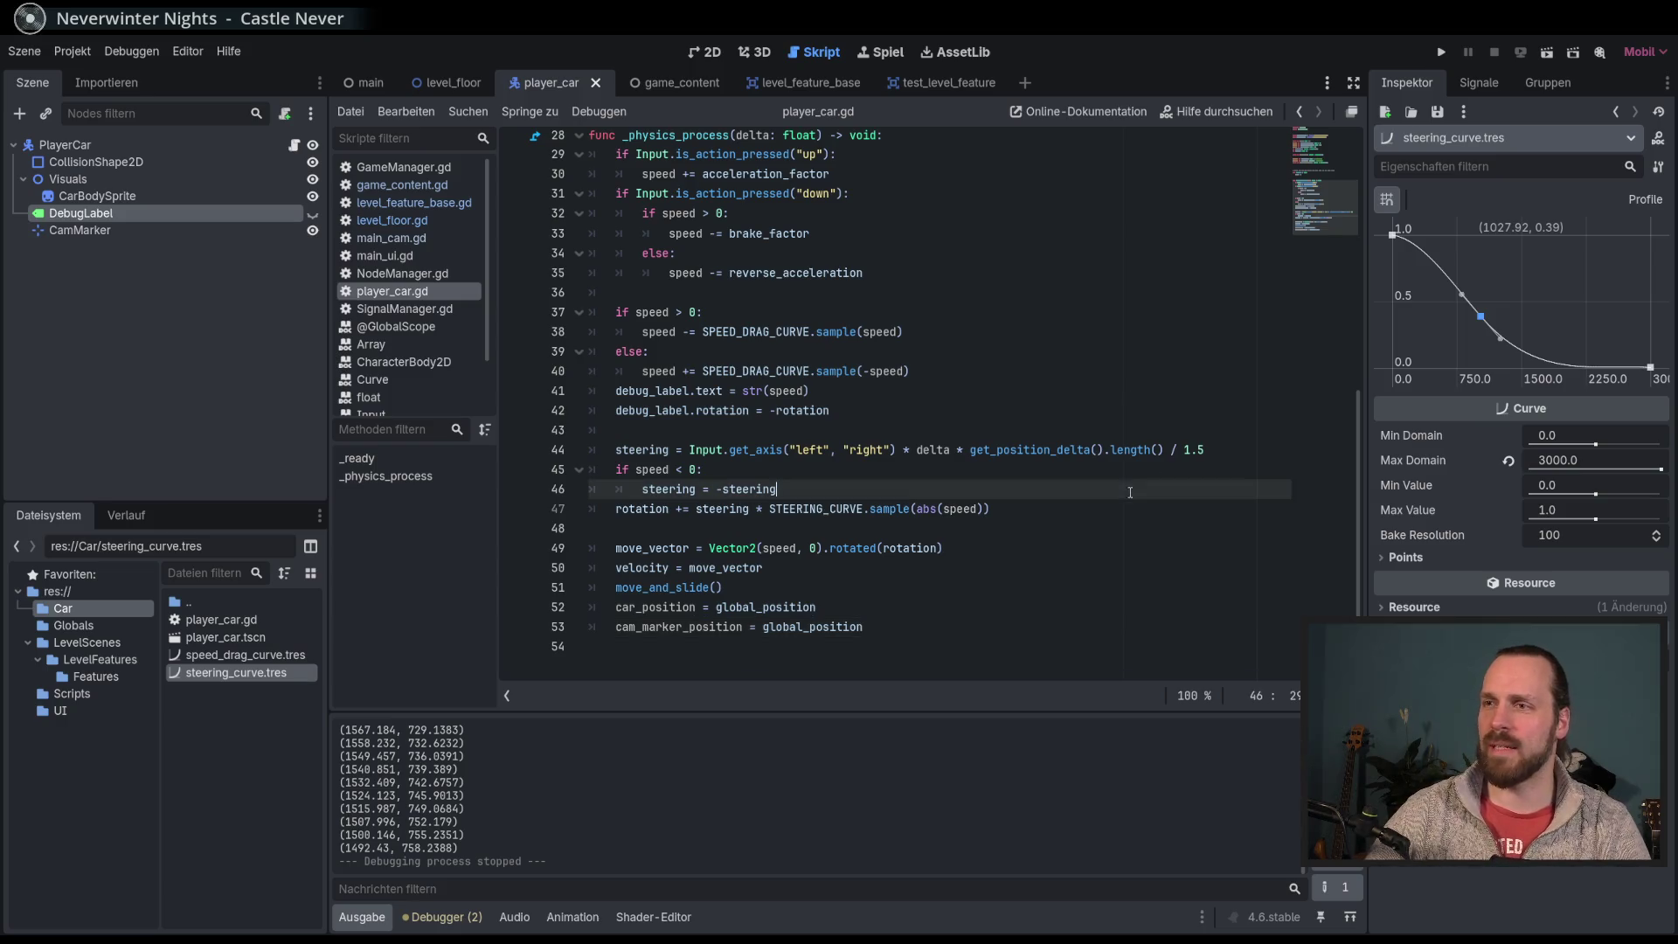
{"action": "left_click", "coordinate": [1108, 514]}
{"action": "scroll", "coordinate": [500, 419], "scroll_direction": "up", "scroll_amount": 1}
{"action": "mouse_move", "coordinate": [498, 594]}
{"action": "left_mouse_down"}
{"action": "mouse_move", "coordinate": [464, 594]}
{"action": "mouse_move", "coordinate": [496, 593]}
{"action": "left_mouse_up"}
{"action": "left_click", "coordinate": [1066, 581]}
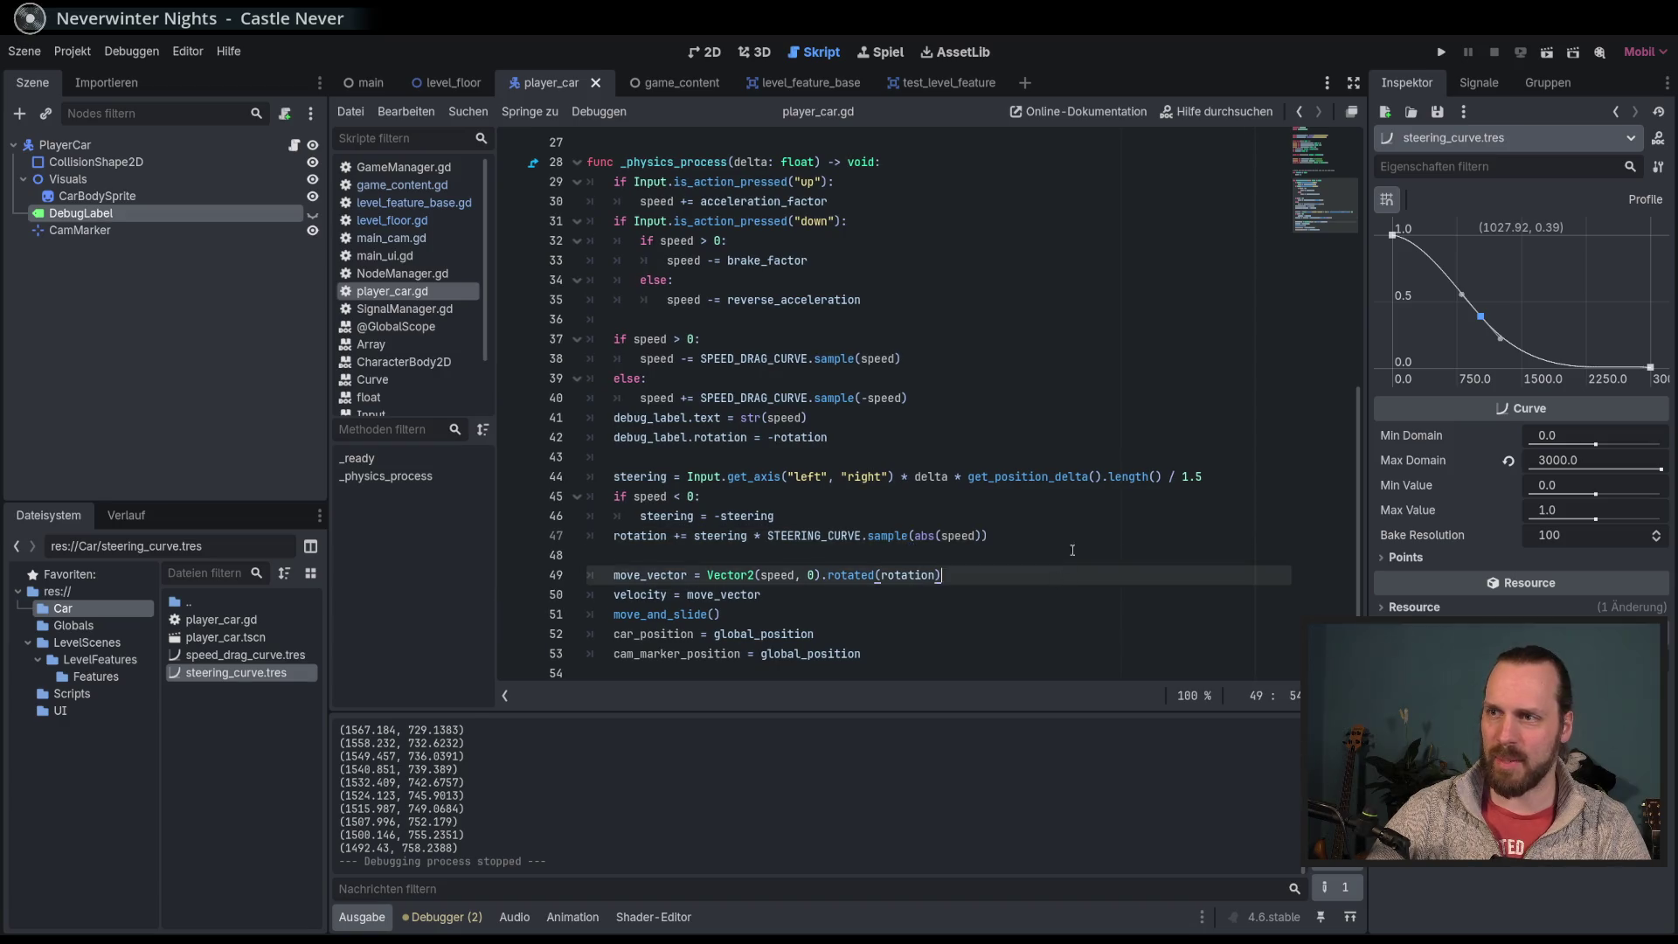
{"action": "scroll", "coordinate": [903, 544], "scroll_direction": "up", "scroll_amount": 4}
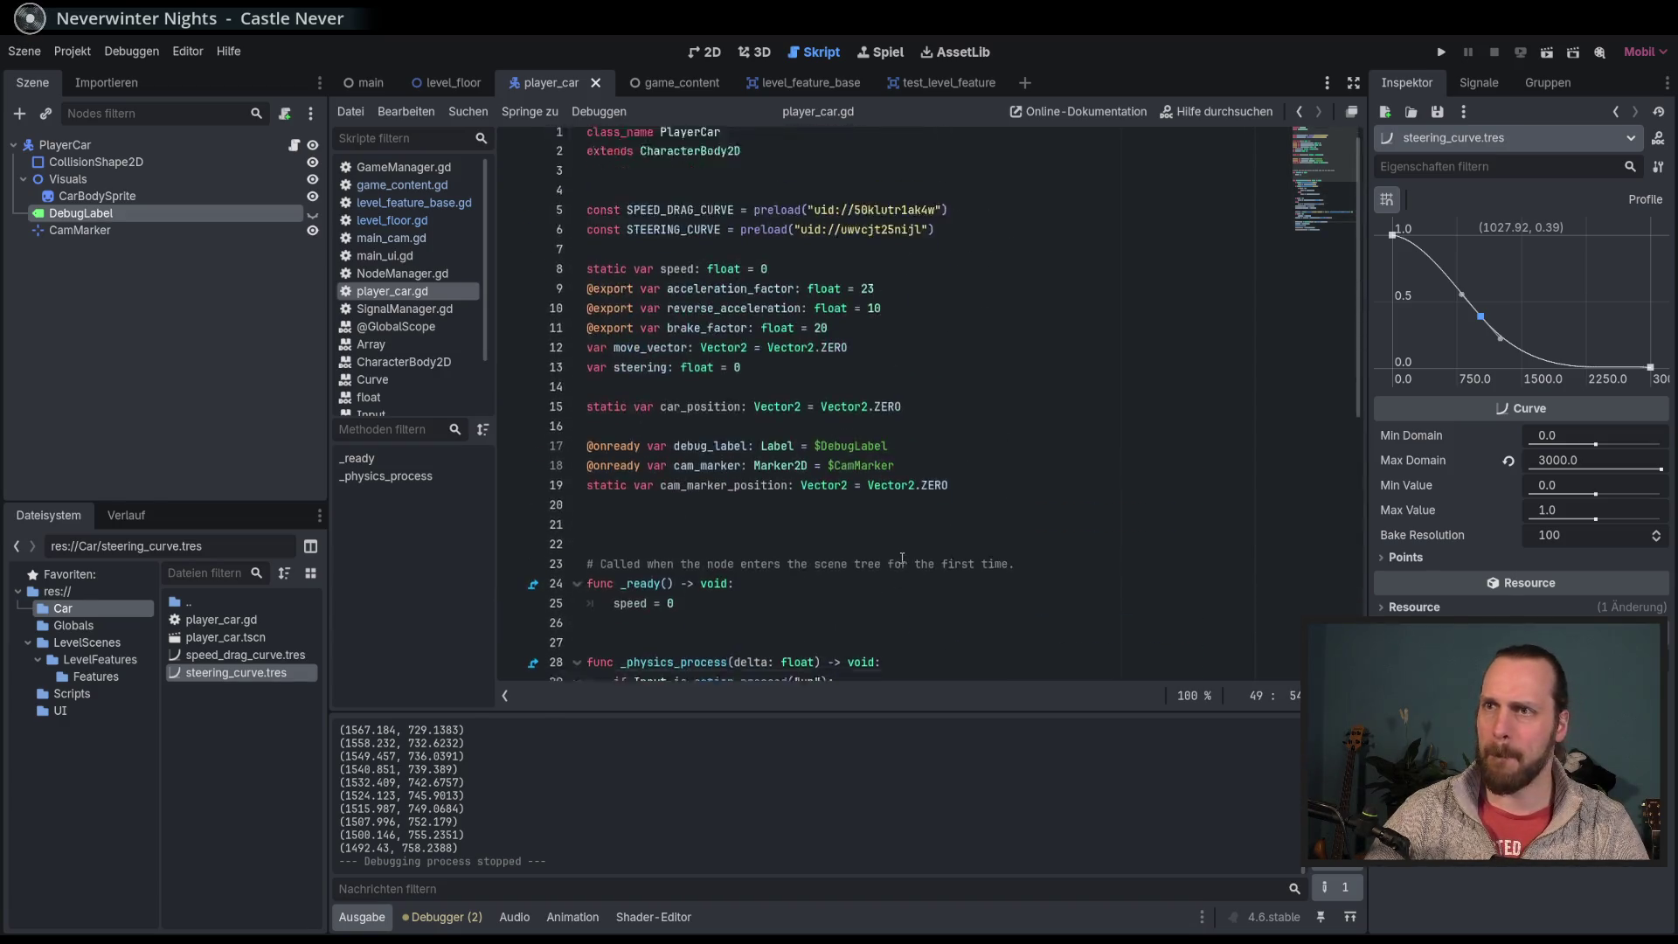
{"action": "scroll", "coordinate": [902, 543], "scroll_direction": "down", "scroll_amount": 9}
{"action": "left_click", "coordinate": [402, 184]}
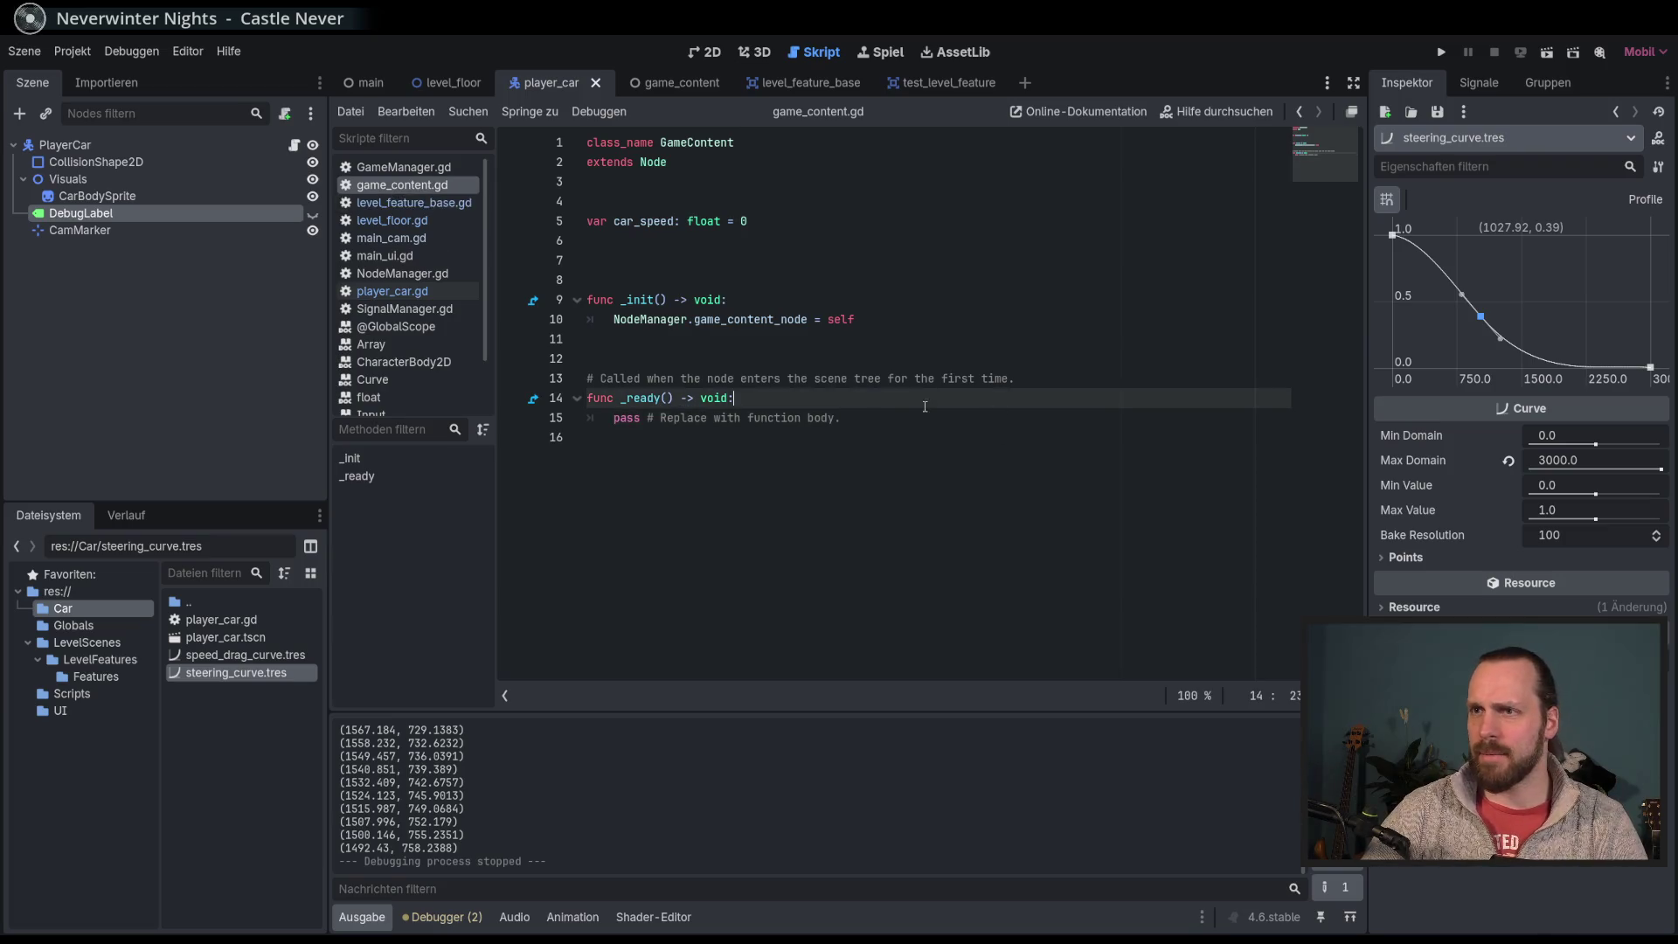
Step: Open level_feature_base.gd and then level_floor.gd from the script list
{"action": "left_click", "coordinate": [411, 202]}
{"action": "left_click", "coordinate": [391, 220]}
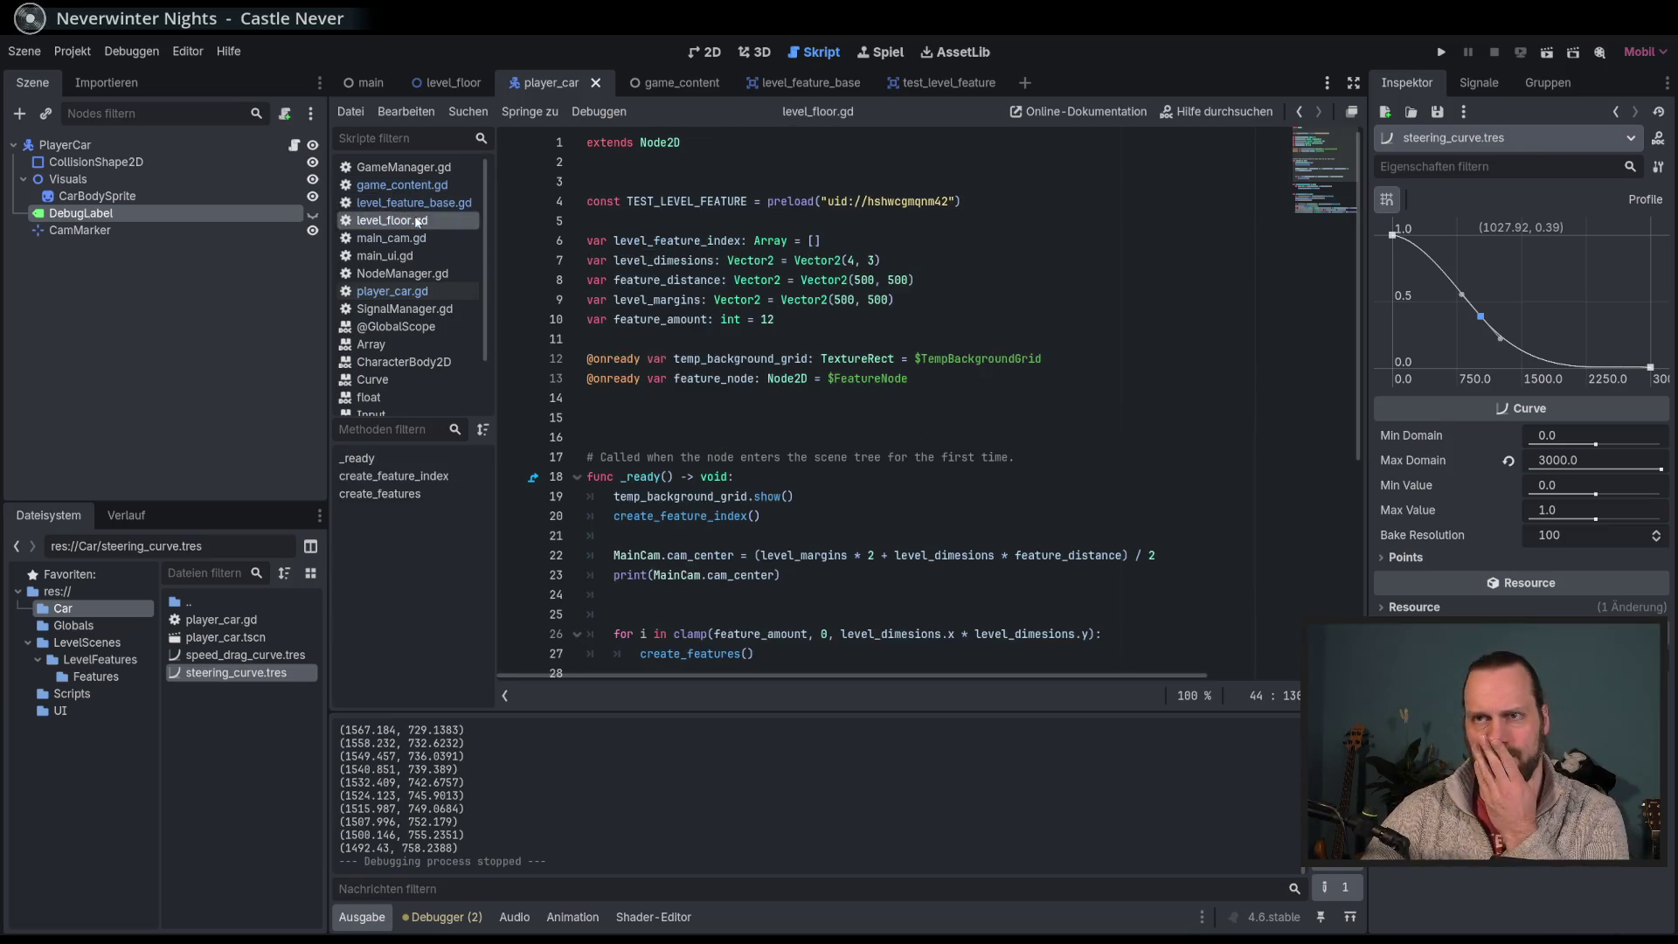
{"action": "scroll", "coordinate": [896, 463], "scroll_direction": "down", "scroll_amount": 5}
{"action": "scroll", "coordinate": [953, 470], "scroll_direction": "up", "scroll_amount": 6}
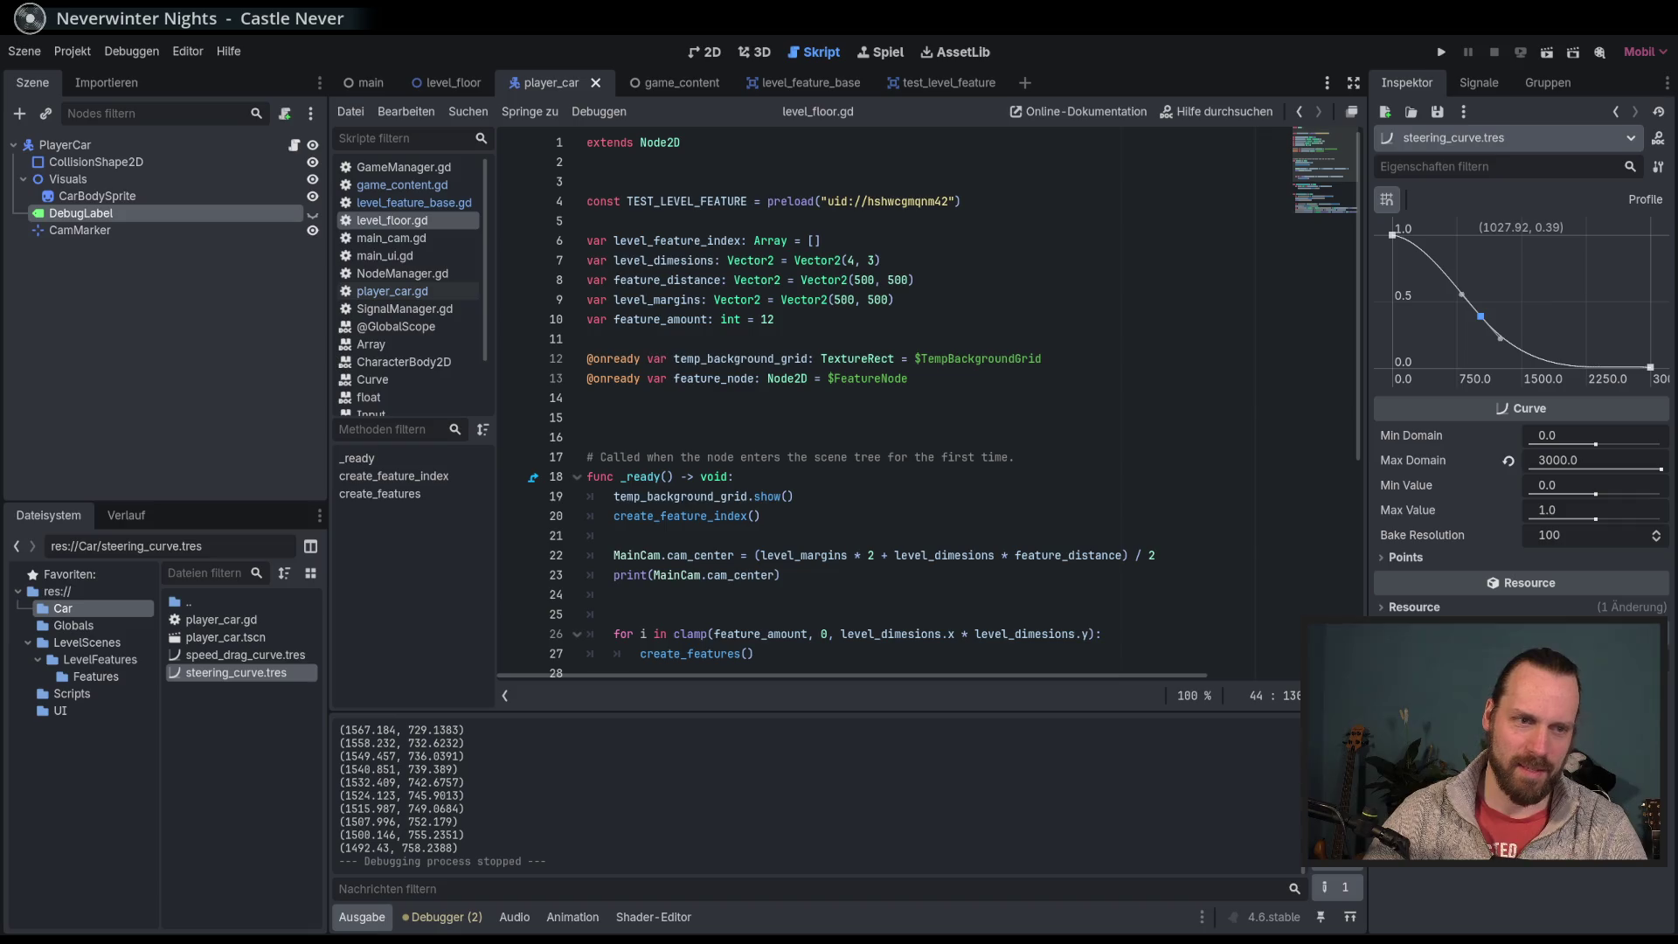
Step: Review level_floor.gd's feature_distance, feature_node and create_features code, then run the game
{"action": "left_click", "coordinate": [1036, 503]}
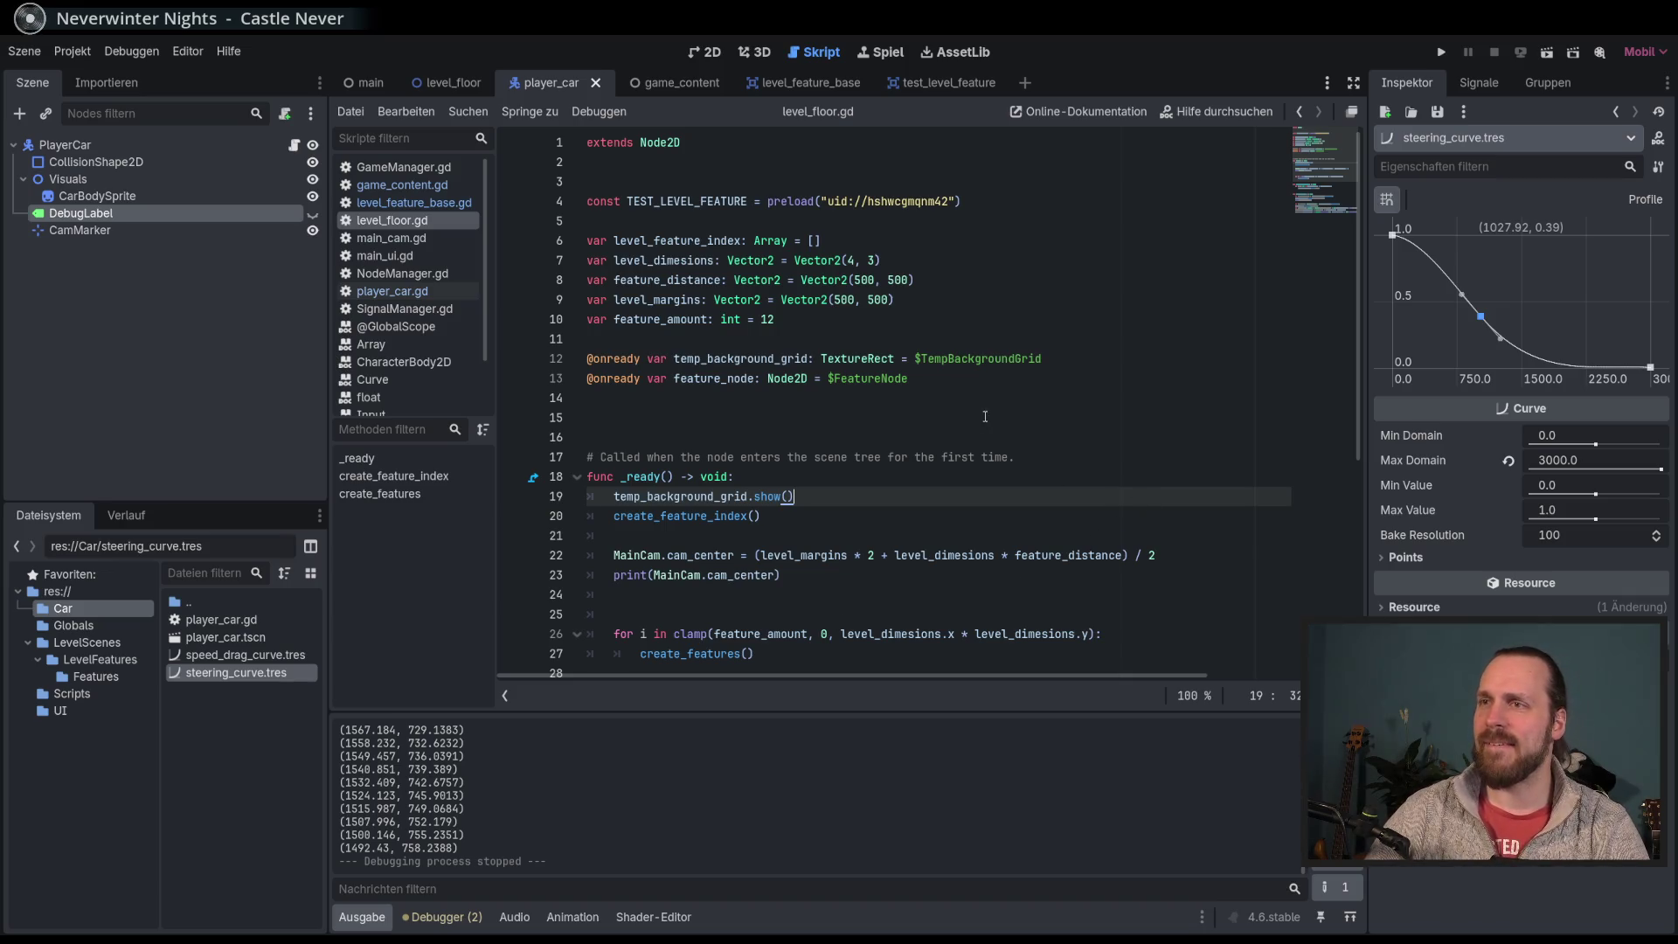
{"action": "left_click", "coordinate": [1000, 382]}
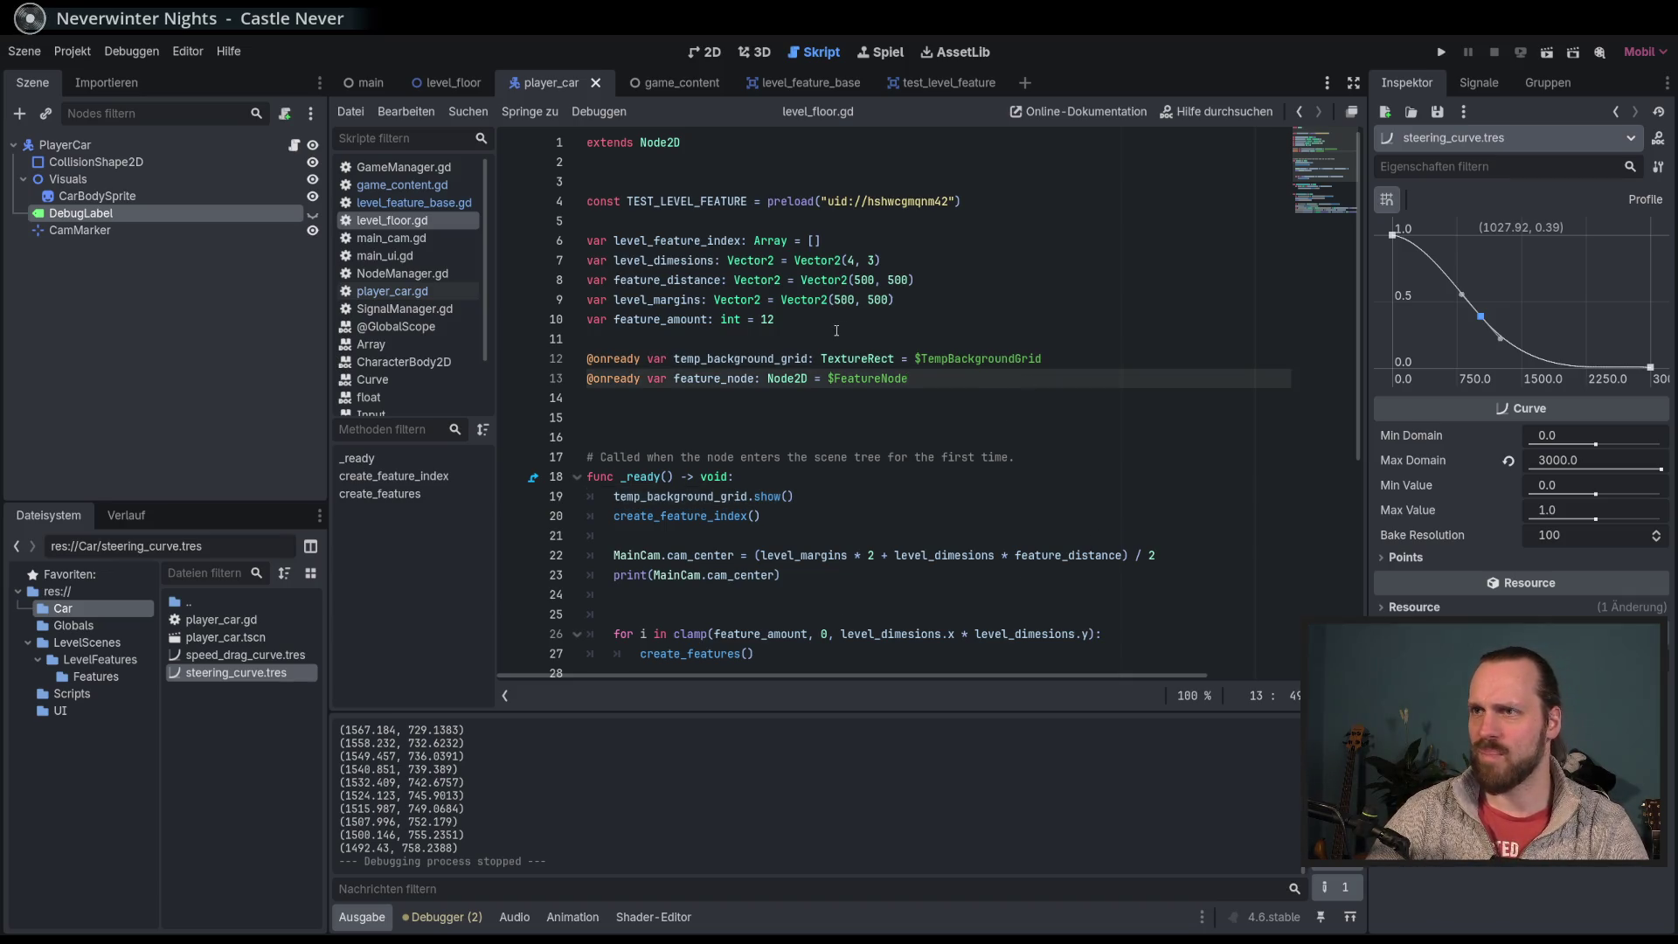
{"action": "left_click", "coordinate": [893, 280]}
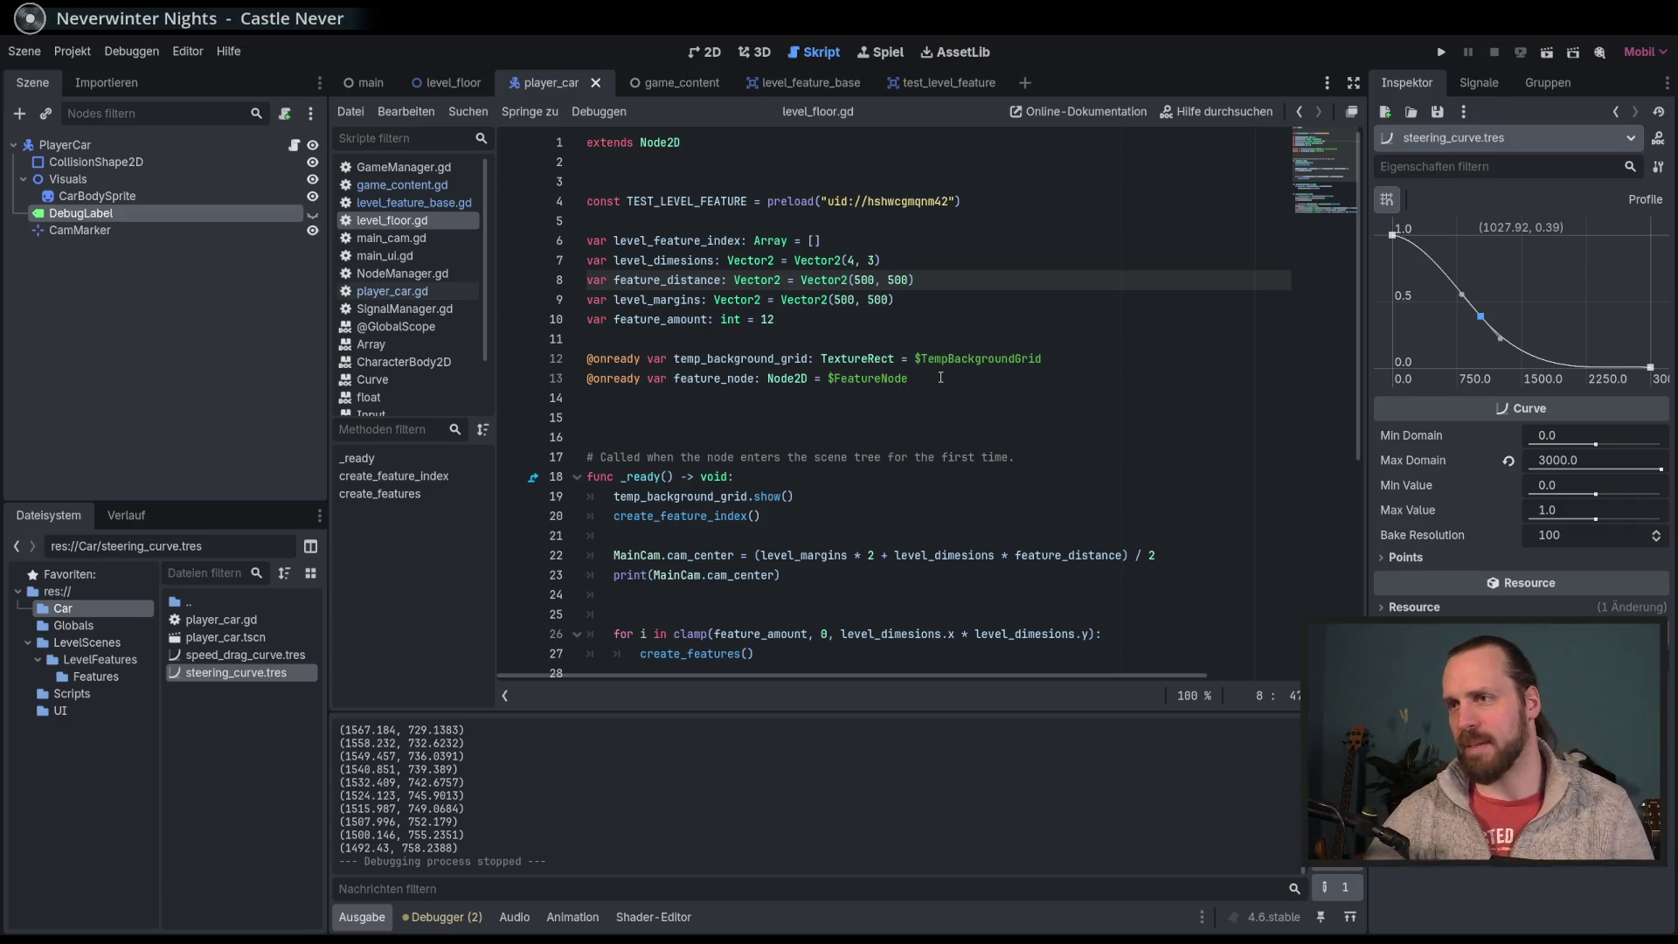
{"action": "scroll", "coordinate": [975, 383], "scroll_direction": "down", "scroll_amount": 5}
{"action": "left_click", "coordinate": [760, 358]}
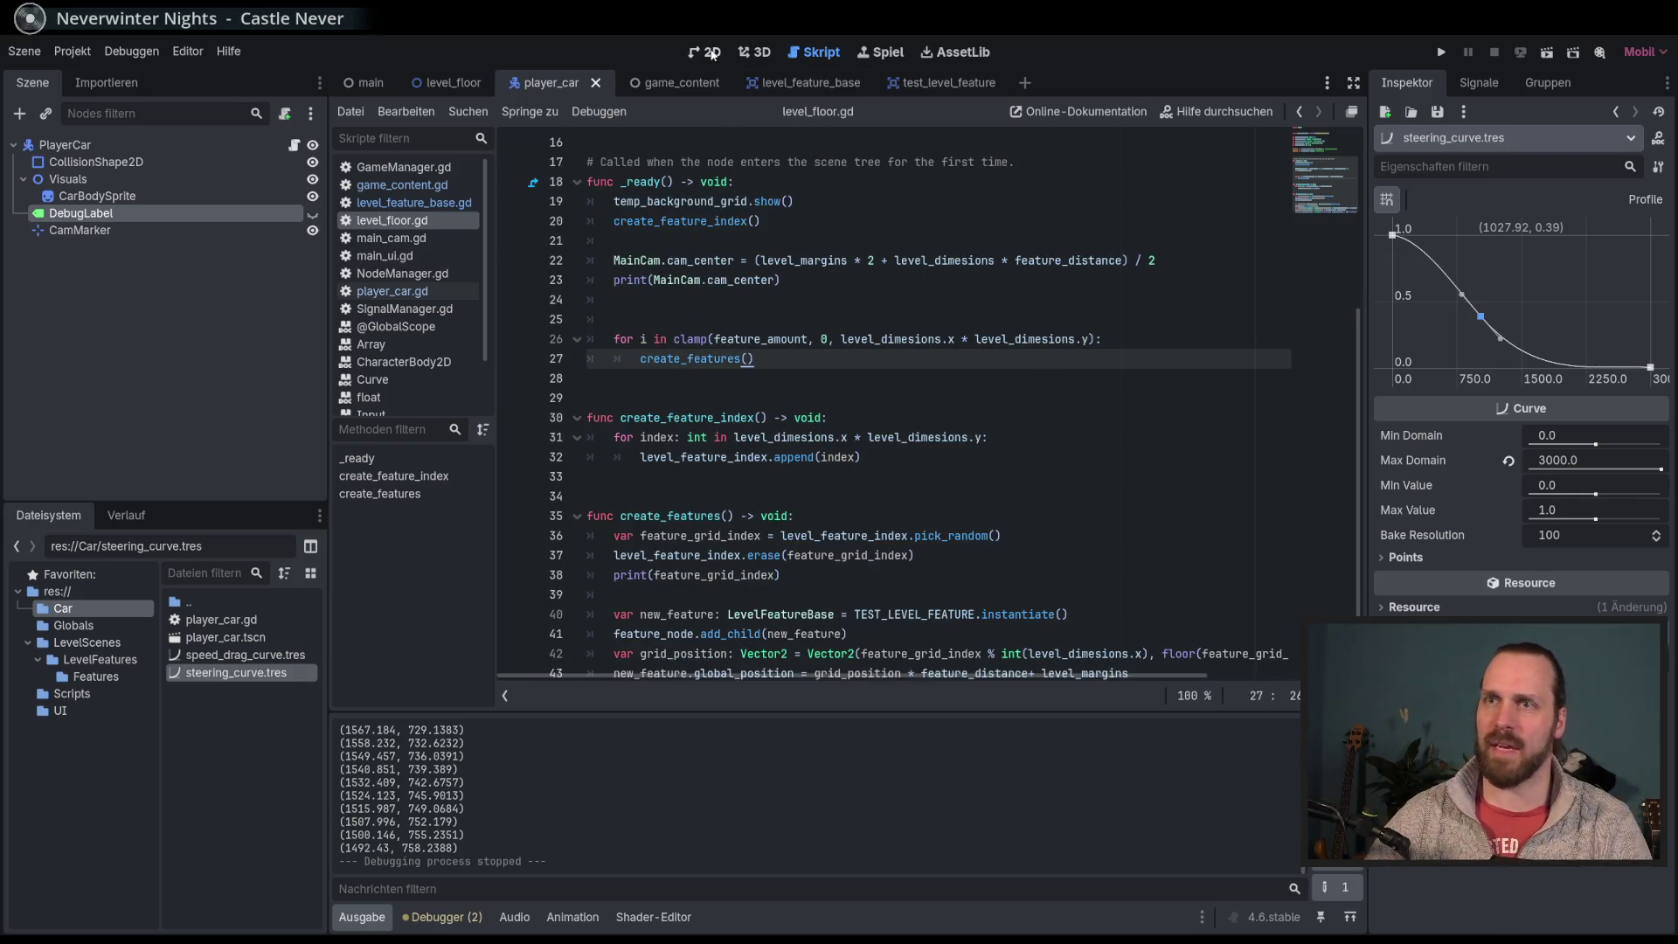
{"action": "left_click", "coordinate": [1040, 457]}
{"action": "key", "text": "Up"}
{"action": "key", "text": "Down"}
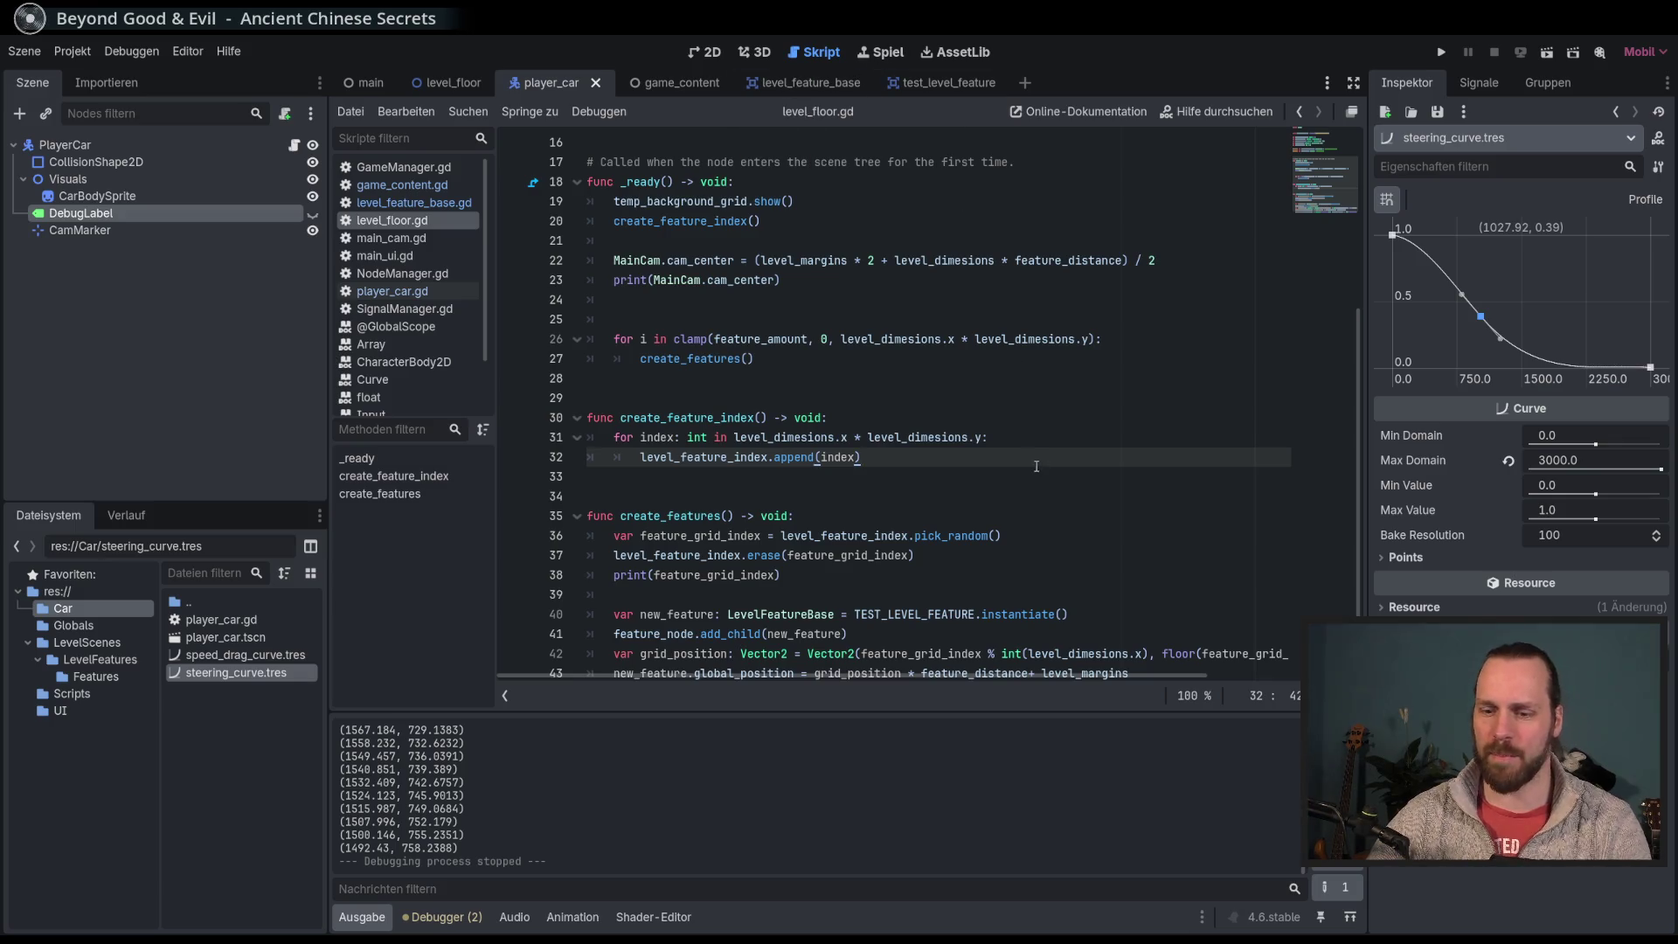
{"action": "key", "text": "F5"}
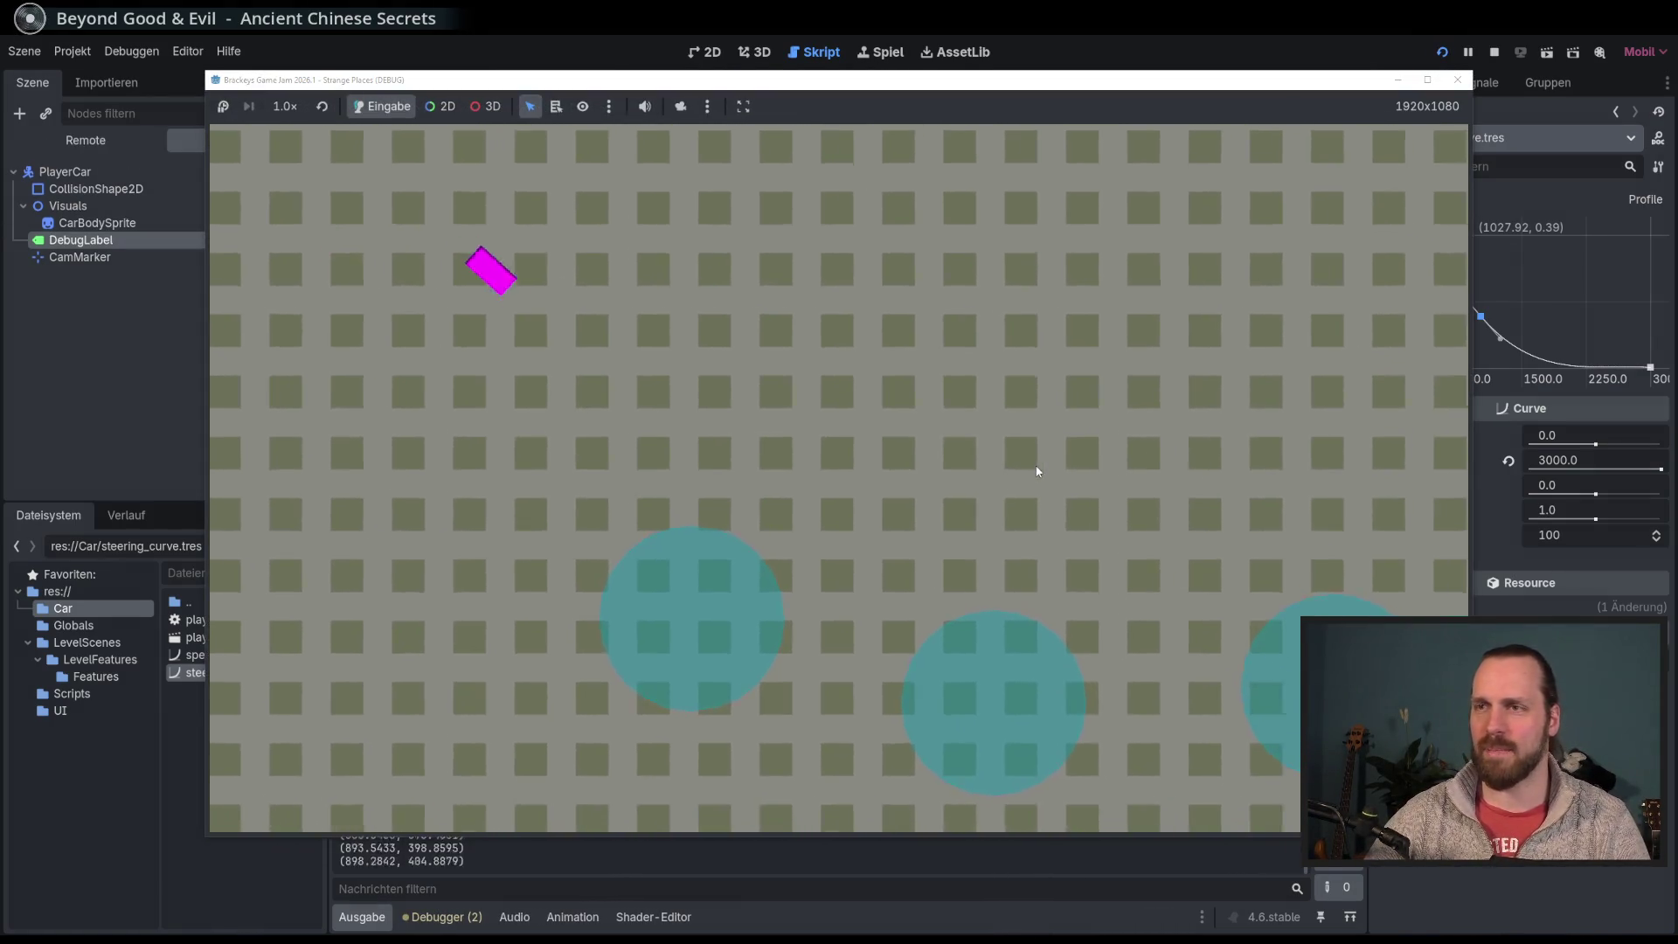
Step: Drive the magenta car around the grid of cyan features, then stop the game
{"action": "key", "text": "Up"}
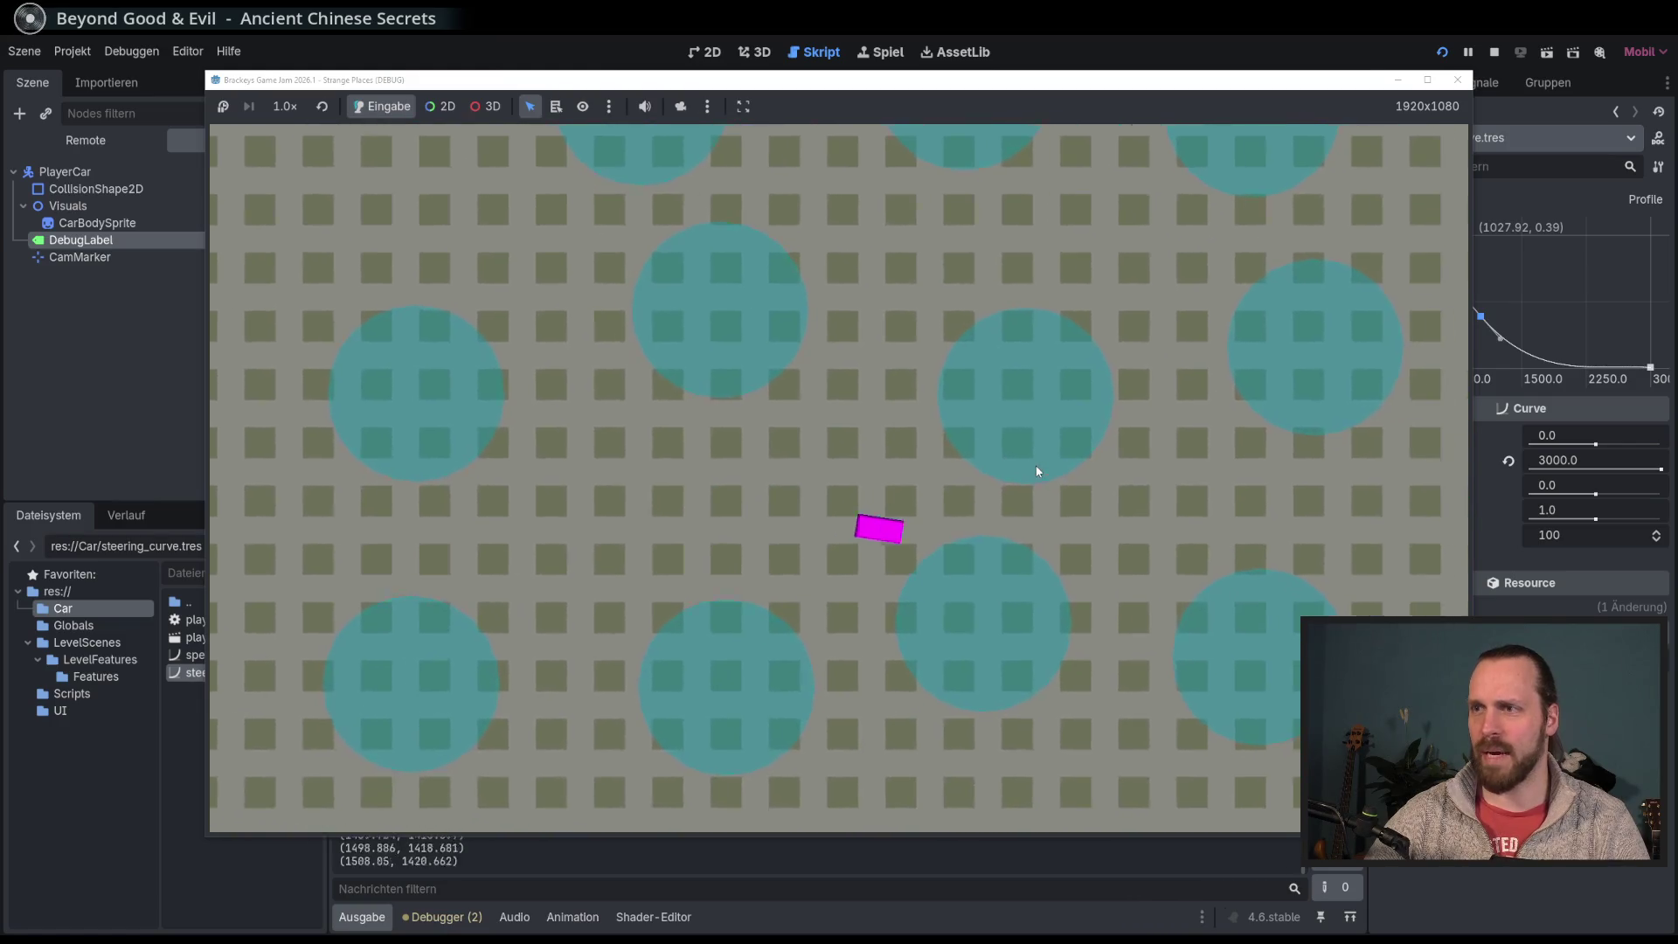
{"action": "key", "text": "Left"}
{"action": "key", "text": "Left"}
{"action": "key", "text": "Left"}
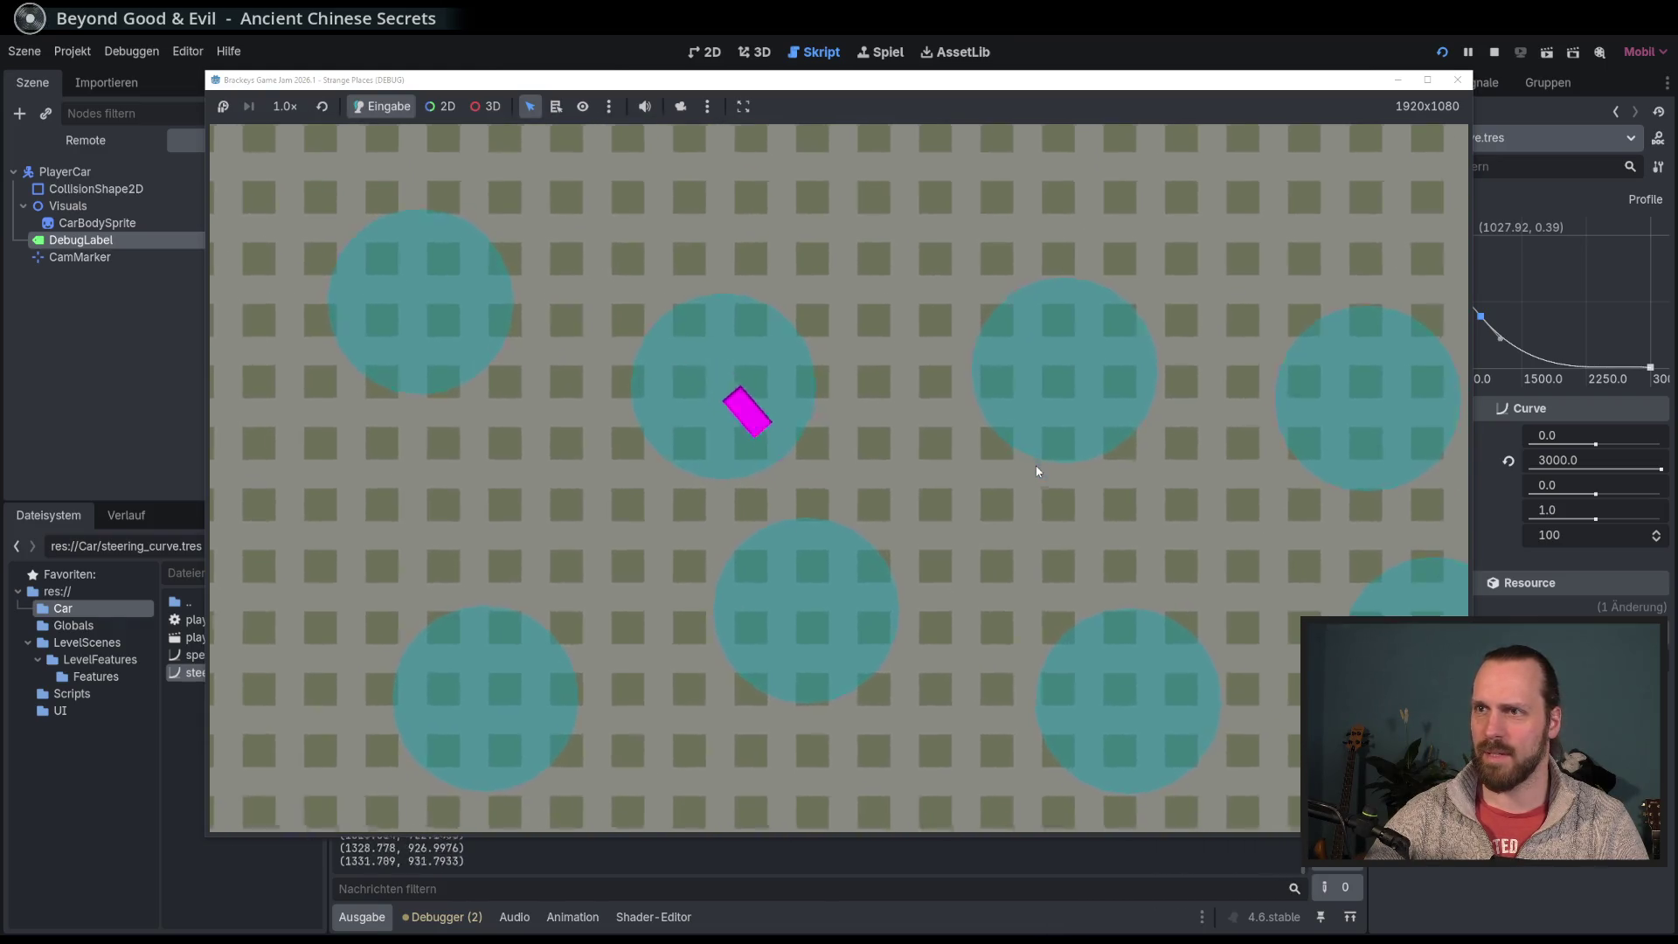
{"action": "key", "text": "Left"}
{"action": "key", "text": "Left"}
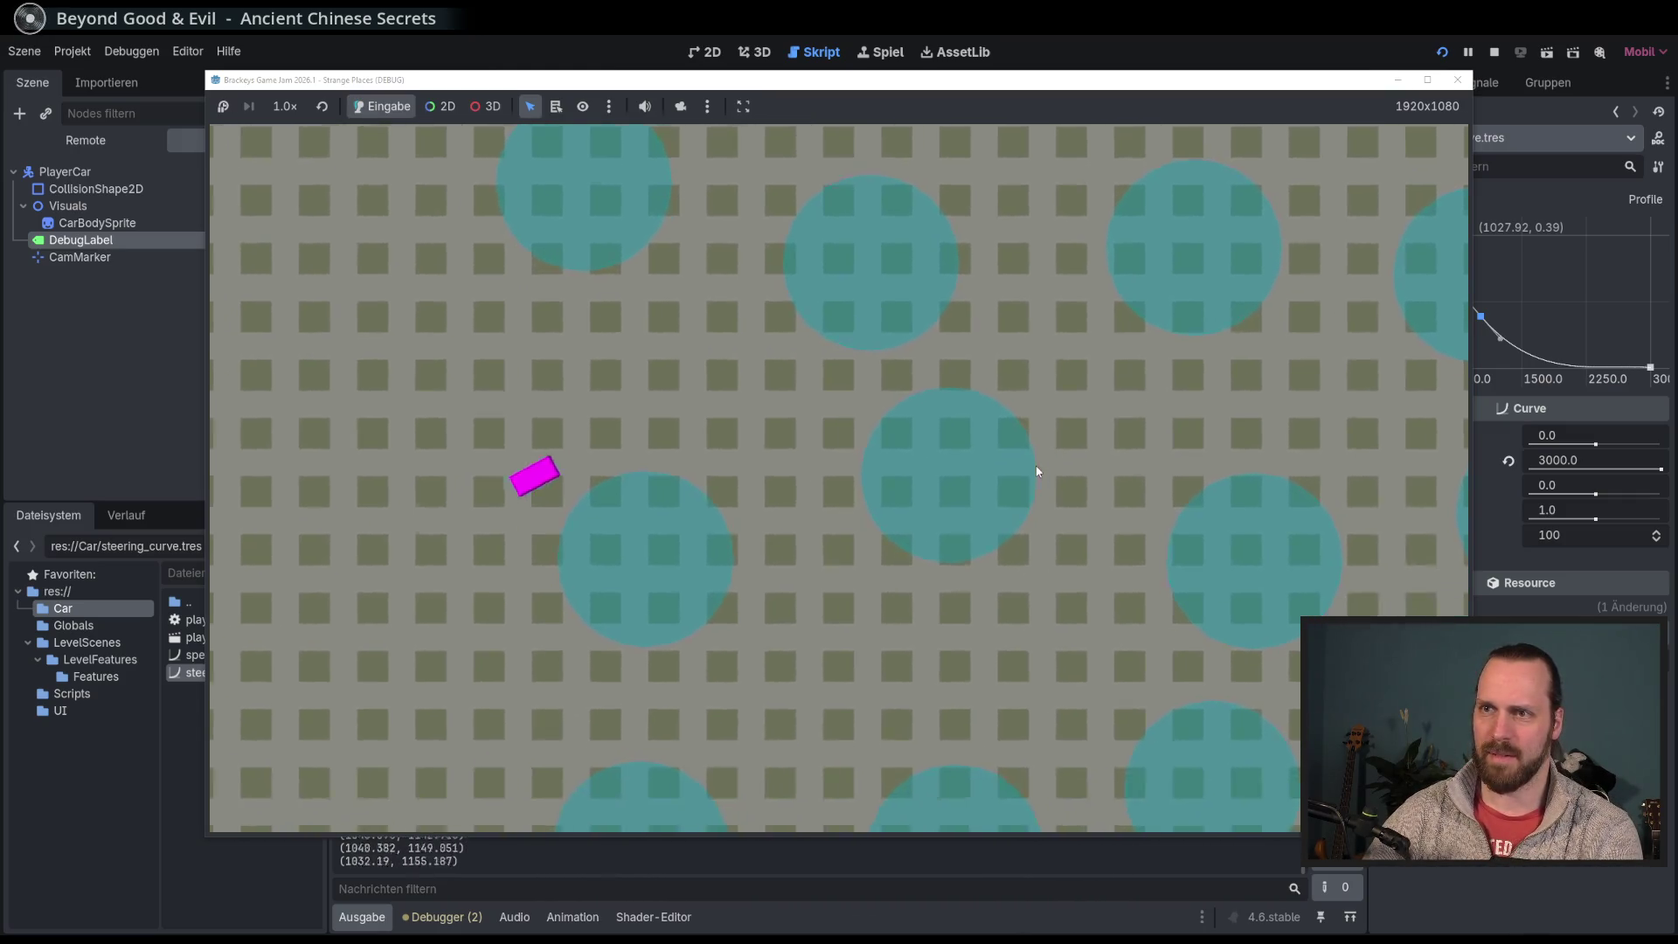
{"action": "key", "text": "F8"}
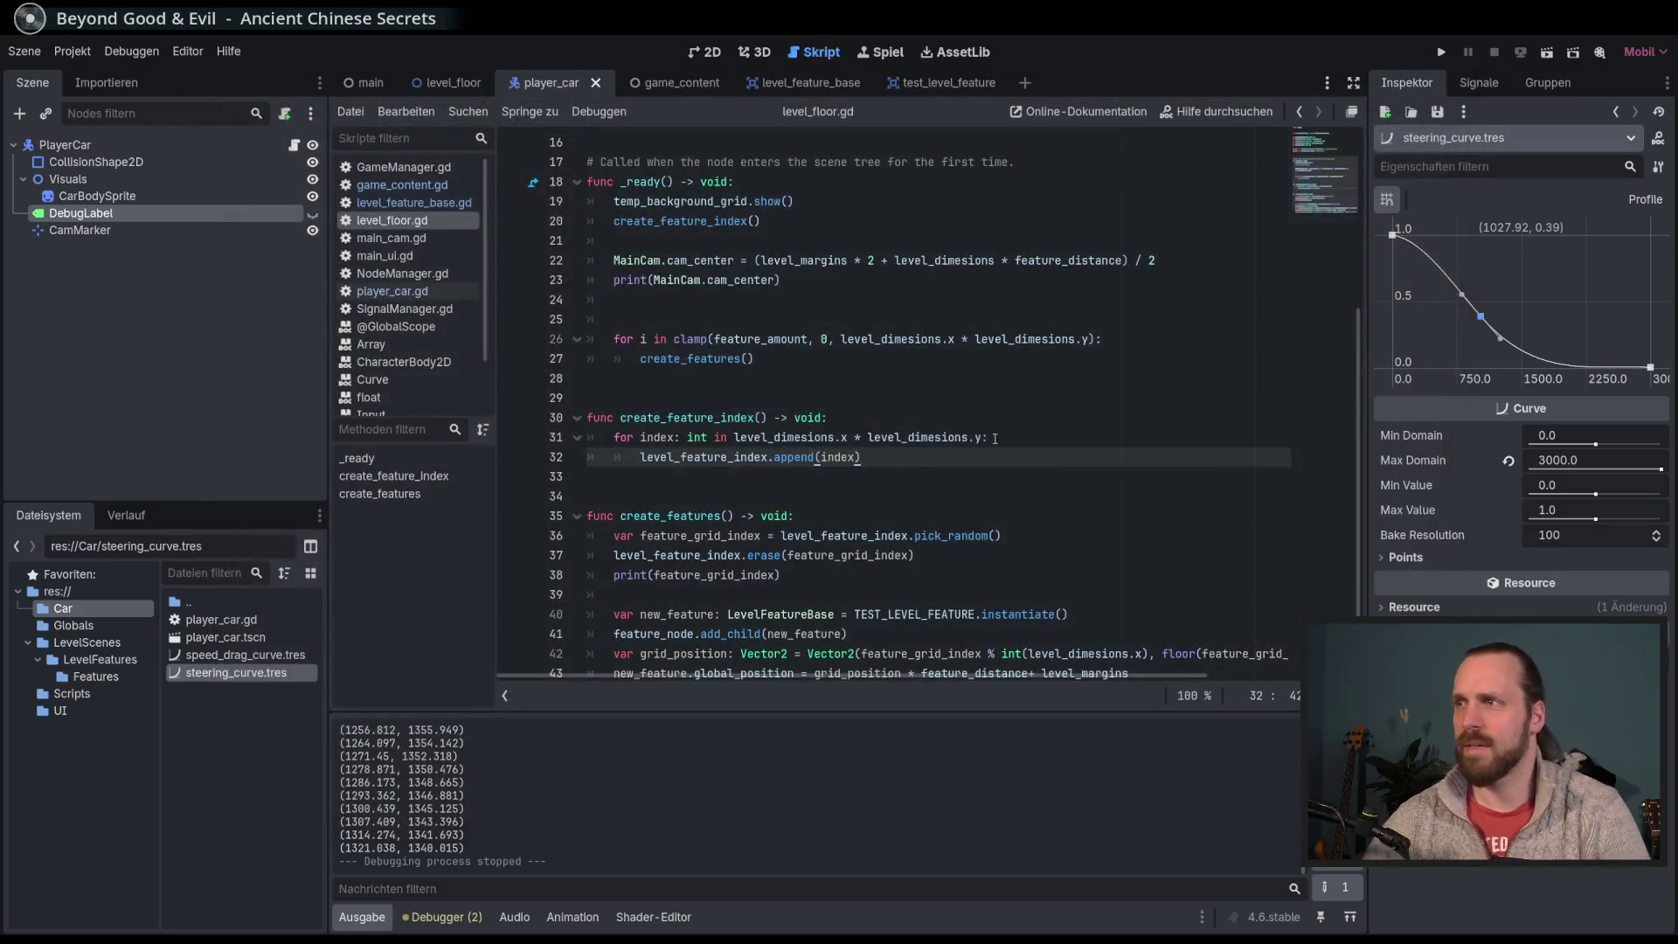
Step: Reshape speed_drag_curve.tres, lowering its middle point to about (754, 18), then run the game
{"action": "left_click", "coordinate": [253, 656]}
{"action": "mouse_move", "coordinate": [1493, 309]}
{"action": "left_mouse_down"}
{"action": "mouse_move", "coordinate": [1472, 306]}
{"action": "mouse_move", "coordinate": [1460, 336]}
{"action": "mouse_move", "coordinate": [1459, 309]}
{"action": "mouse_move", "coordinate": [1449, 338]}
{"action": "left_mouse_up"}
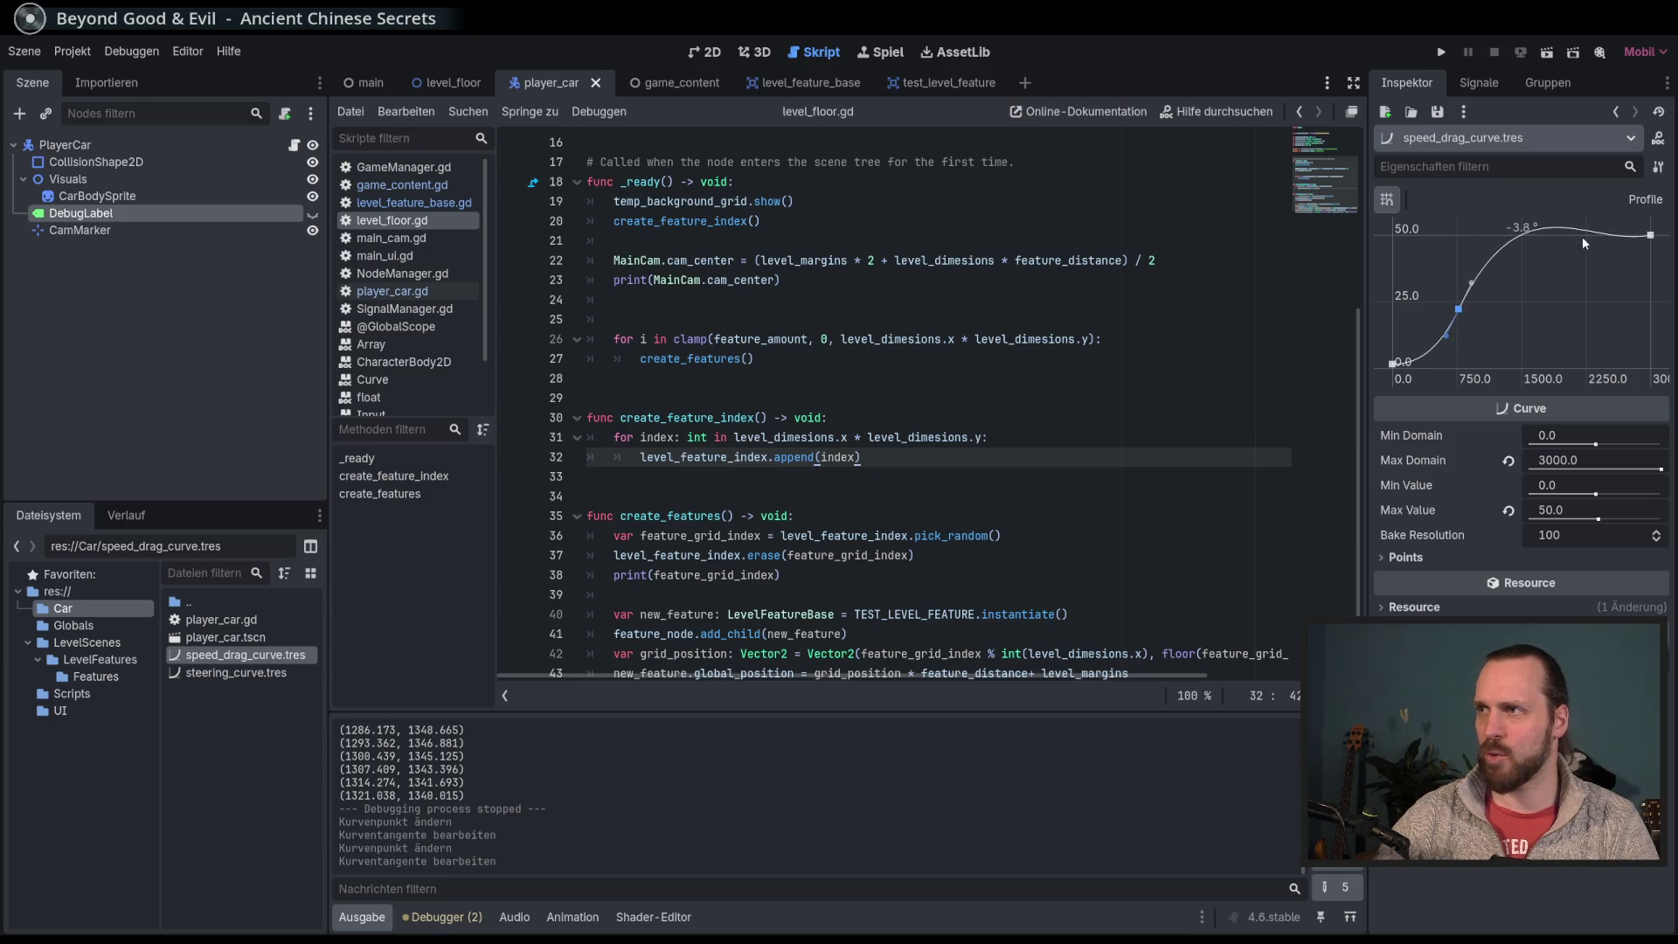
{"action": "left_click", "coordinate": [1389, 363]}
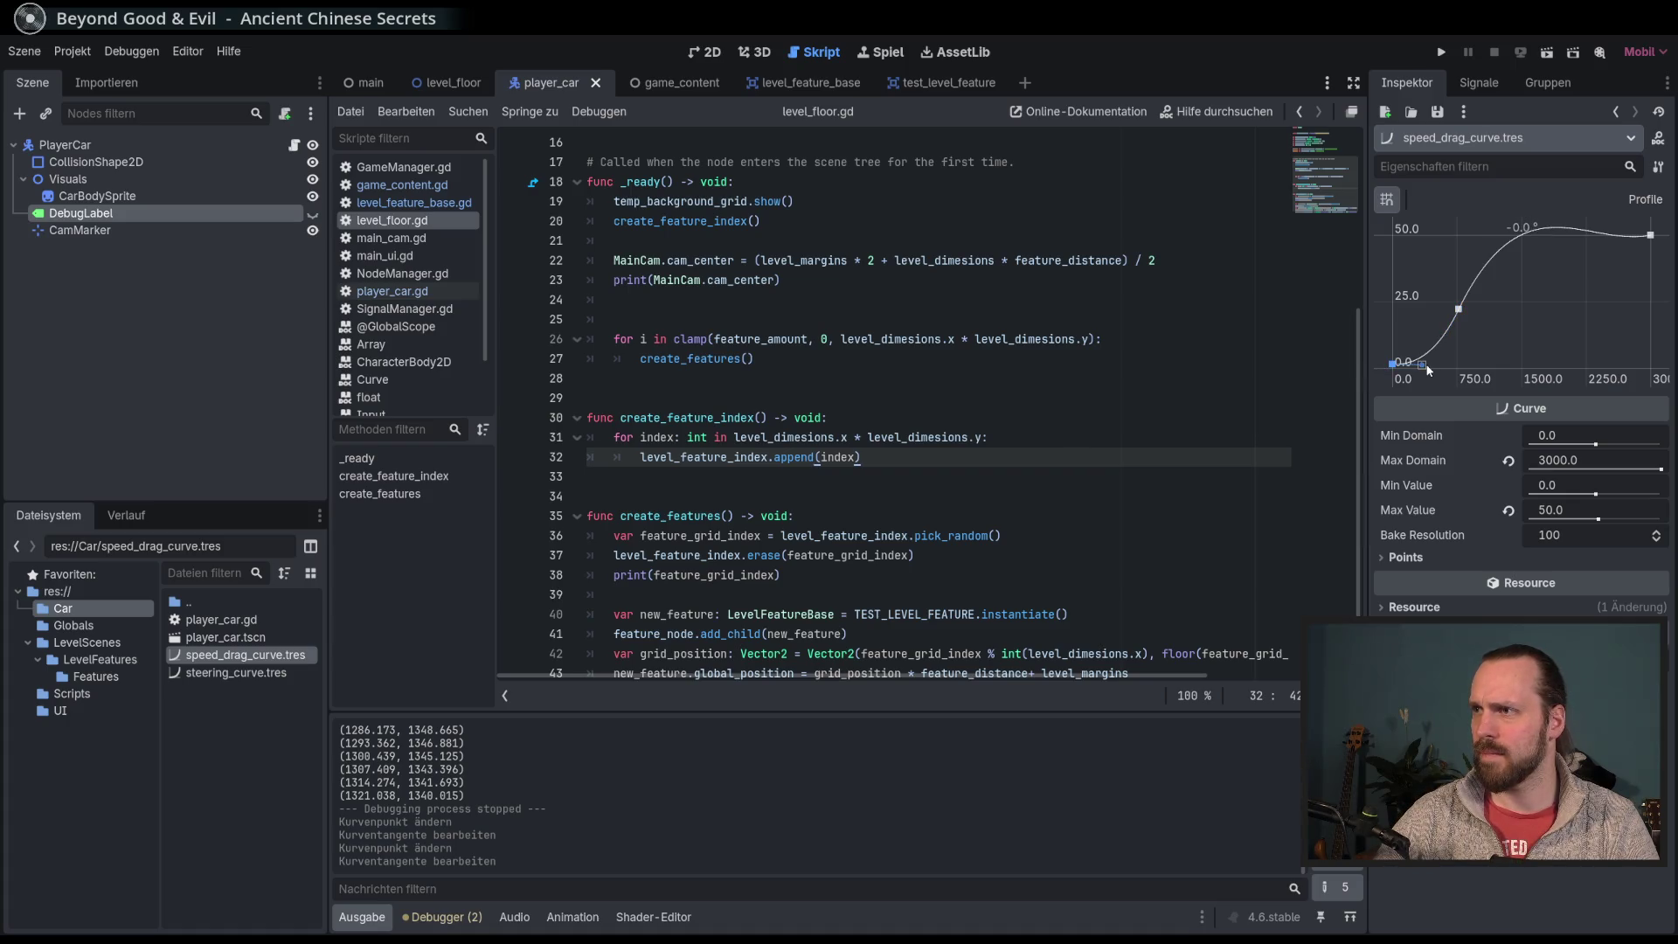
{"action": "left_click", "coordinate": [1427, 365]}
{"action": "left_click_drag", "start_coordinate": [1457, 311], "coordinate": [1450, 331]}
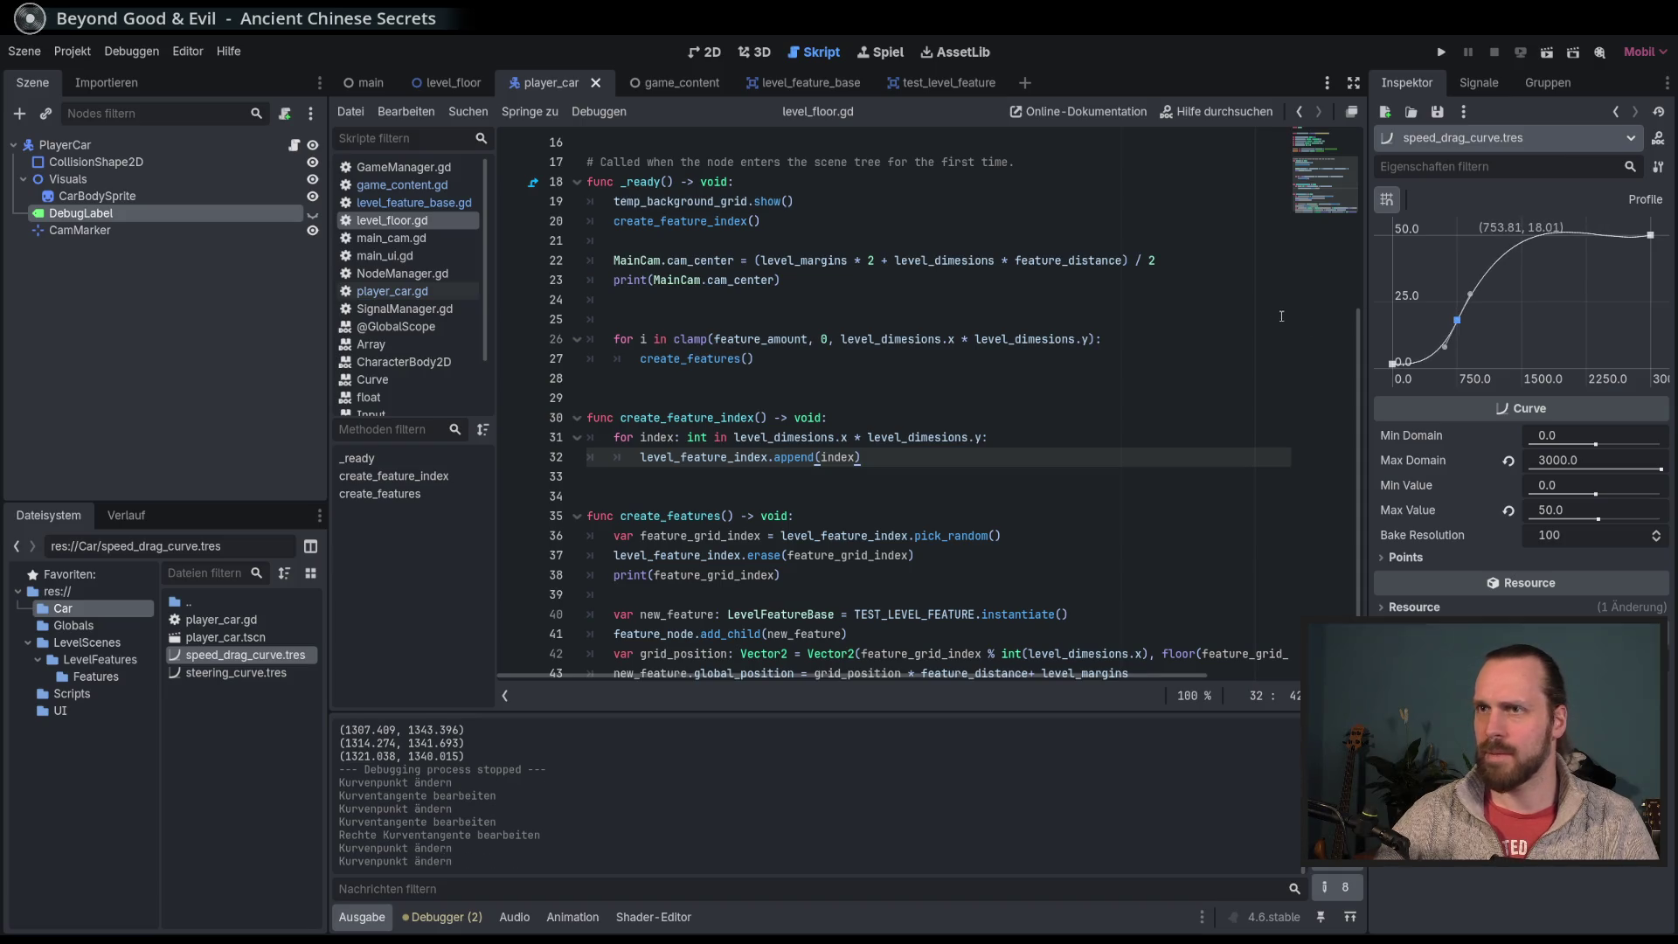
{"action": "key", "text": "F5"}
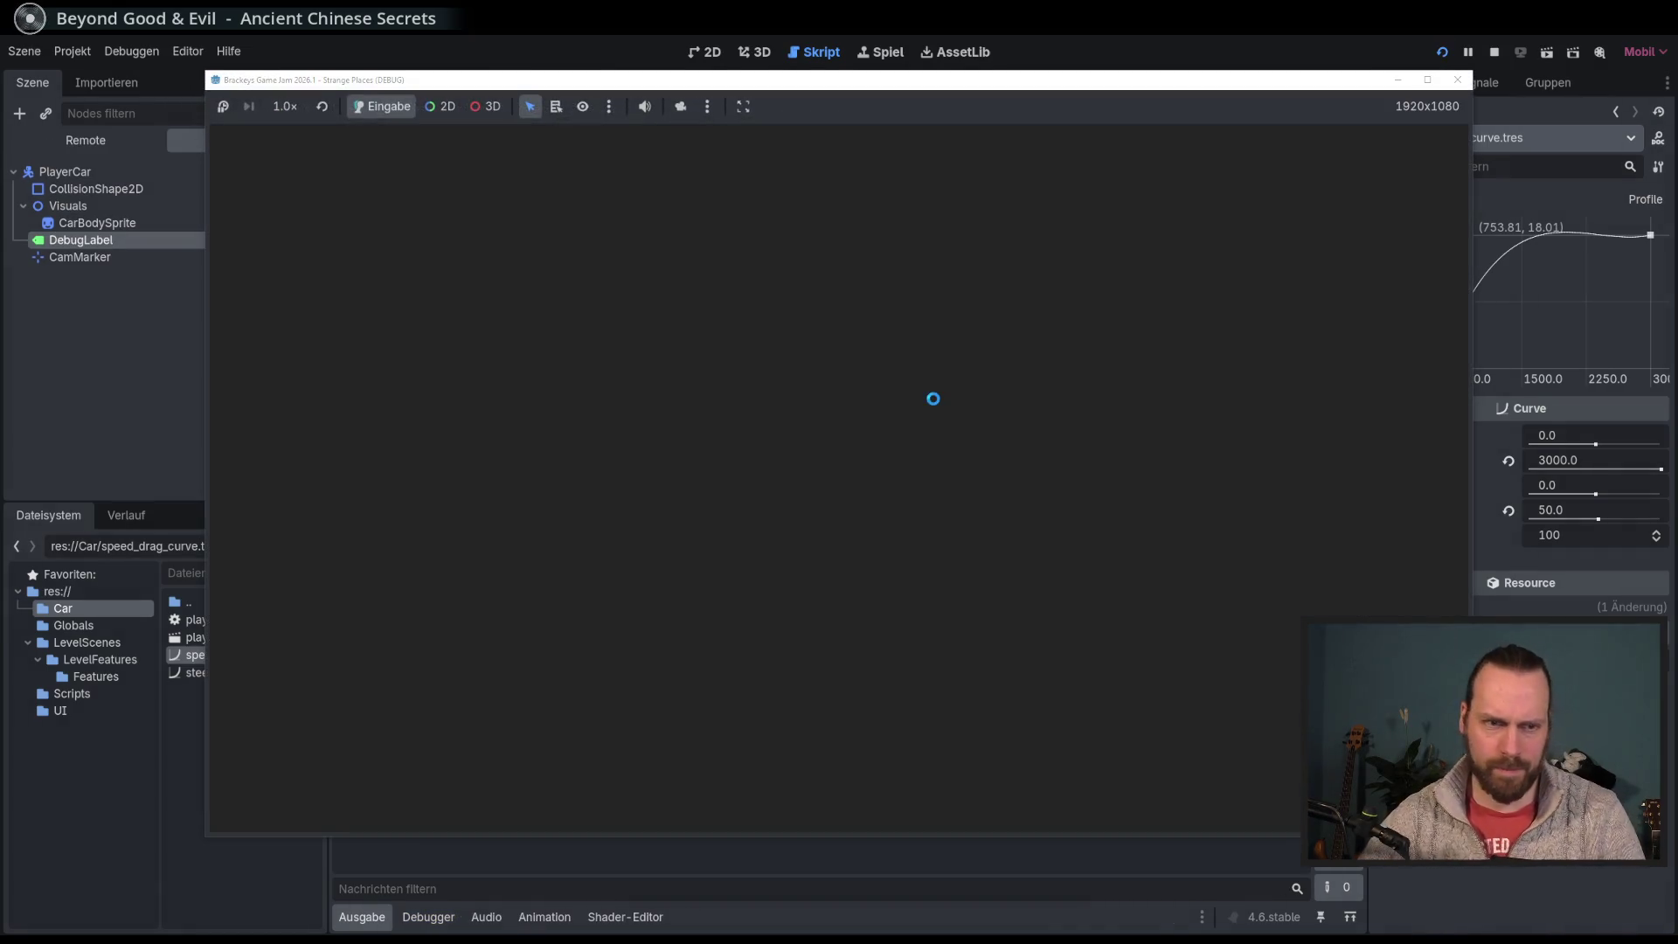
Step: Drive the magenta car among the cyan circles with the arrow keys, then stop the game with F8
{"action": "key", "text": "Up"}
{"action": "key", "text": "Right"}
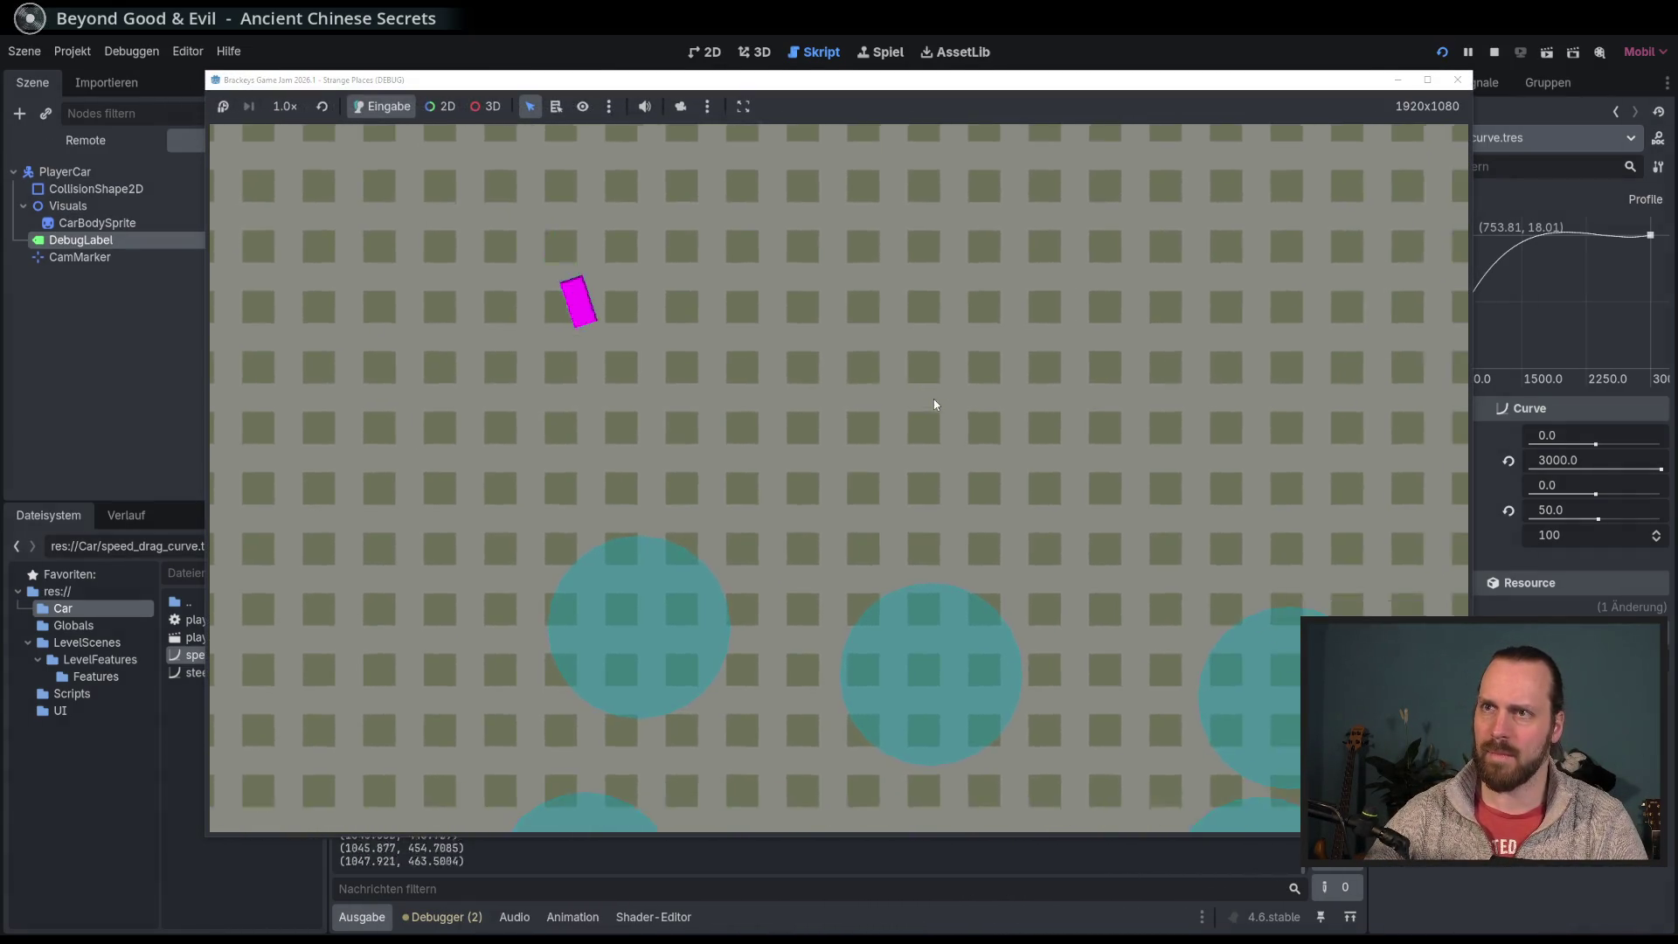
{"action": "key", "text": "Right"}
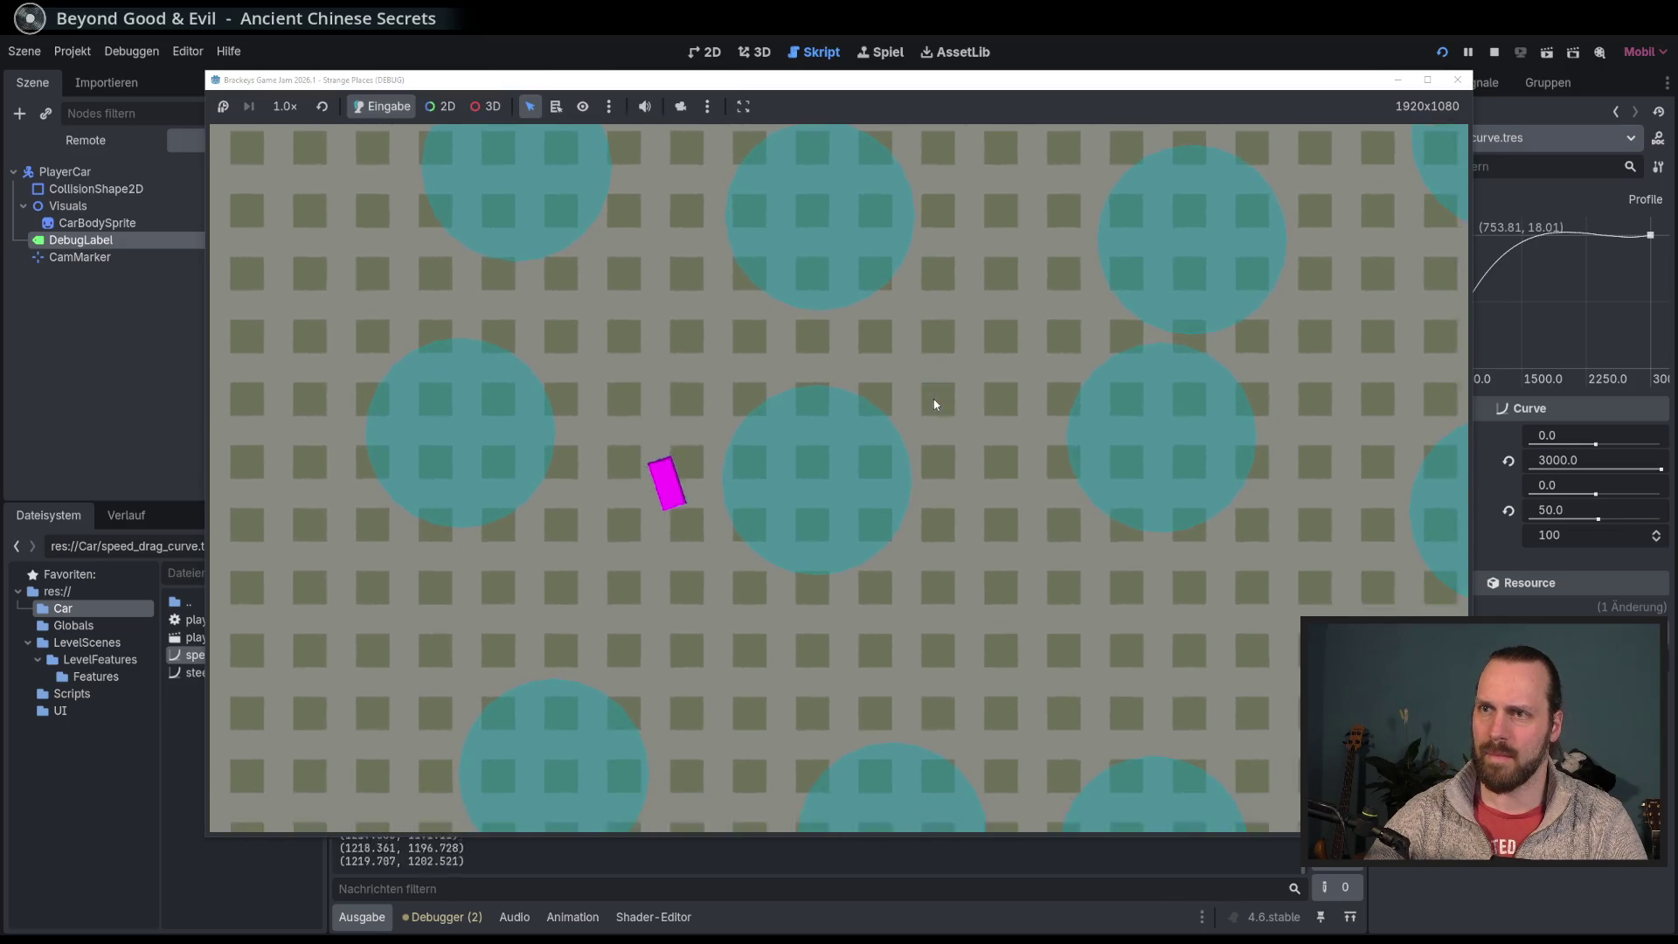
{"action": "key", "text": "Left"}
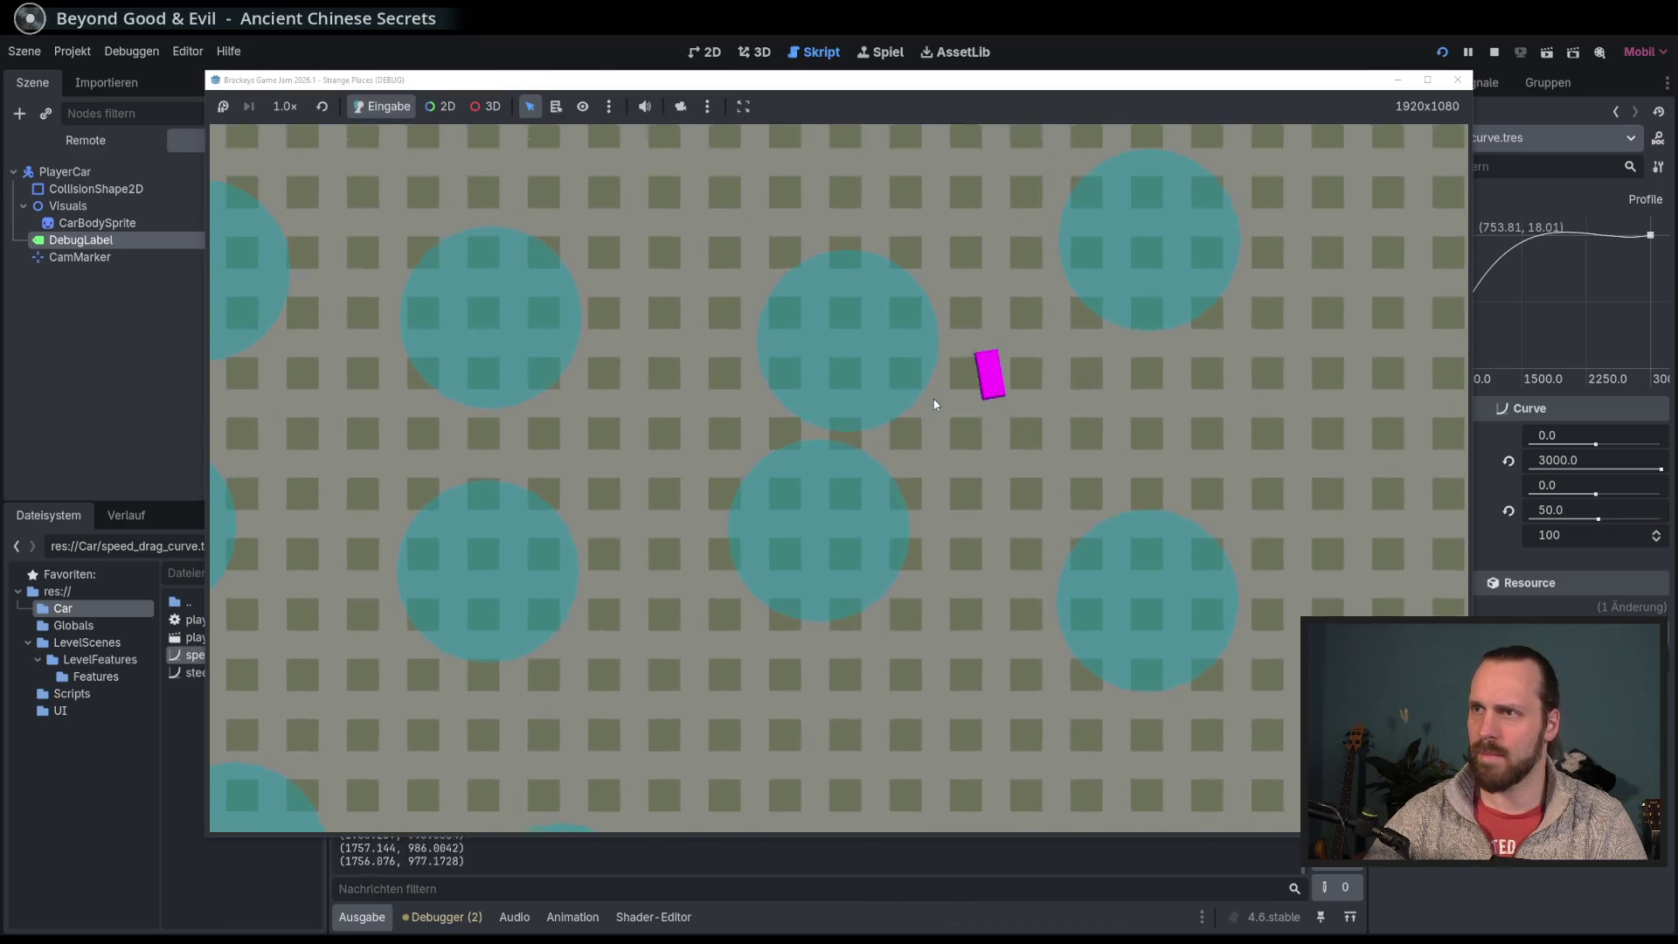
{"action": "key", "text": "Left"}
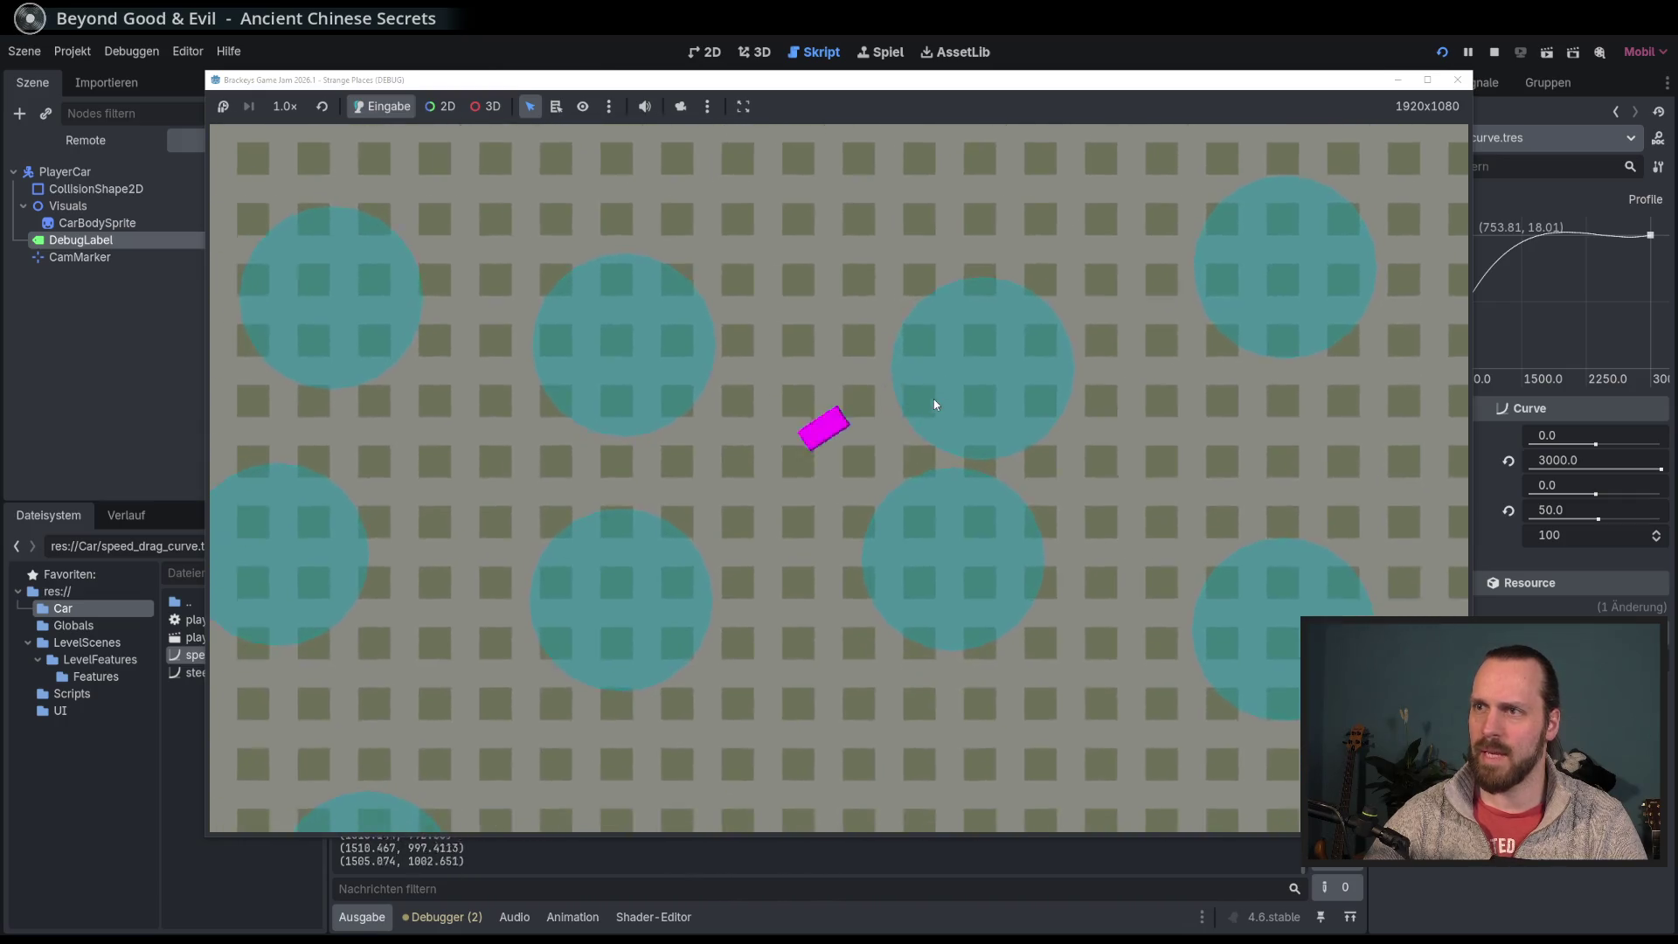
{"action": "key", "text": "Left"}
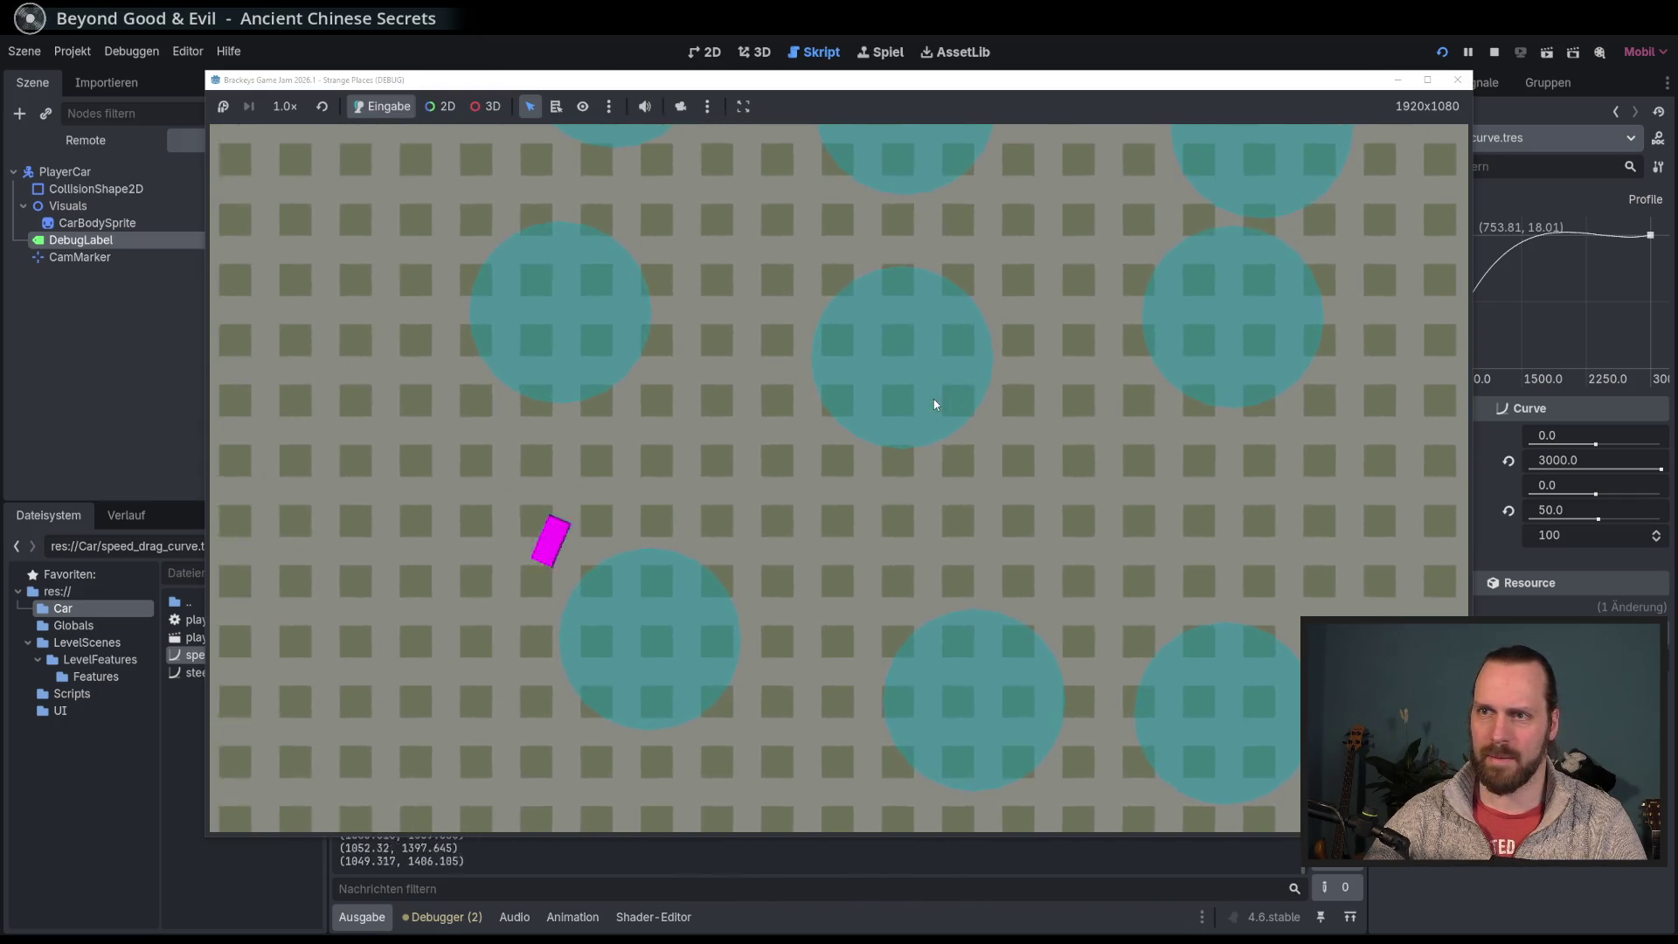
{"action": "key", "text": "Right"}
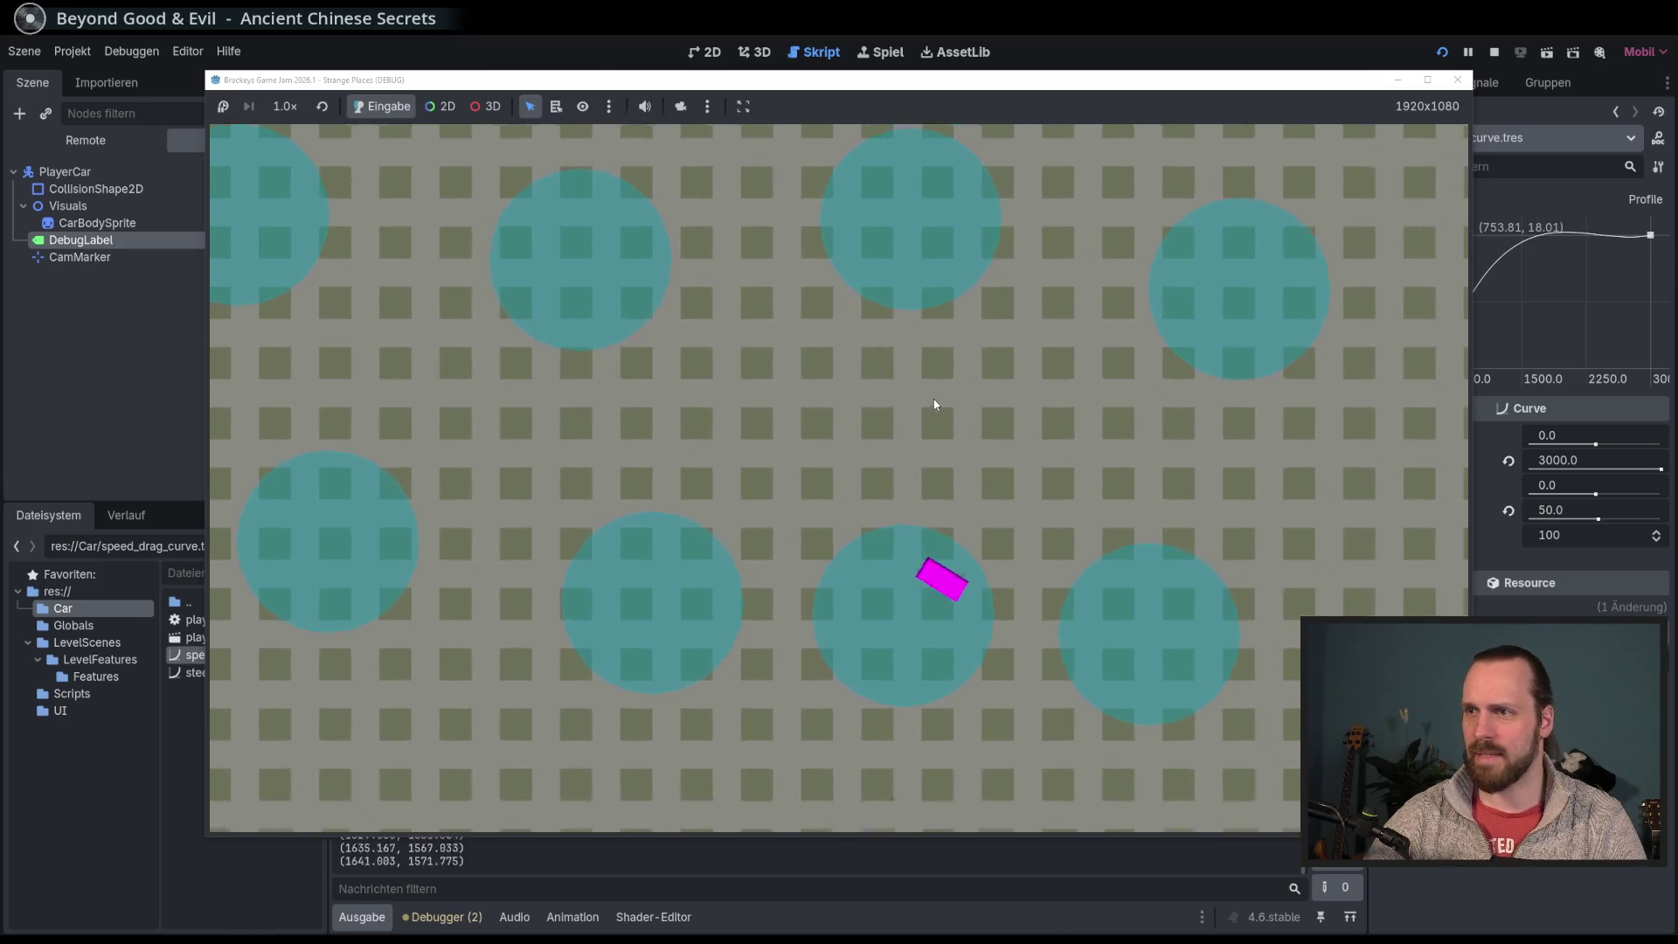
{"action": "key", "text": "Left"}
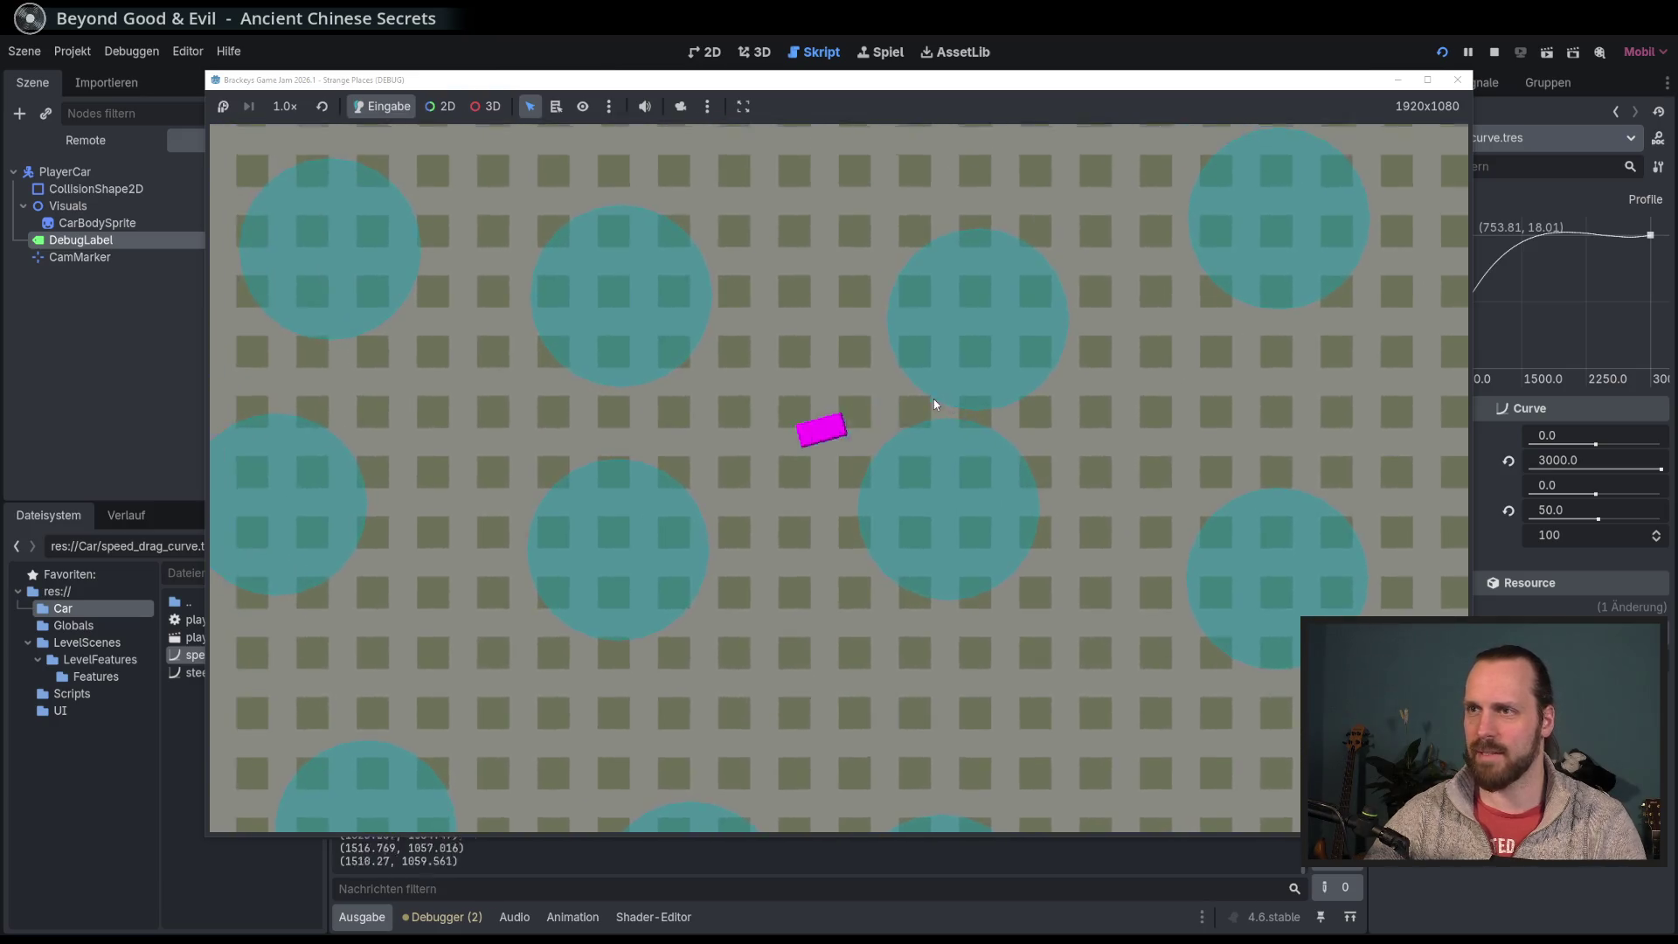
{"action": "key", "text": "F8"}
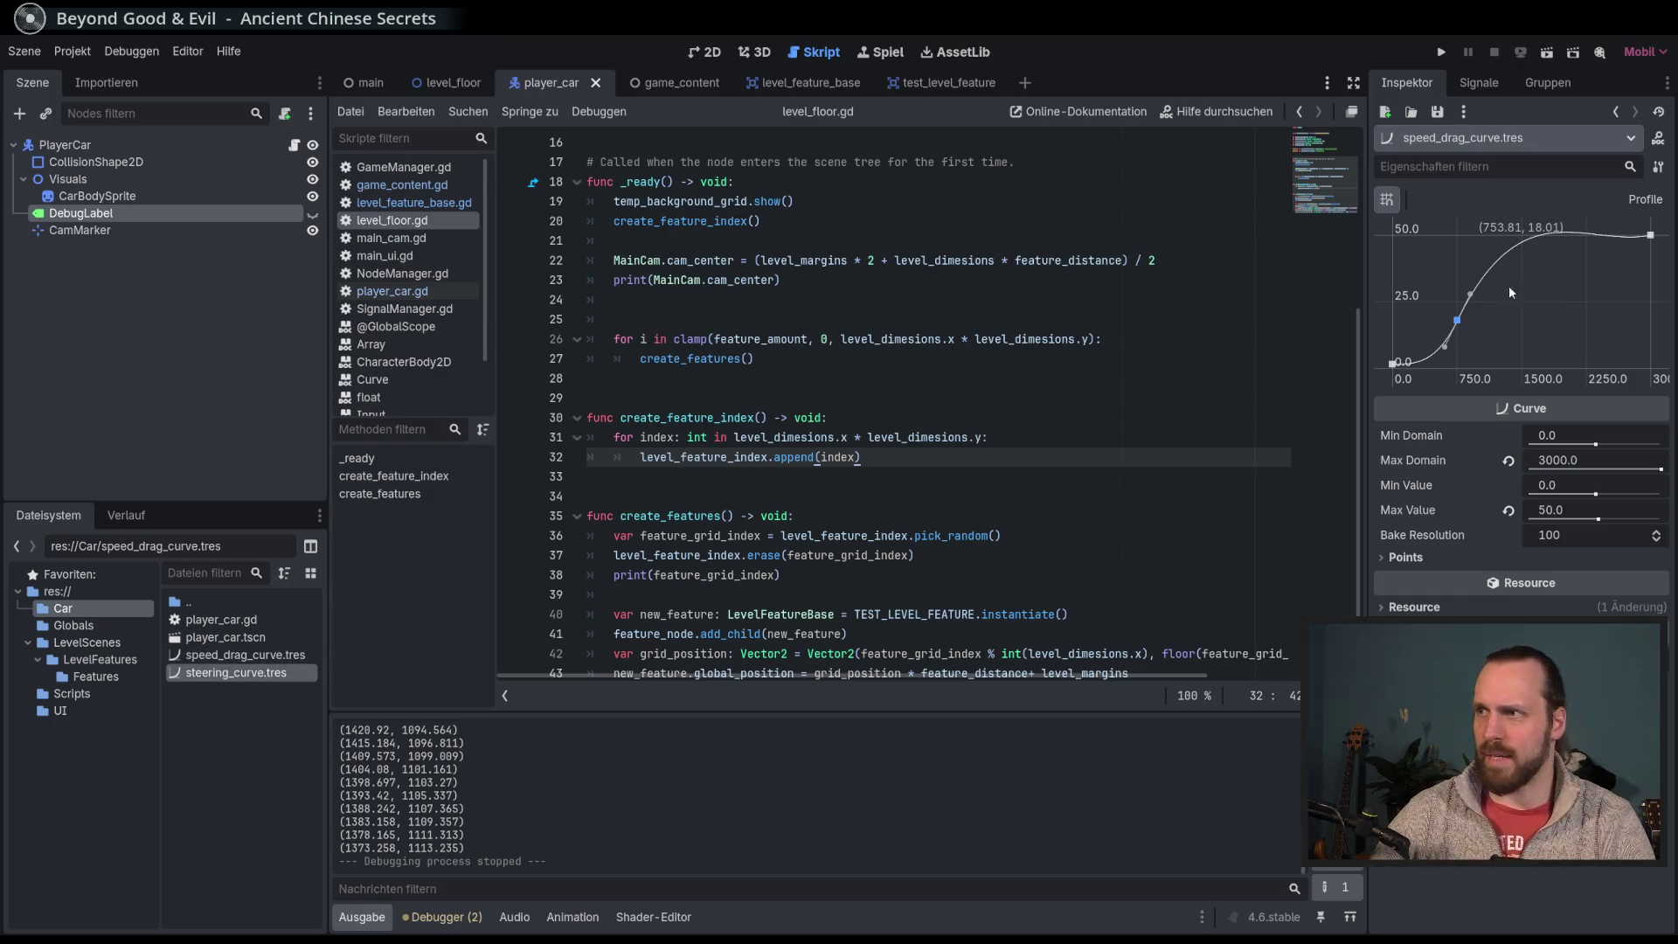
Step: Drag the steering curve's middle point left and down, then test-drive the car
{"action": "left_click", "coordinate": [228, 674]}
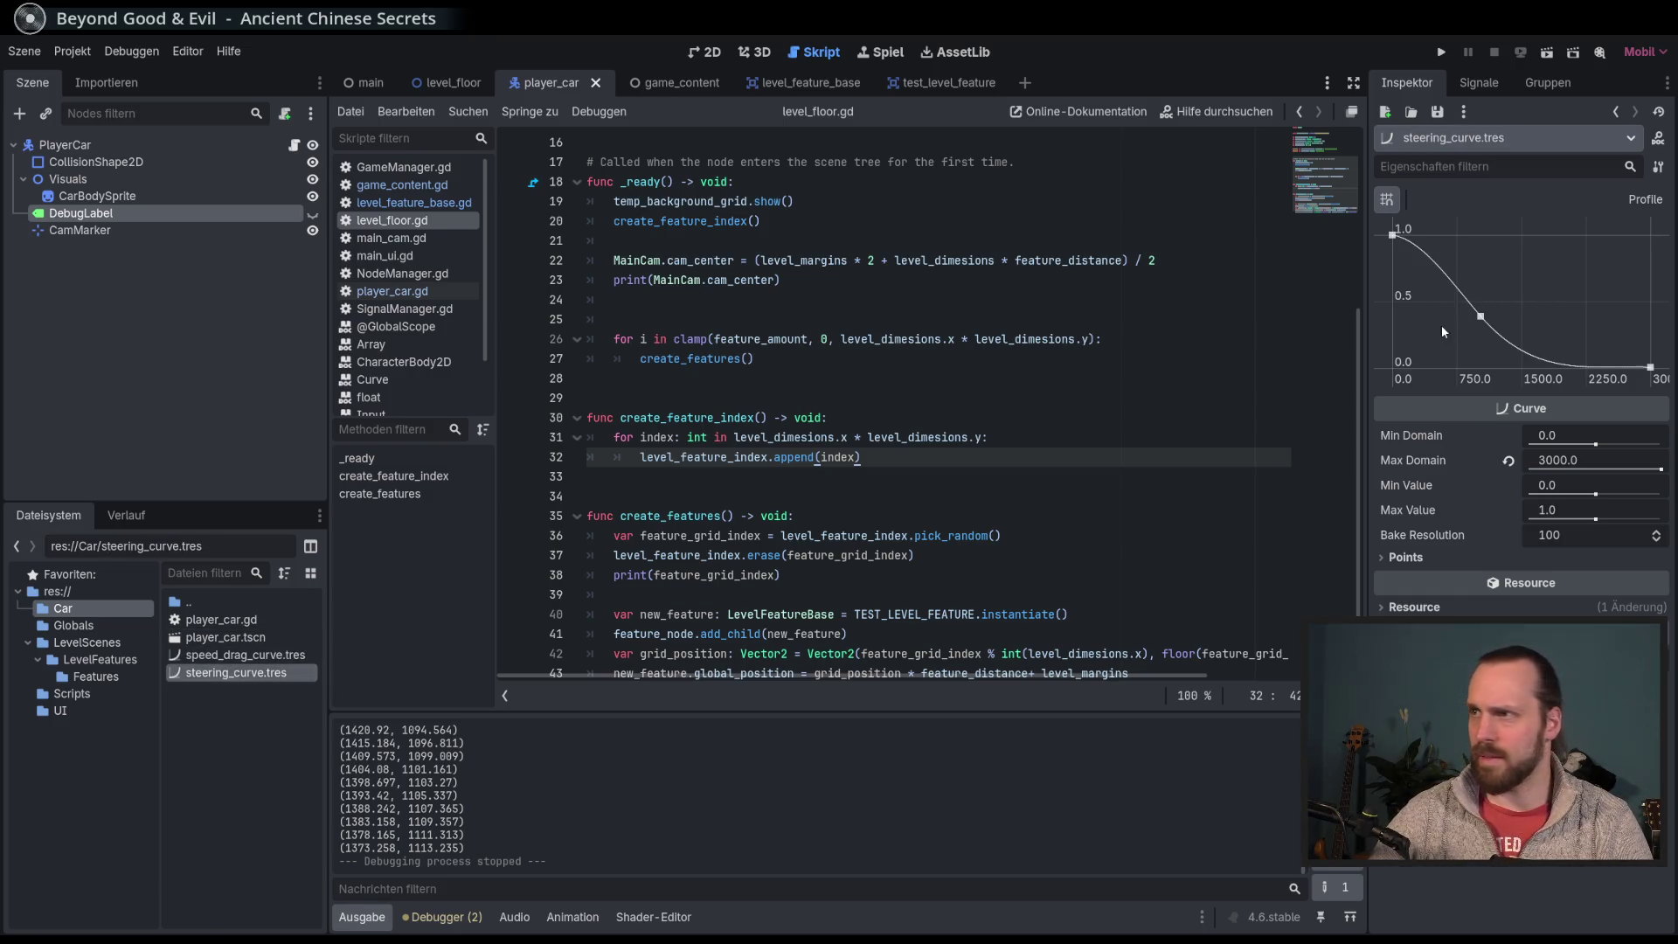
{"action": "left_click_drag", "start_coordinate": [1483, 318], "coordinate": [1469, 322]}
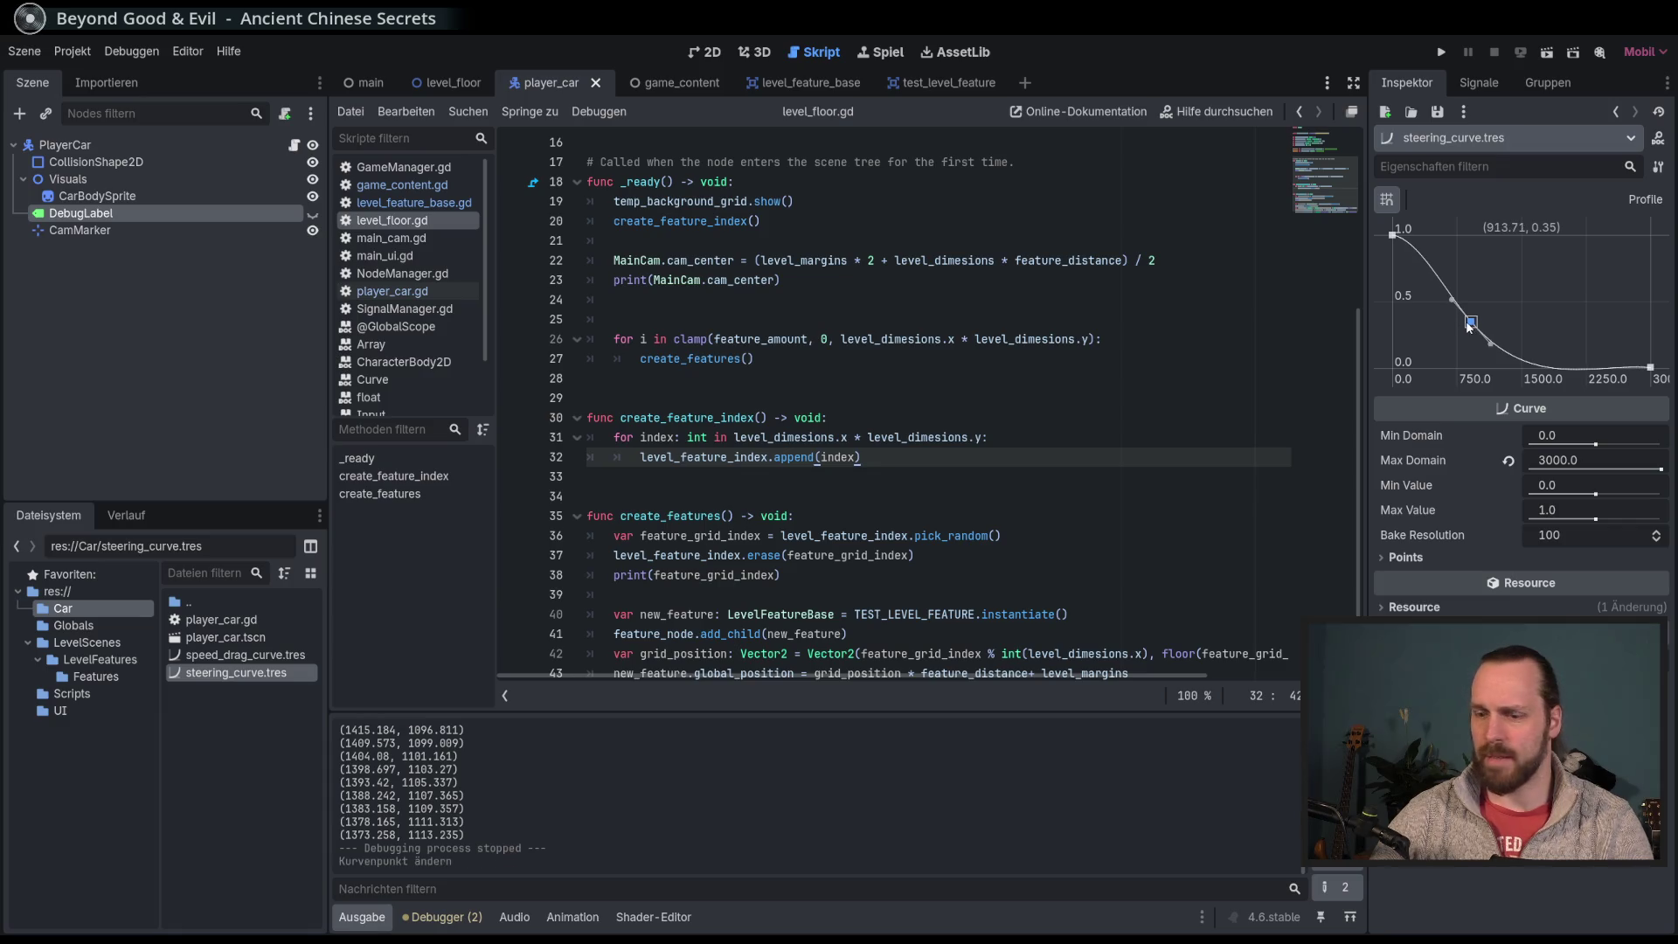
{"action": "key", "text": "F5"}
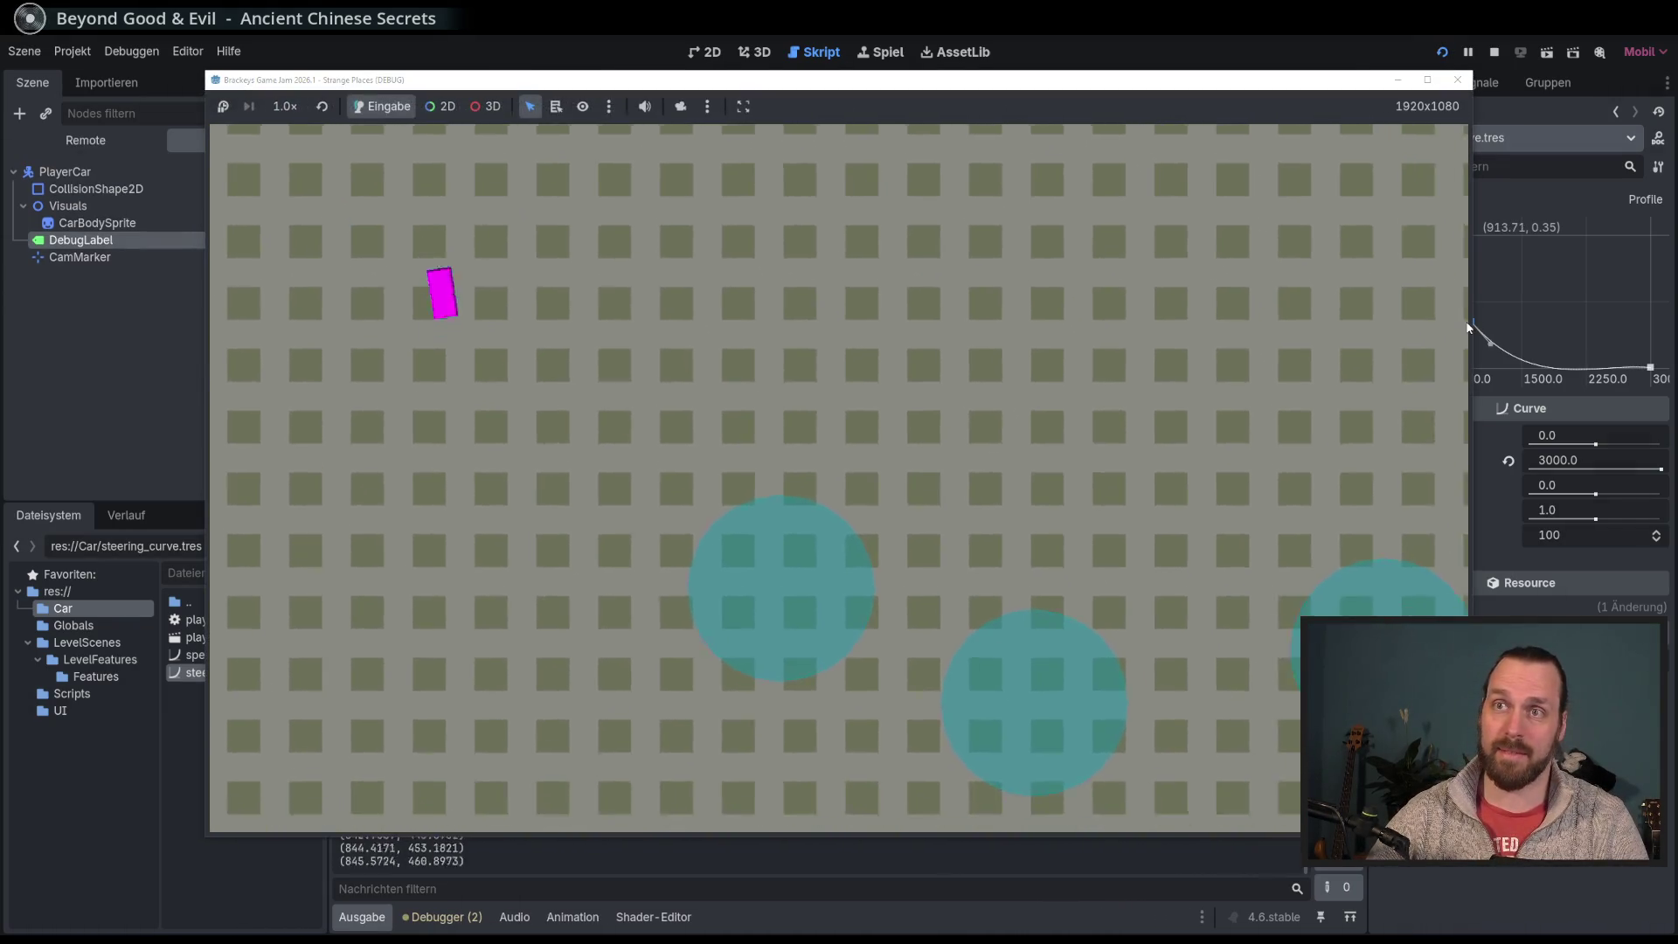
{"action": "key", "text": "w"}
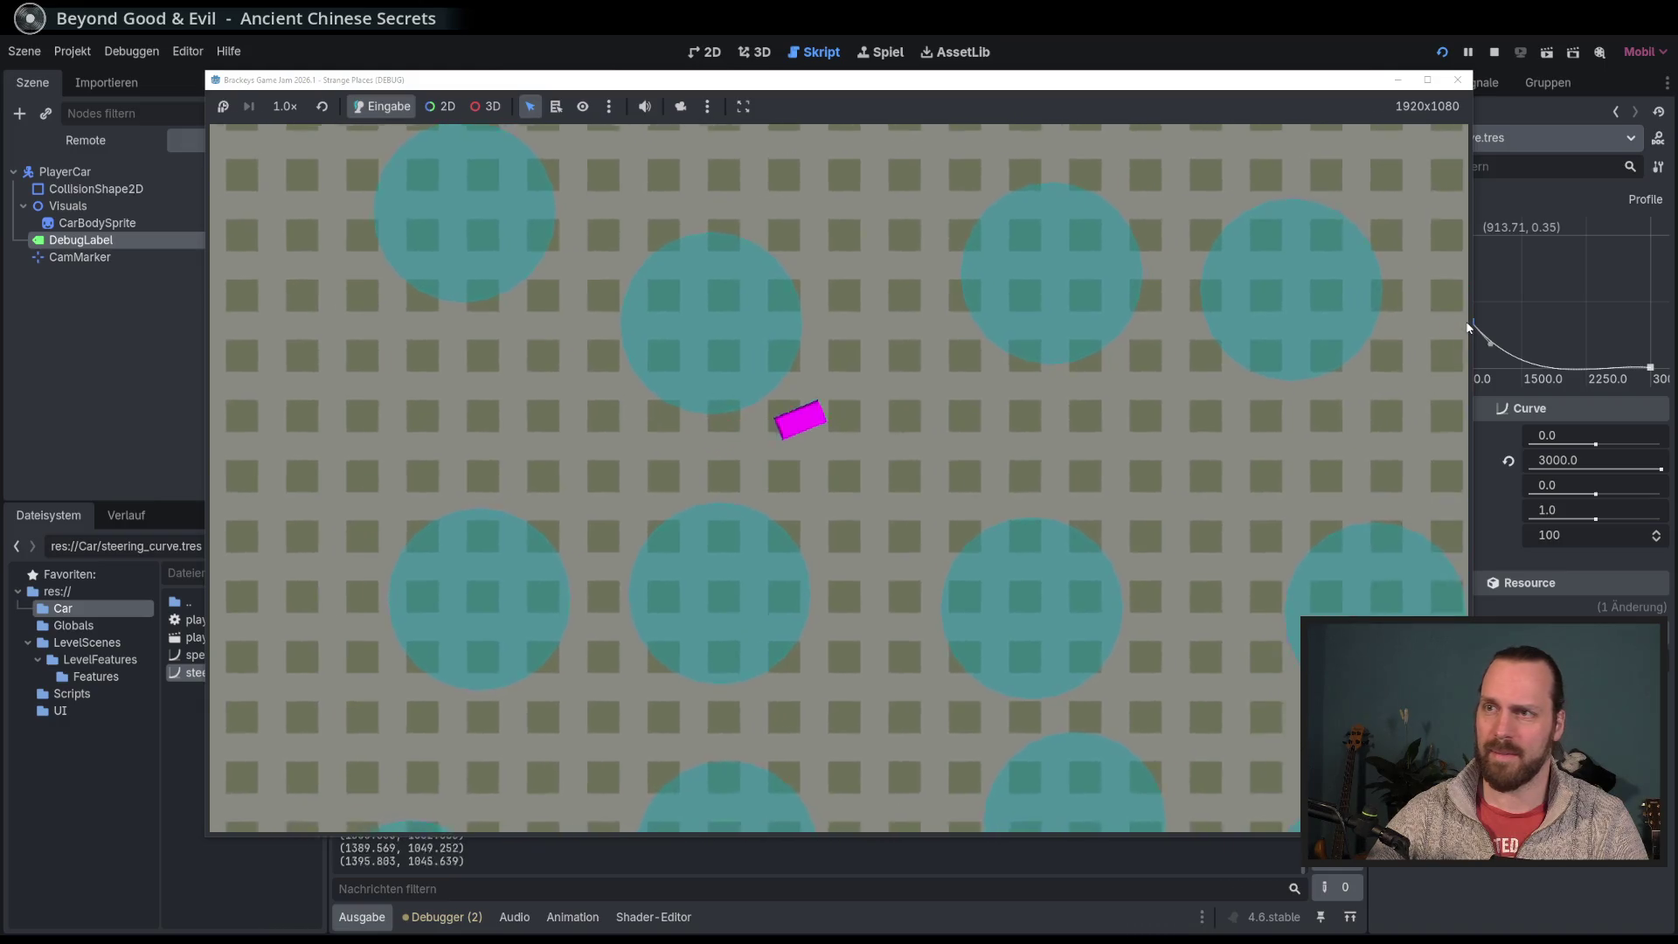
{"action": "key", "text": "a"}
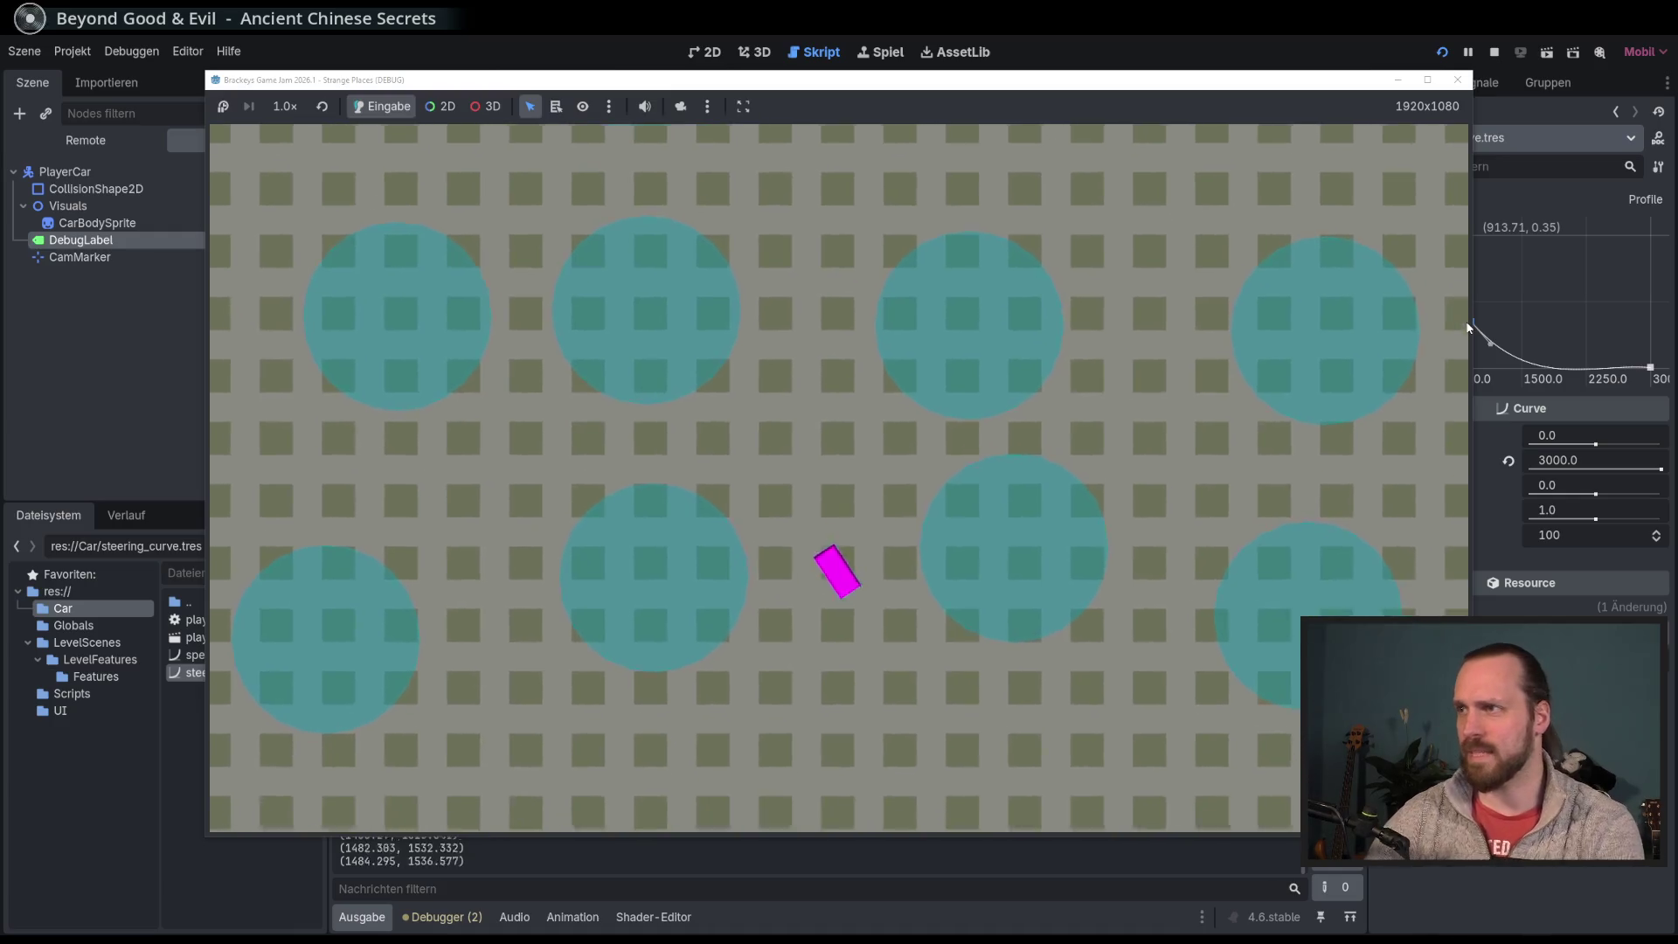
{"action": "key", "text": "Escape"}
Step: Lower the middle point further, adjust the first point, retest, then browse toward LevelFeatures
{"action": "left_click_drag", "start_coordinate": [1466, 326], "coordinate": [1463, 328]}
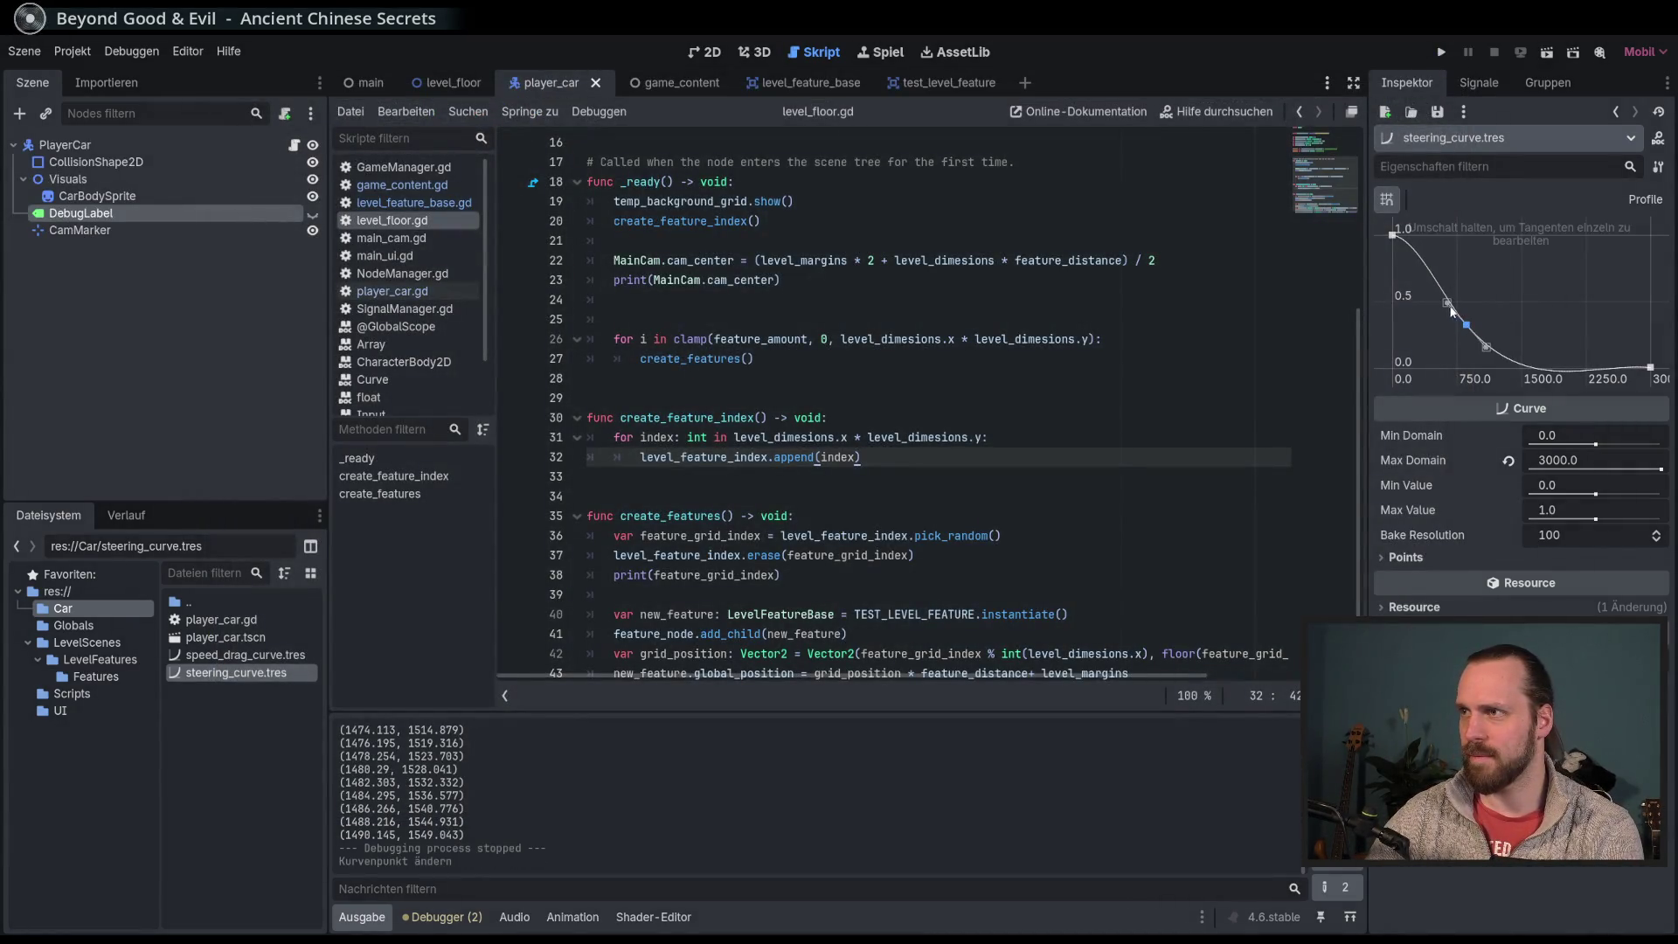
{"action": "left_click", "coordinate": [1398, 237]}
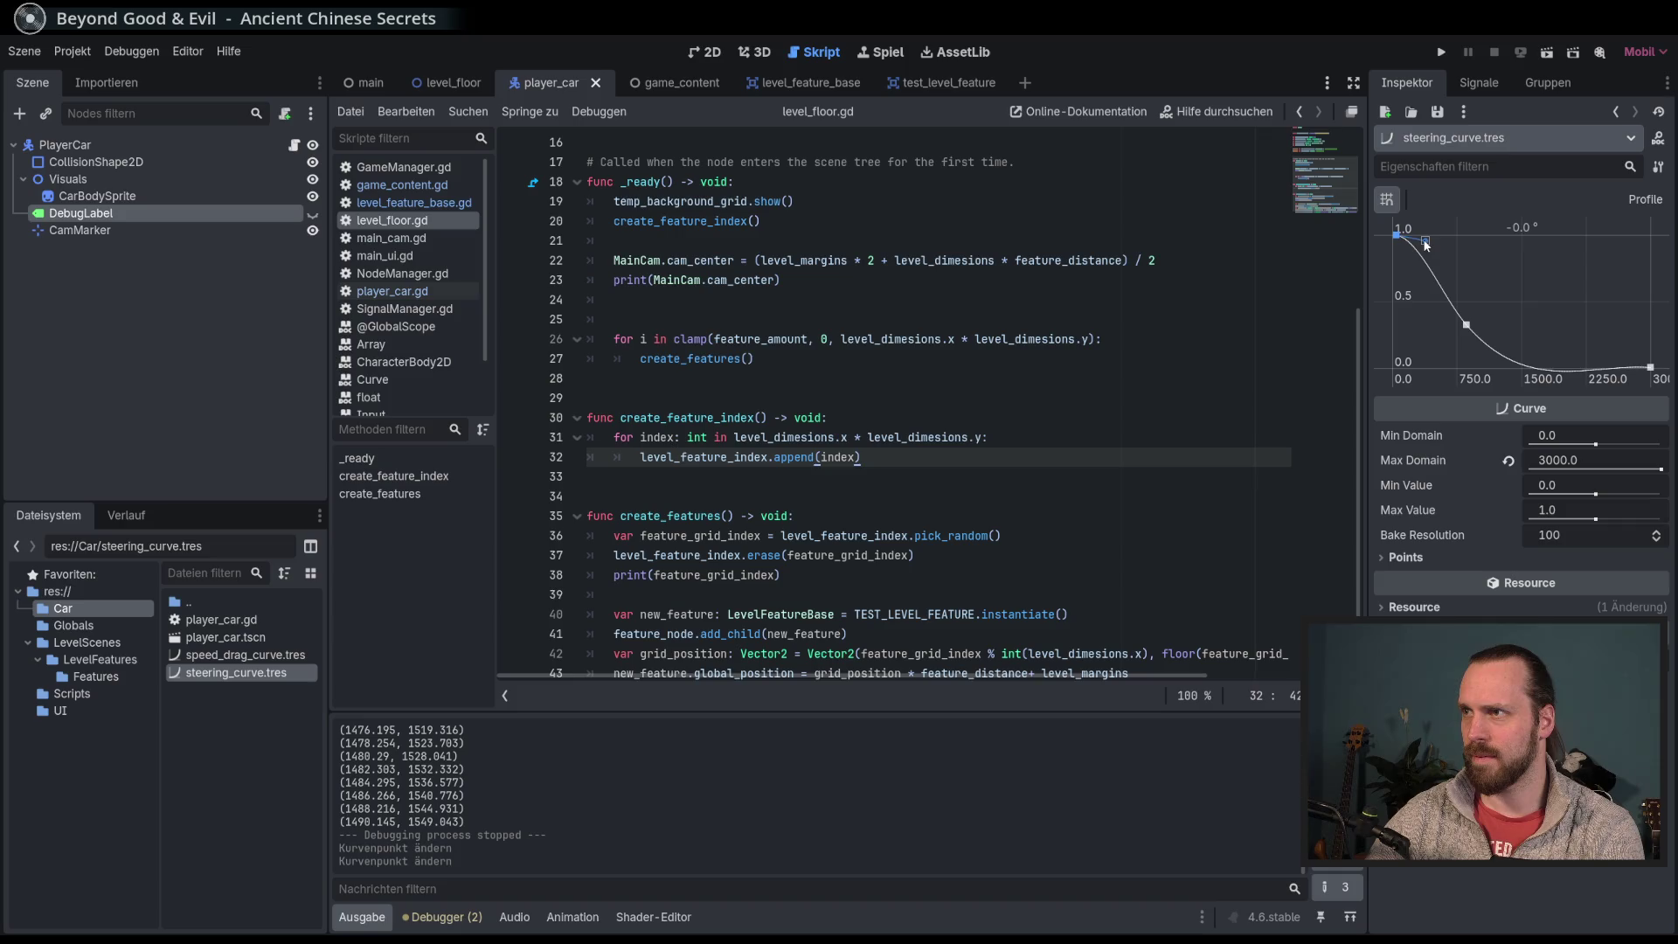
{"action": "key", "text": "F5"}
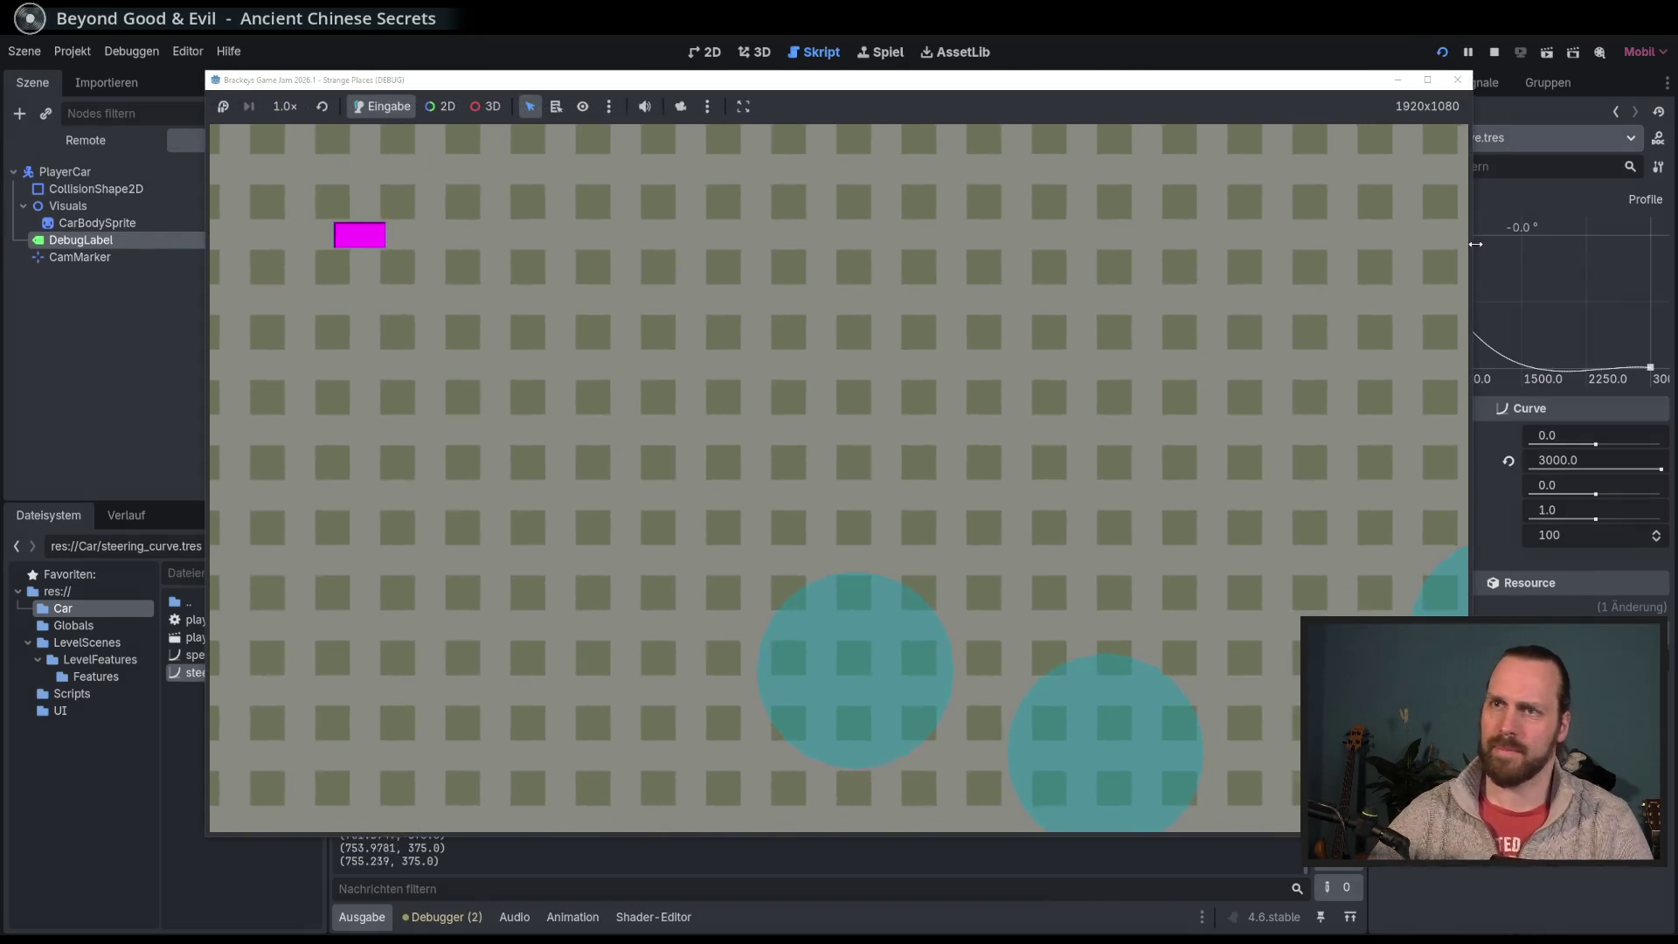
{"action": "key", "text": "w"}
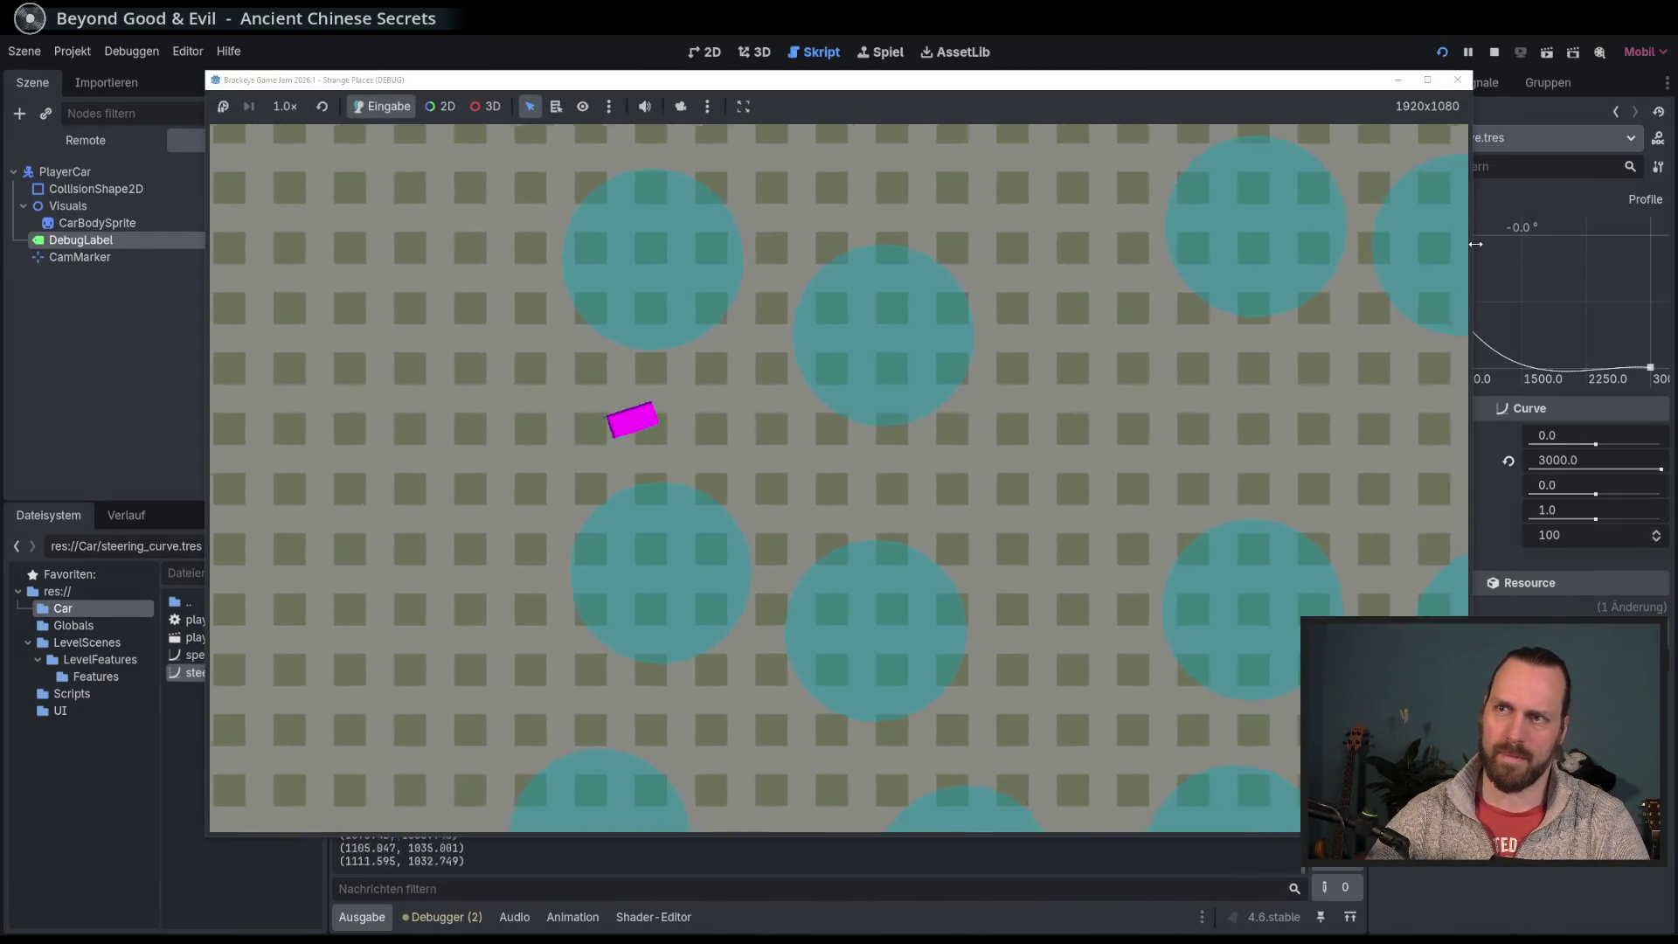
{"action": "key", "text": "d"}
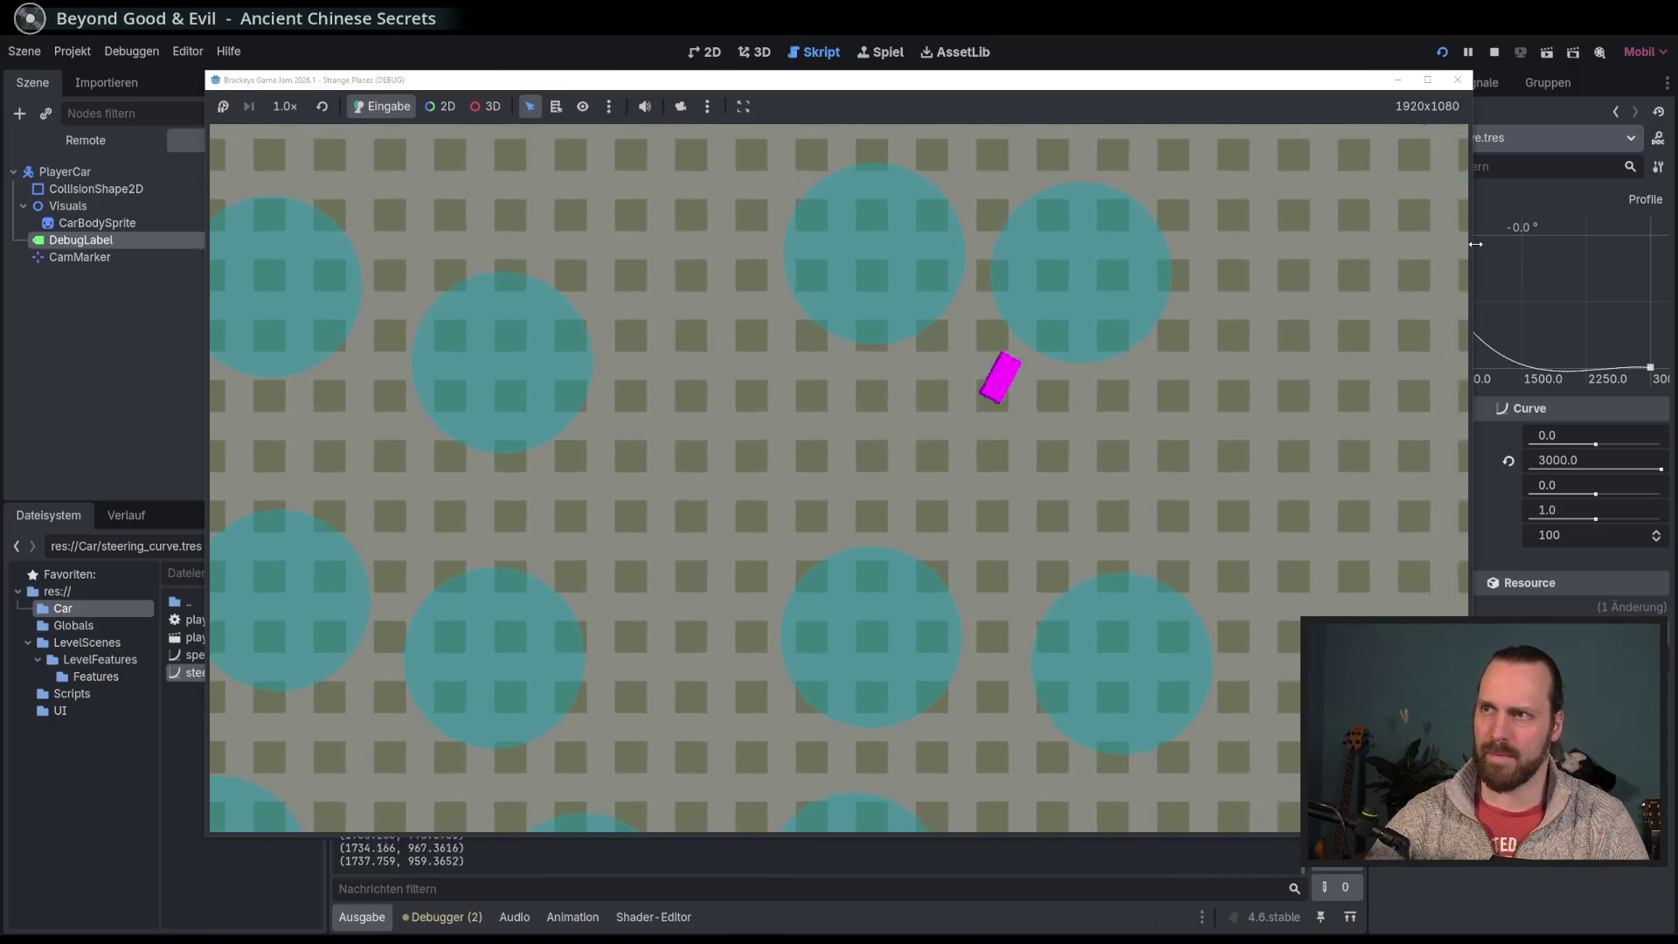
{"action": "key", "text": "d"}
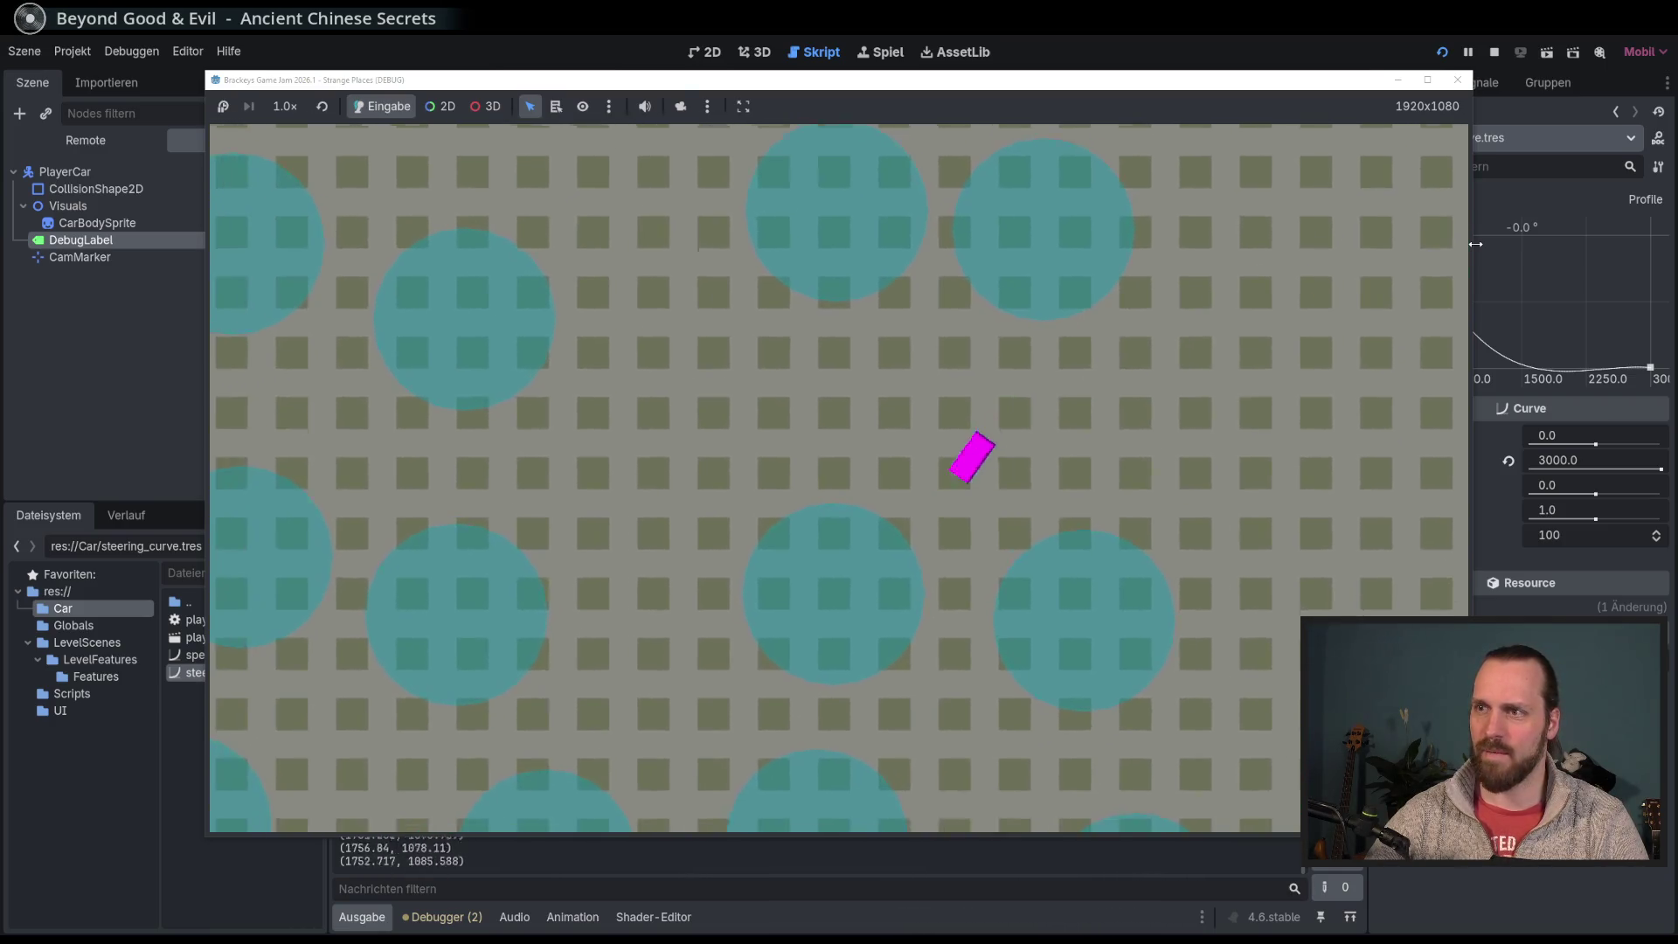
{"action": "key", "text": "d"}
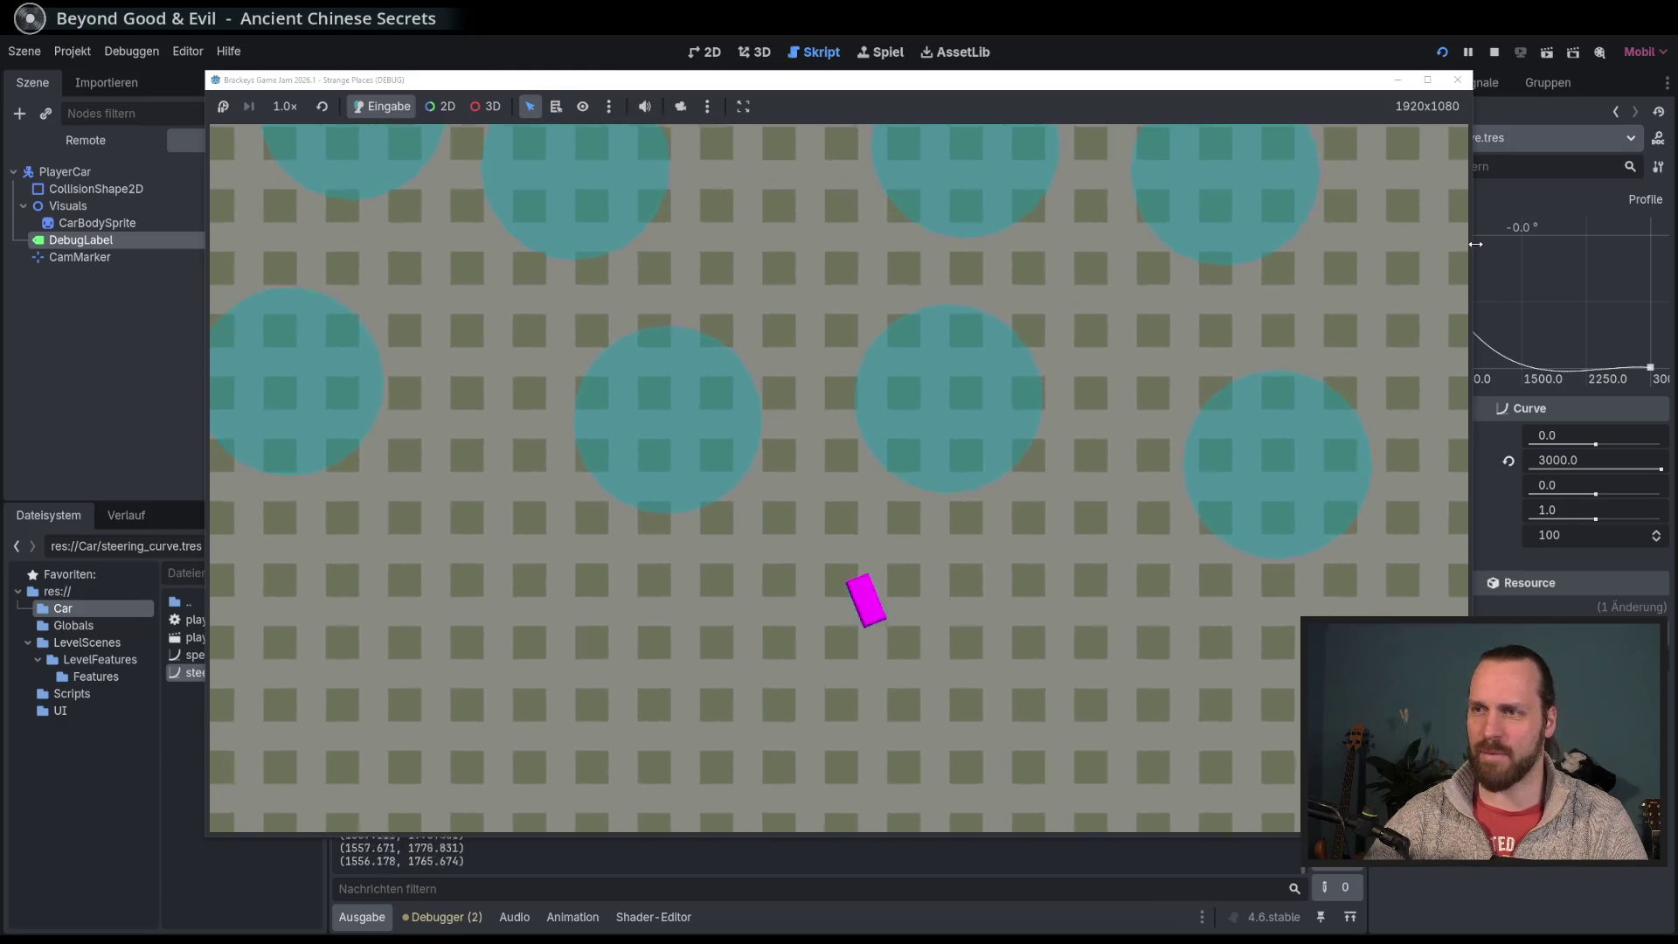
{"action": "key", "text": "d"}
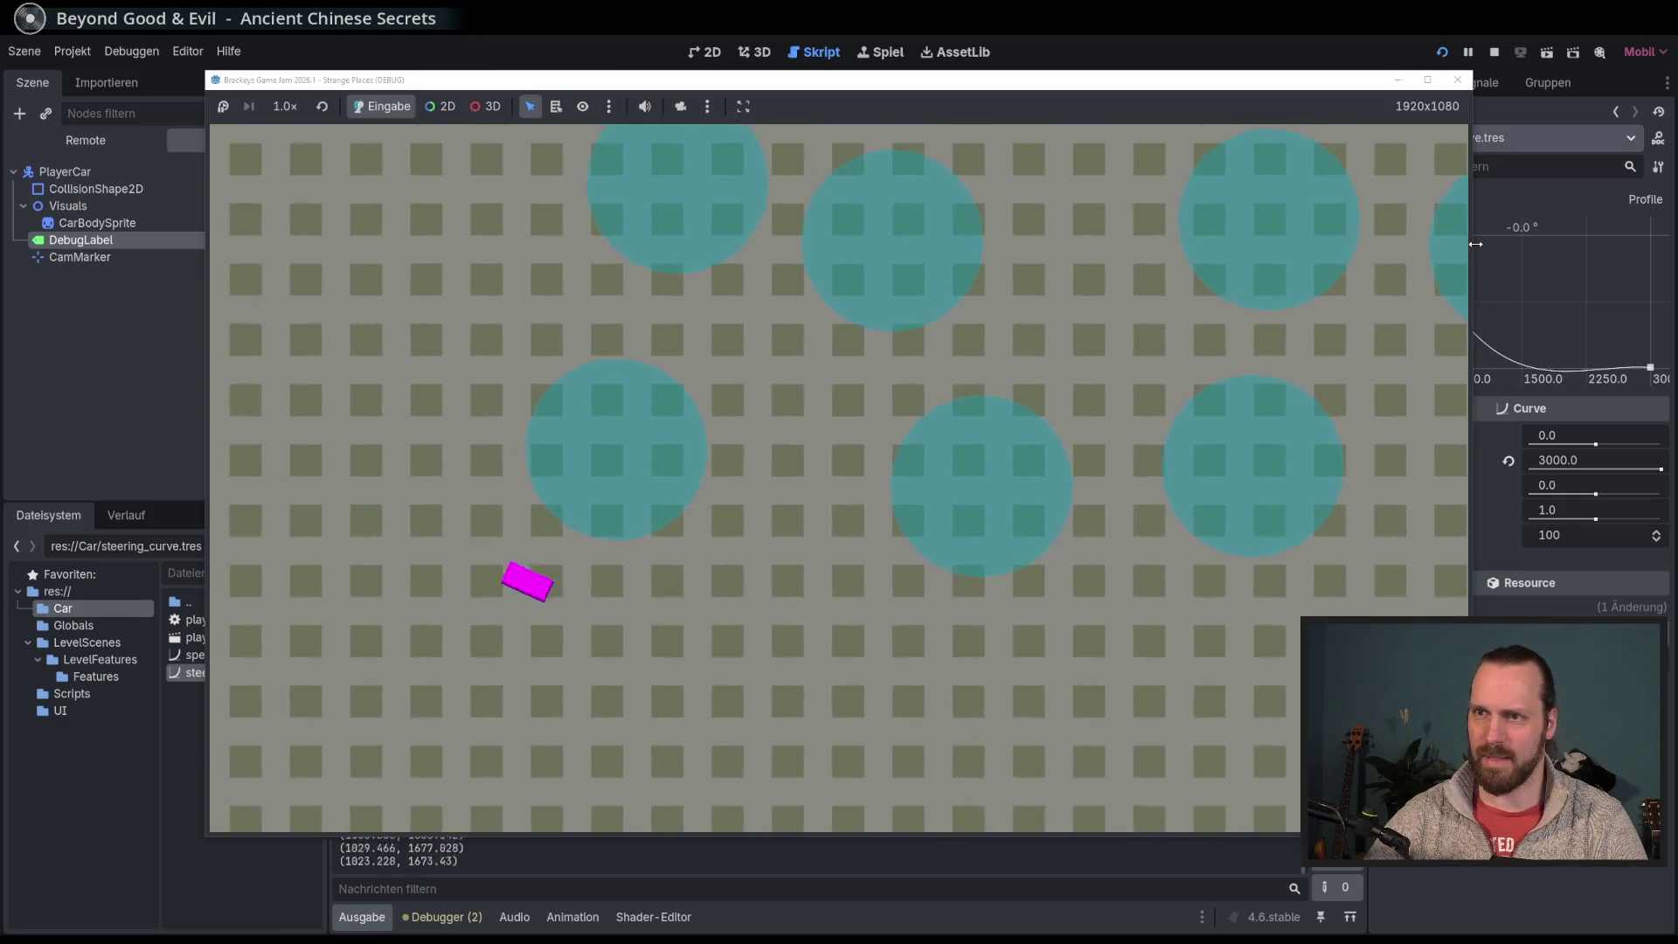
{"action": "key", "text": "d"}
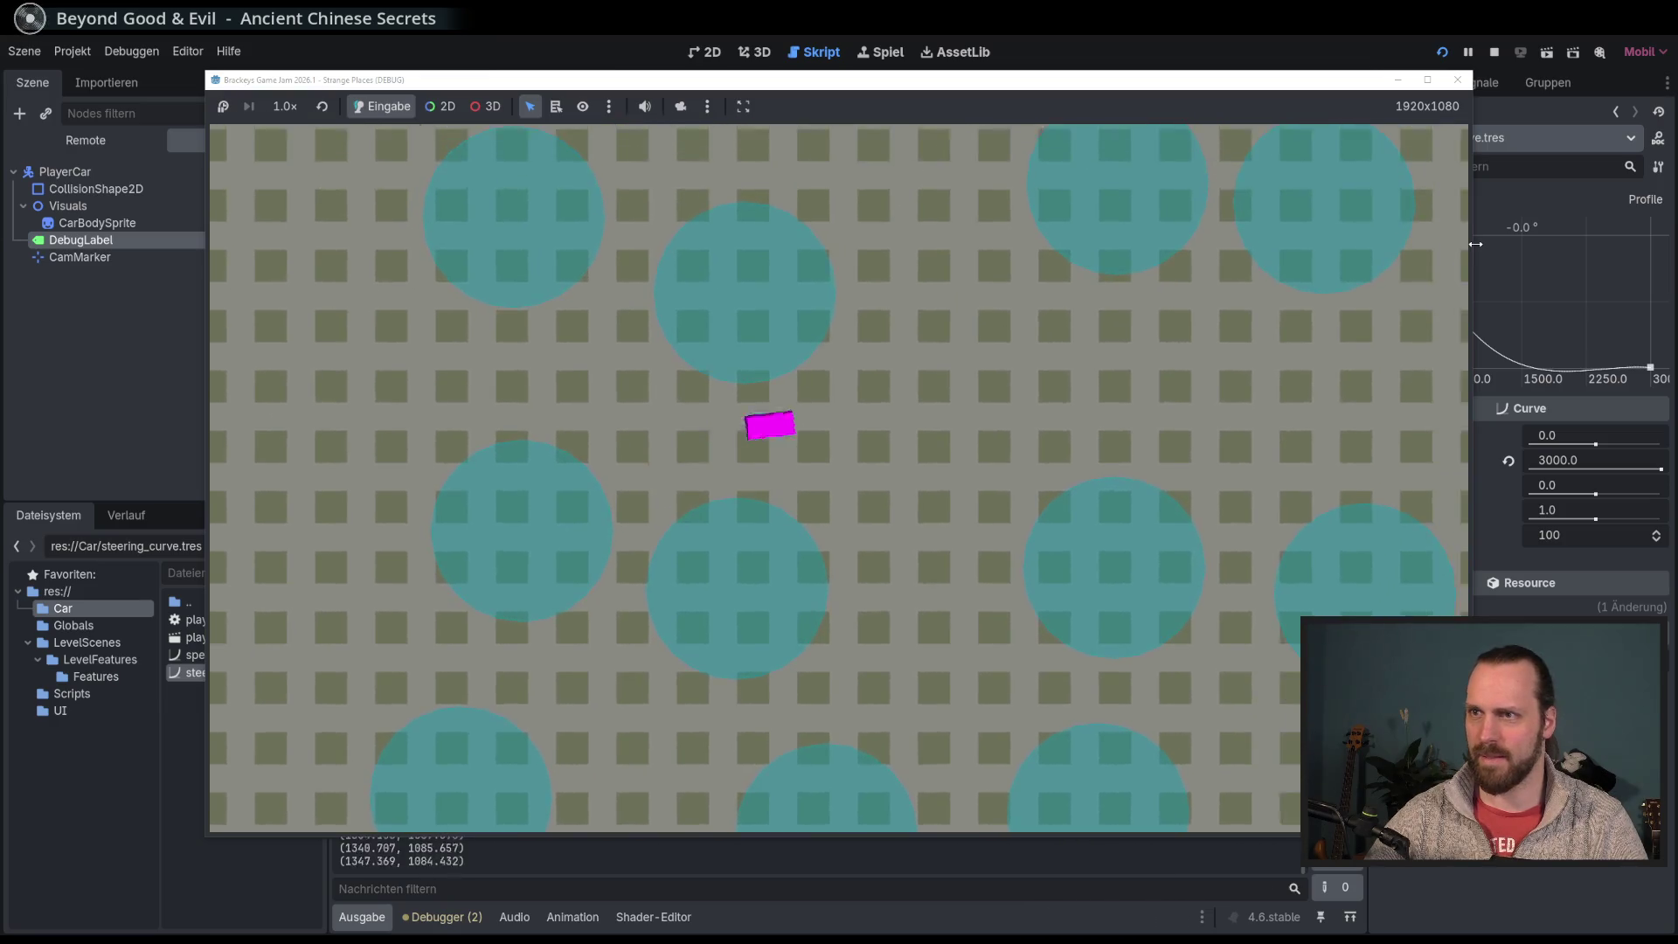
{"action": "key", "text": "F8"}
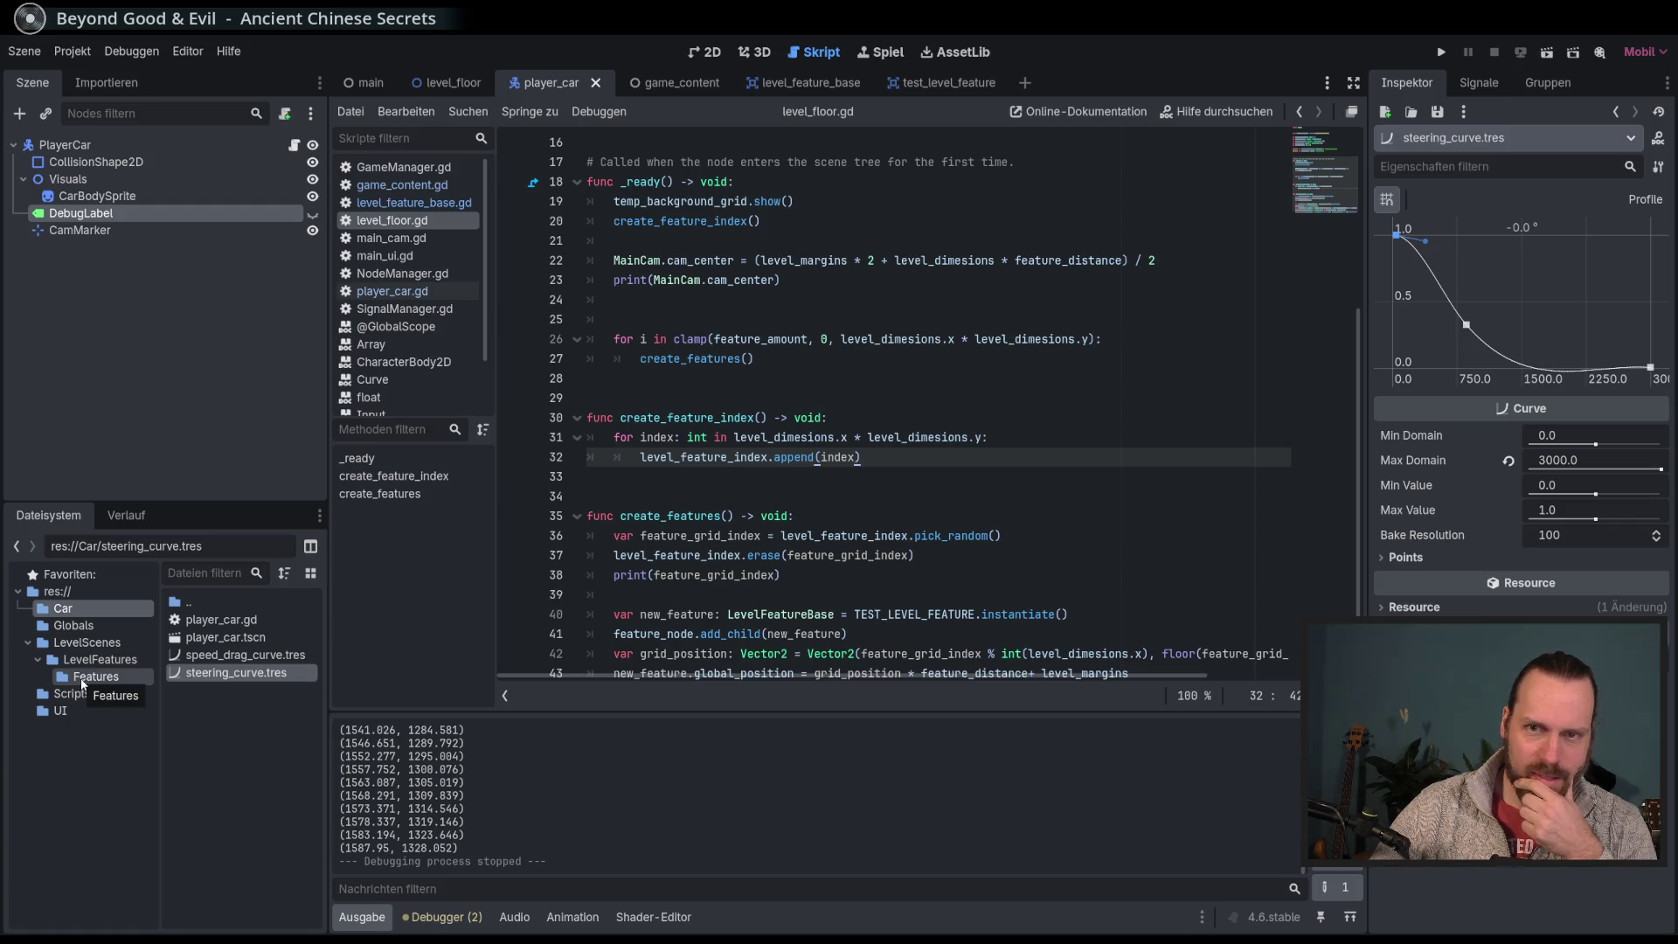
{"action": "left_click", "coordinate": [143, 683]}
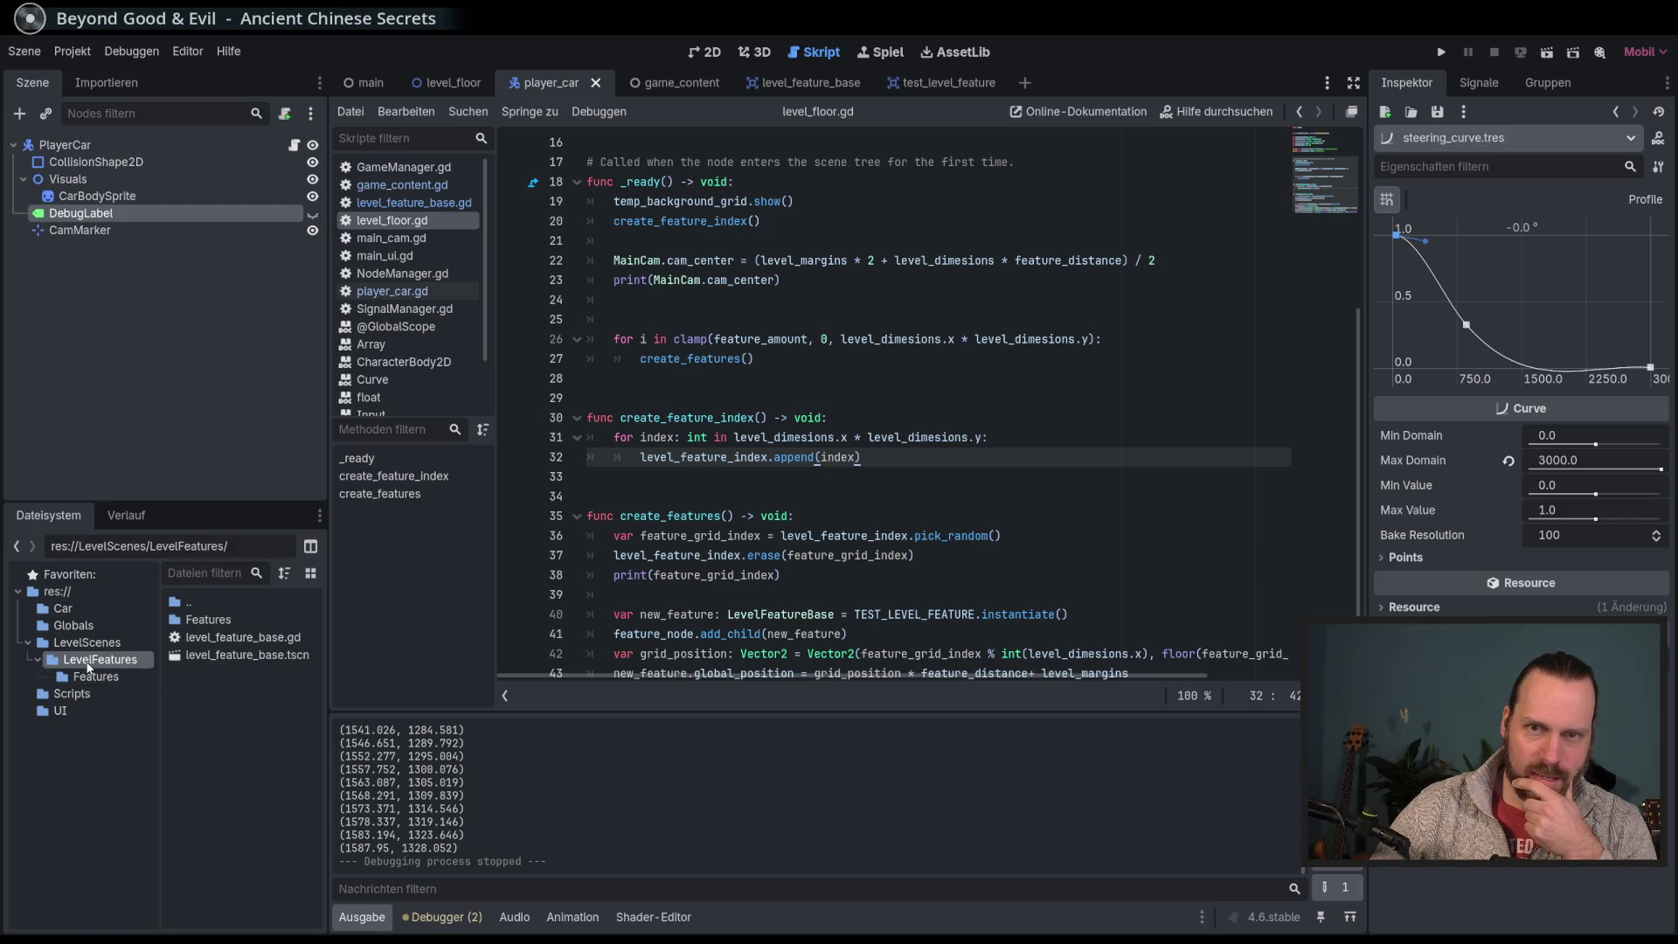
Step: Open the level_feature_base scene from the LevelFeatures folder in the 2D view
{"action": "left_click", "coordinate": [100, 659]}
{"action": "double_click", "coordinate": [243, 655]}
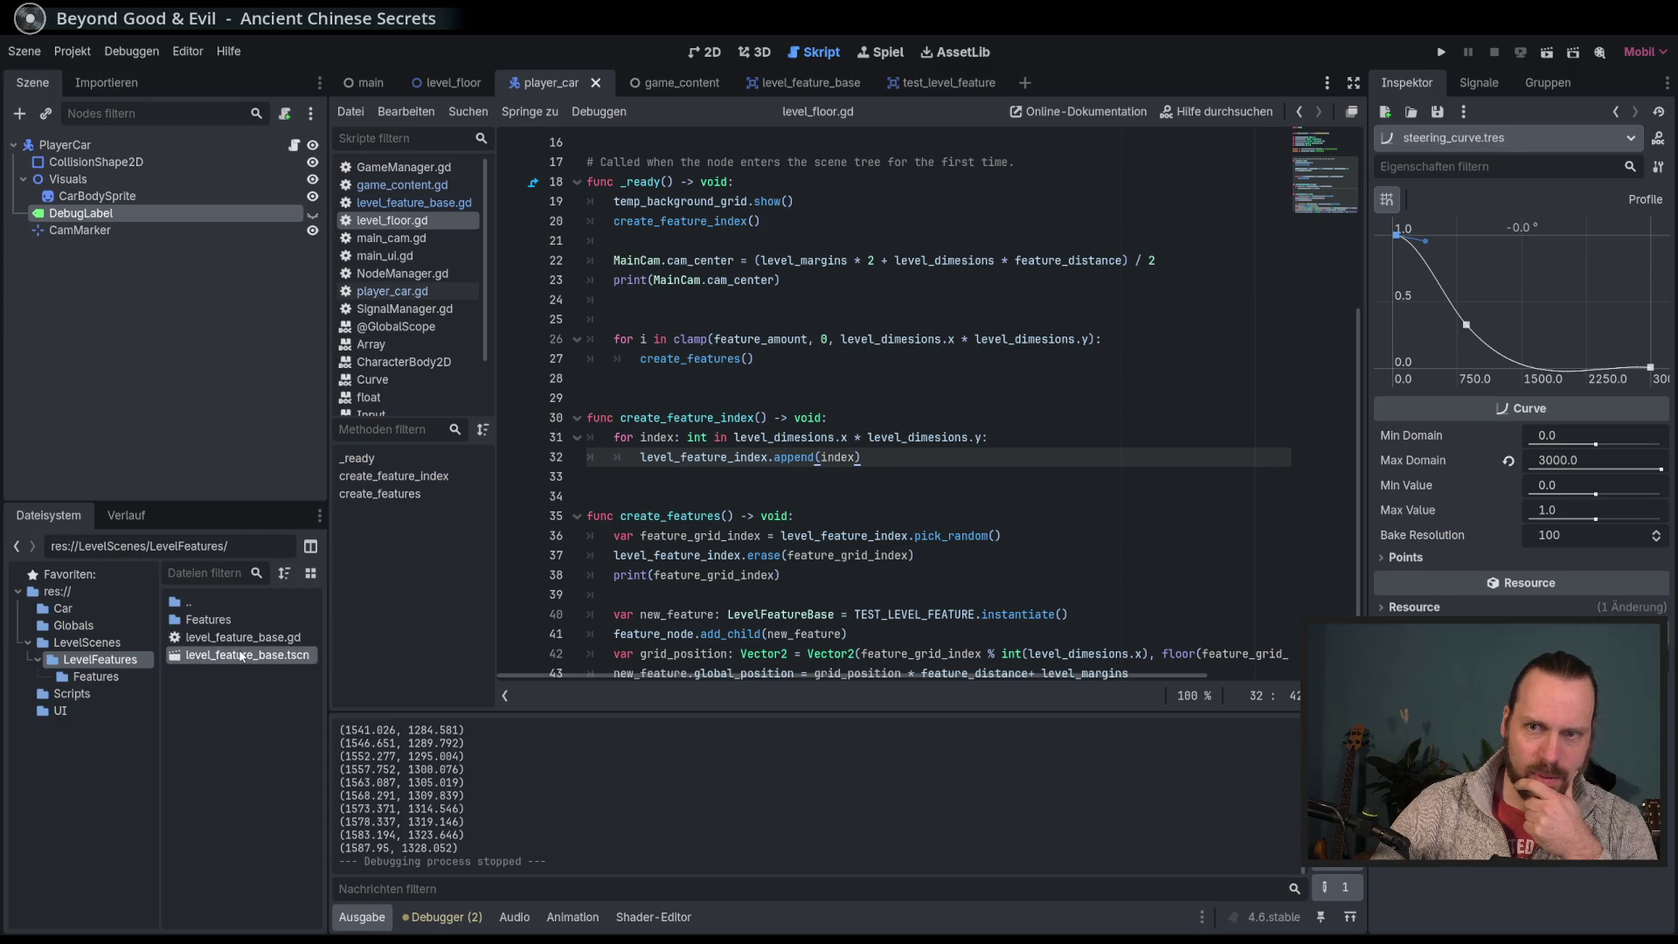
{"action": "left_click", "coordinate": [697, 50]}
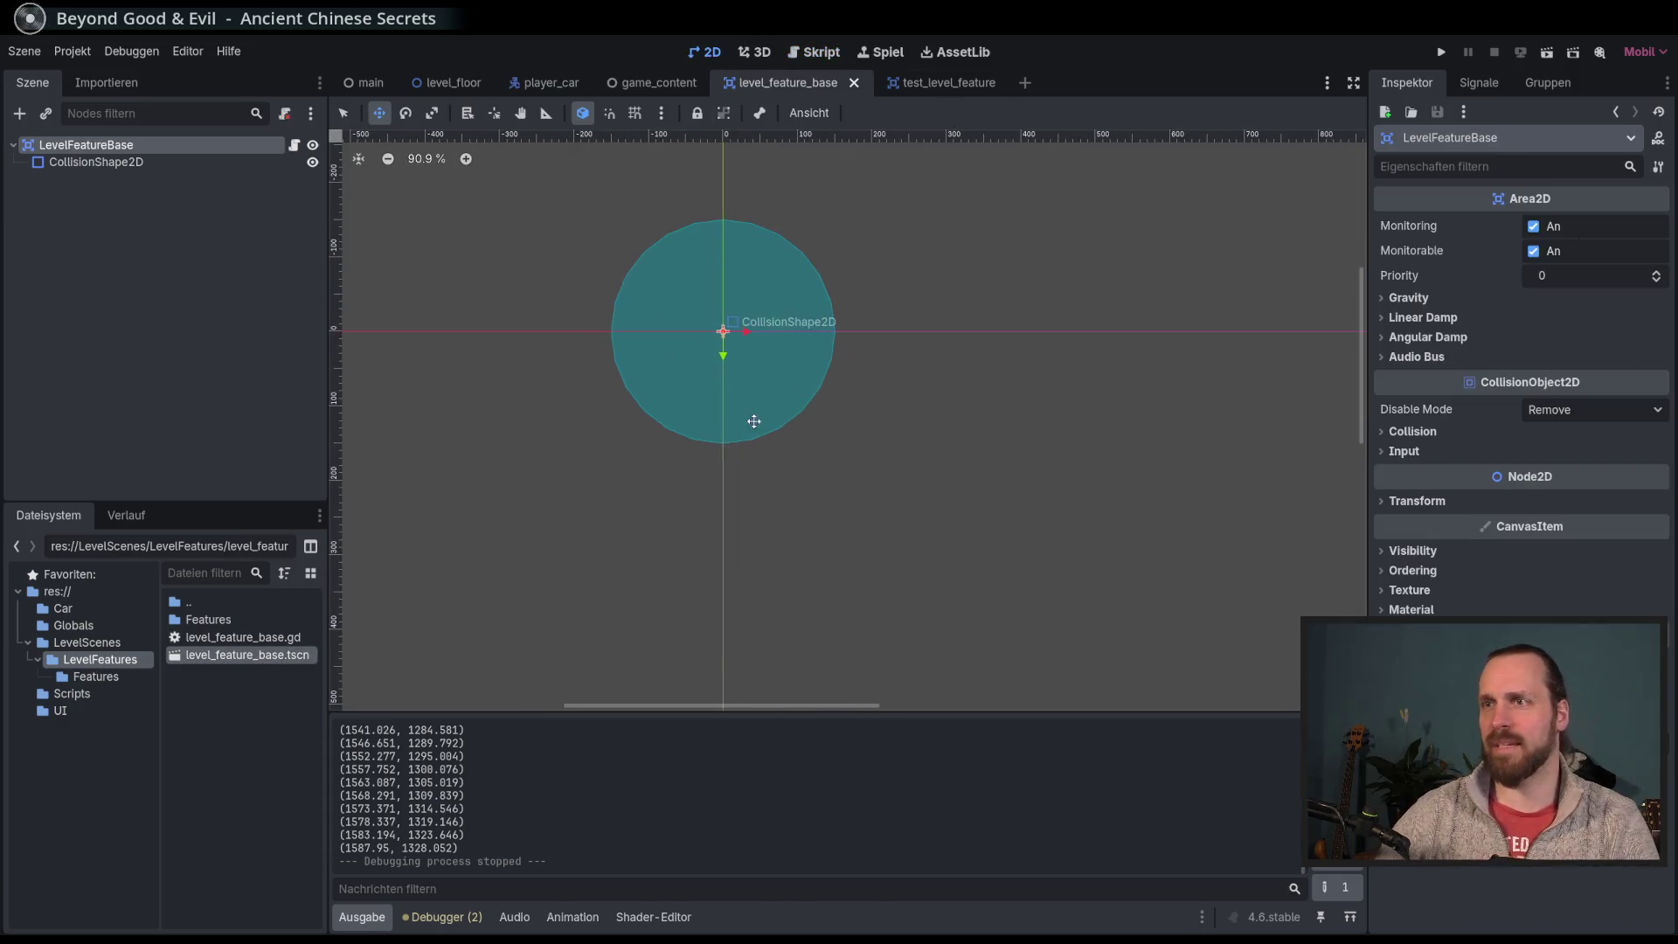
Step: Set the circle CollisionShape2D radius to 200, save, and add a child to LevelFeatureBase
{"action": "left_click", "coordinate": [178, 163]}
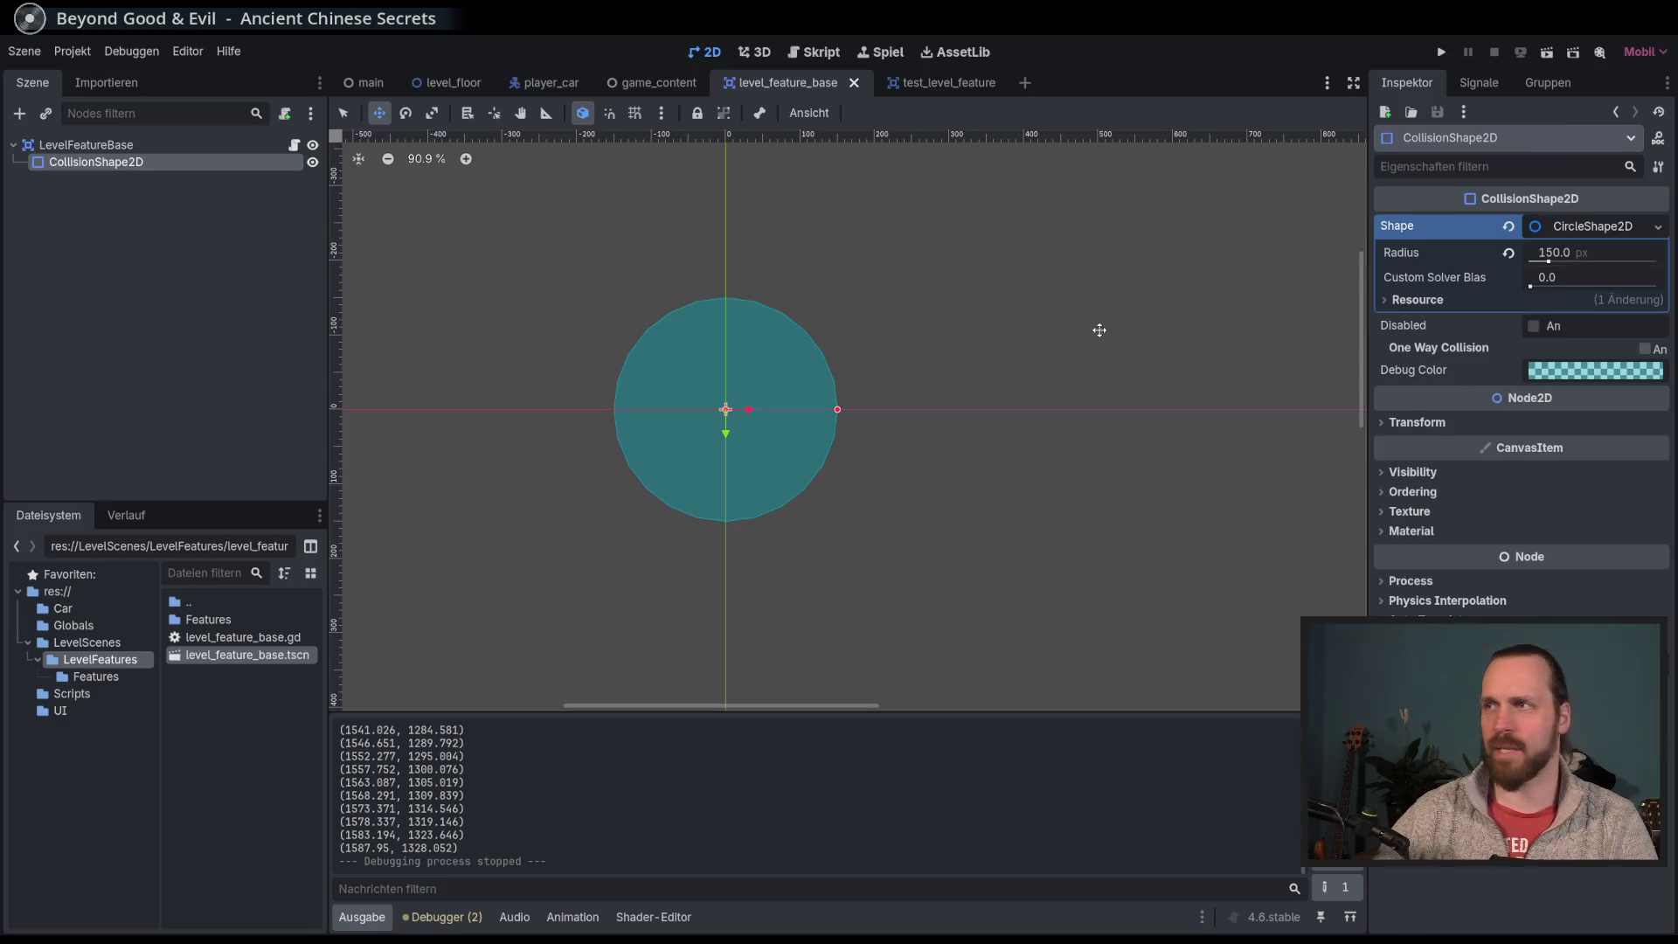
{"action": "left_click", "coordinate": [1543, 255]}
{"action": "type", "text": "200"}
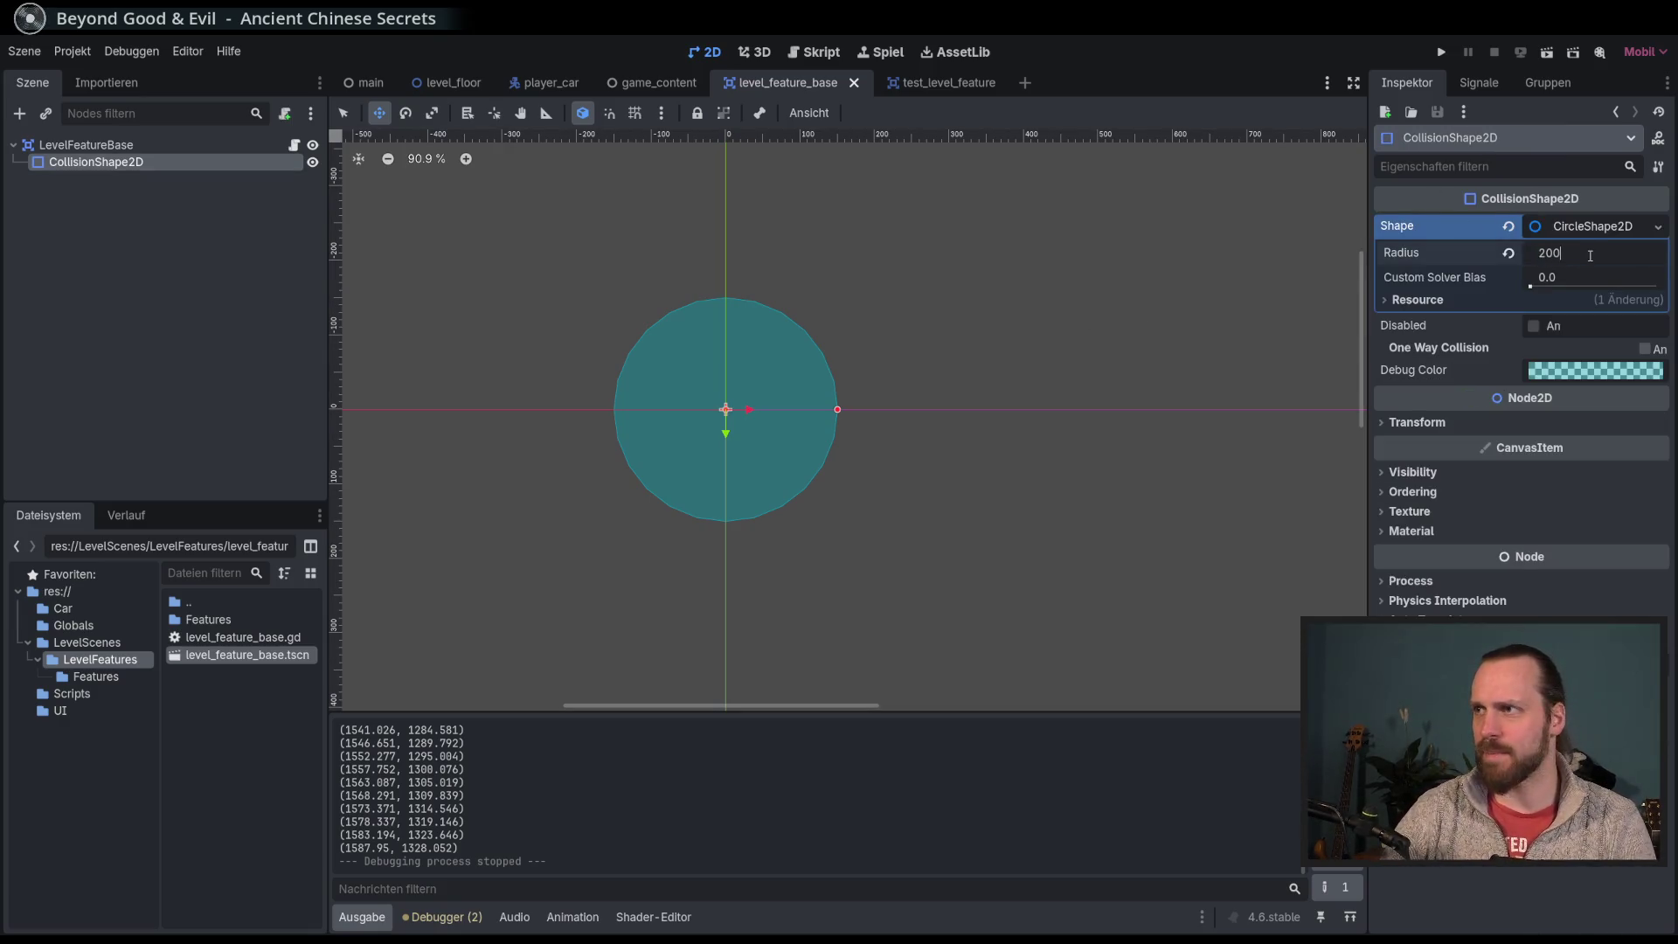
{"action": "key", "text": "Return"}
{"action": "key", "text": "ctrl+s"}
{"action": "left_click", "coordinate": [120, 145]}
{"action": "left_click", "coordinate": [19, 114]}
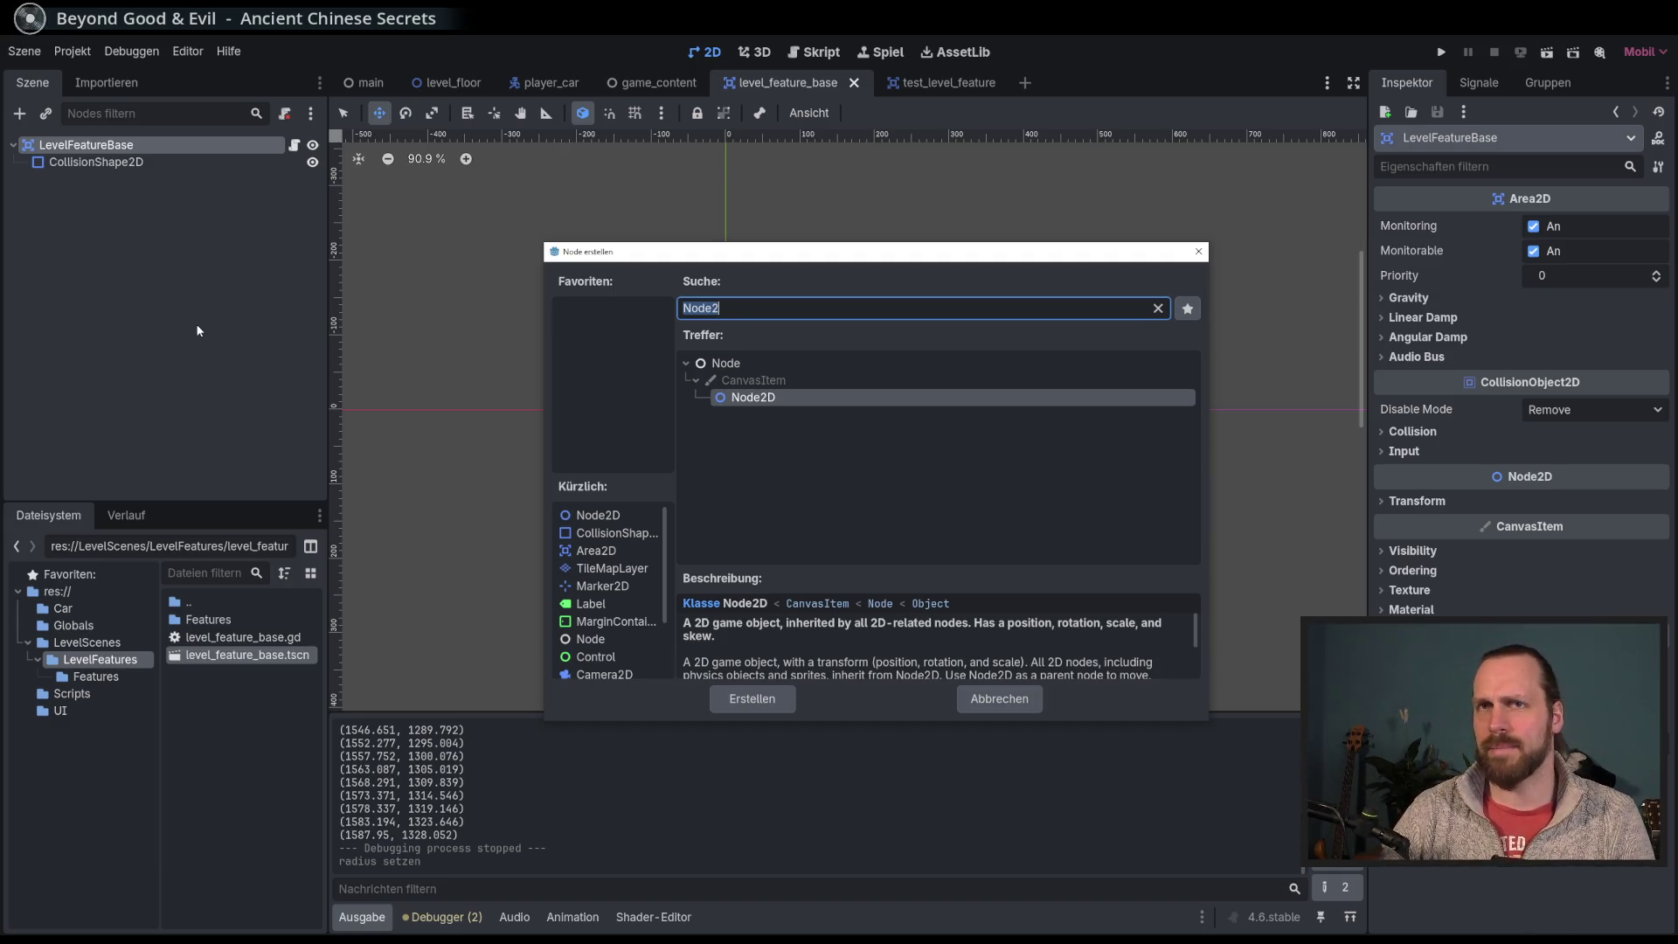
Step: Add a StaticBody2D from Node2D > CollisionObject2D > PhysicsBody2D as a child of LevelFeatureBase
{"action": "type", "text": "Co"}
{"action": "key", "text": "BackSpace"}
{"action": "key", "text": "BackSpace"}
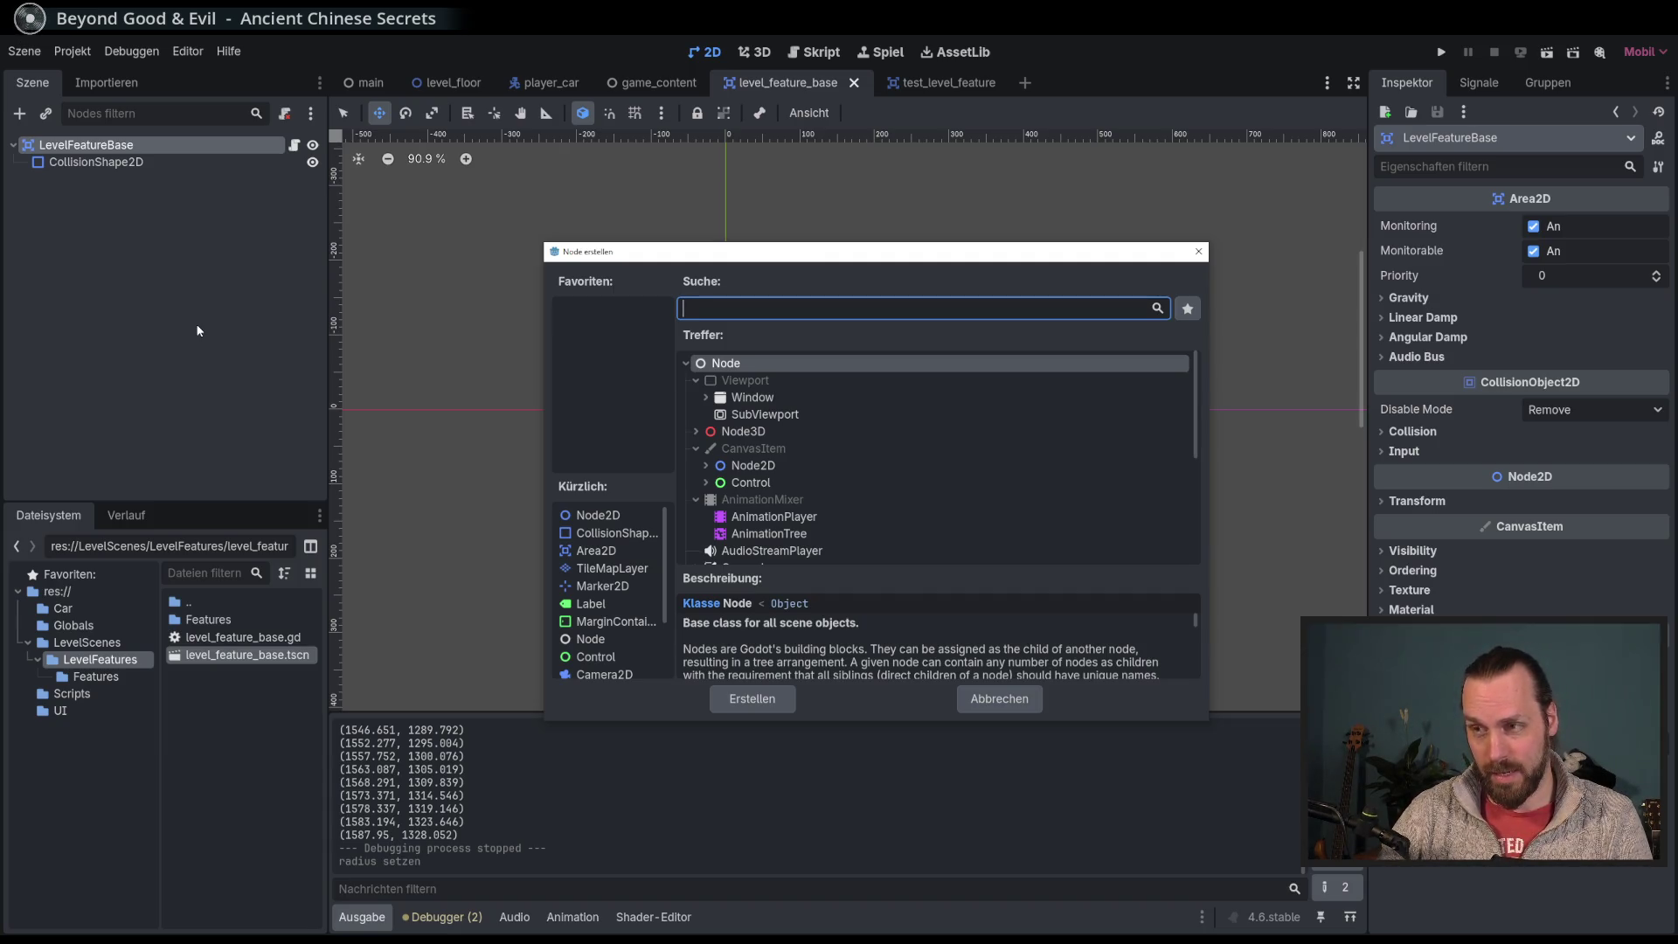
{"action": "left_click", "coordinate": [707, 465]}
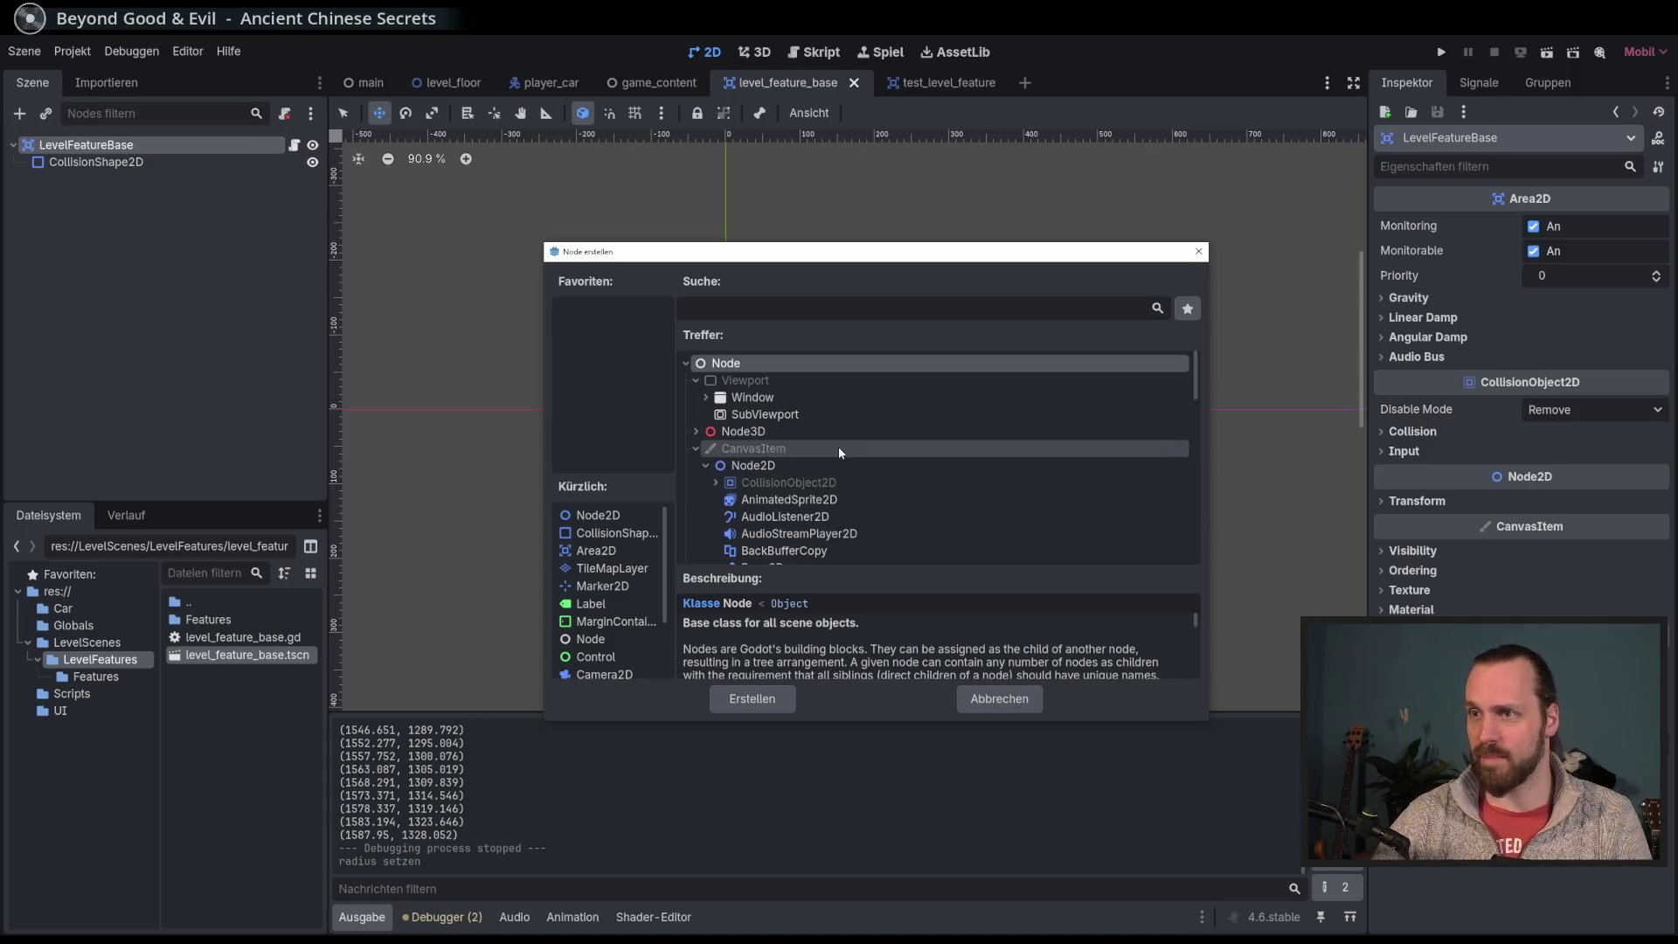
{"action": "scroll", "coordinate": [837, 448], "scroll_direction": "down", "scroll_amount": 1}
{"action": "scroll", "coordinate": [826, 492], "scroll_direction": "down", "scroll_amount": 2}
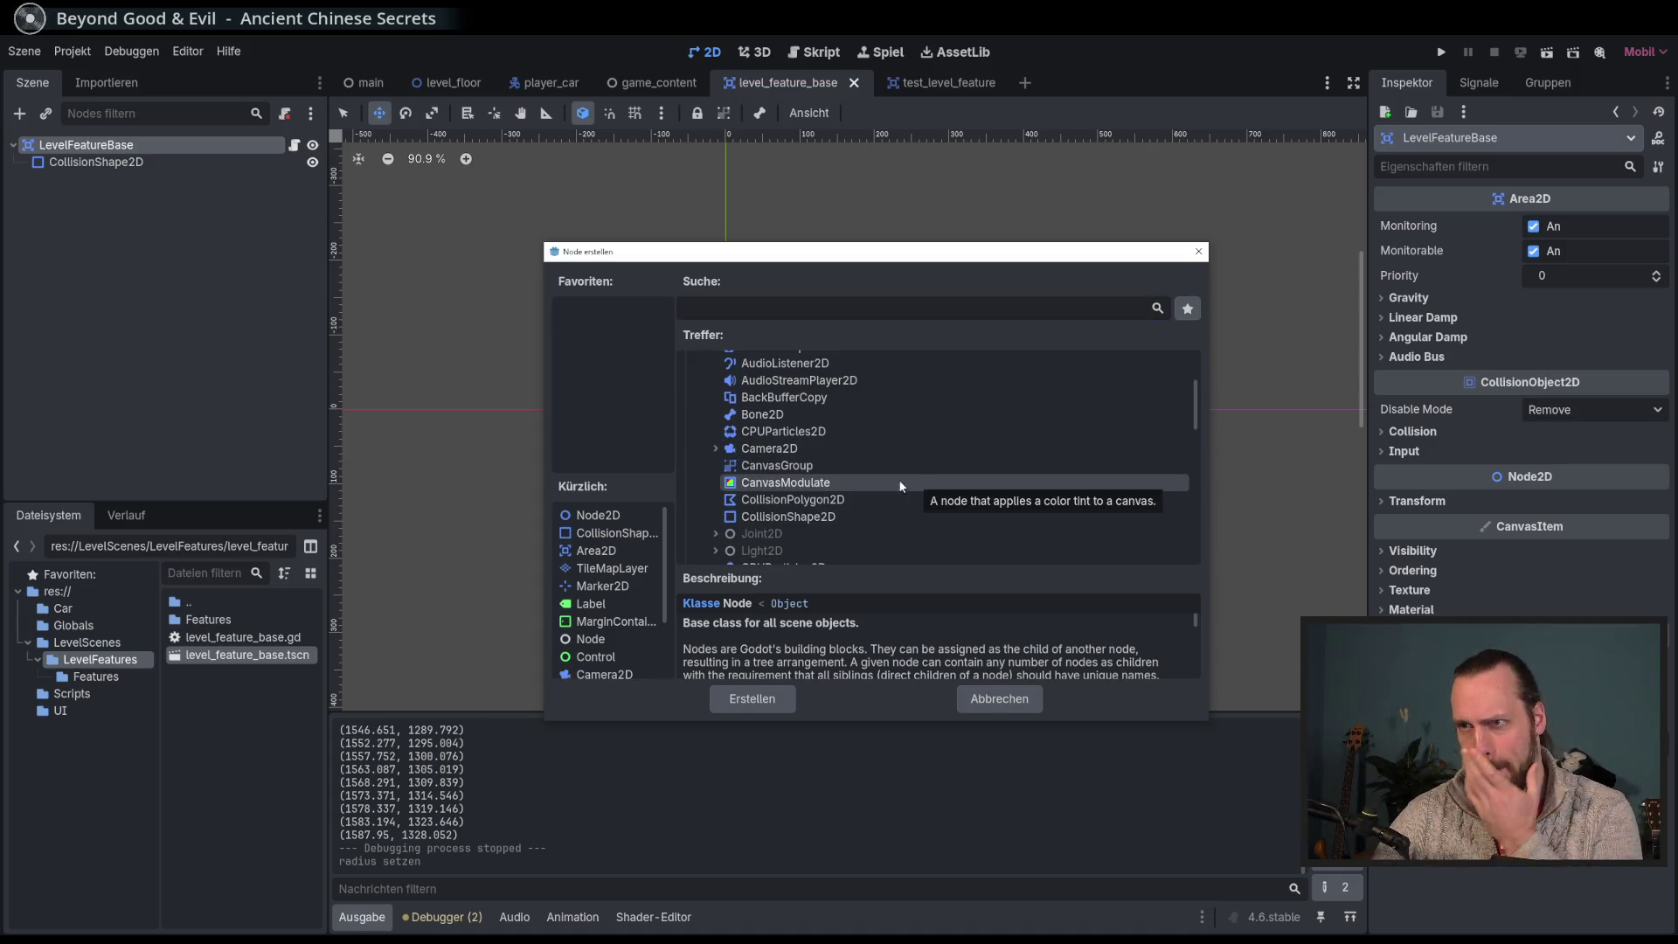
{"action": "scroll", "coordinate": [899, 479], "scroll_direction": "down", "scroll_amount": 2}
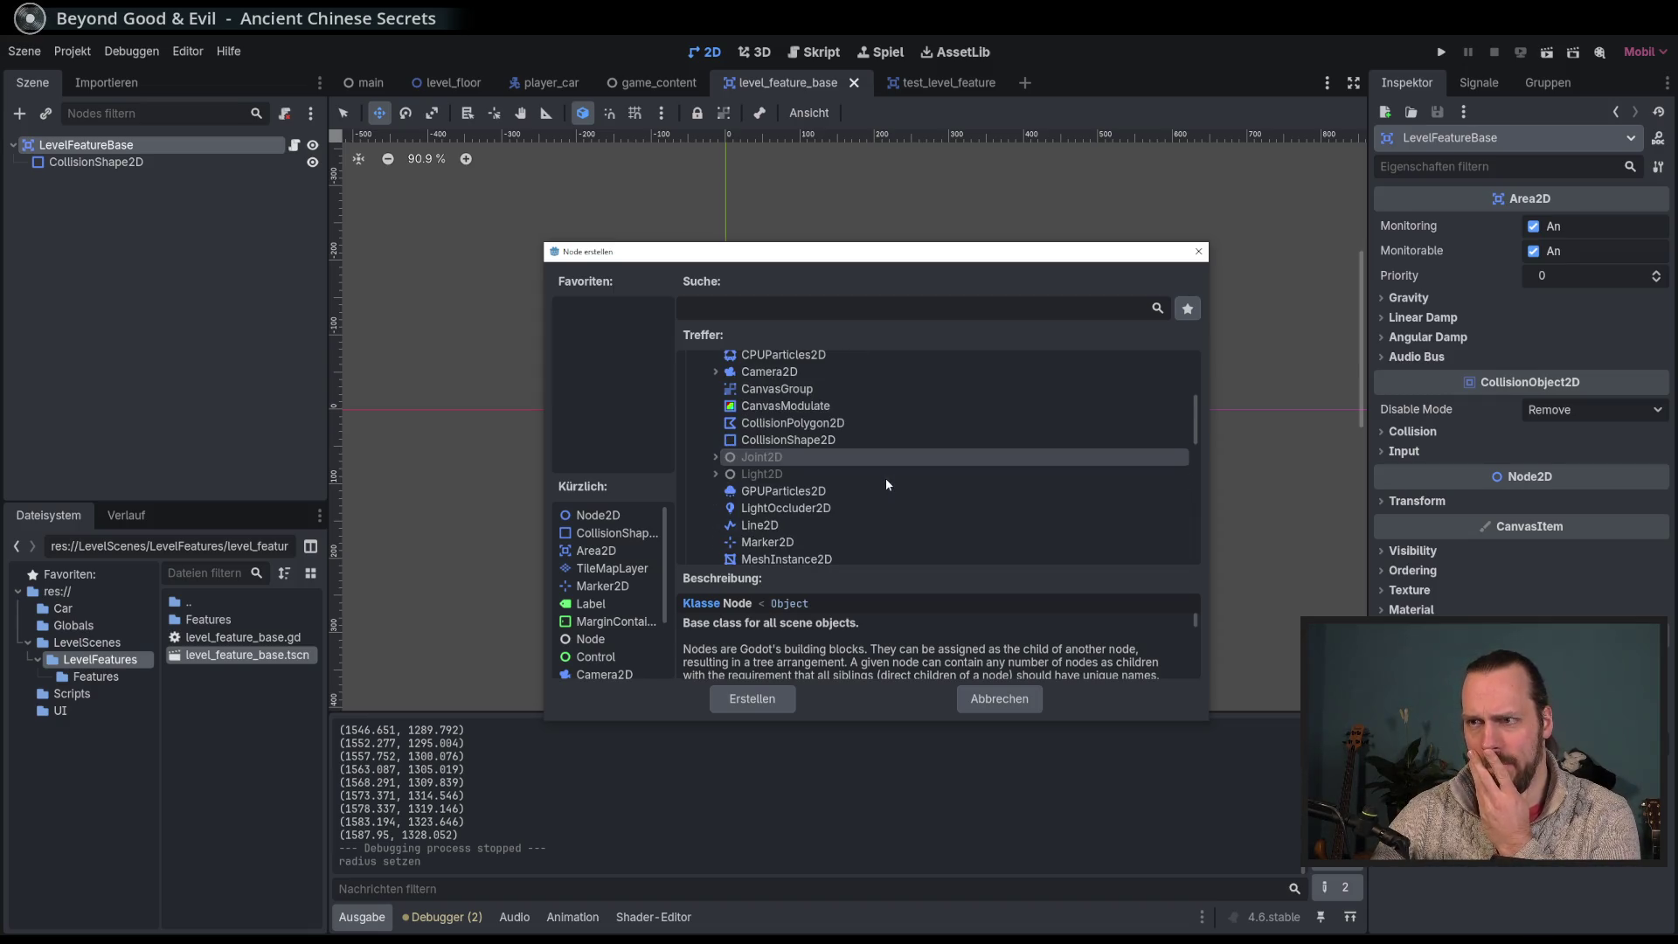
{"action": "scroll", "coordinate": [881, 477], "scroll_direction": "down", "scroll_amount": 2}
{"action": "scroll", "coordinate": [881, 477], "scroll_direction": "up", "scroll_amount": 5}
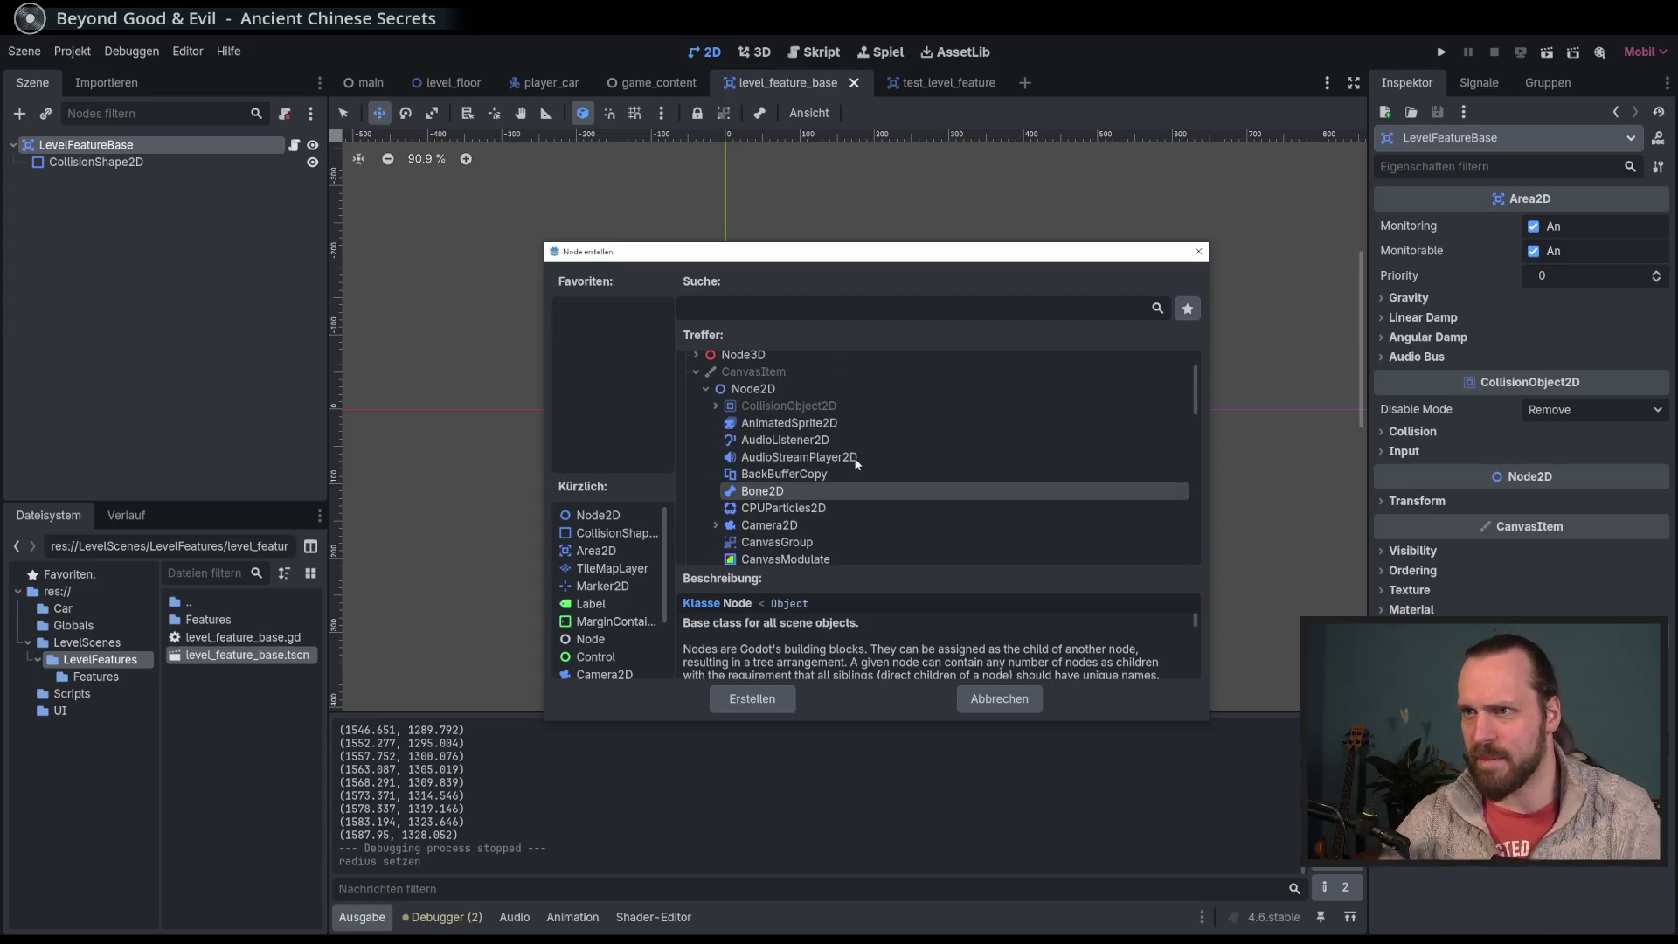
{"action": "left_click", "coordinate": [712, 405]}
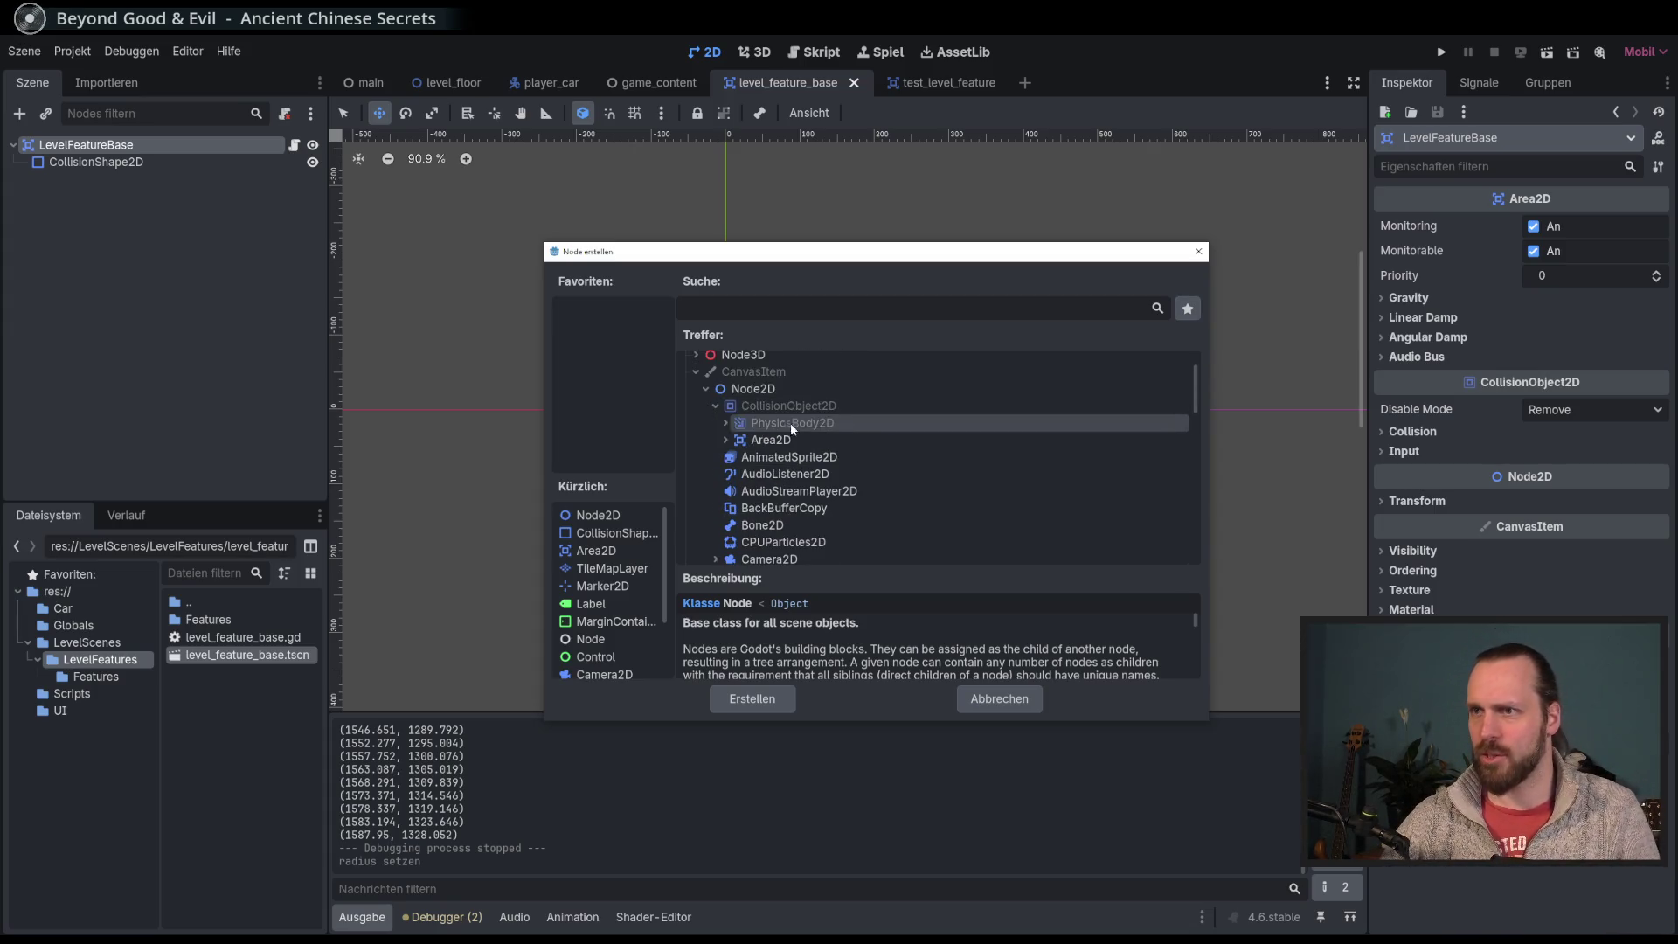
{"action": "left_click", "coordinate": [726, 422]}
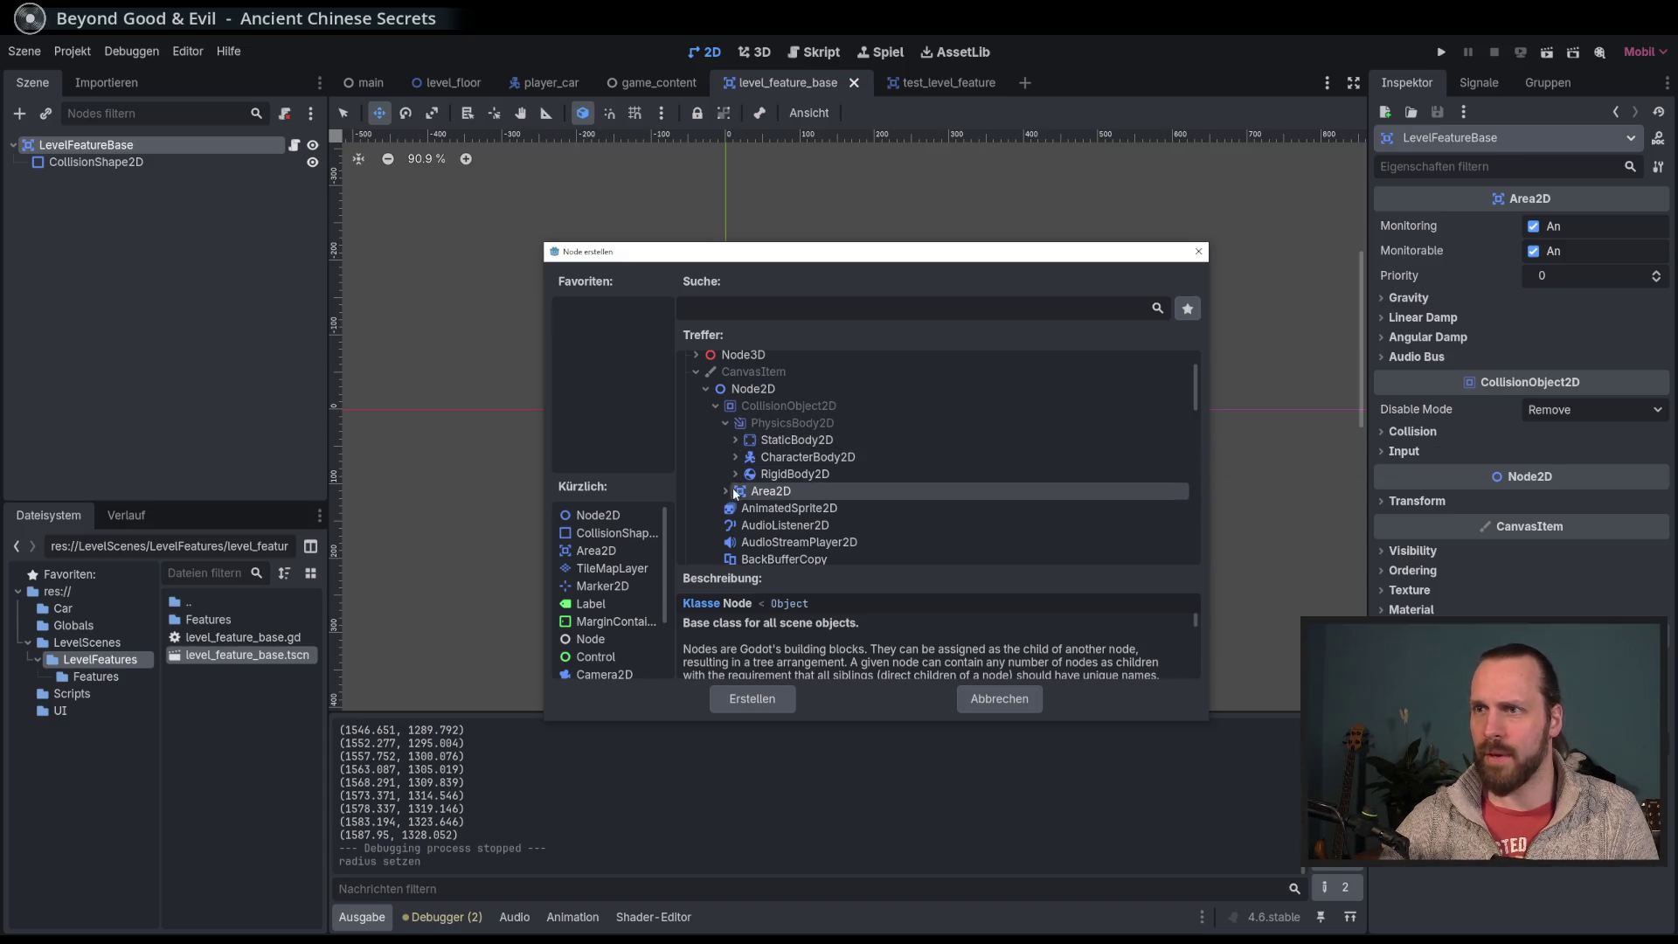
{"action": "double_click", "coordinate": [797, 441]}
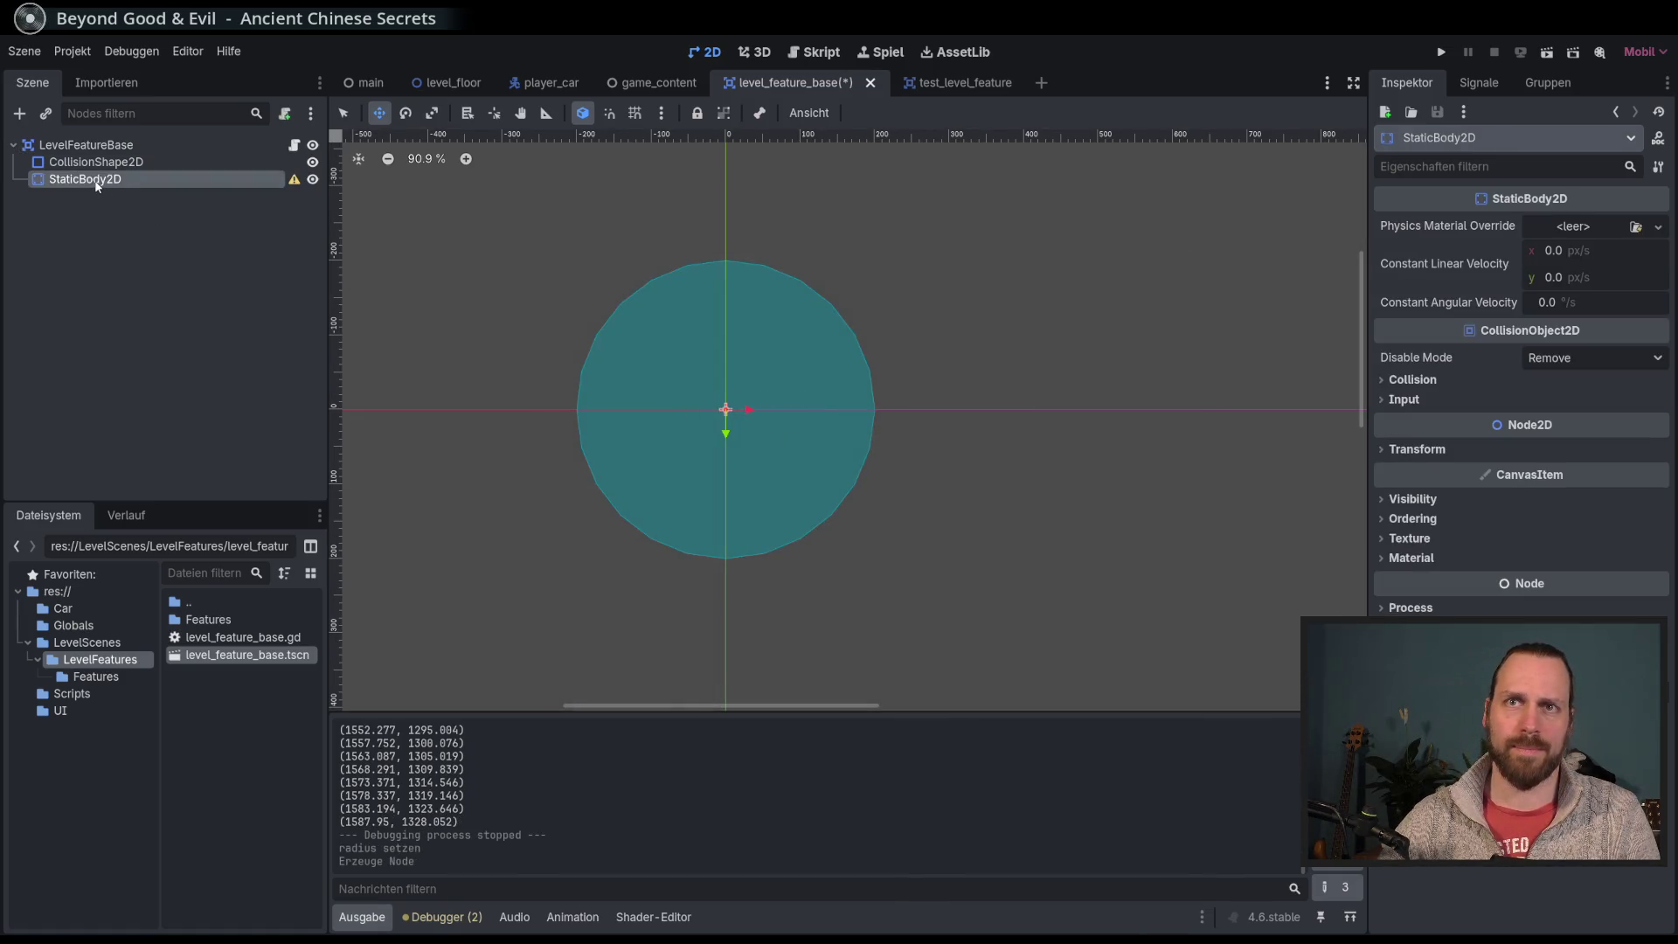
Step: Add a CollisionShape2D under StaticBody2D by filtering the node list with 'coll'
{"action": "left_click", "coordinate": [19, 113]}
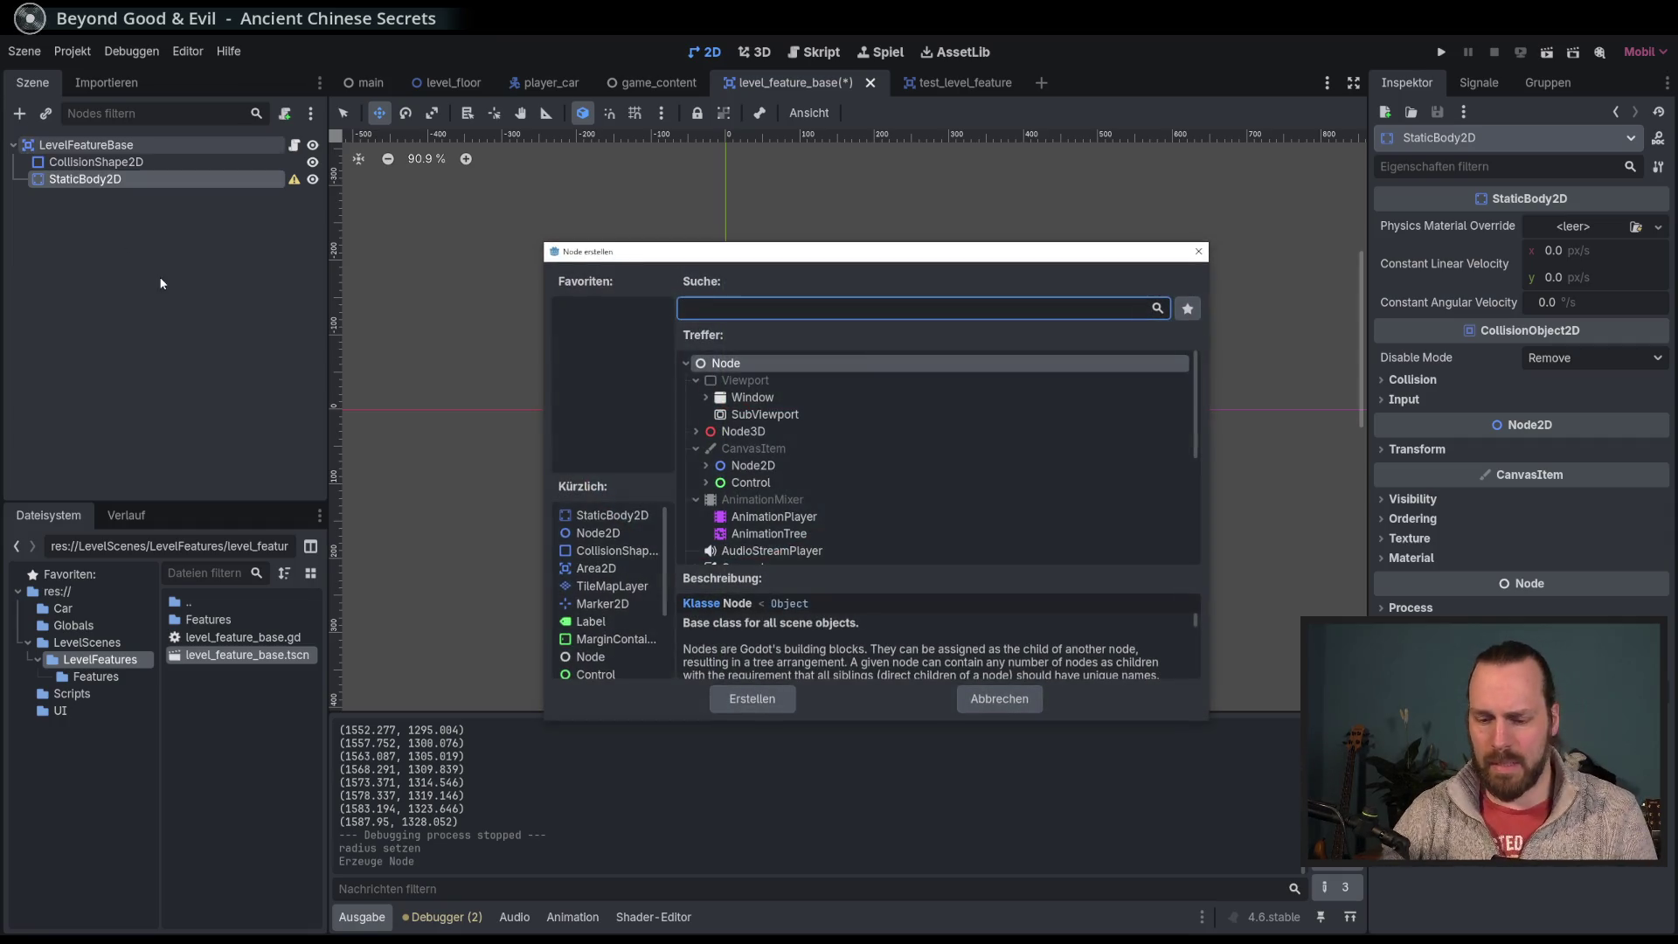
{"action": "type", "text": "coll"}
{"action": "key", "text": "Down"}
{"action": "key", "text": "Up"}
{"action": "key", "text": "Up"}
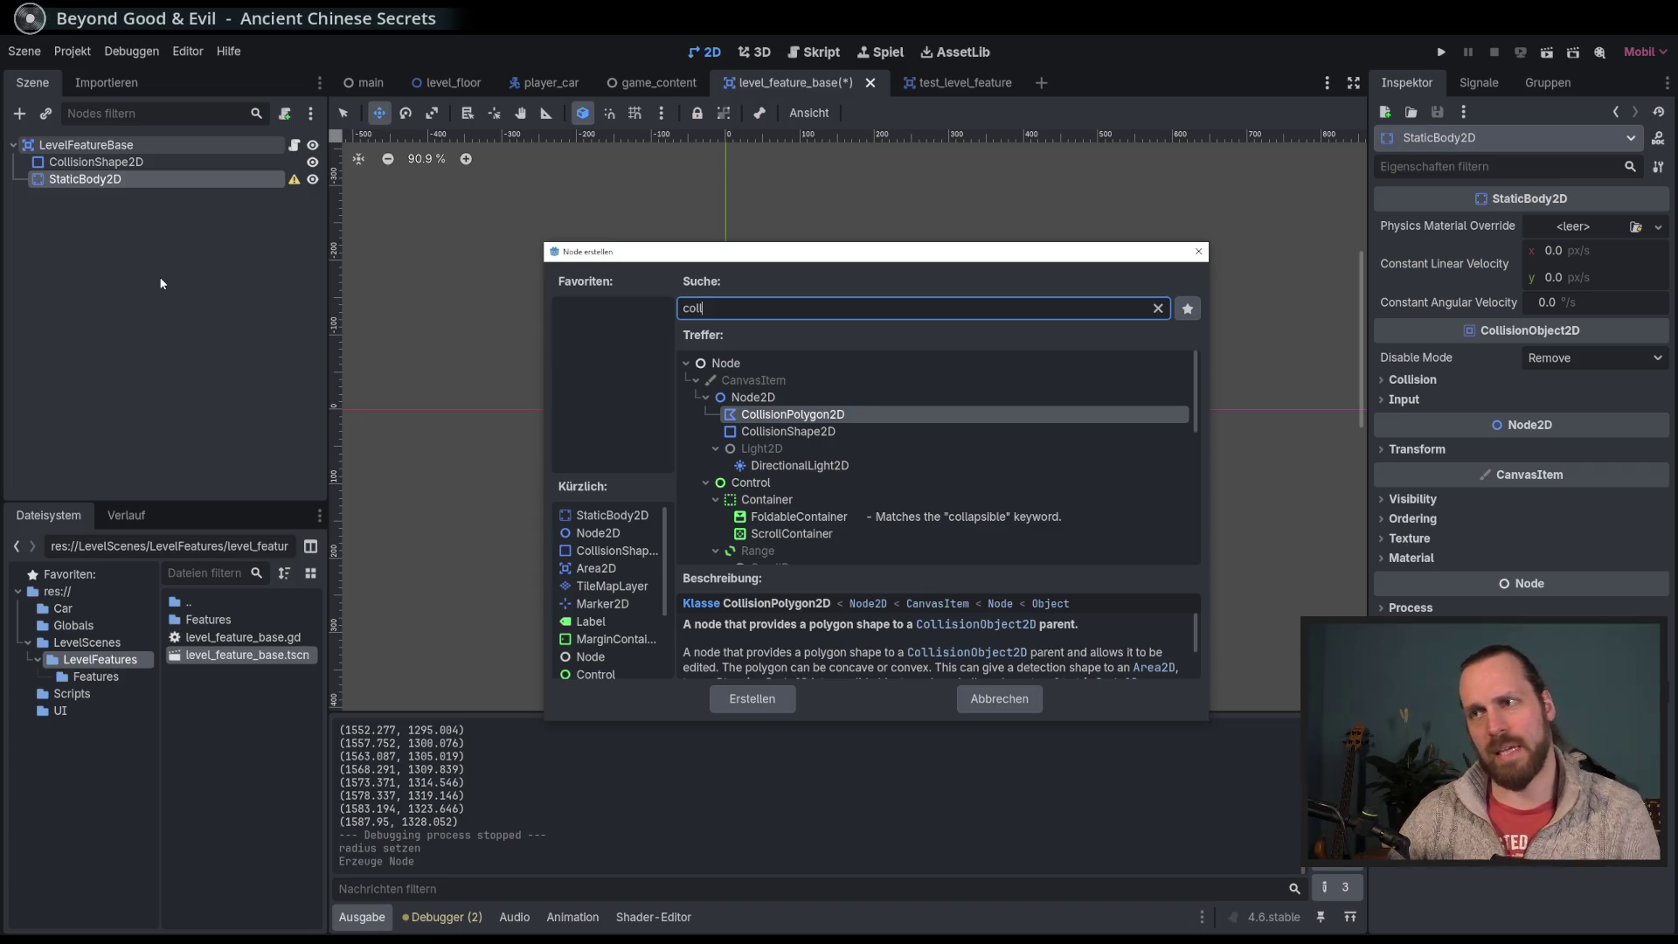
{"action": "key", "text": "Down"}
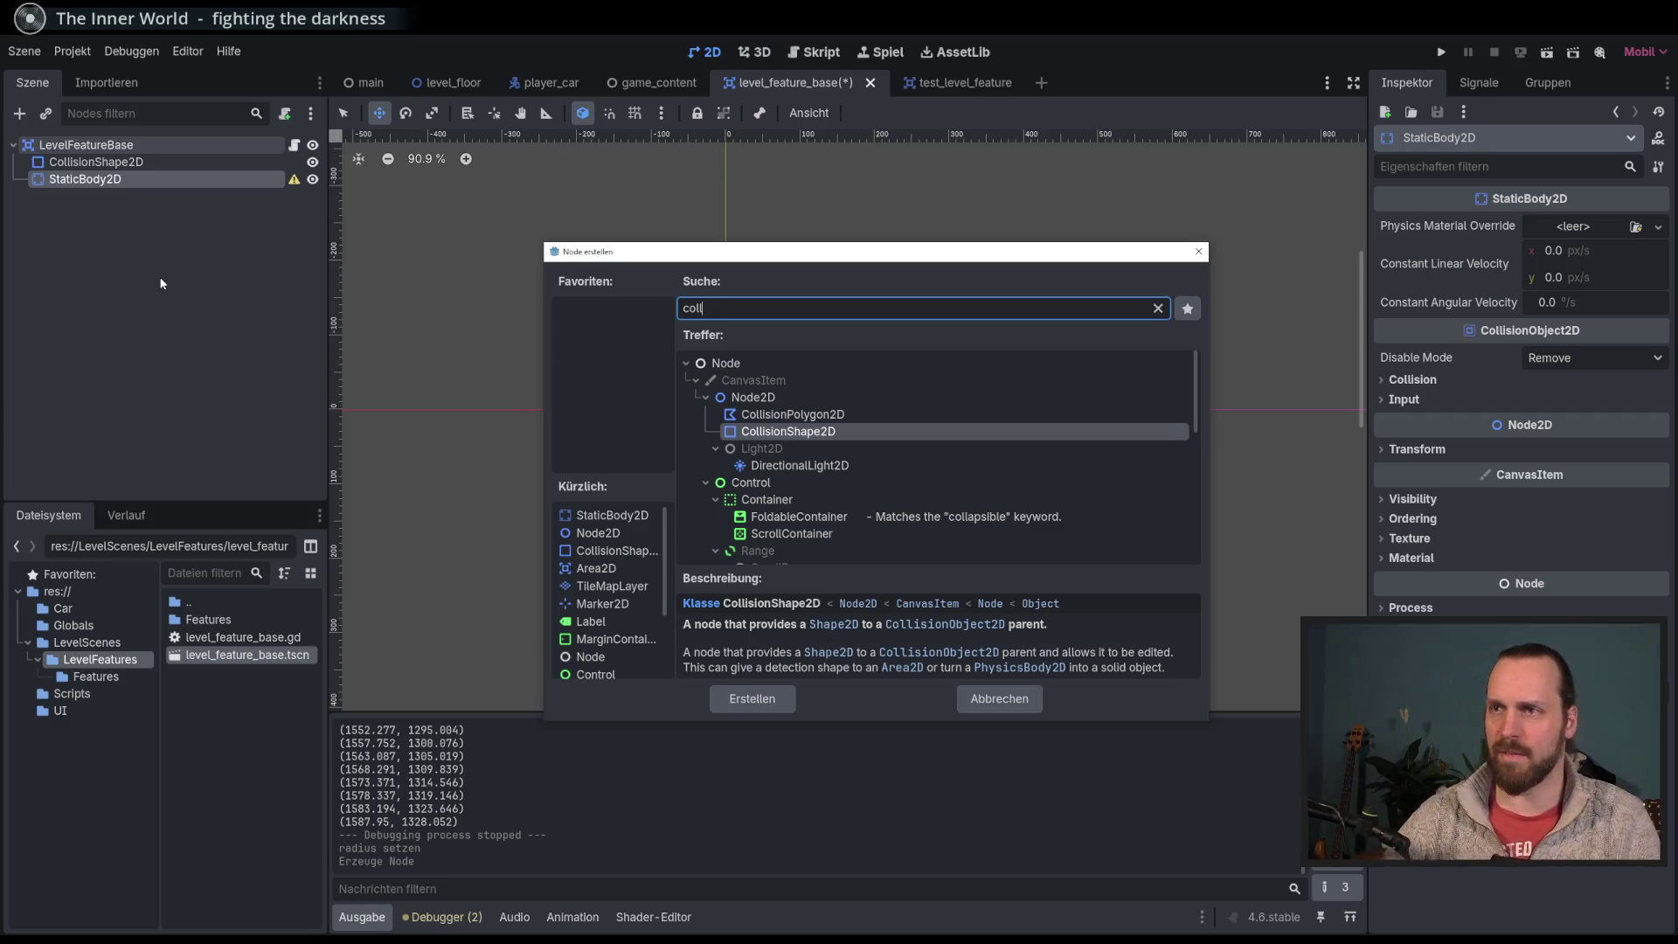
{"action": "key", "text": "Return"}
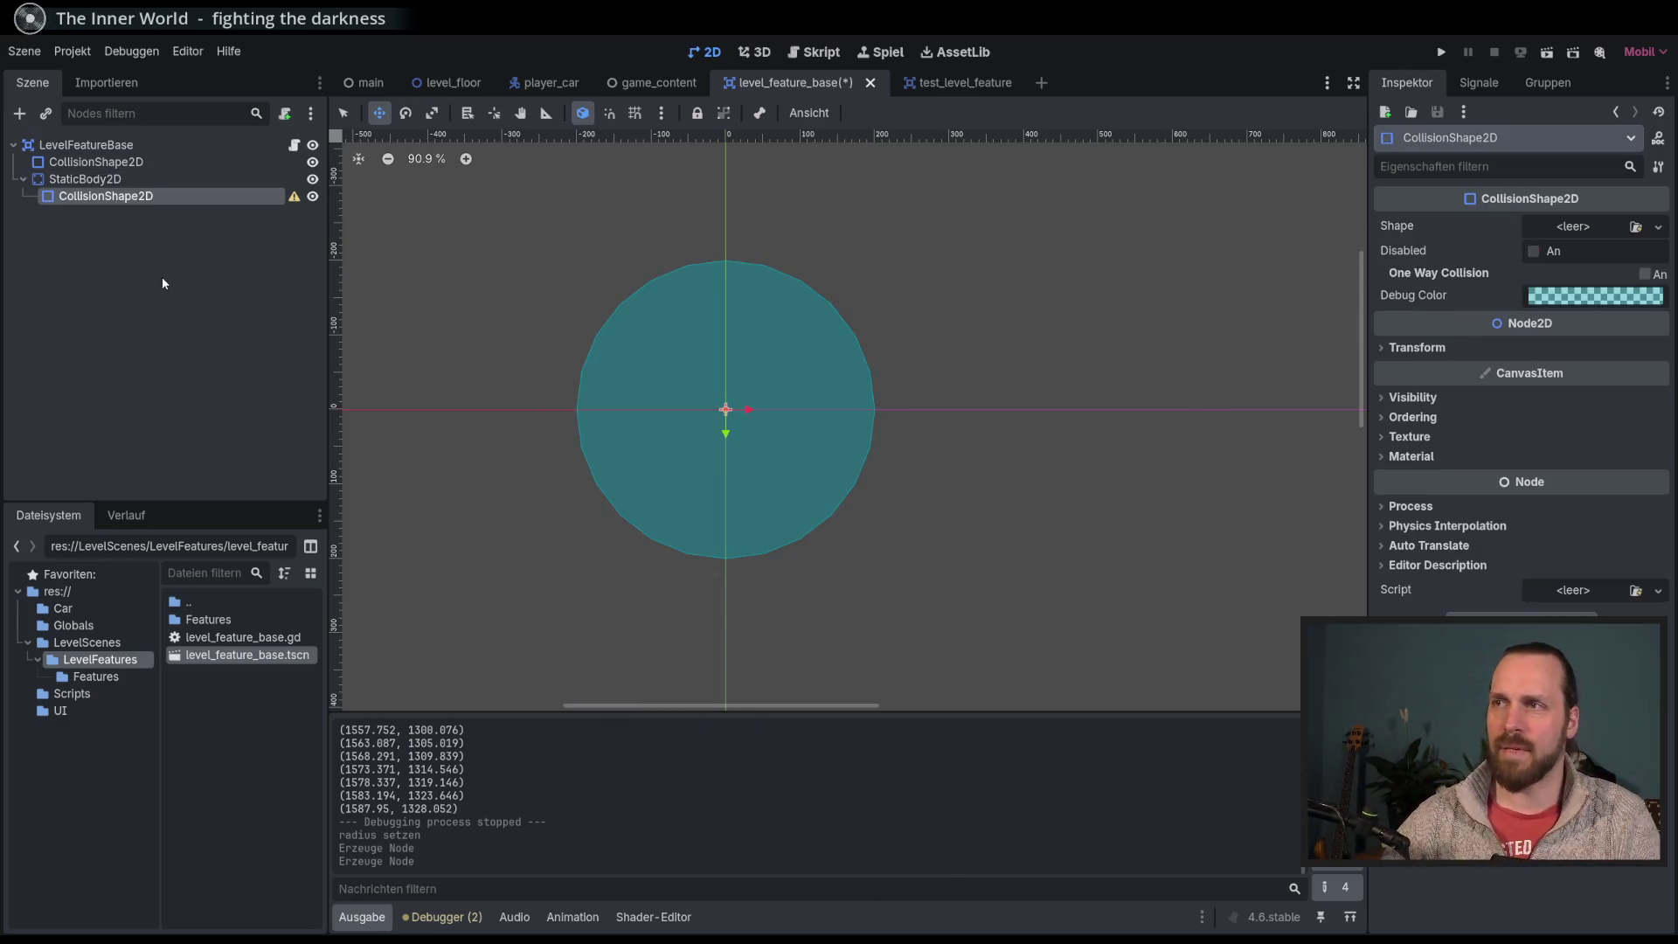
{"action": "left_click", "coordinate": [1594, 227]}
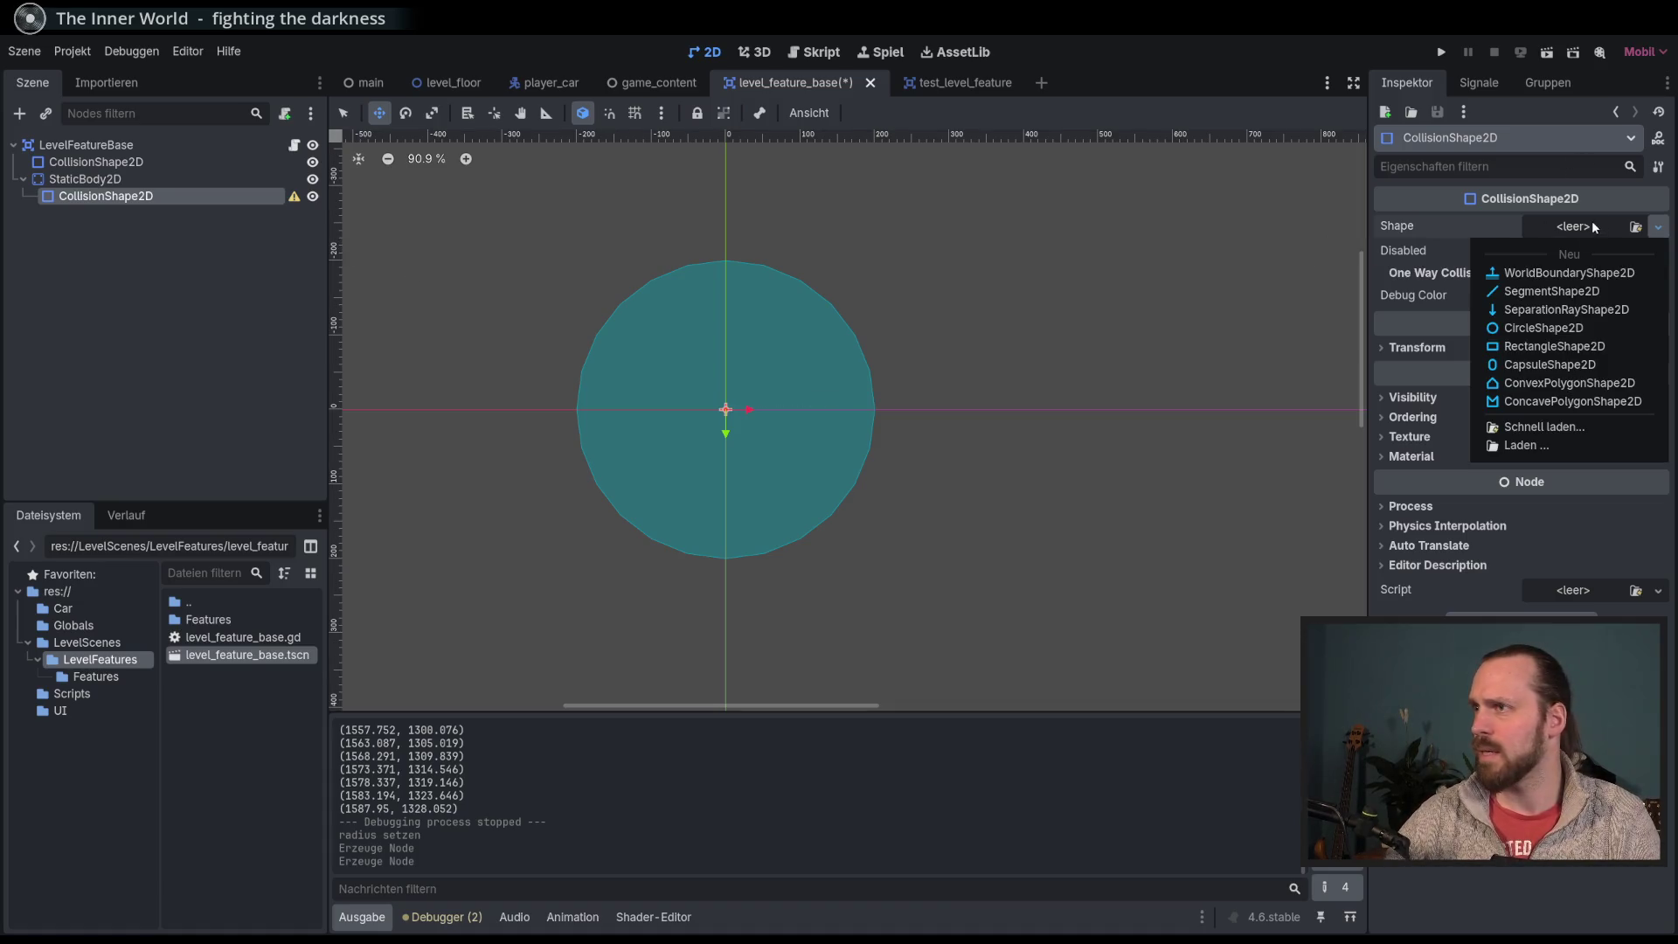
Step: Give the collision shape a RectangleShape2D, resize it with its handles, and save the scene
{"action": "left_click", "coordinate": [1558, 347]}
{"action": "scroll", "coordinate": [723, 402], "scroll_direction": "up", "scroll_amount": 4}
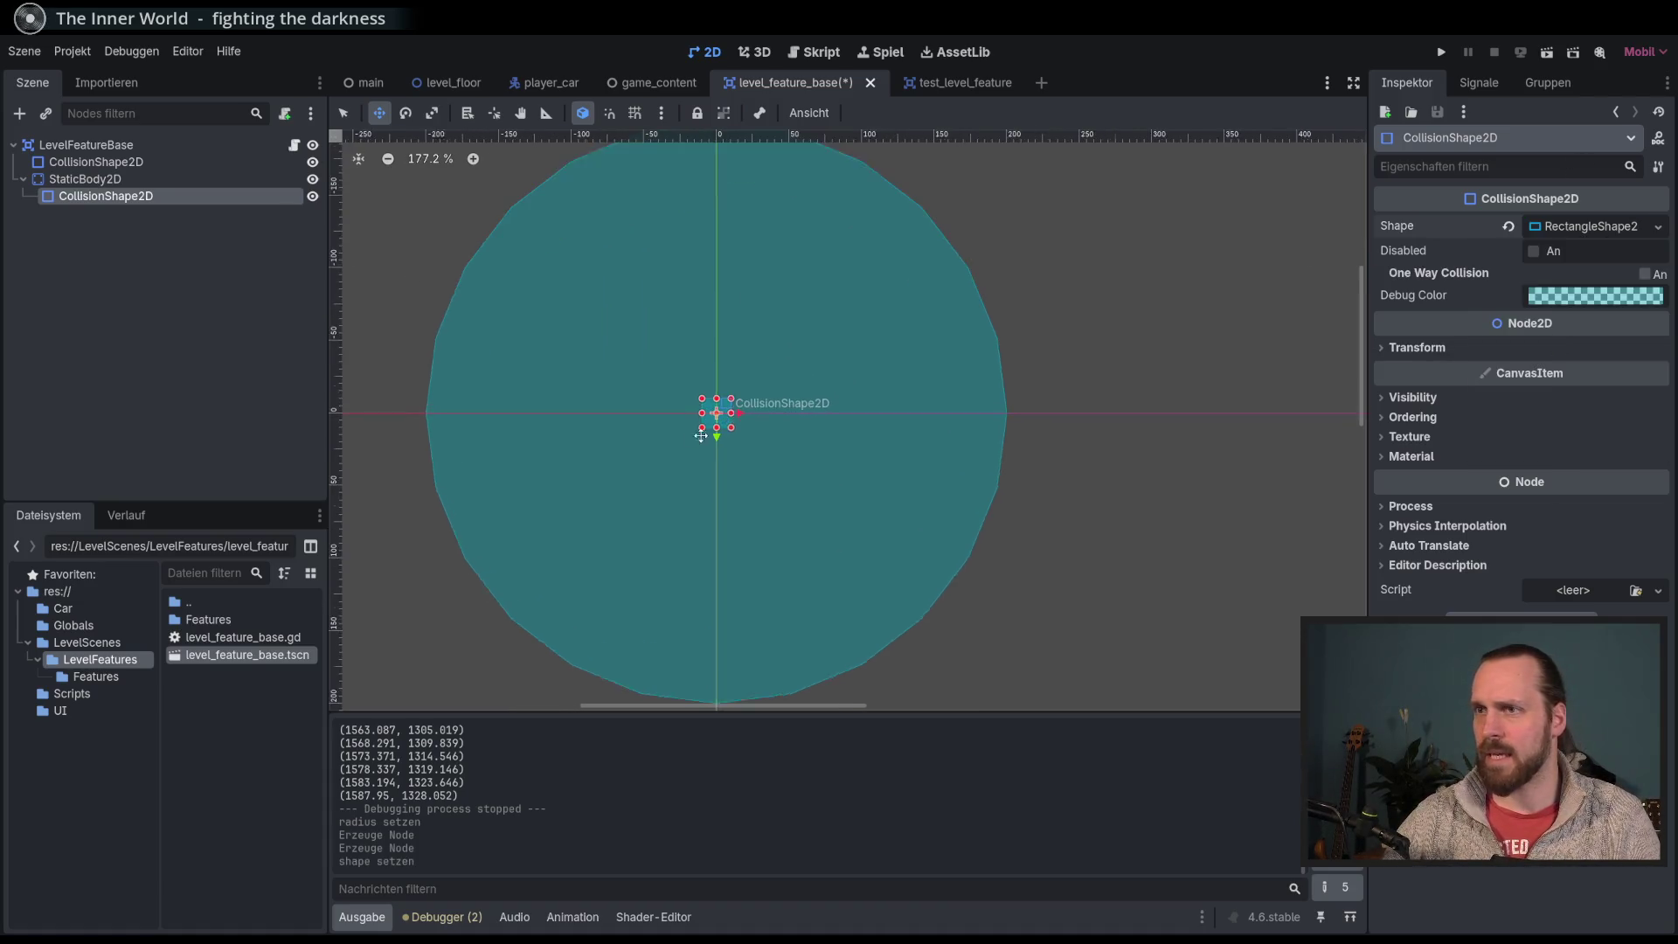
{"action": "key", "text": "q"}
{"action": "mouse_move", "coordinate": [734, 411]}
{"action": "left_mouse_down"}
{"action": "mouse_move", "coordinate": [842, 411]}
{"action": "mouse_move", "coordinate": [582, 412]}
{"action": "mouse_move", "coordinate": [625, 413]}
{"action": "left_mouse_up"}
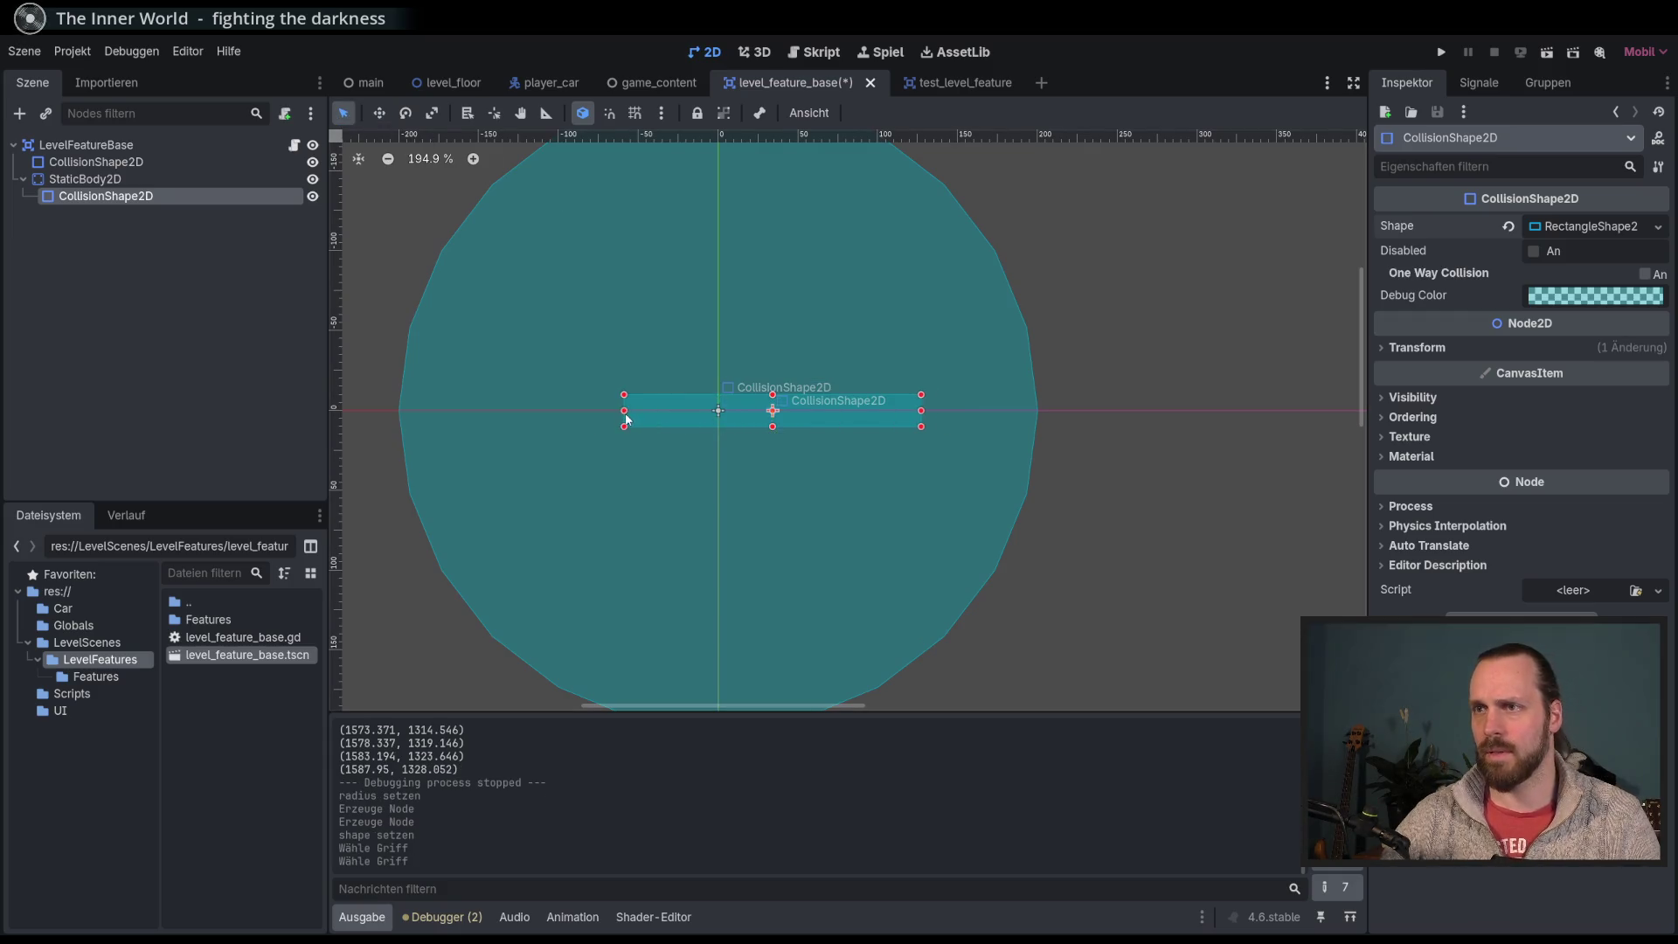
{"action": "key", "text": "Escape"}
{"action": "key", "text": "ctrl+z"}
{"action": "key", "text": "ctrl+z"}
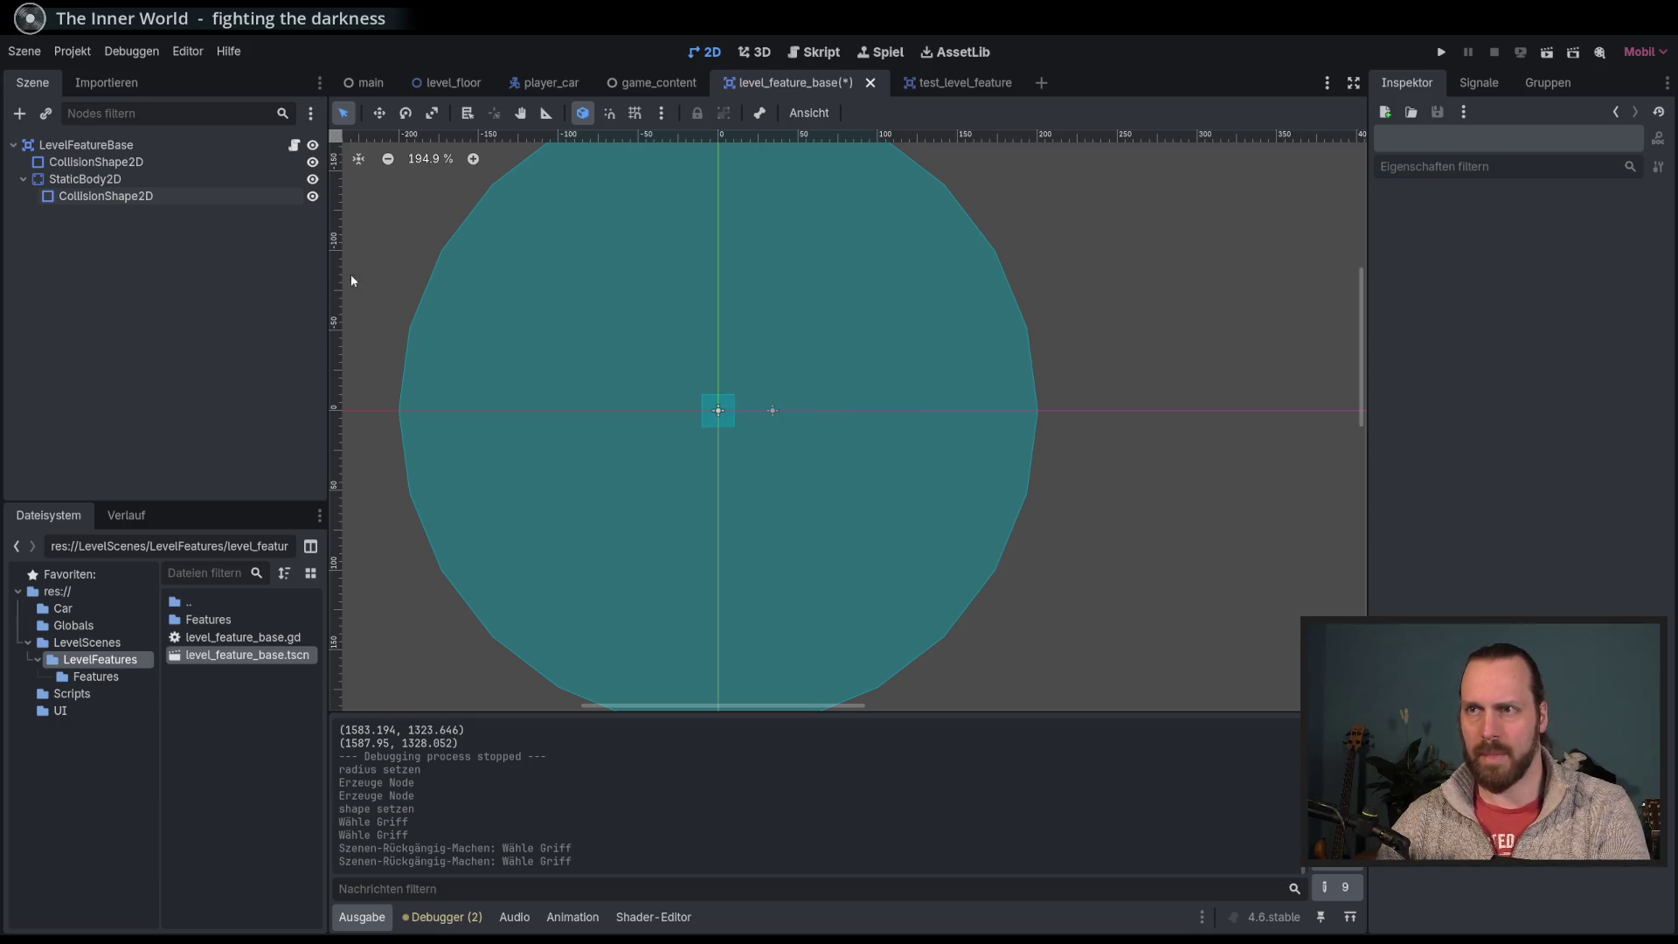
{"action": "left_click", "coordinate": [714, 409]}
{"action": "mouse_move", "coordinate": [734, 410]}
{"action": "left_mouse_down"}
{"action": "mouse_move", "coordinate": [806, 410]}
{"action": "mouse_move", "coordinate": [720, 362]}
{"action": "mouse_move", "coordinate": [720, 380]}
{"action": "left_mouse_up"}
{"action": "key", "text": "ctrl+z"}
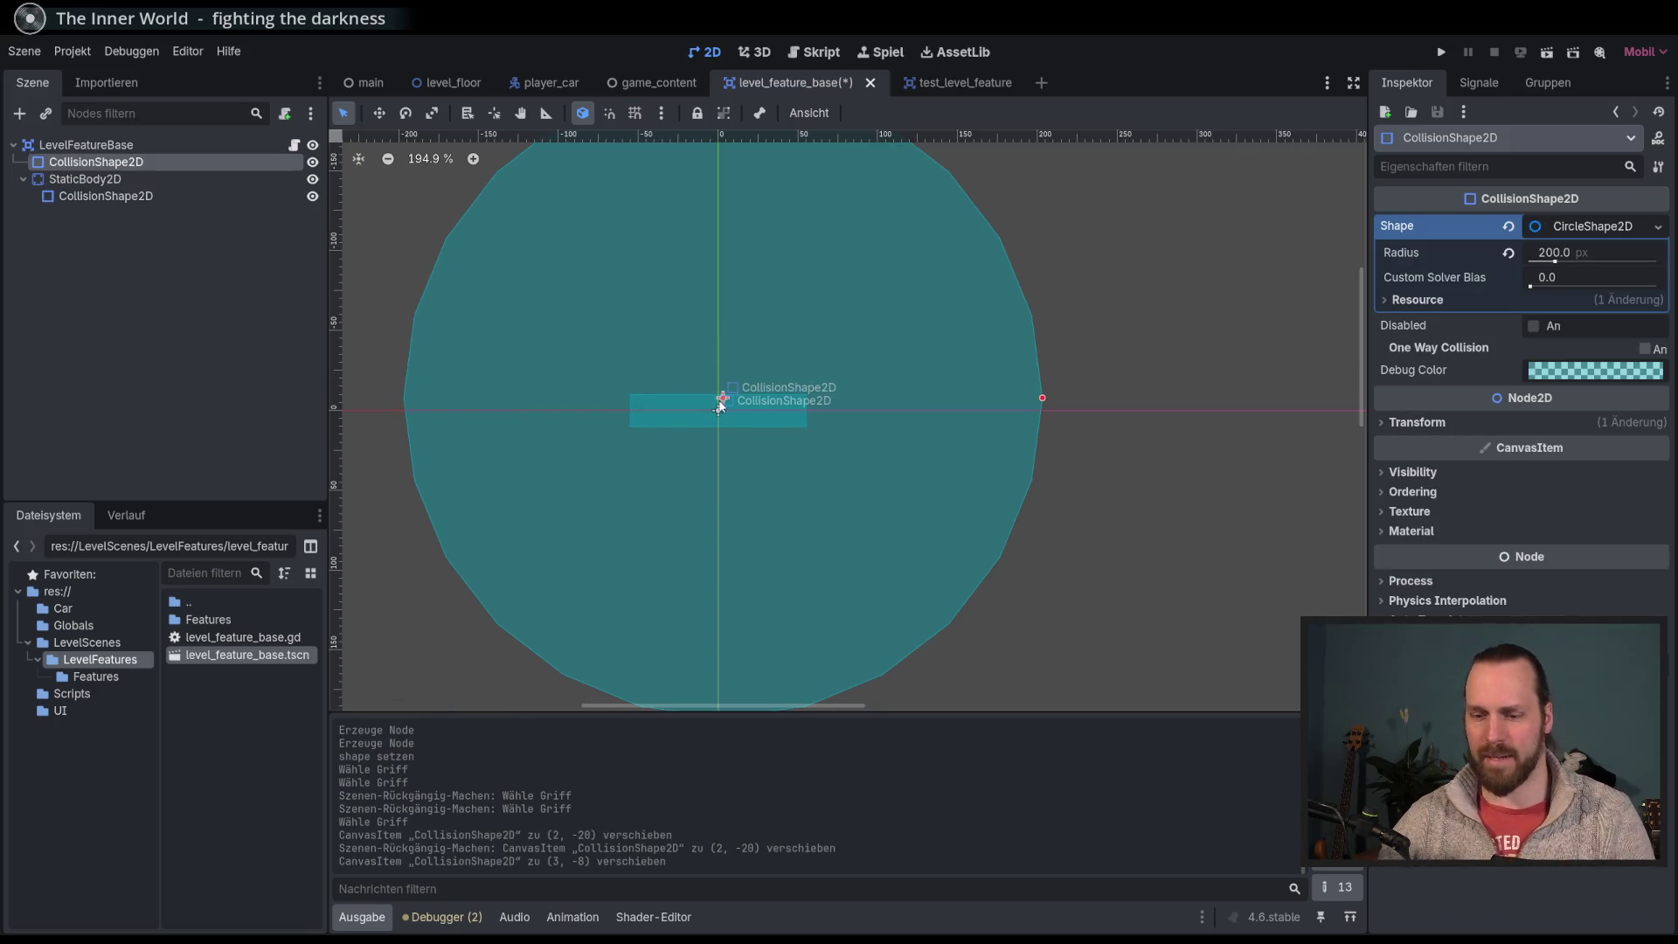
{"action": "key", "text": "ctrl+z"}
{"action": "left_click", "coordinate": [683, 413]}
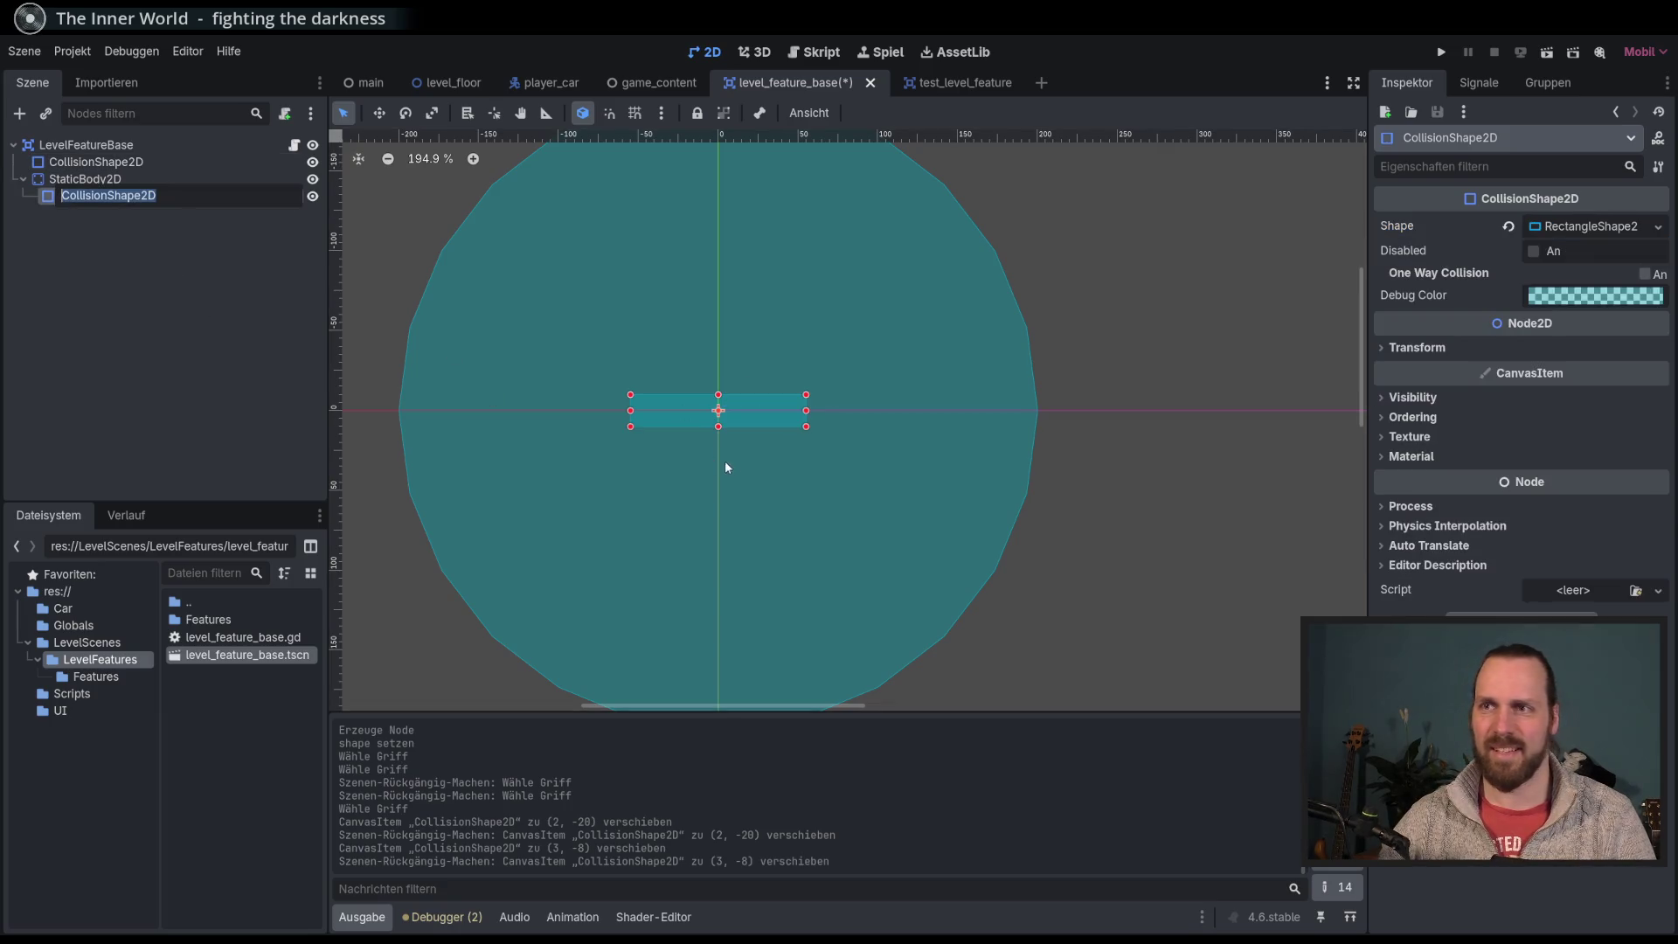
{"action": "left_click_drag", "start_coordinate": [718, 427], "coordinate": [724, 470]}
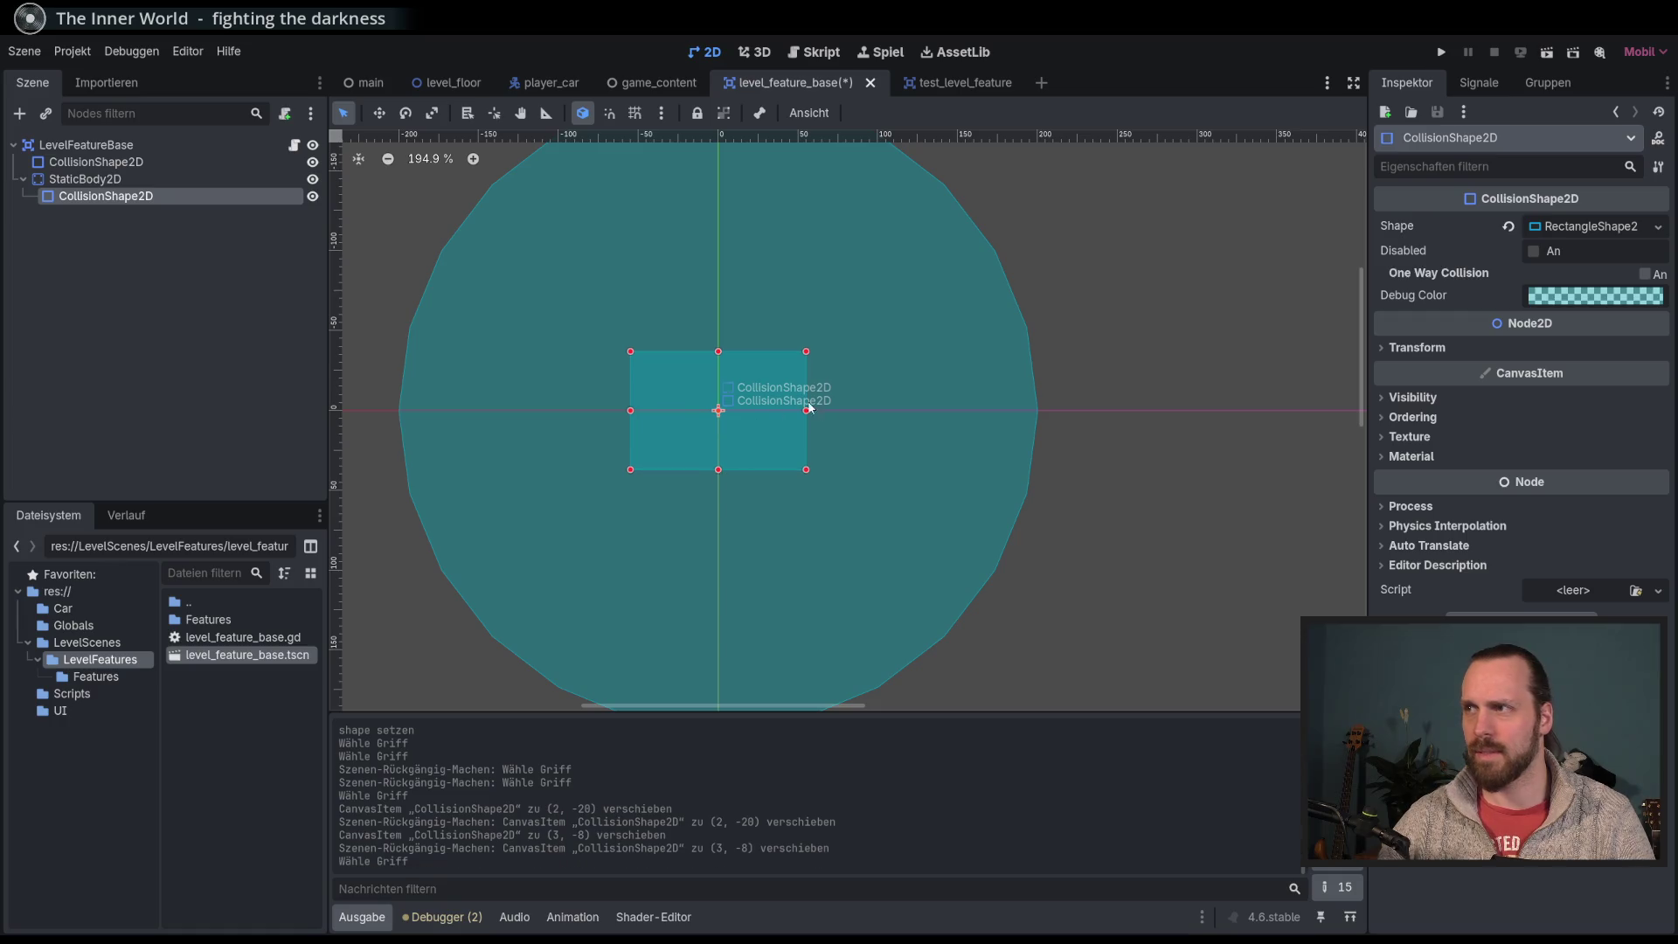
{"action": "key", "text": "ctrl+s"}
Step: Check the rectangle's transform values, then run the game and start driving the car
{"action": "left_click", "coordinate": [1425, 348]}
{"action": "left_click", "coordinate": [1433, 348]}
{"action": "key", "text": "F5"}
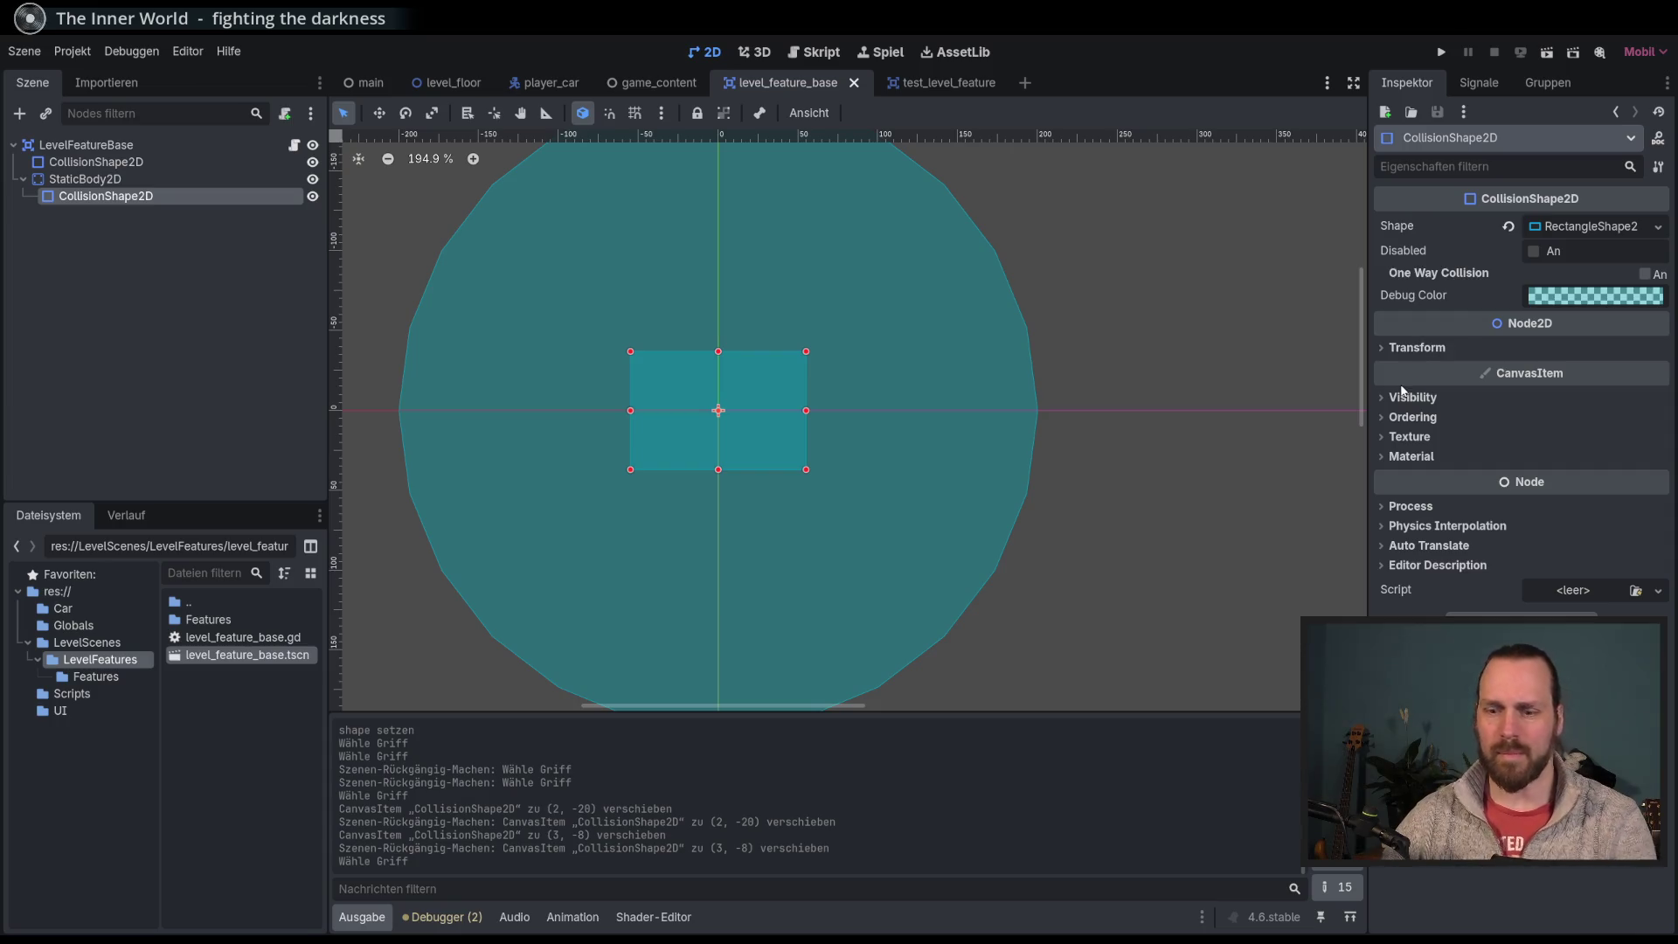
{"action": "key", "text": "Up"}
{"action": "key", "text": "Right"}
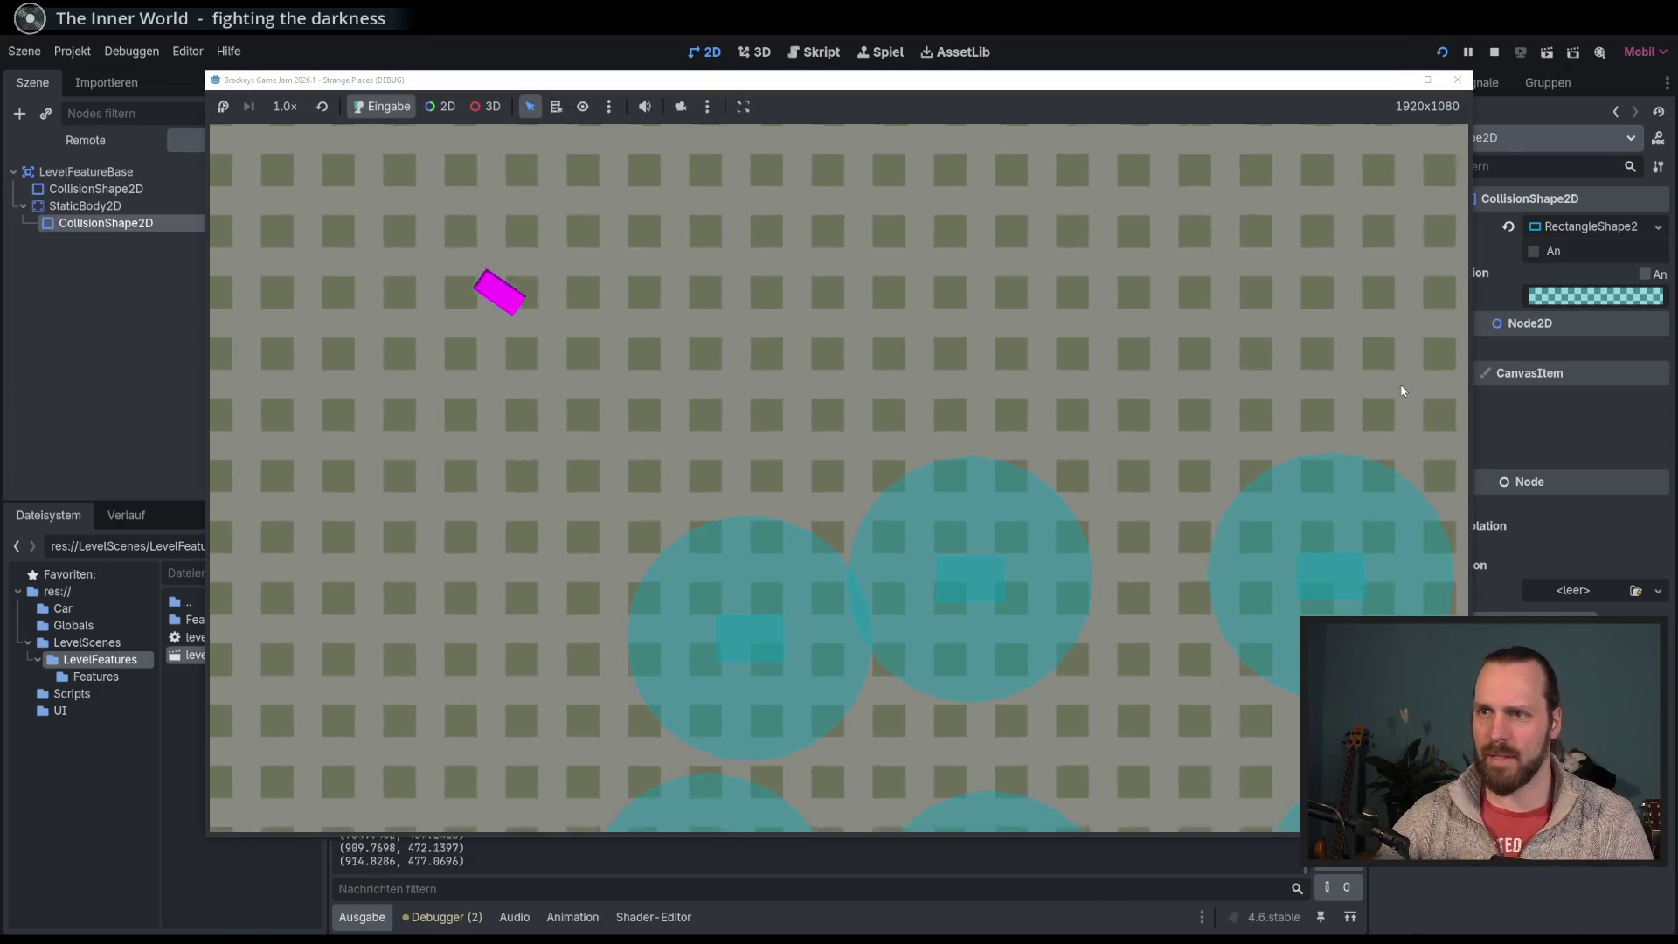
Step: Steer, reverse and drive the magenta car around the circle blocks, then stop with F8
{"action": "key", "text": "Left"}
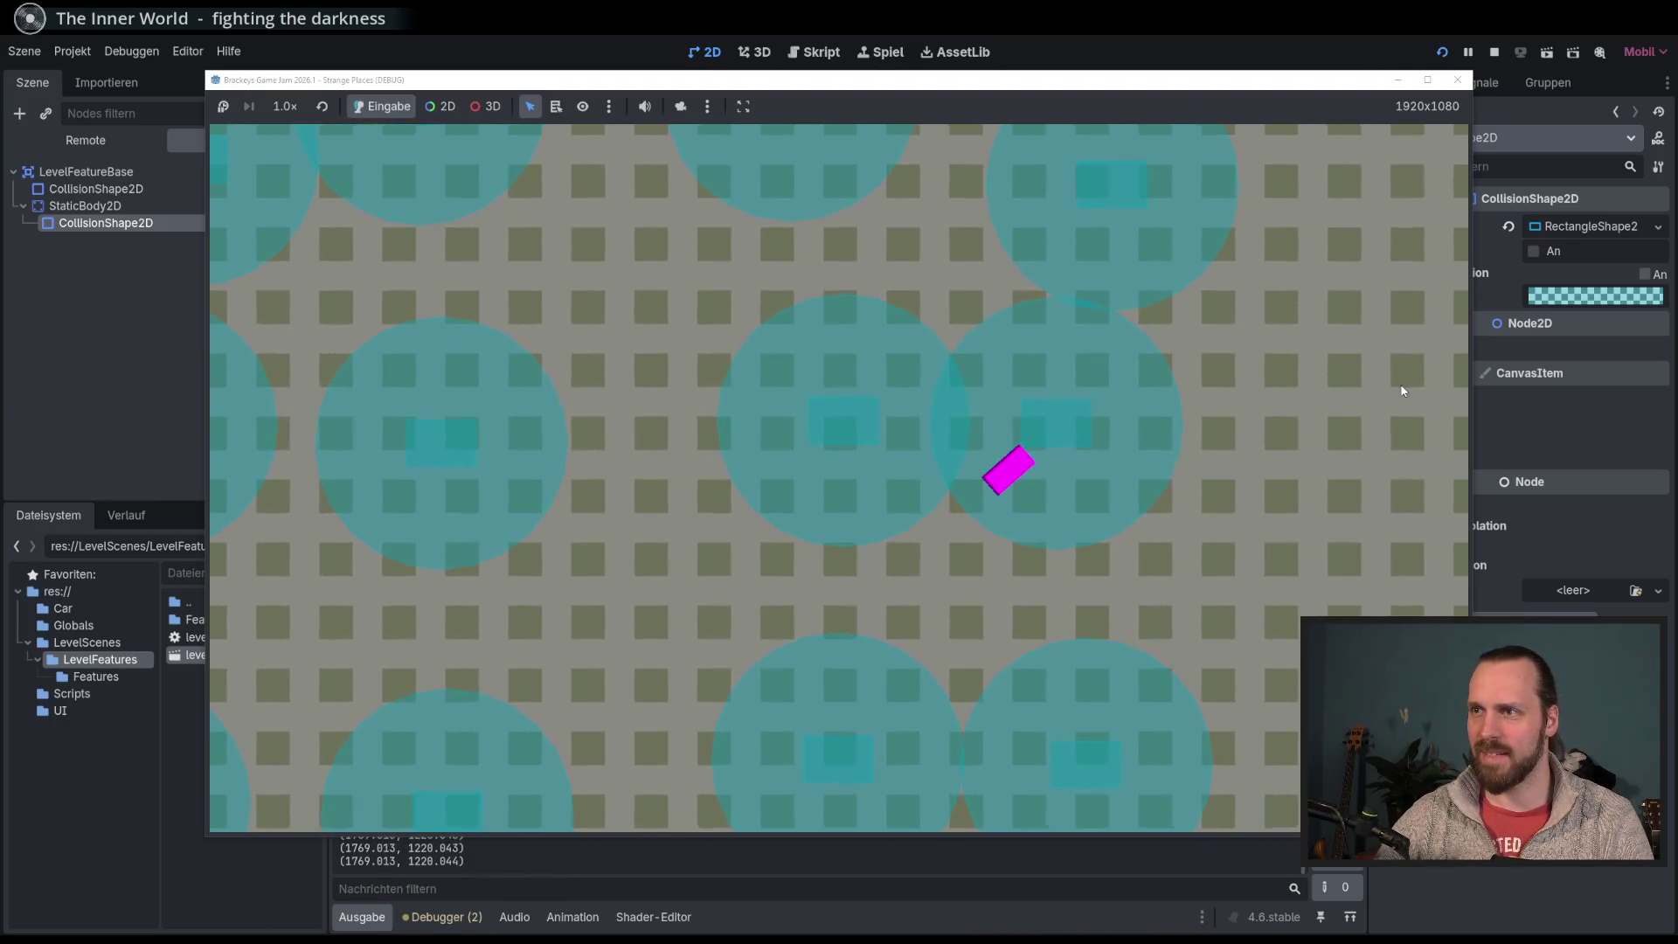
{"action": "key", "text": "Left"}
{"action": "key", "text": "Right"}
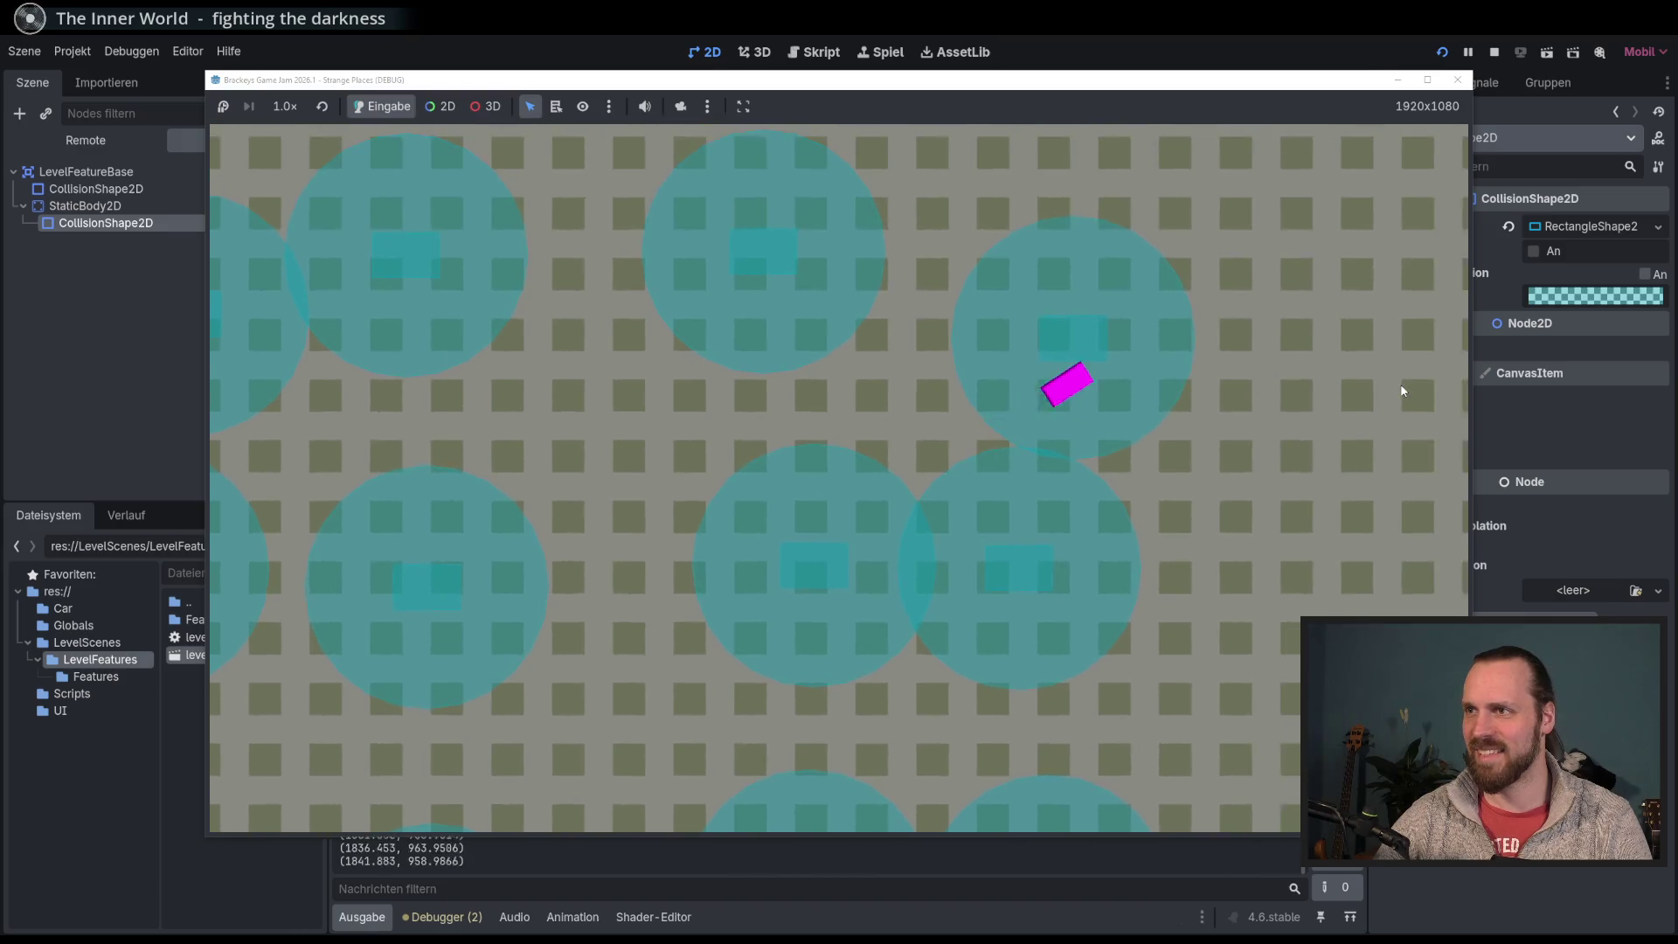
{"action": "key", "text": "Left"}
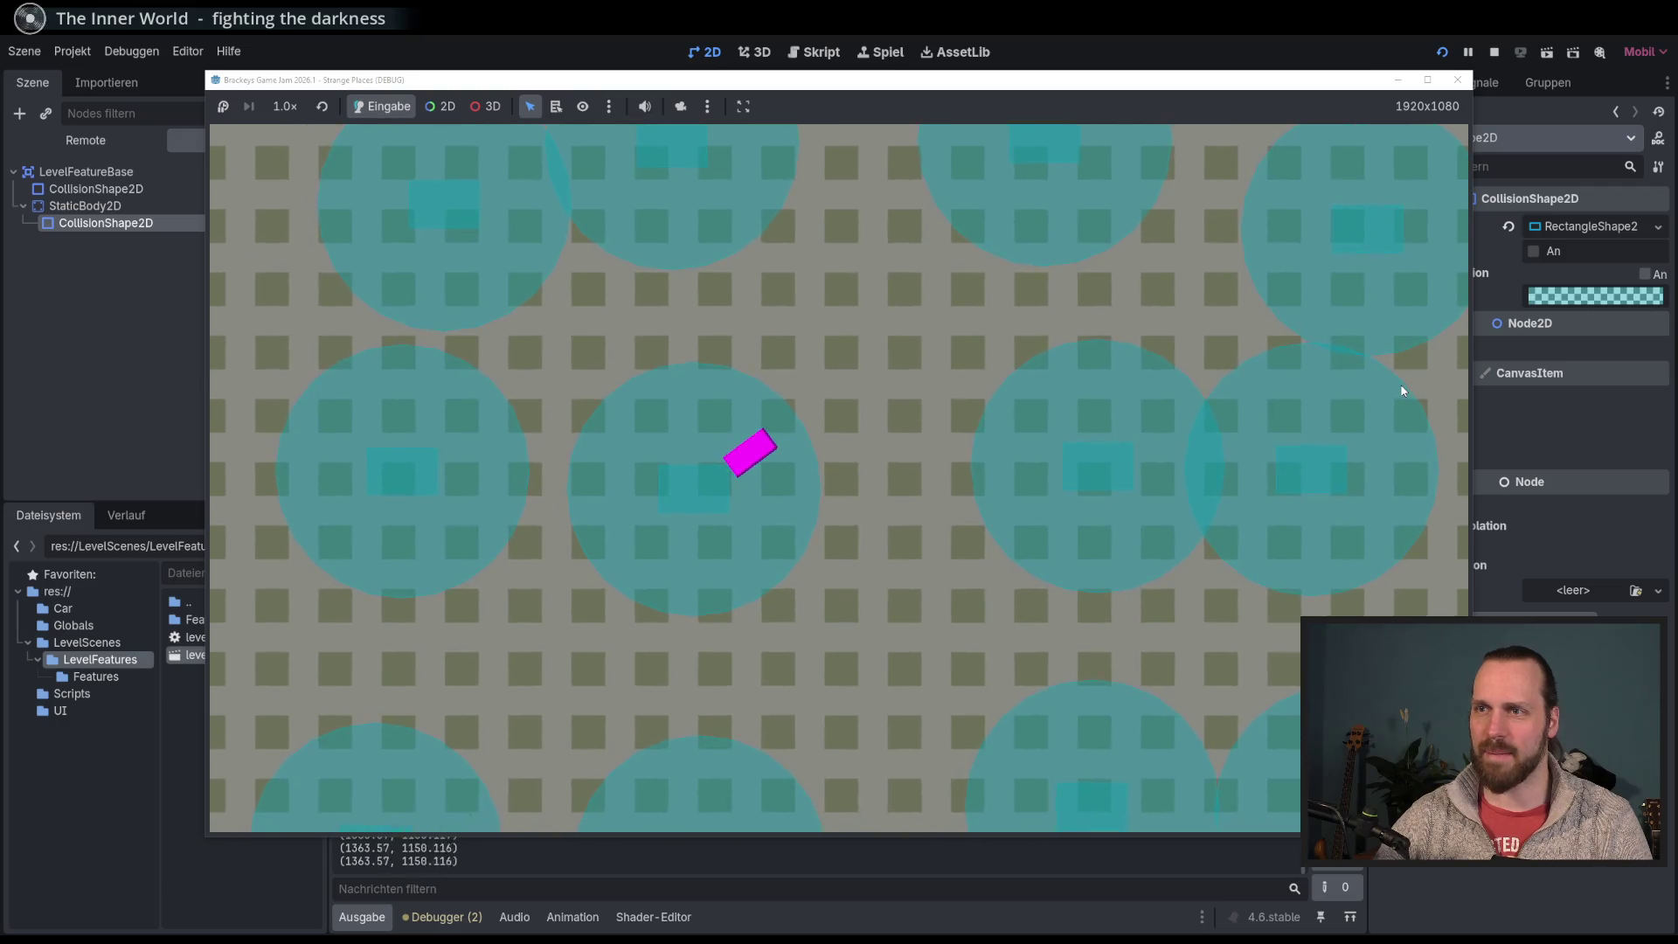
{"action": "key", "text": "Left"}
{"action": "key", "text": "Right"}
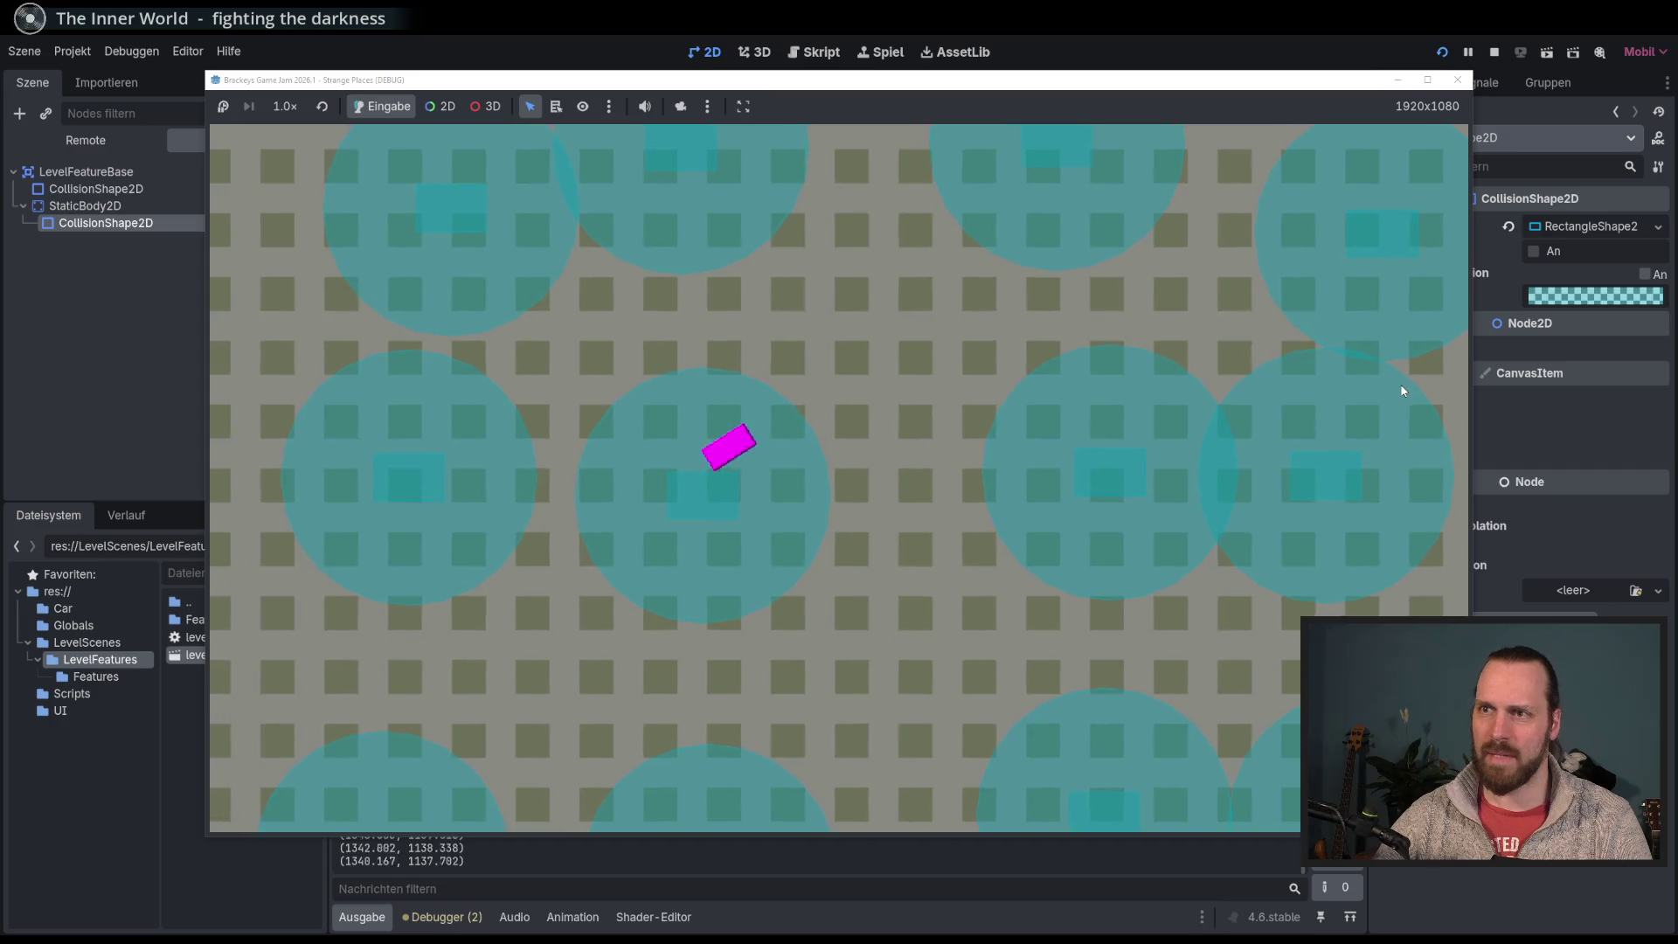
{"action": "key", "text": "Right"}
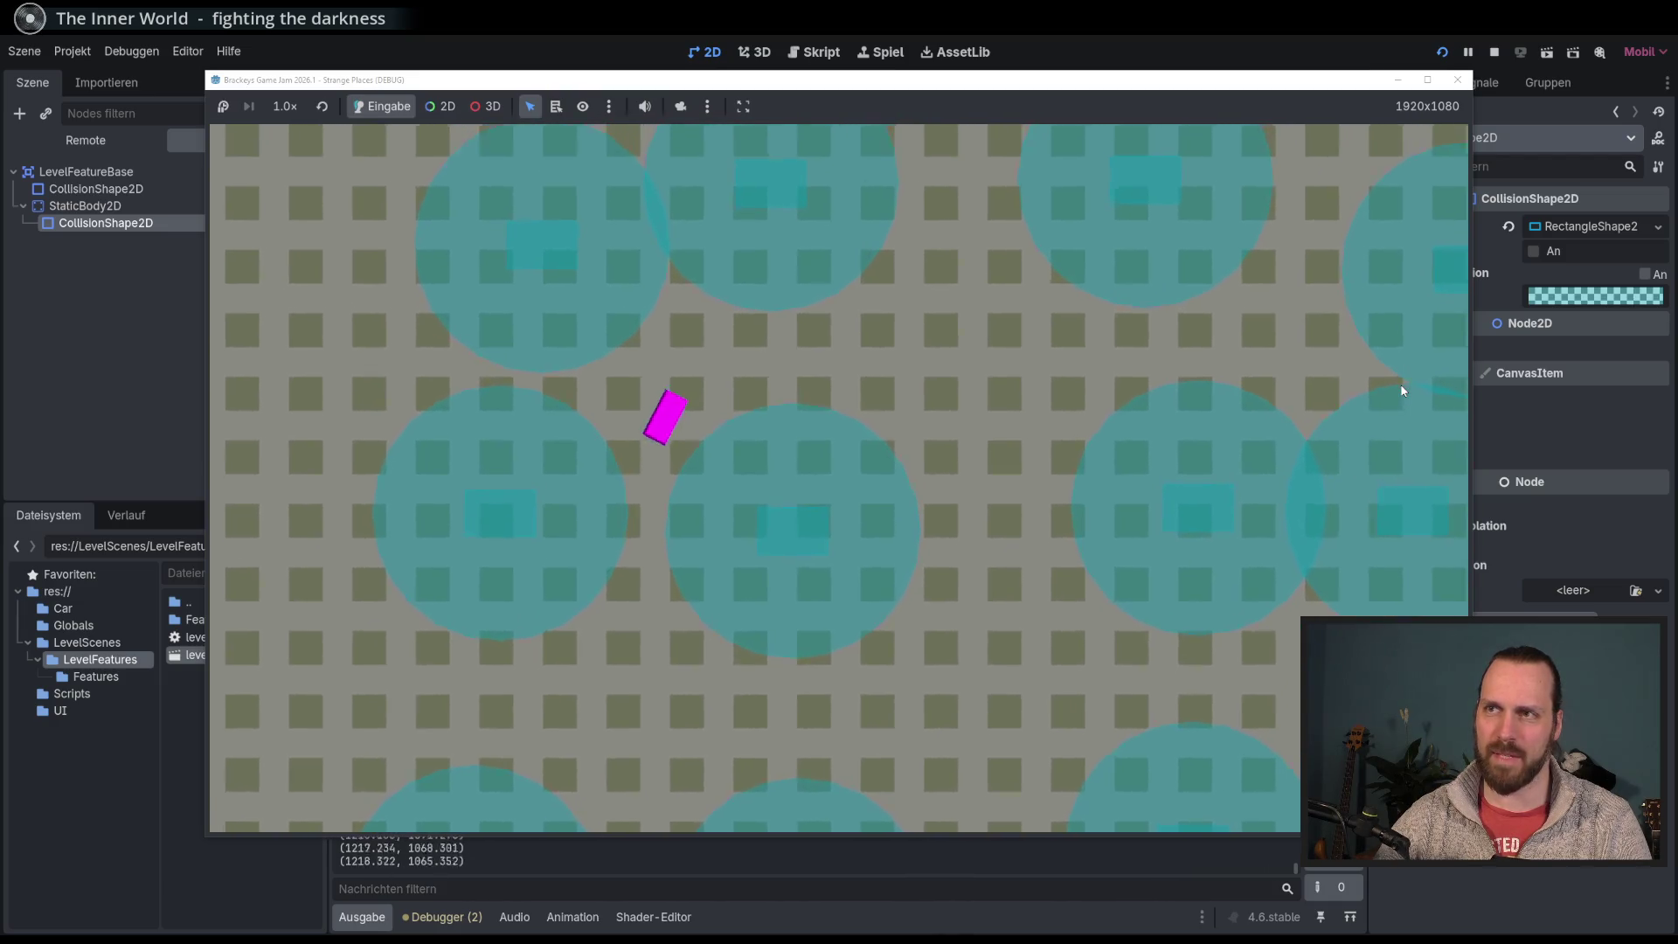
{"action": "key", "text": "Right"}
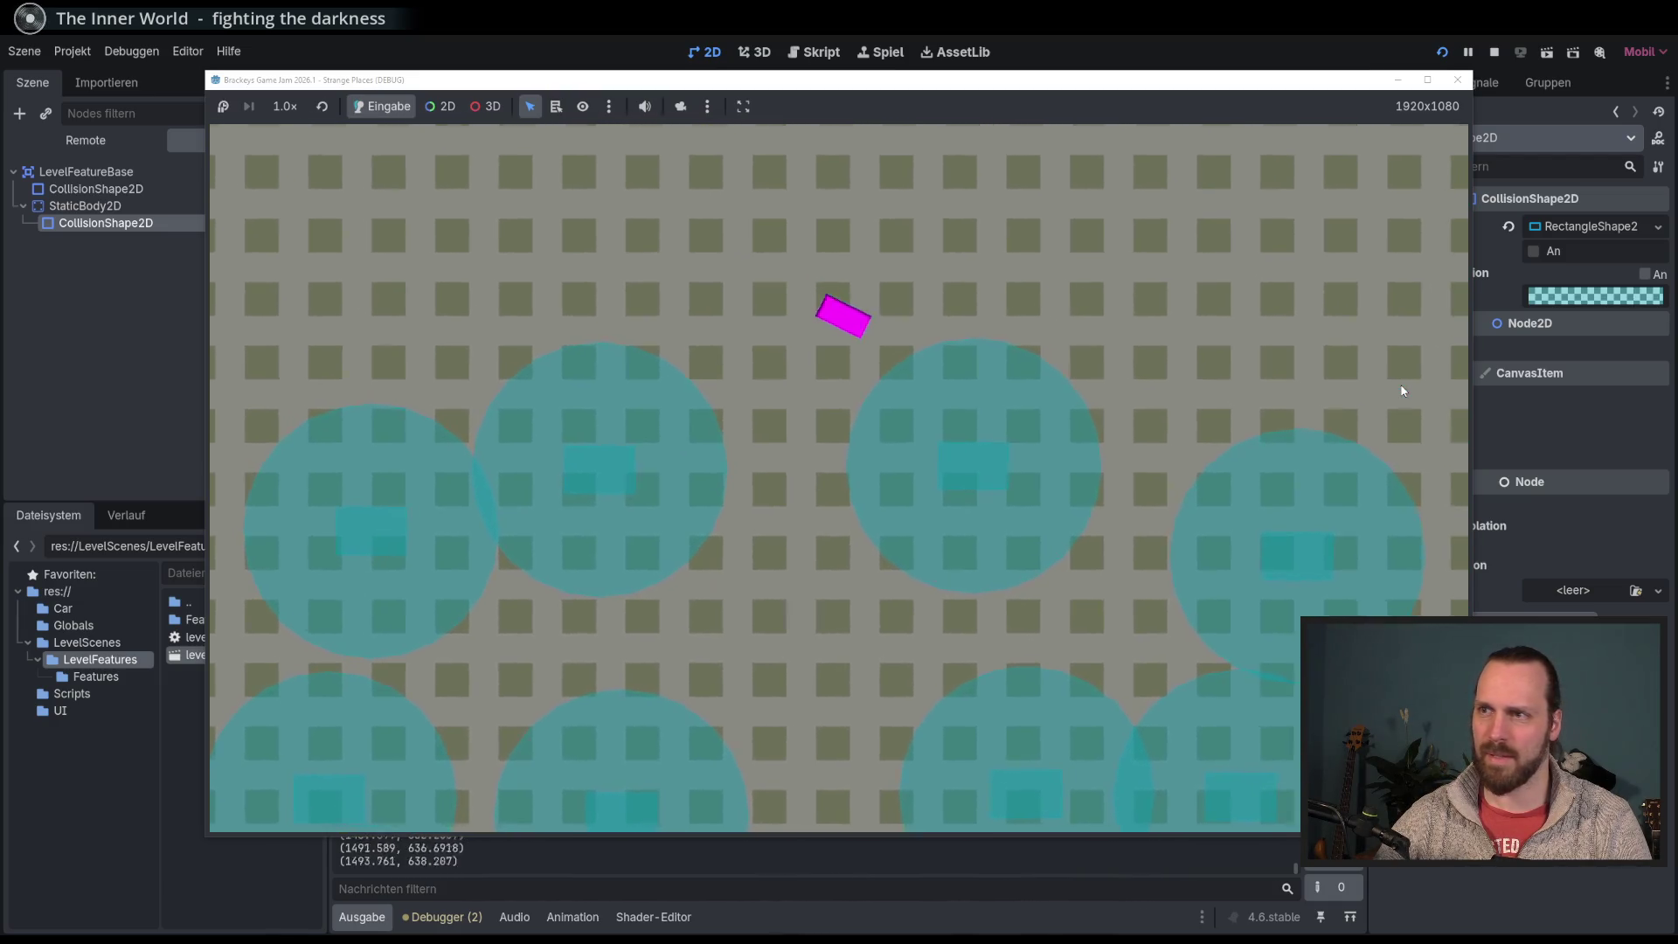
{"action": "key", "text": "Right"}
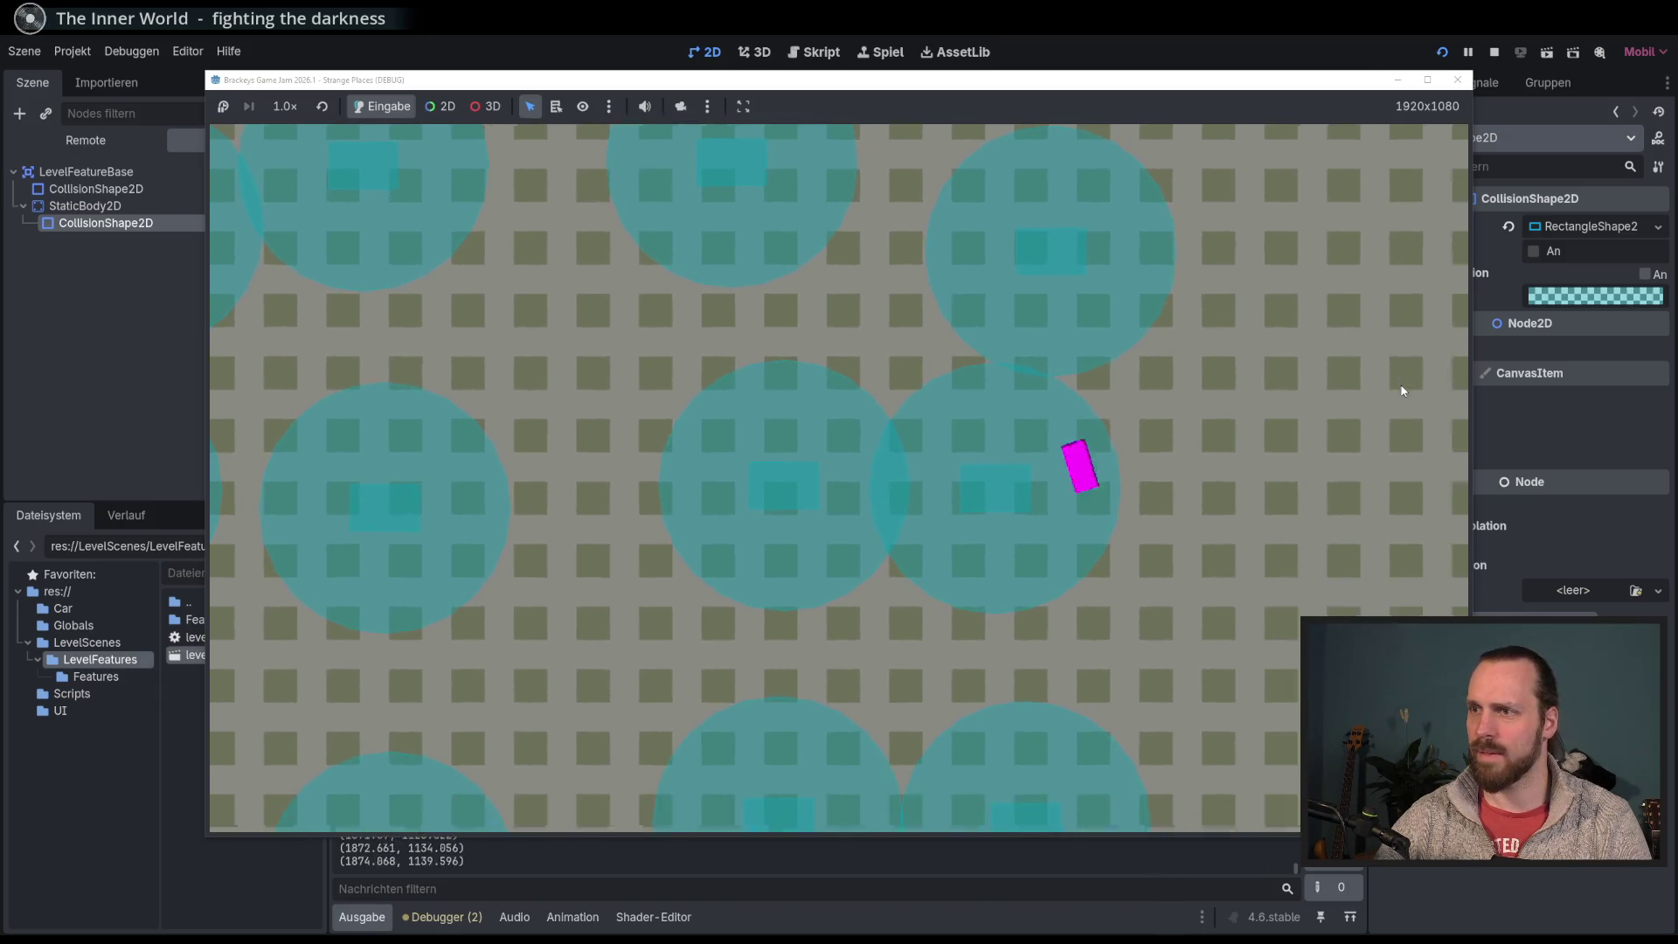
{"action": "key", "text": "Right"}
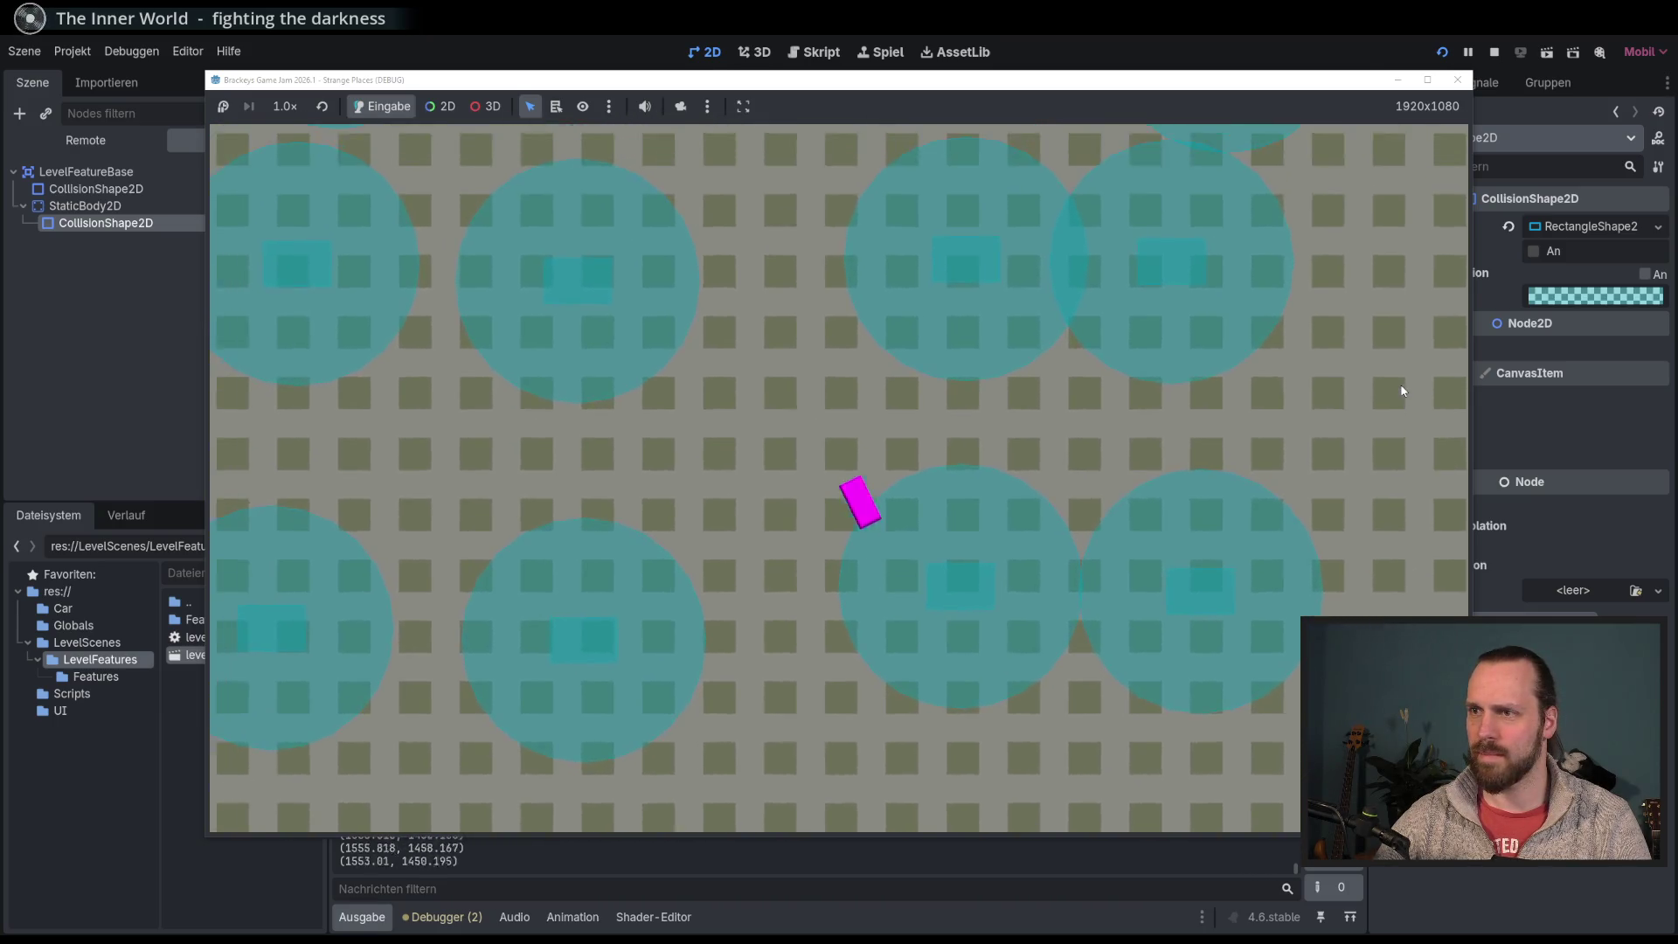
{"action": "key", "text": "Left"}
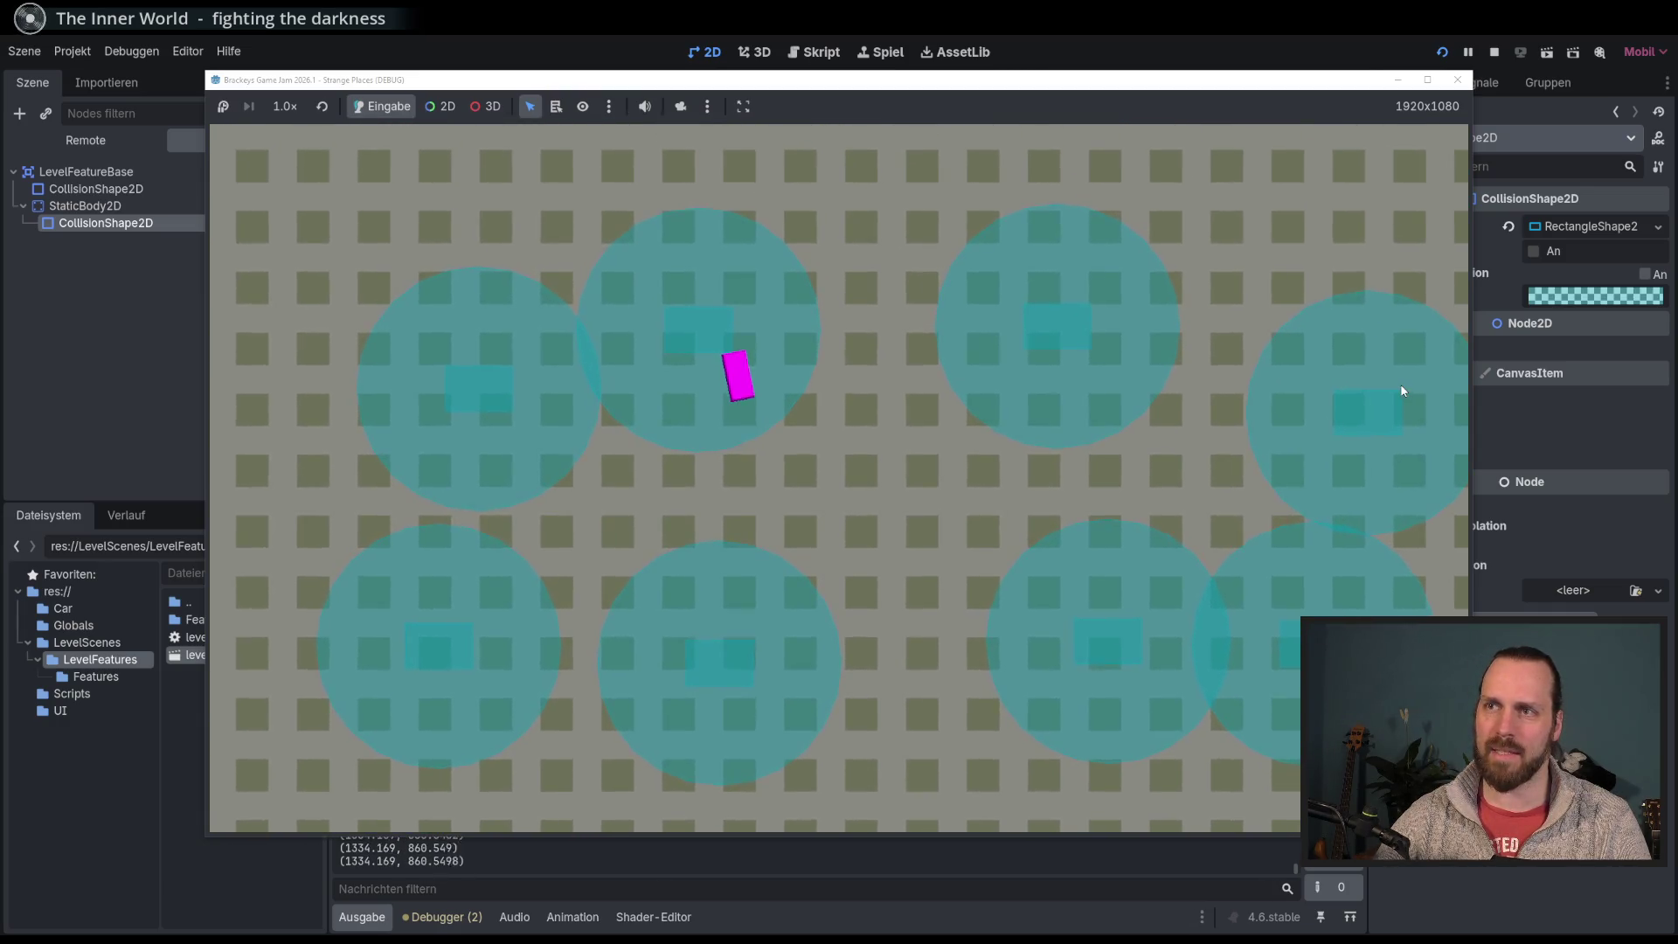
{"action": "key", "text": "Down"}
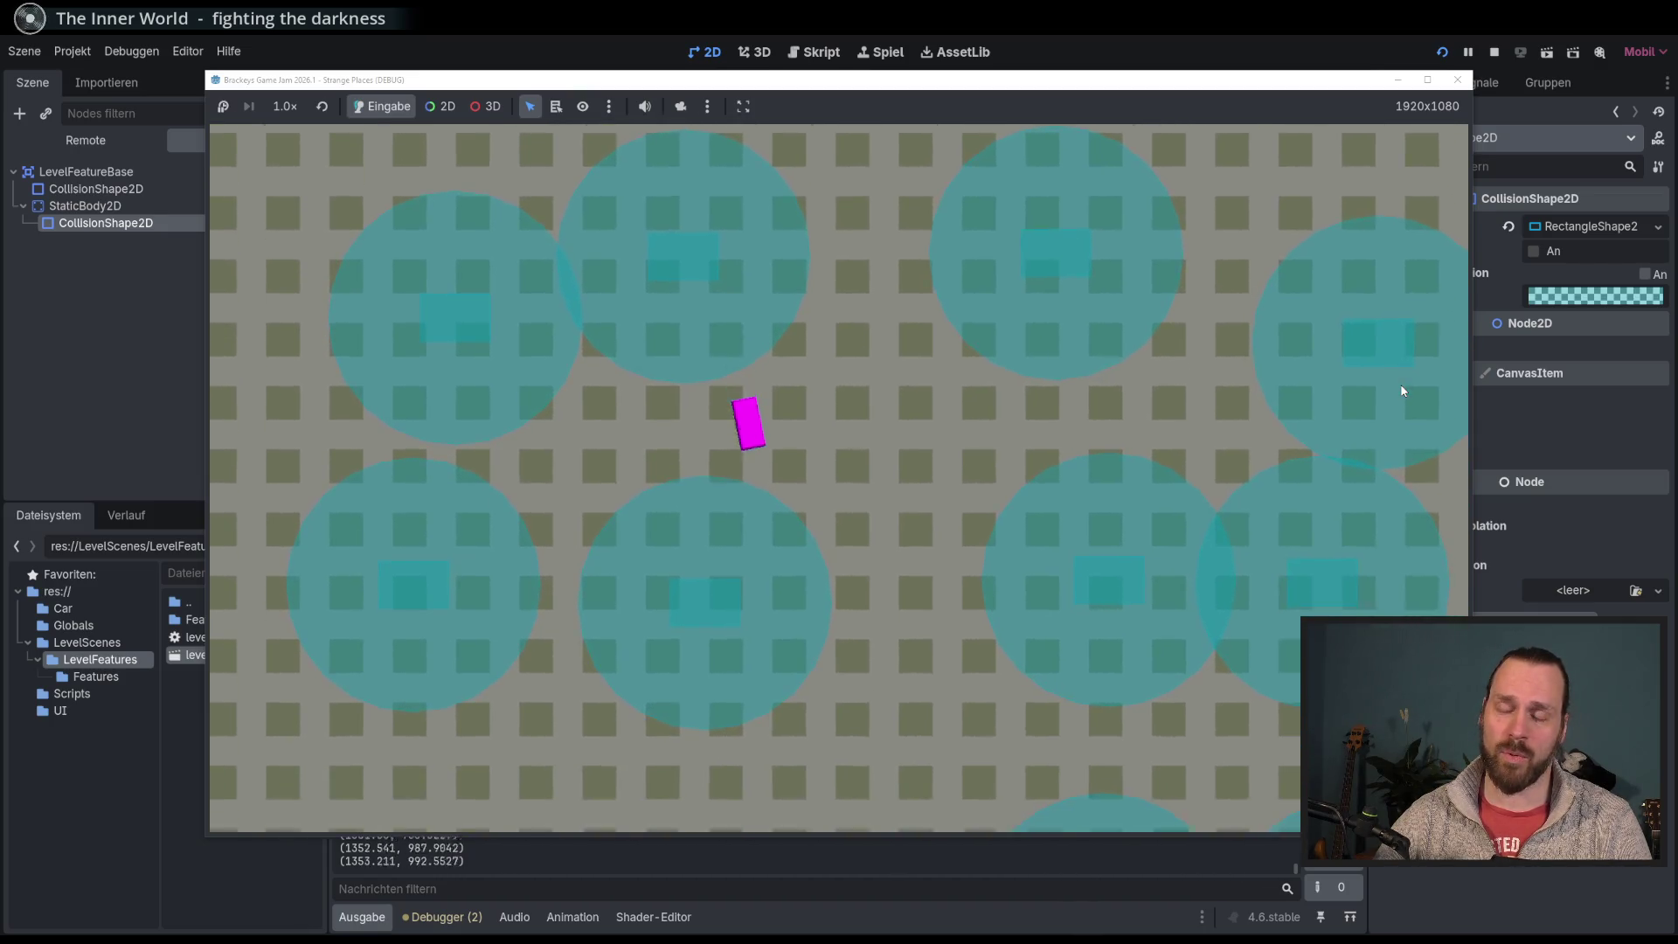
{"action": "key", "text": "Up"}
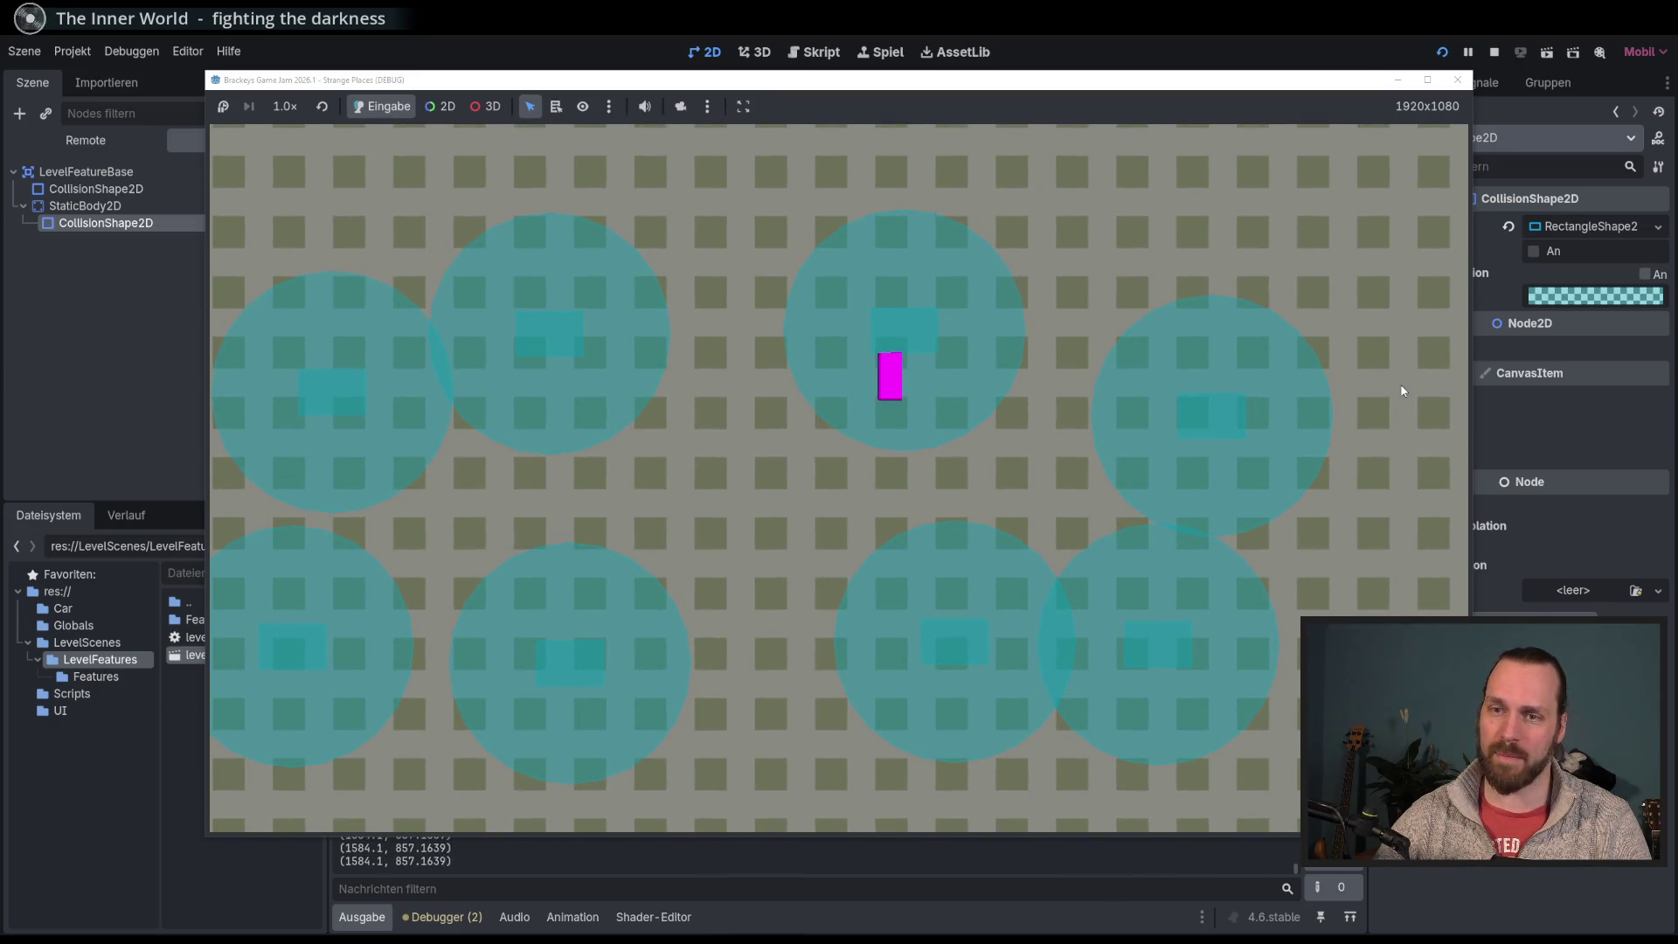
{"action": "key", "text": "F8"}
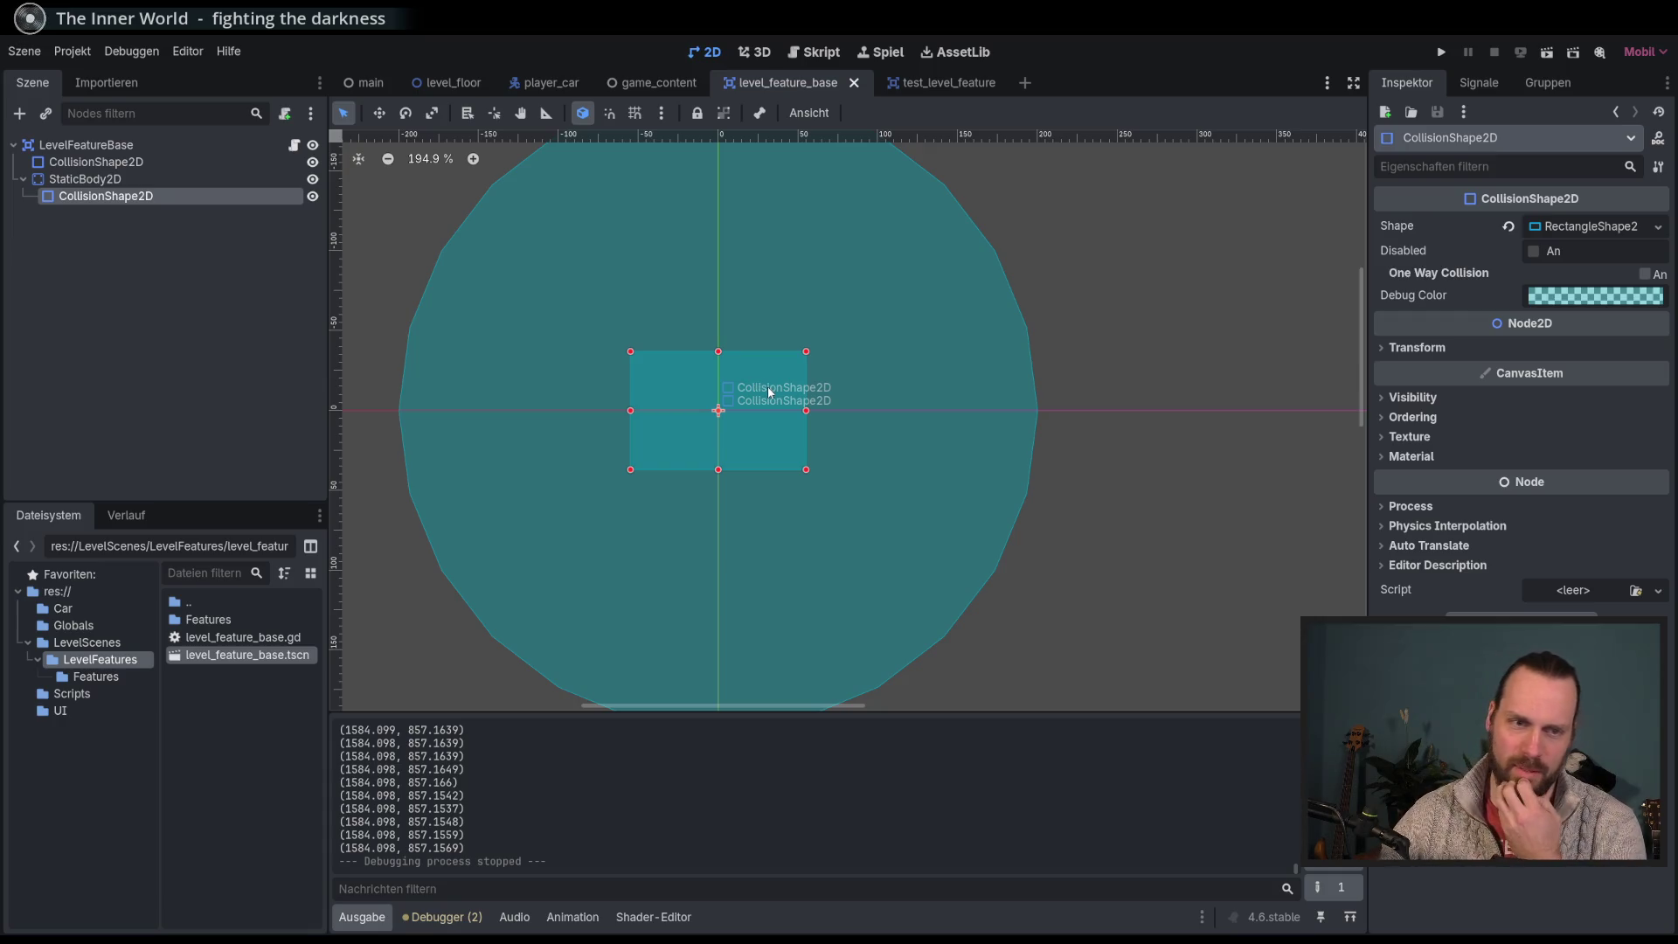
Step: Open player_car.gd in the script workspace and bring up the help search
{"action": "left_click", "coordinate": [818, 53]}
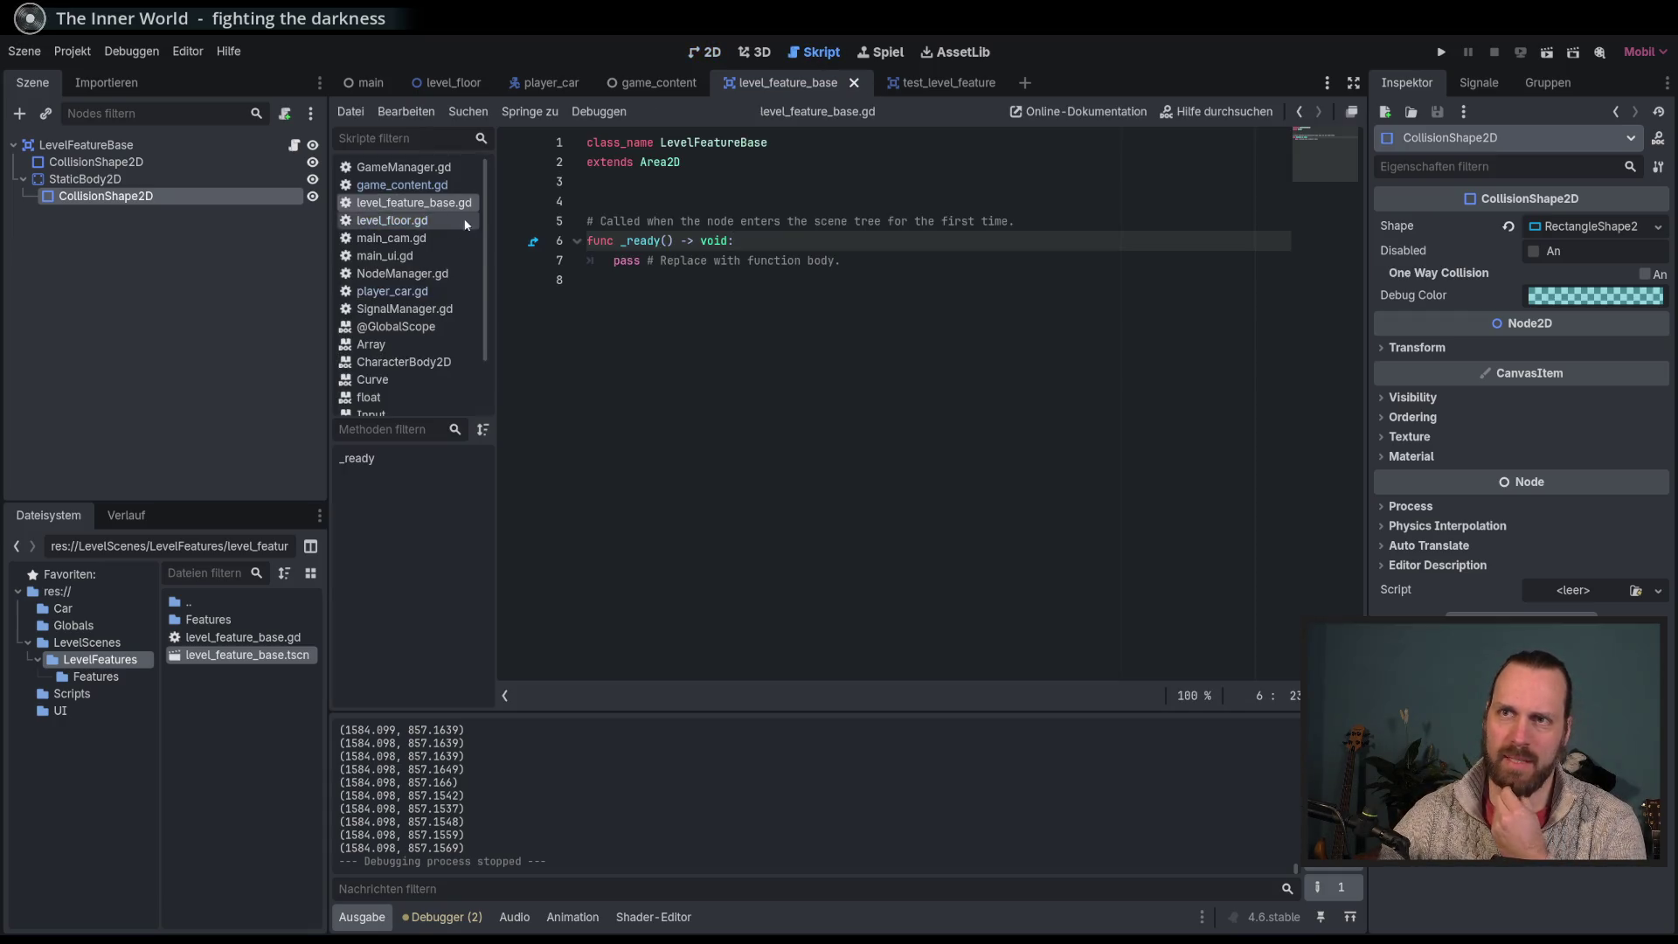
{"action": "left_click", "coordinate": [392, 291]}
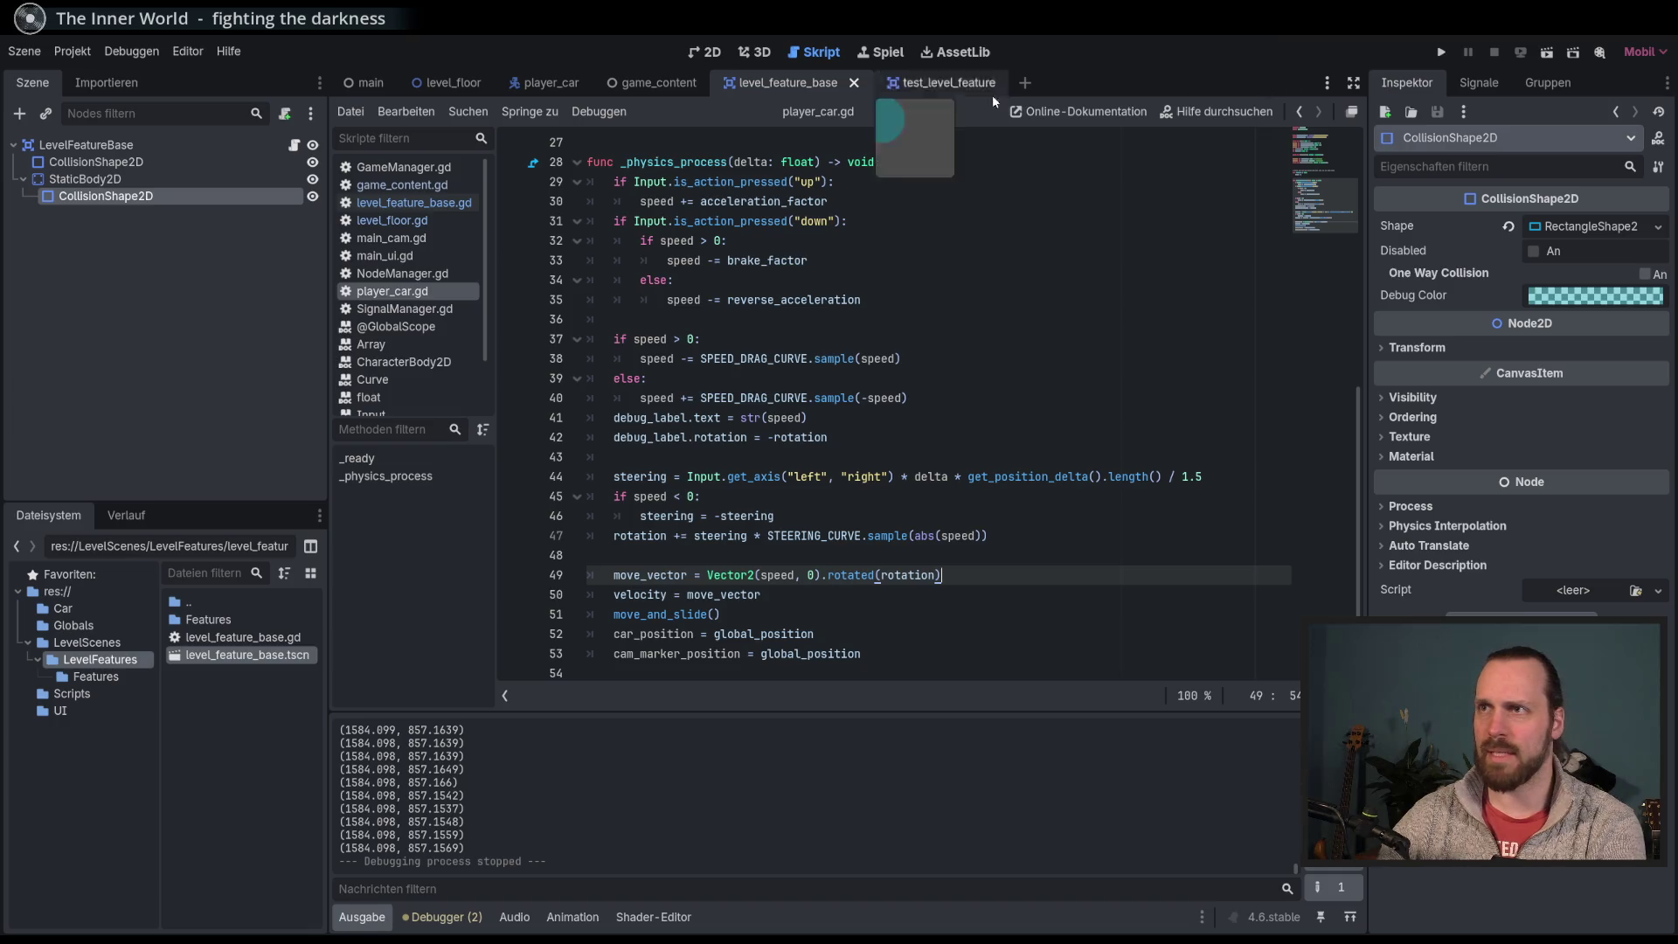
{"action": "left_click", "coordinate": [1197, 113]}
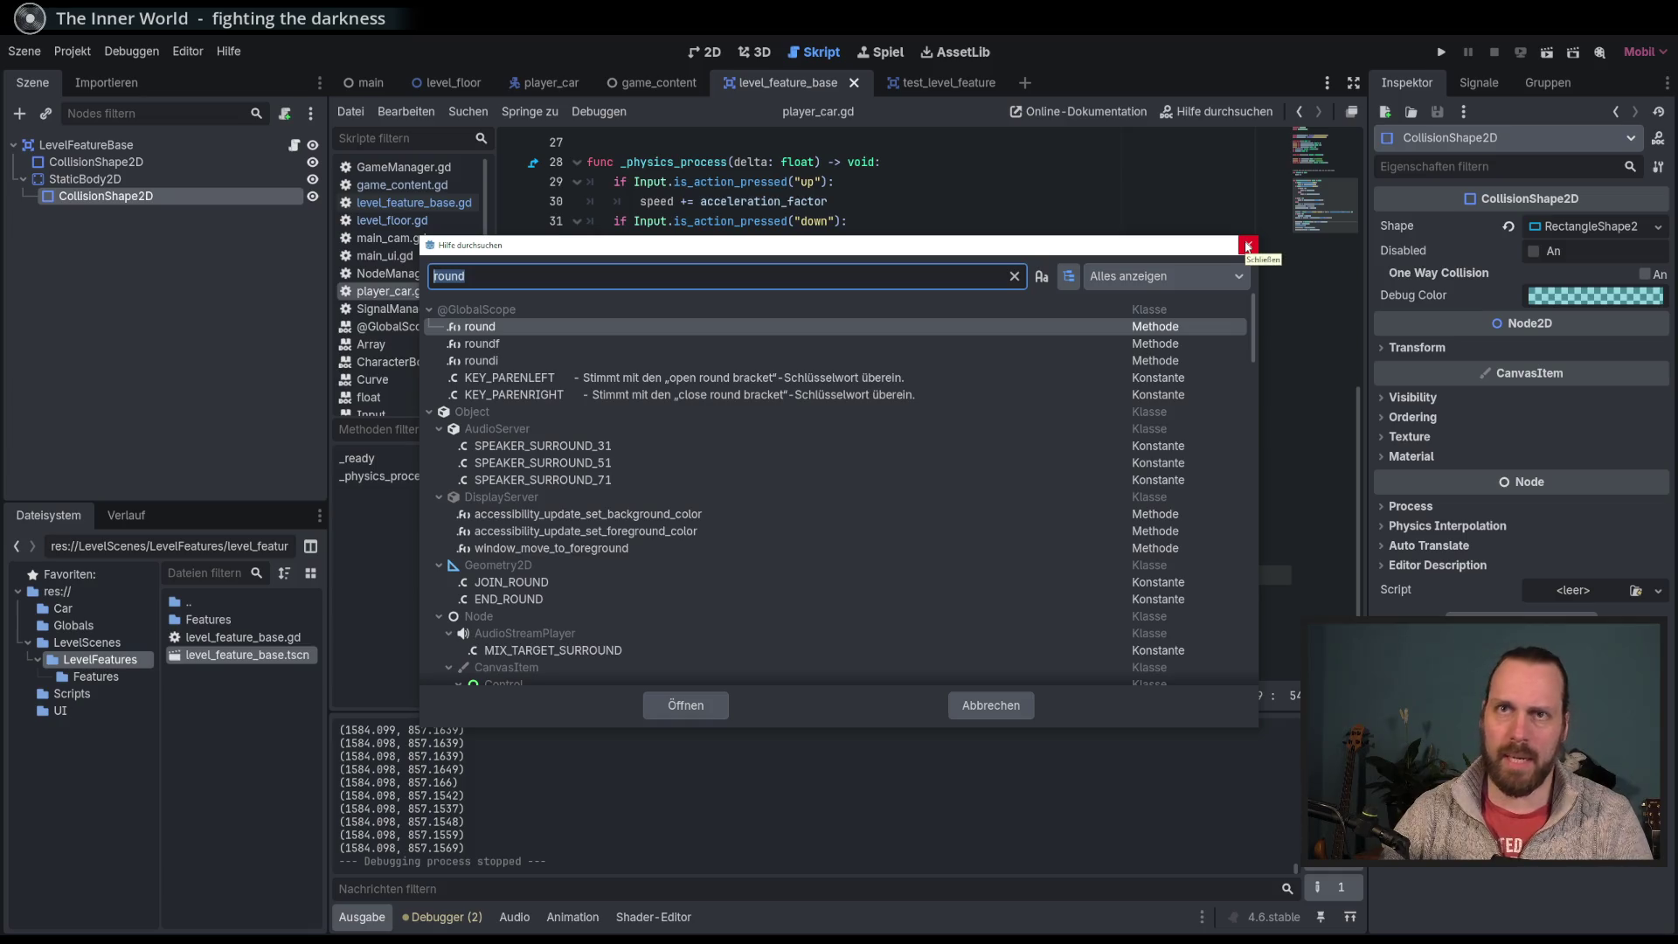
Step: Search the built-in help and read through the CharacterBody2D class reference
{"action": "type", "text": "cara"}
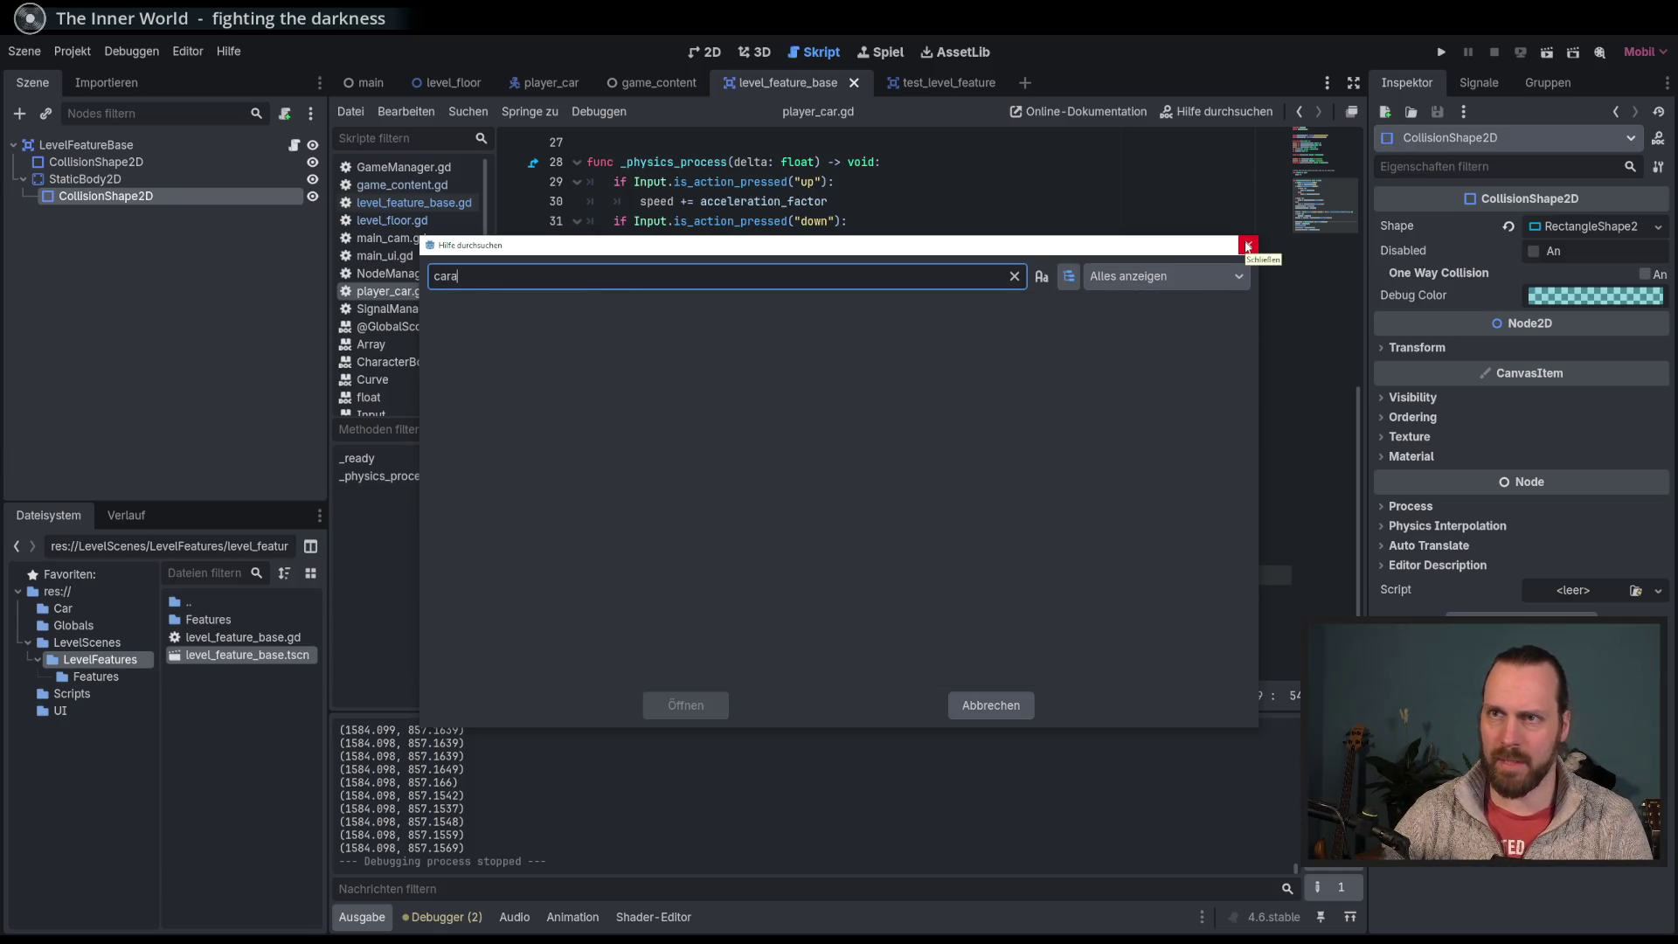
{"action": "type", "text": "urve"}
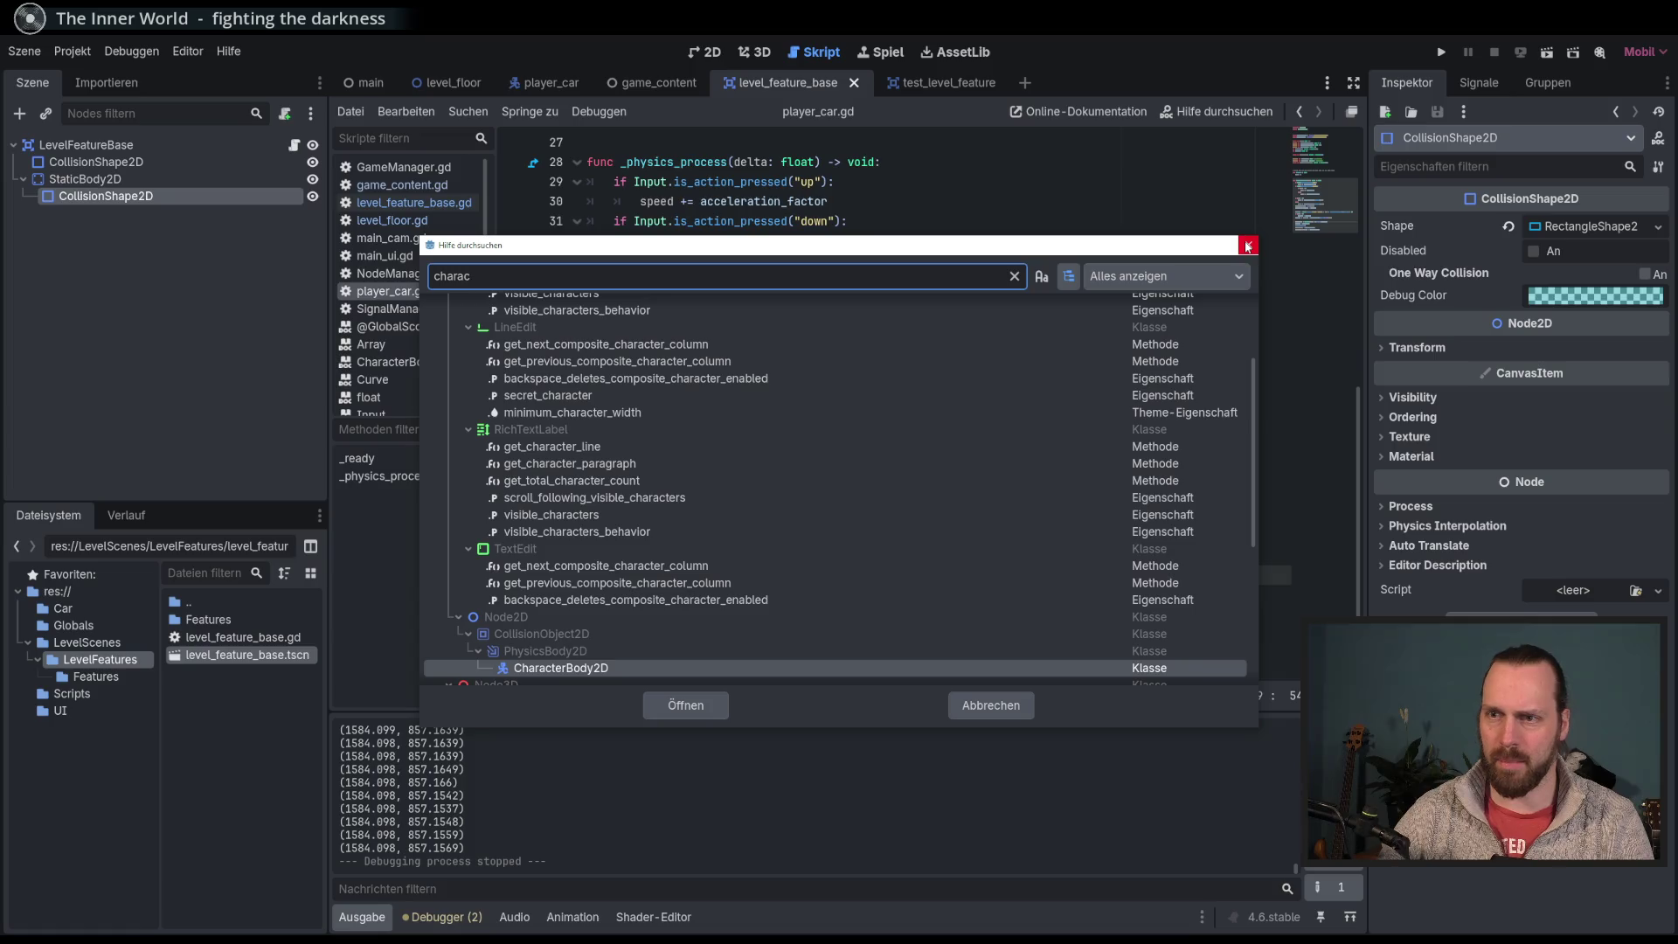
{"action": "left_click", "coordinate": [1247, 245]}
{"action": "scroll", "coordinate": [1073, 496], "scroll_direction": "down", "scroll_amount": 5}
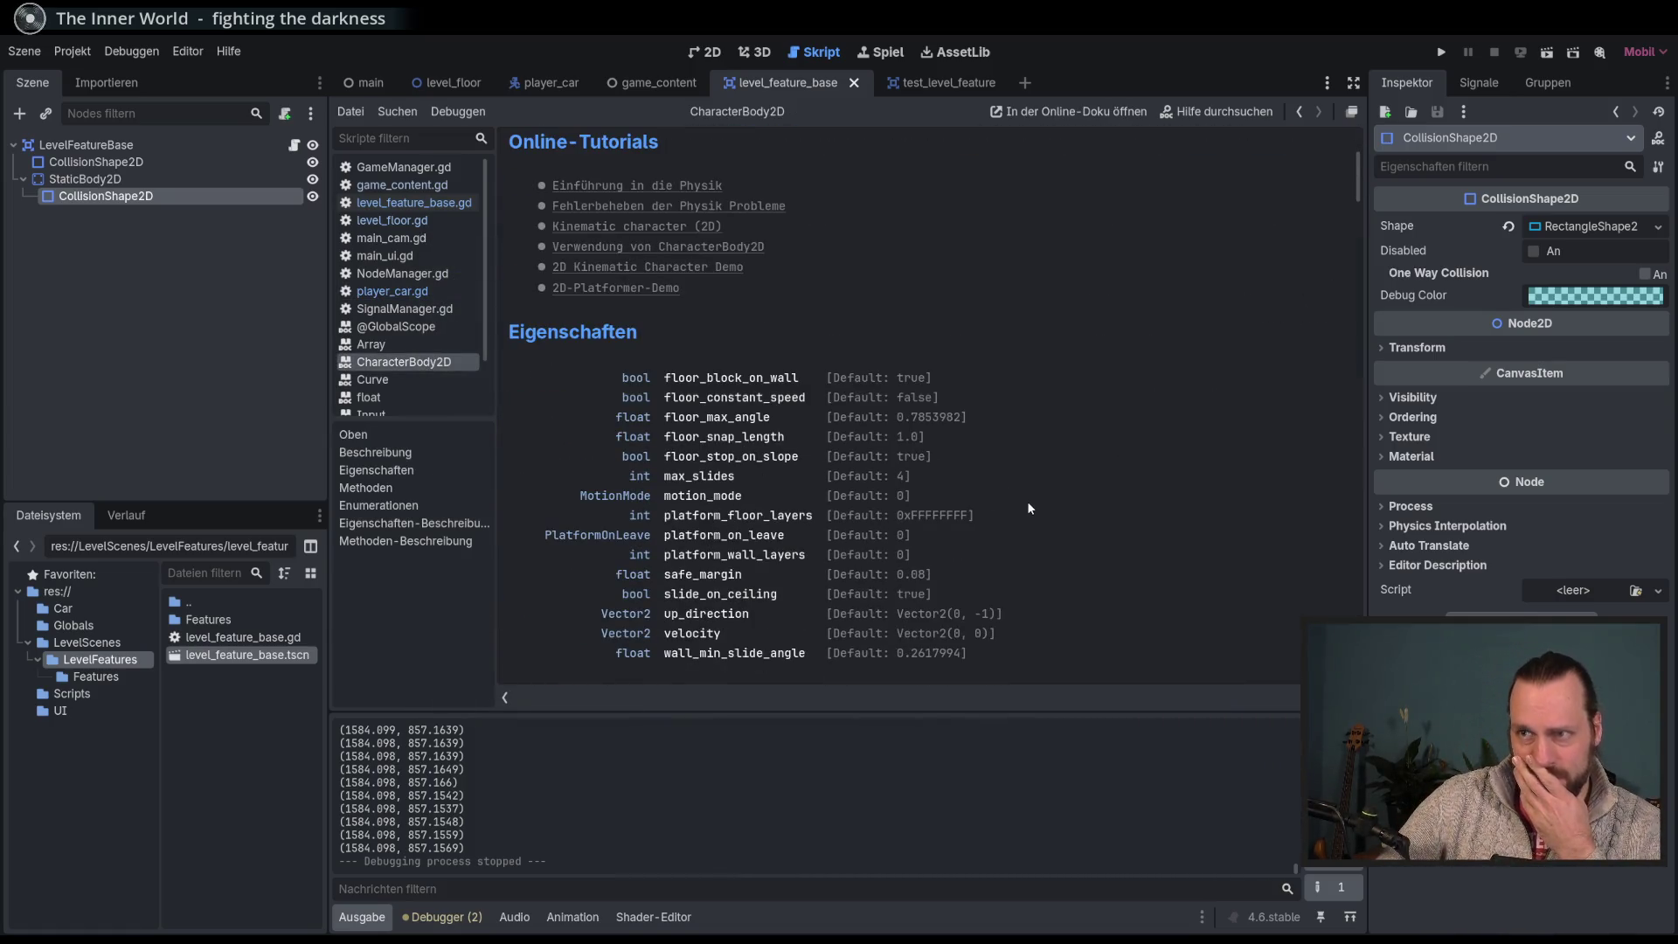
{"action": "scroll", "coordinate": [1034, 507], "scroll_direction": "down", "scroll_amount": 2}
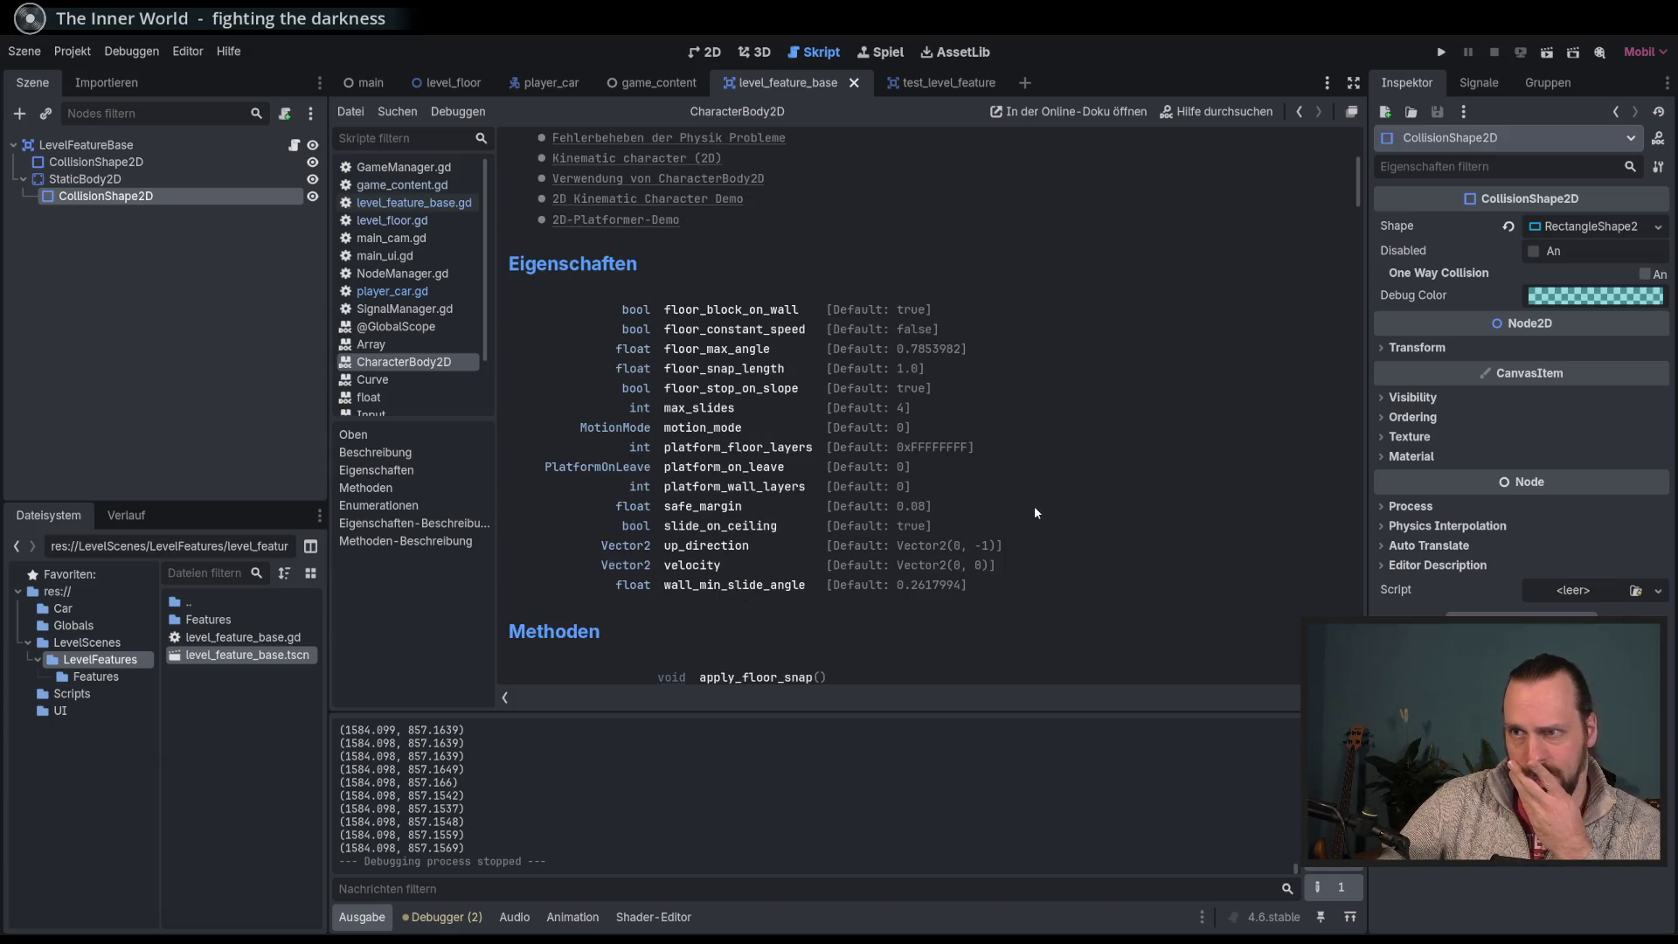
{"action": "scroll", "coordinate": [1034, 512], "scroll_direction": "down", "scroll_amount": 10}
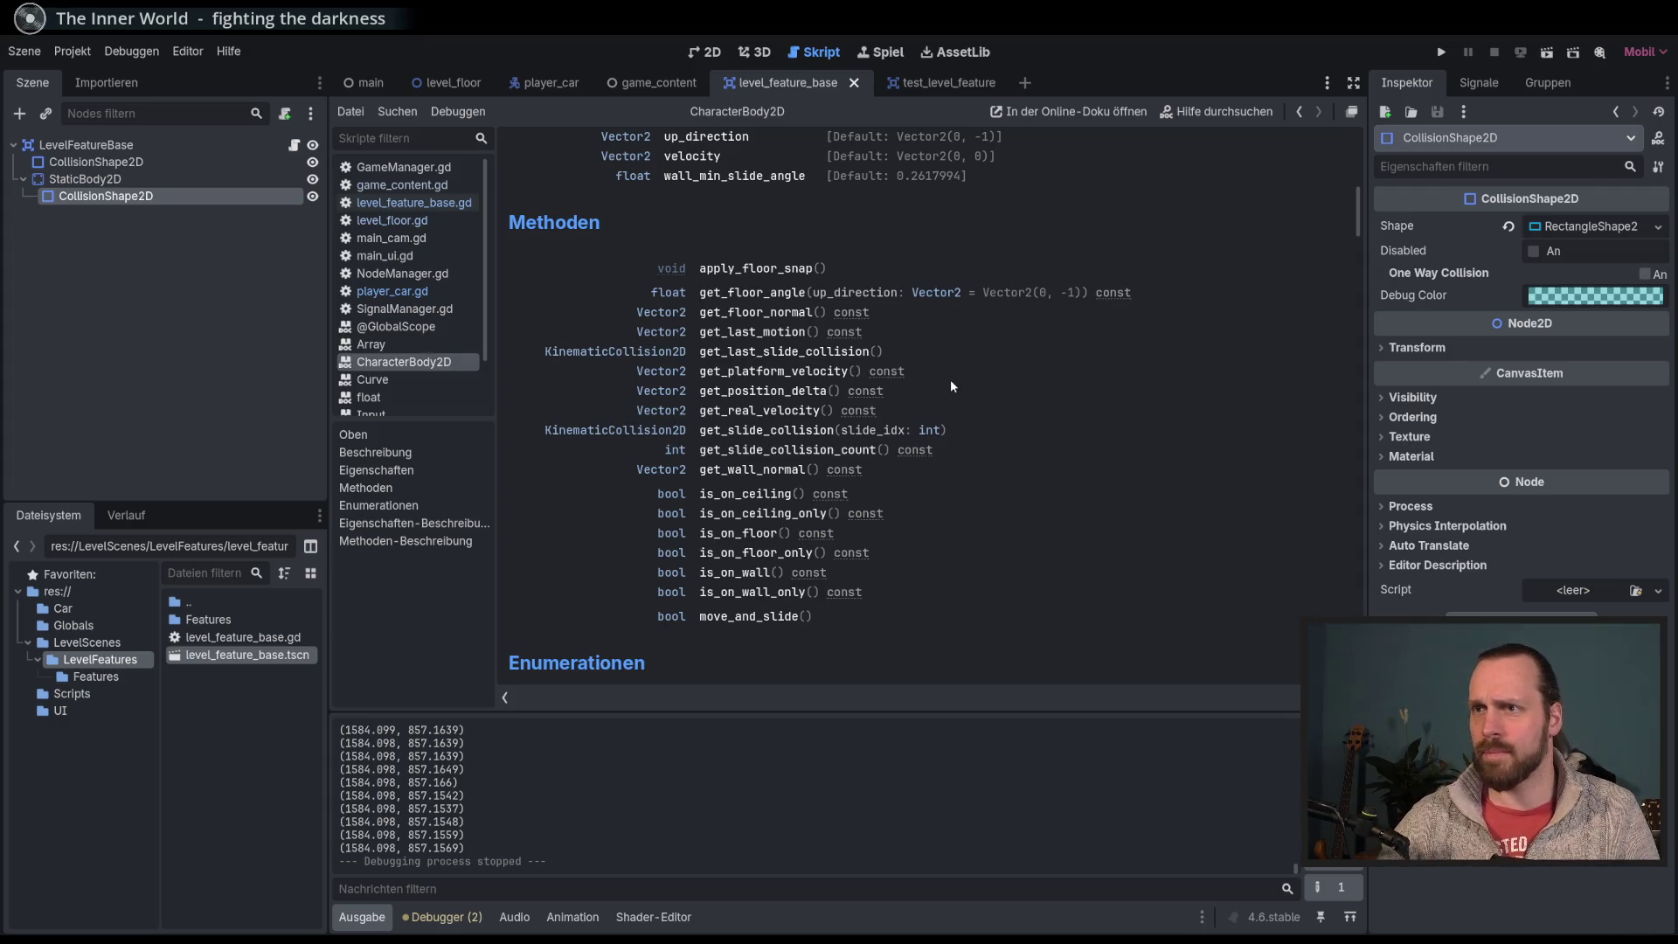
{"action": "scroll", "coordinate": [951, 385], "scroll_direction": "up", "scroll_amount": 5}
{"action": "scroll", "coordinate": [951, 379], "scroll_direction": "up", "scroll_amount": 5}
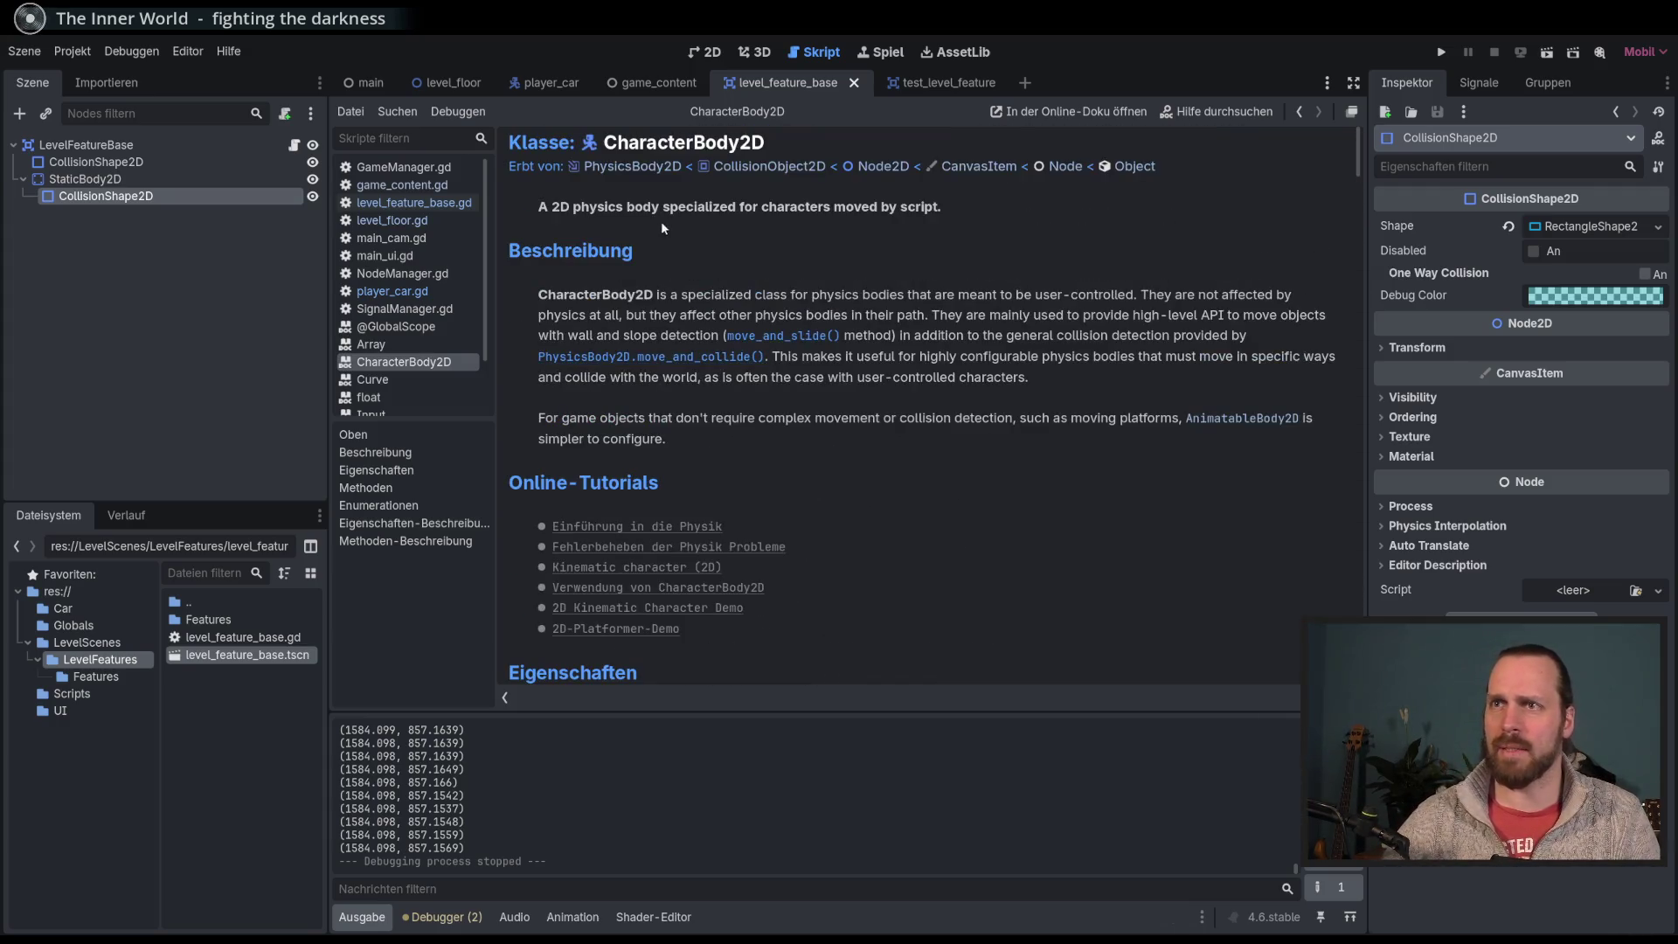
Step: Follow the inheritance links to the PhysicsBody2D and CollisionObject2D class pages
{"action": "left_click", "coordinate": [655, 173]}
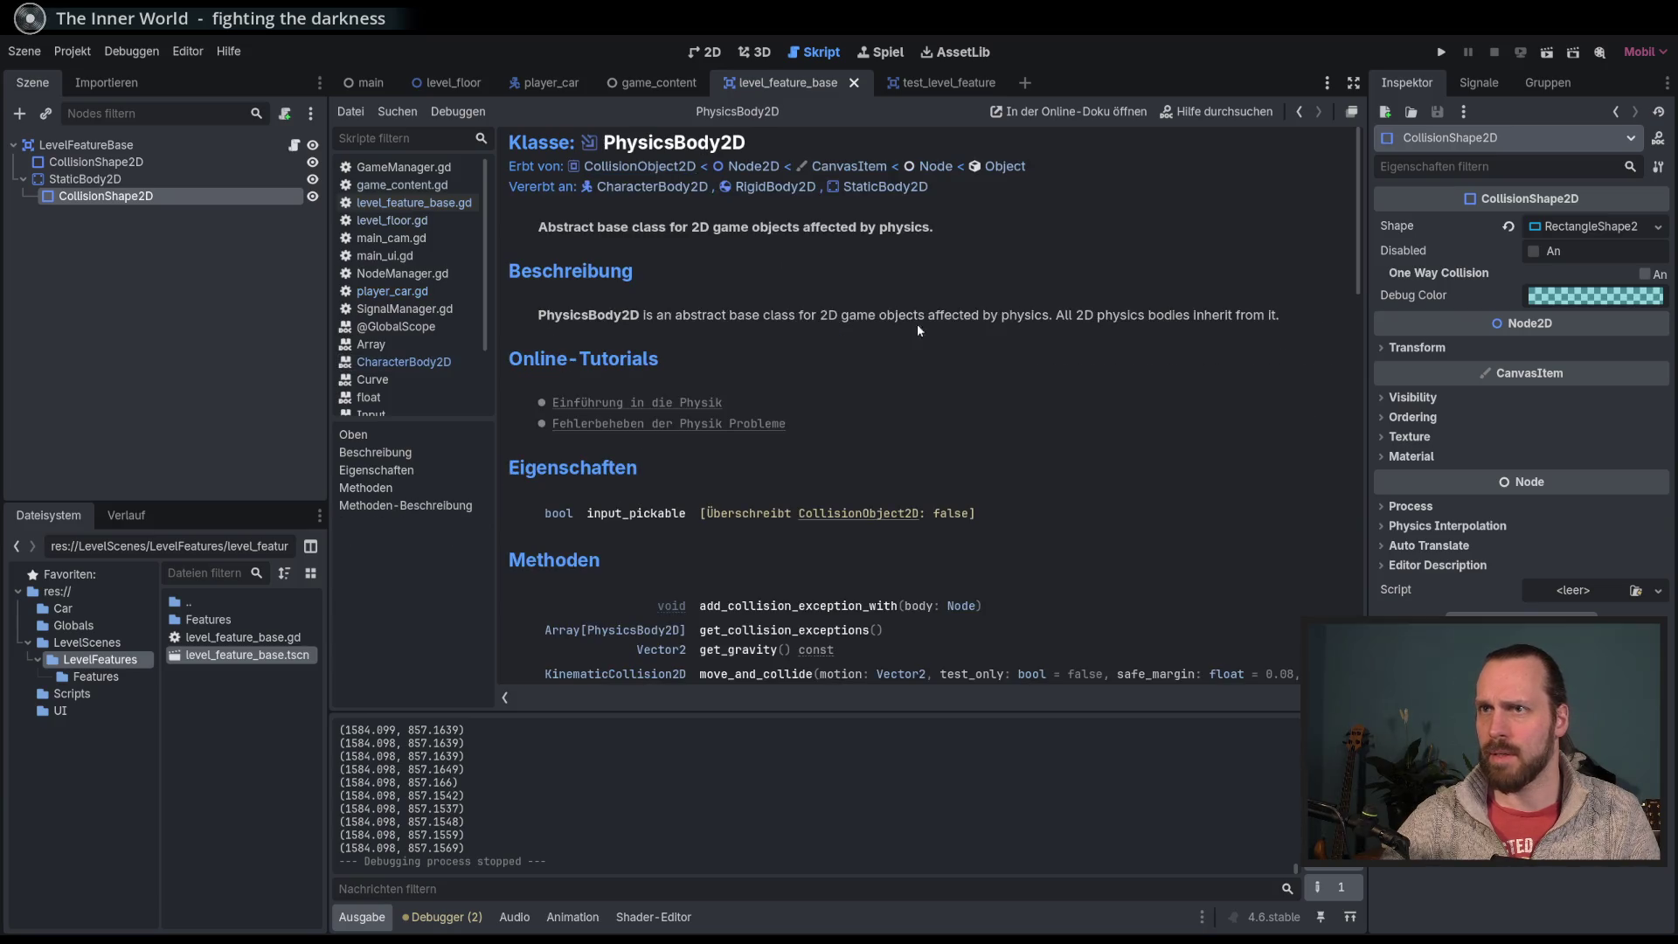
{"action": "scroll", "coordinate": [916, 324], "scroll_direction": "down", "scroll_amount": 4}
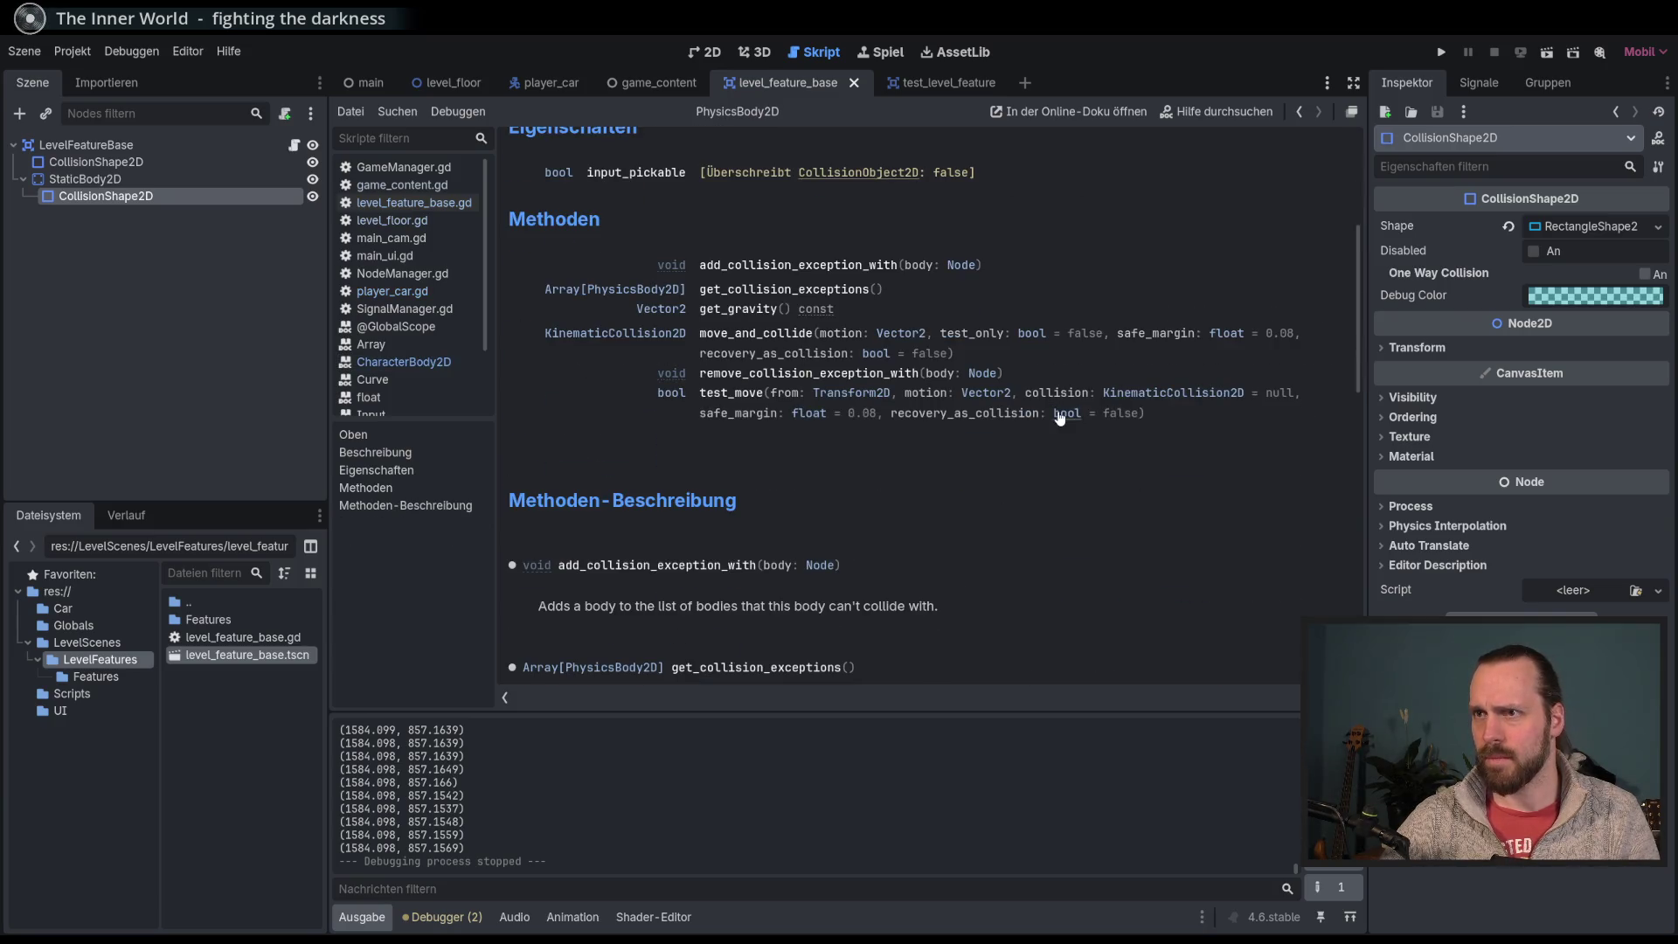
{"action": "scroll", "coordinate": [1060, 418], "scroll_direction": "down", "scroll_amount": 10}
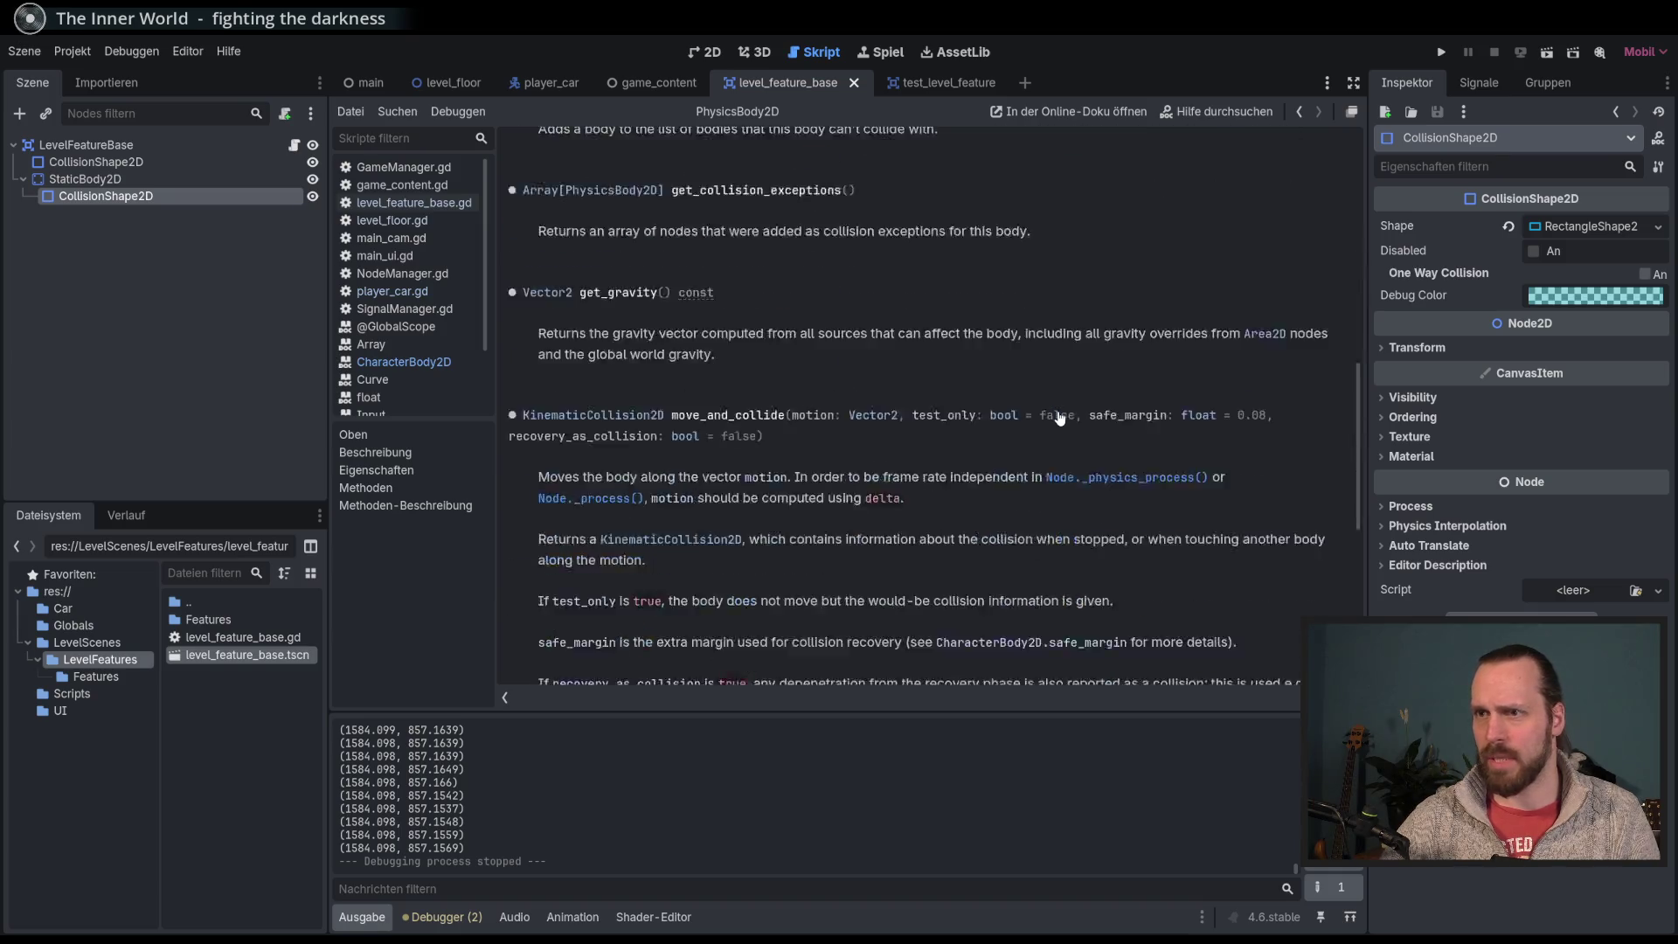
{"action": "scroll", "coordinate": [1060, 418], "scroll_direction": "up", "scroll_amount": 15}
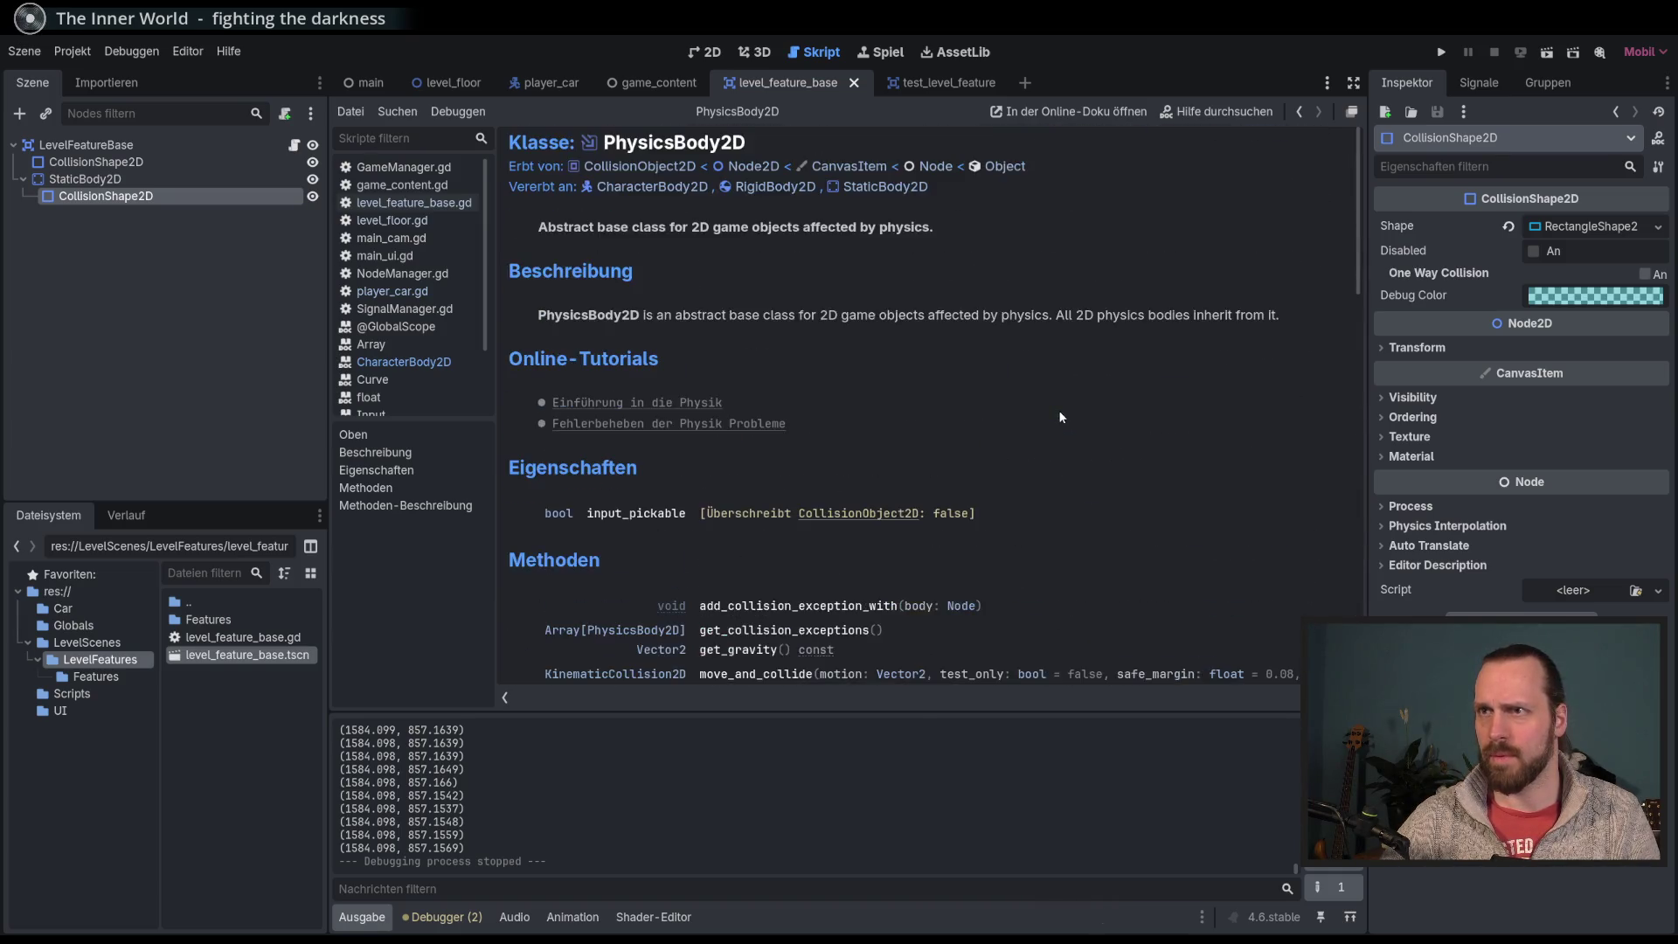
{"action": "left_click", "coordinate": [639, 166]}
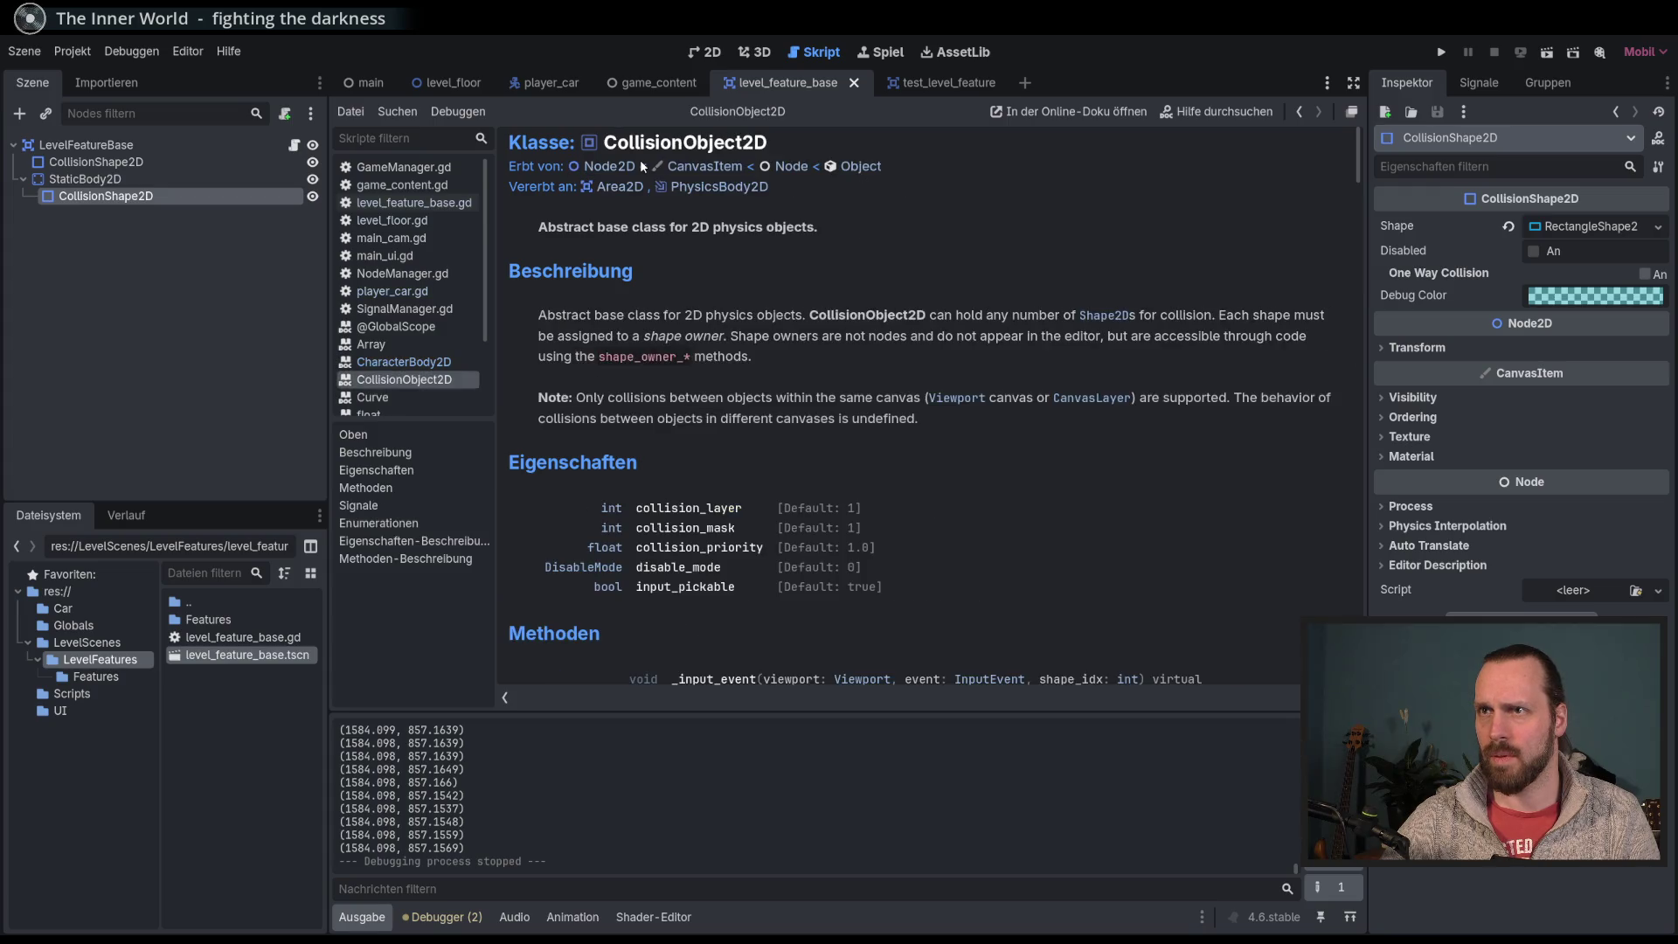
{"action": "scroll", "coordinate": [1007, 424], "scroll_direction": "down", "scroll_amount": 5}
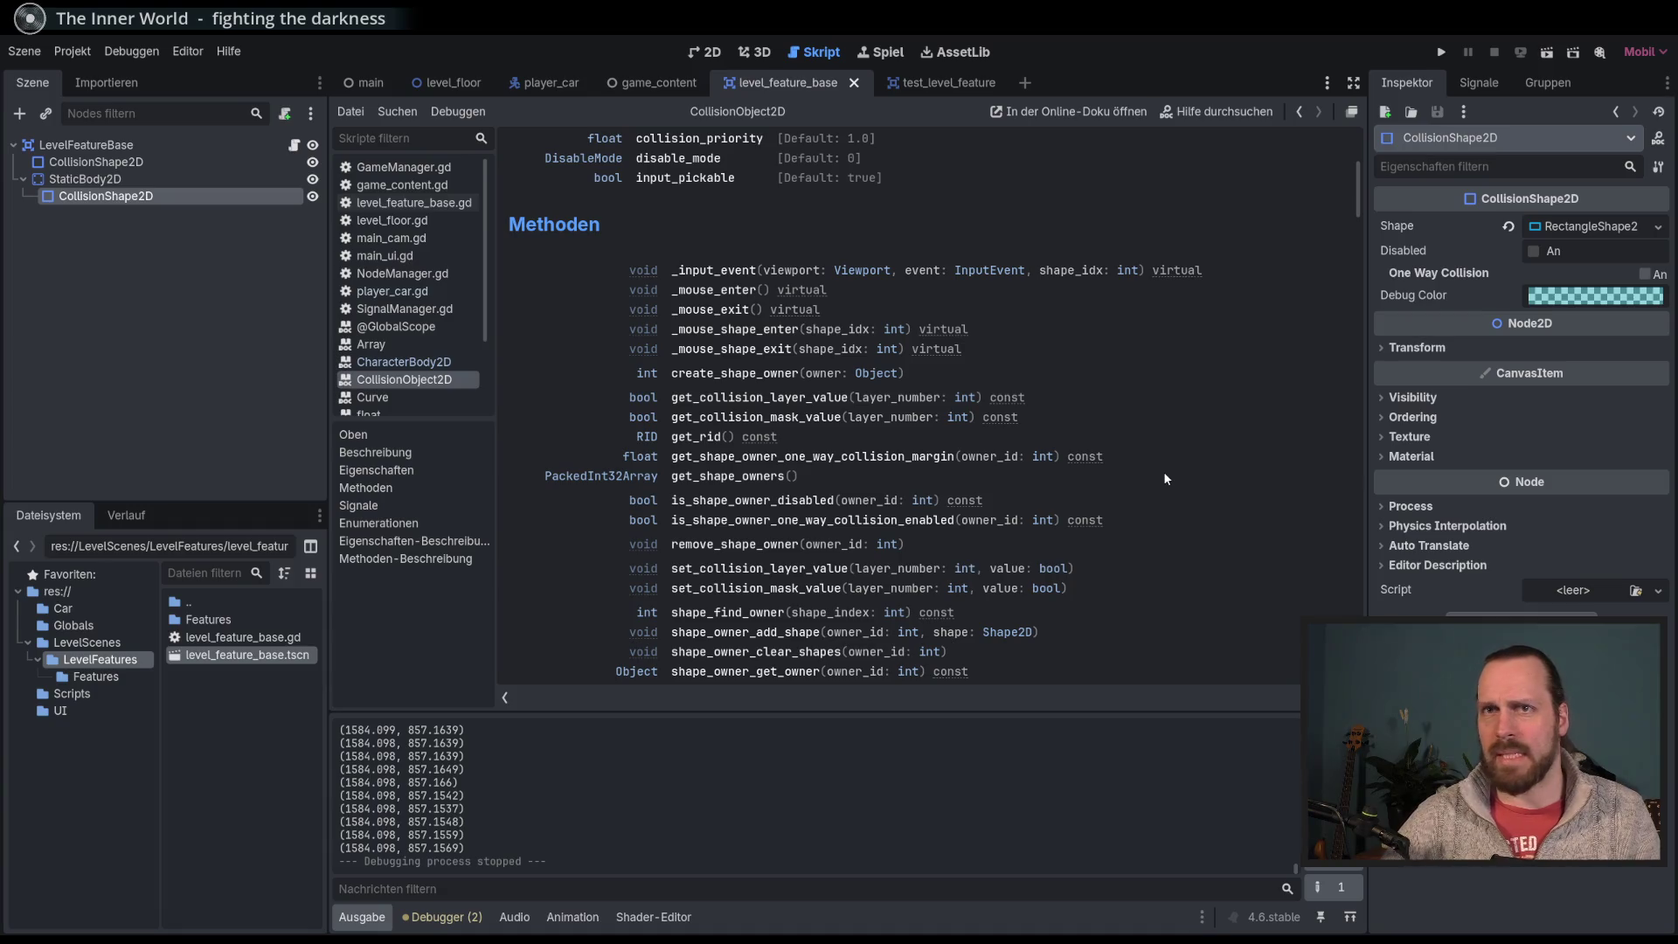
{"action": "scroll", "coordinate": [1165, 478], "scroll_direction": "down", "scroll_amount": 2}
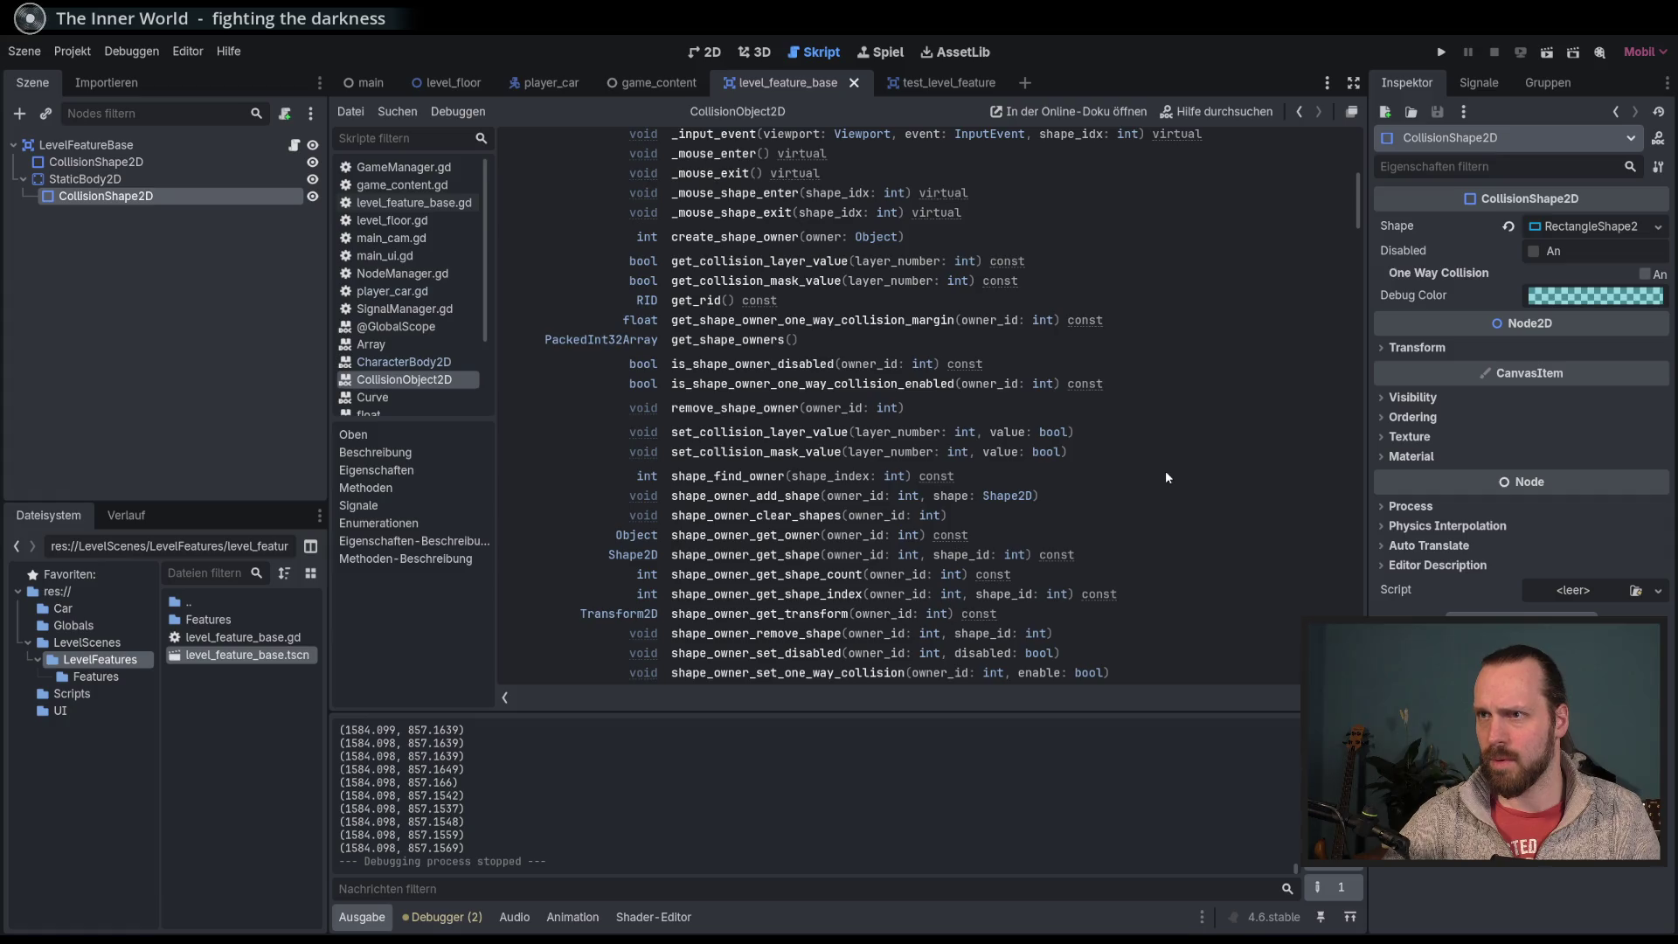
{"action": "scroll", "coordinate": [1166, 477], "scroll_direction": "down", "scroll_amount": 3}
{"action": "scroll", "coordinate": [1166, 477], "scroll_direction": "up", "scroll_amount": 5}
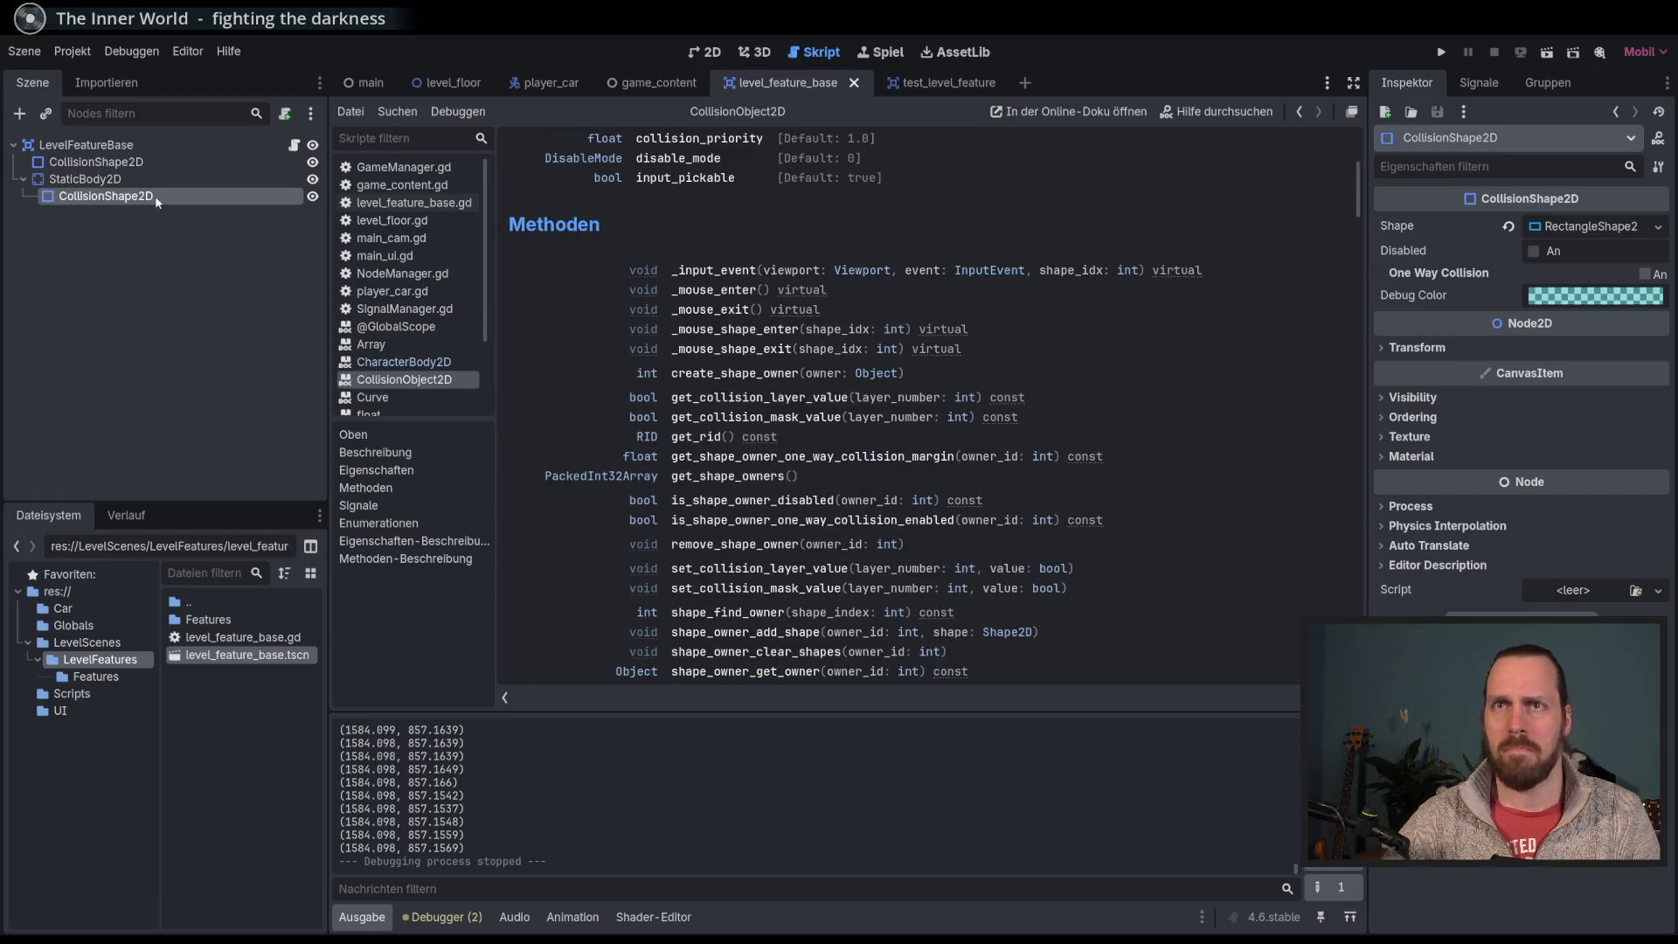
{"action": "key", "text": "Up"}
Step: View the car node's signals, switch to the player_car scene, then return to CollisionObject2D docs
{"action": "key", "text": "Down"}
{"action": "left_click", "coordinate": [1502, 87]}
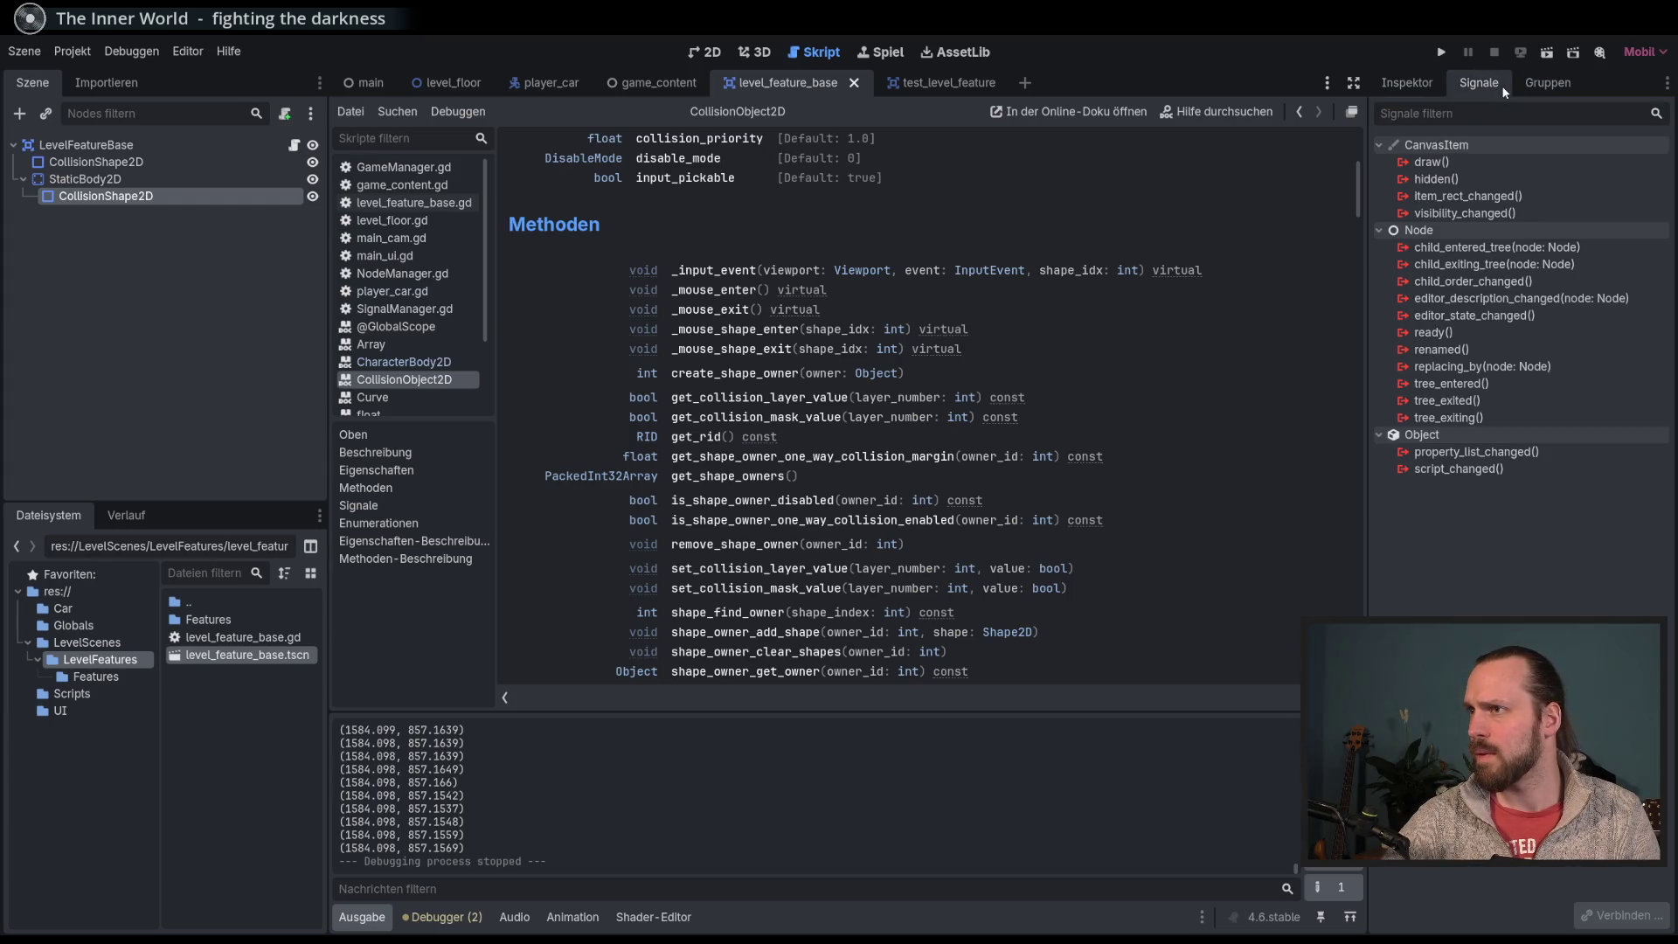
{"action": "left_click", "coordinate": [552, 84]}
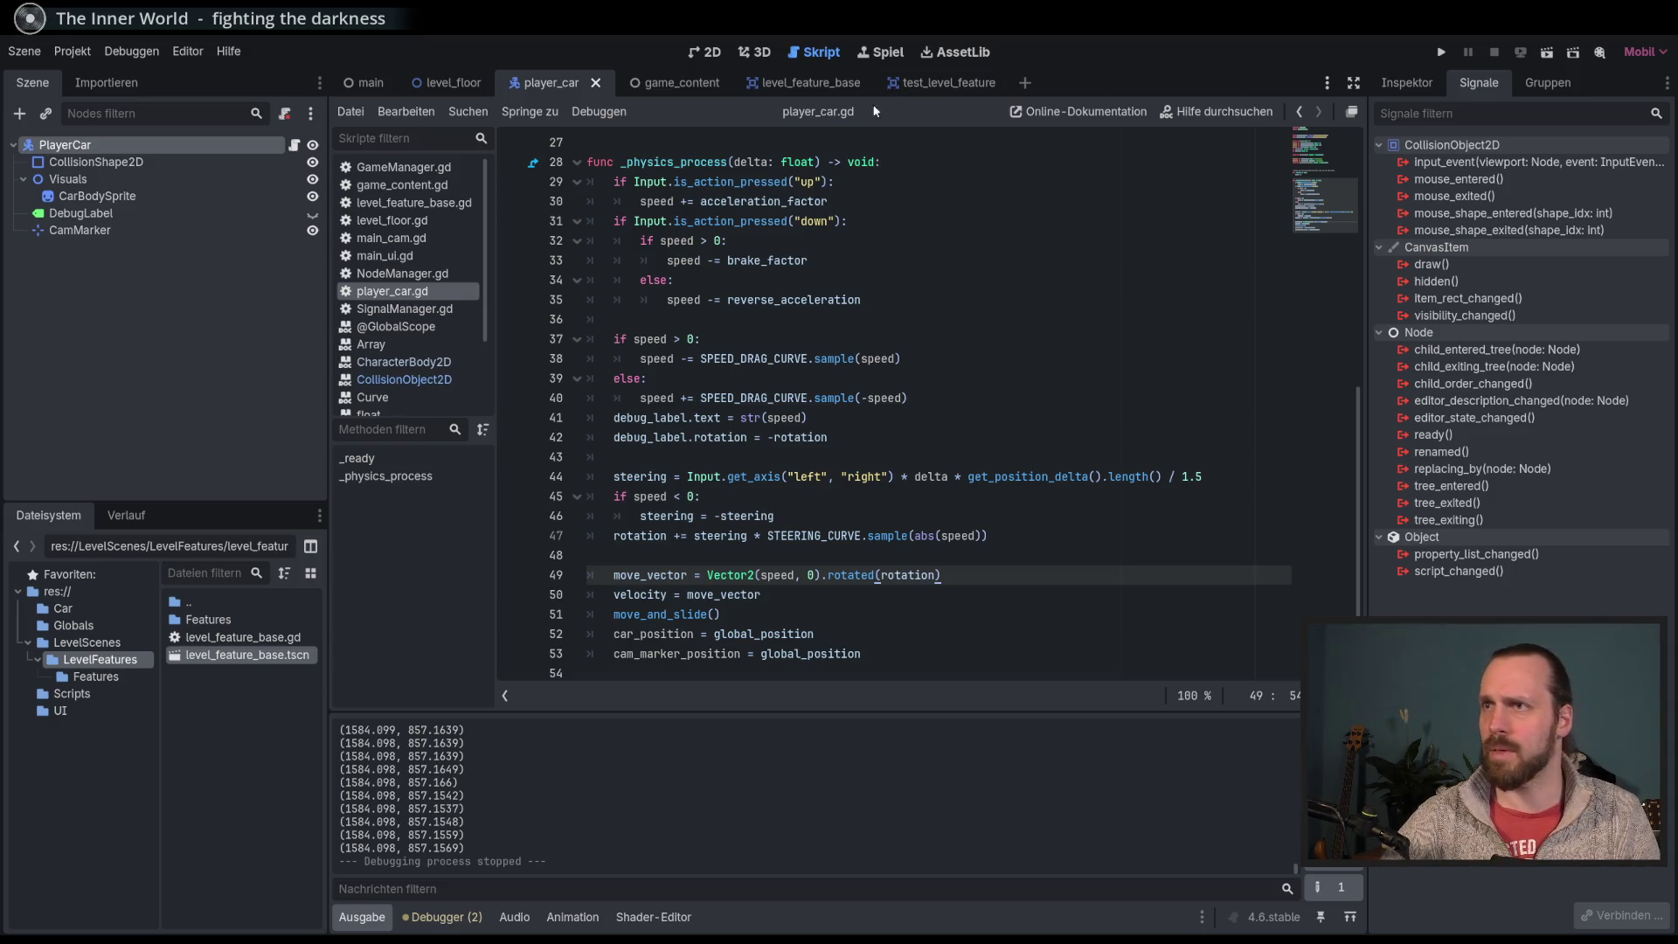
{"action": "left_click", "coordinate": [404, 379]}
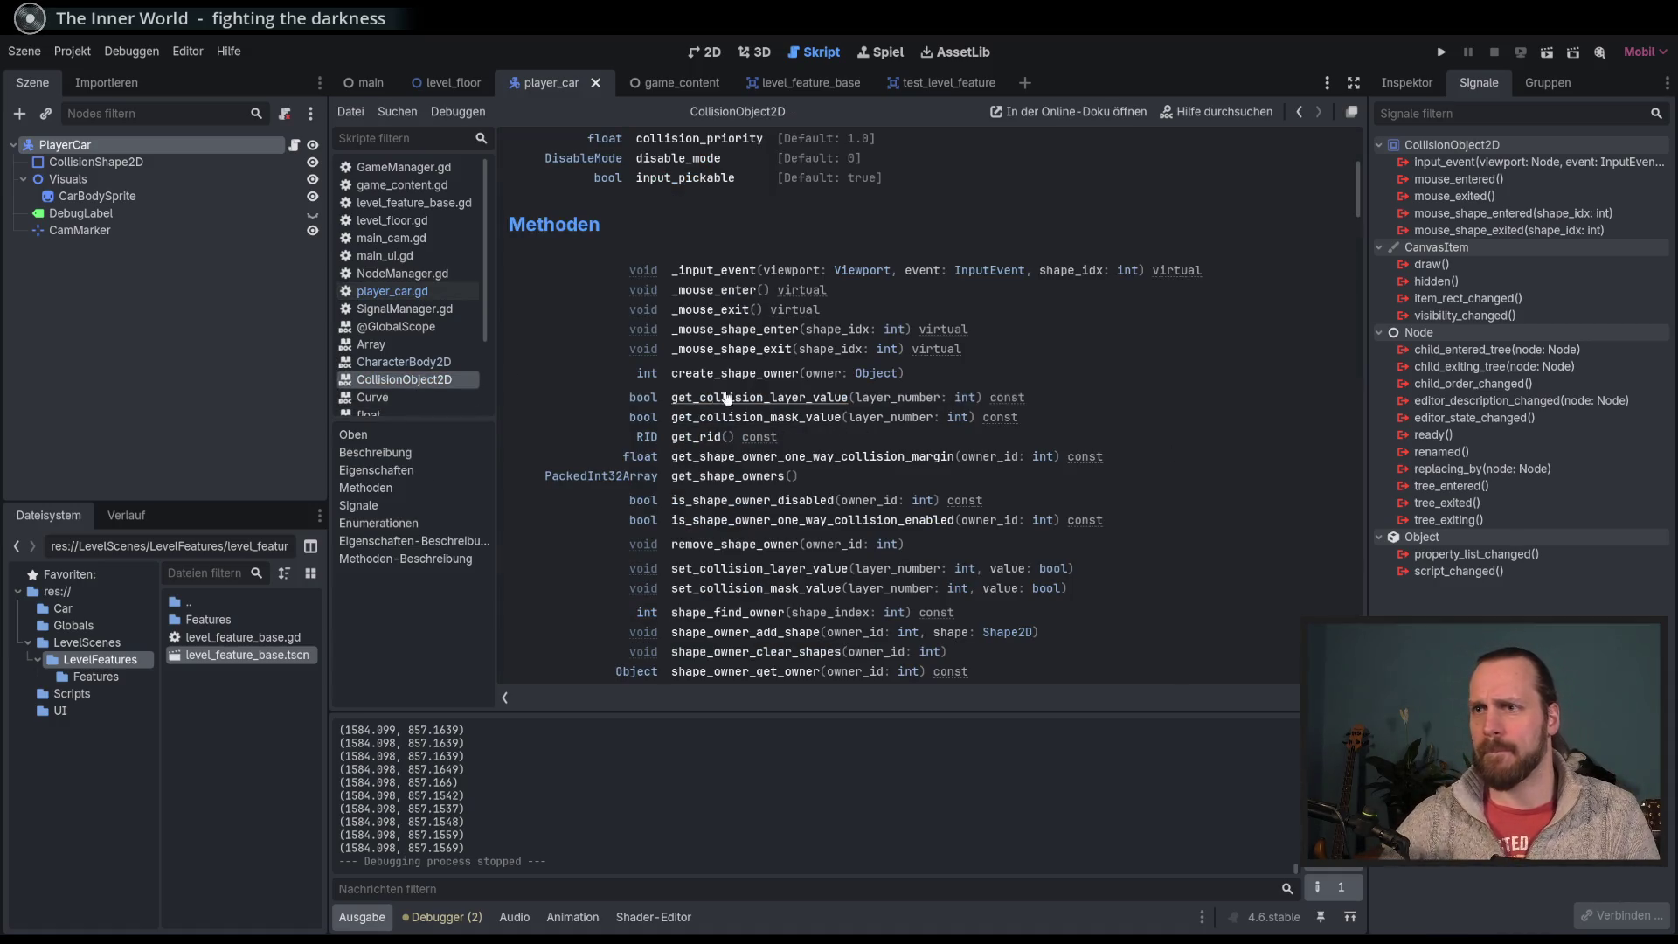
Step: Open the CharacterBody2D reference page in the help and read through its description
{"action": "scroll", "coordinate": [893, 491], "scroll_direction": "down", "scroll_amount": 2}
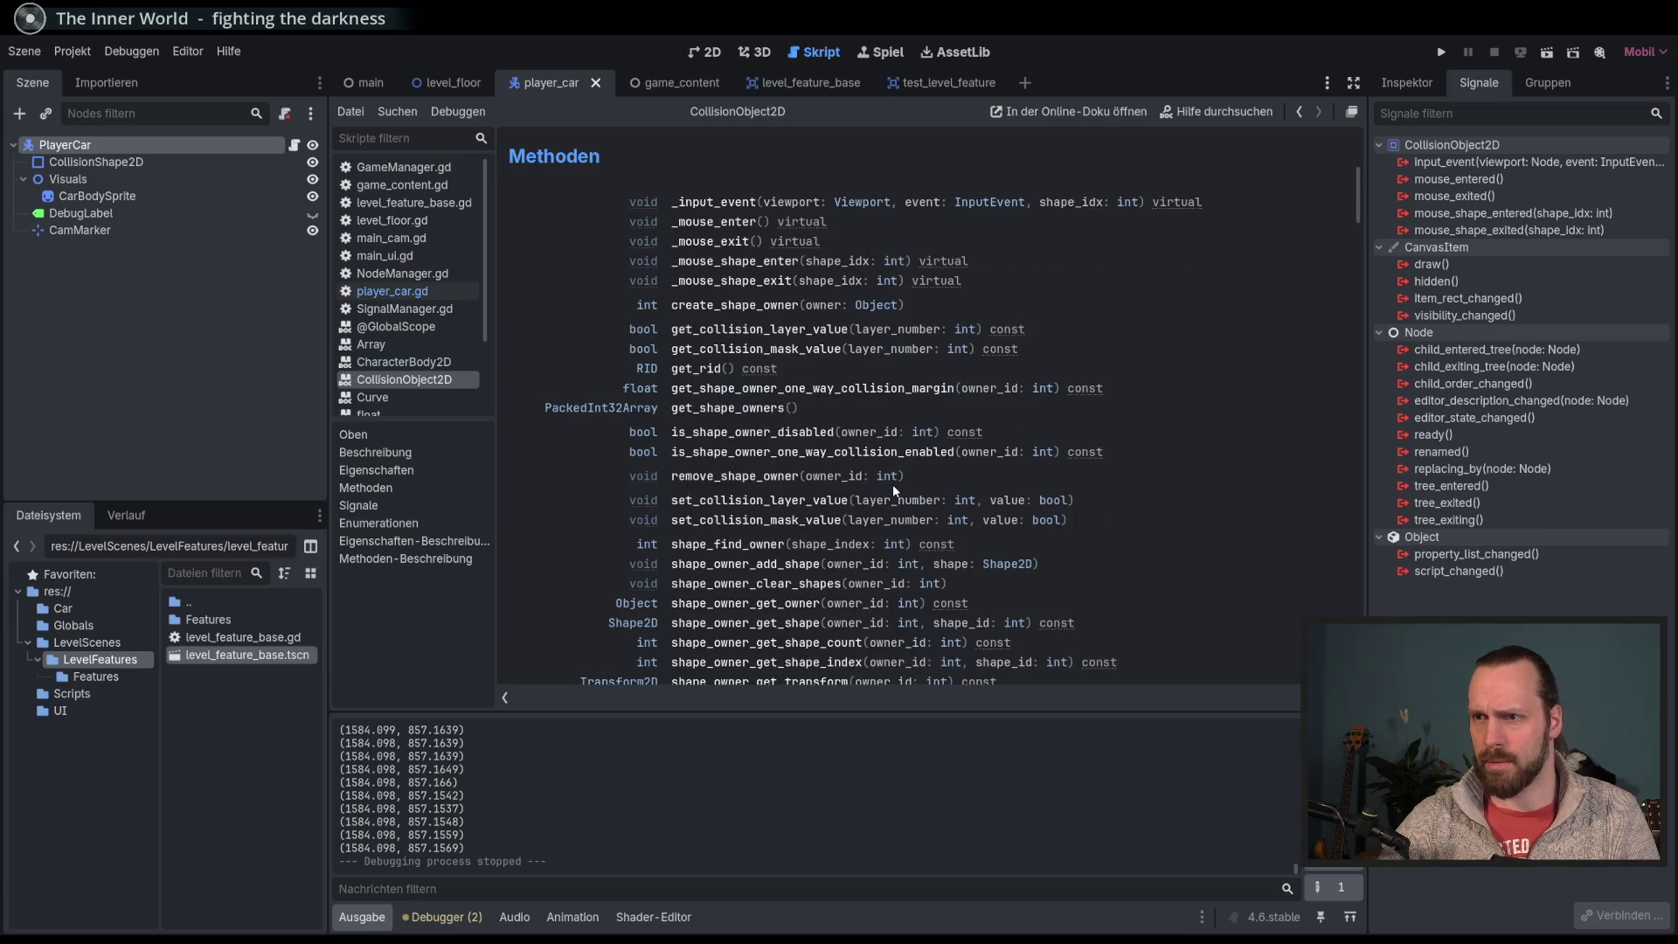
{"action": "scroll", "coordinate": [1010, 518], "scroll_direction": "down", "scroll_amount": 4}
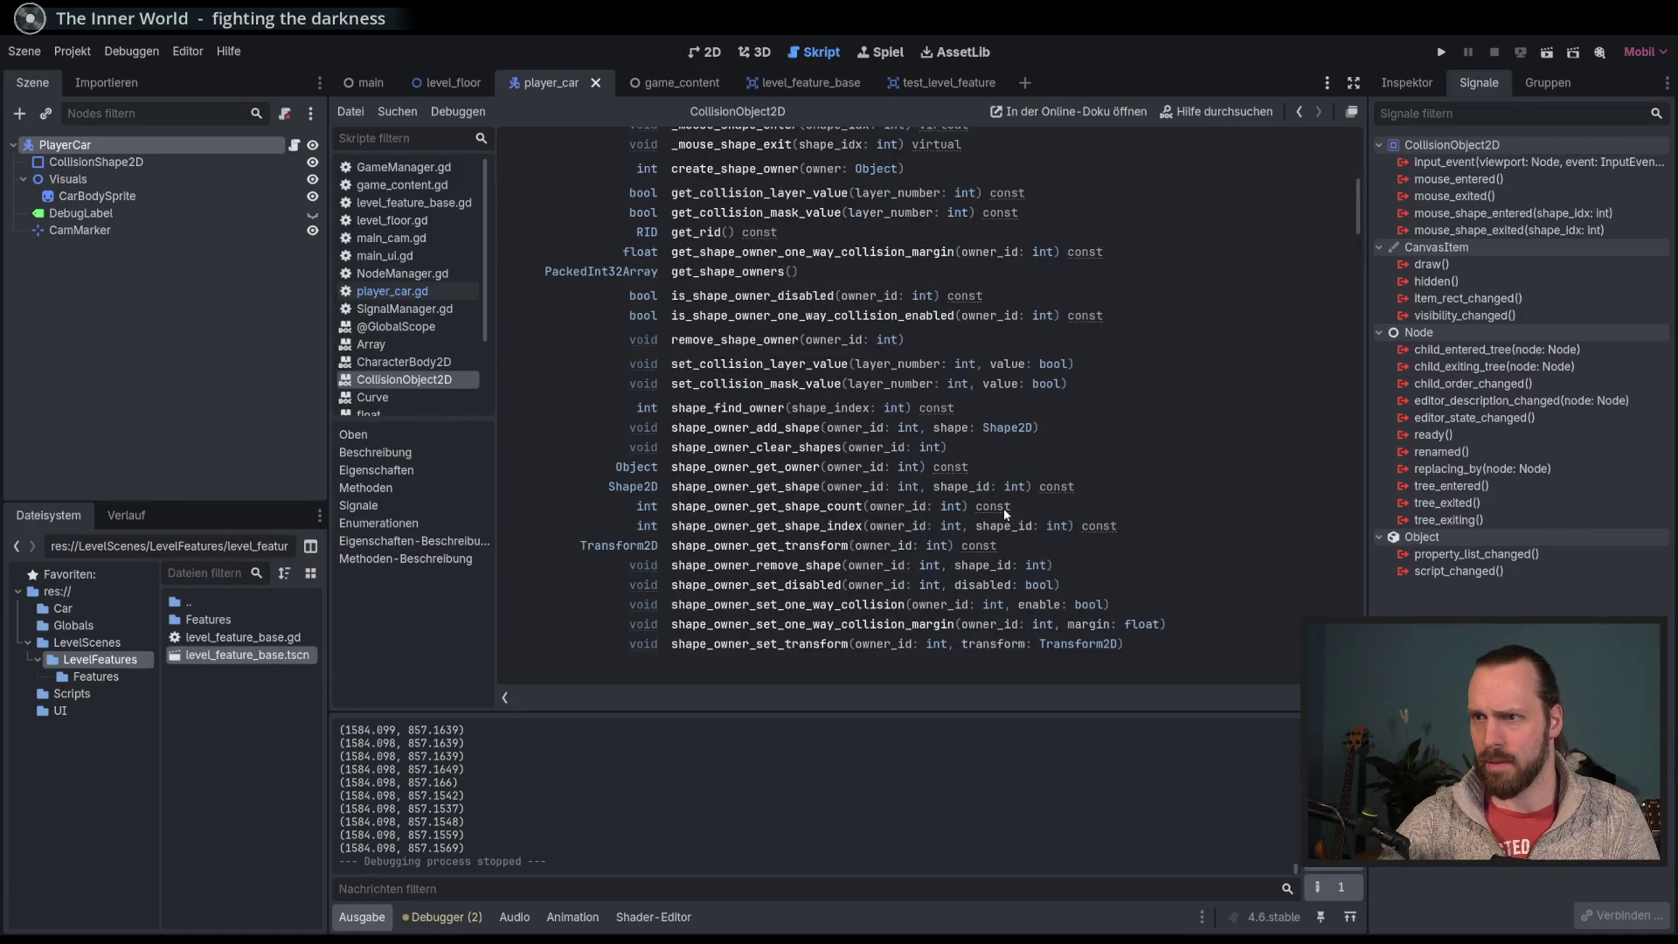
{"action": "scroll", "coordinate": [973, 501], "scroll_direction": "up", "scroll_amount": 7}
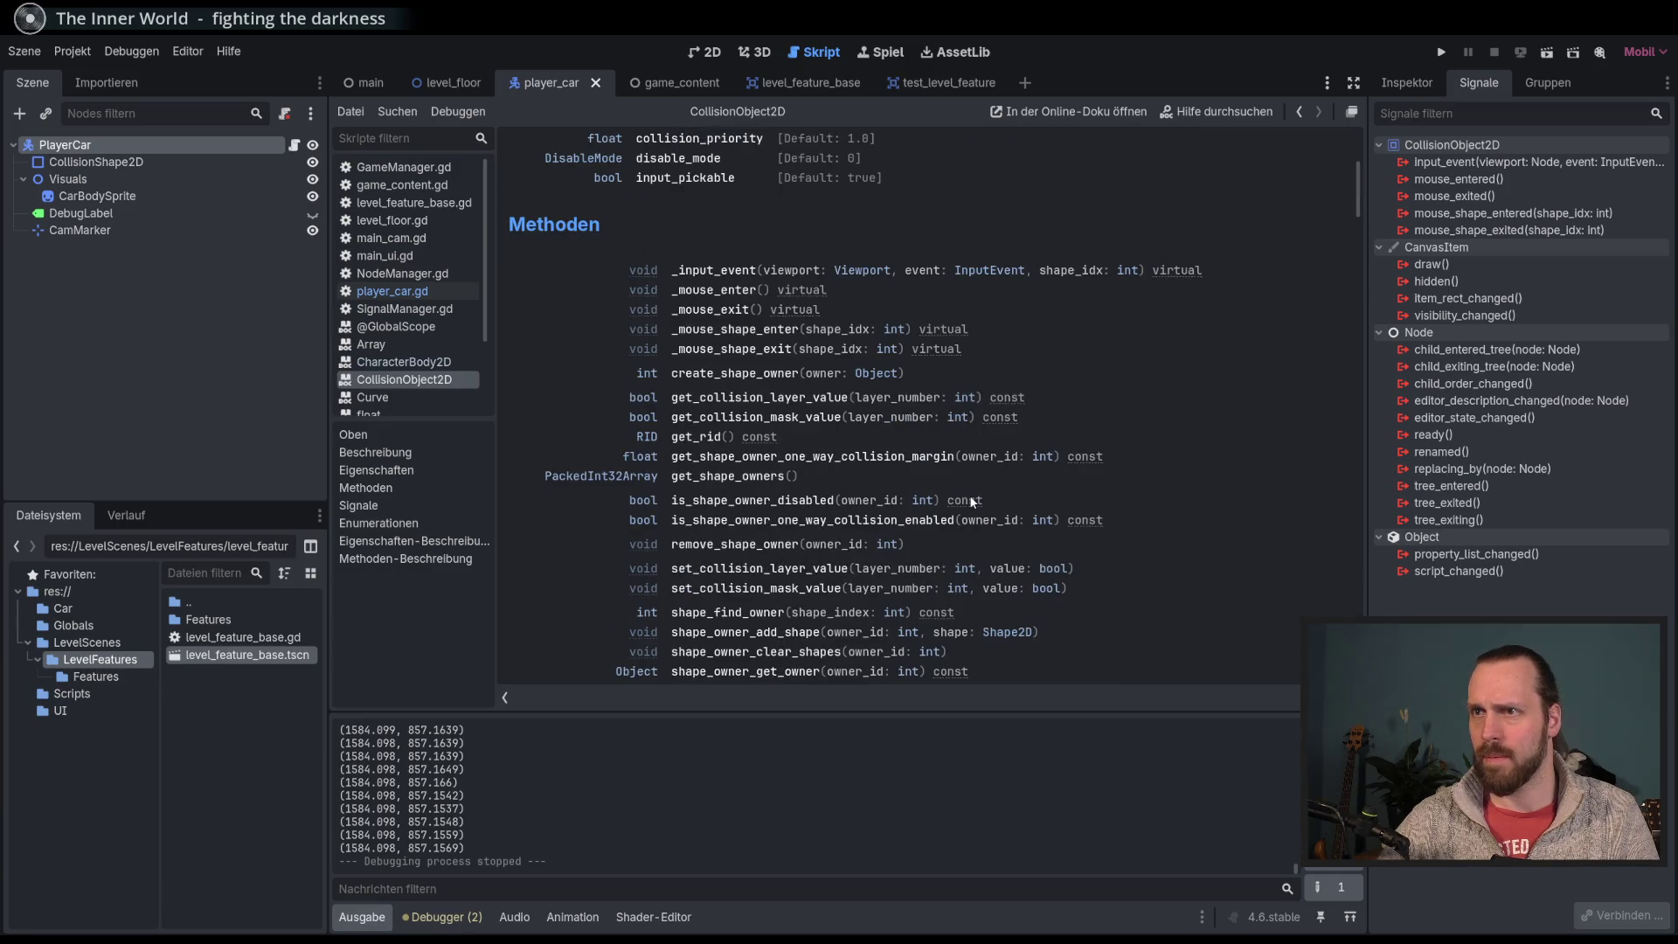
{"action": "scroll", "coordinate": [972, 500], "scroll_direction": "down", "scroll_amount": 9}
{"action": "scroll", "coordinate": [971, 500], "scroll_direction": "down", "scroll_amount": 3}
{"action": "scroll", "coordinate": [968, 495], "scroll_direction": "up", "scroll_amount": 13}
{"action": "scroll", "coordinate": [969, 494], "scroll_direction": "down", "scroll_amount": 8}
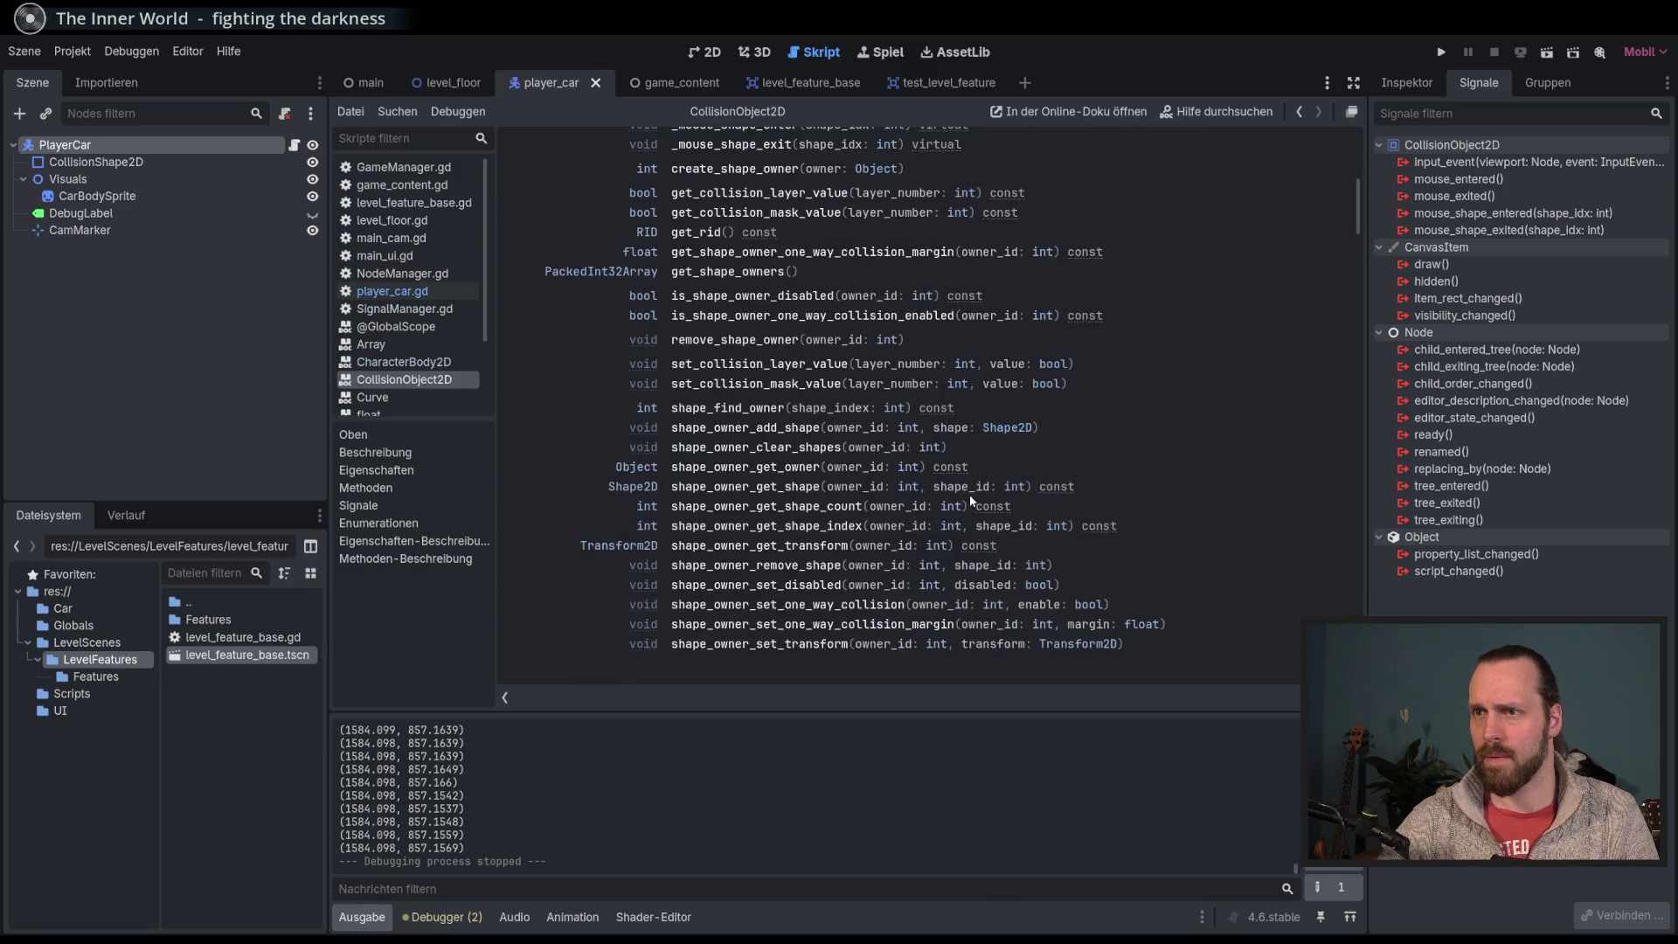
{"action": "scroll", "coordinate": [970, 490], "scroll_direction": "up", "scroll_amount": 8}
{"action": "left_click", "coordinate": [390, 361]}
{"action": "scroll", "coordinate": [956, 438], "scroll_direction": "down", "scroll_amount": 4}
{"action": "scroll", "coordinate": [954, 441], "scroll_direction": "down", "scroll_amount": 5}
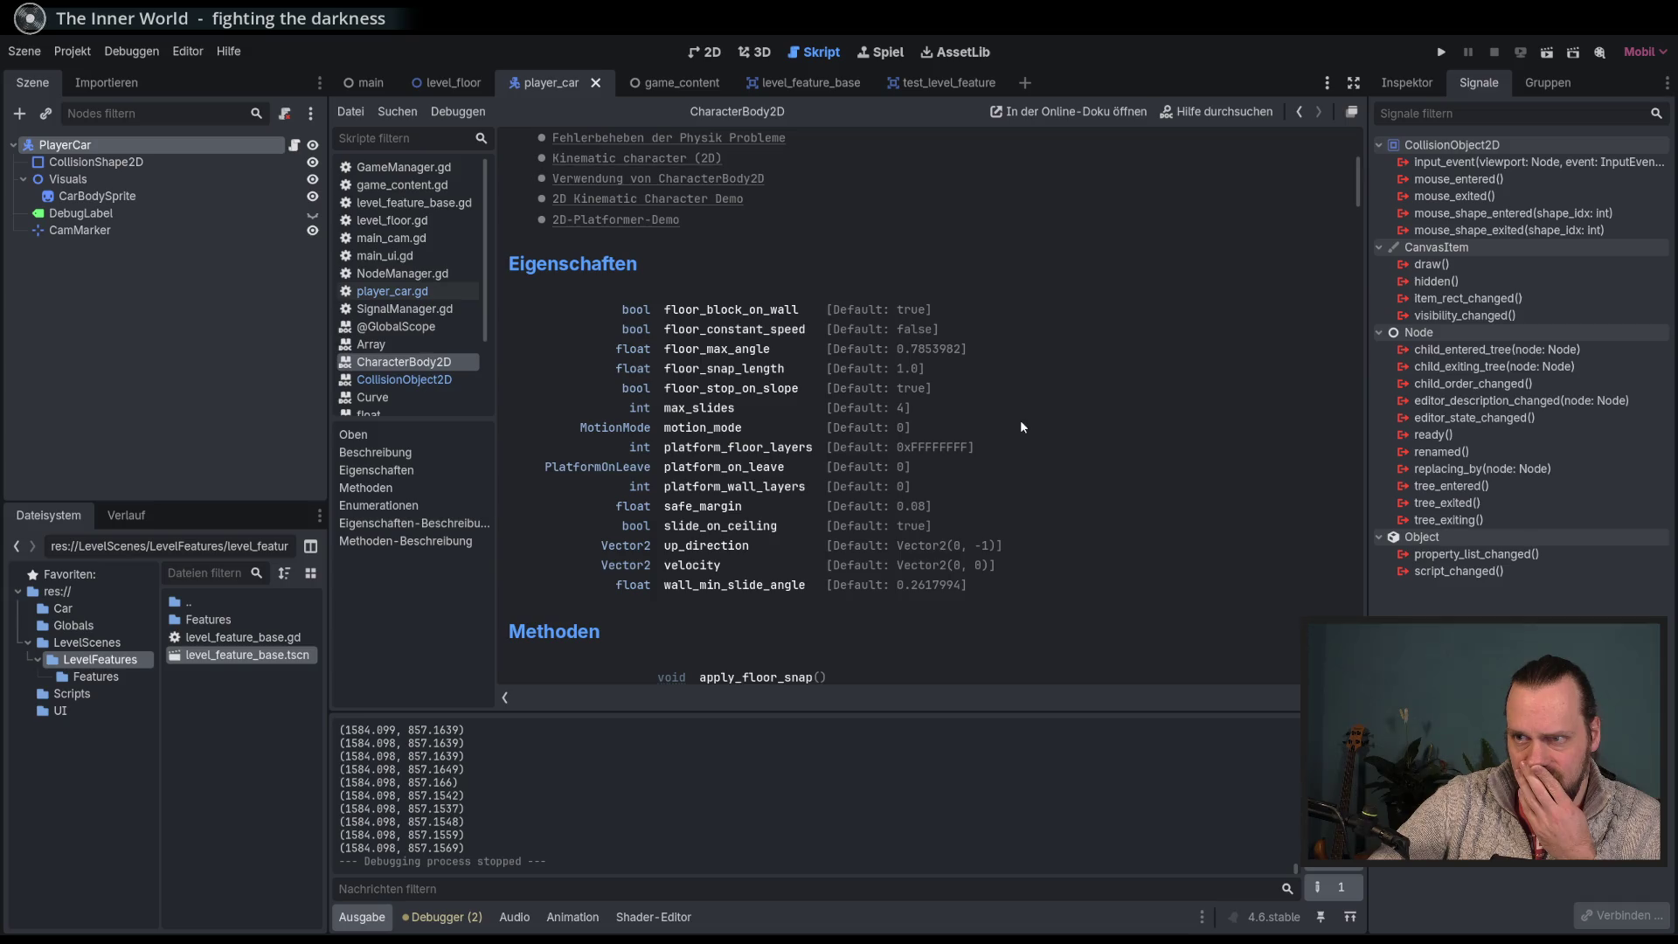
{"action": "scroll", "coordinate": [1020, 427], "scroll_direction": "down", "scroll_amount": 5}
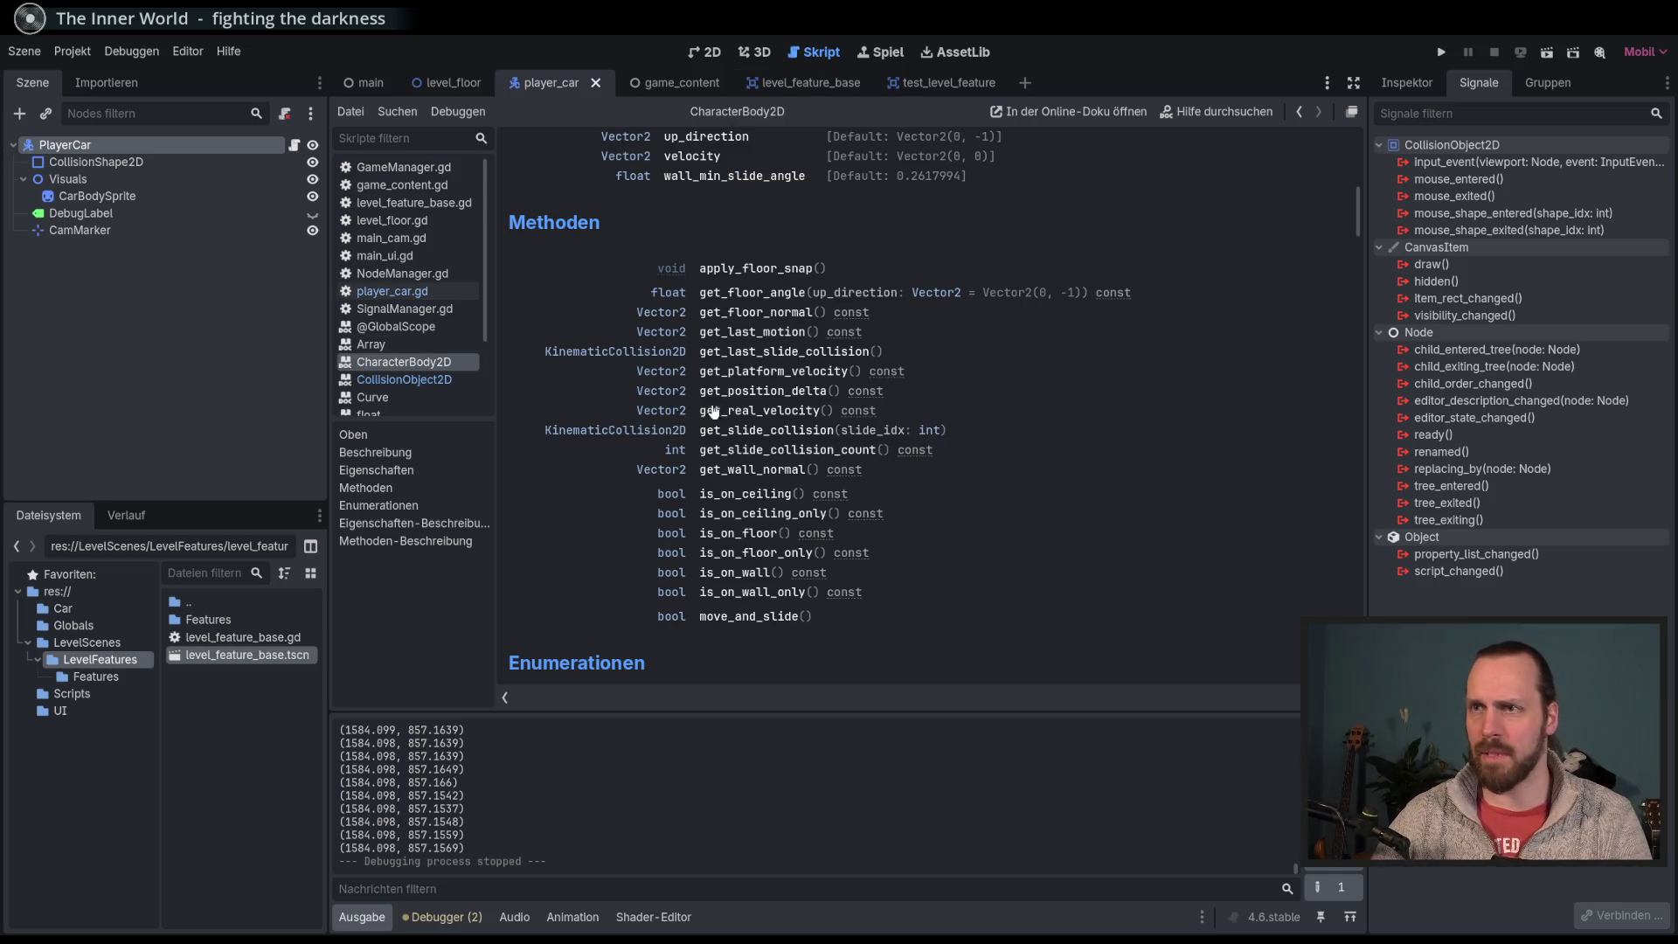
{"action": "scroll", "coordinate": [834, 363], "scroll_direction": "up", "scroll_amount": 5}
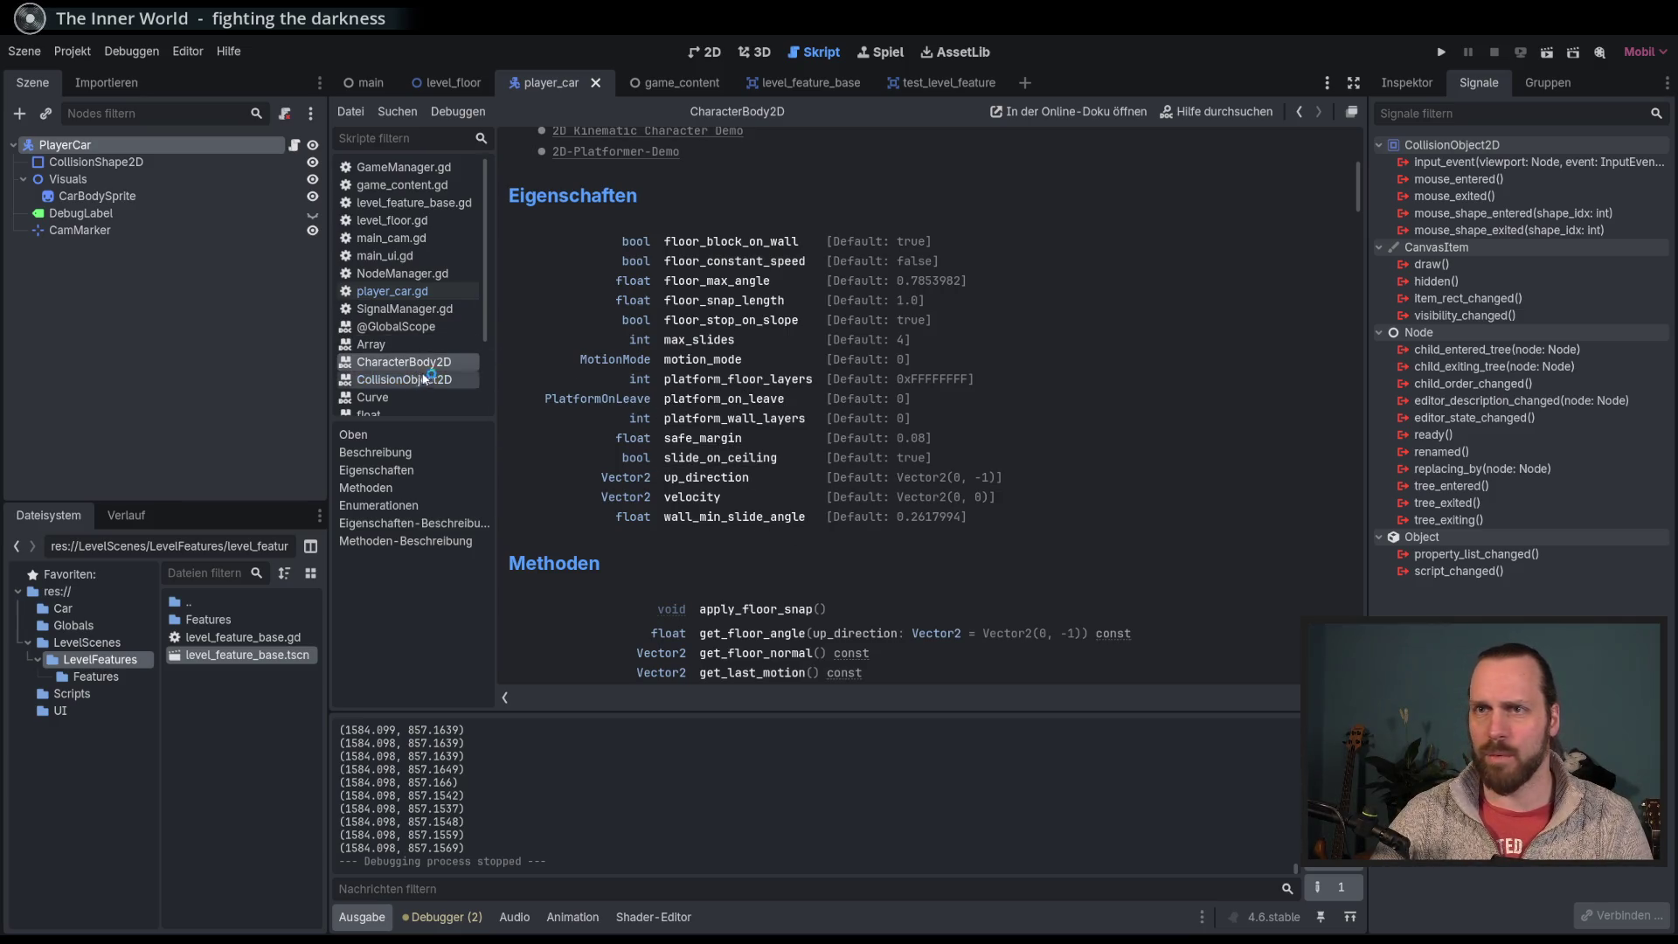
{"action": "scroll", "coordinate": [424, 371], "scroll_direction": "down", "scroll_amount": 3}
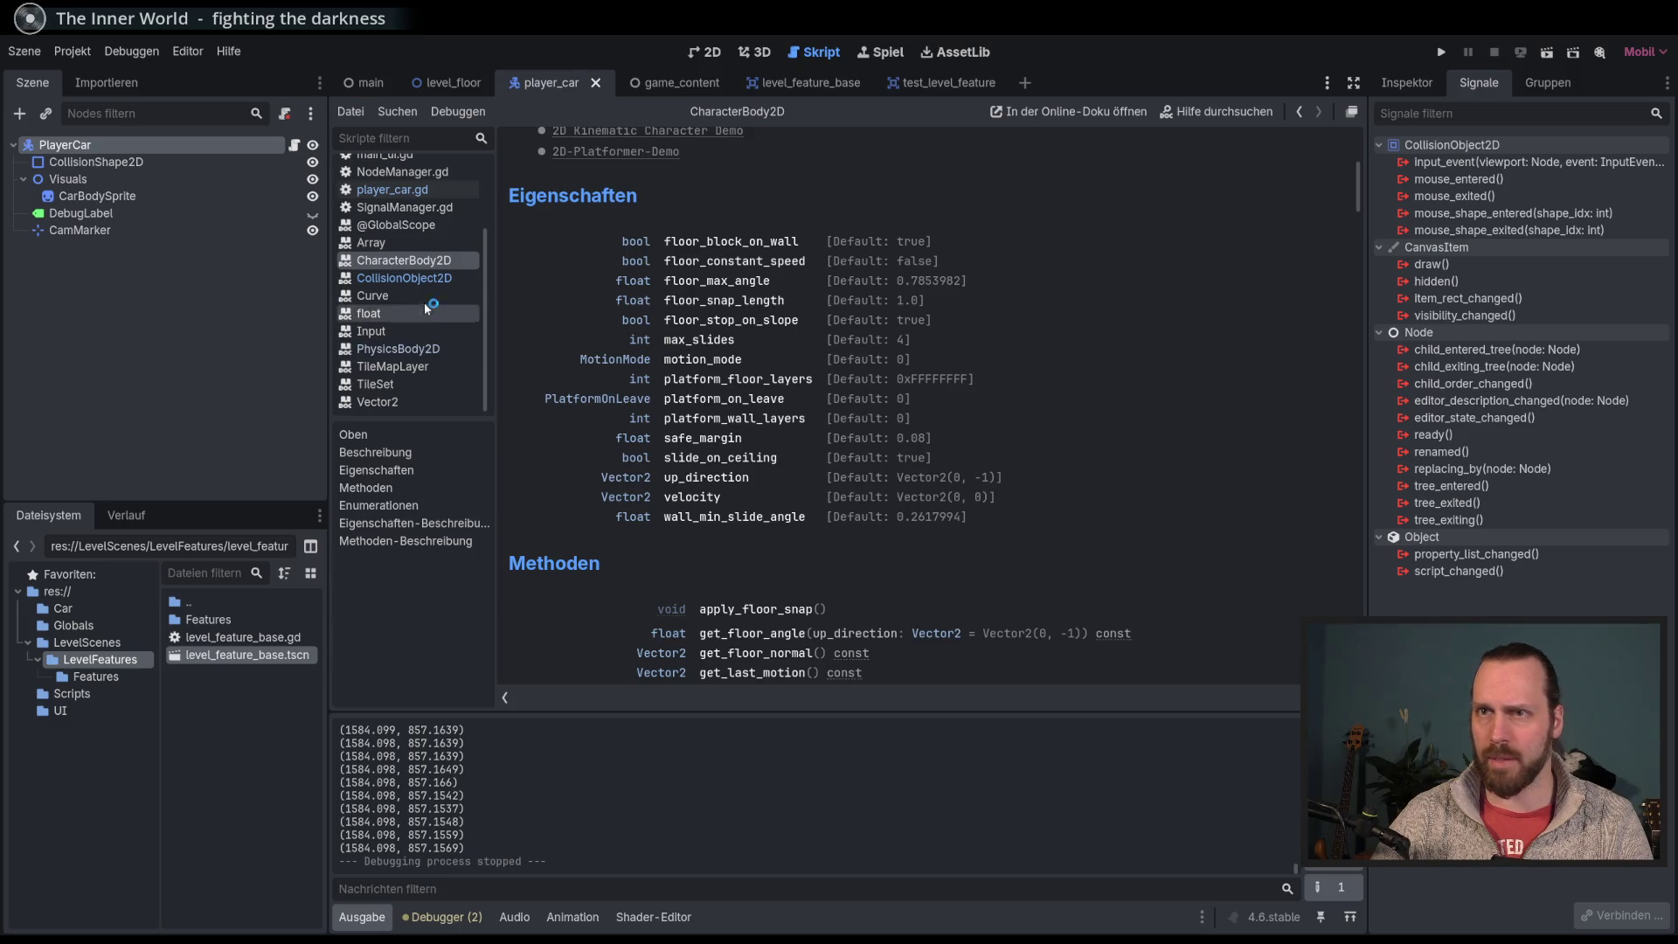
Step: Compare the PhysicsBody2D and CollisionObject2D reference pages
{"action": "left_click", "coordinate": [398, 349]}
{"action": "scroll", "coordinate": [922, 418], "scroll_direction": "down", "scroll_amount": 5}
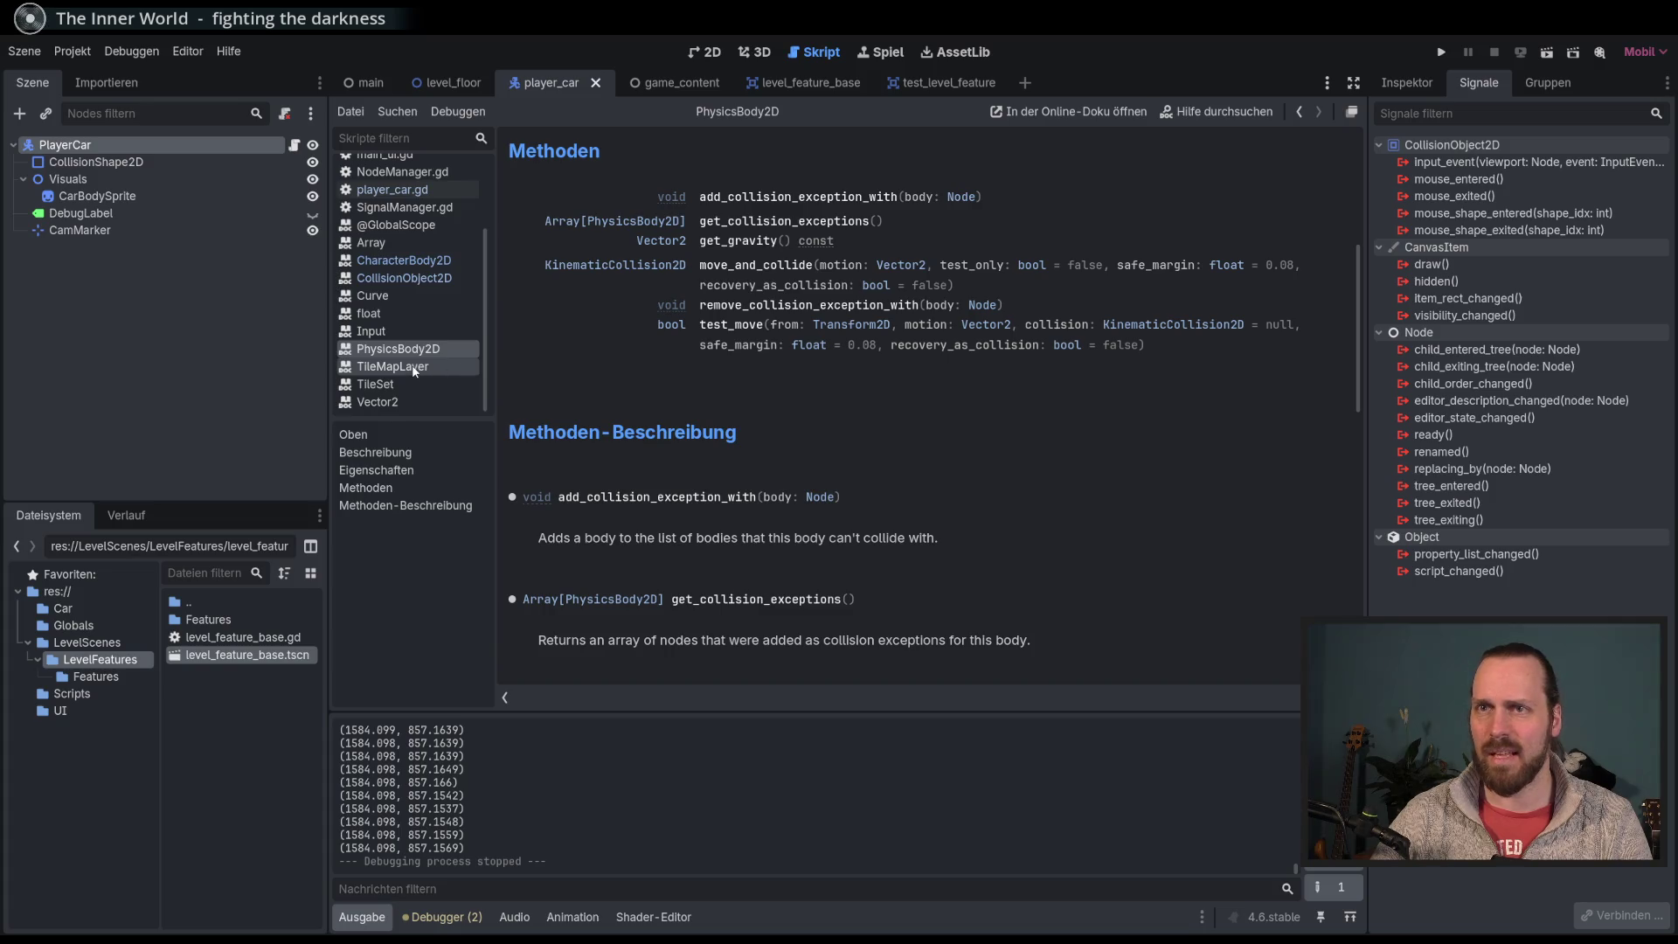
{"action": "left_click", "coordinate": [424, 278]}
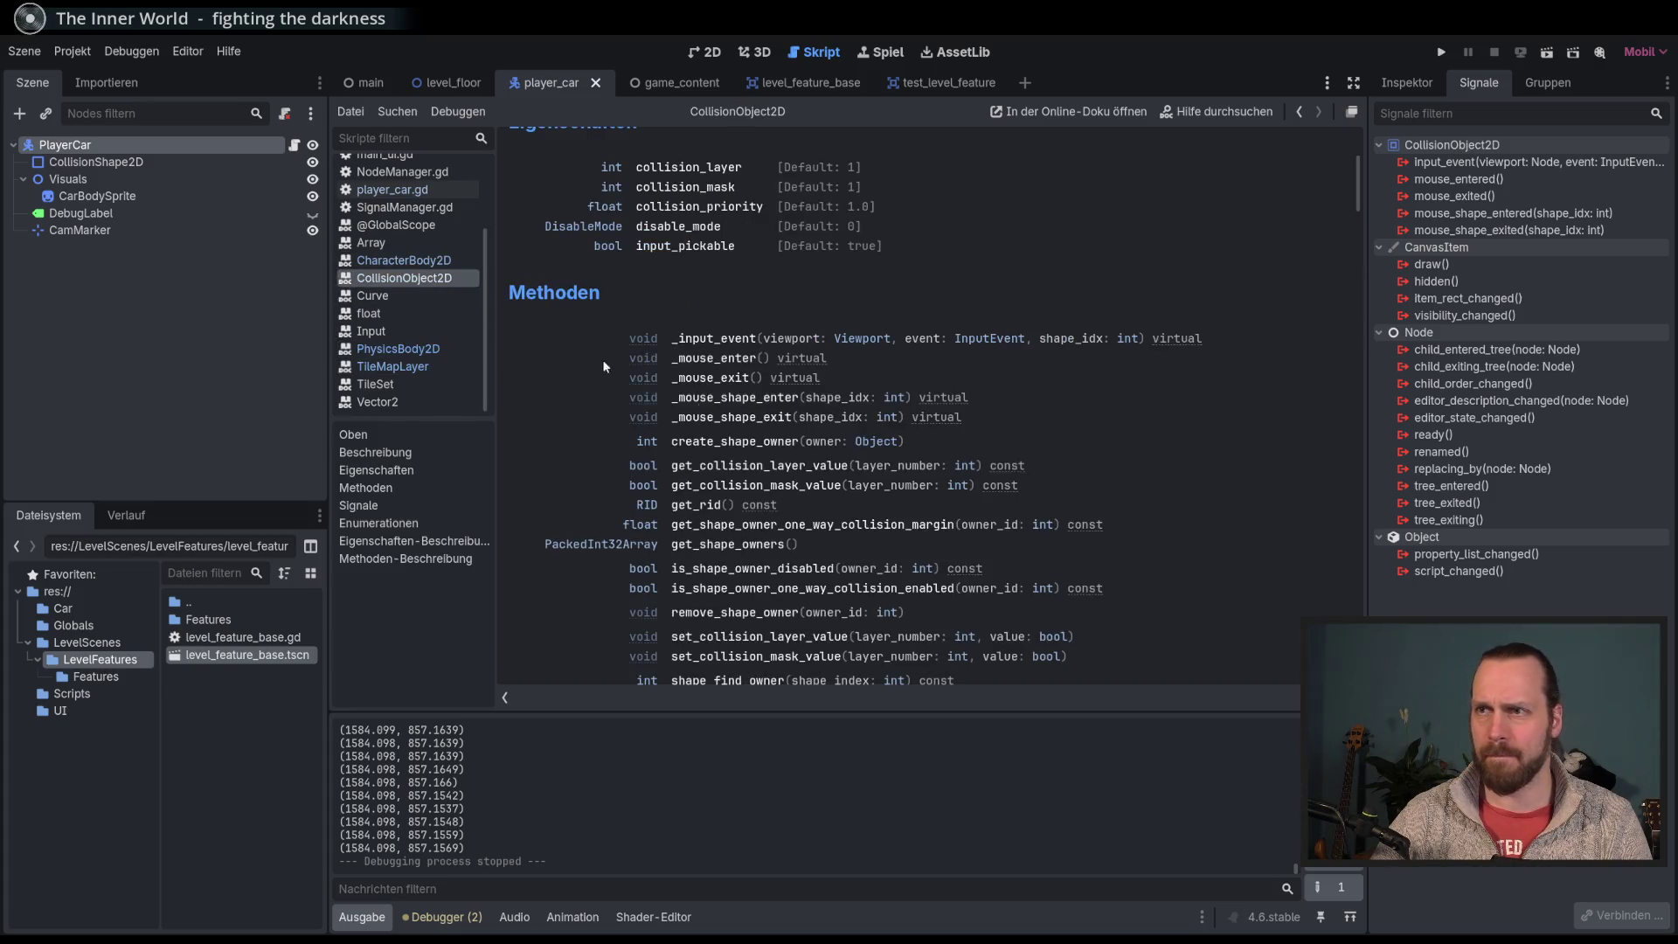
{"action": "scroll", "coordinate": [543, 406], "scroll_direction": "down", "scroll_amount": 10}
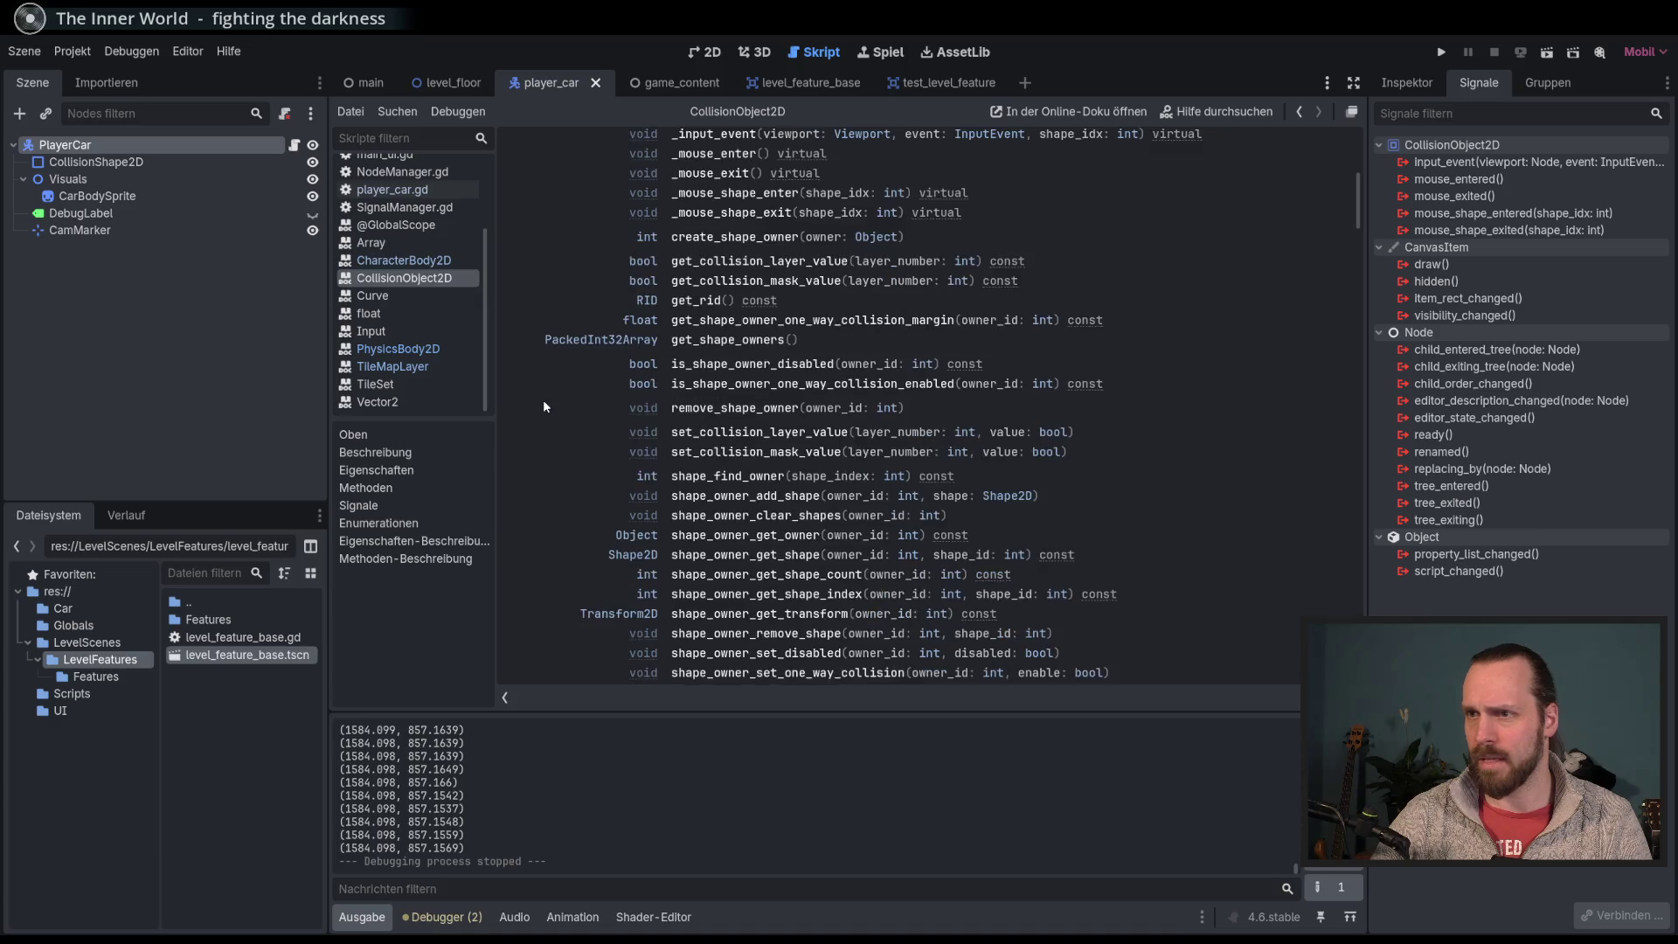
{"action": "scroll", "coordinate": [543, 403], "scroll_direction": "up", "scroll_amount": 3}
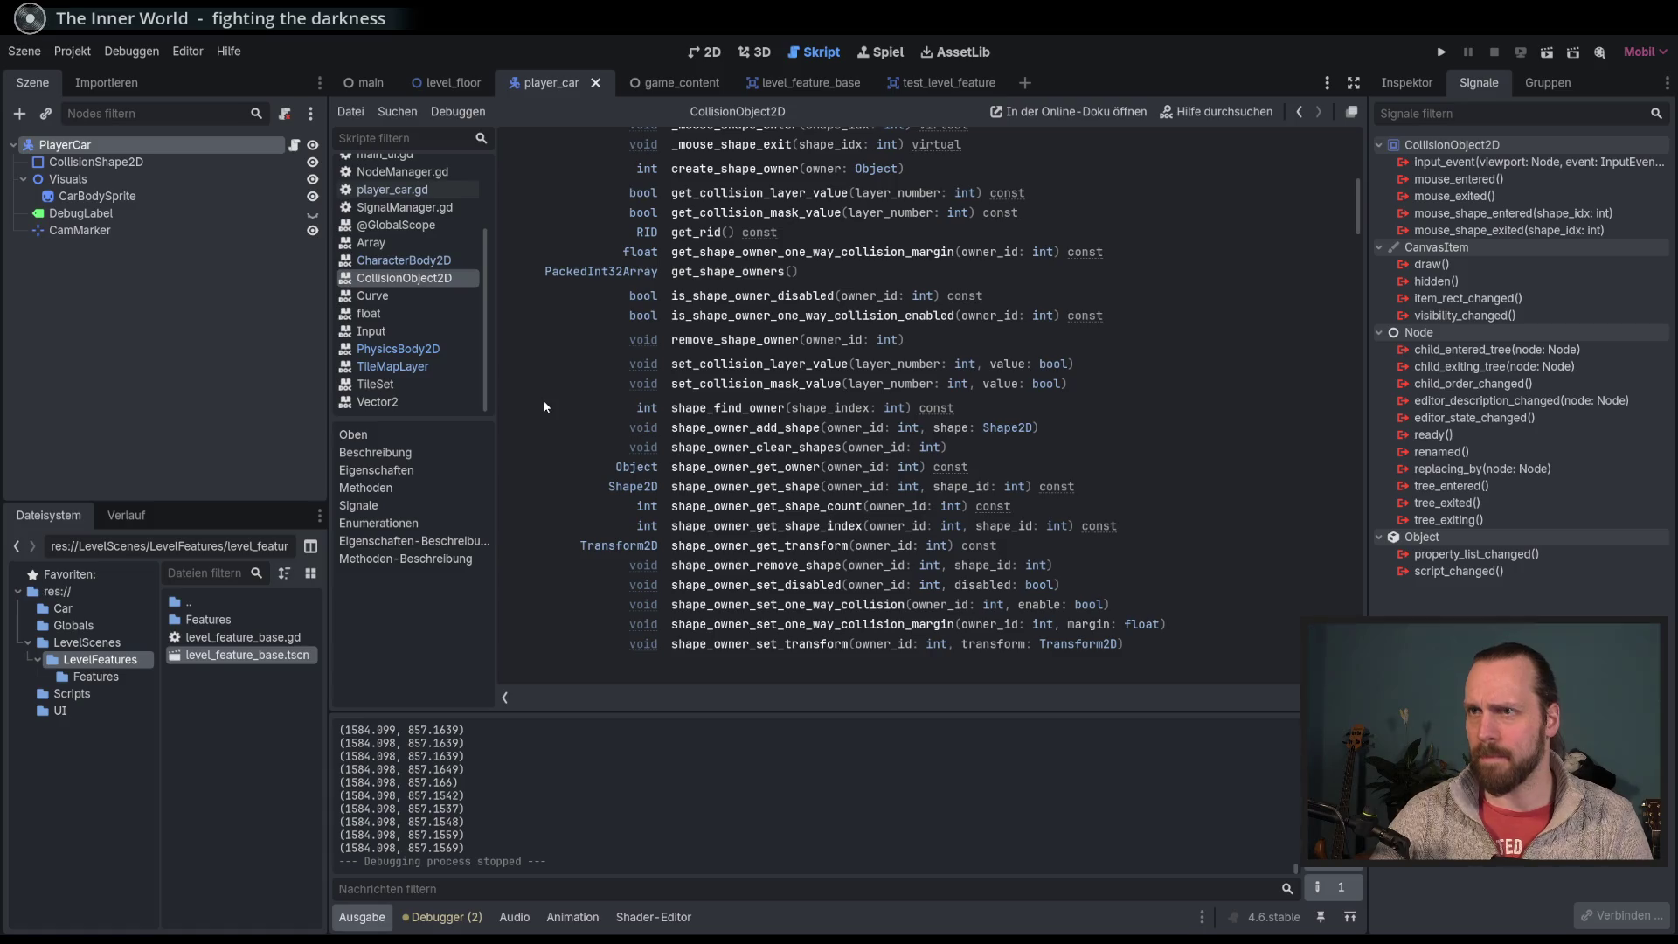
{"action": "scroll", "coordinate": [542, 401], "scroll_direction": "up", "scroll_amount": 3}
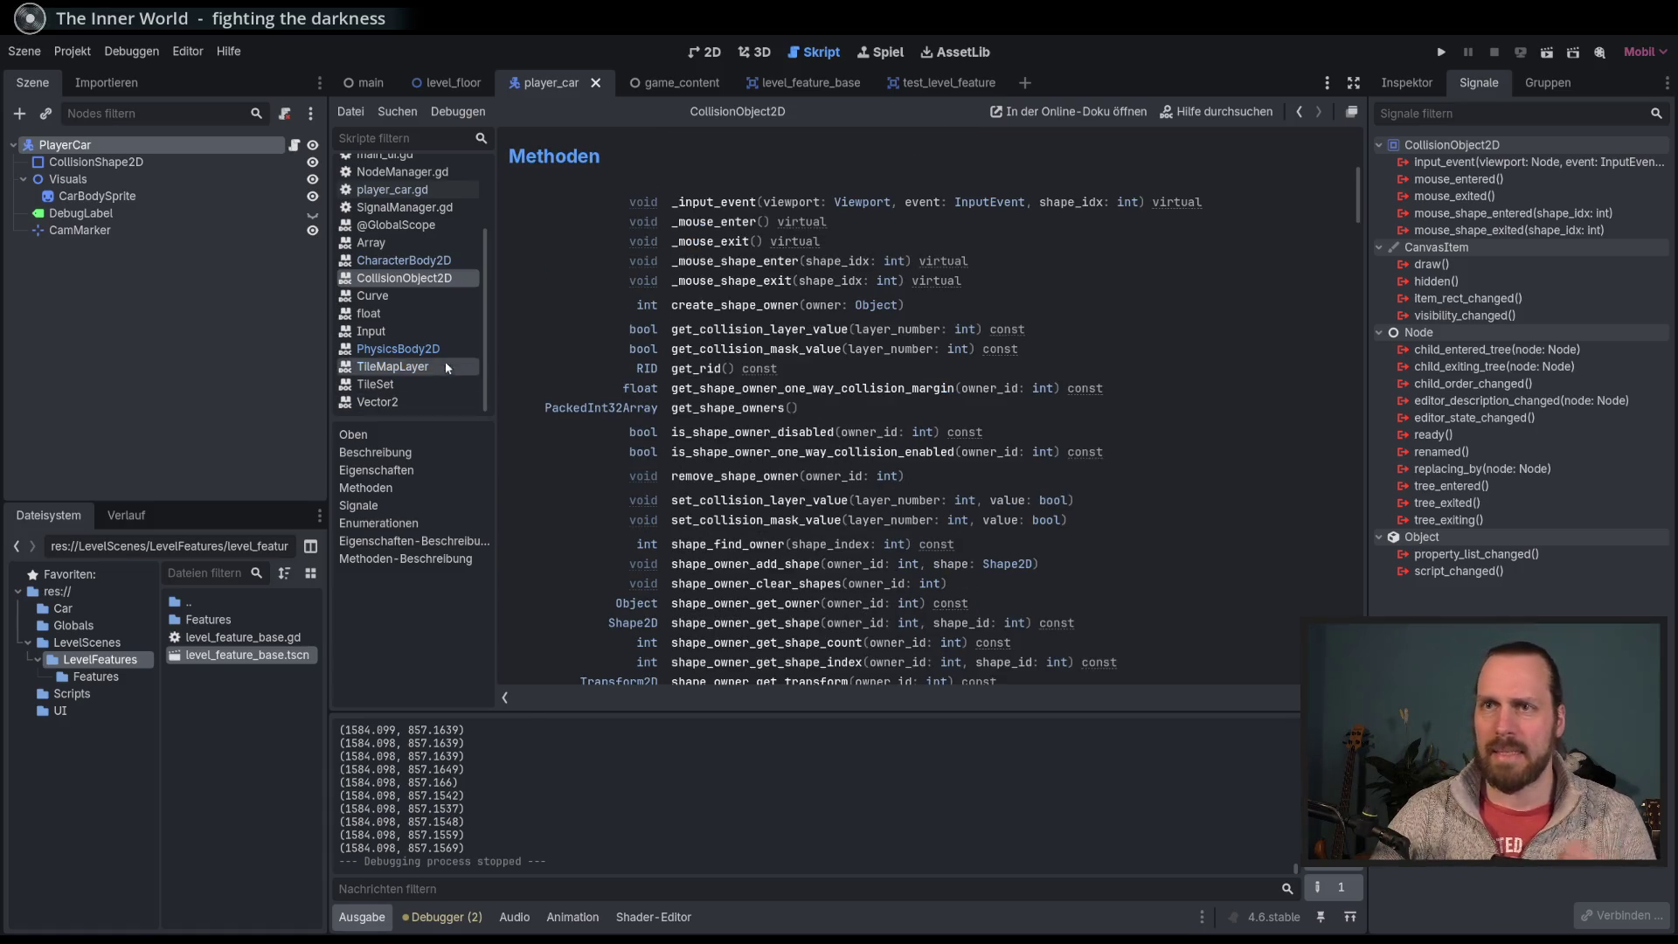
Step: Return to CharacterBody2D and jump to the move_and_slide() method description
{"action": "left_click", "coordinate": [404, 261]}
{"action": "scroll", "coordinate": [901, 462], "scroll_direction": "down", "scroll_amount": 9}
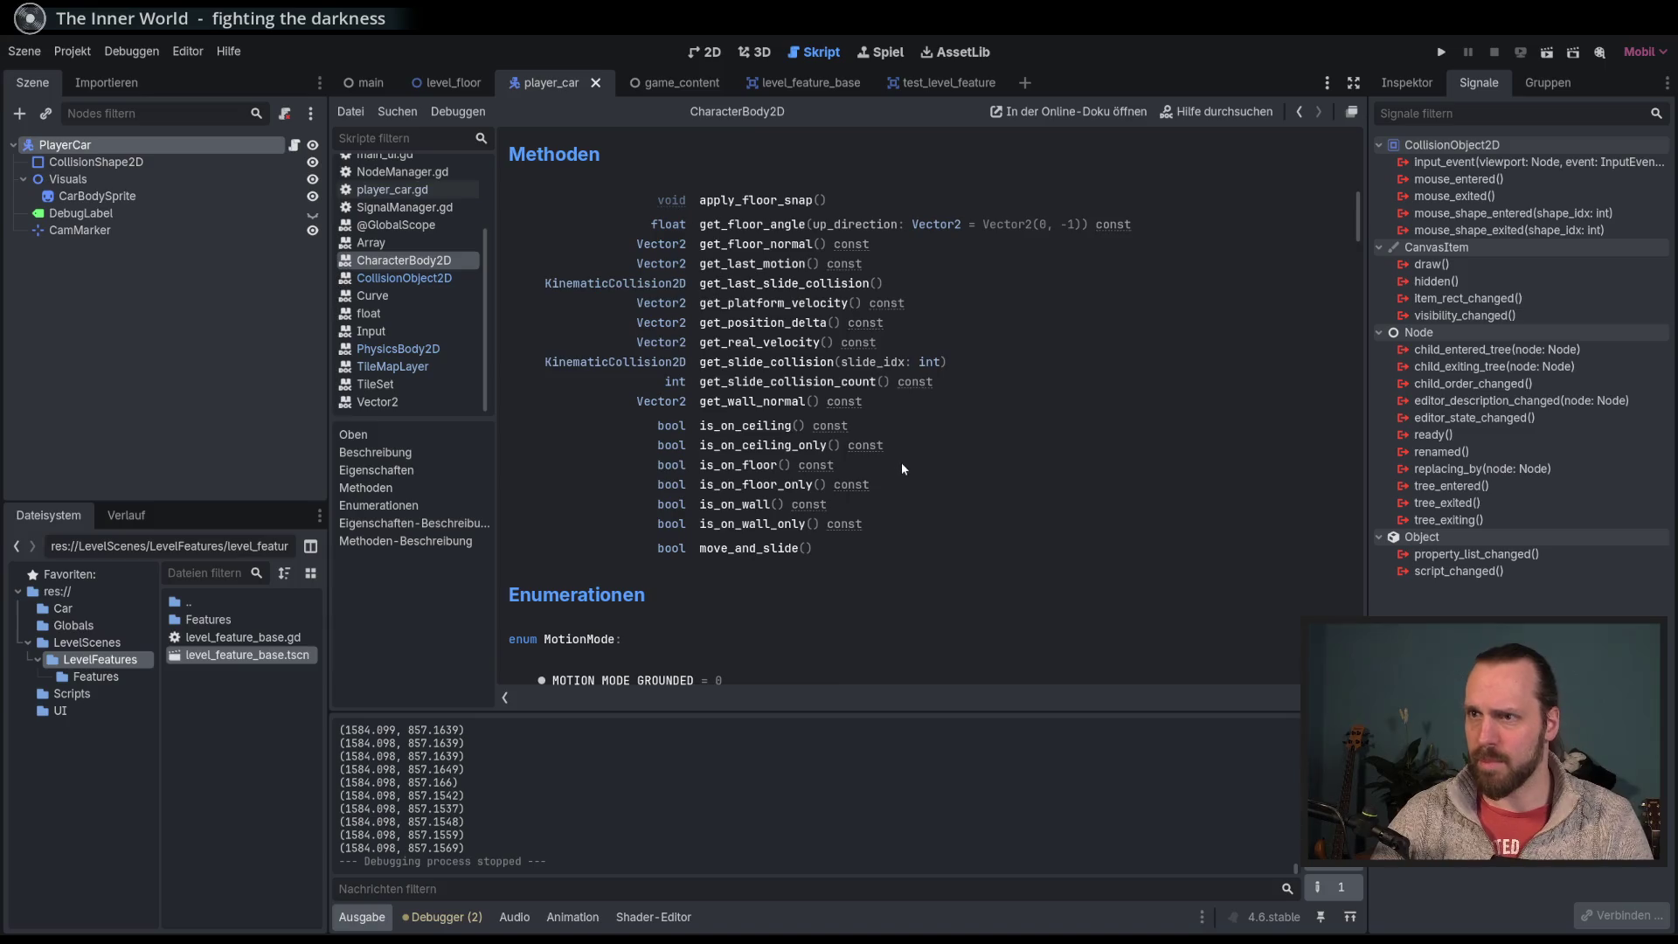
{"action": "left_click", "coordinate": [751, 549]}
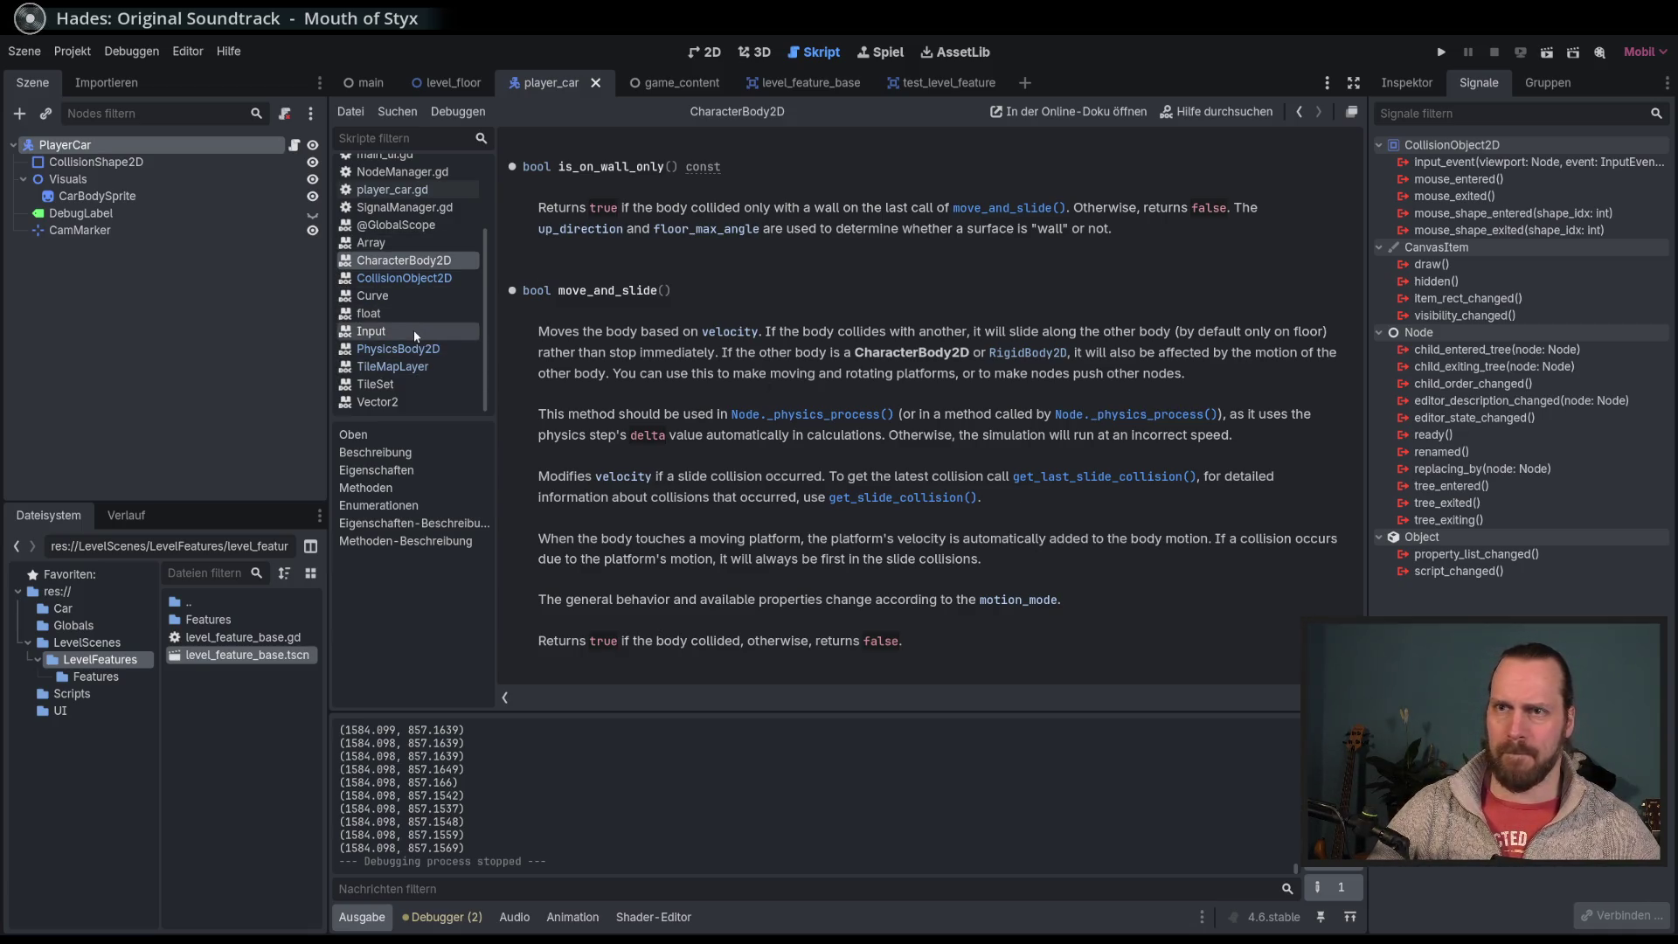
Step: Finish reading the move_and_slide() description and return to the player_car.gd code
{"action": "scroll", "coordinate": [414, 329], "scroll_direction": "up", "scroll_amount": 3}
{"action": "left_click", "coordinate": [398, 297]}
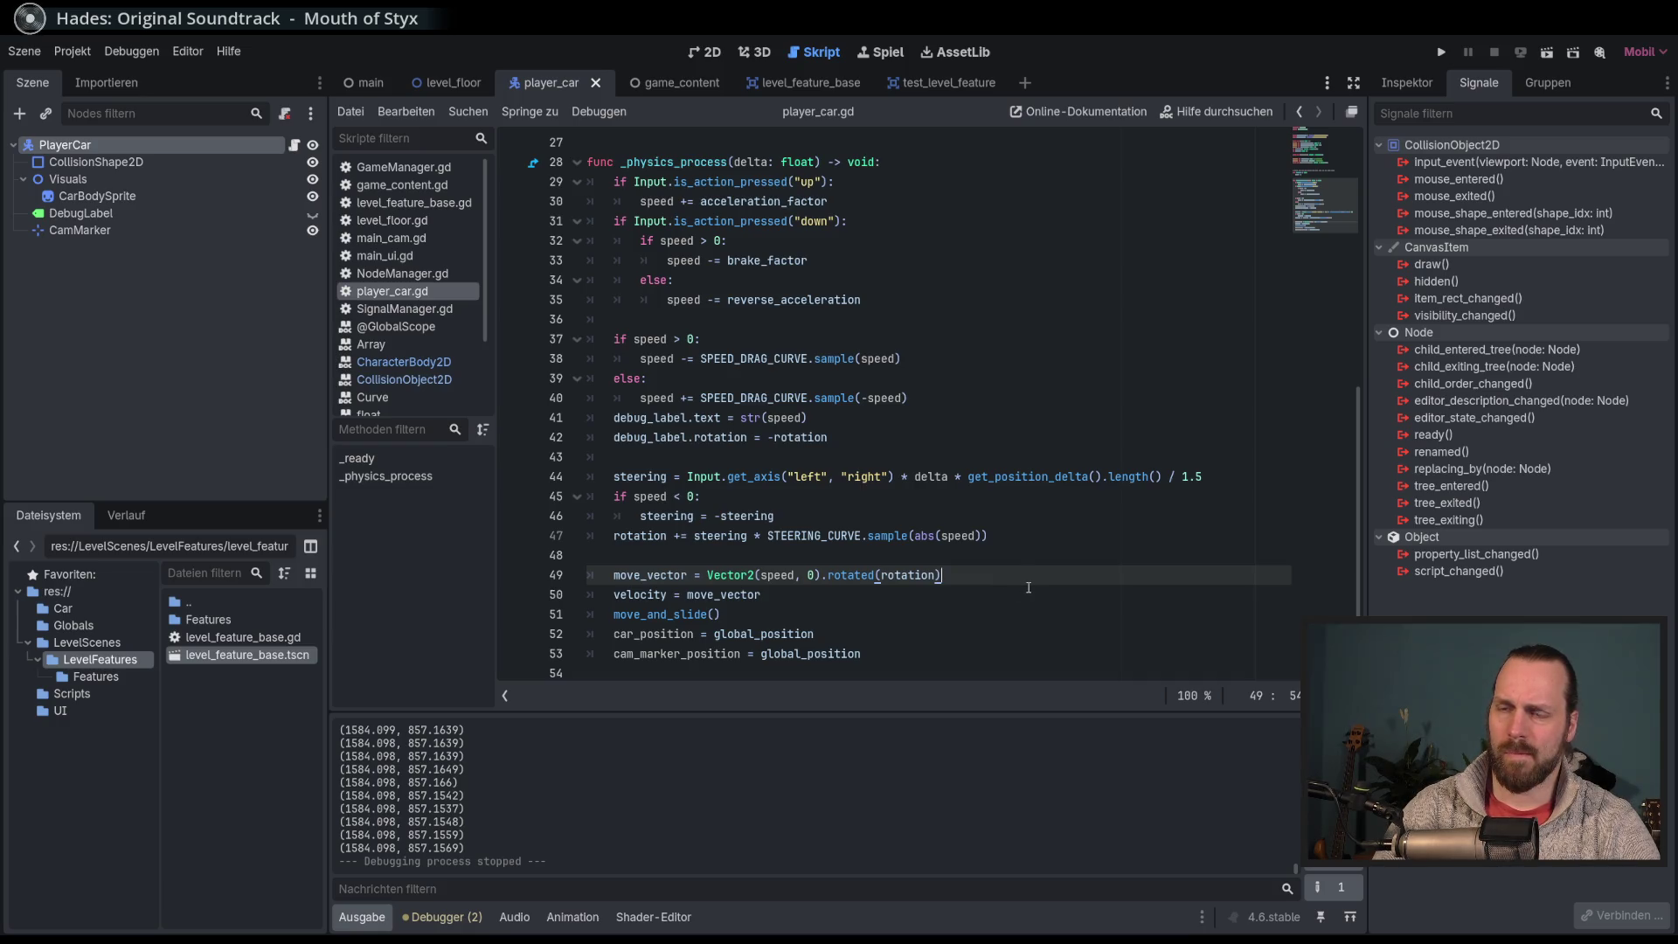
Step: Look up the documentation for move_and_slide() from line 51 of player_car.gd
{"action": "left_click", "coordinate": [970, 614]}
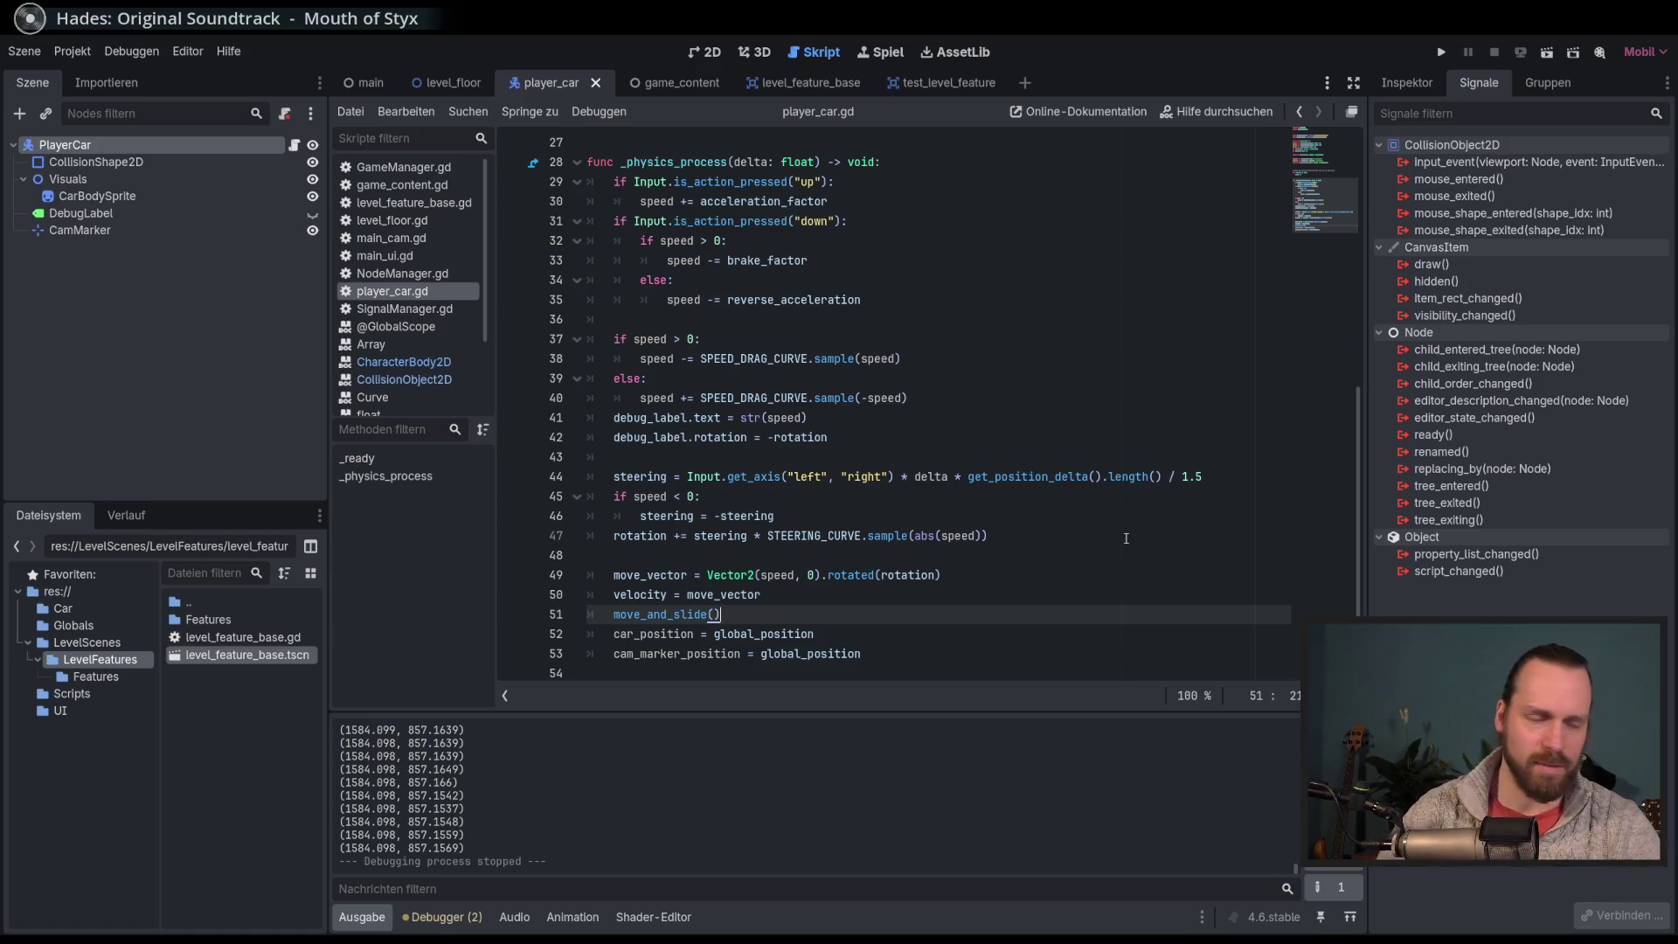
{"action": "double_click", "coordinate": [652, 614]}
{"action": "left_click", "coordinate": [812, 612]}
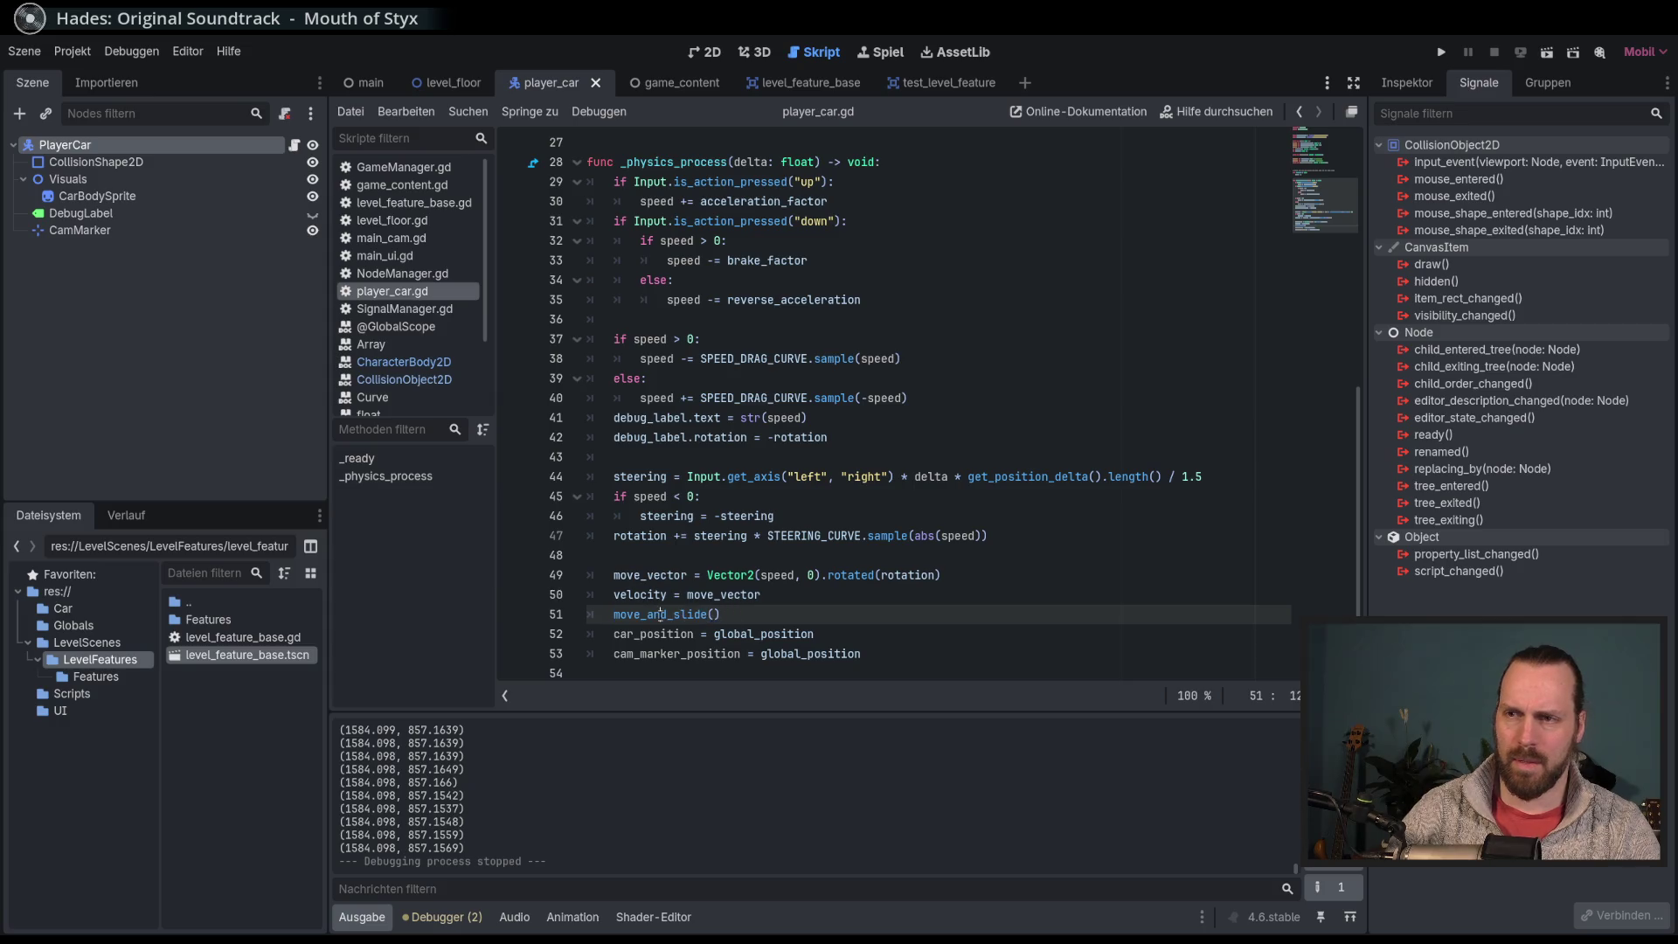
{"action": "left_click", "coordinate": [786, 618]}
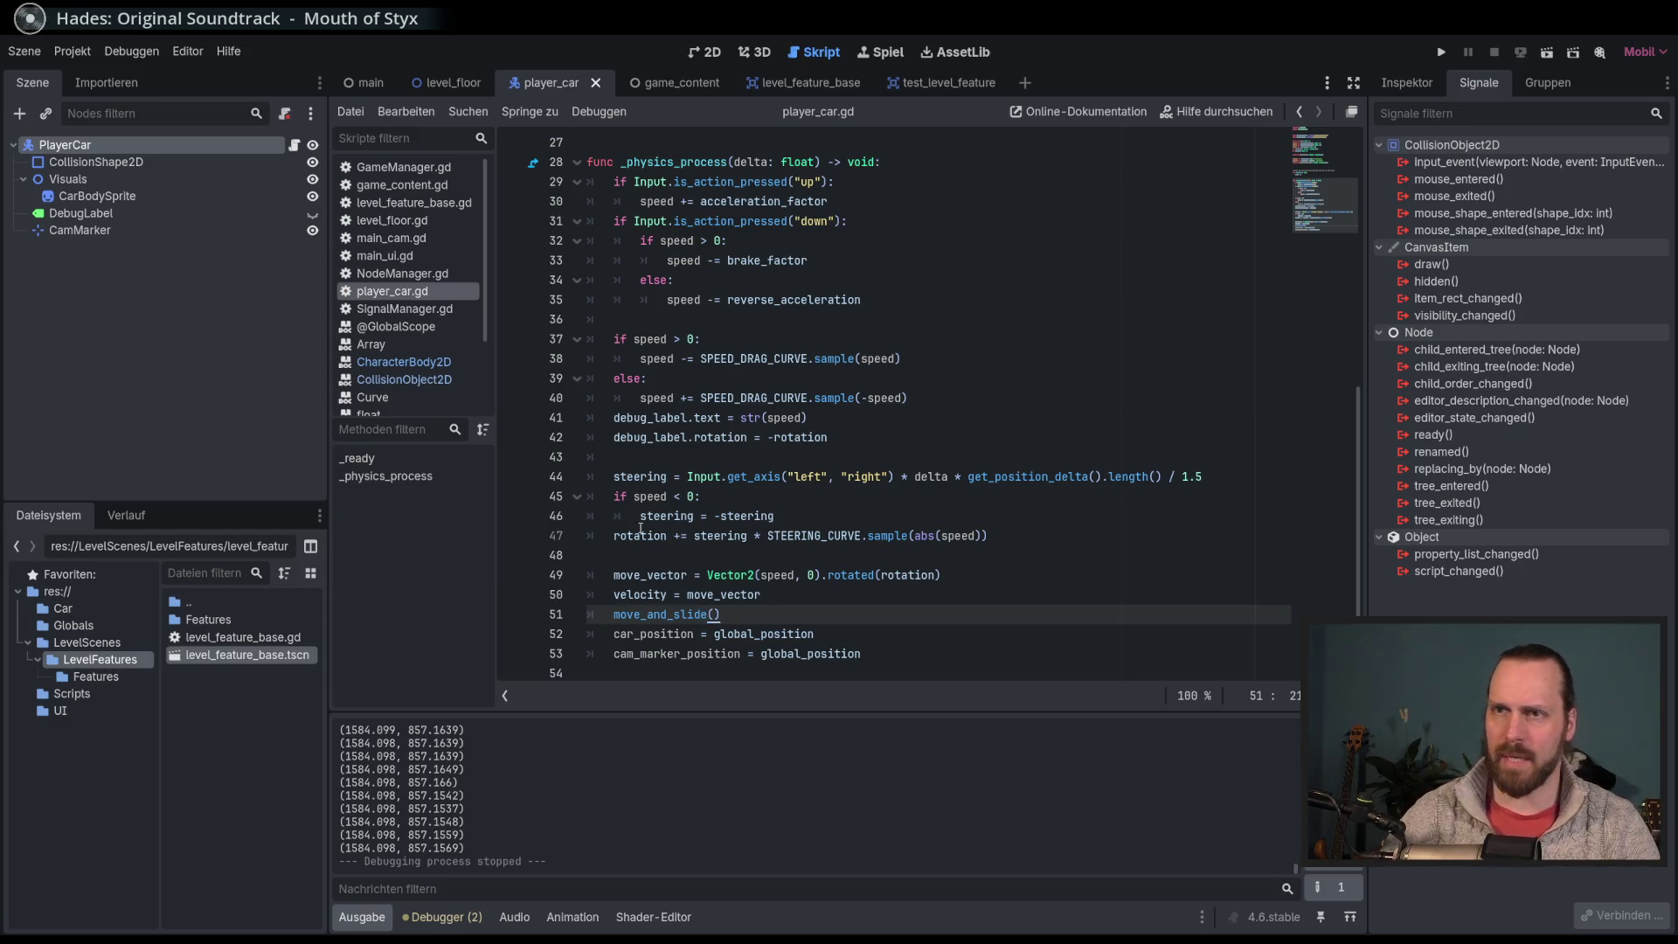
{"action": "left_click", "coordinate": [664, 614], "text": "ctrl"}
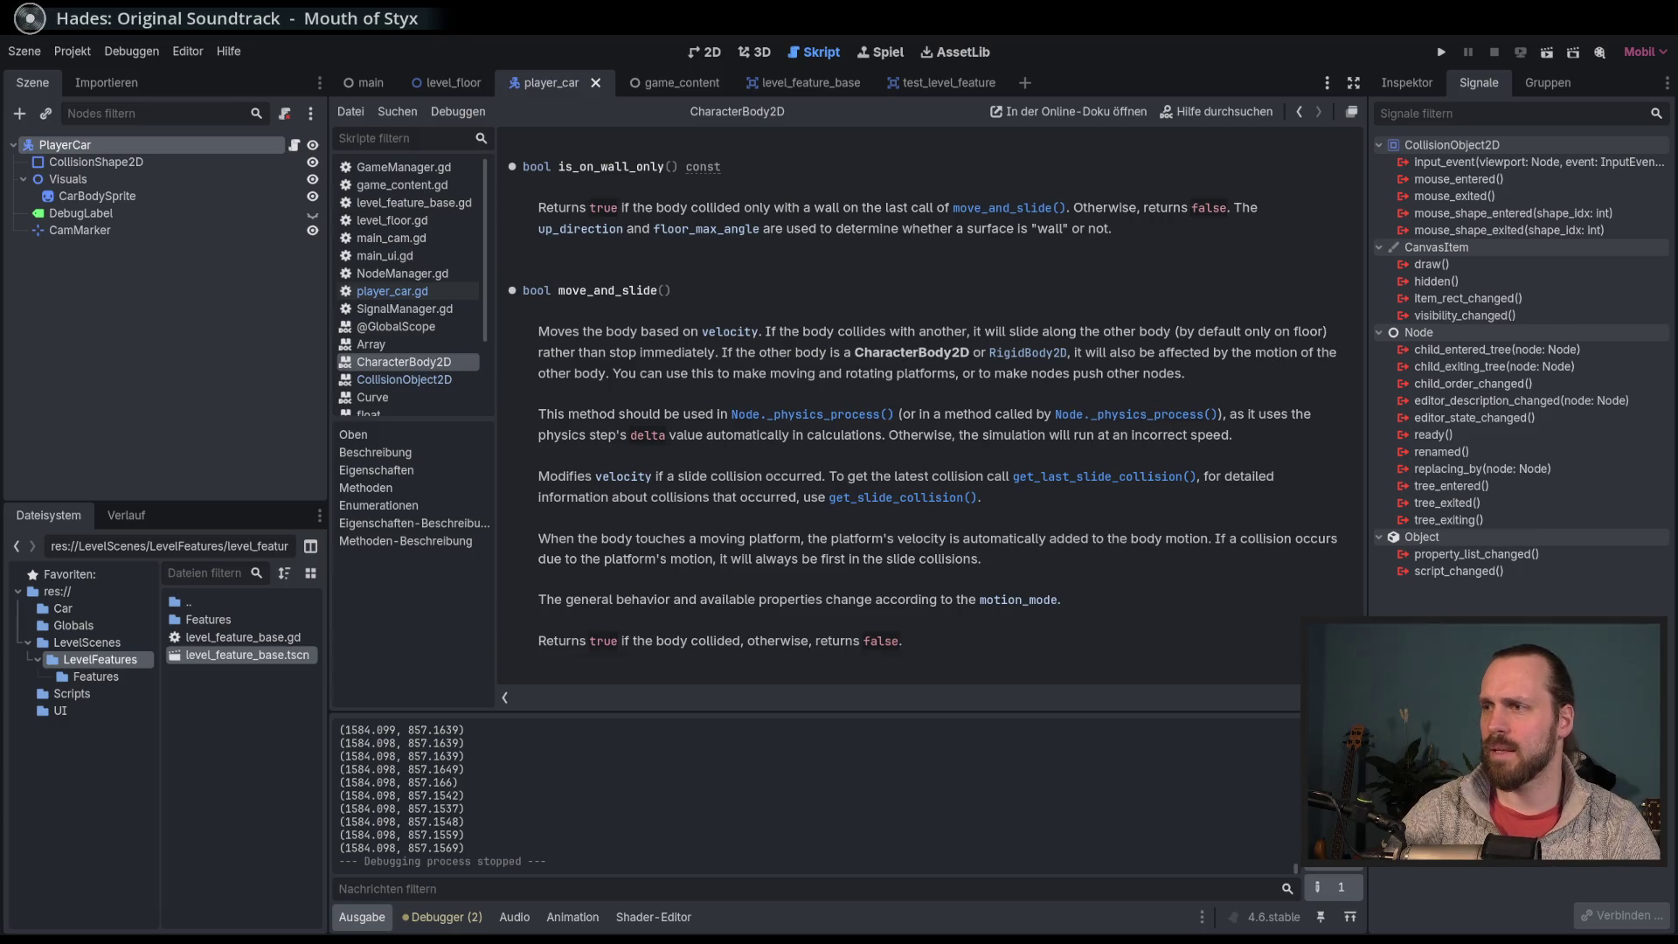
Step: Scroll the CharacterBody2D help page, then switch back to player_car.gd
{"action": "scroll", "coordinate": [1335, 274], "scroll_direction": "up", "scroll_amount": 15}
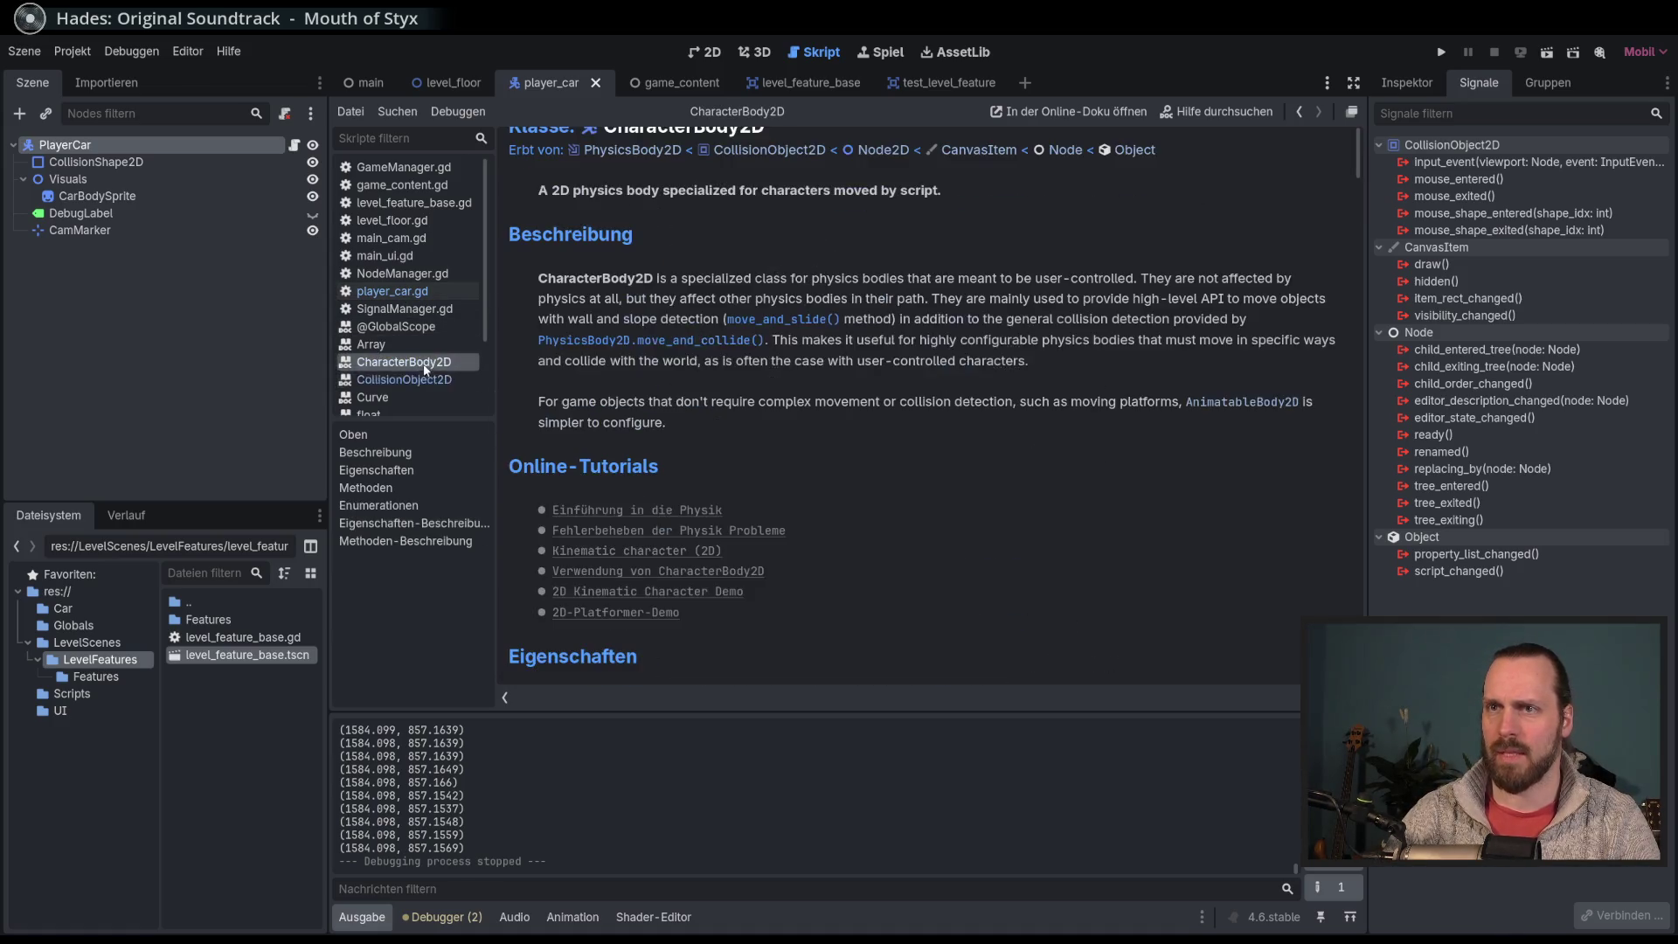
{"action": "left_click", "coordinate": [391, 294]}
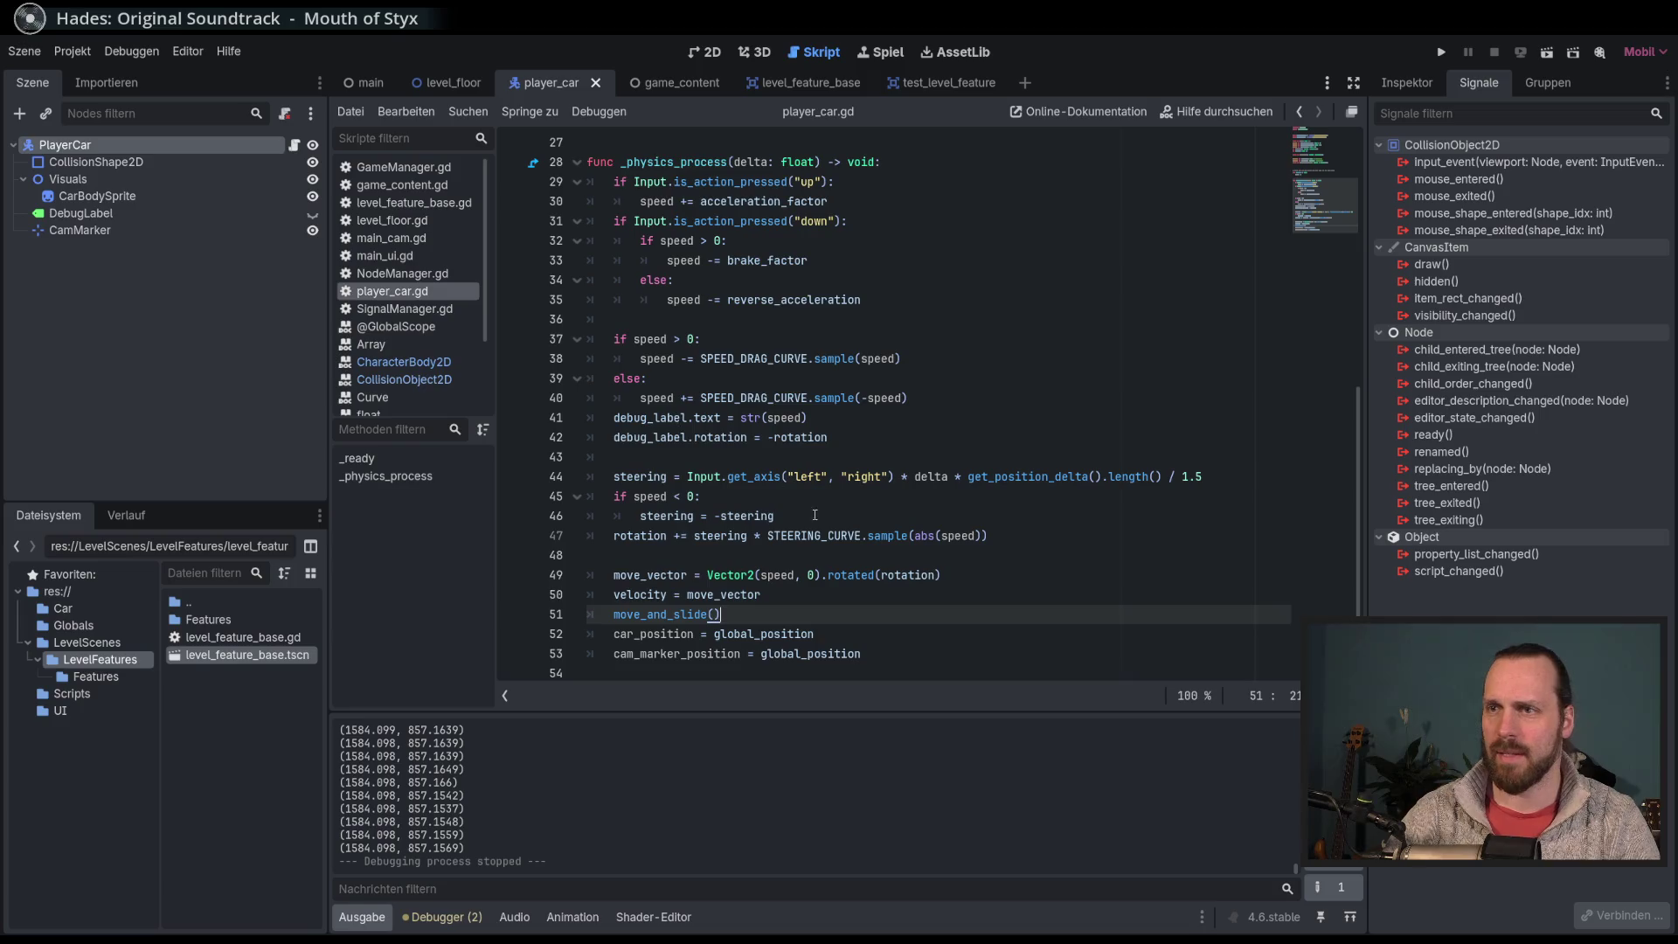
Step: Add print(get_last_slide_collision()) on a new line after move_and_slide()
{"action": "key", "text": "Return"}
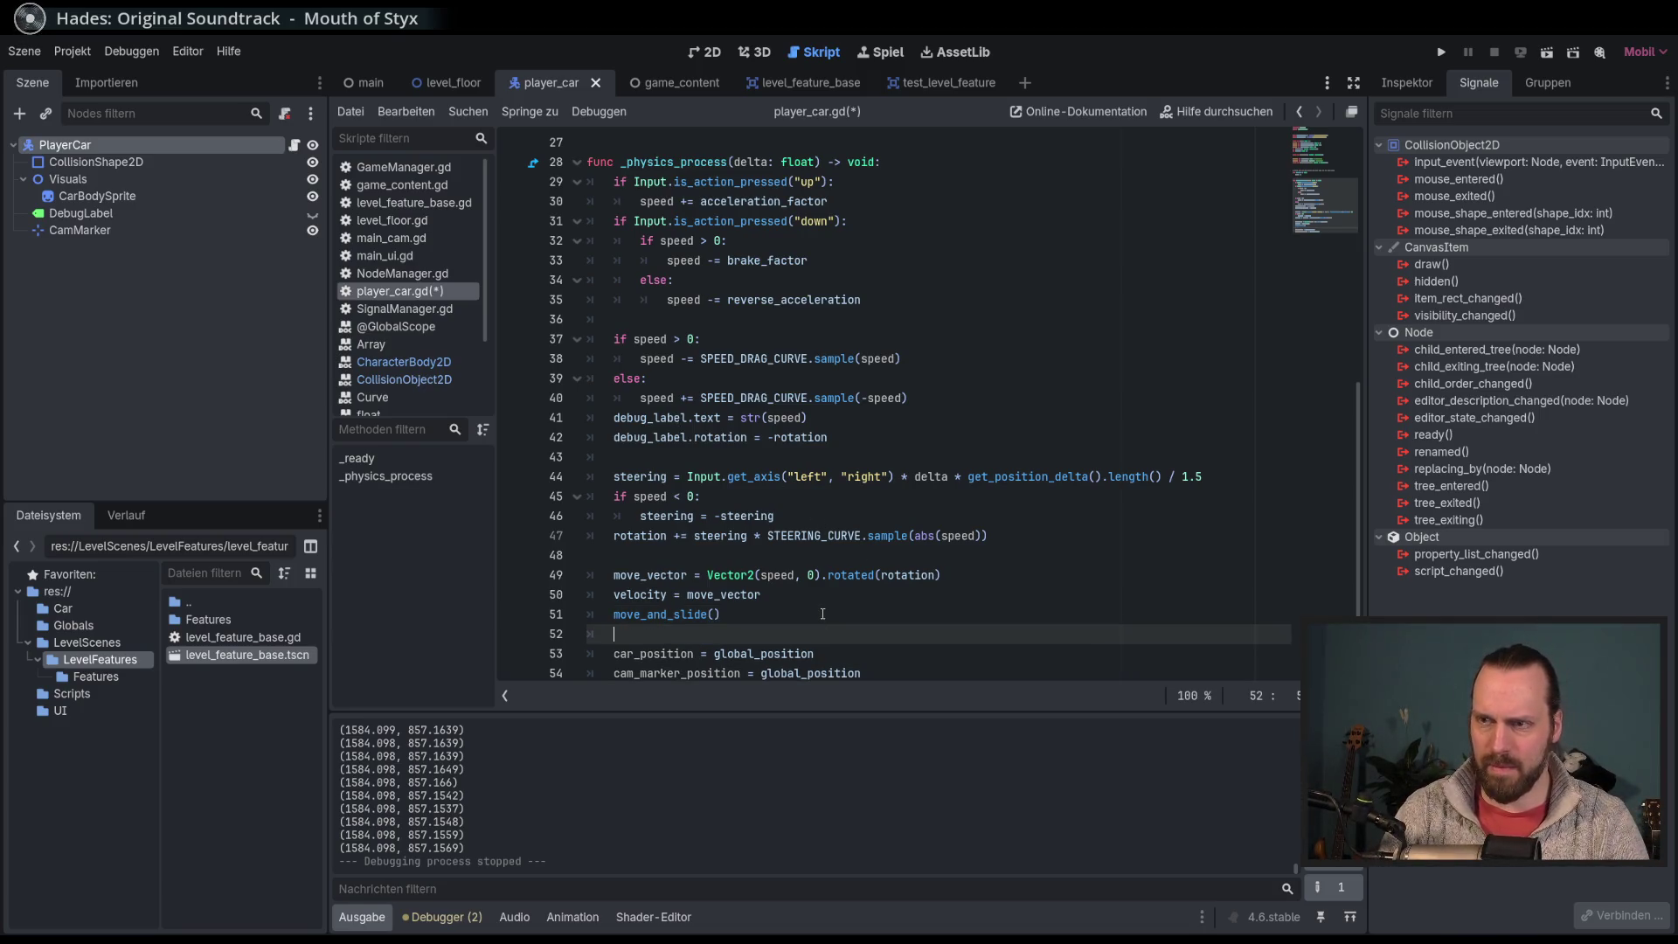
{"action": "type", "text": "print"}
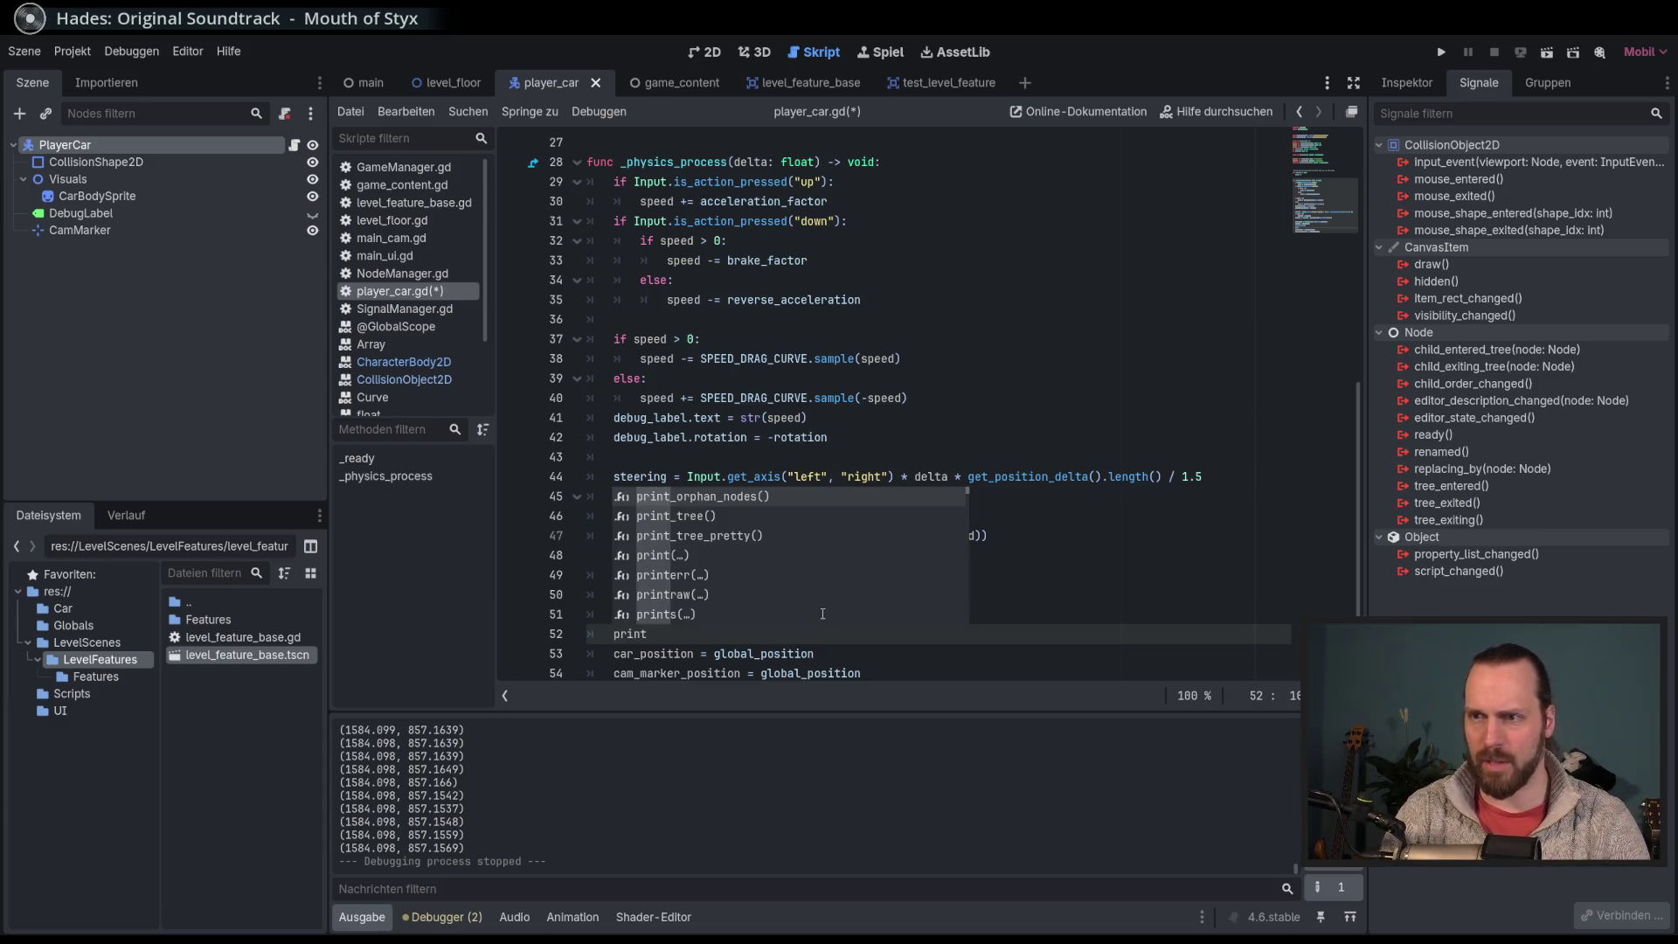
{"action": "type", "text": "(get"}
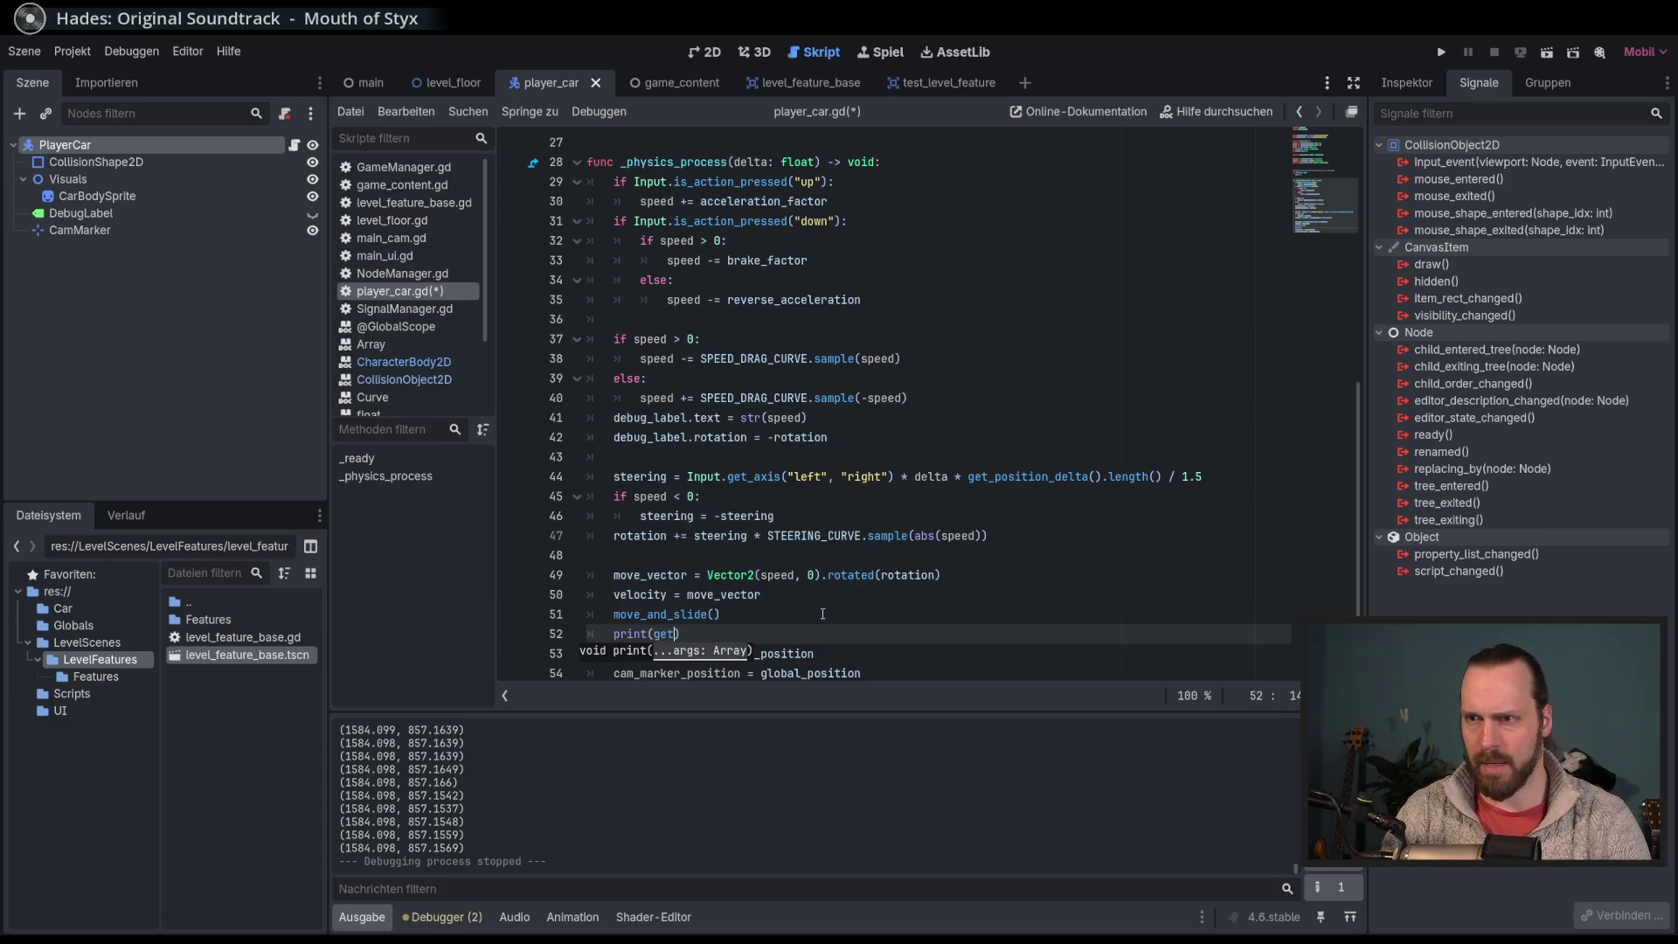
{"action": "type", "text": "_last"}
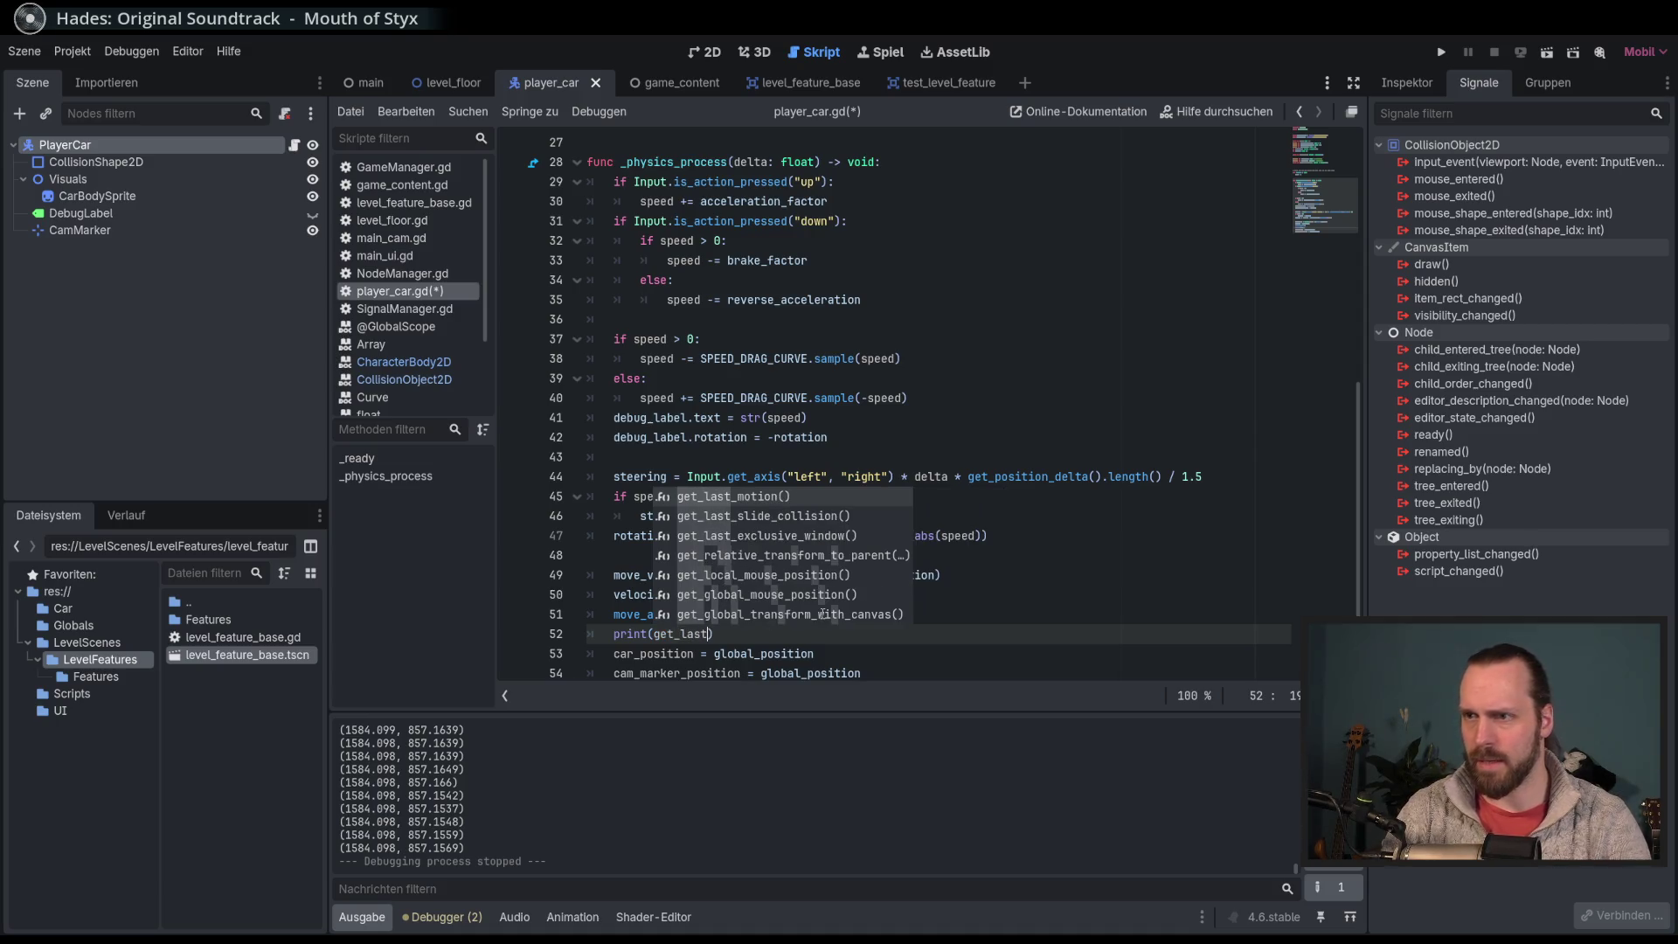
{"action": "key", "text": "Down"}
{"action": "key", "text": "Return"}
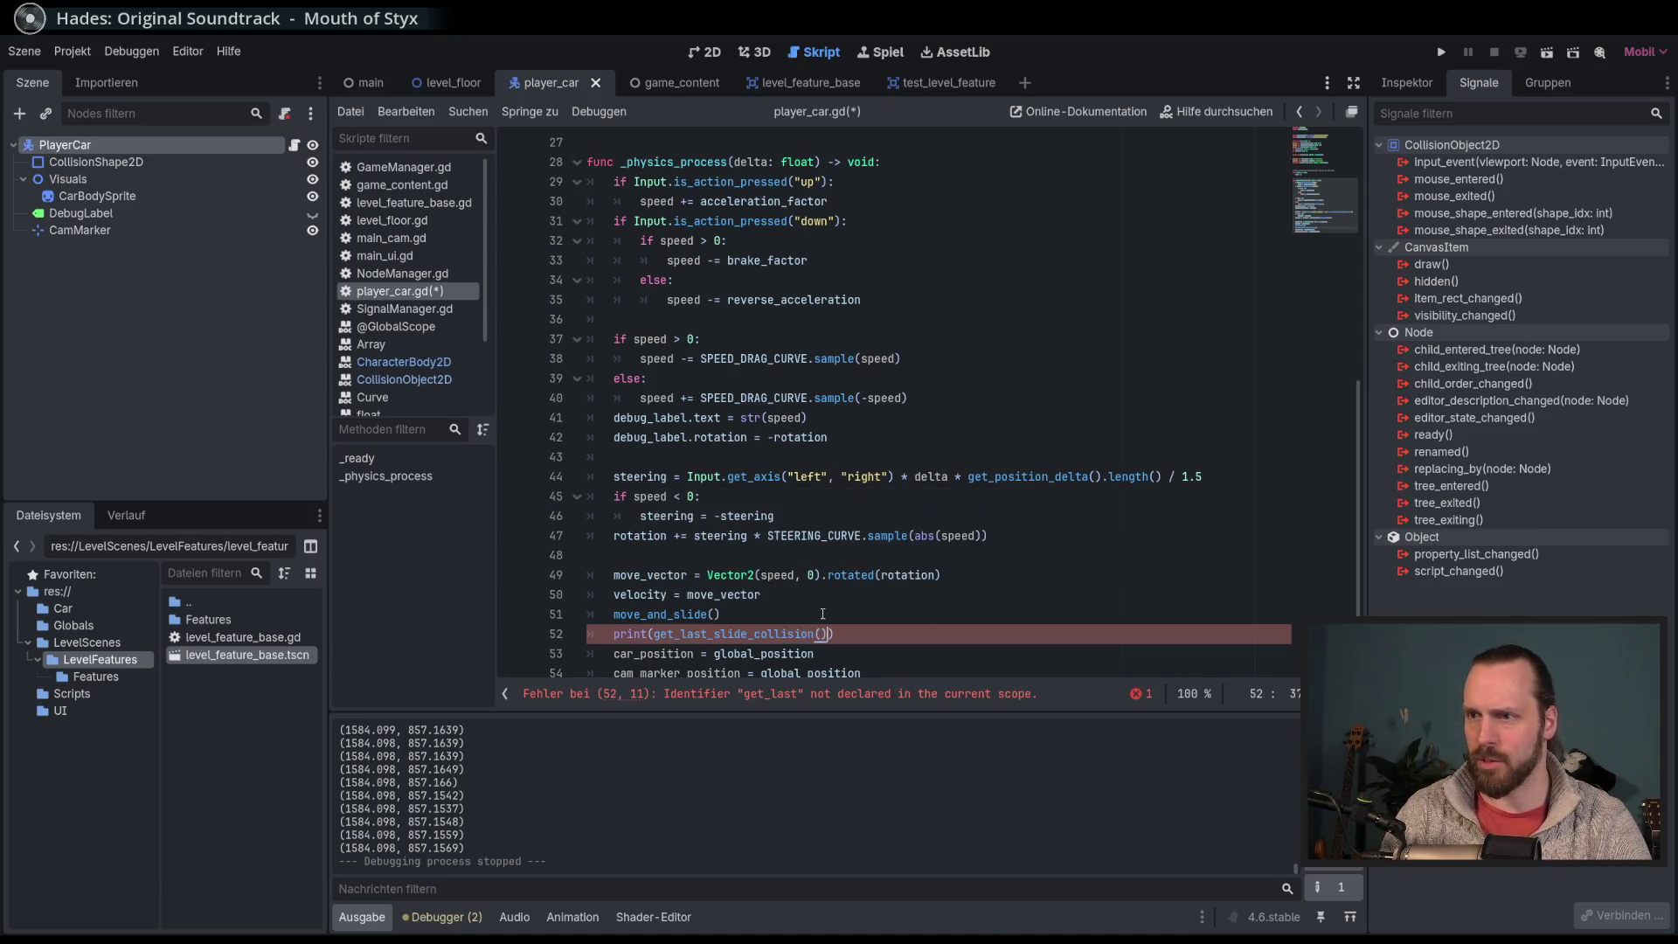
Step: Test-drive the car to log KinematicCollision2D results, then select the print line
{"action": "key", "text": "F5"}
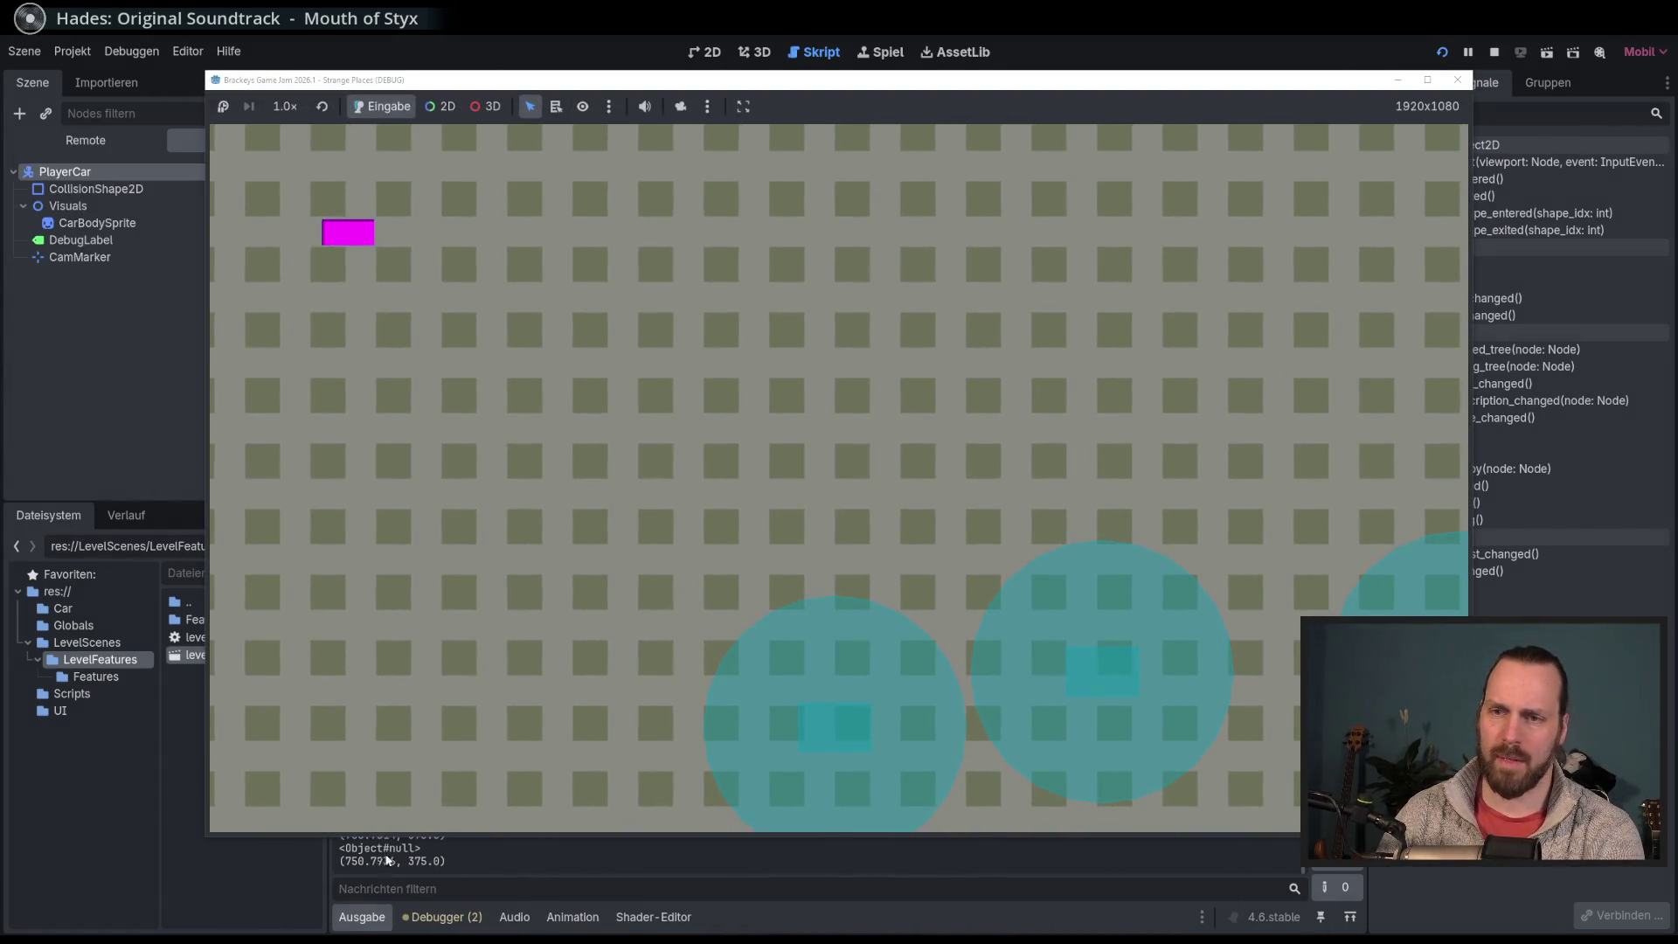
{"action": "key", "text": "Up"}
{"action": "key", "text": "Right"}
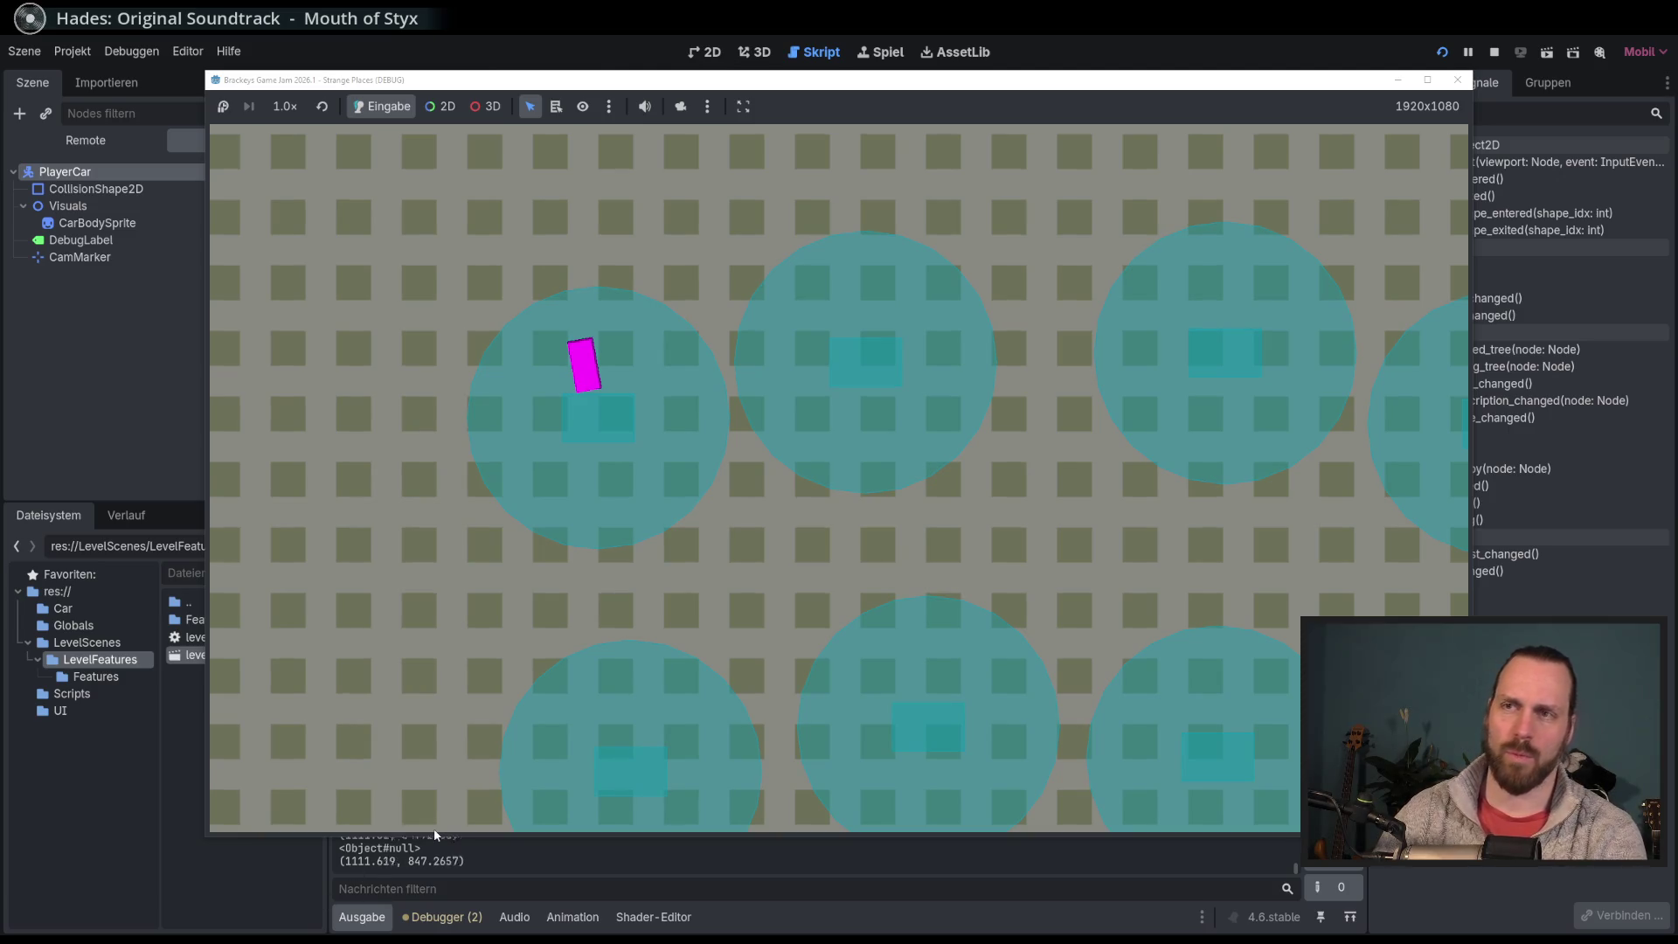
{"action": "key", "text": "F8"}
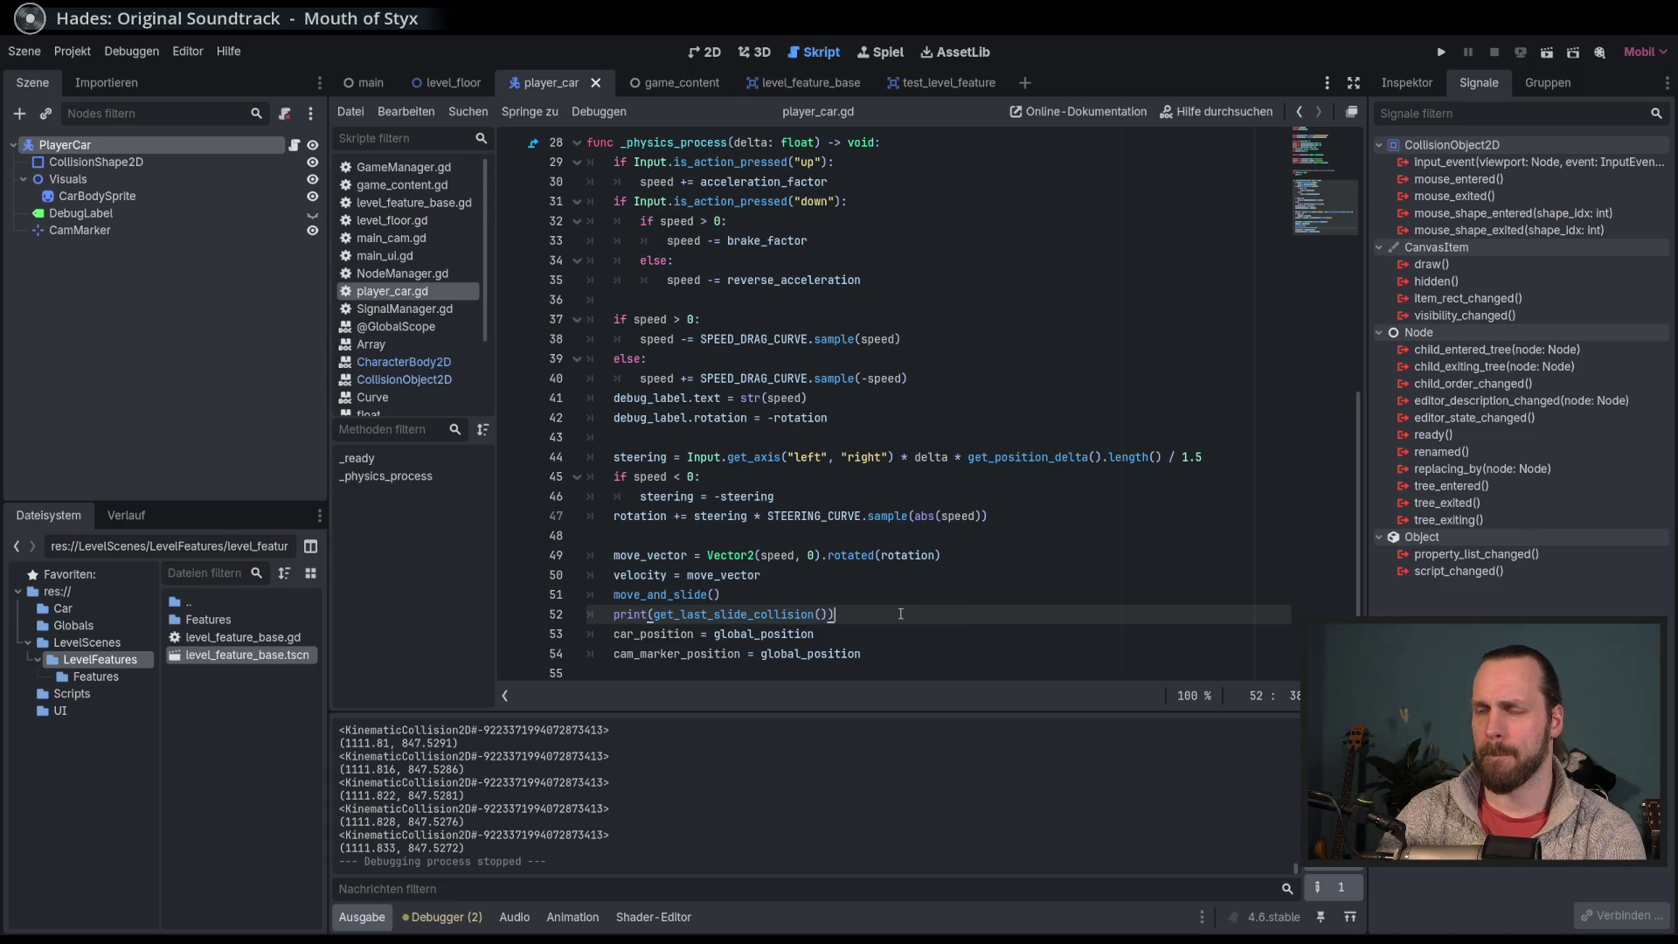
{"action": "left_click_drag", "start_coordinate": [836, 614], "coordinate": [613, 614]}
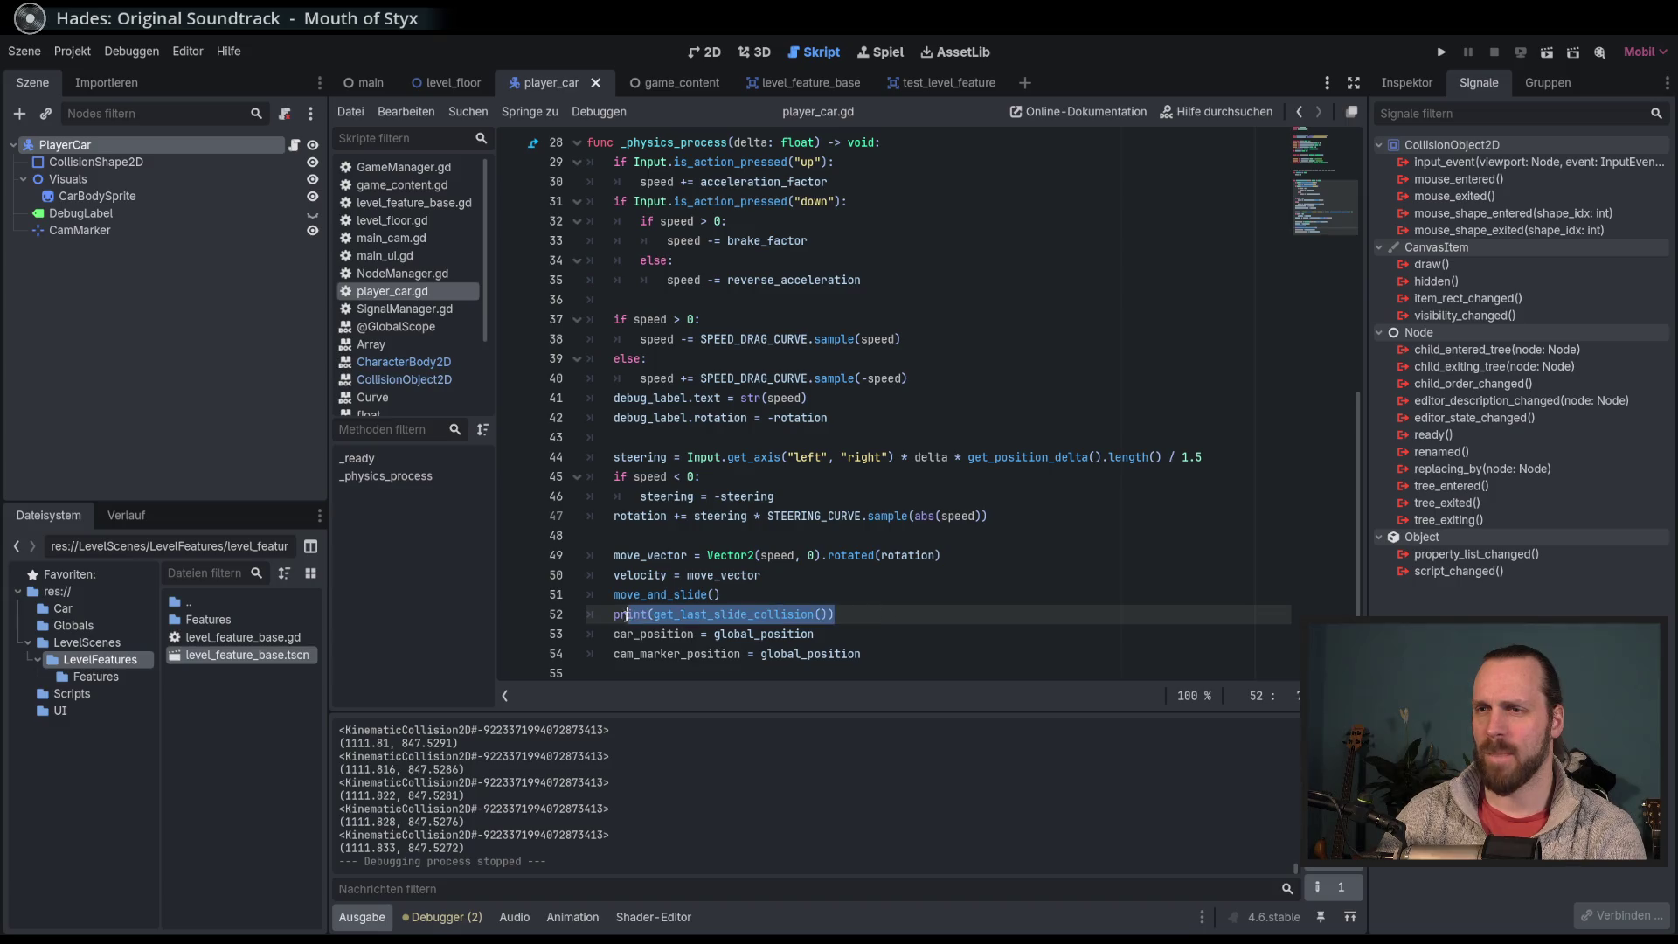
Step: Replace the print with an if move_and_slide(): block that prints "AUA"
{"action": "type", "text": "if move"}
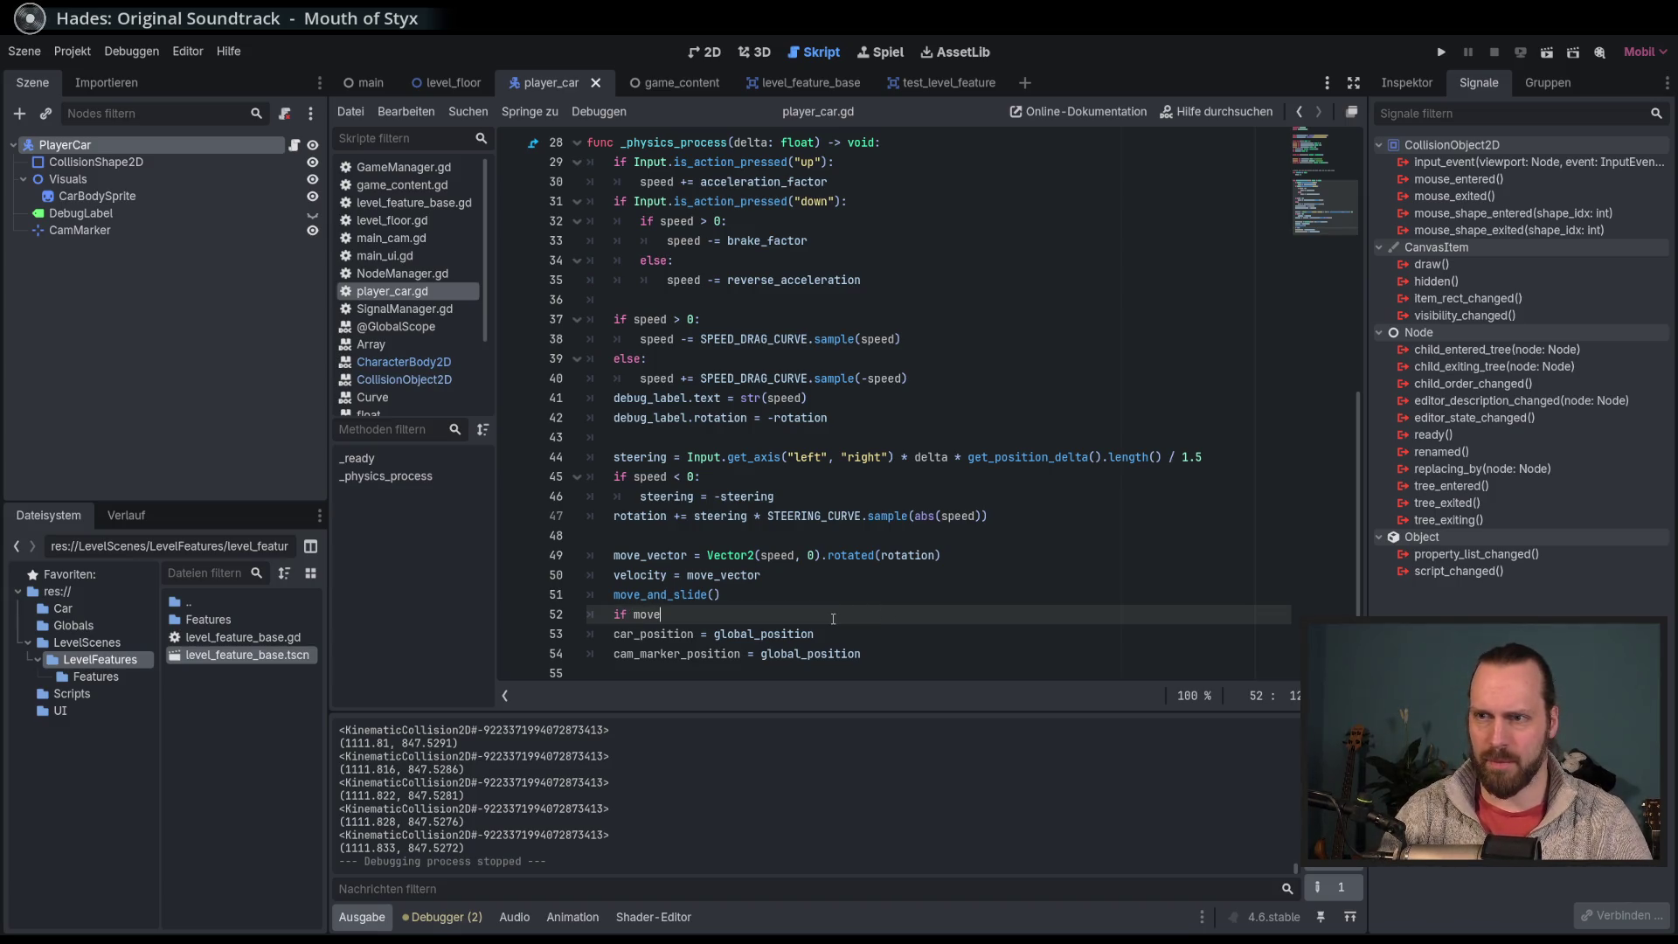
{"action": "key", "text": "Down"}
{"action": "key", "text": "Return"}
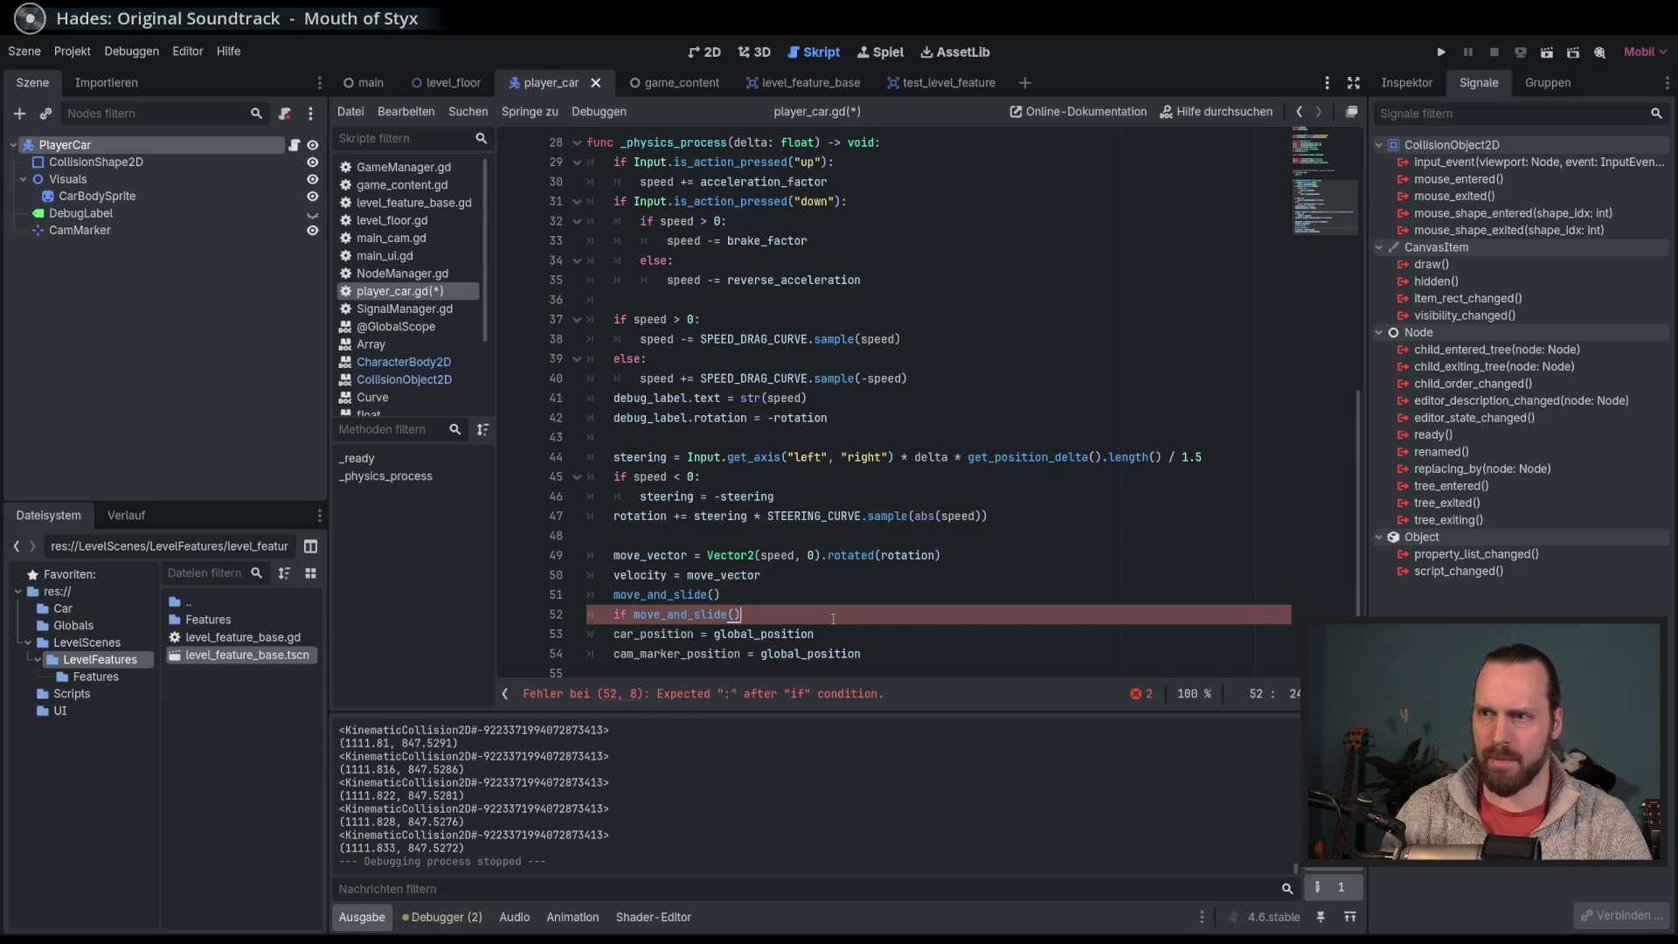
{"action": "type", "text": ":"}
{"action": "key", "text": "Return"}
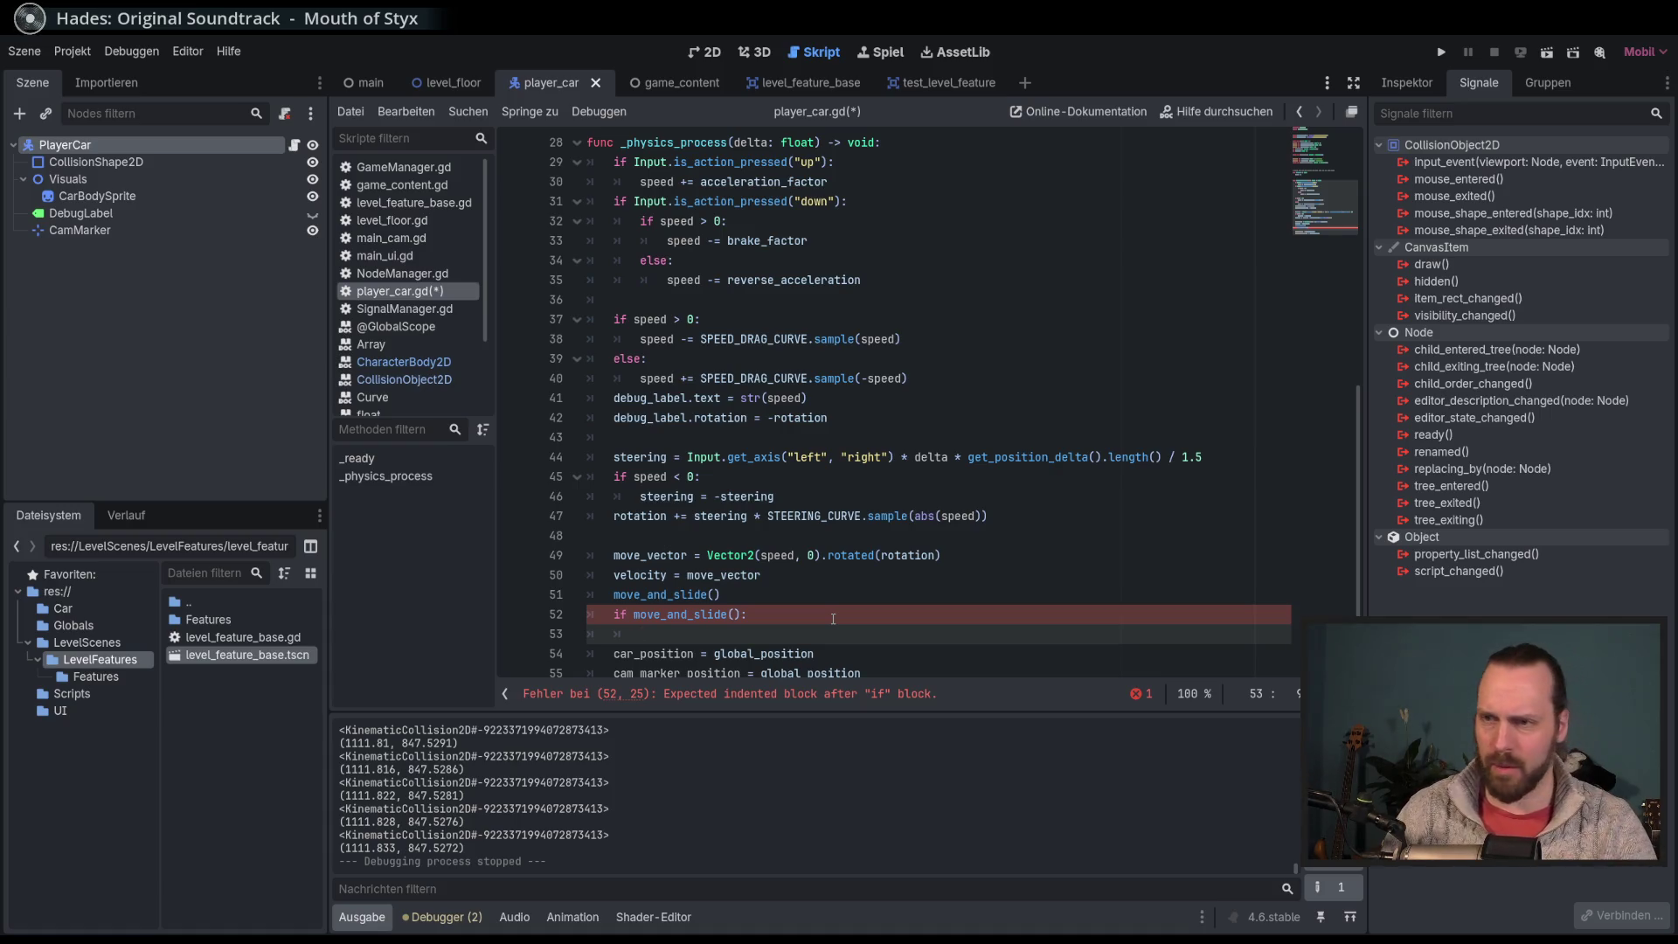
{"action": "type", "text": "print(AU"}
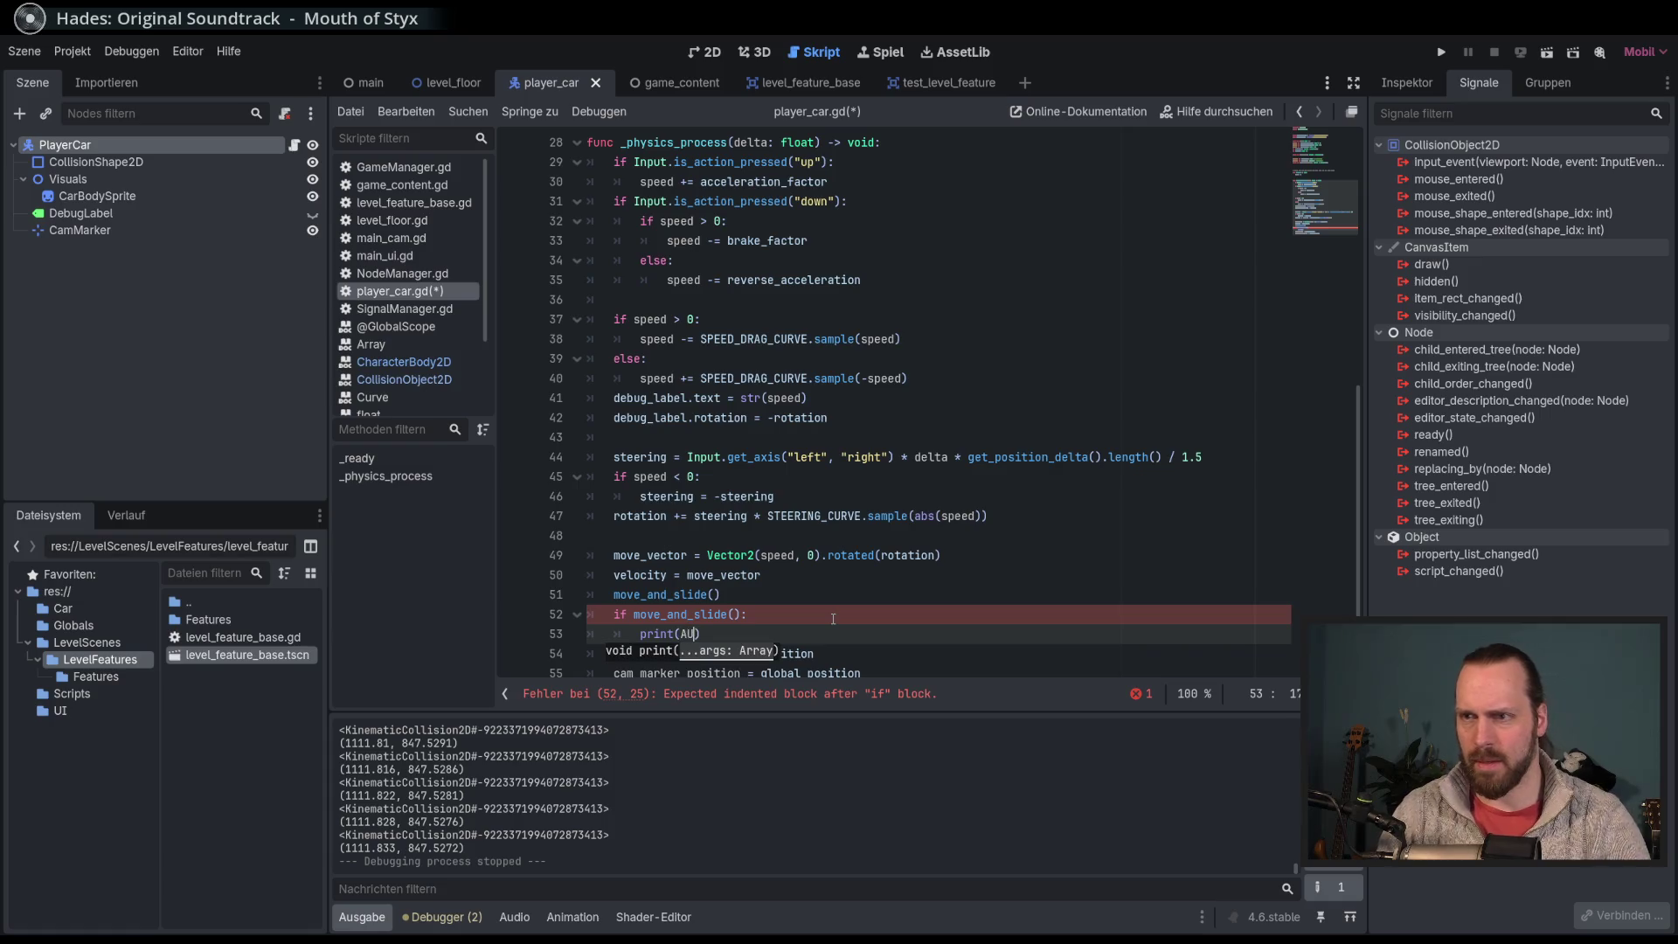
{"action": "key", "text": "BackSpace"}
{"action": "key", "text": "BackSpace"}
{"action": "type", "text": "\"AUA"}
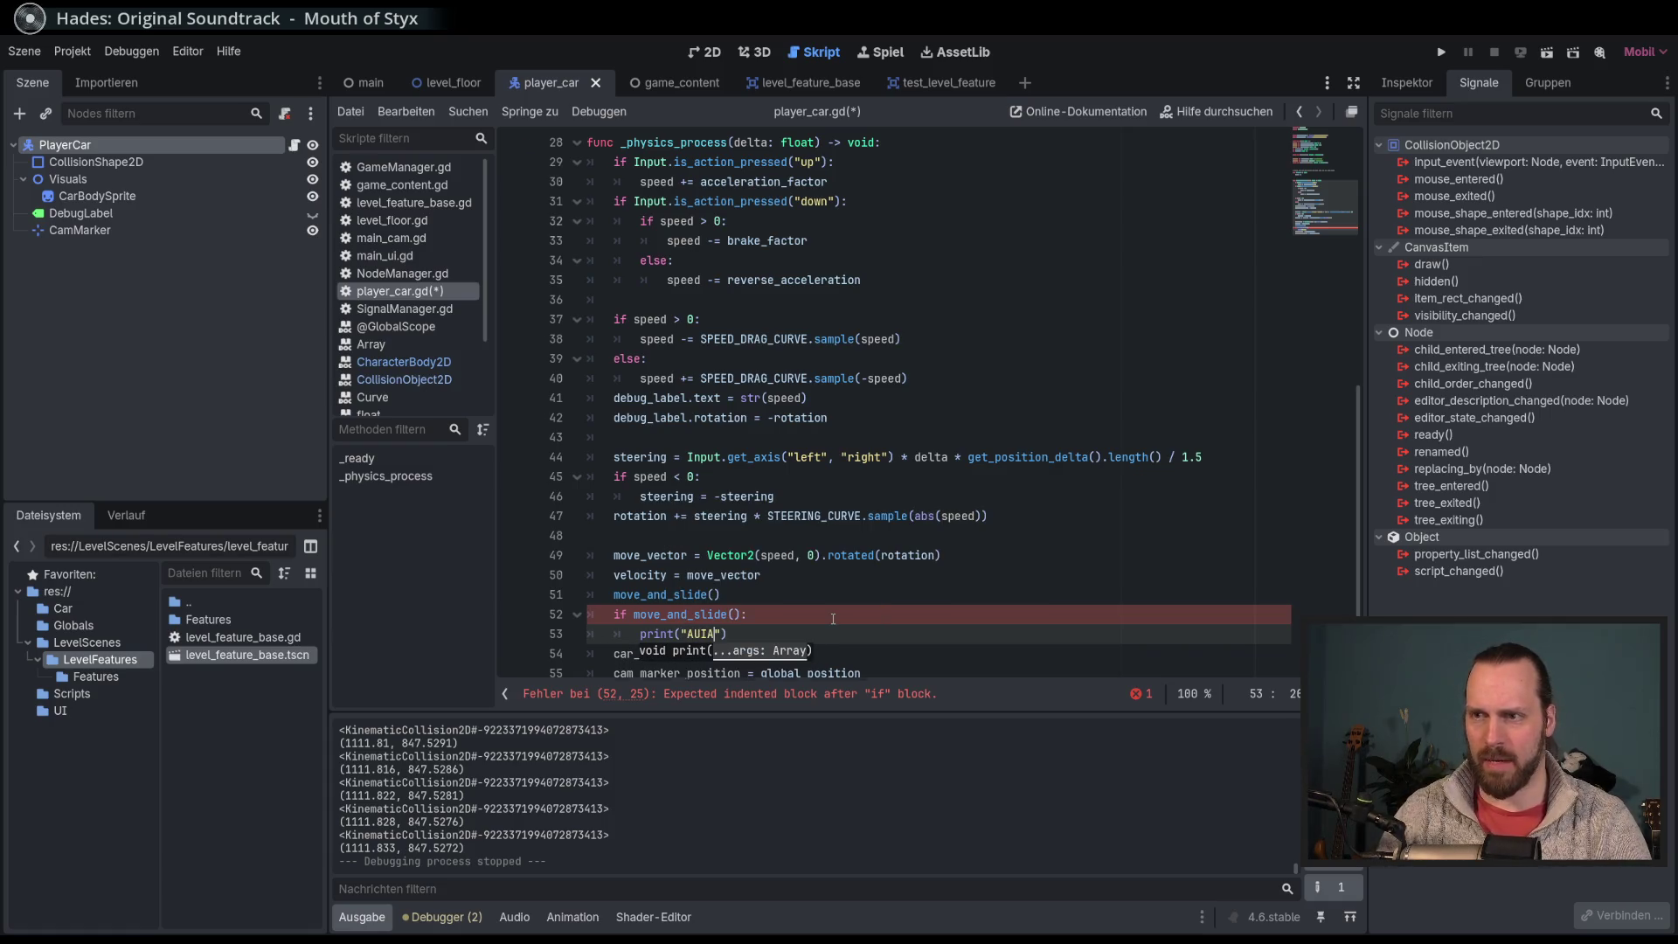
Step: Test-drive the car to check the AUA output, then stop the game
{"action": "key", "text": "F5"}
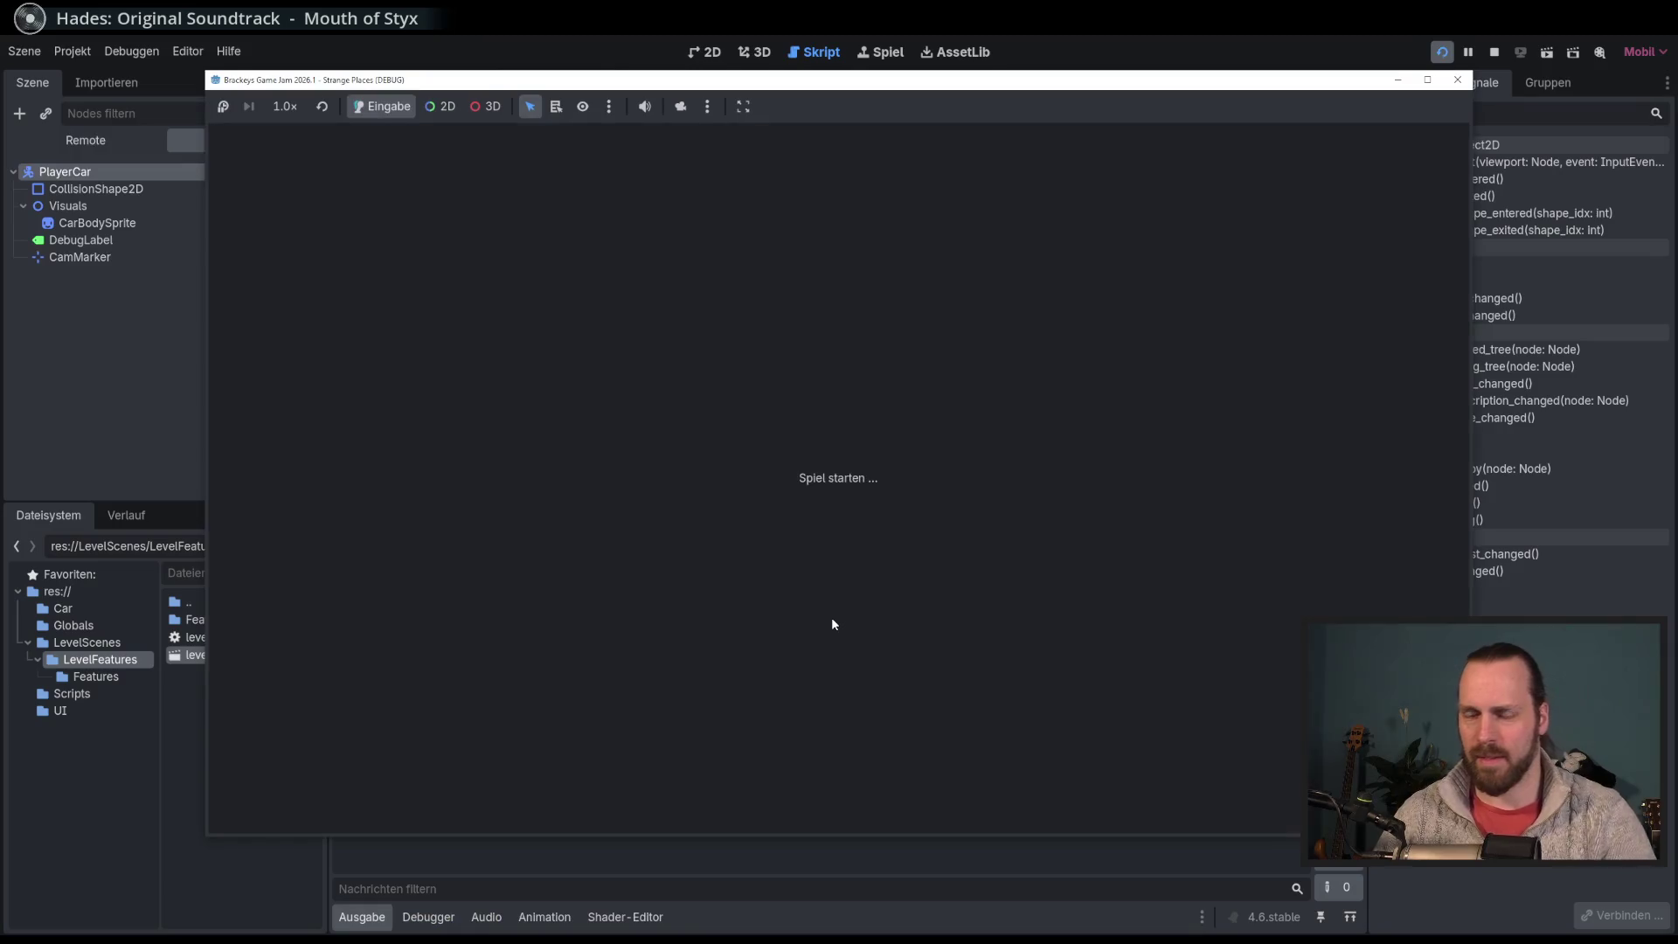
{"action": "key", "text": "Up"}
{"action": "key", "text": "Right"}
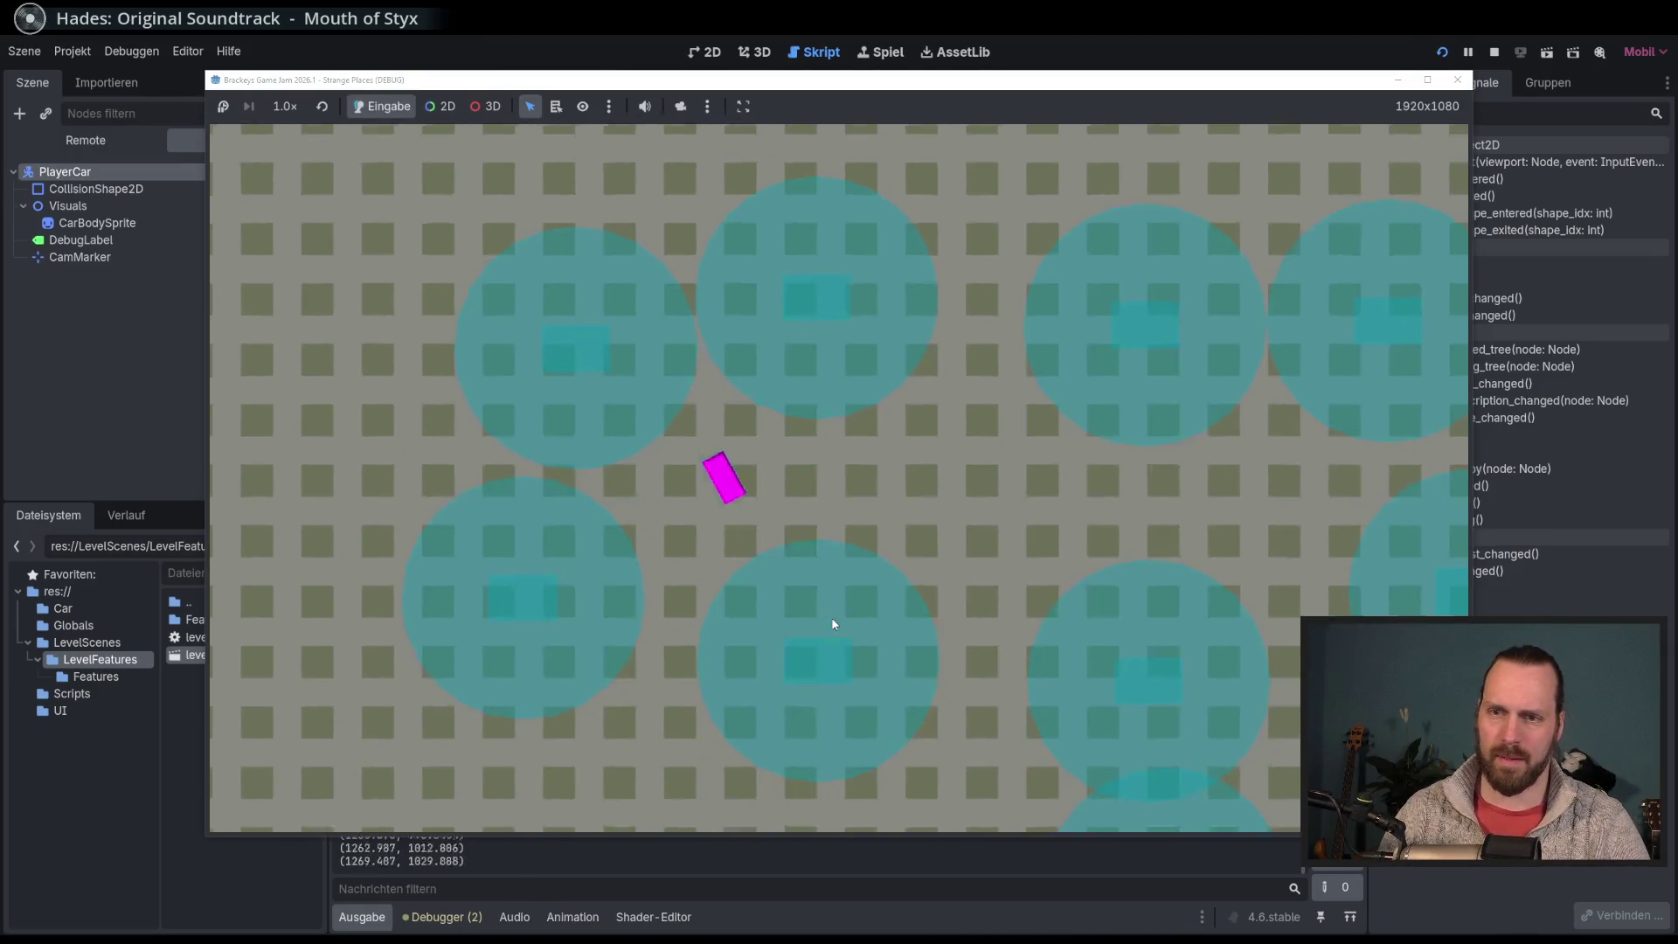
{"action": "key", "text": "F8"}
Step: Prefix line 51's move_and_slide() with 'var murks ='
{"action": "scroll", "coordinate": [826, 578], "scroll_direction": "down", "scroll_amount": 1}
{"action": "key", "text": "Up"}
{"action": "key", "text": "Up"}
{"action": "left_click", "coordinate": [825, 596]}
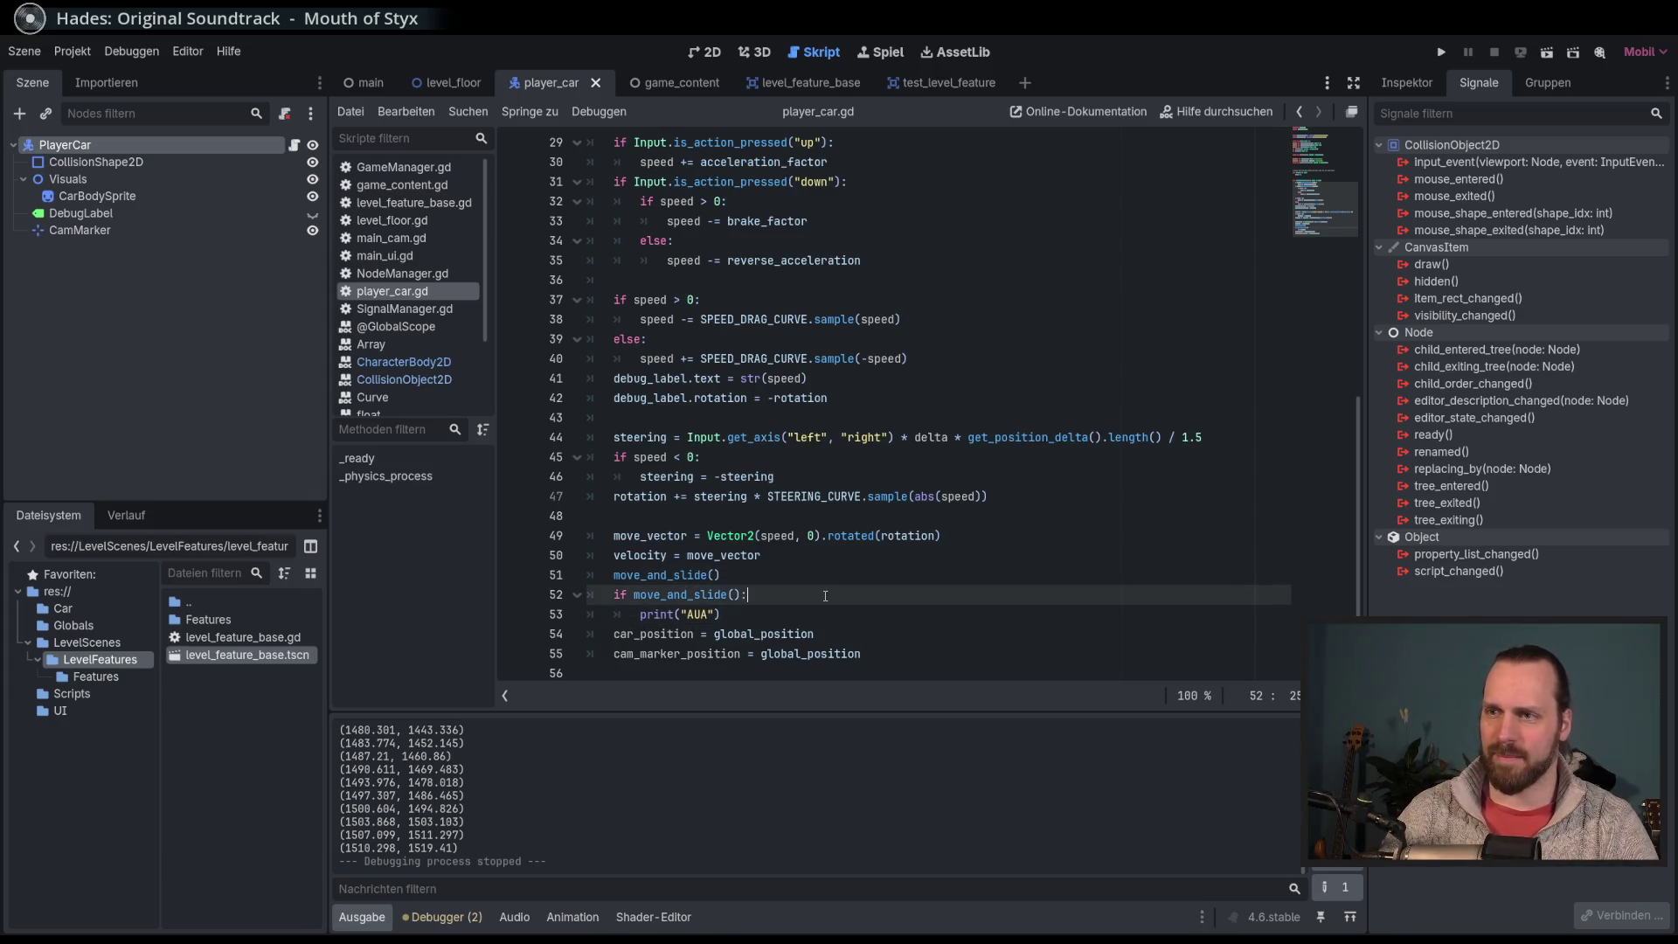
{"action": "double_click", "coordinate": [678, 573]}
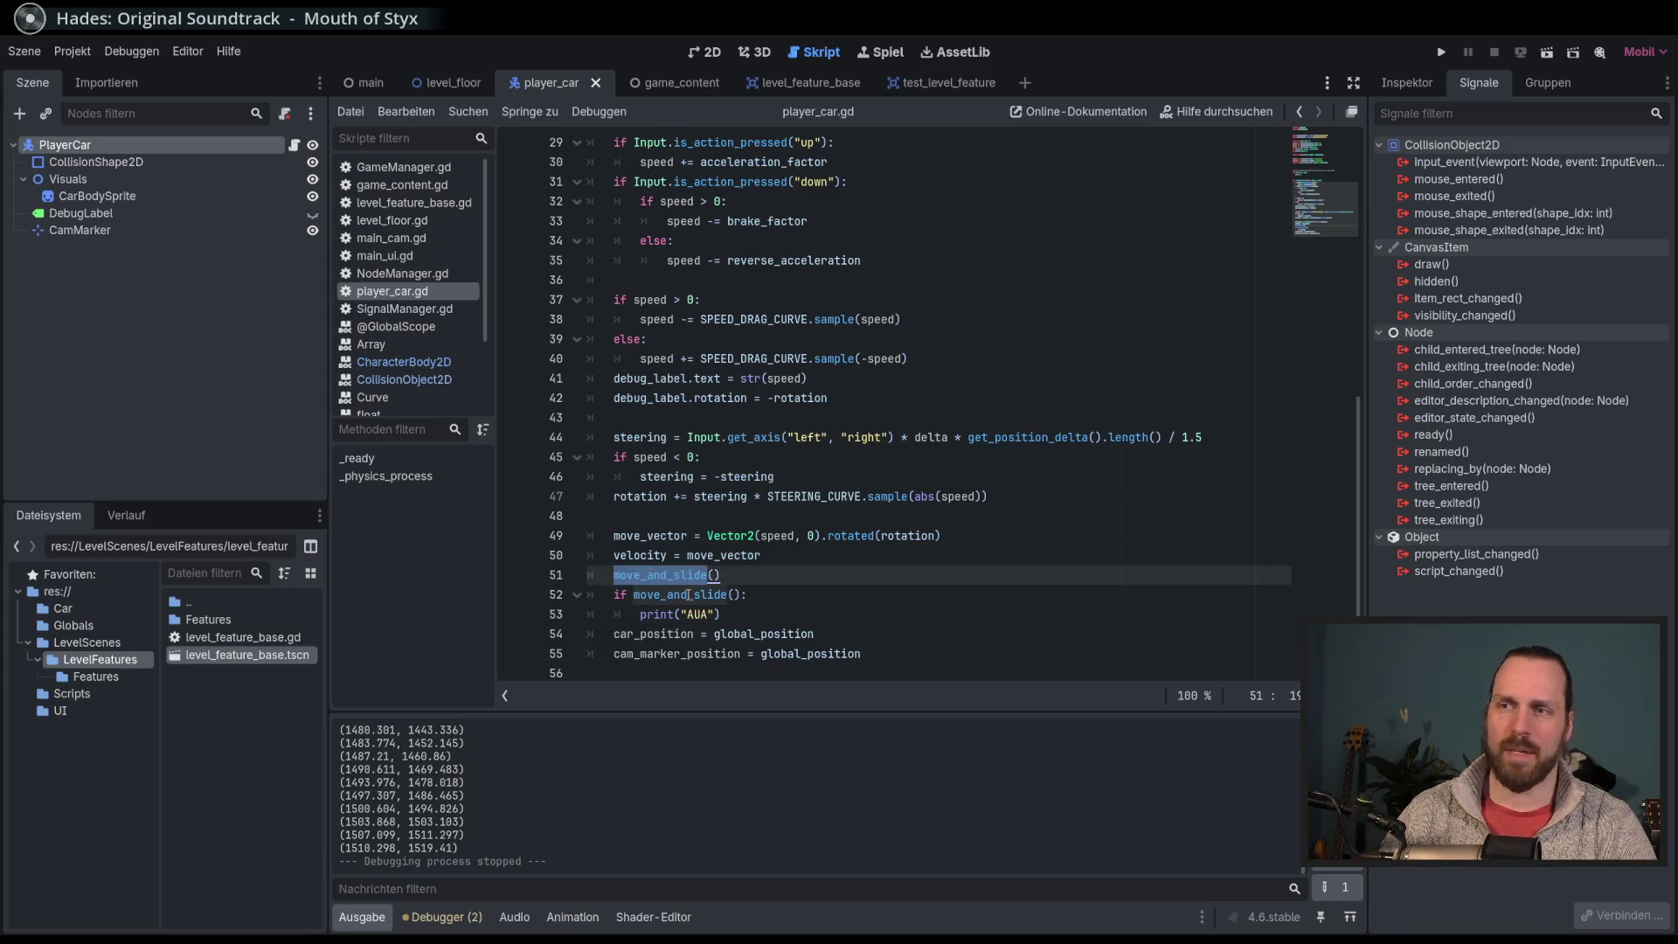
{"action": "key", "text": "End"}
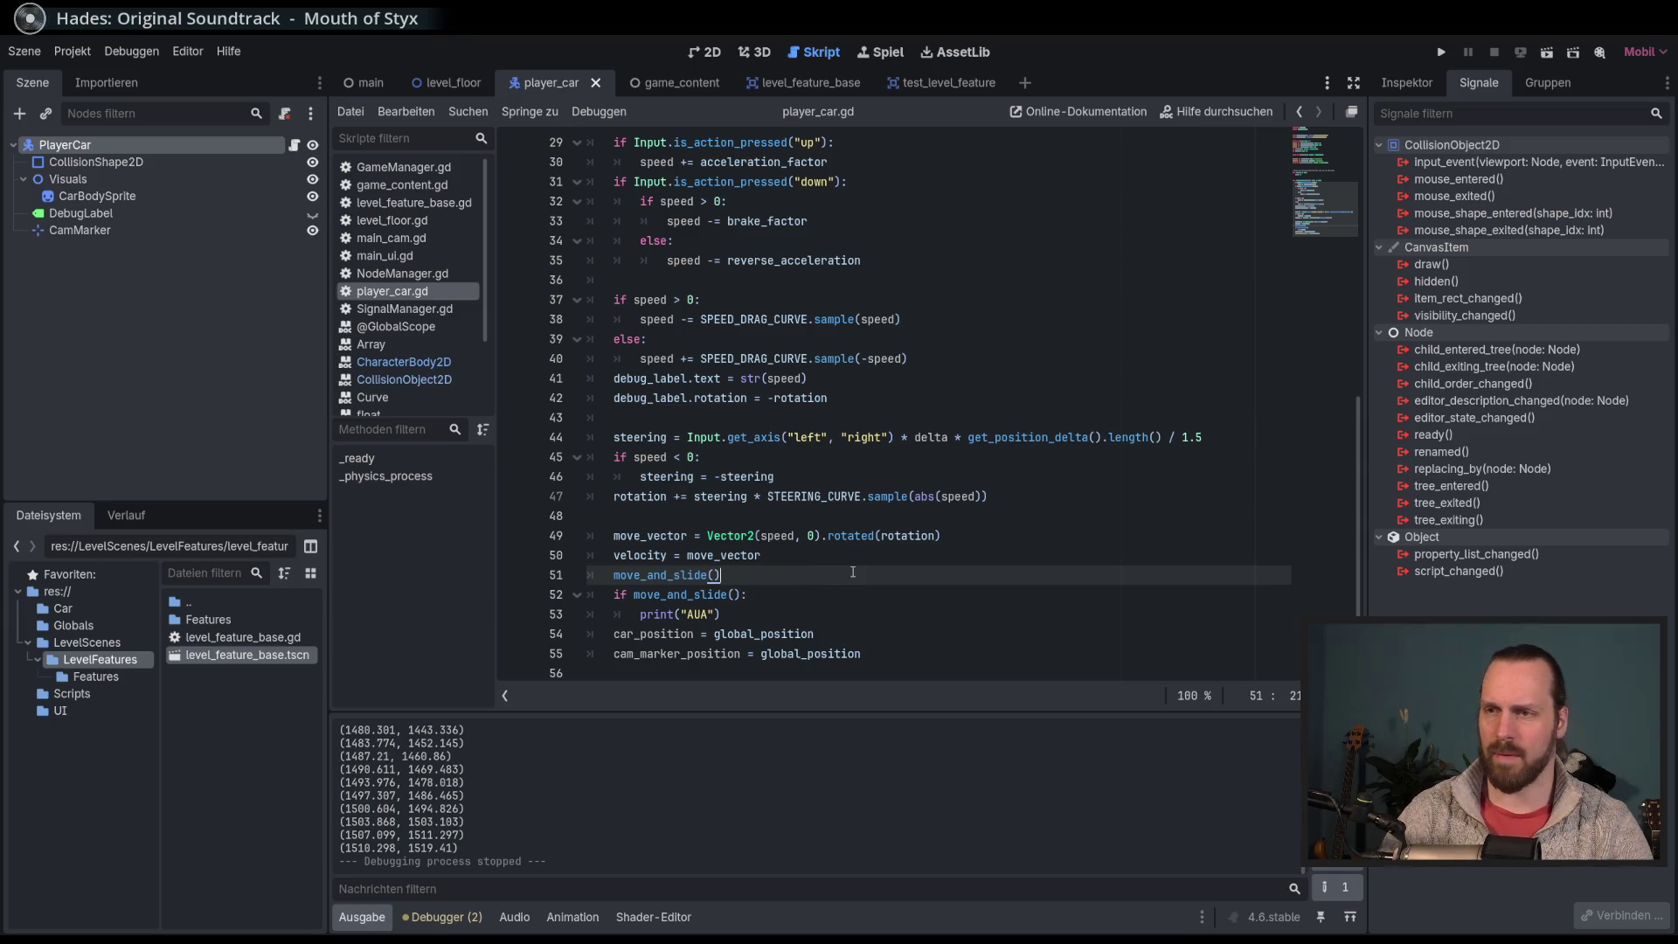
{"action": "type", "text": "var "}
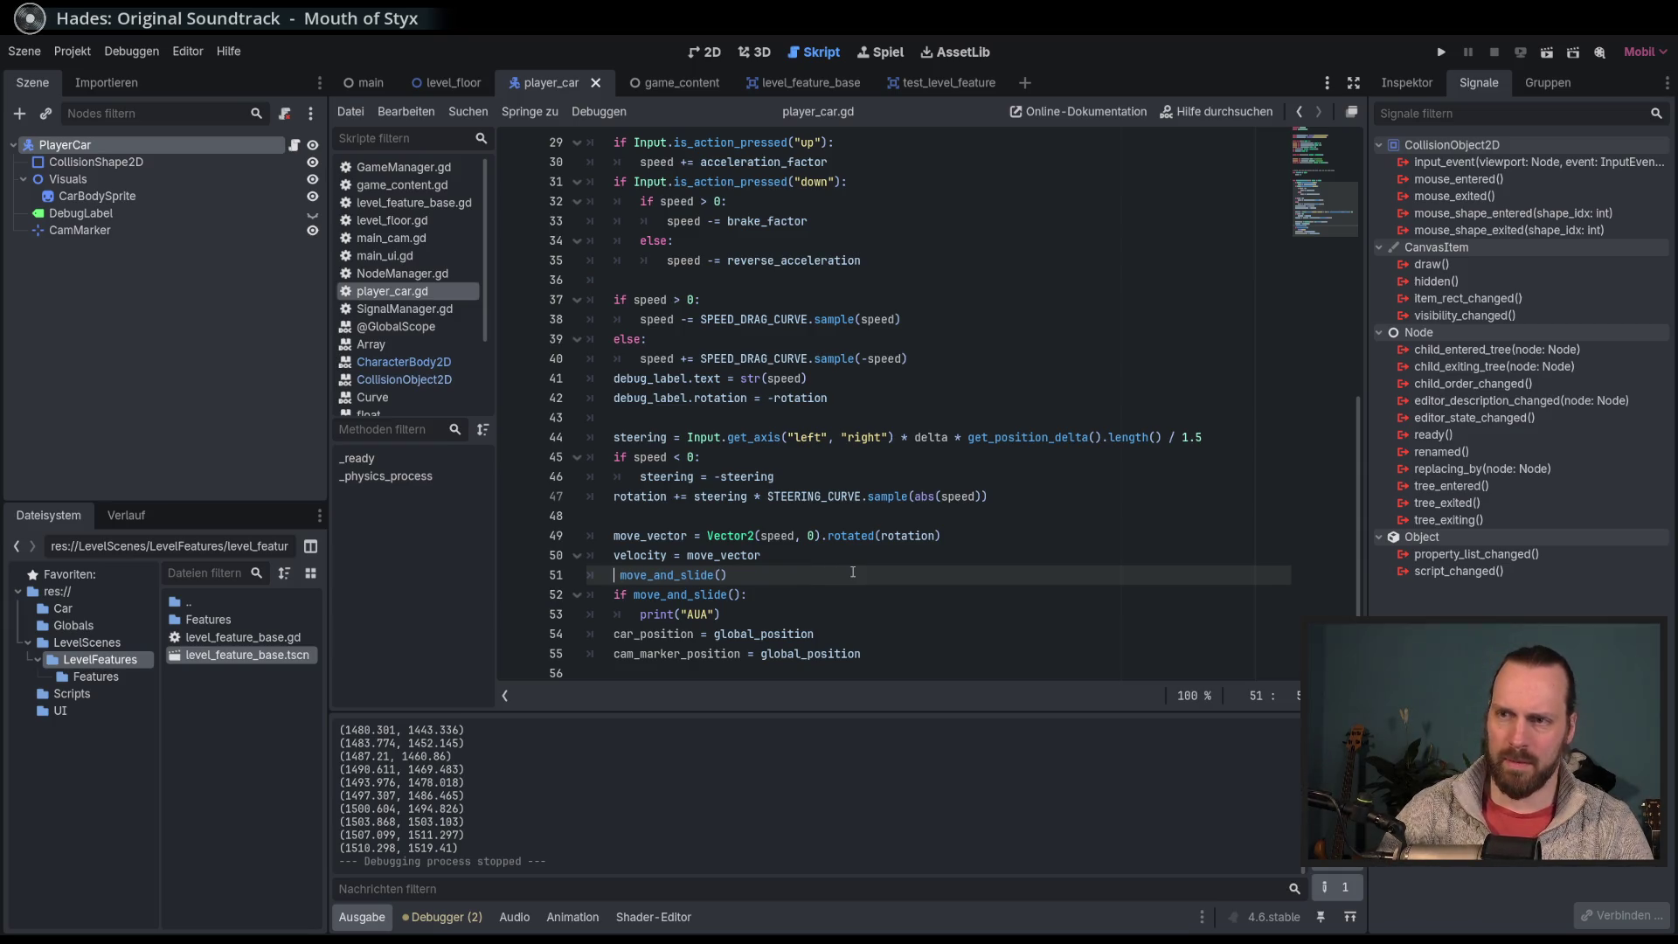
{"action": "type", "text": "murks ="}
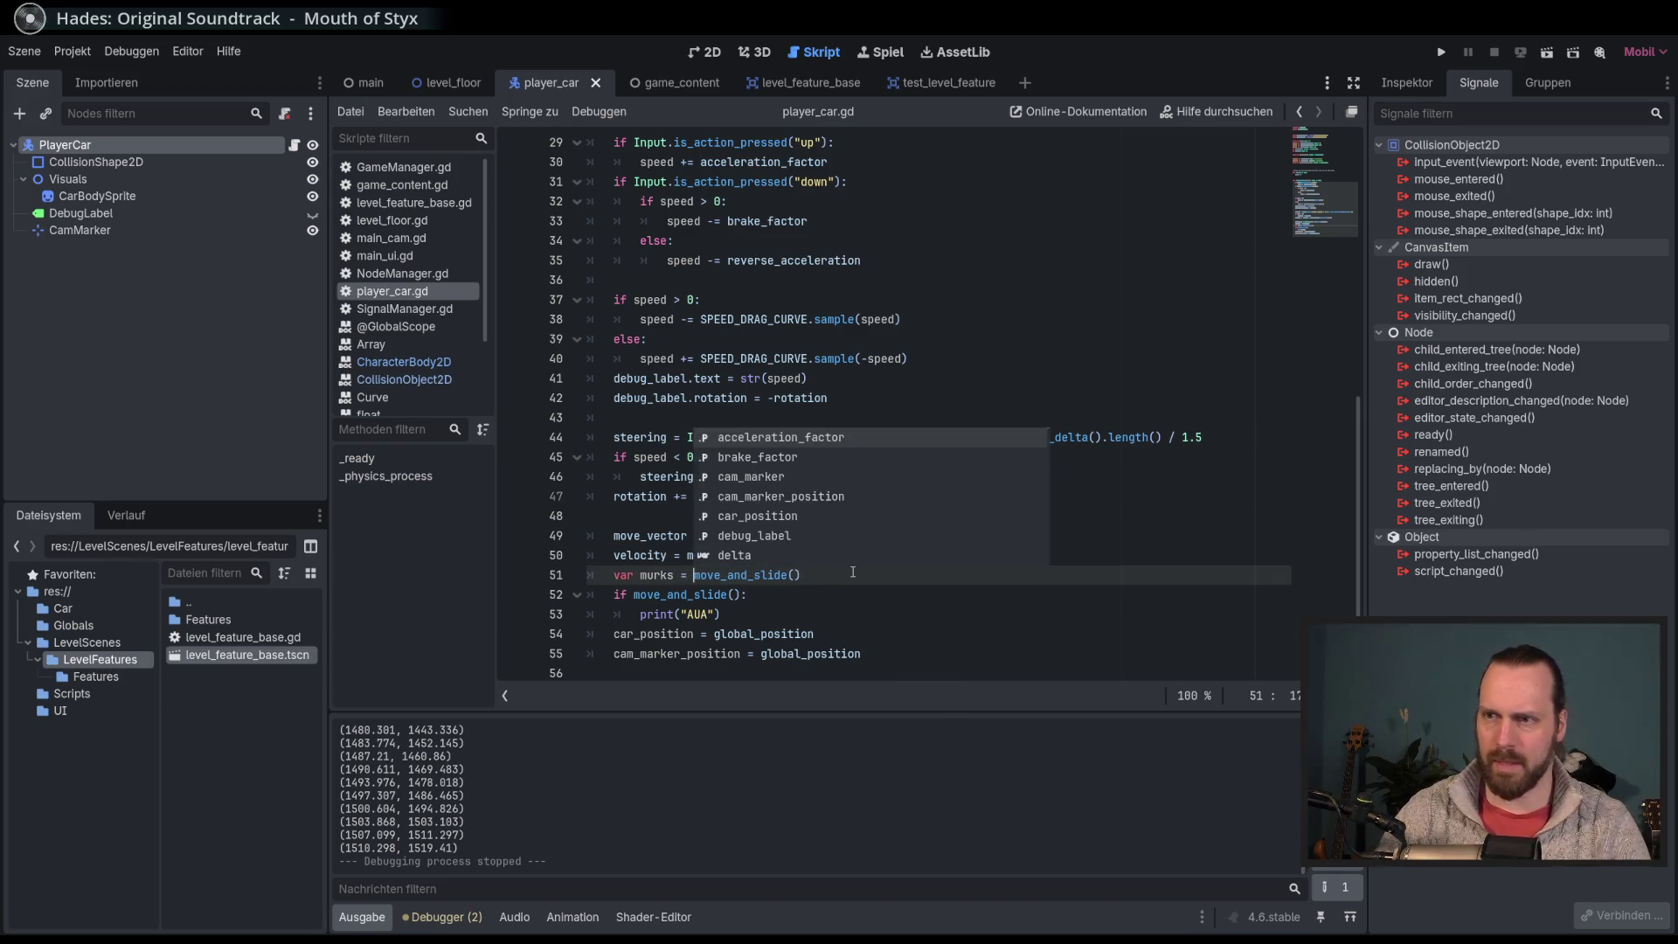
Step: Test-drive with the stored murks result, then again with lines 52–53 commented out
{"action": "key", "text": "F5"}
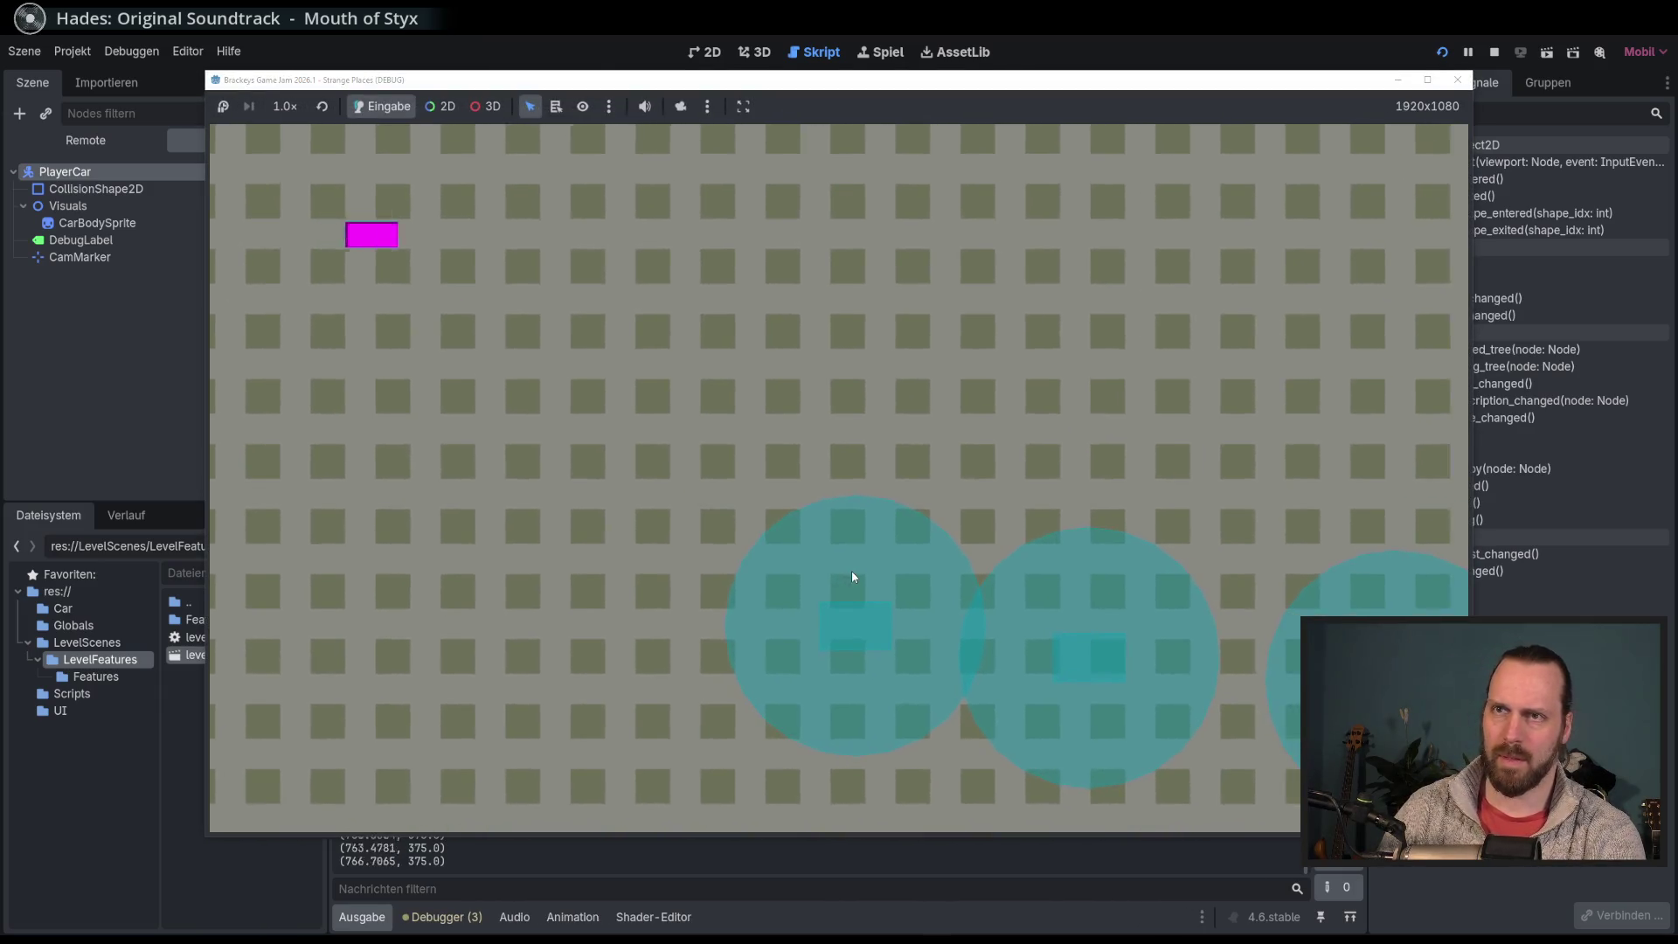
{"action": "key", "text": "Right"}
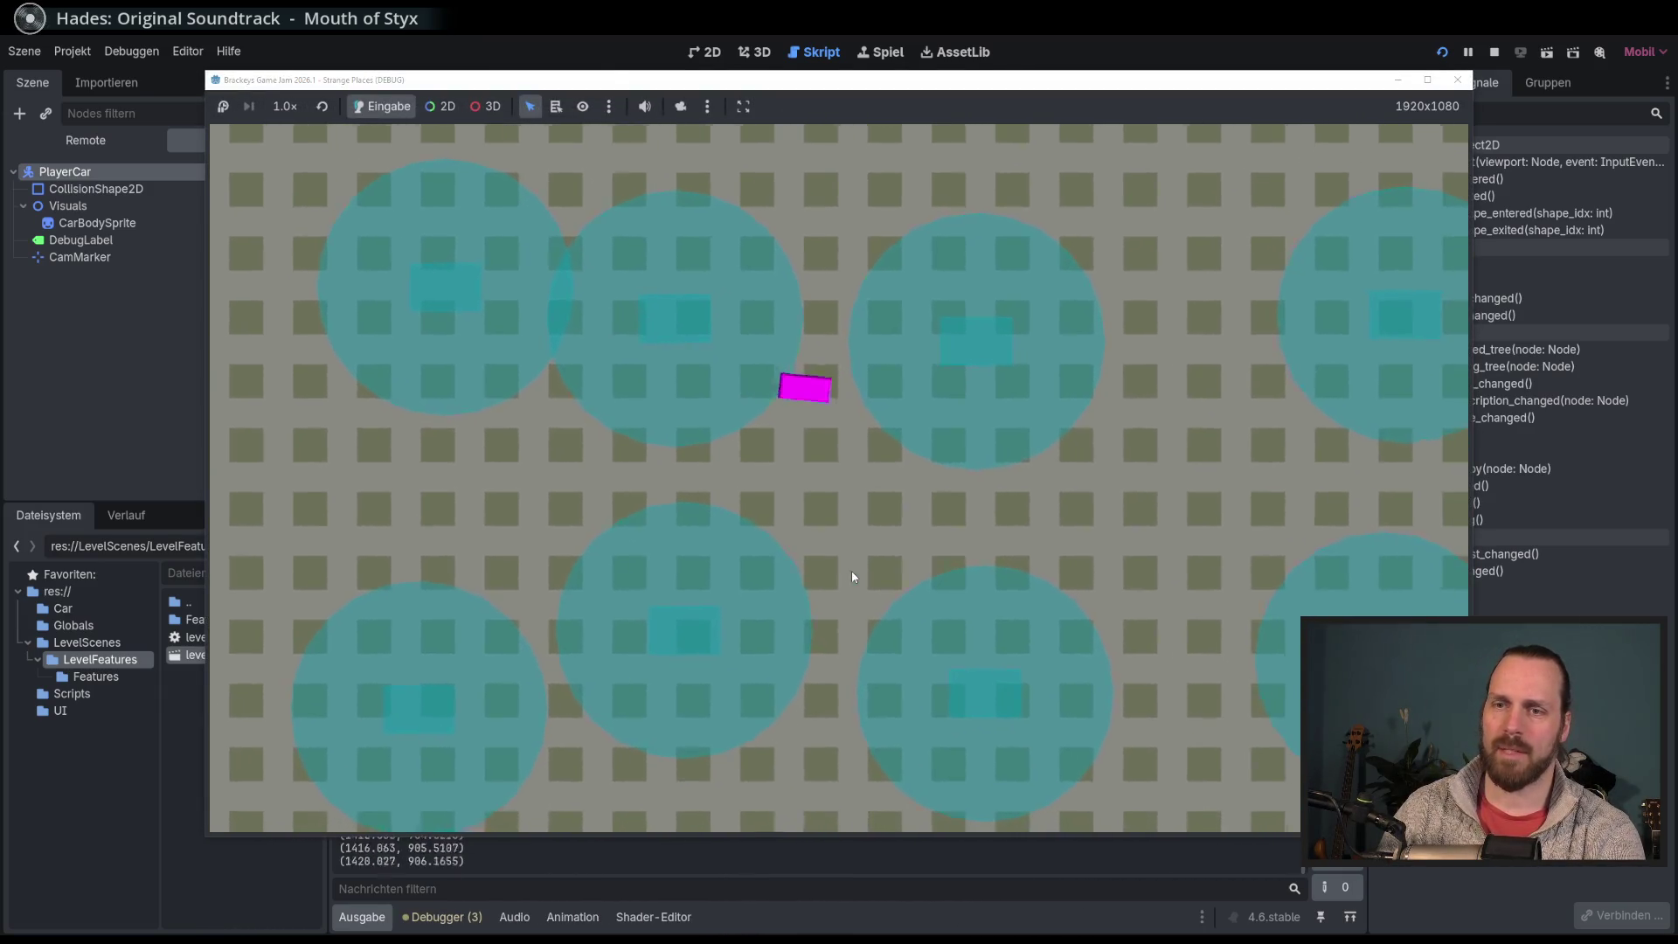
{"action": "key", "text": "F8"}
{"action": "left_click", "coordinate": [757, 576]}
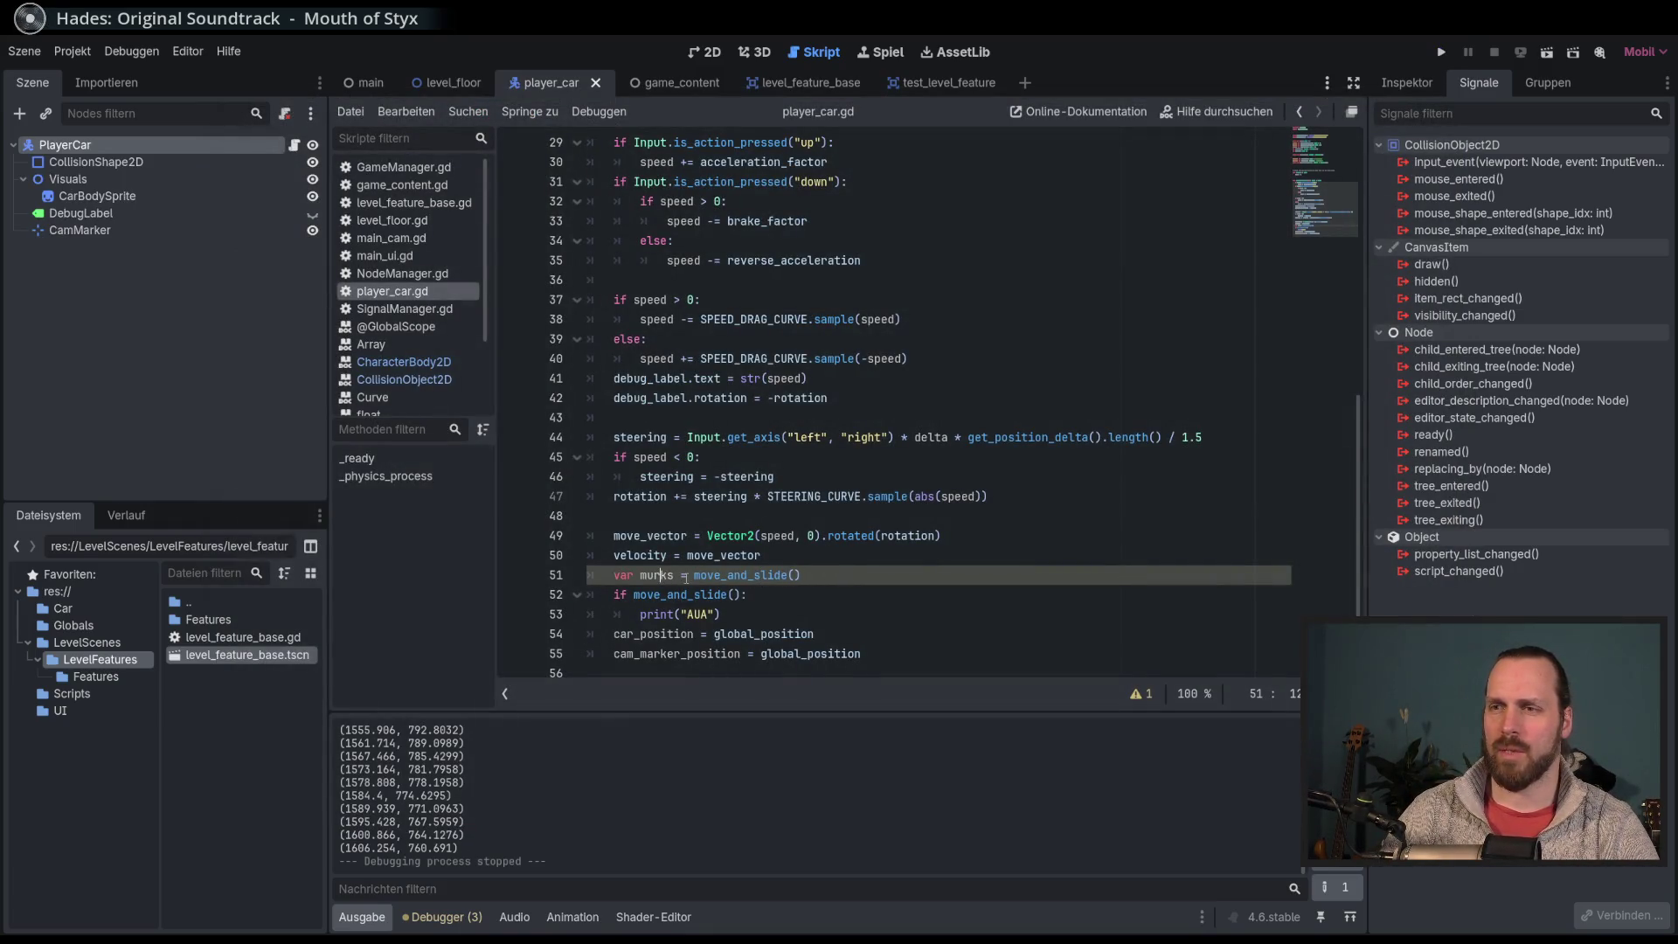
{"action": "left_click_drag", "start_coordinate": [715, 595], "coordinate": [716, 614]}
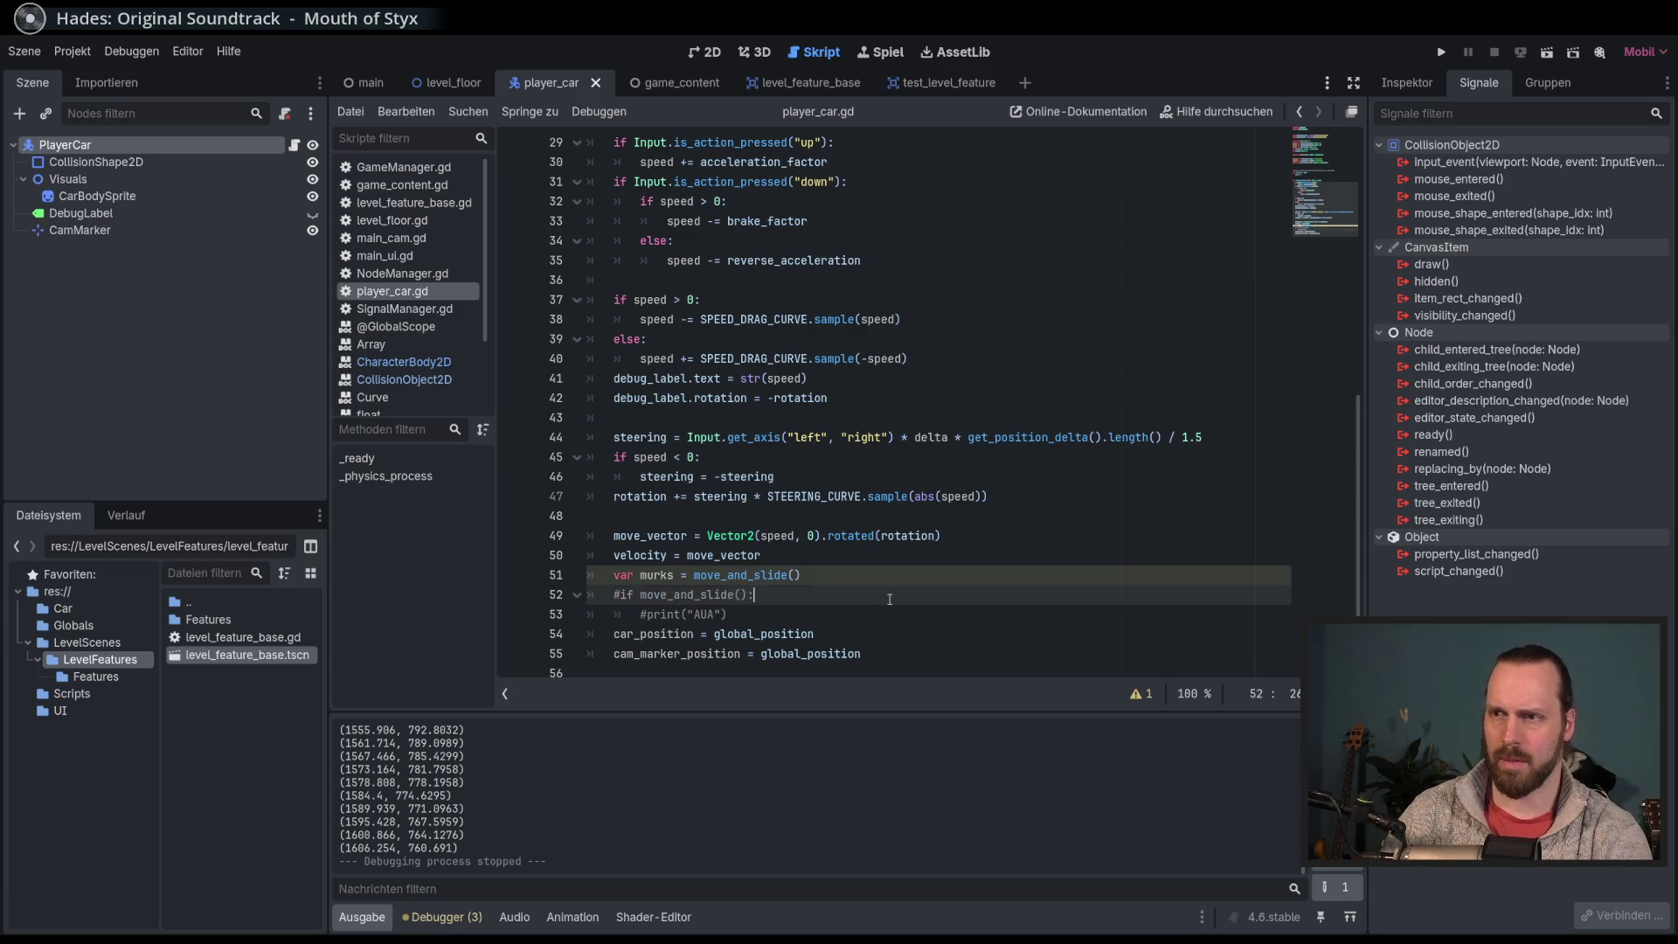
{"action": "key", "text": "F5"}
{"action": "key", "text": "w"}
{"action": "key", "text": "d"}
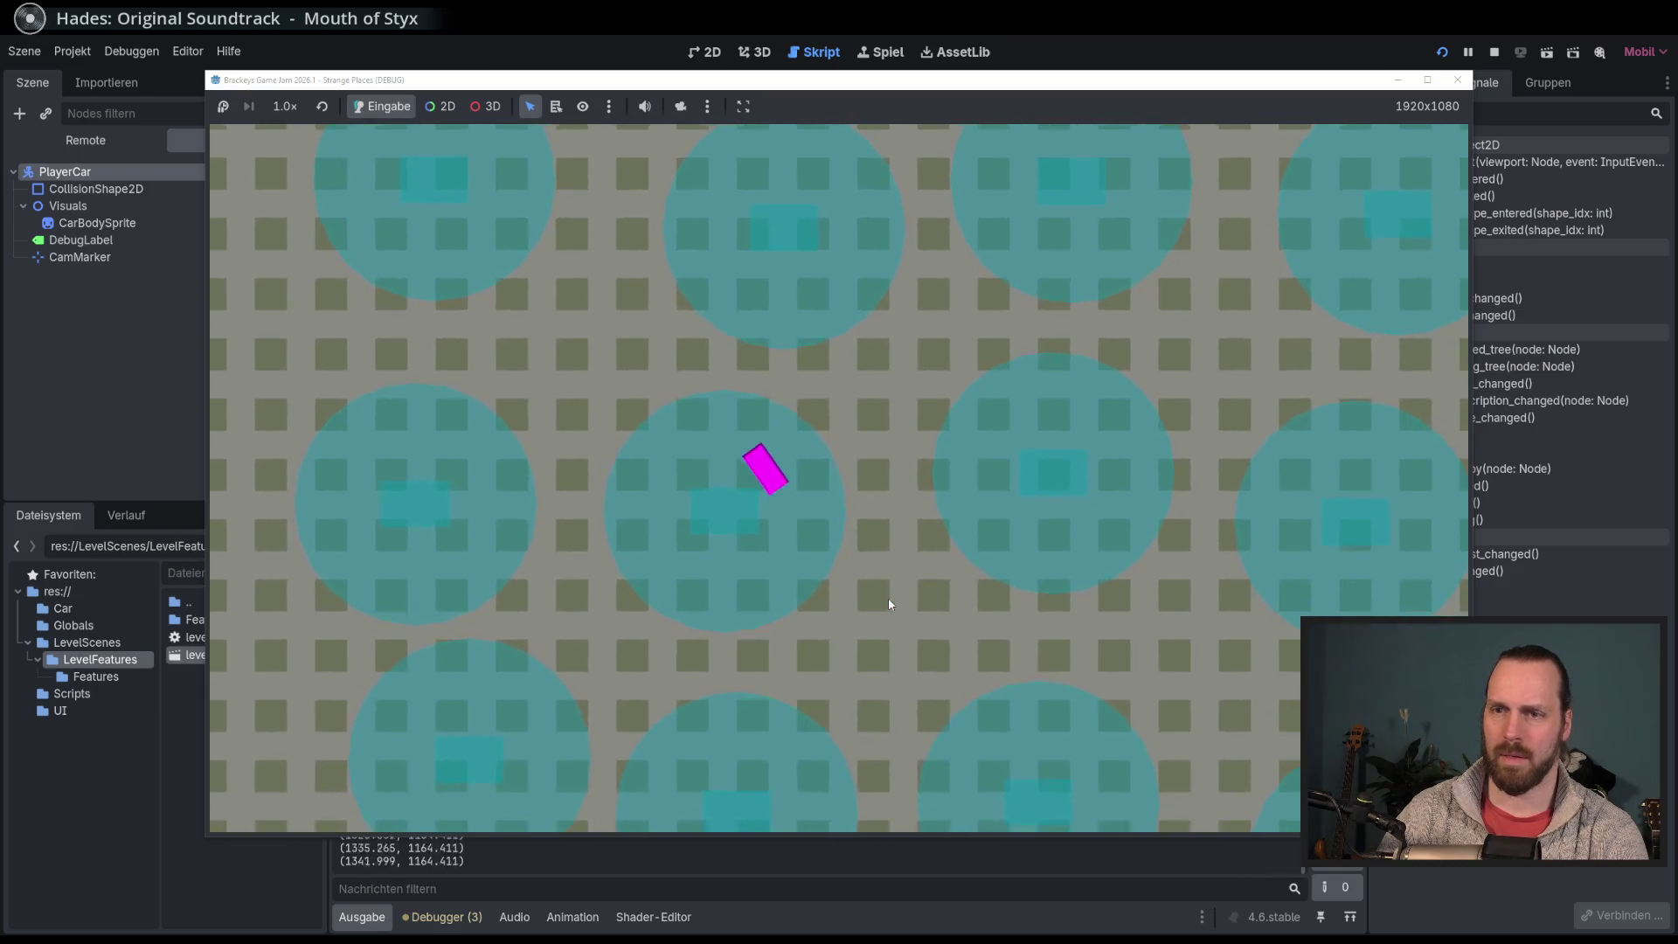
{"action": "key", "text": "a"}
{"action": "key", "text": "a"}
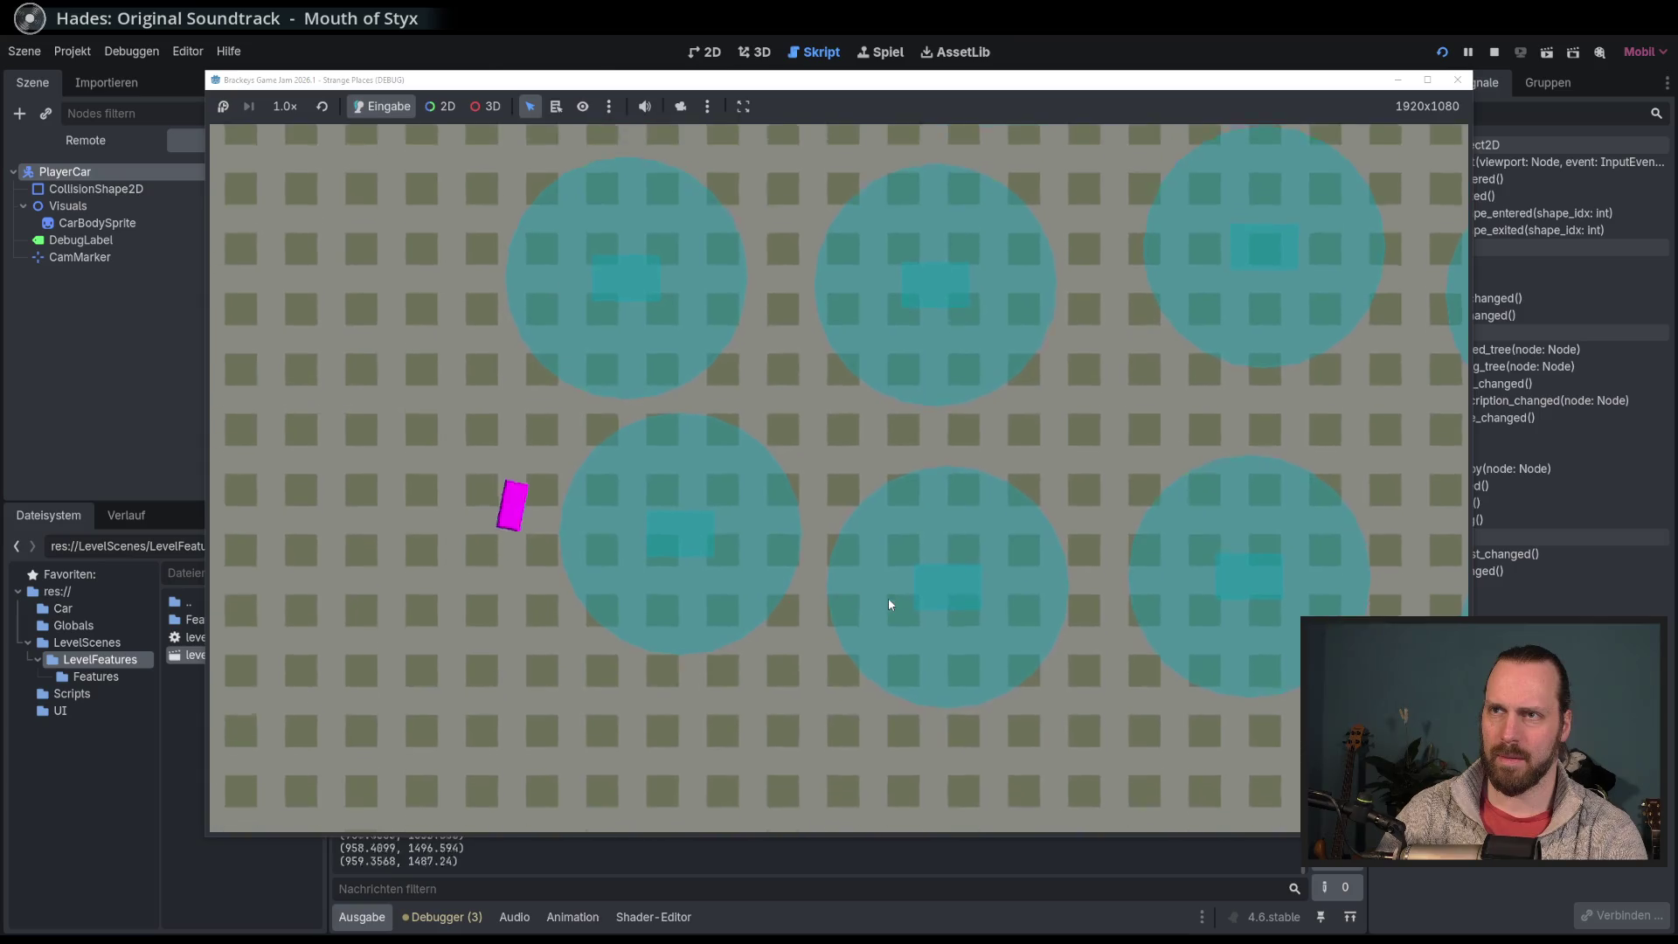
{"action": "key", "text": "d"}
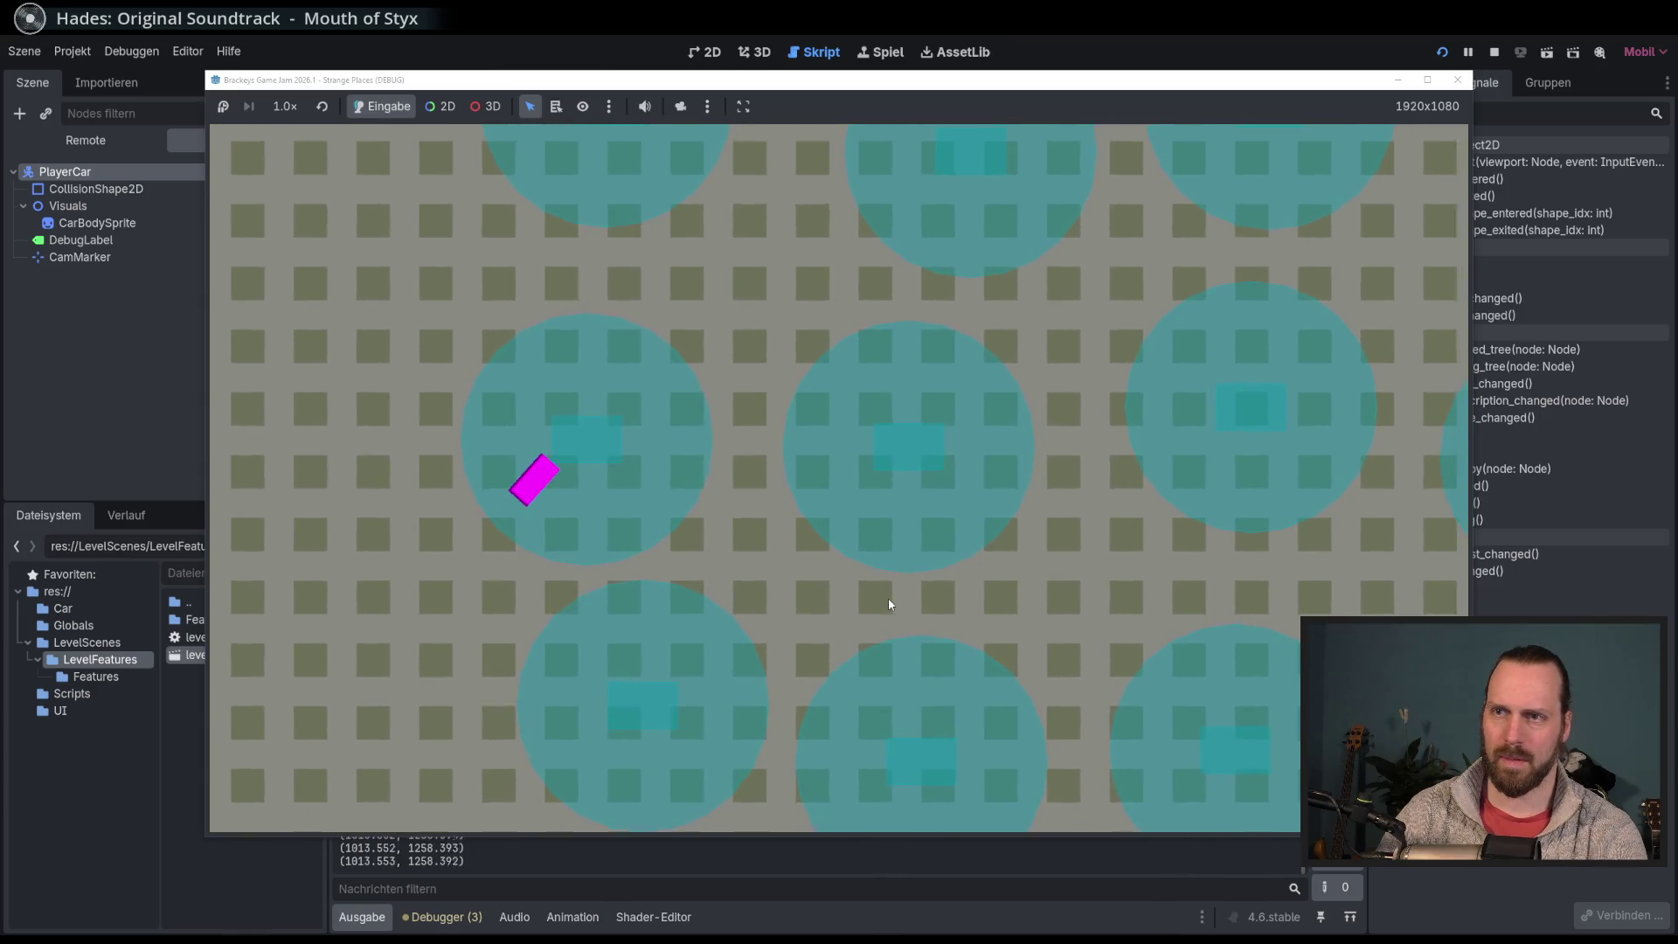
{"action": "key", "text": "F8"}
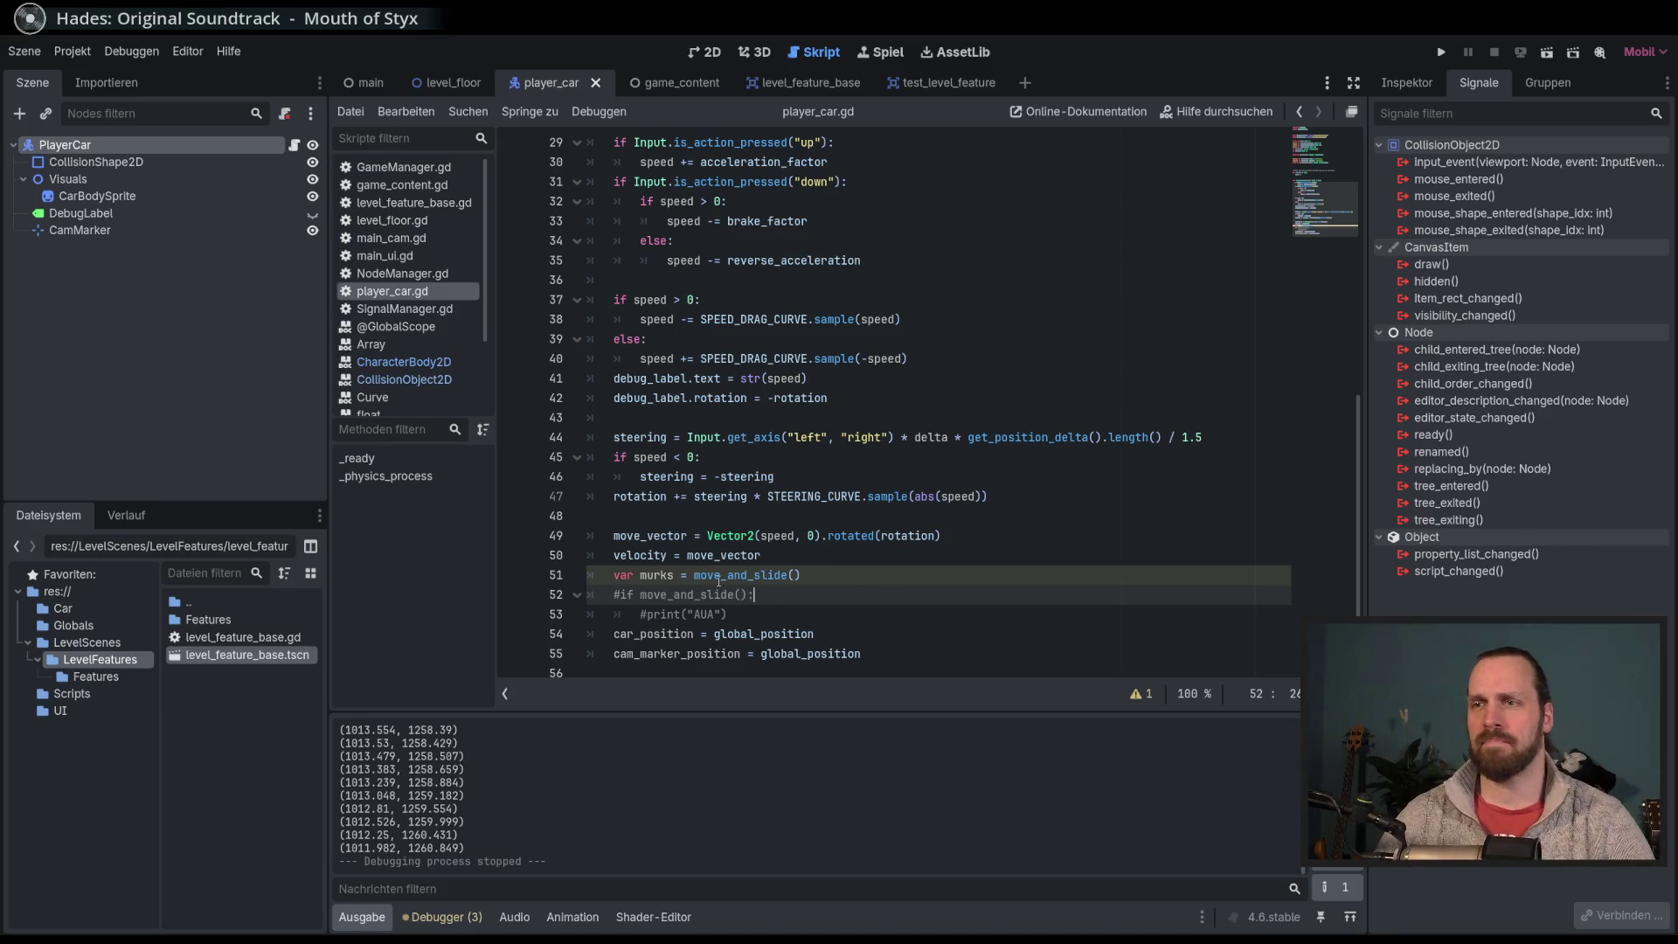
Step: Uncomment lines 52–53 and replace move_and_slide() in the if condition with murks
{"action": "left_click", "coordinate": [655, 575]}
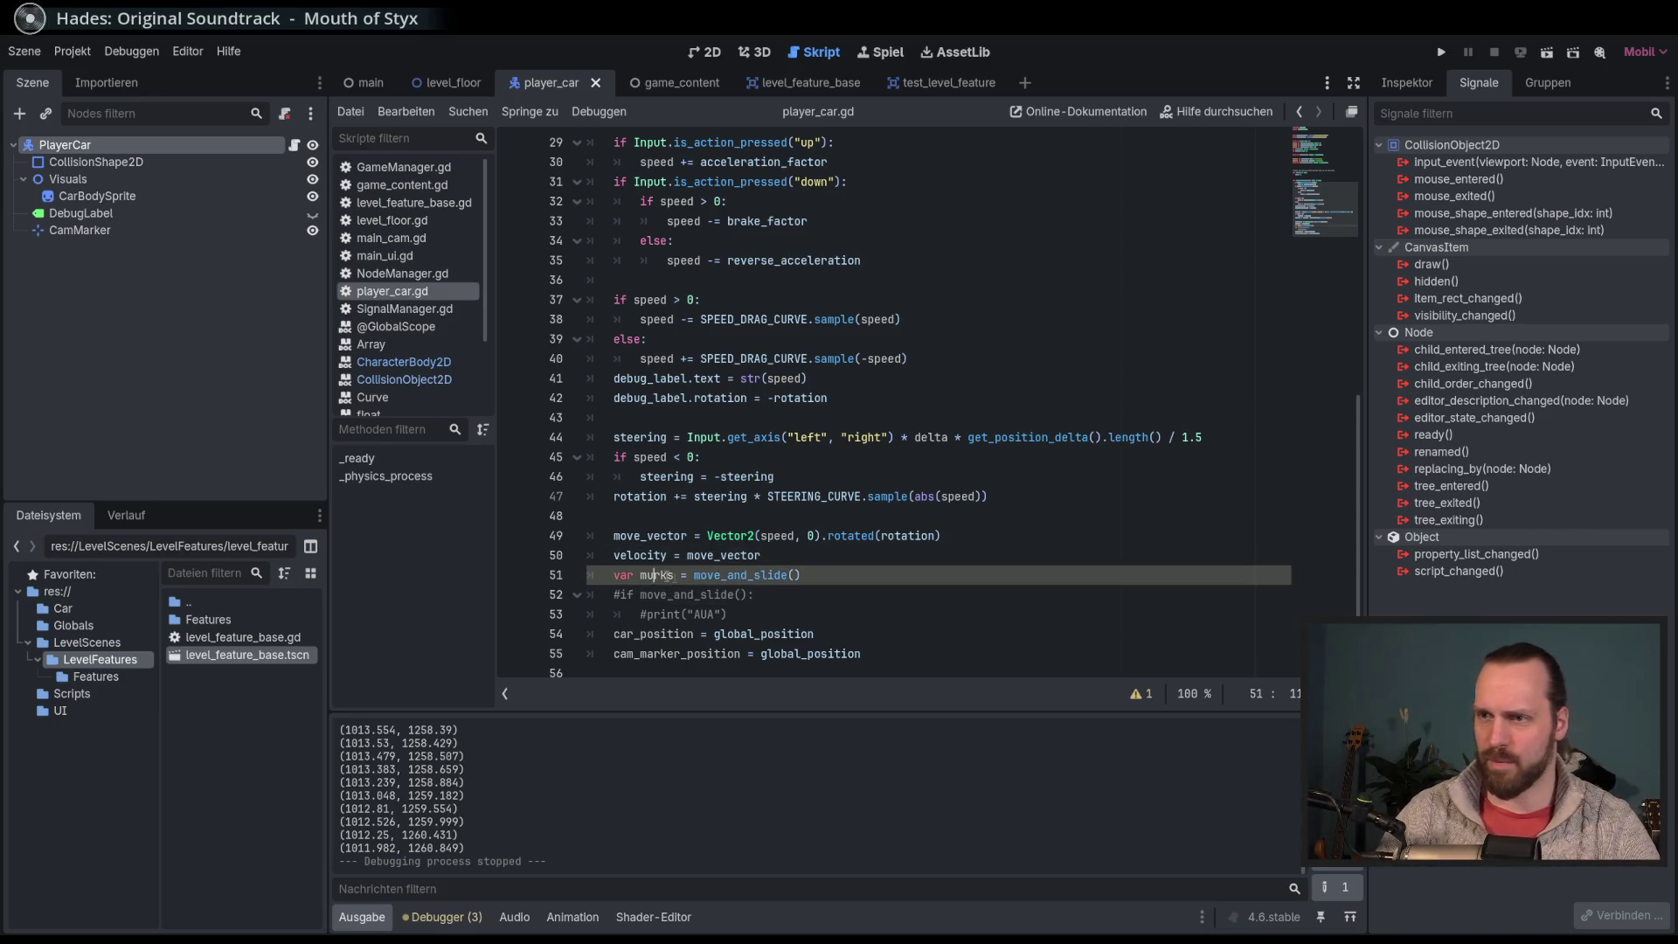
{"action": "scroll", "coordinate": [655, 576], "scroll_direction": "down", "scroll_amount": 1}
{"action": "left_click", "coordinate": [757, 592]}
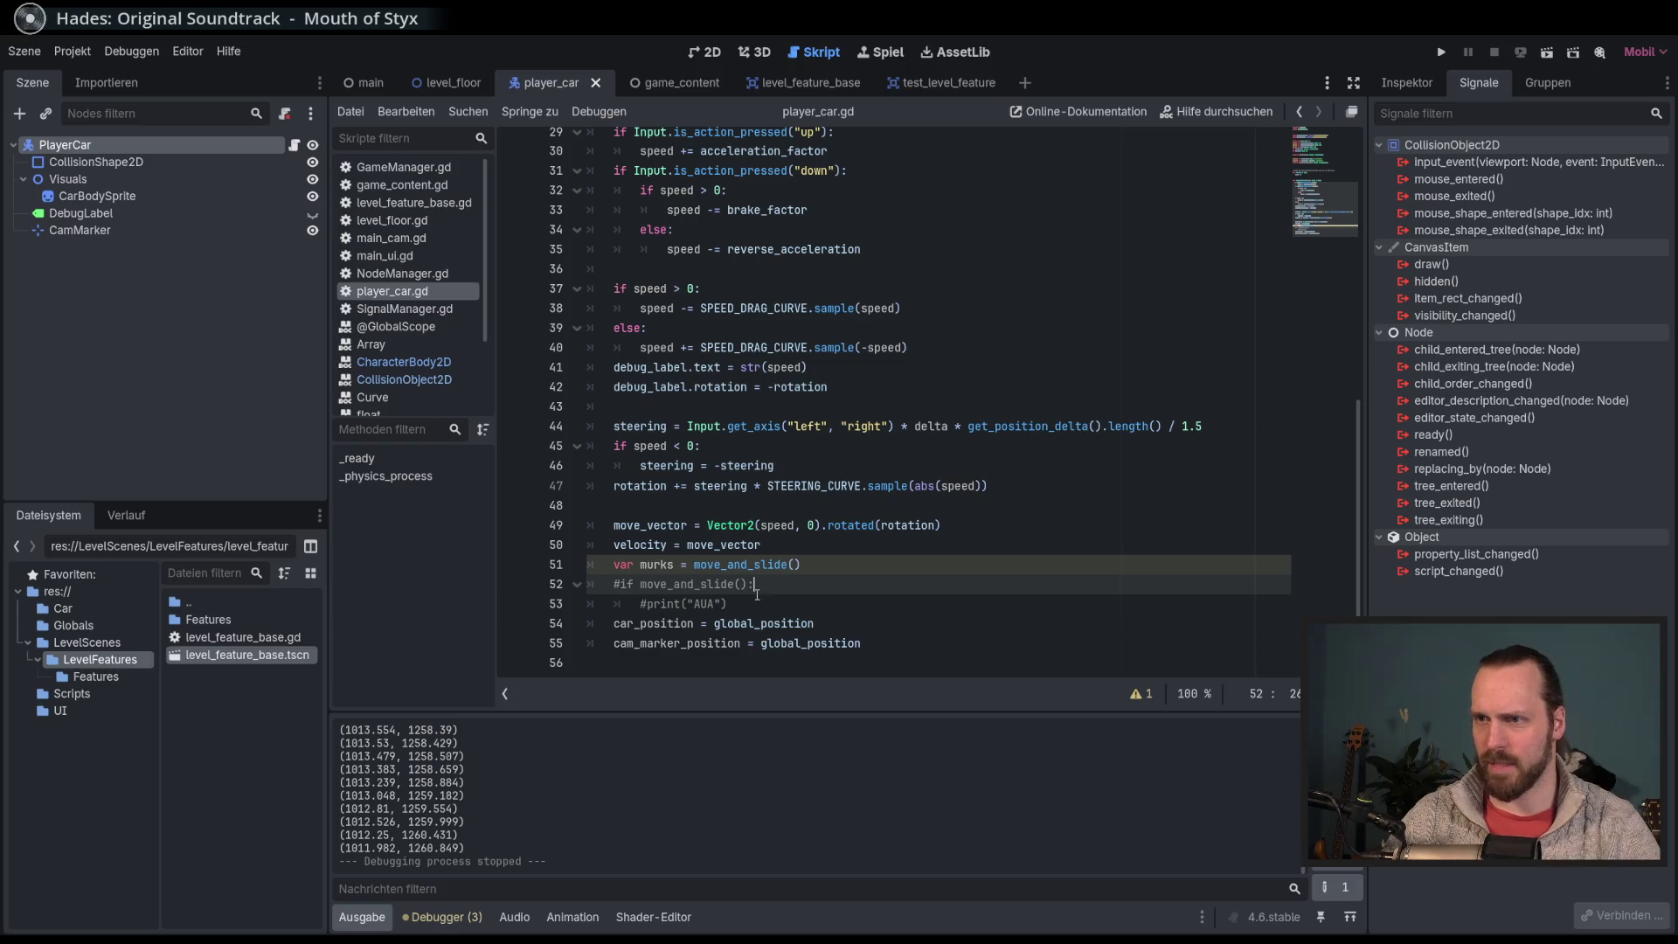
{"action": "left_click_drag", "start_coordinate": [760, 606], "coordinate": [662, 589]}
{"action": "left_click", "coordinate": [663, 588]}
{"action": "left_click", "coordinate": [686, 602], "text": "shift"}
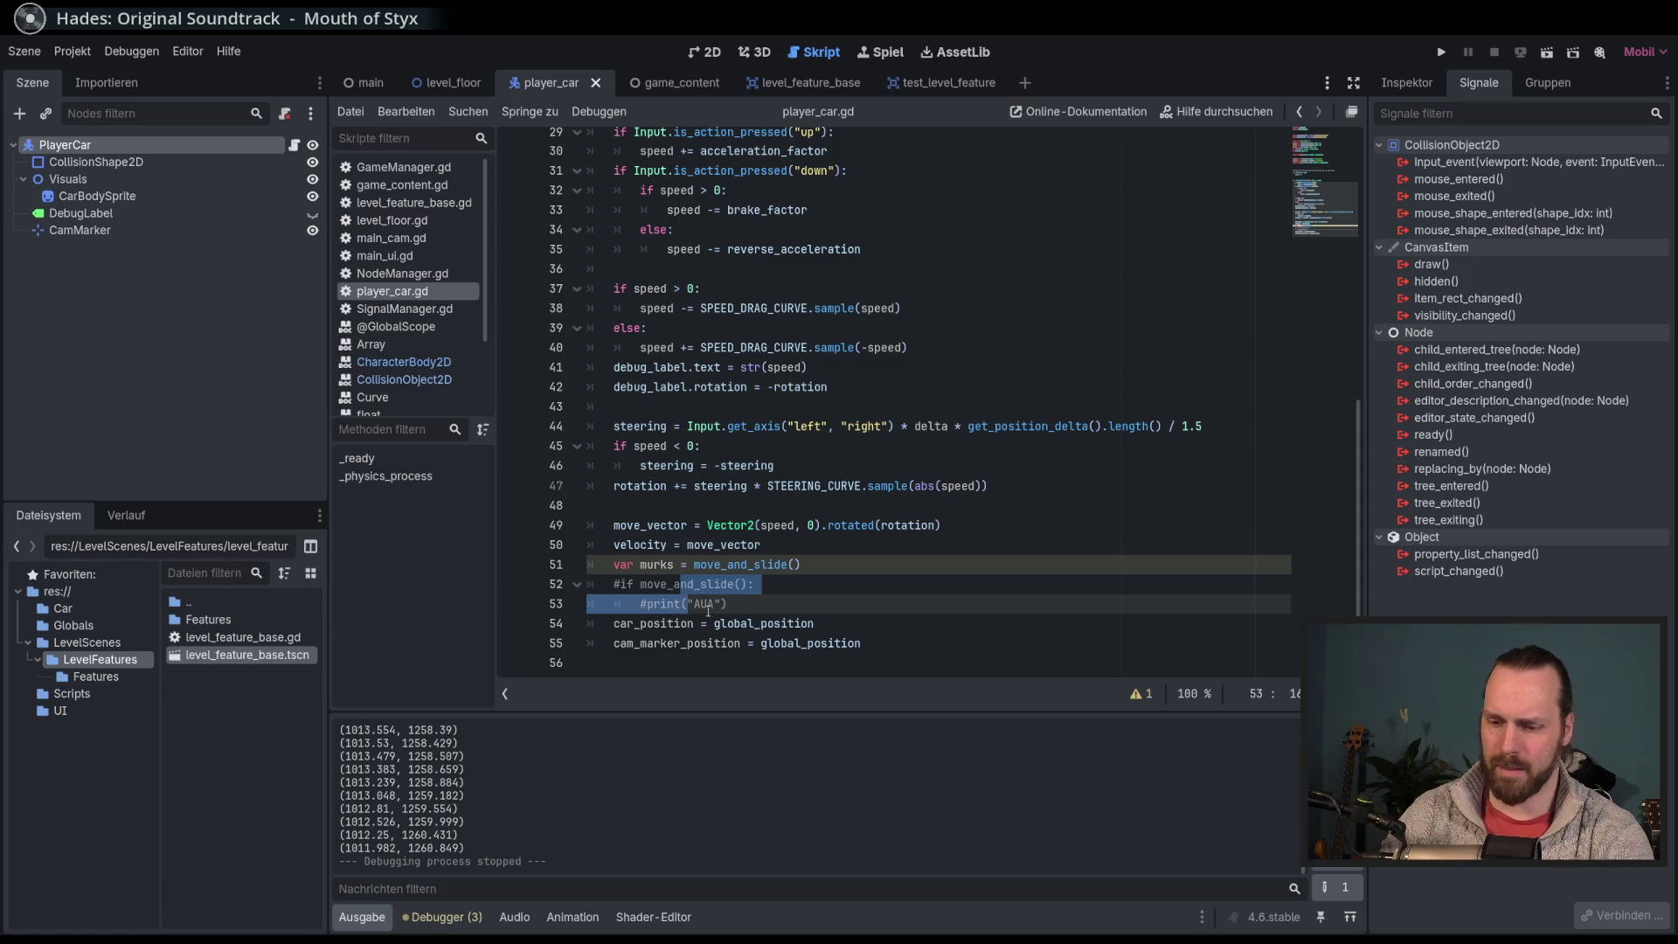
{"action": "key", "text": "ctrl+k"}
{"action": "double_click", "coordinate": [713, 585]}
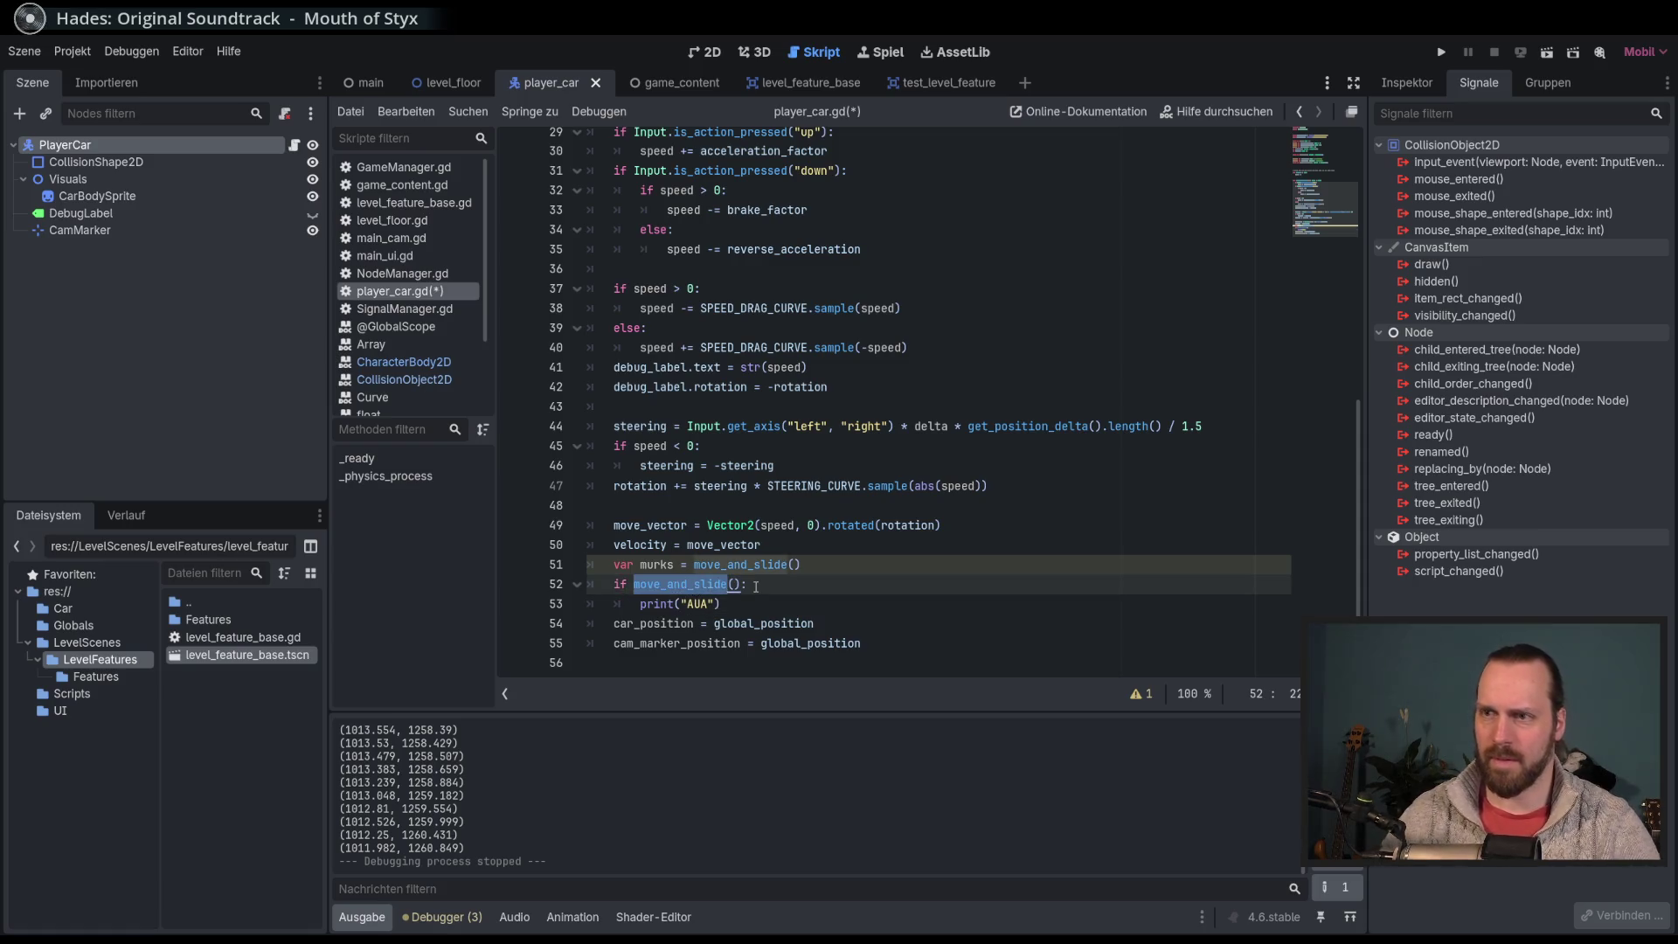
{"action": "key", "text": "BackSpace"}
{"action": "key", "text": "Delete"}
{"action": "key", "text": "Delete"}
{"action": "type", "text": "murks:"}
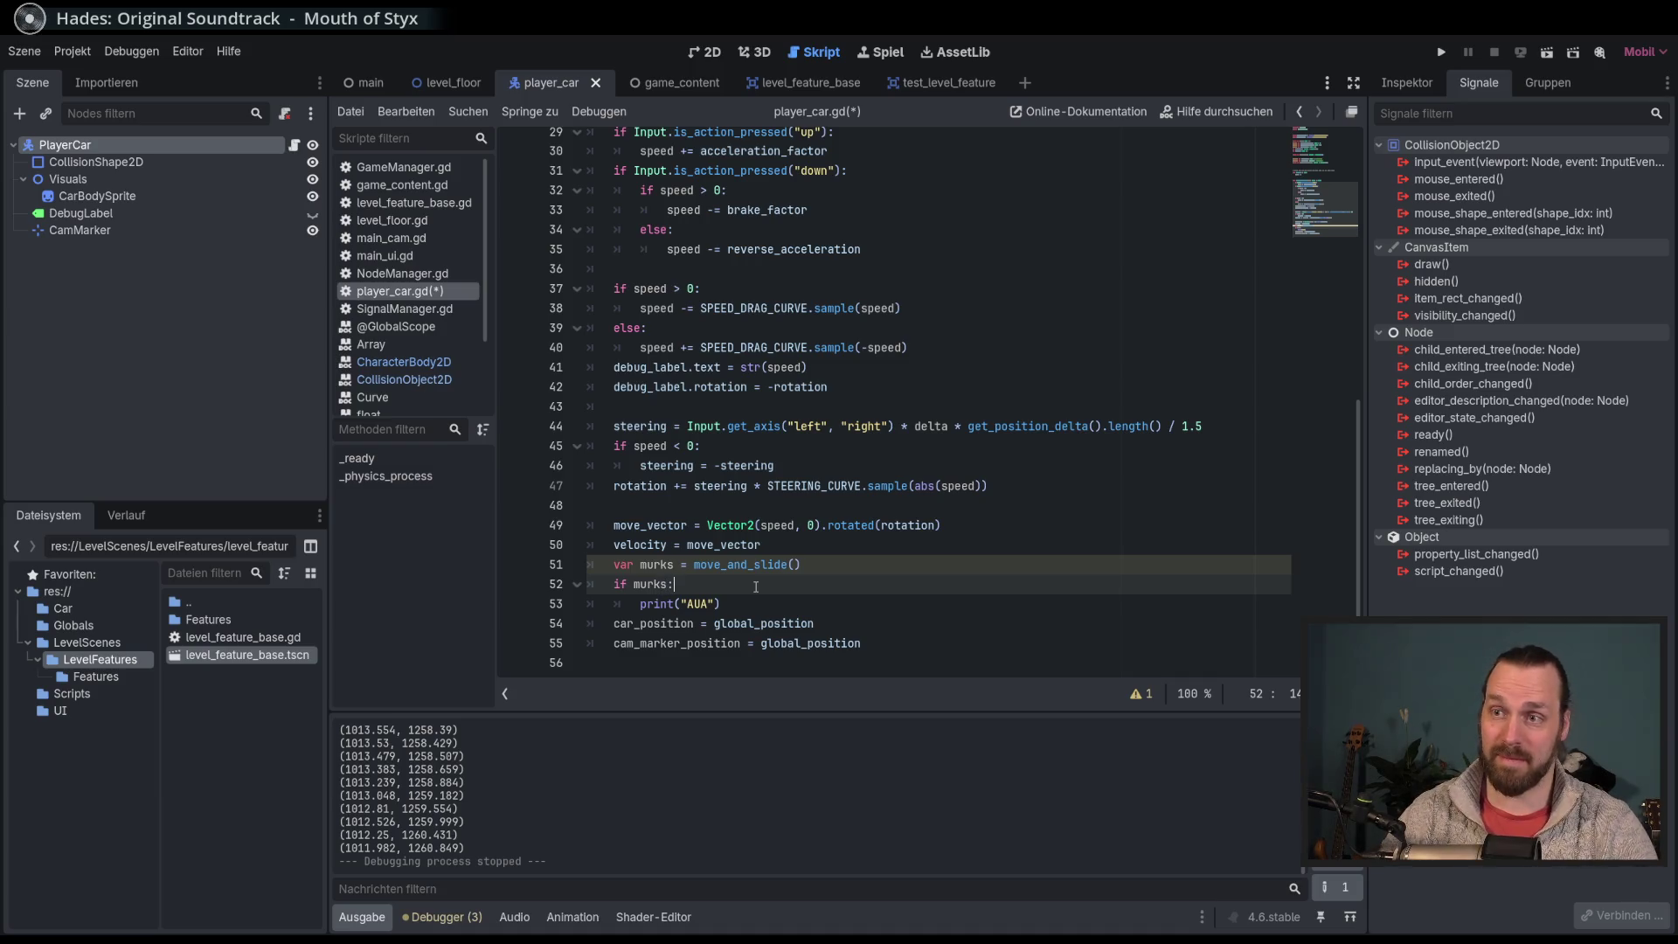
Step: Drive the car into an obstacle to confirm AUA prints, then stop the game
{"action": "key", "text": "F5"}
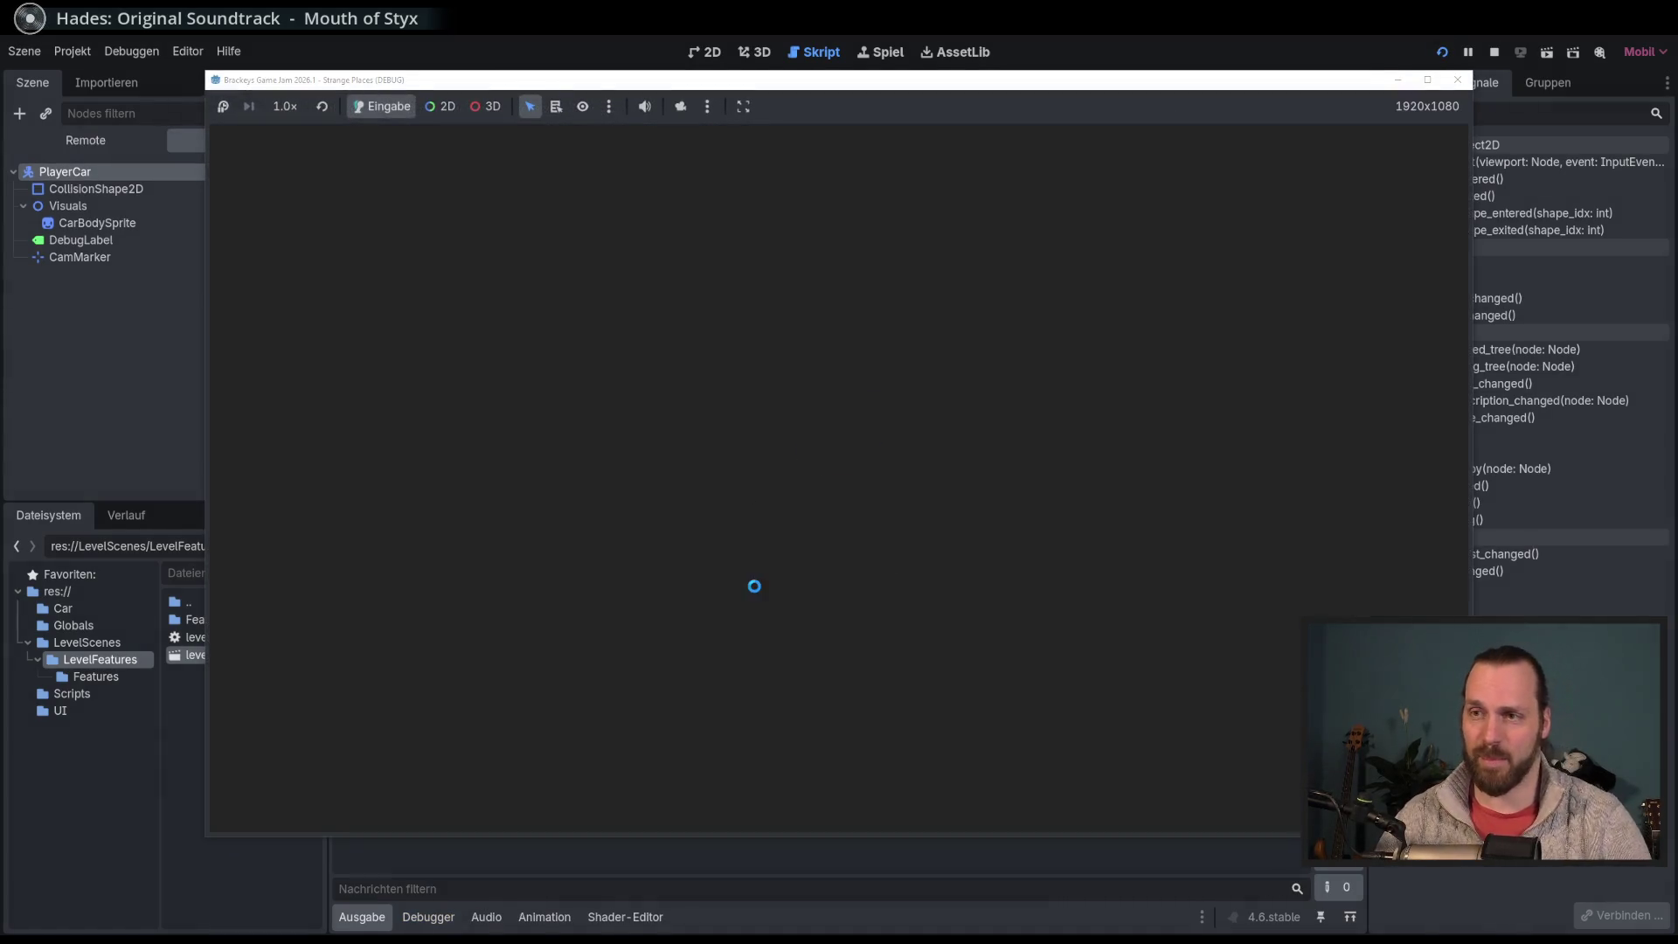
{"action": "key", "text": "w"}
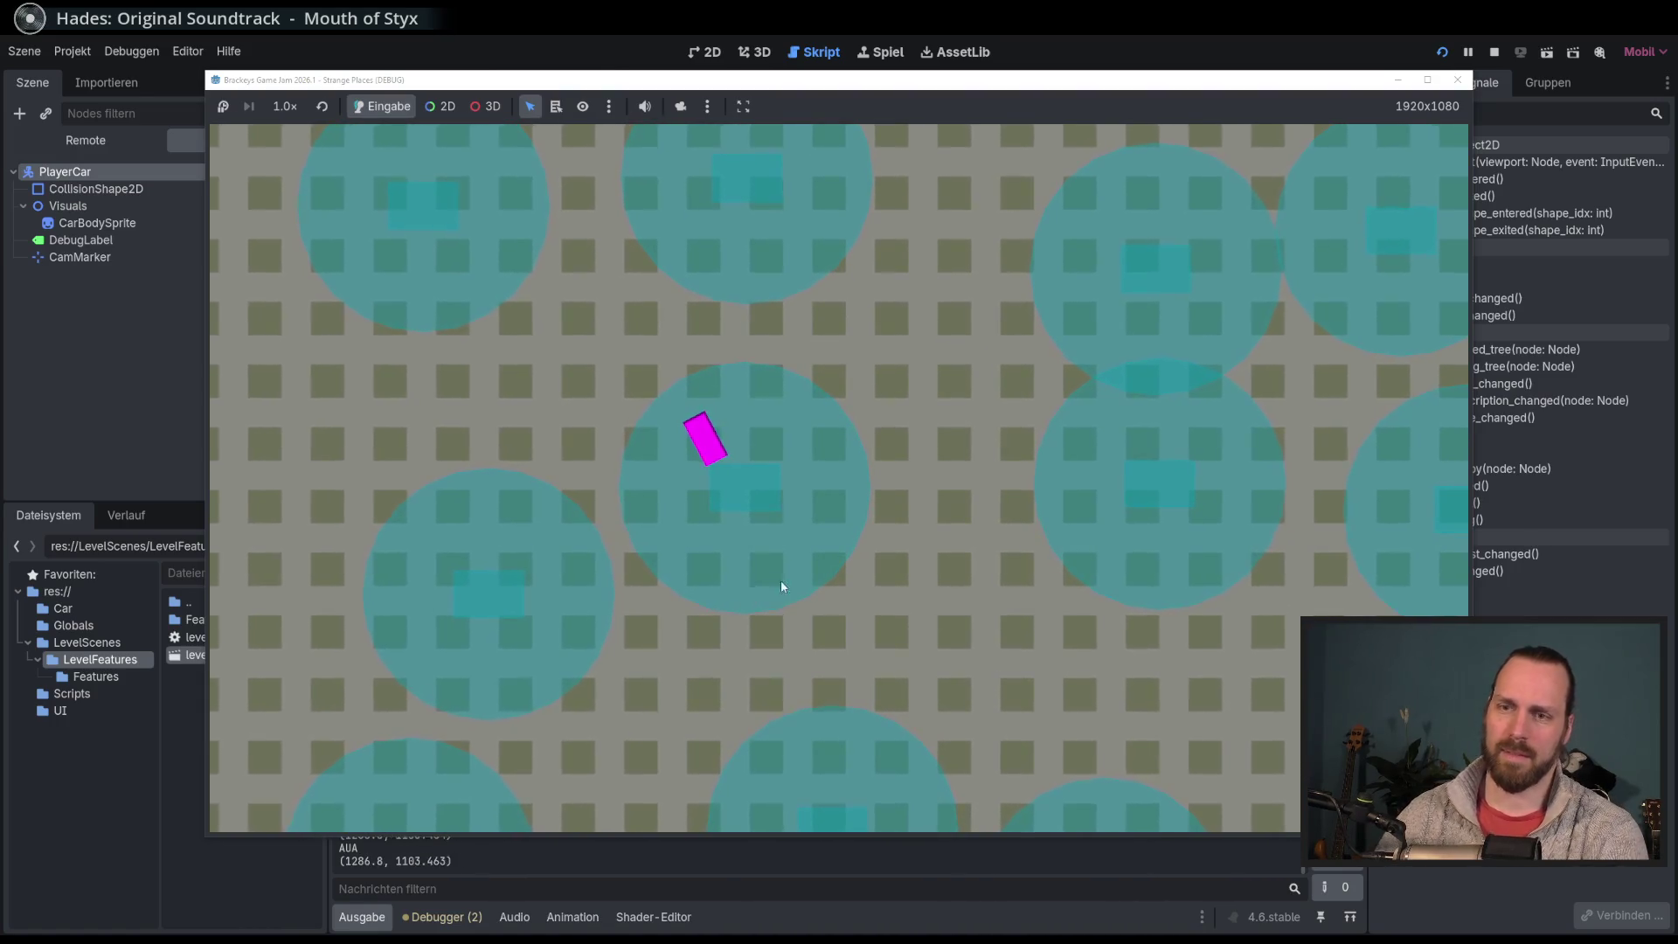
{"action": "key", "text": "alt+Tab"}
{"action": "key", "text": "F8"}
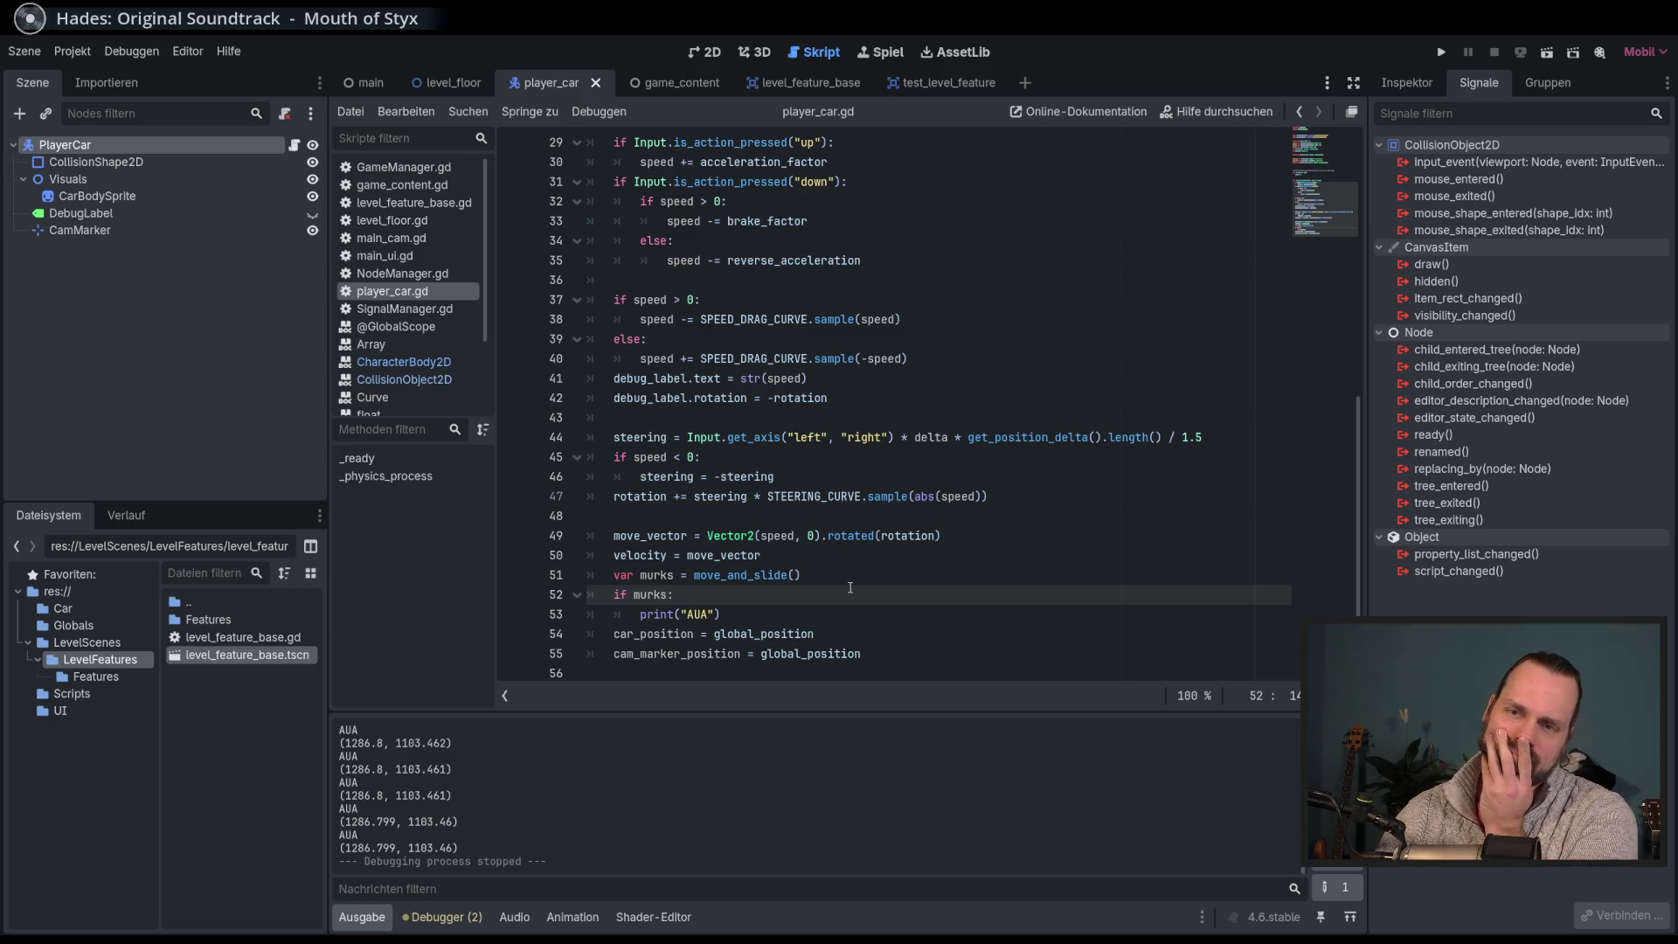
Step: Search the project for print and cut print(MainCam.cam_center) from level_floor.gd
{"action": "left_click", "coordinate": [925, 490]}
{"action": "key", "text": "ctrl+shift+f"}
{"action": "type", "text": "print"}
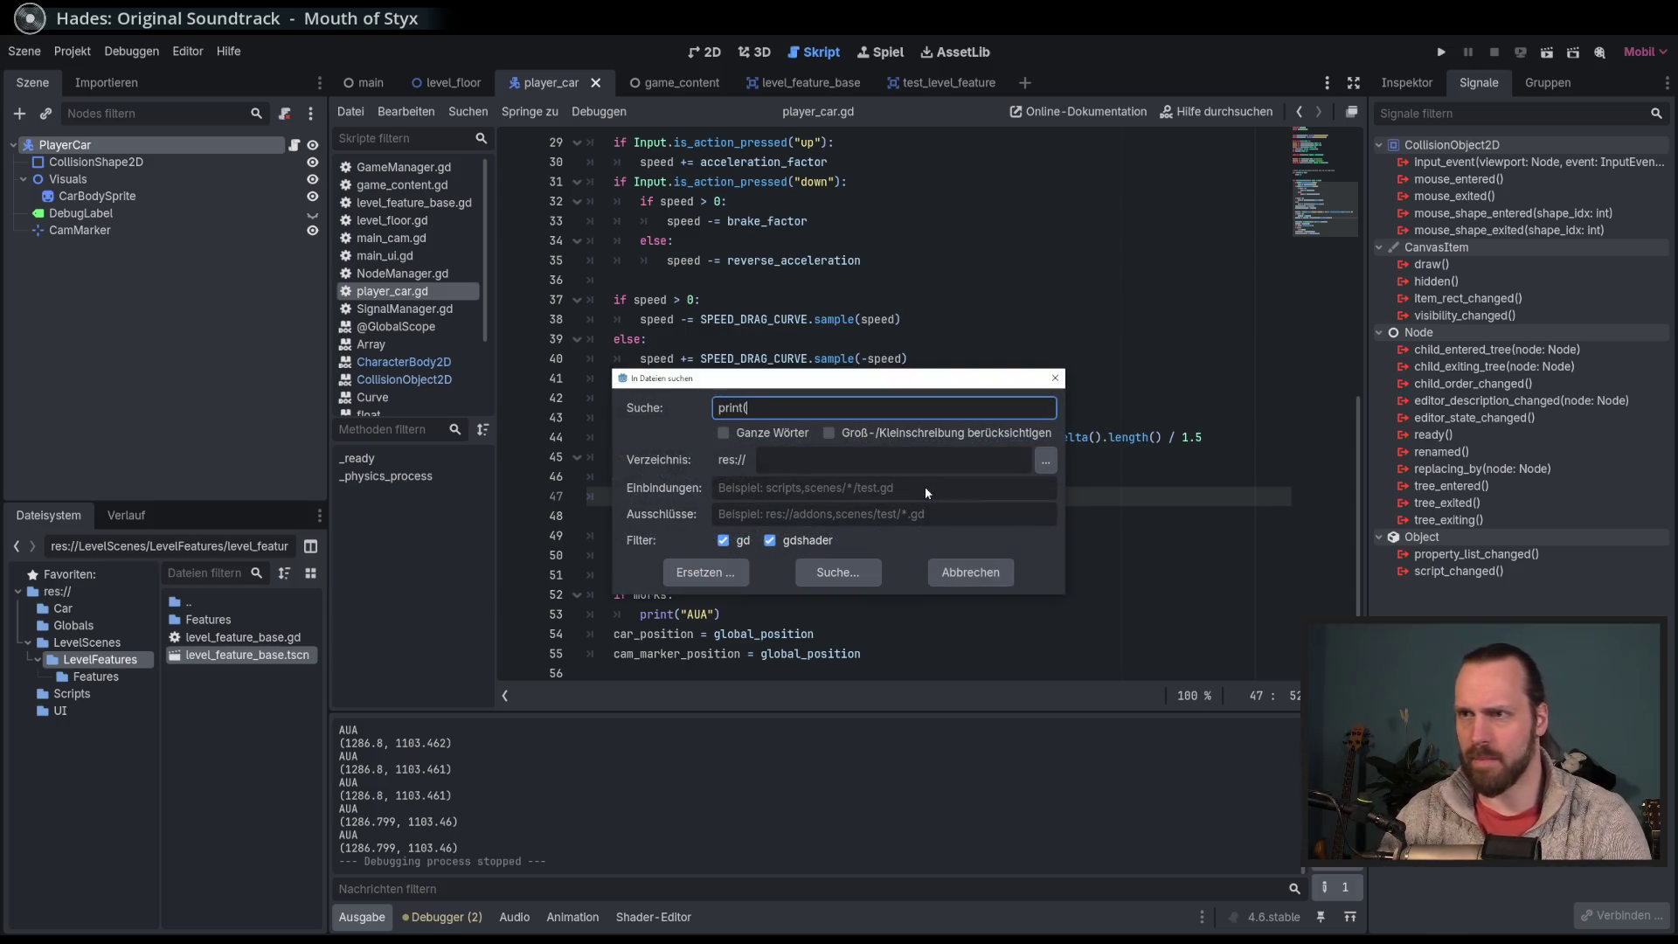
{"action": "left_click", "coordinate": [837, 572]}
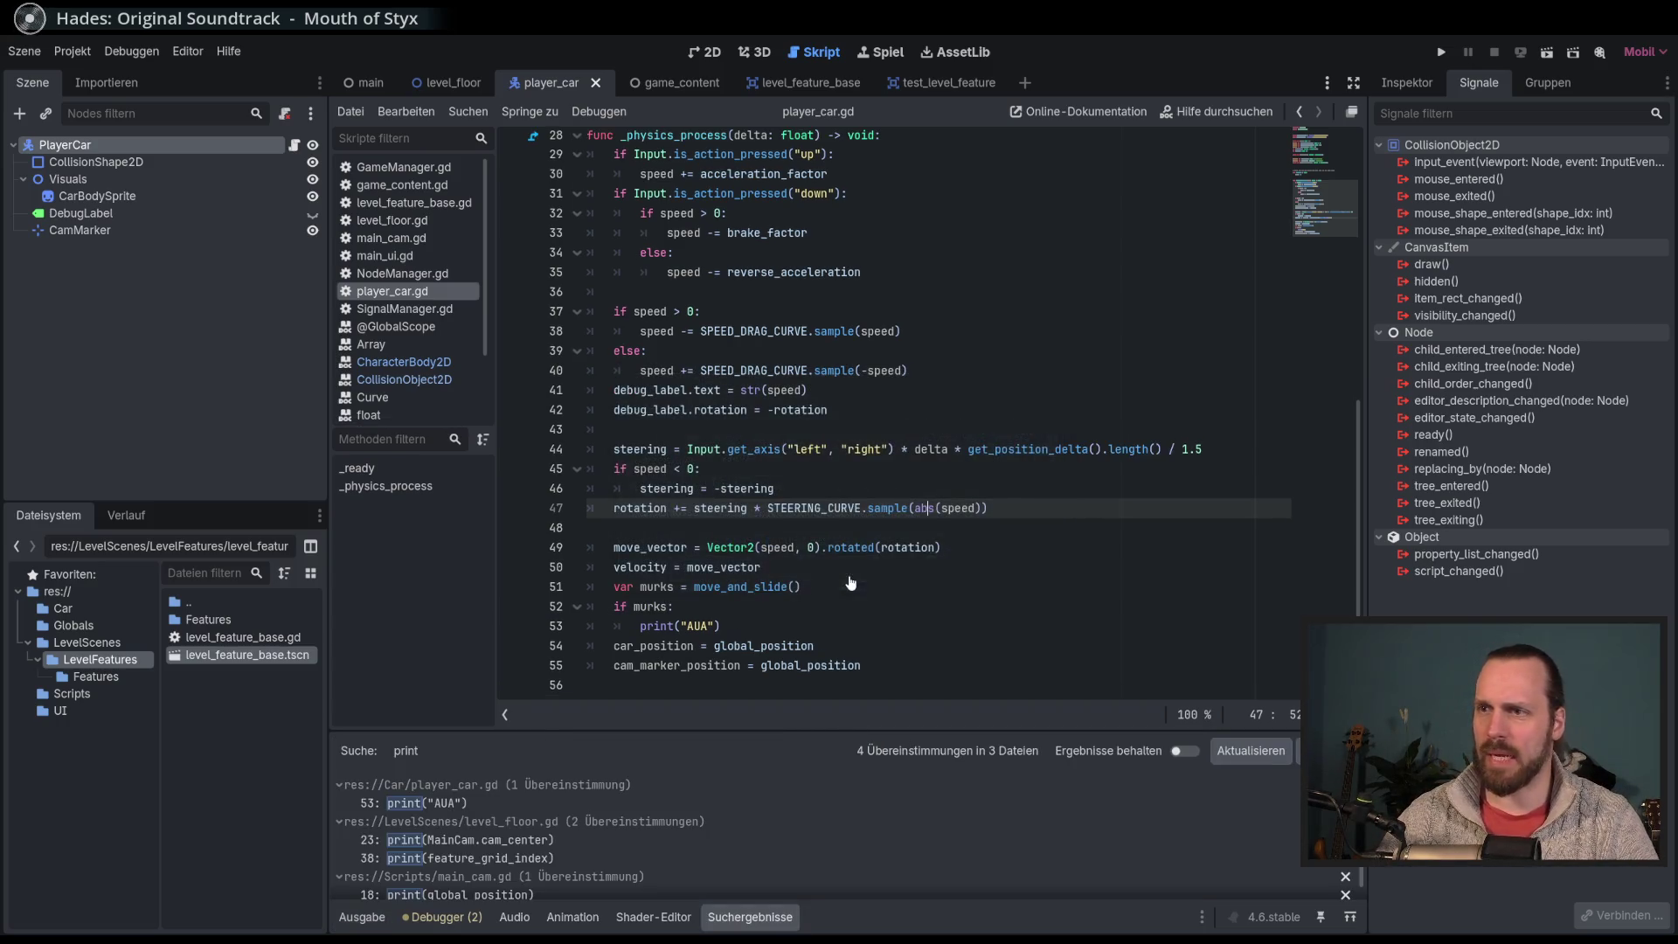
{"action": "left_click", "coordinate": [528, 802]}
{"action": "left_click", "coordinate": [454, 839]}
{"action": "scroll", "coordinate": [908, 387], "scroll_direction": "up", "scroll_amount": 2}
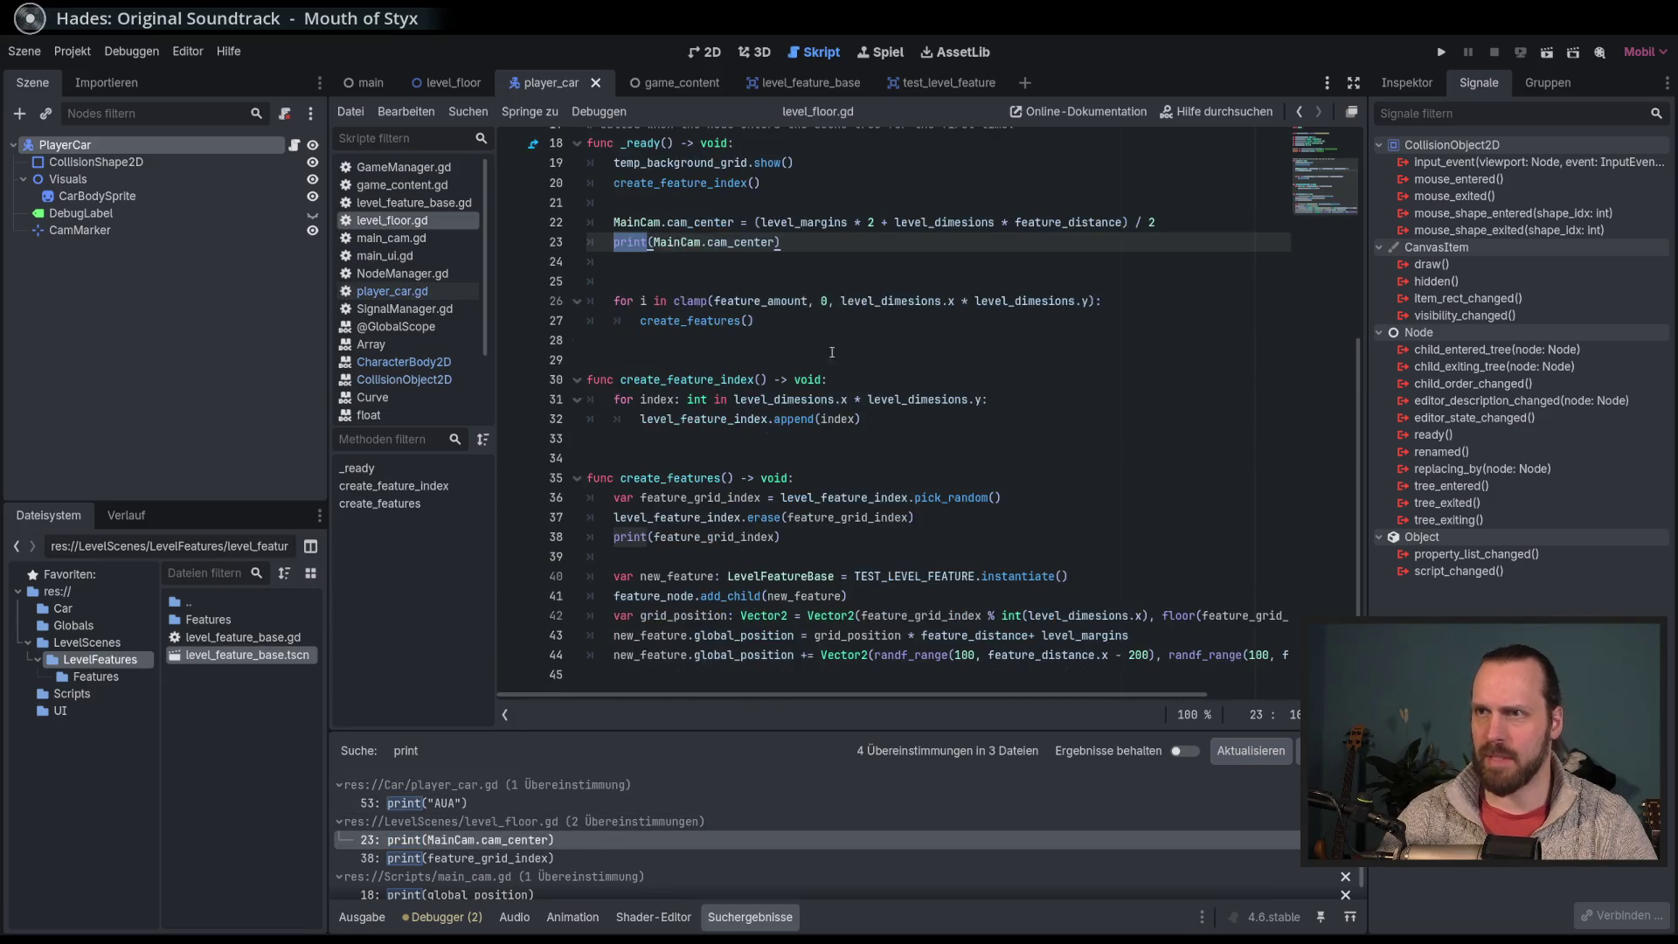
{"action": "left_click", "coordinate": [873, 360]}
{"action": "key", "text": "ctrl+x"}
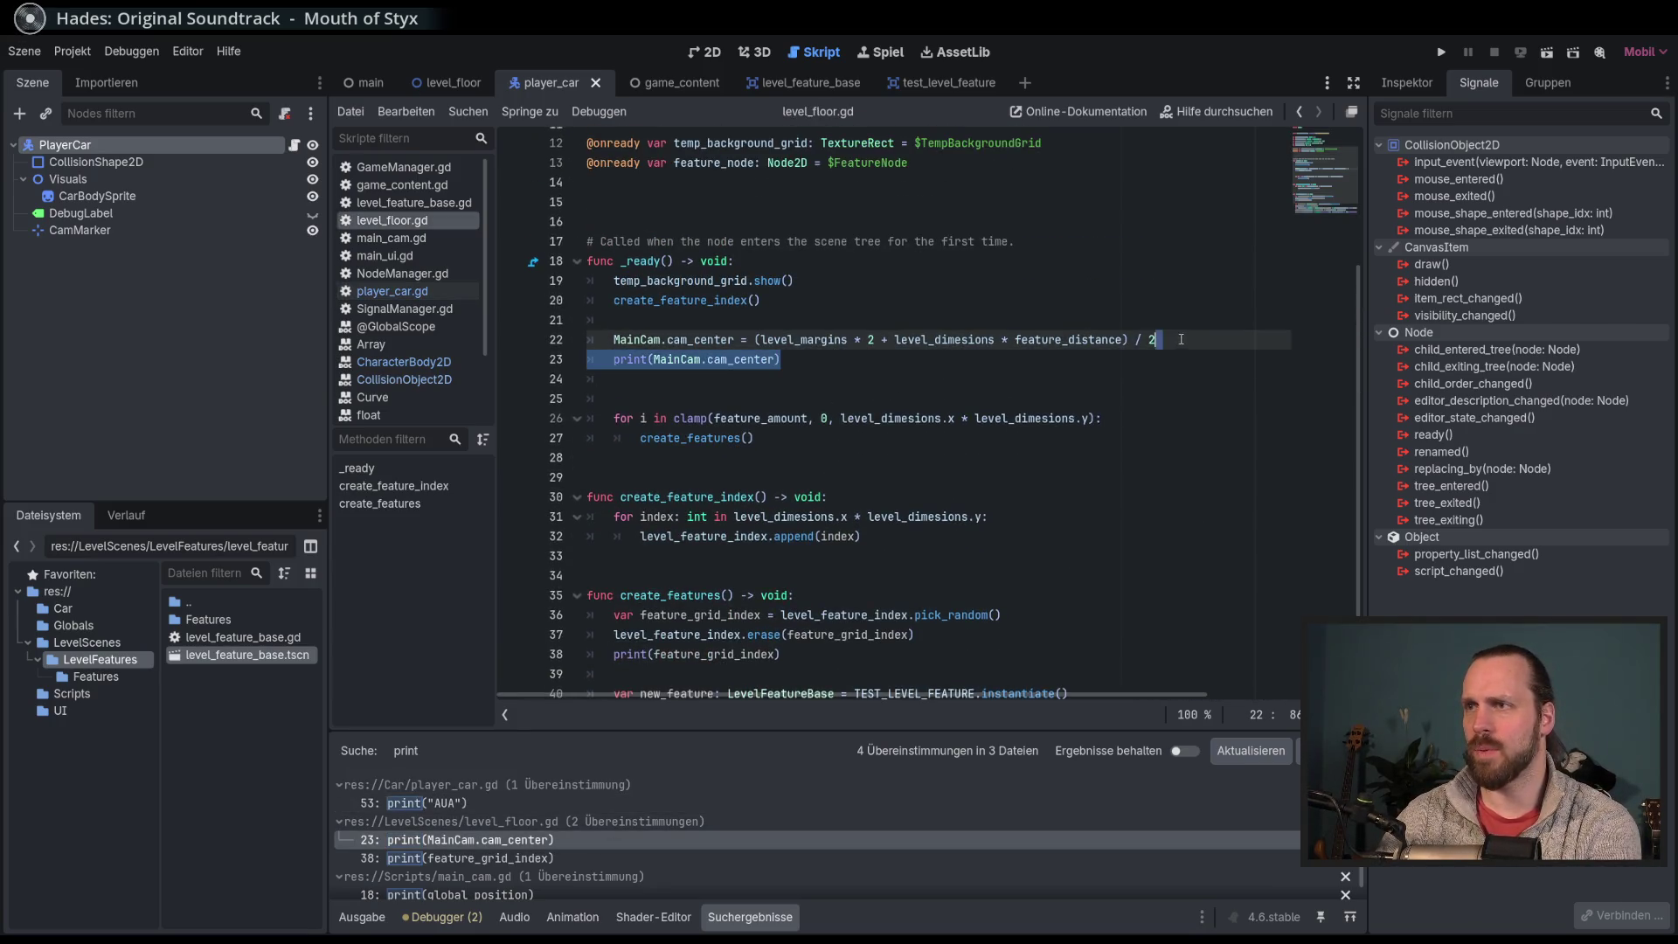
Step: Remove the feature_grid_index print and main_cam.gd's global_position print line
{"action": "left_click", "coordinate": [615, 858]}
{"action": "scroll", "coordinate": [937, 544], "scroll_direction": "down", "scroll_amount": 2}
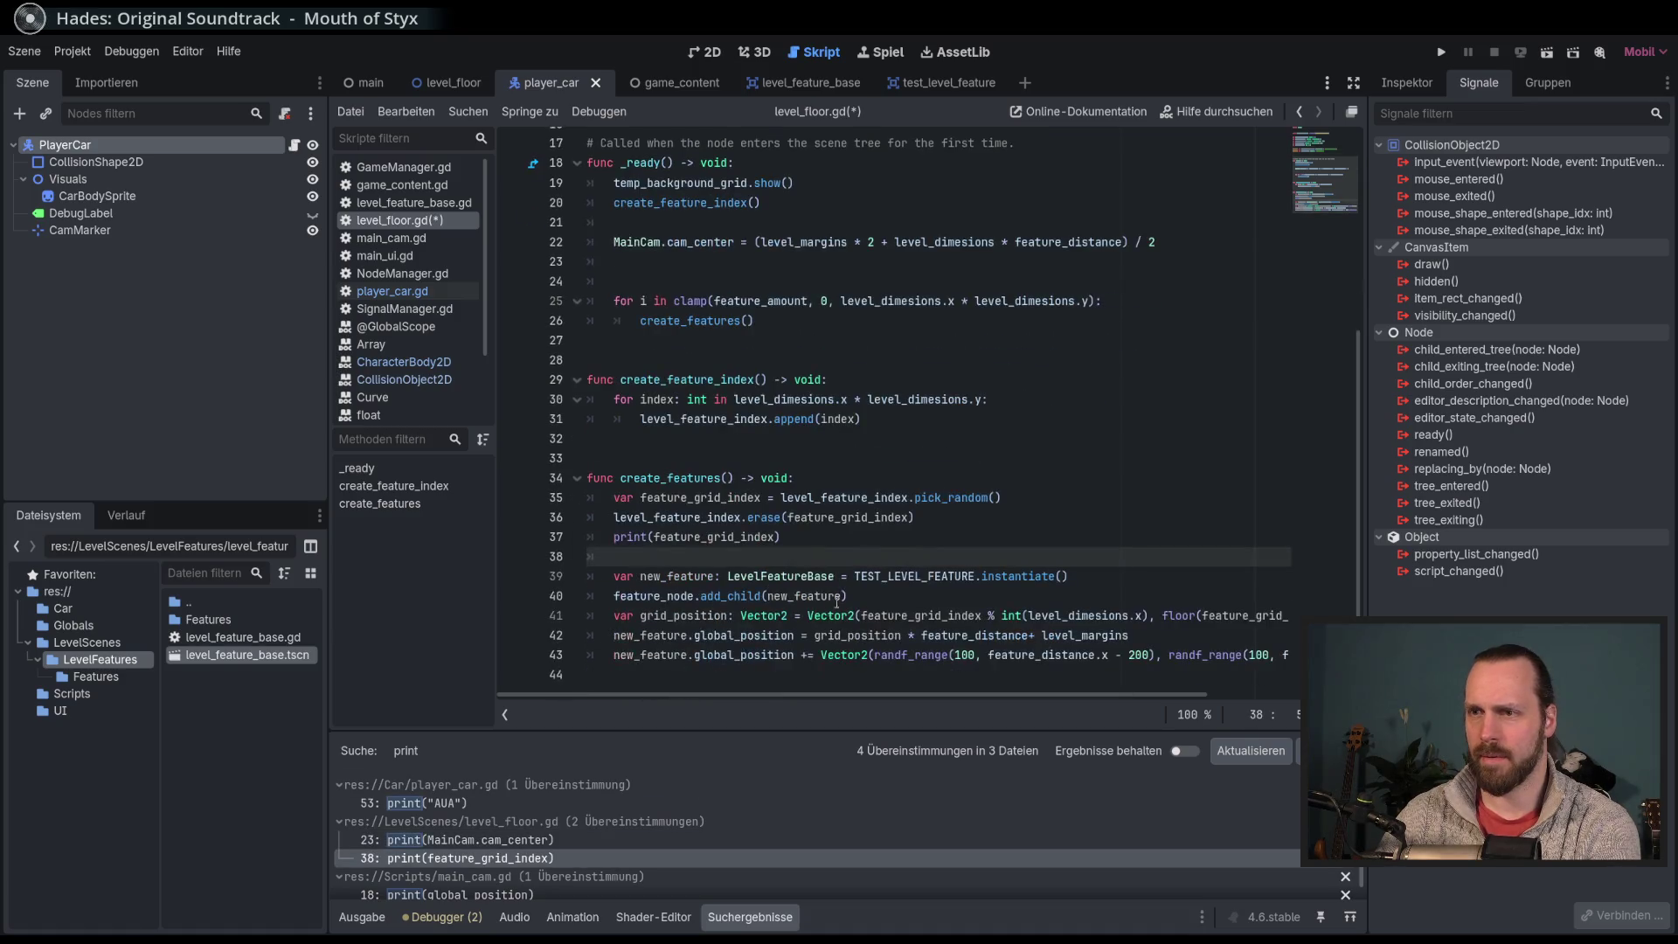
{"action": "left_click", "coordinate": [929, 529]}
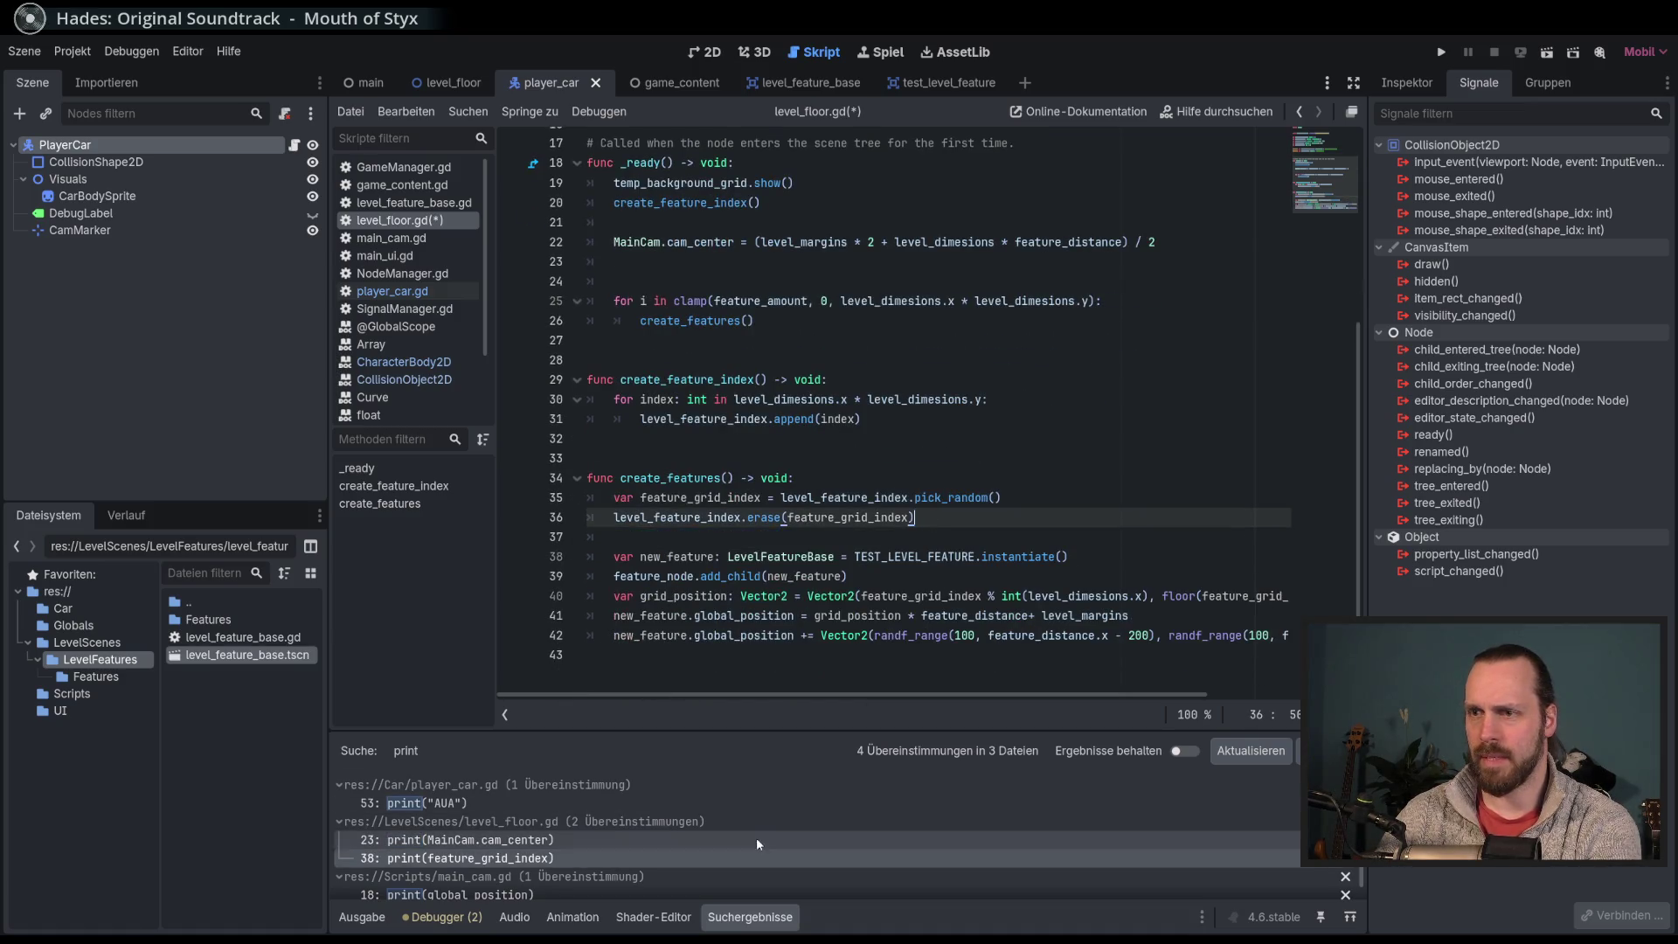
{"action": "scroll", "coordinate": [757, 838], "scroll_direction": "down", "scroll_amount": 1}
{"action": "left_click", "coordinate": [684, 879]}
{"action": "left_click", "coordinate": [1039, 492]}
{"action": "mouse_move", "coordinate": [1039, 492]}
{"action": "left_mouse_down"}
{"action": "mouse_move", "coordinate": [1179, 456]}
{"action": "mouse_move", "coordinate": [1220, 516]}
{"action": "left_mouse_up"}
{"action": "key", "text": "shift+Up"}
{"action": "key", "text": "BackSpace"}
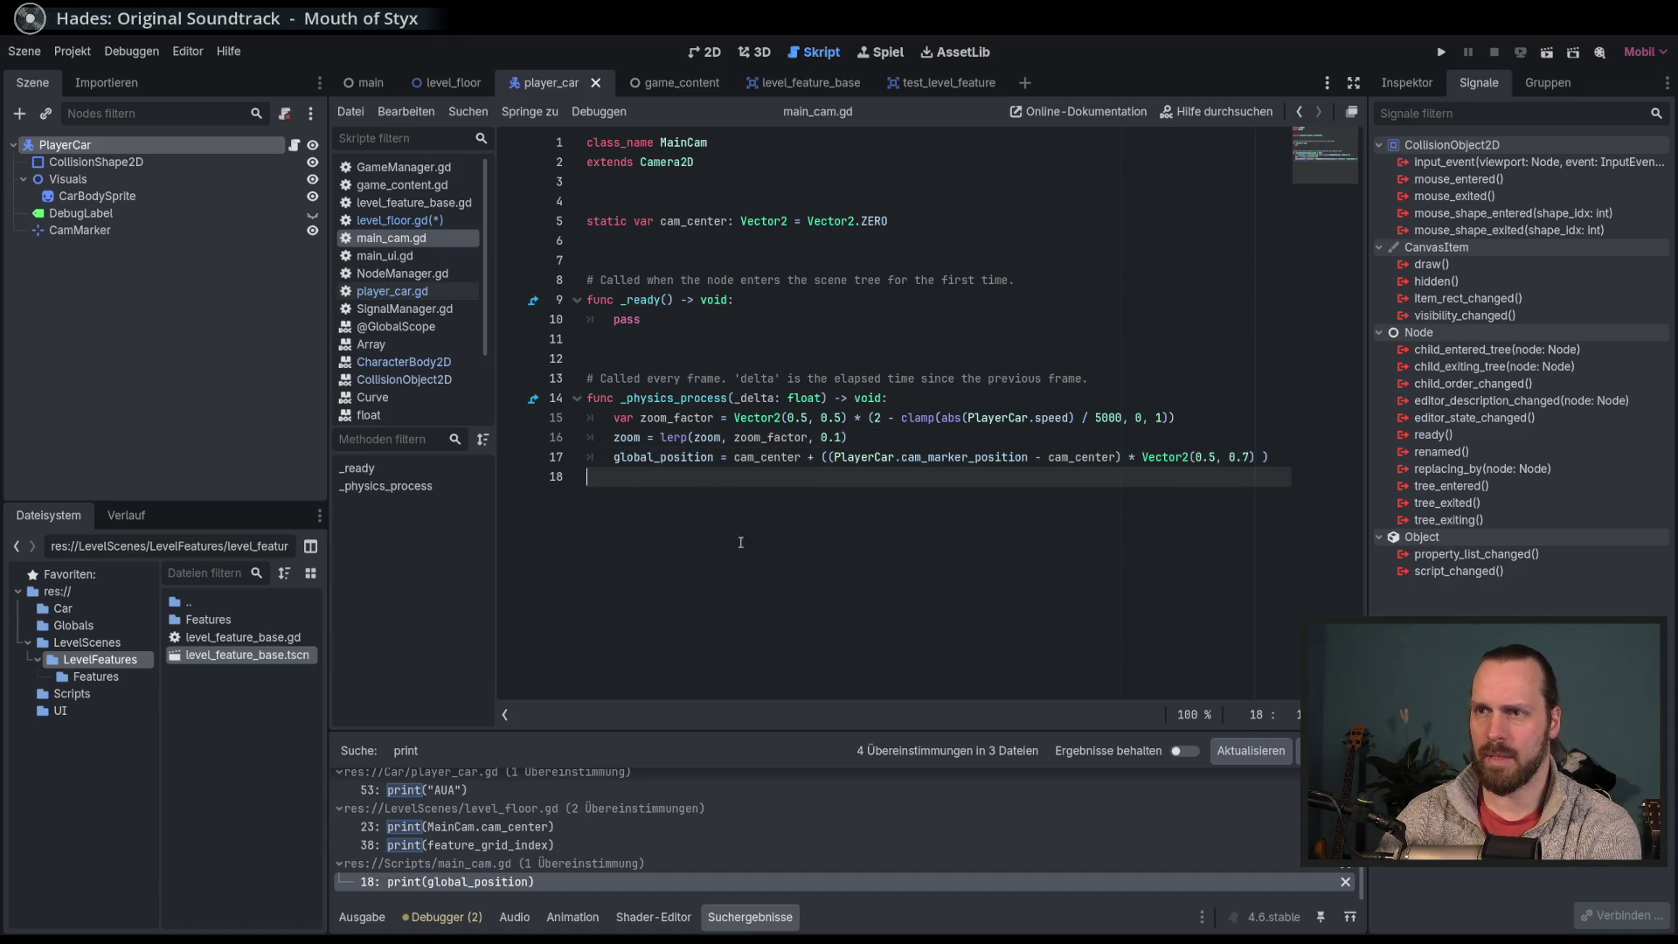
Step: Run and stop a quick test, then switch to the Game workspace
{"action": "key", "text": "F5"}
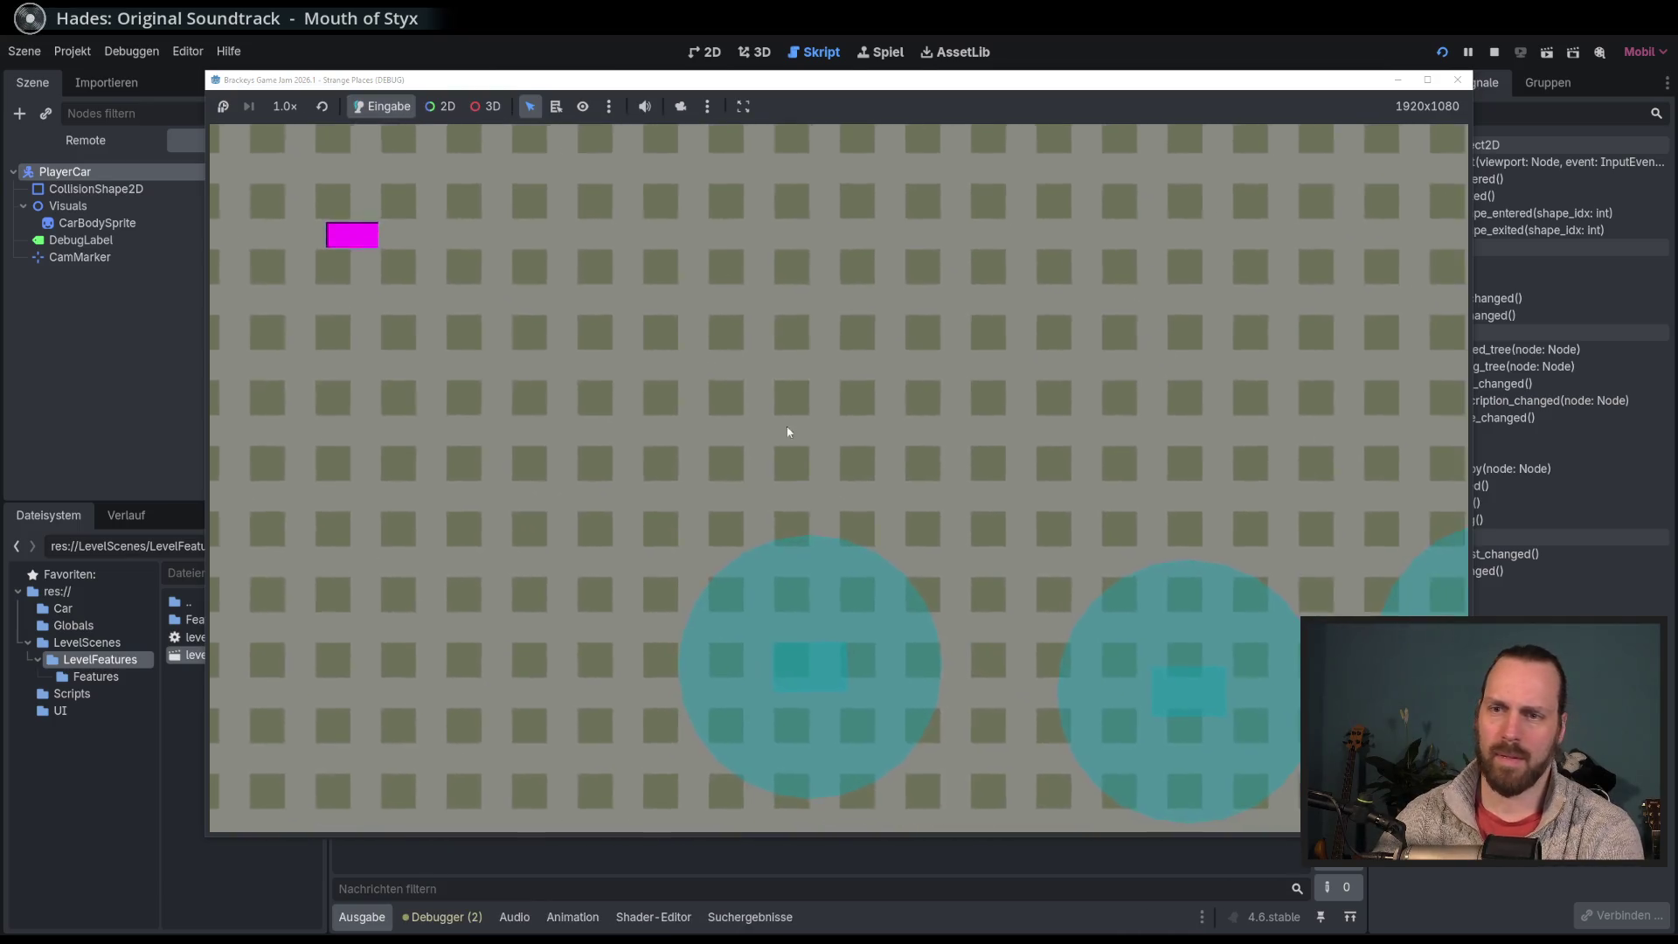
{"action": "key", "text": "F8"}
{"action": "left_click", "coordinate": [874, 57]}
{"action": "left_click", "coordinate": [862, 114]}
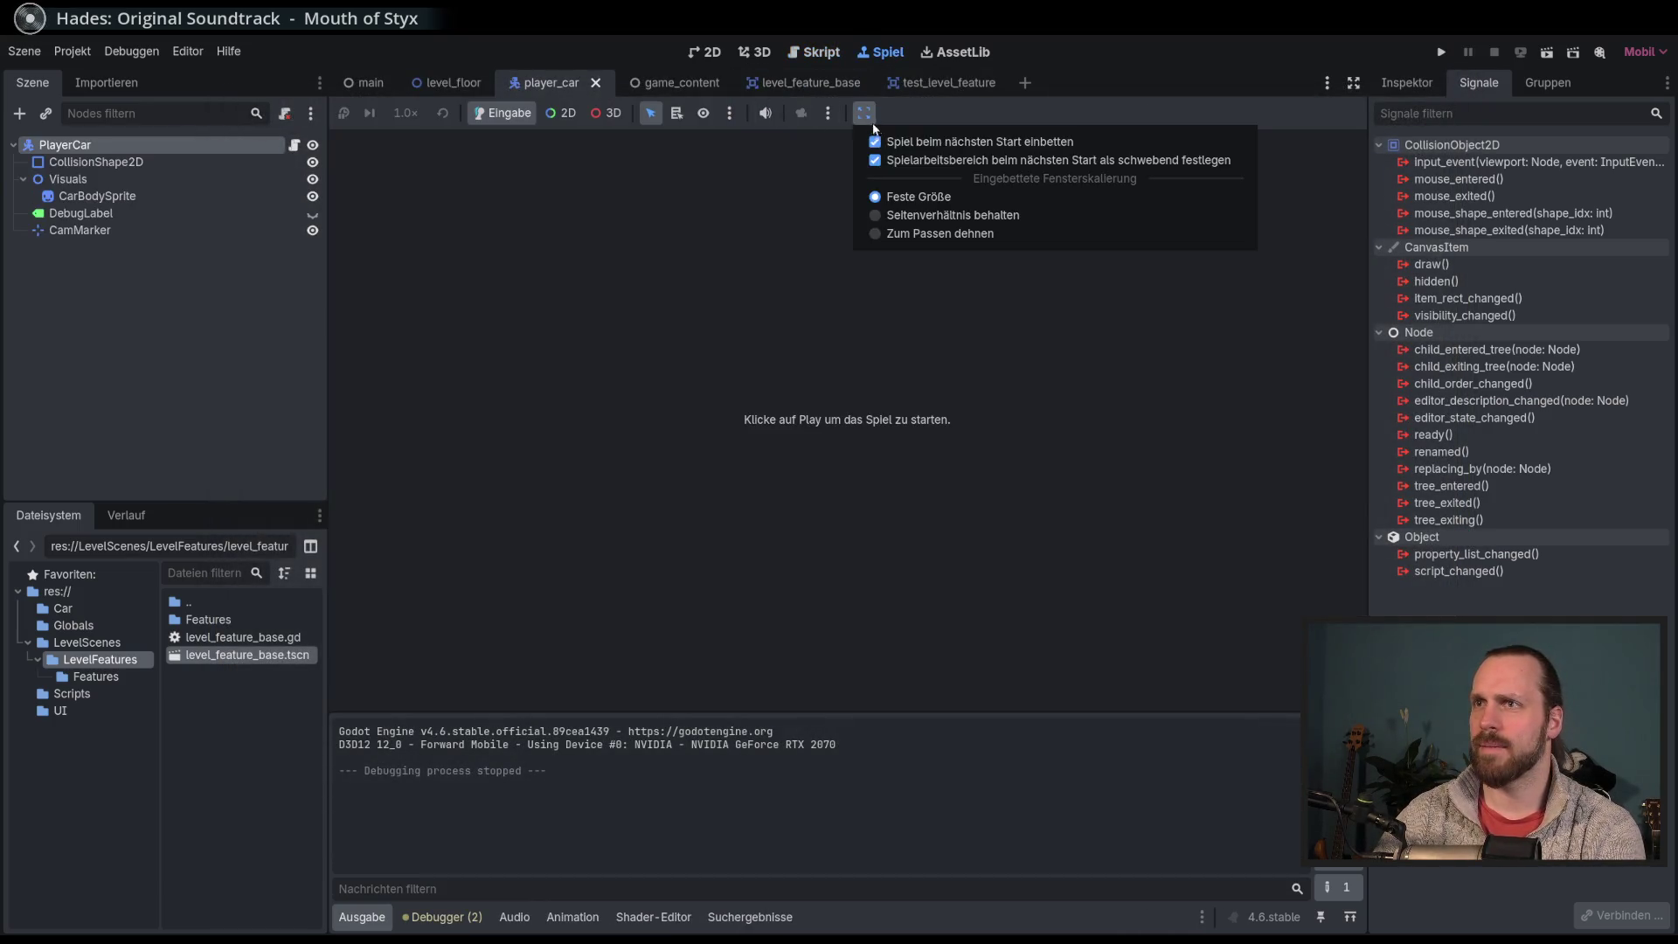
{"action": "left_click", "coordinate": [903, 164]}
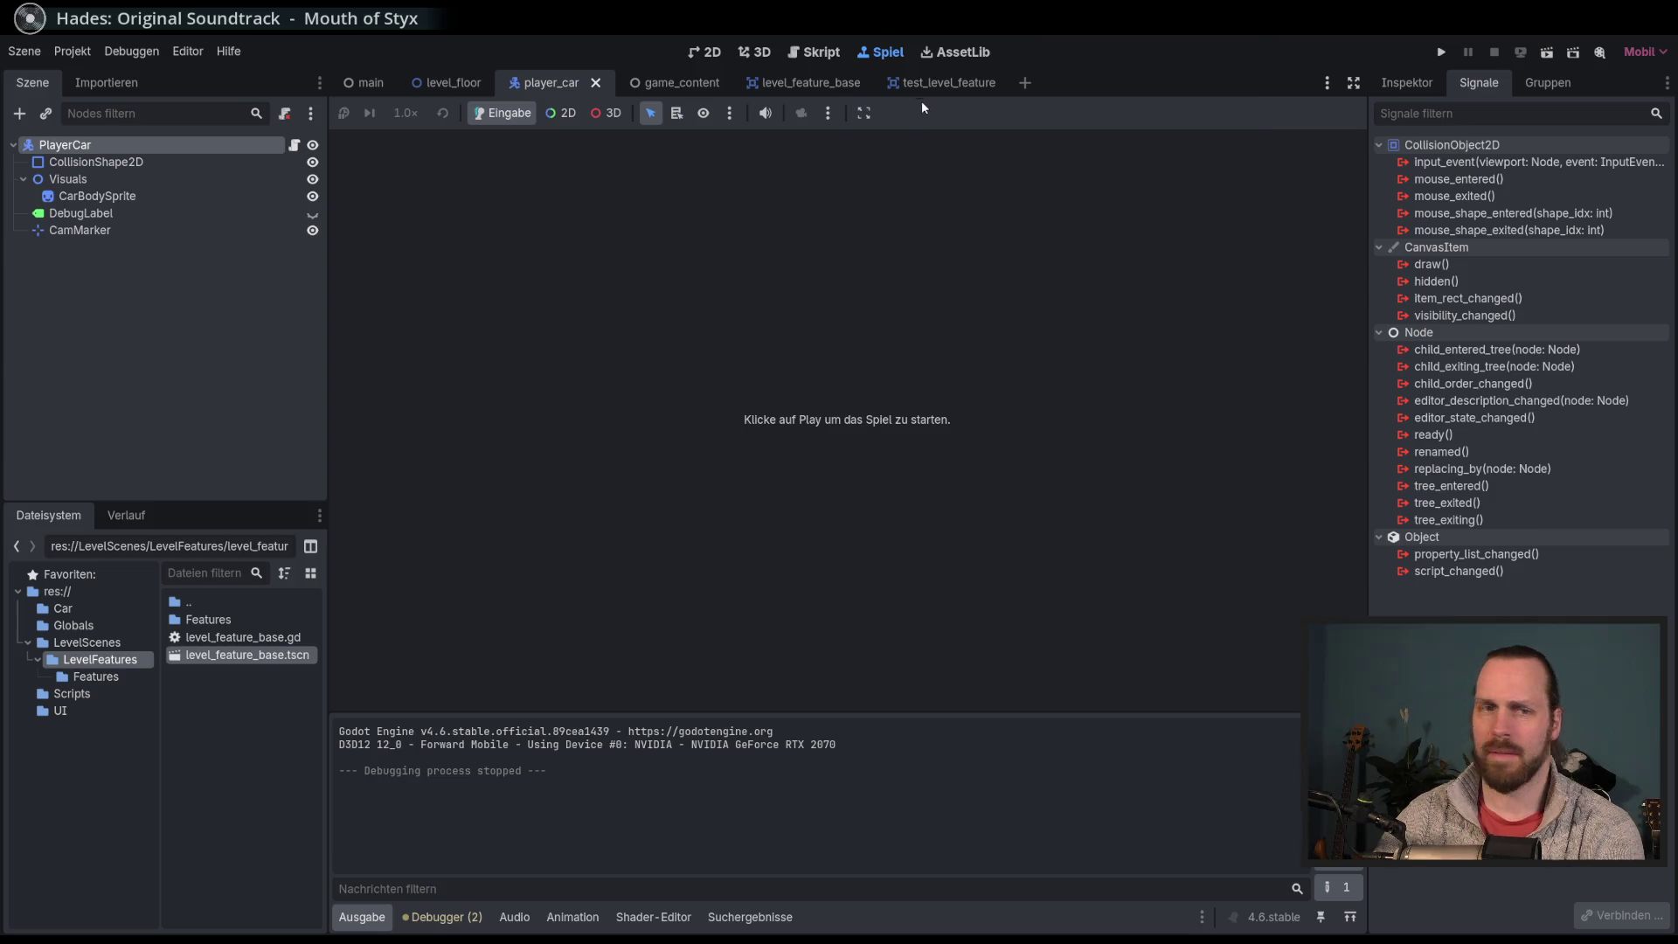
Step: Run the game embedded and steer the magenta car into the circle obstacles, logging AUA
{"action": "key", "text": "F5"}
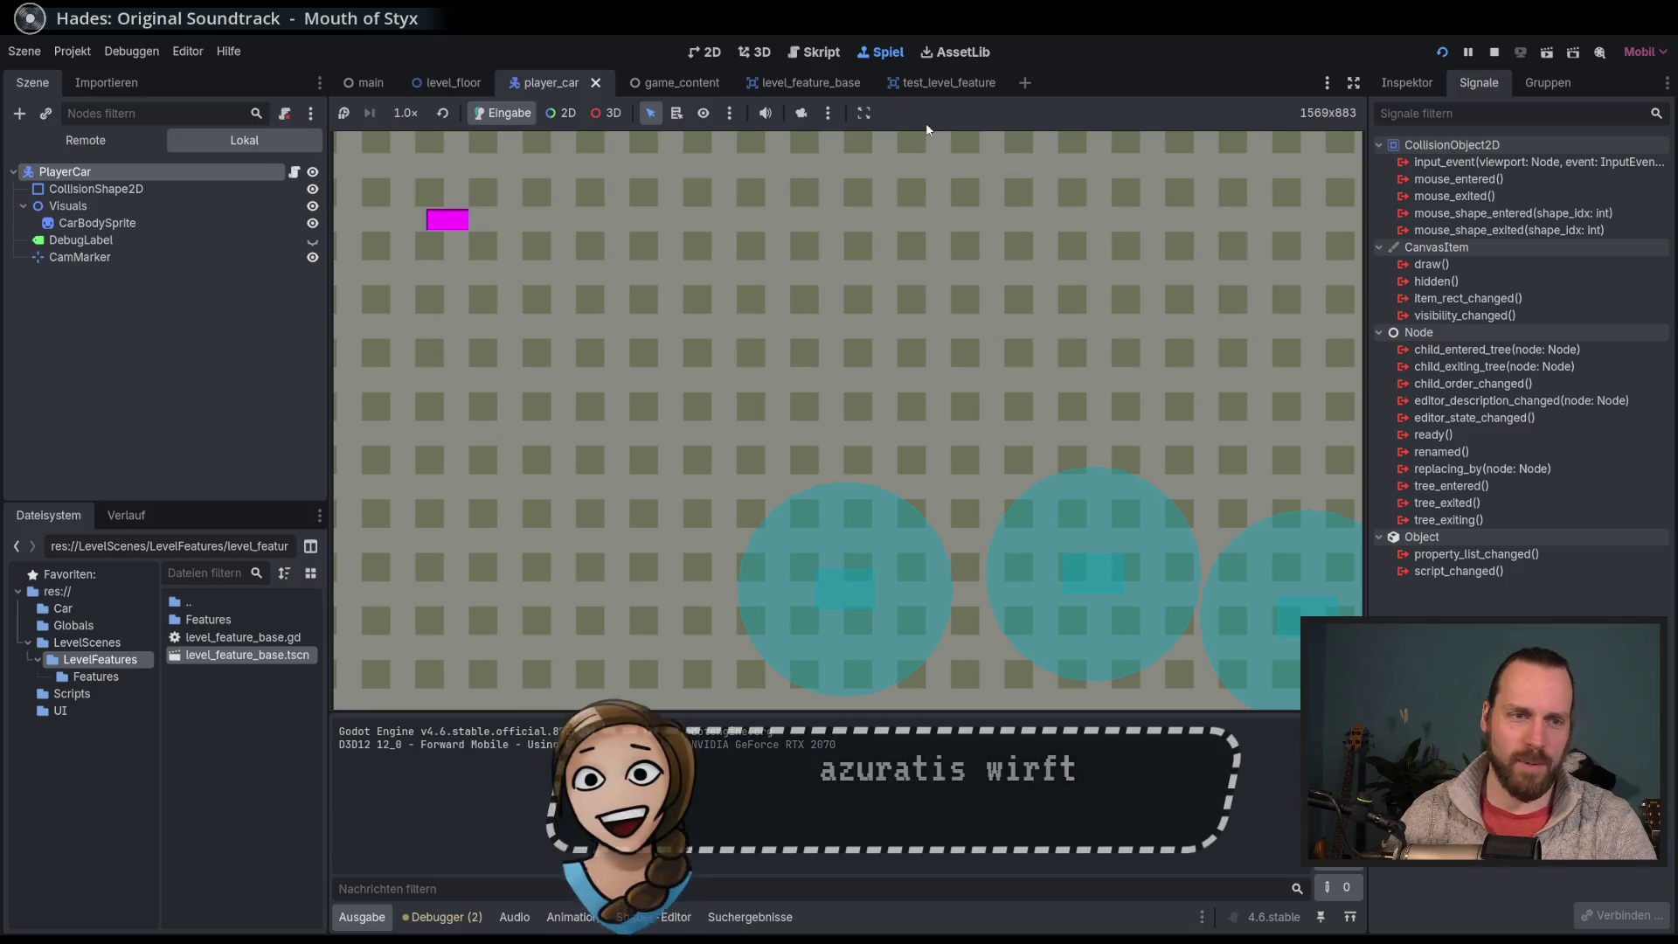
{"action": "key", "text": "Up"}
{"action": "key", "text": "Left"}
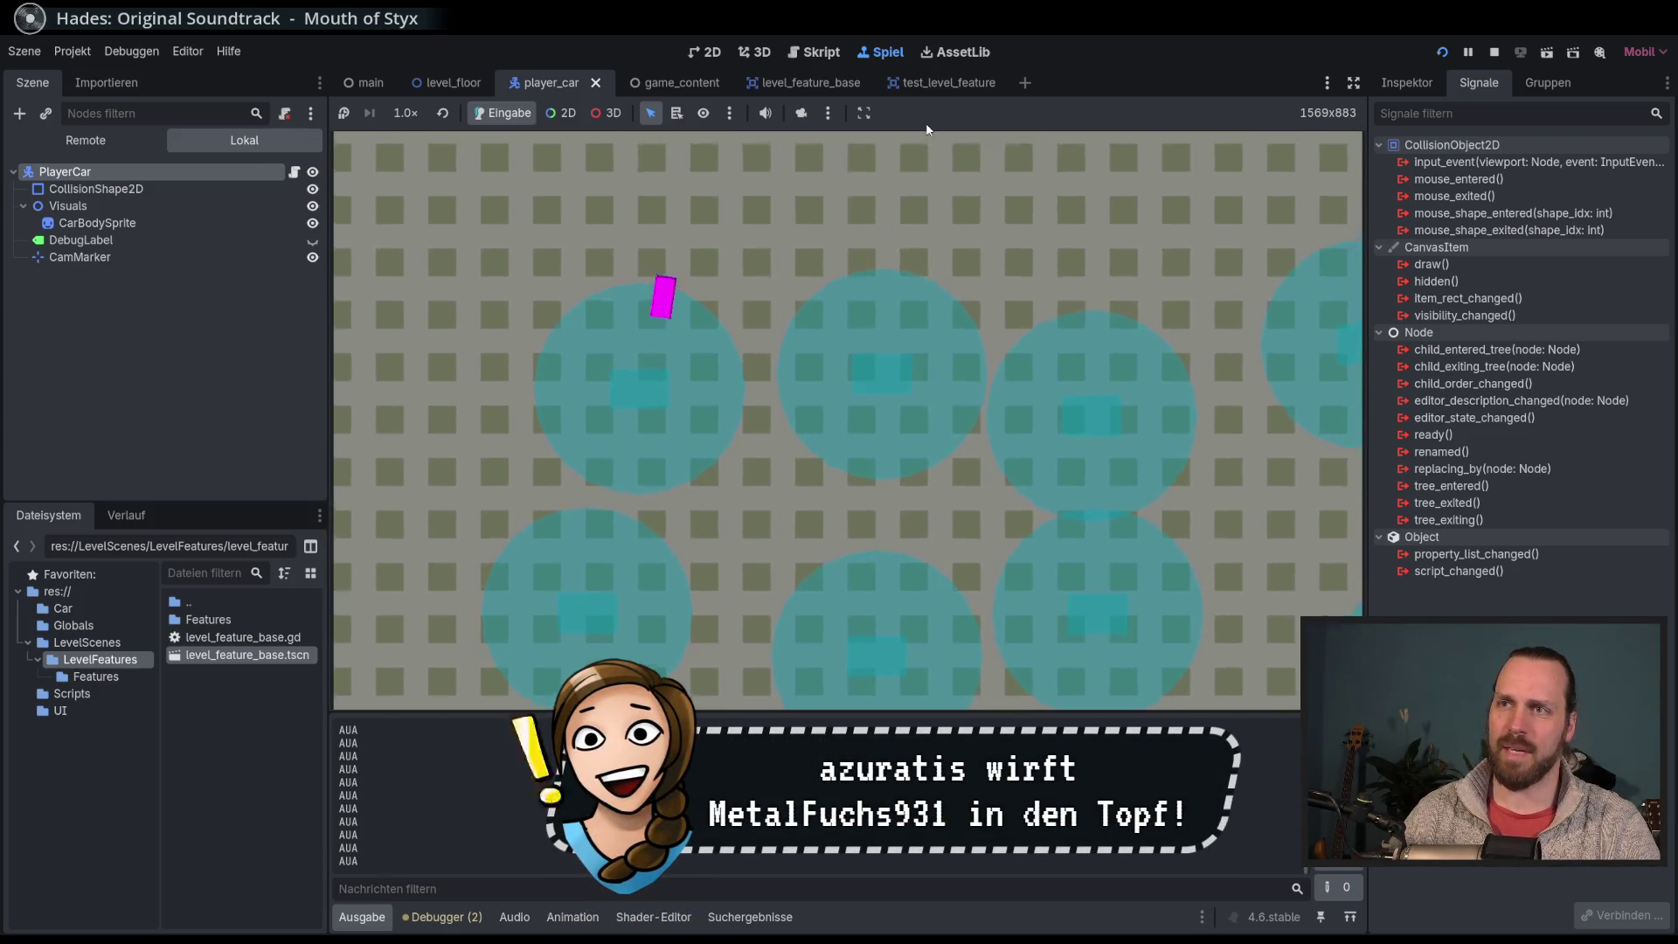
{"action": "key", "text": "Left"}
{"action": "key", "text": "F8"}
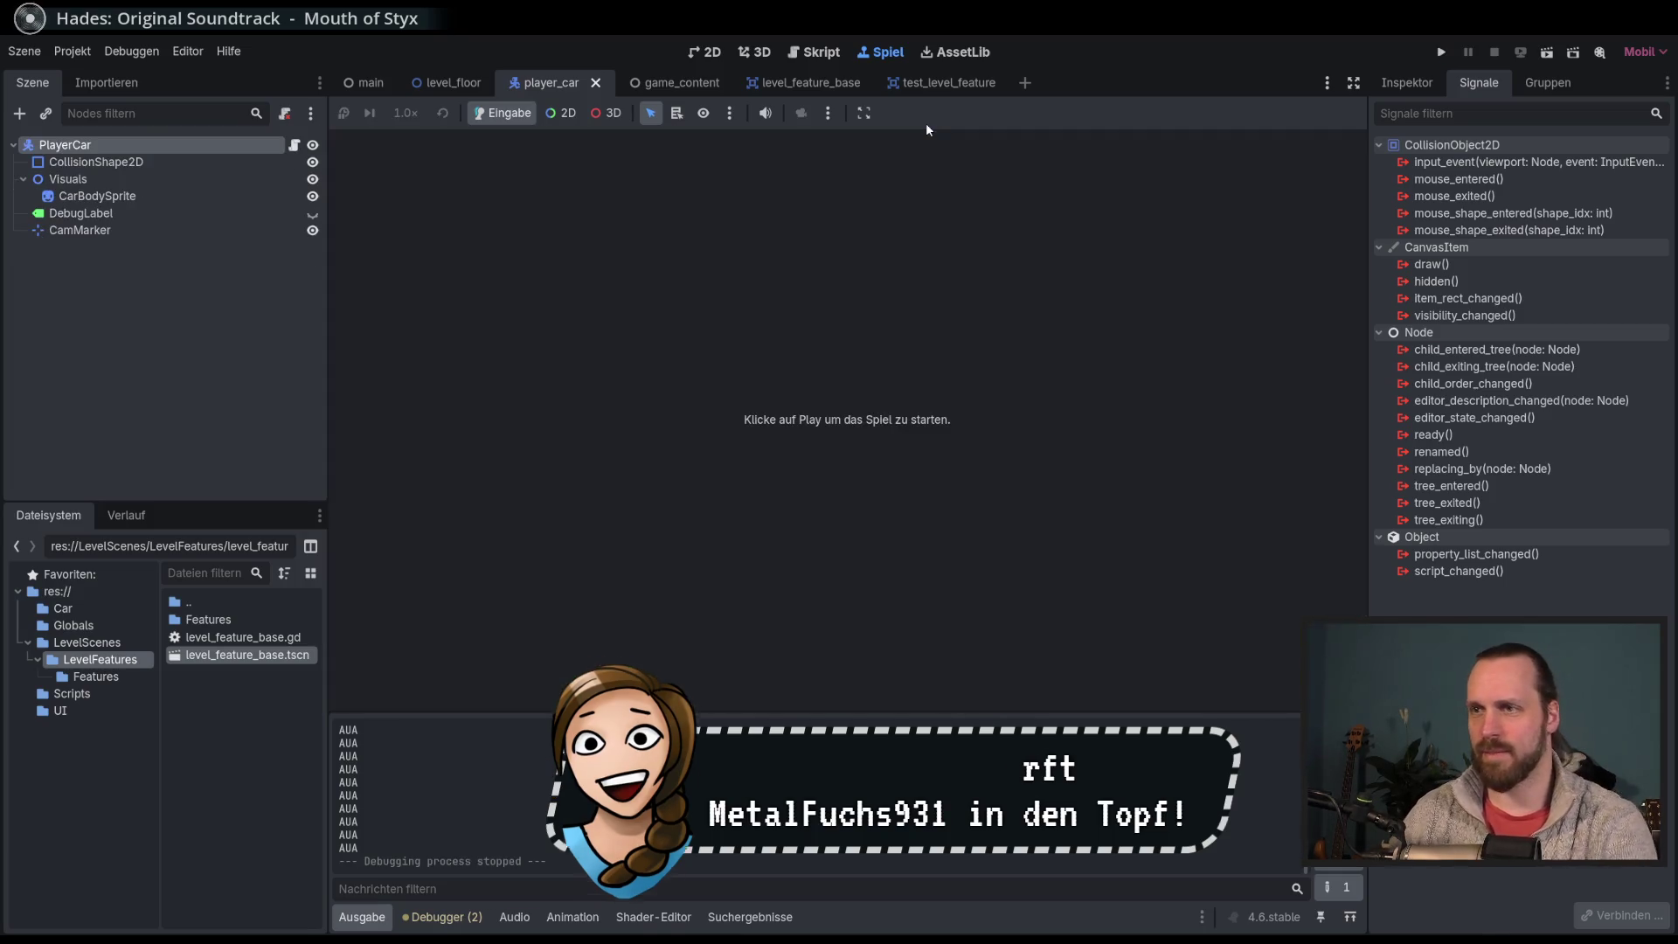
{"action": "left_click", "coordinate": [829, 58]}
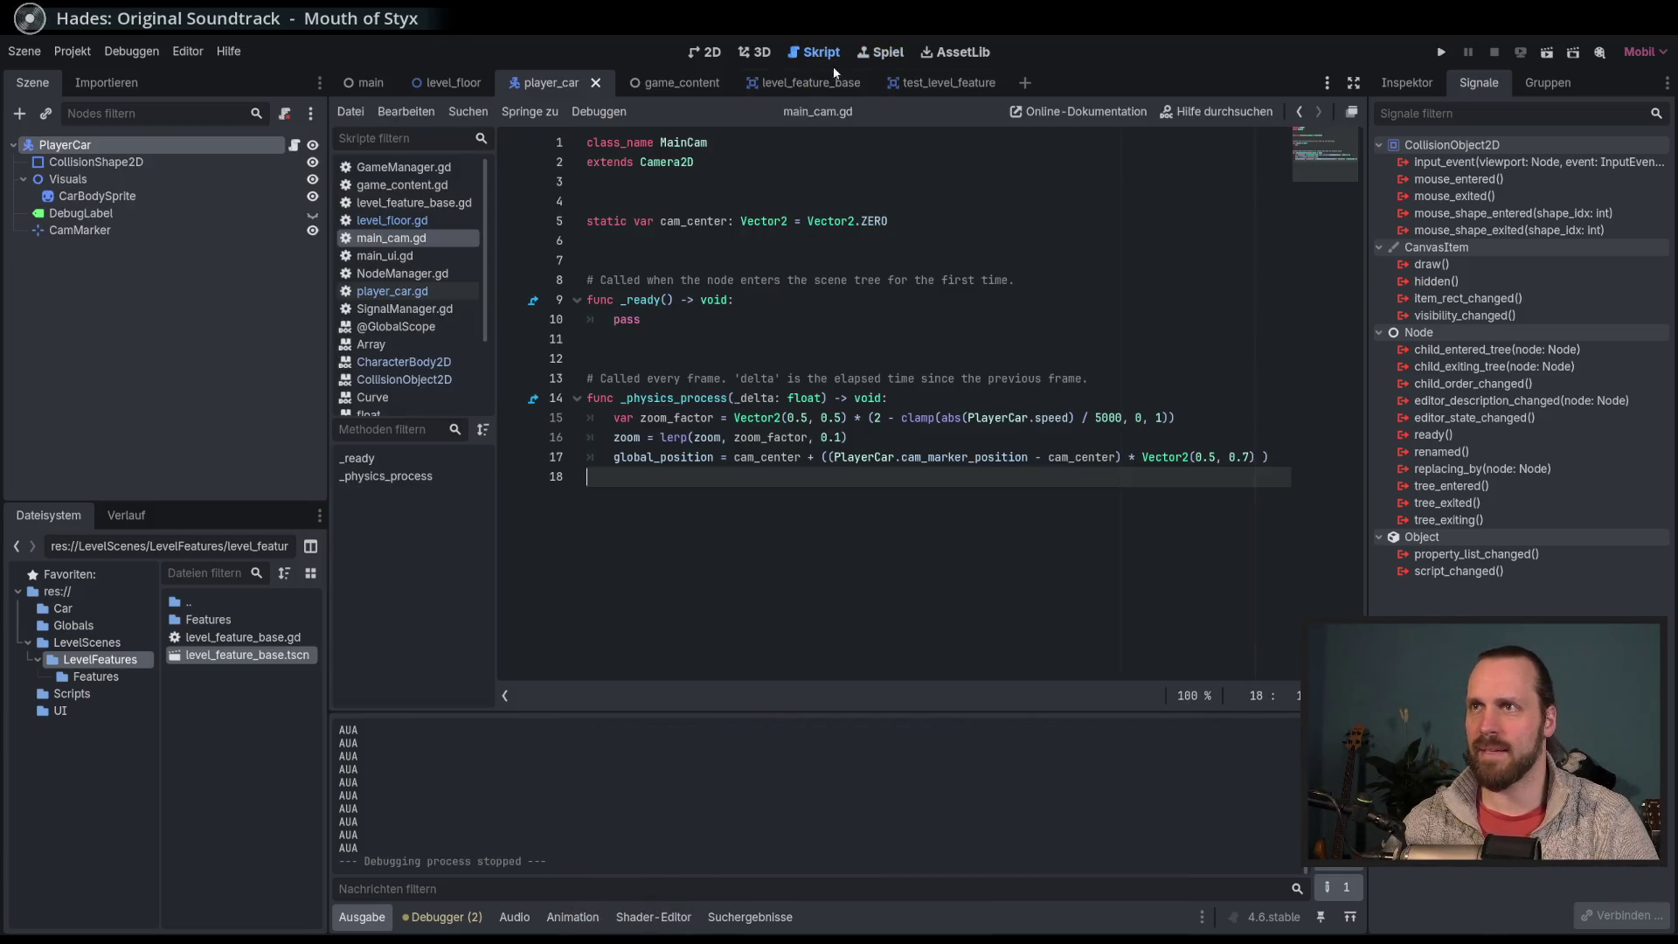
Step: Adjust the dock splitters, look over main_cam.gd's code, then switch to player_car.gd
{"action": "left_click", "coordinate": [1134, 458]}
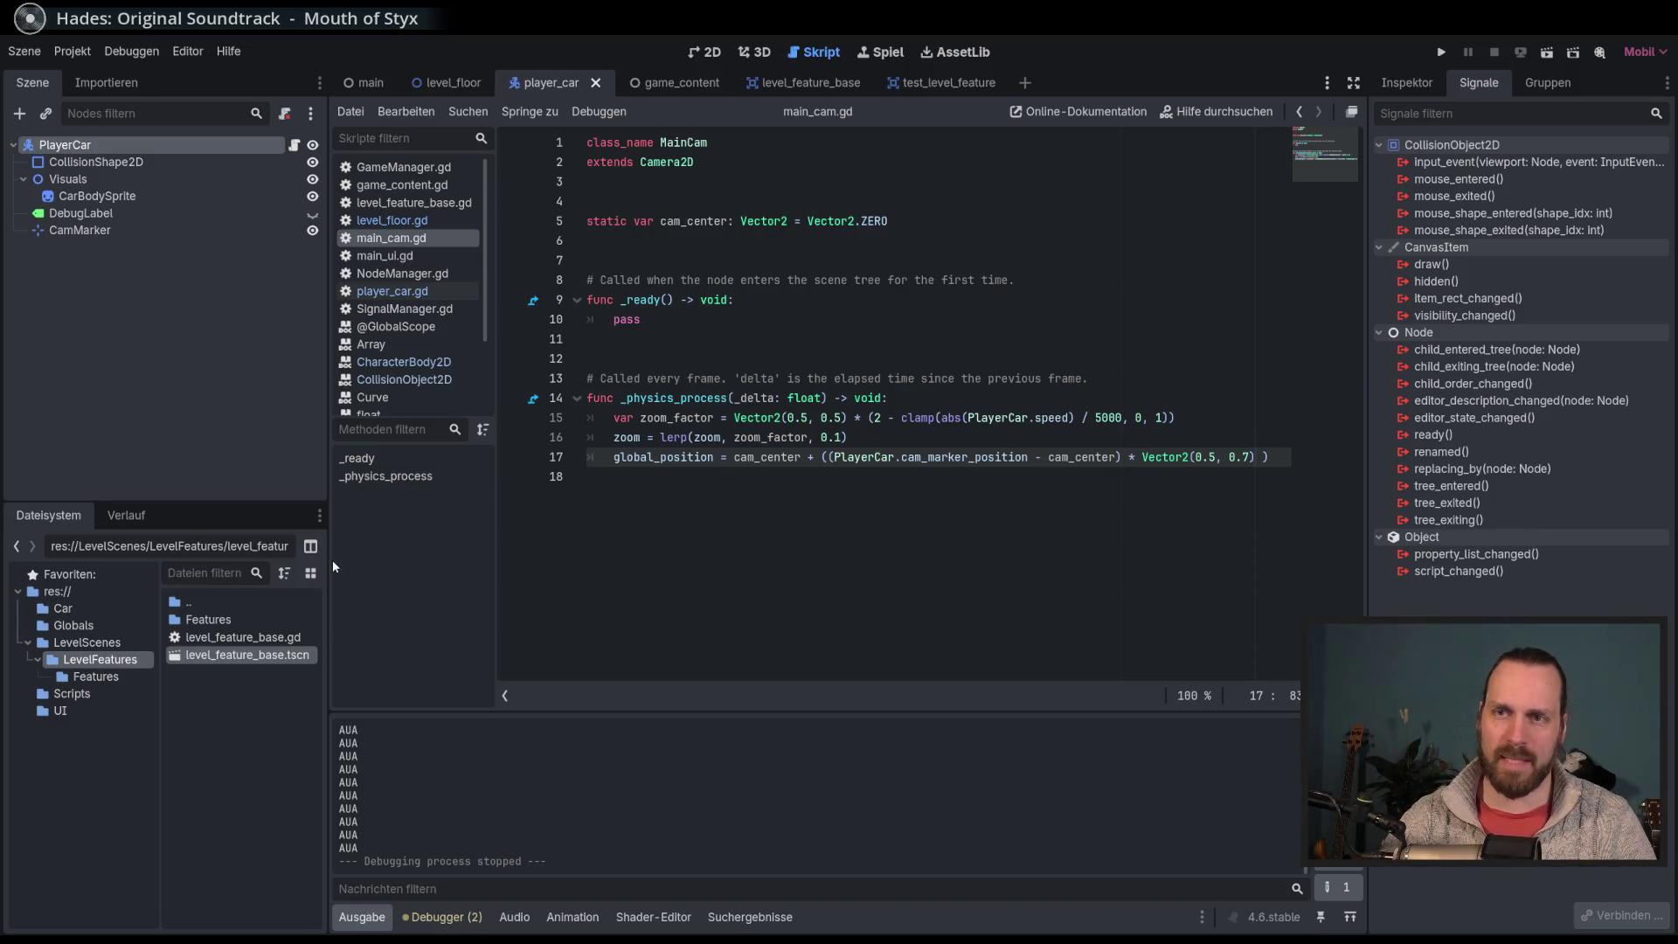
{"action": "left_click_drag", "start_coordinate": [329, 566], "coordinate": [328, 567]}
{"action": "left_click_drag", "start_coordinate": [495, 577], "coordinate": [497, 578]}
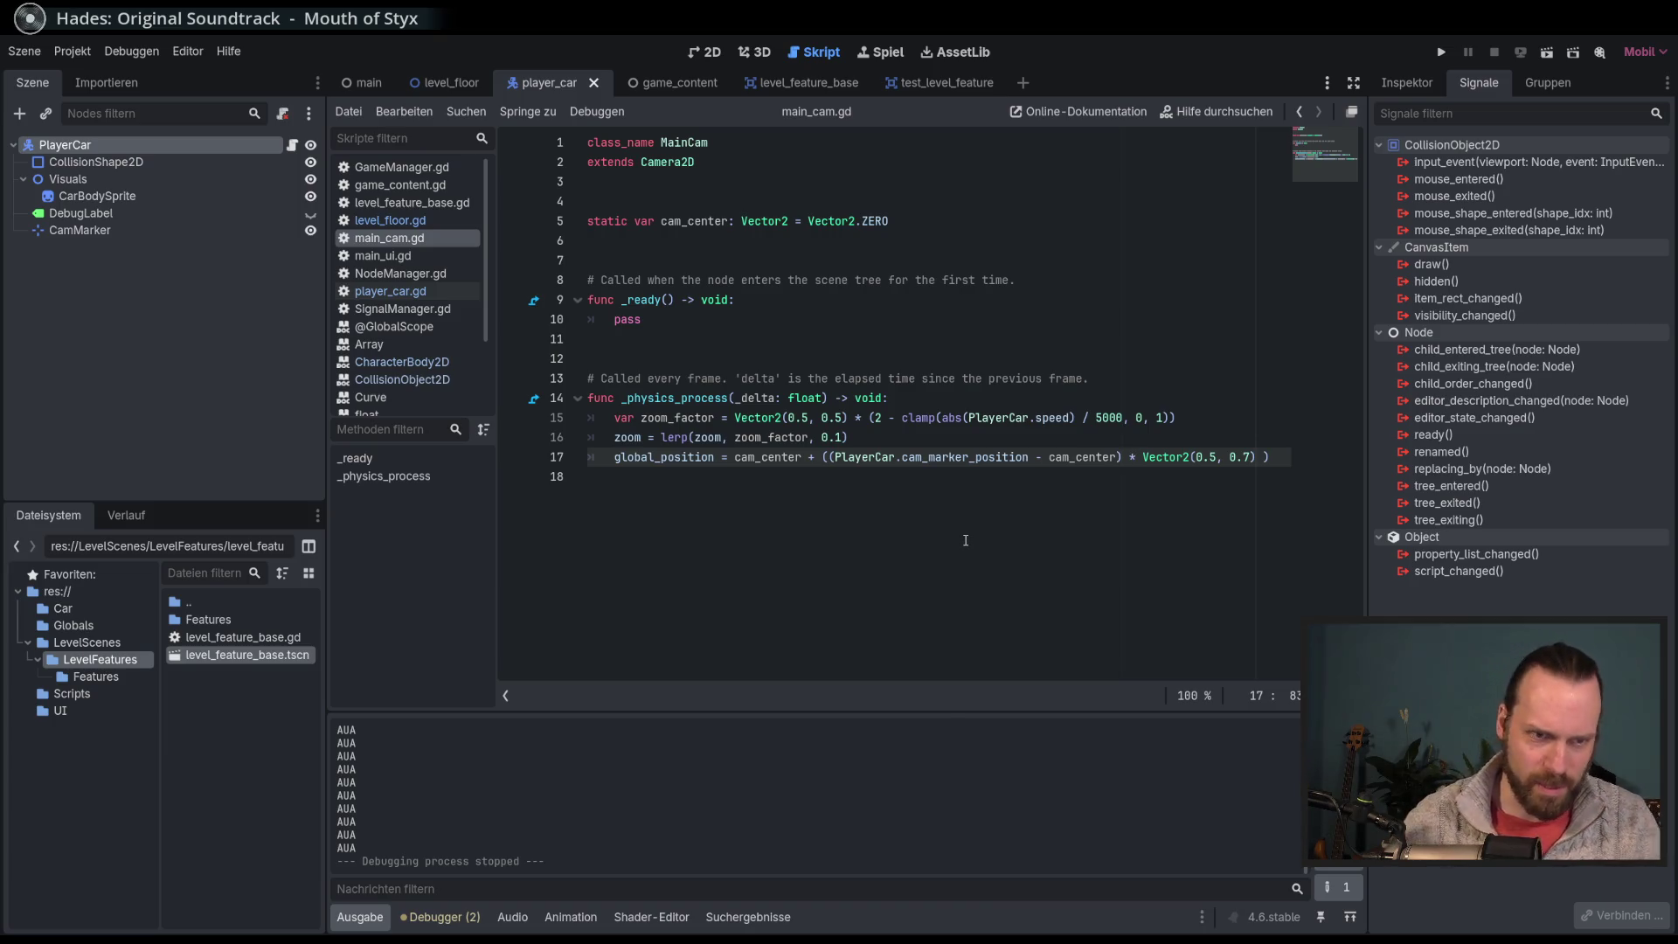
{"action": "mouse_move", "coordinate": [1002, 459]}
{"action": "left_mouse_down"}
{"action": "mouse_move", "coordinate": [1005, 439]}
{"action": "mouse_move", "coordinate": [1005, 468]}
{"action": "left_mouse_up"}
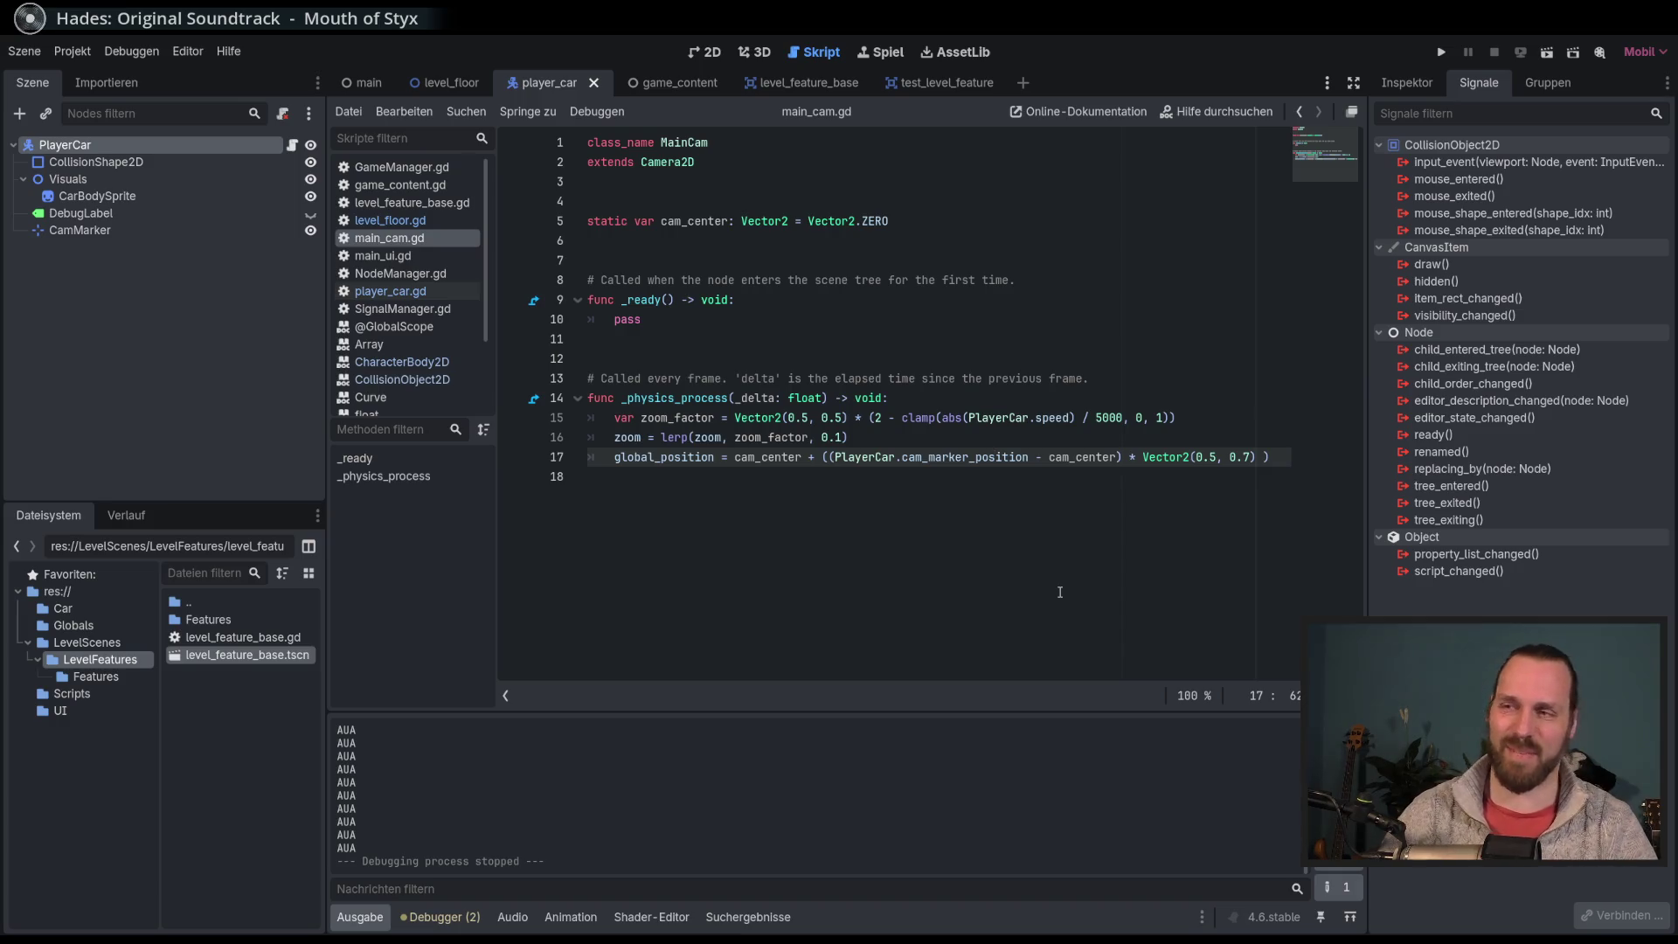
{"action": "left_click", "coordinate": [863, 433]}
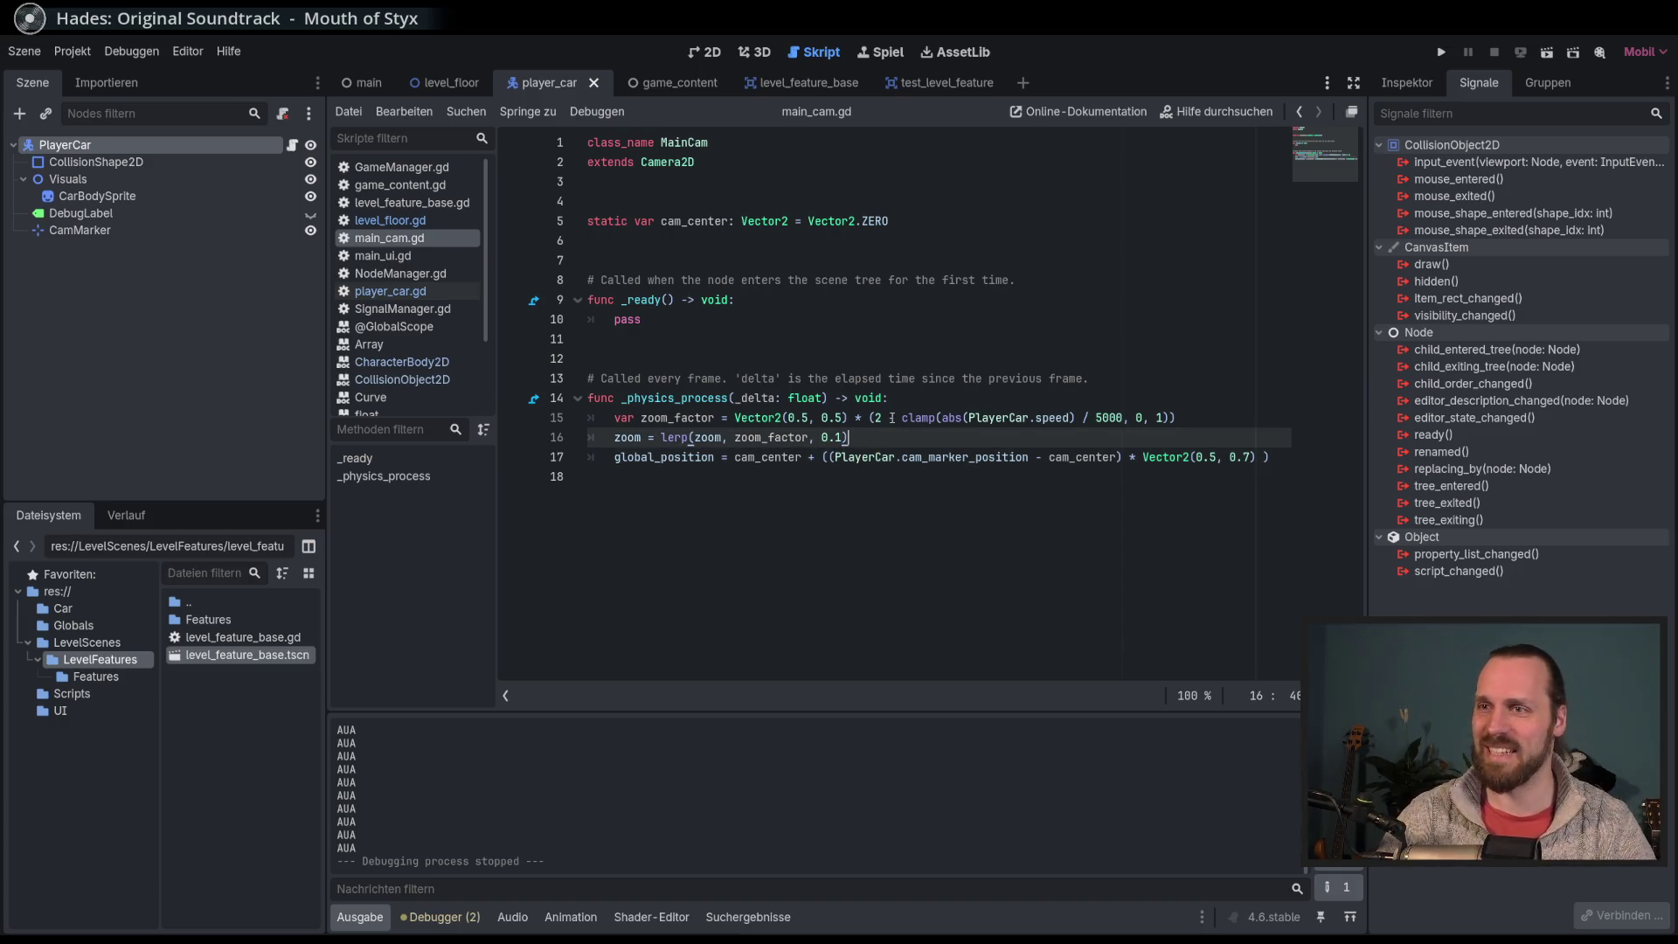
{"action": "left_click", "coordinate": [674, 397]}
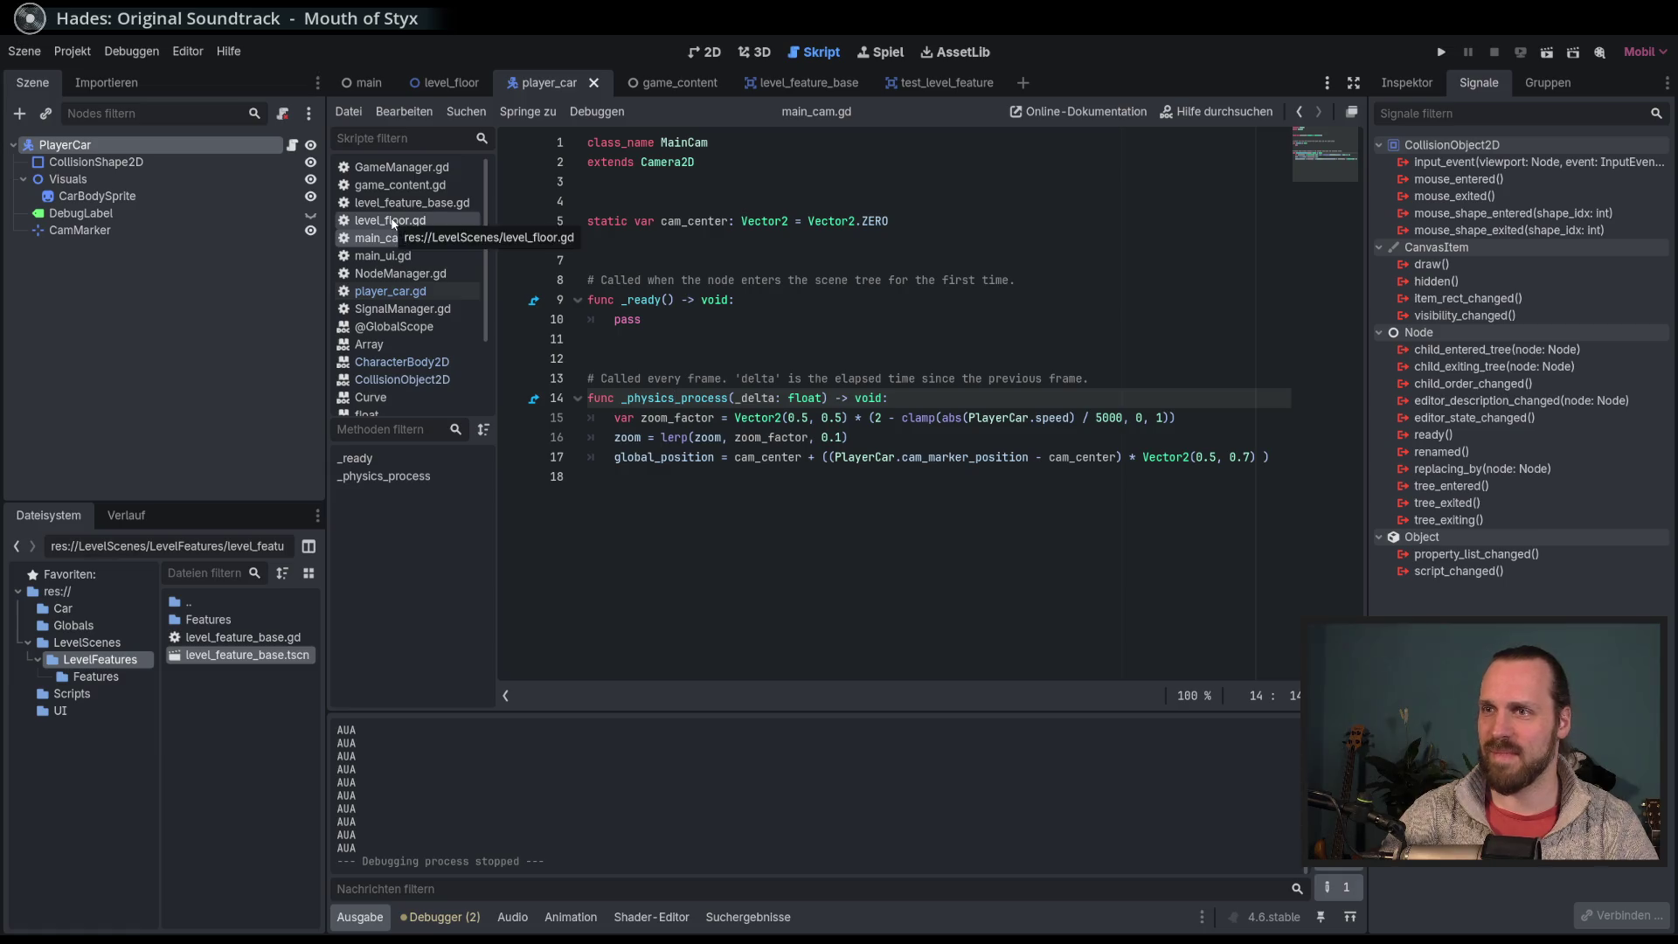
{"action": "left_click", "coordinate": [408, 294]}
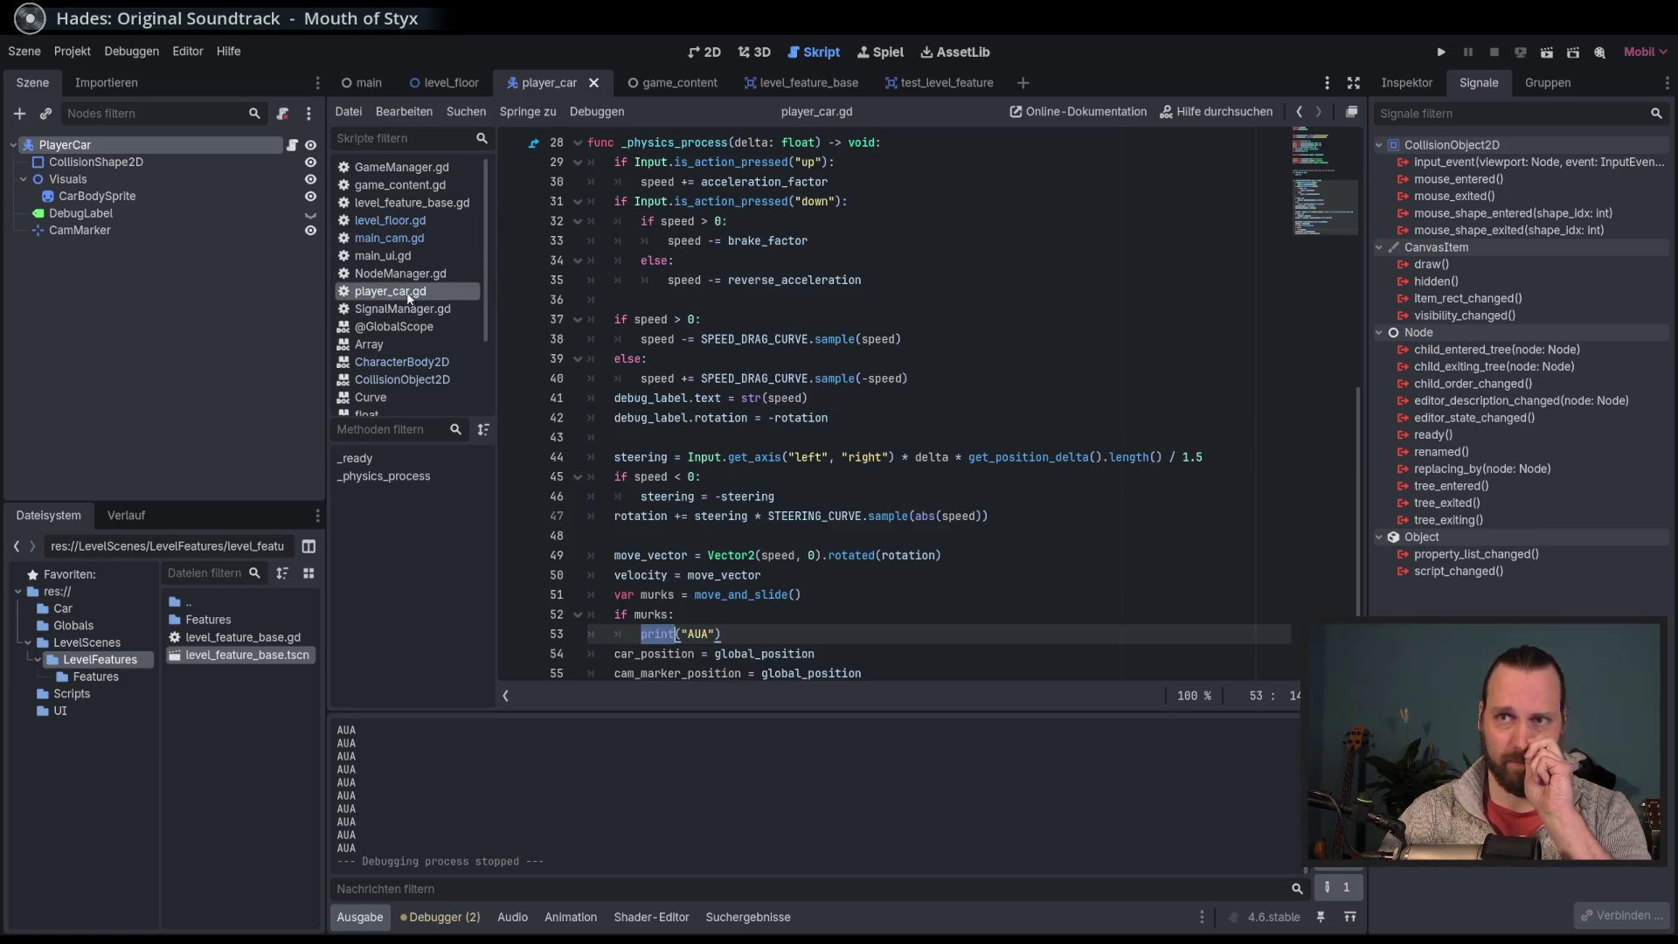
Step: Add 'speed = 0' under the if murks: check, save the script and run the game
{"action": "scroll", "coordinate": [999, 539], "scroll_direction": "down", "scroll_amount": 1}
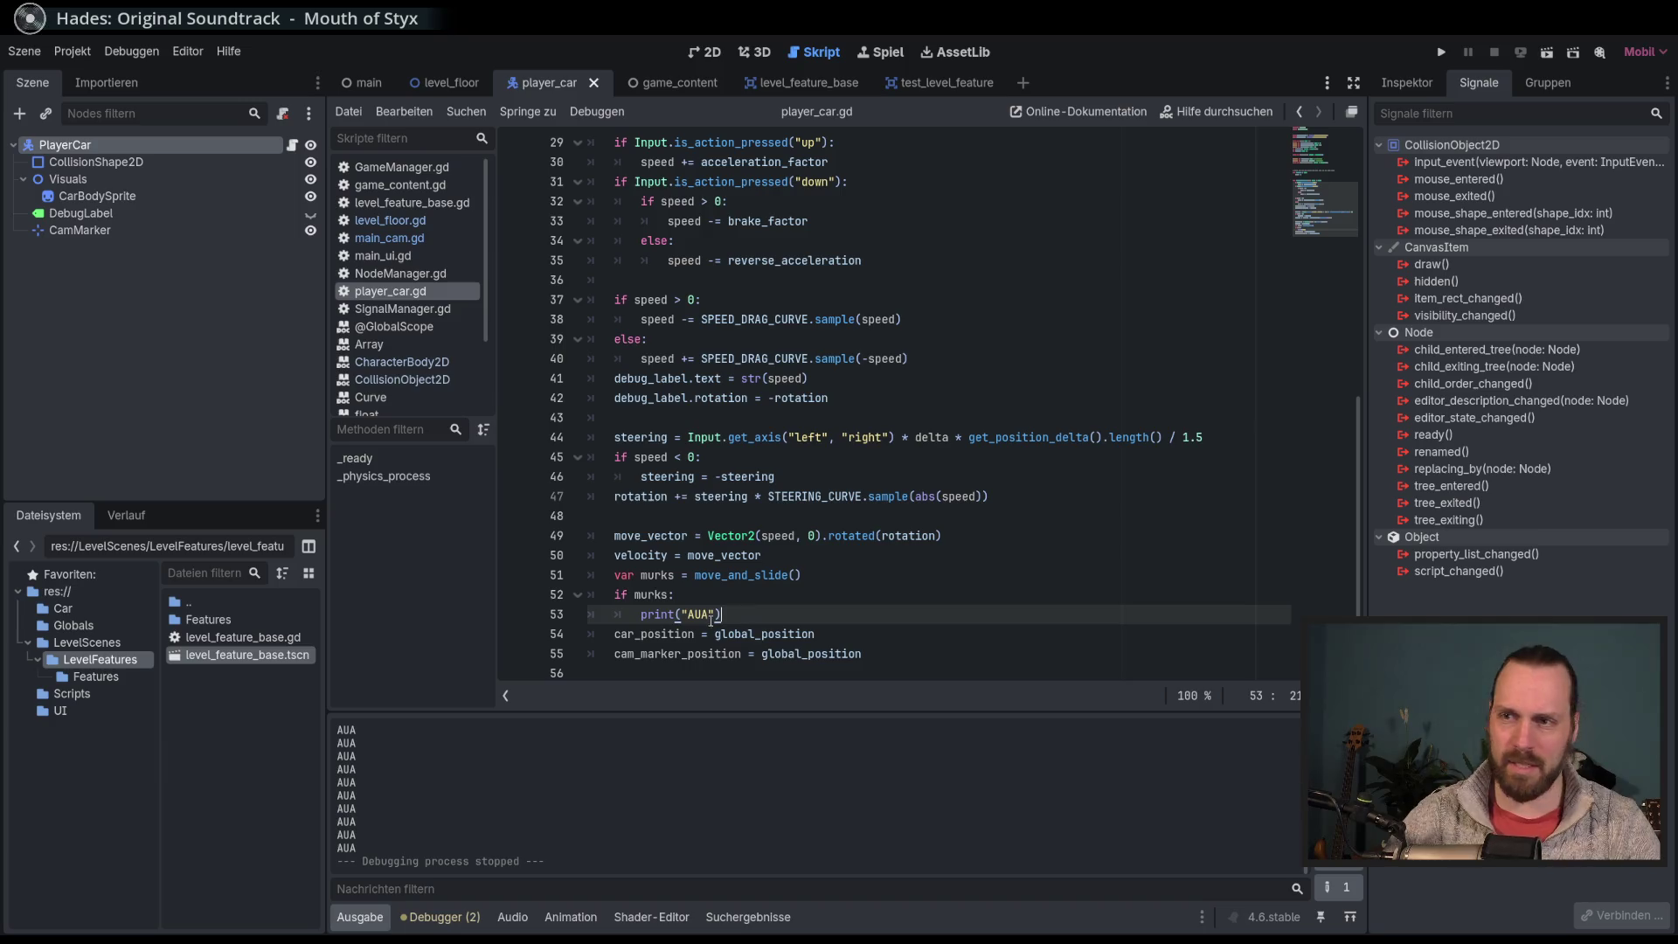
{"action": "left_click", "coordinate": [721, 597]}
{"action": "key", "text": "Return"}
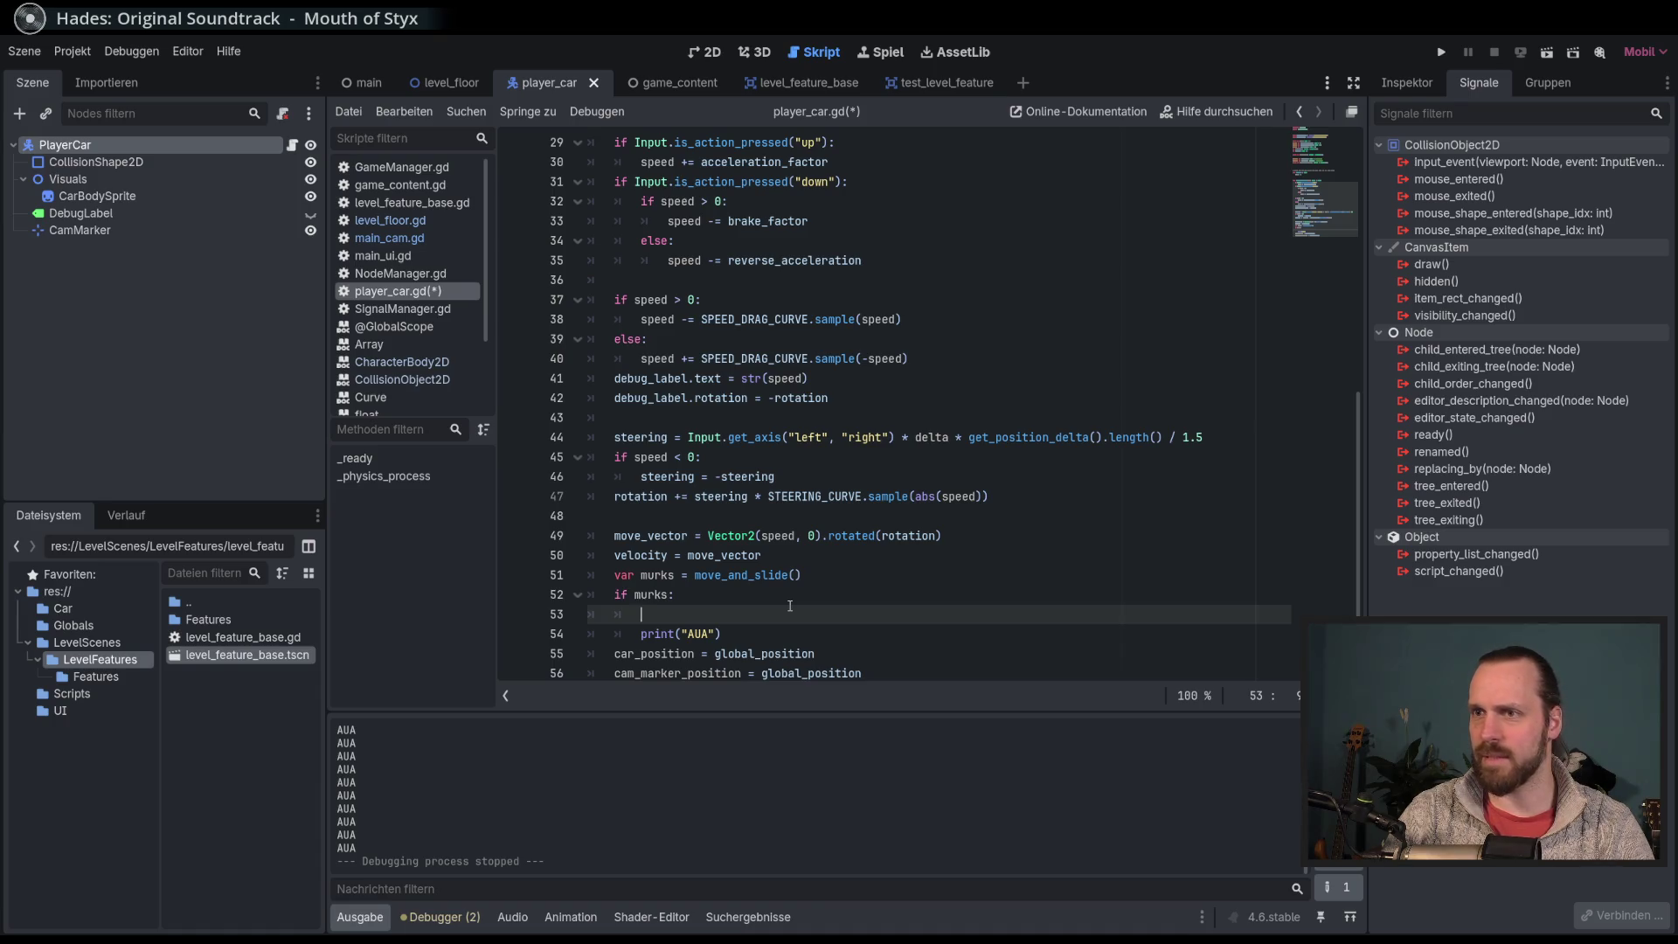
{"action": "type", "text": "s"}
{"action": "key", "text": "Return"}
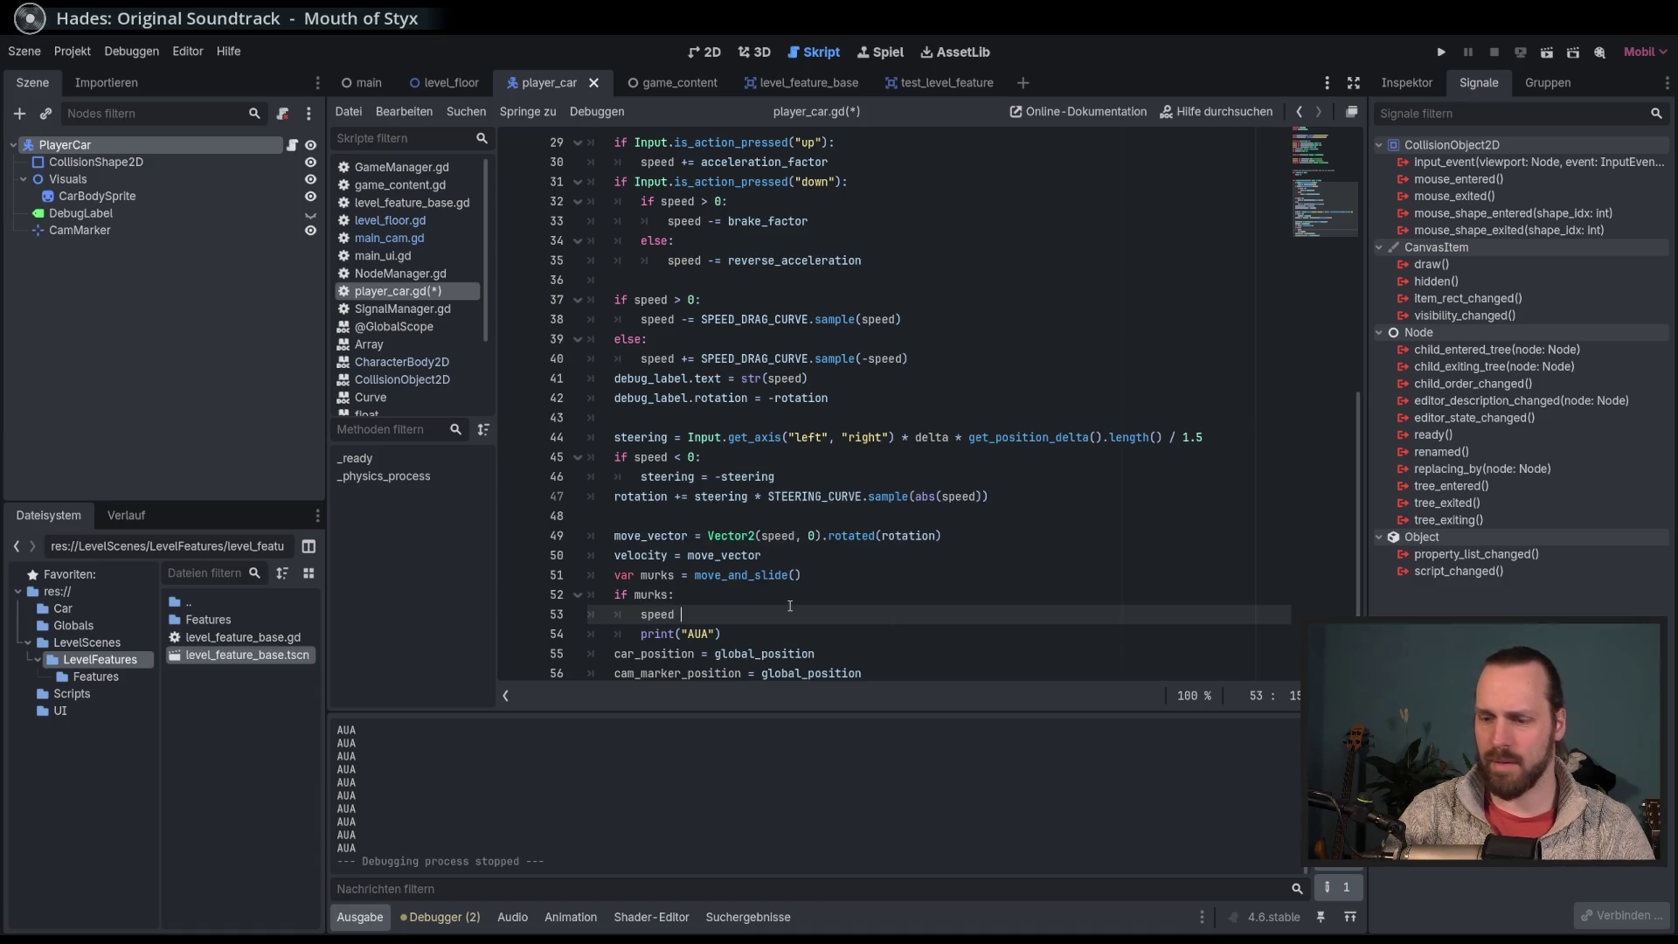
{"action": "key", "text": "ctrl+s"}
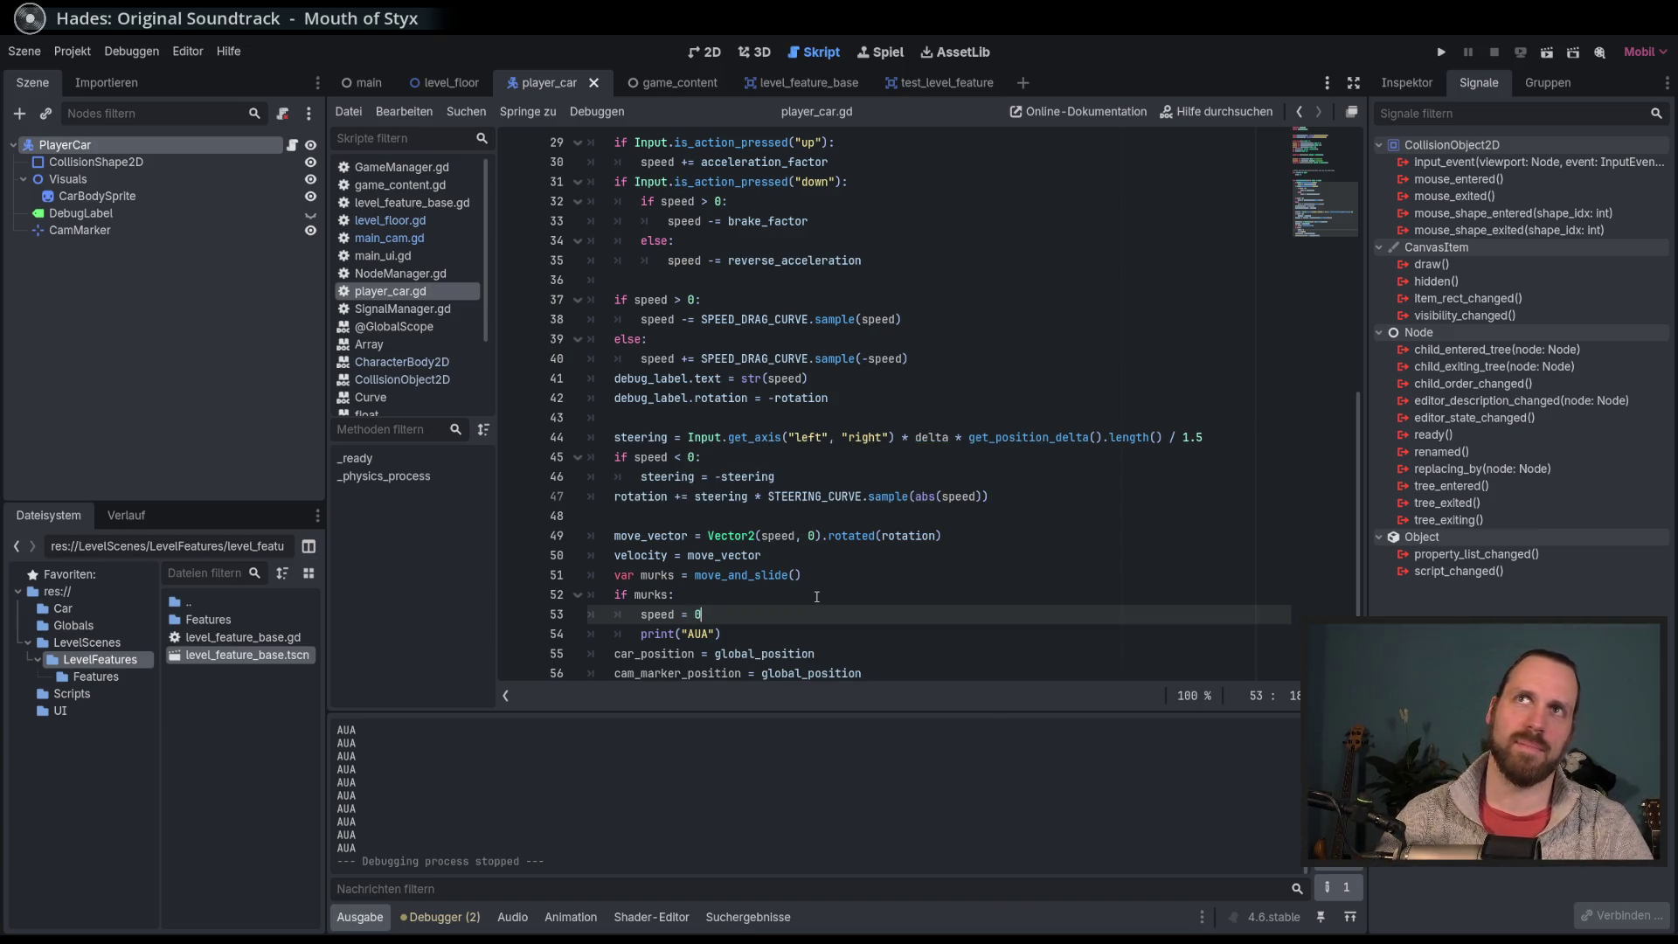
{"action": "key", "text": "F5"}
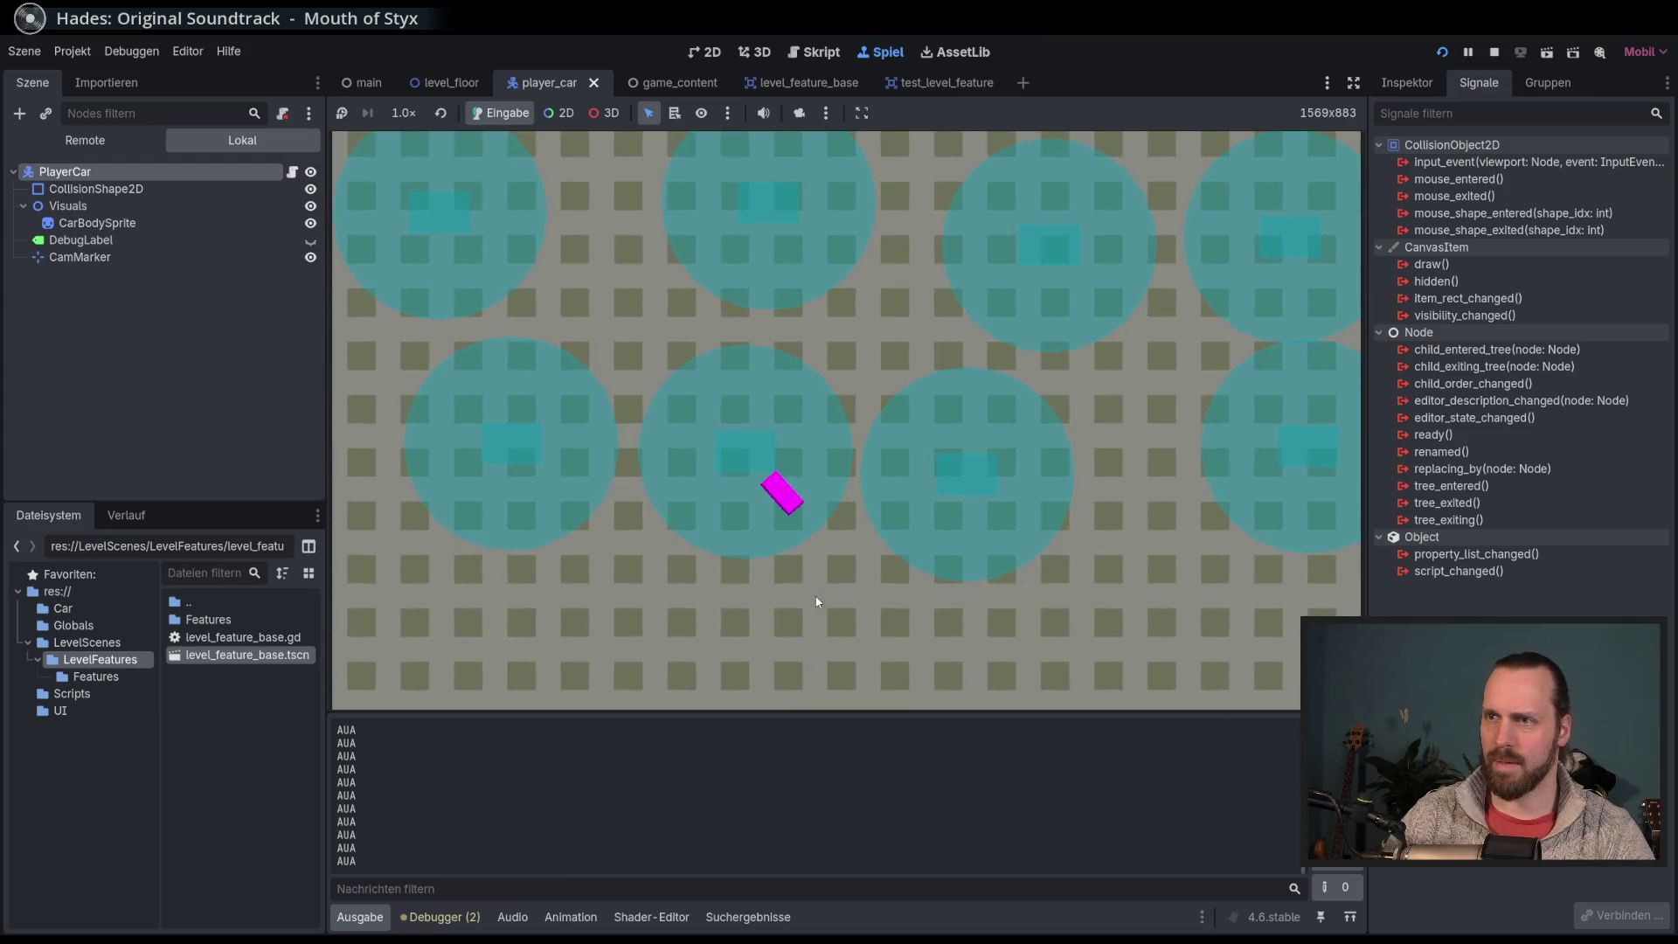
Step: Change the collision check line to 'speed /= 2', test-run the game, then stop it
{"action": "key", "text": "F8"}
{"action": "scroll", "coordinate": [816, 597], "scroll_direction": "down", "scroll_amount": 1}
{"action": "type", "text": "speed /="}
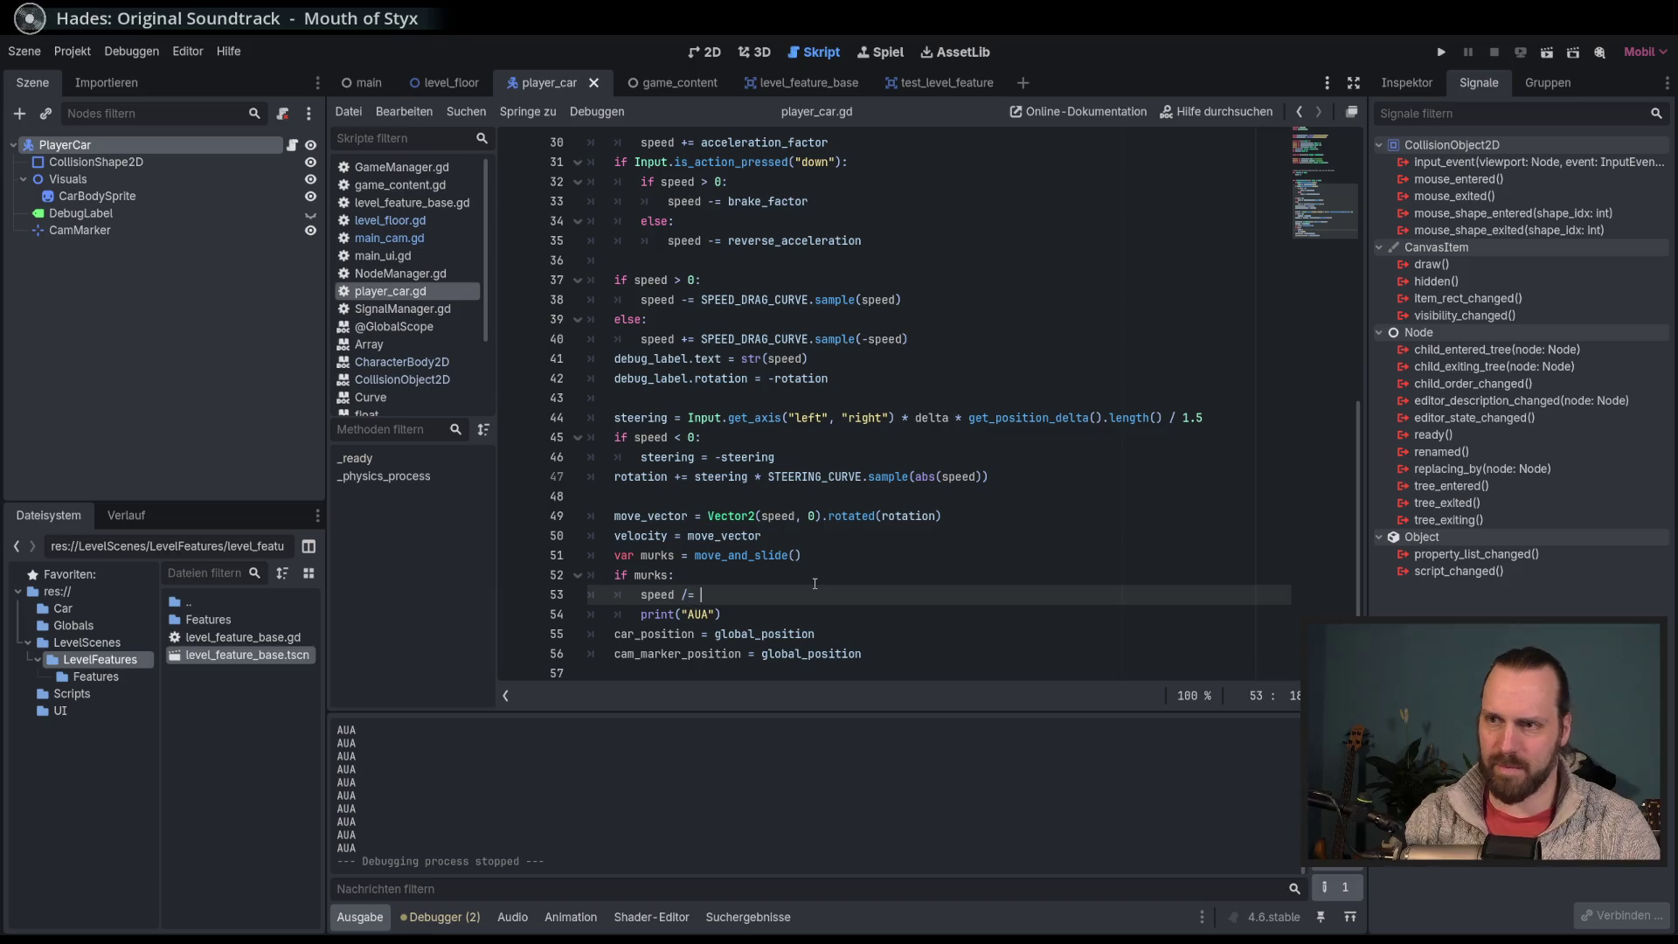
{"action": "key", "text": "ctrl+space"}
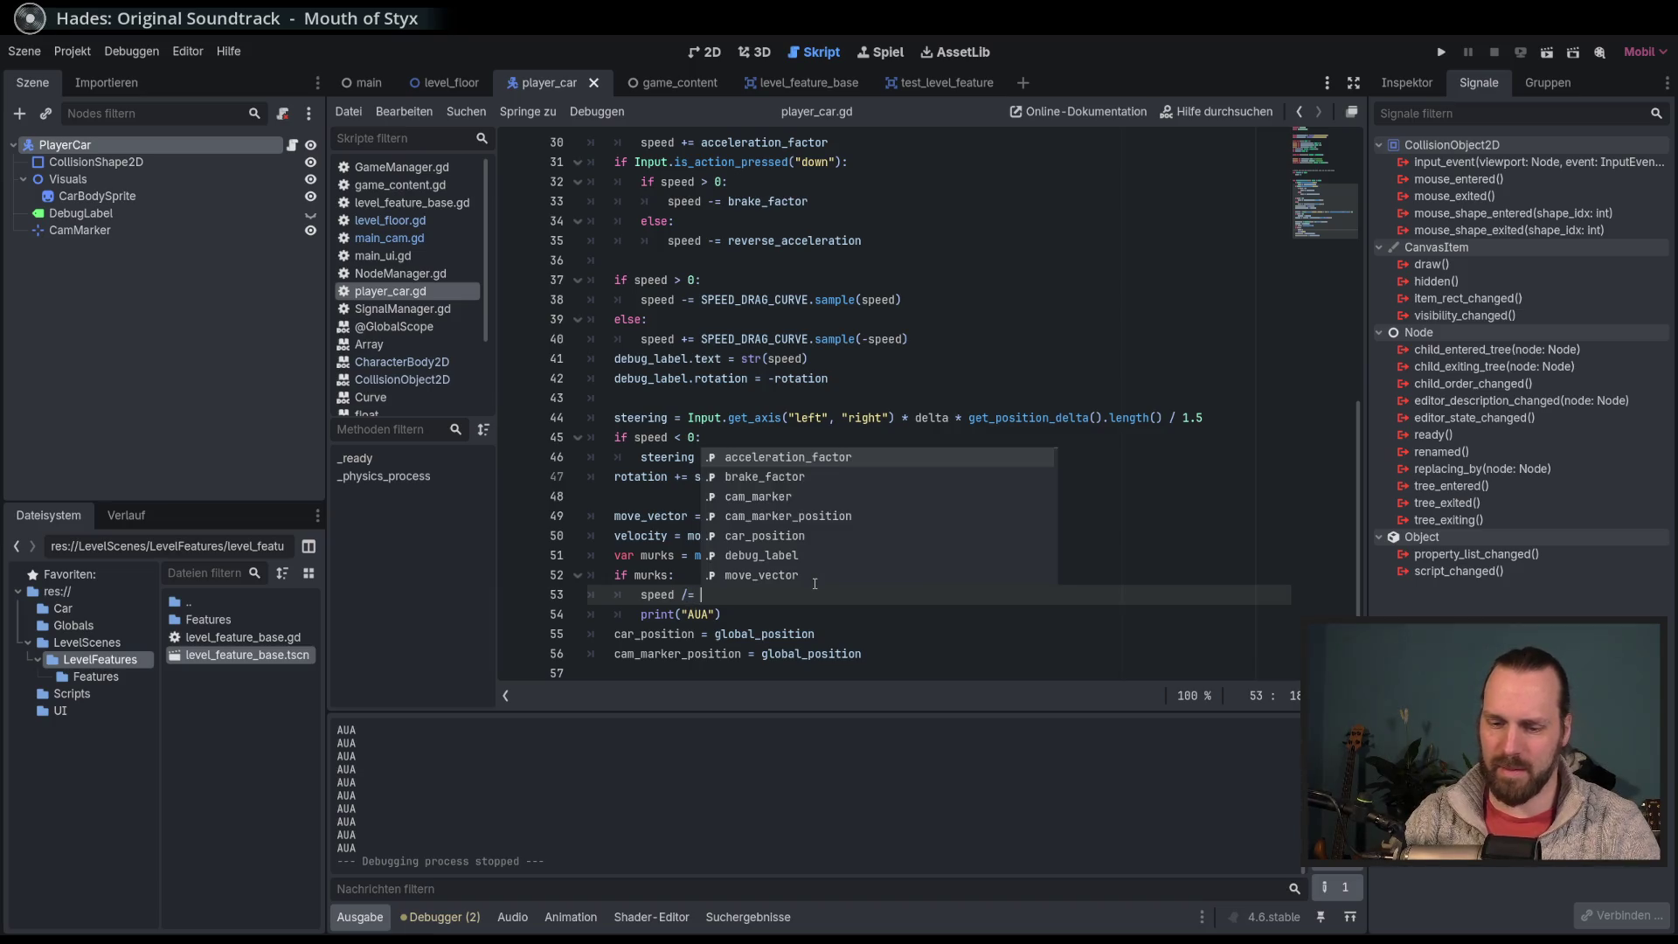
{"action": "type", "text": "3"}
{"action": "key", "text": "F5"}
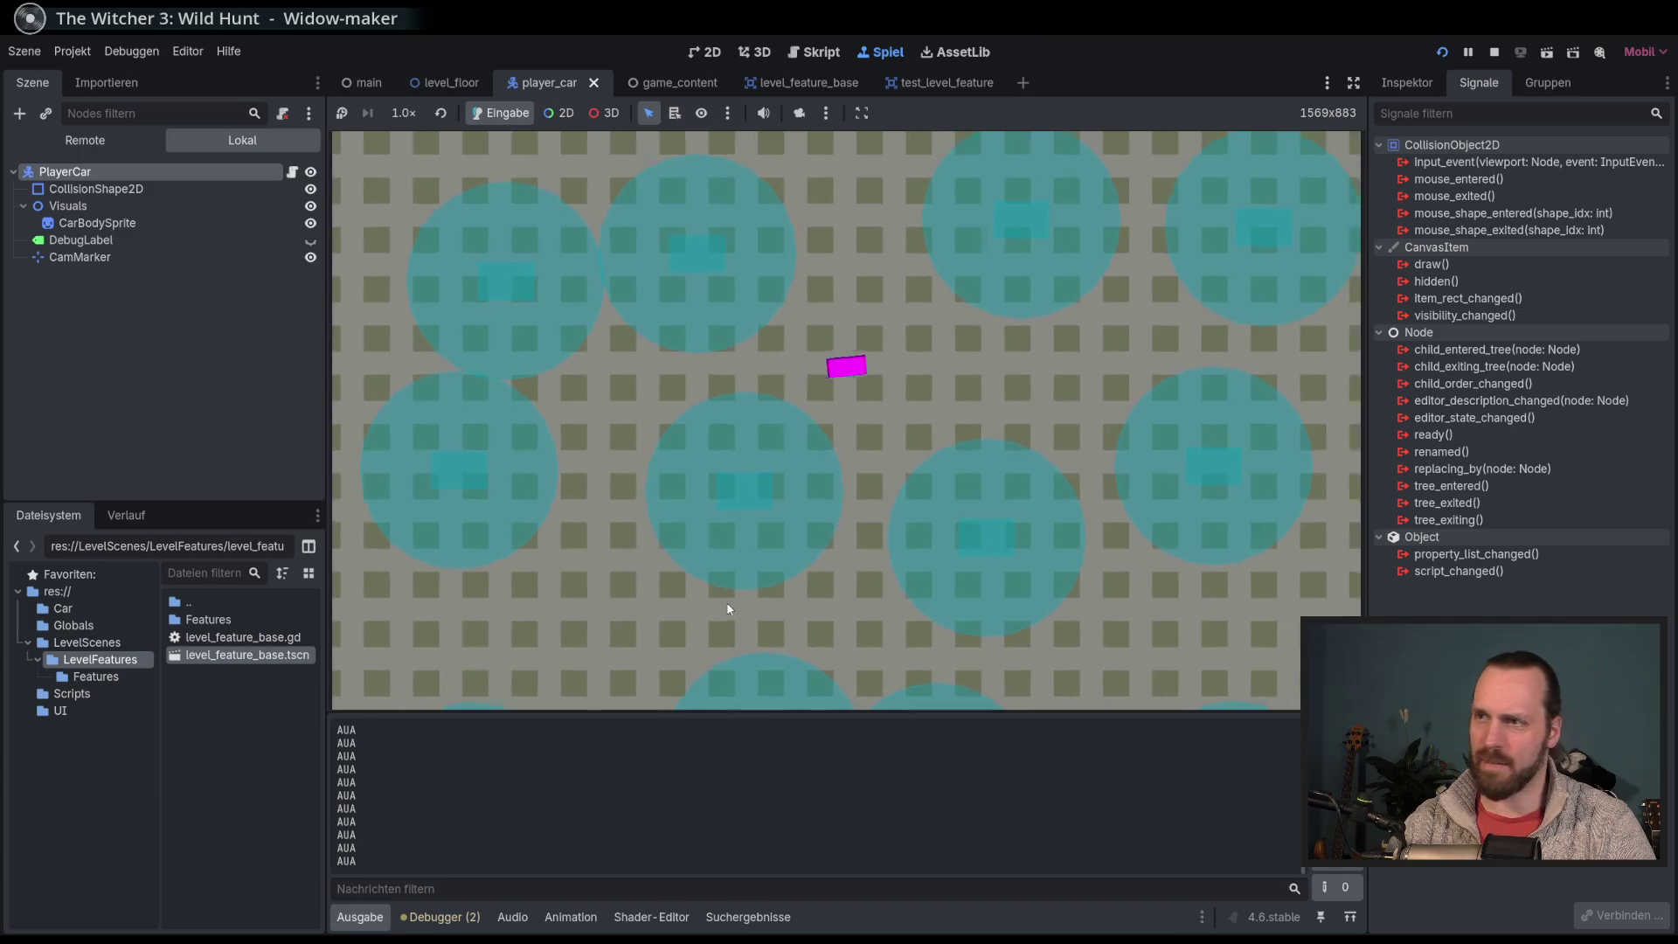
{"action": "key", "text": "F8"}
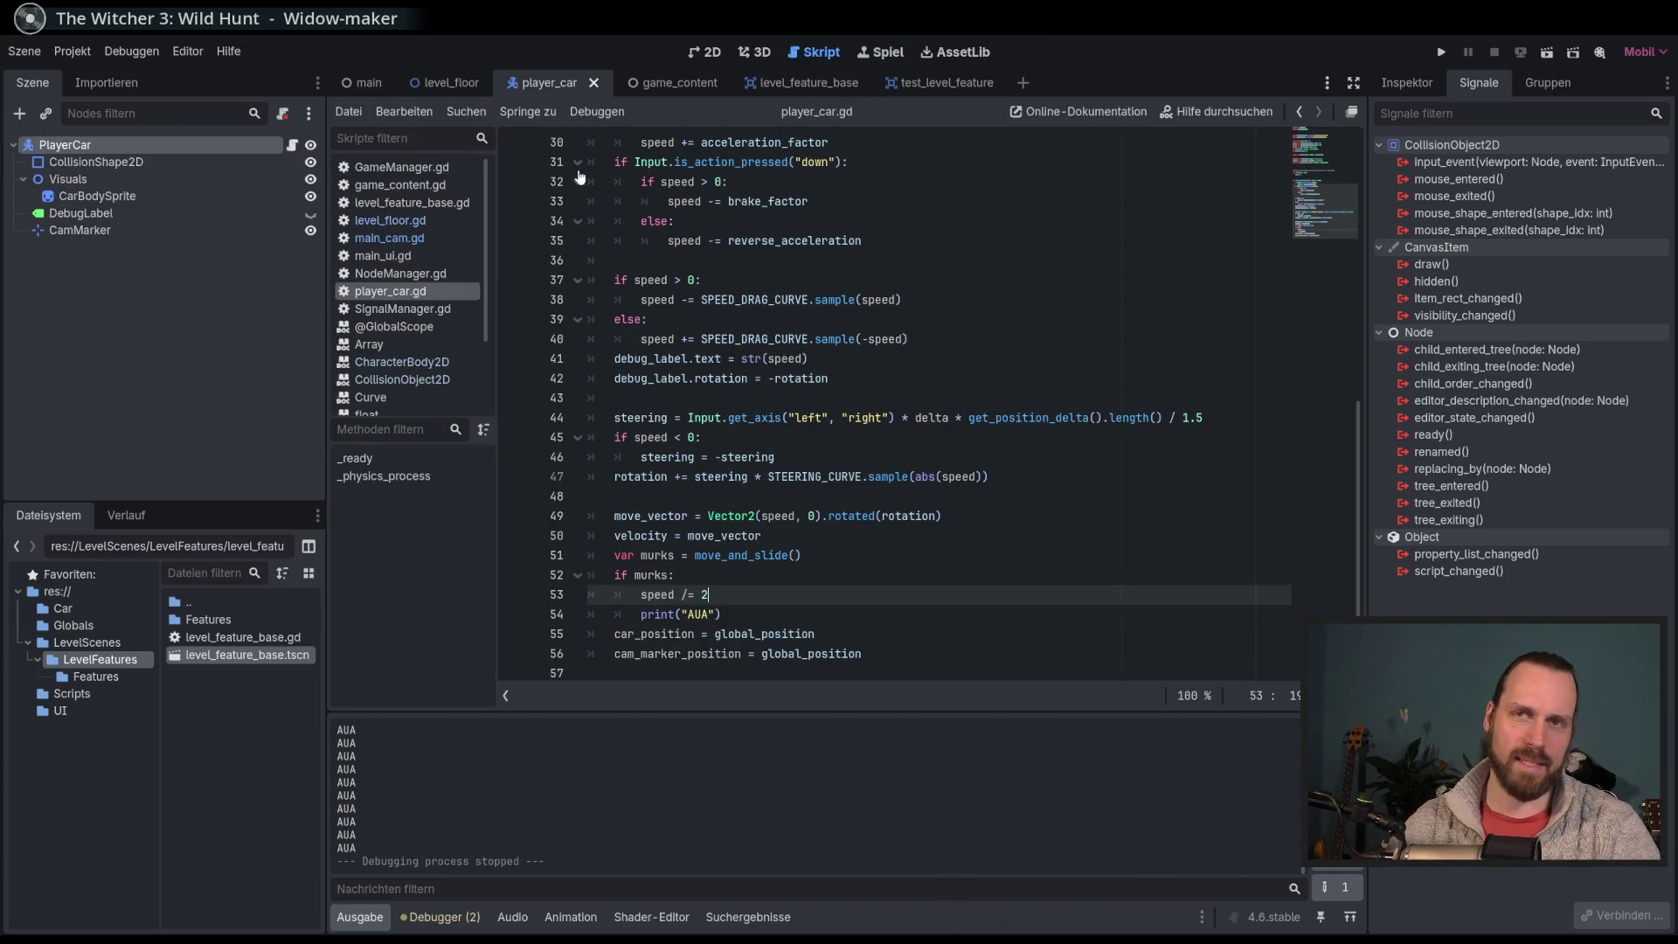
{"action": "left_click", "coordinate": [719, 54]}
Step: Inspect the obstacle's rectangle collision shape size in the test_level_feature scene
{"action": "left_click", "coordinate": [143, 162]}
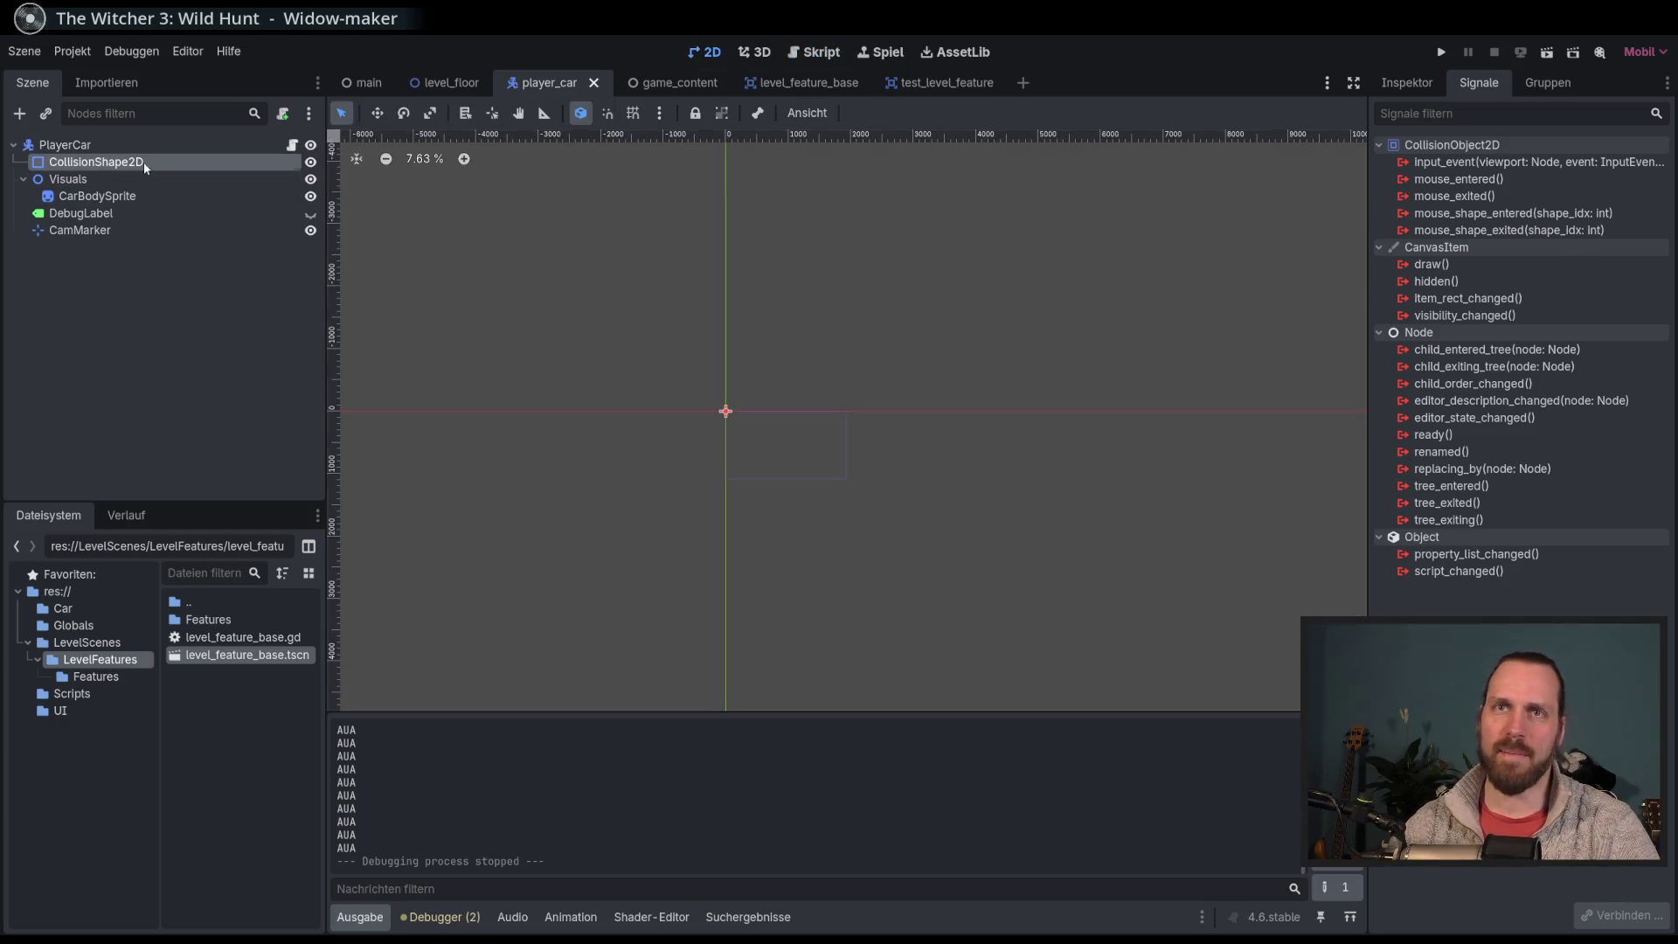
{"action": "scroll", "coordinate": [814, 462], "scroll_direction": "up", "scroll_amount": 5}
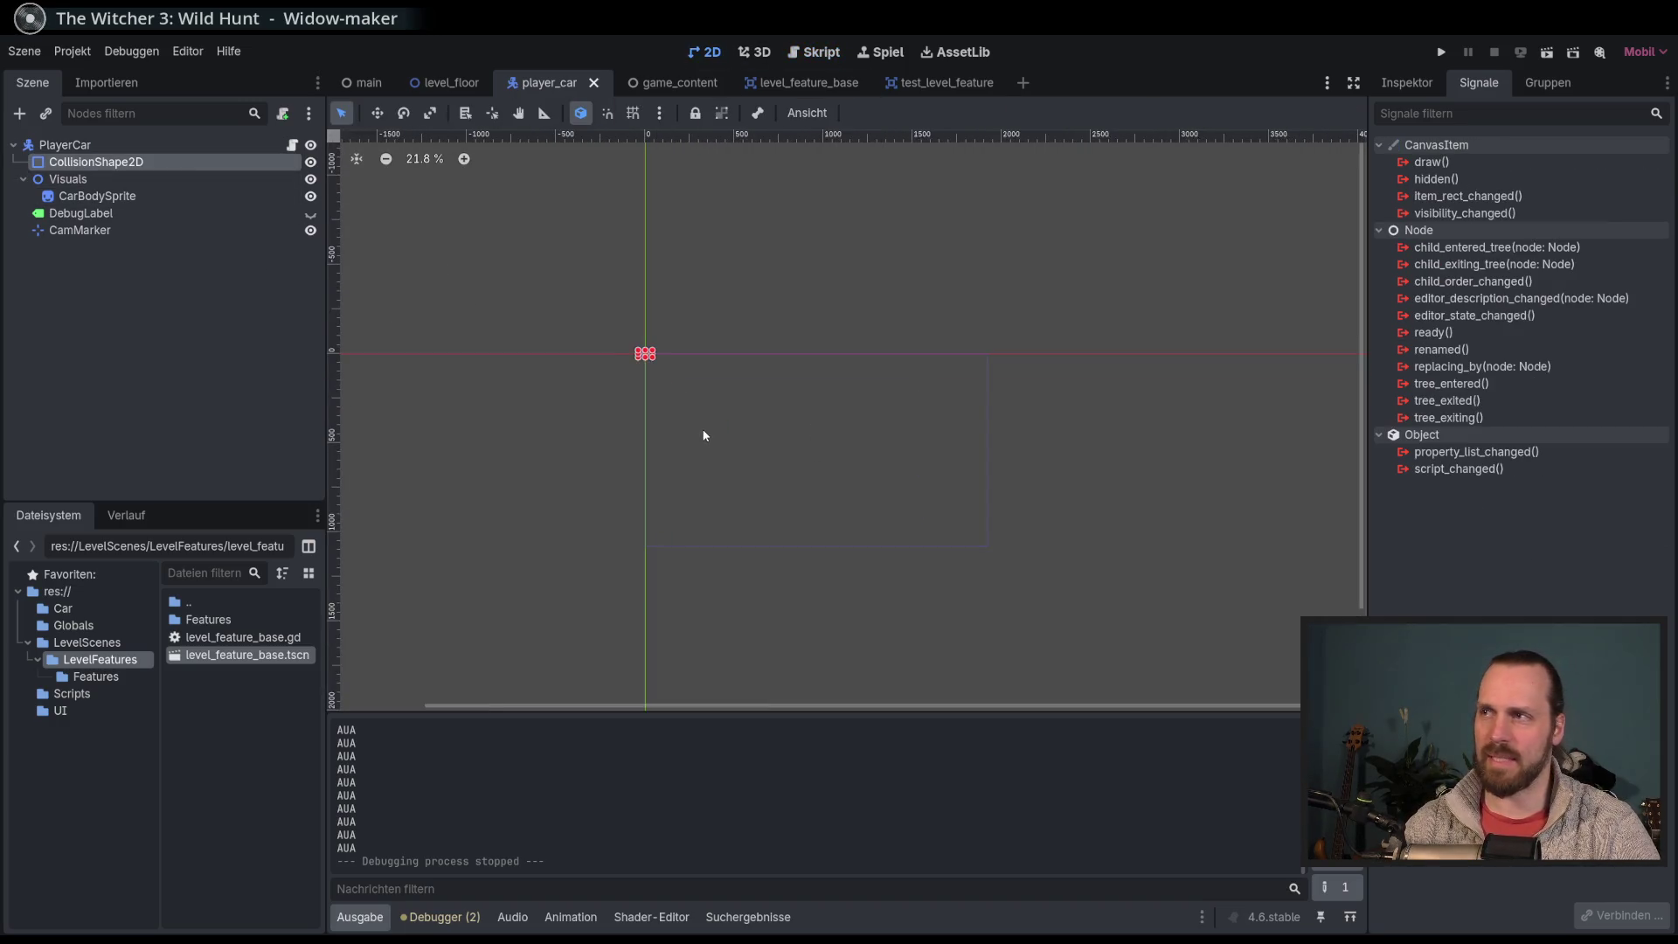
{"action": "left_click", "coordinate": [968, 84]}
{"action": "scroll", "coordinate": [770, 341], "scroll_direction": "up", "scroll_amount": 3}
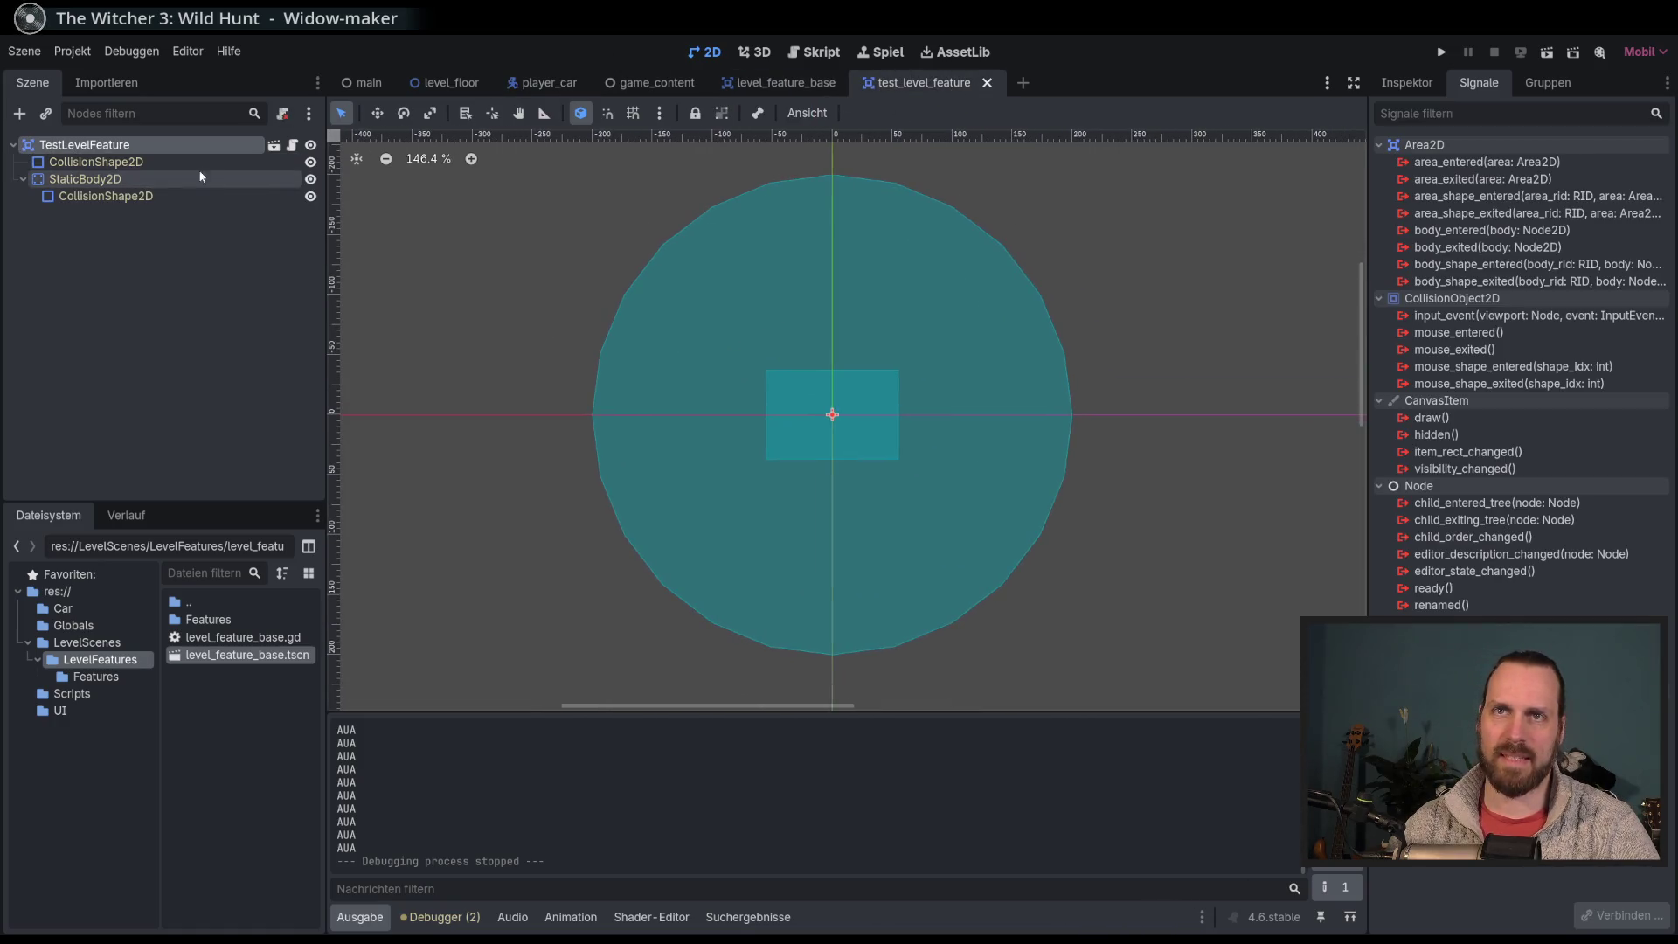
{"action": "left_click", "coordinate": [123, 196]}
{"action": "left_click", "coordinate": [1409, 83]}
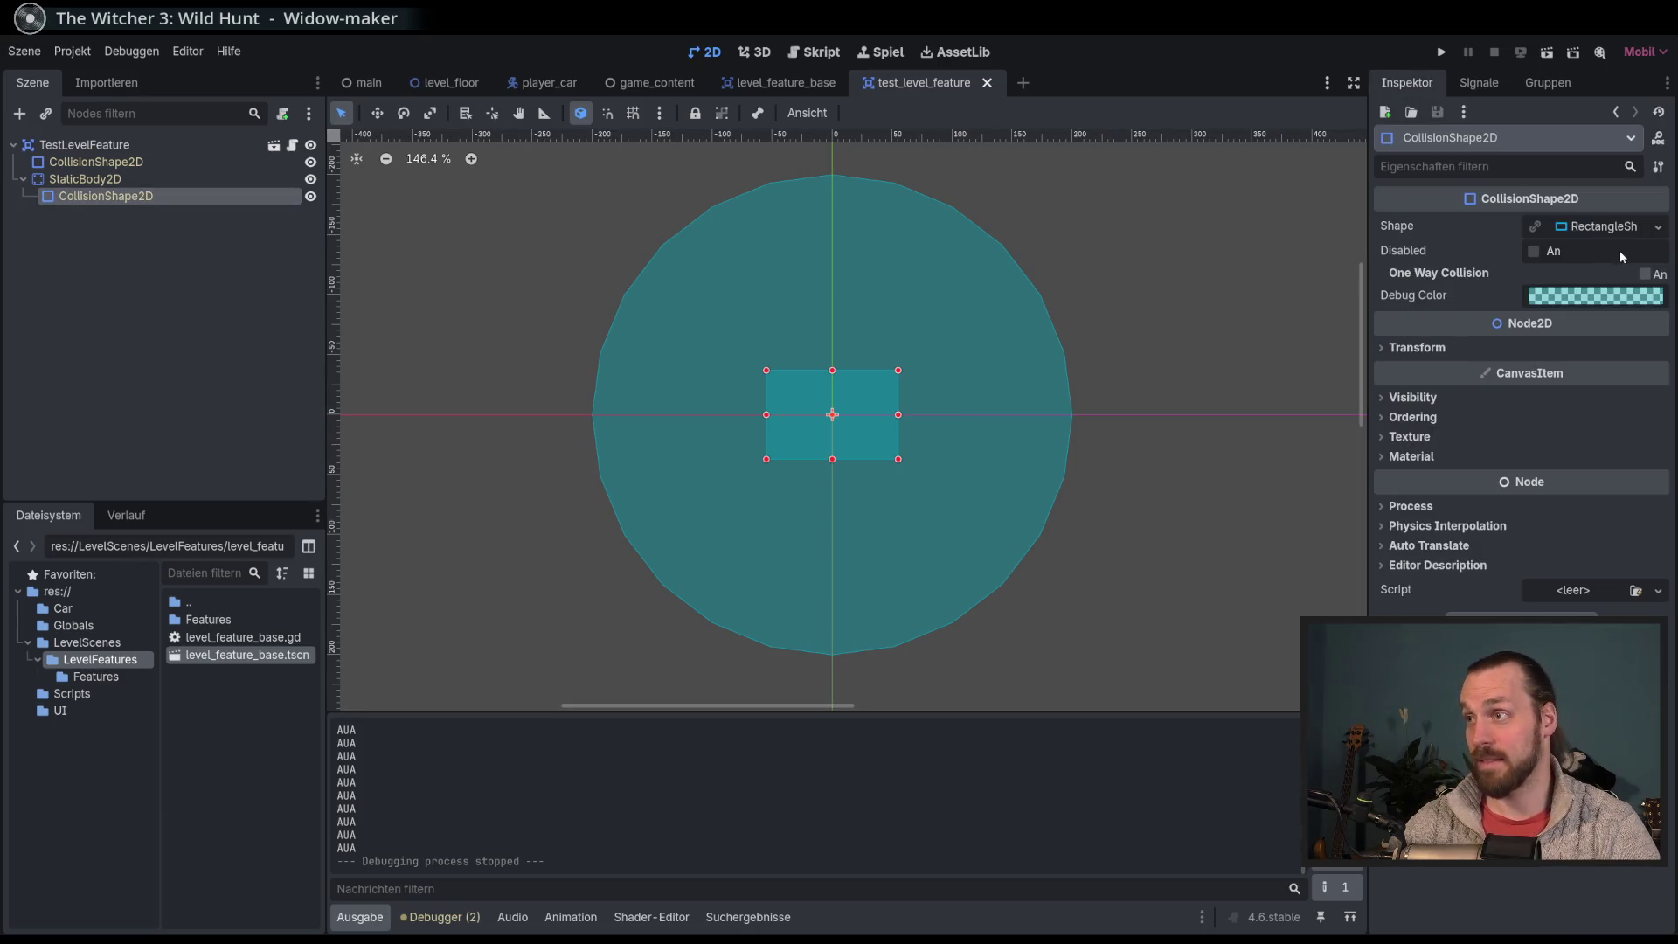
{"action": "left_click", "coordinate": [1604, 227]}
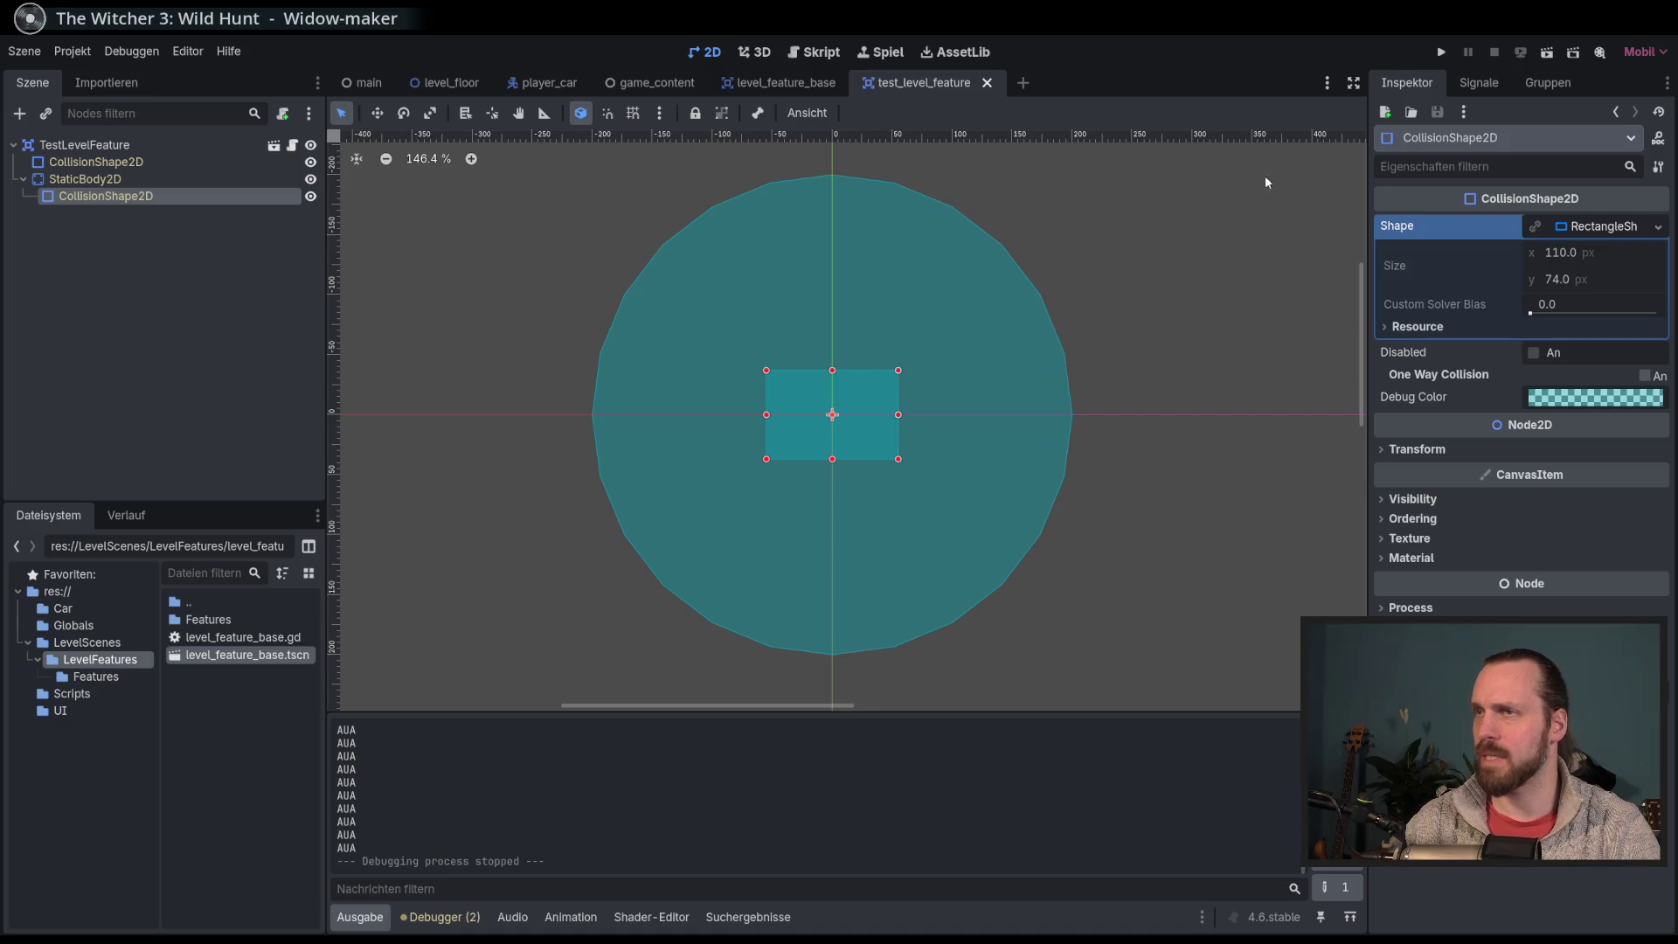
Step: Delete and restore the StaticBody2D's CollisionShape2D in level_feature_base, clear its Shape and save
{"action": "left_click", "coordinate": [777, 83]}
{"action": "left_click", "coordinate": [107, 198]}
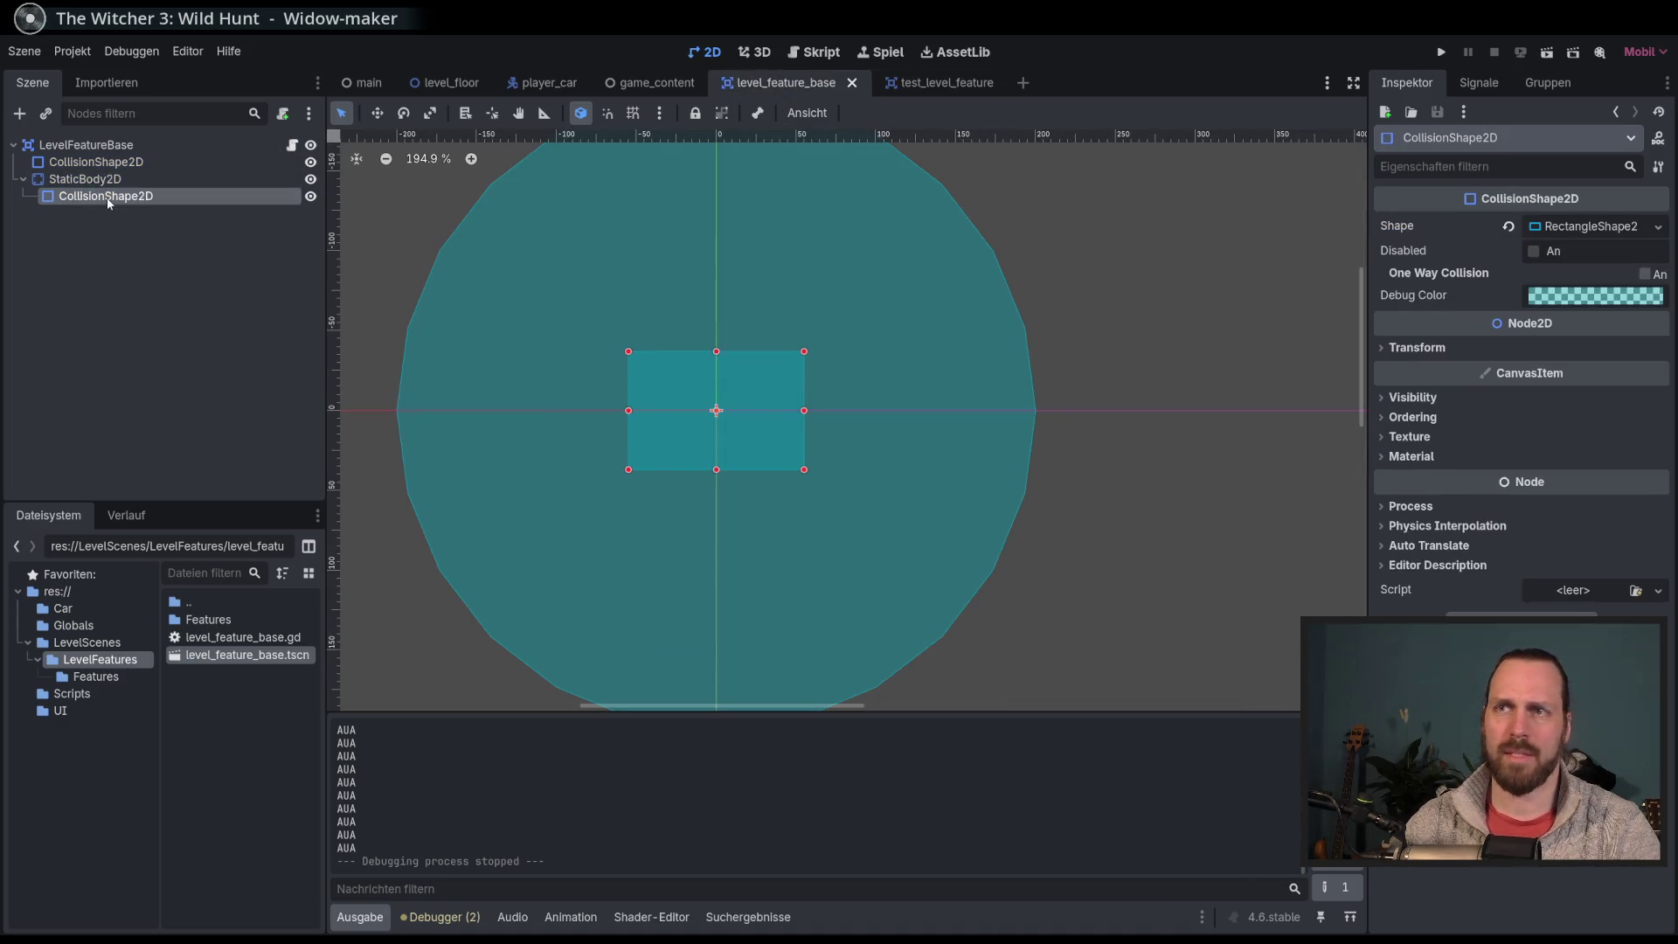
{"action": "key", "text": "Delete"}
{"action": "key", "text": "Return"}
{"action": "left_click", "coordinate": [962, 83]}
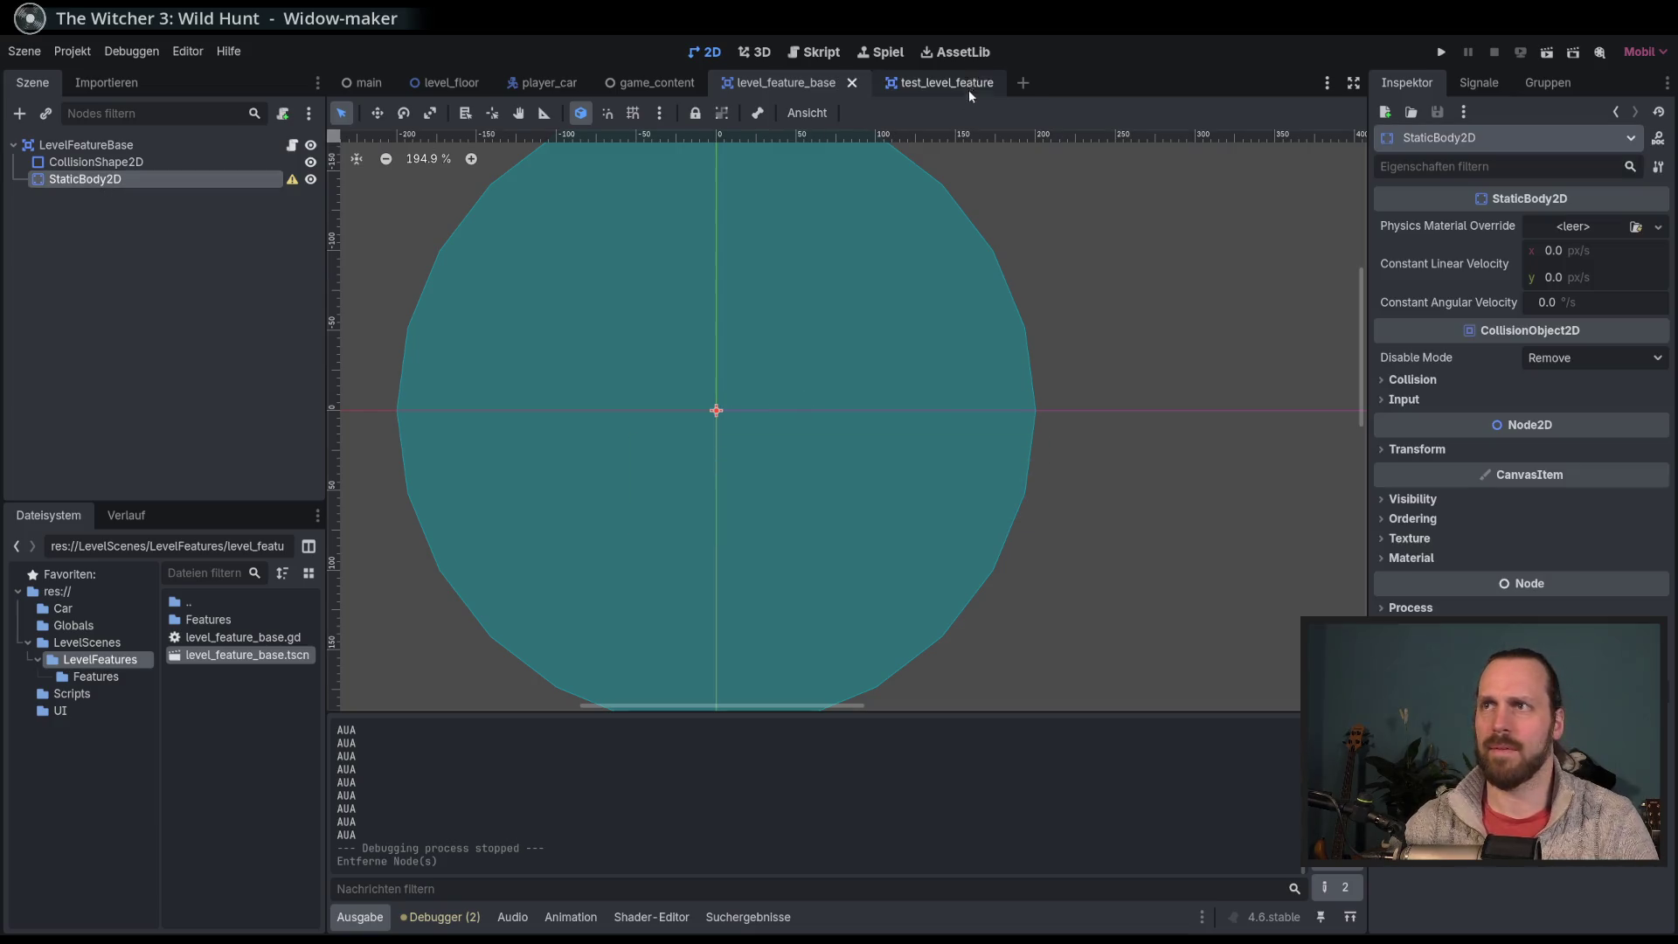
{"action": "left_click", "coordinate": [85, 179]}
{"action": "left_click", "coordinate": [20, 113]}
{"action": "type", "text": "collis"}
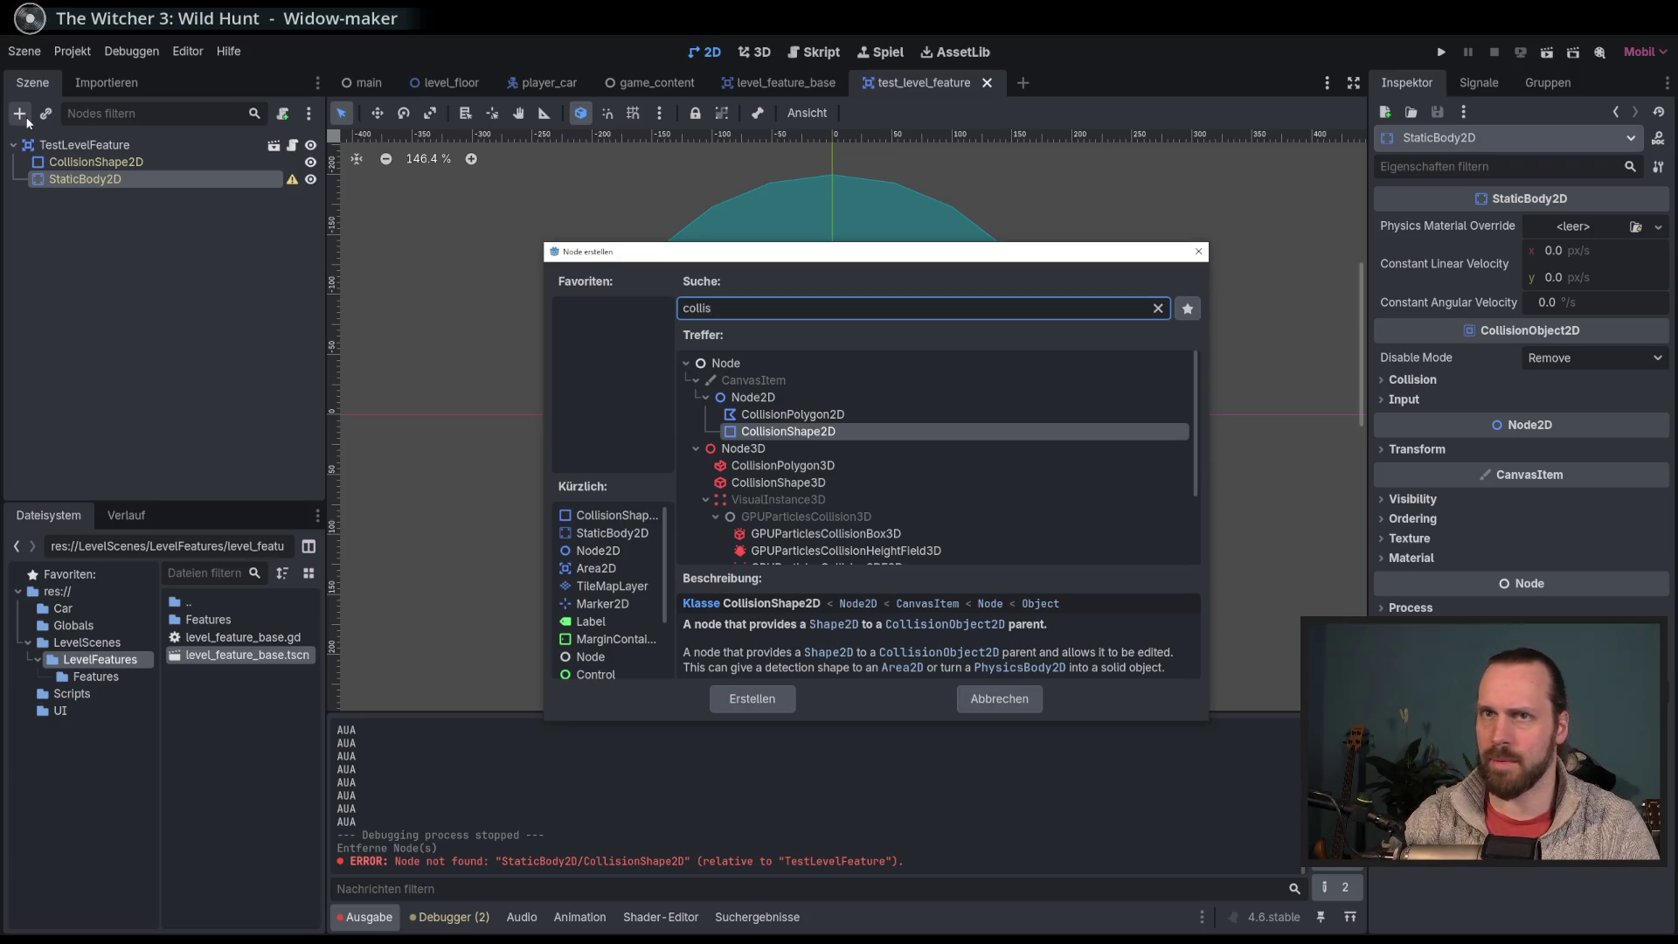
{"action": "key", "text": "Escape"}
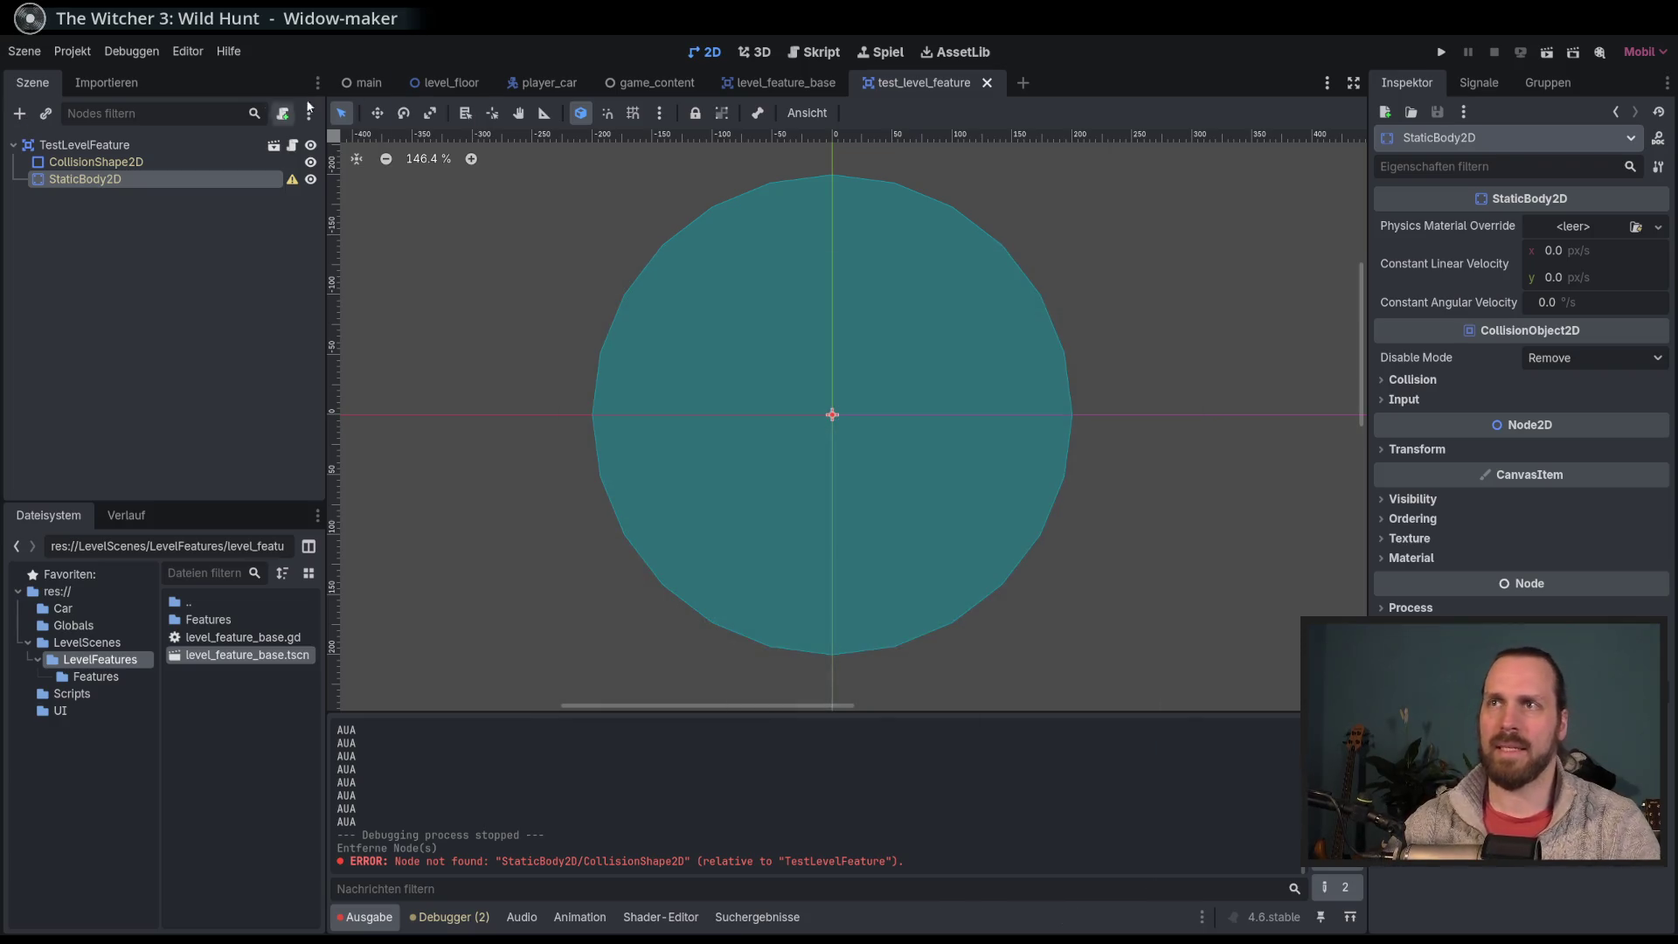
{"action": "left_click", "coordinate": [797, 83]}
{"action": "key", "text": "ctrl+z"}
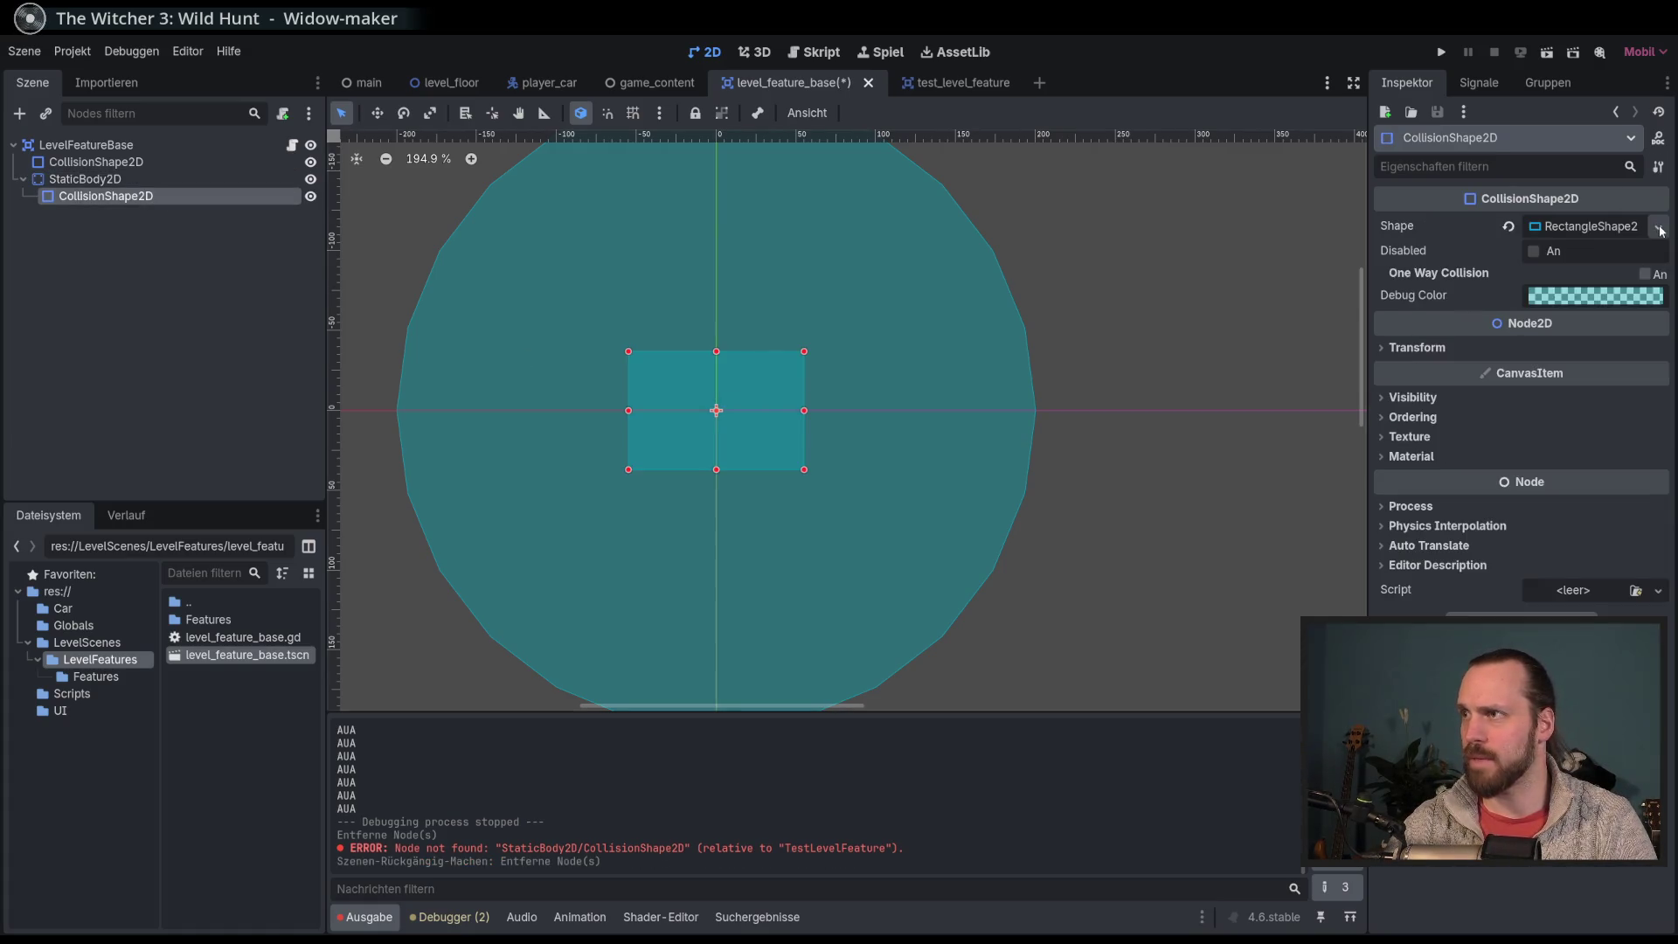
{"action": "left_click", "coordinate": [1508, 227]}
{"action": "key", "text": "ctrl+s"}
Step: In test_level_feature, give the StaticBody2D's collision shape a rectangle shape and enlarge it
{"action": "left_click", "coordinate": [936, 82]}
{"action": "left_click", "coordinate": [52, 196]}
{"action": "left_click", "coordinate": [1659, 229]}
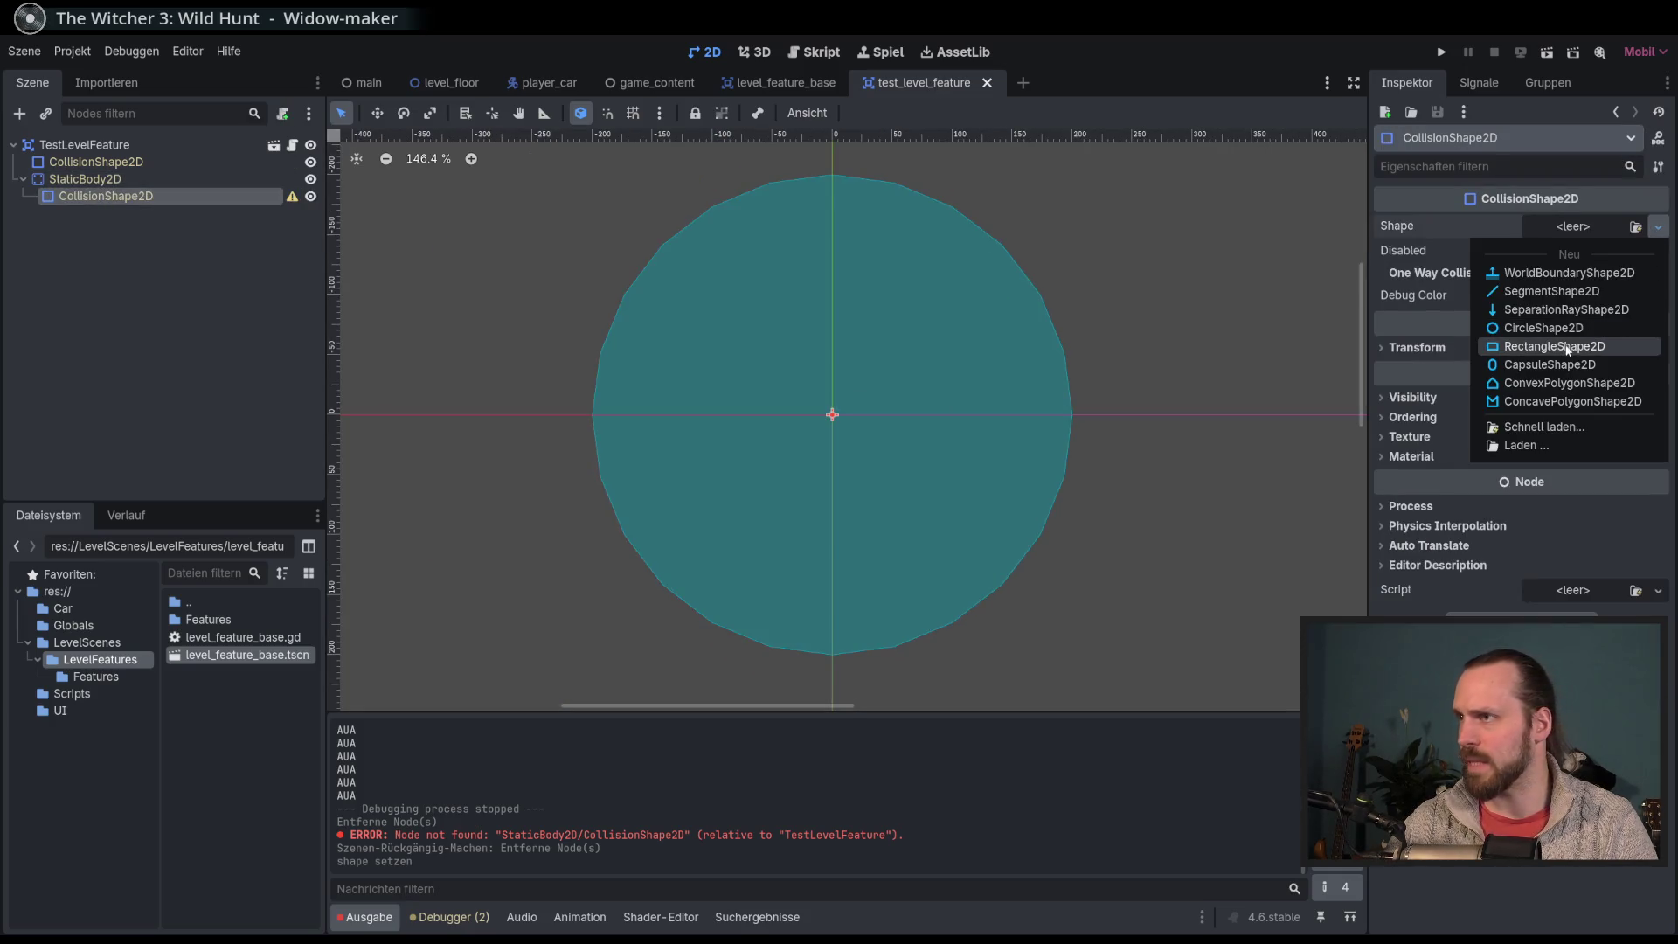
{"action": "left_click", "coordinate": [1564, 354]}
{"action": "scroll", "coordinate": [882, 404], "scroll_direction": "up", "scroll_amount": 5}
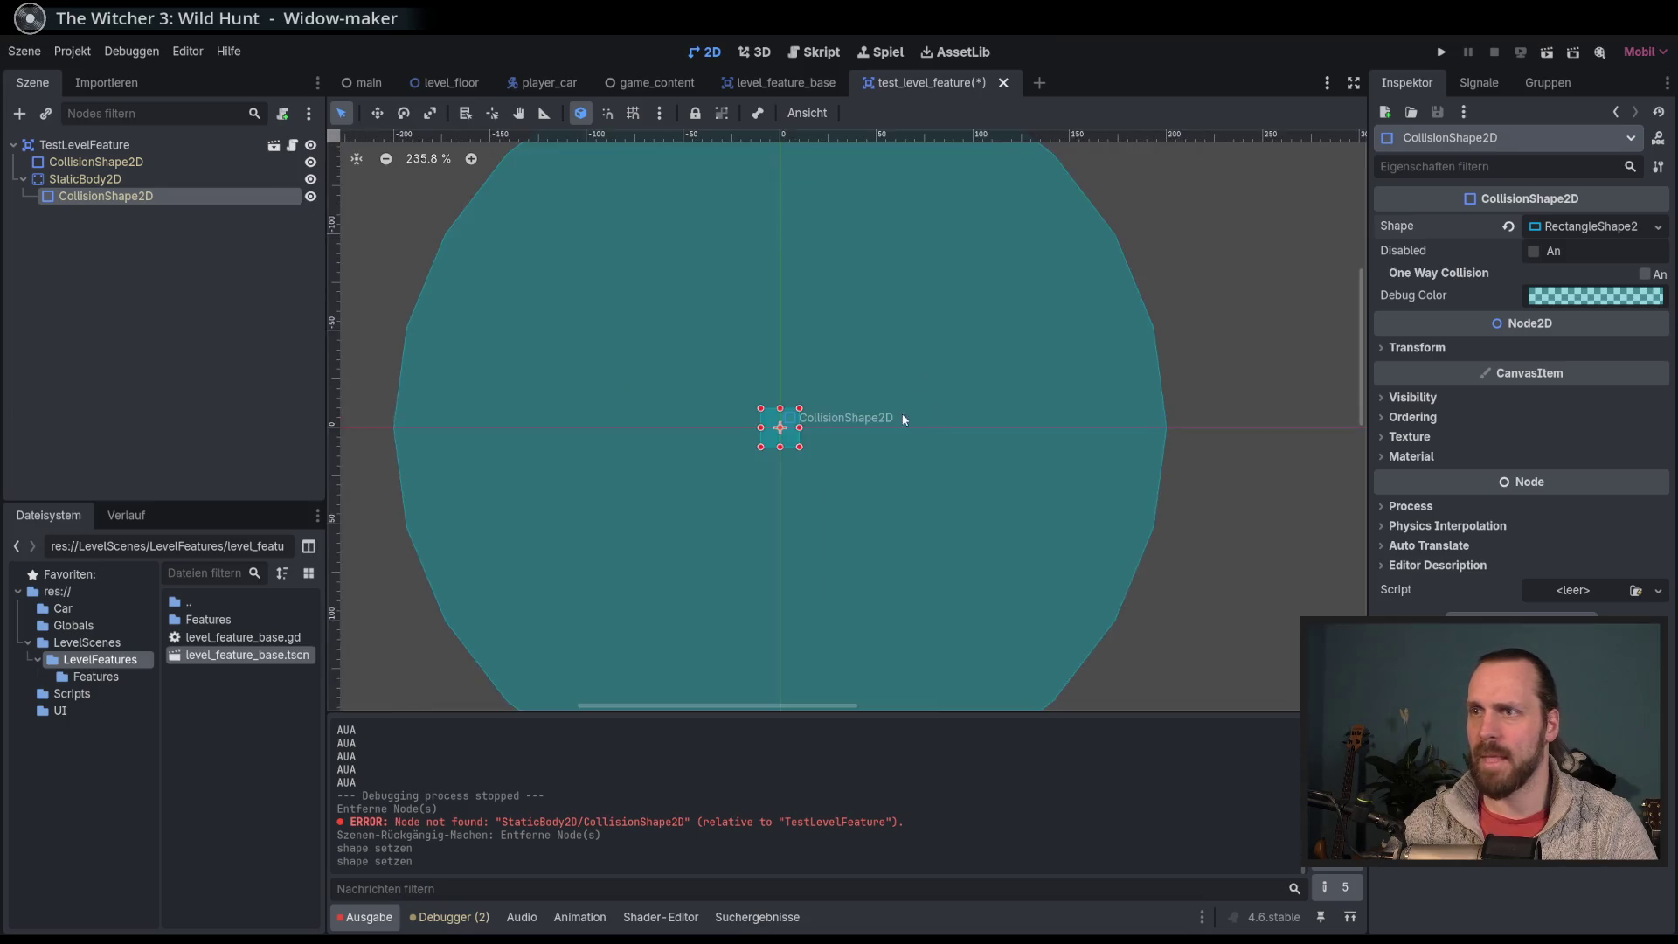
{"action": "left_click_drag", "start_coordinate": [751, 441], "coordinate": [874, 406]}
{"action": "key", "text": "ctrl+z"}
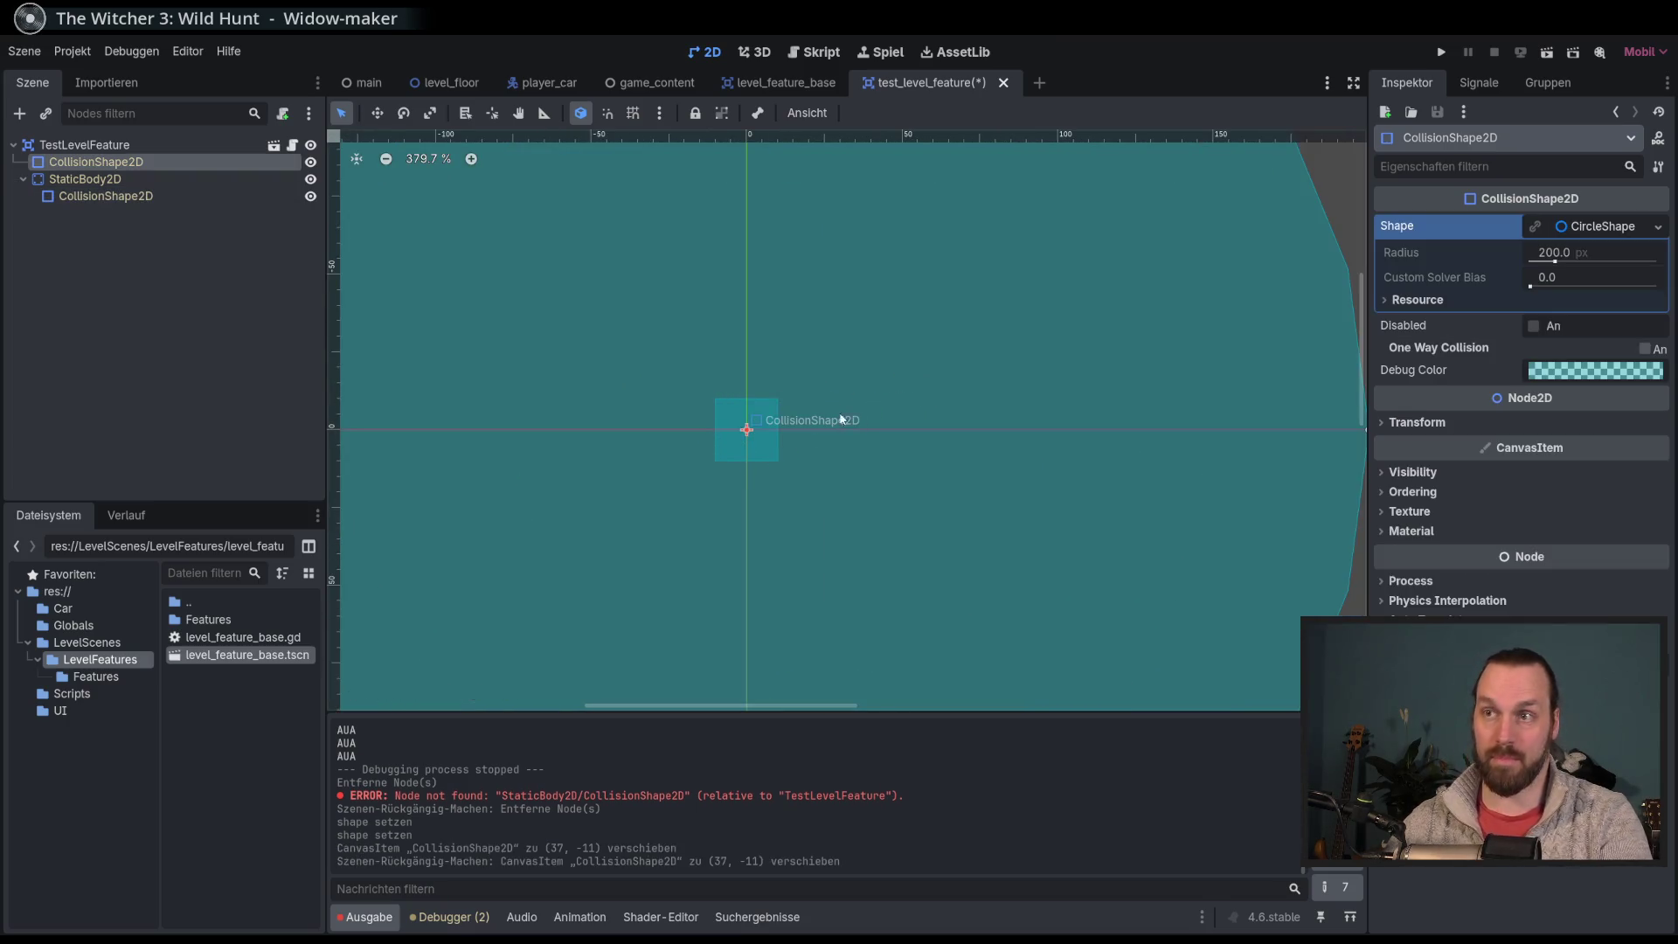
{"action": "left_click", "coordinate": [140, 197]}
{"action": "scroll", "coordinate": [767, 387], "scroll_direction": "down", "scroll_amount": 5}
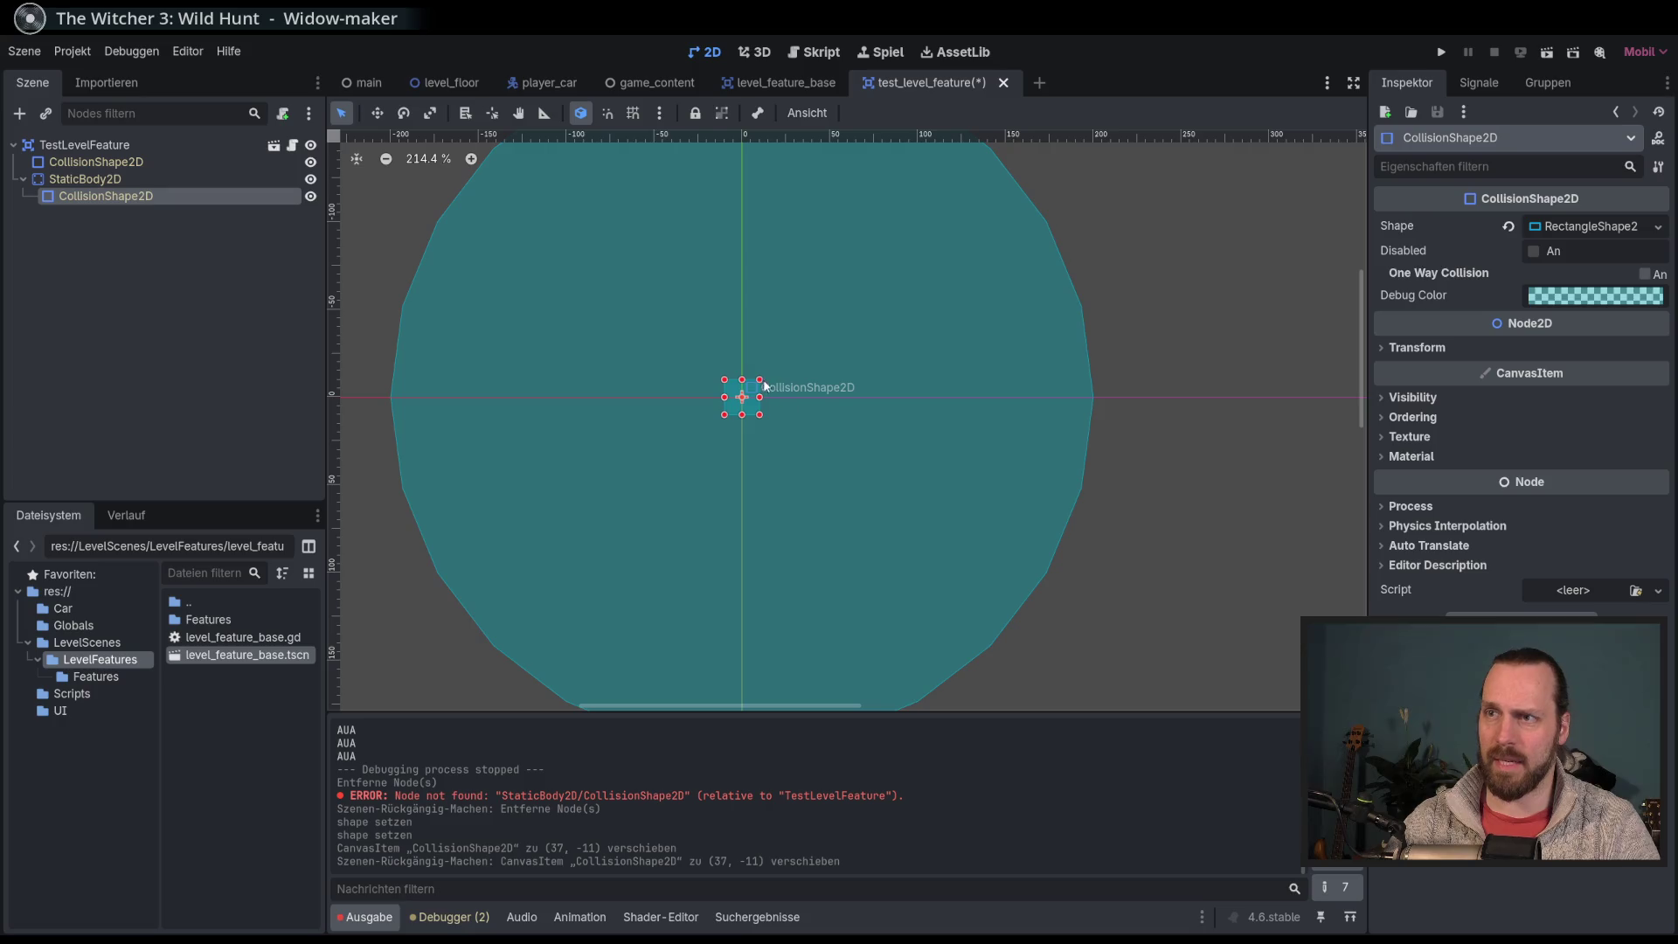
{"action": "left_click_drag", "start_coordinate": [759, 380], "coordinate": [847, 335]}
{"action": "left_click_drag", "start_coordinate": [878, 323], "coordinate": [875, 317]}
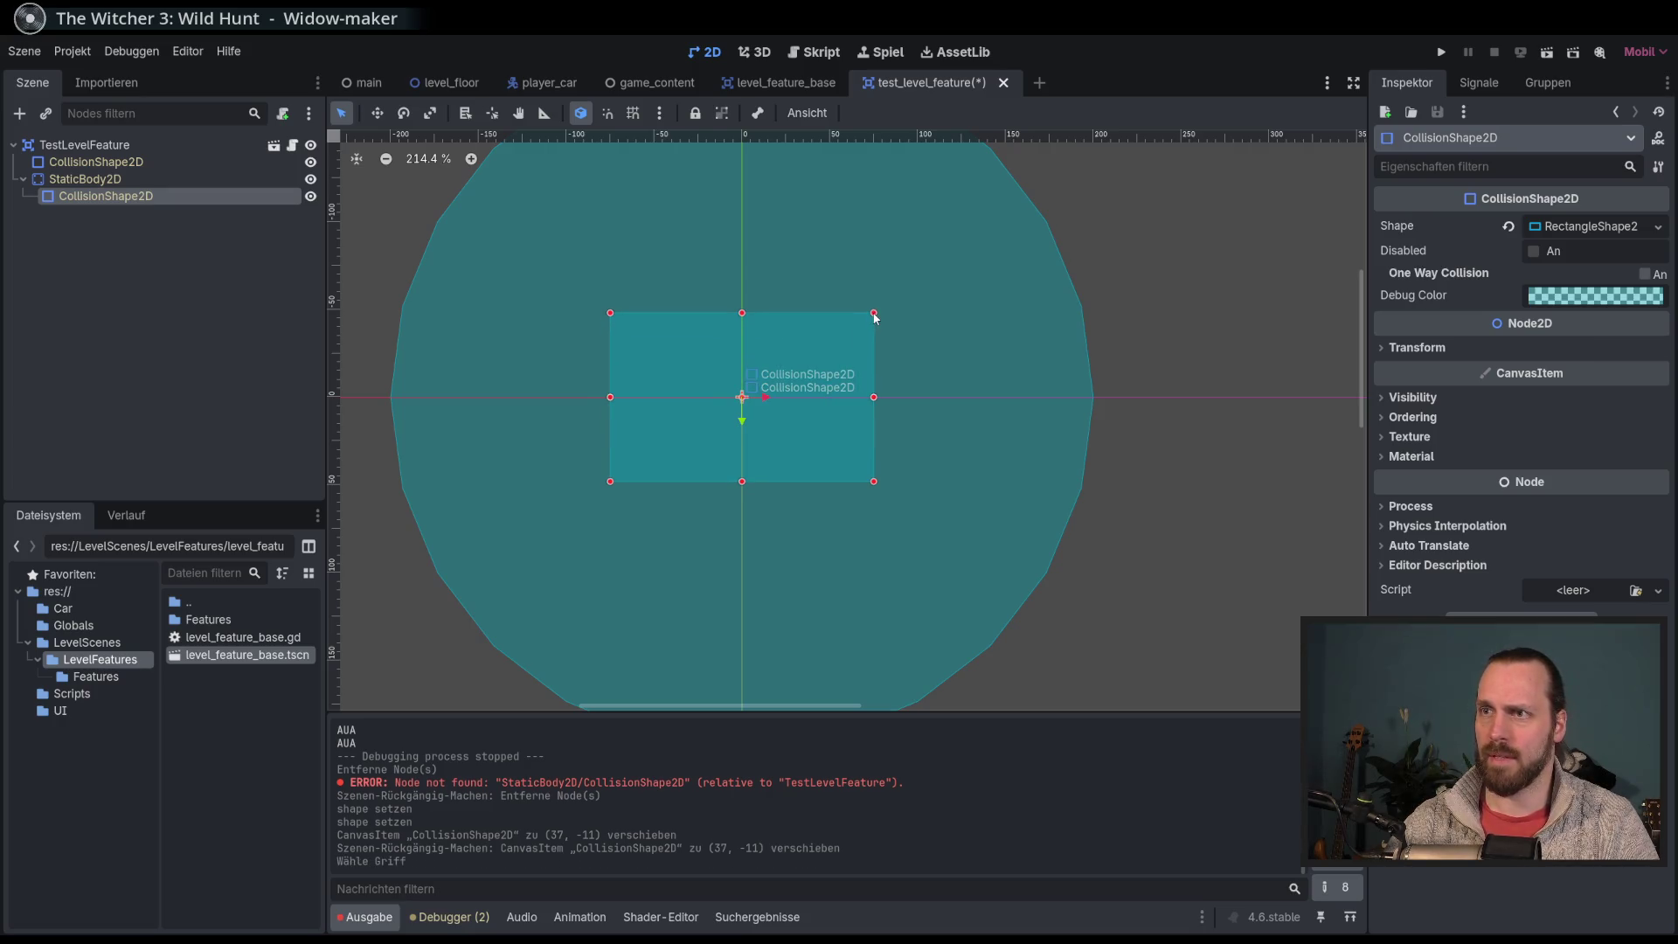
Step: Hide the circular CollisionShape2D in level_feature_base and run the game
{"action": "left_click", "coordinate": [778, 82]}
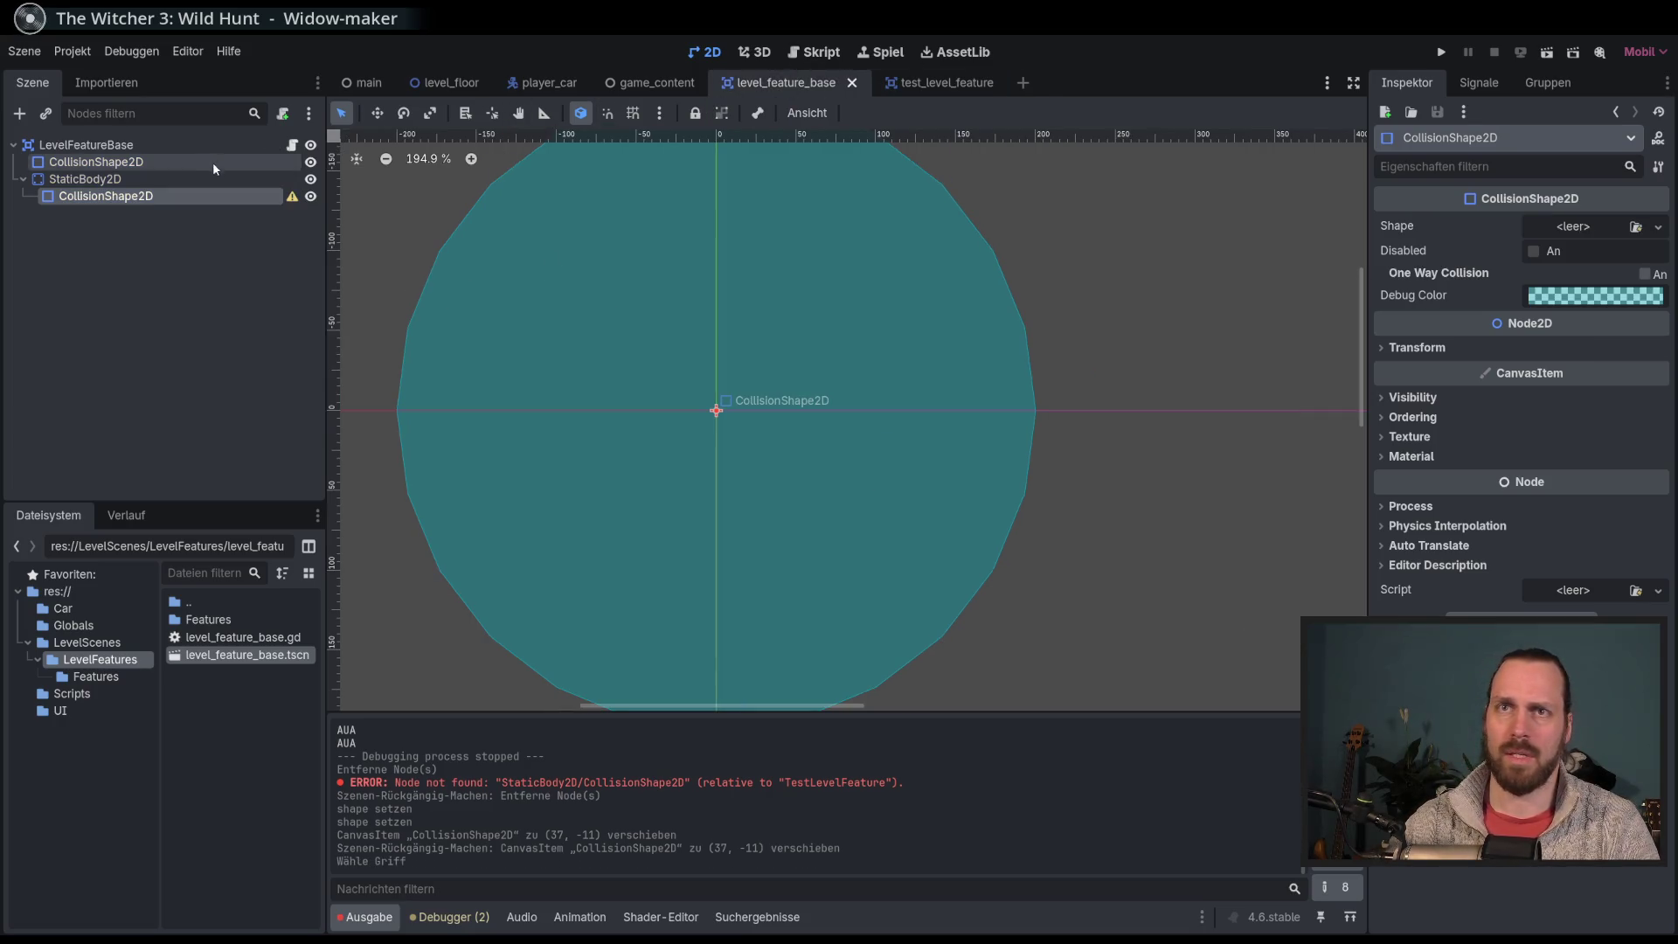
{"action": "left_click", "coordinate": [310, 162]}
{"action": "key", "text": "F5"}
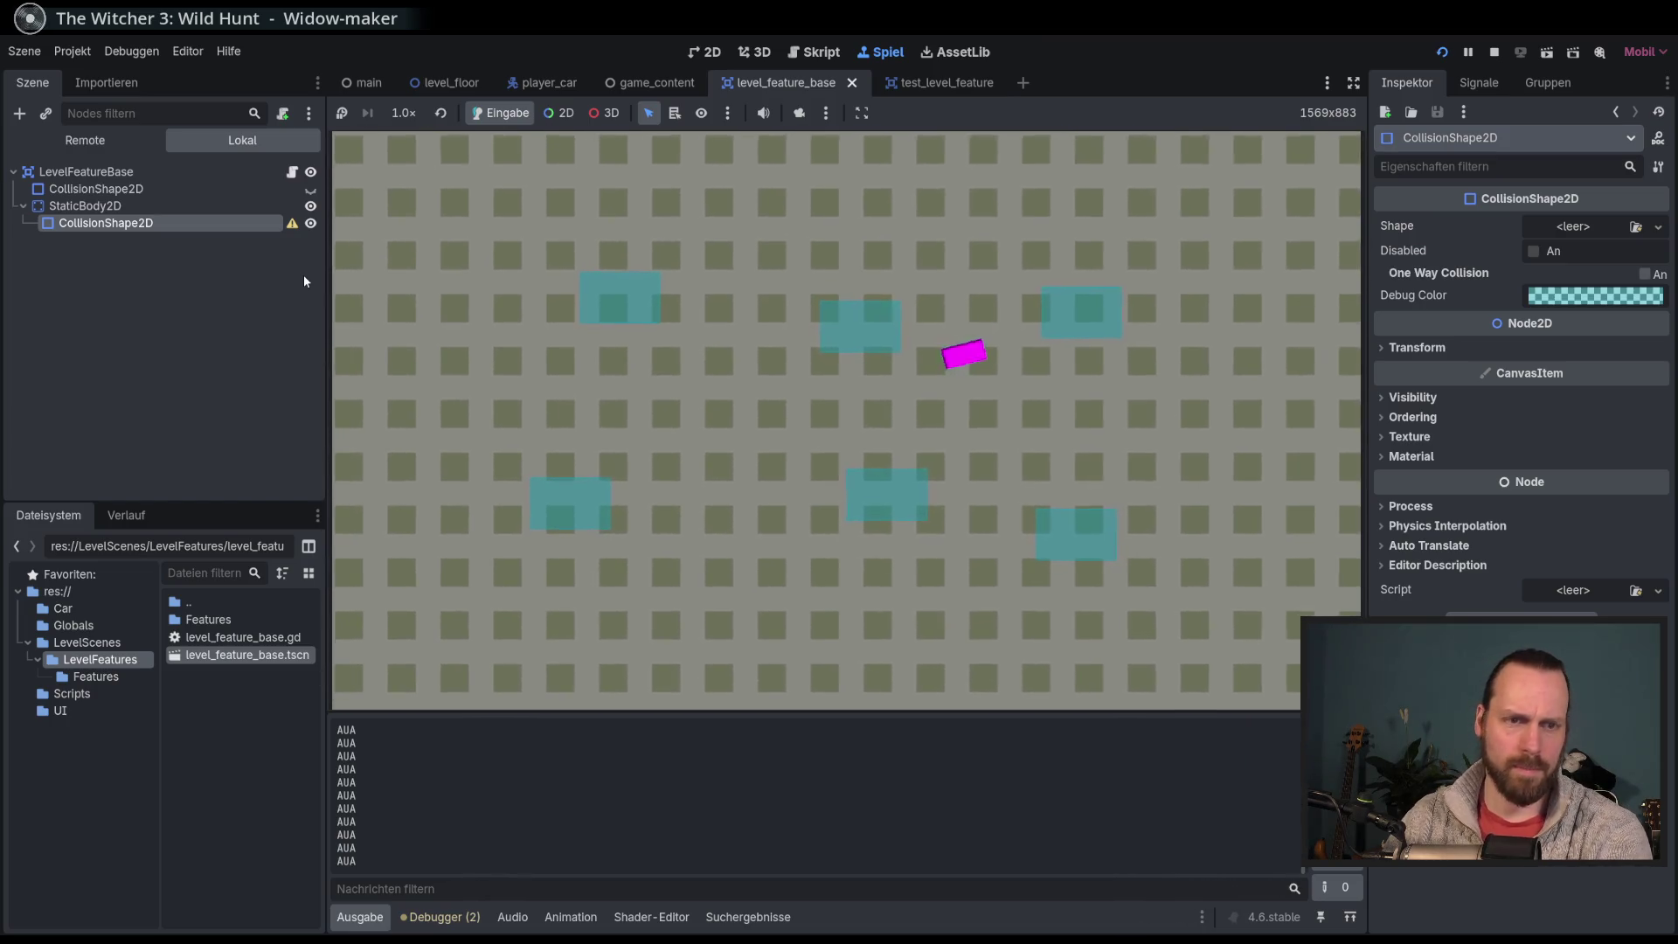
Step: Stop the test run and open the player_car.gd script in the script editor
{"action": "key", "text": "F8"}
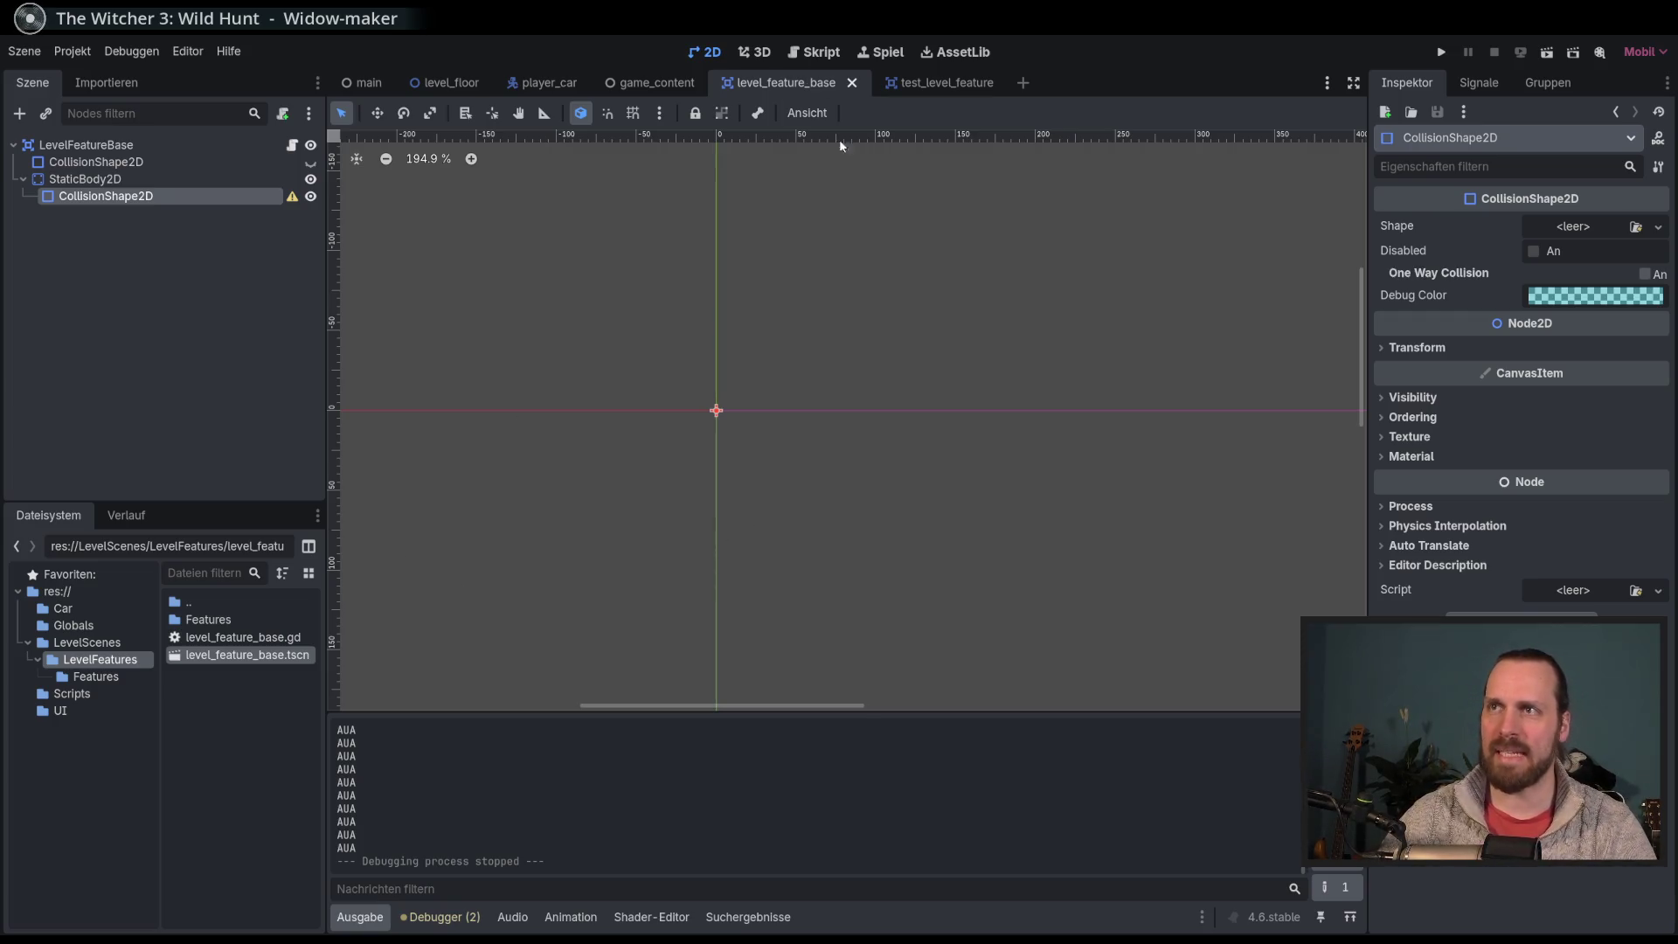
{"action": "left_click", "coordinate": [821, 55]}
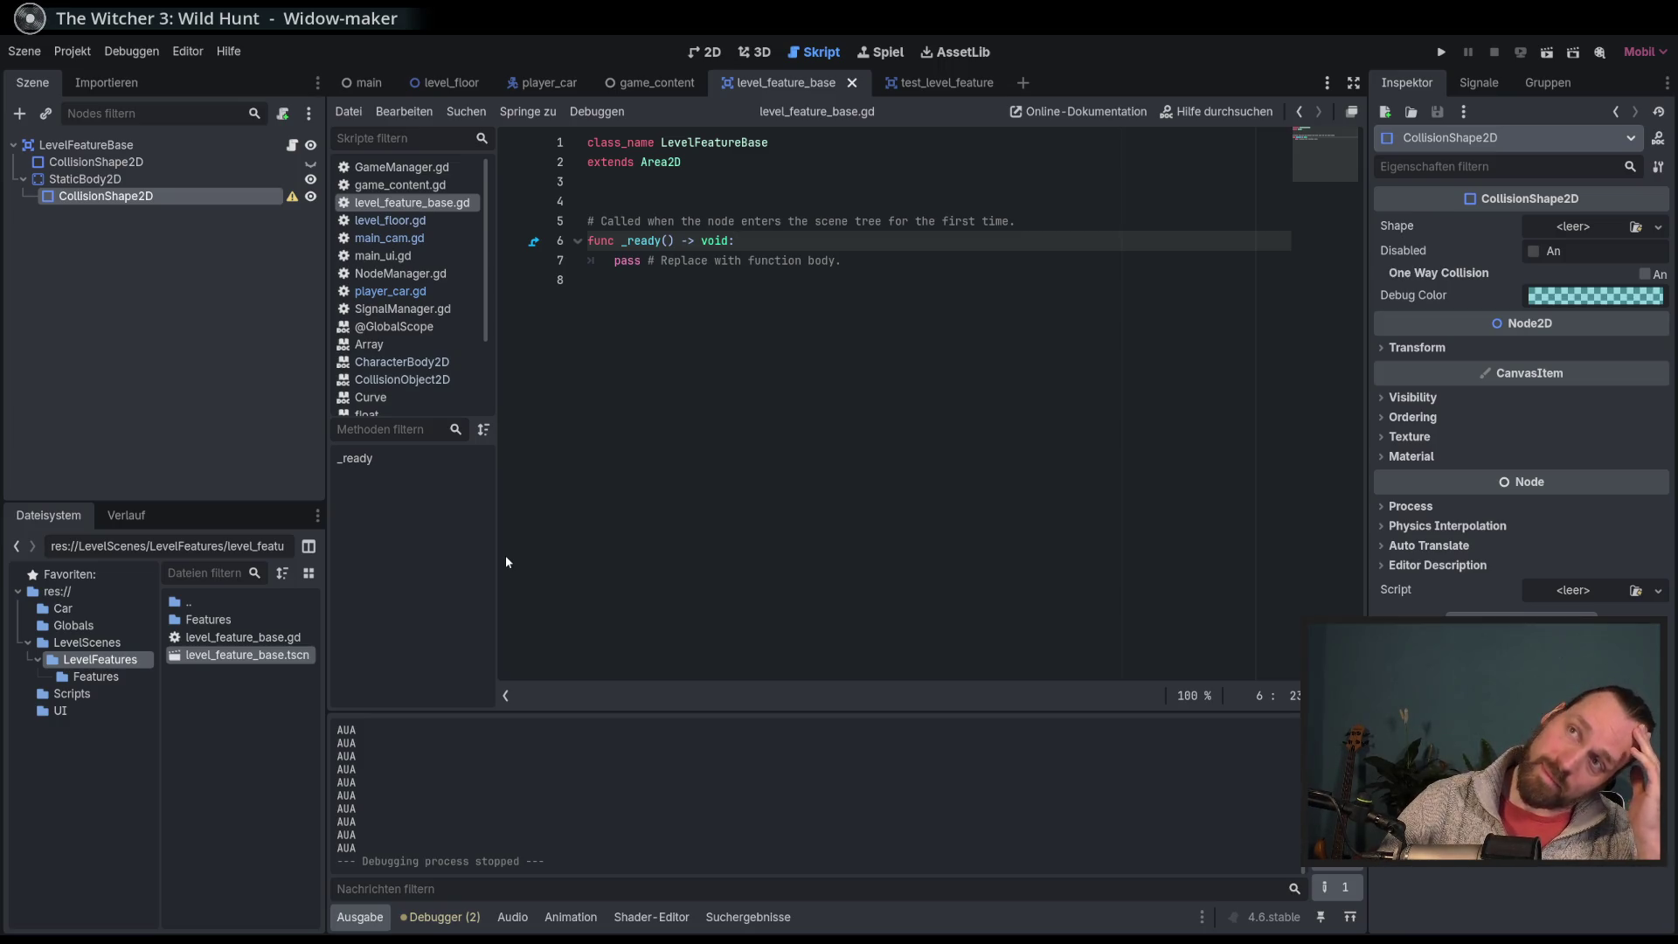
{"action": "left_click", "coordinate": [443, 297]}
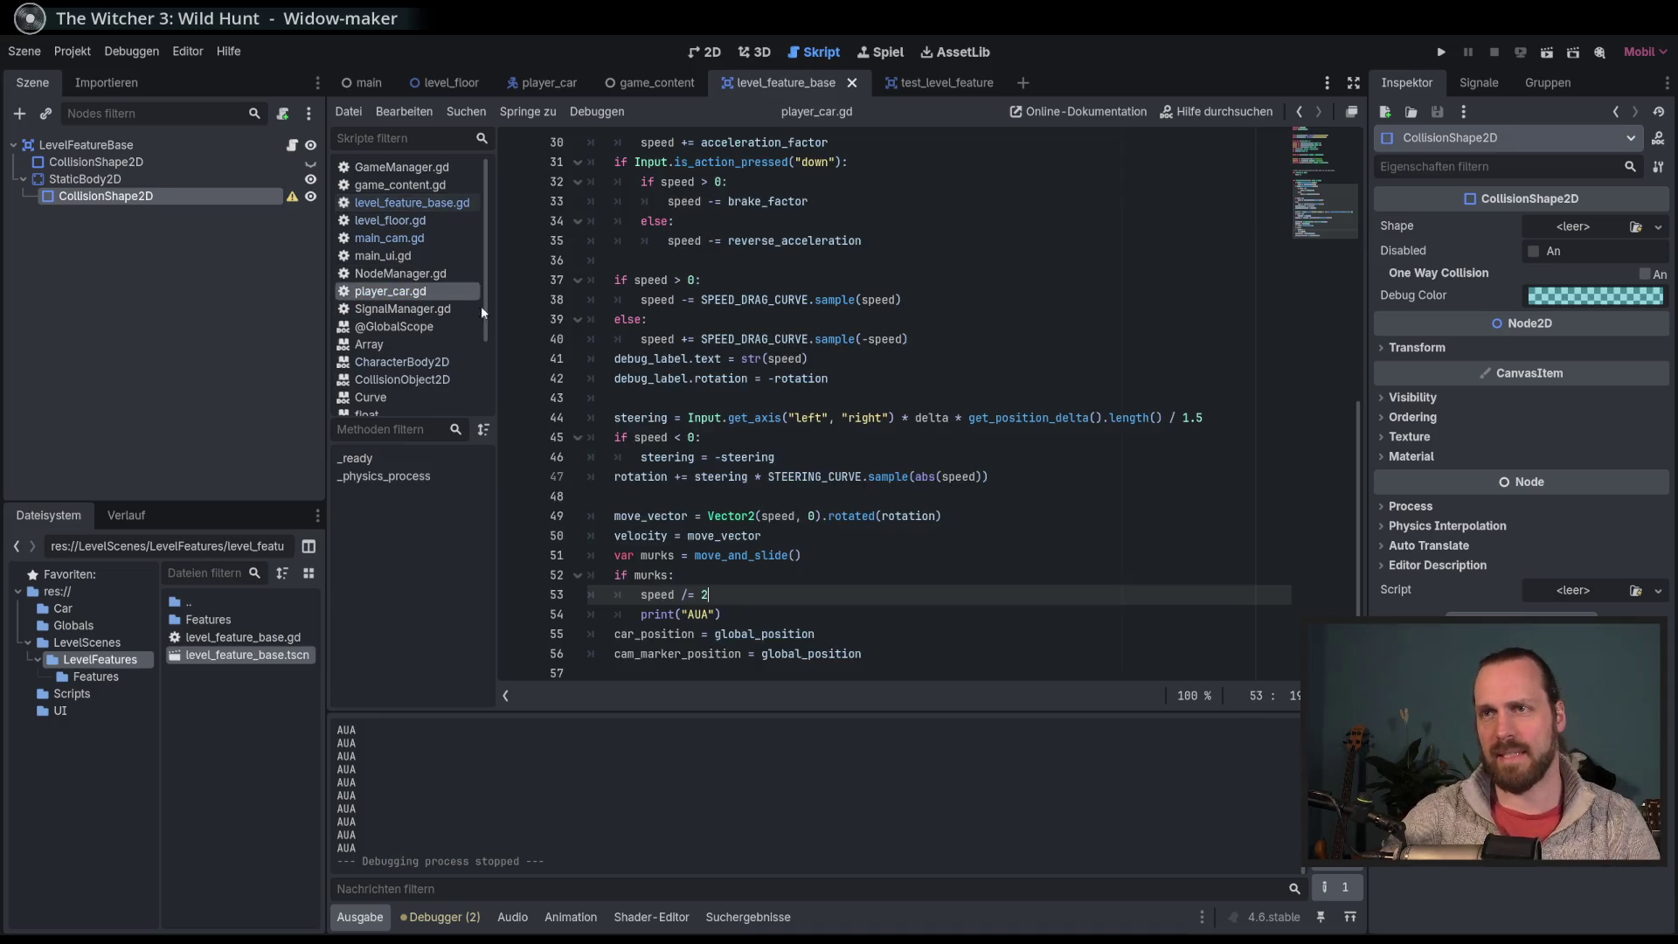
Step: Change the collision line to 'speed = 0', test-run the game and return to the player_car scene
{"action": "left_click_drag", "start_coordinate": [701, 595], "coordinate": [695, 570]}
{"action": "left_click", "coordinate": [720, 600]}
{"action": "type", "text": "0"}
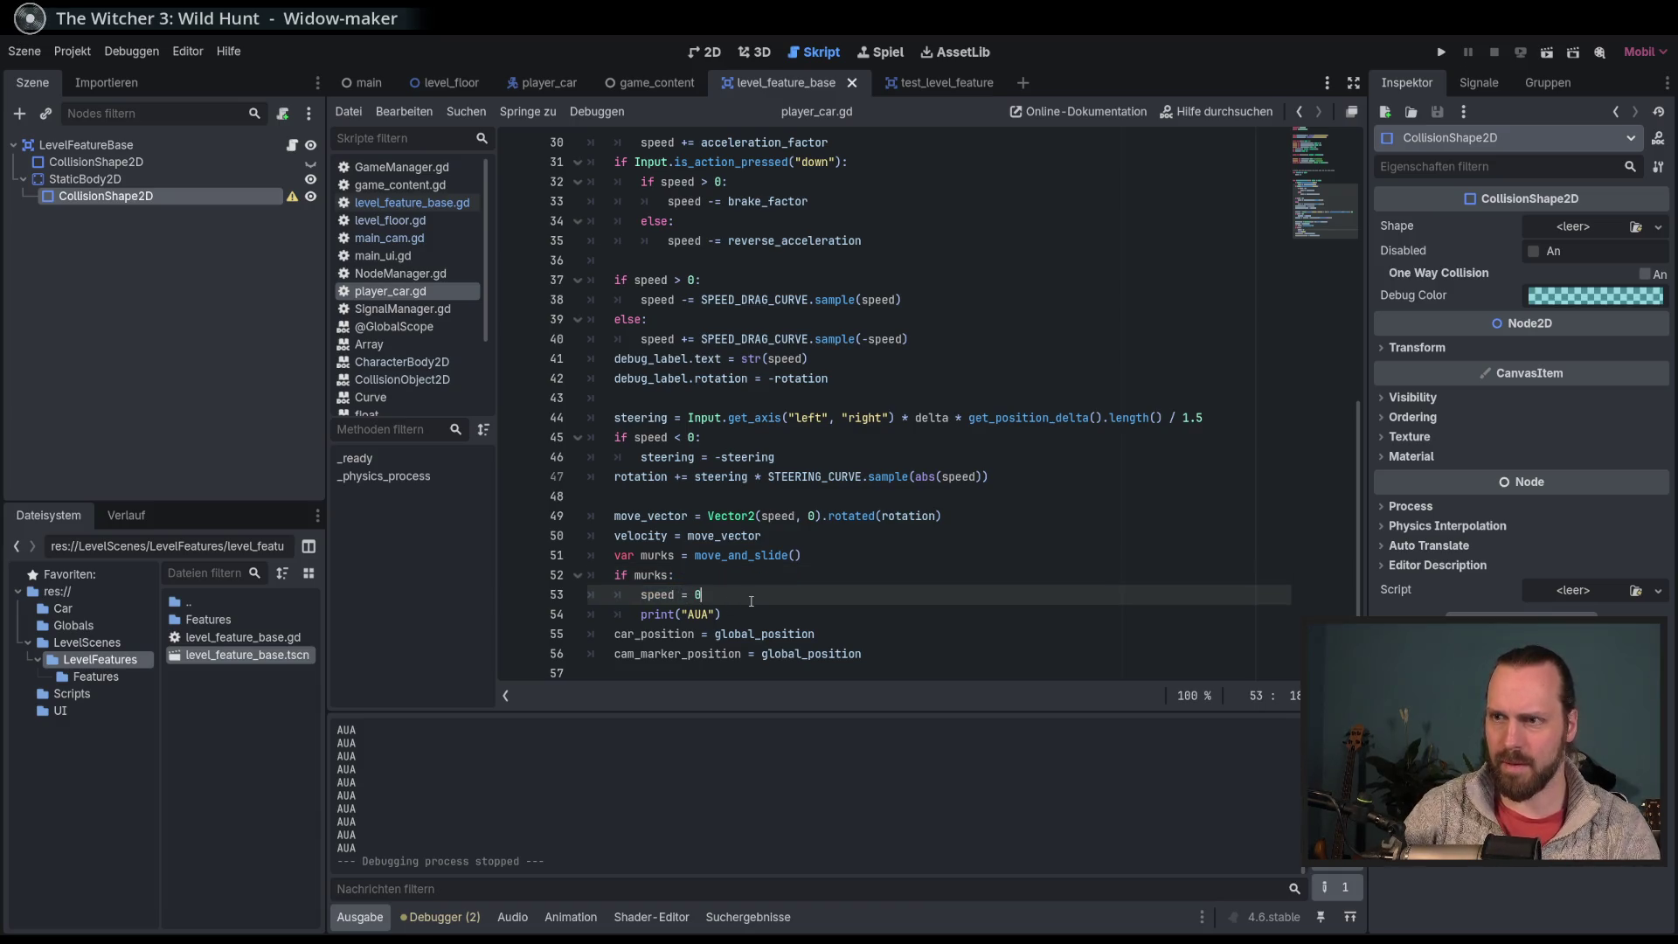
{"action": "key", "text": "F5"}
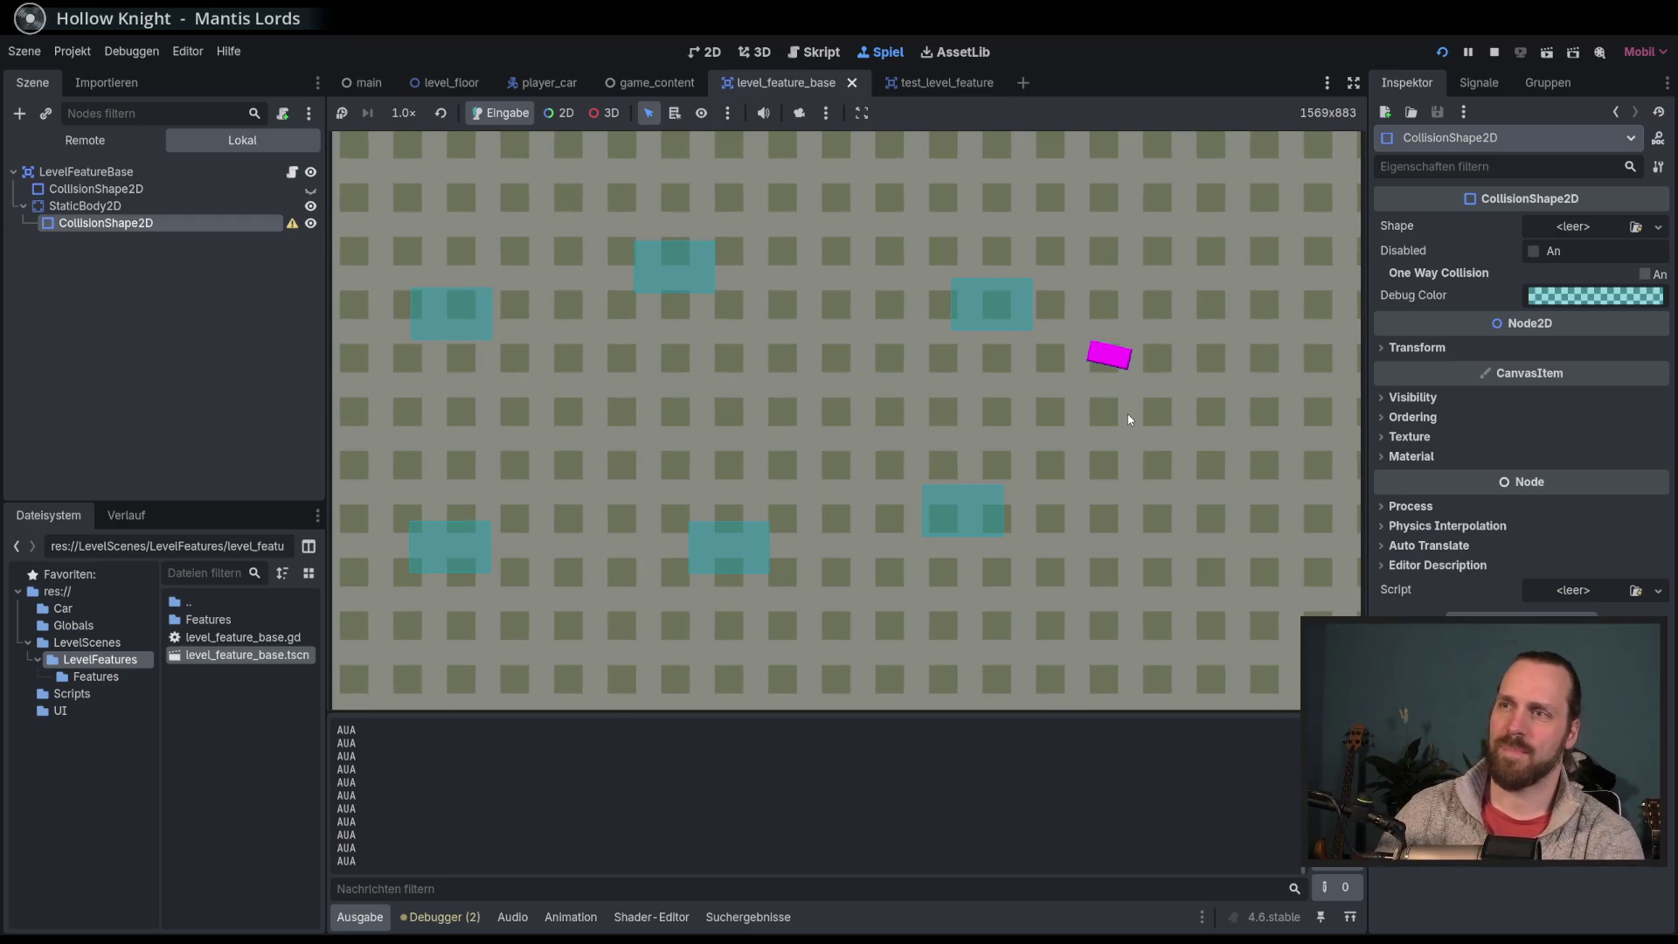
{"action": "key", "text": "F8"}
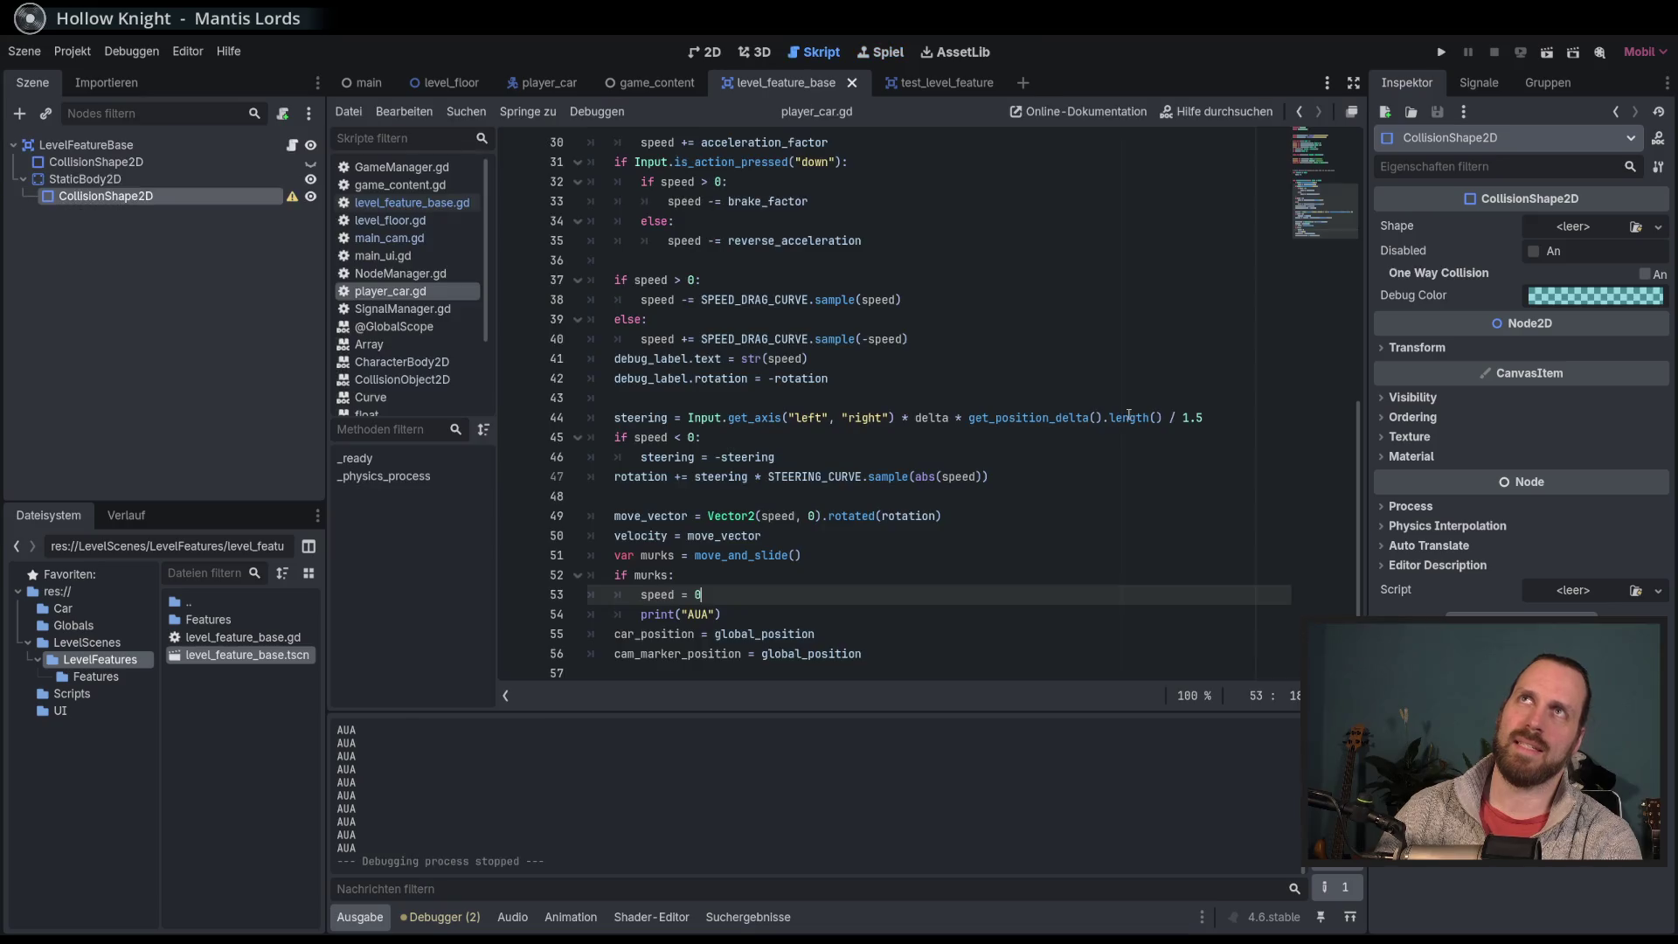
{"action": "left_click", "coordinate": [564, 84]}
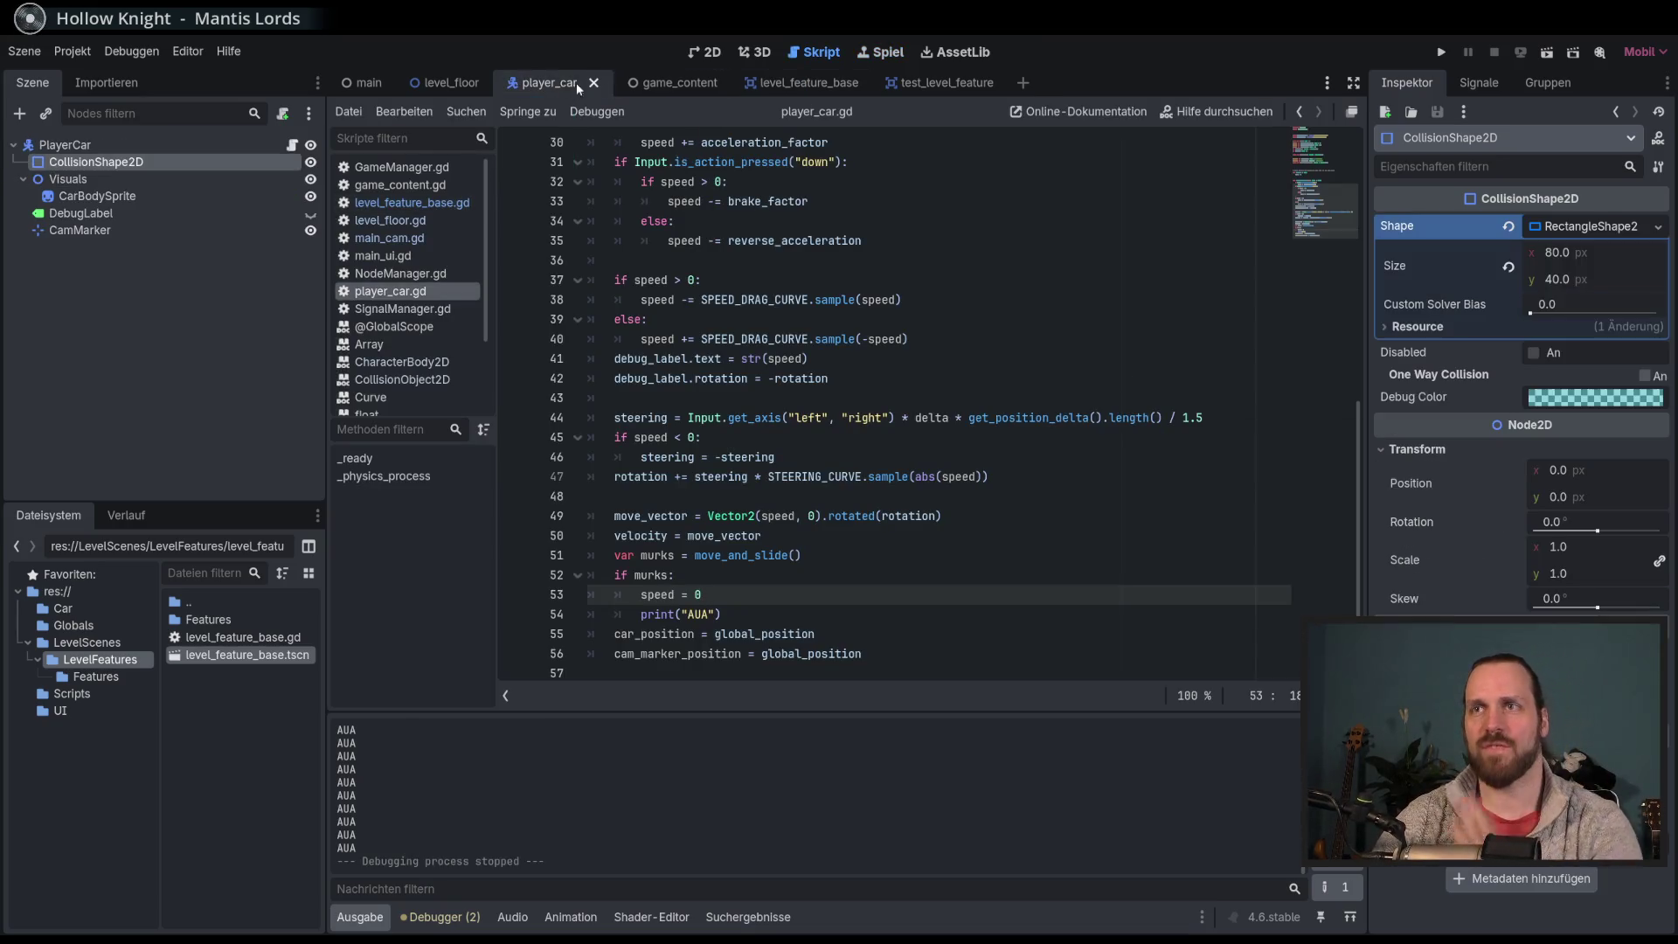
Step: Set the car's CollisionShape2D size to 100 × 50 px
{"action": "left_click", "coordinate": [692, 53]}
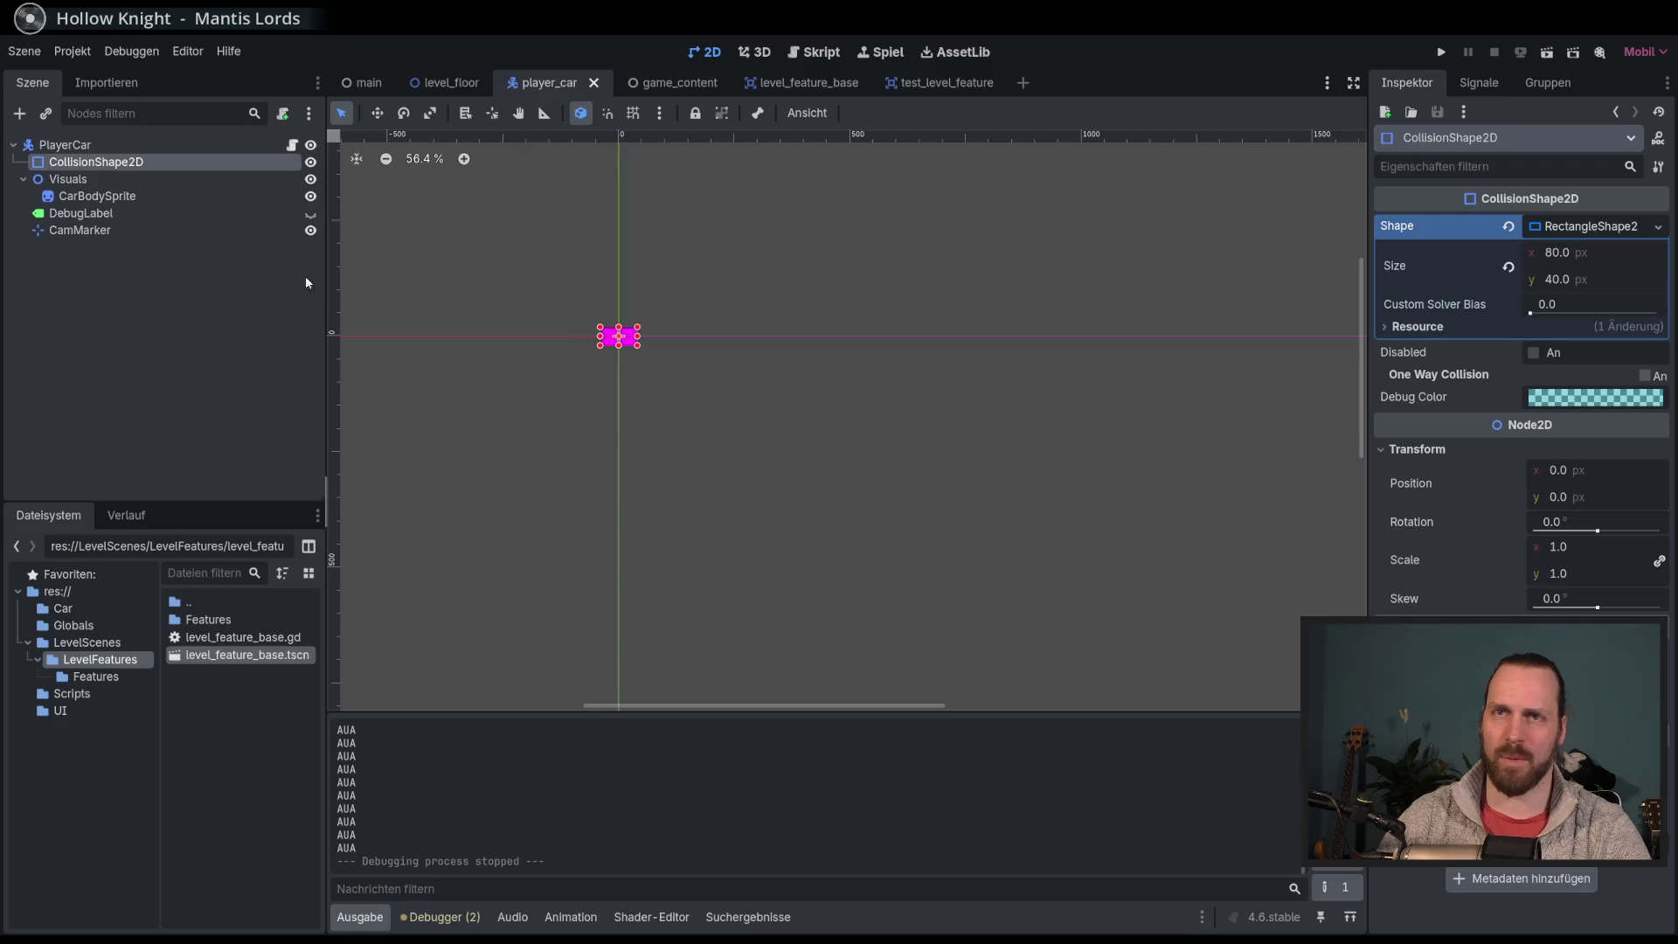
{"action": "left_click", "coordinate": [68, 179]}
{"action": "left_click", "coordinate": [96, 162]}
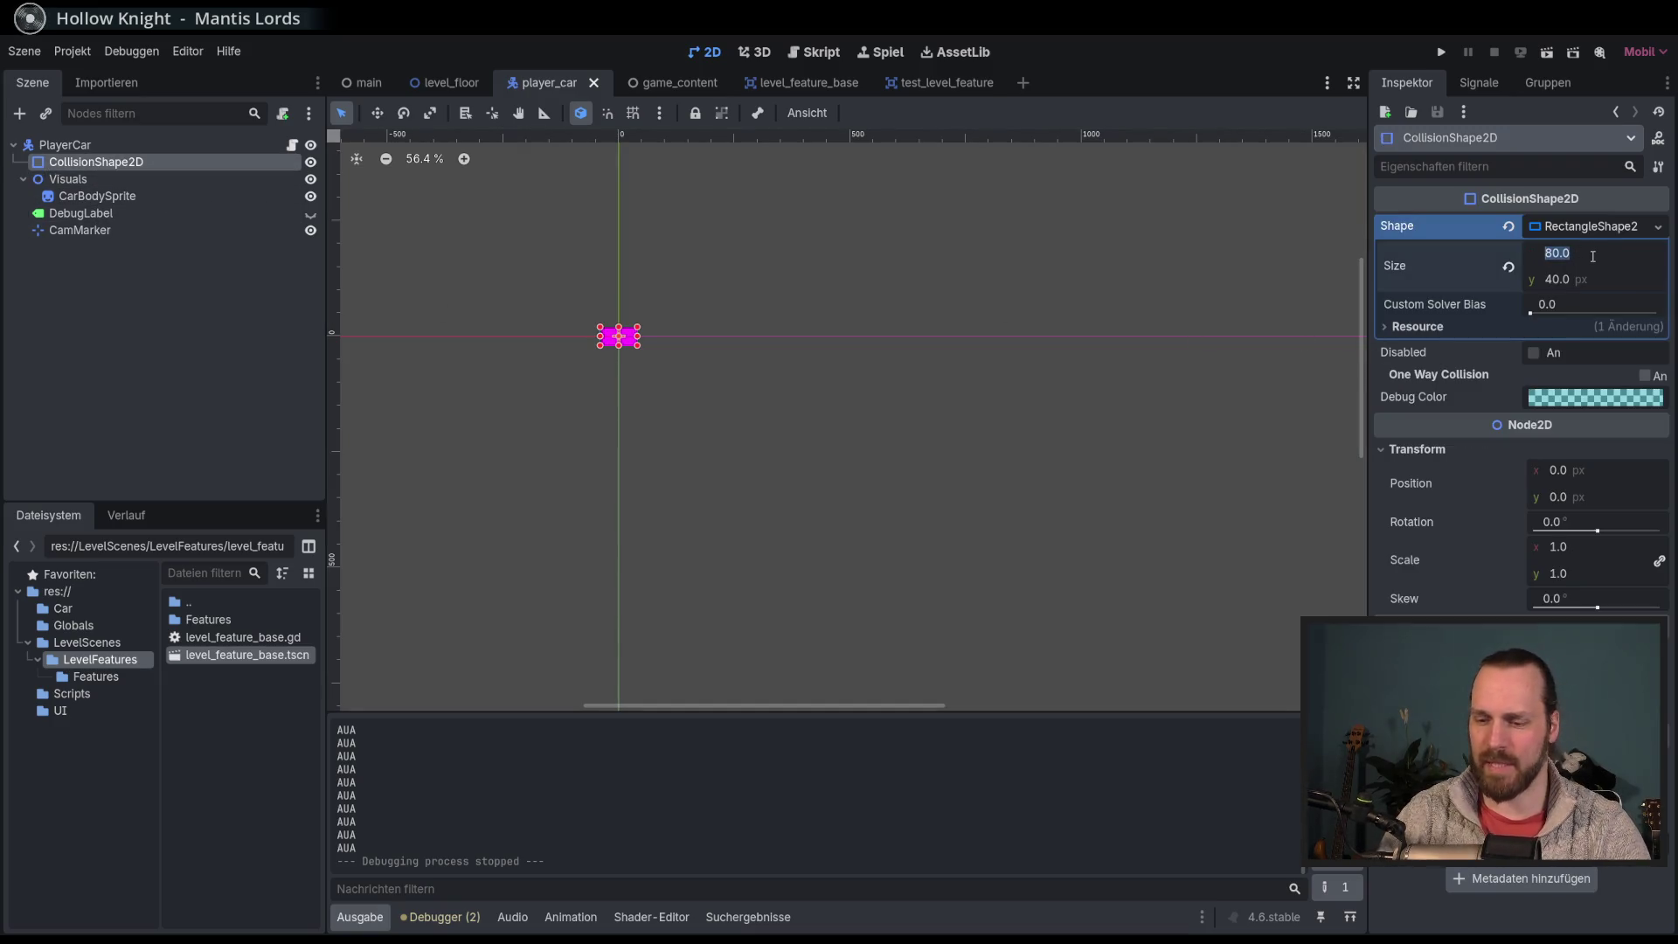
{"action": "type", "text": "100"}
{"action": "key", "text": "Return"}
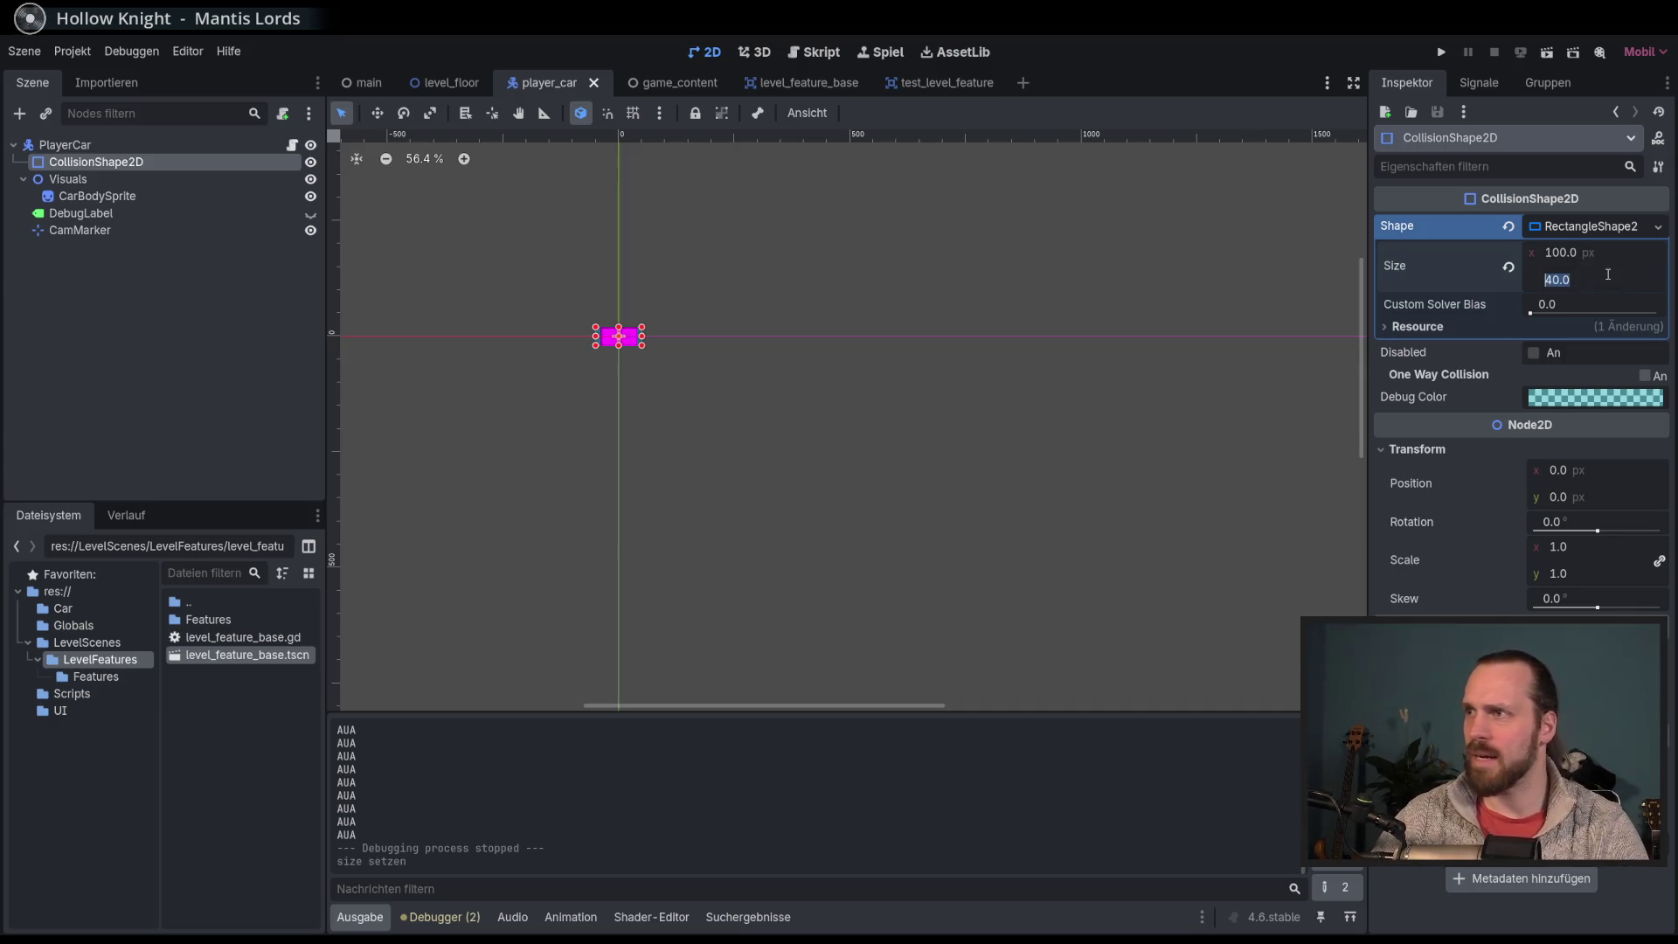
{"action": "type", "text": "50"}
{"action": "key", "text": "Return"}
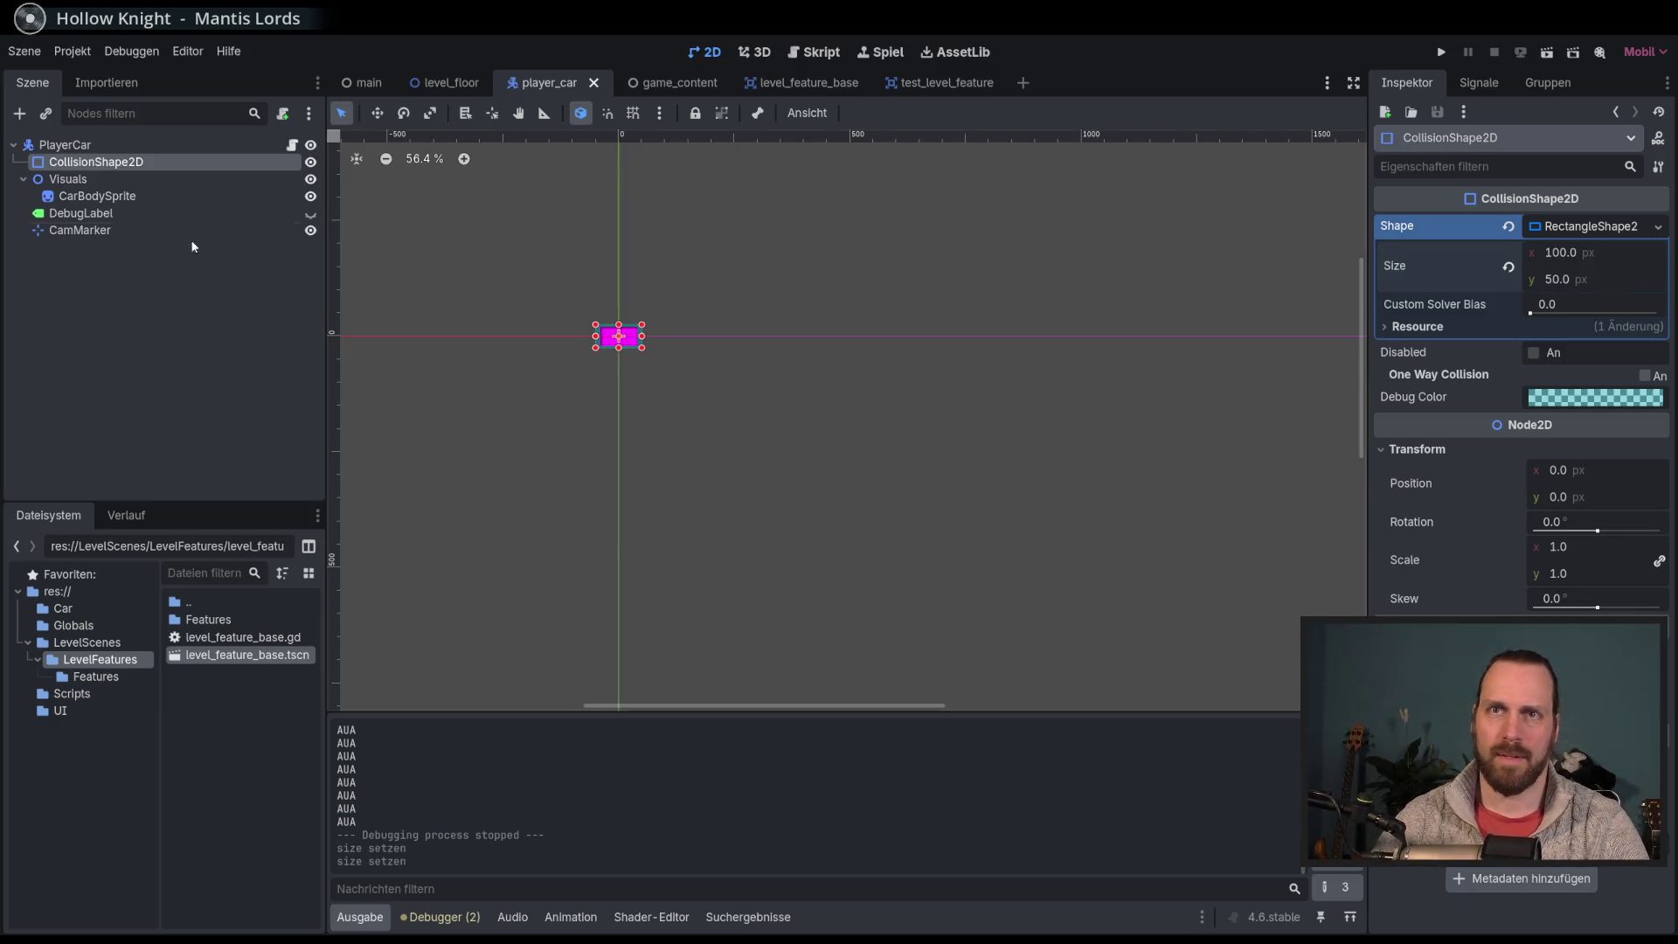
Step: Resize the CarBodySprite to 100 × 50 px and run the game
{"action": "left_click", "coordinate": [127, 195]}
{"action": "left_click", "coordinate": [1593, 260]}
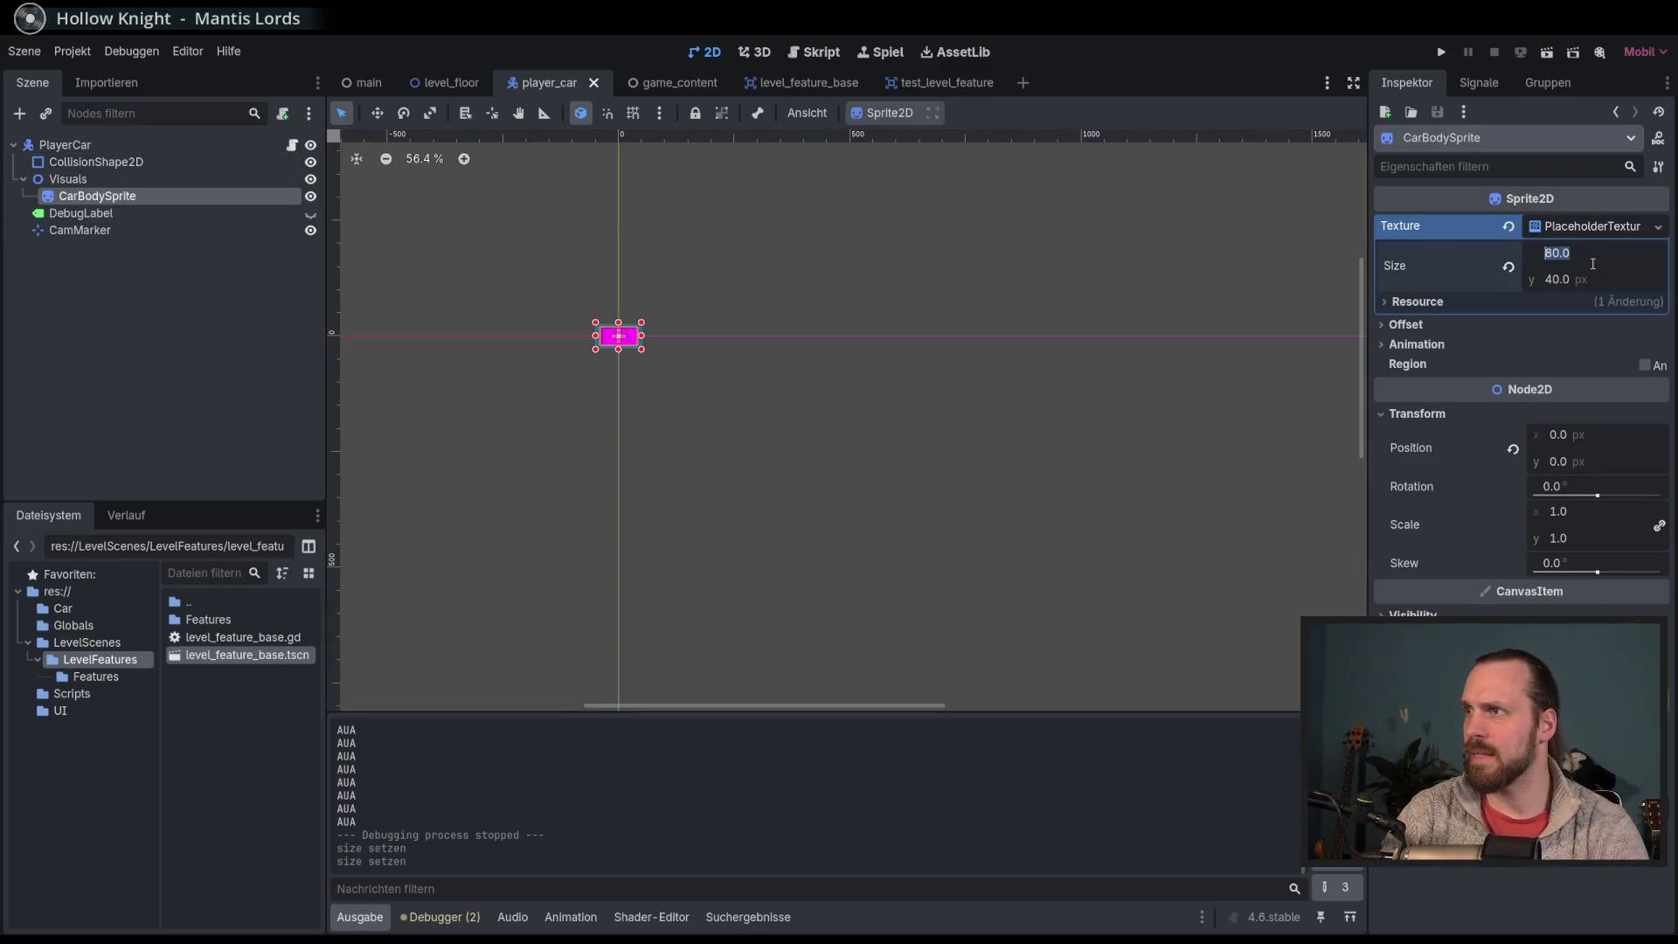
{"action": "type", "text": "0"}
{"action": "key", "text": "Return"}
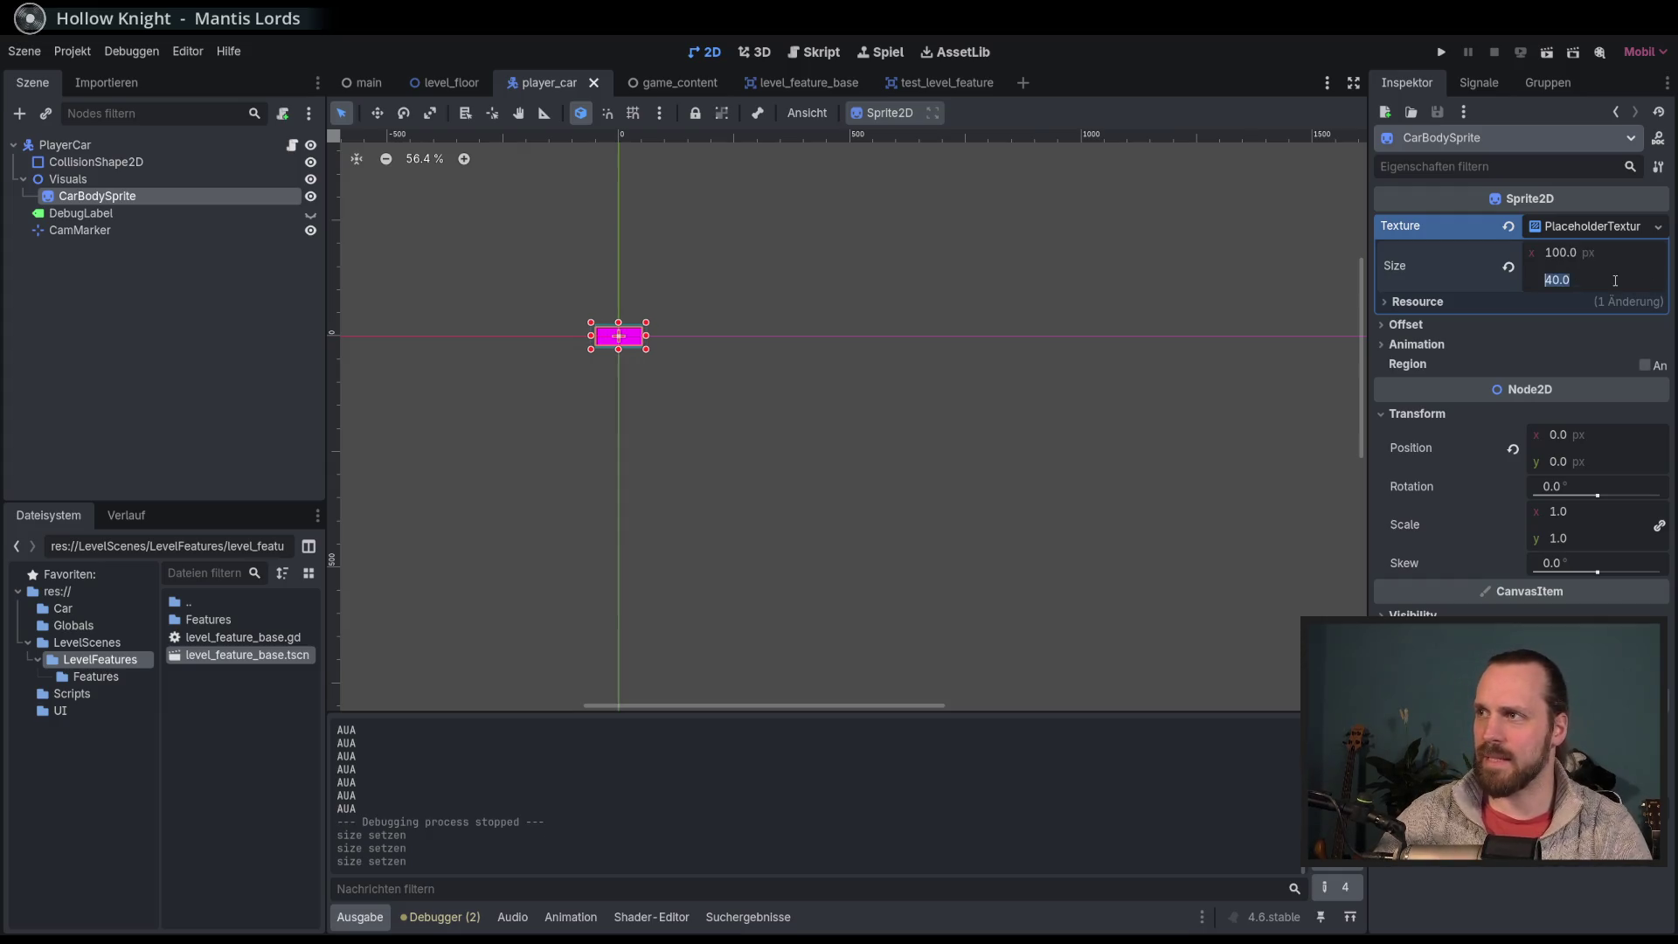
{"action": "type", "text": "50"}
{"action": "key", "text": "Return"}
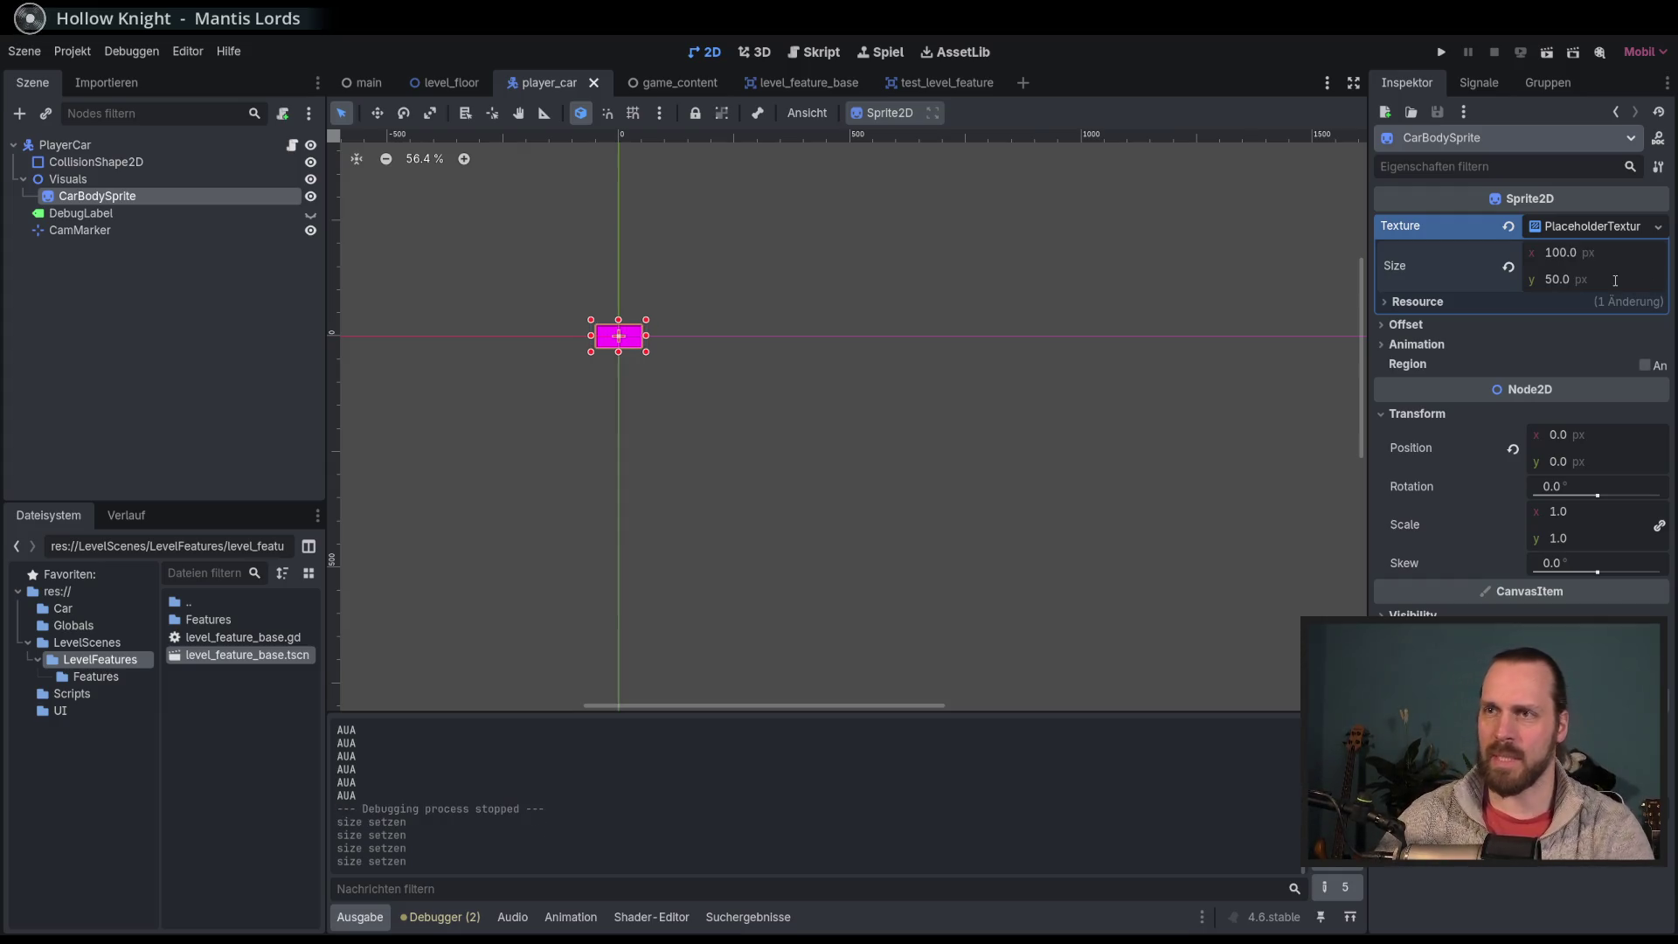
{"action": "key", "text": "F5"}
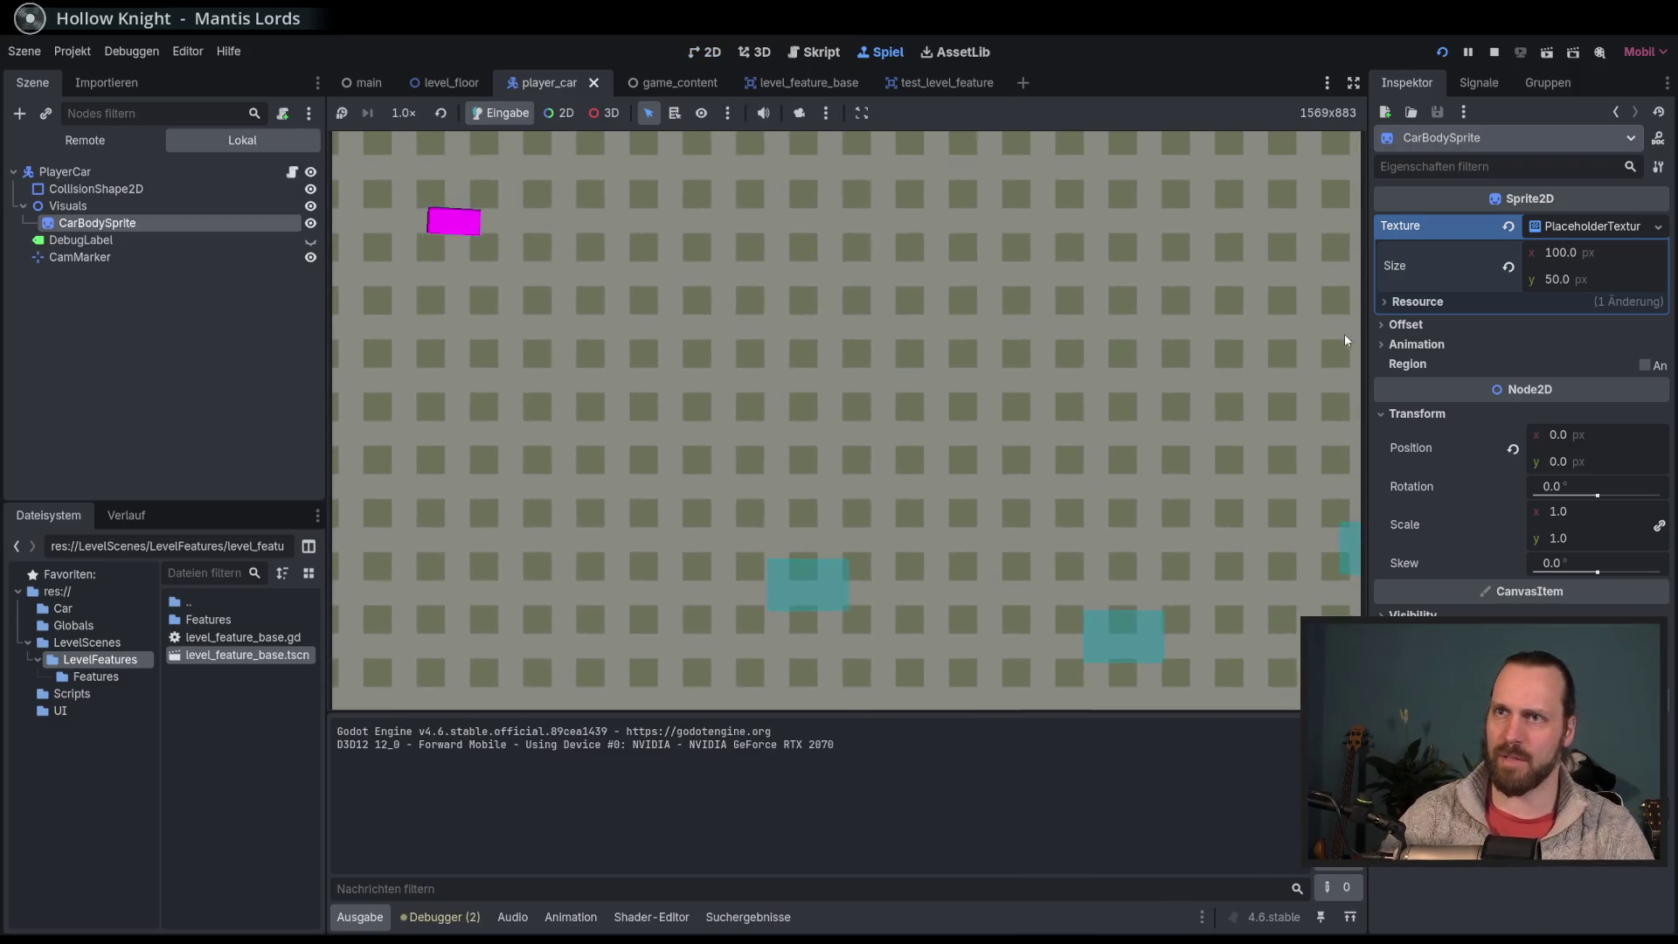
Step: Test-drive the resized car with the arrow keys, stop the game and open player_car.gd
{"action": "key", "text": "Up"}
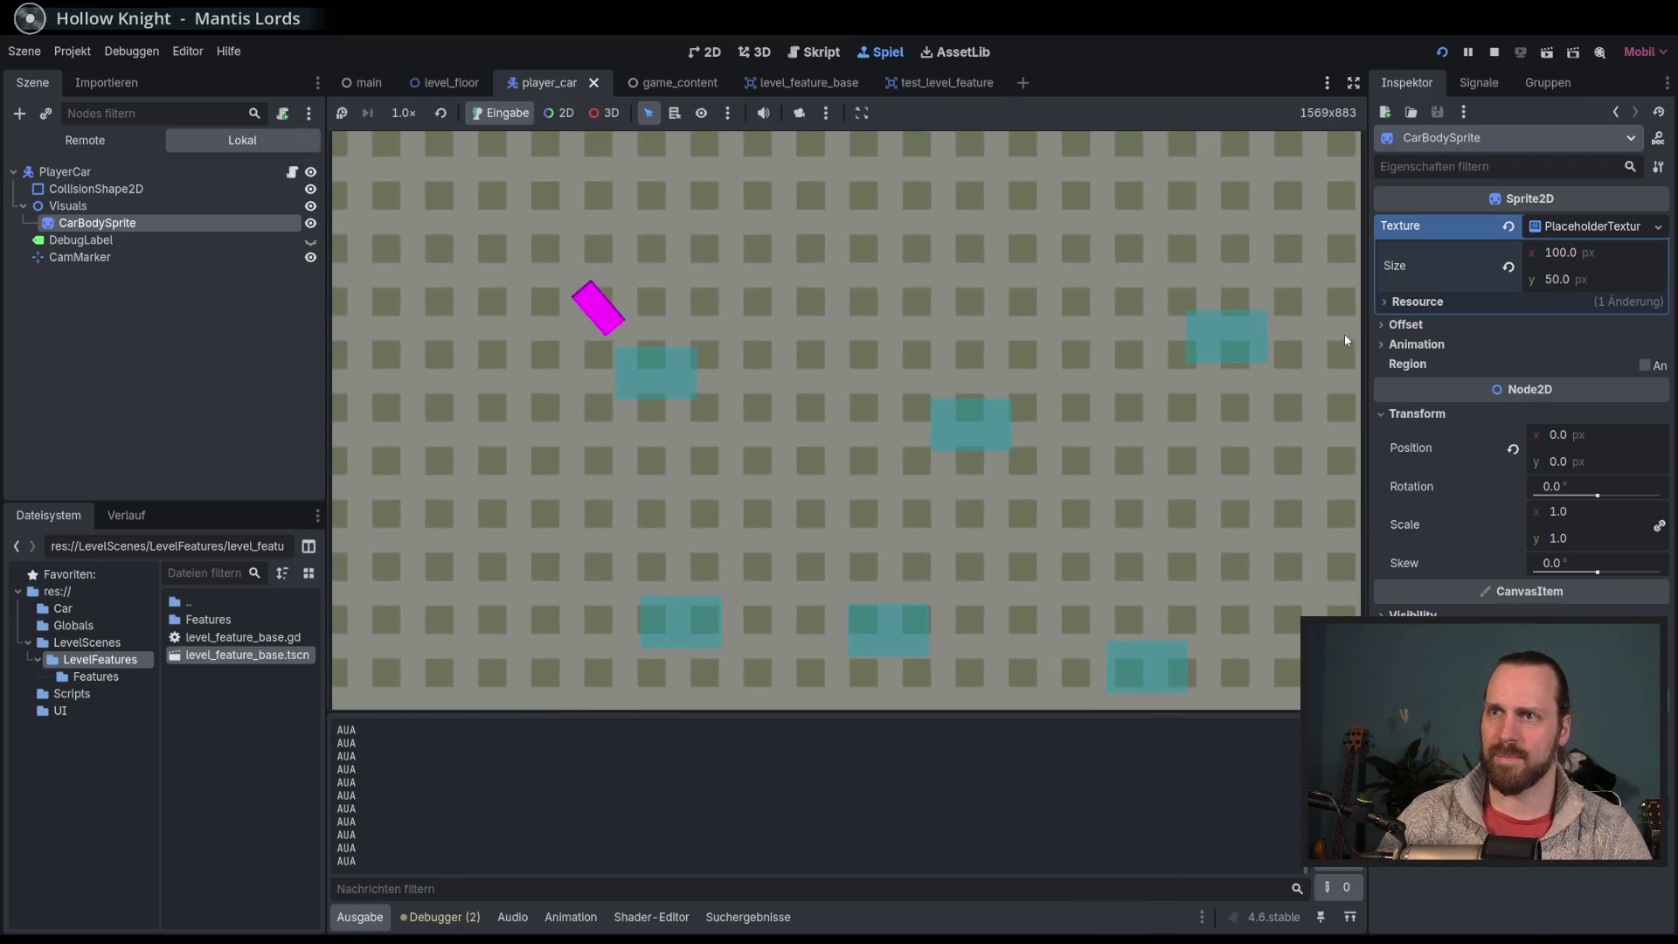
{"action": "key", "text": "Right"}
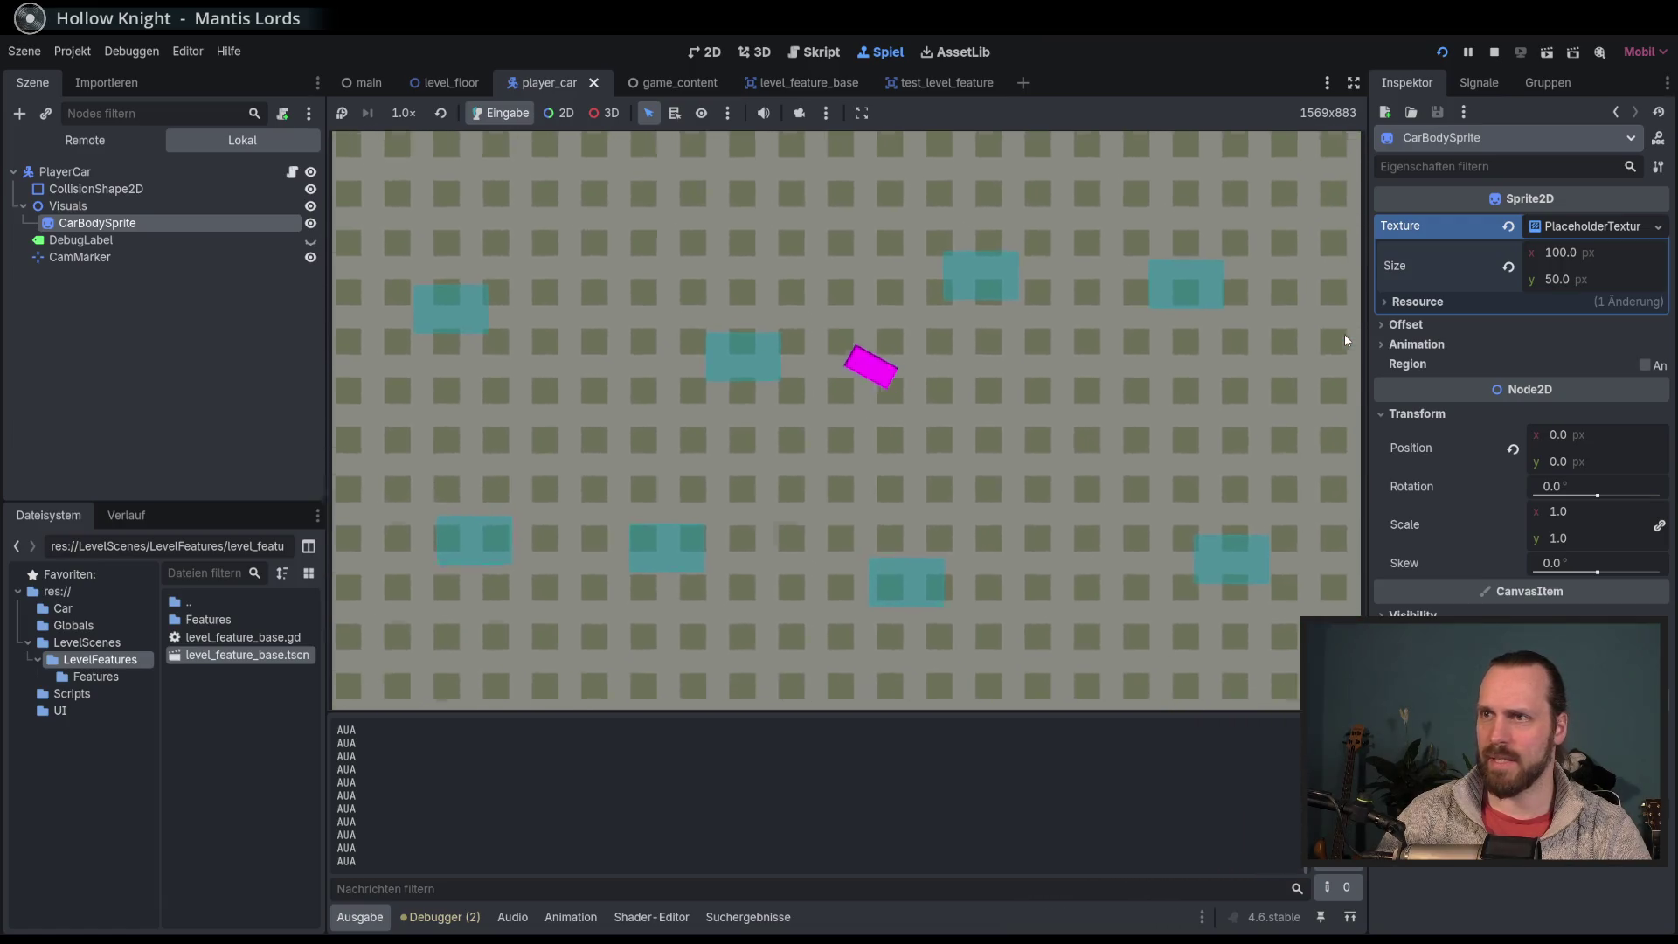
{"action": "key", "text": "Left"}
{"action": "key", "text": "Left"}
{"action": "key", "text": "Right"}
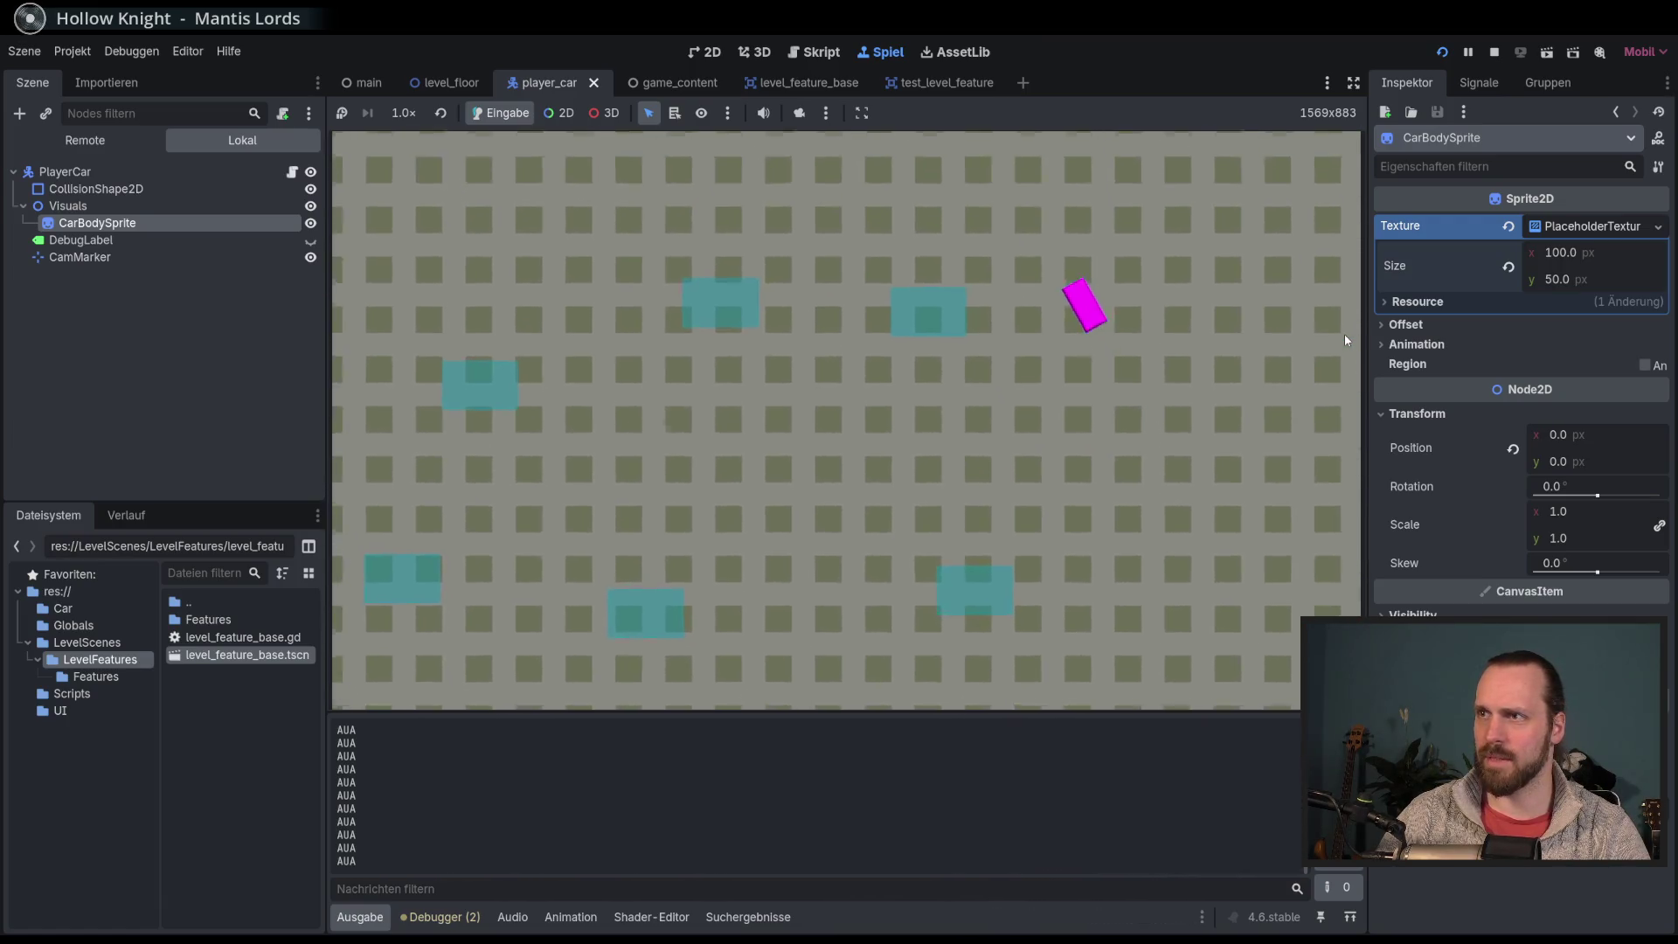
{"action": "key", "text": "Left"}
{"action": "key", "text": "Right"}
{"action": "key", "text": "Right"}
{"action": "key", "text": "Left"}
{"action": "key", "text": "Right"}
{"action": "key", "text": "Left"}
{"action": "key", "text": "Right"}
{"action": "key", "text": "Left"}
{"action": "key", "text": "Right"}
{"action": "key", "text": "Right"}
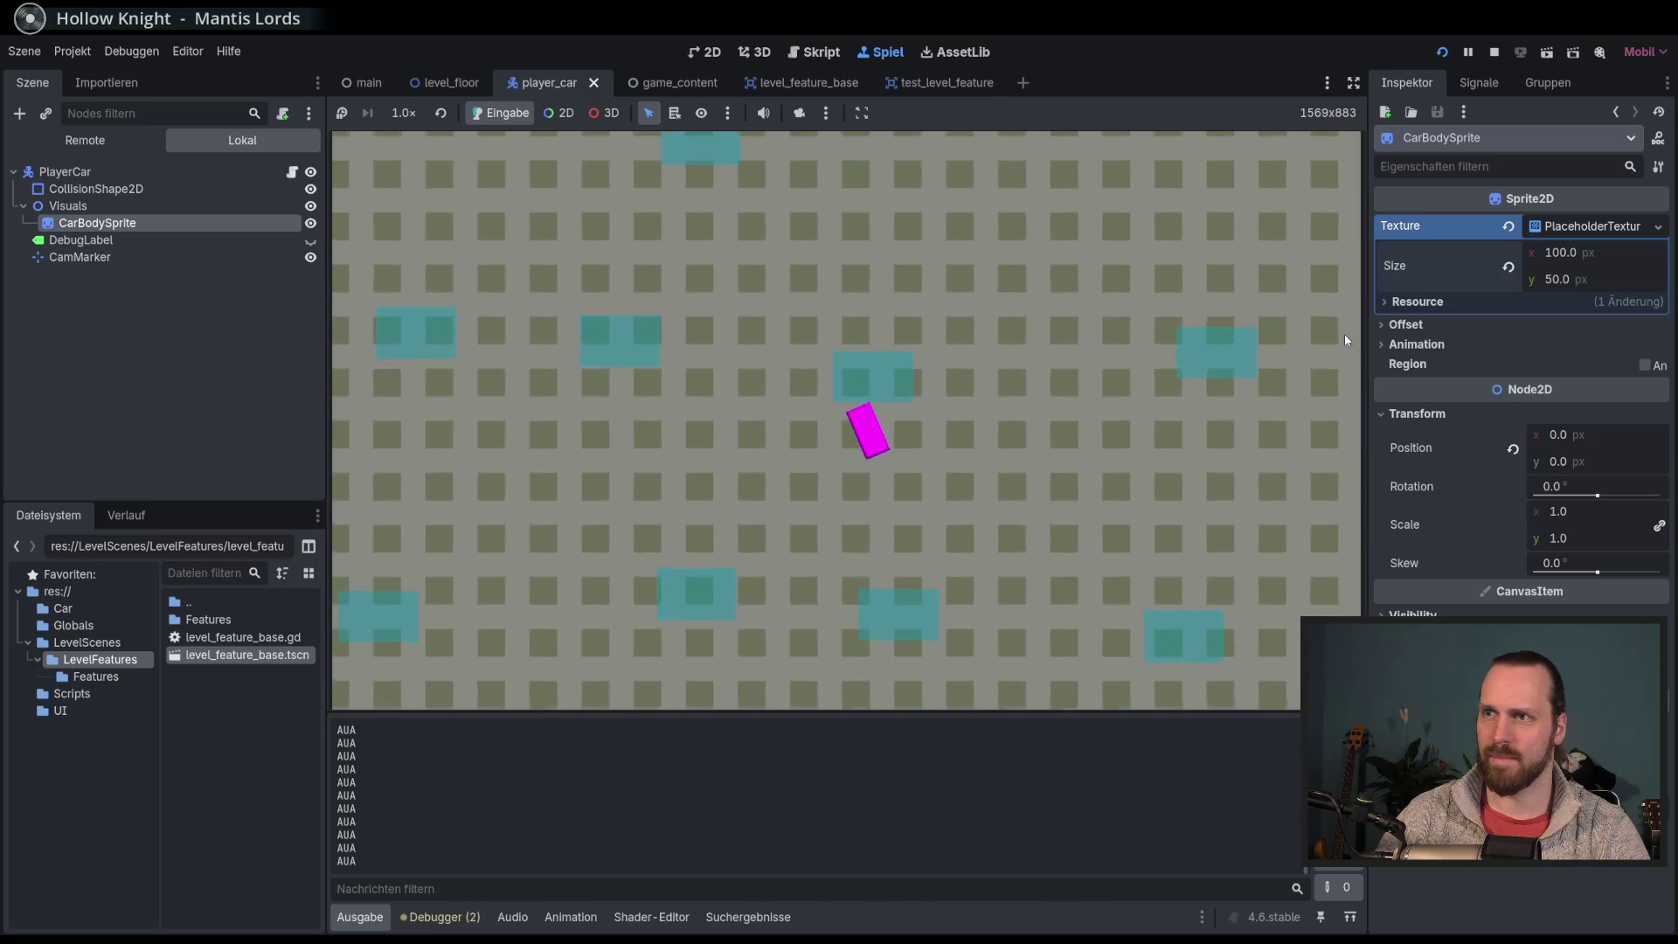
{"action": "key", "text": "Left"}
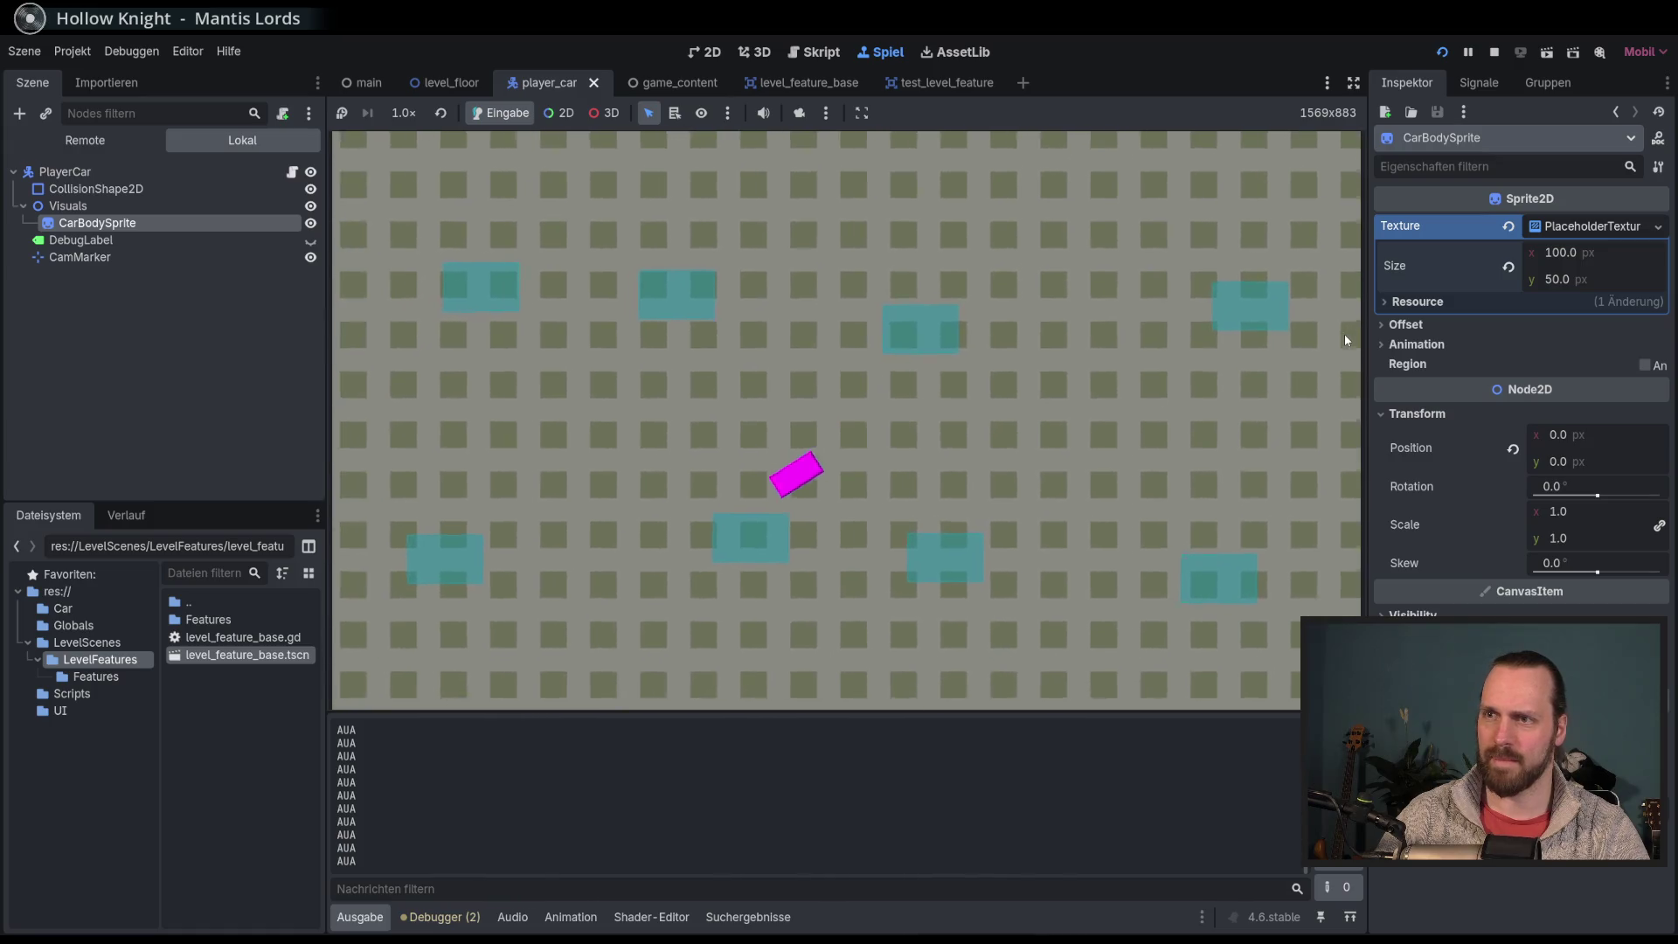
{"action": "key", "text": "F8"}
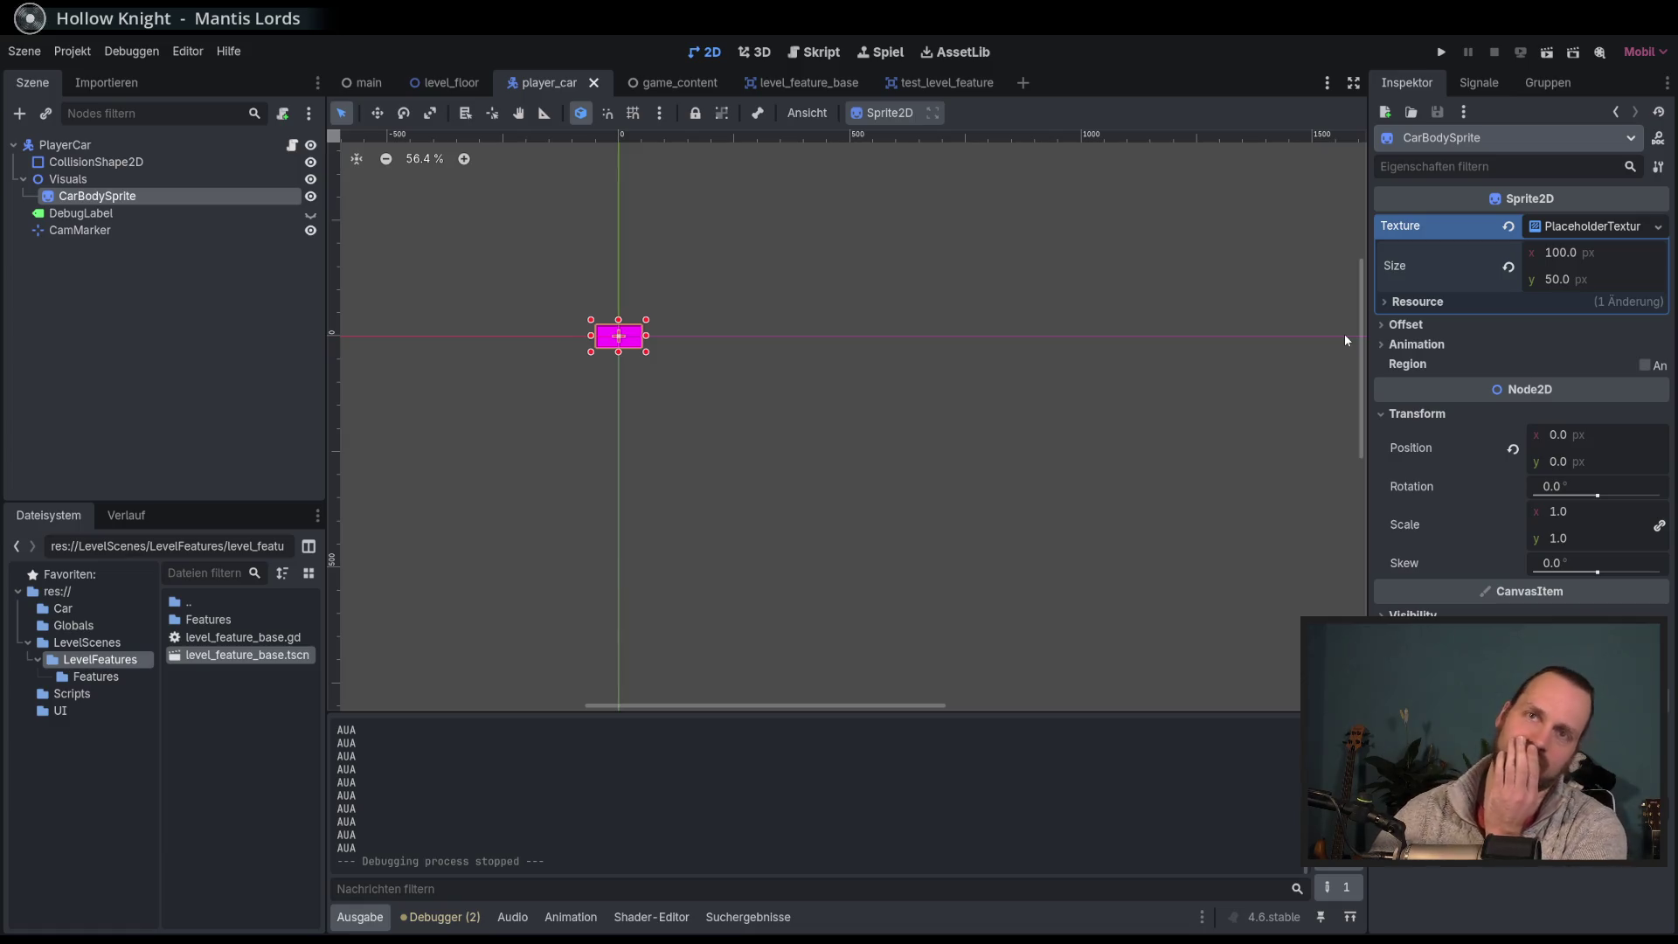
{"action": "left_click", "coordinate": [292, 145]}
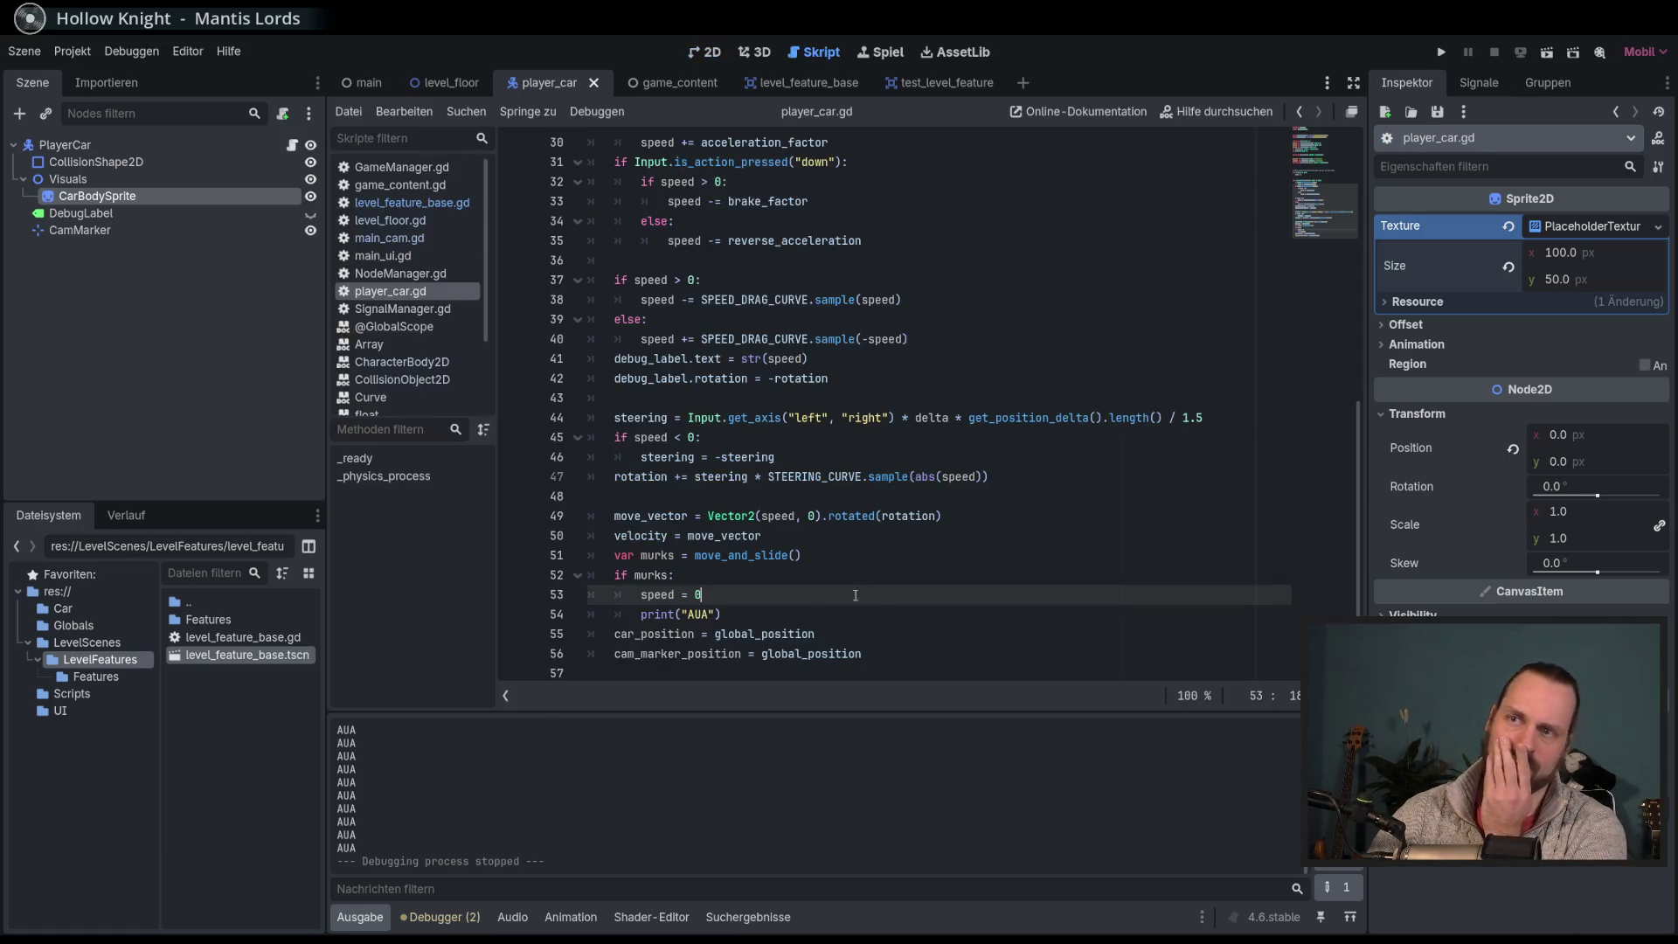
Step: Rename murks to car_crashed on lines 51–52, keep 'speed = 0' on line 53, save and run
{"action": "left_click", "coordinate": [748, 615]}
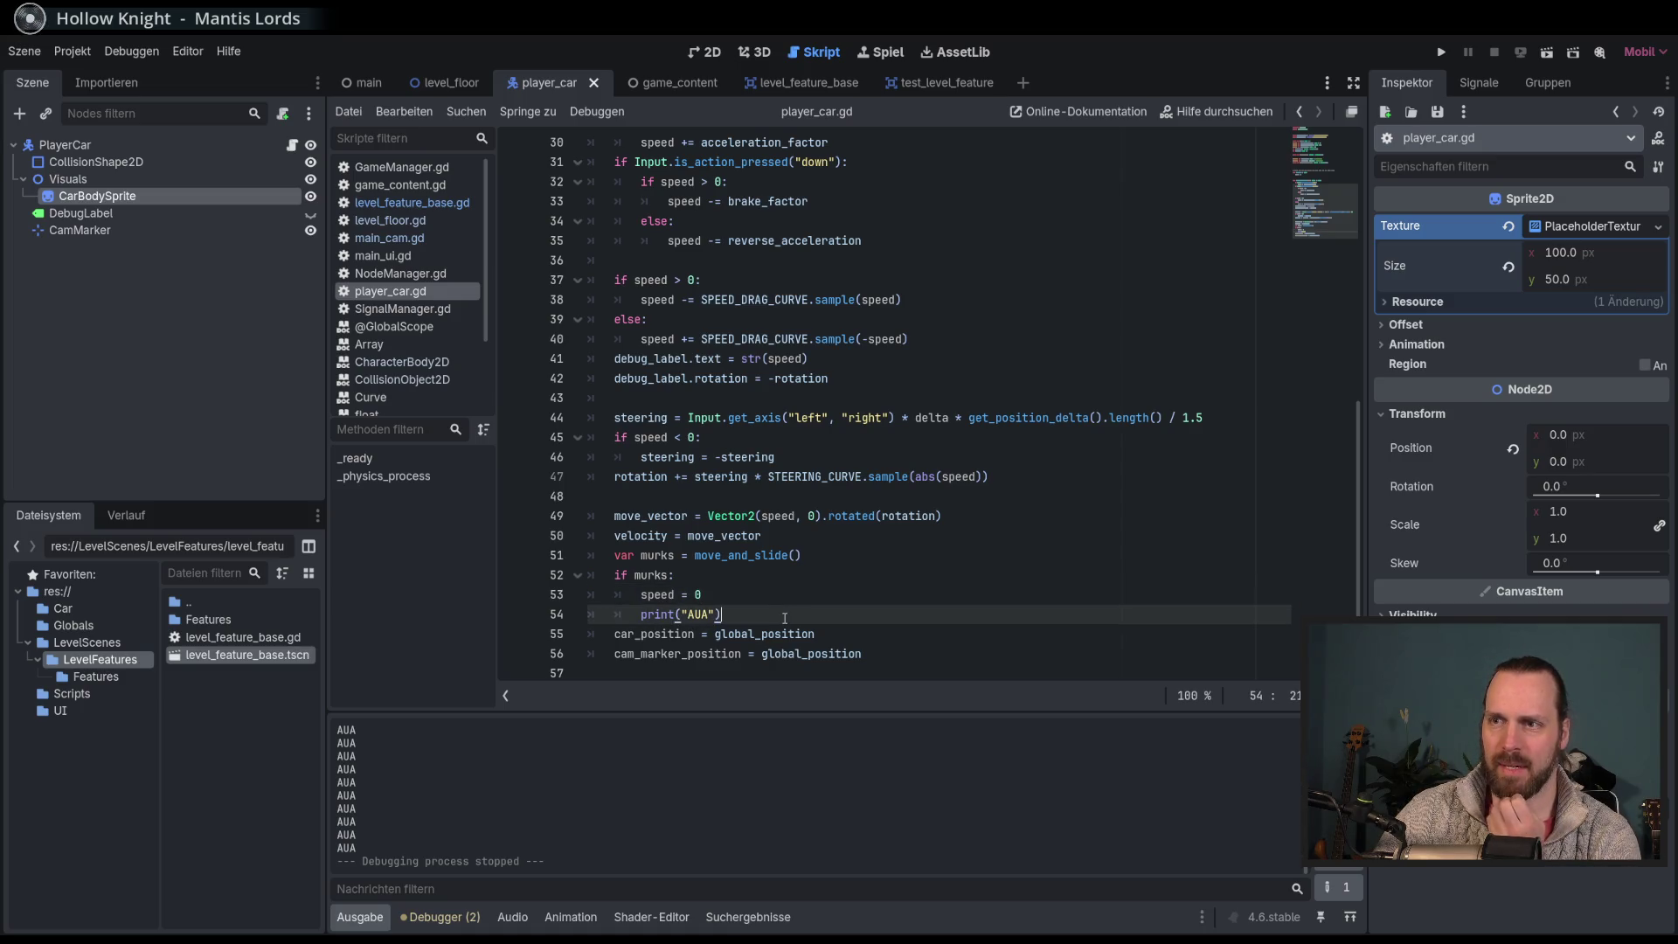
{"action": "double_click", "coordinate": [664, 557]}
{"action": "type", "text": "car_crashed"}
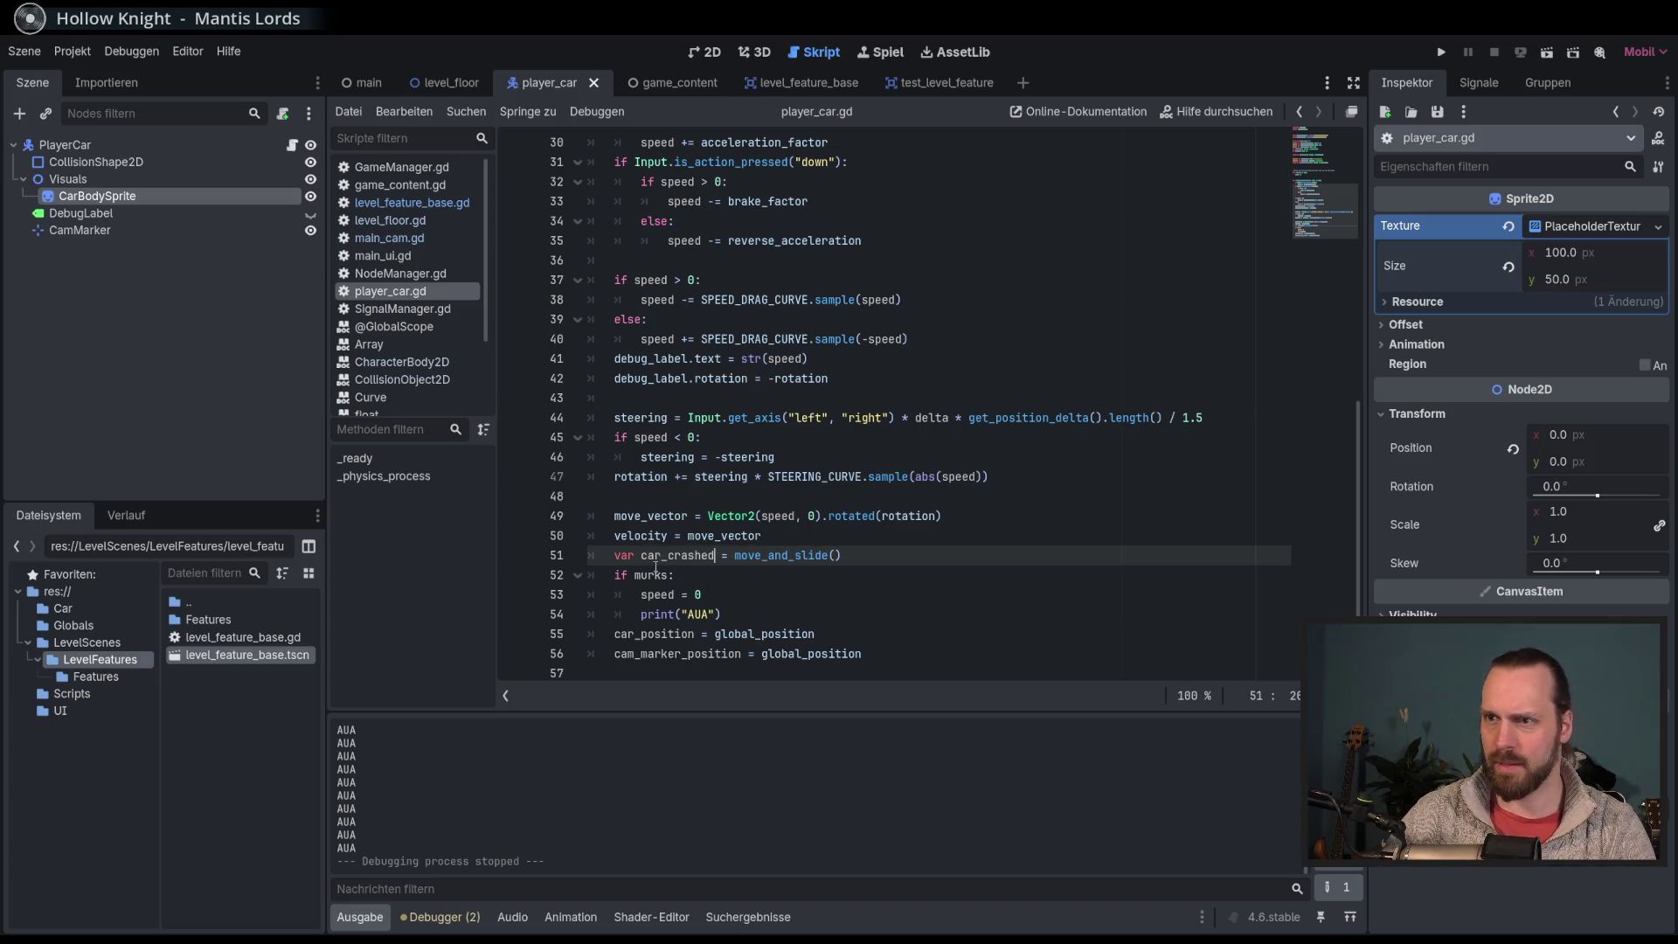
{"action": "double_click", "coordinate": [663, 594]}
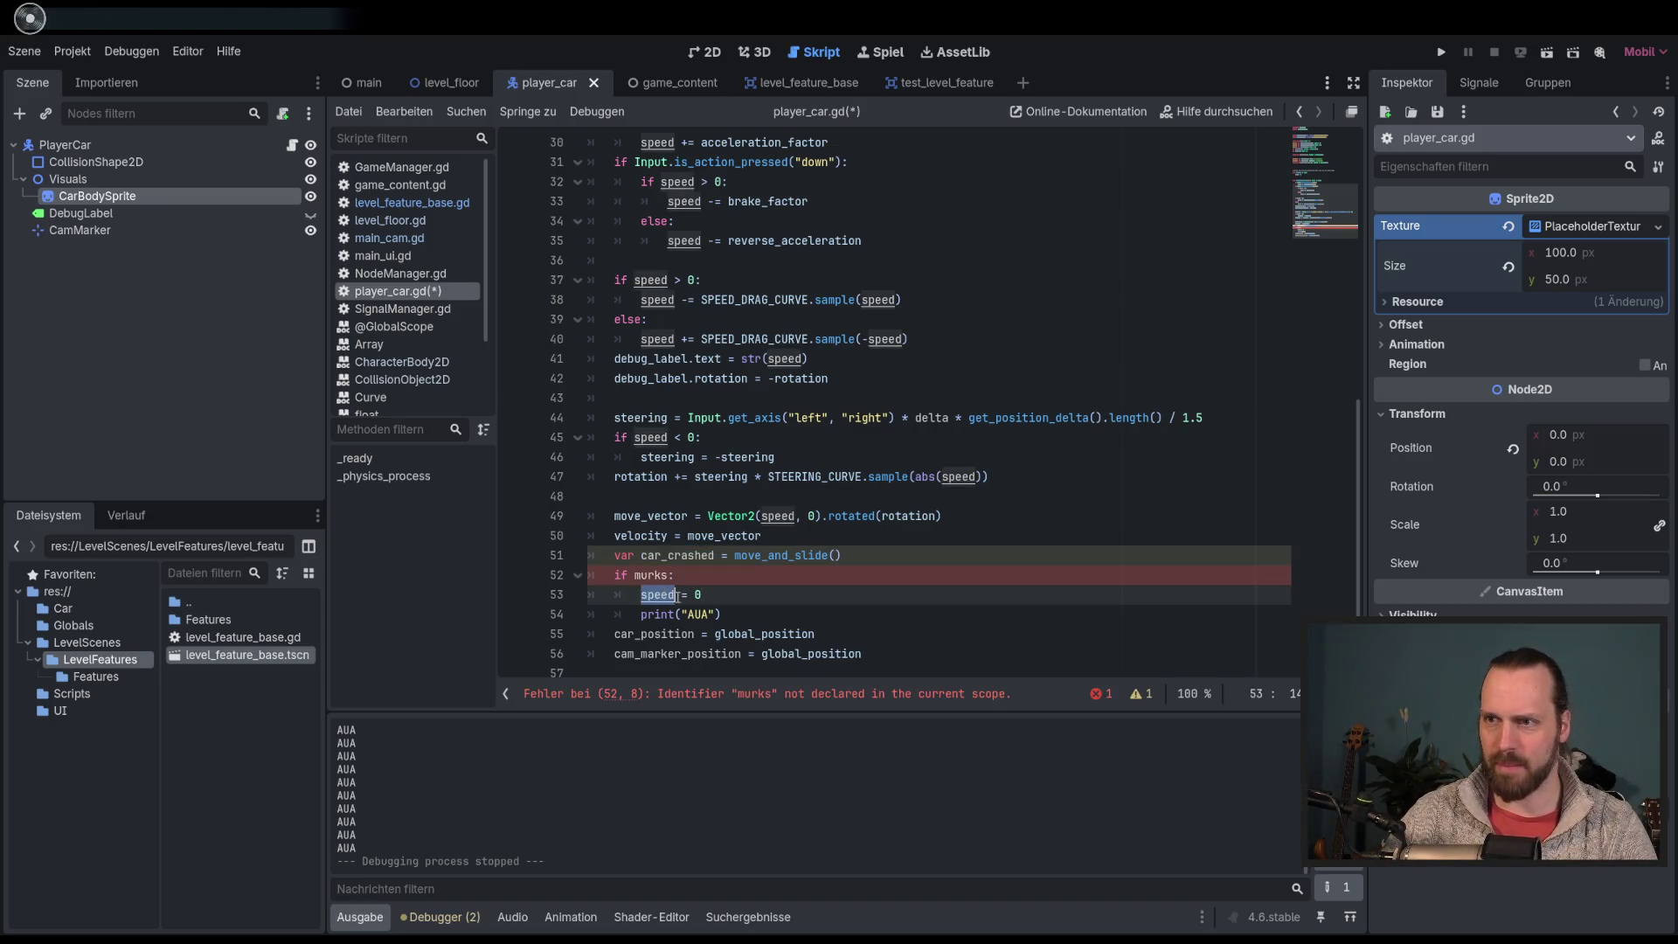
{"action": "type", "text": "car_crashed"}
{"action": "double_click", "coordinate": [651, 575]}
{"action": "key", "text": "ctrl+v"}
{"action": "left_click", "coordinate": [781, 597]}
{"action": "key", "text": "ctrl+s"}
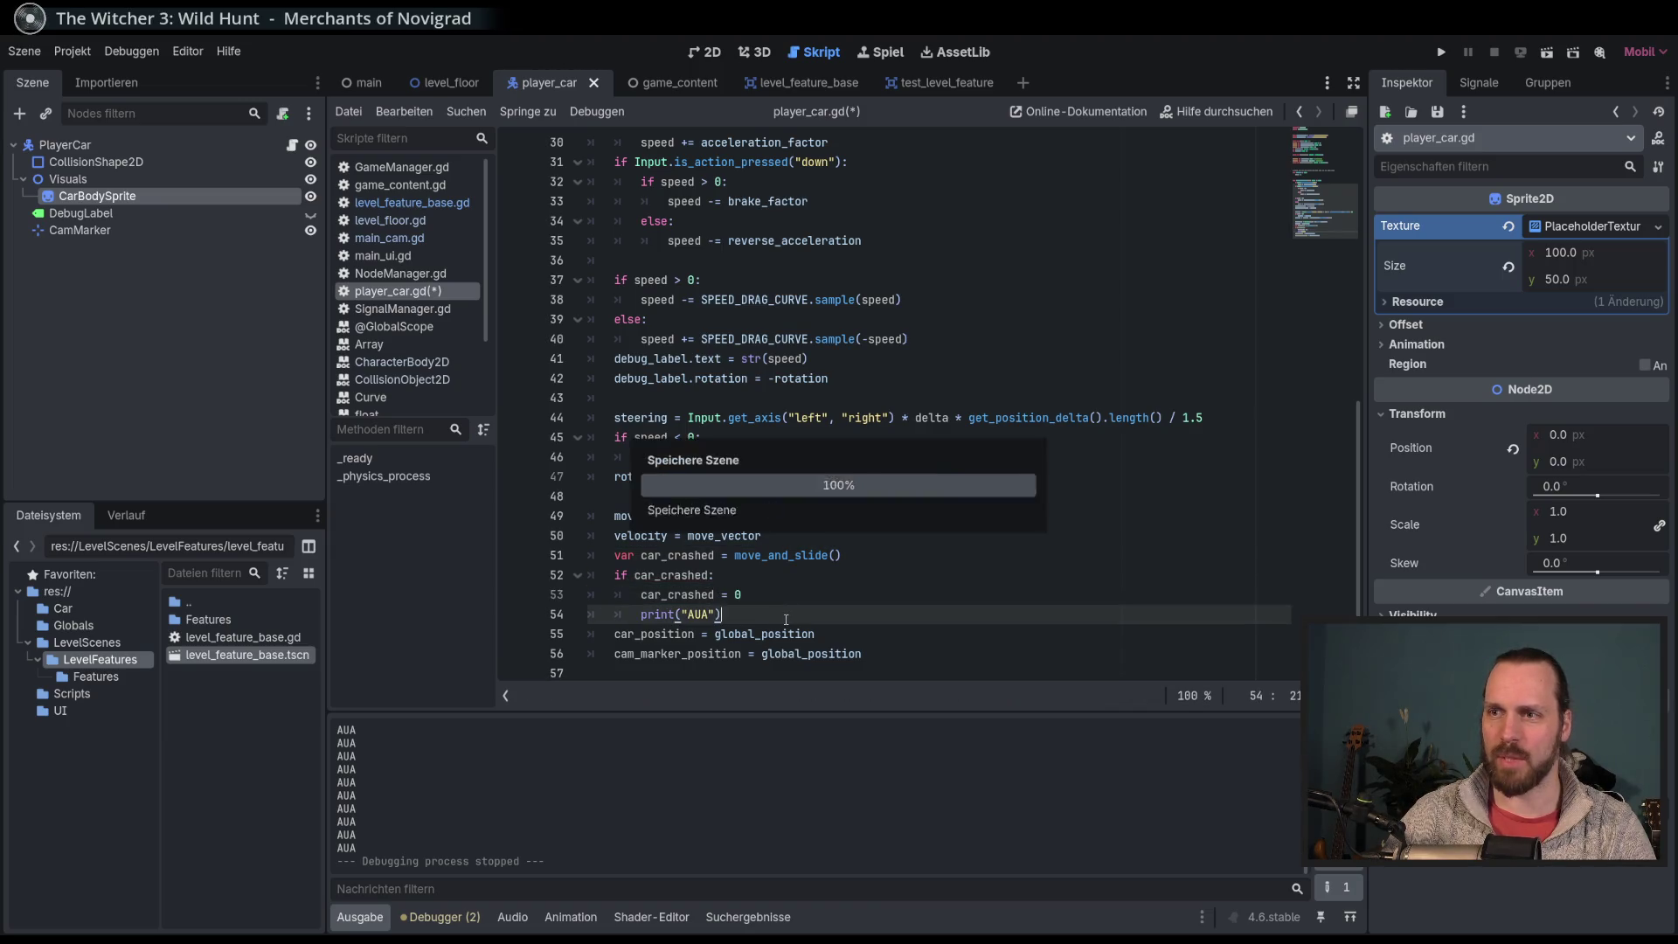
{"action": "double_click", "coordinate": [680, 595]}
{"action": "type", "text": "speed"}
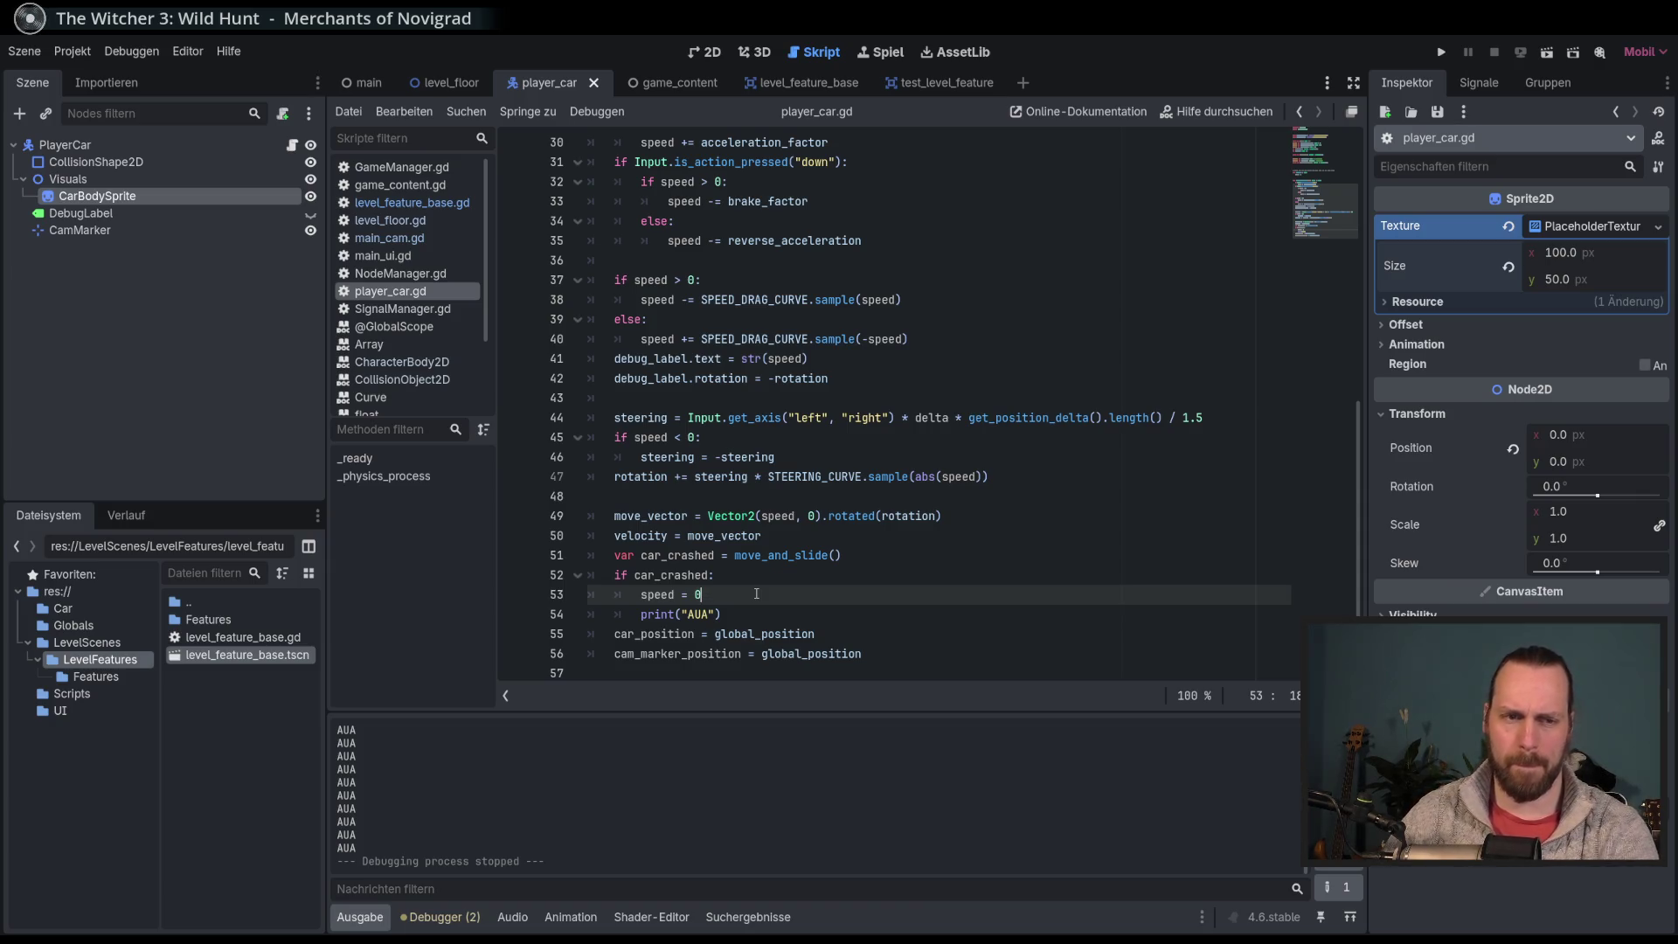
{"action": "key", "text": "F5"}
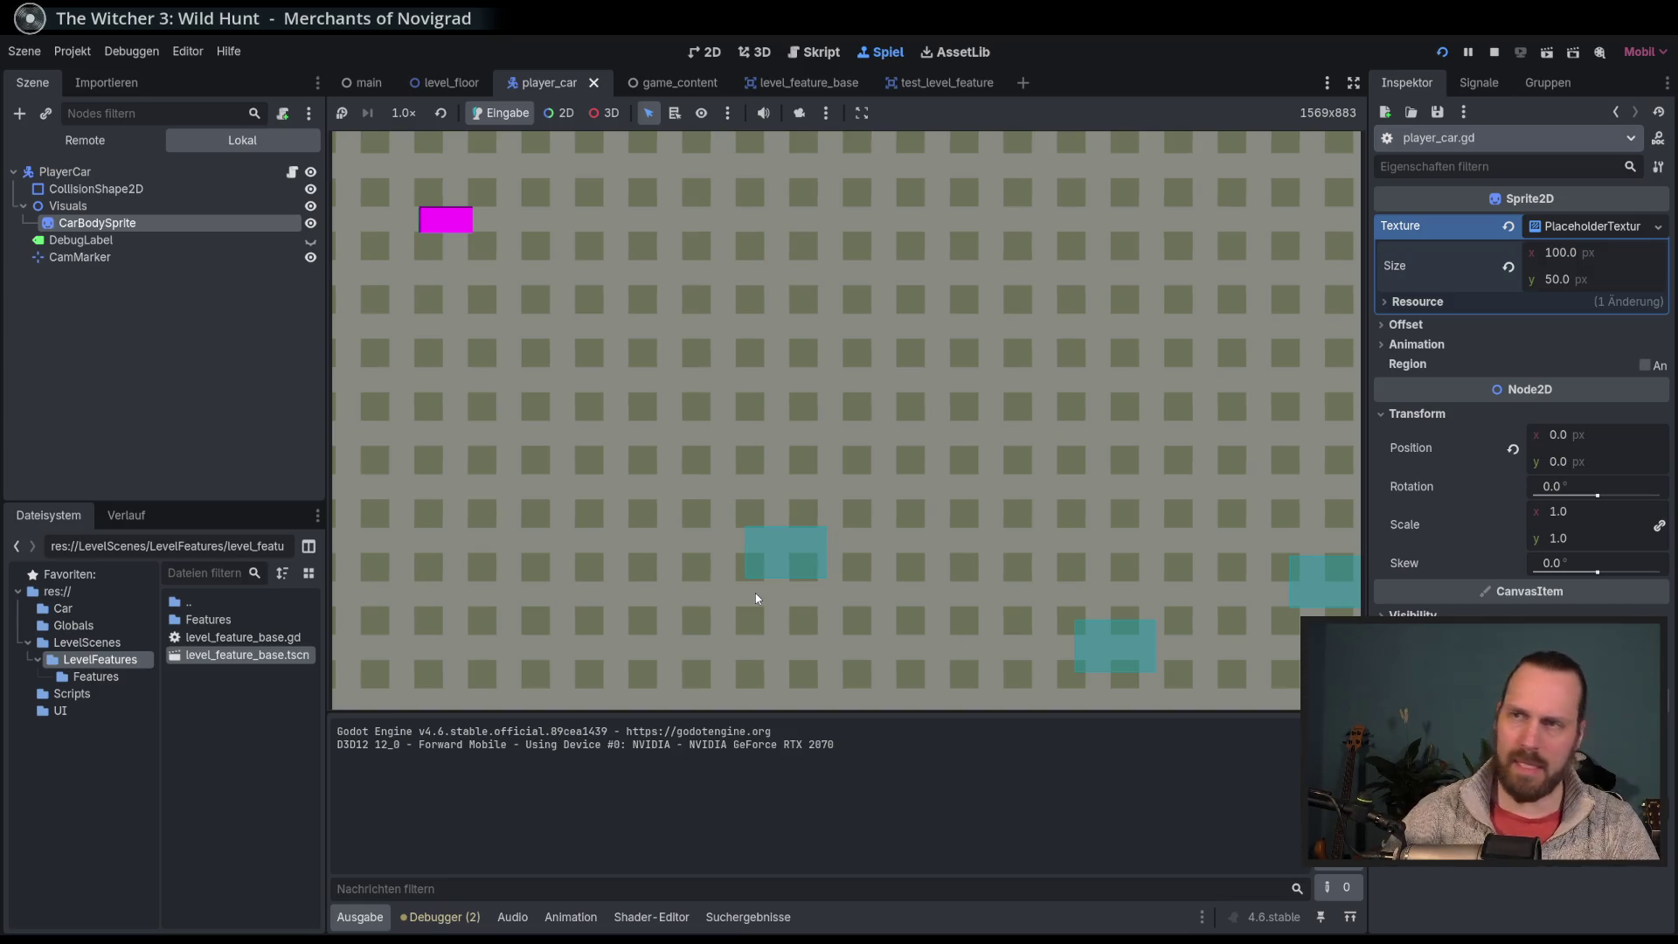
Step: Drive the magenta car around with the arrow keys to test collisions, then stop the game
{"action": "key", "text": "Up"}
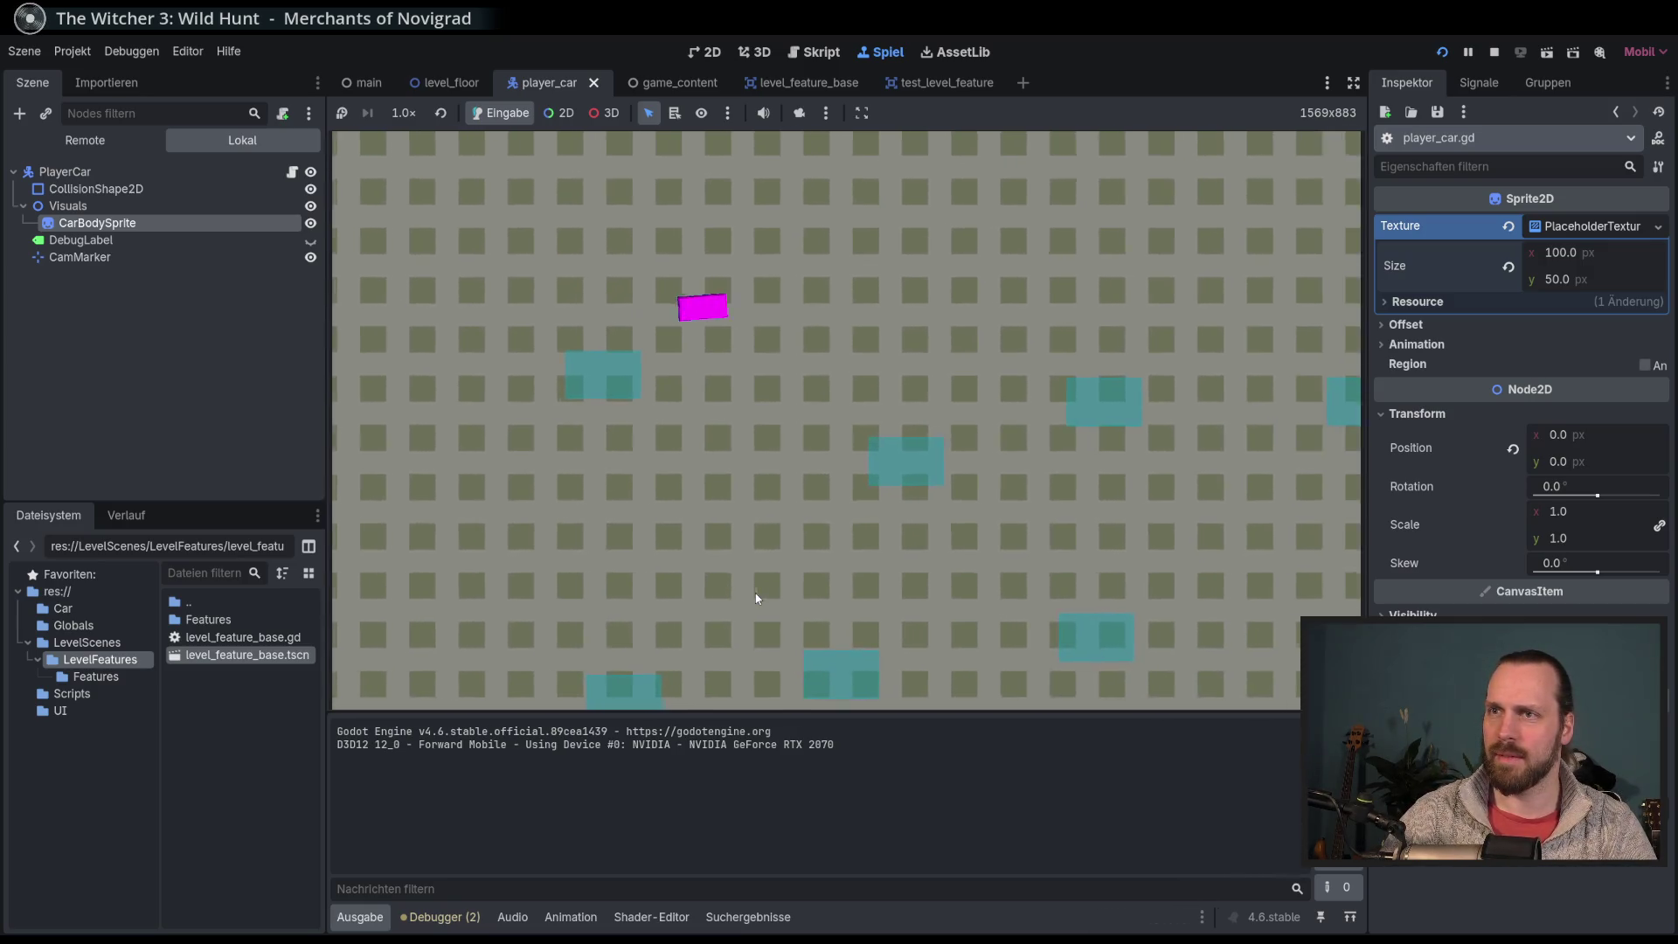
{"action": "key", "text": "Right"}
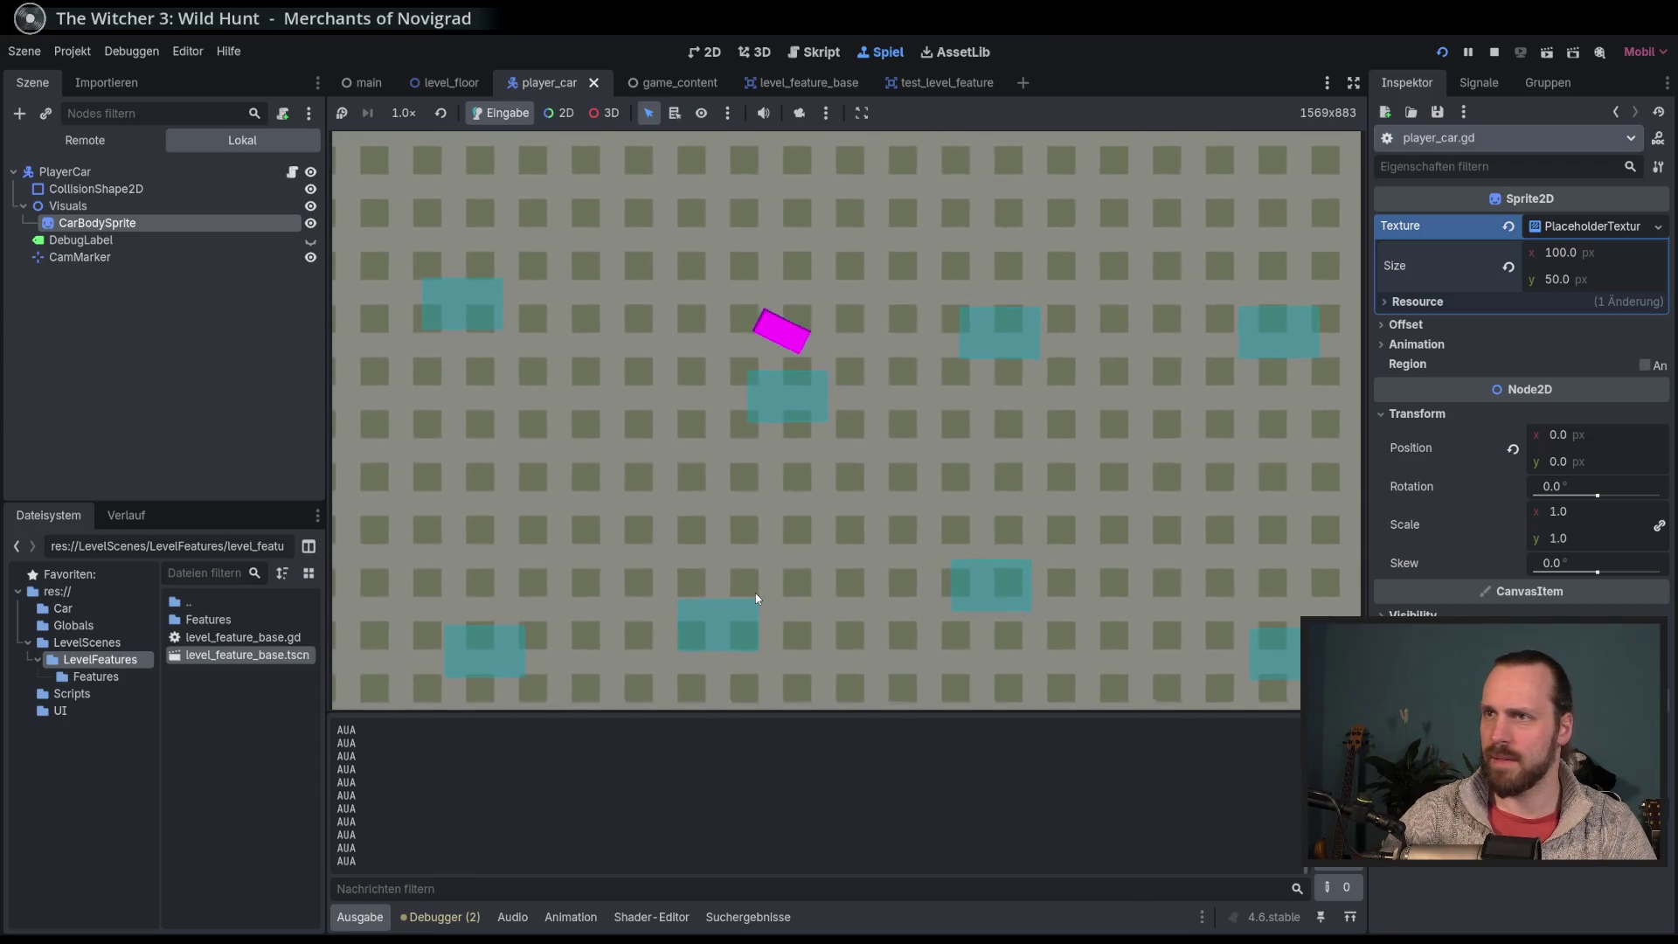
{"action": "key", "text": "Left"}
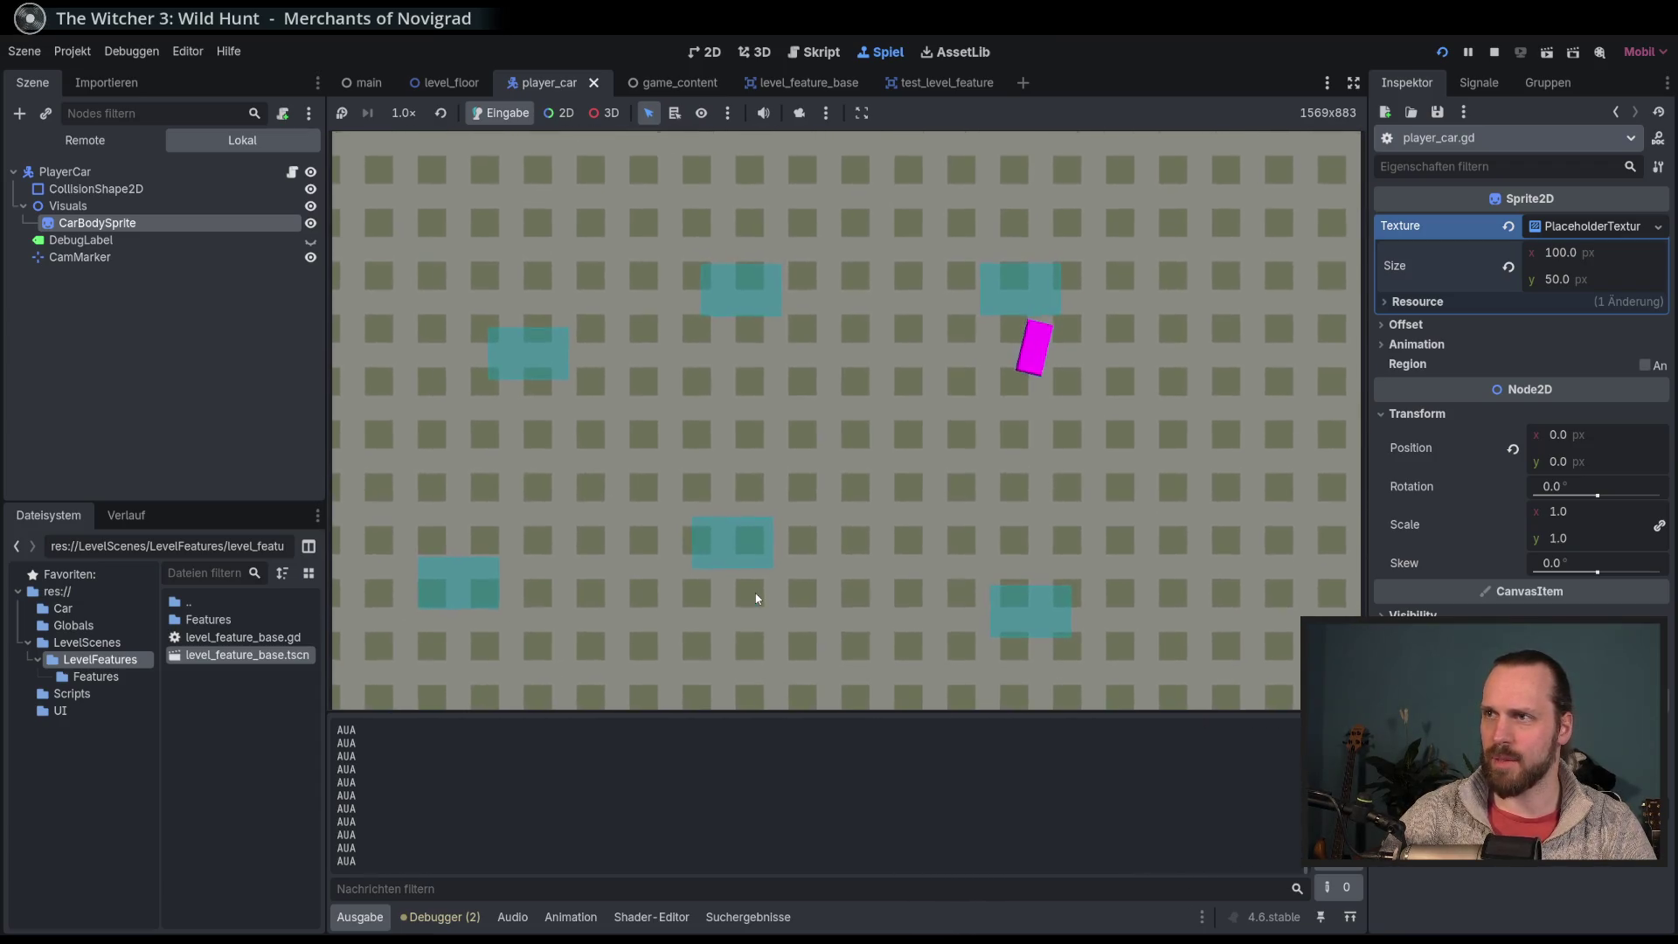
{"action": "key", "text": "Left"}
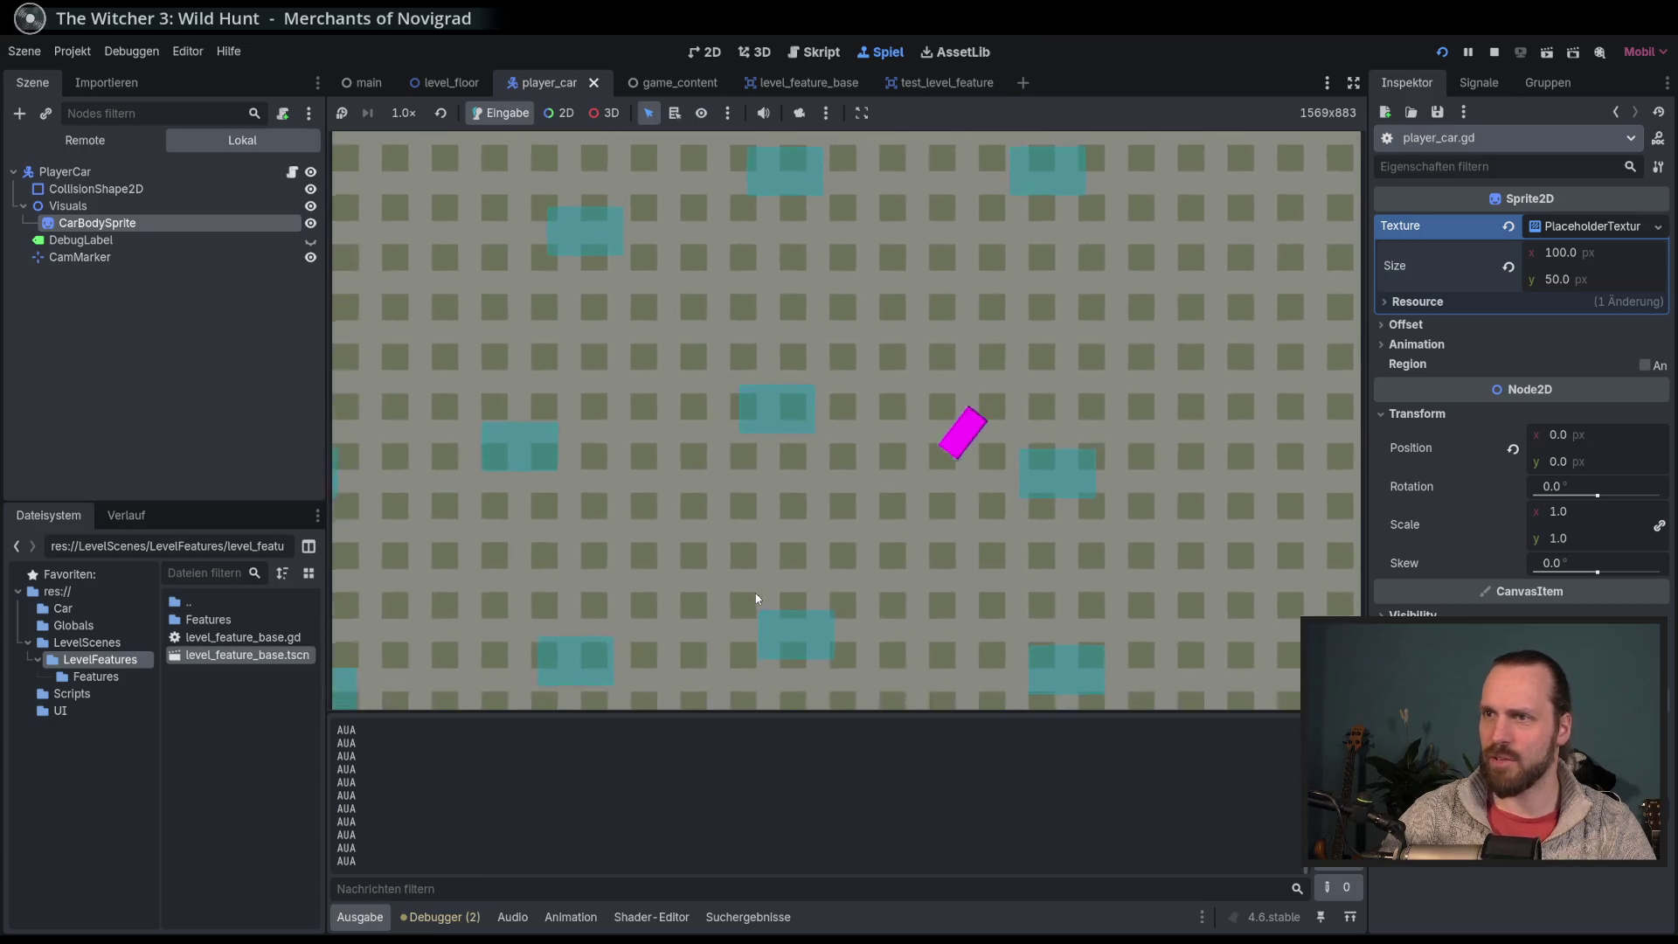
{"action": "key", "text": "Right"}
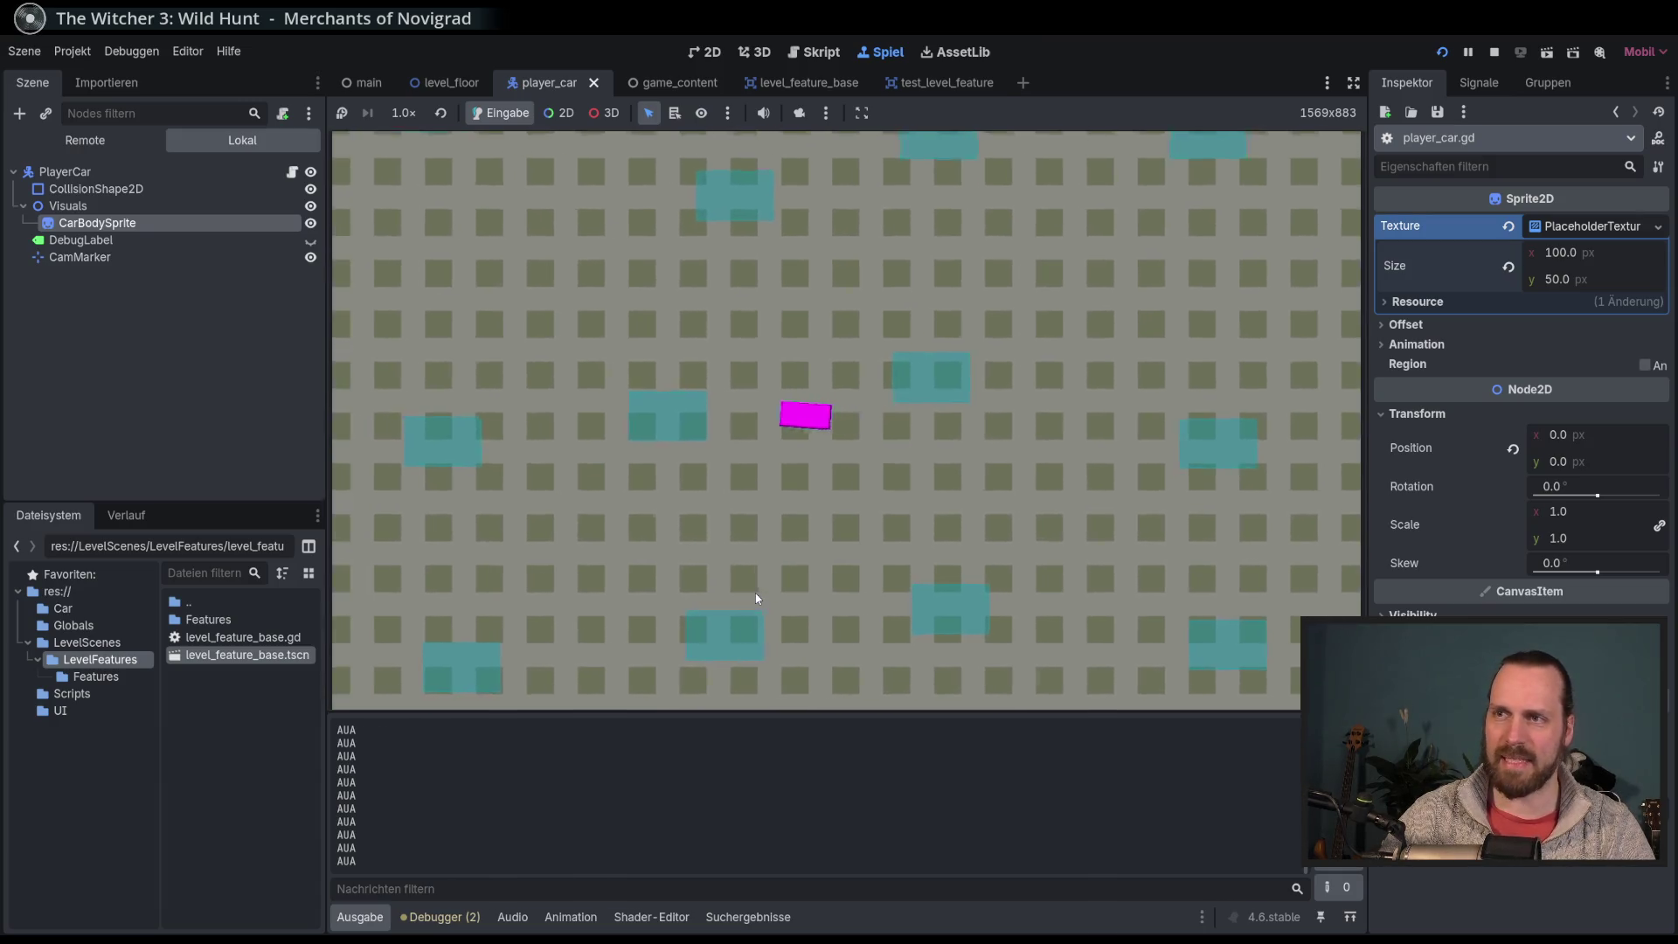
{"action": "key", "text": "Left"}
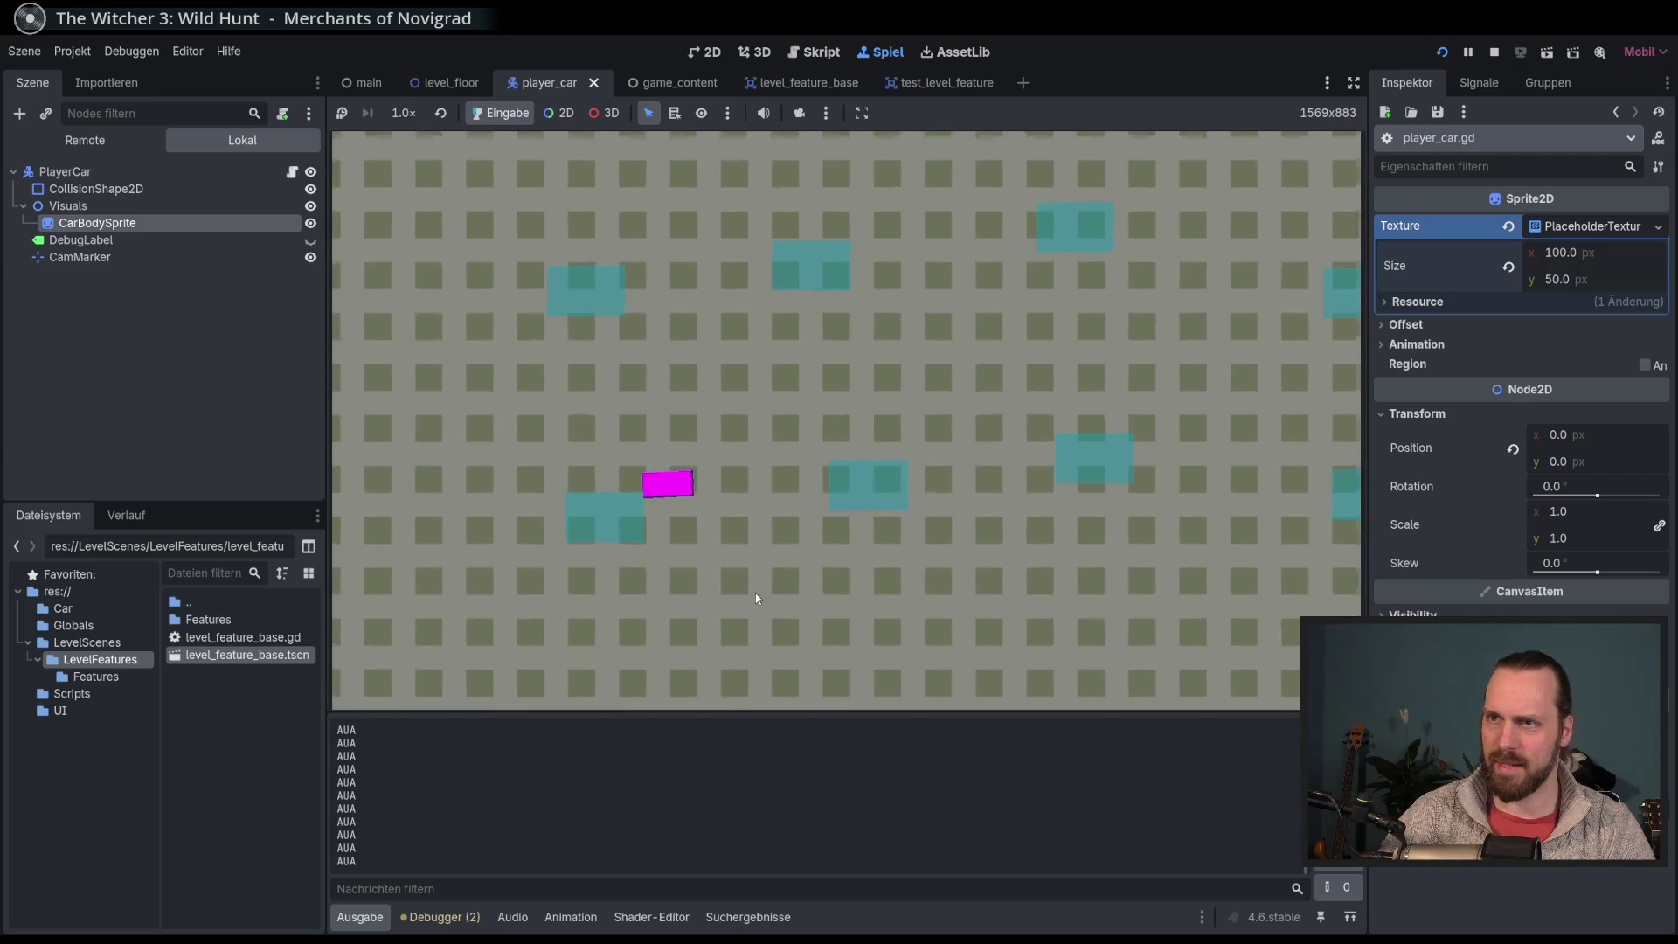
{"action": "key", "text": "Left"}
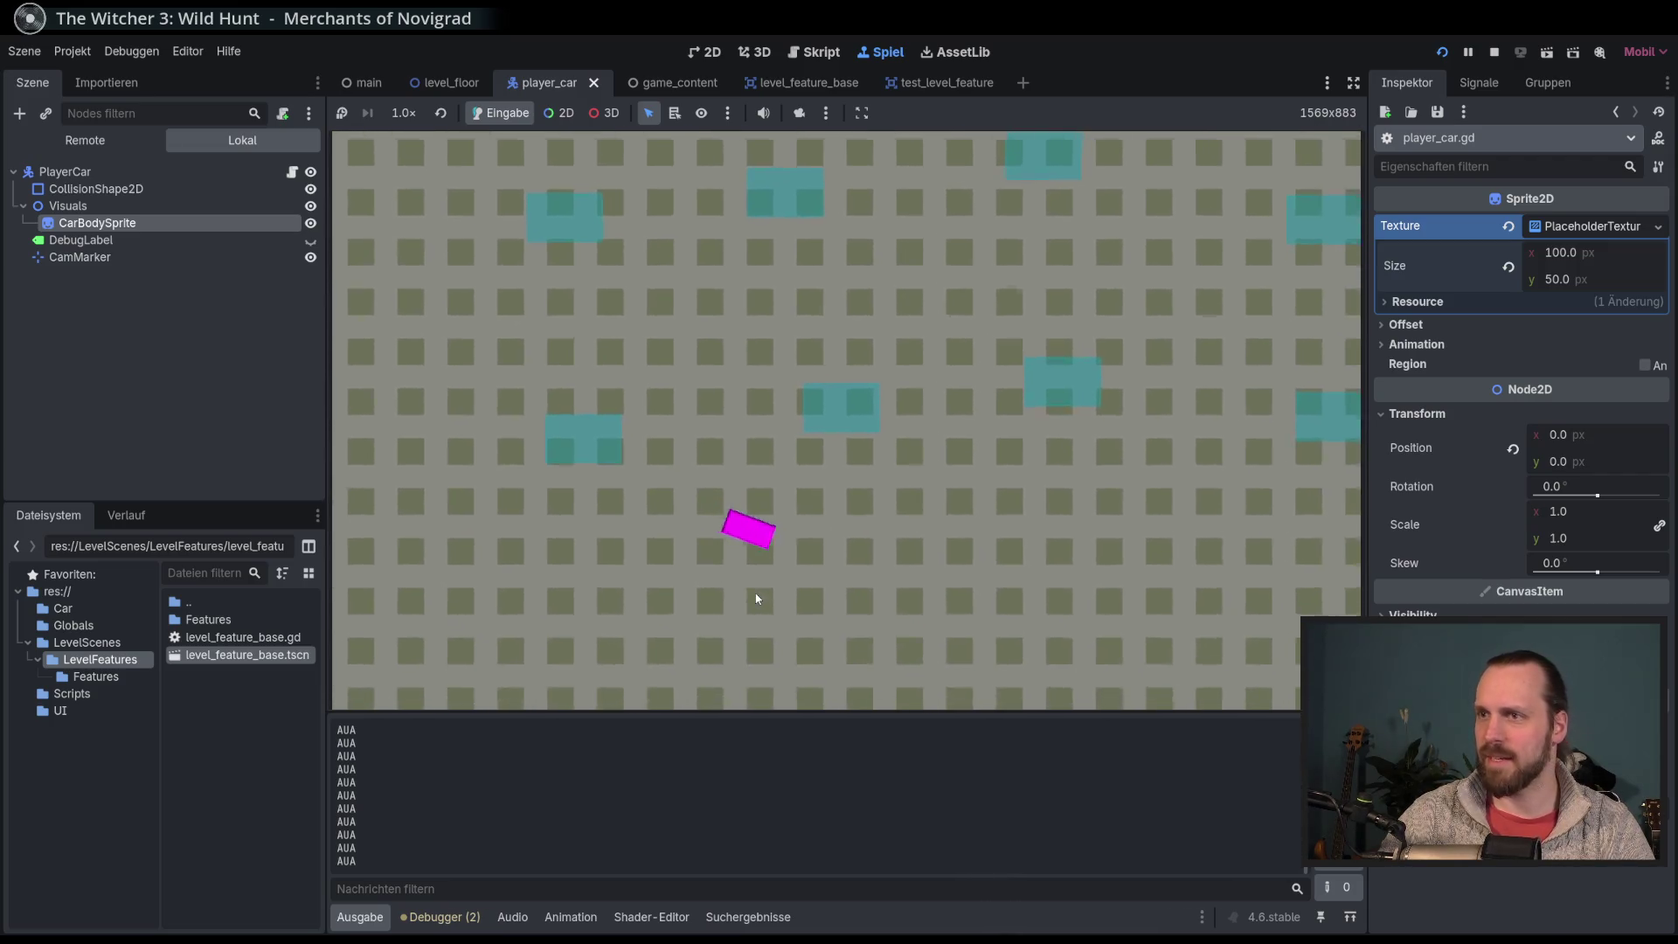
{"action": "key", "text": "Left"}
{"action": "key", "text": "Left"}
{"action": "key", "text": "Right"}
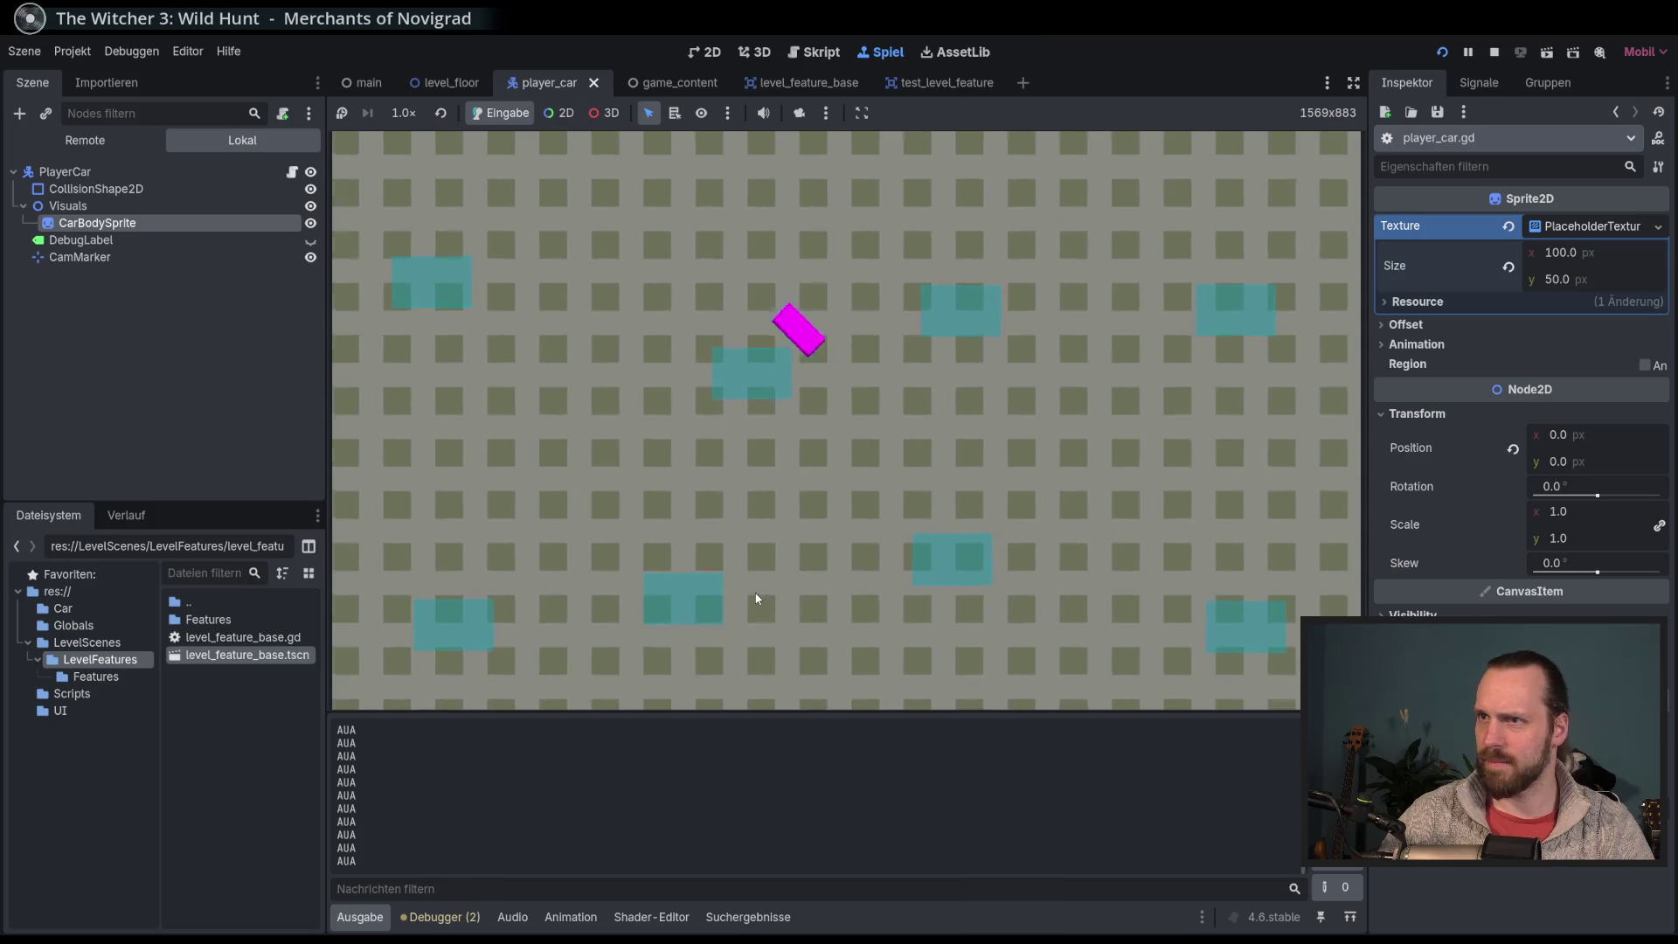
{"action": "key", "text": "Left"}
{"action": "key", "text": "Right"}
{"action": "key", "text": "Left"}
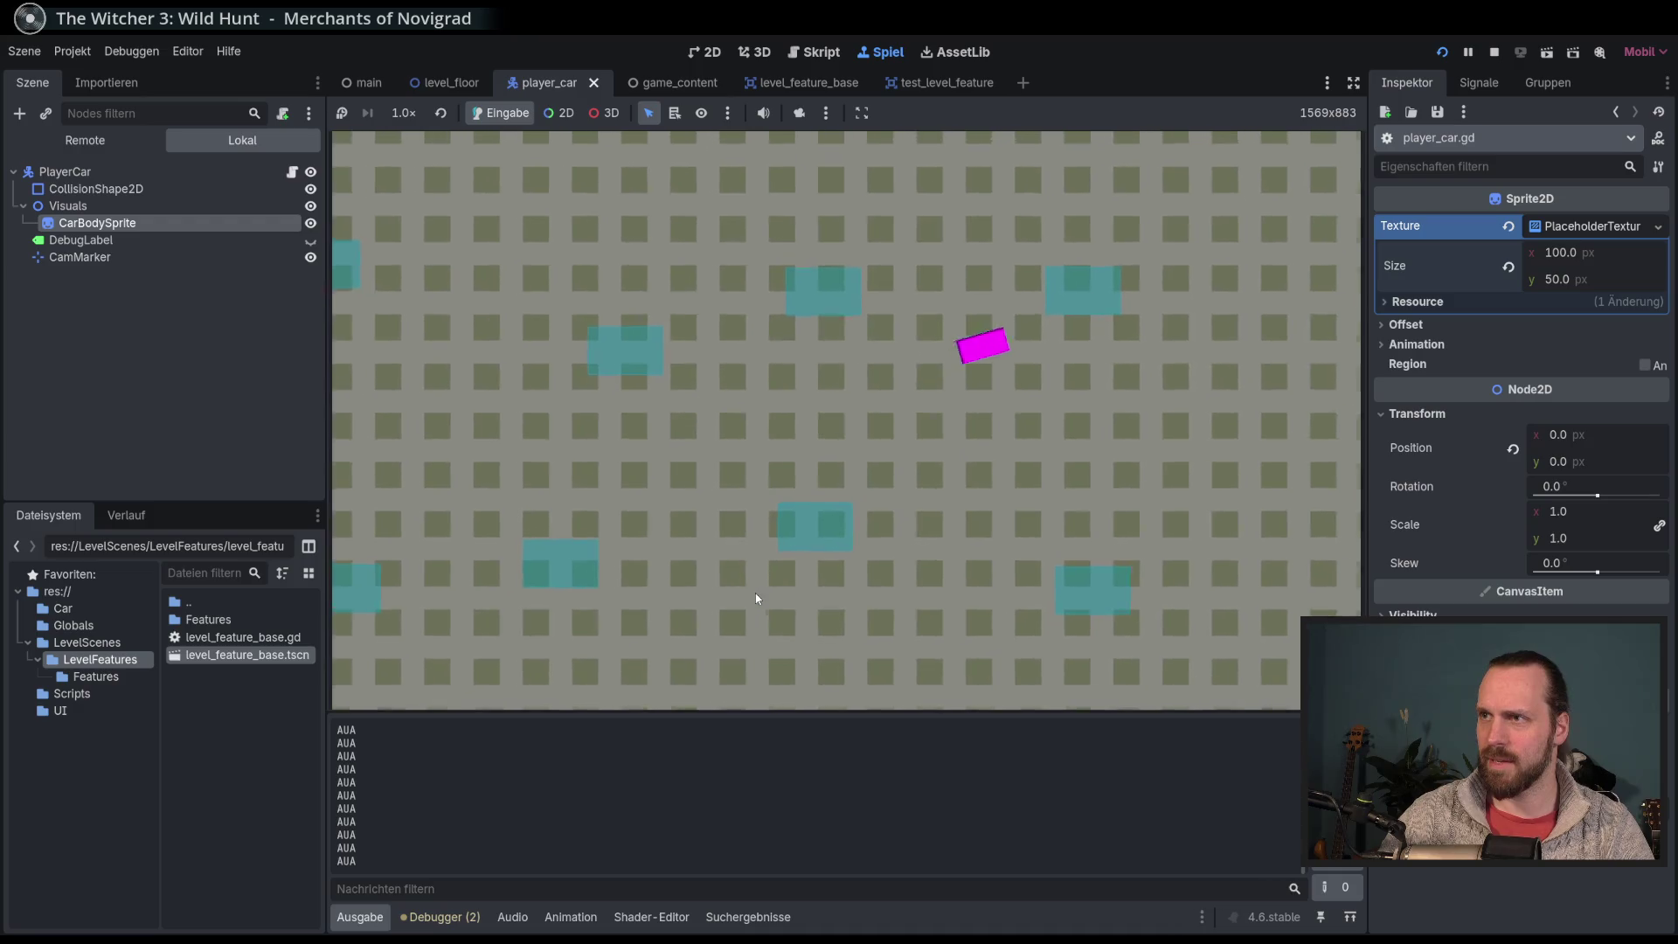
{"action": "key", "text": "Right"}
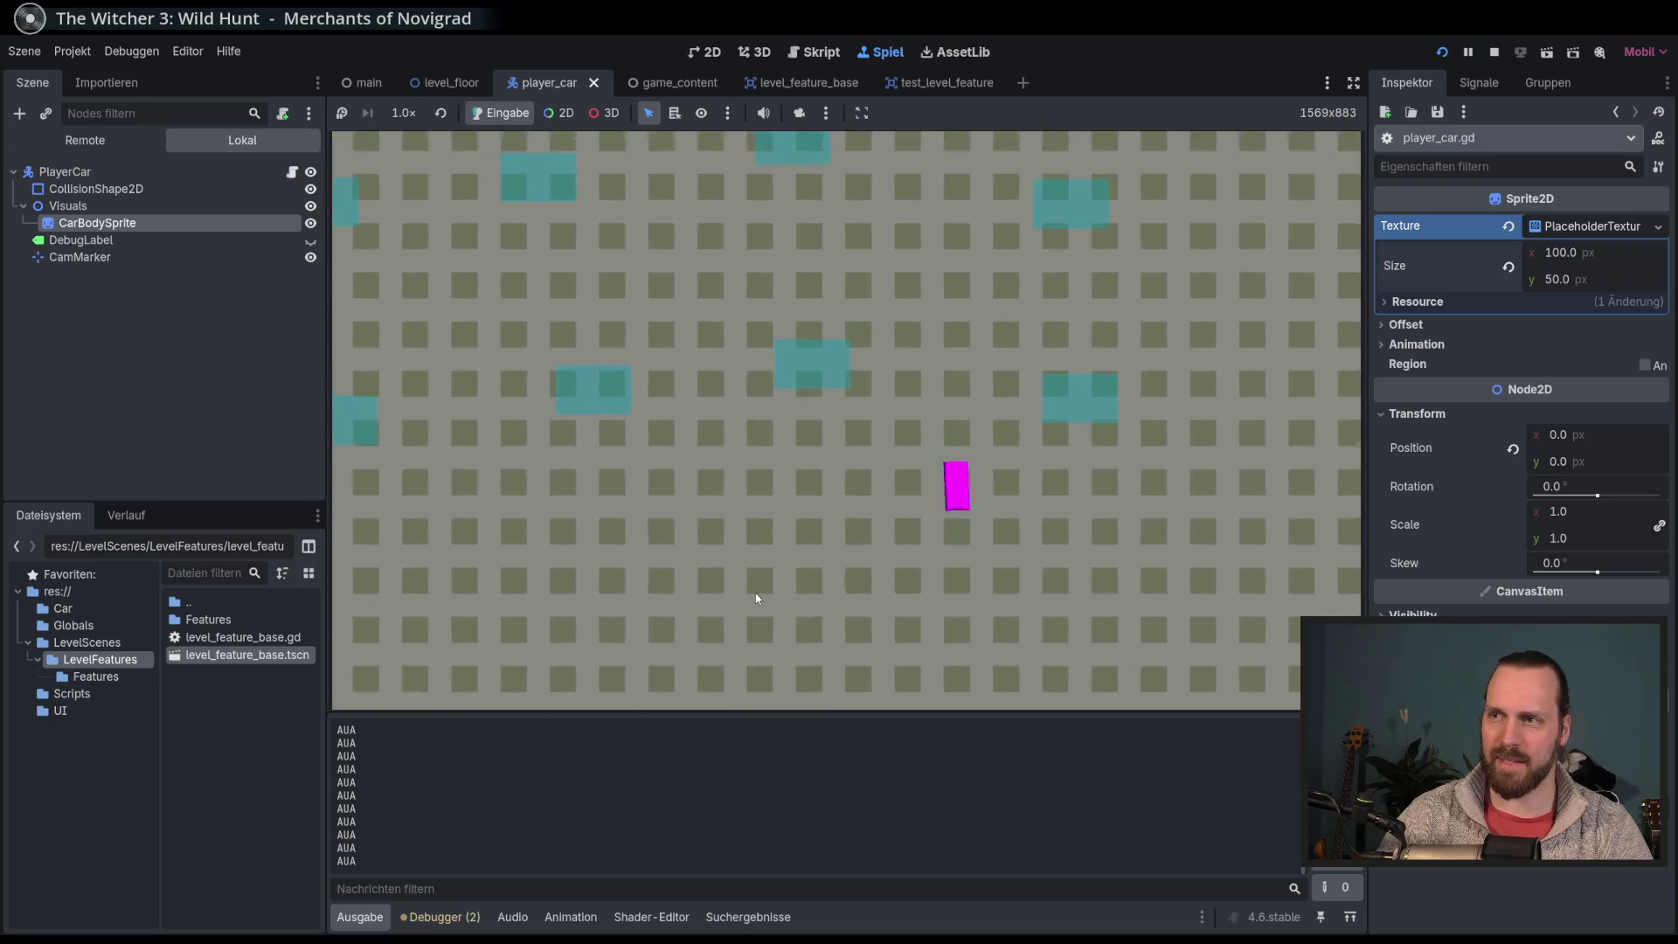
{"action": "key", "text": "F8"}
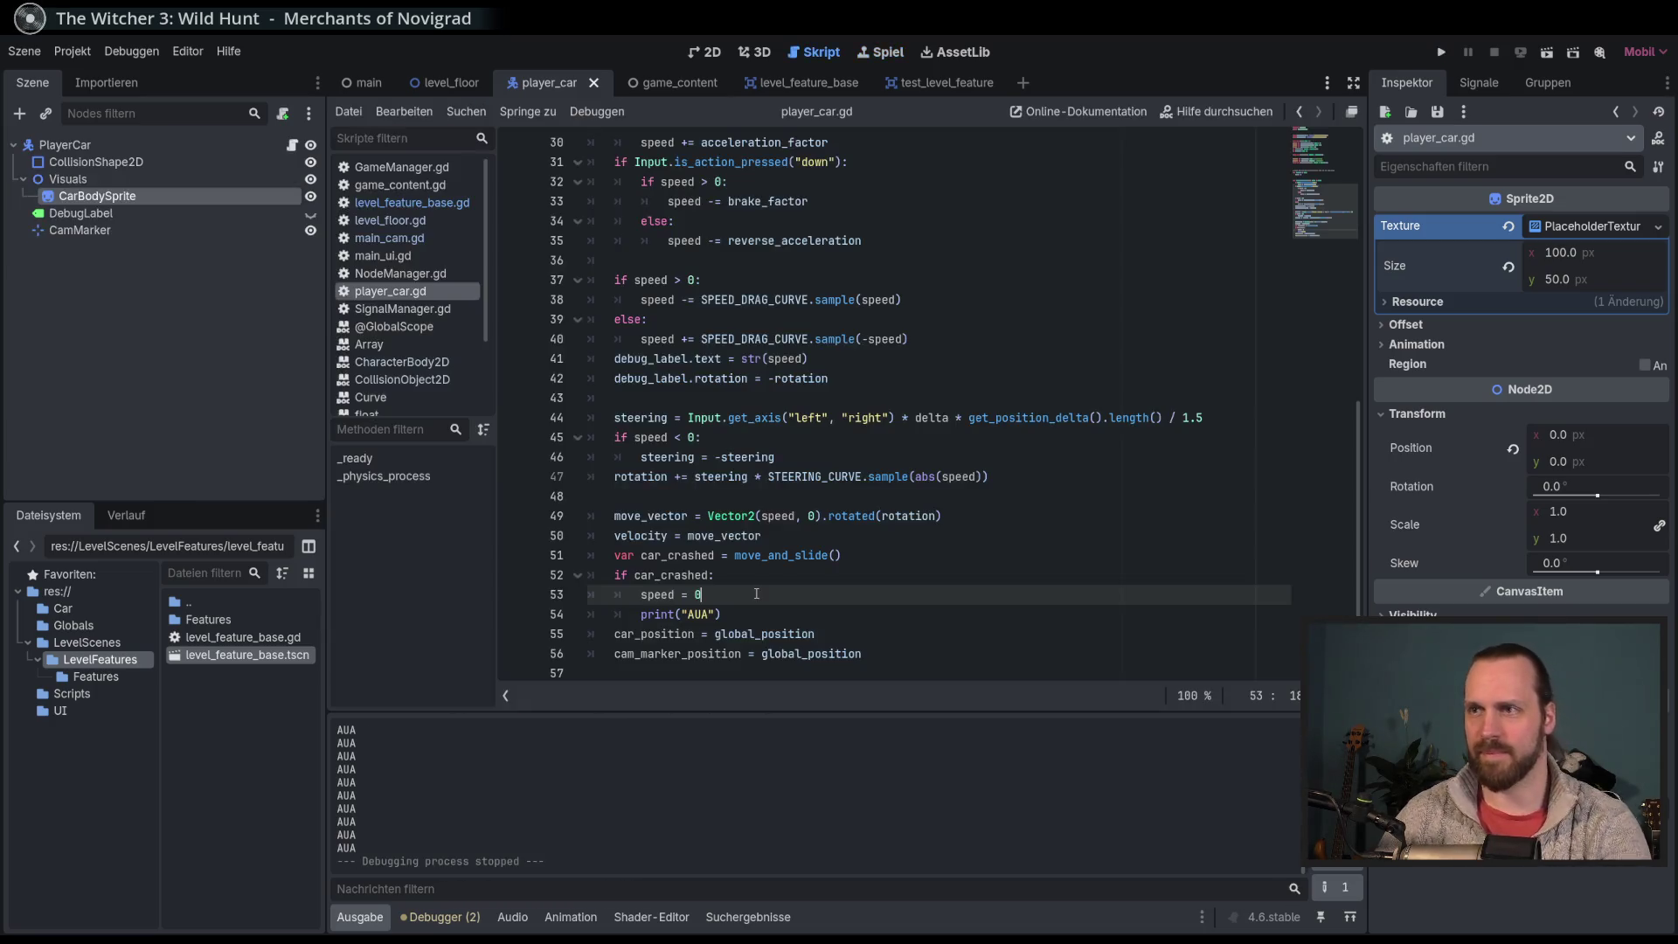
Step: Open Car/speed_drag_curve.tres and drag a middle curve point up and to the right
{"action": "left_click", "coordinate": [1006, 555]}
{"action": "left_click", "coordinate": [1007, 574]}
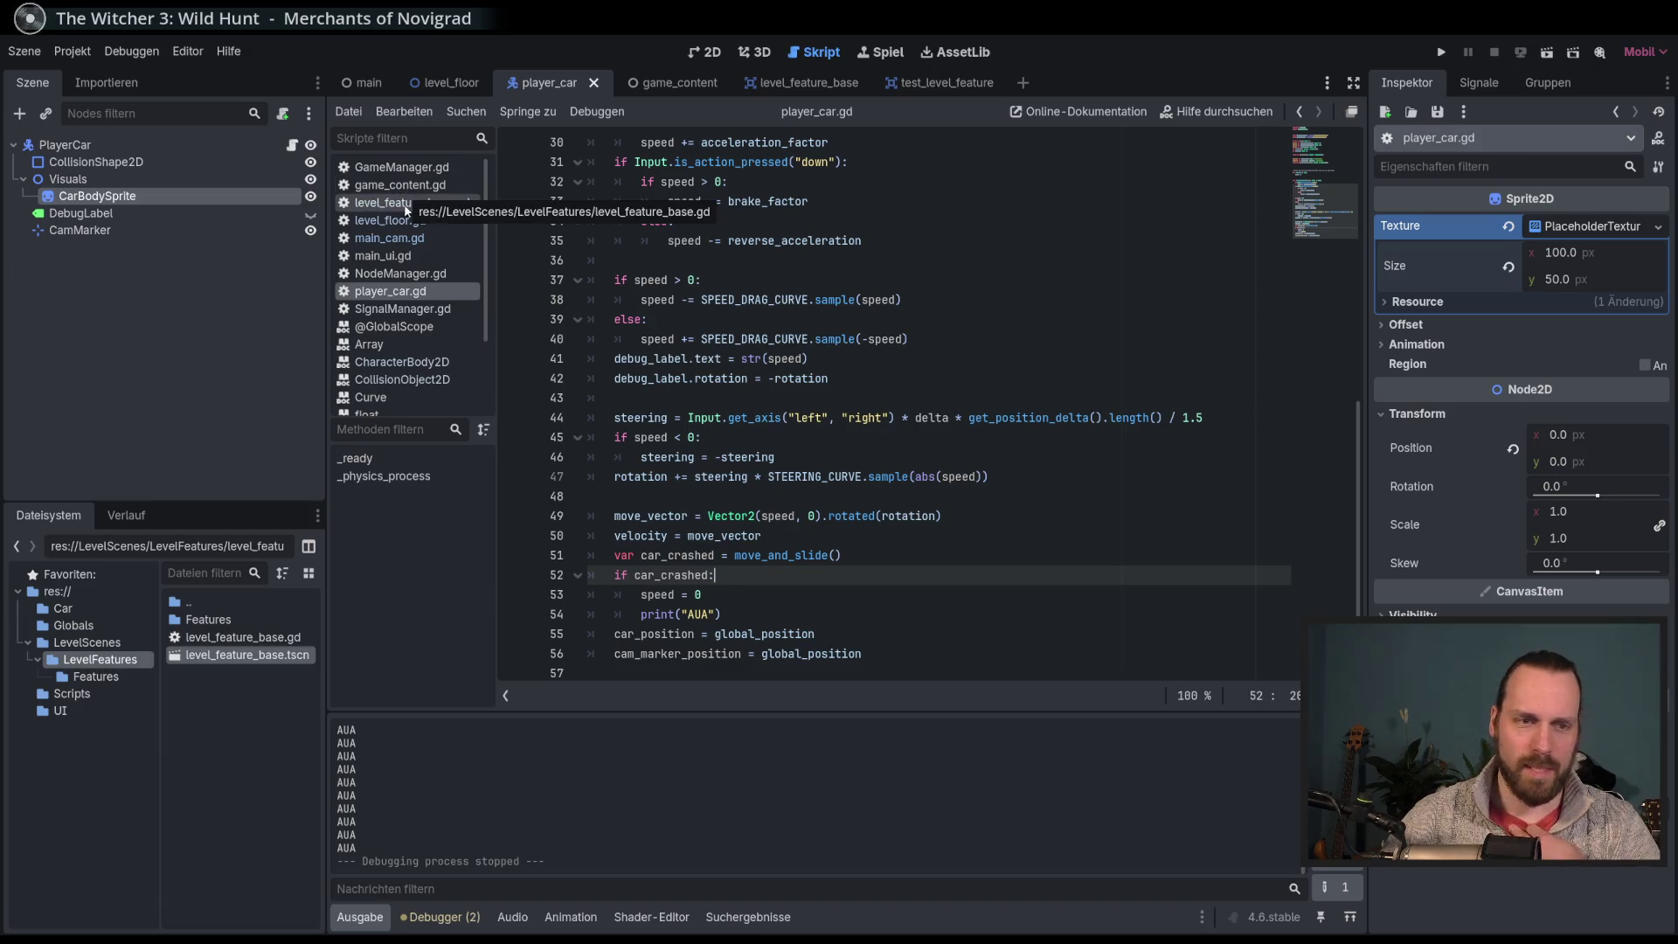
{"action": "left_click", "coordinate": [99, 662]}
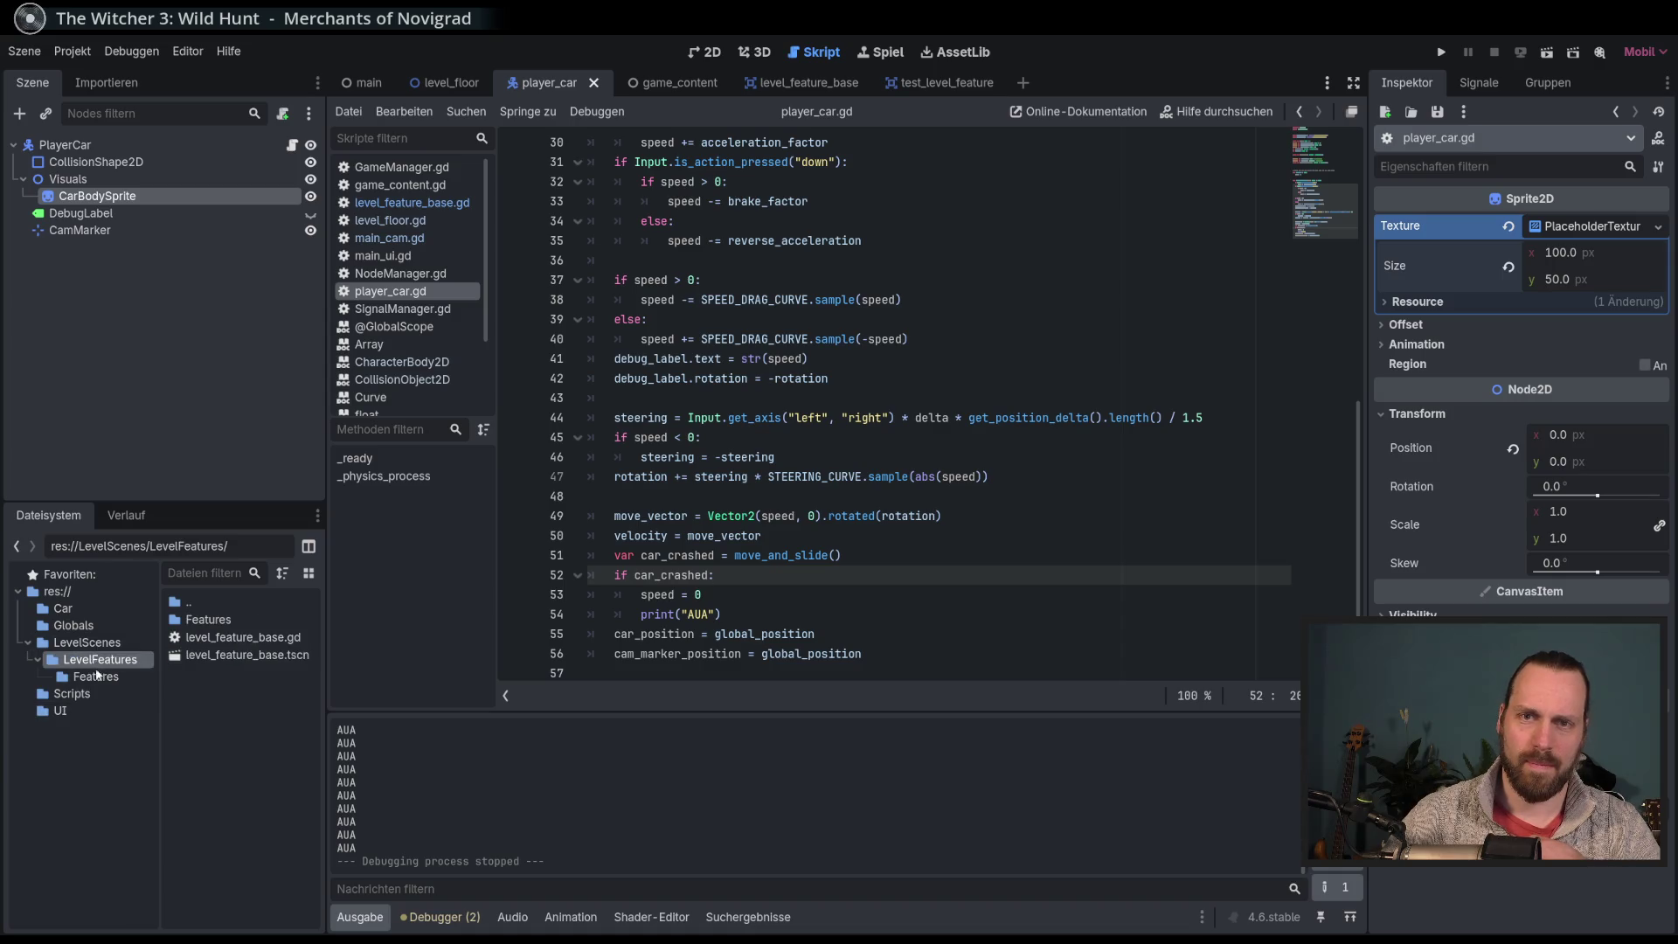
{"action": "left_click", "coordinate": [63, 608]}
{"action": "left_click", "coordinate": [244, 655]}
{"action": "left_click_drag", "start_coordinate": [1456, 320], "coordinate": [1496, 296]}
Step: Run the game and drive the car to test the new drag curve
{"action": "key", "text": "F5"}
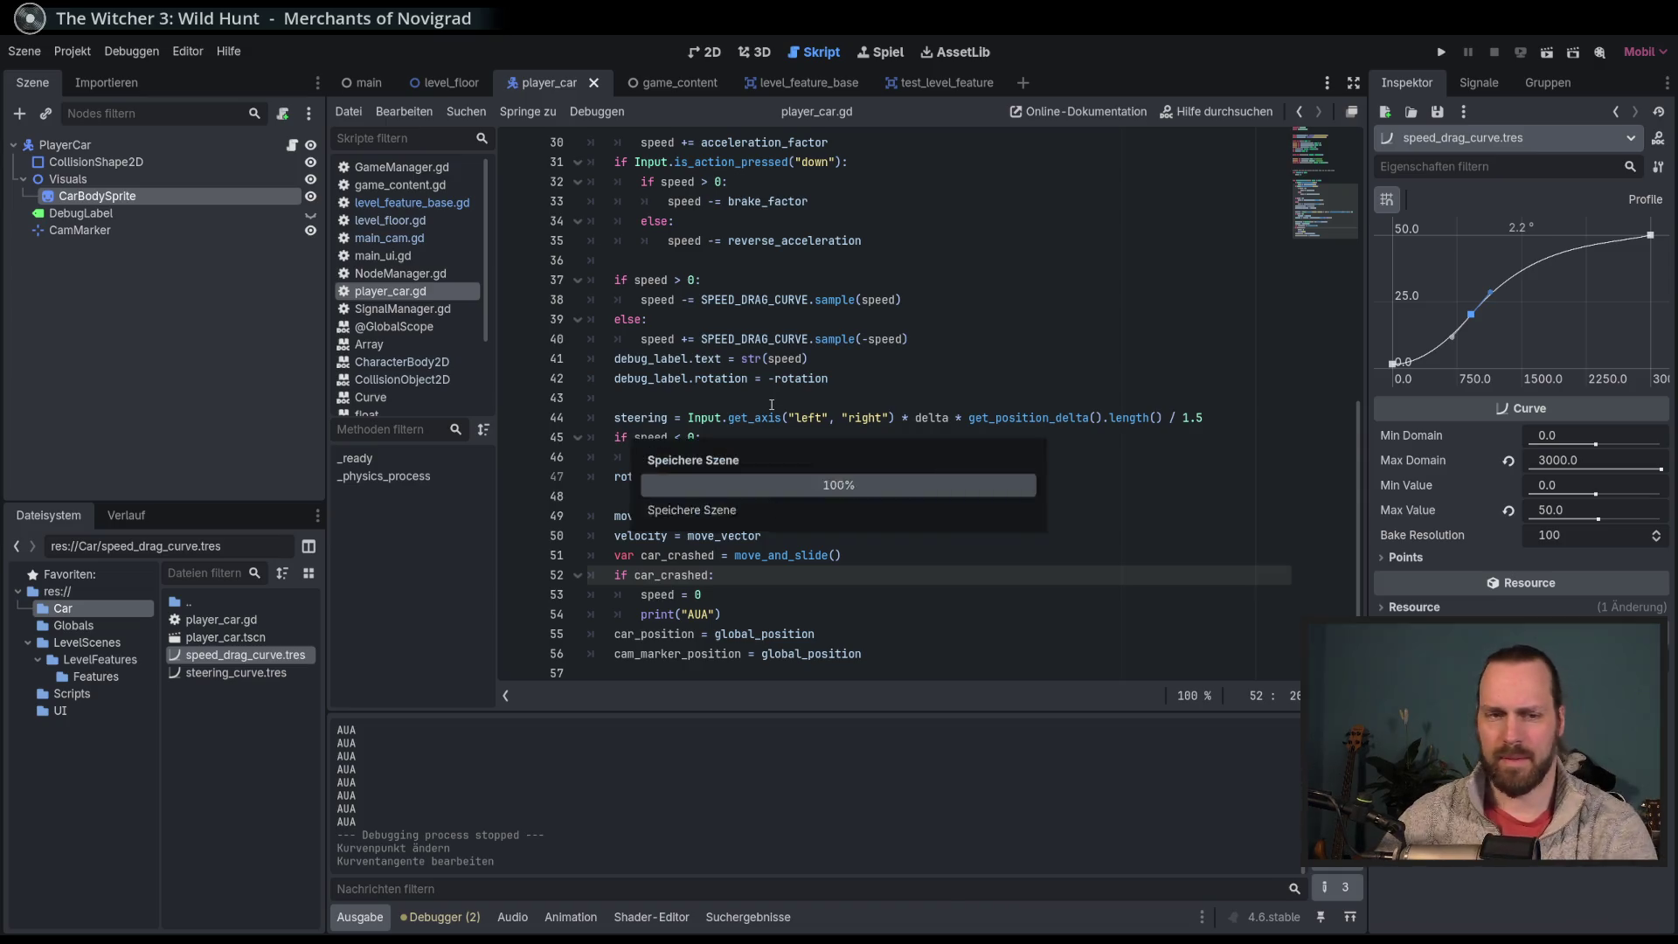
{"action": "key", "text": "Up"}
{"action": "key", "text": "Right"}
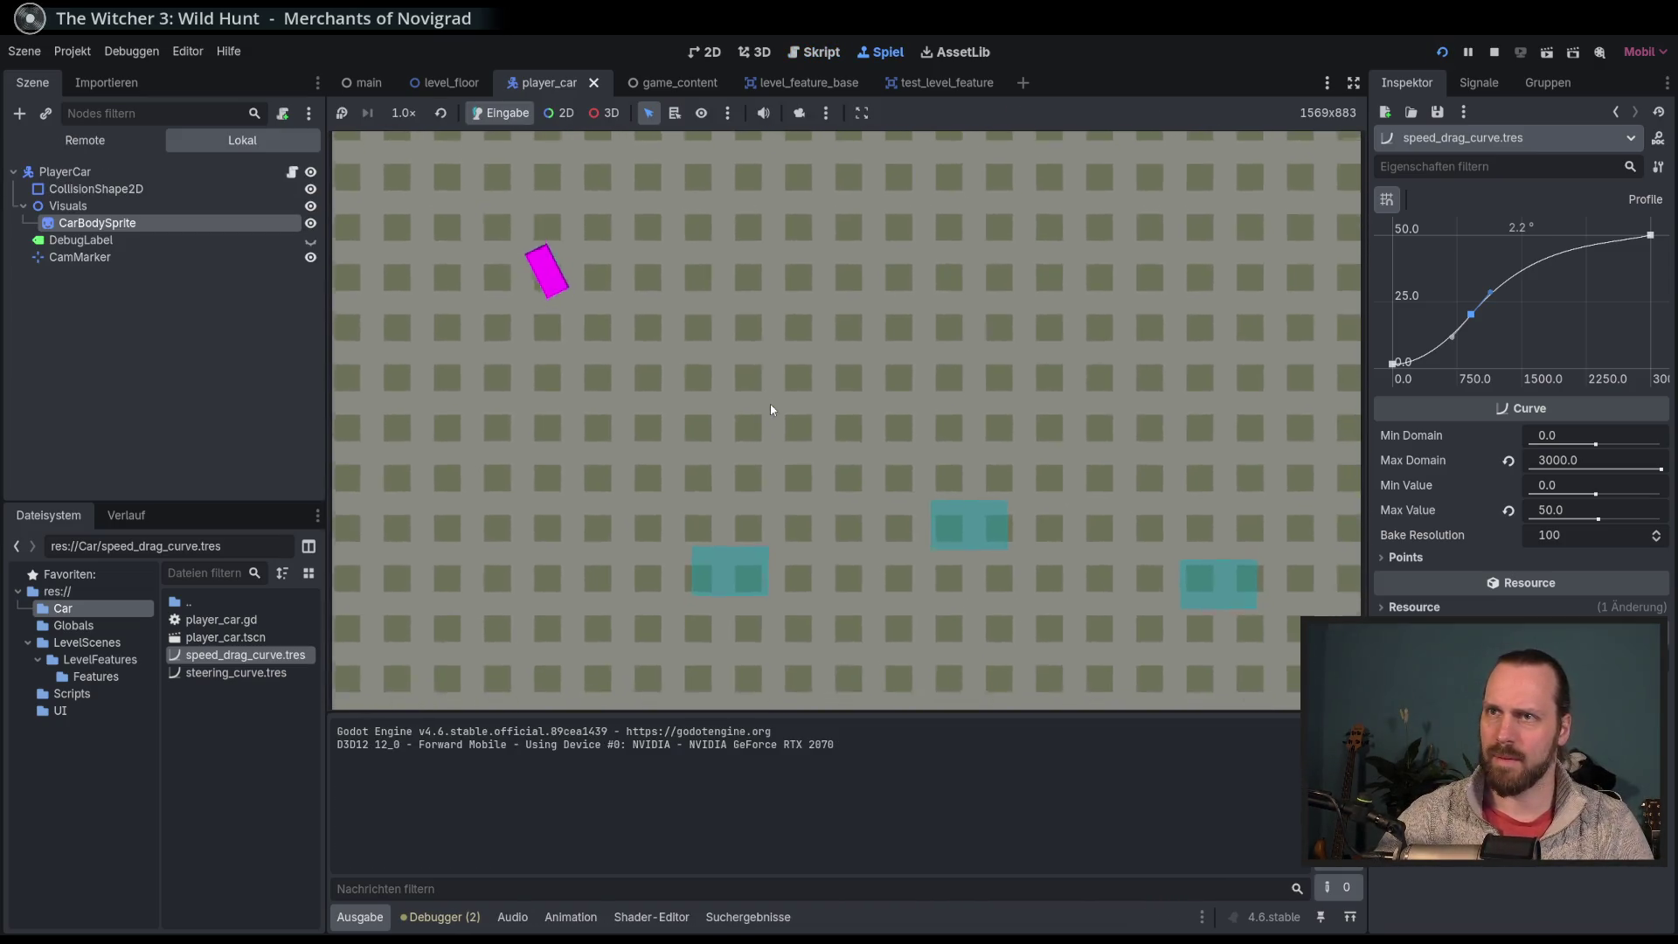
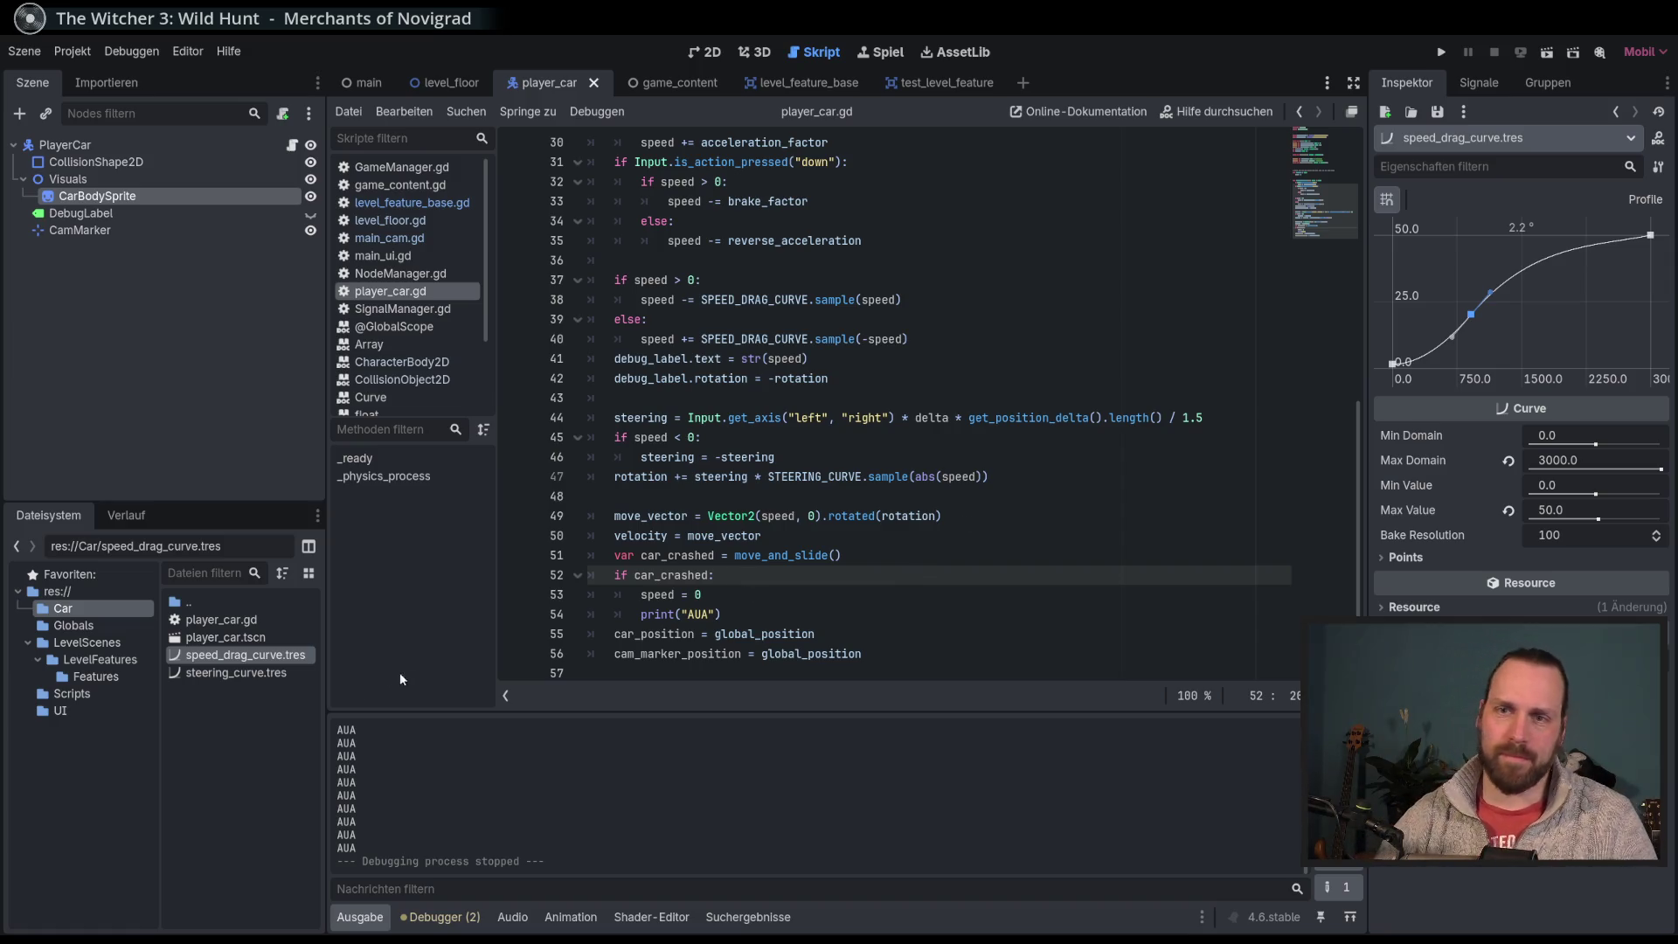
Step: Nudge the middle point of the steering_curve.tres curve and launch the game
{"action": "left_click", "coordinate": [226, 672]}
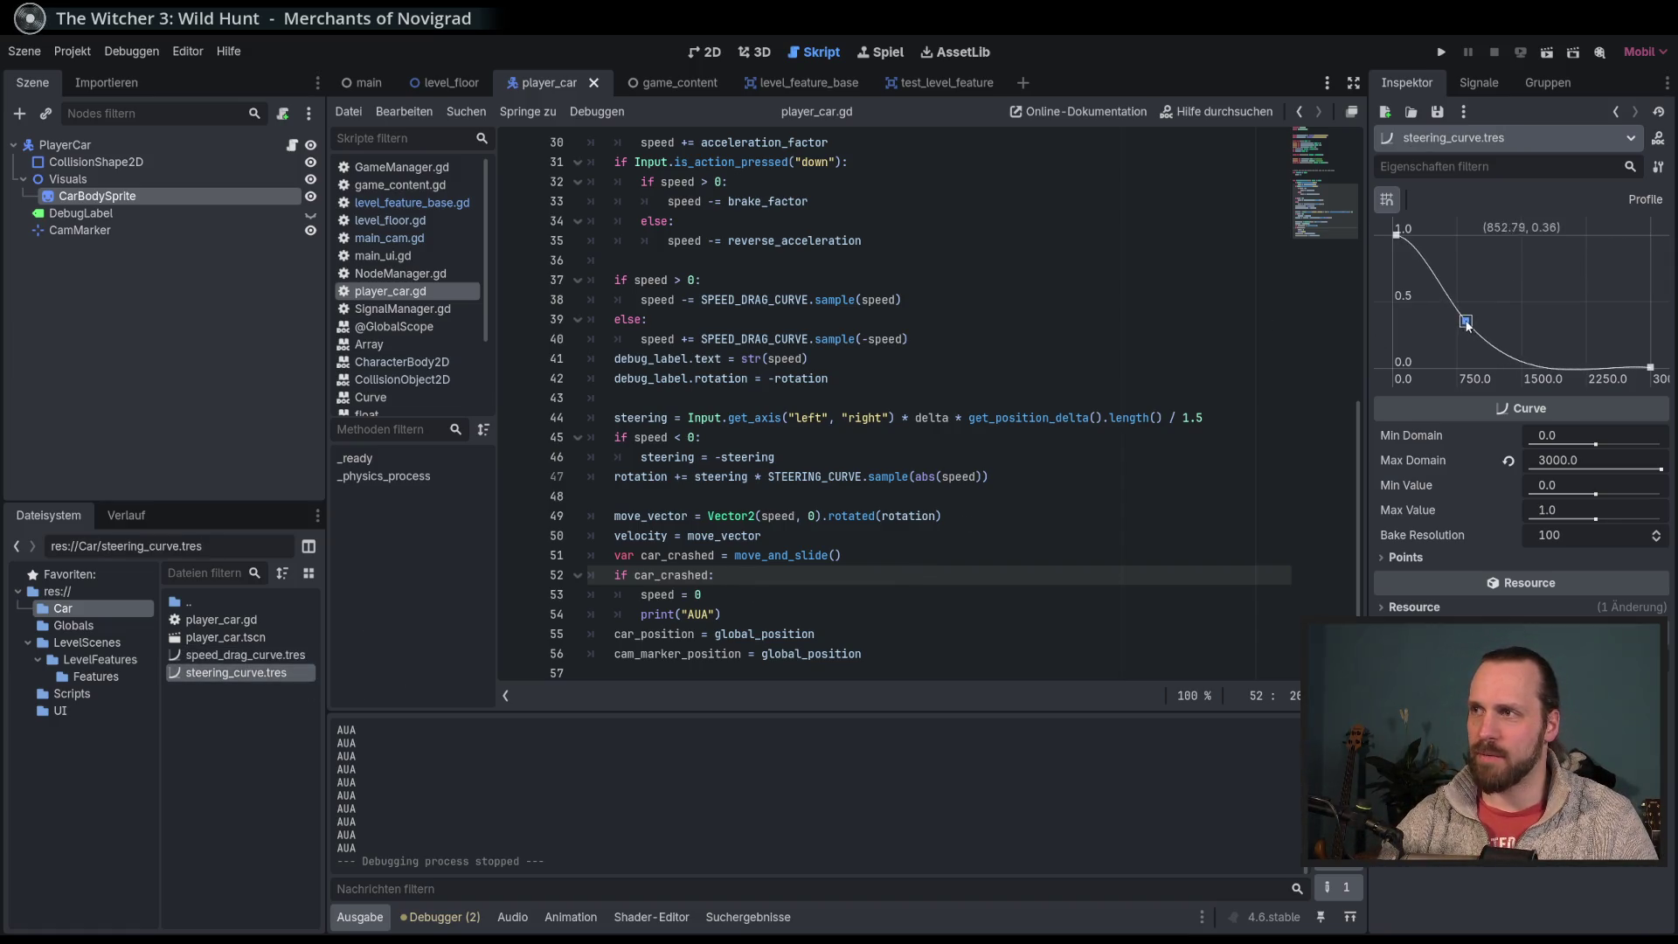
{"action": "left_click", "coordinate": [1469, 319]}
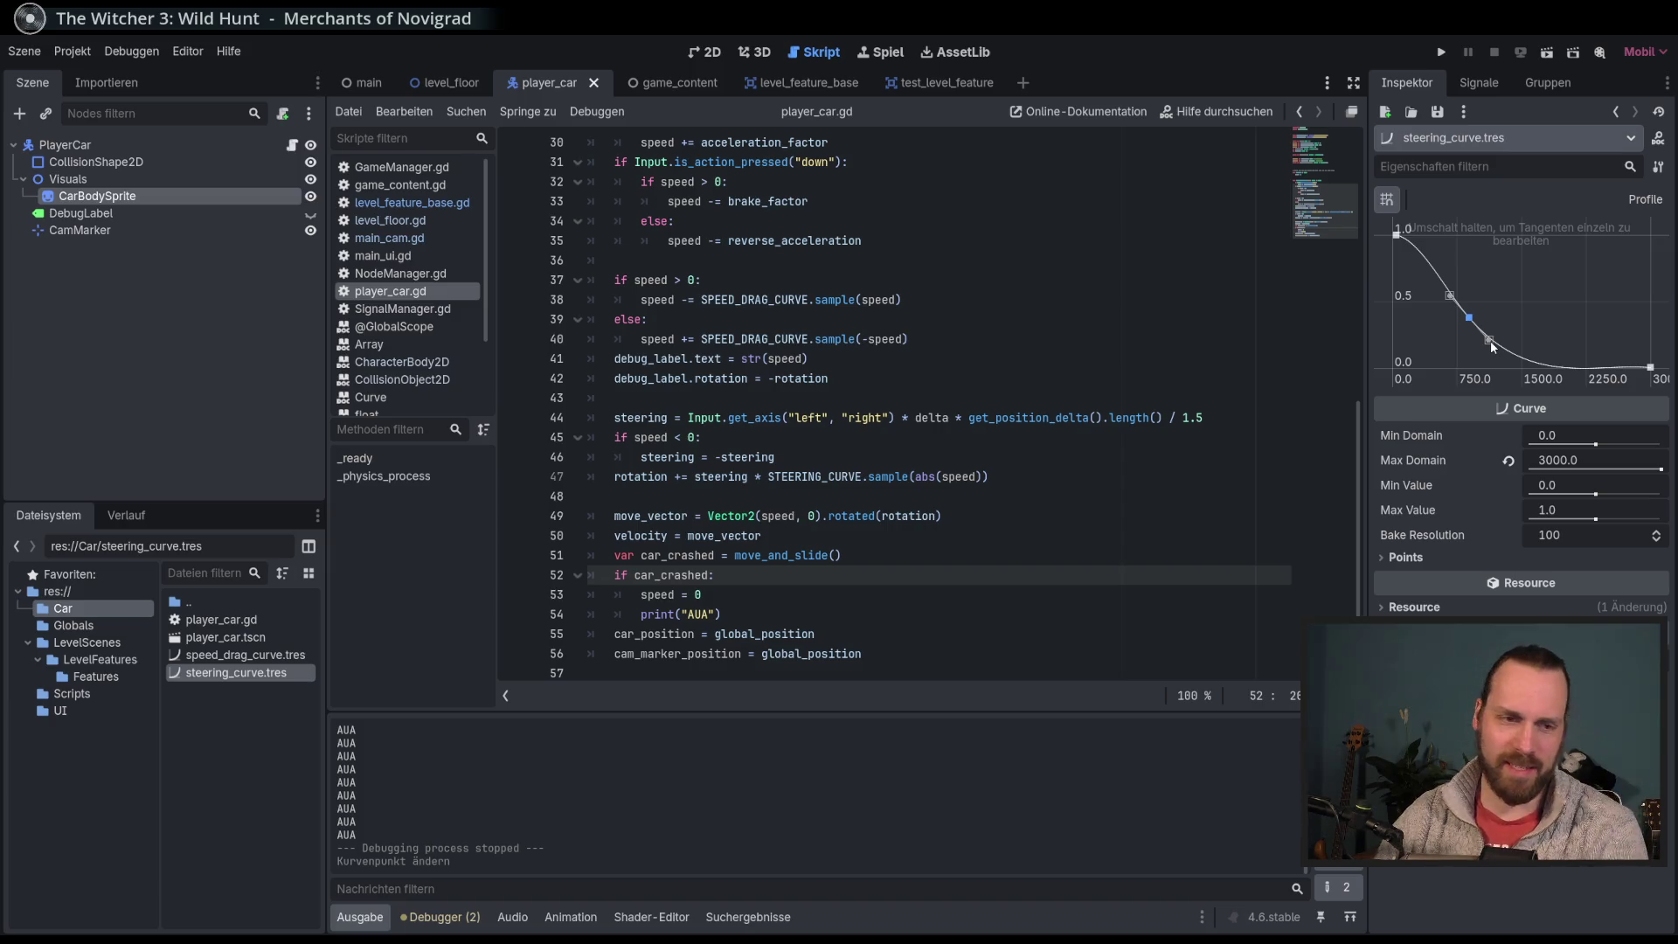
{"action": "key", "text": "F5"}
Step: Test-drive the car with the arrow keys, crashing into an obstacle, then stop the game
{"action": "key", "text": "Up"}
{"action": "key", "text": "Left"}
{"action": "key", "text": "Right"}
{"action": "key", "text": "Right"}
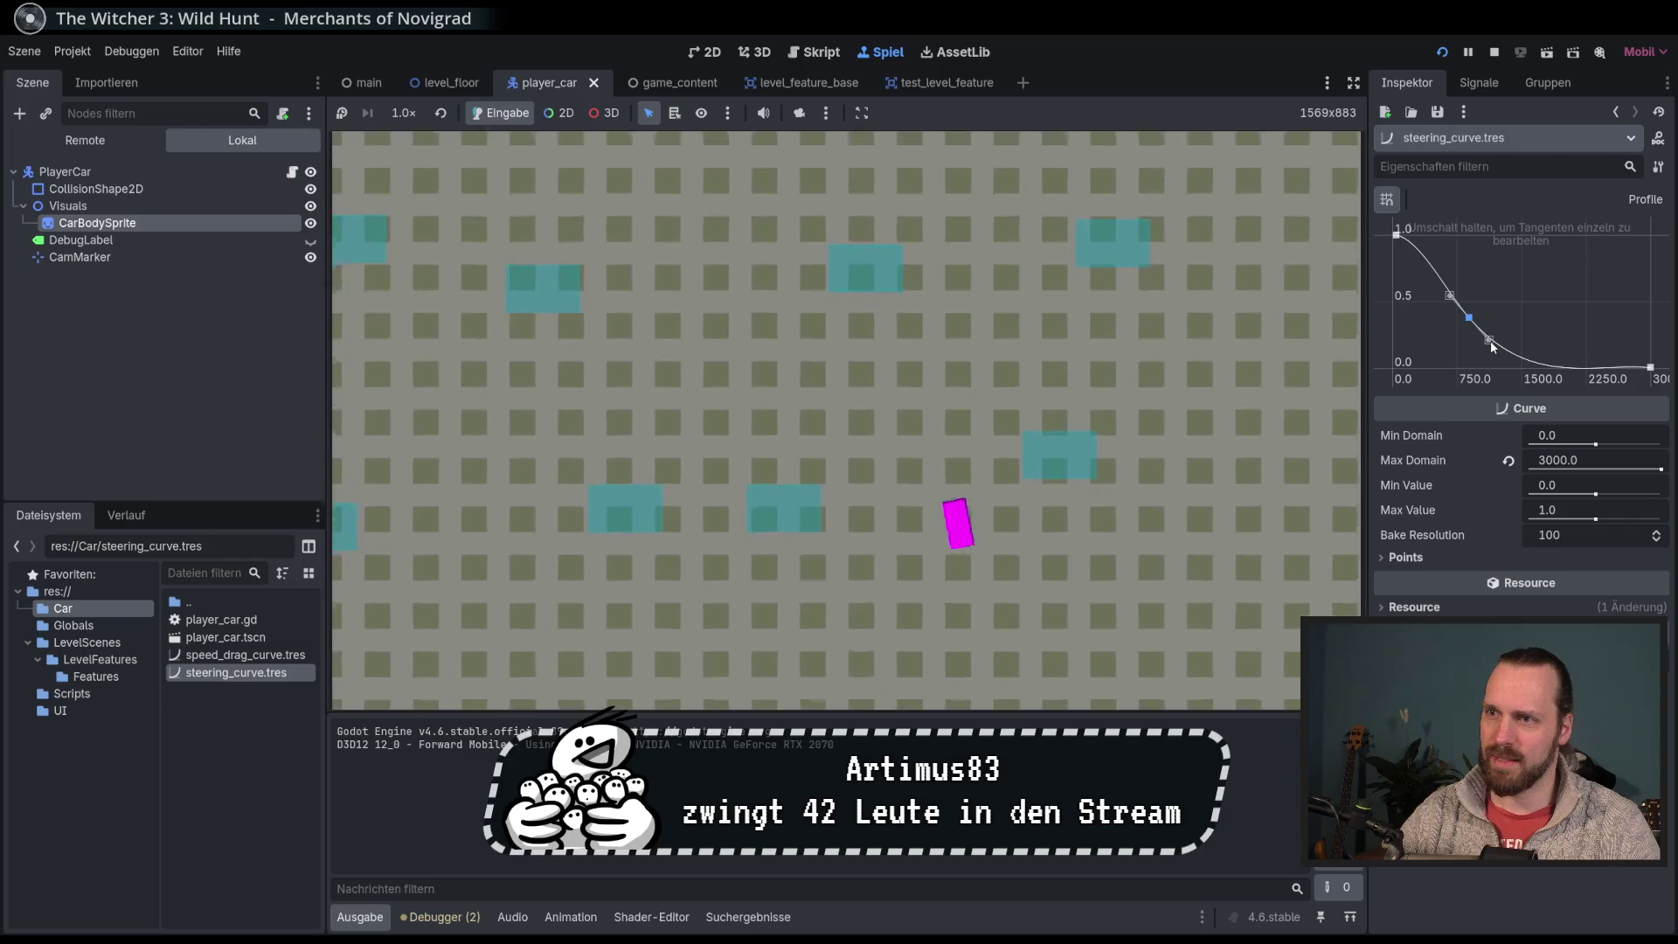
{"action": "key", "text": "Left"}
{"action": "key", "text": "Right"}
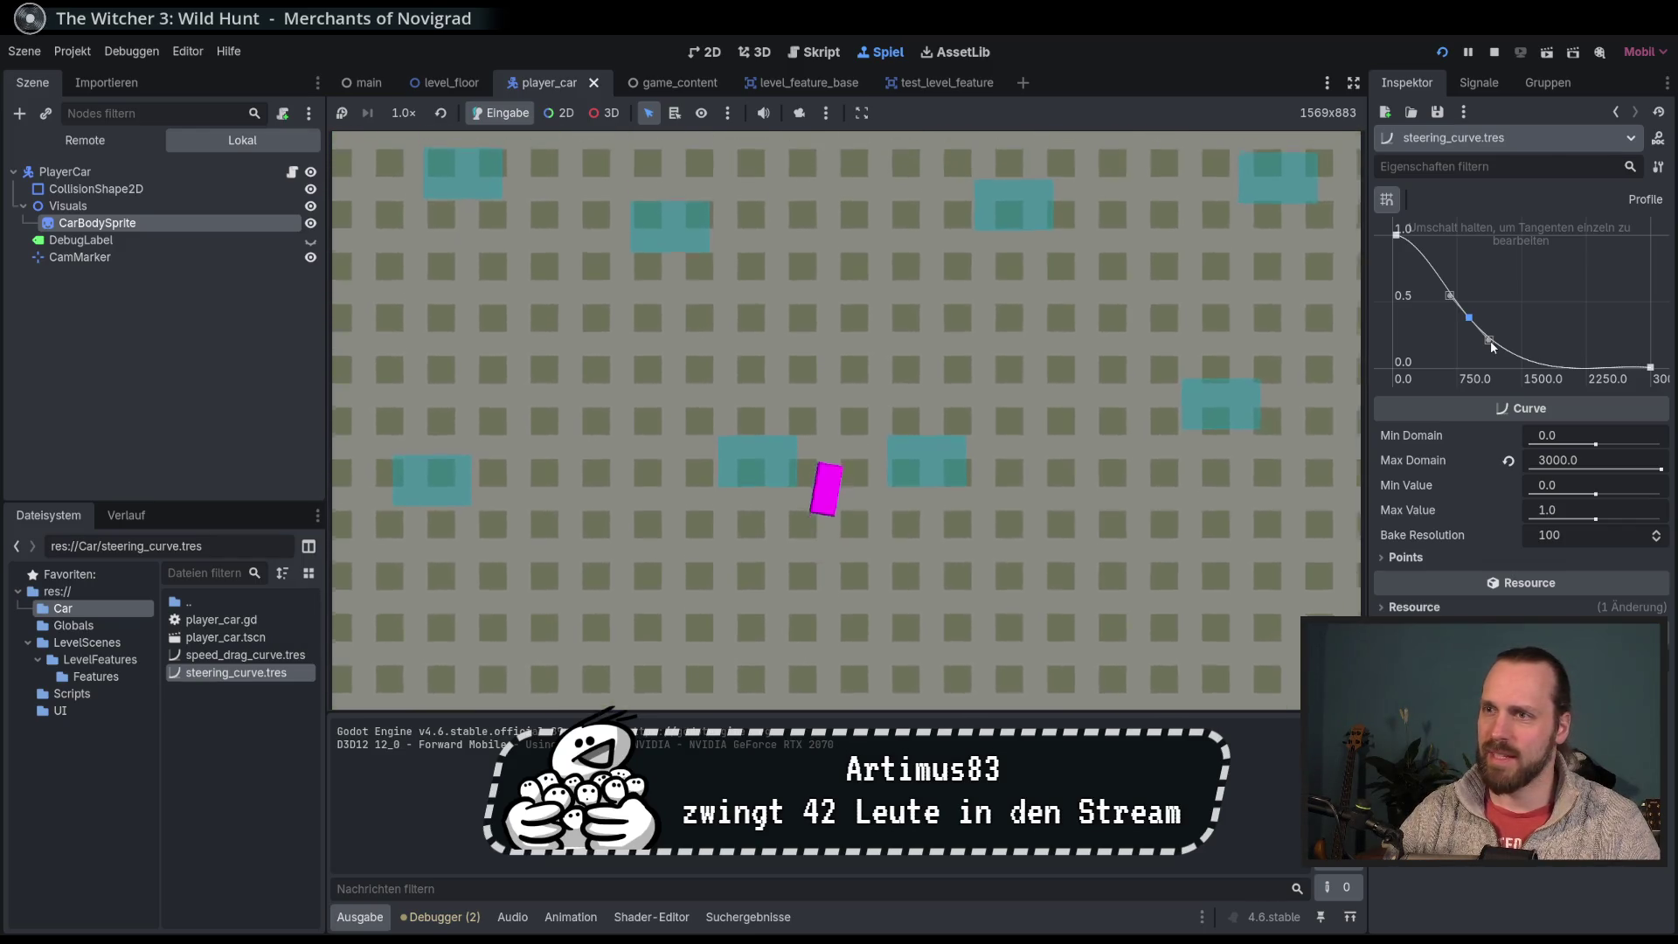
{"action": "key", "text": "Left"}
{"action": "key", "text": "Right"}
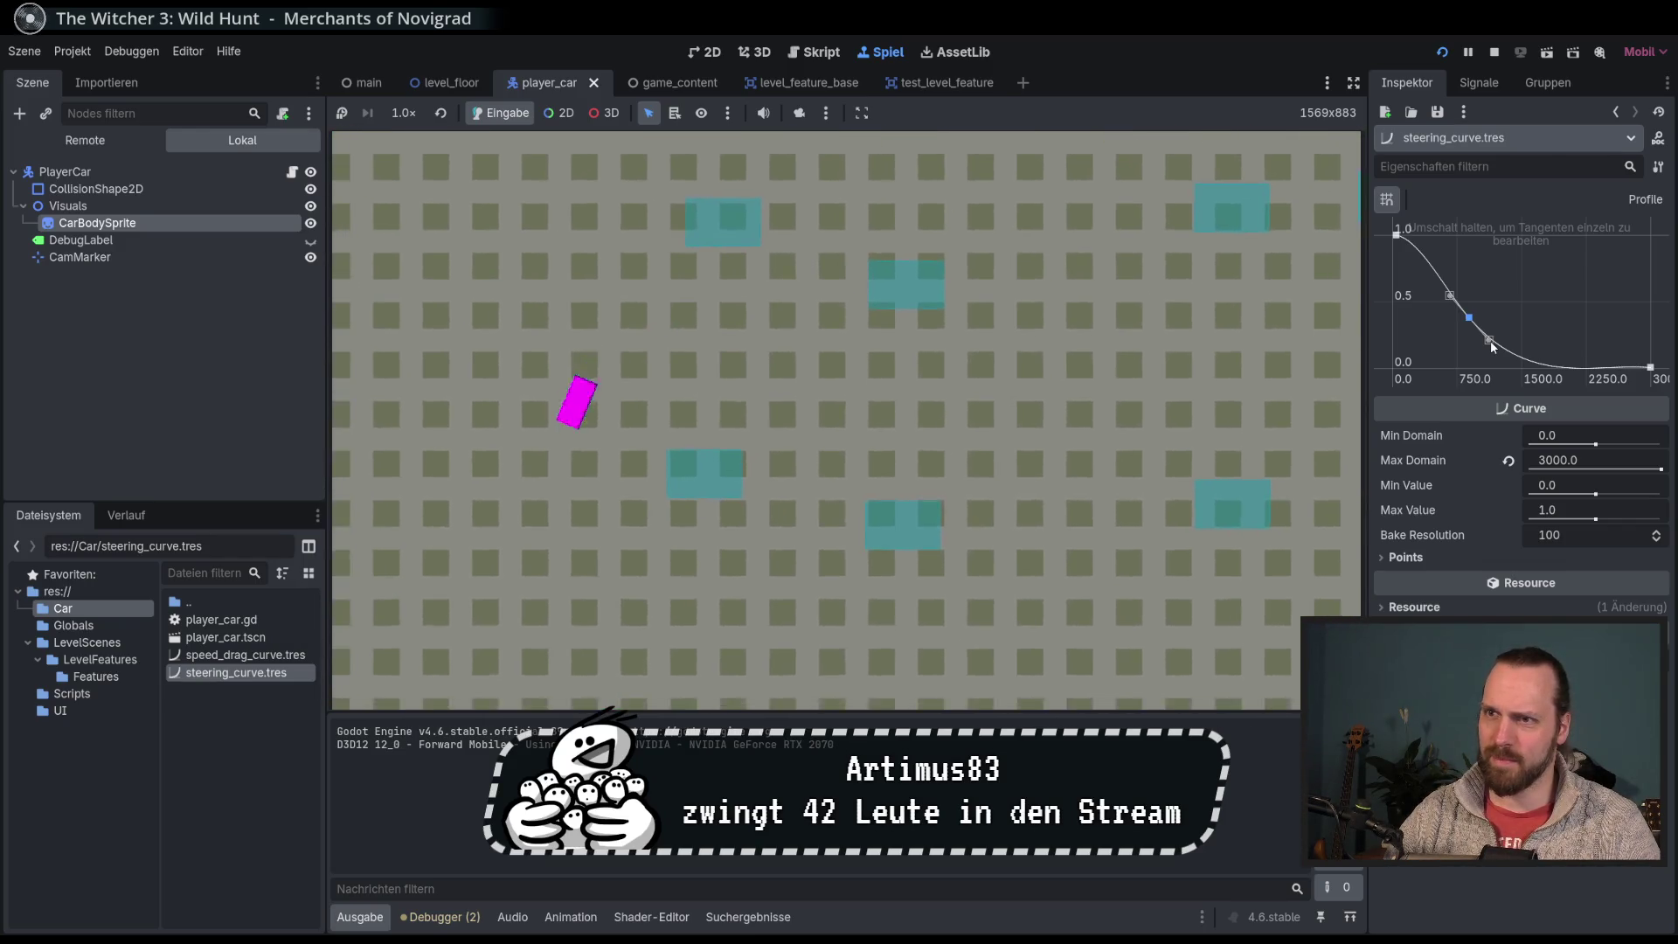
{"action": "key", "text": "Right"}
{"action": "key", "text": "Left"}
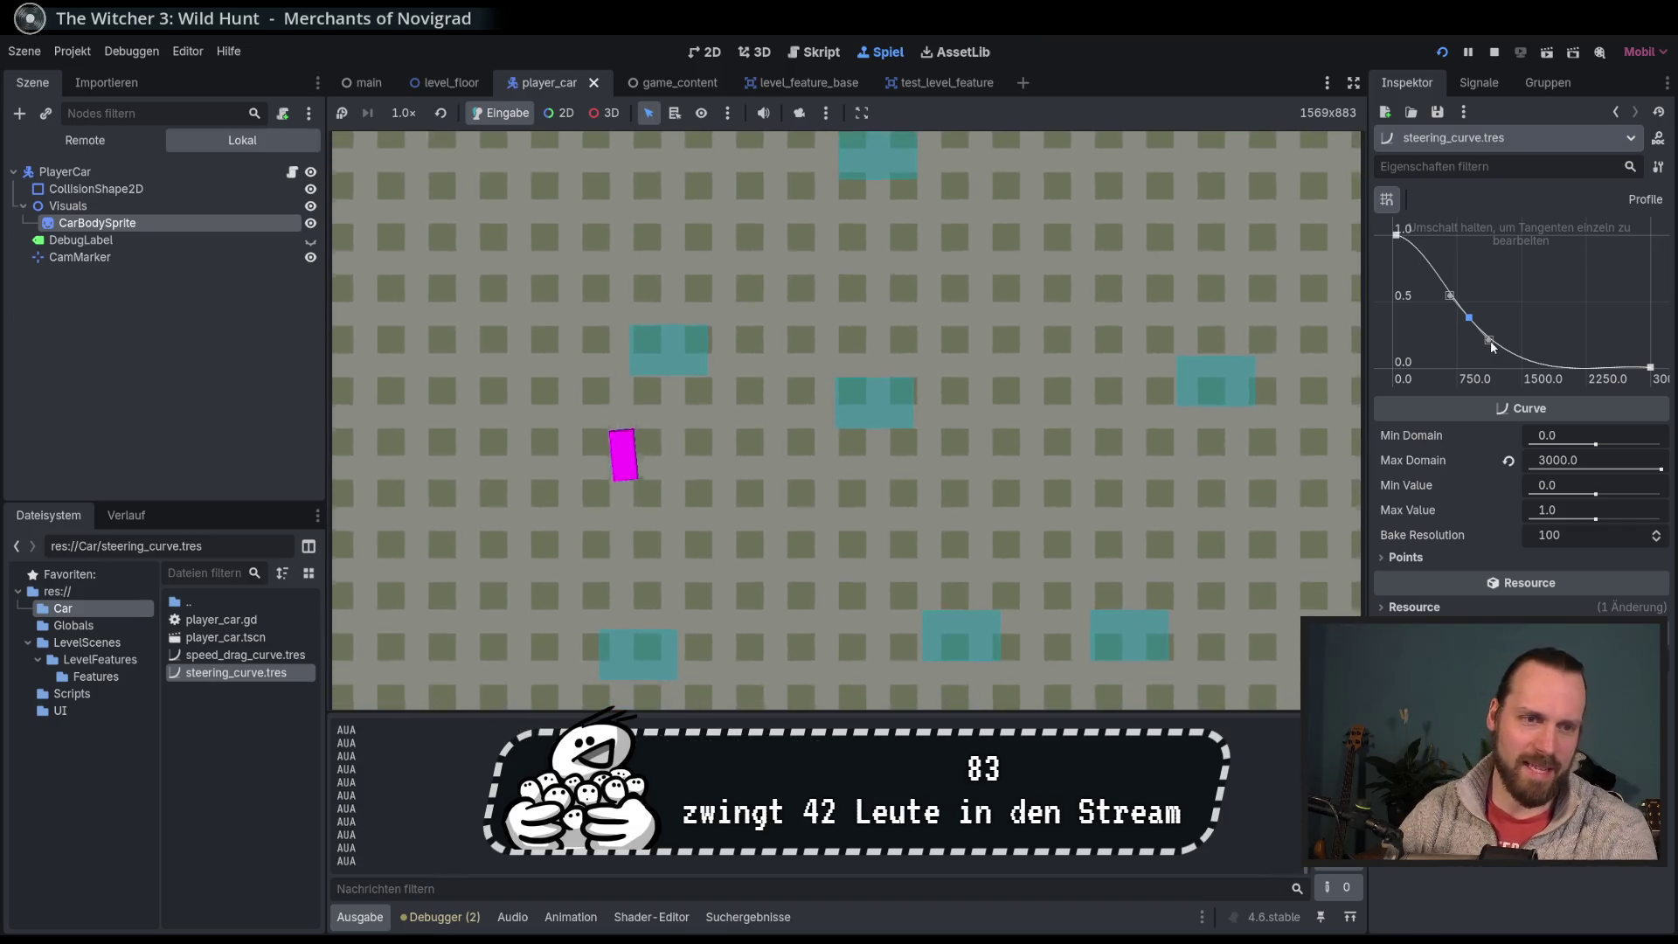
{"action": "key", "text": "F8"}
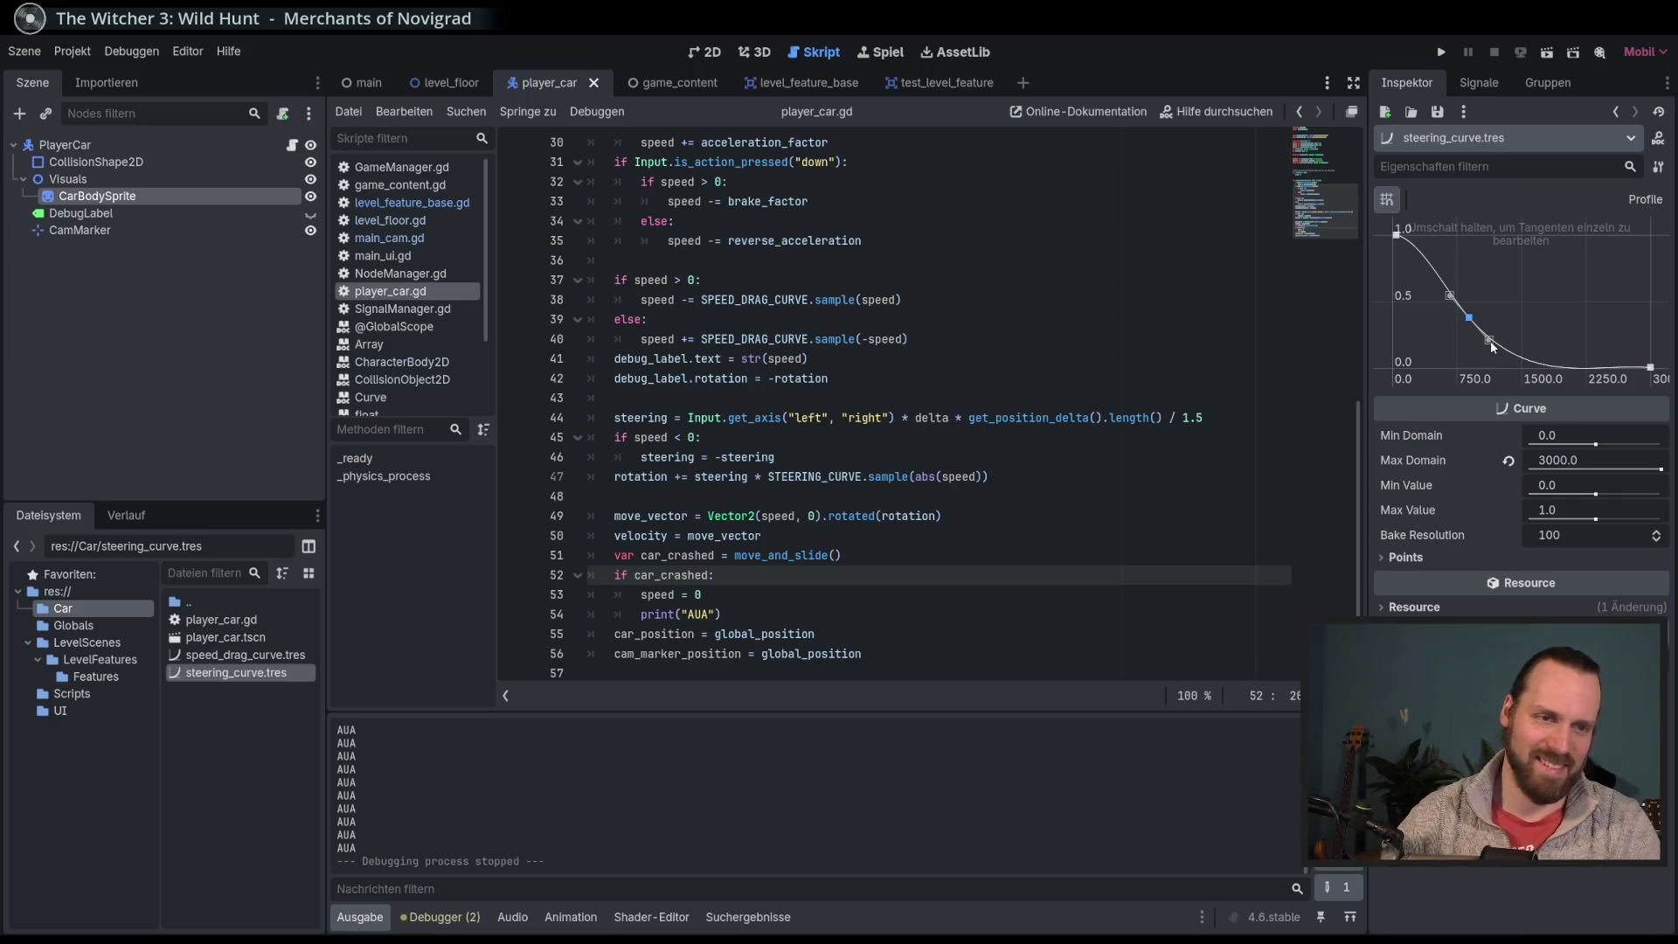
{"action": "left_click", "coordinate": [953, 606]}
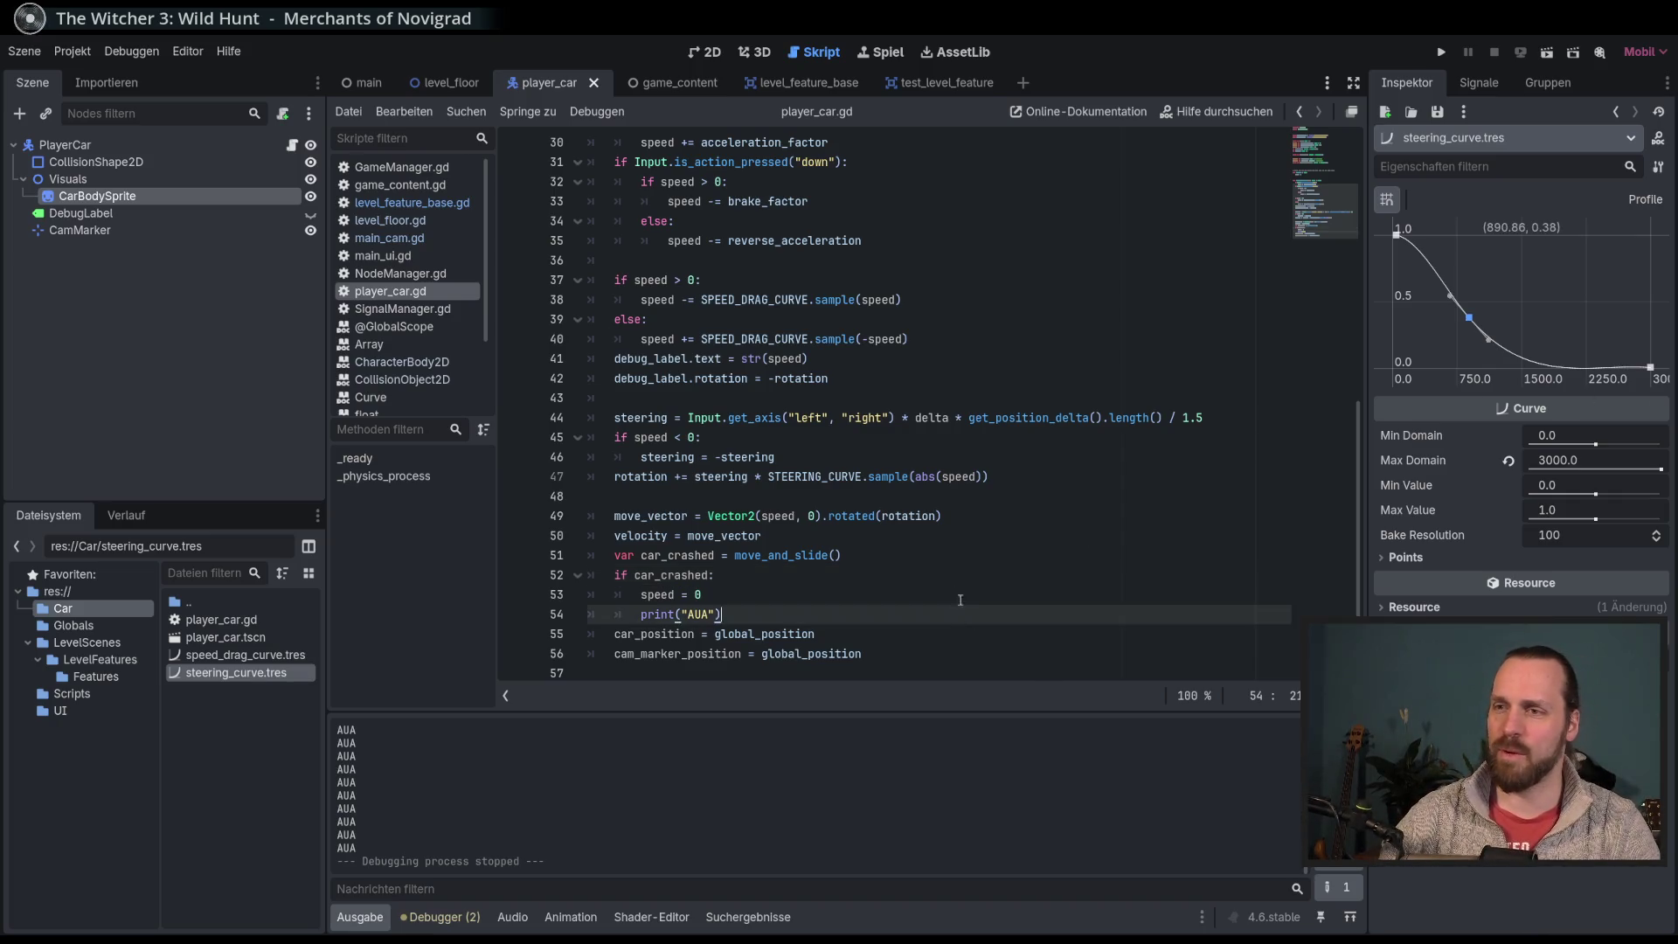
{"action": "left_click", "coordinate": [958, 636]}
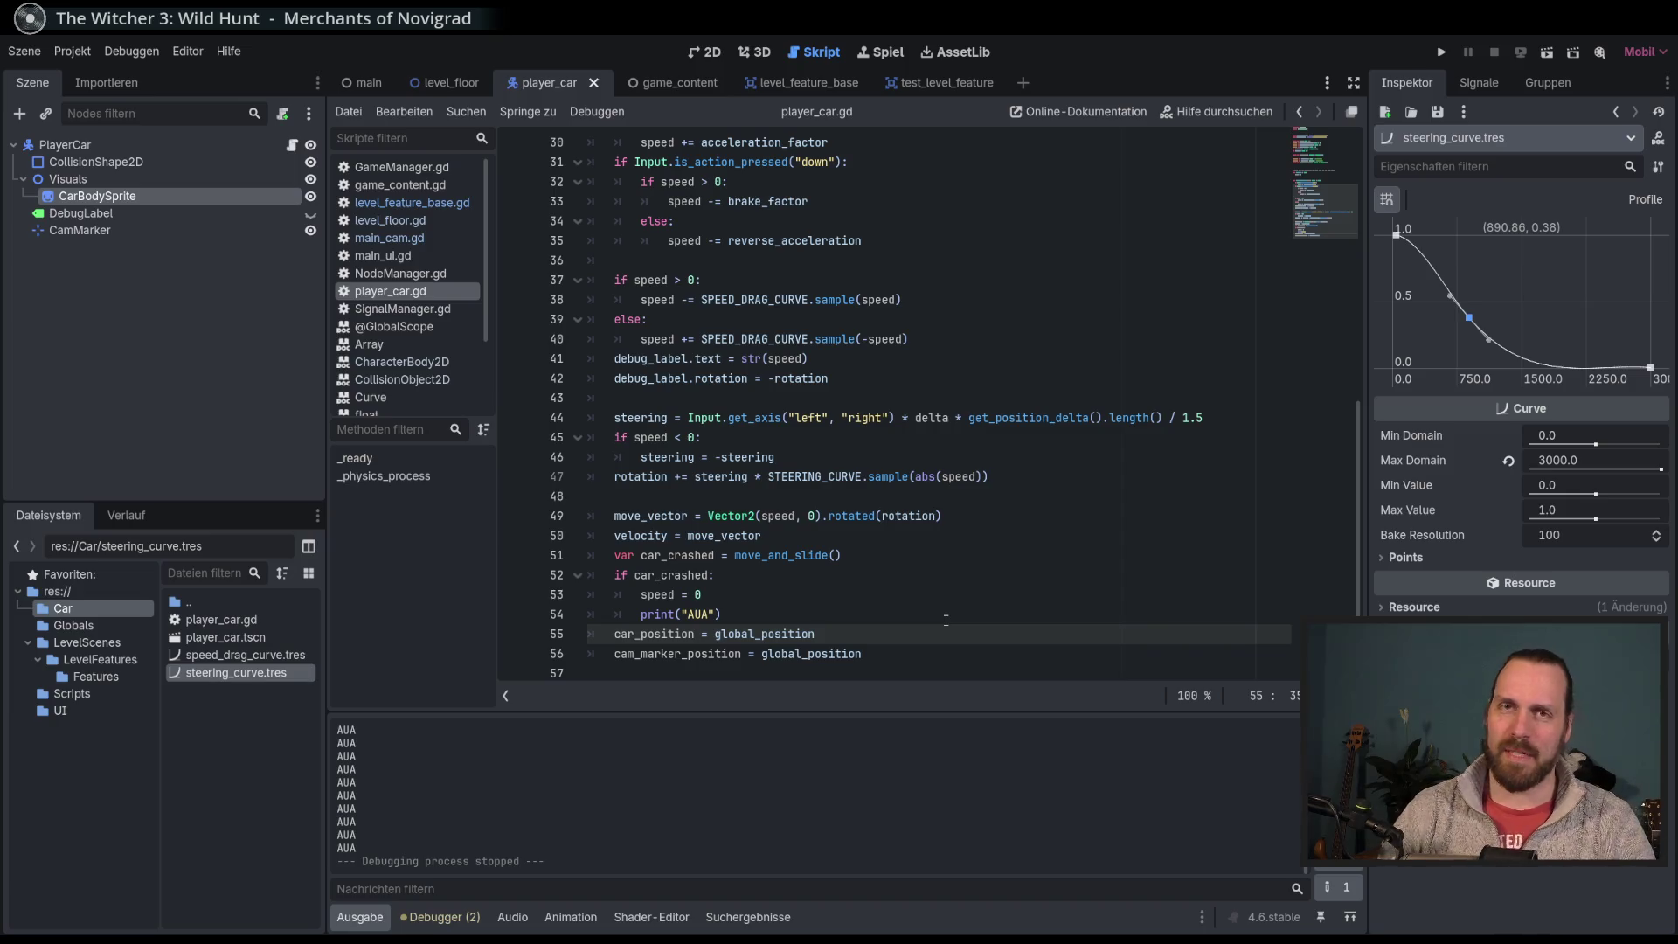
{"action": "left_click", "coordinate": [932, 533]}
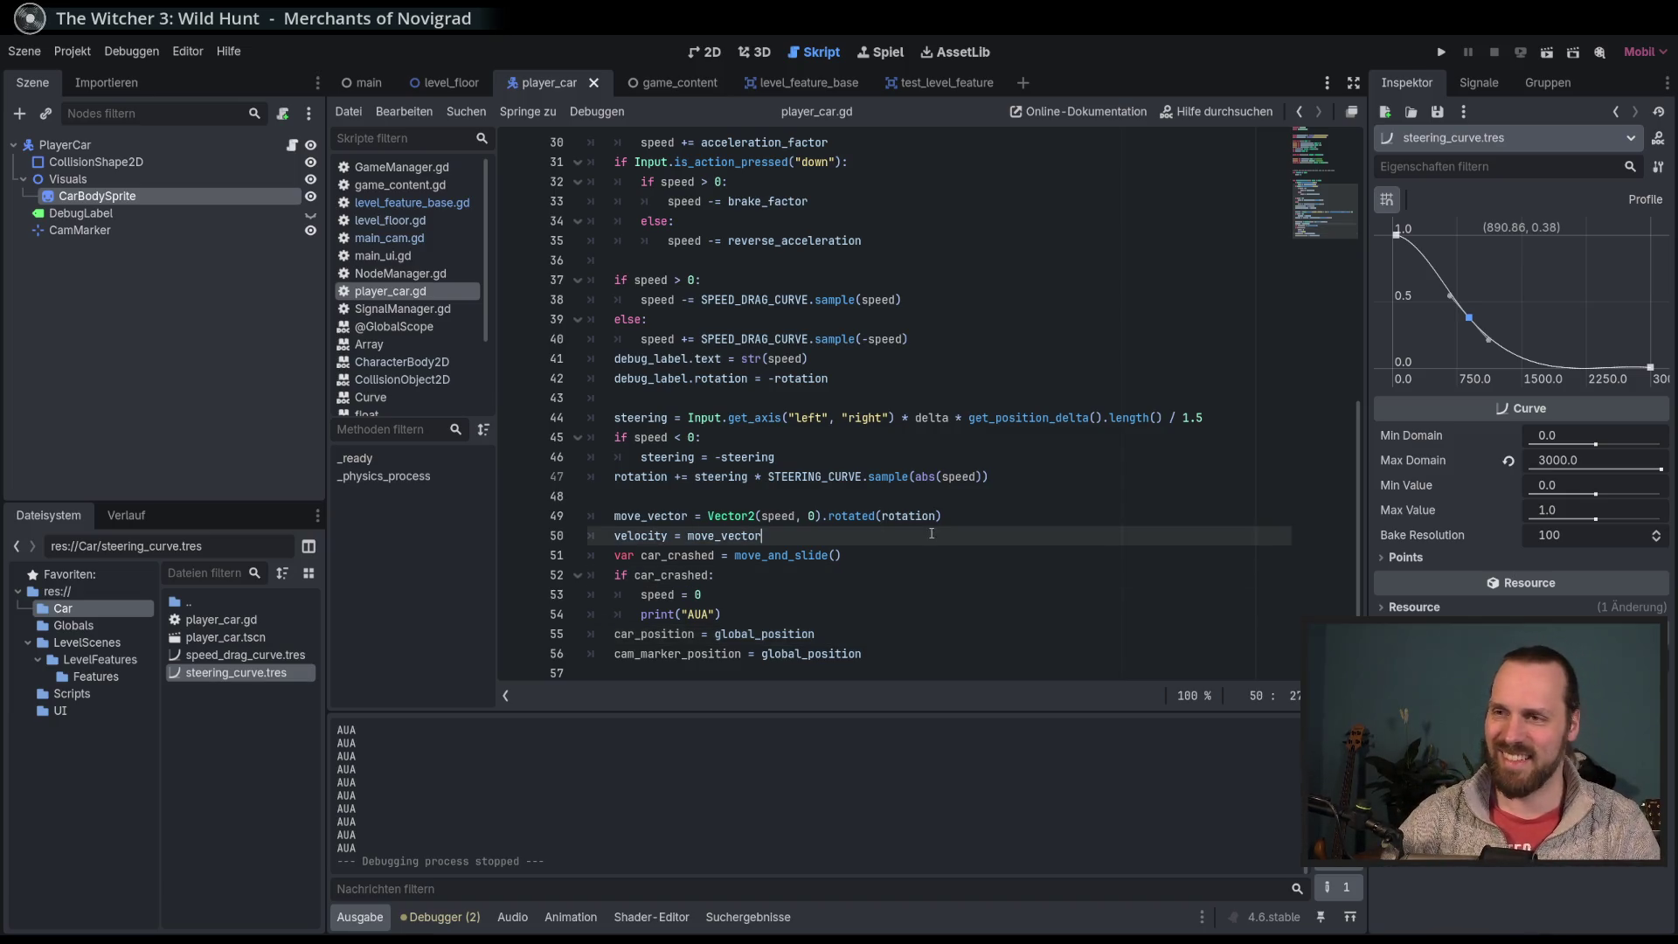
{"action": "left_click_drag", "start_coordinate": [496, 598], "coordinate": [493, 599]}
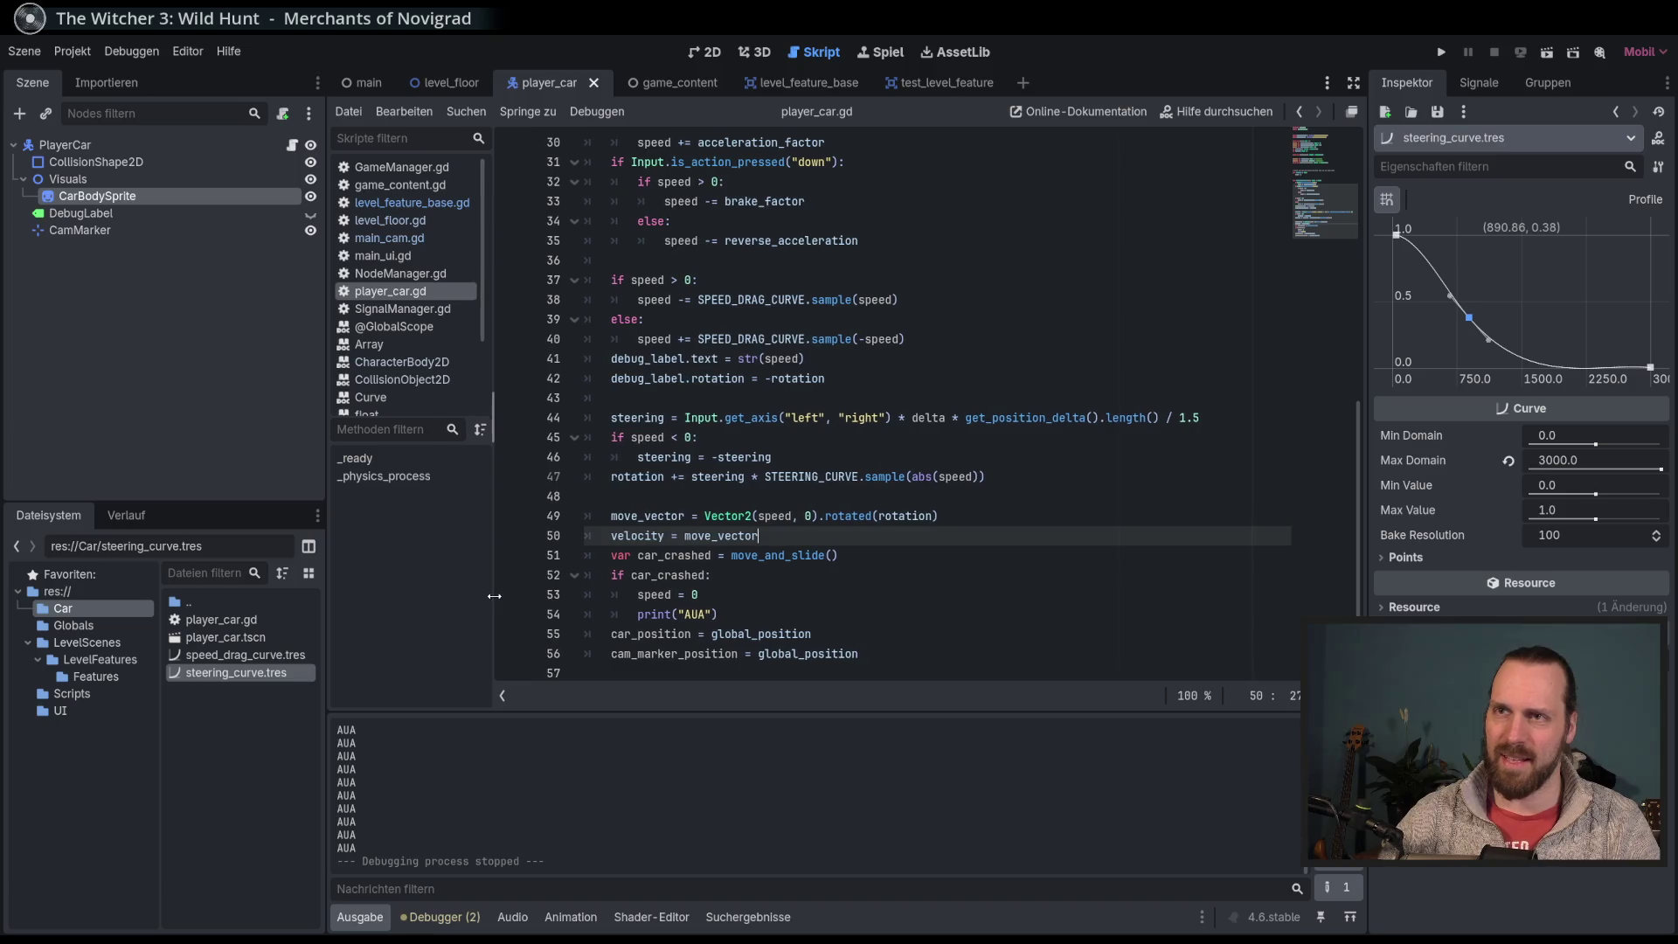
{"action": "mouse_move", "coordinate": [685, 538]}
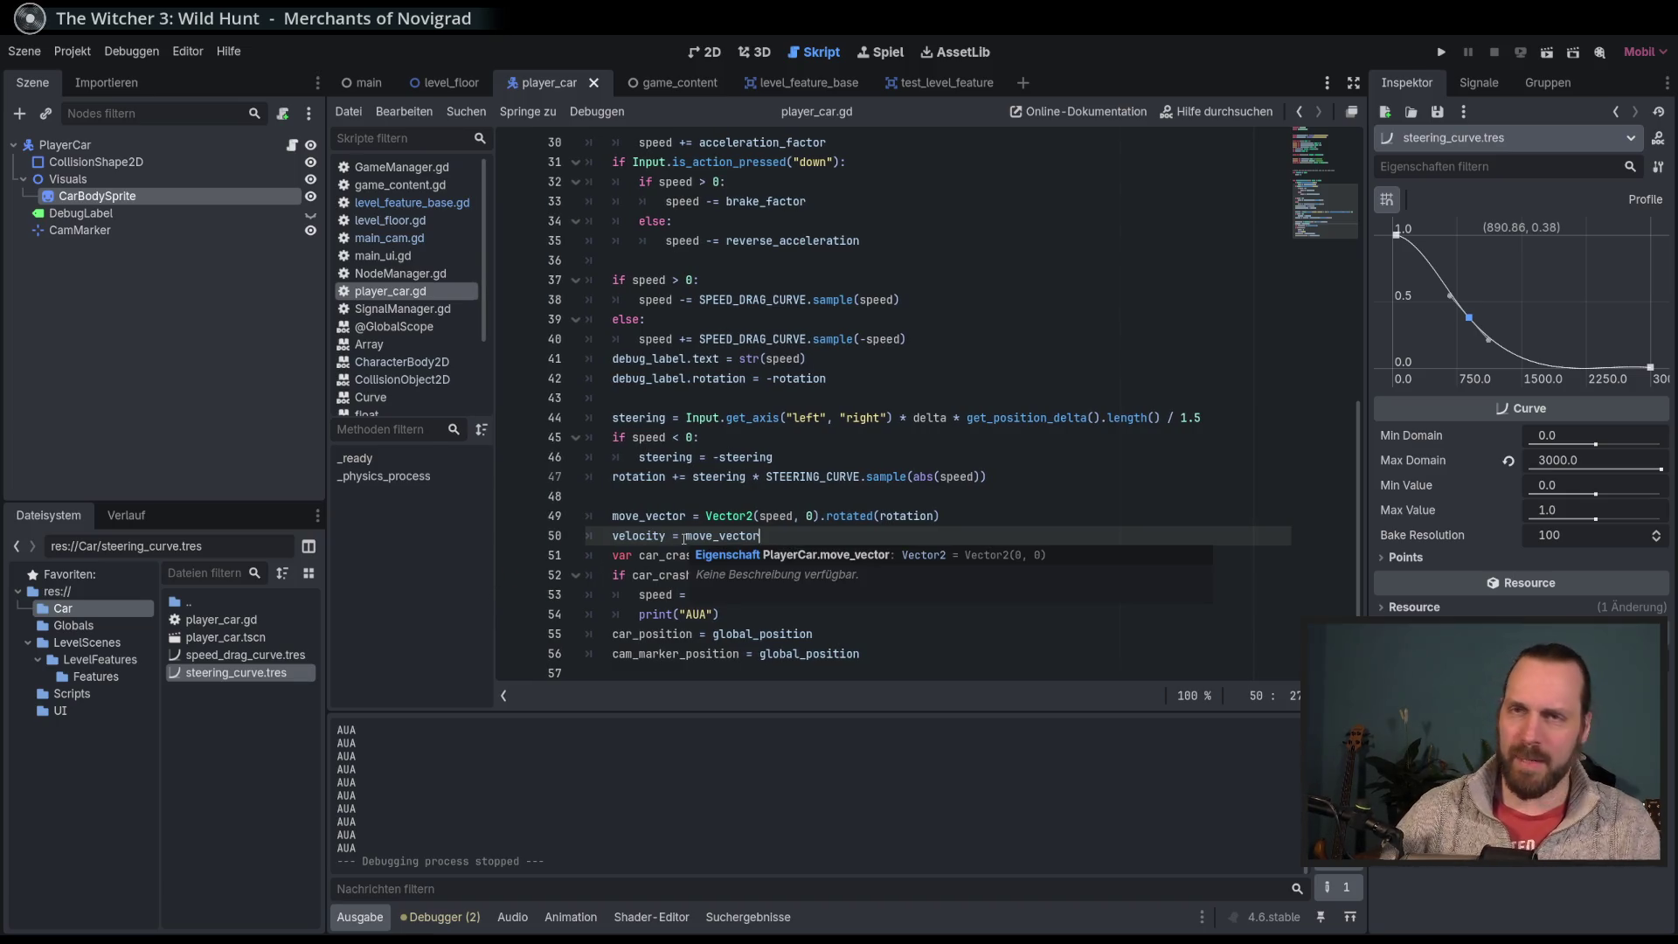
{"action": "key", "text": "F5"}
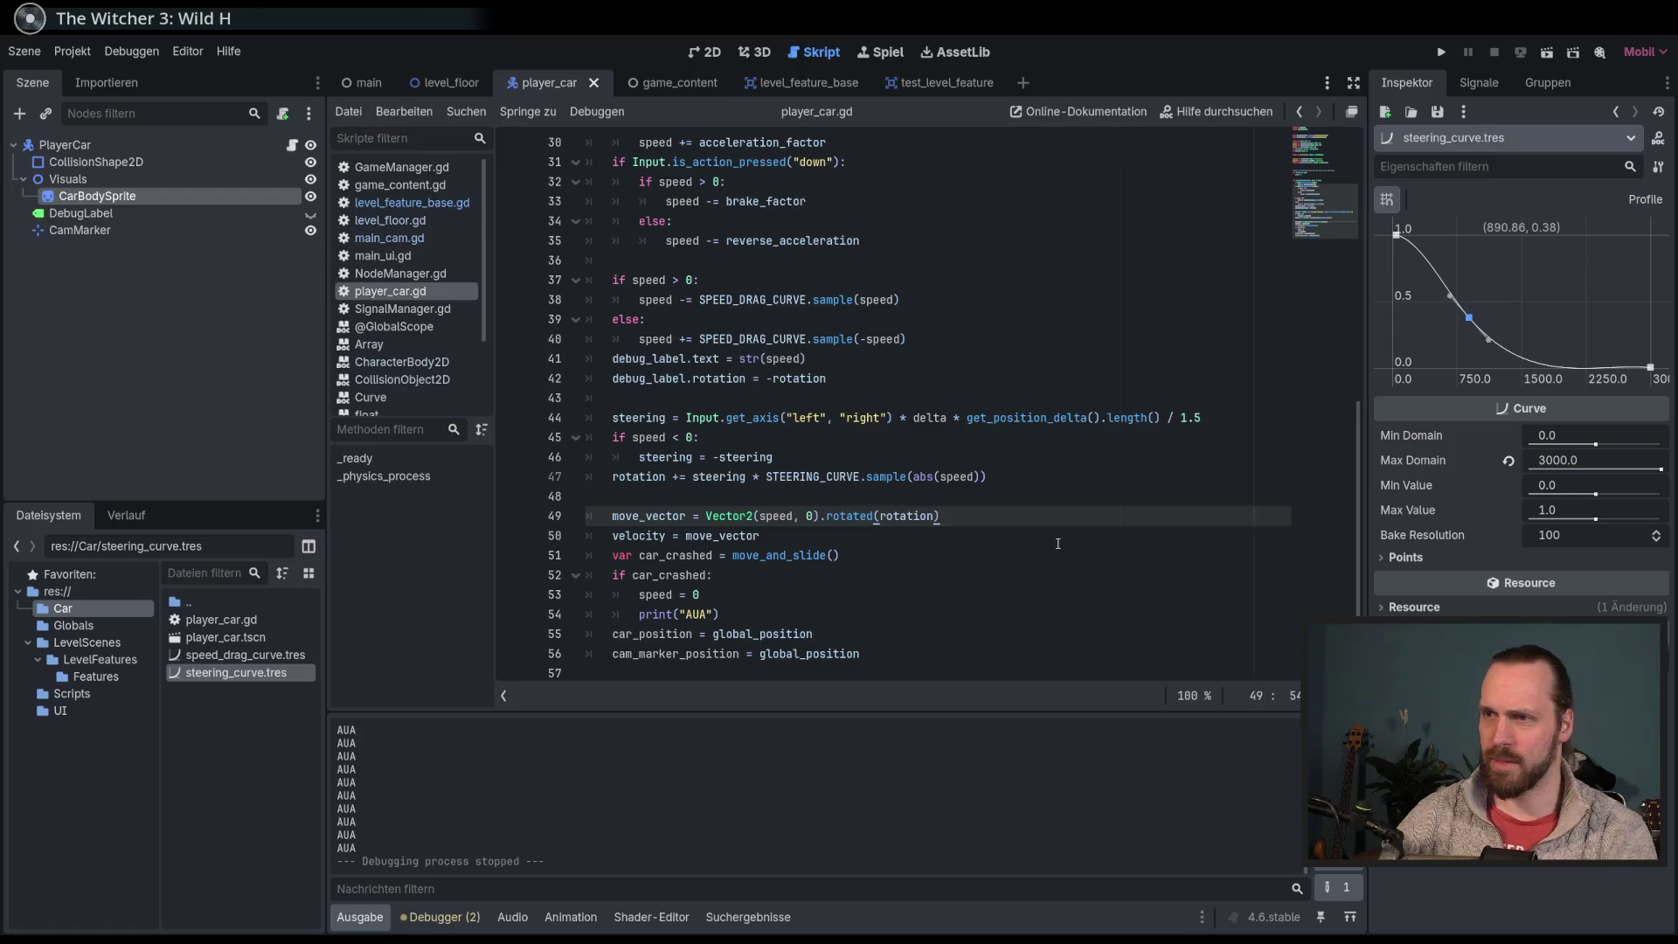
{"action": "key", "text": "Up"}
{"action": "key", "text": "Right"}
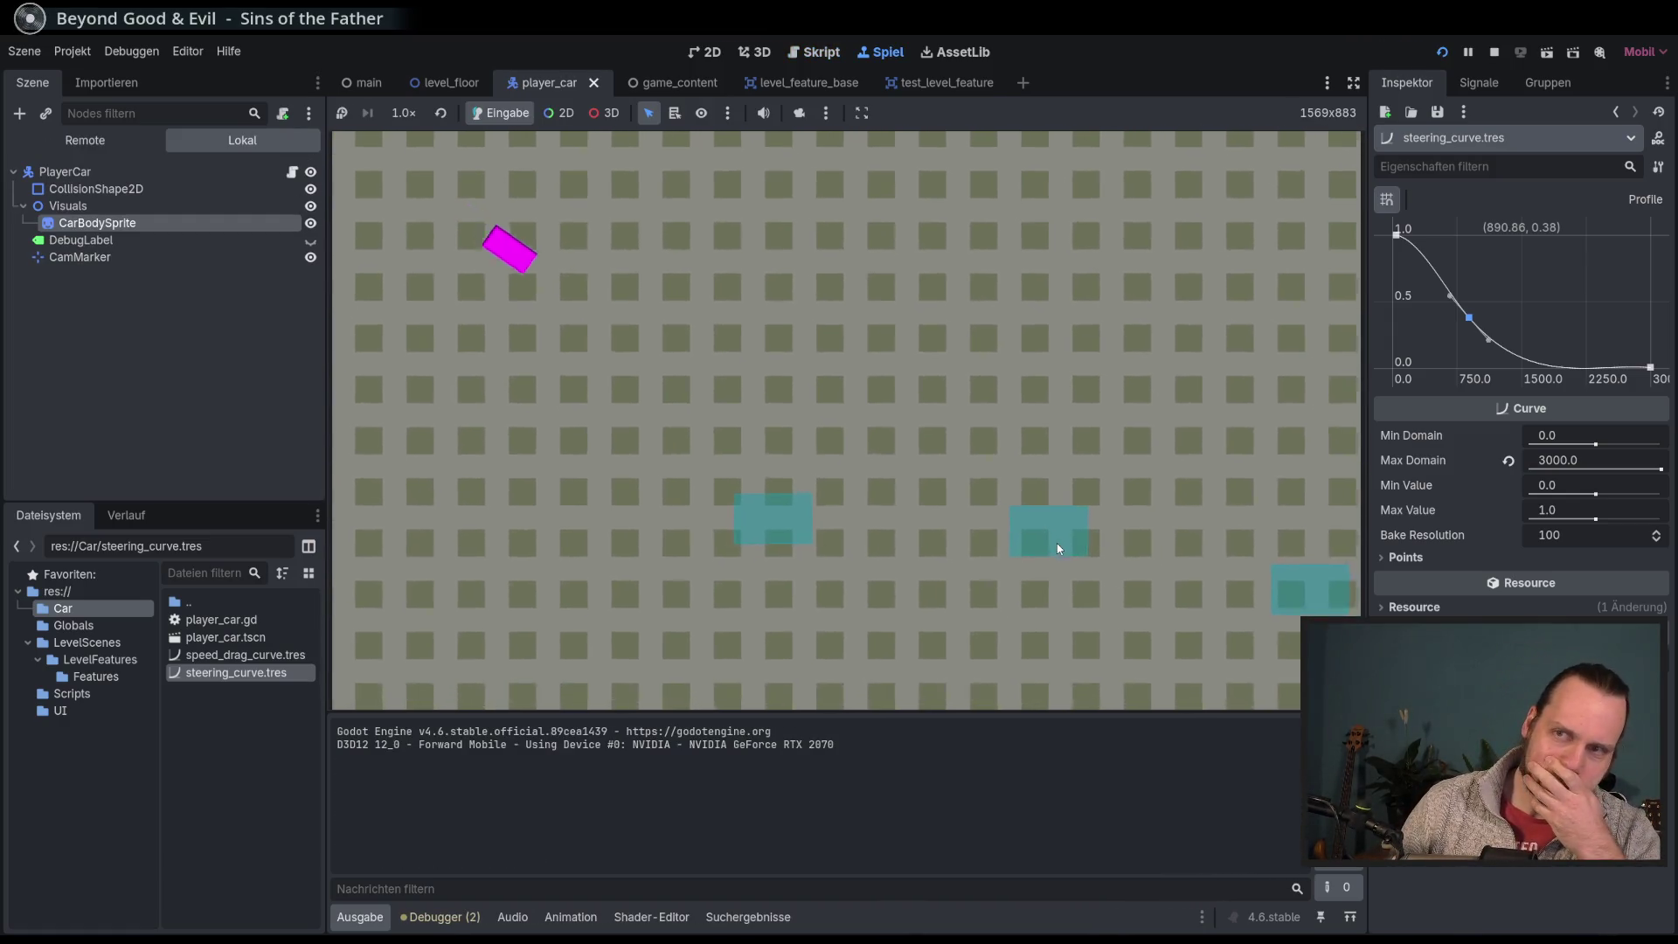
{"action": "key", "text": "Left"}
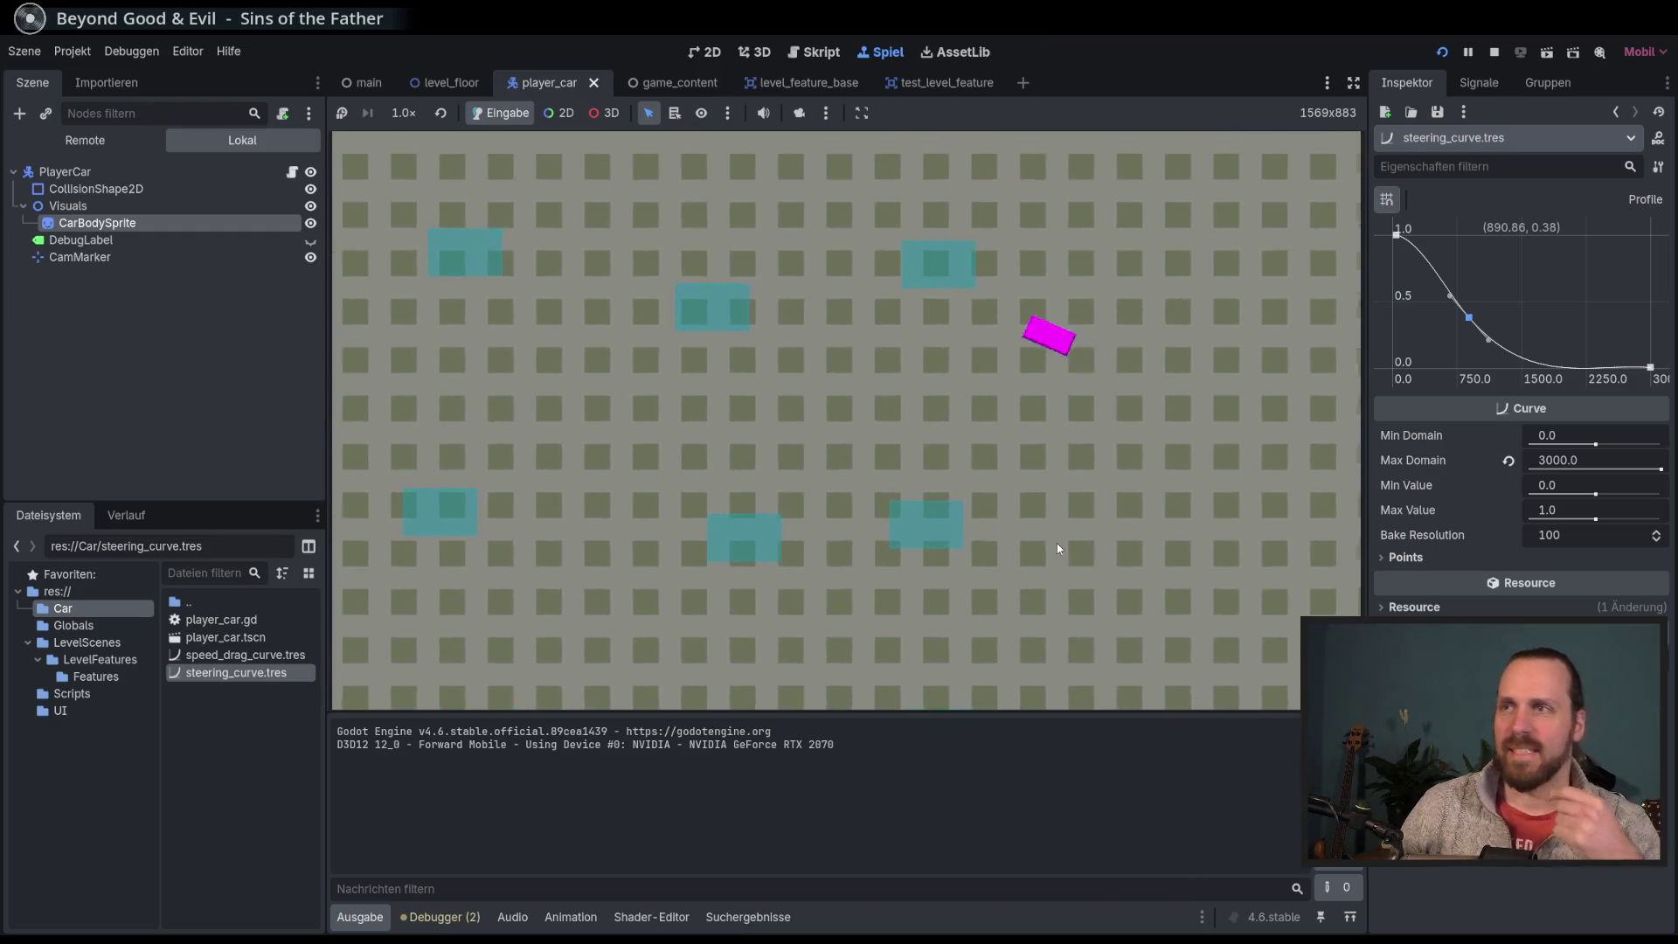
{"action": "key", "text": "Left"}
{"action": "key", "text": "Left"}
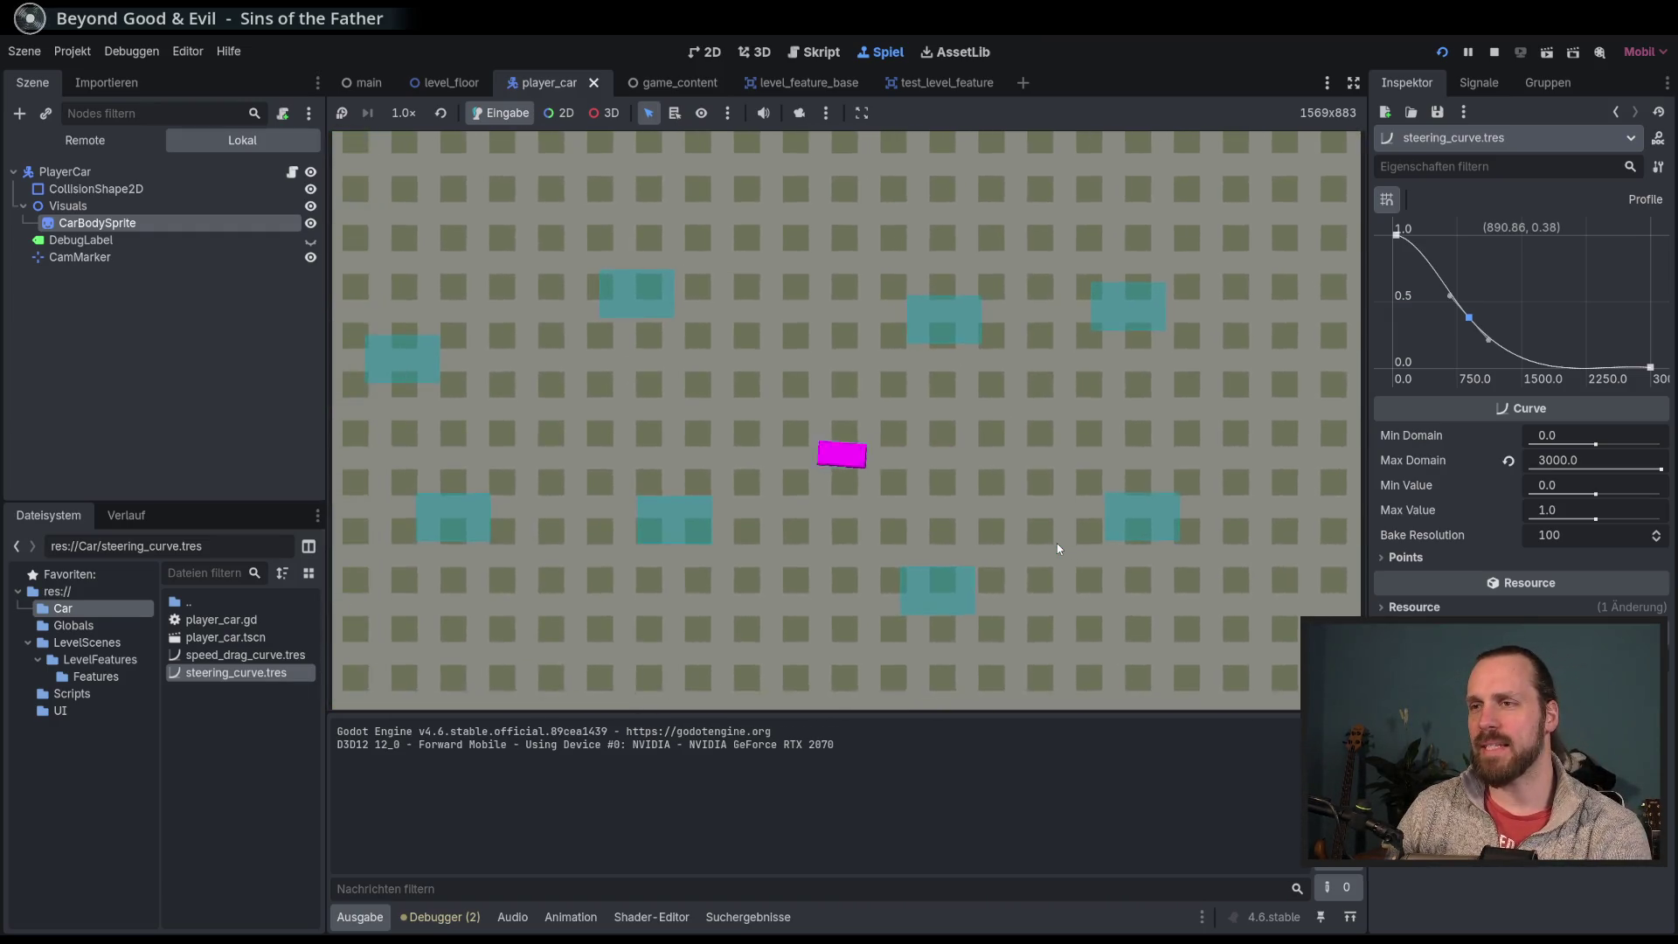
{"action": "key", "text": "F8"}
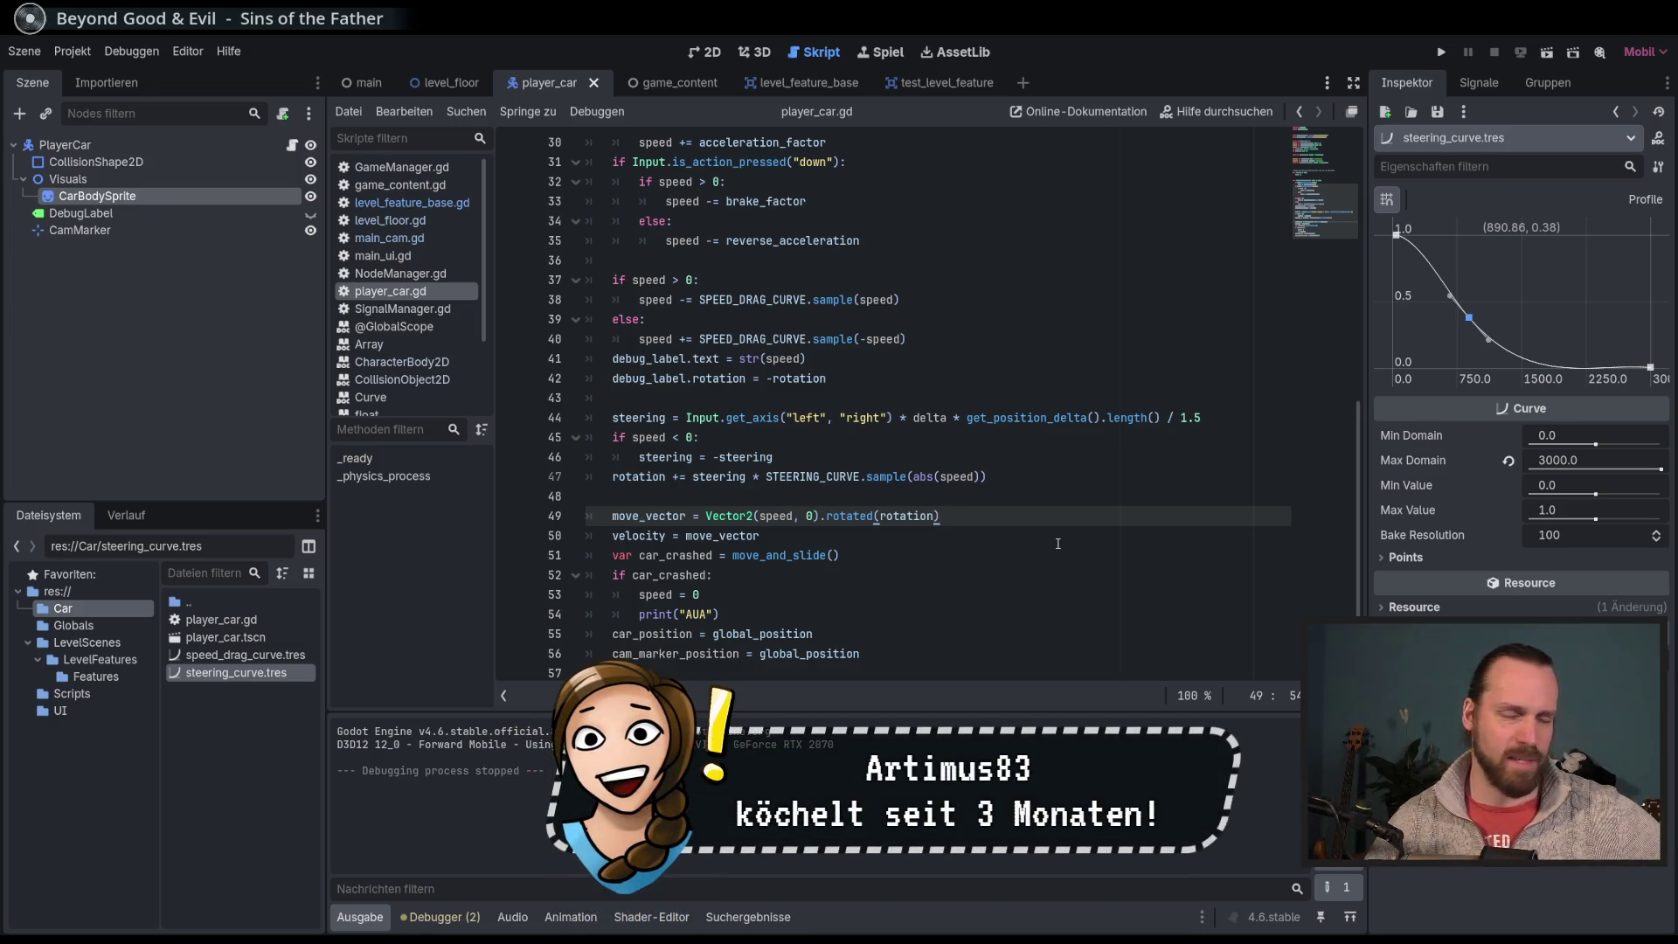
{"action": "left_click", "coordinate": [944, 85]}
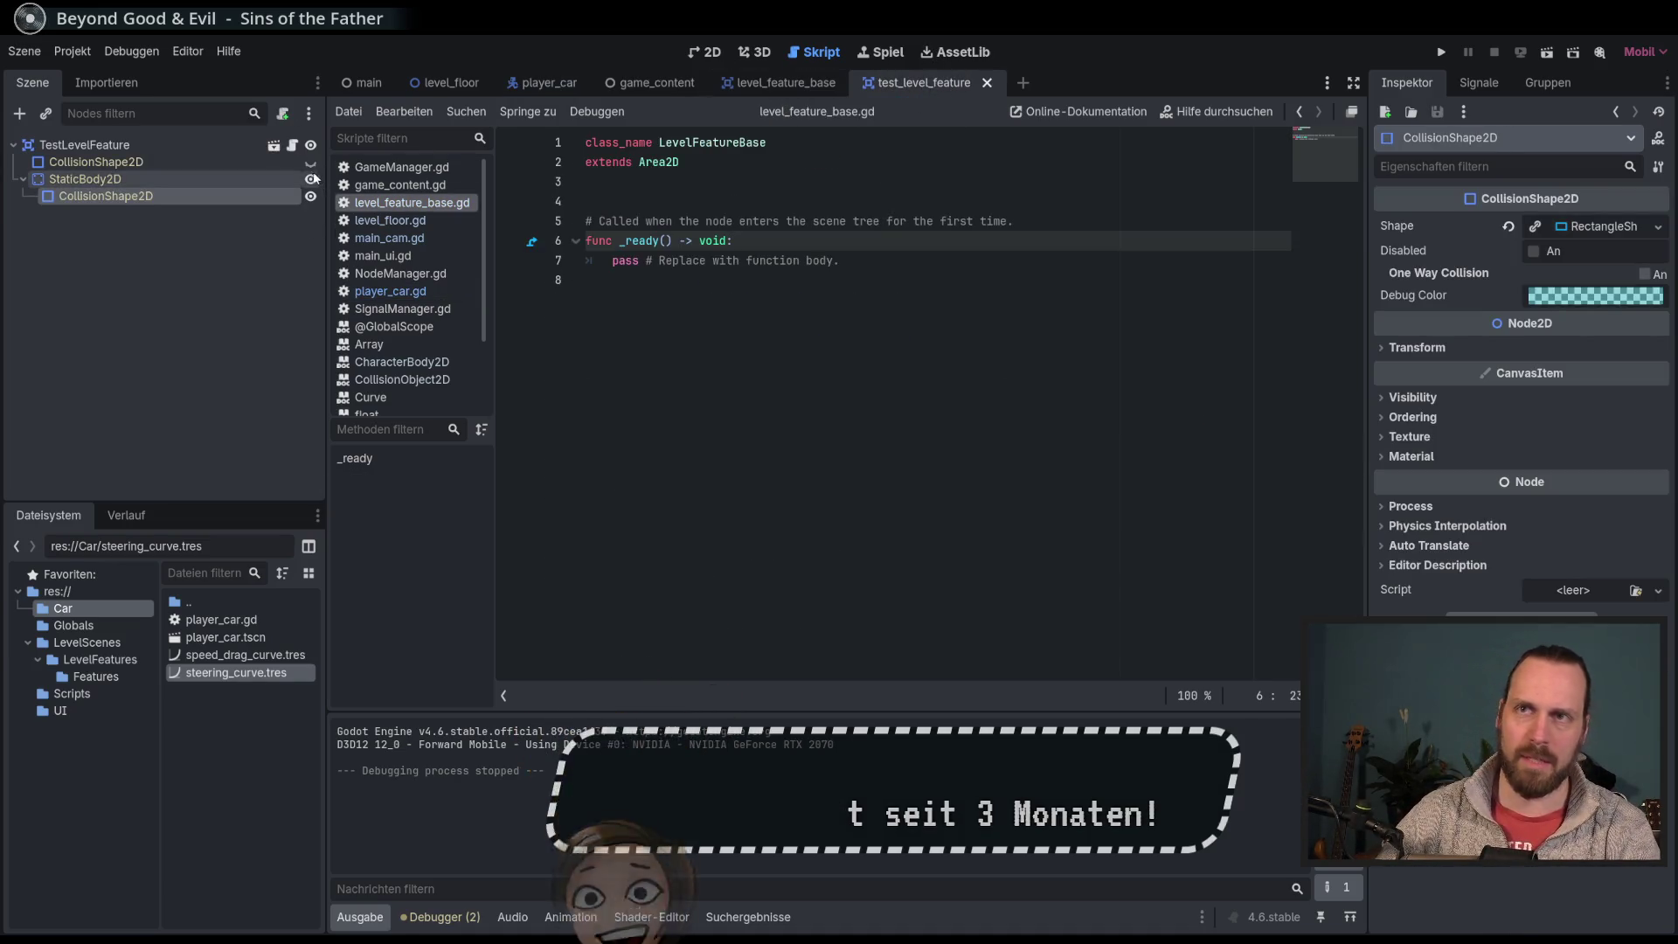
Step: Show the feature area's CollisionShape2D, run test_level_feature, and drive through the feature circles before stopping
{"action": "left_click", "coordinate": [310, 162]}
{"action": "key", "text": "F6"}
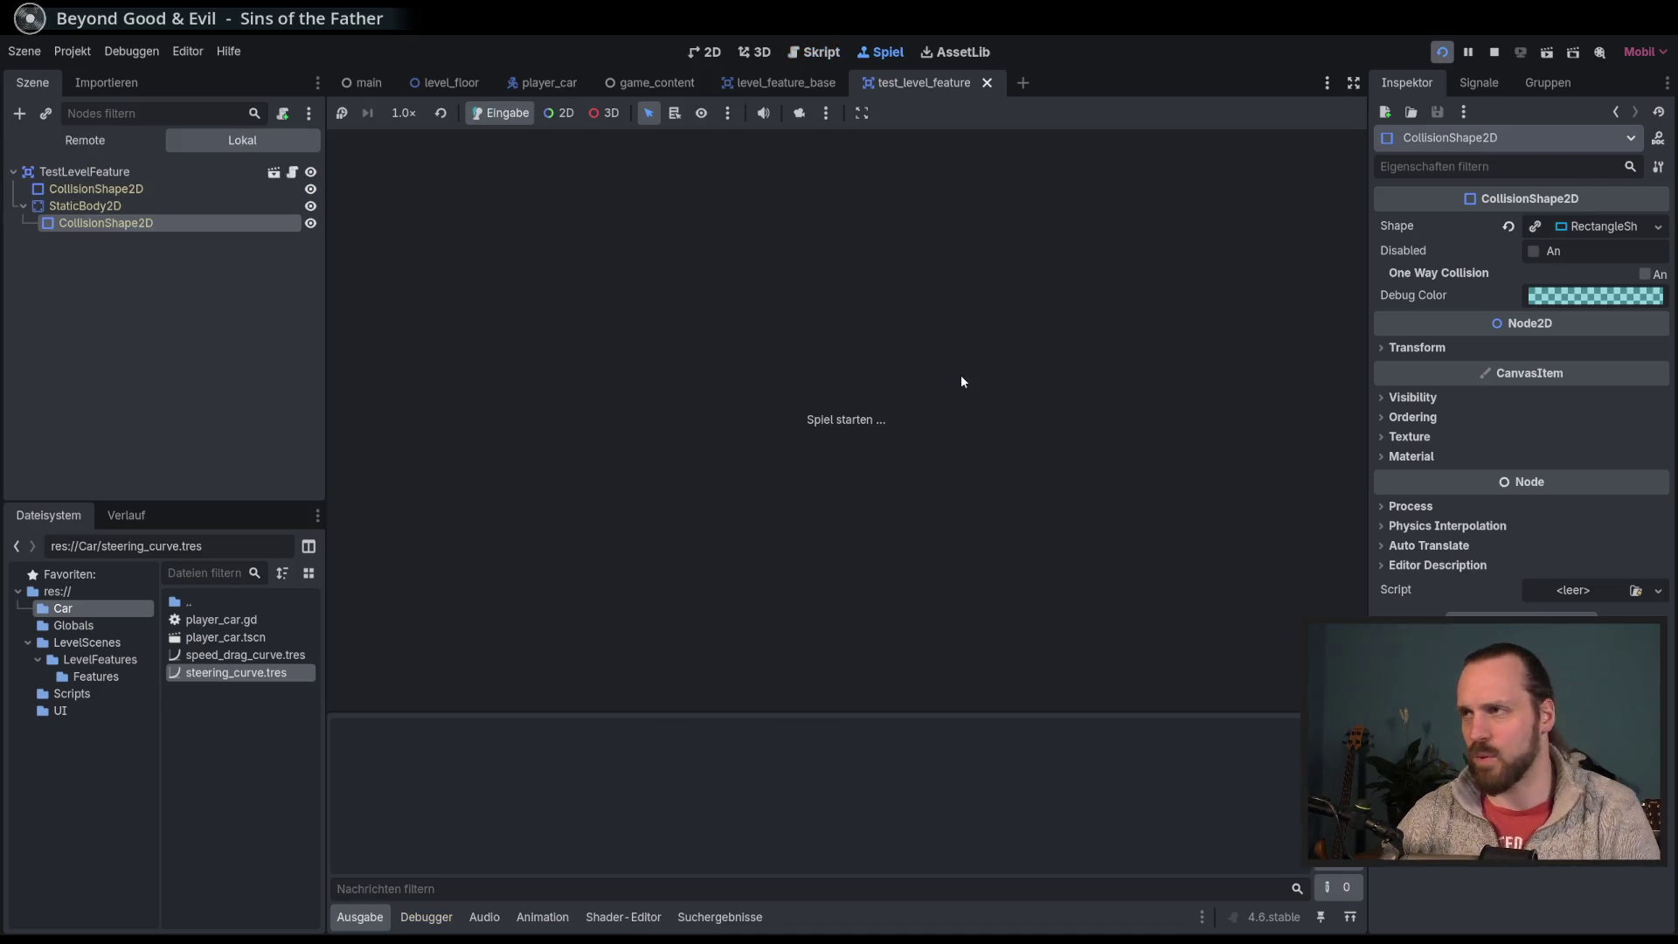
{"action": "key", "text": "Right"}
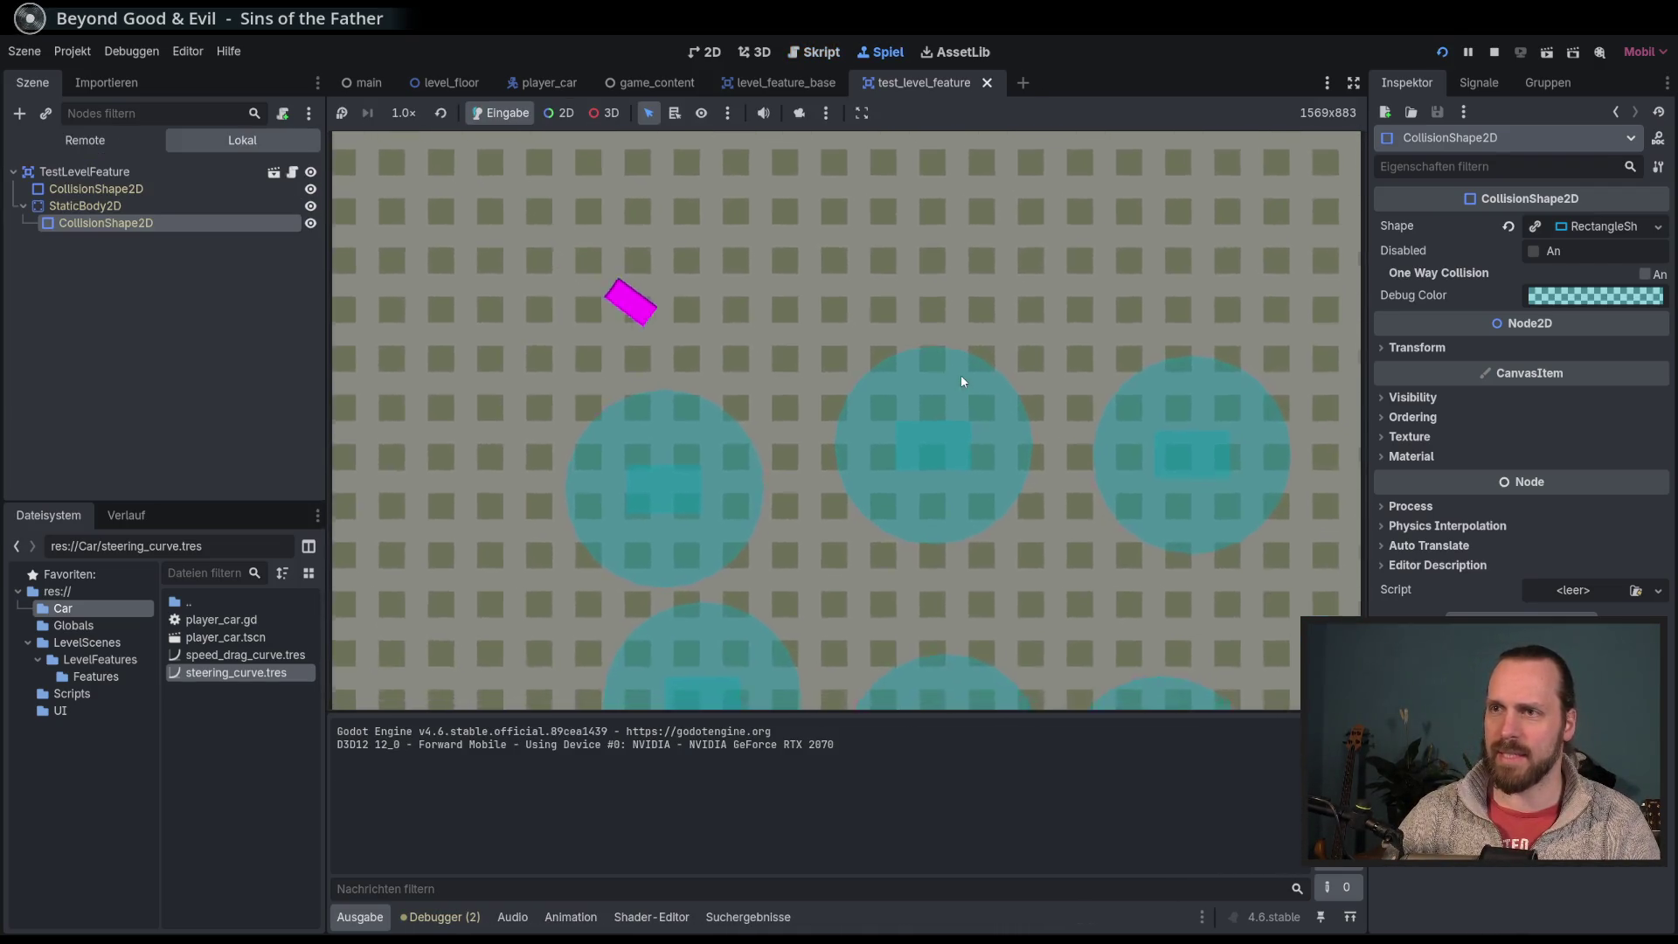
{"action": "key", "text": "Right"}
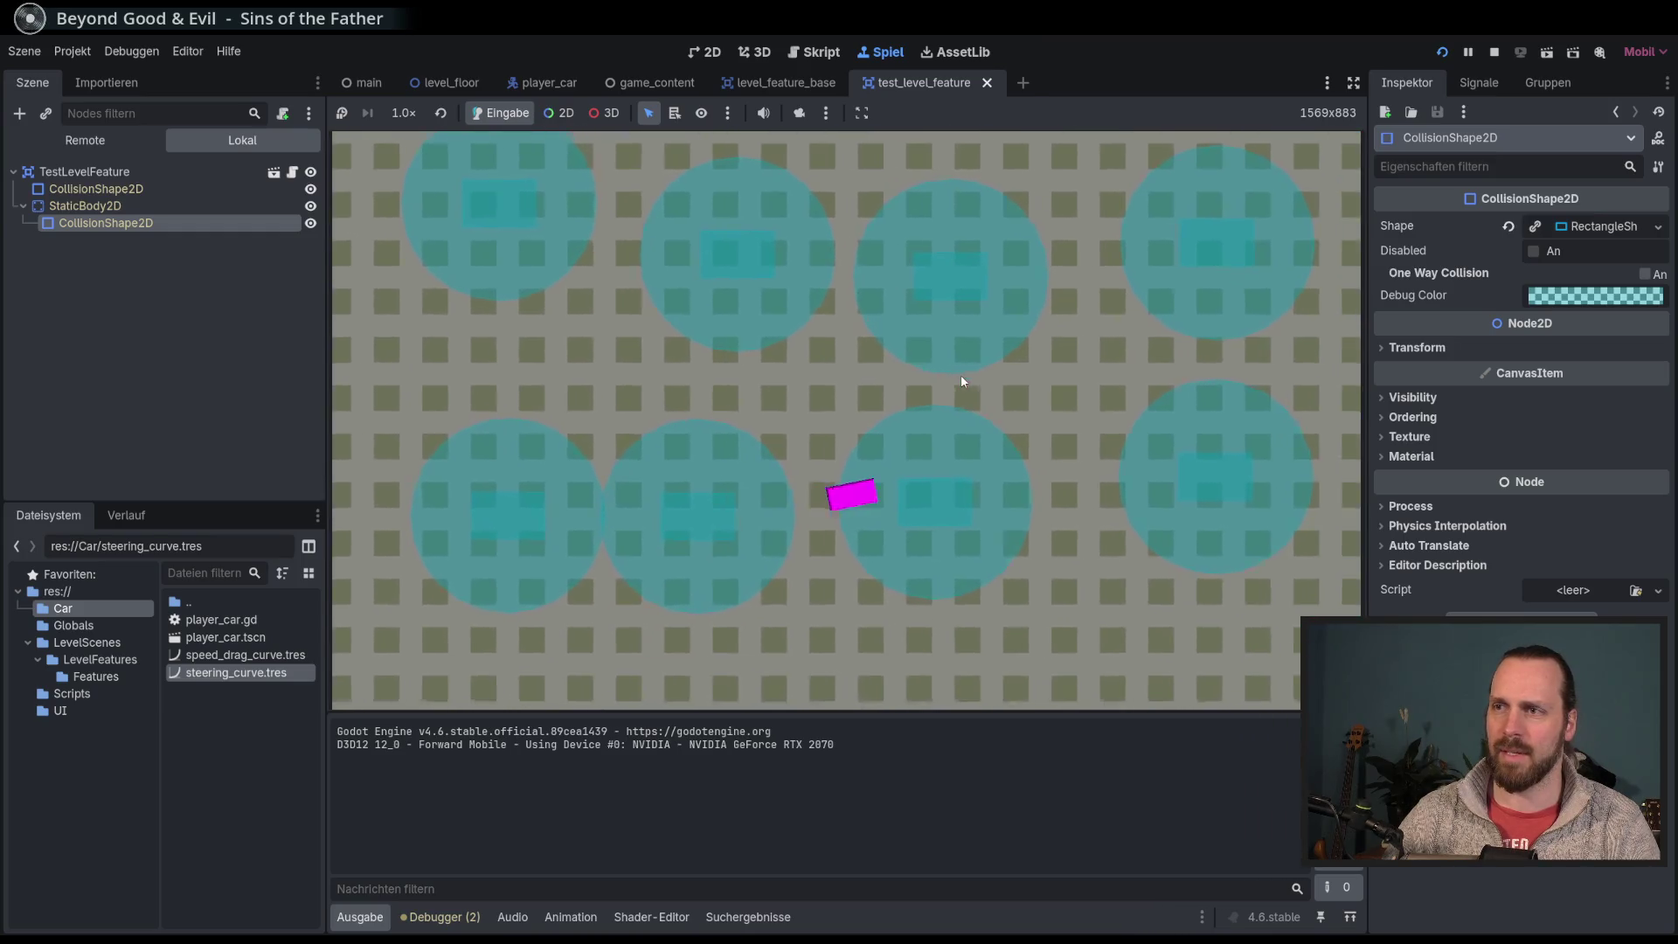
{"action": "key", "text": "Left"}
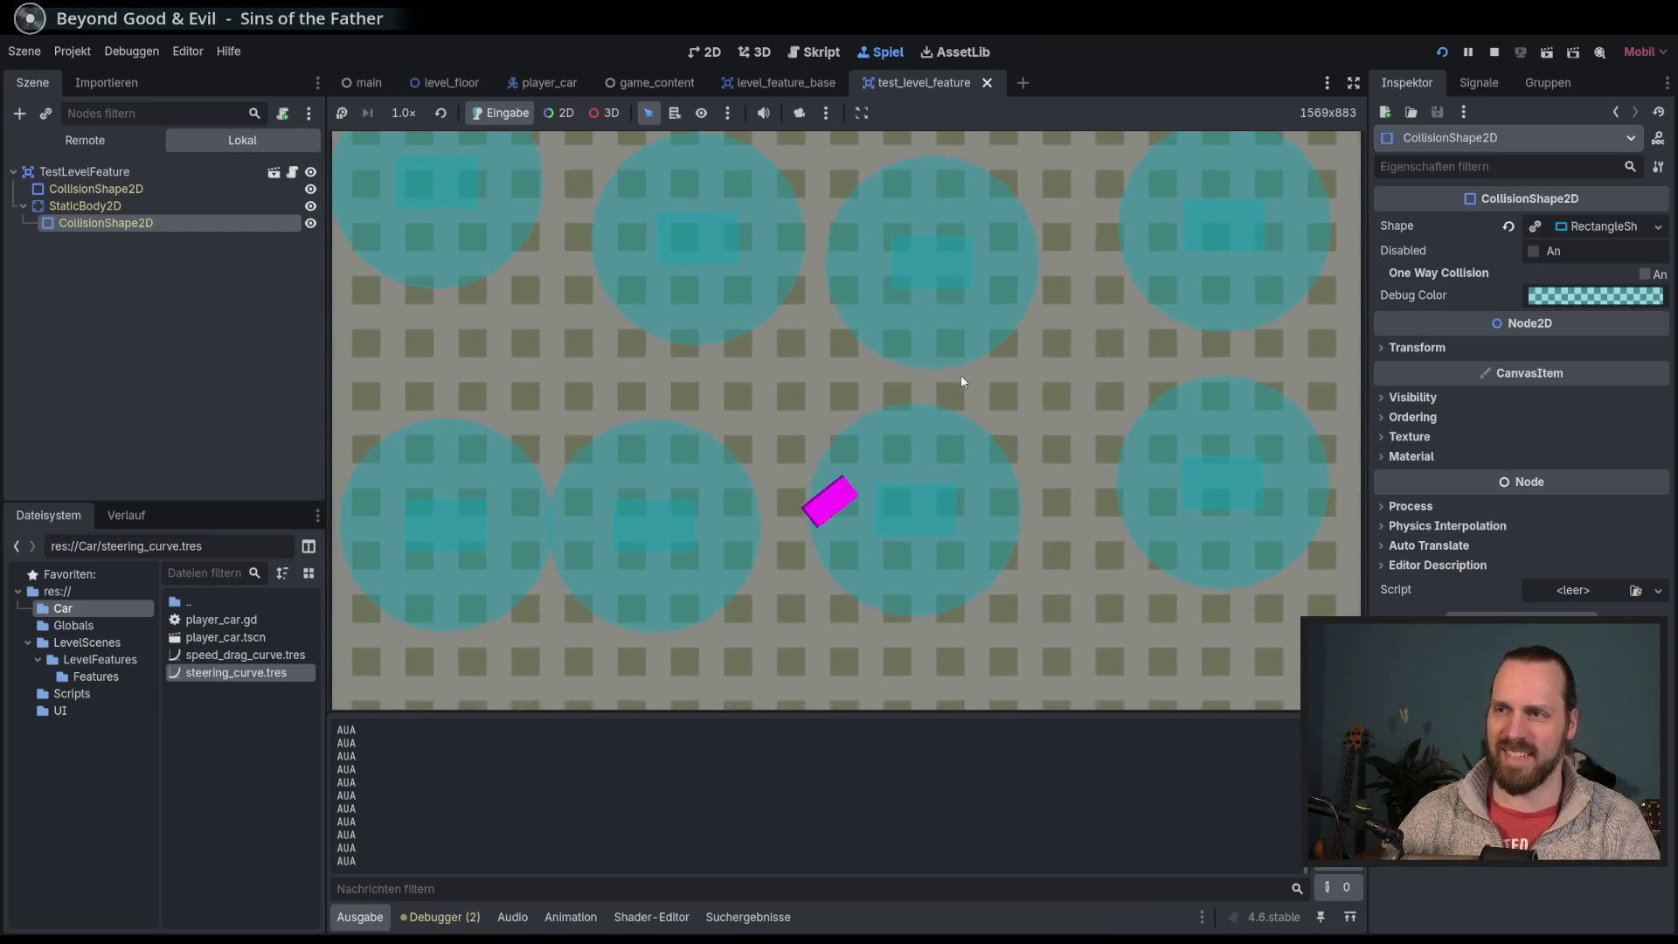
{"action": "key", "text": "Left"}
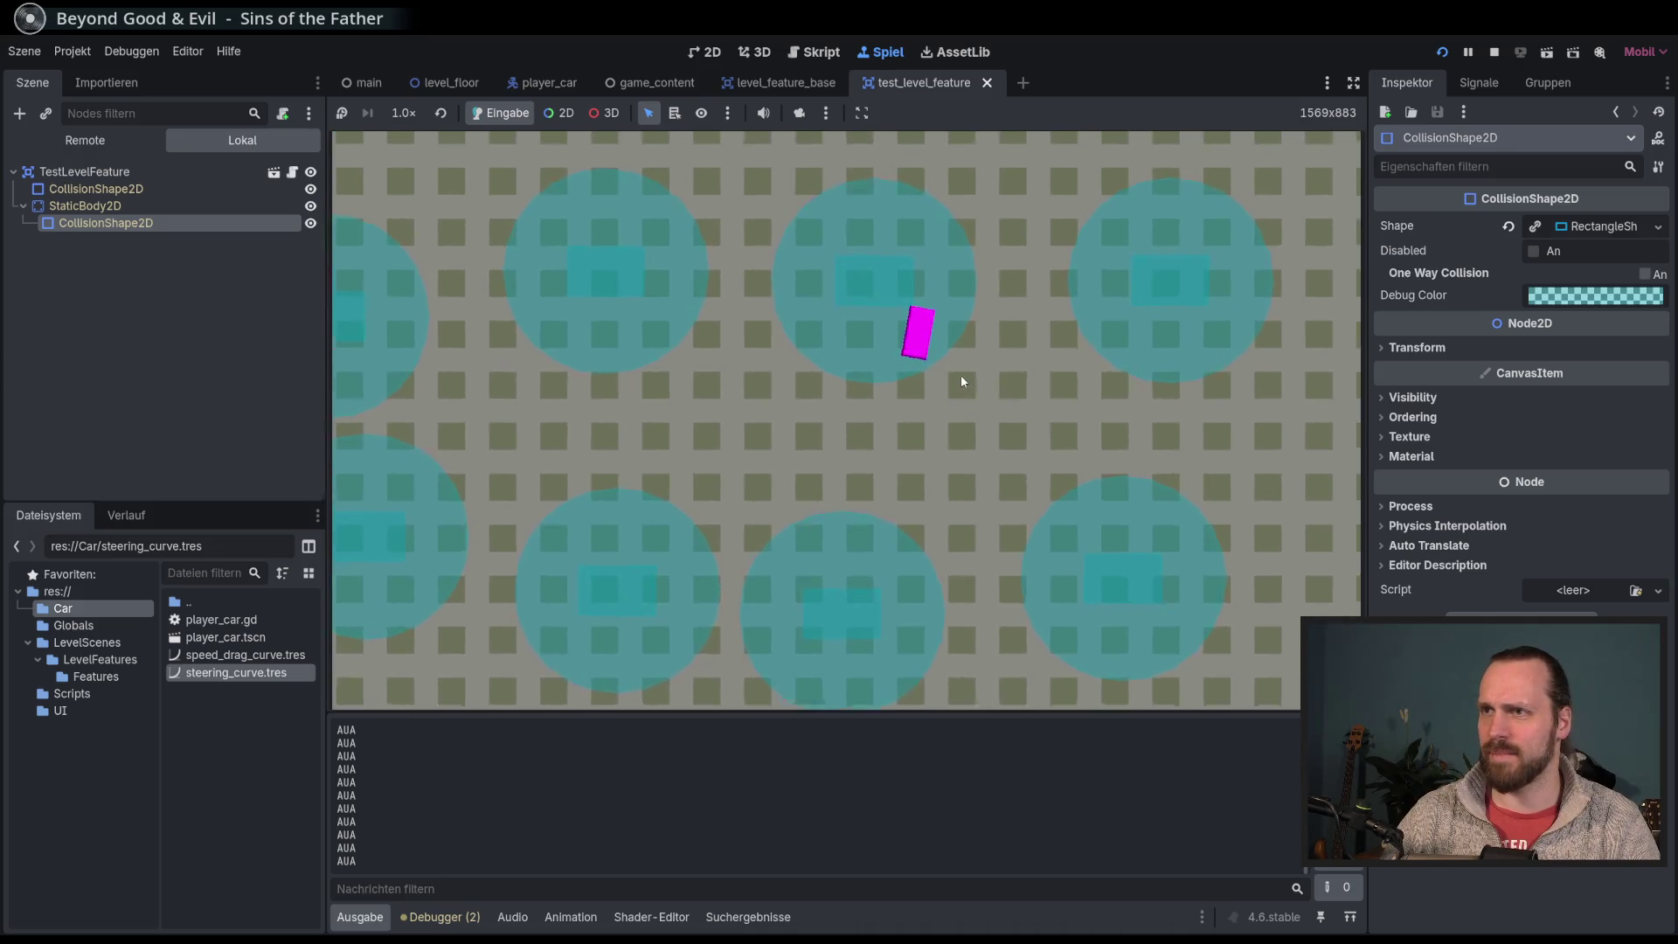
{"action": "key", "text": "Right"}
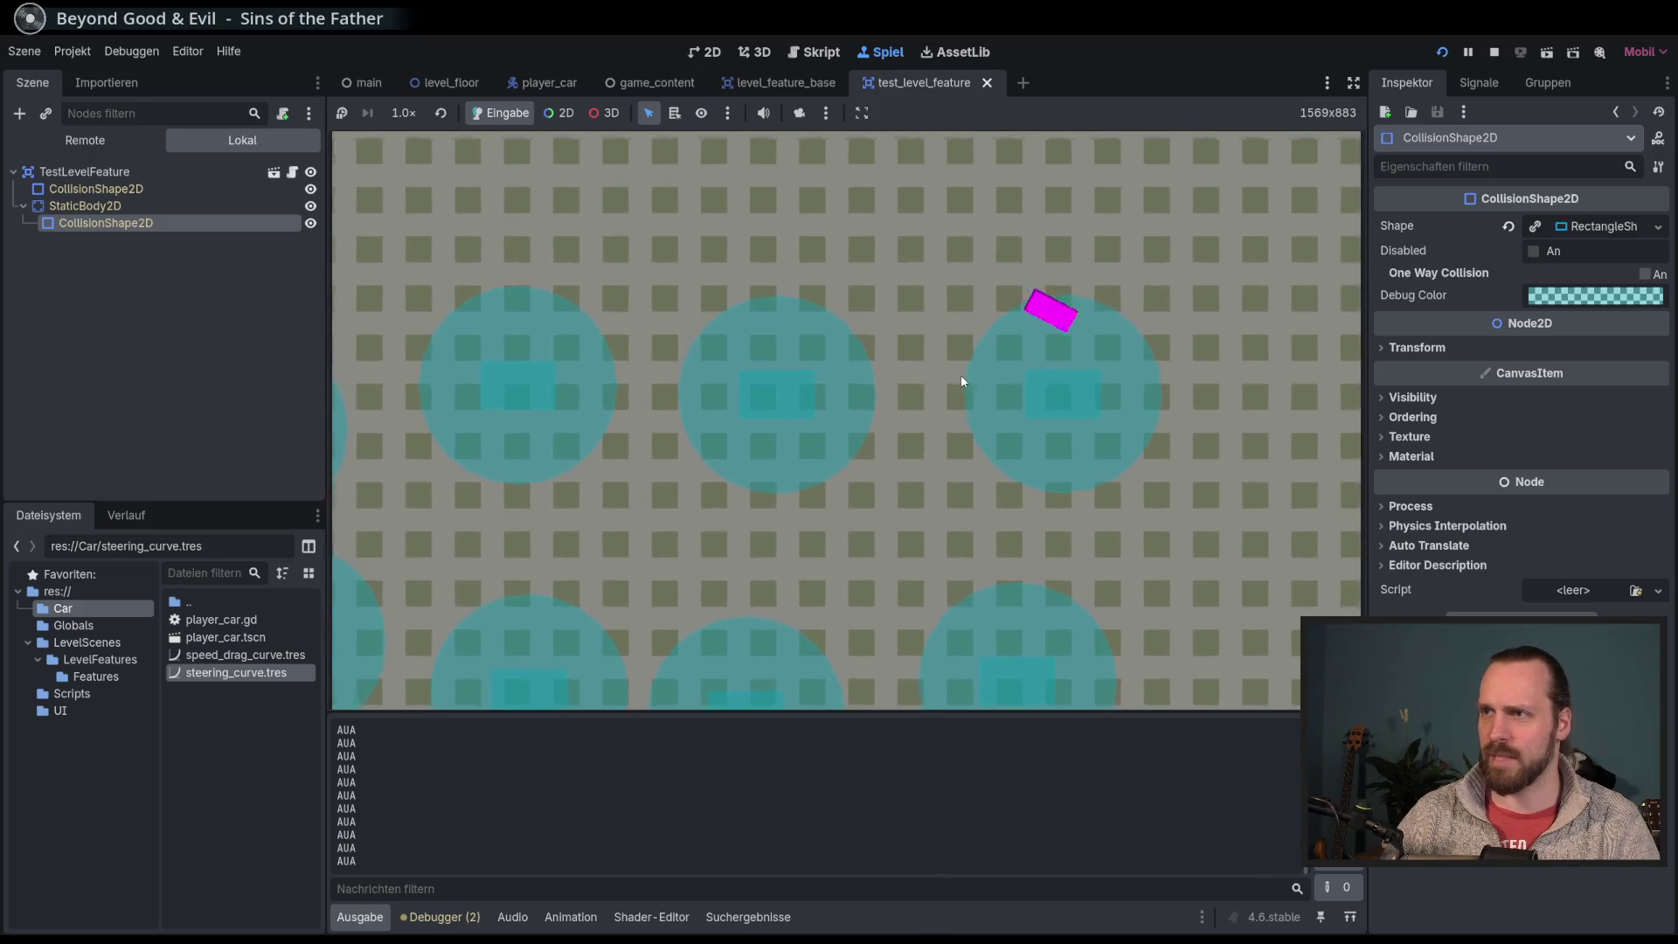
{"action": "key", "text": "F8"}
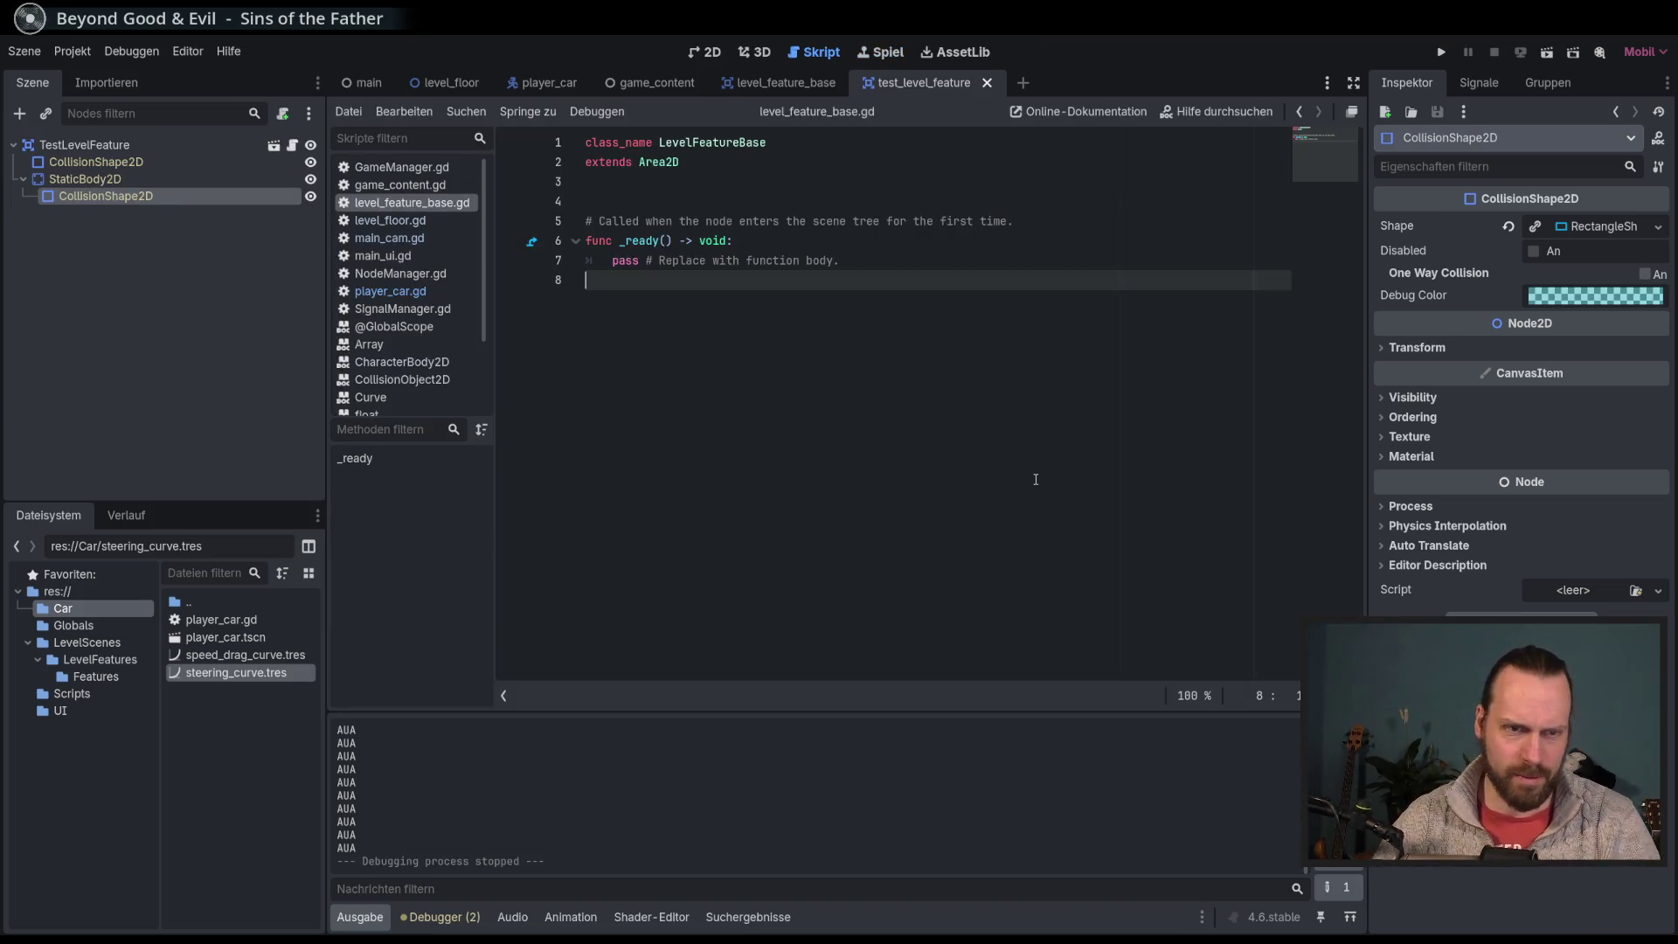
{"action": "left_click", "coordinate": [900, 262]}
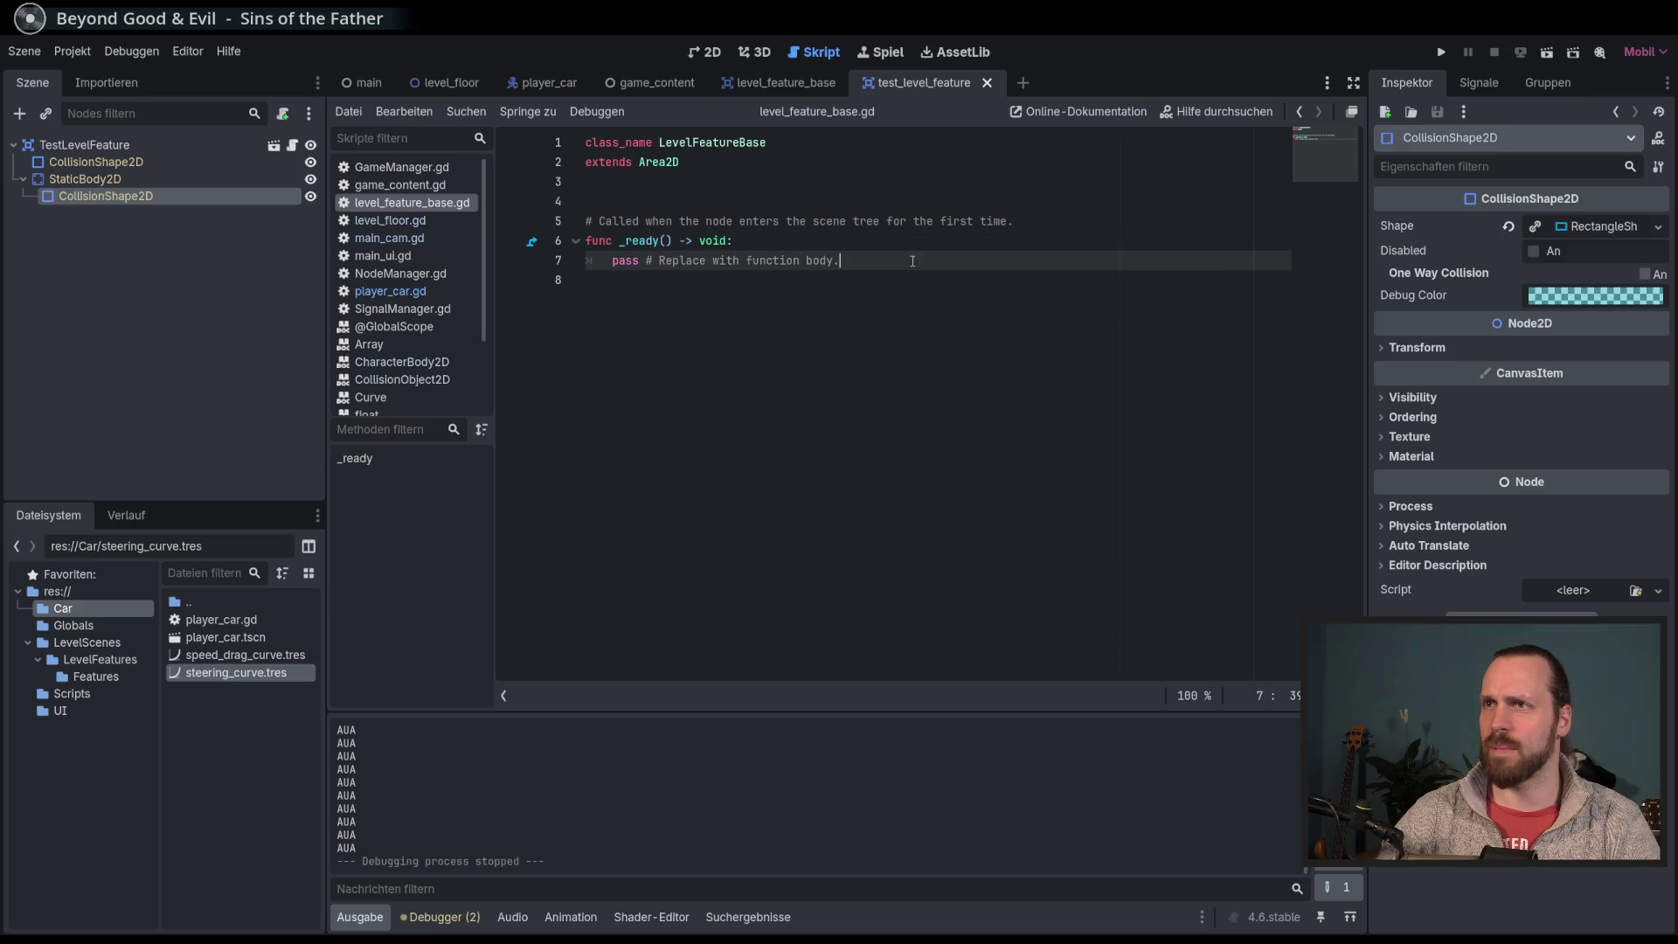
{"action": "left_click", "coordinate": [783, 87]}
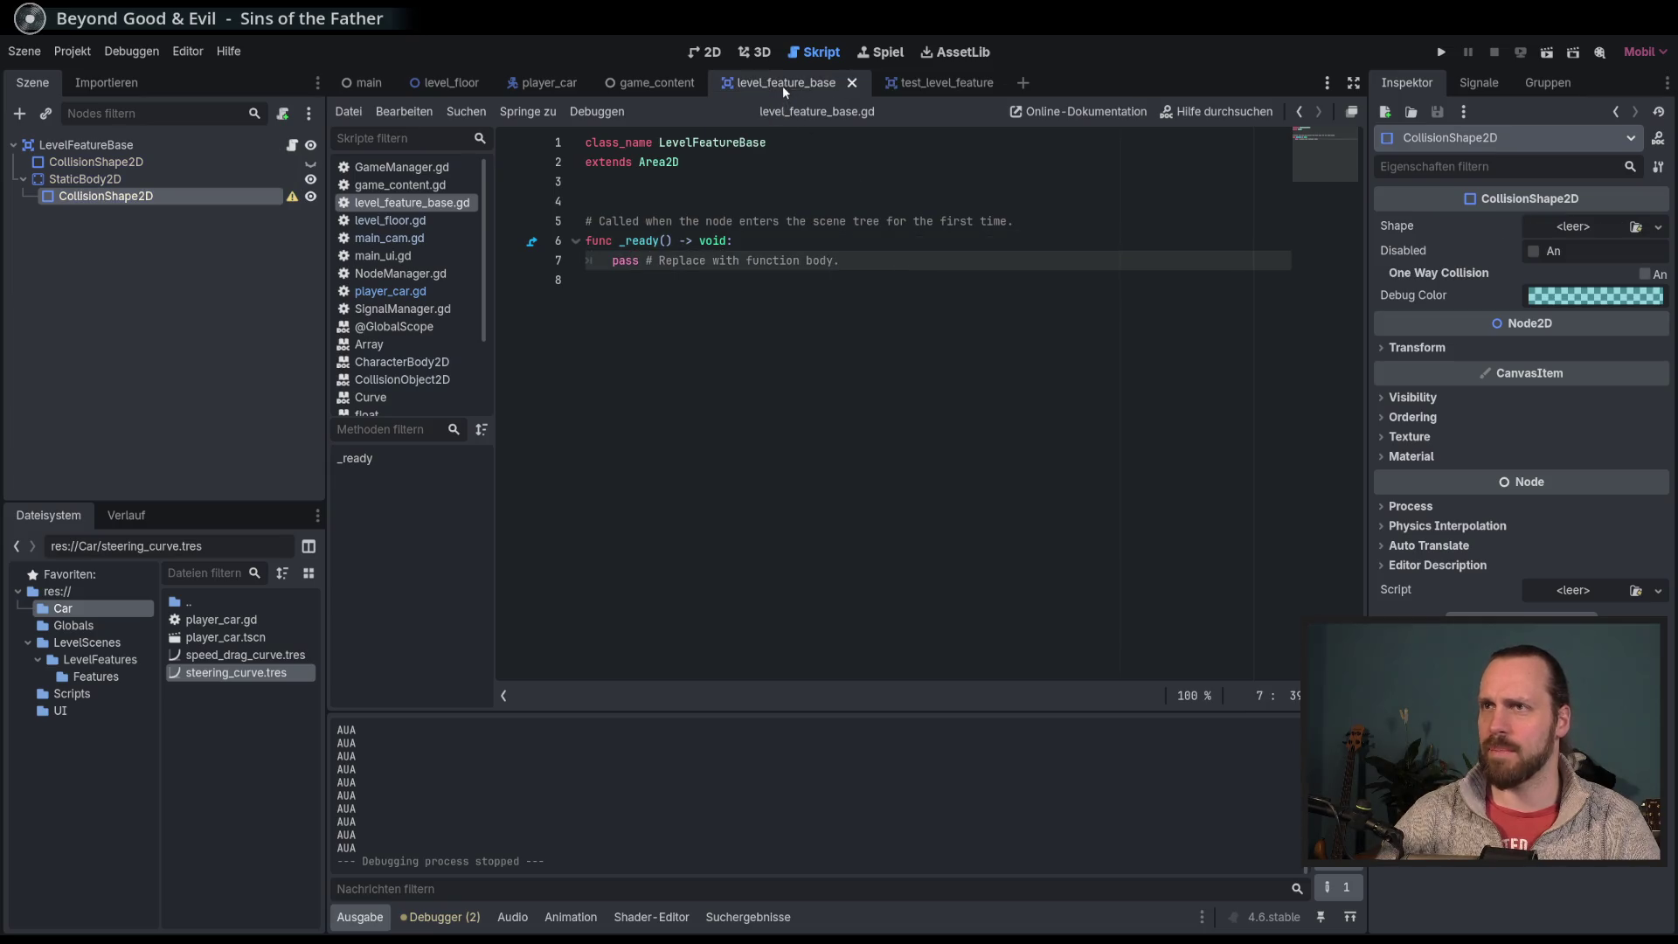
{"action": "left_click", "coordinate": [932, 87]}
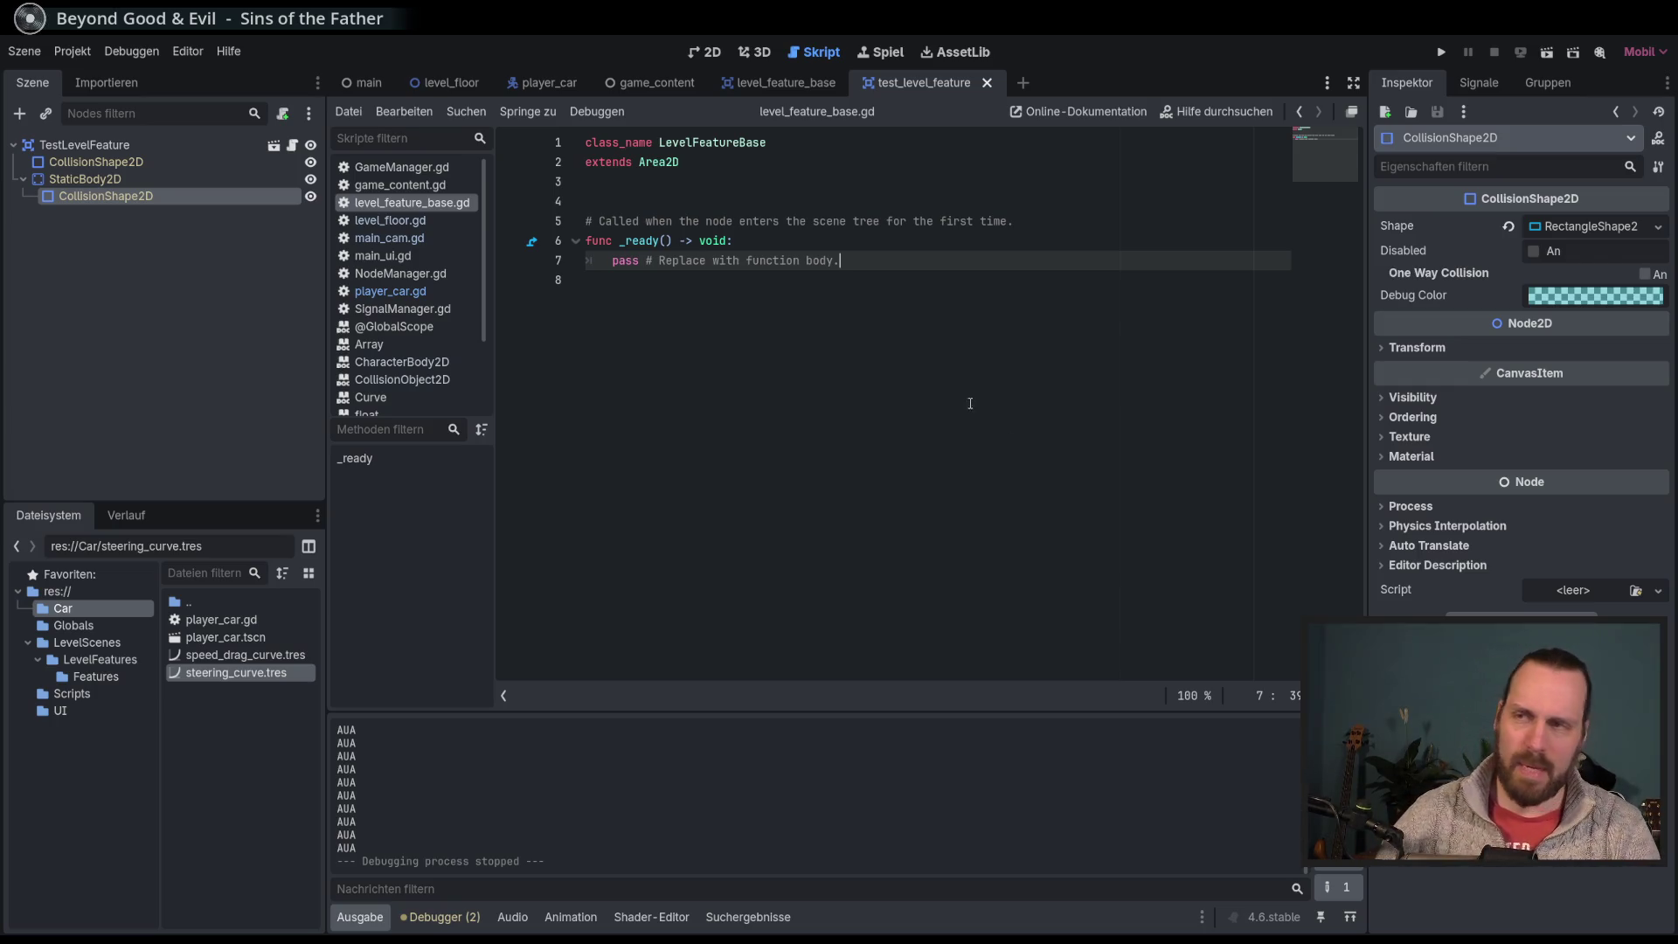
{"action": "left_click_drag", "start_coordinate": [486, 281], "coordinate": [489, 288]}
{"action": "scroll", "coordinate": [490, 293], "scroll_direction": "down", "scroll_amount": 1}
{"action": "scroll", "coordinate": [489, 293], "scroll_direction": "up", "scroll_amount": 1}
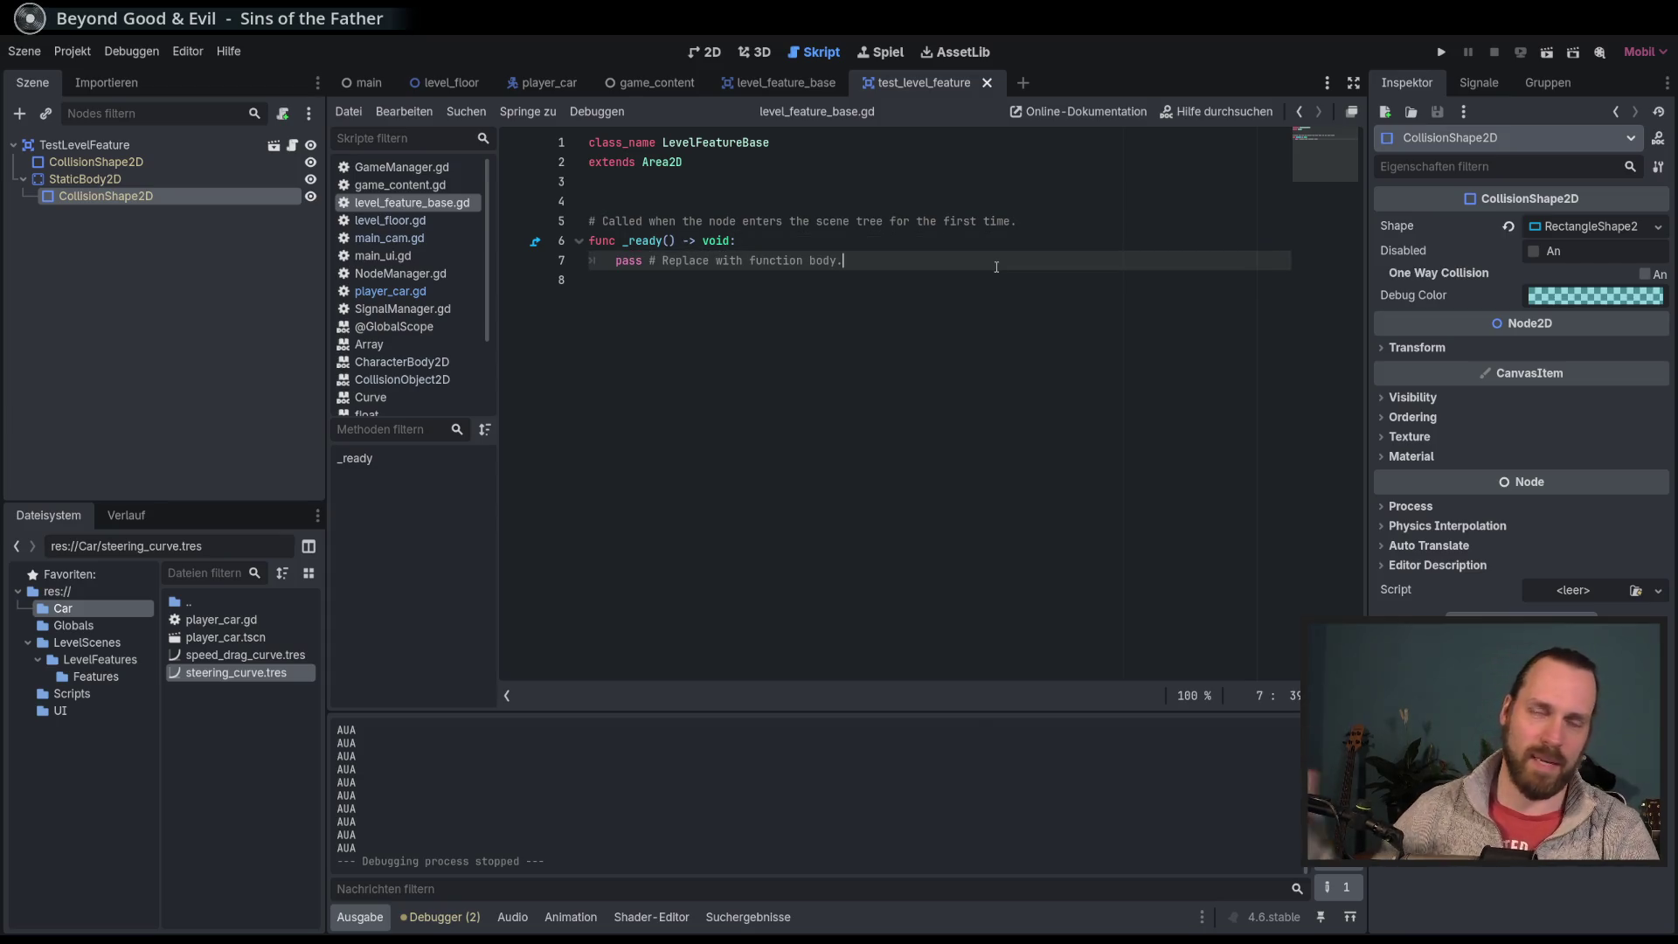
Step: Run the game and drive the car into the feature circles and obstacles, then stop it
{"action": "key", "text": "F5"}
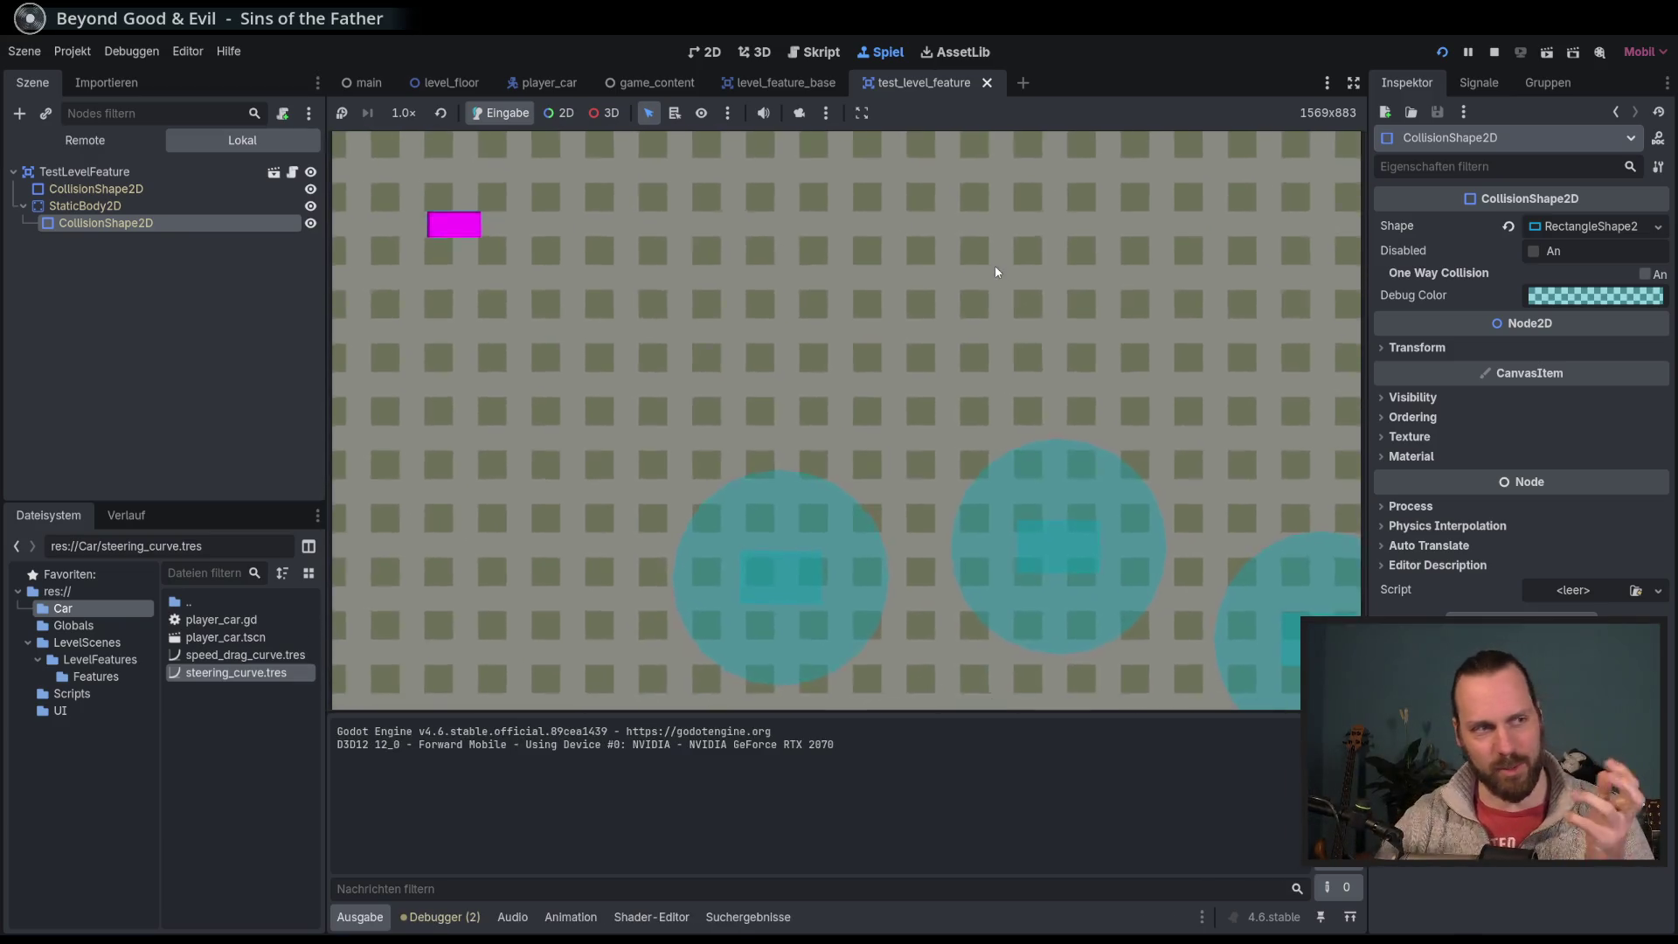
{"action": "key", "text": "Up"}
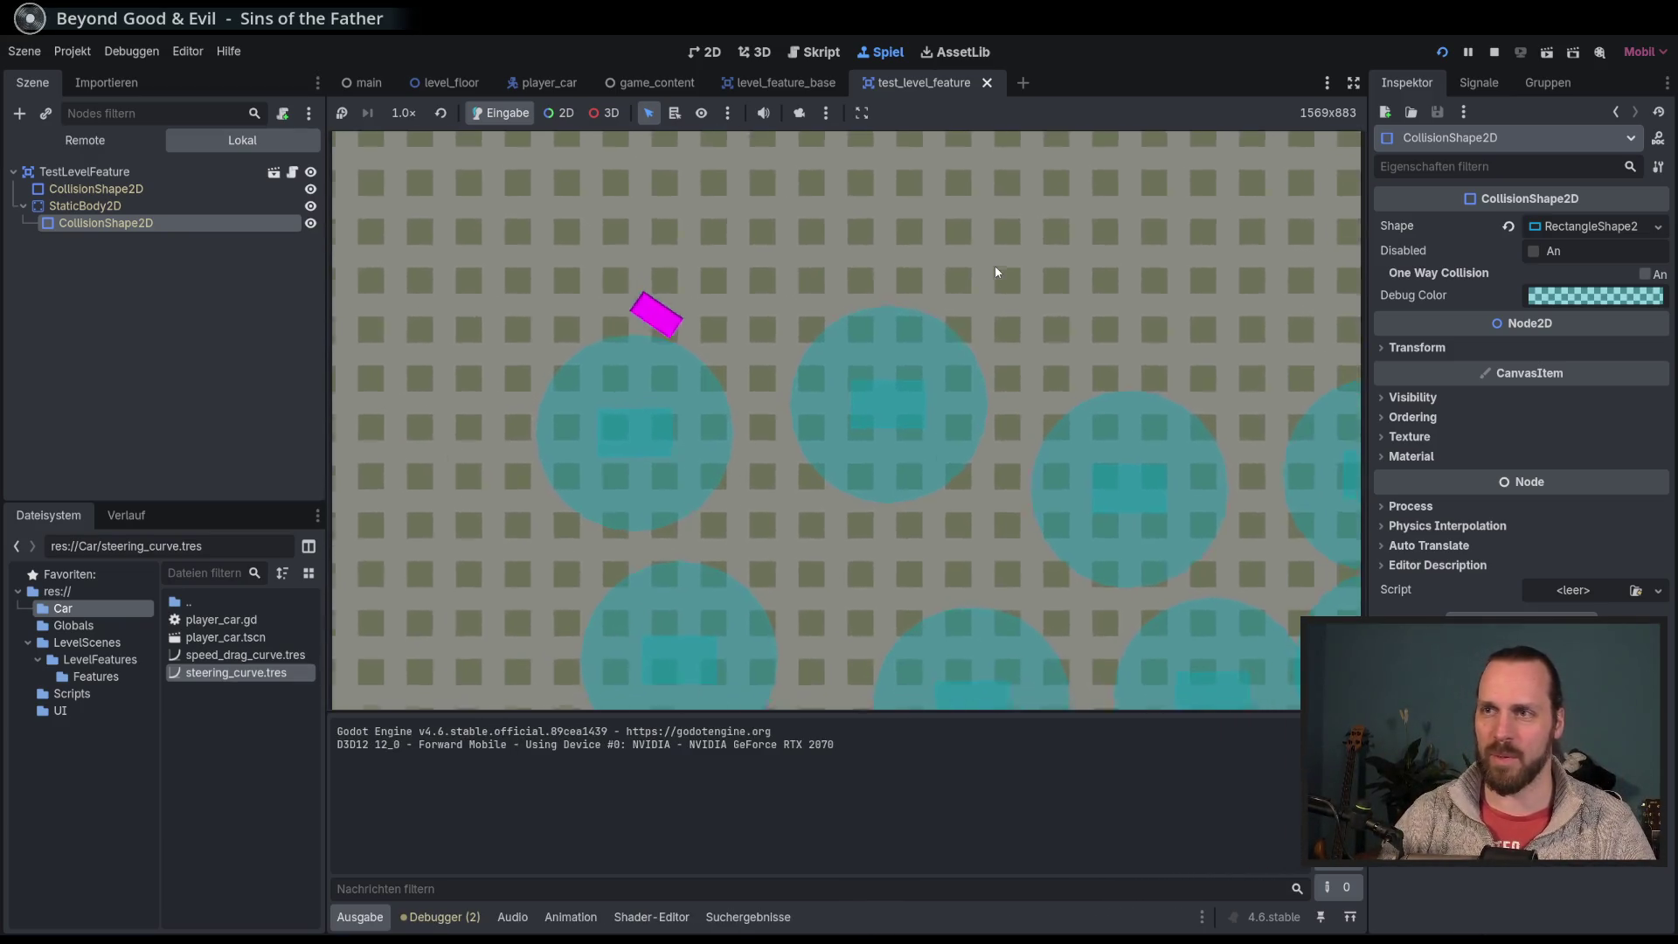
{"action": "key", "text": "Left"}
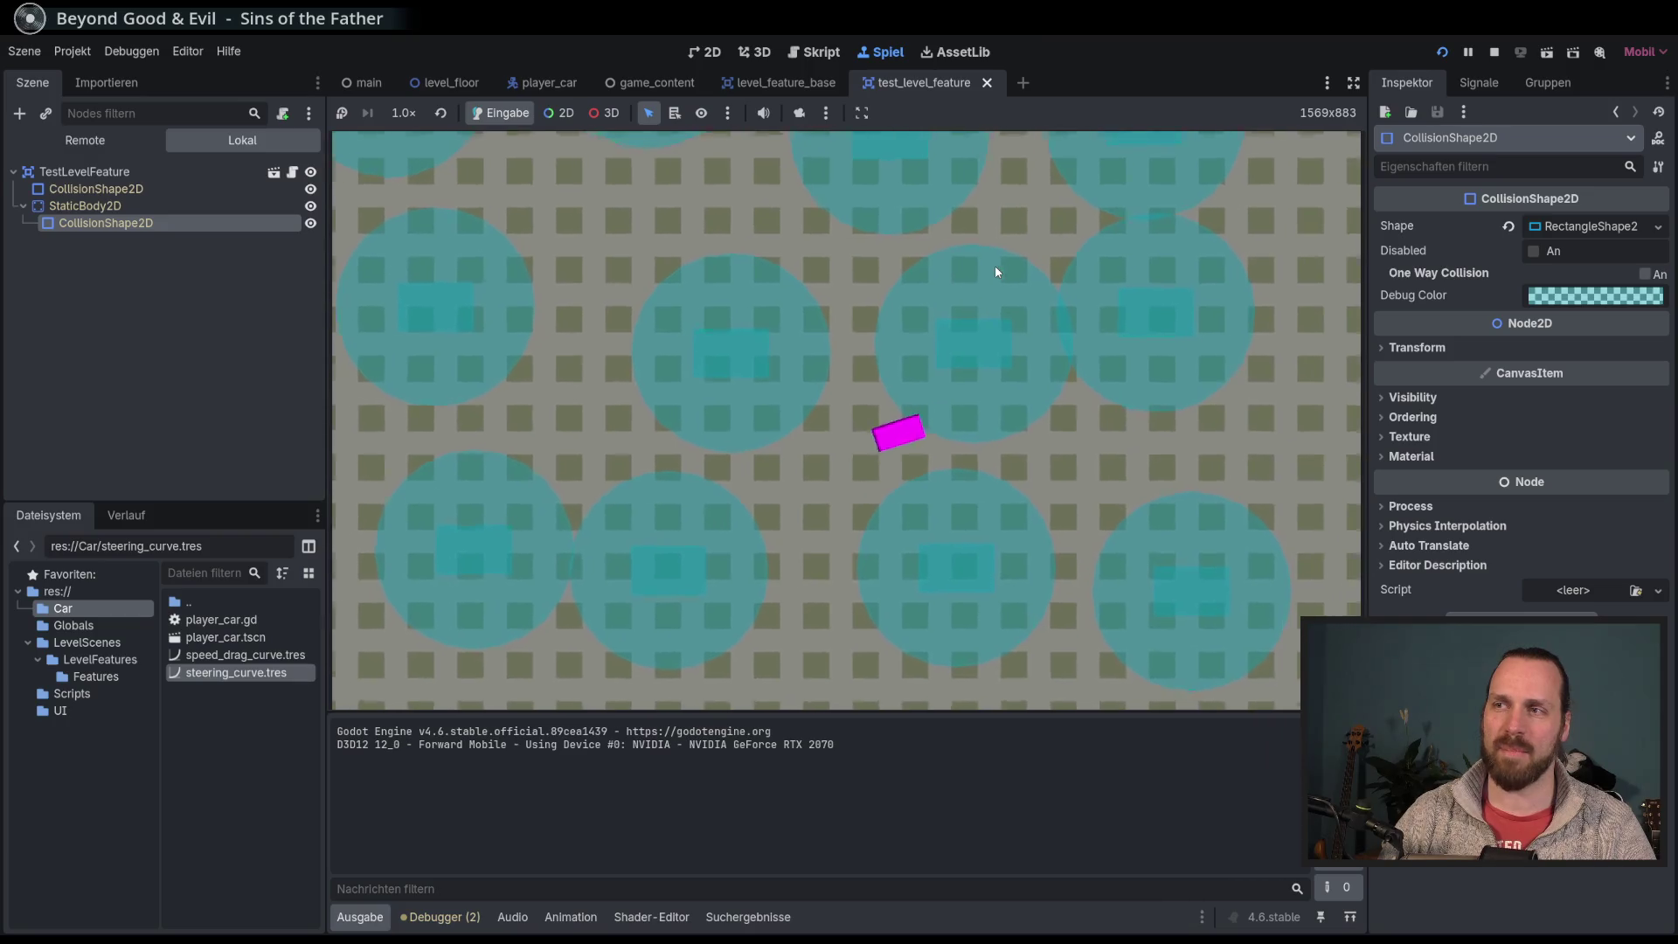
{"action": "key", "text": "Left"}
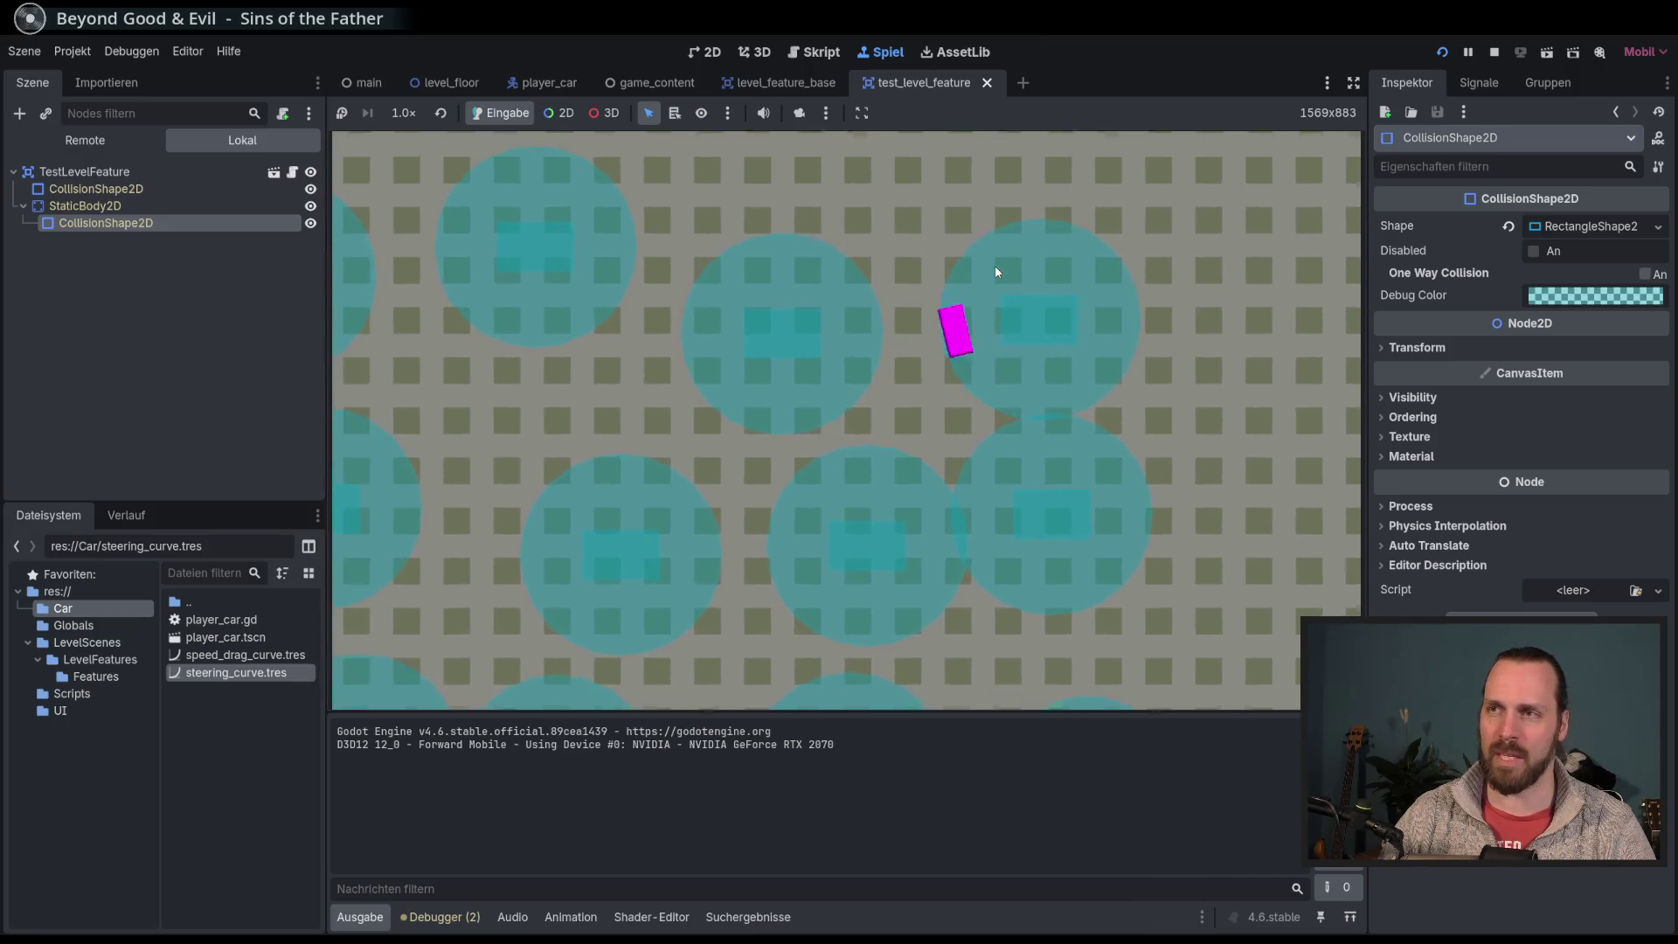
{"action": "key", "text": "Down"}
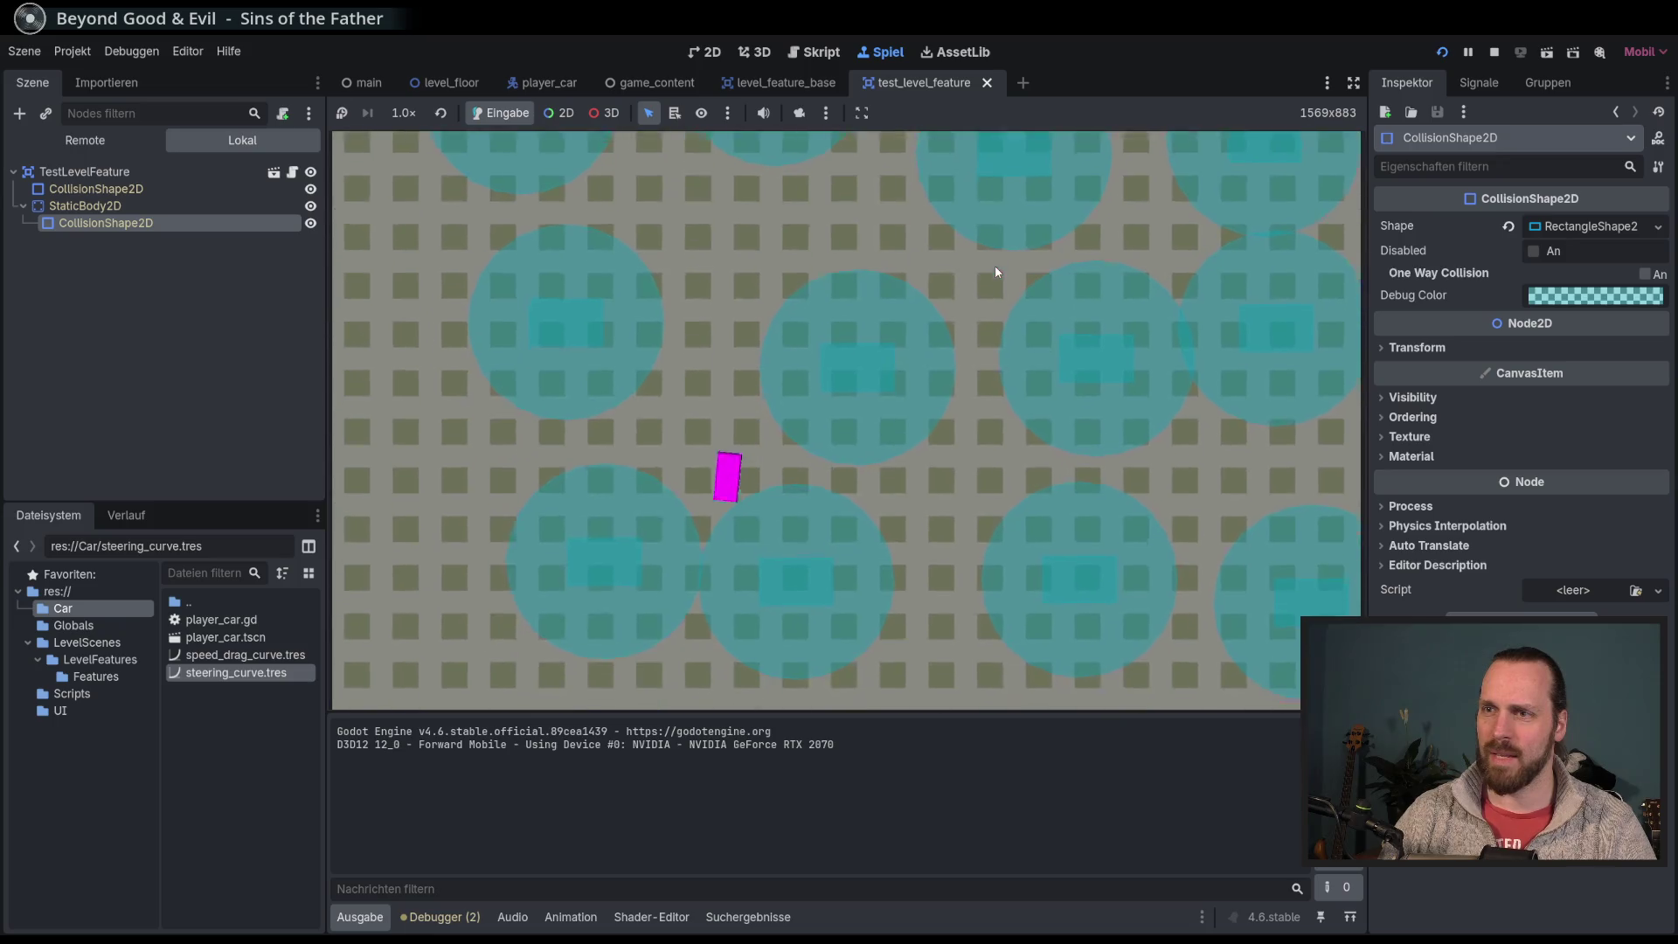
{"action": "key", "text": "Up"}
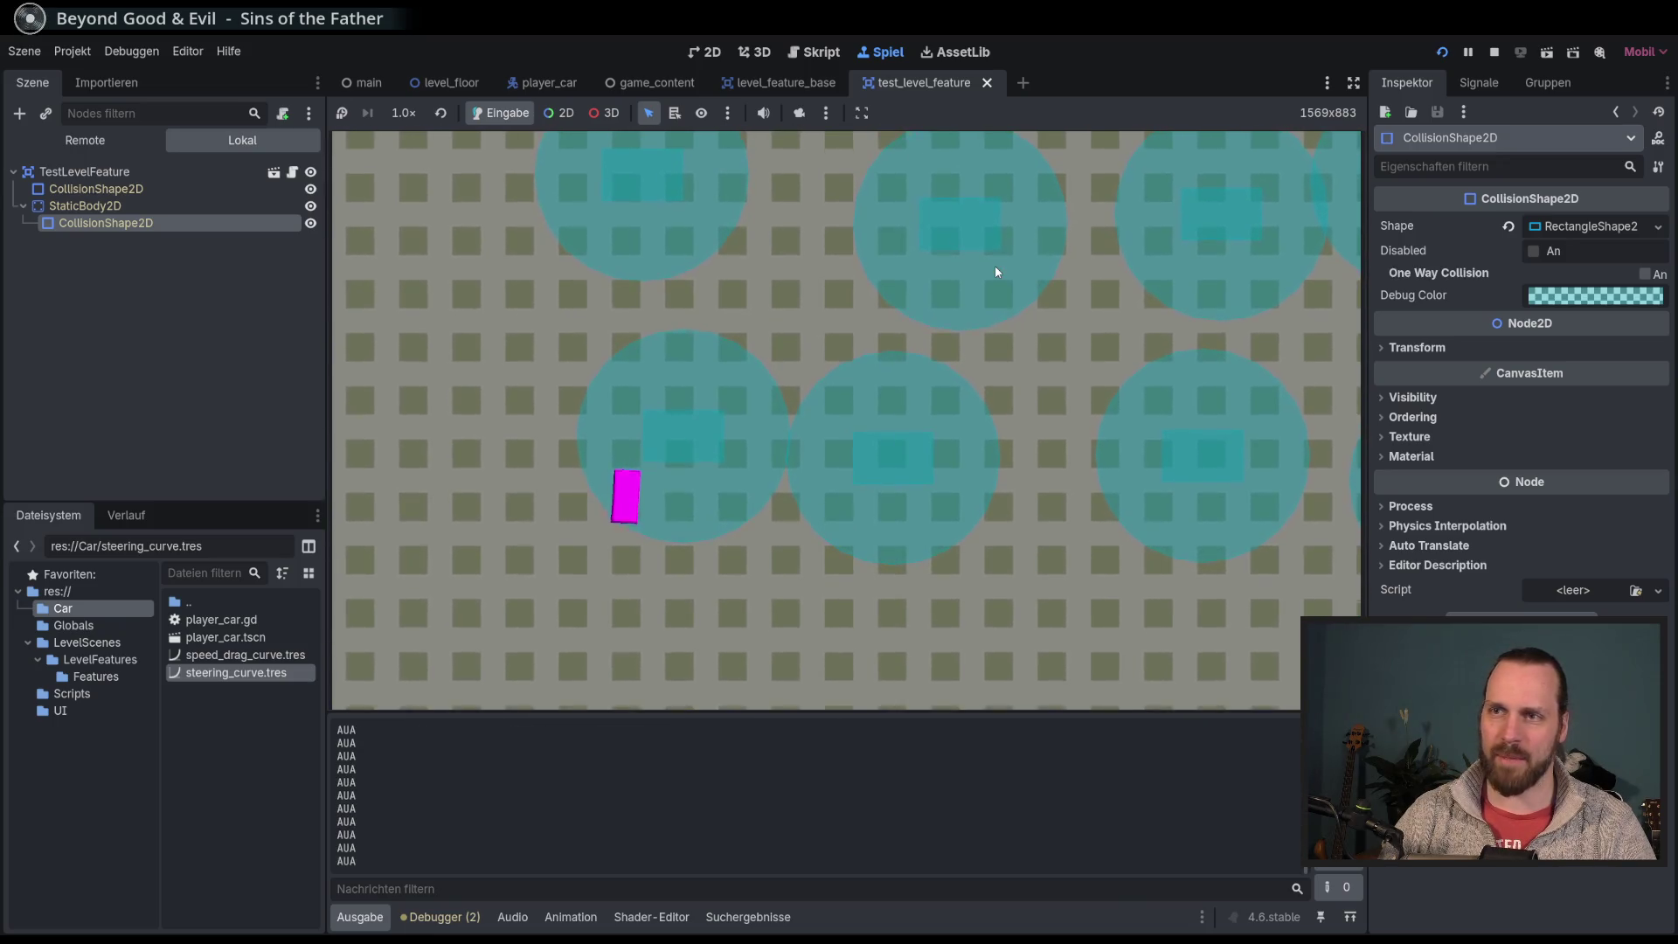
{"action": "key", "text": "Right"}
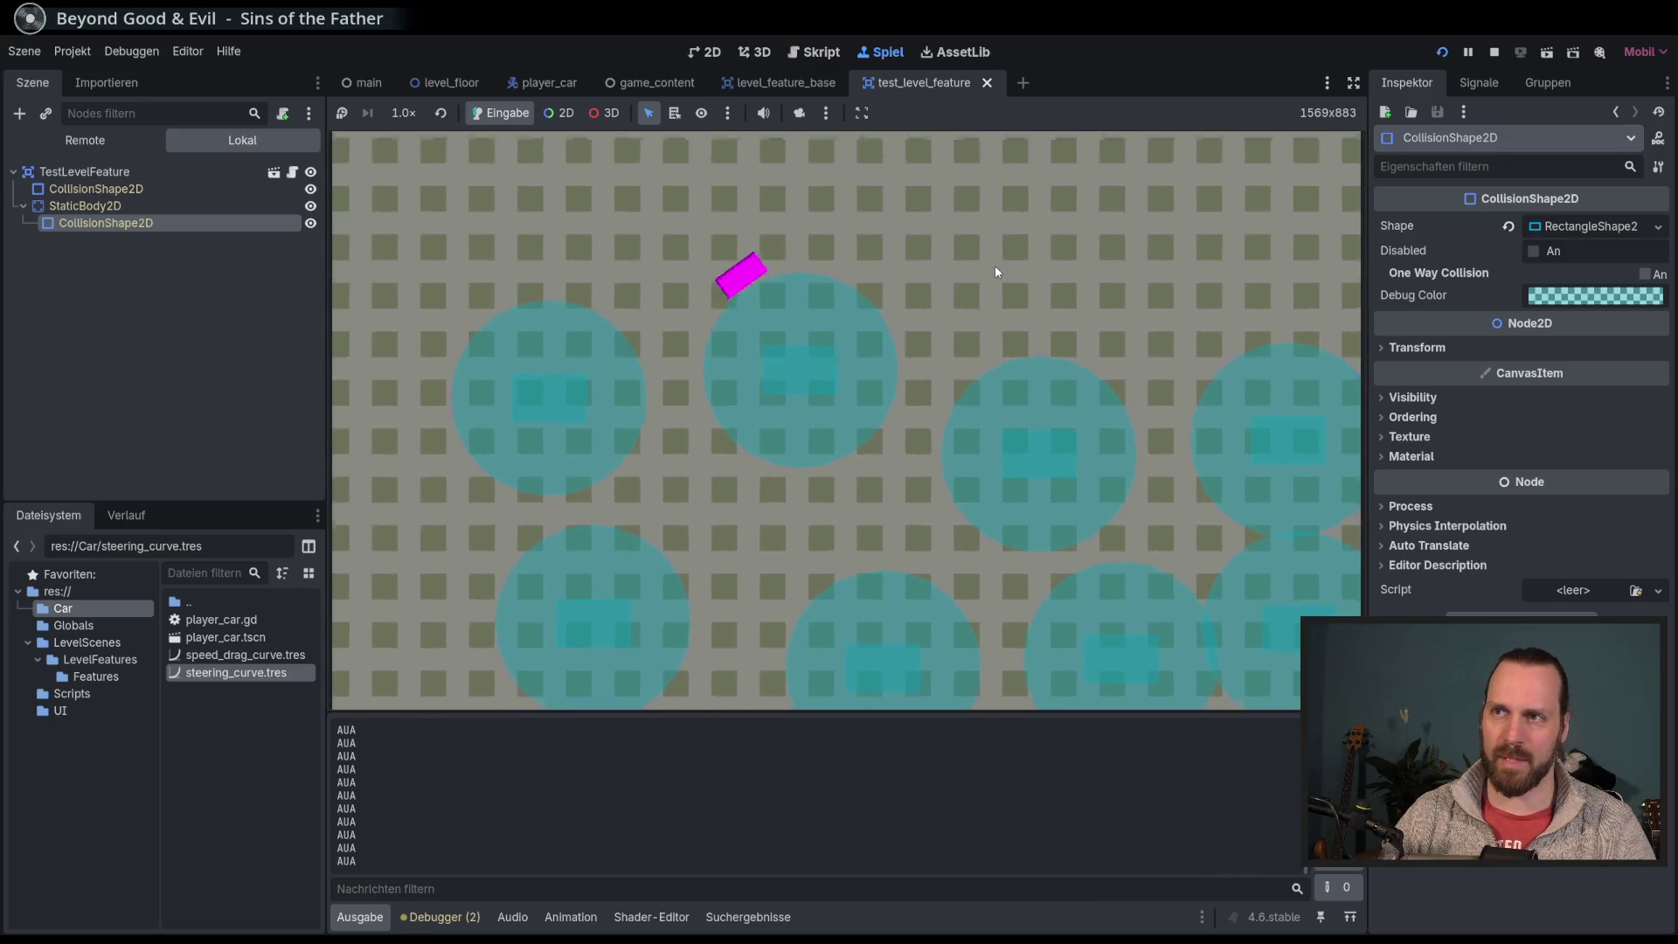
{"action": "key", "text": "Down"}
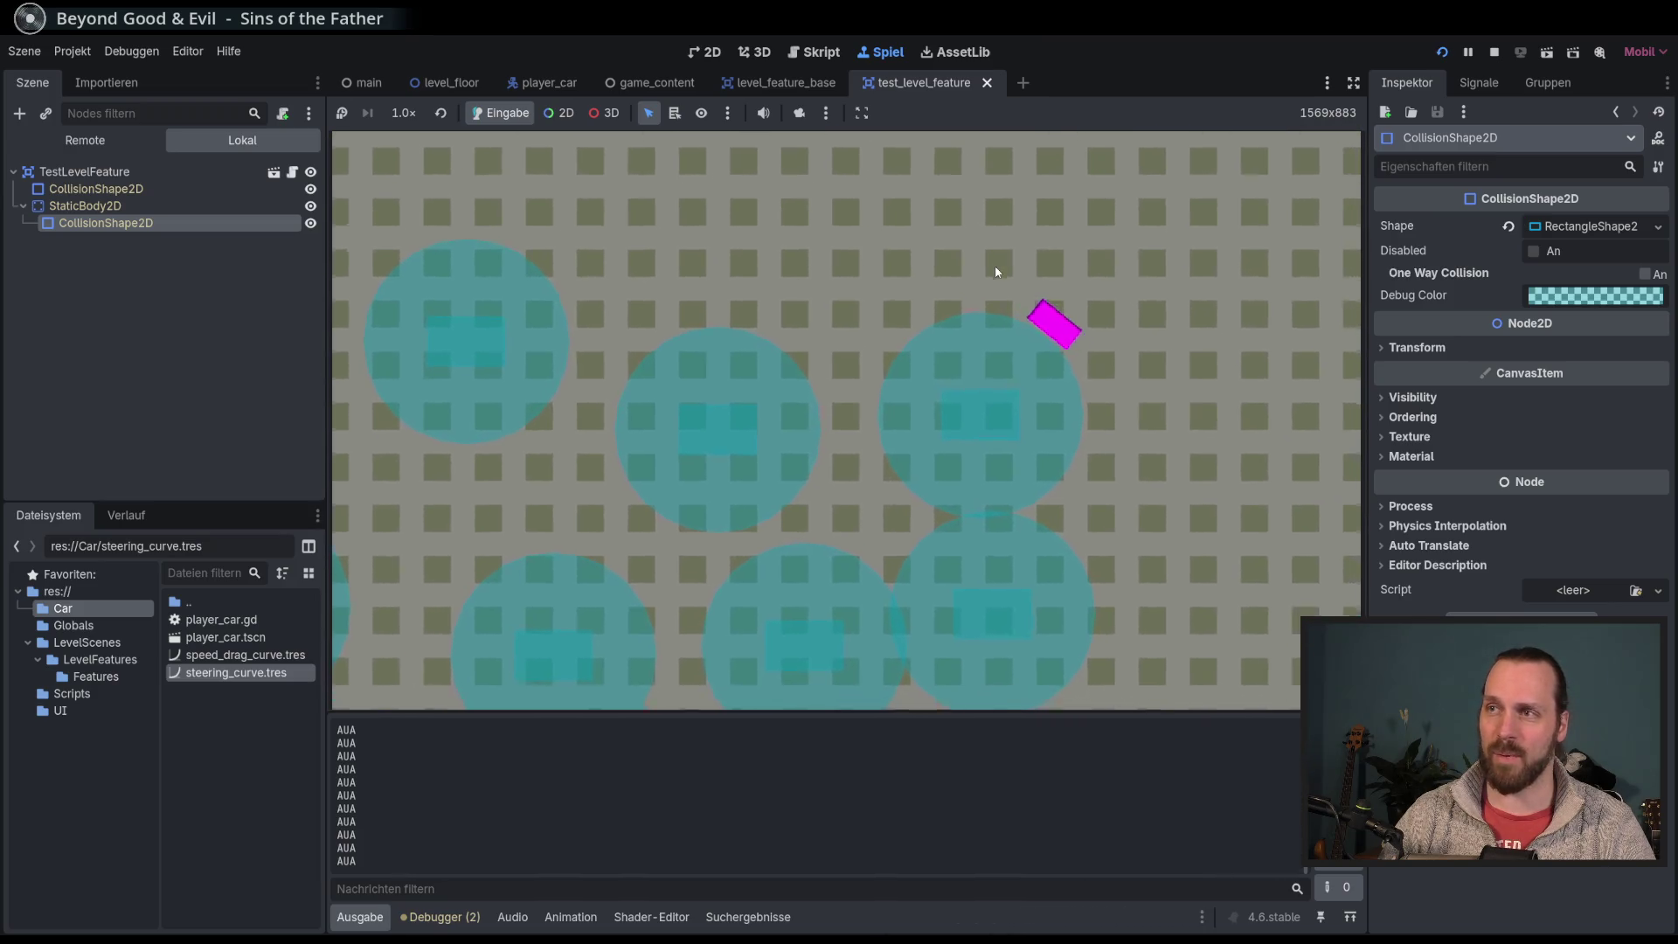
{"action": "key", "text": "Left"}
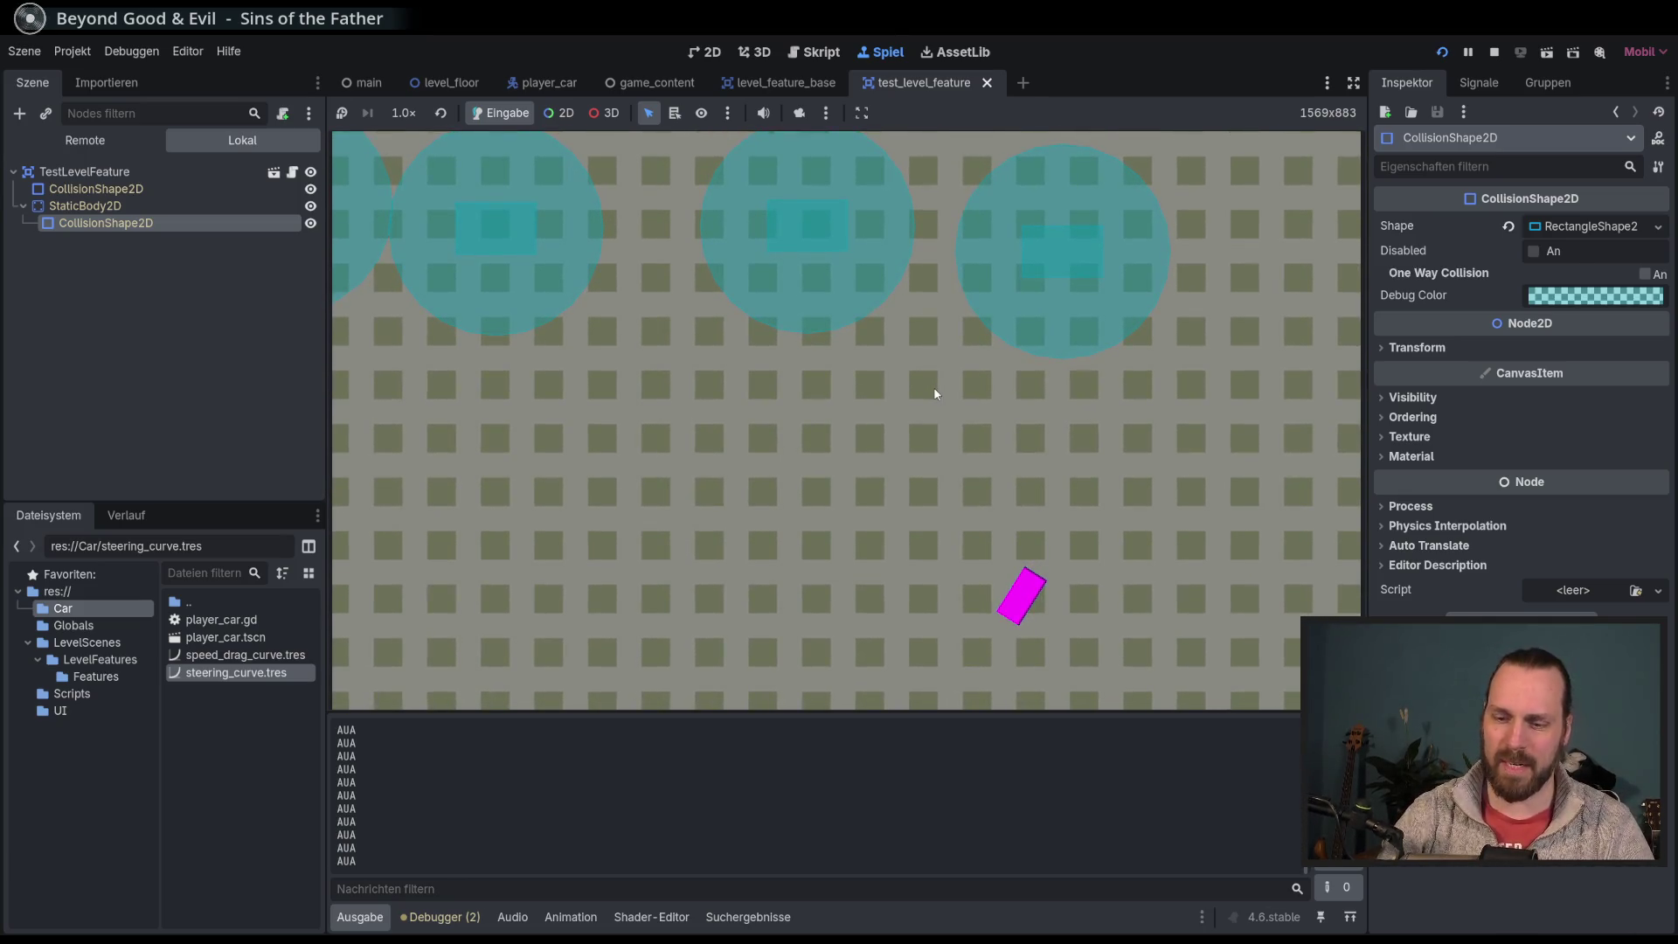
{"action": "key", "text": "F8"}
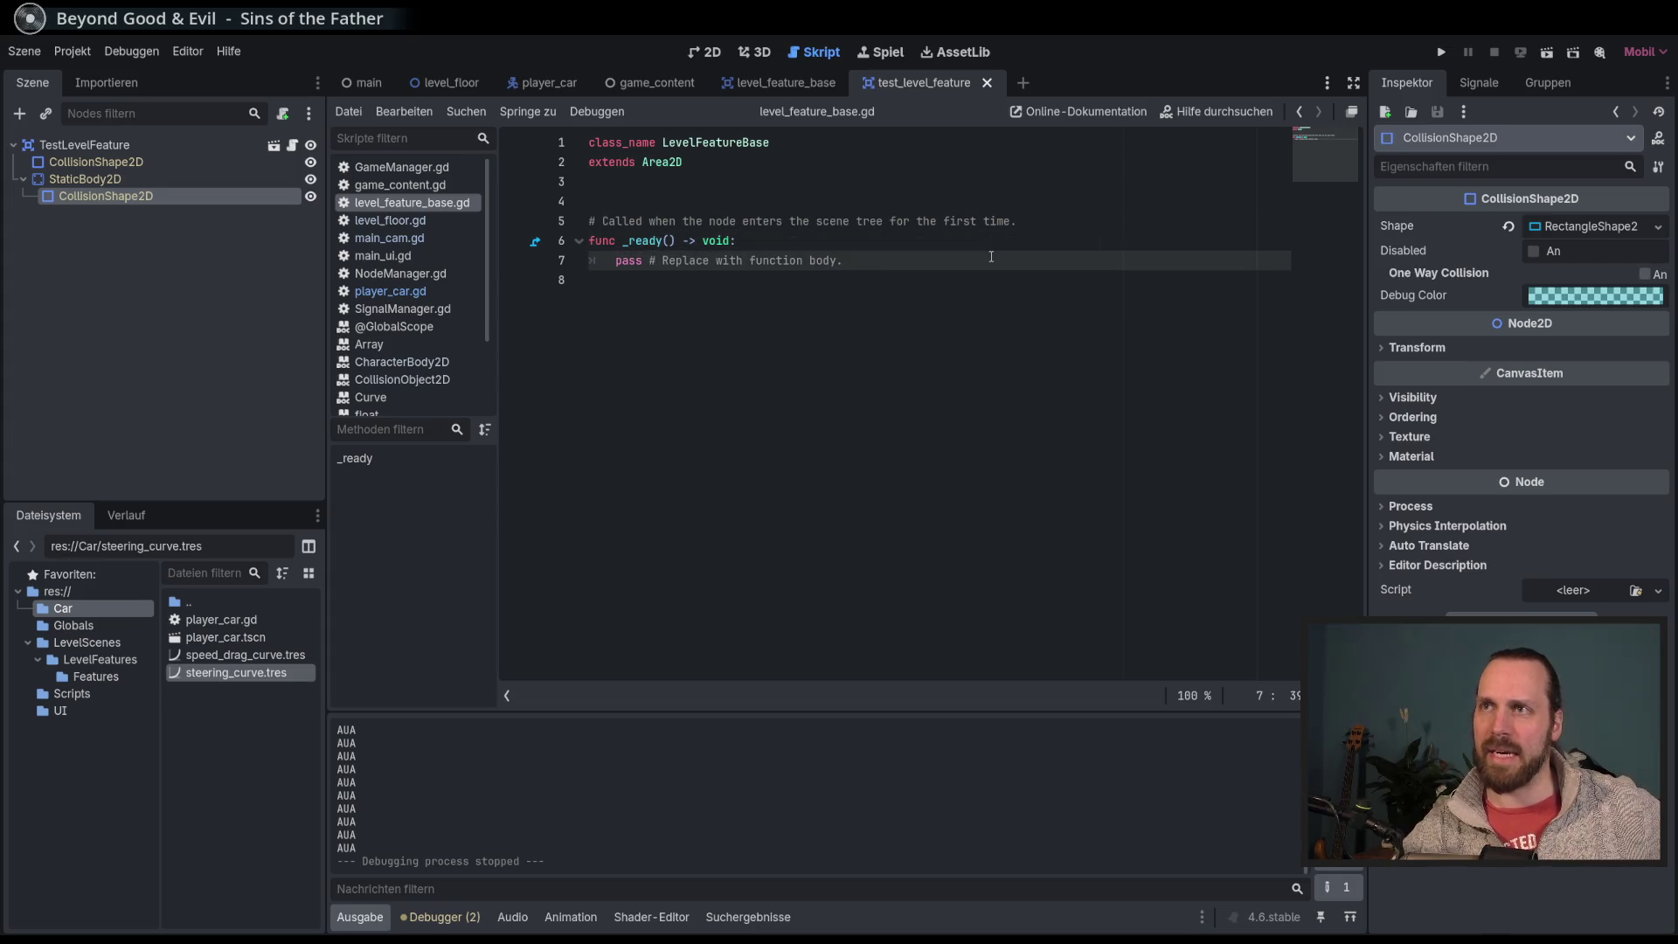
Step: Run the current scene briefly with F6 and stop it again
{"action": "left_click", "coordinate": [798, 342]}
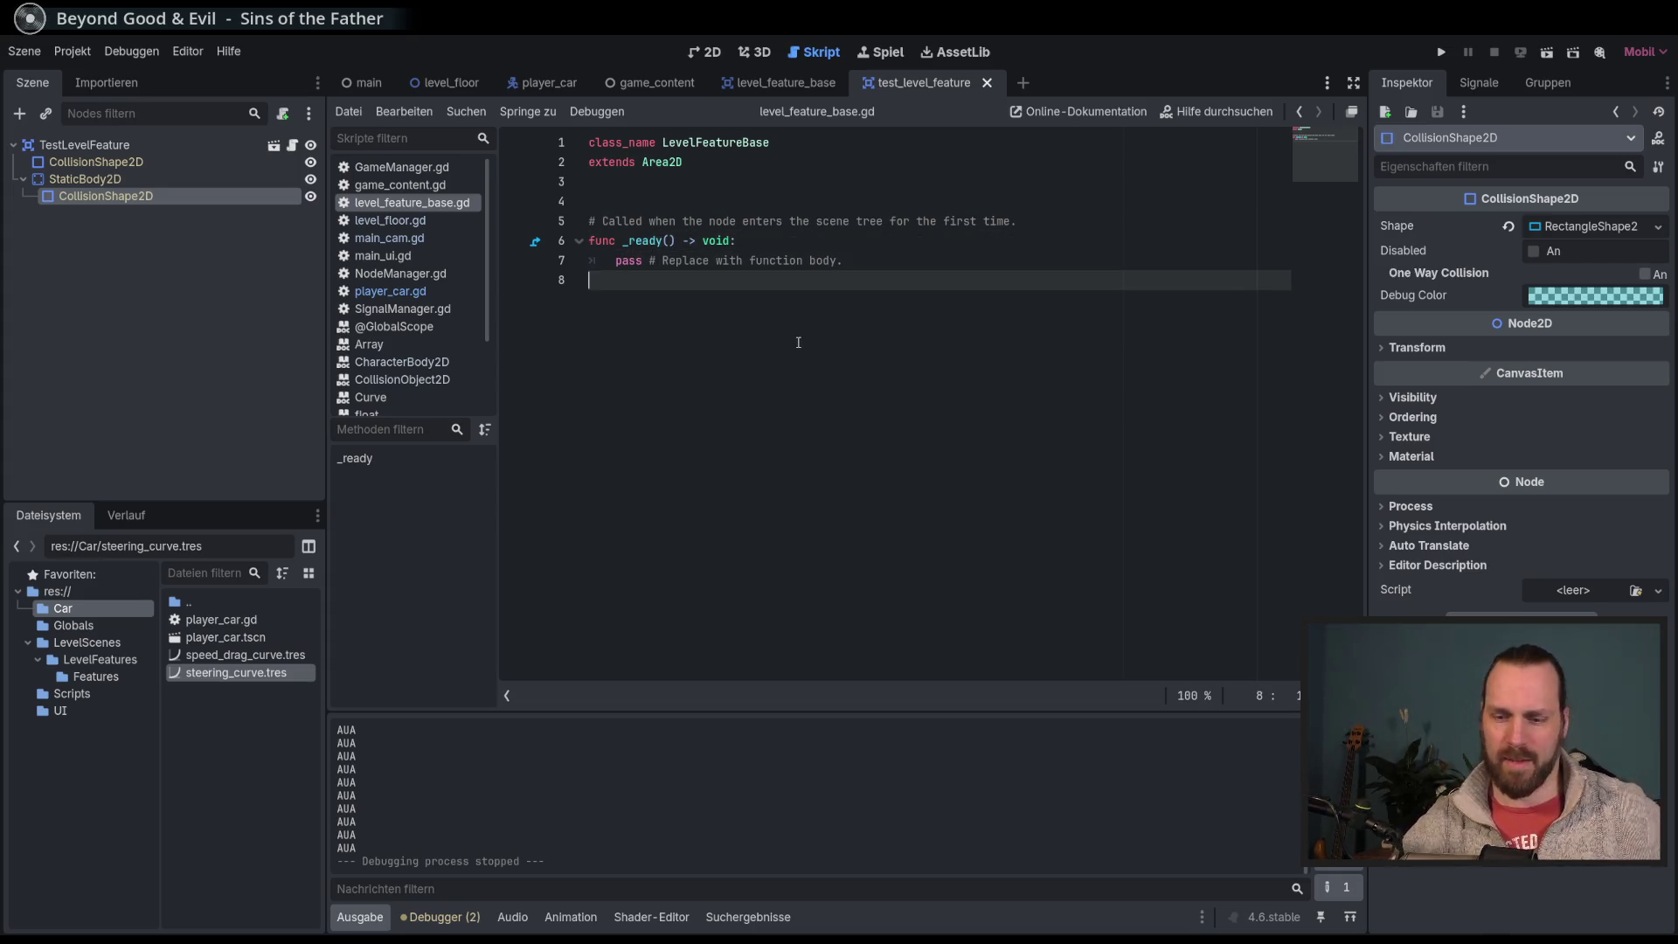
{"action": "key", "text": "F6"}
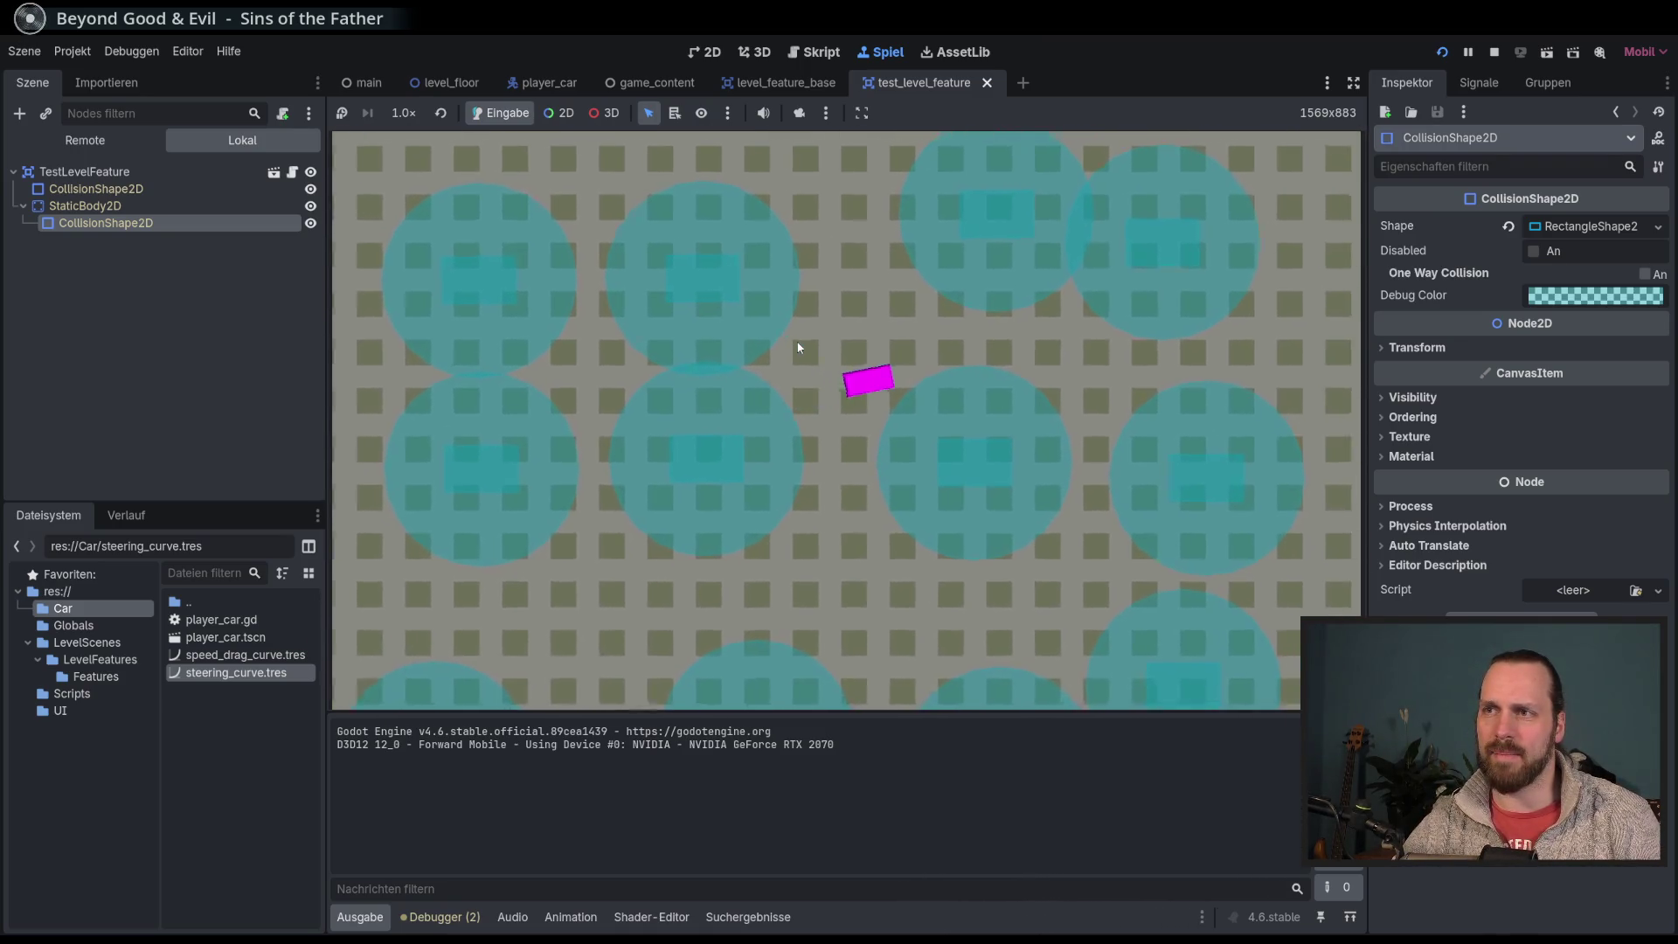
{"action": "key", "text": "F8"}
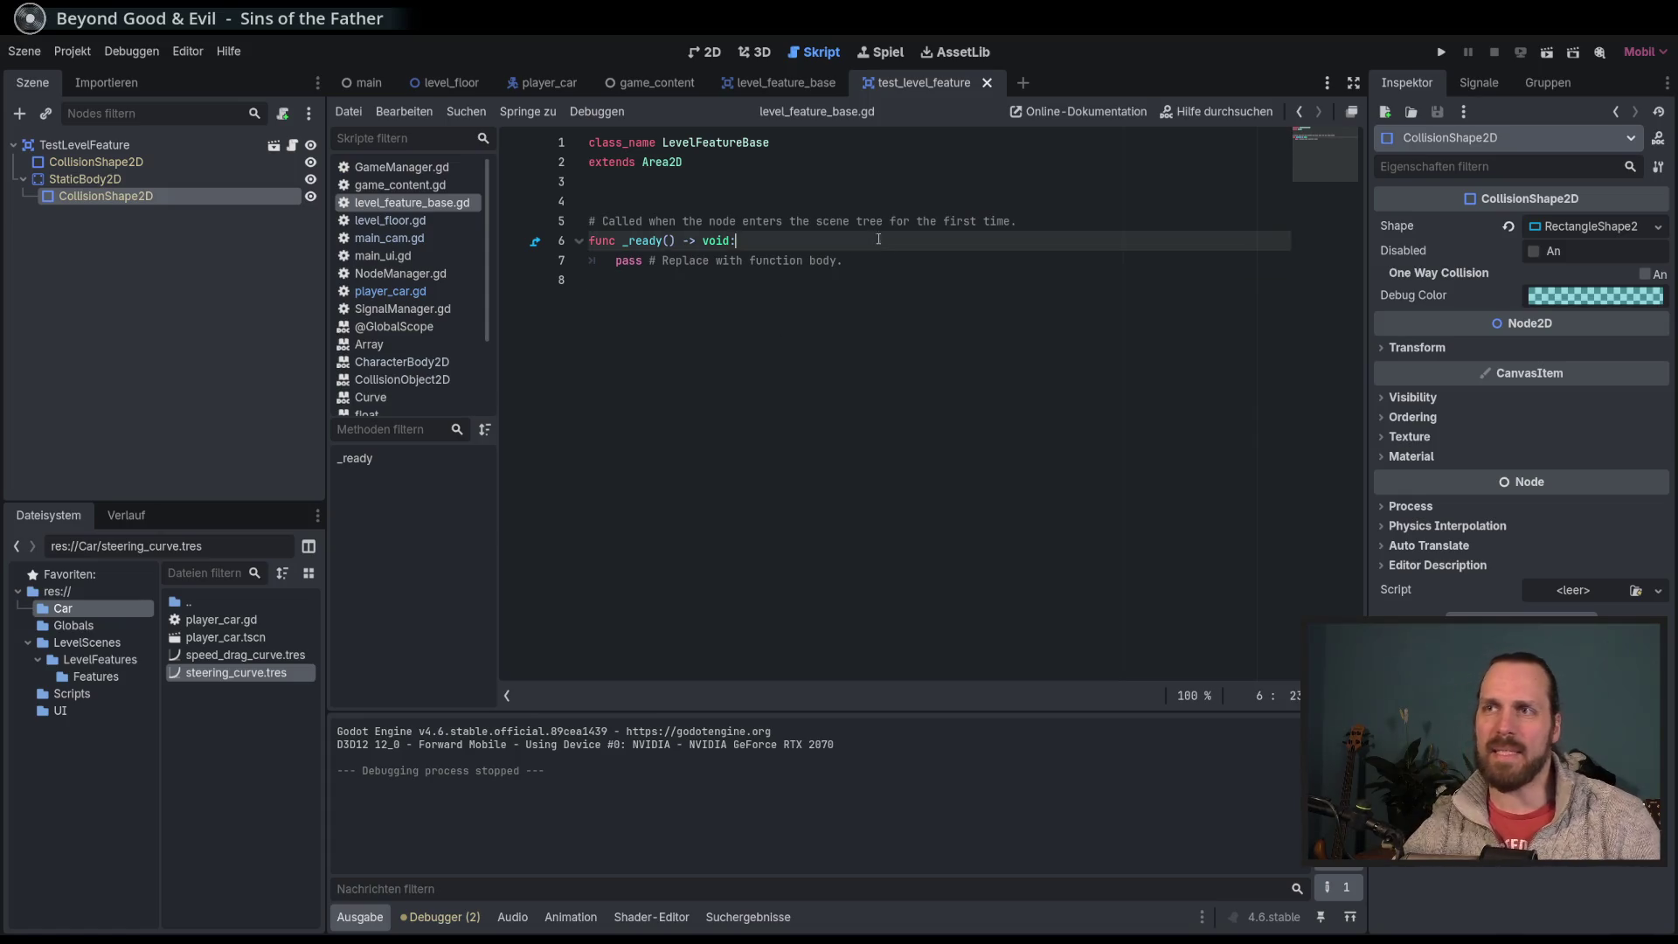
{"action": "left_click", "coordinate": [877, 260]}
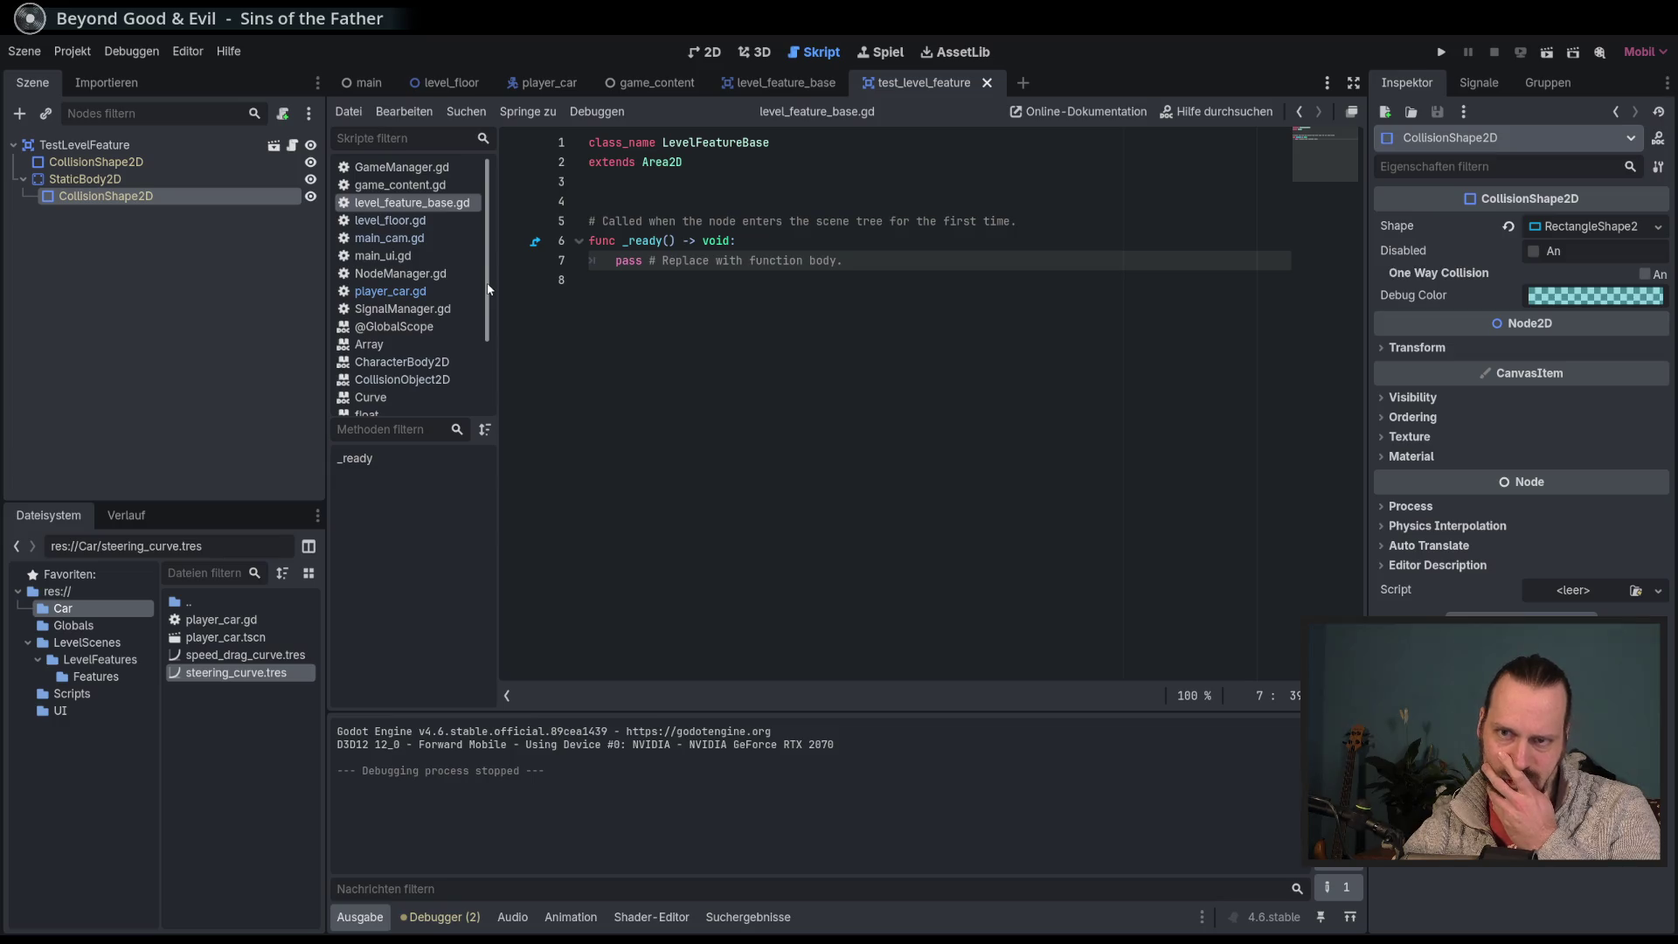
Step: Open the level_feature_base scene and select its area's CollisionShape2D node
{"action": "left_click", "coordinate": [86, 145]}
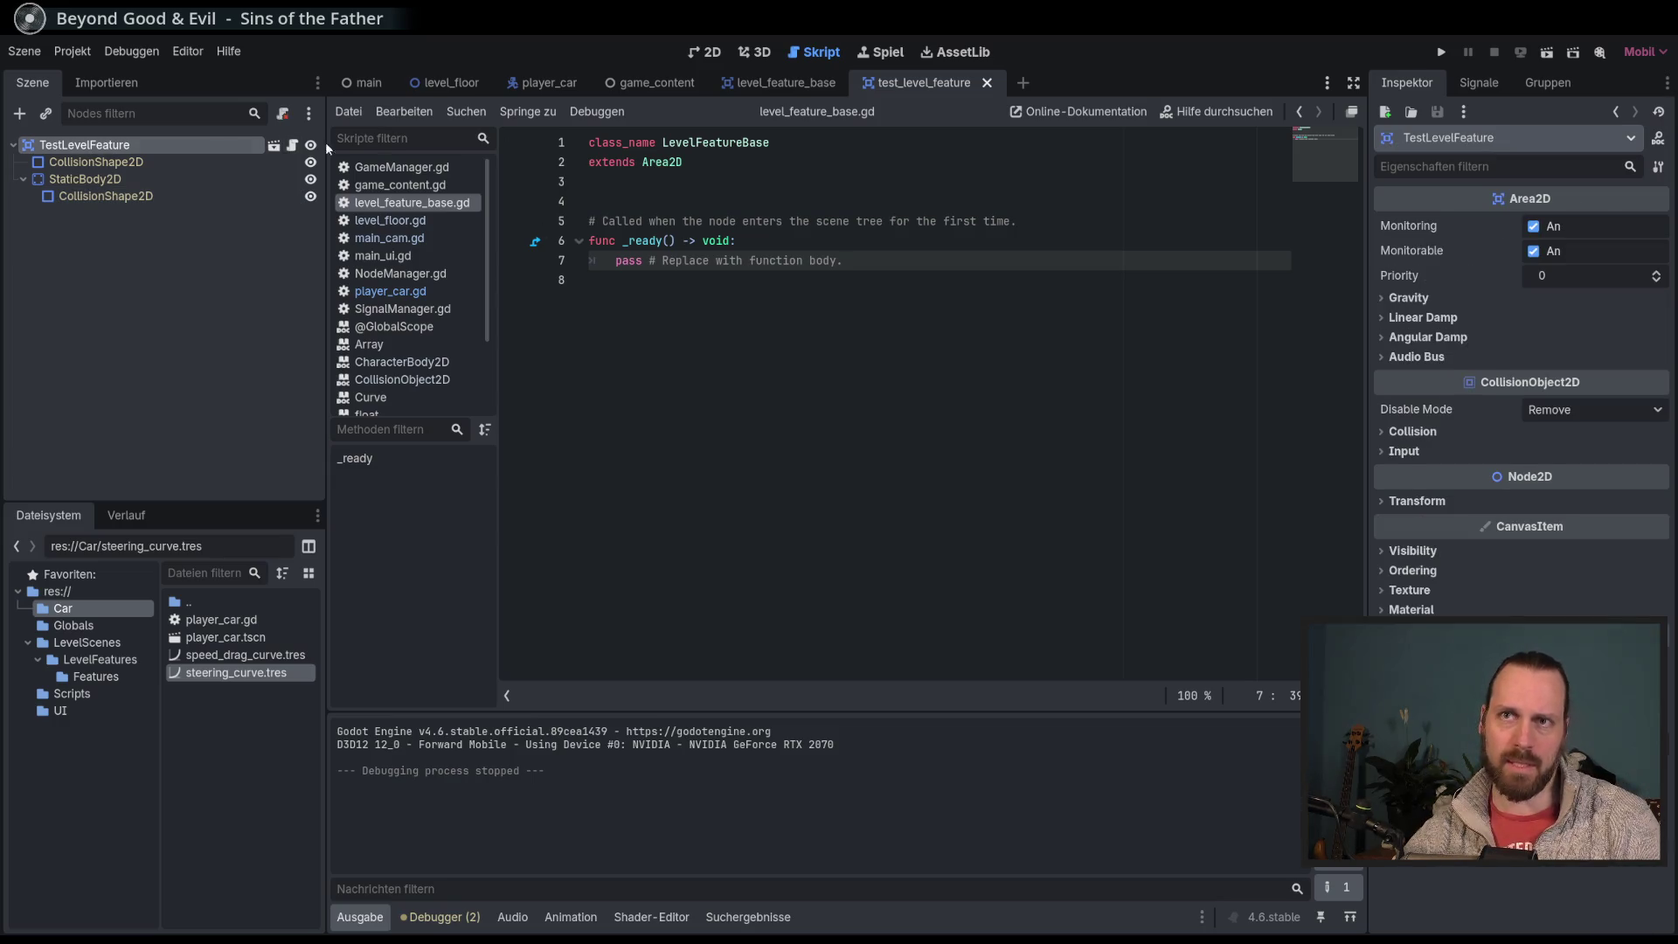
{"action": "left_click", "coordinate": [274, 147]}
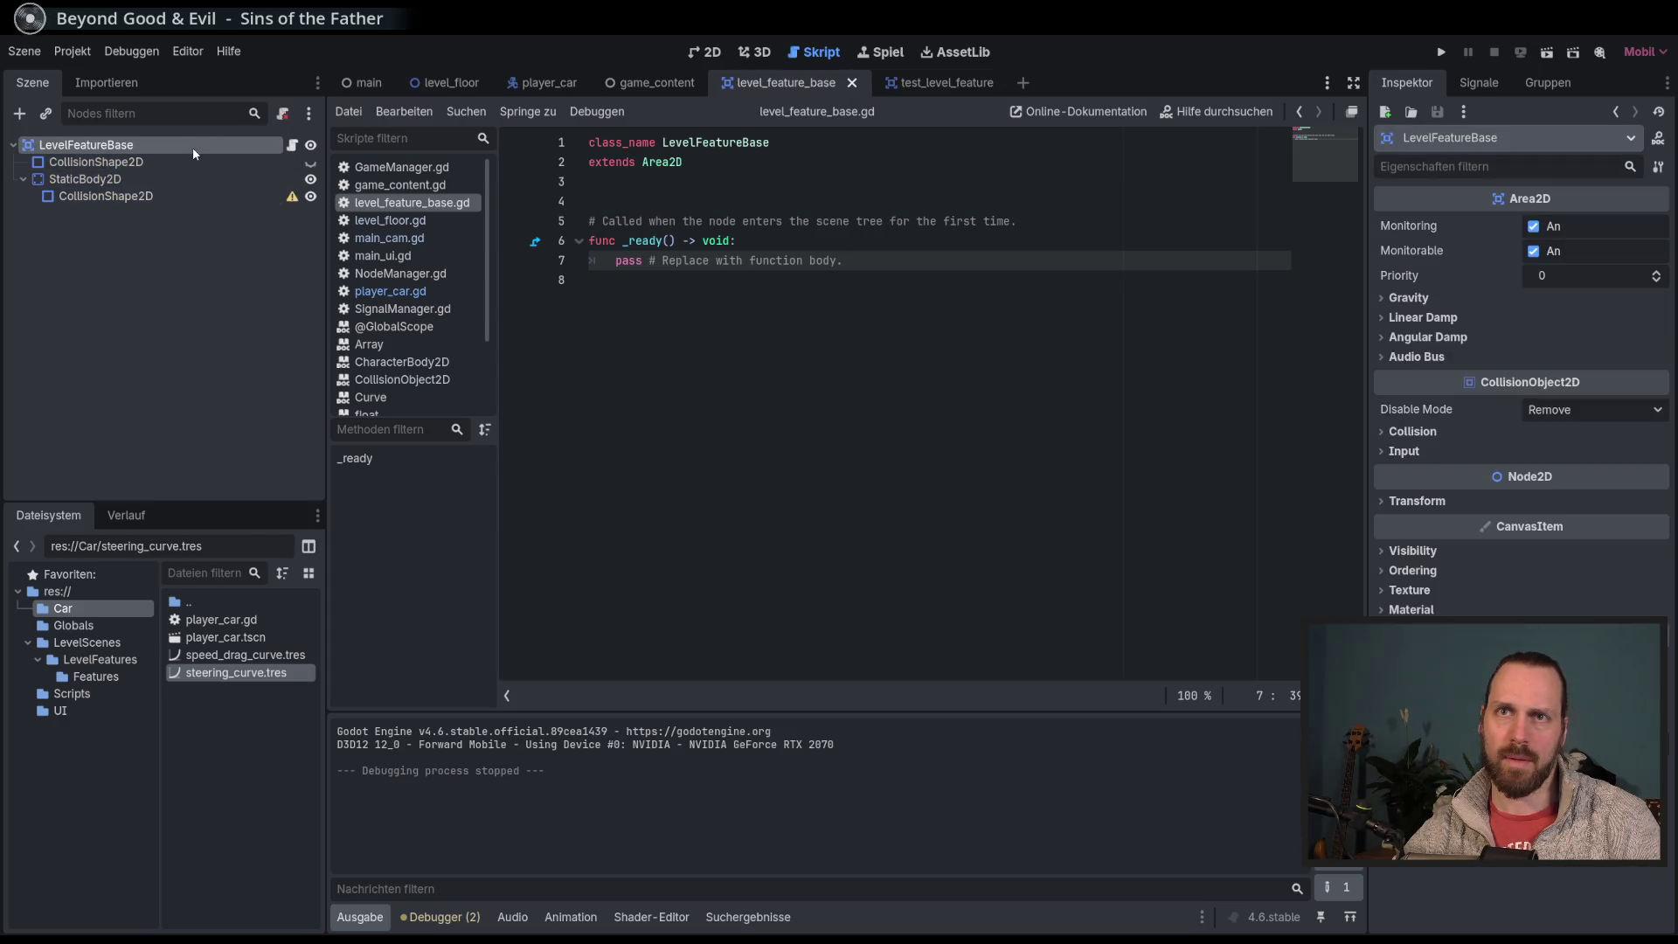
{"action": "left_click", "coordinate": [814, 391]}
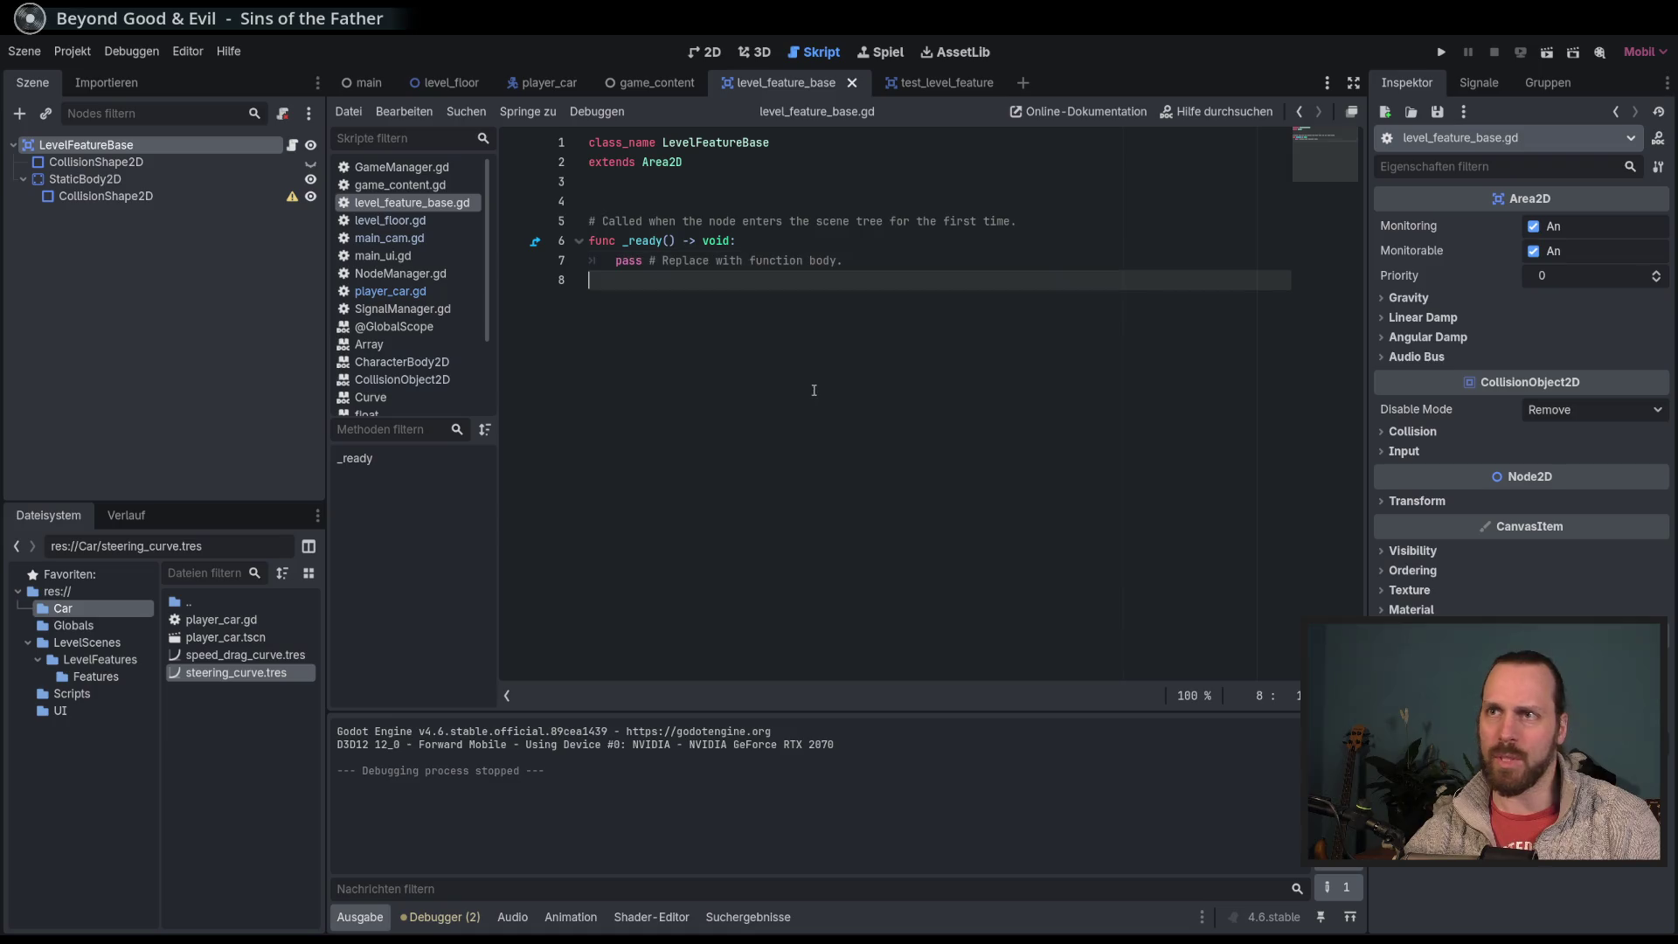
{"action": "left_click", "coordinate": [97, 162]}
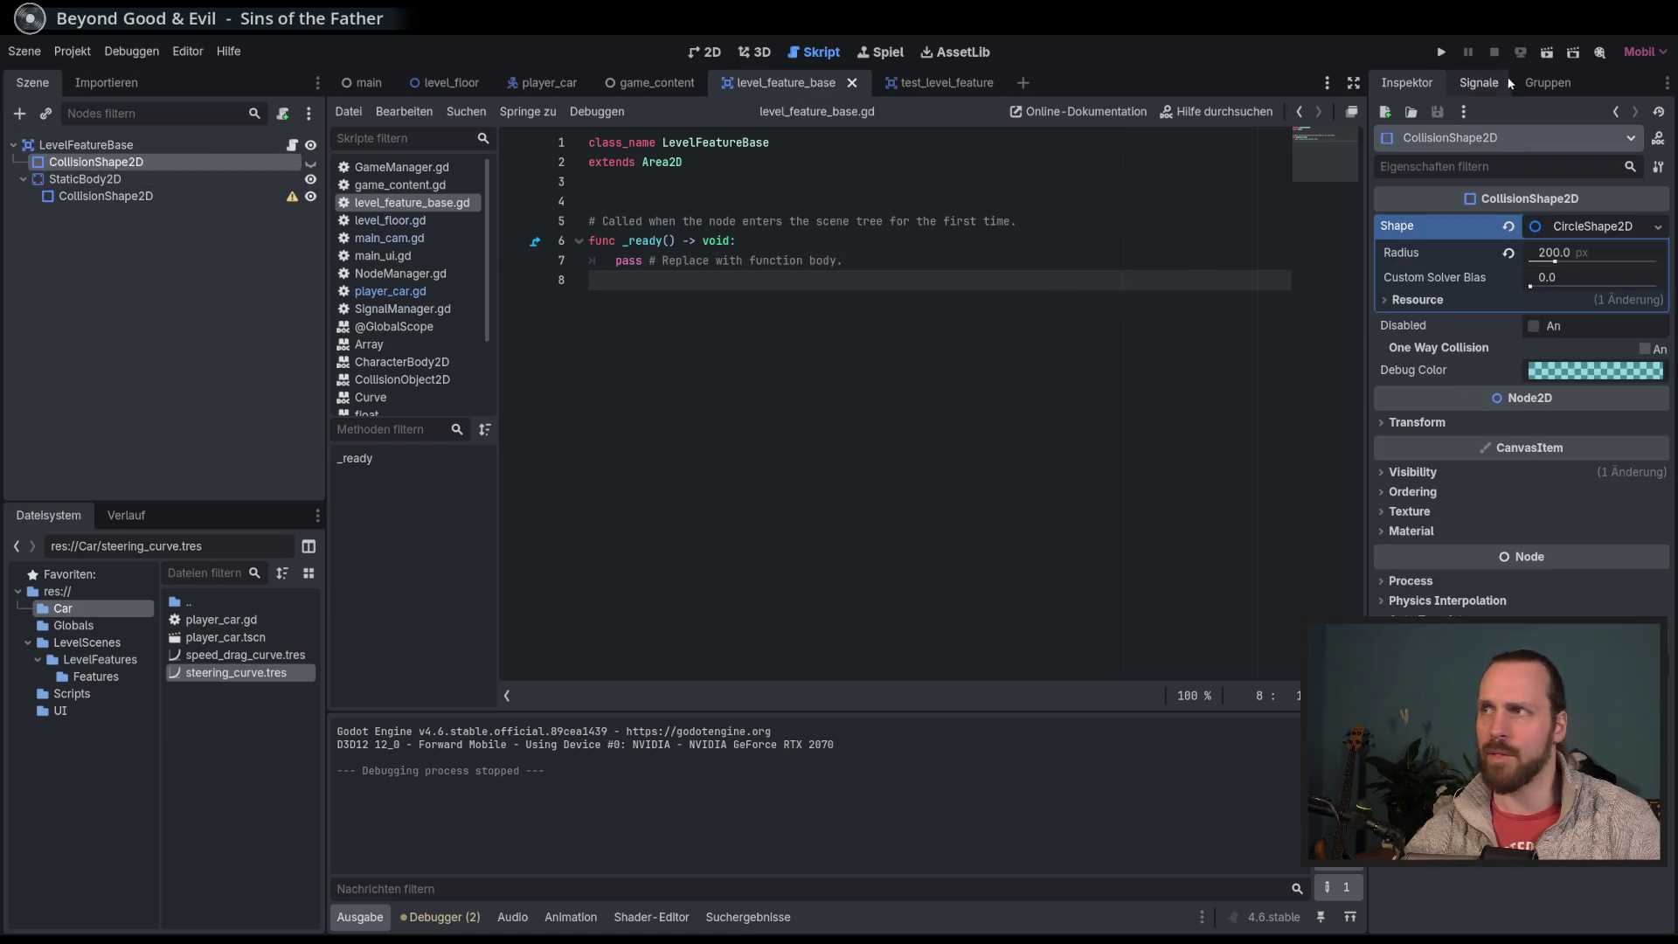
Step: Connect LevelFeatureBase's body_entered signal to a new _on_body_entered function
{"action": "left_click", "coordinate": [1479, 83]}
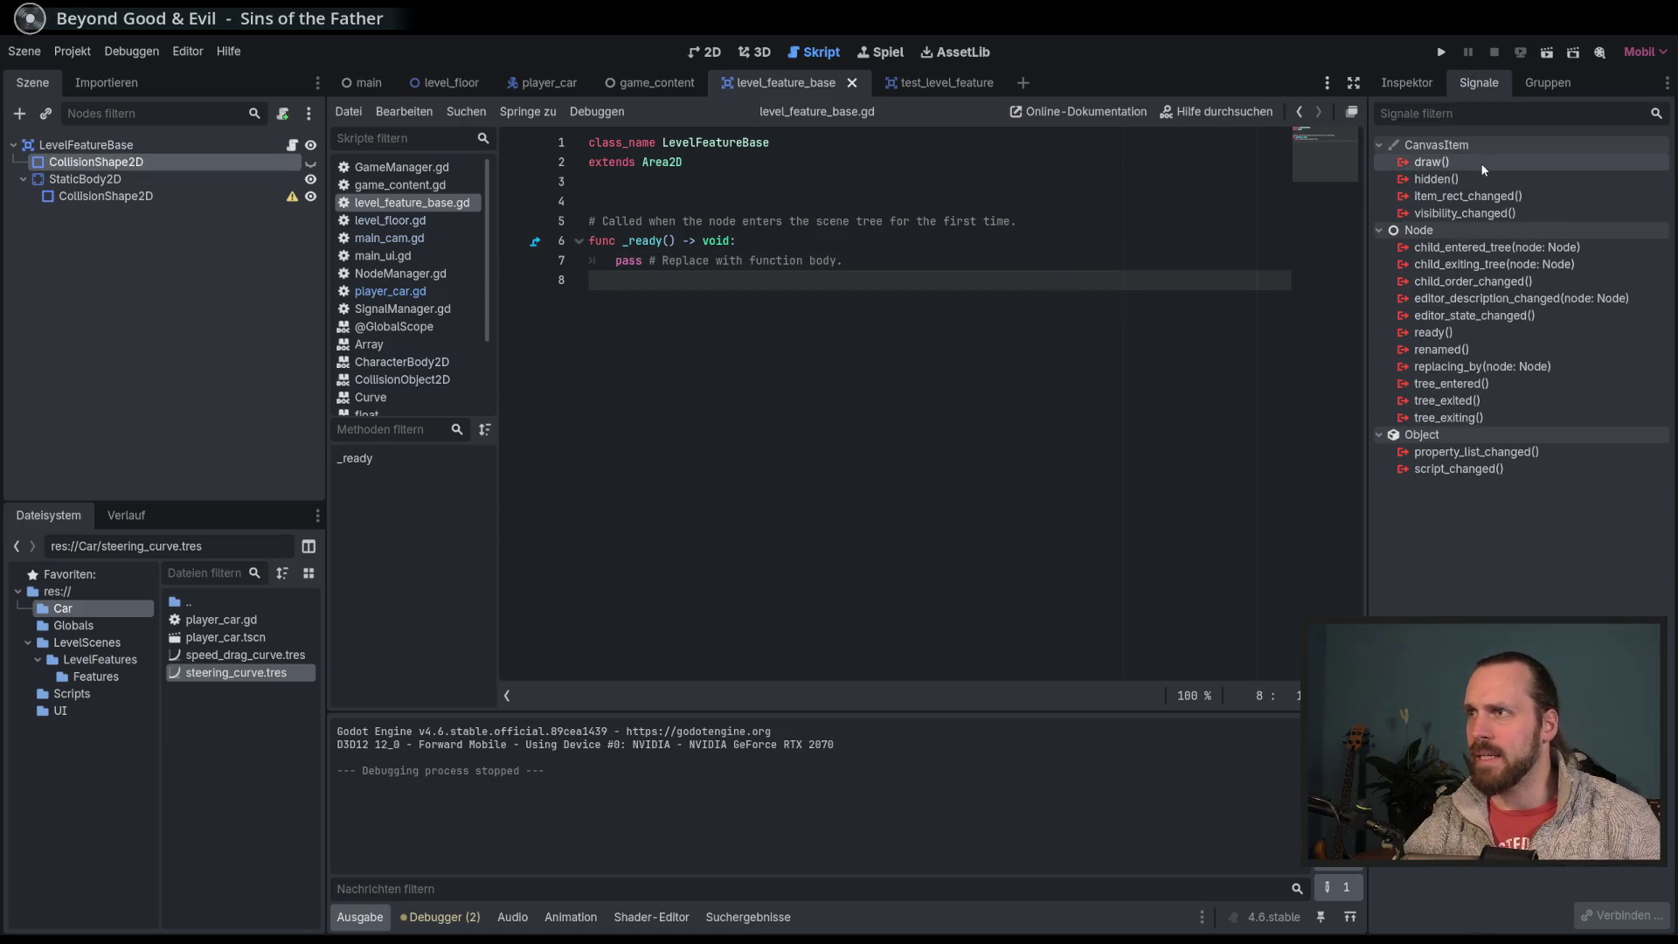
{"action": "left_click", "coordinate": [96, 145]}
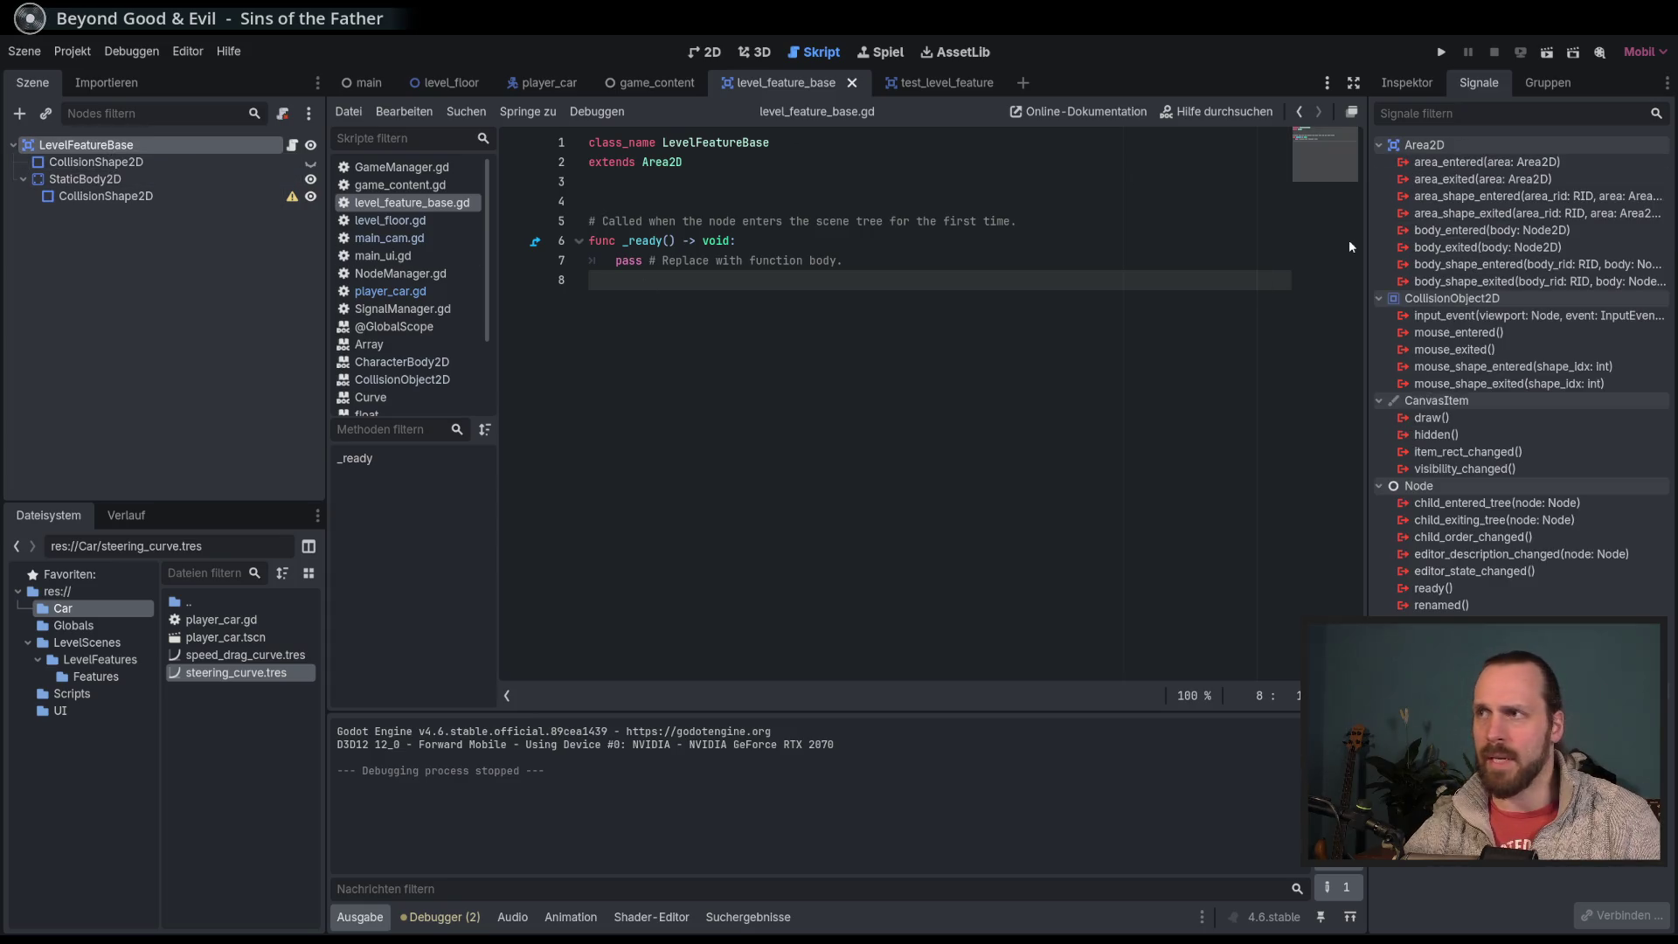
{"action": "double_click", "coordinate": [1442, 230]}
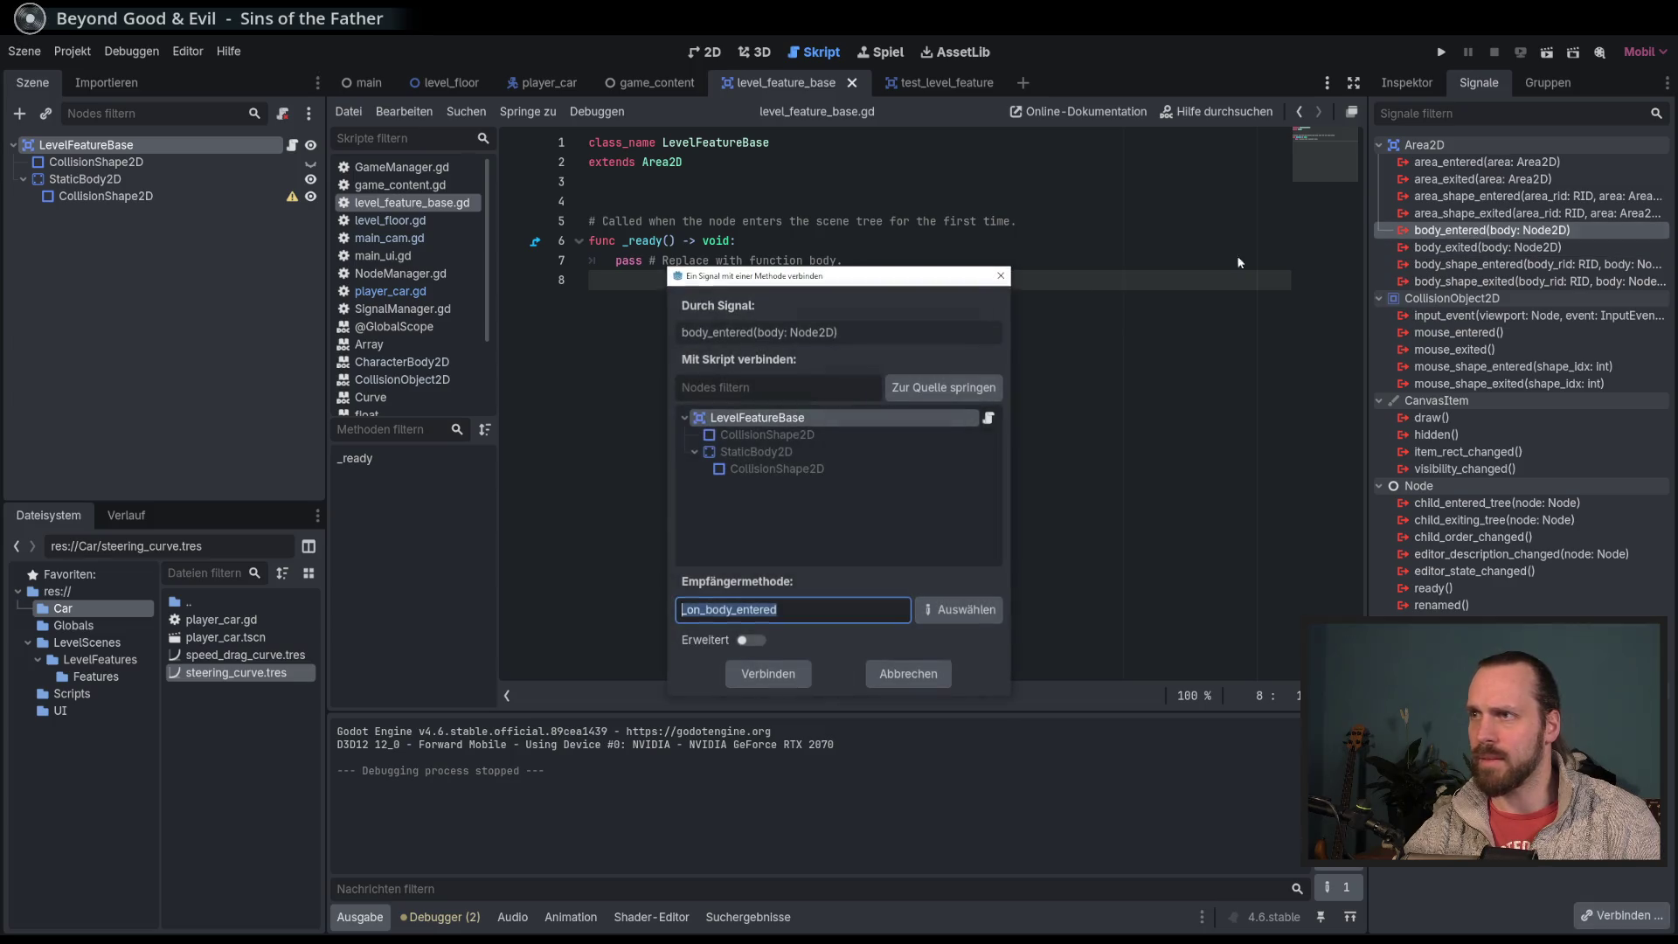
{"action": "left_click", "coordinate": [768, 674]}
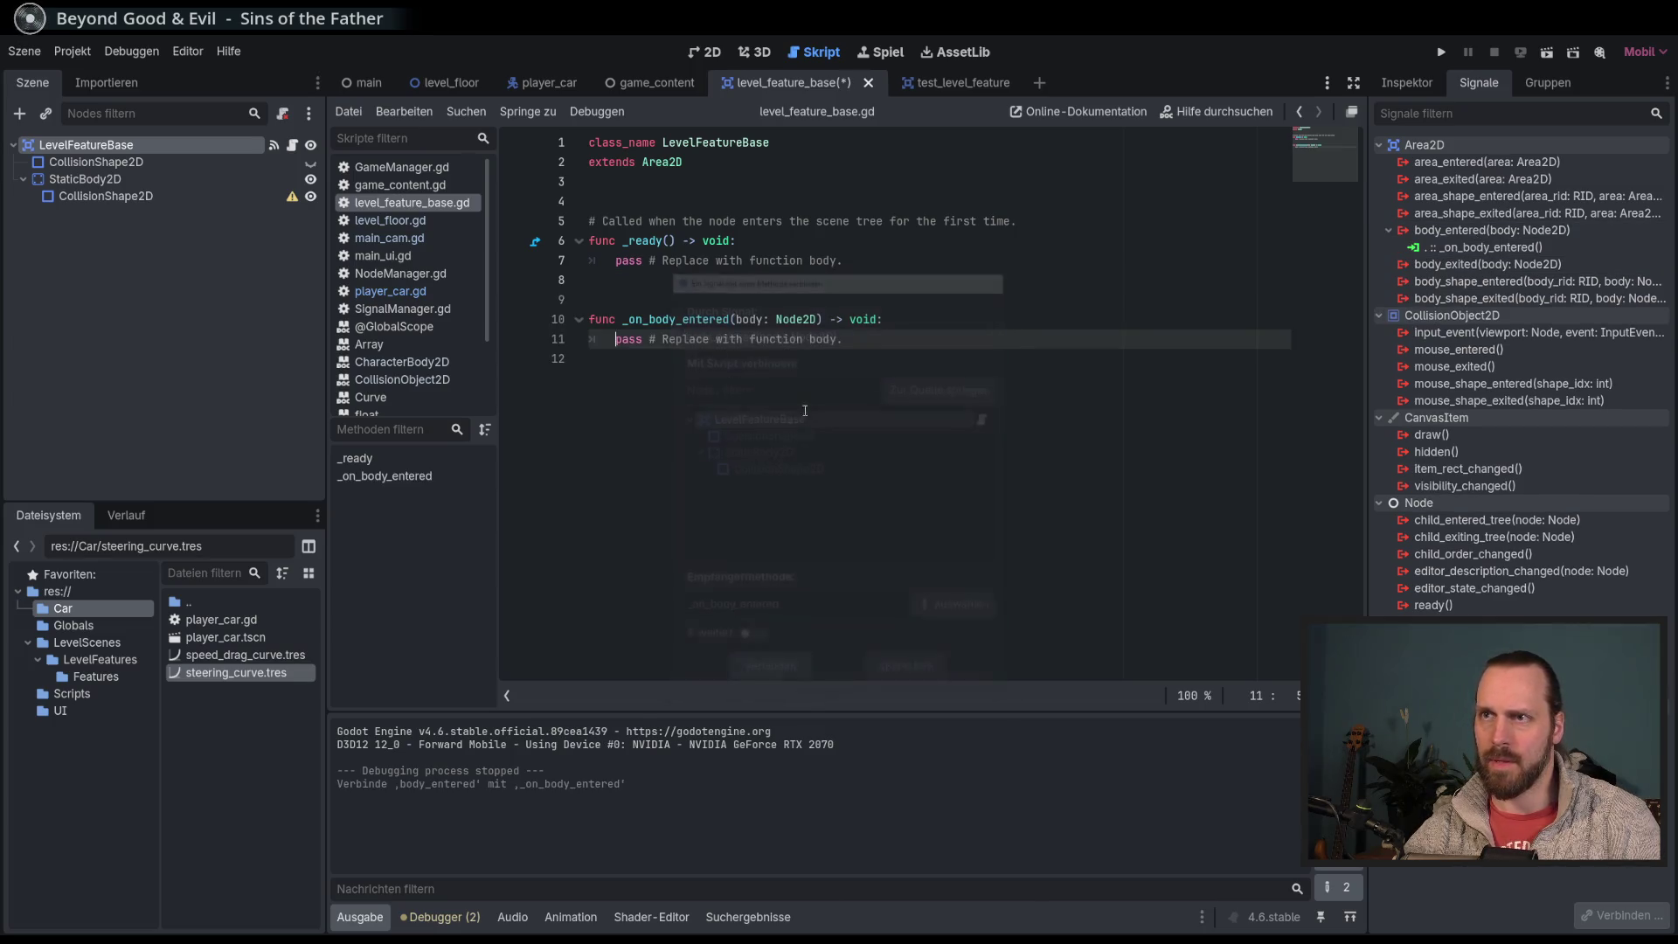
{"action": "left_click_drag", "start_coordinate": [843, 339], "coordinate": [616, 341]}
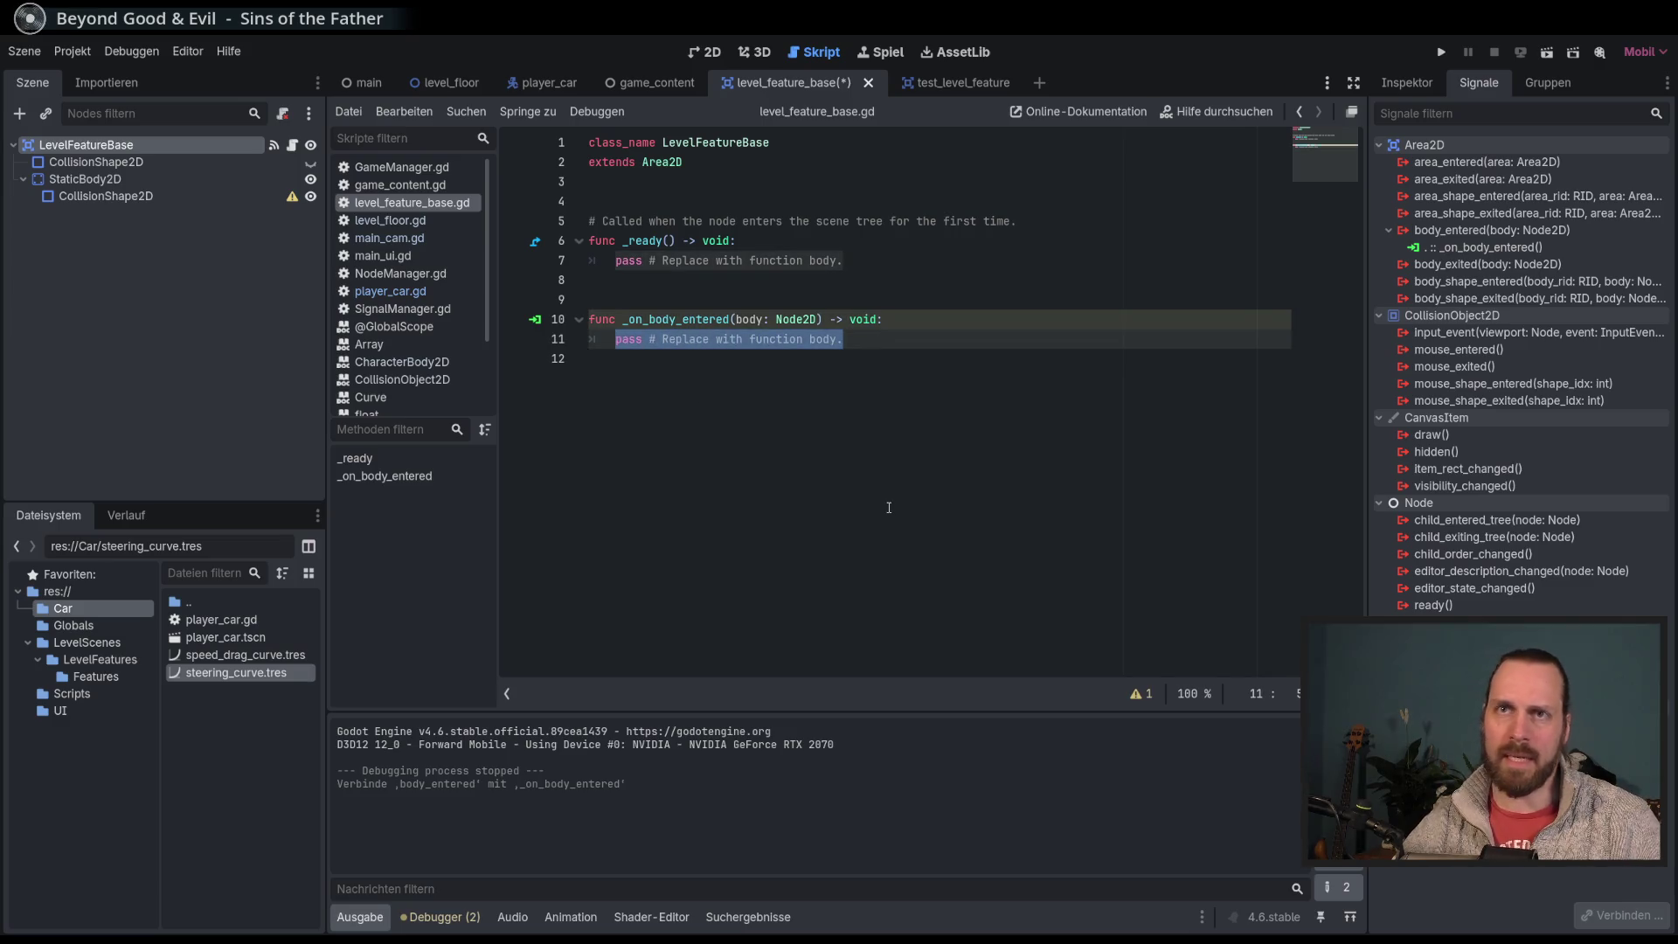
Step: Inspect the CollisionShape2D properties and add blank lines below extends Area2D
{"action": "left_click", "coordinate": [131, 162]}
{"action": "left_click", "coordinate": [1420, 83]}
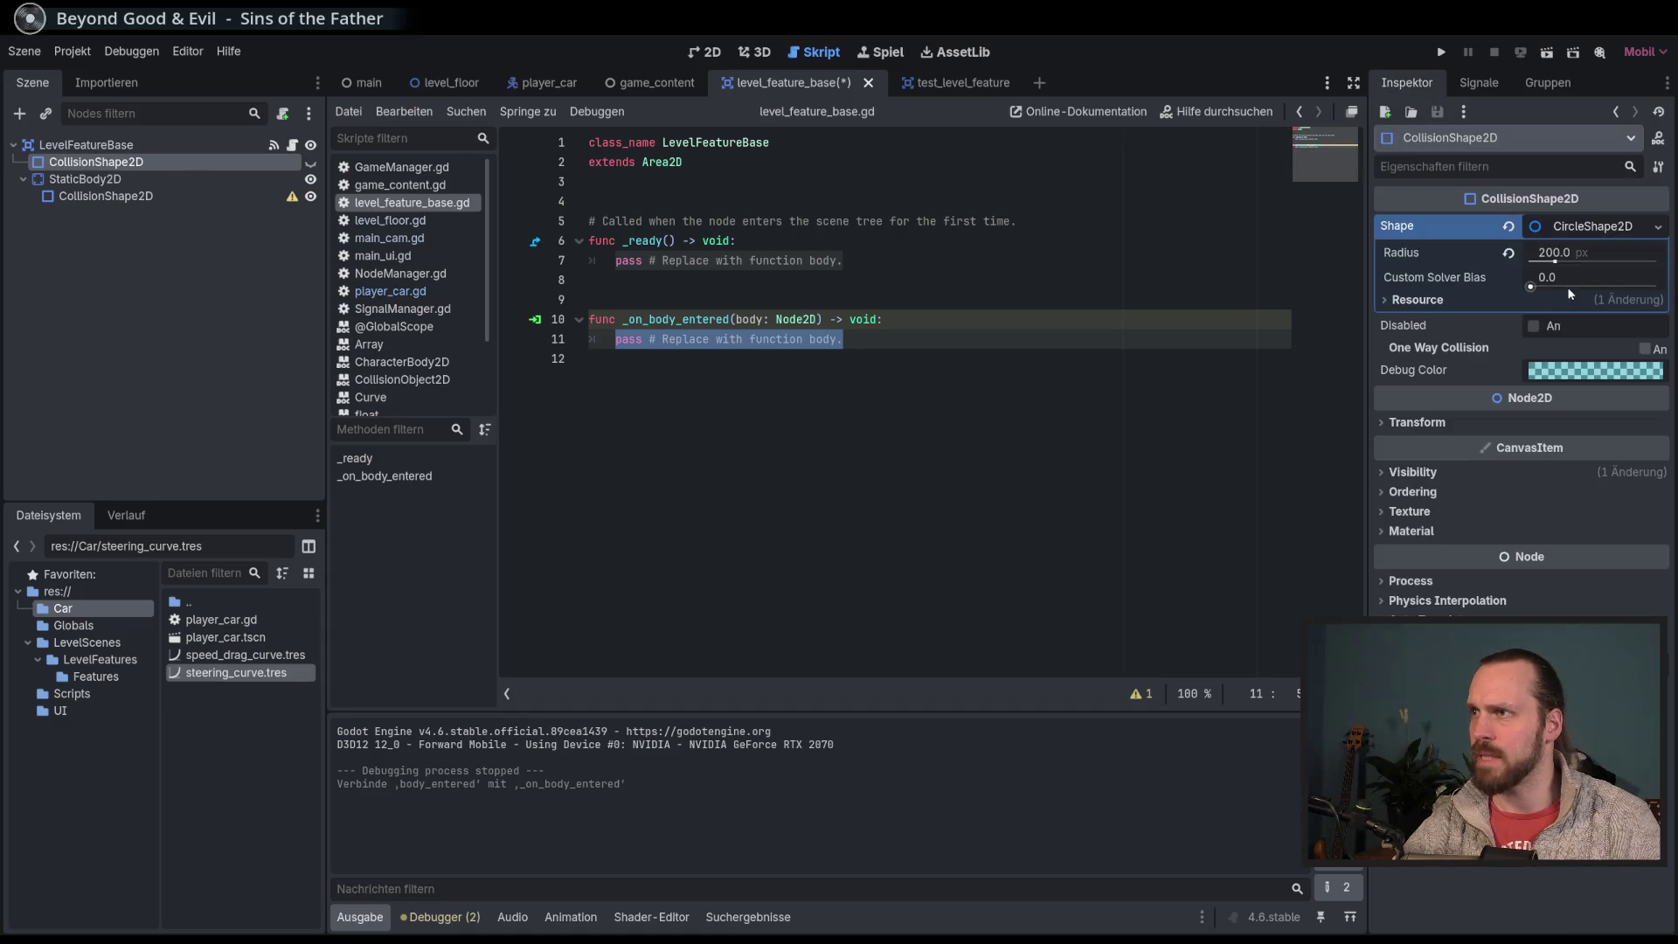
{"action": "left_click", "coordinate": [888, 342]}
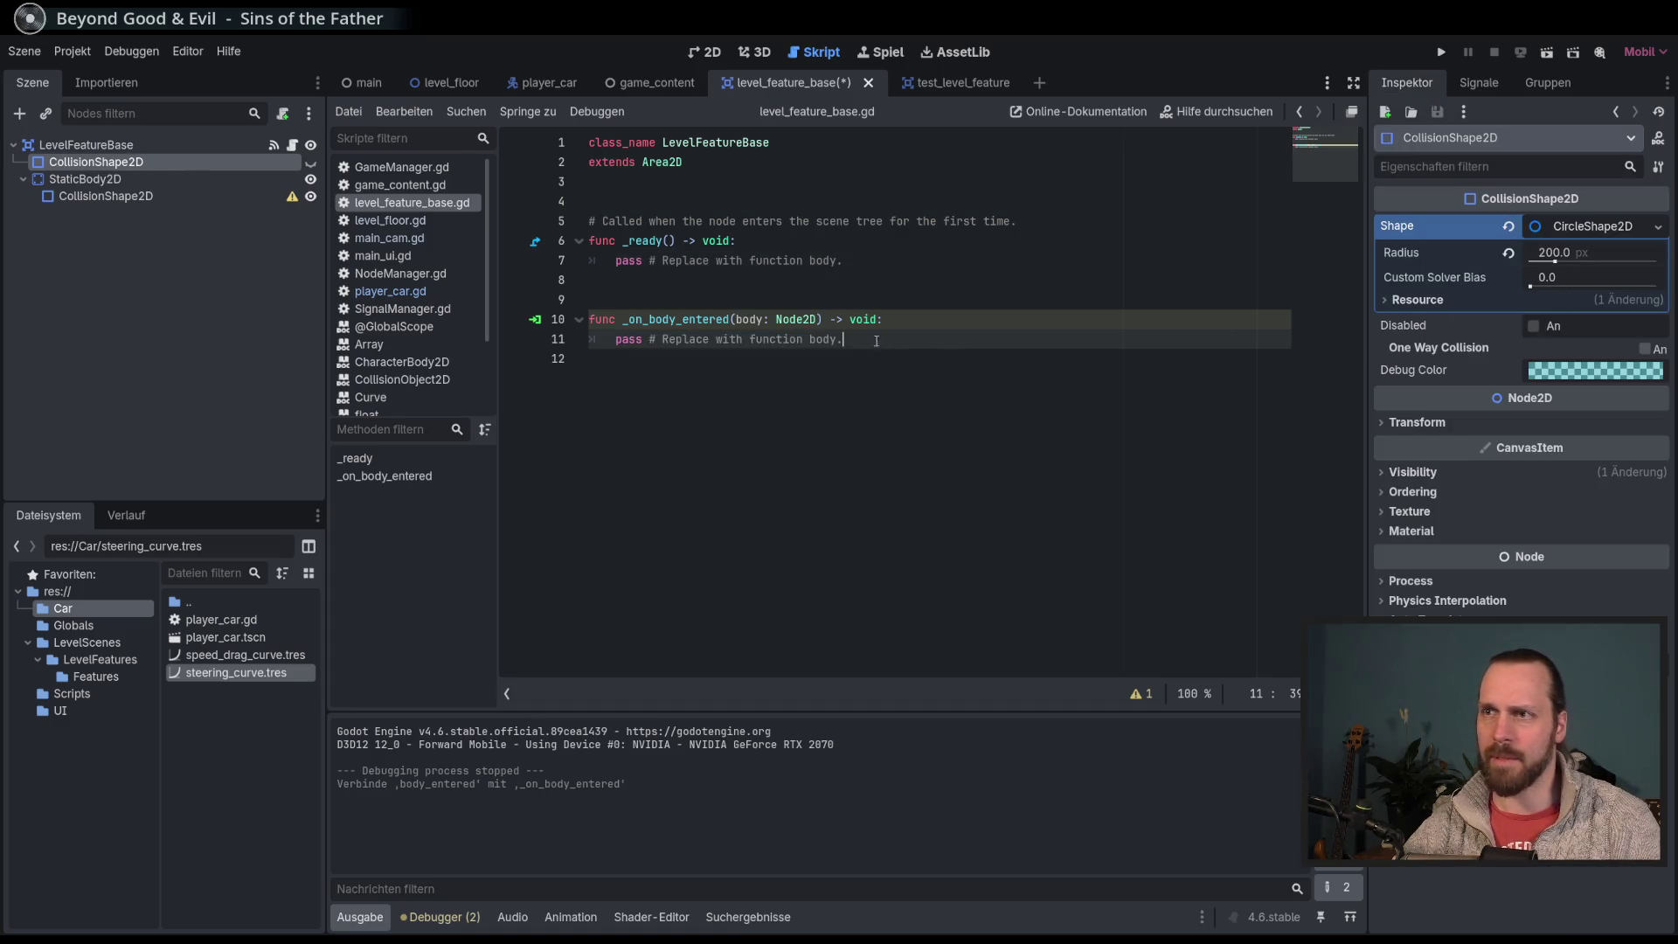
{"action": "left_click", "coordinate": [610, 344], "text": "shift"}
{"action": "left_click", "coordinate": [719, 197]}
{"action": "key", "text": "Return"}
{"action": "key", "text": "Return"}
{"action": "key", "text": "Return"}
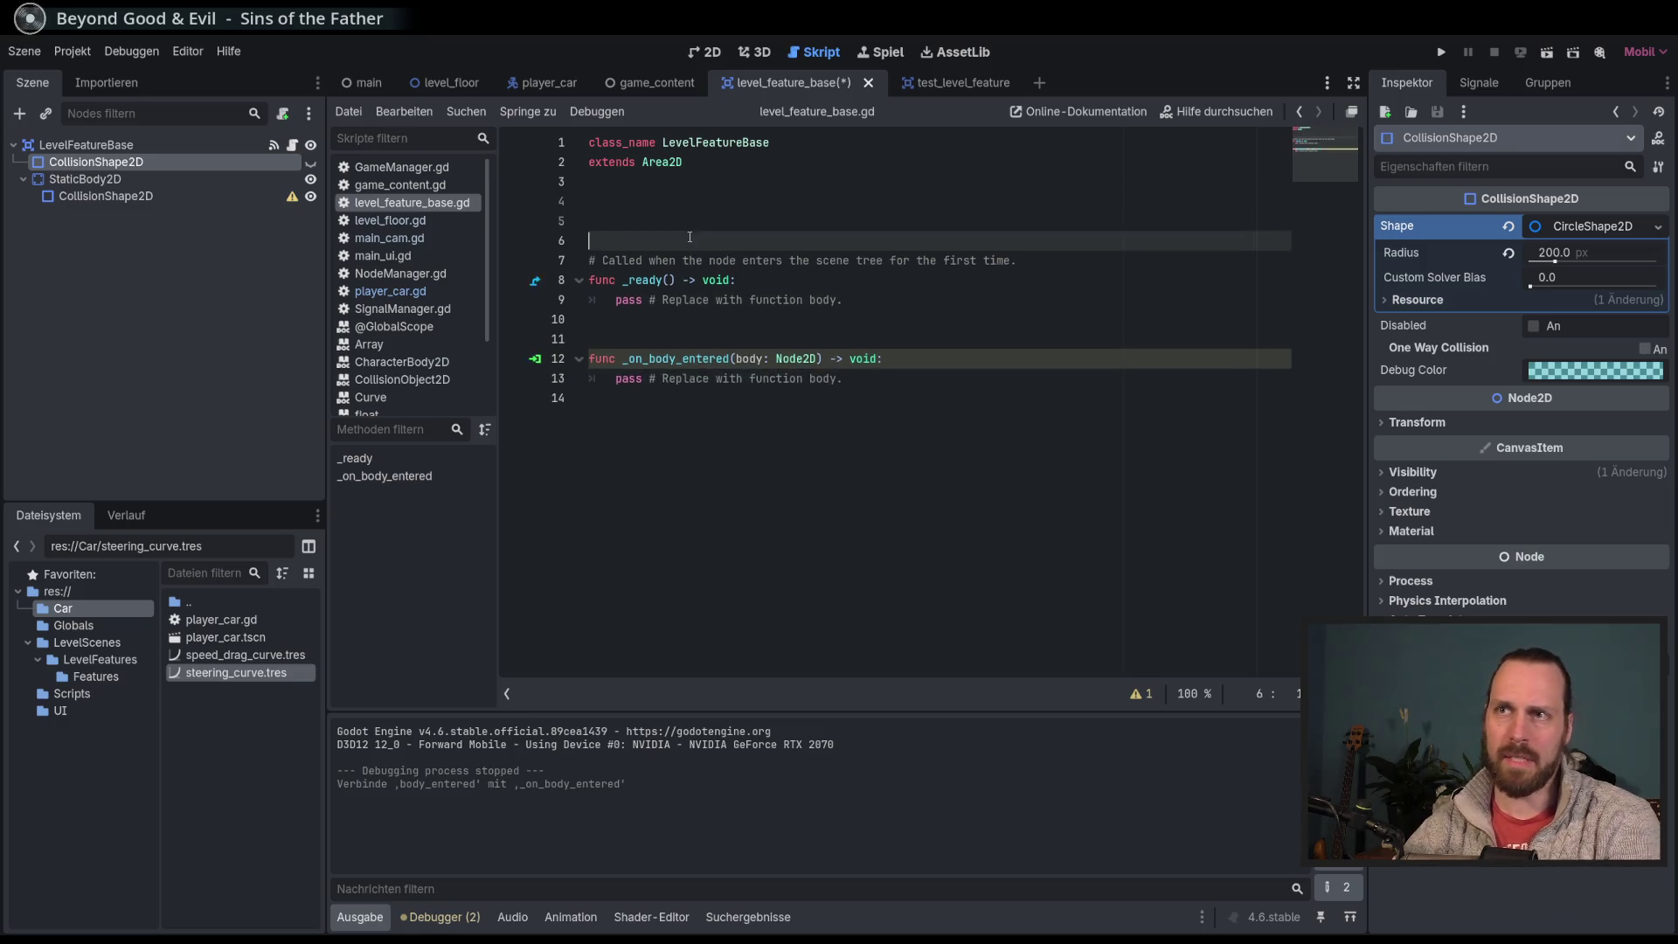
Step: Drag a CollisionShape2D reference into the script, then delete that line again
{"action": "left_click_drag", "start_coordinate": [80, 180], "coordinate": [653, 223]}
{"action": "key", "text": "BackSpace"}
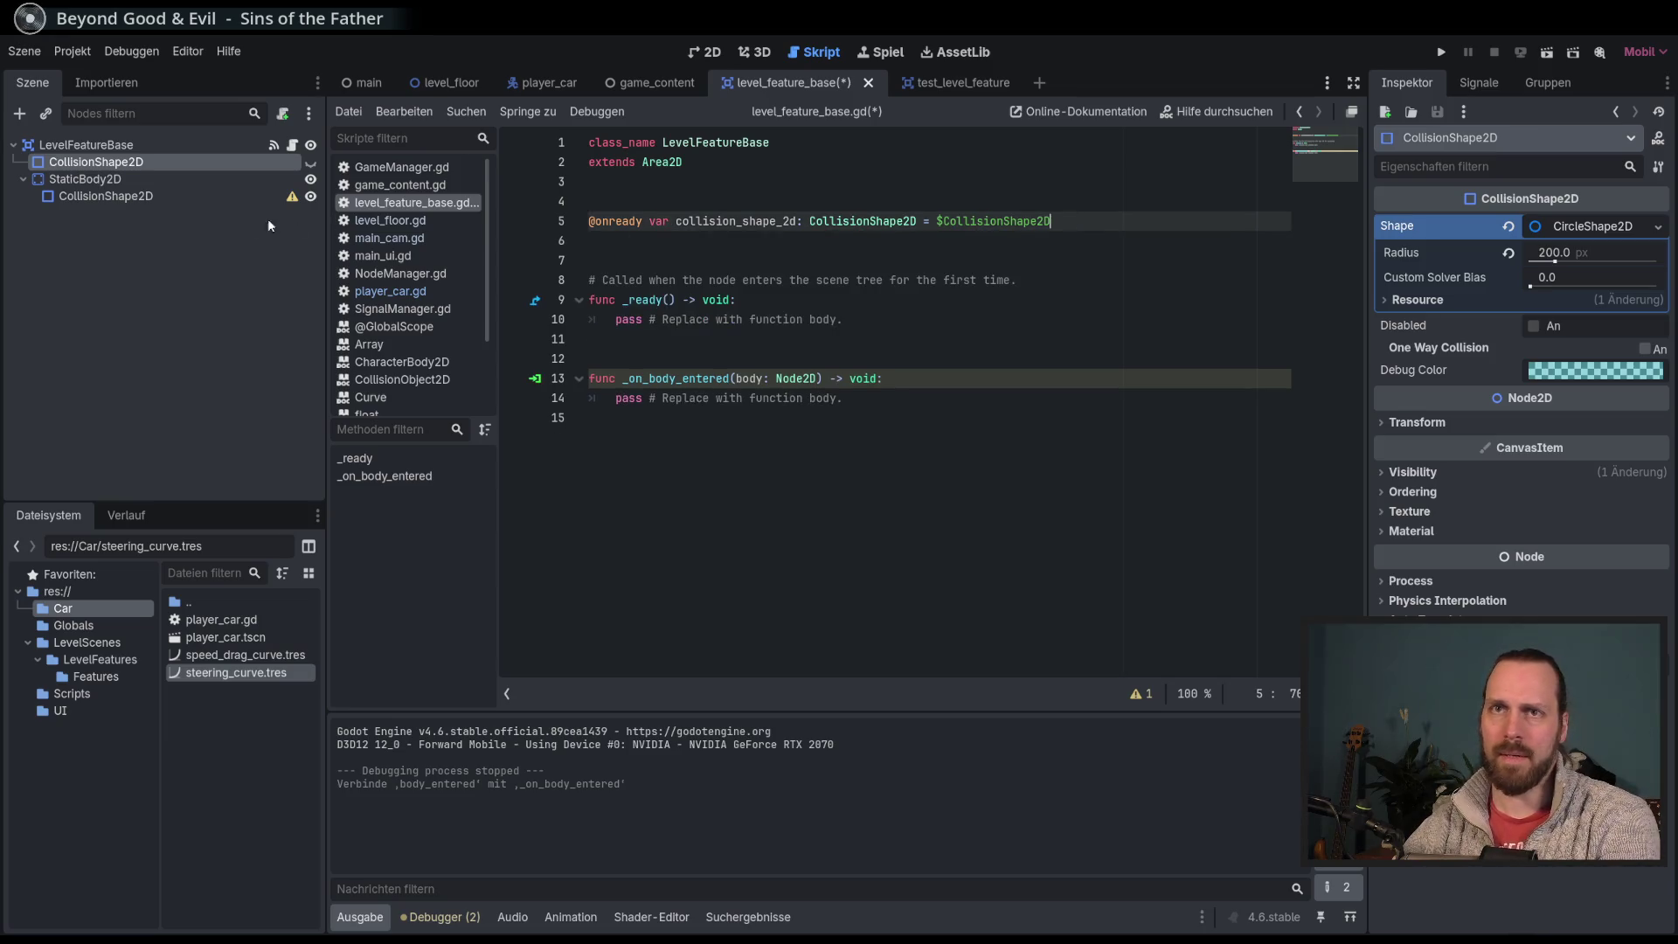
{"action": "key", "text": "shift+Up"}
{"action": "key", "text": "BackSpace"}
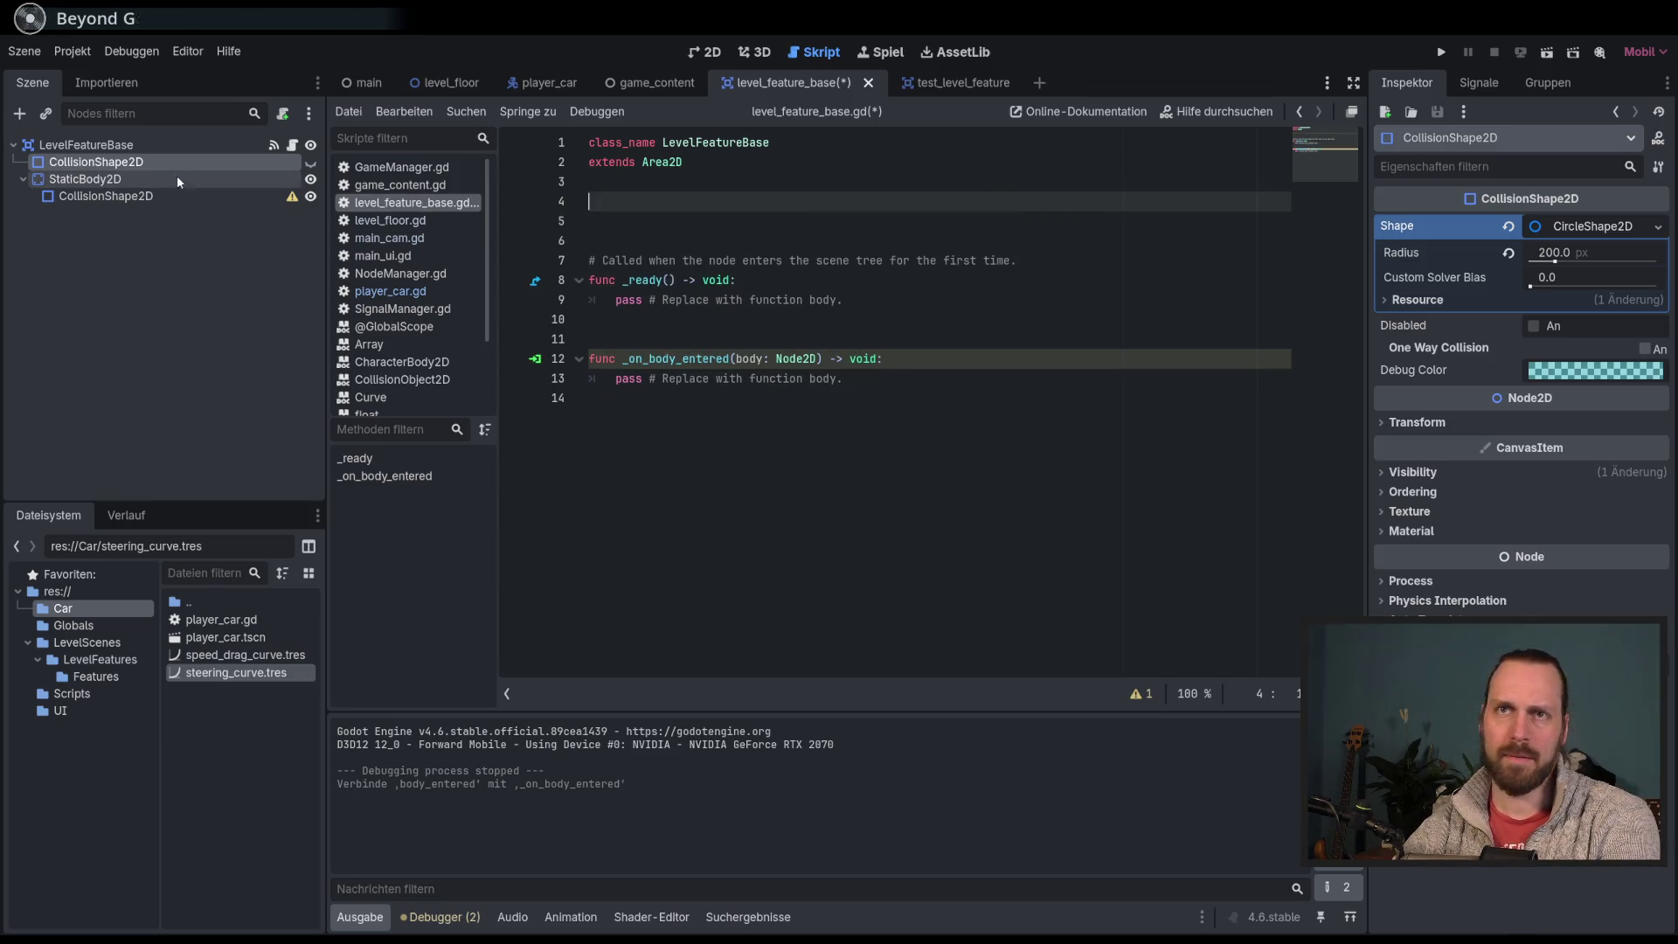
Step: Rename the area's shape to PlayerDetector and the static body's shape to CollisionHitbox
{"action": "left_click", "coordinate": [97, 162]}
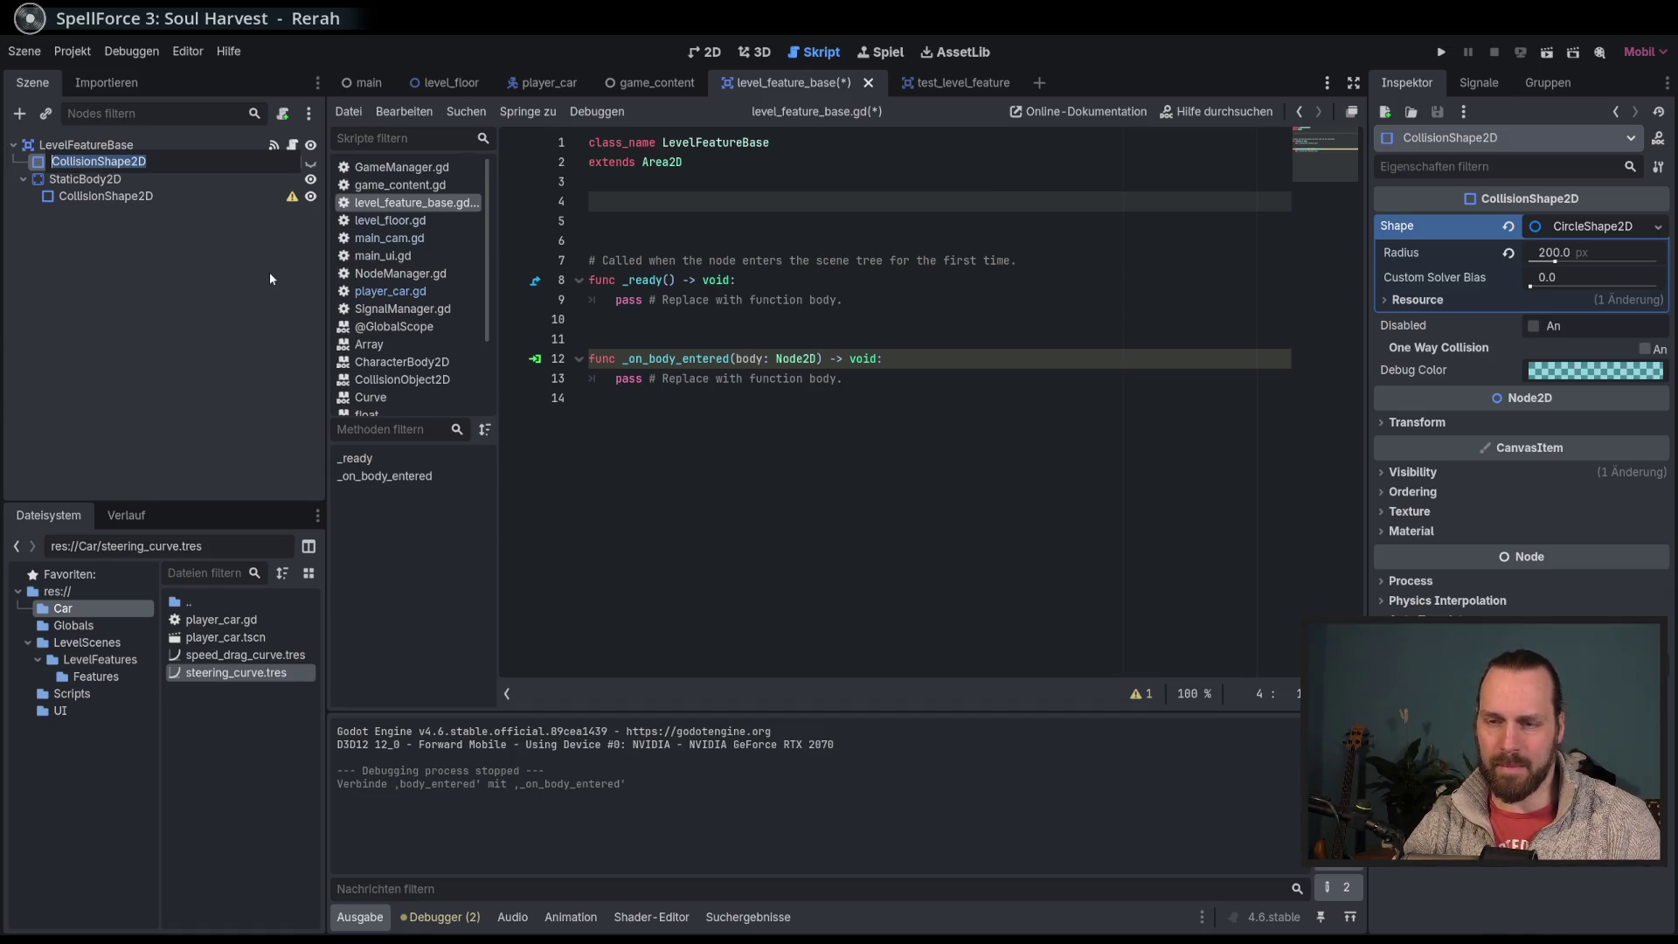
{"action": "type", "text": "Play"}
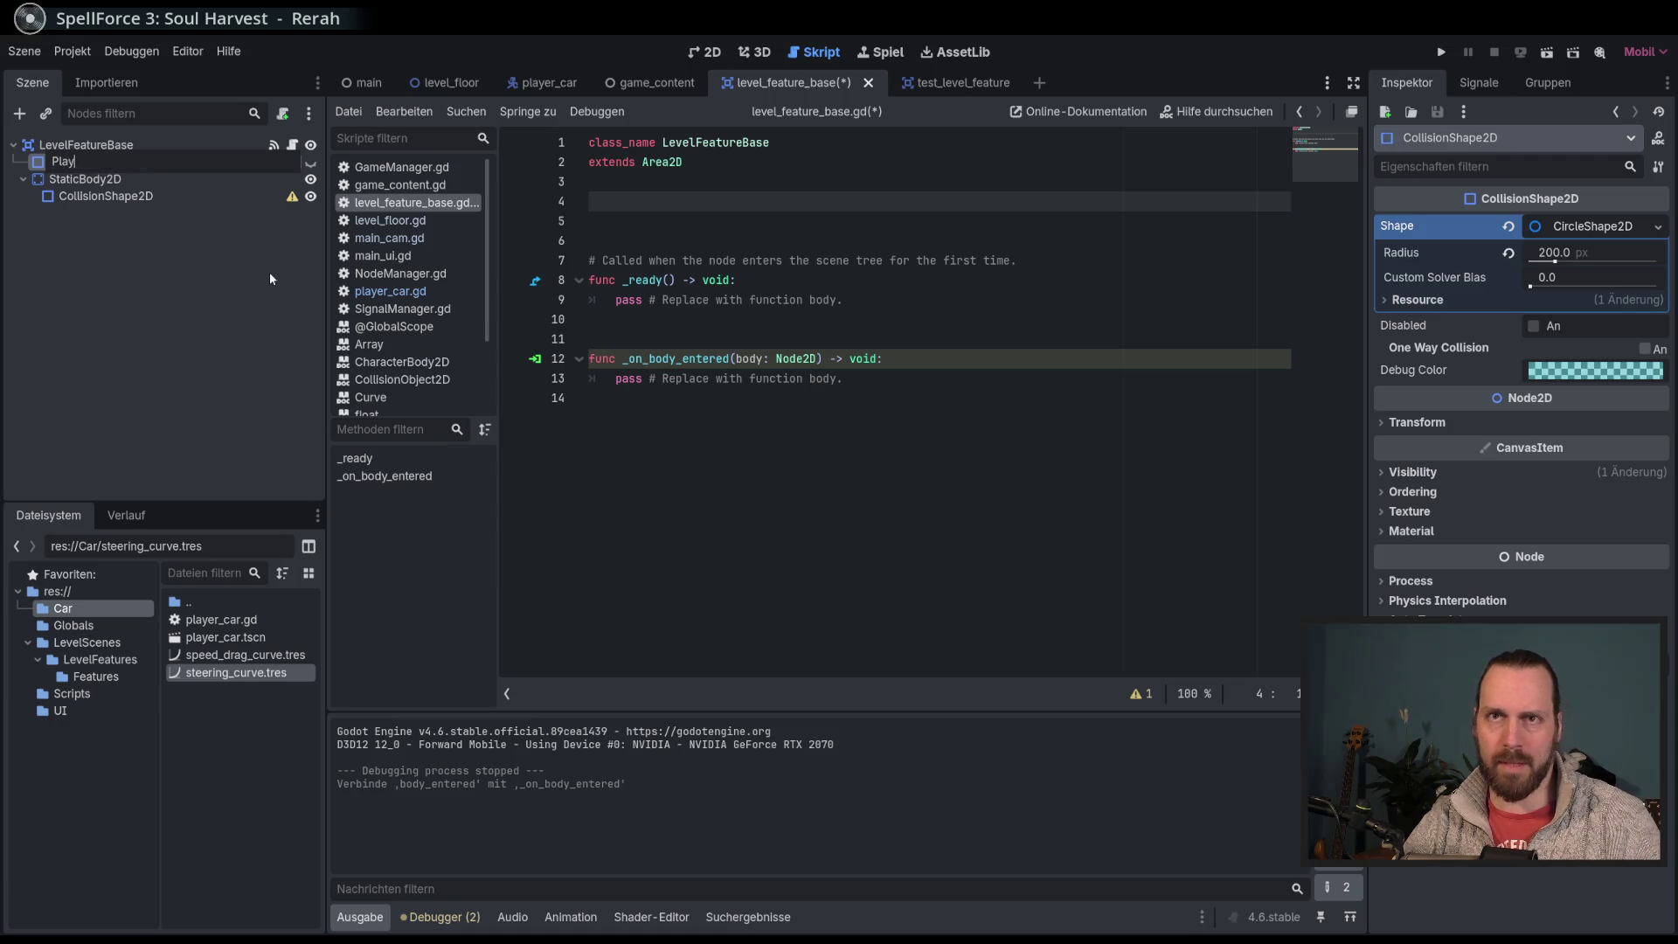
{"action": "type", "text": "erDetector"}
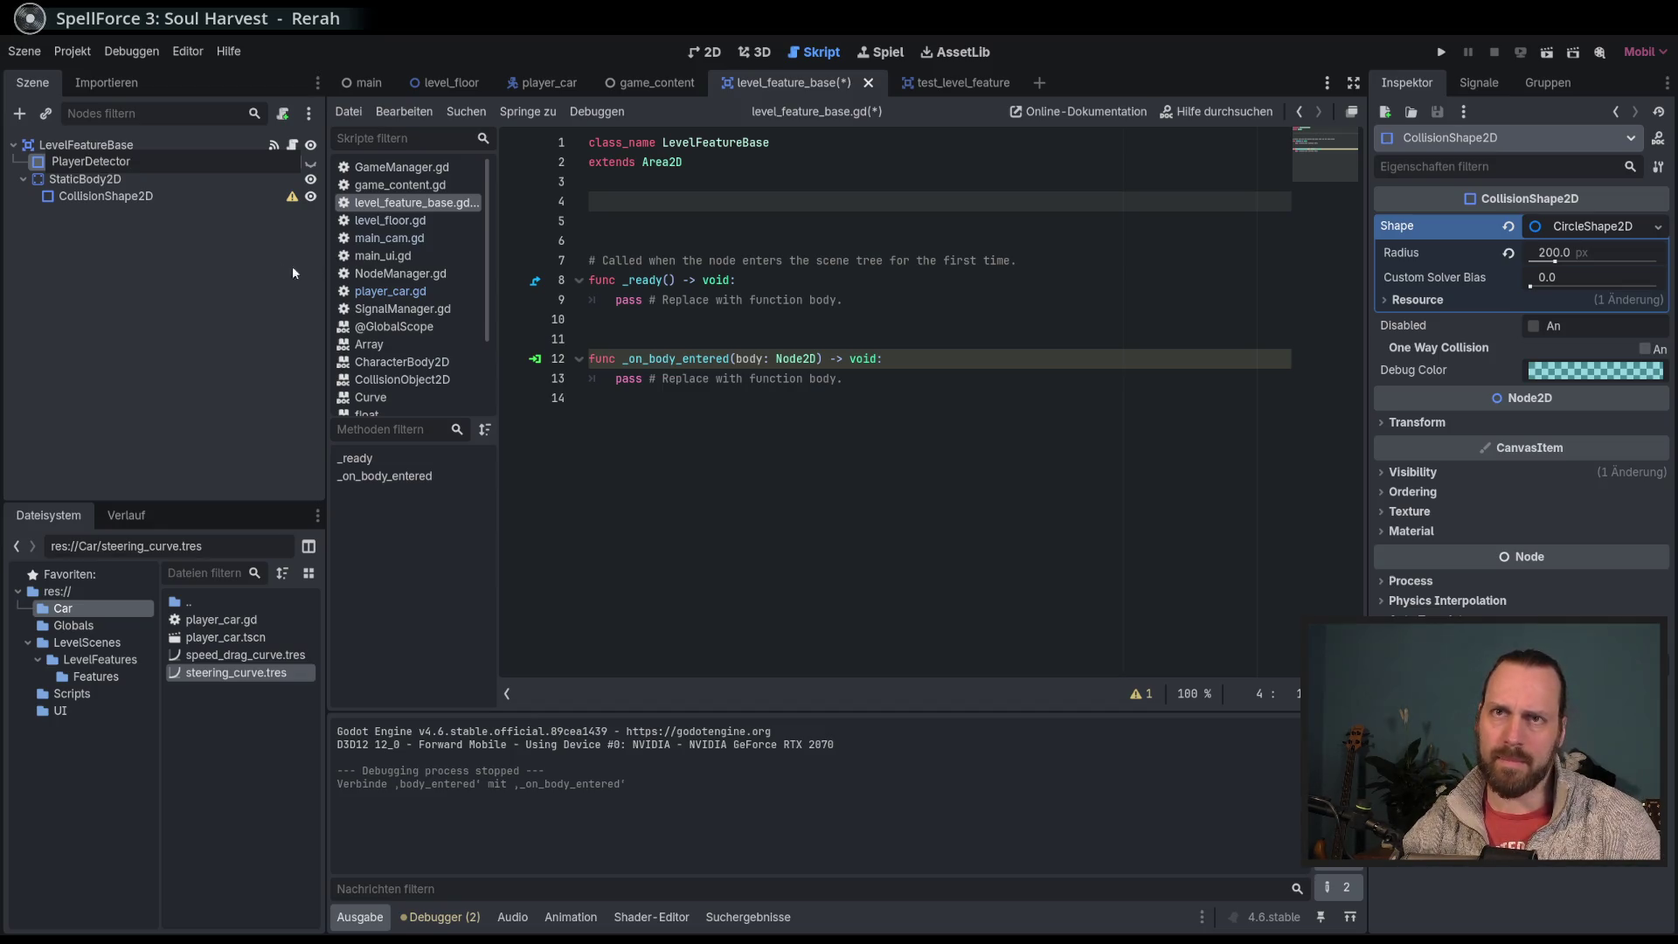
{"action": "key", "text": "Return"}
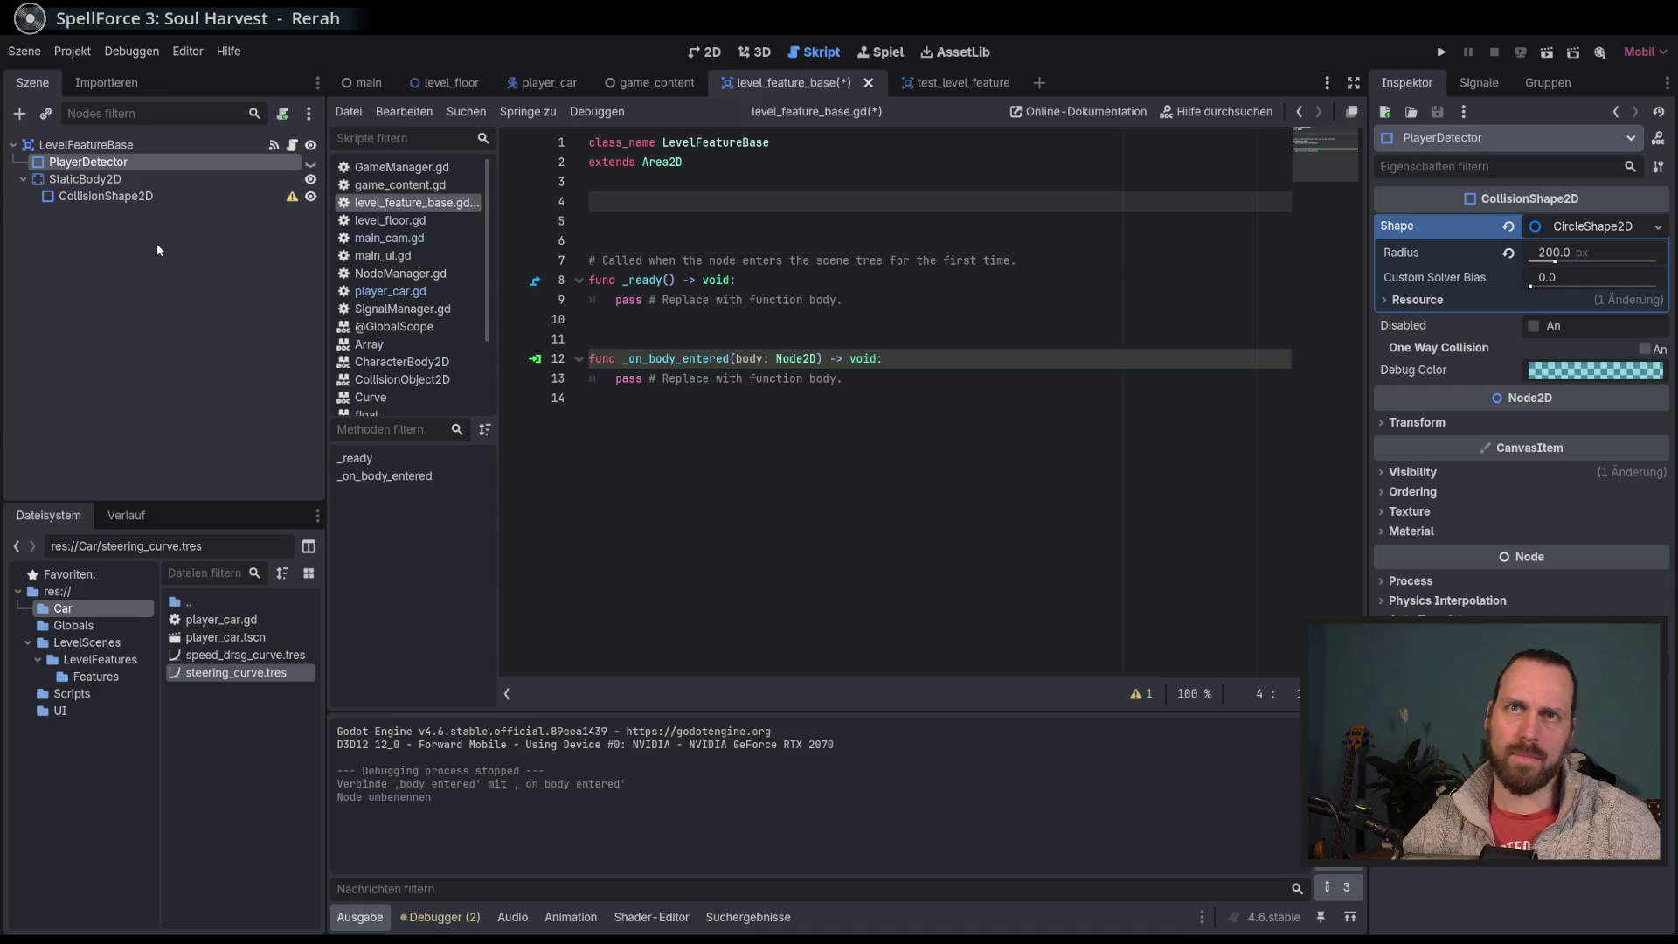
{"action": "left_click", "coordinate": [136, 198]}
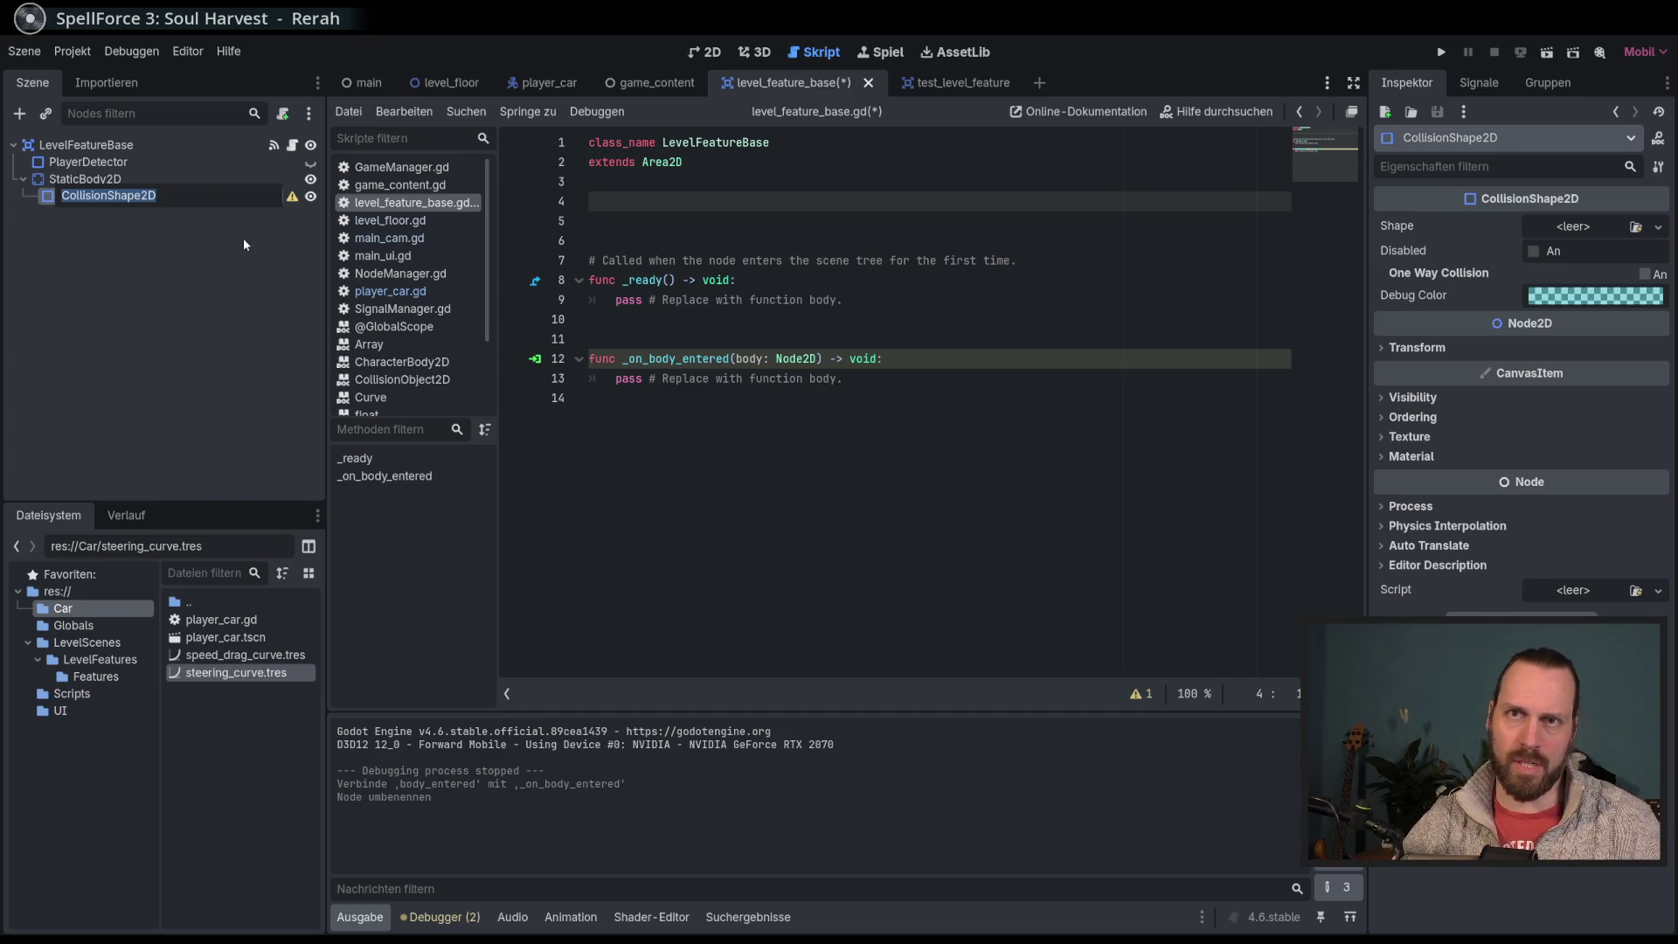
{"action": "key", "text": "Return"}
{"action": "left_click_drag", "start_coordinate": [157, 196], "coordinate": [108, 195]}
{"action": "type", "text": "Hitbo"}
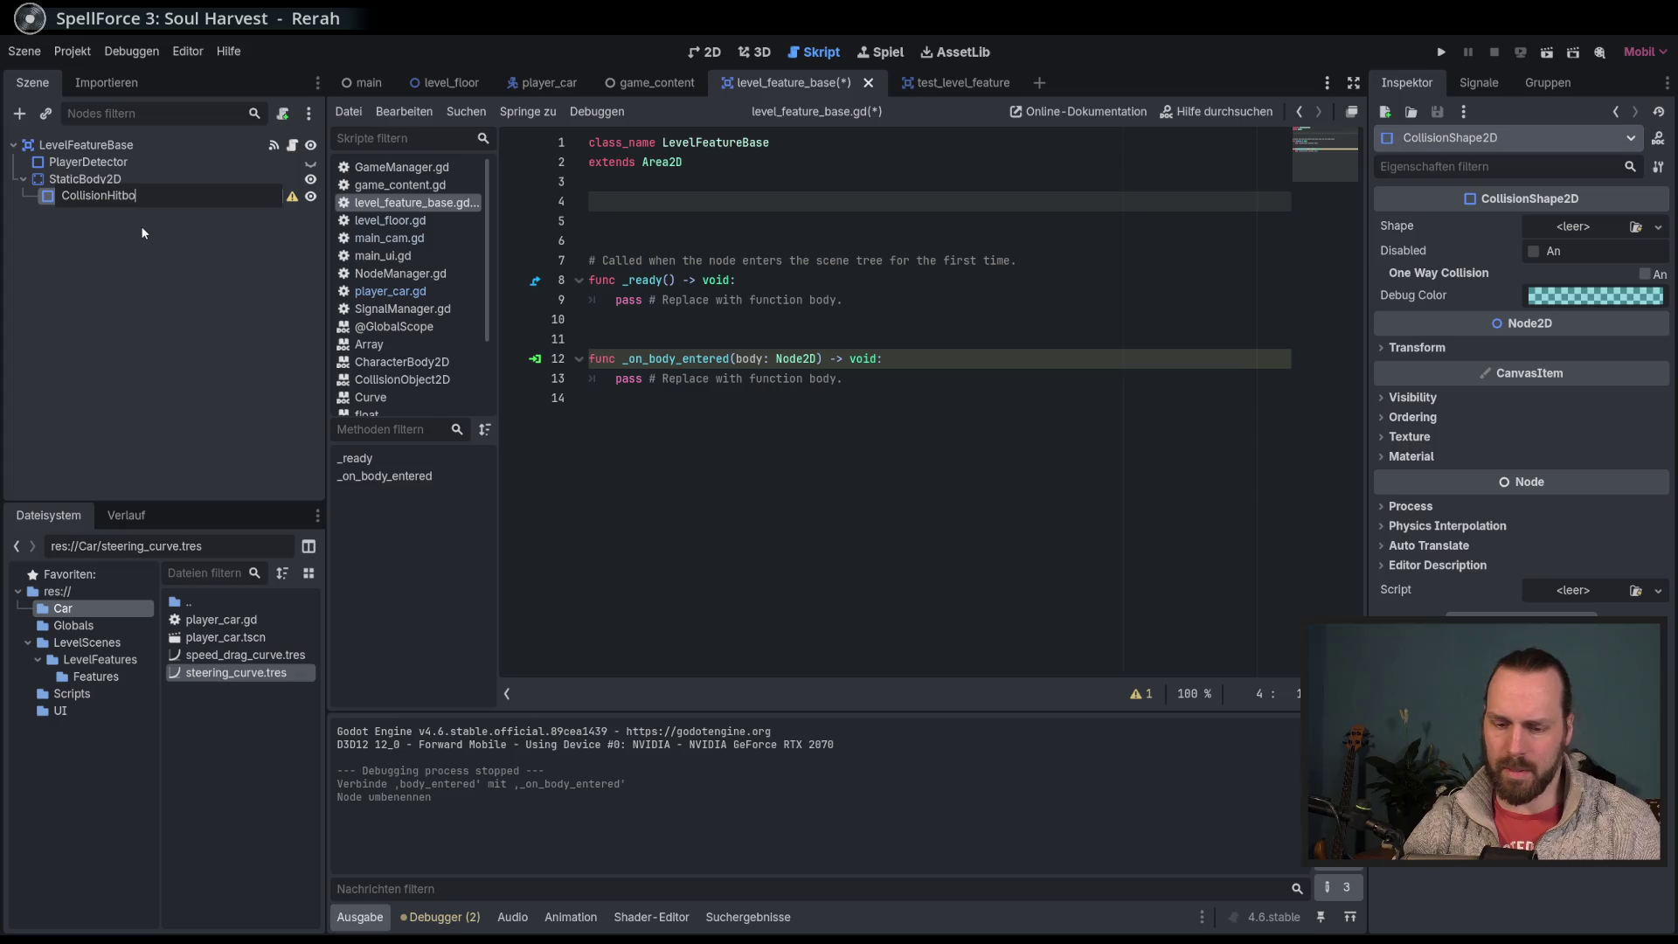
{"action": "type", "text": "x"}
{"action": "key", "text": "Return"}
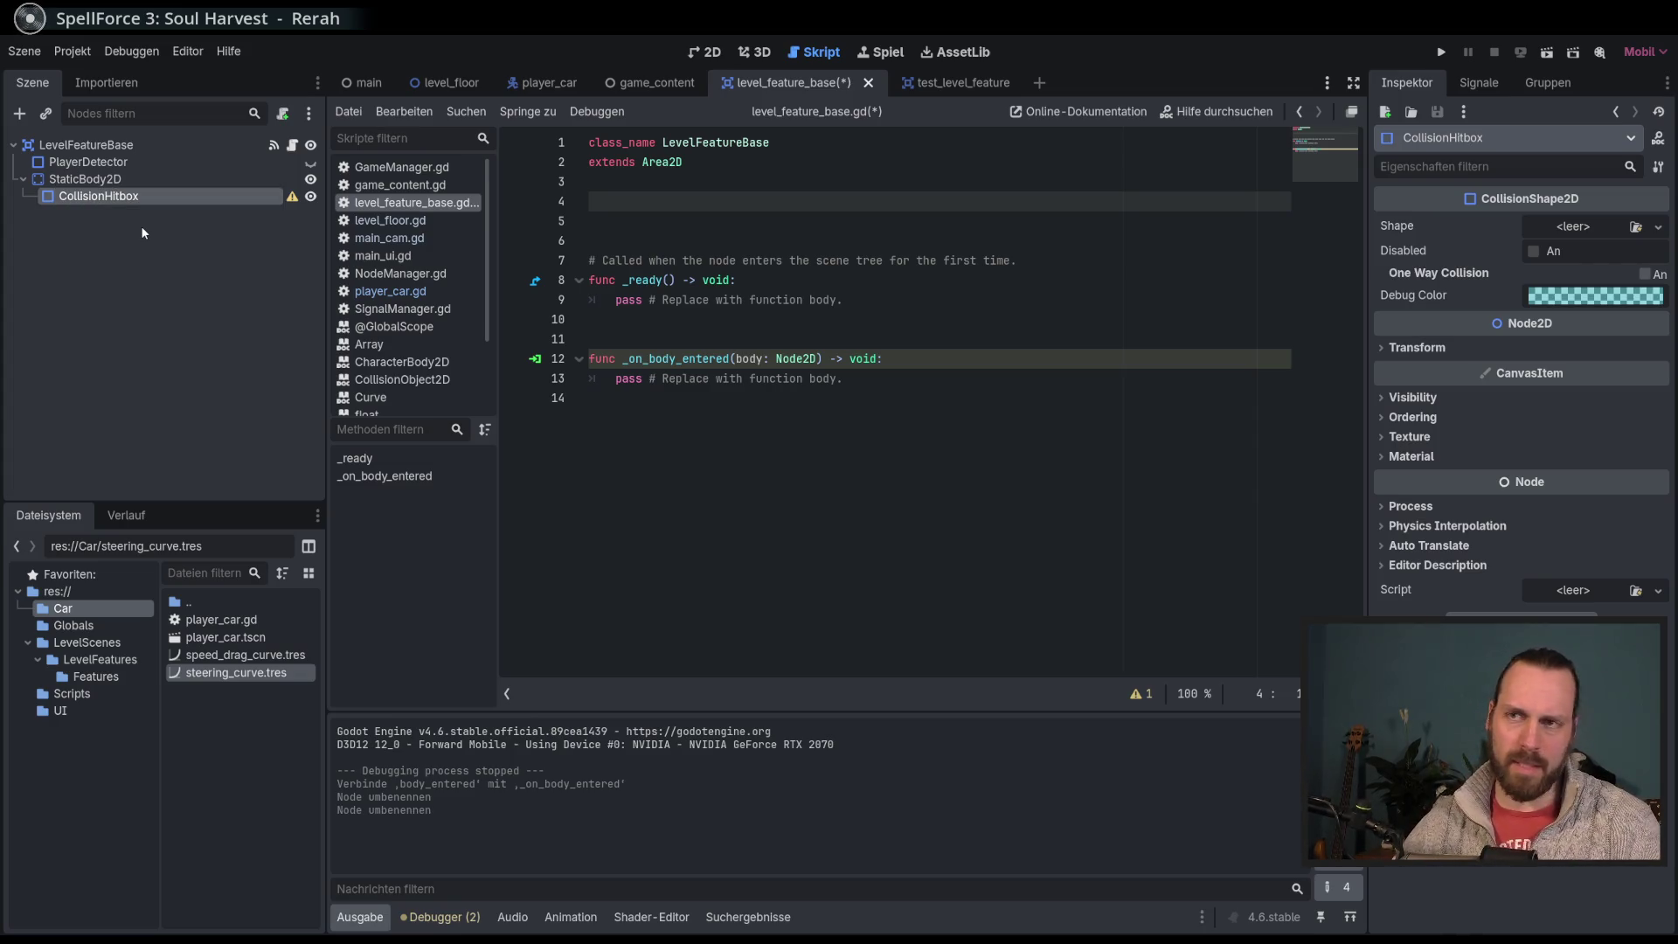
Step: Confirm the StaticBody2D node name and return to line 12 of the script
{"action": "left_click", "coordinate": [279, 180]}
{"action": "key", "text": "F2"}
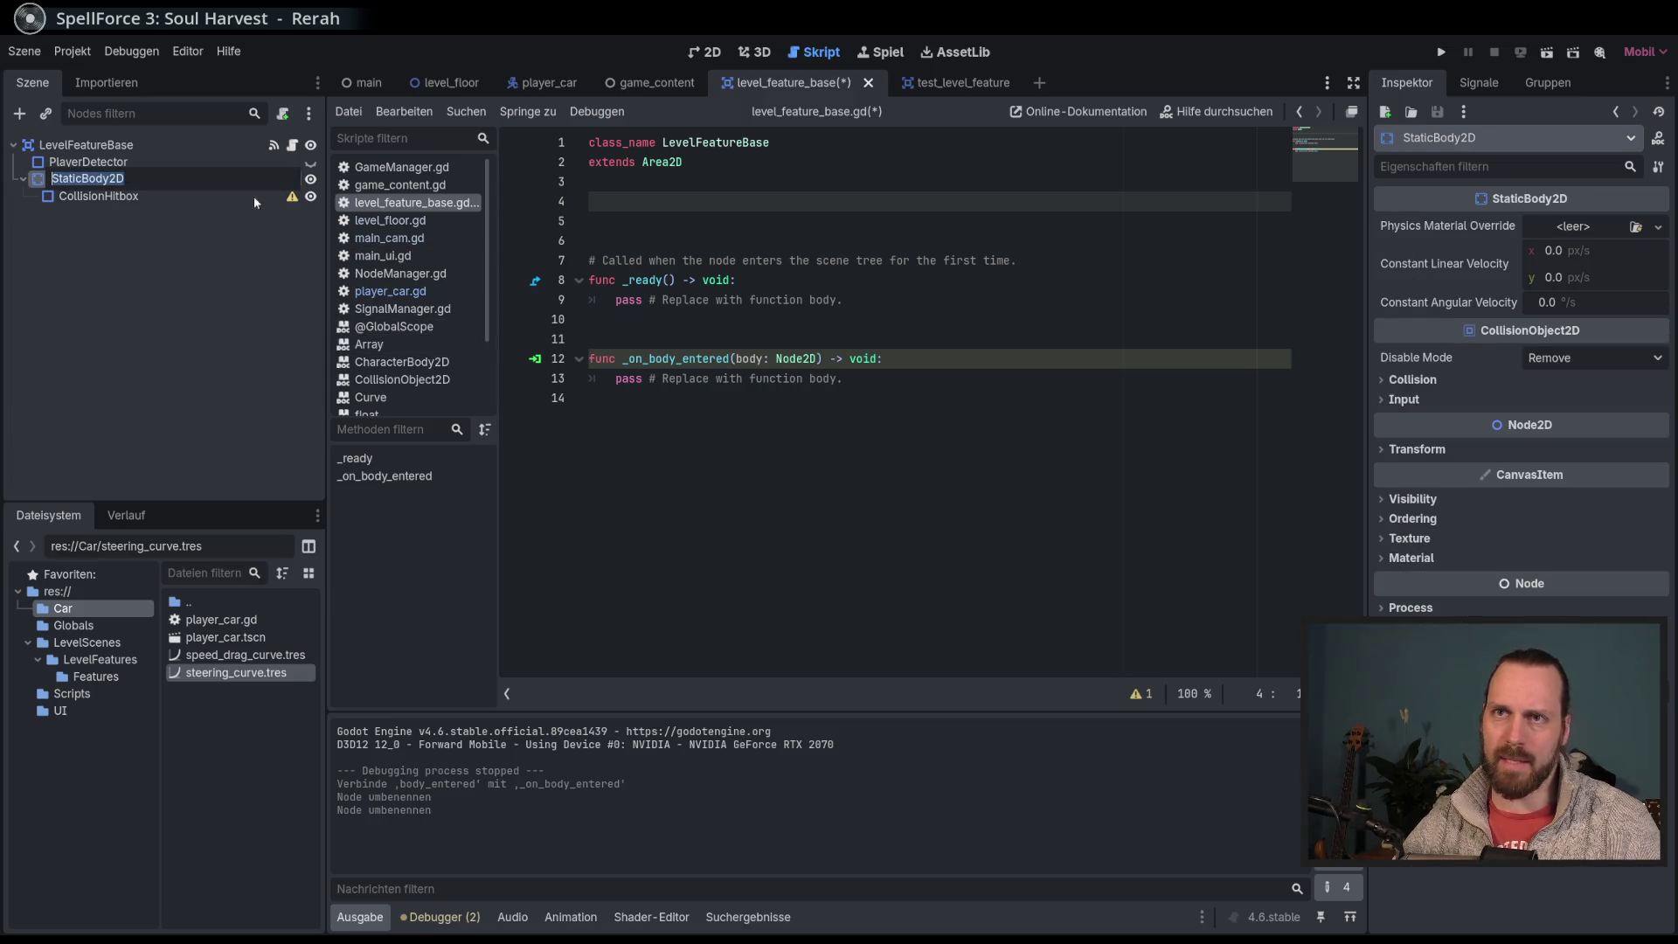
{"action": "left_click", "coordinate": [161, 198]}
{"action": "left_click", "coordinate": [967, 366]}
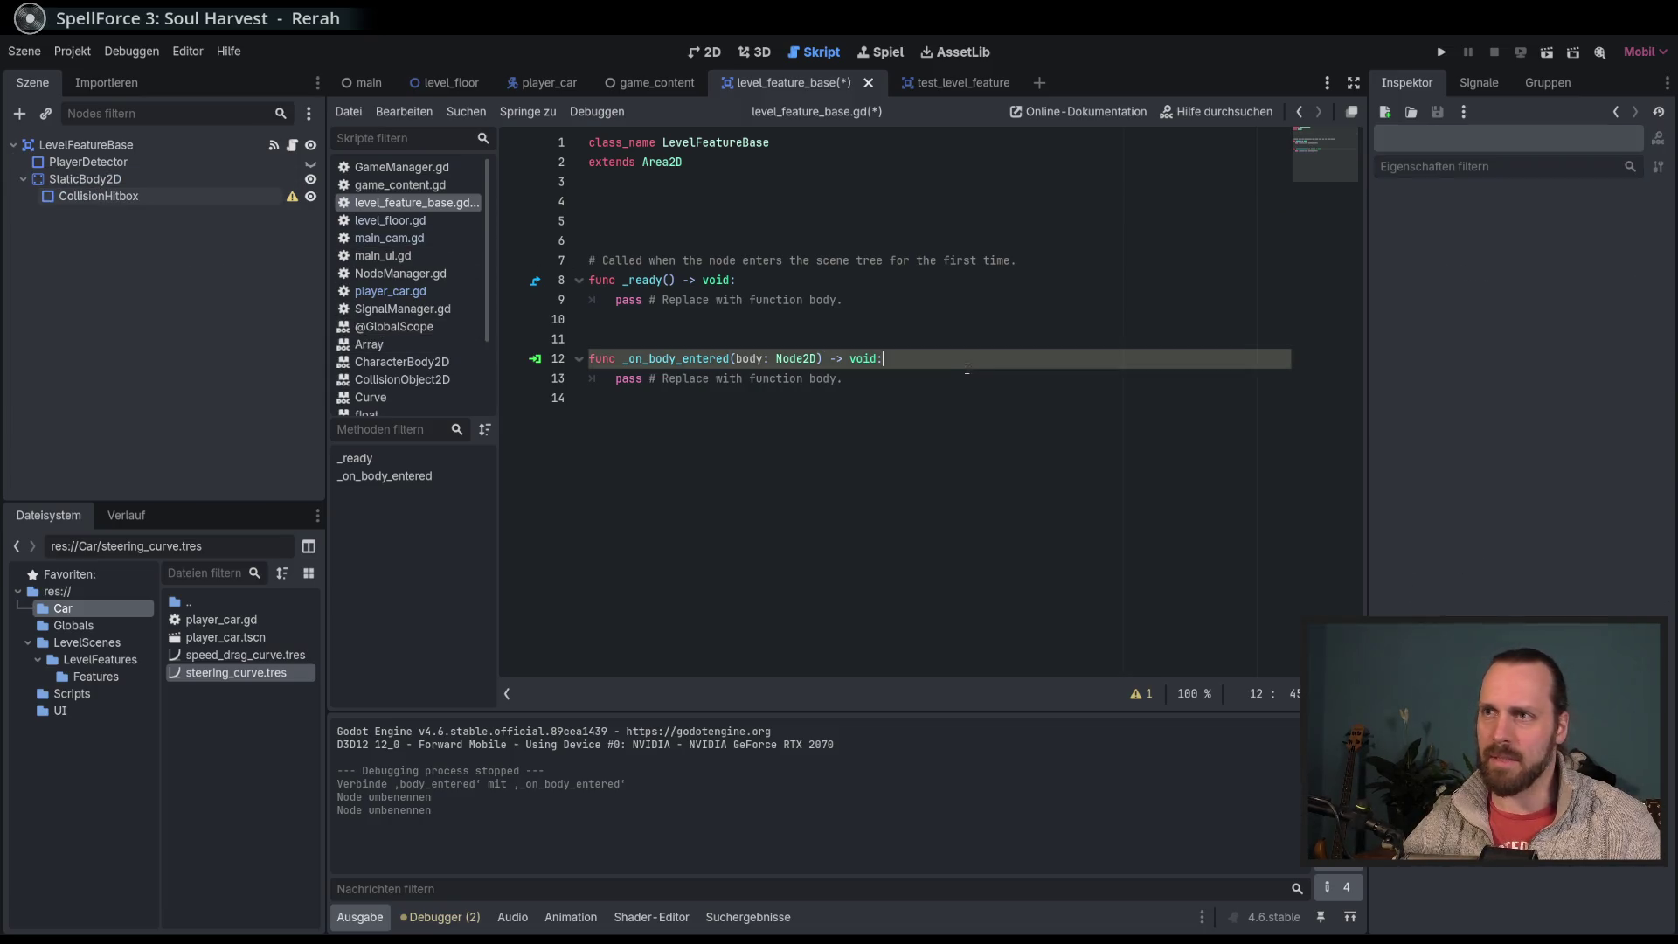
{"action": "left_click", "coordinate": [960, 385]}
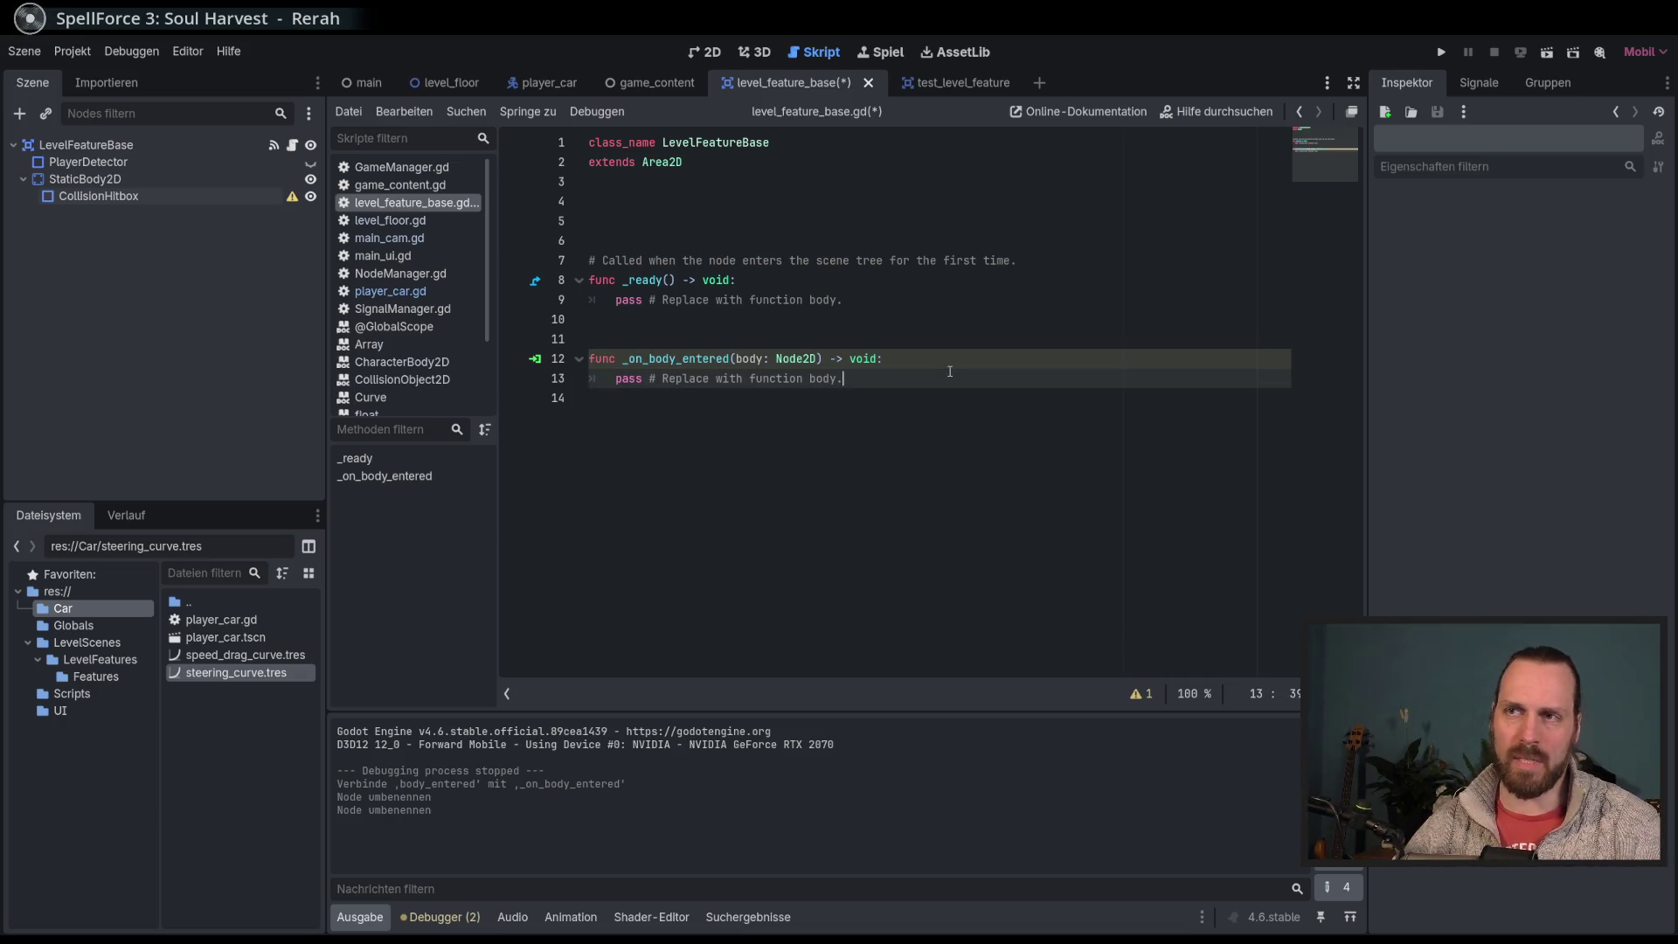
{"action": "left_click", "coordinate": [973, 422]}
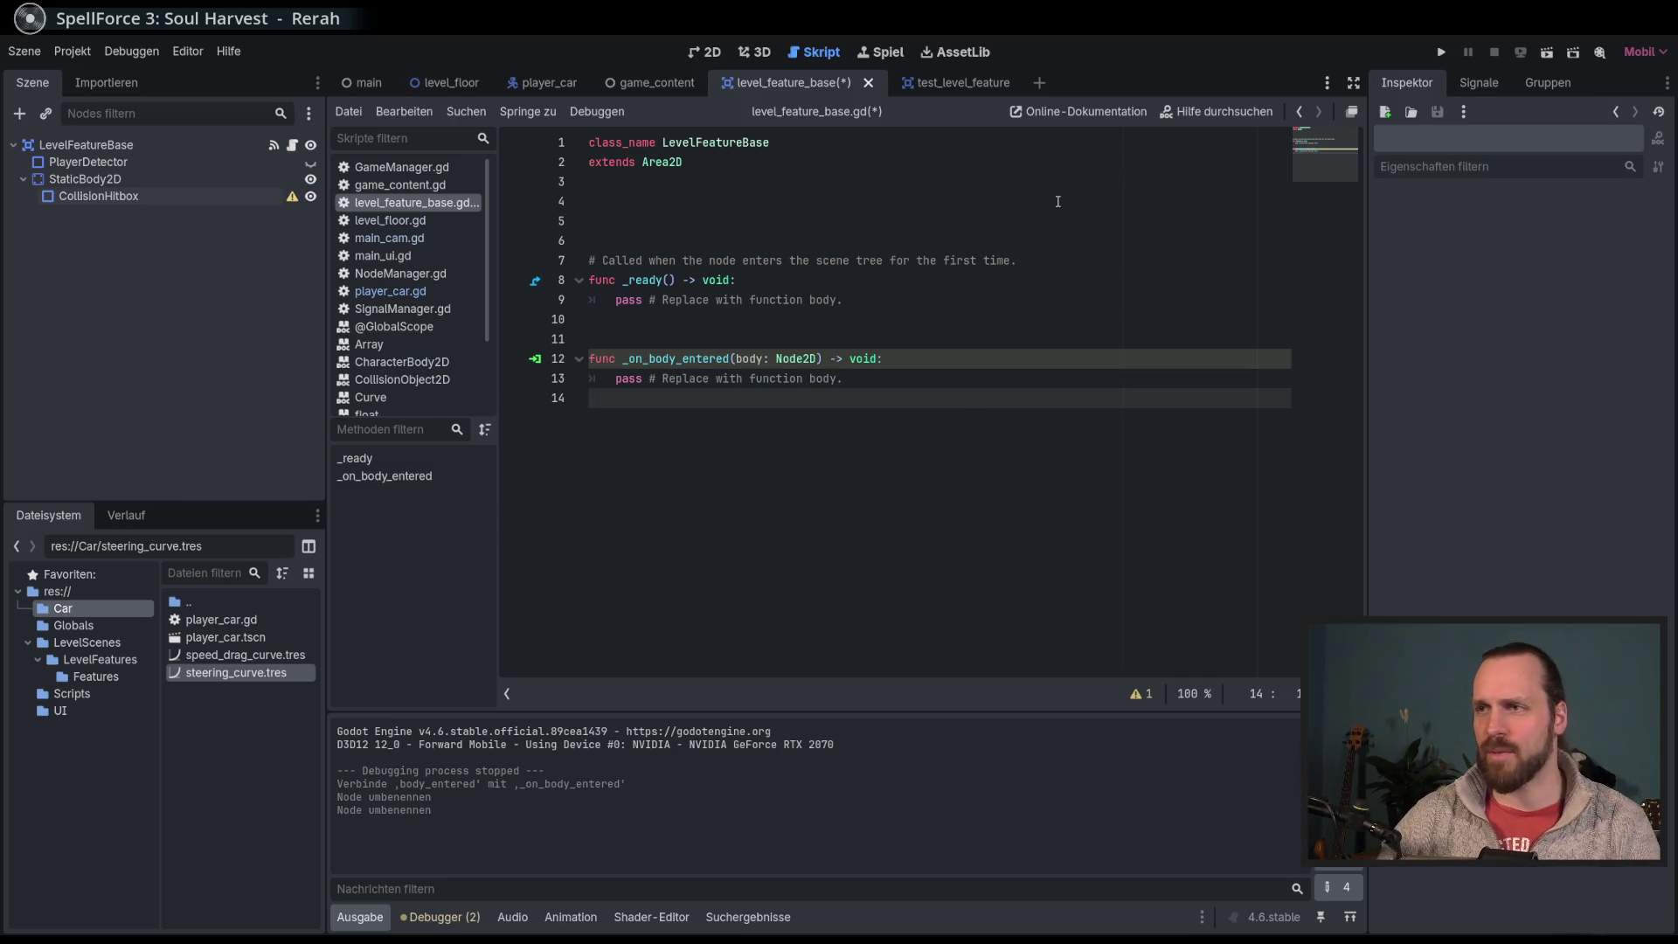
{"action": "left_click", "coordinate": [950, 380]}
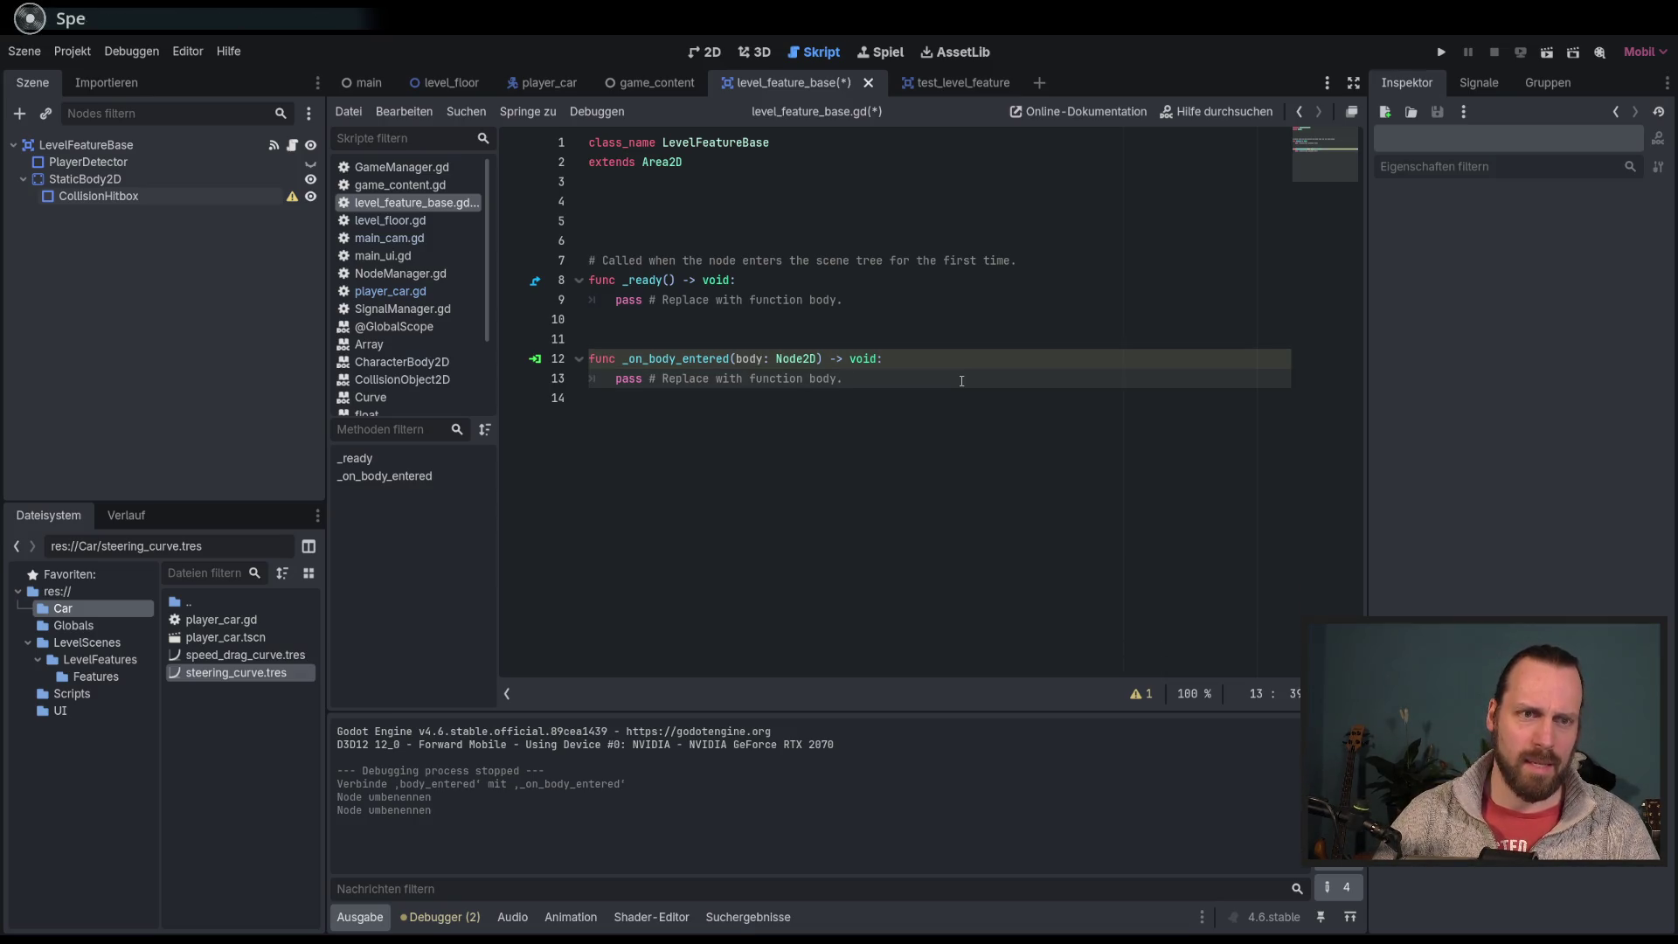
{"action": "key", "text": "F5"}
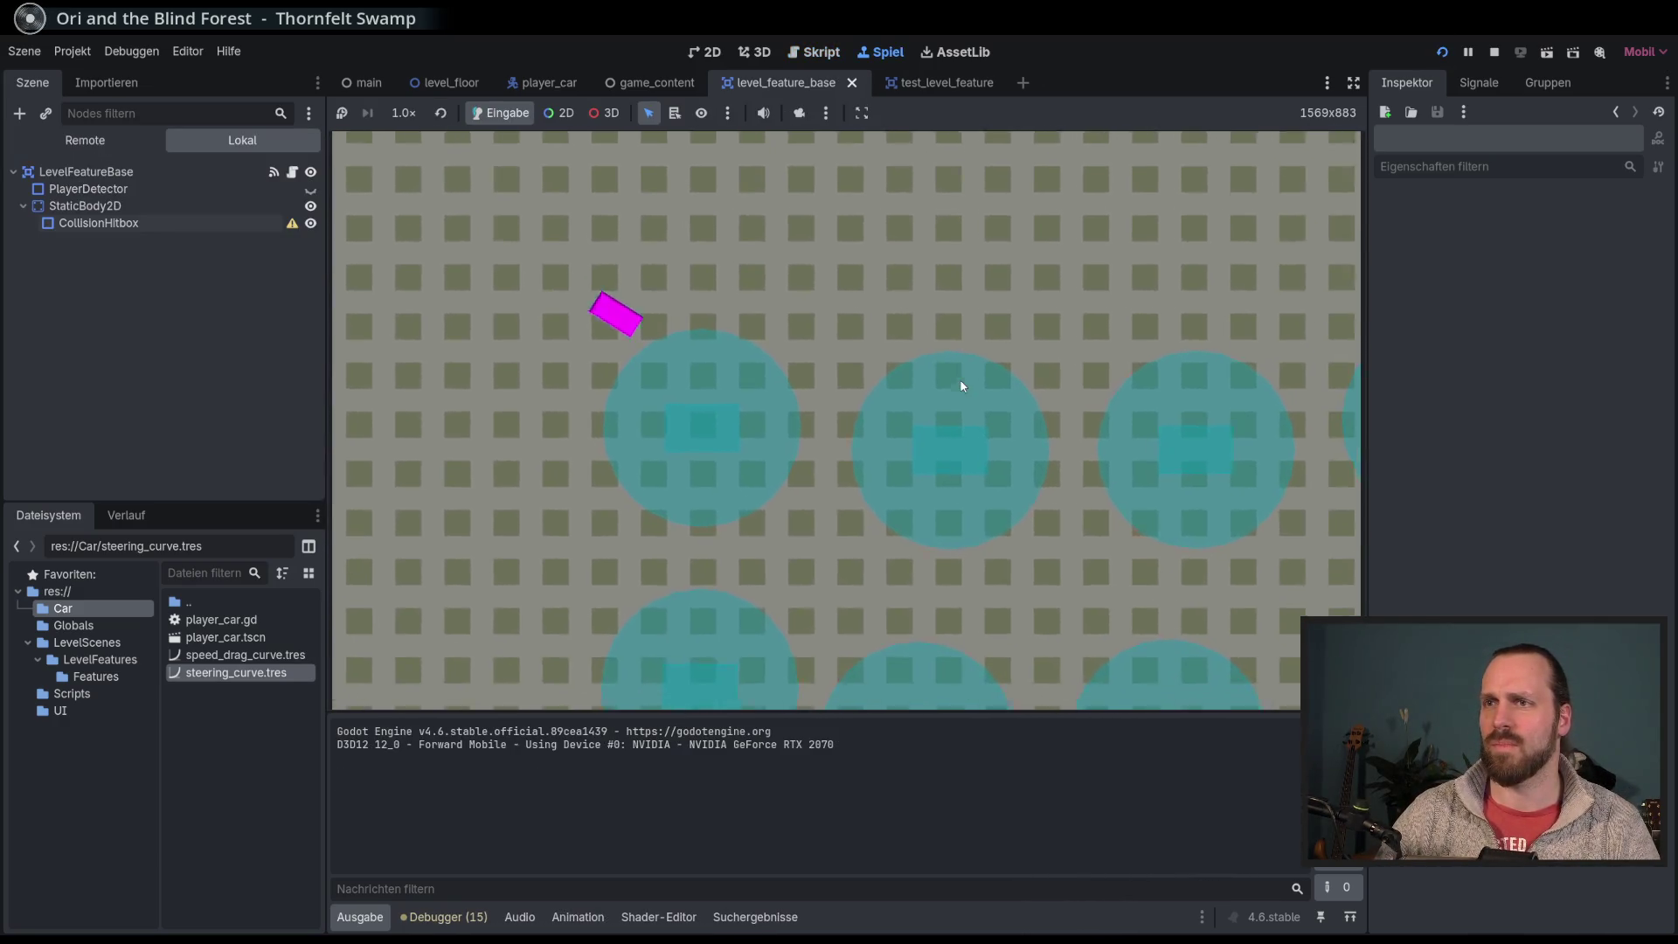
Step: Stop the test run, glance at player_car.gd, and return to level_feature_base.gd with a taller script list
{"action": "key", "text": "F8"}
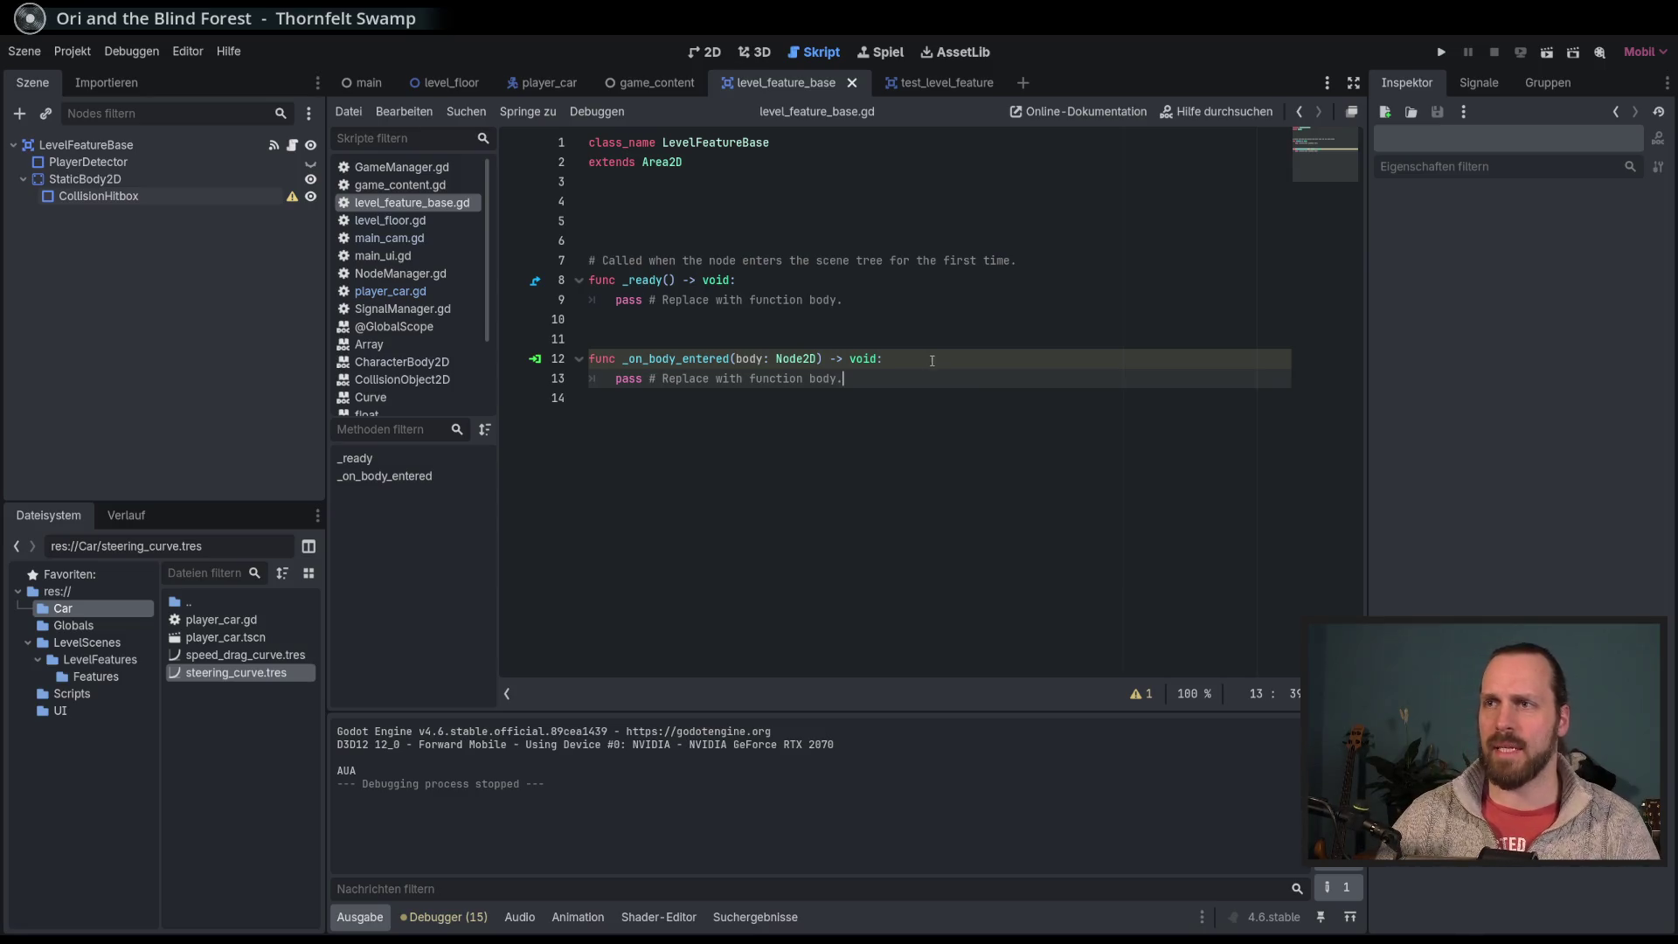
{"action": "left_click", "coordinate": [932, 358]}
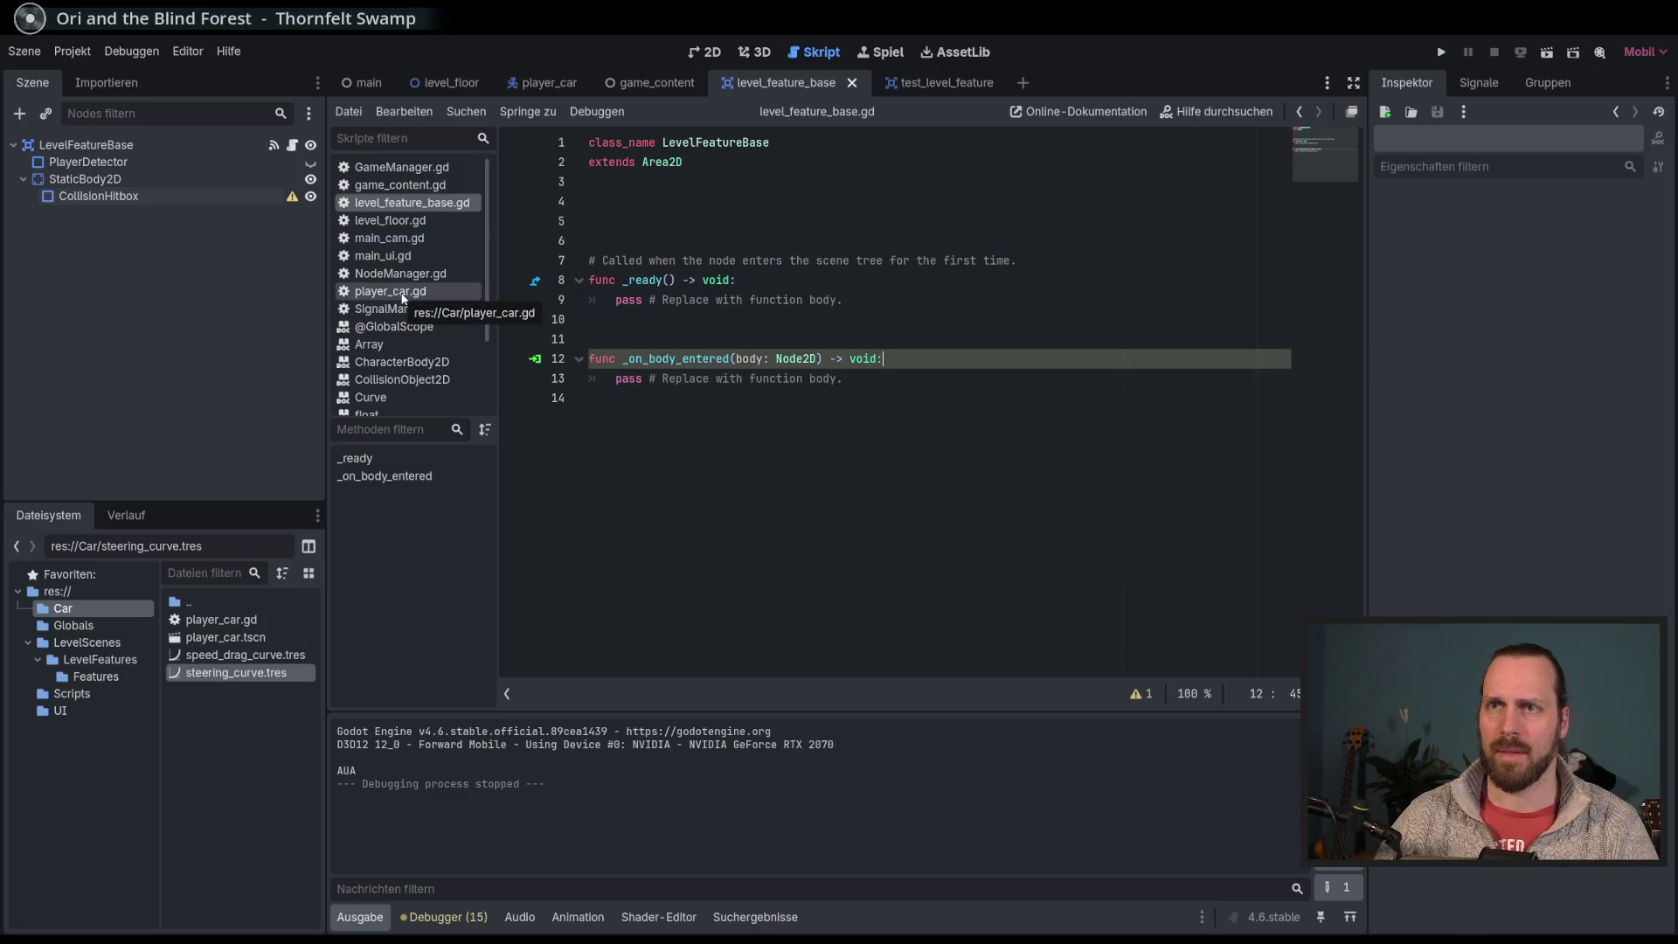
{"action": "left_click", "coordinate": [390, 291]}
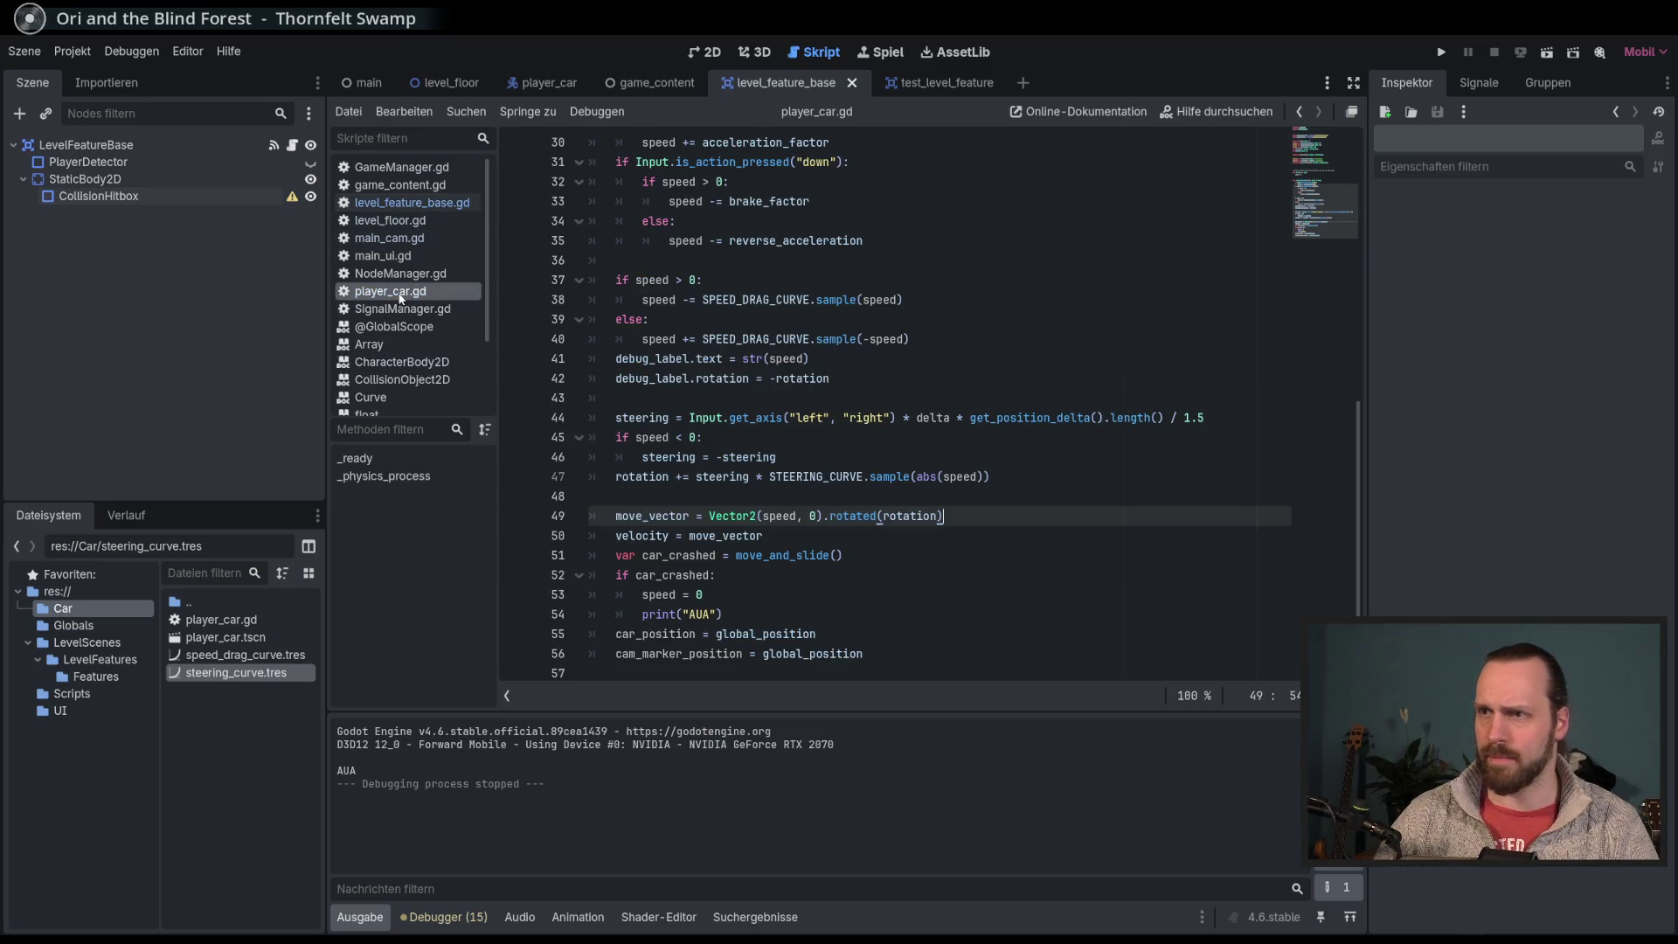
{"action": "left_click", "coordinate": [393, 202]}
{"action": "scroll", "coordinate": [417, 345], "scroll_direction": "down", "scroll_amount": 3}
{"action": "scroll", "coordinate": [401, 338], "scroll_direction": "up", "scroll_amount": 3}
{"action": "left_click_drag", "start_coordinate": [414, 417], "coordinate": [414, 456]}
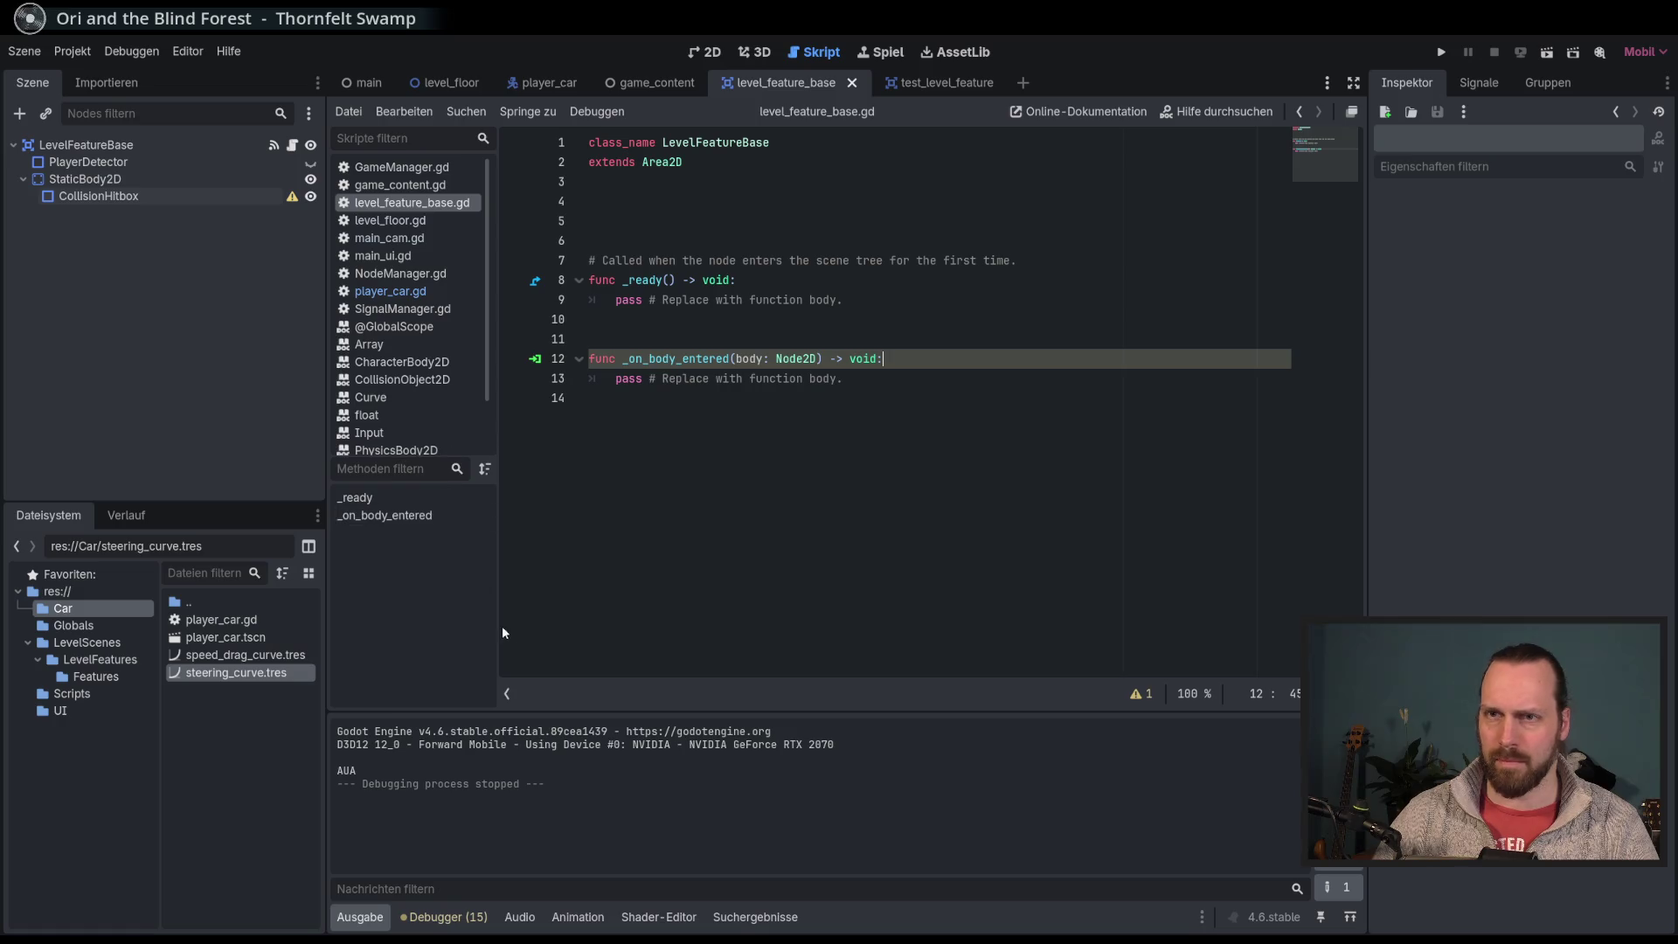
{"action": "left_click", "coordinate": [293, 151]}
{"action": "left_click_drag", "start_coordinate": [866, 379], "coordinate": [615, 379]}
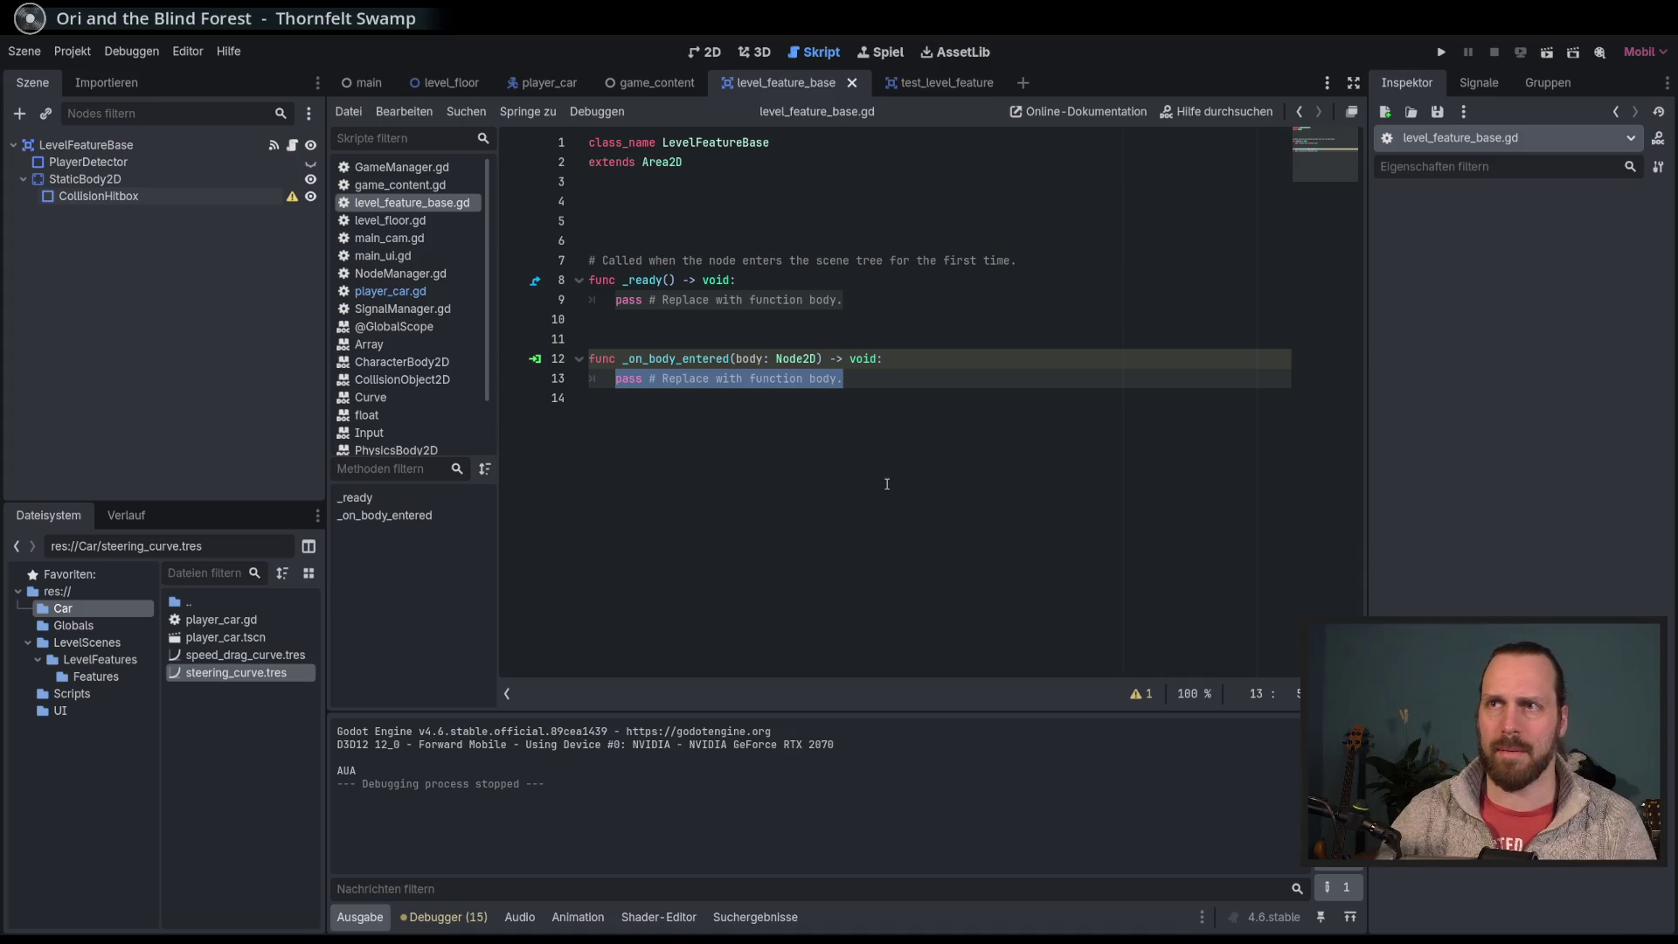
{"action": "left_click", "coordinate": [655, 201]}
{"action": "key", "text": "Return"}
{"action": "left_click_drag", "start_coordinate": [88, 162], "coordinate": [593, 225]}
{"action": "key", "text": "Delete"}
{"action": "key", "text": "Delete"}
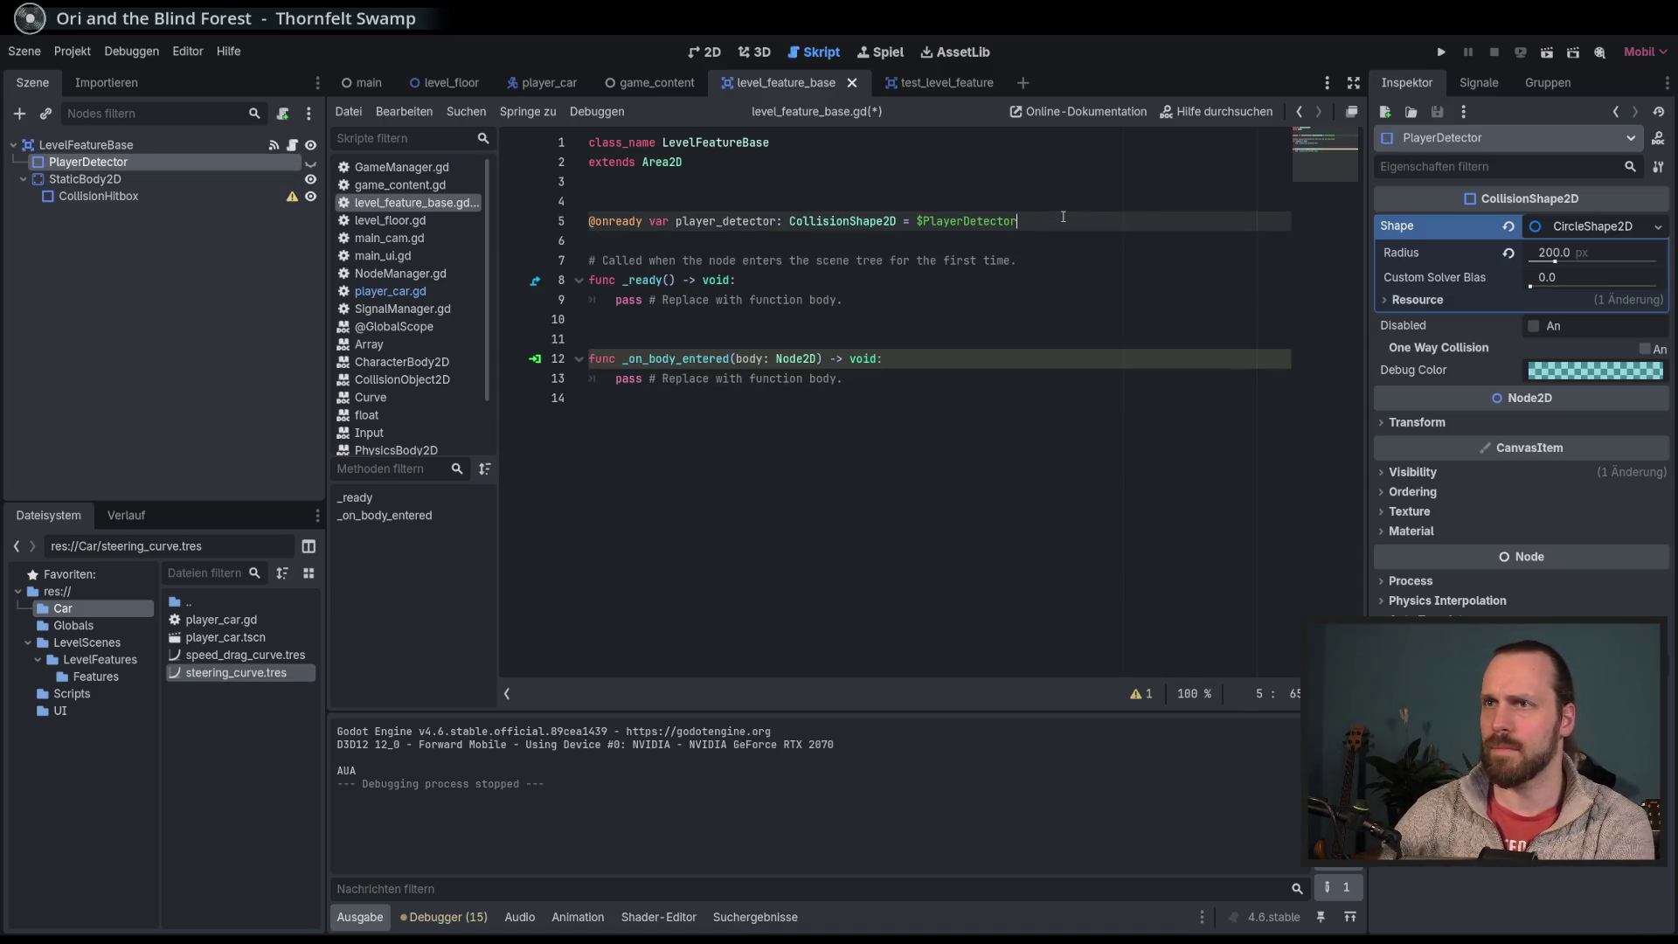
{"action": "key", "text": "Return"}
{"action": "left_click", "coordinate": [125, 198]}
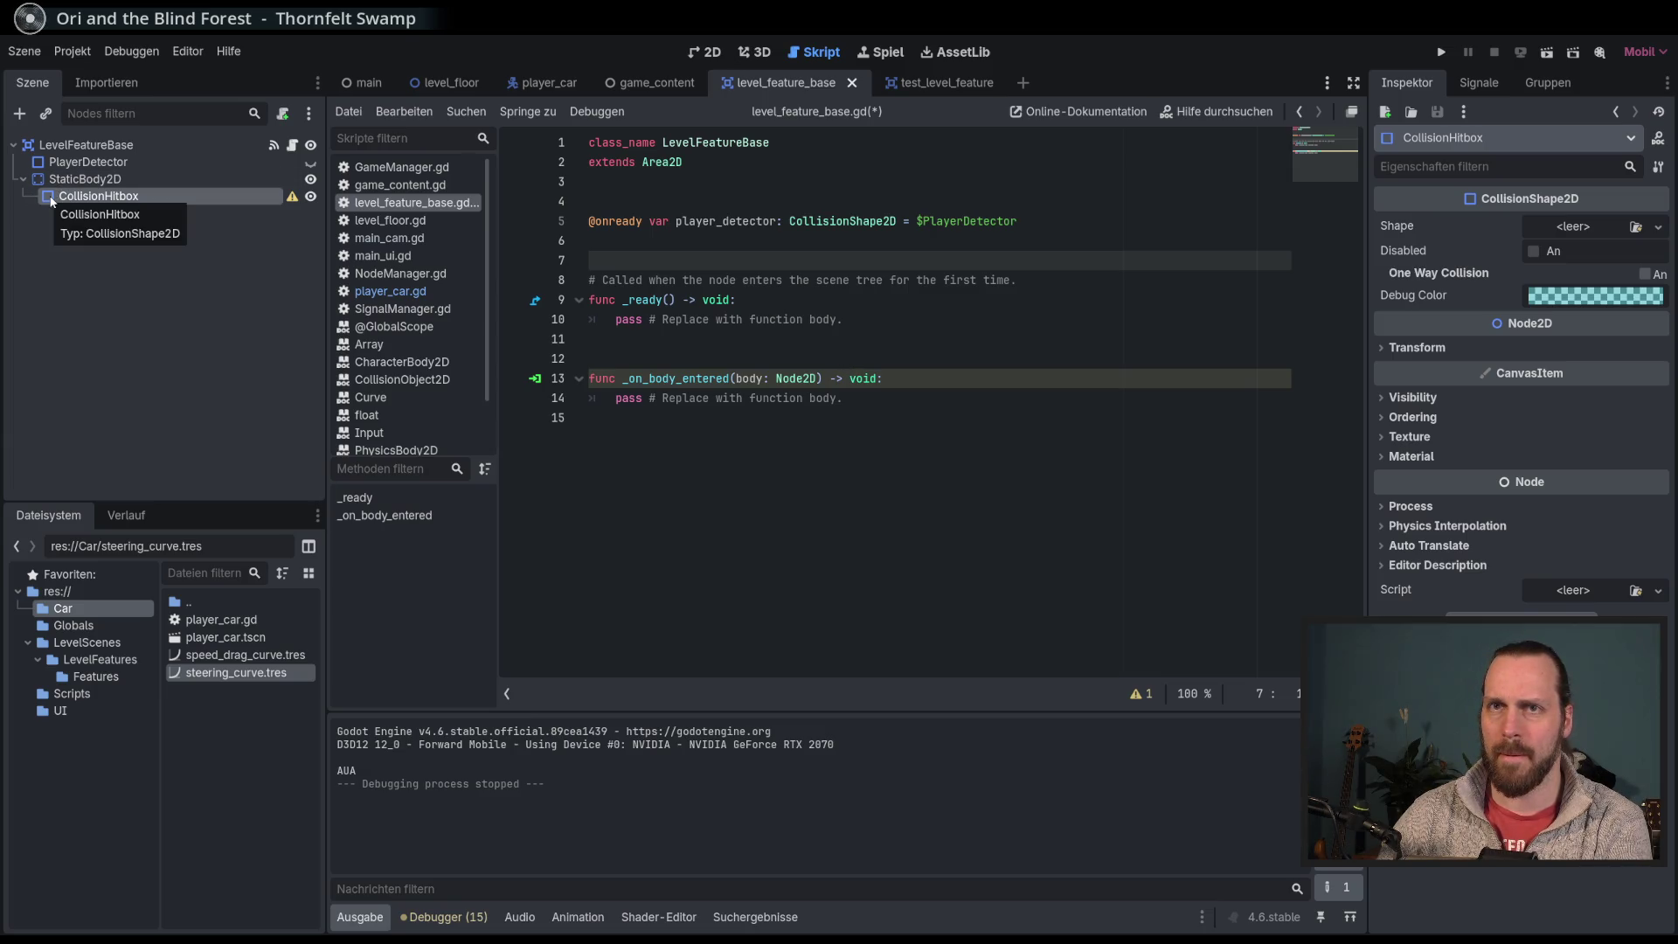
{"action": "left_click", "coordinate": [86, 179]}
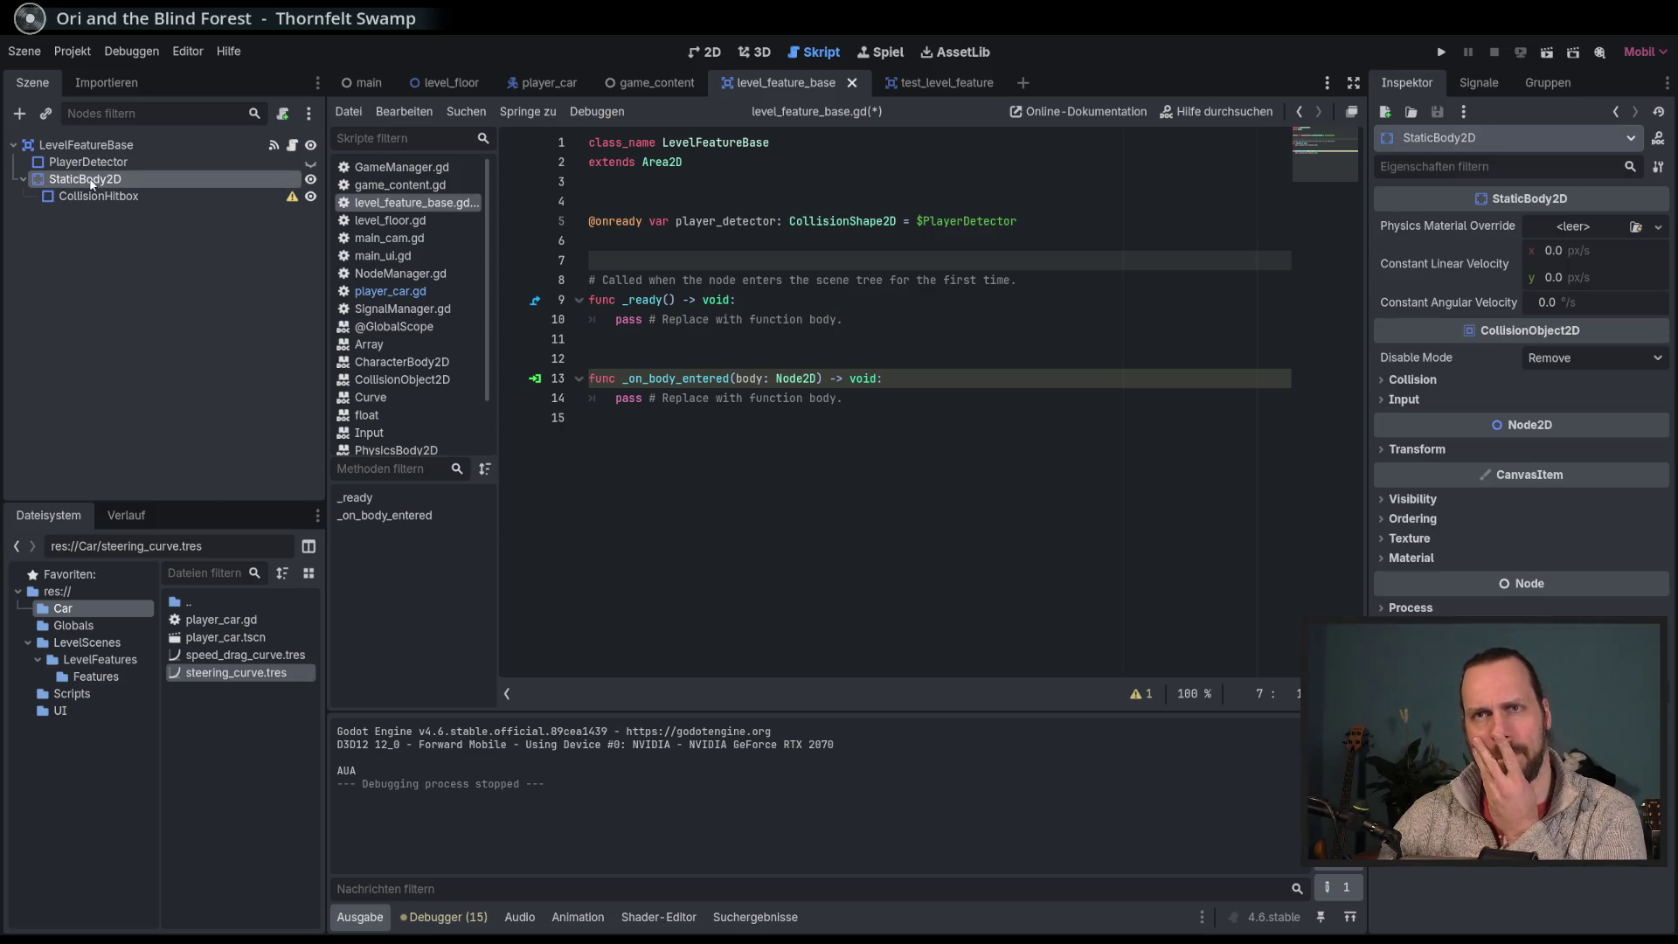
{"action": "left_click", "coordinate": [1215, 112]}
{"action": "type", "text": "static"}
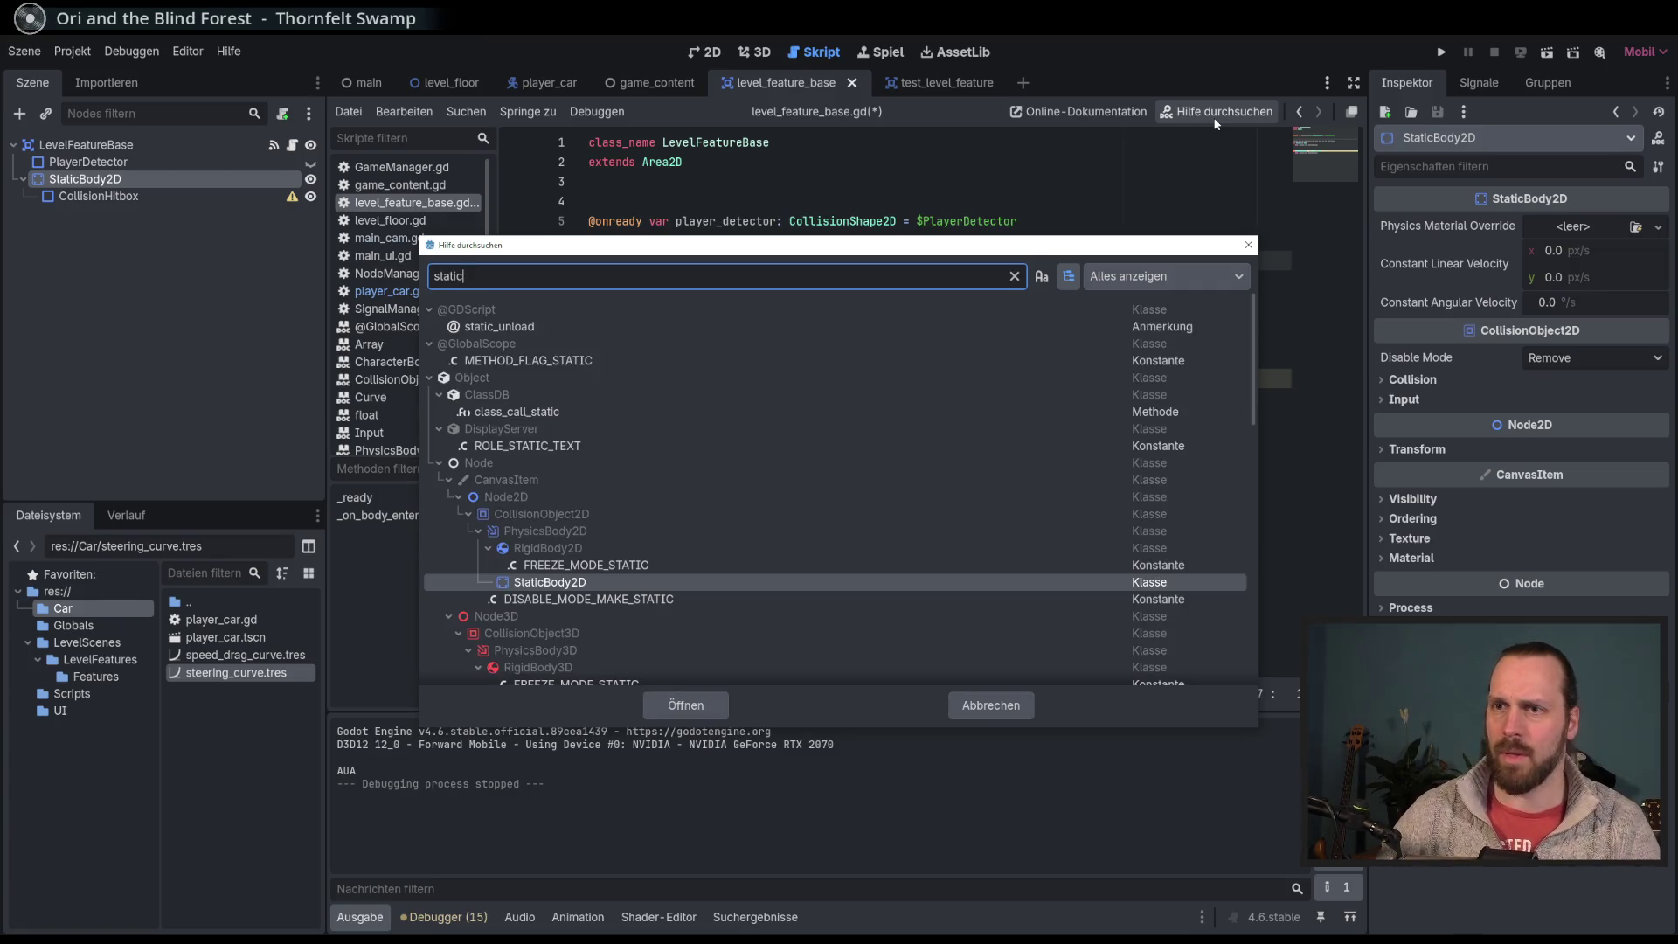
{"action": "key", "text": "Return"}
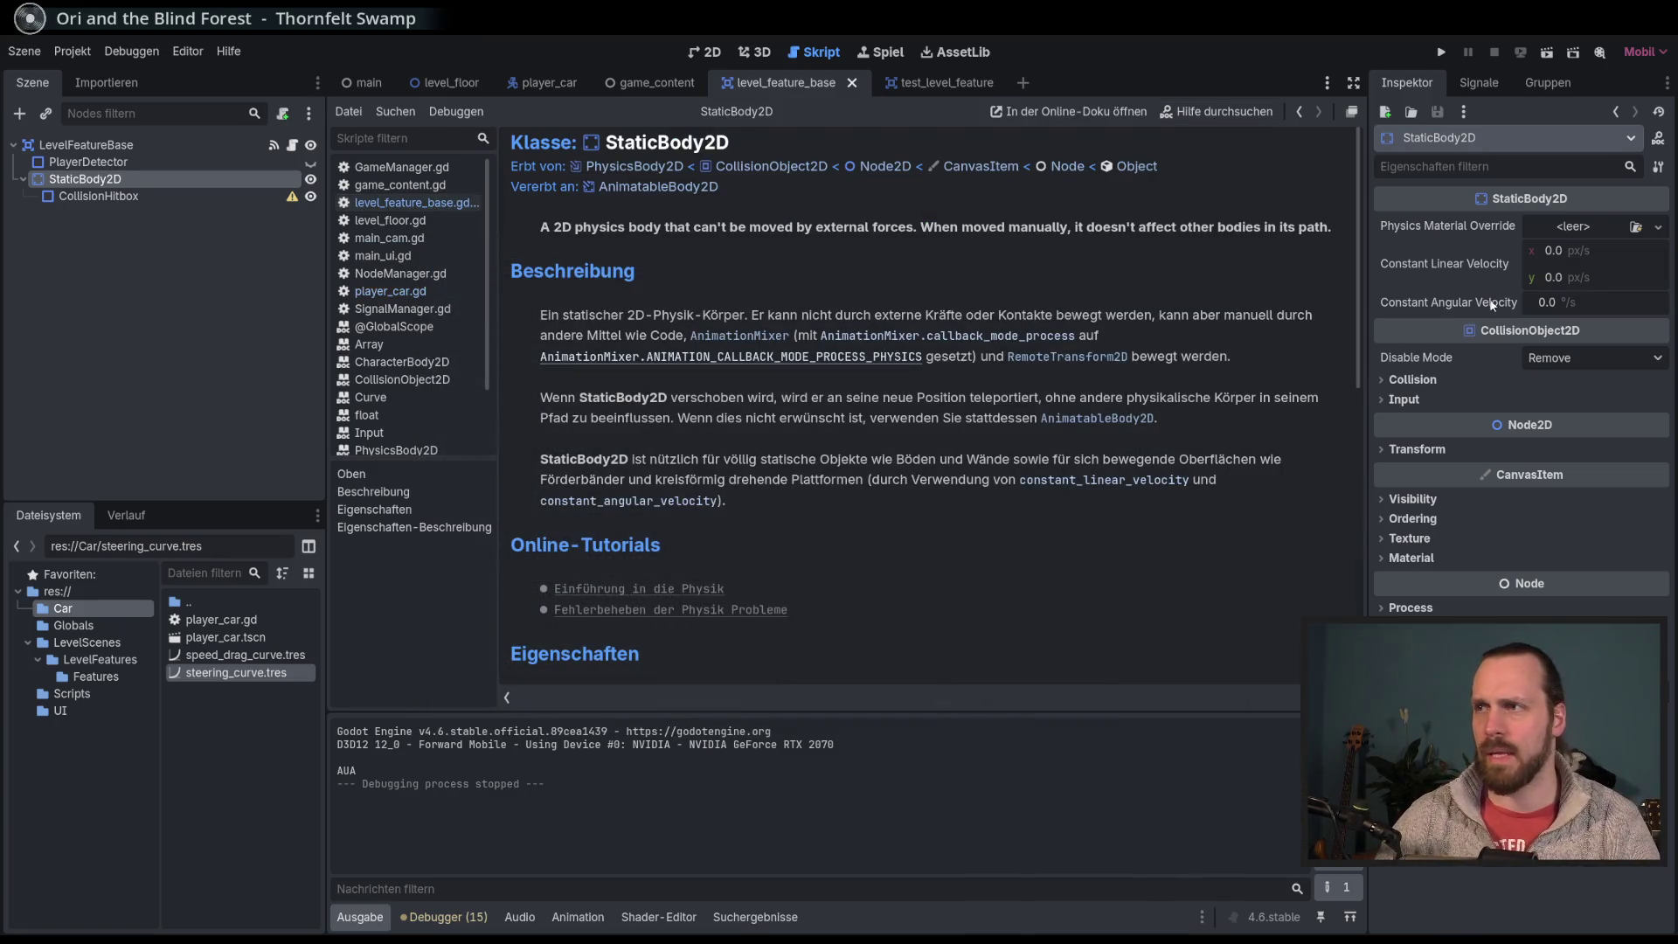
{"action": "scroll", "coordinate": [890, 430], "scroll_direction": "down", "scroll_amount": 4}
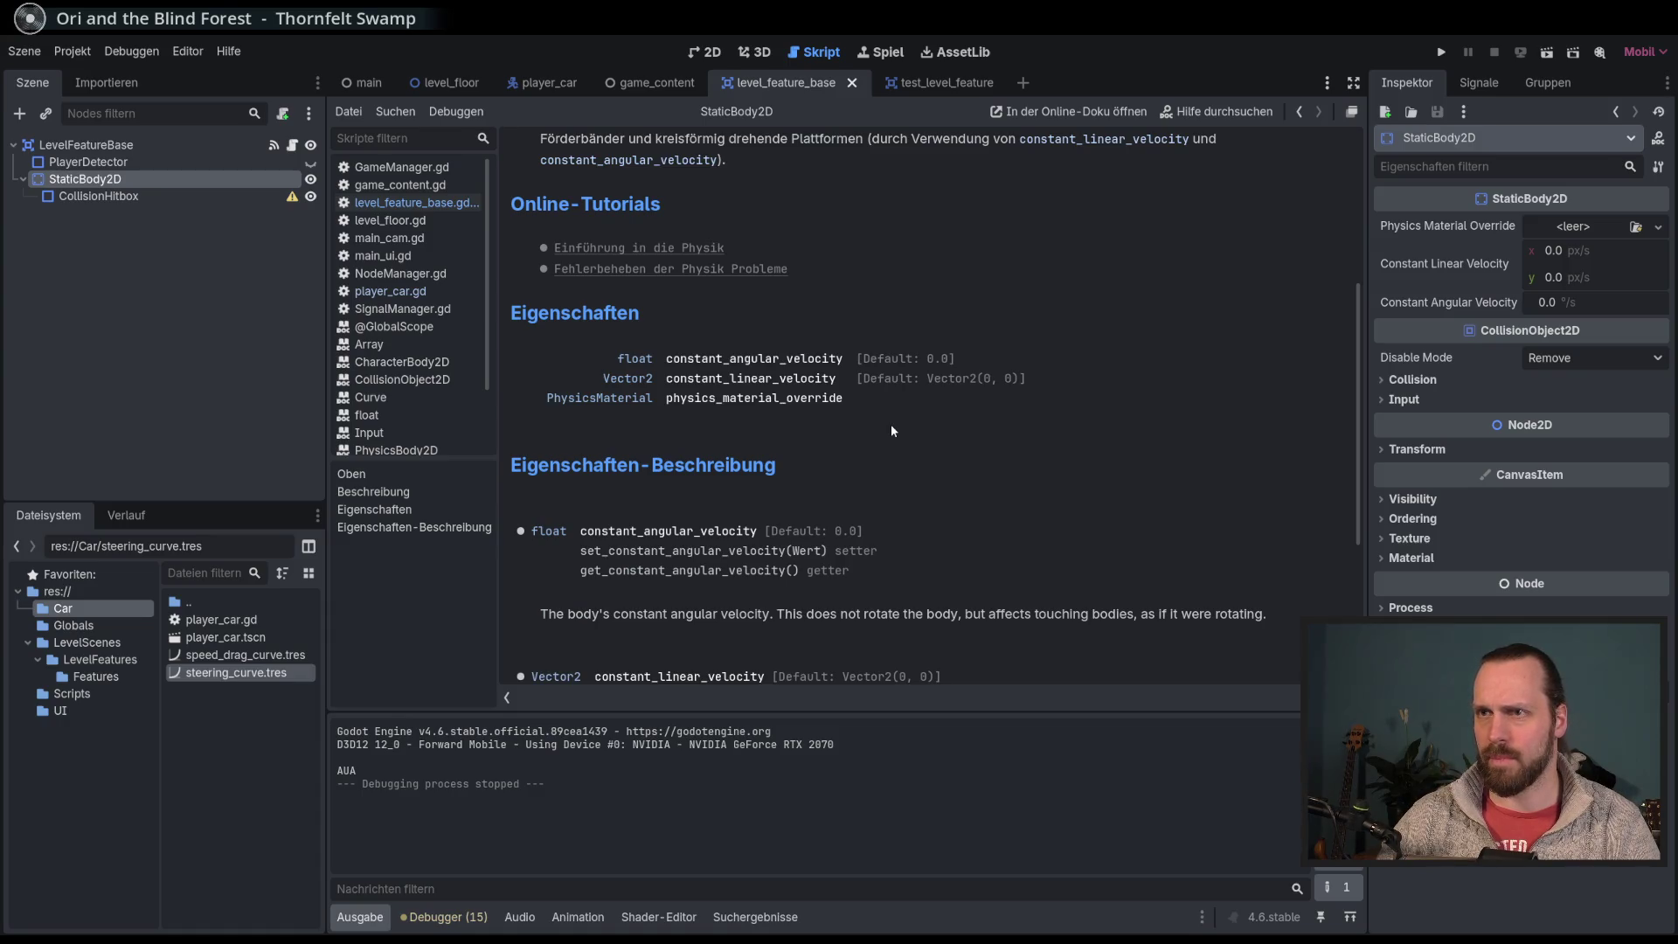
{"action": "scroll", "coordinate": [891, 430], "scroll_direction": "down", "scroll_amount": 4}
{"action": "scroll", "coordinate": [890, 423], "scroll_direction": "up", "scroll_amount": 5}
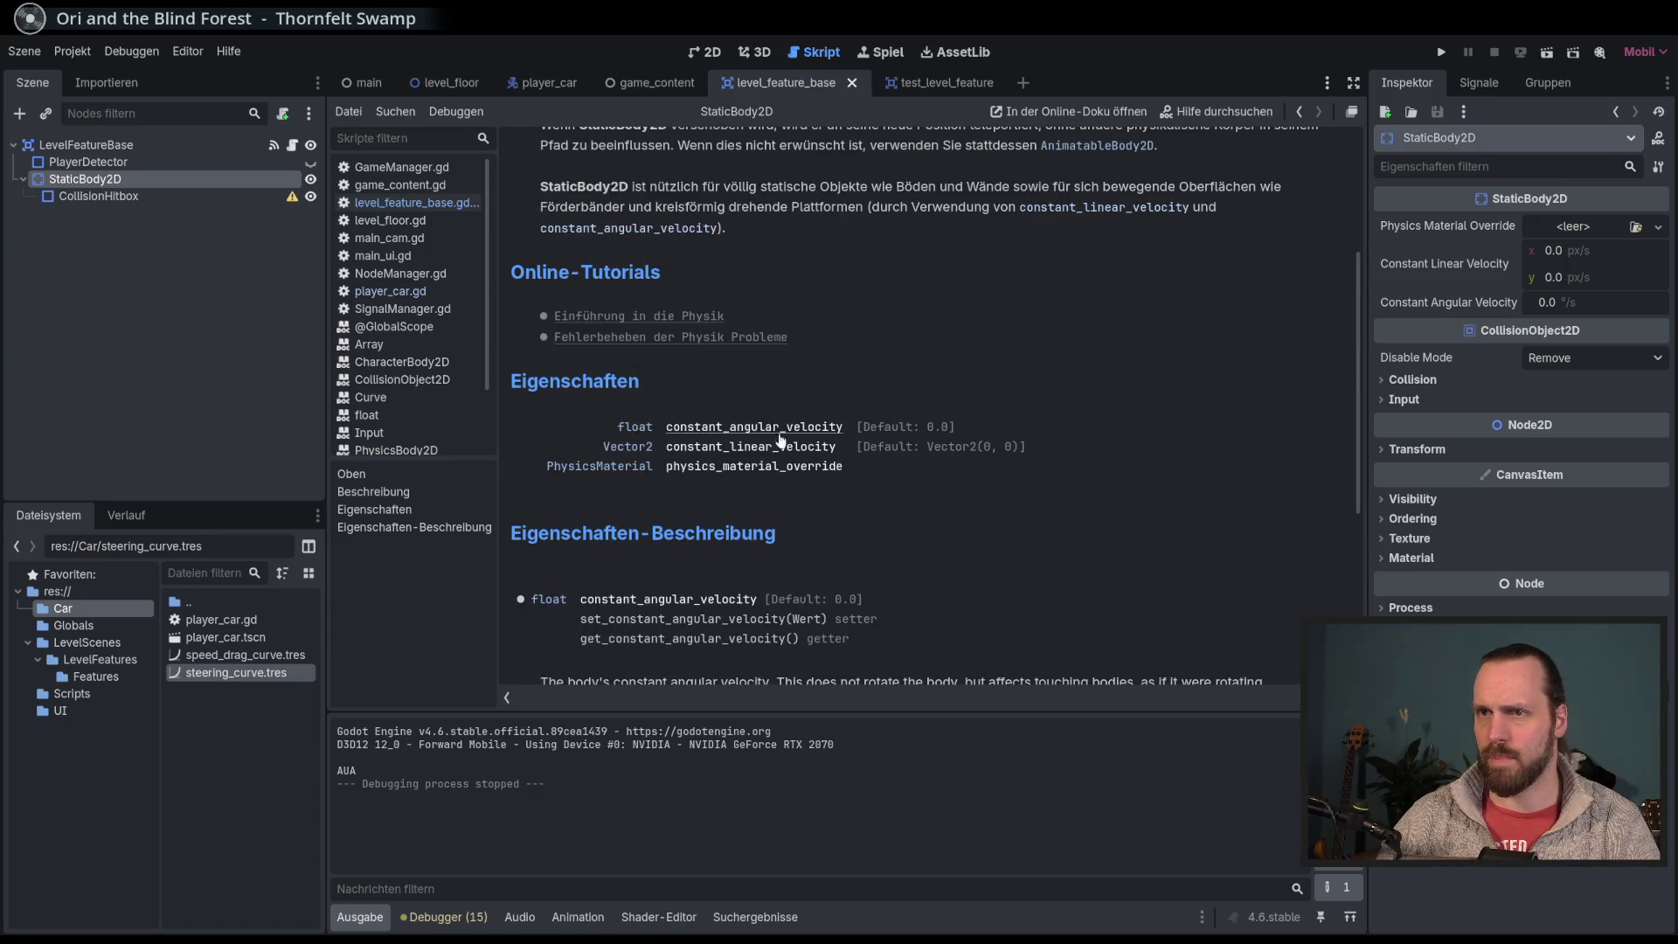
{"action": "left_click", "coordinate": [399, 492]}
{"action": "left_click", "coordinate": [411, 510]}
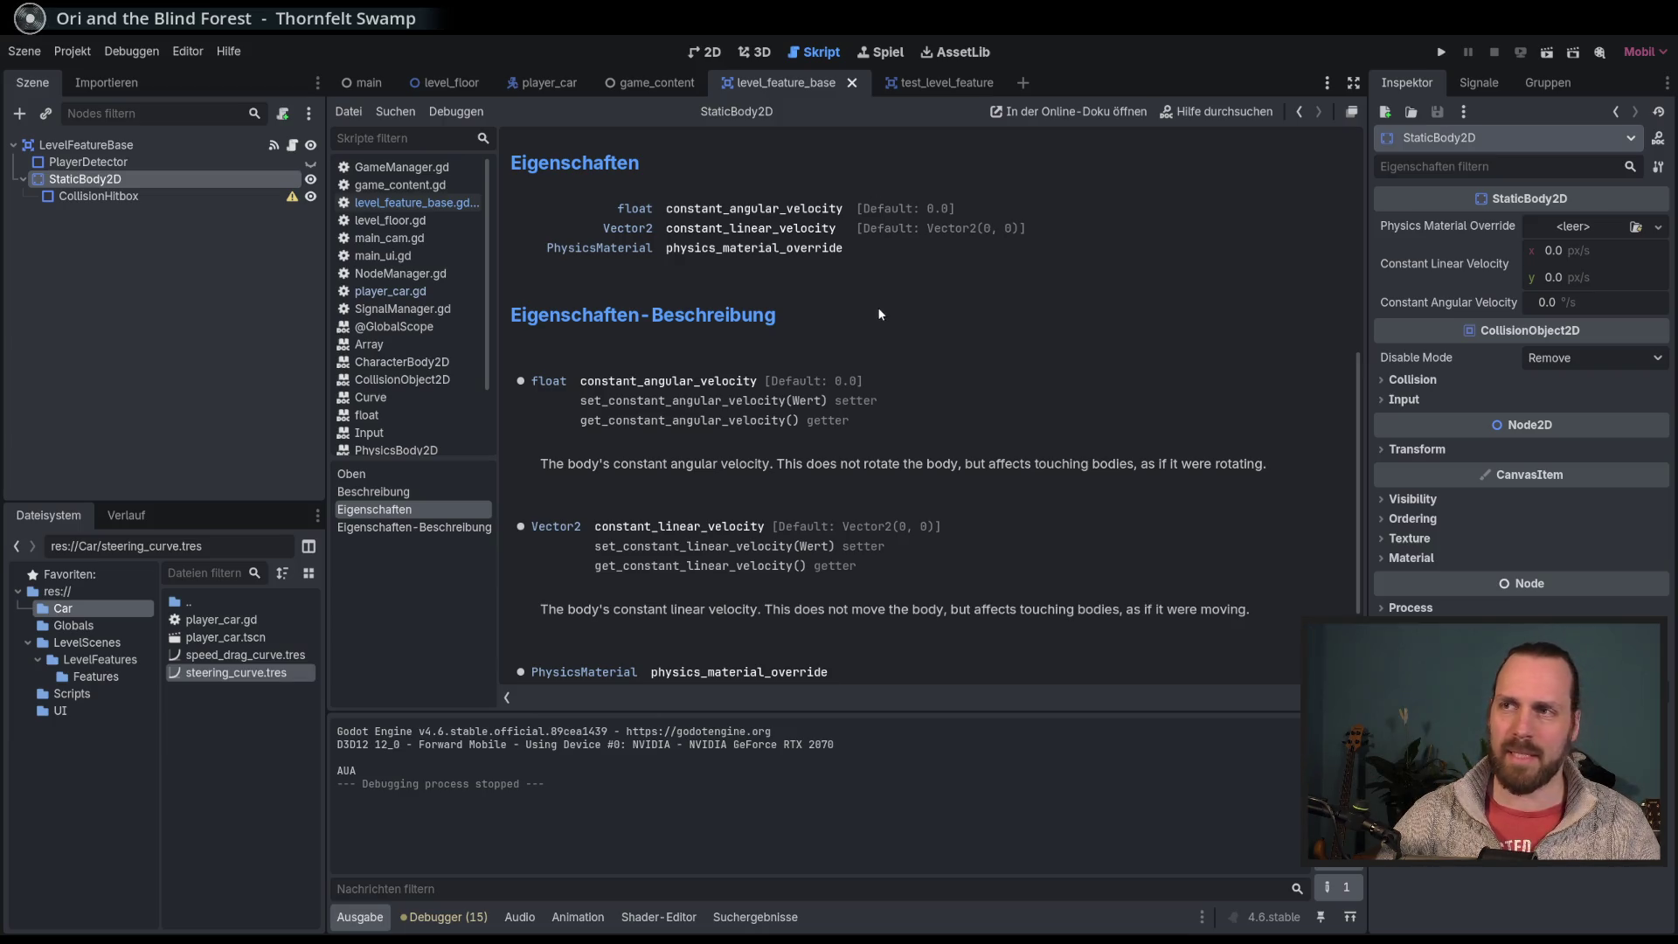
{"action": "left_click_drag", "start_coordinate": [1357, 379], "coordinate": [1362, 459]}
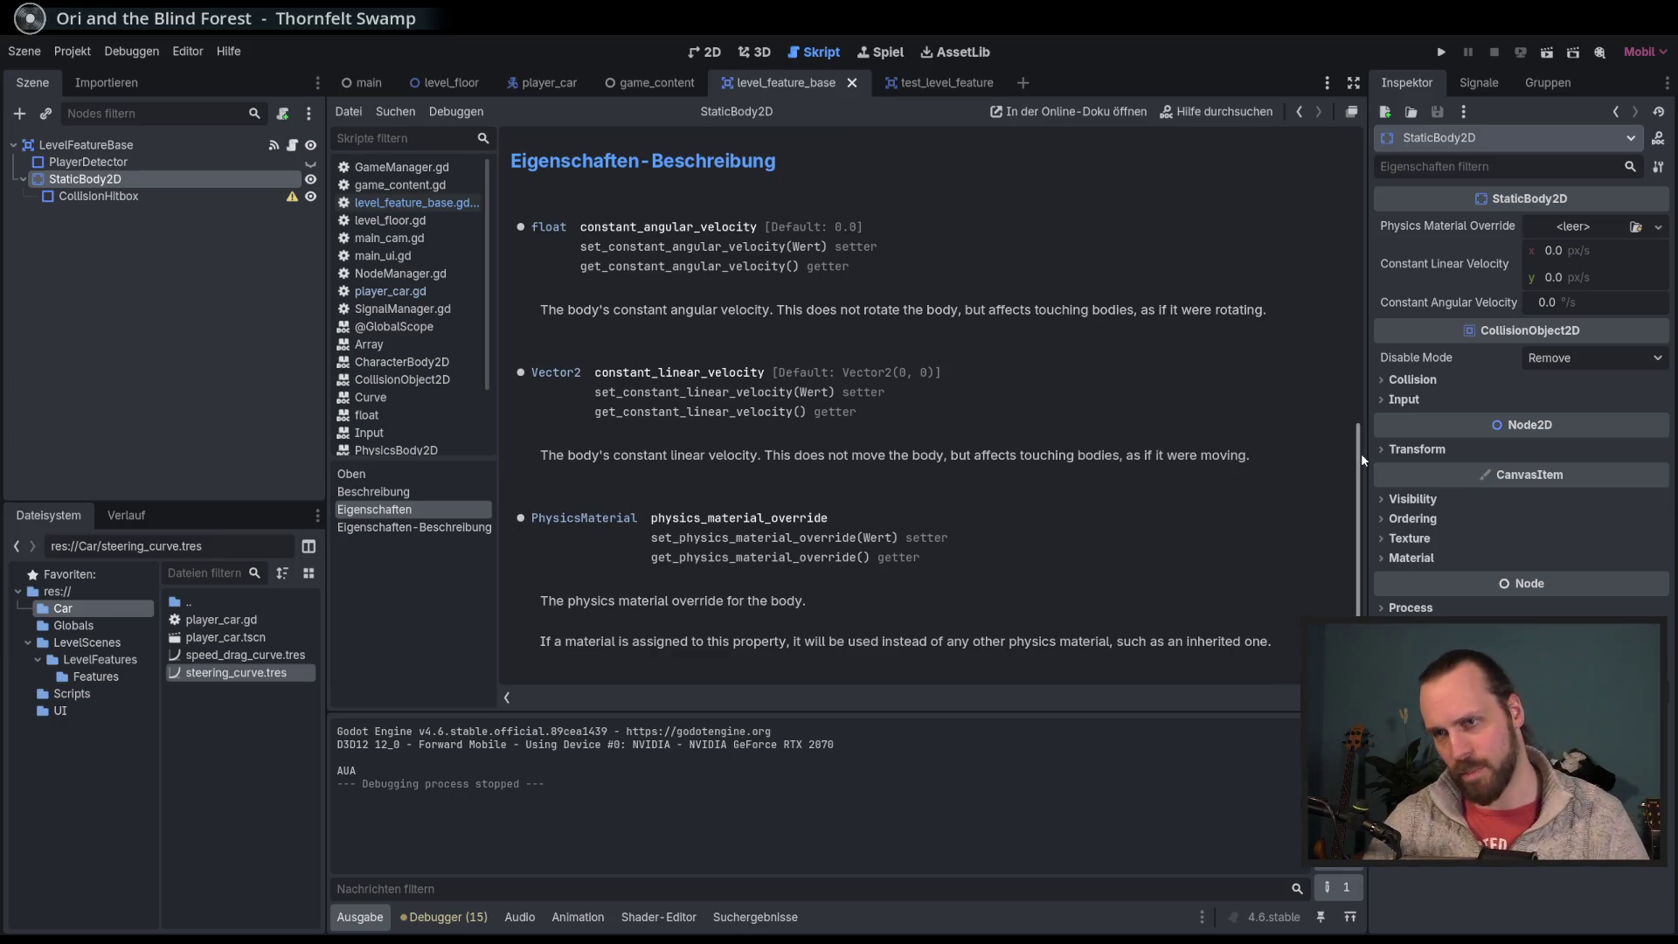
{"action": "left_click", "coordinate": [454, 205]}
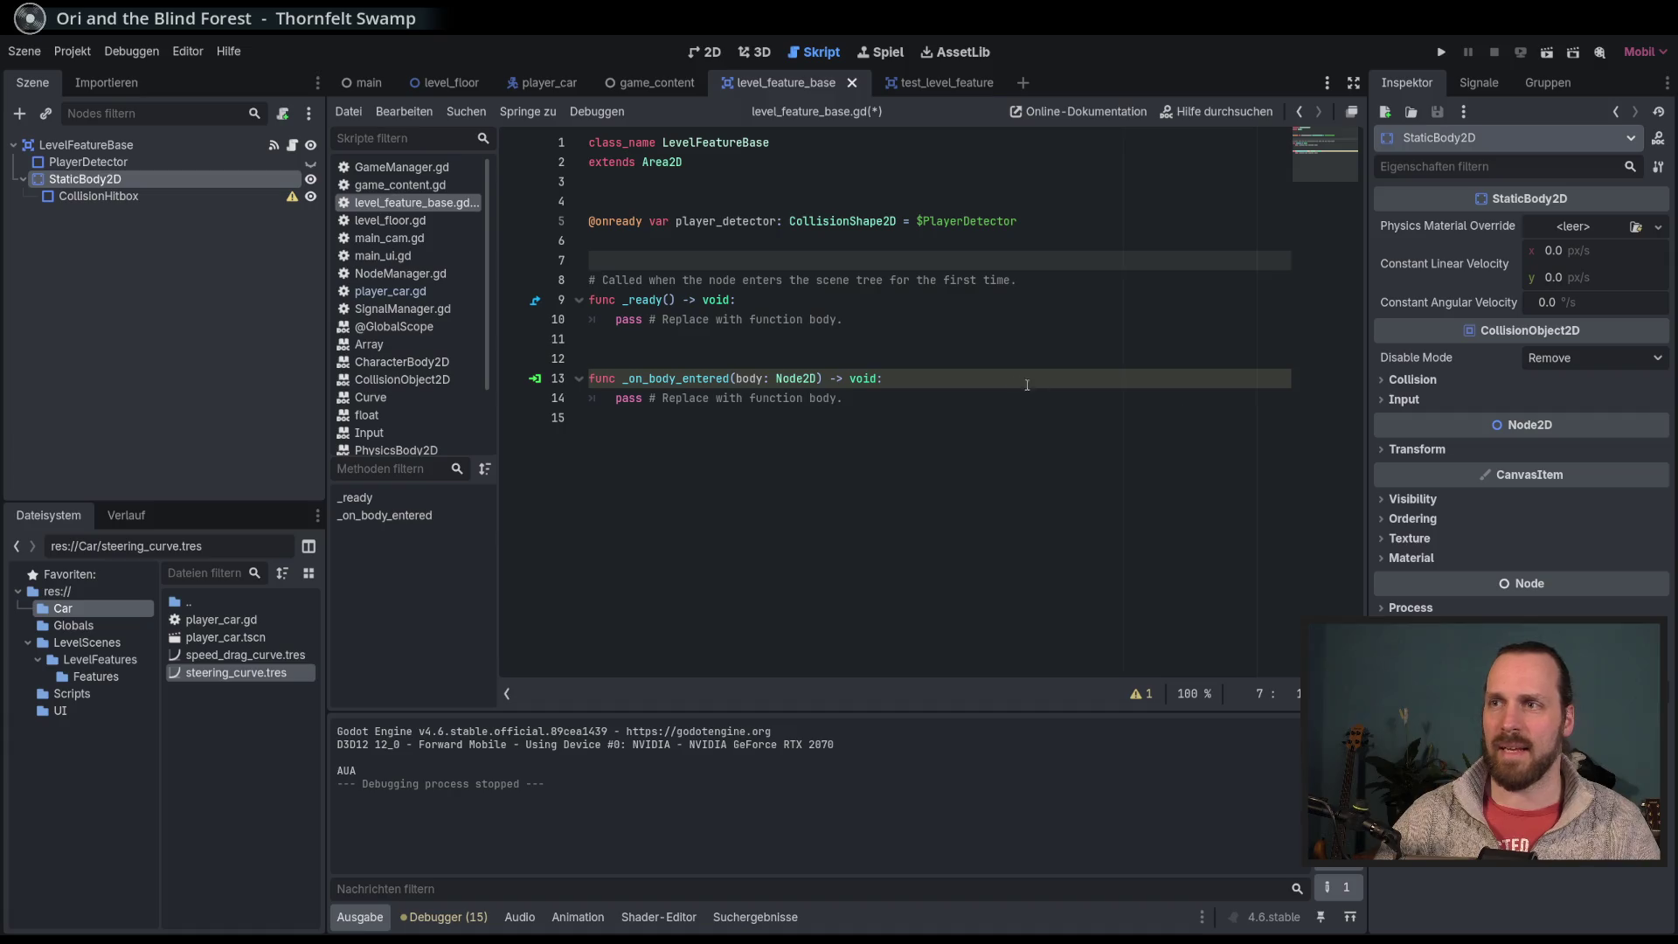
Step: Replace pass in _on_body_entered with player_detector.disabled = true, then erase the assignment
{"action": "left_click", "coordinate": [946, 400]}
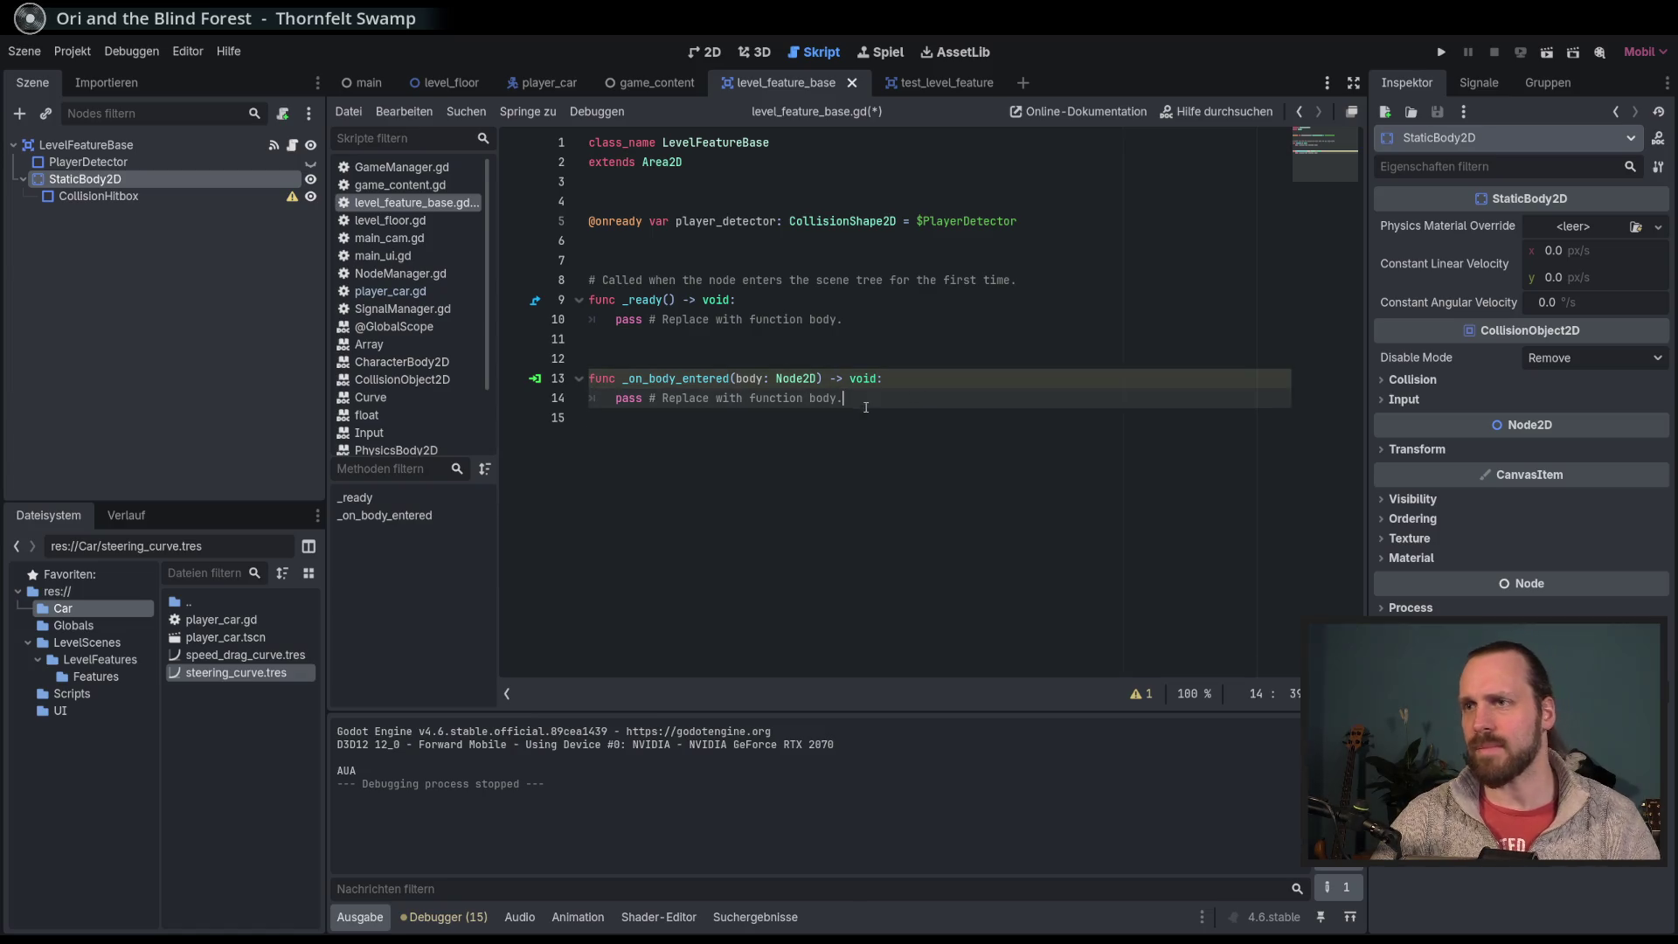
{"action": "left_click", "coordinate": [617, 400], "text": "shift"}
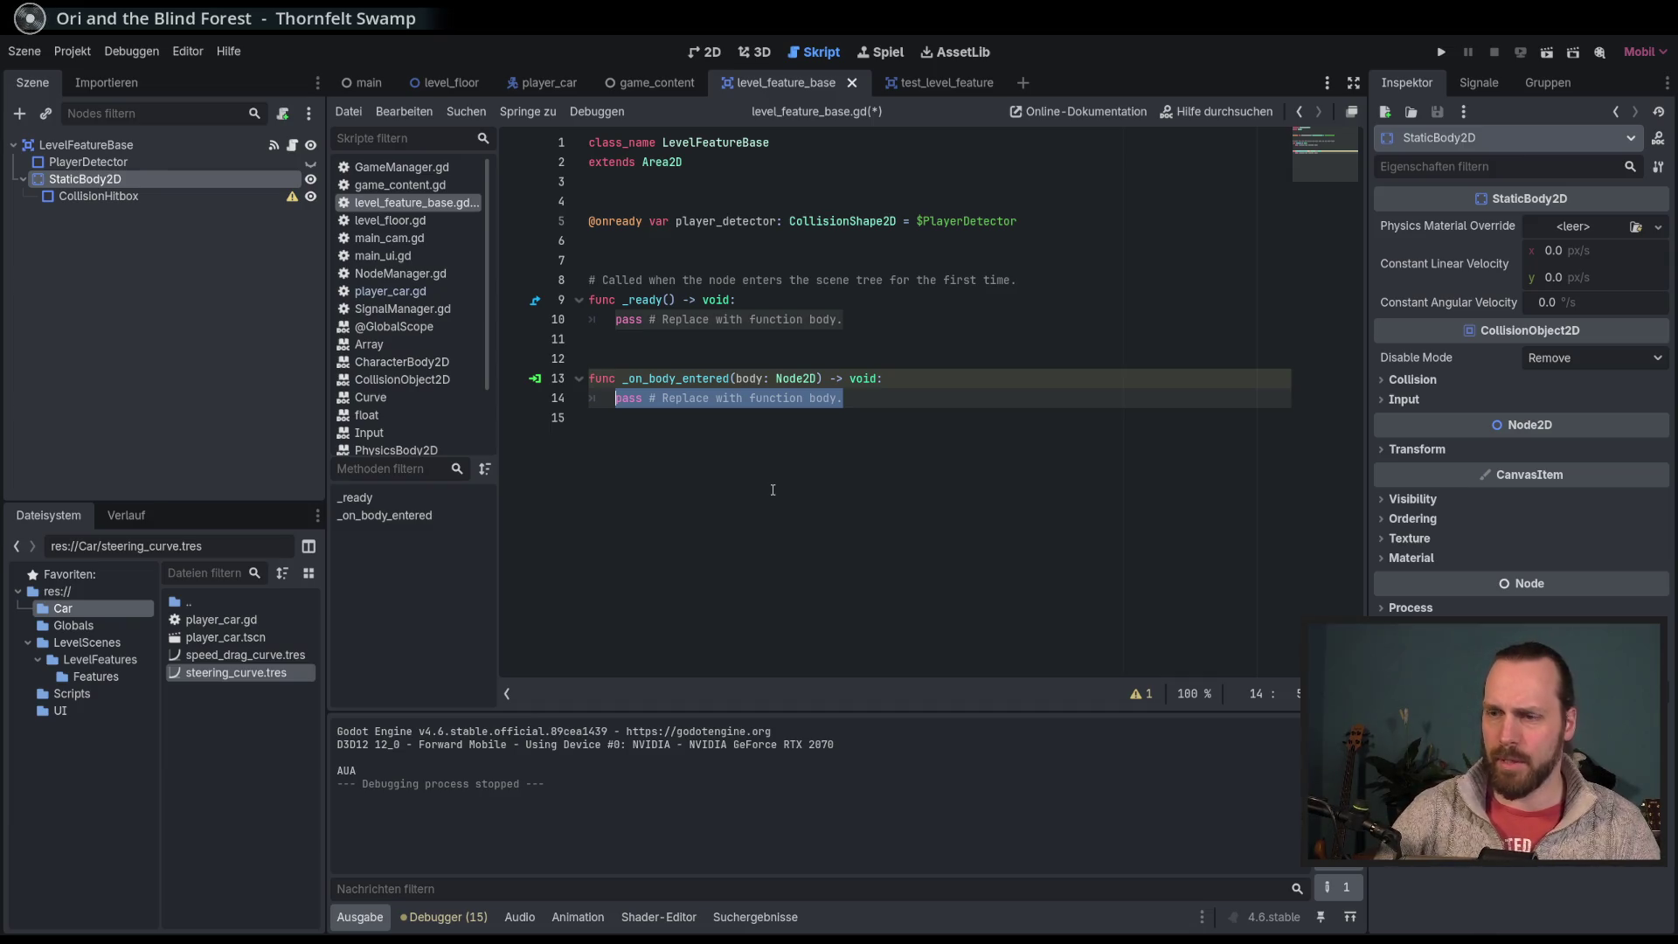
{"action": "type", "text": "player_detector."}
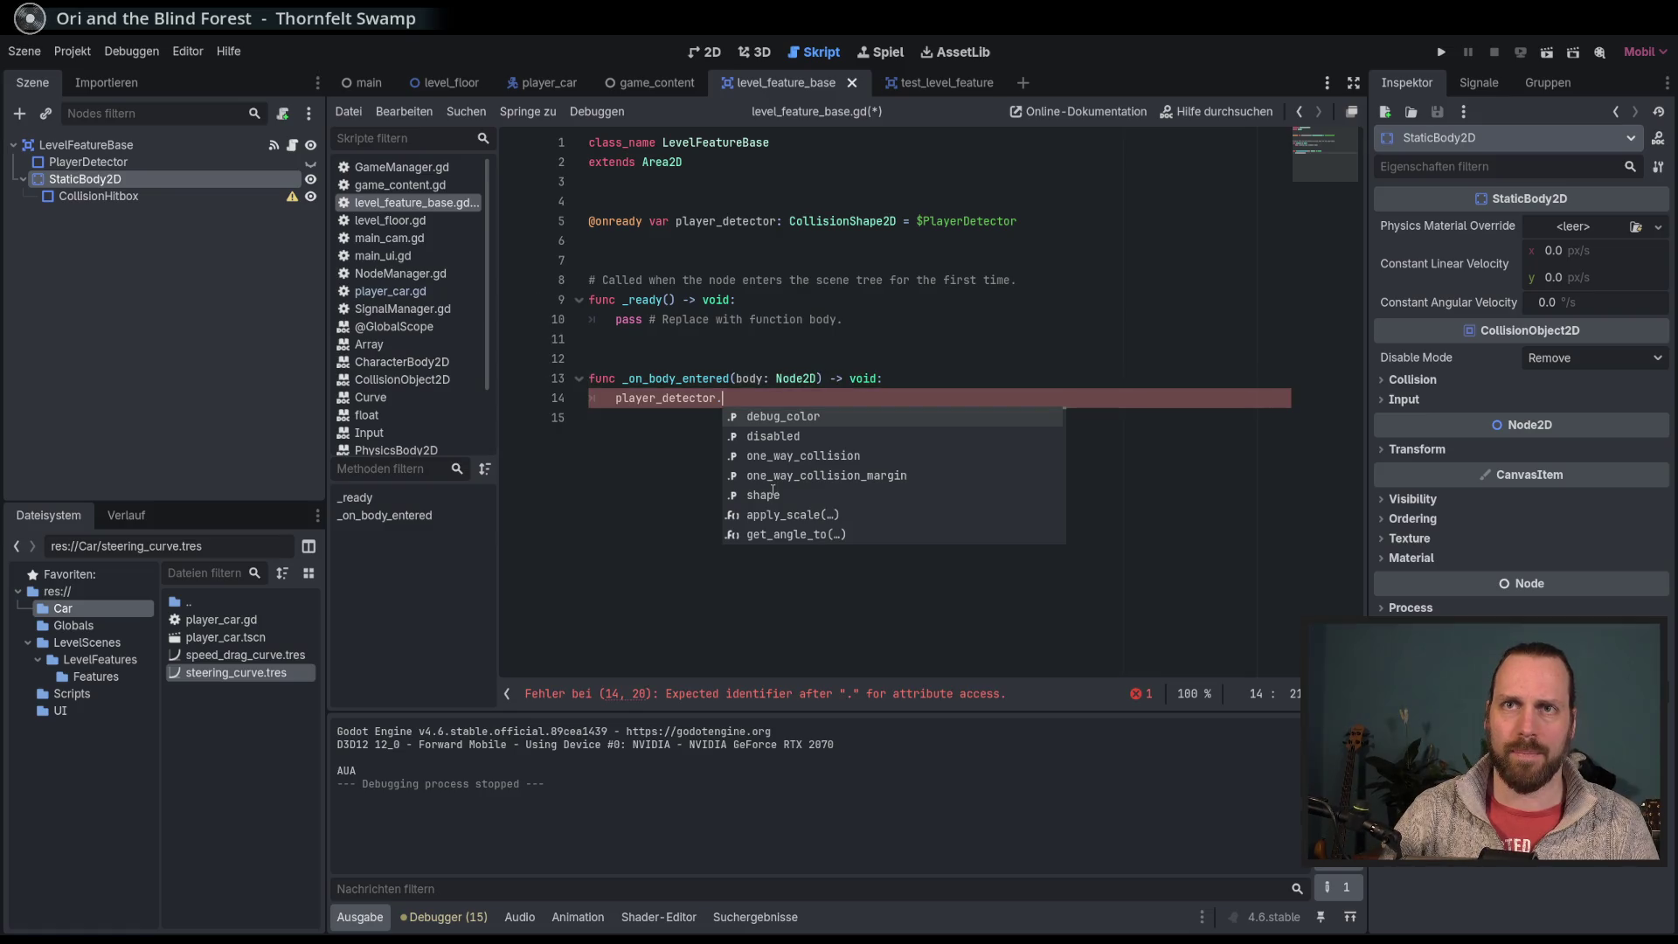
{"action": "type", "text": "d"}
{"action": "key", "text": "Return"}
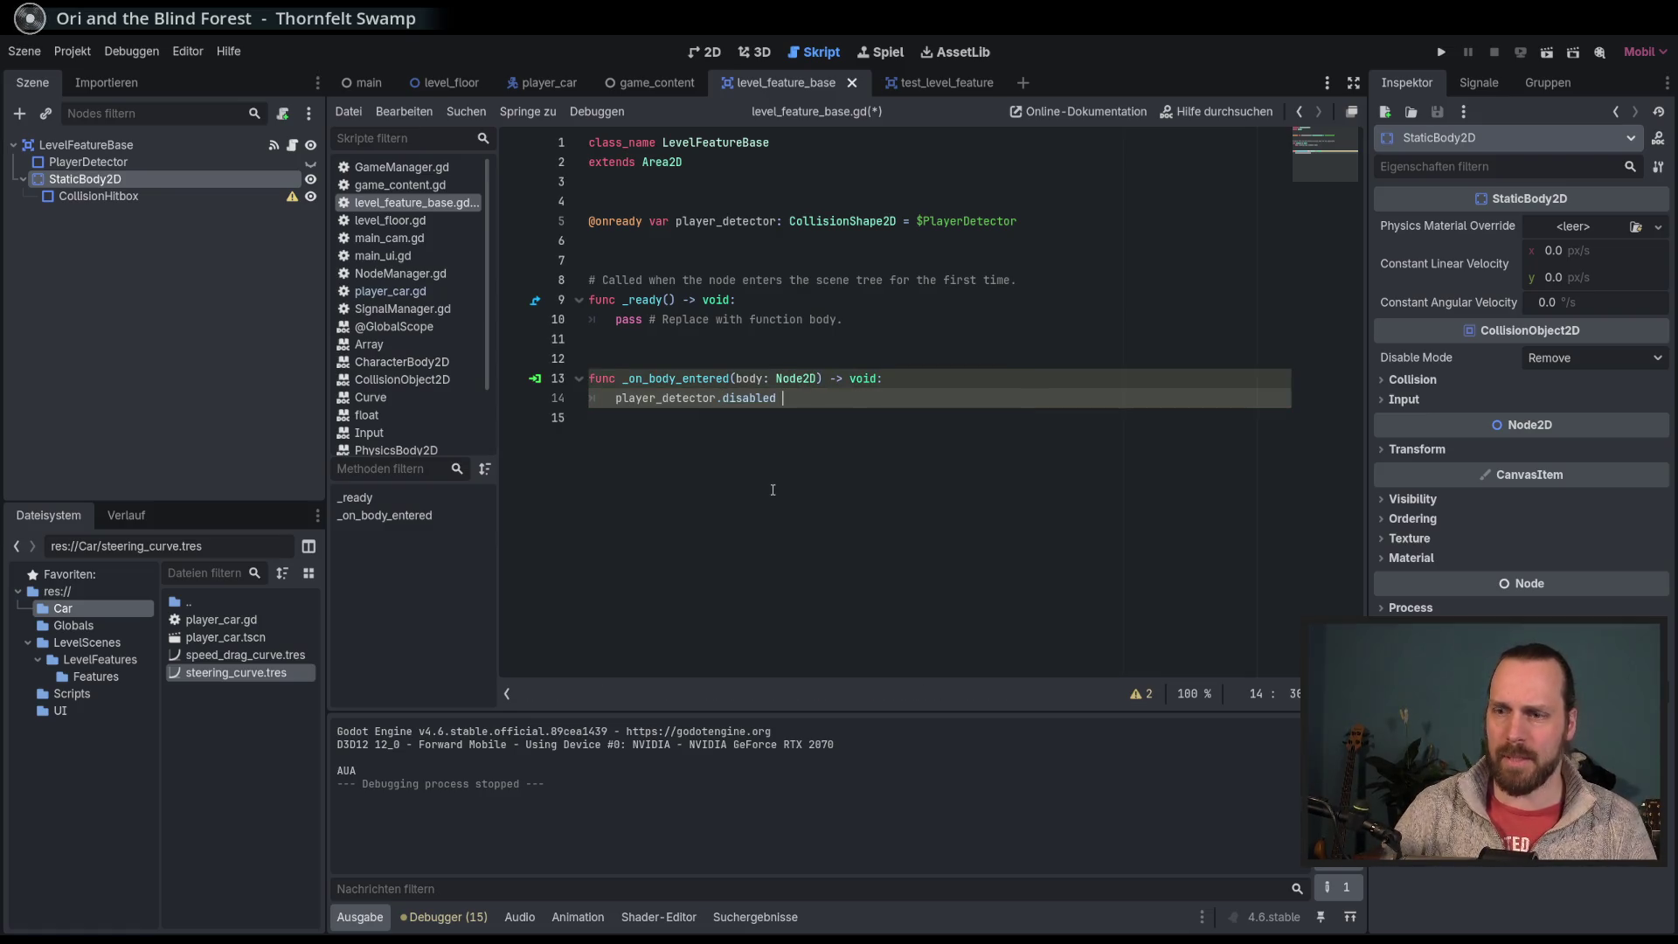
{"action": "type", "text": "= true"}
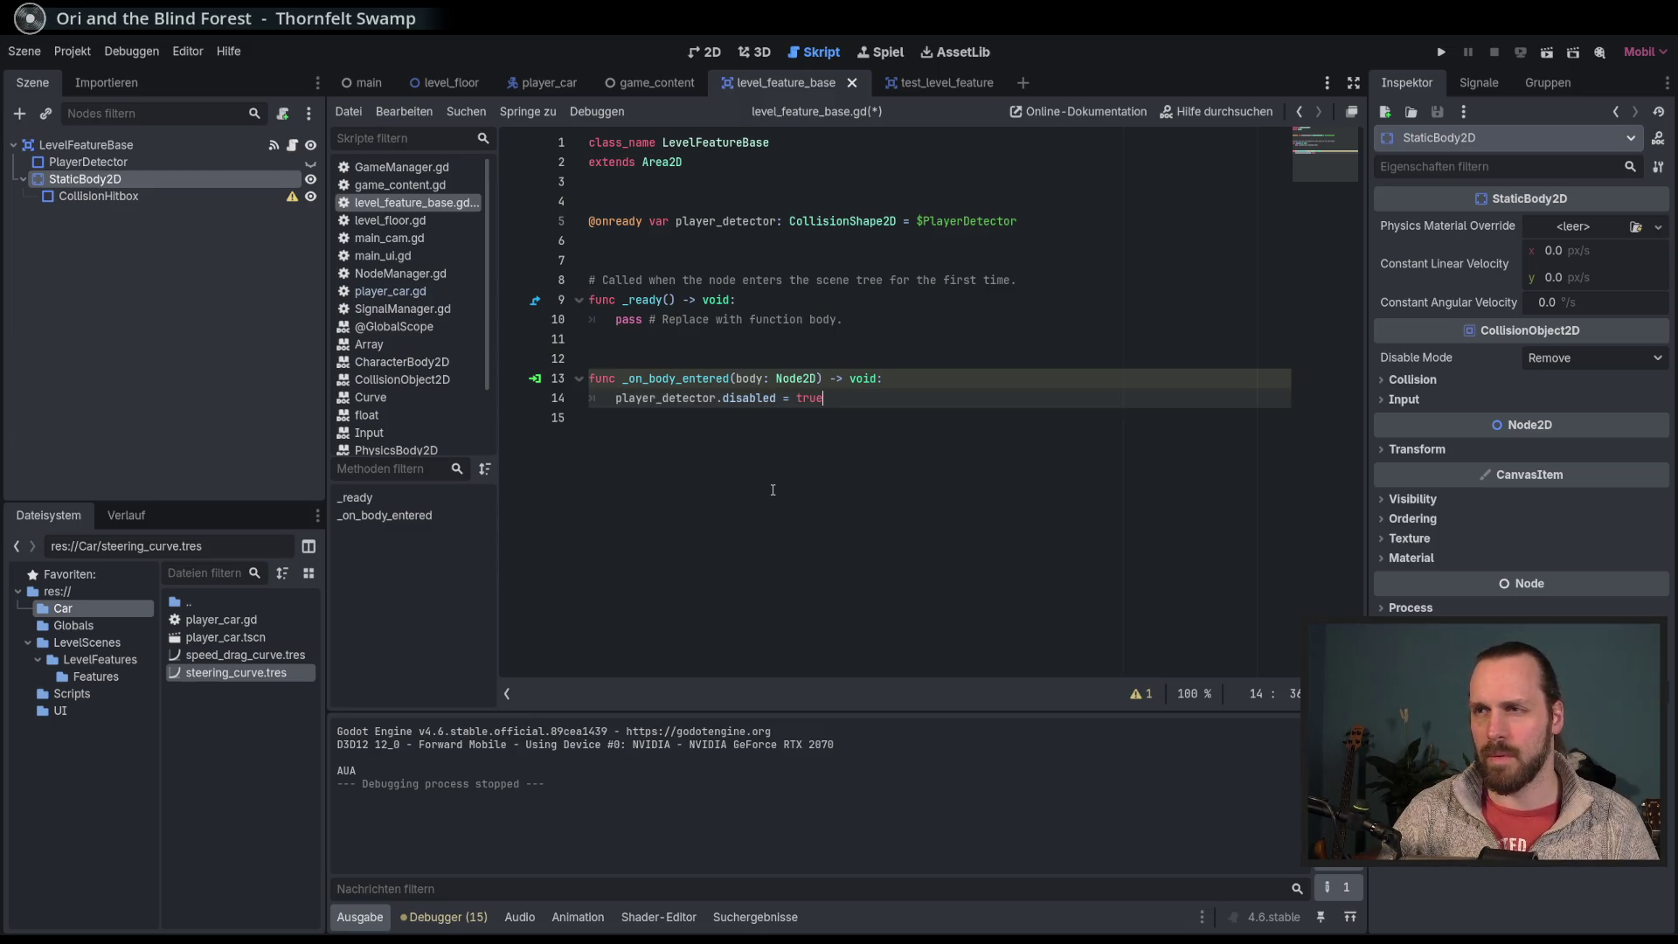
{"action": "key", "text": "BackSpace"}
{"action": "key", "text": "BackSpace"}
{"action": "key", "text": "BackSpace"}
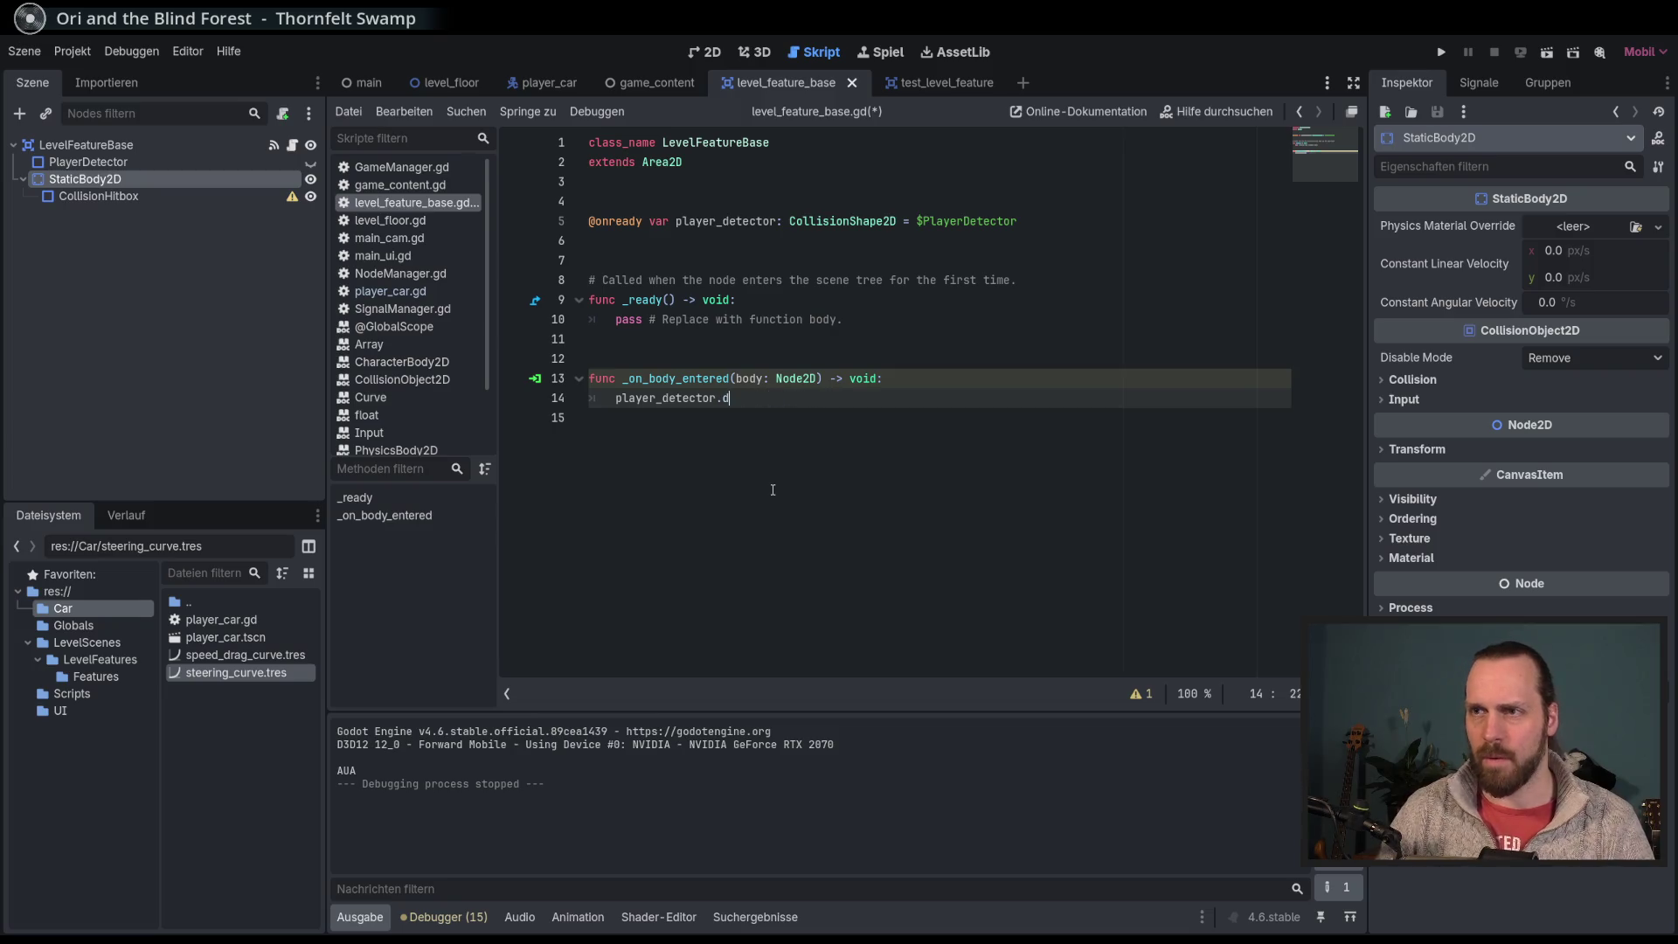
Step: Change the line to player_detector.queue_free() and run the game to test it
{"action": "type", "text": ".re"}
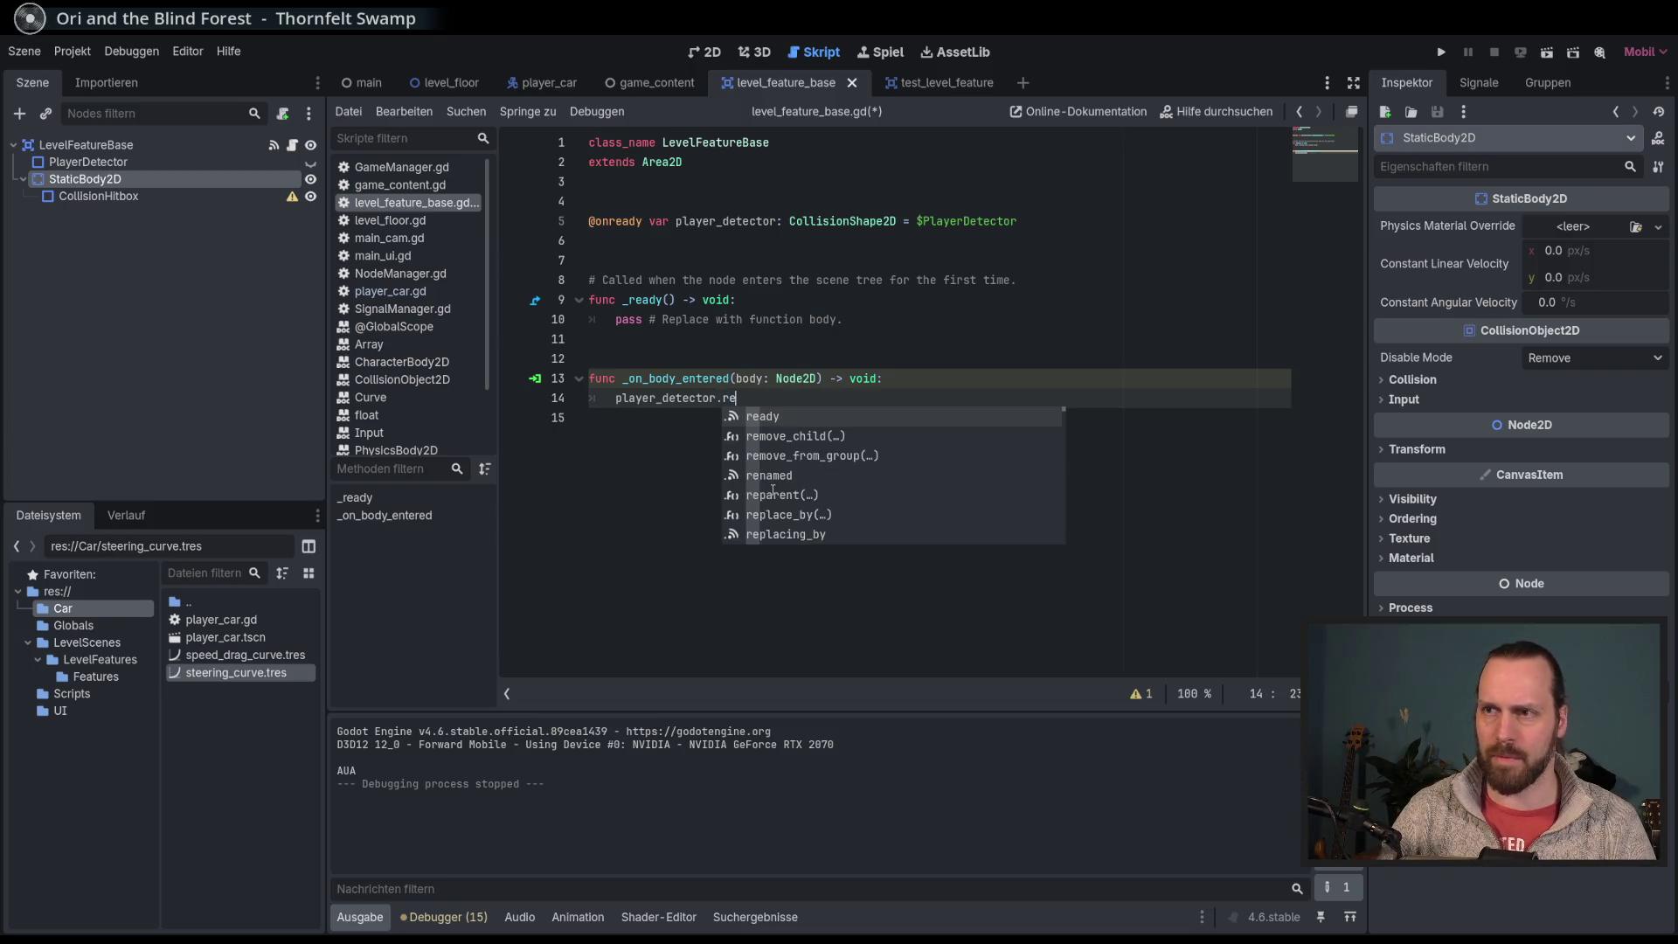
{"action": "key", "text": "BackSpace"}
{"action": "key", "text": "BackSpace"}
{"action": "type", "text": "qu"}
{"action": "key", "text": "Down"}
{"action": "key", "text": "Down"}
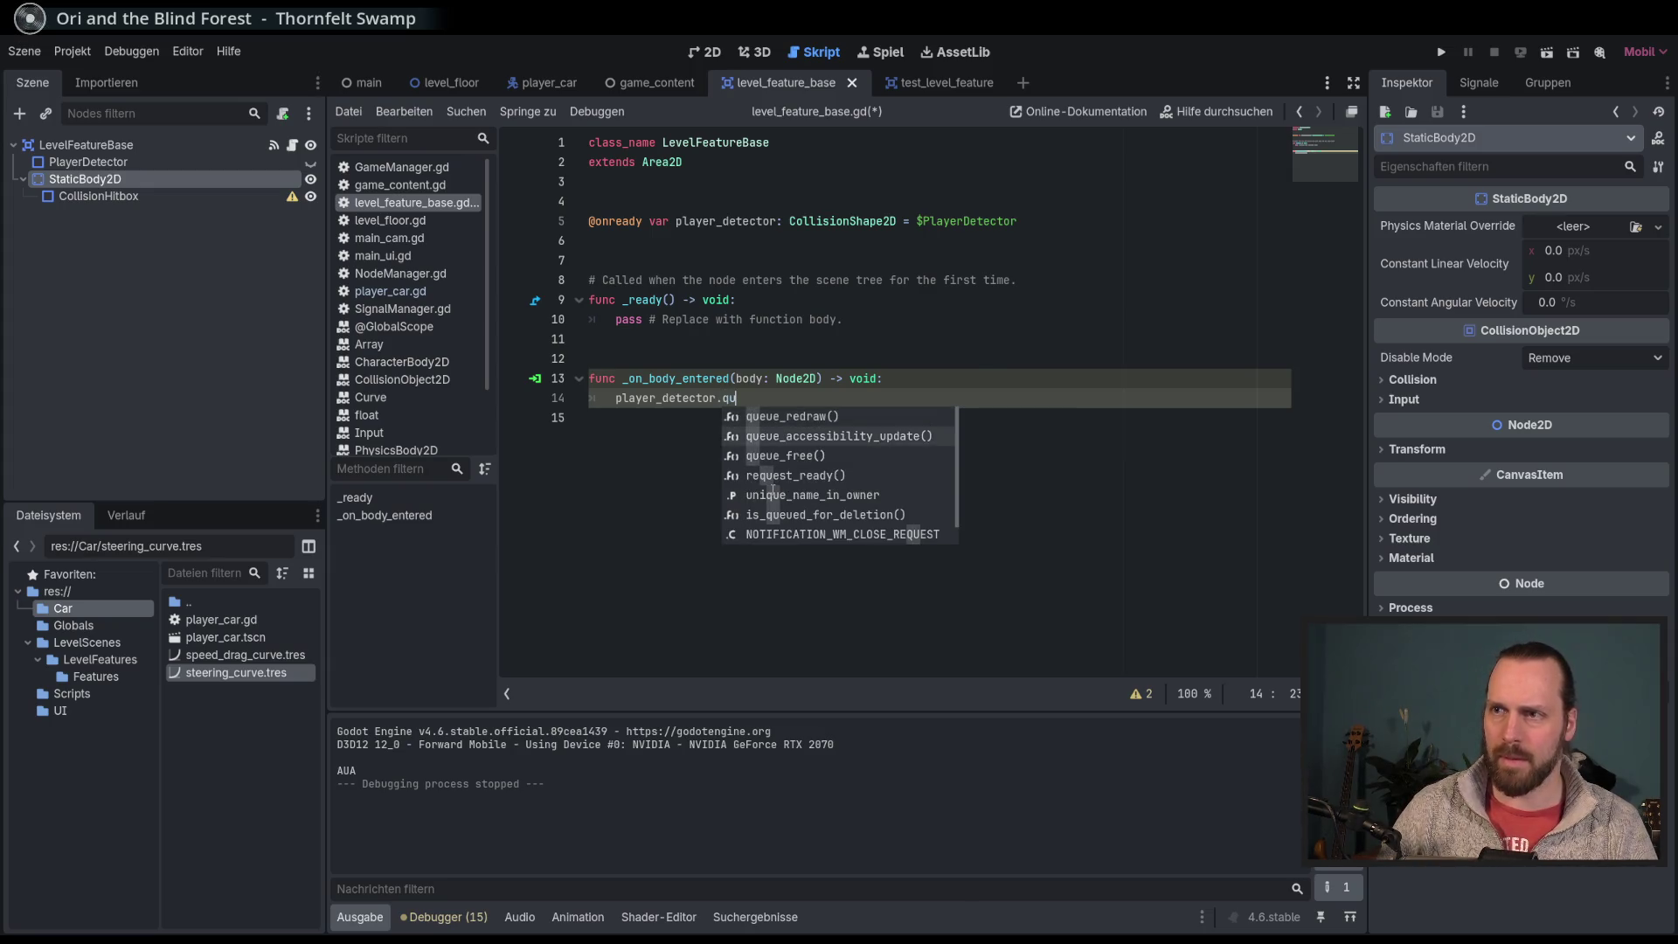
{"action": "key", "text": "Return"}
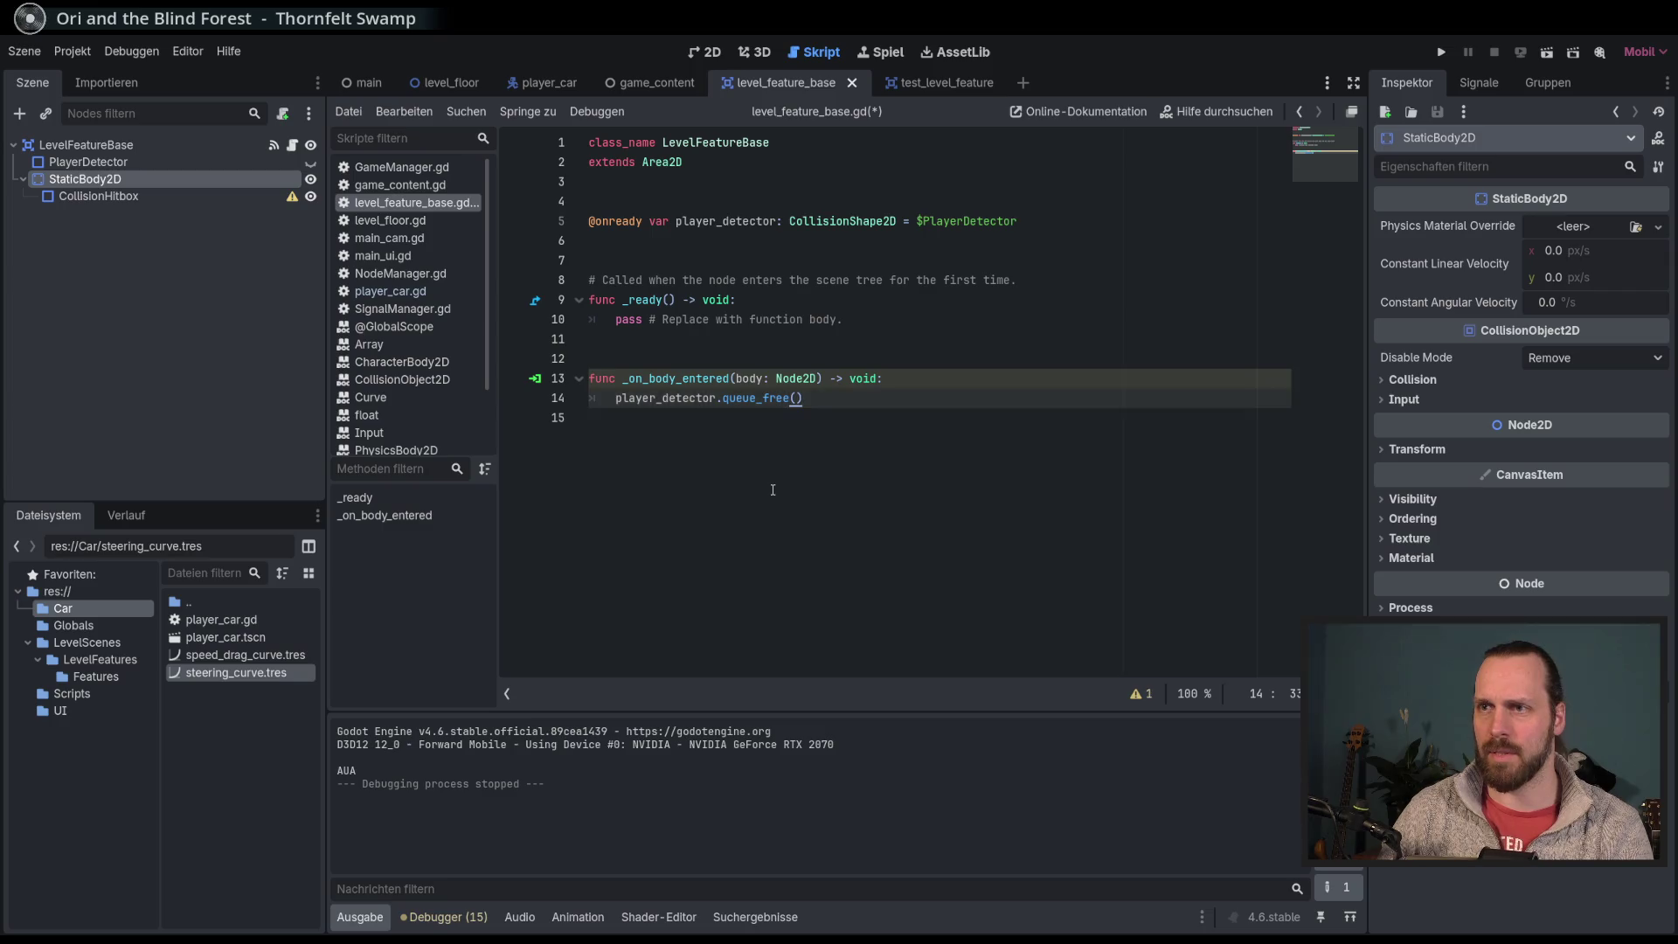
{"action": "key", "text": "F5"}
{"action": "key", "text": "Up"}
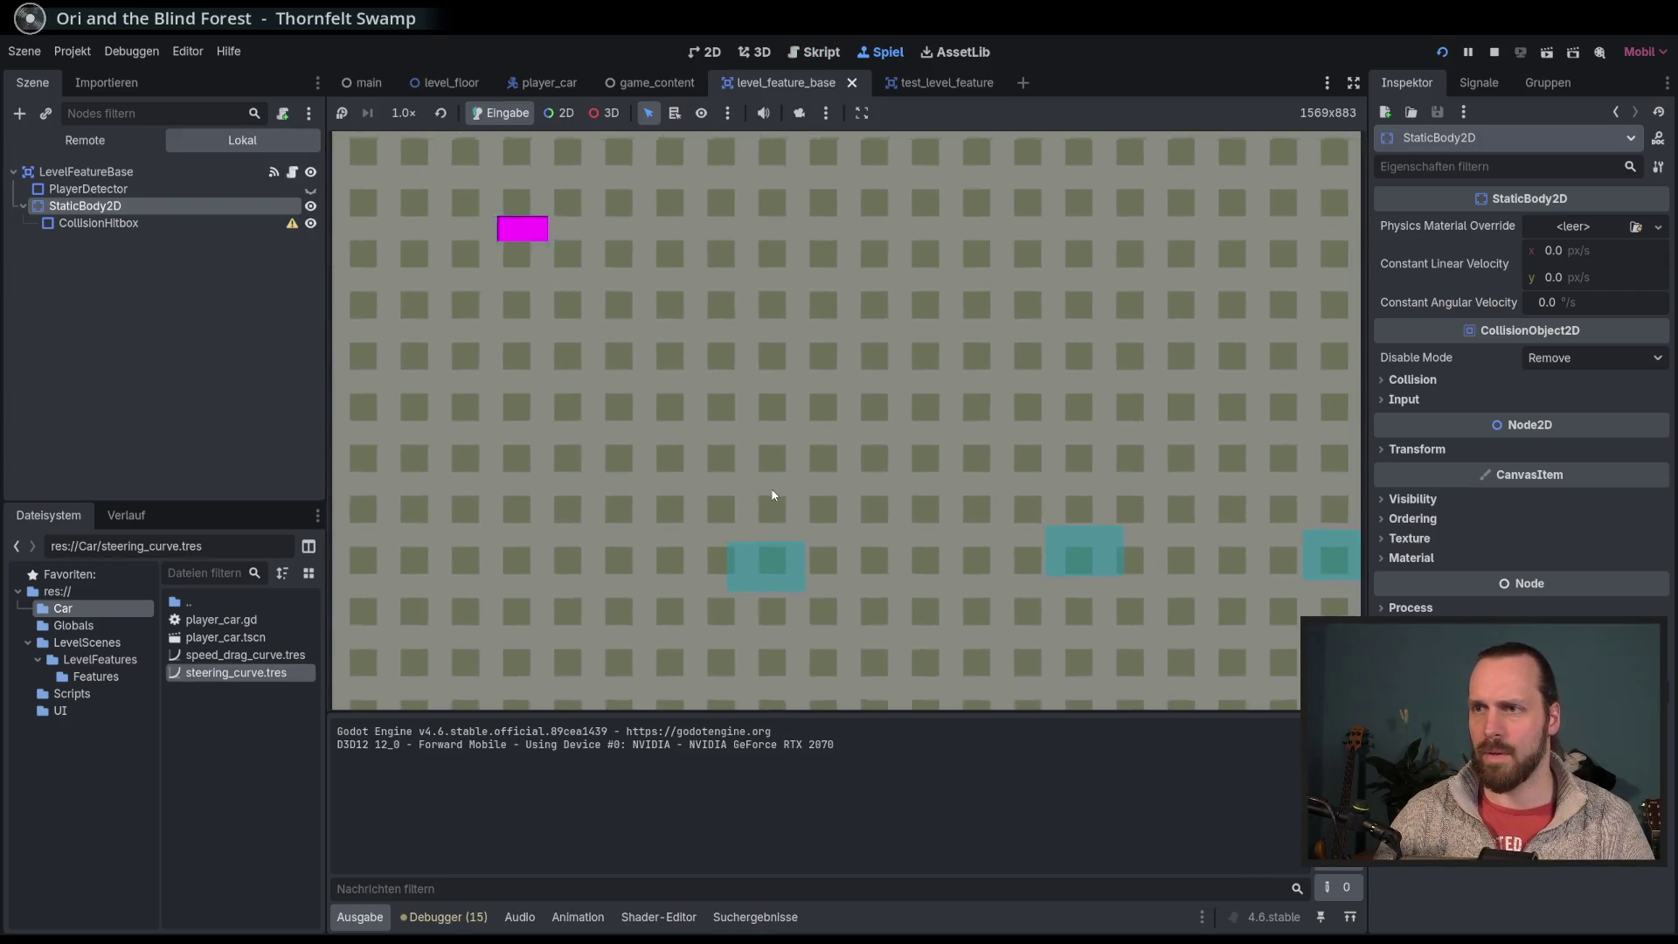
Step: Finish the drive, then run the scene again and steer through the features before stopping
{"action": "key", "text": "Right"}
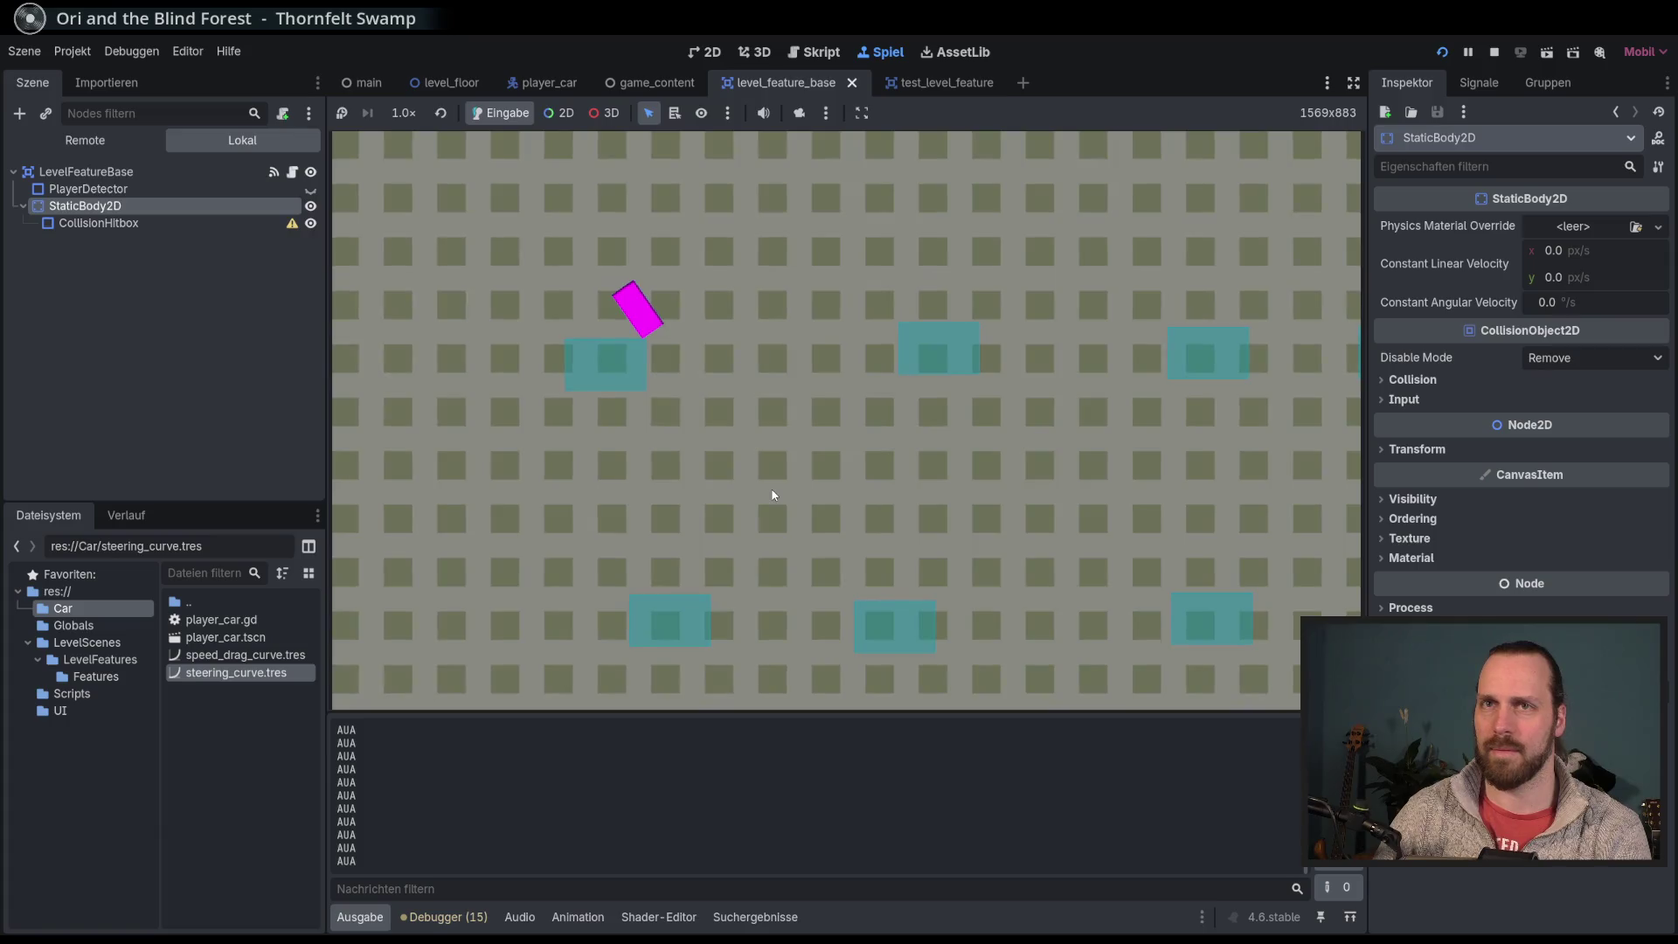
{"action": "key", "text": "F8"}
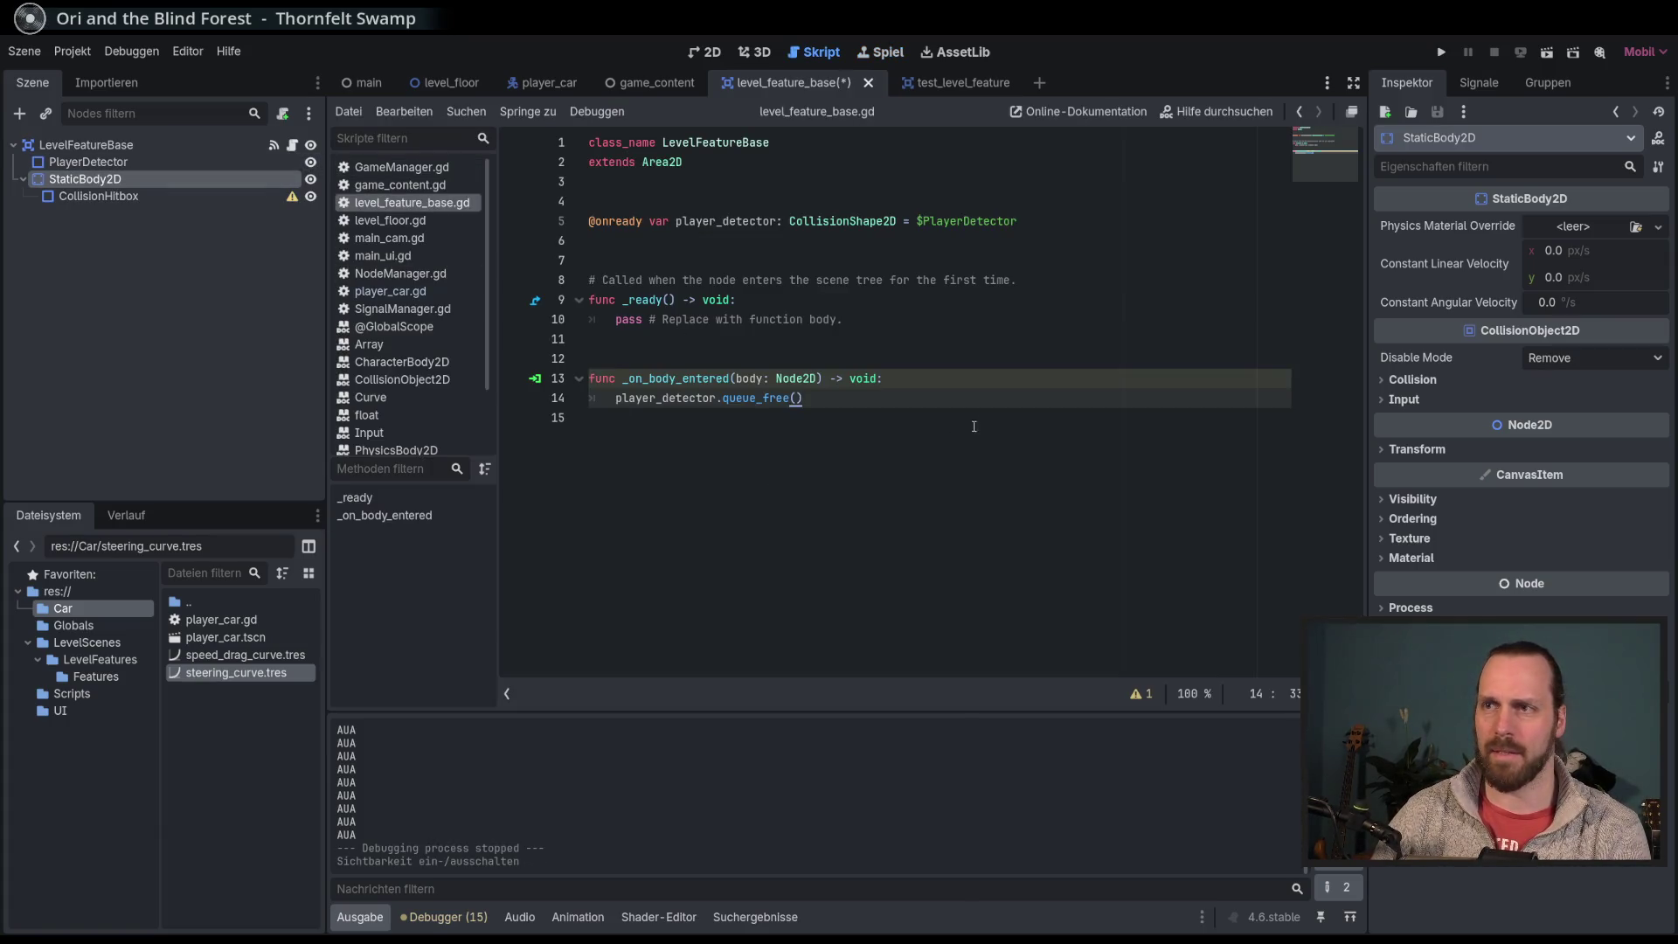
{"action": "key", "text": "F6"}
{"action": "key", "text": "Up"}
{"action": "key", "text": "Right"}
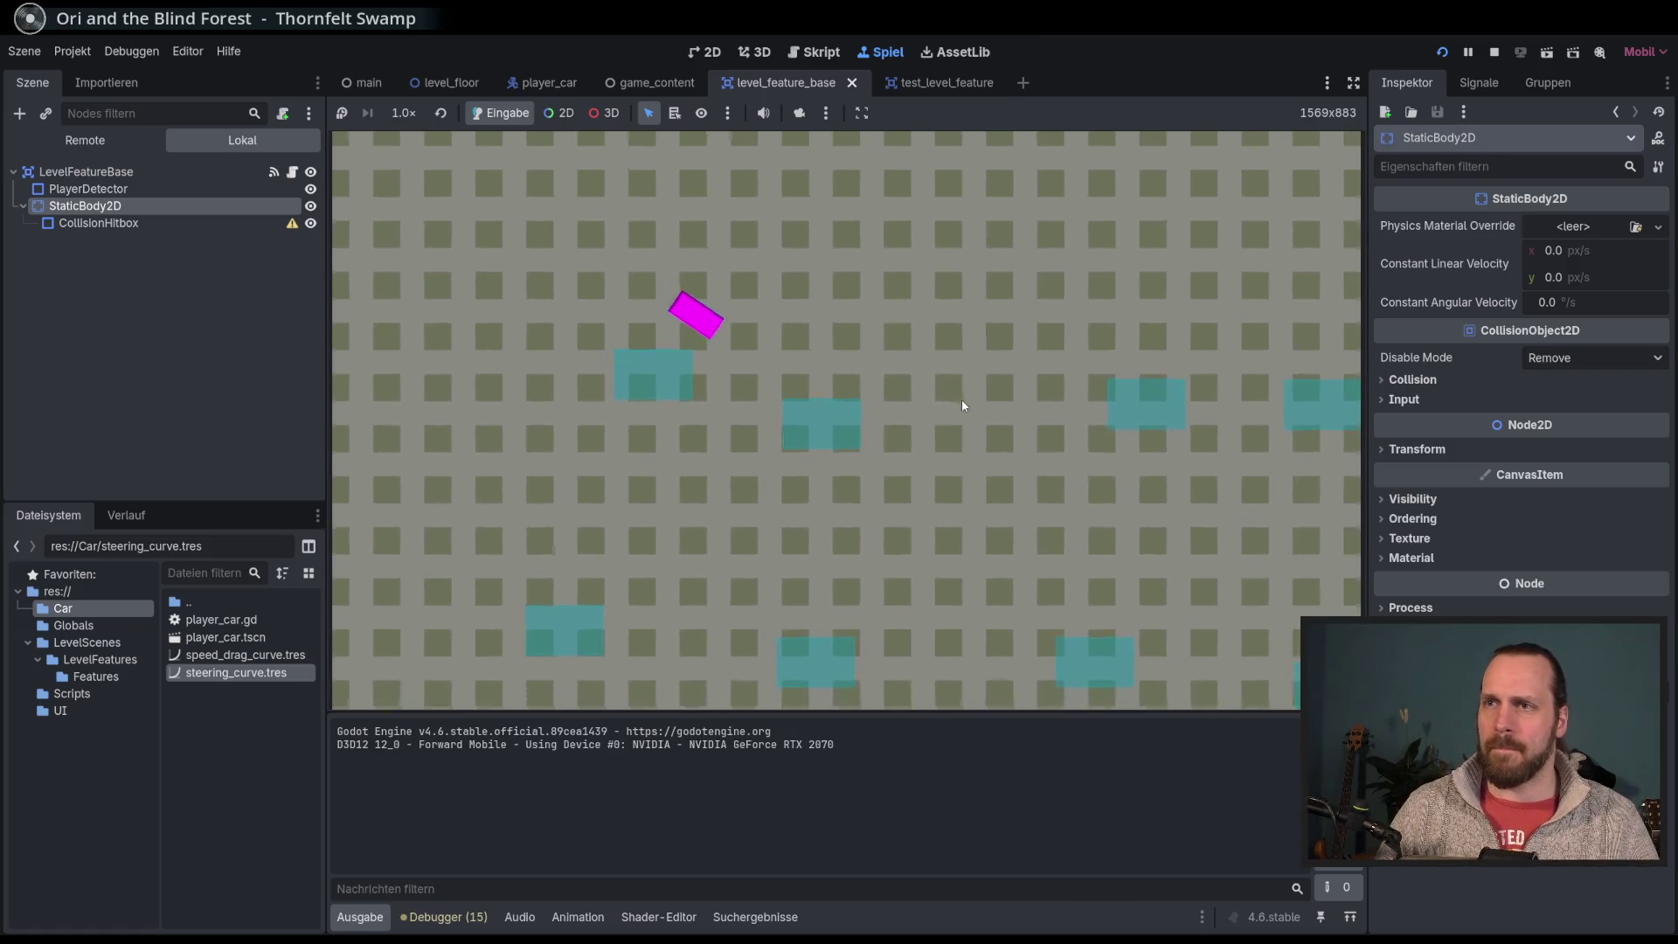
{"action": "key", "text": "F8"}
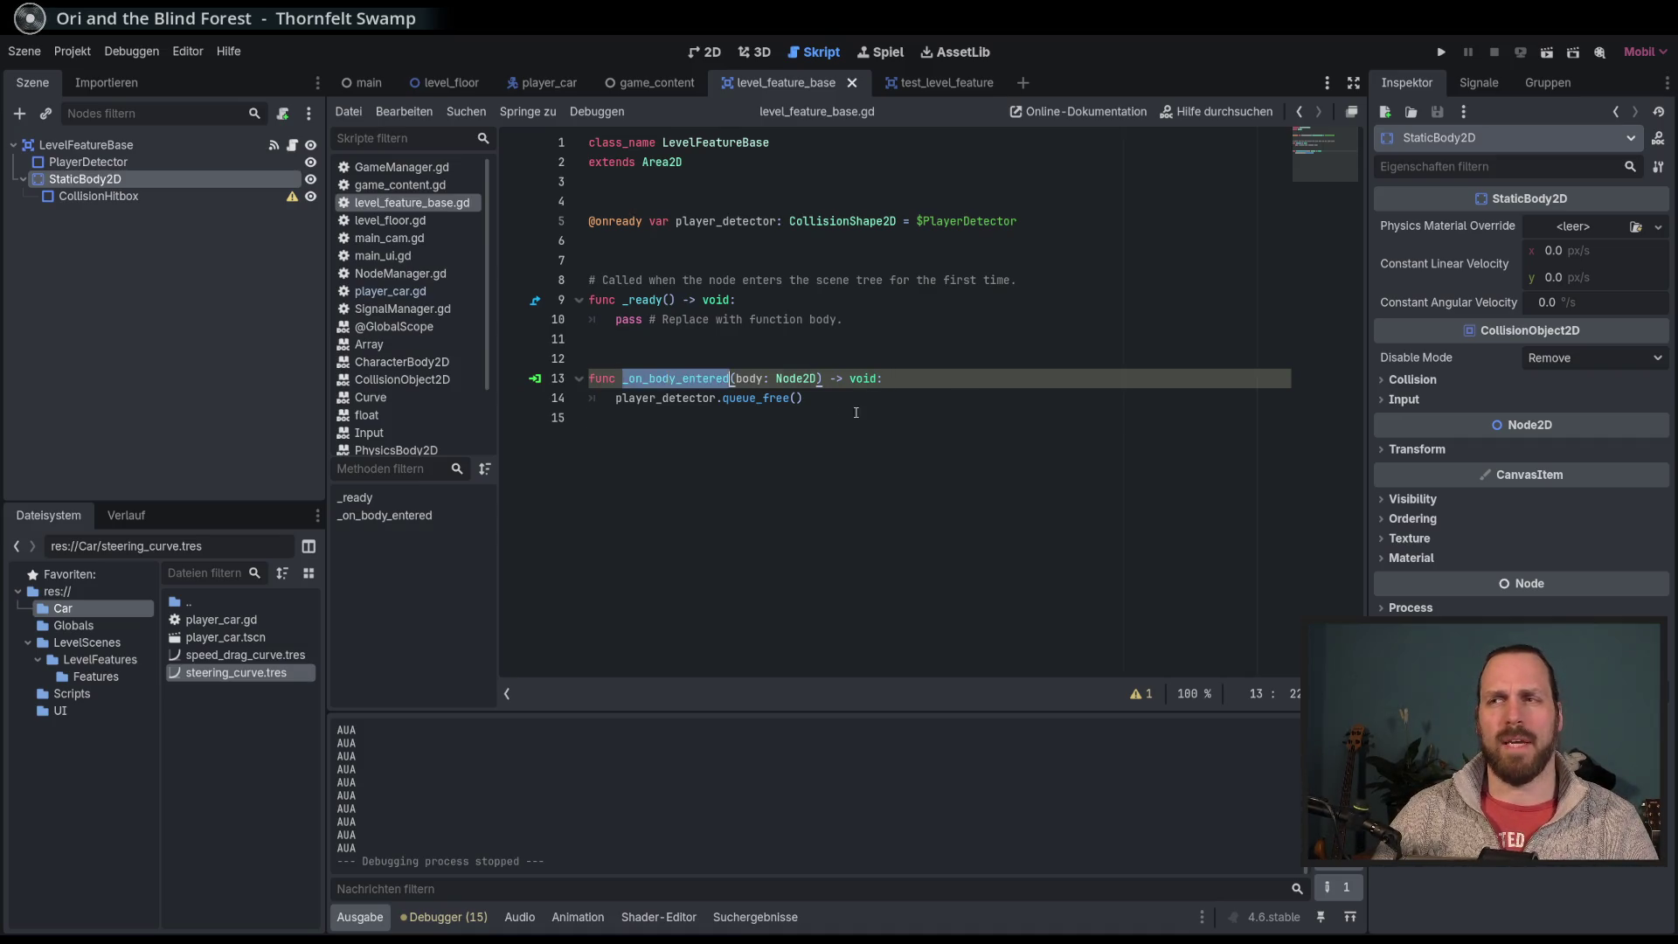
Step: Save level_feature_base.gd, relaunch the project, and show the running game's remote scene tree
{"action": "key", "text": "Down"}
{"action": "key", "text": "Down"}
{"action": "key", "text": "ctrl+s"}
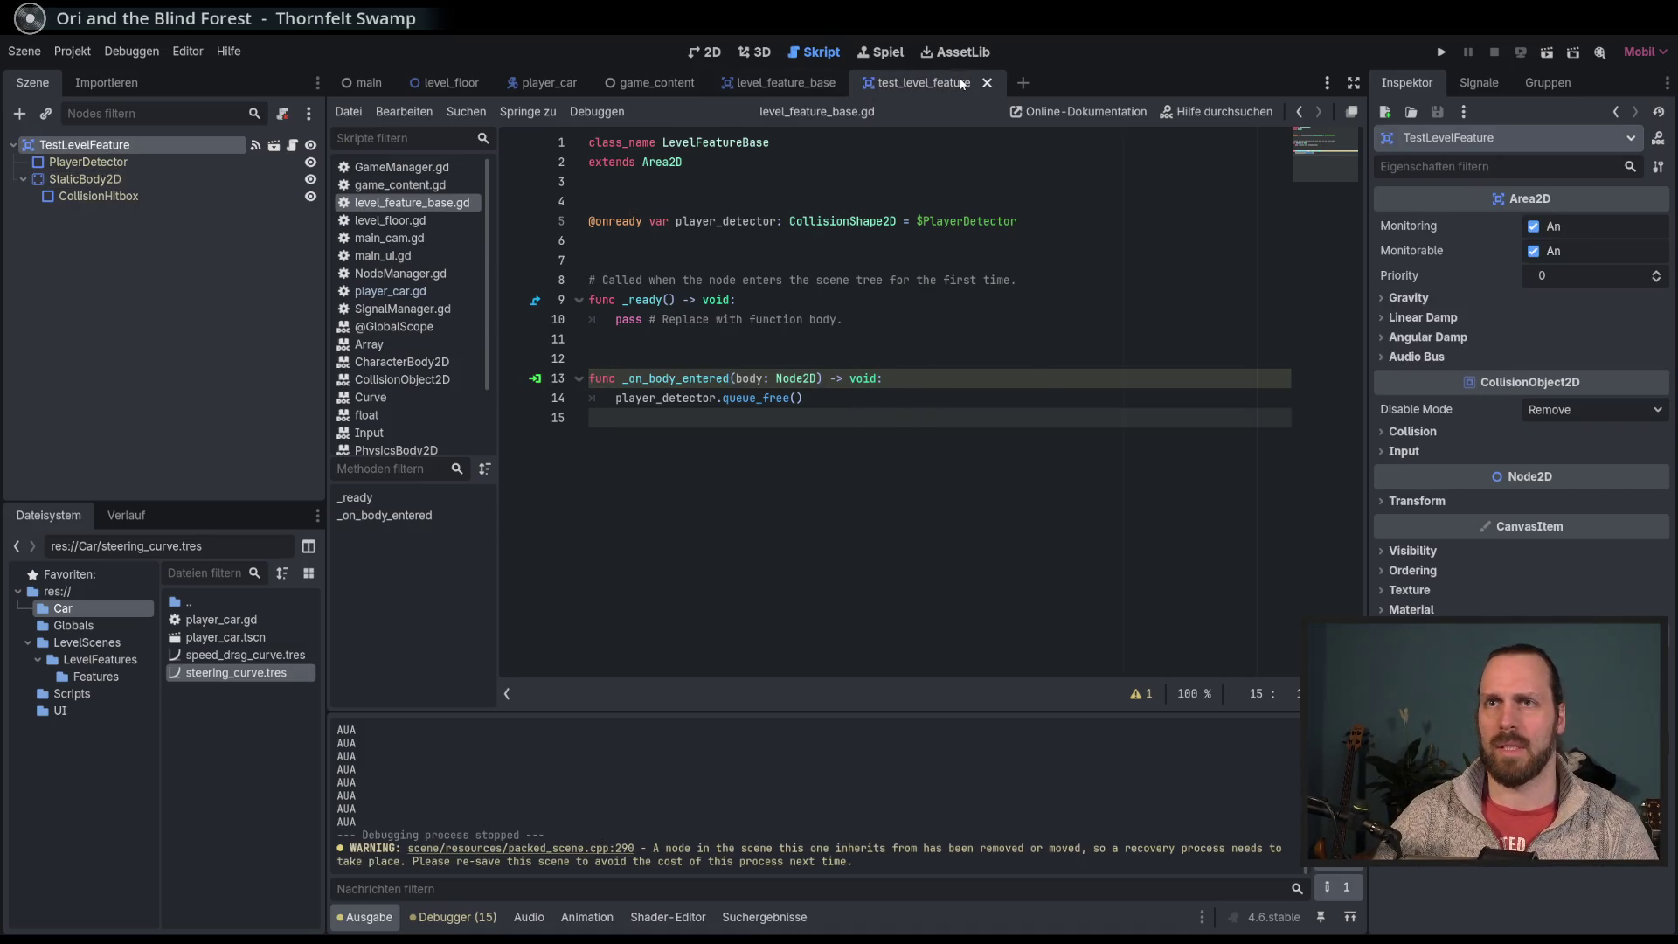
{"action": "key", "text": "F5"}
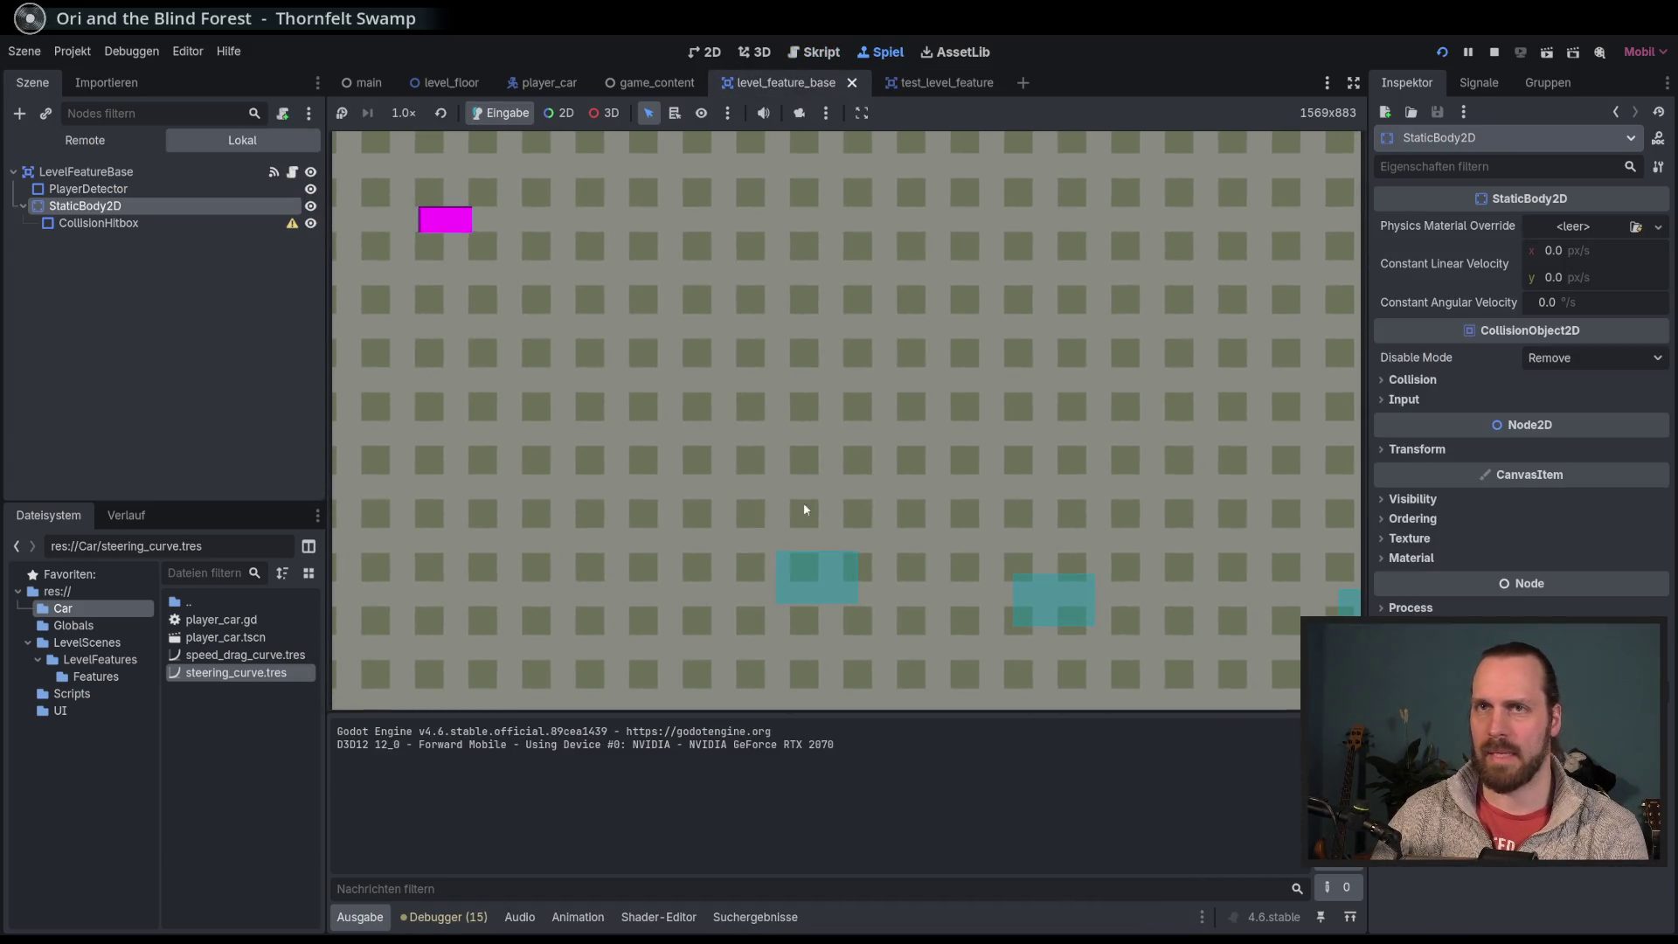
{"action": "left_click", "coordinate": [85, 139]}
{"action": "left_click", "coordinate": [24, 239]}
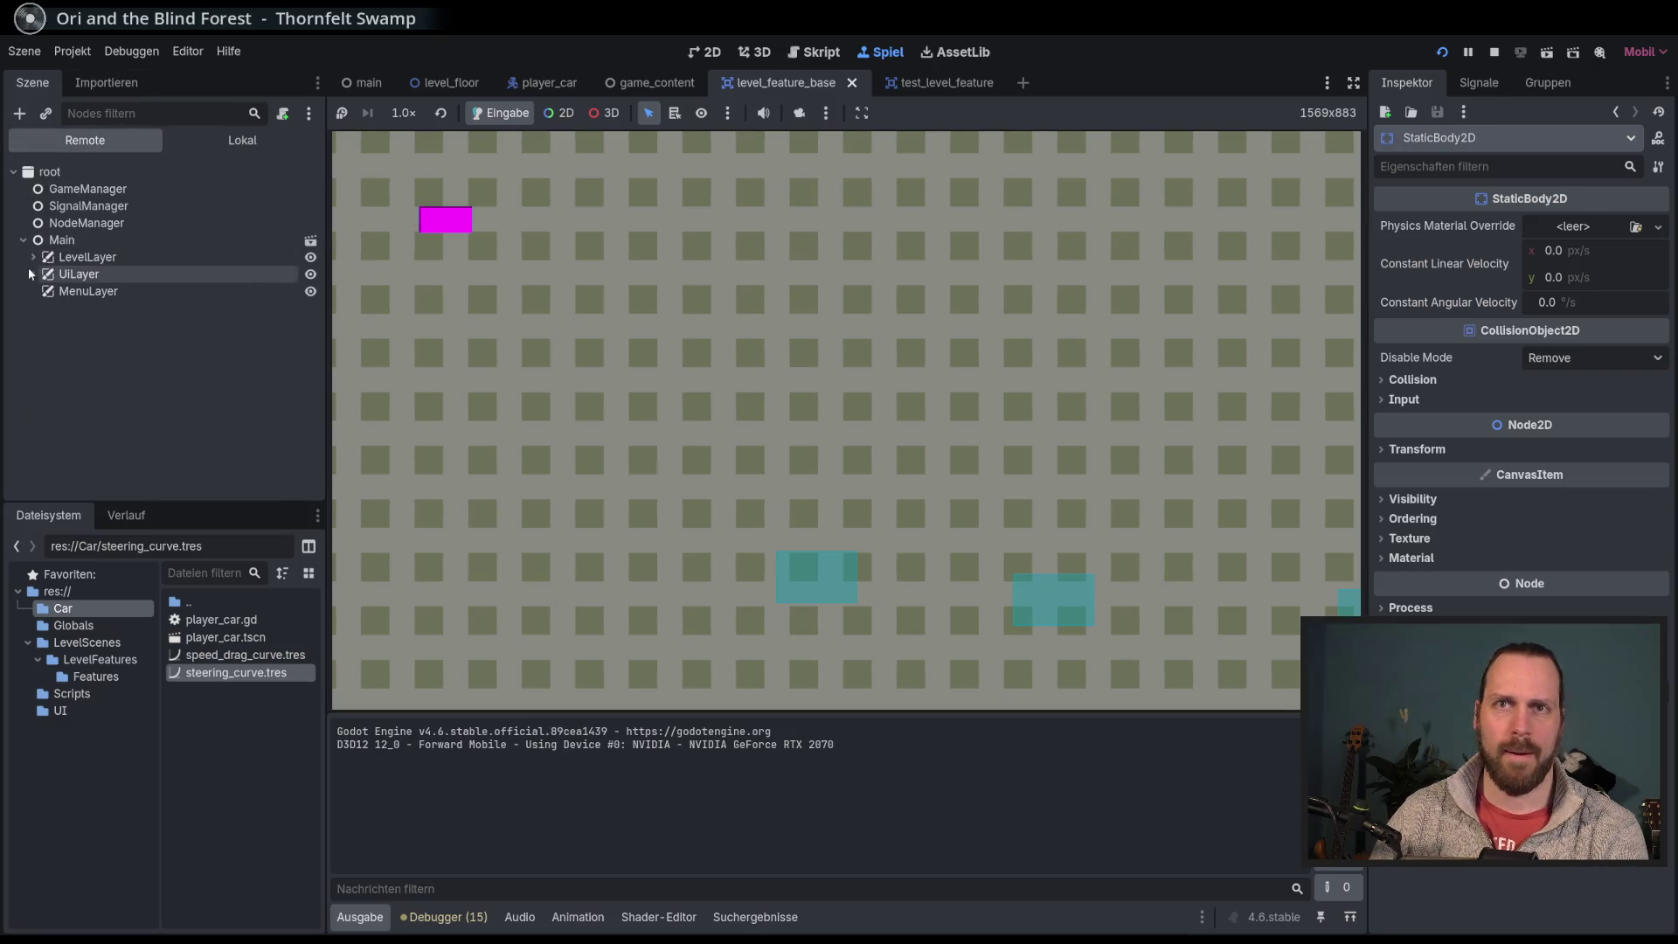
{"action": "left_click", "coordinate": [32, 257]}
{"action": "left_click", "coordinate": [50, 275]}
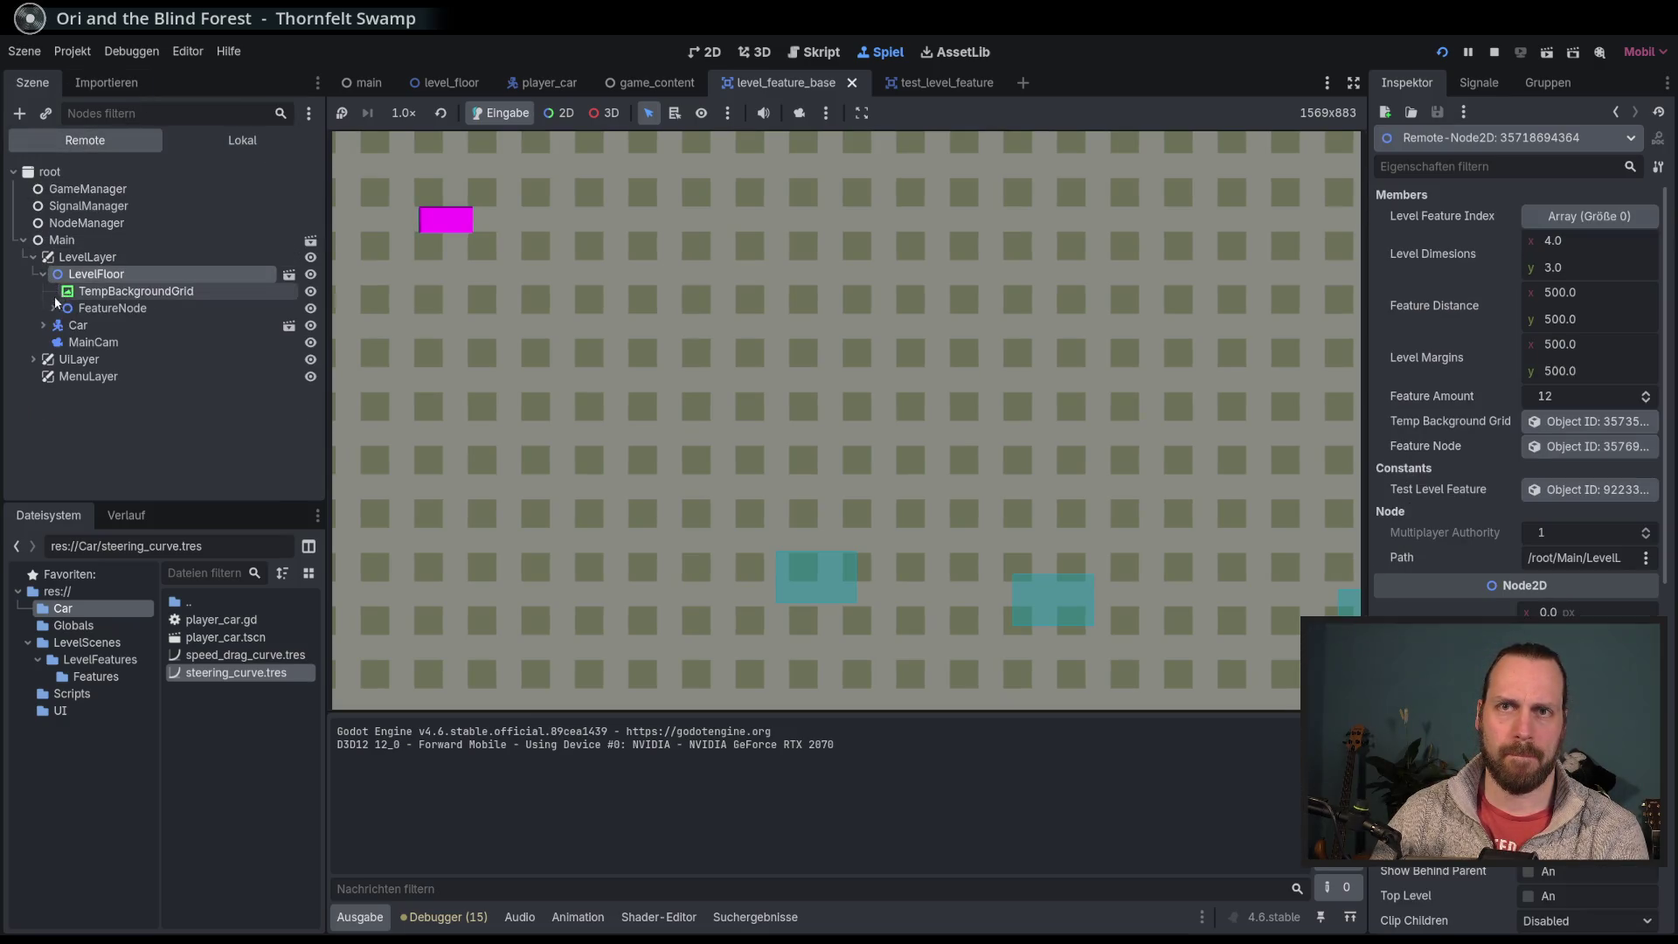
{"action": "left_click", "coordinate": [53, 308]}
{"action": "left_click", "coordinate": [128, 344]}
{"action": "left_click", "coordinate": [72, 359]}
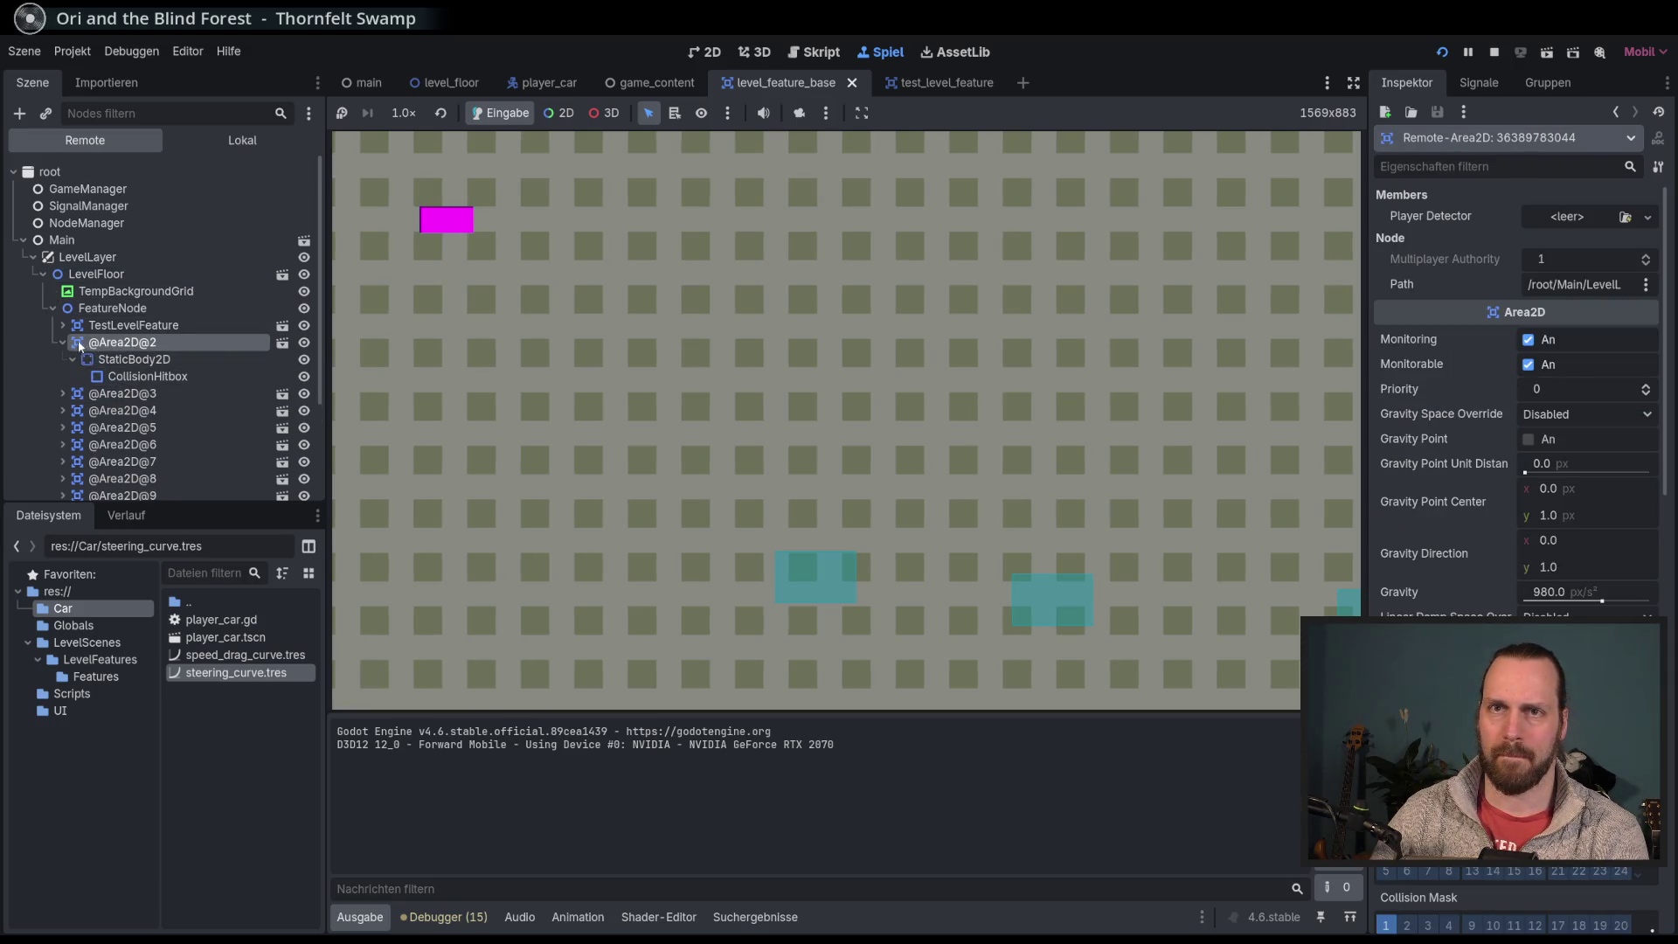
Step: Stop the game and review the _on_body_entered queue_free() call in level_feature_base.gd
{"action": "key", "text": "F8"}
{"action": "double_click", "coordinate": [682, 378]}
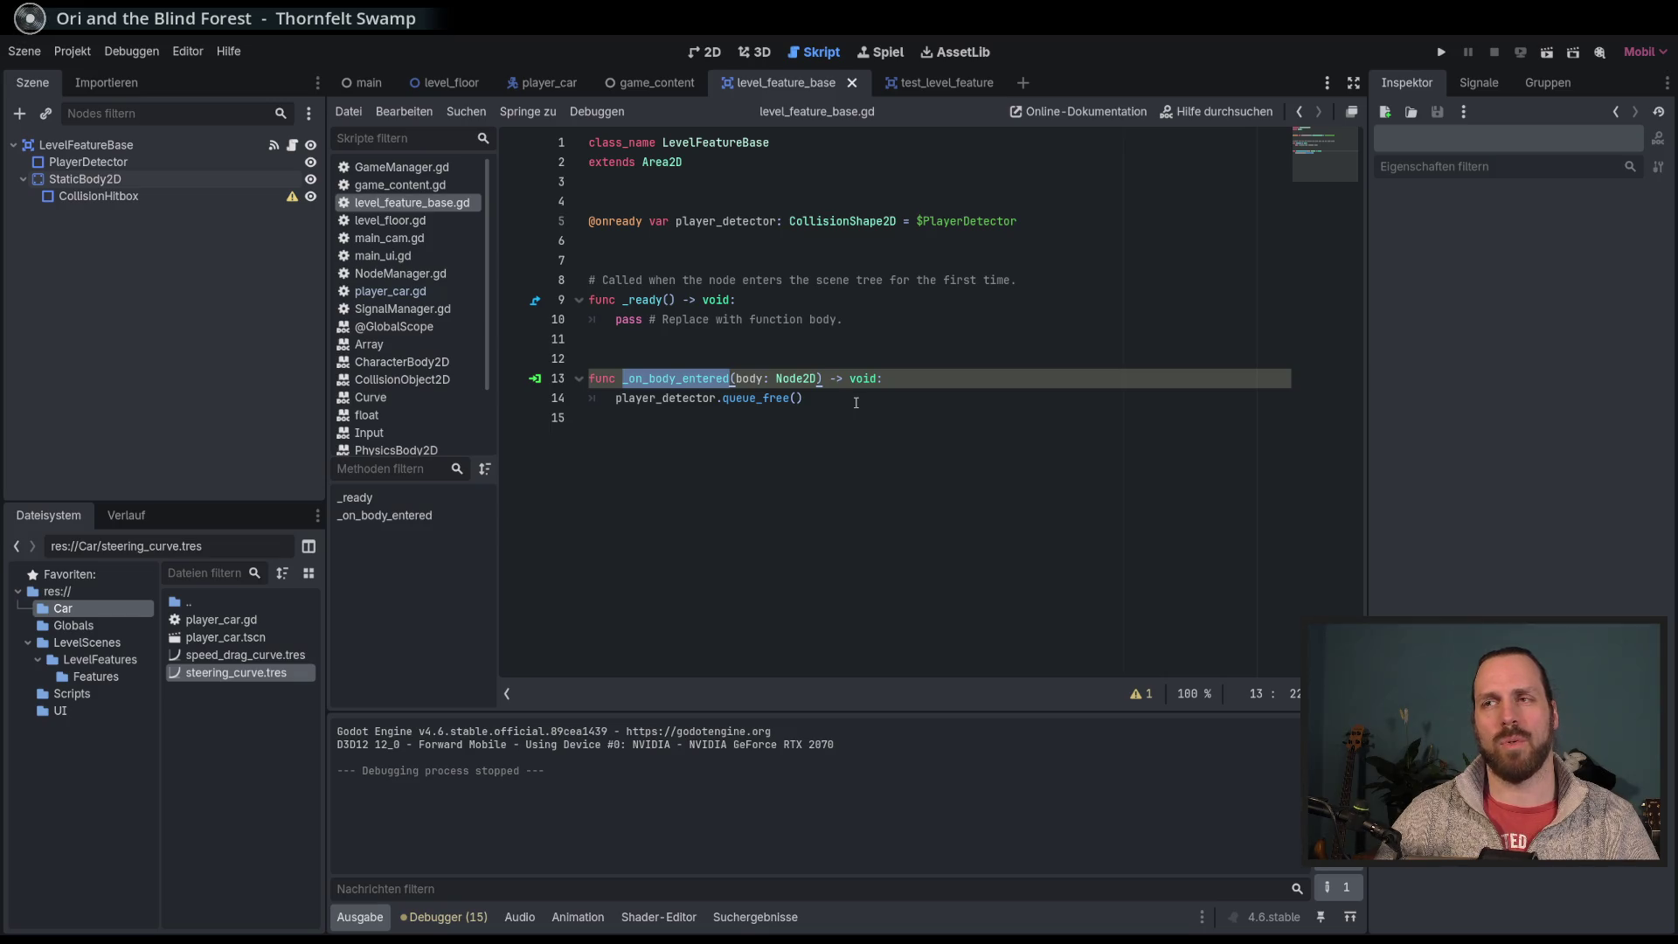
{"action": "left_click", "coordinate": [859, 399]}
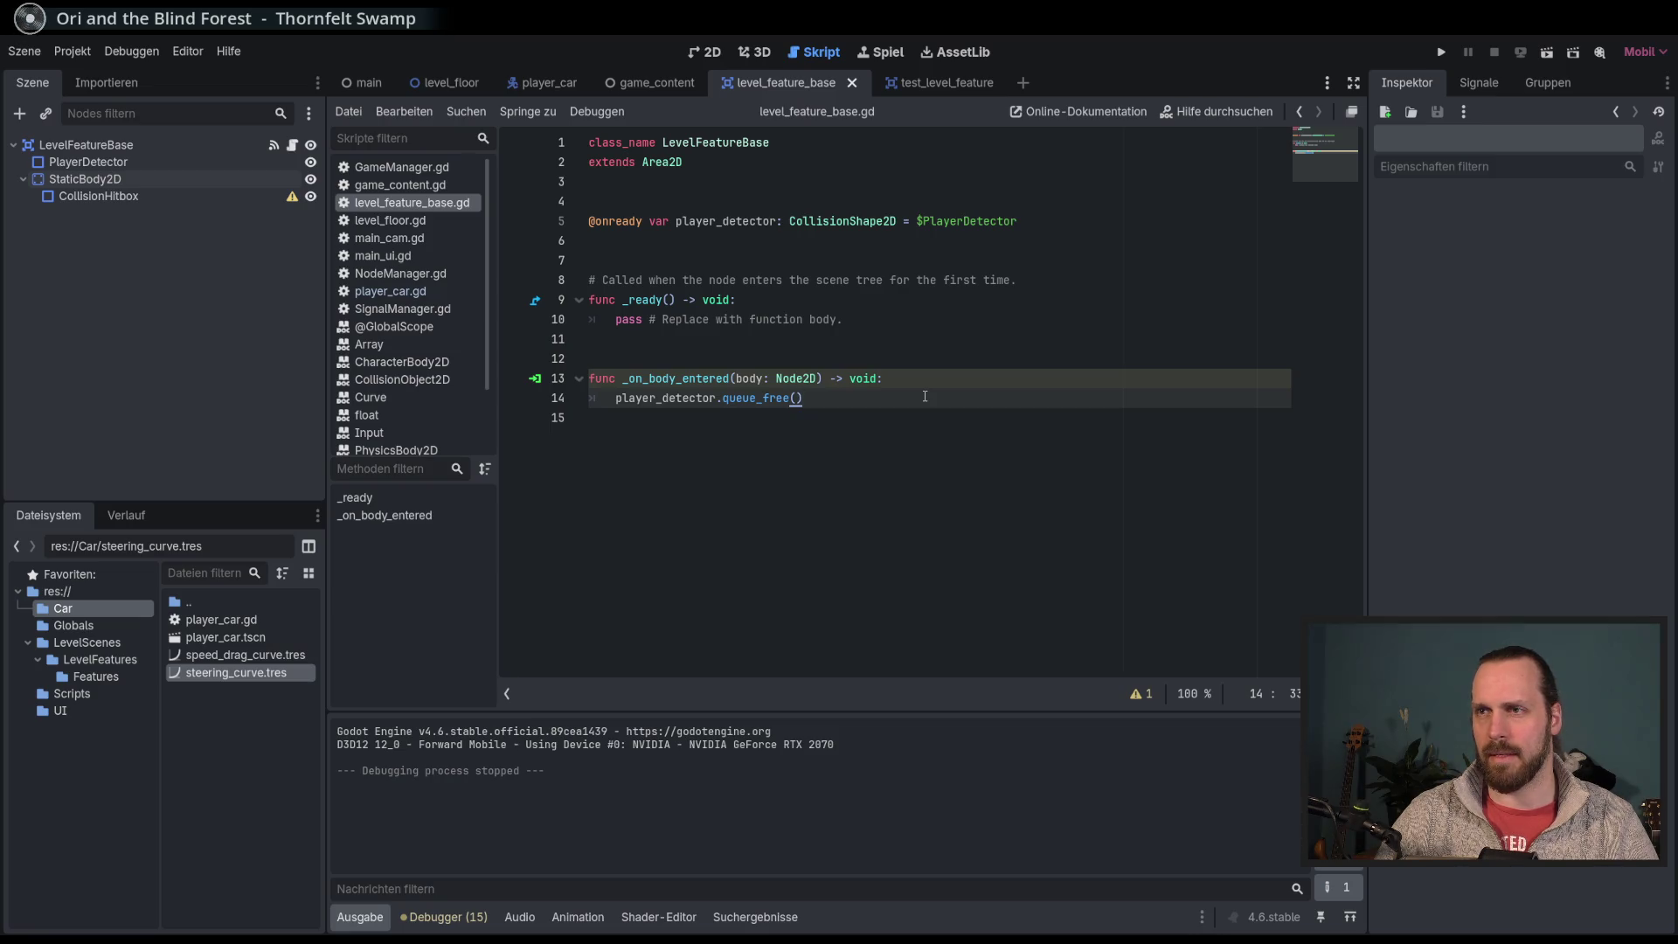
Step: In the 2D view, open the main scene, then the game_content scene
{"action": "left_click", "coordinate": [704, 51]}
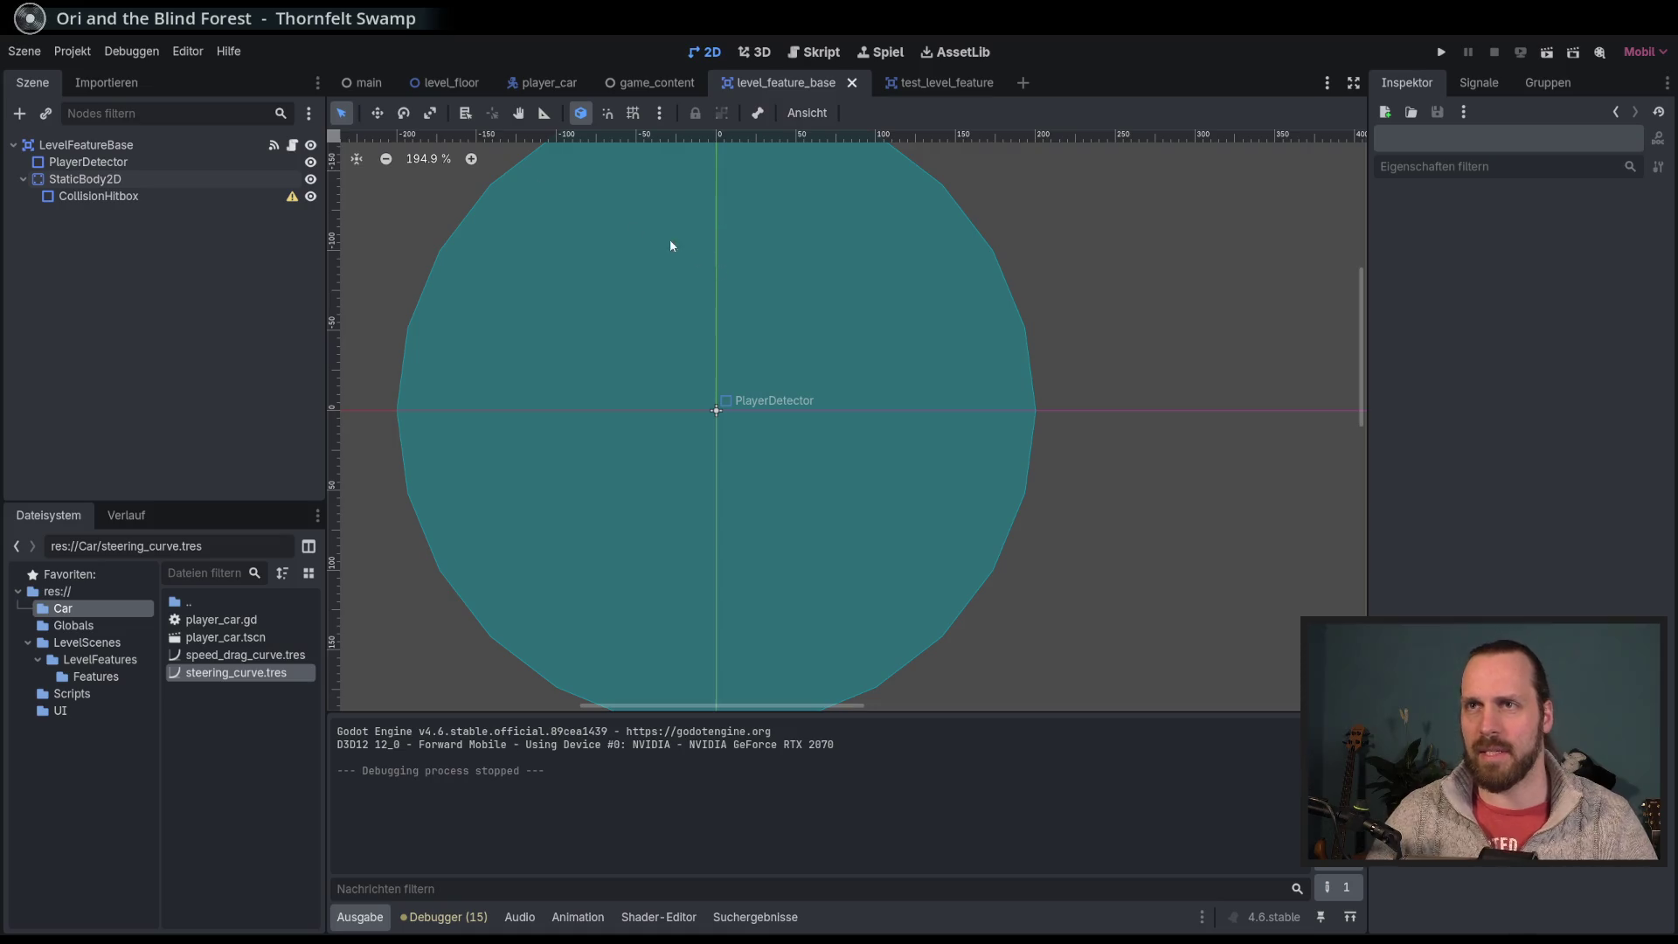
{"action": "left_click", "coordinate": [366, 82]}
{"action": "scroll", "coordinate": [647, 371], "scroll_direction": "down", "scroll_amount": 2}
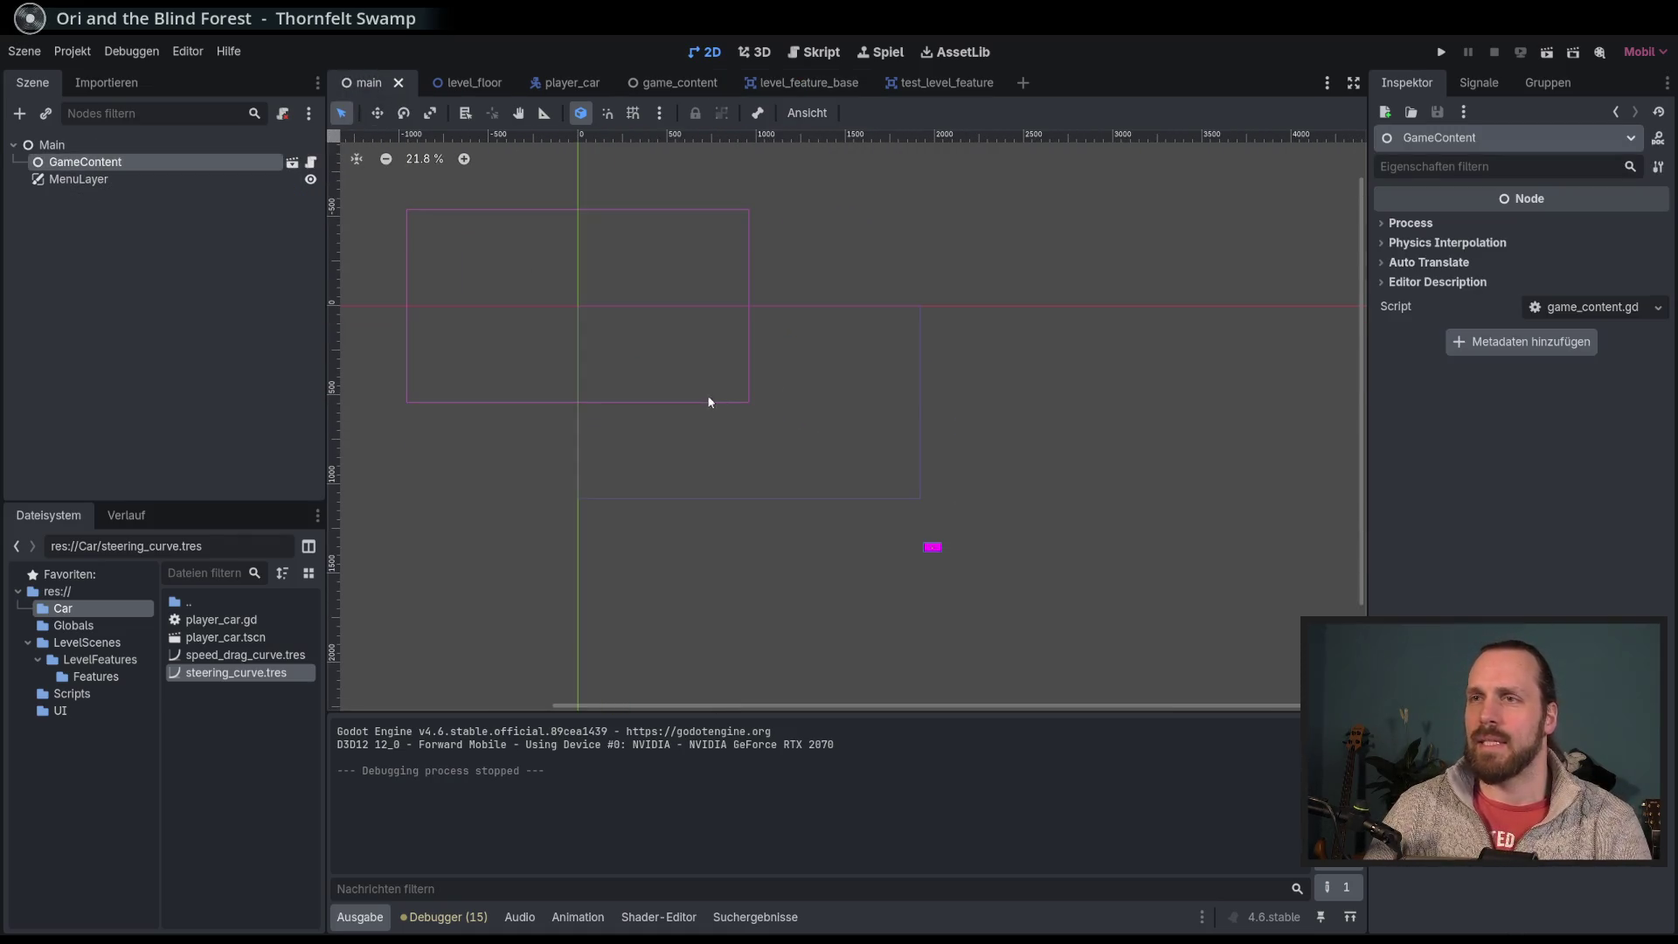
{"action": "left_click", "coordinate": [292, 162]}
Step: Test-drive the car with the arrow keys, stop the game, and list the debugger's 15 warnings
{"action": "key", "text": "F5"}
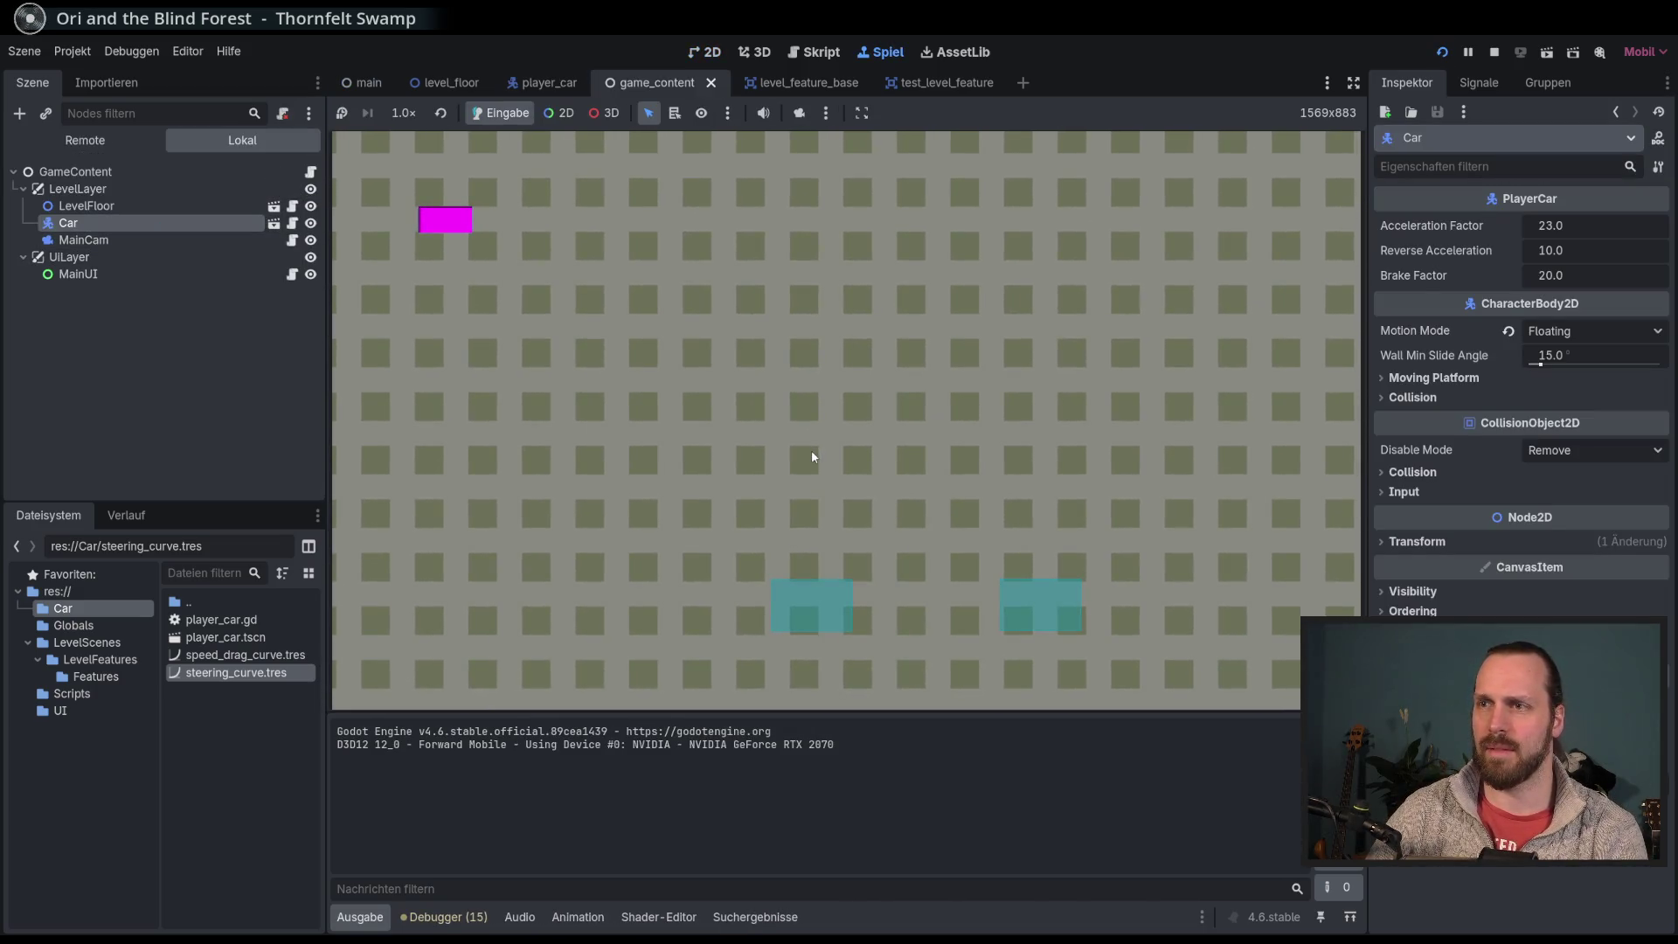
{"action": "key", "text": "Up"}
{"action": "key", "text": "Right"}
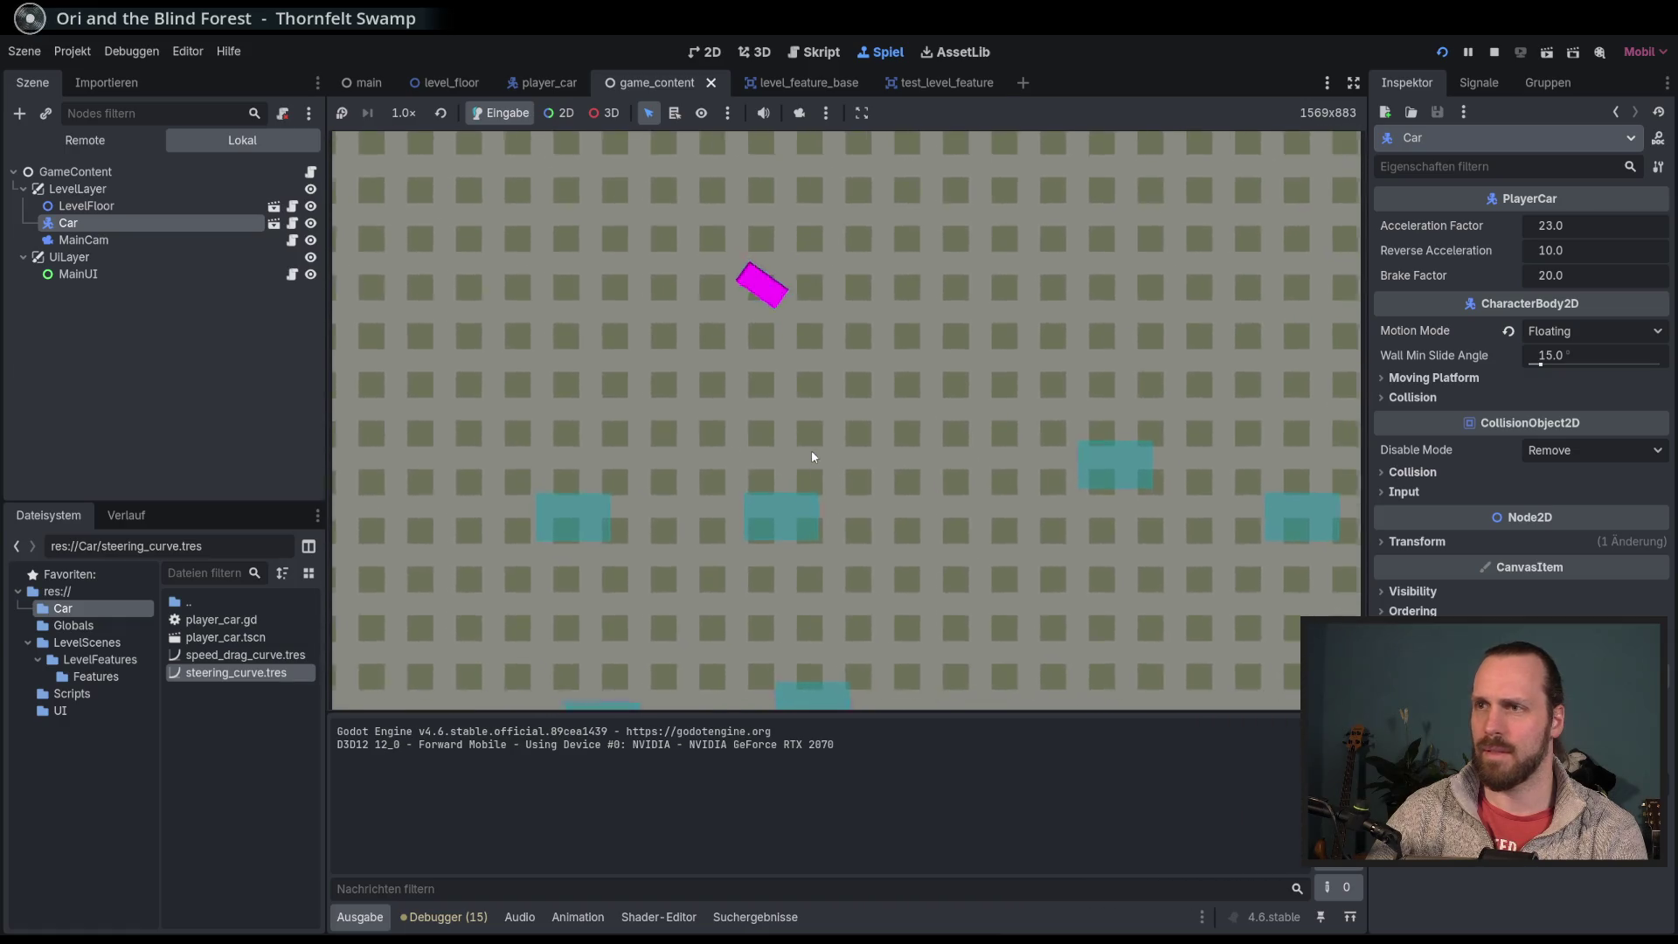
{"action": "key", "text": "Left"}
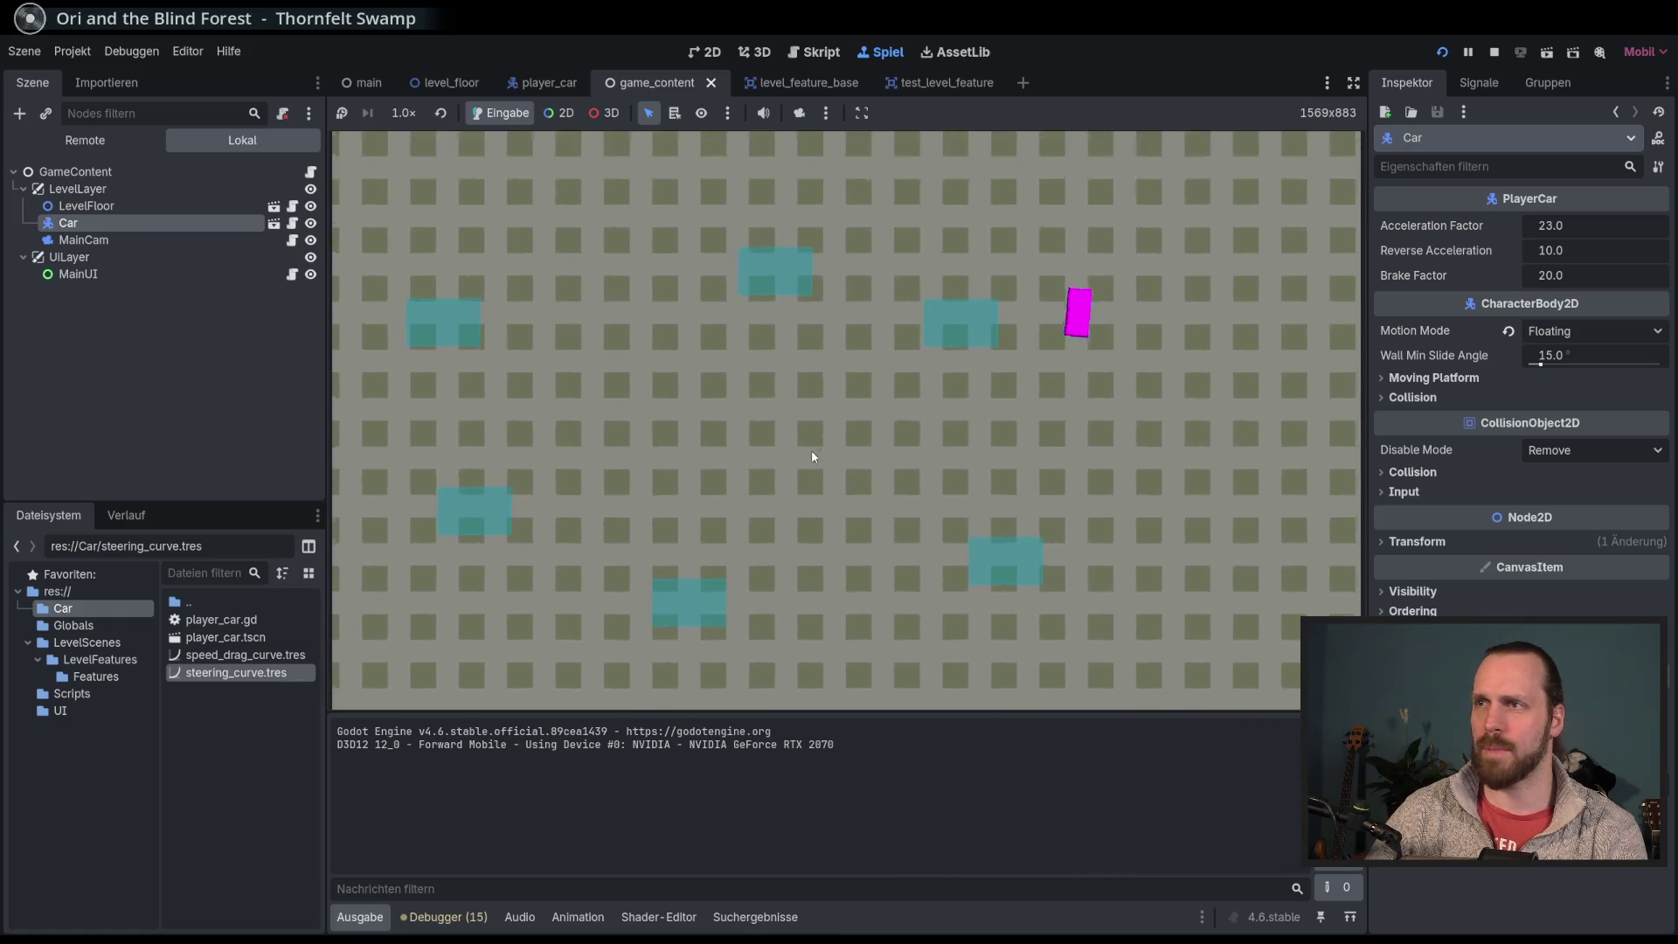
{"action": "key", "text": "Right"}
{"action": "key", "text": "Left"}
{"action": "key", "text": "F8"}
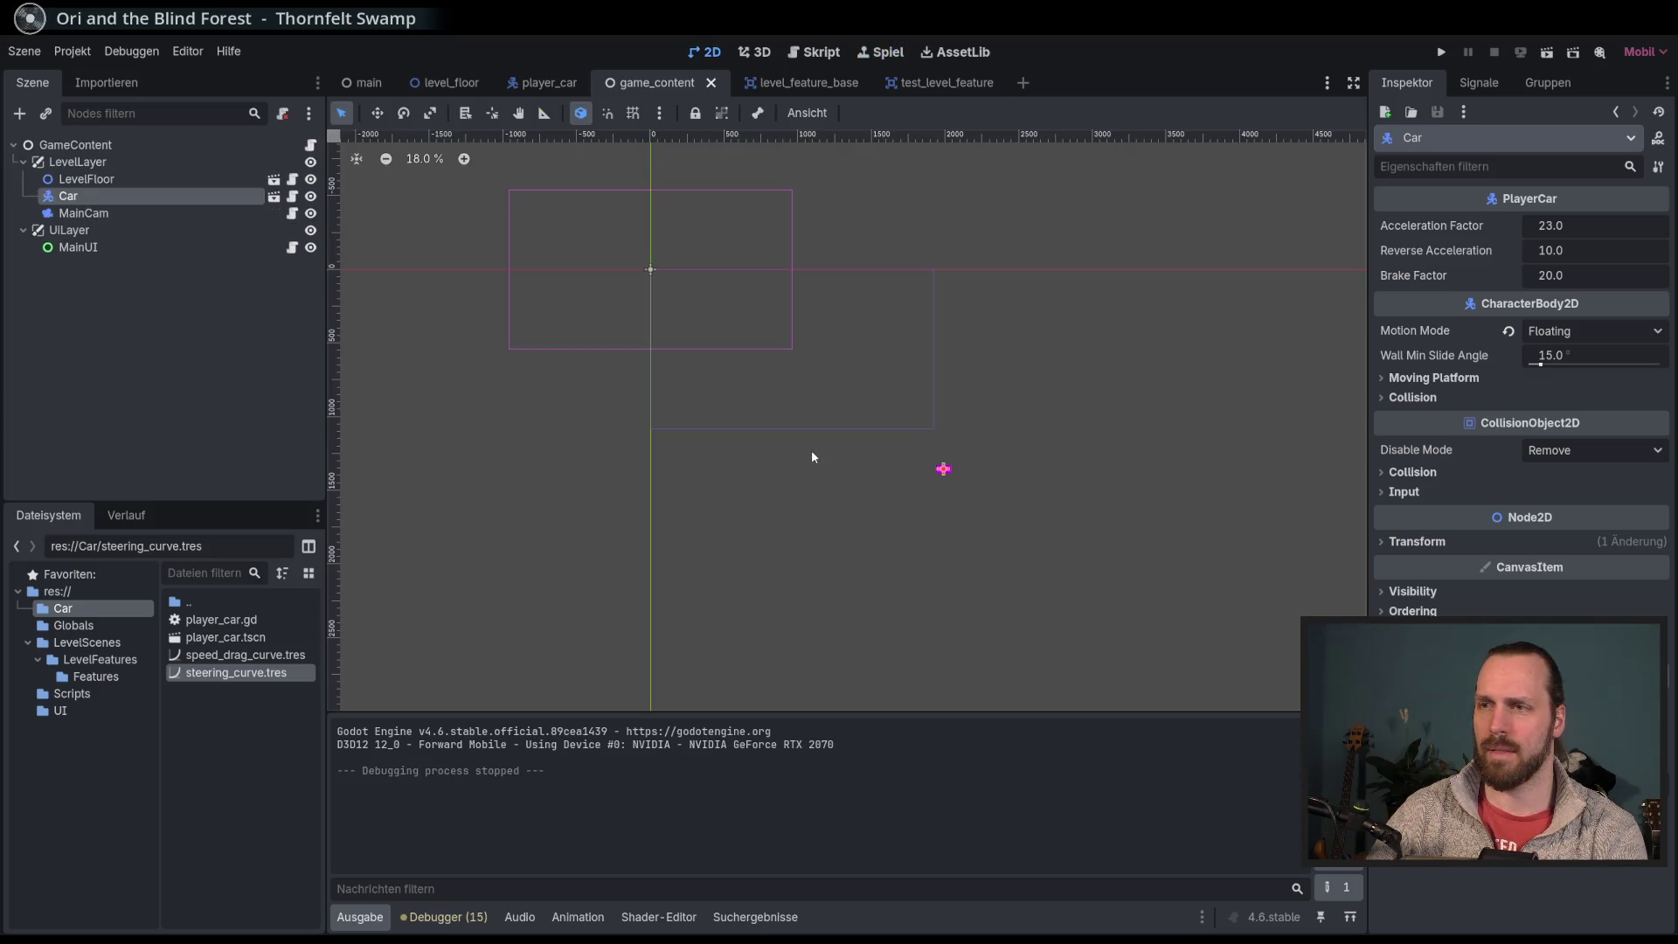
{"action": "left_click", "coordinate": [443, 916]}
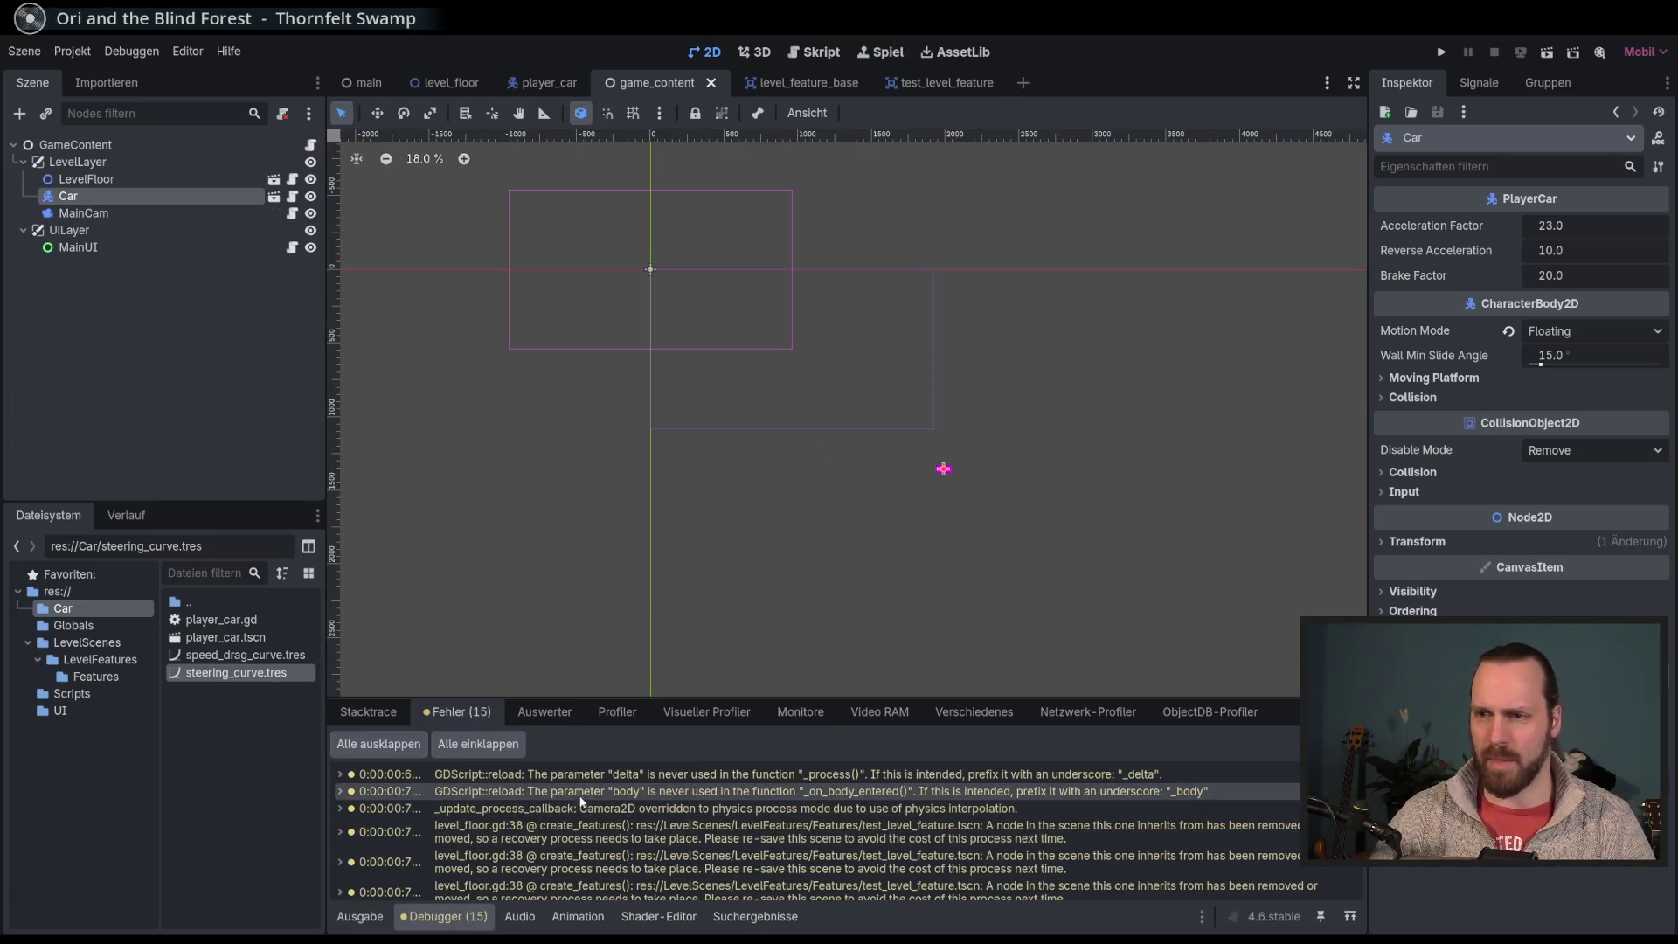
Step: From the unused delta warning, delete the _process function in SignalManager.gd
{"action": "left_click", "coordinate": [610, 776]}
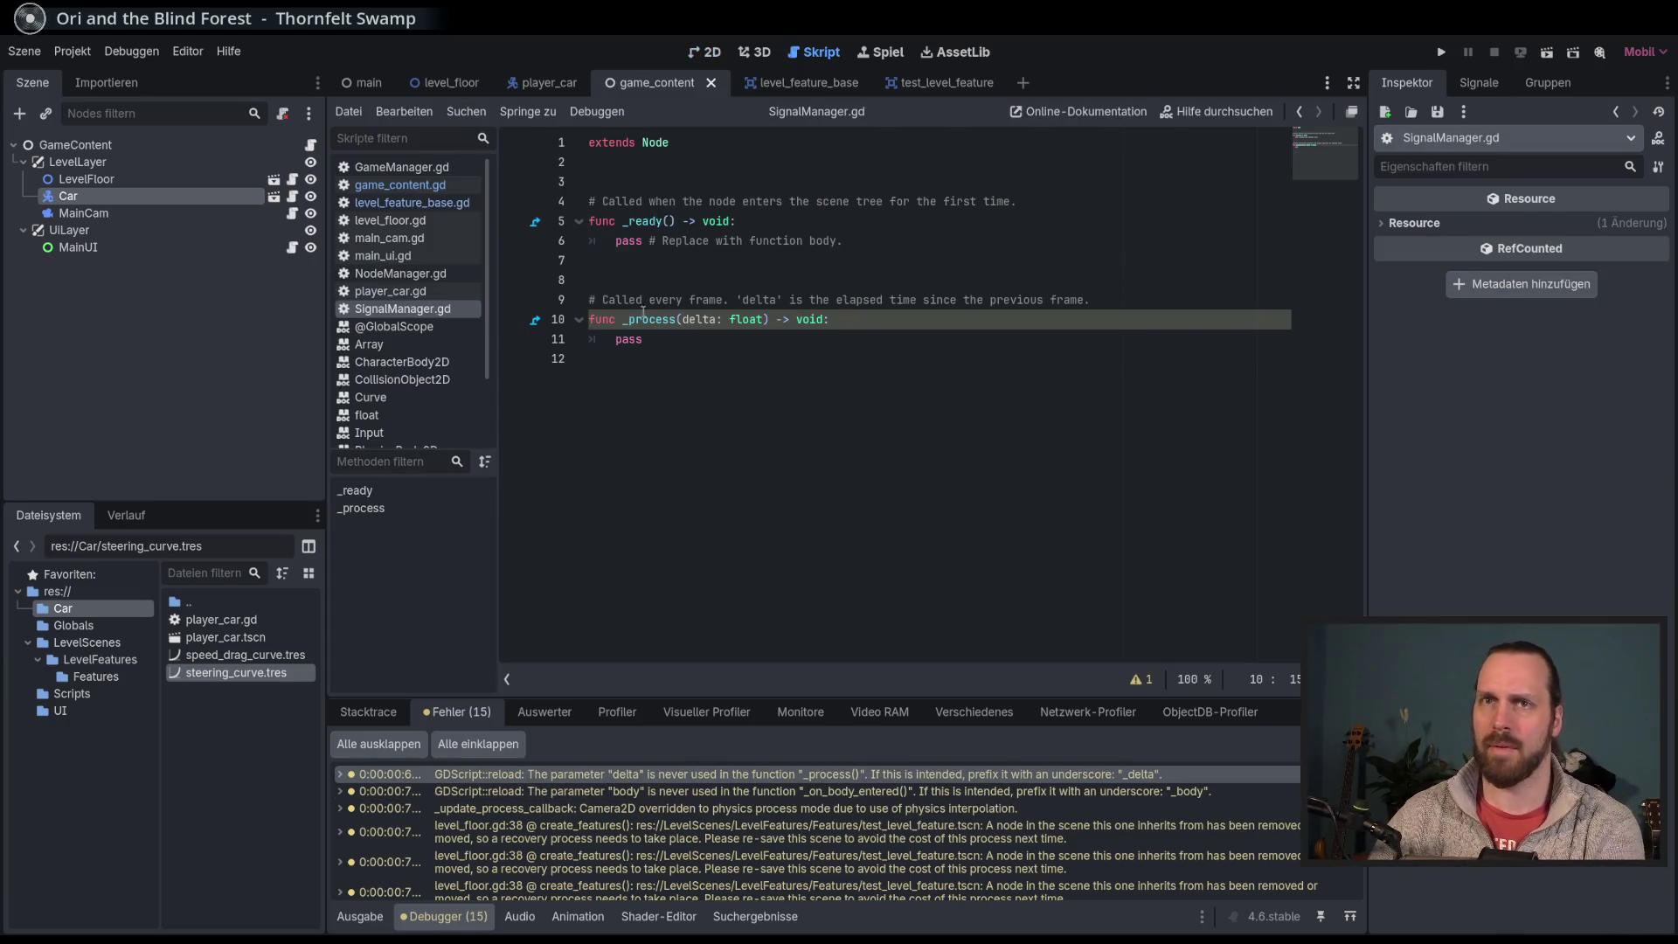
{"action": "left_click_drag", "start_coordinate": [652, 280], "coordinate": [766, 429]}
{"action": "key", "text": "BackSpace"}
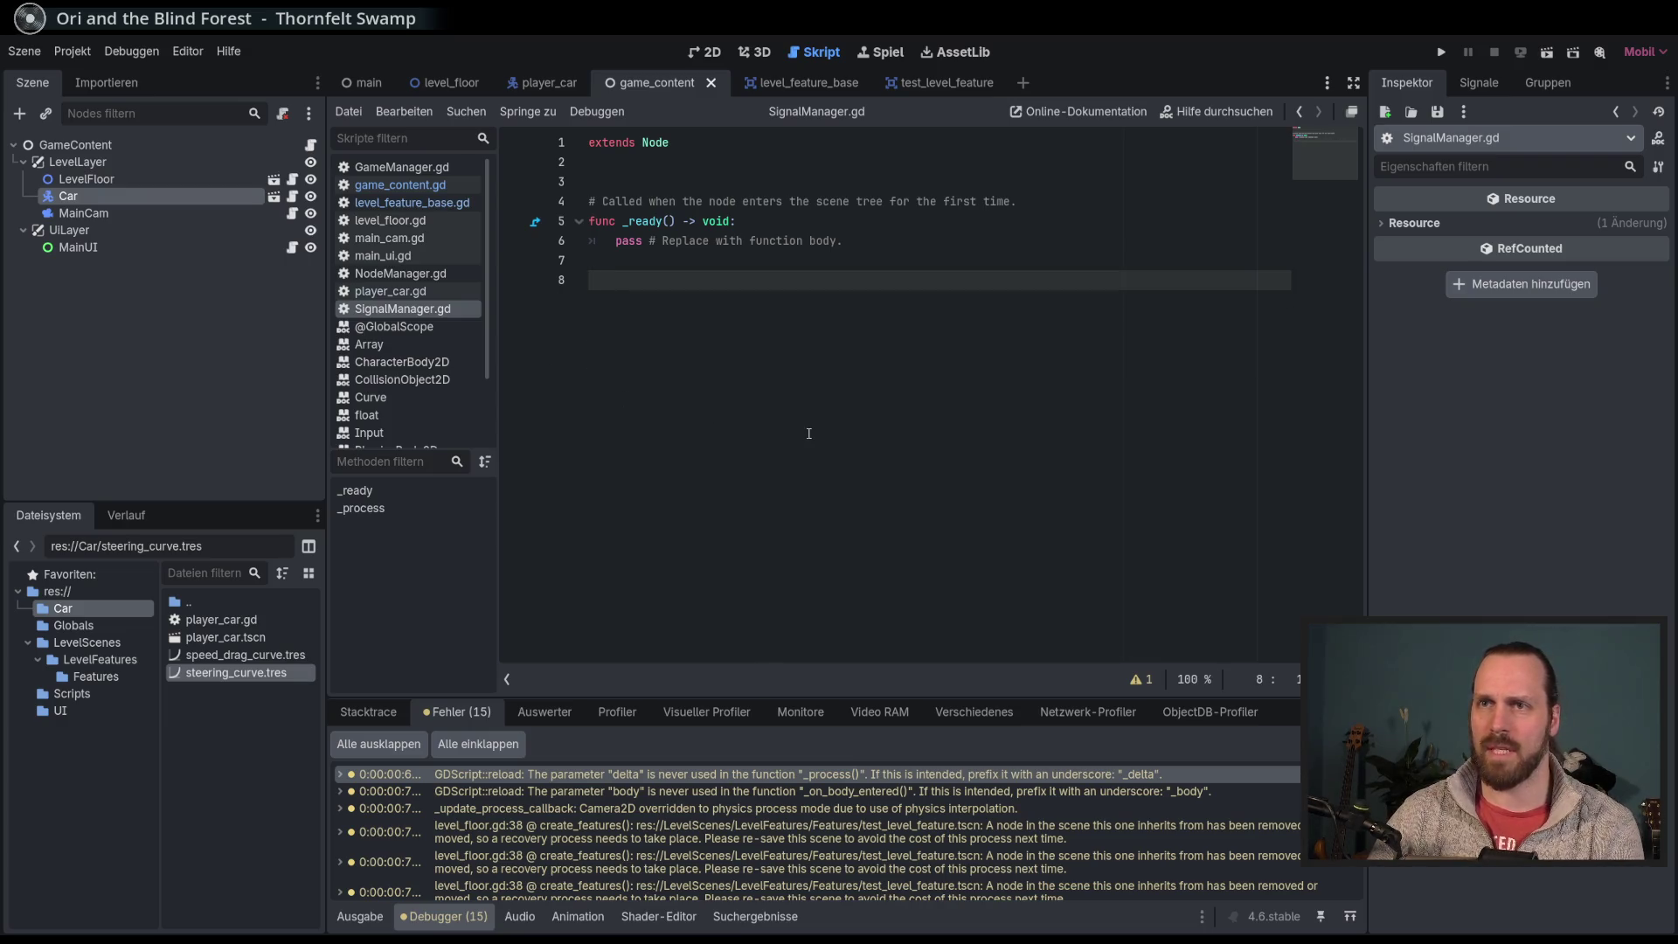
Step: Review the unused body parameter in _on_body_entered, then open the Car's PlayerCar scene
{"action": "left_click", "coordinate": [803, 791]}
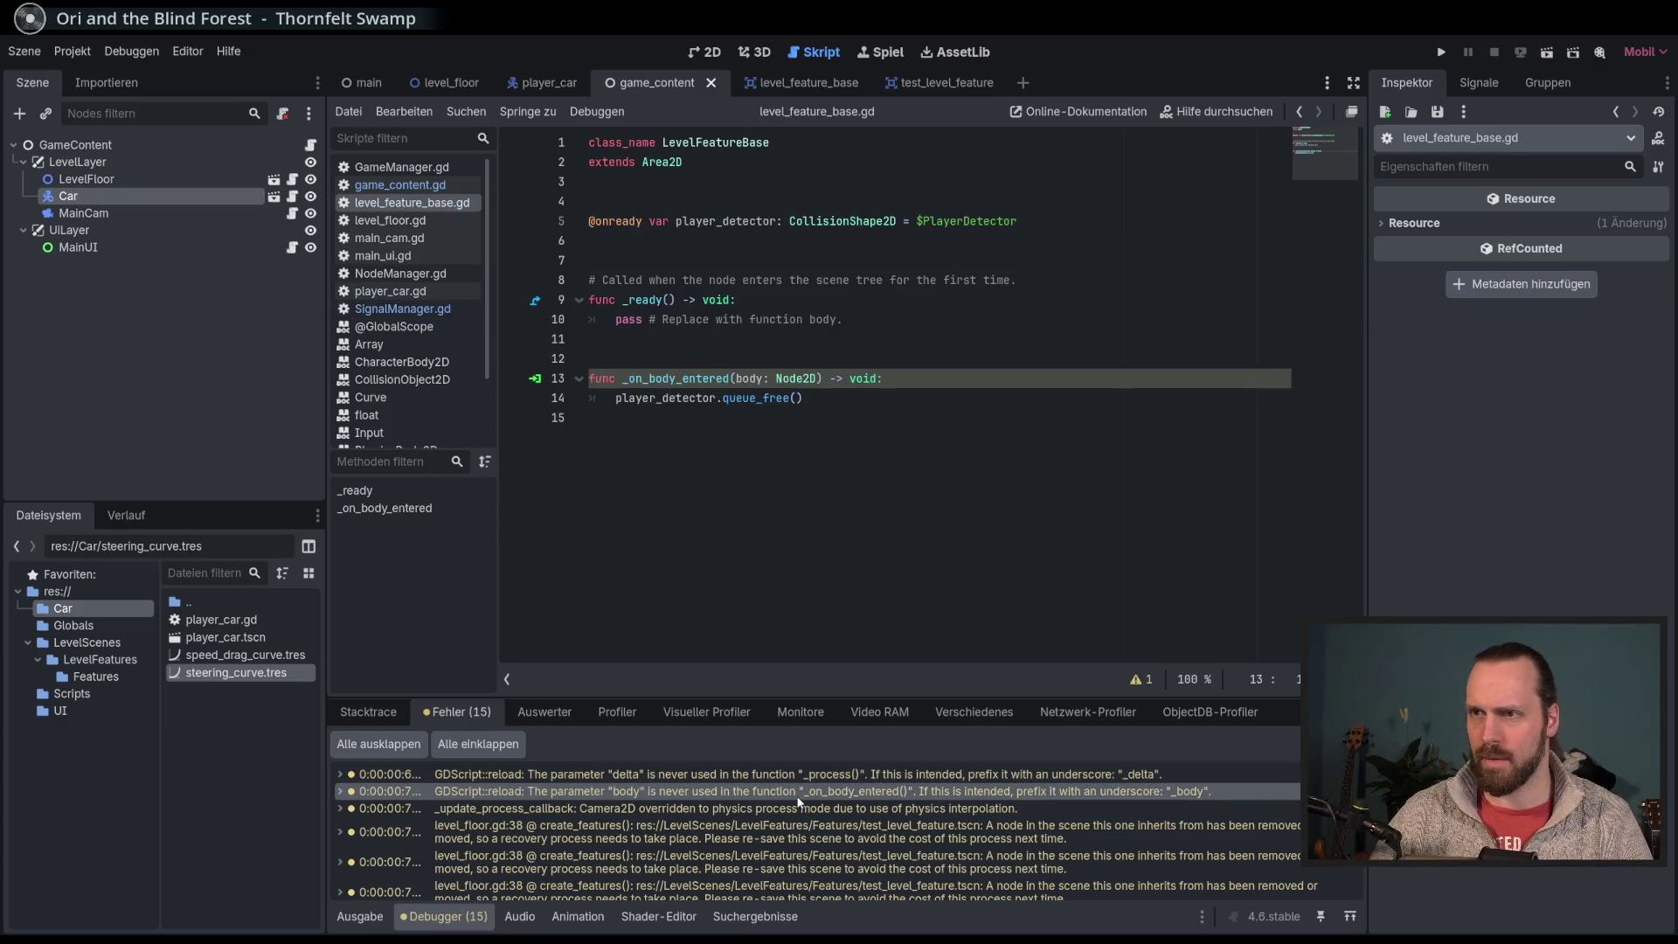
{"action": "left_click_drag", "start_coordinate": [608, 348], "coordinate": [622, 473]}
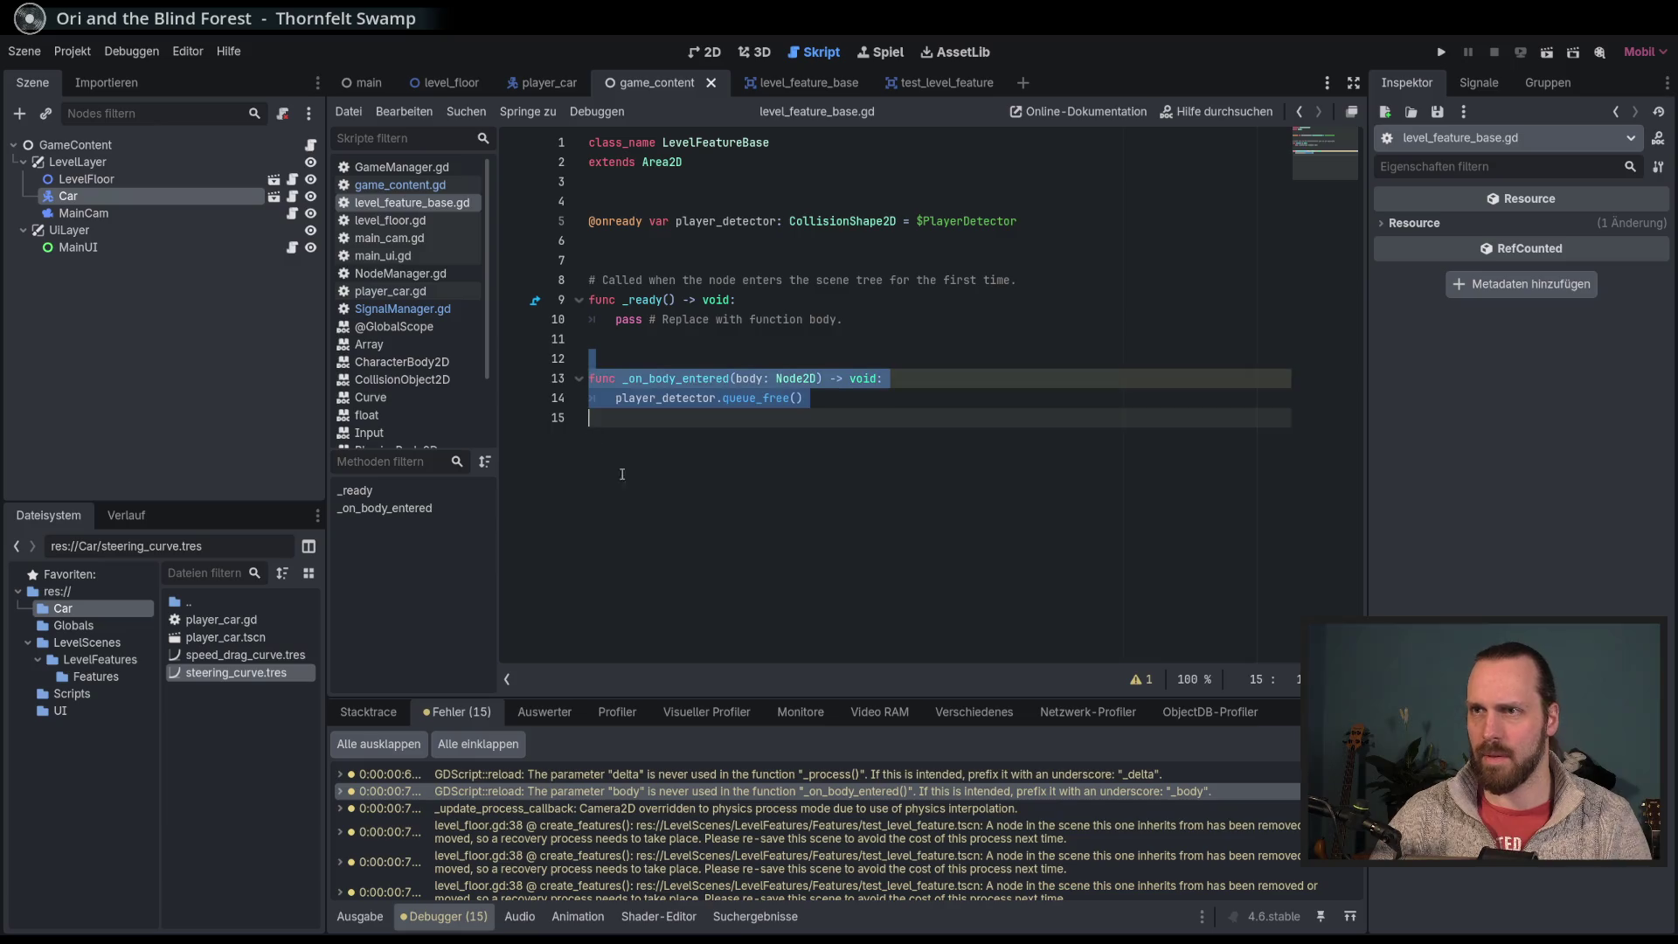
{"action": "left_click", "coordinate": [766, 572]}
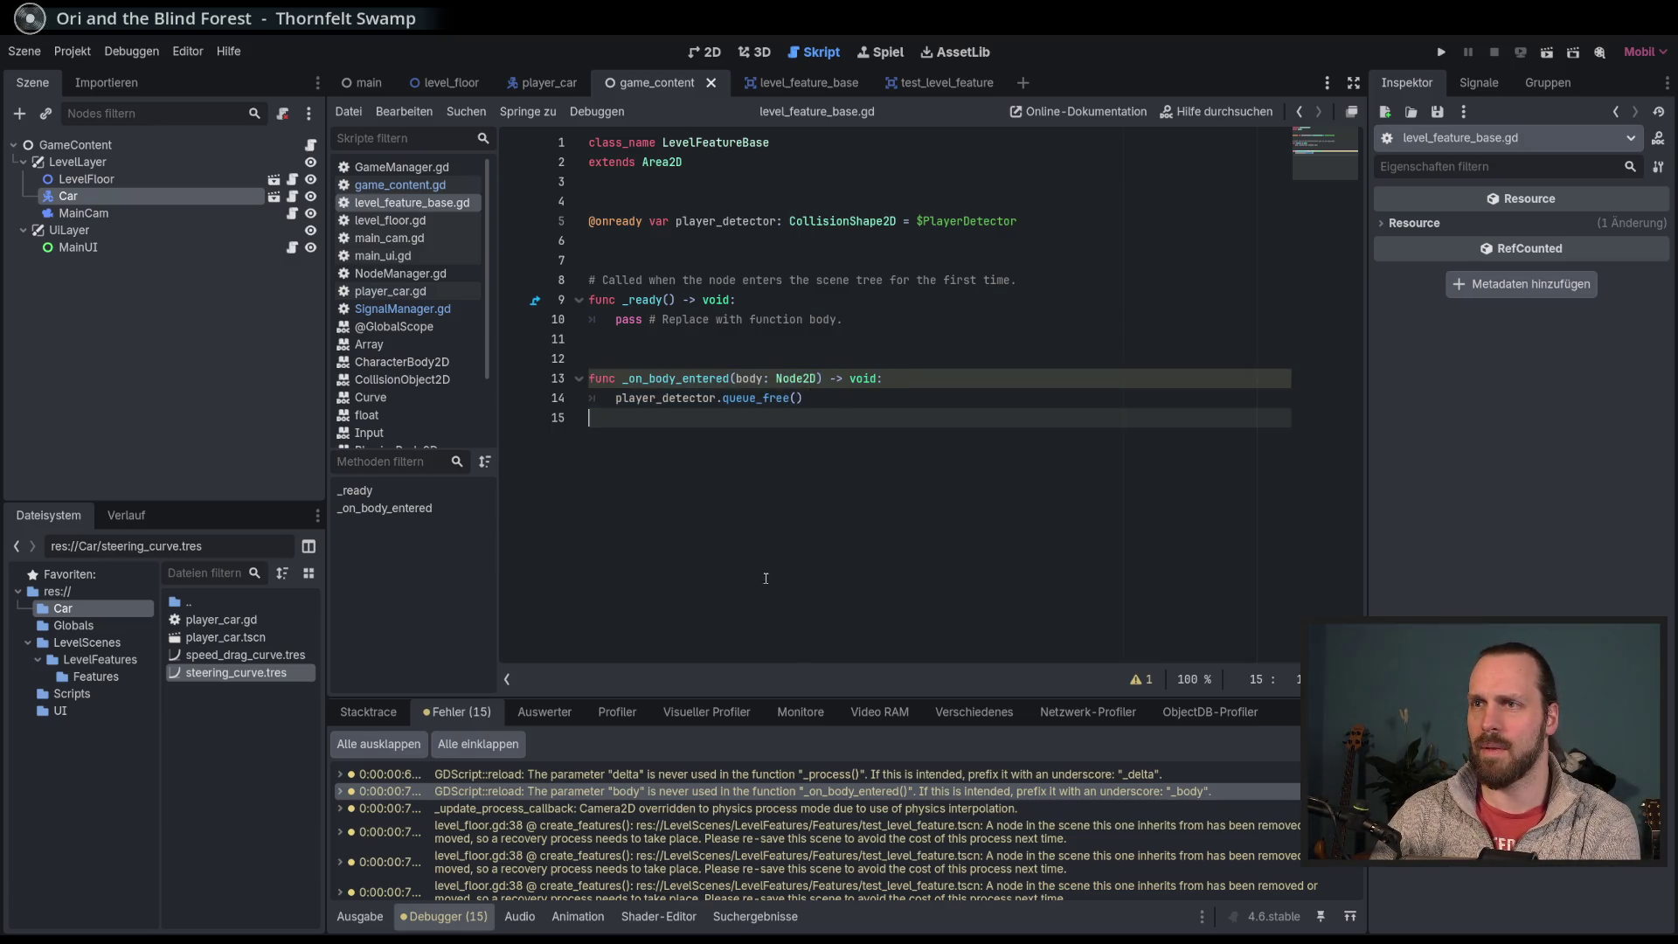
{"action": "left_click", "coordinate": [734, 379]}
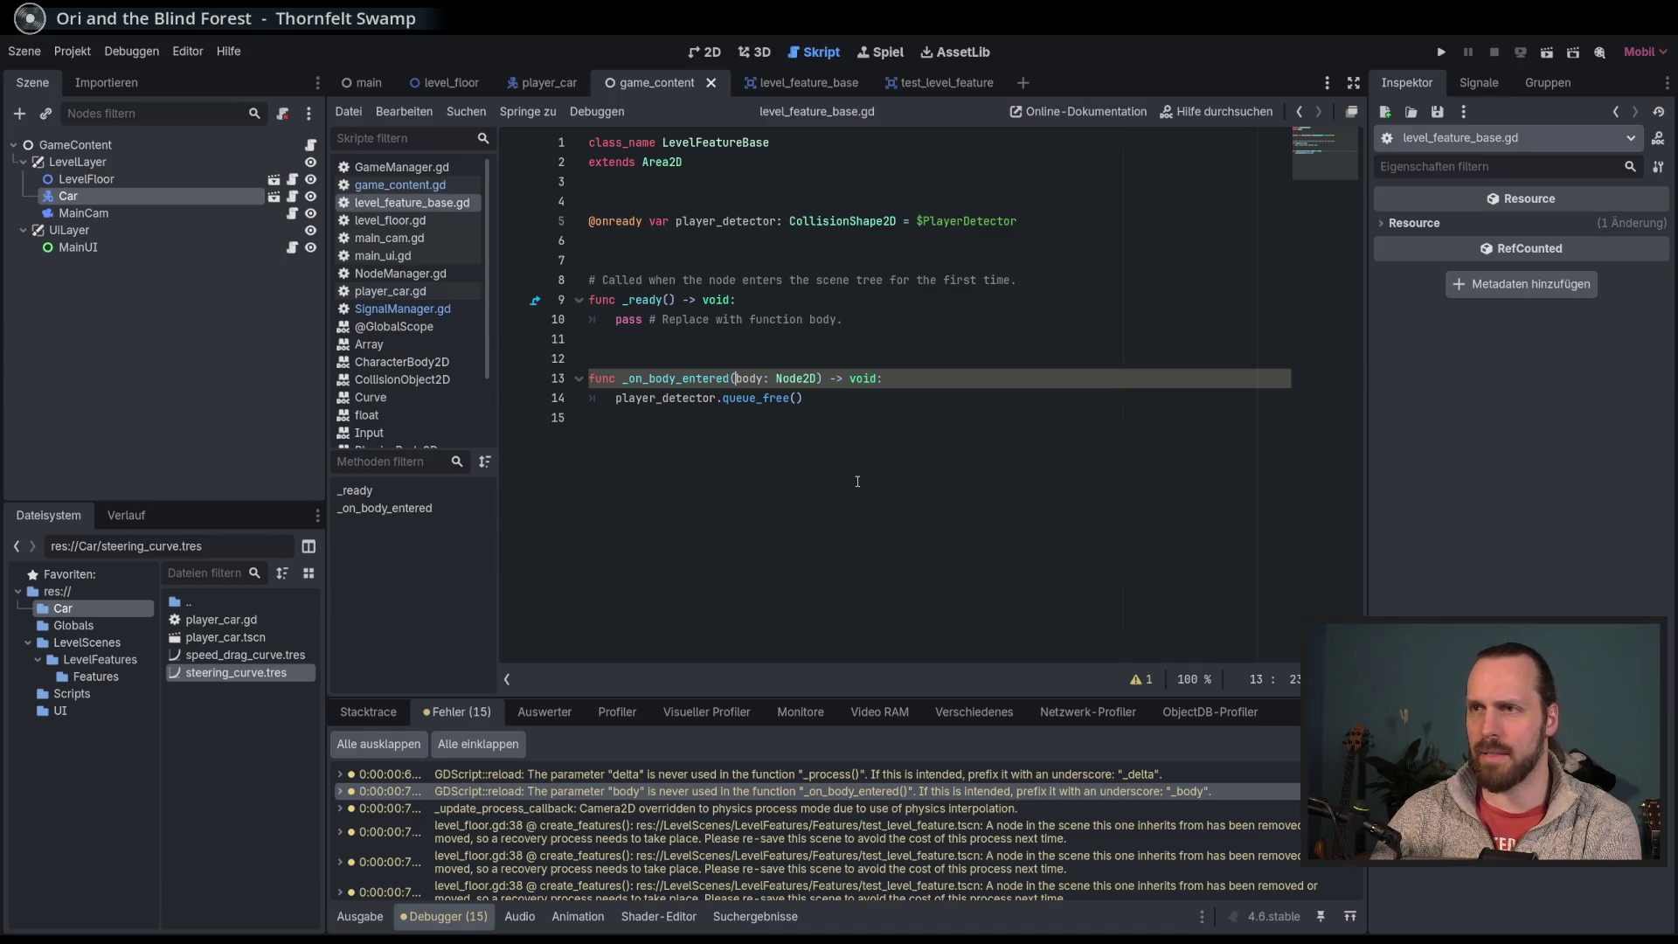
{"action": "left_click", "coordinate": [869, 428]}
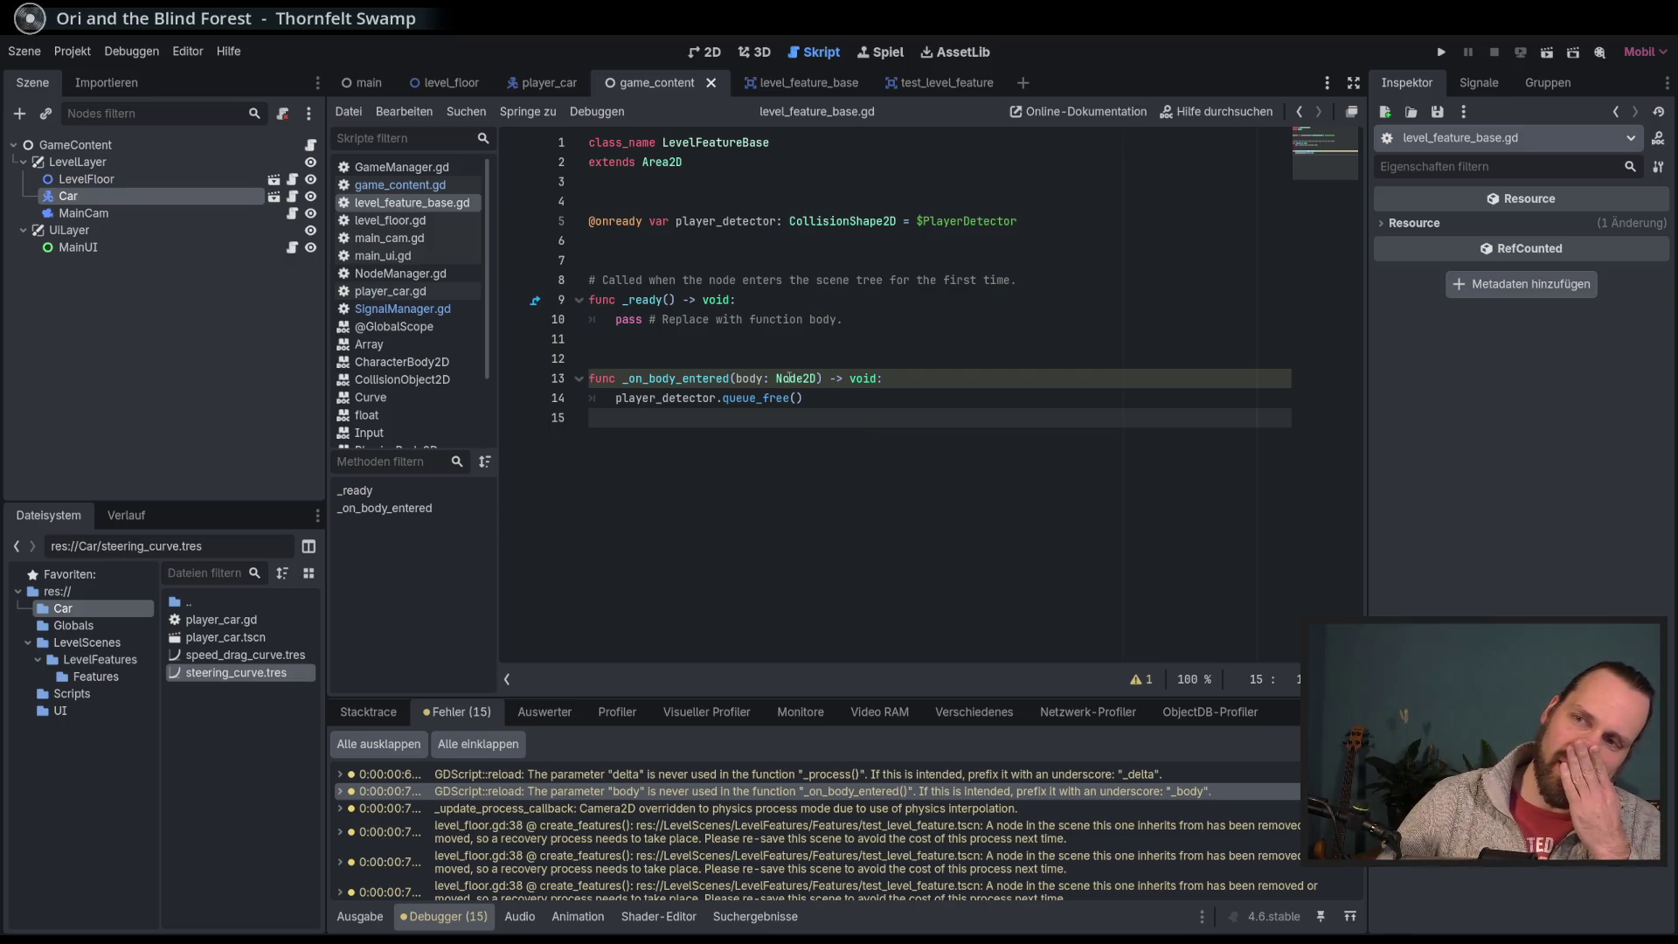
{"action": "left_click", "coordinate": [954, 400]}
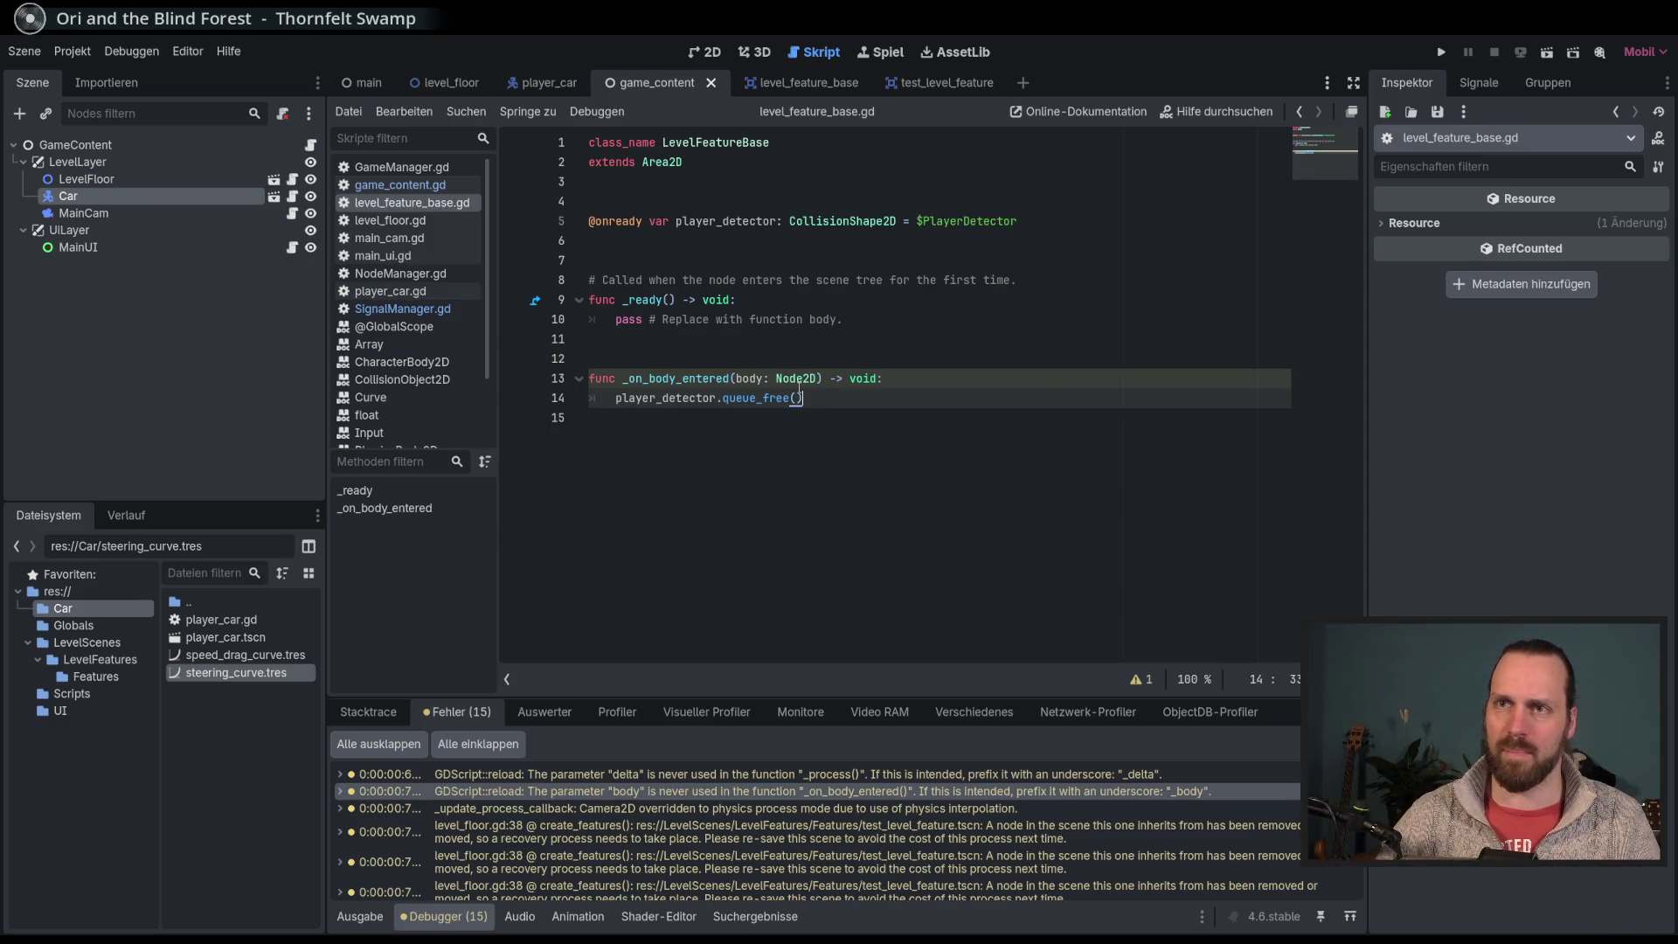
{"action": "left_click", "coordinate": [178, 197]}
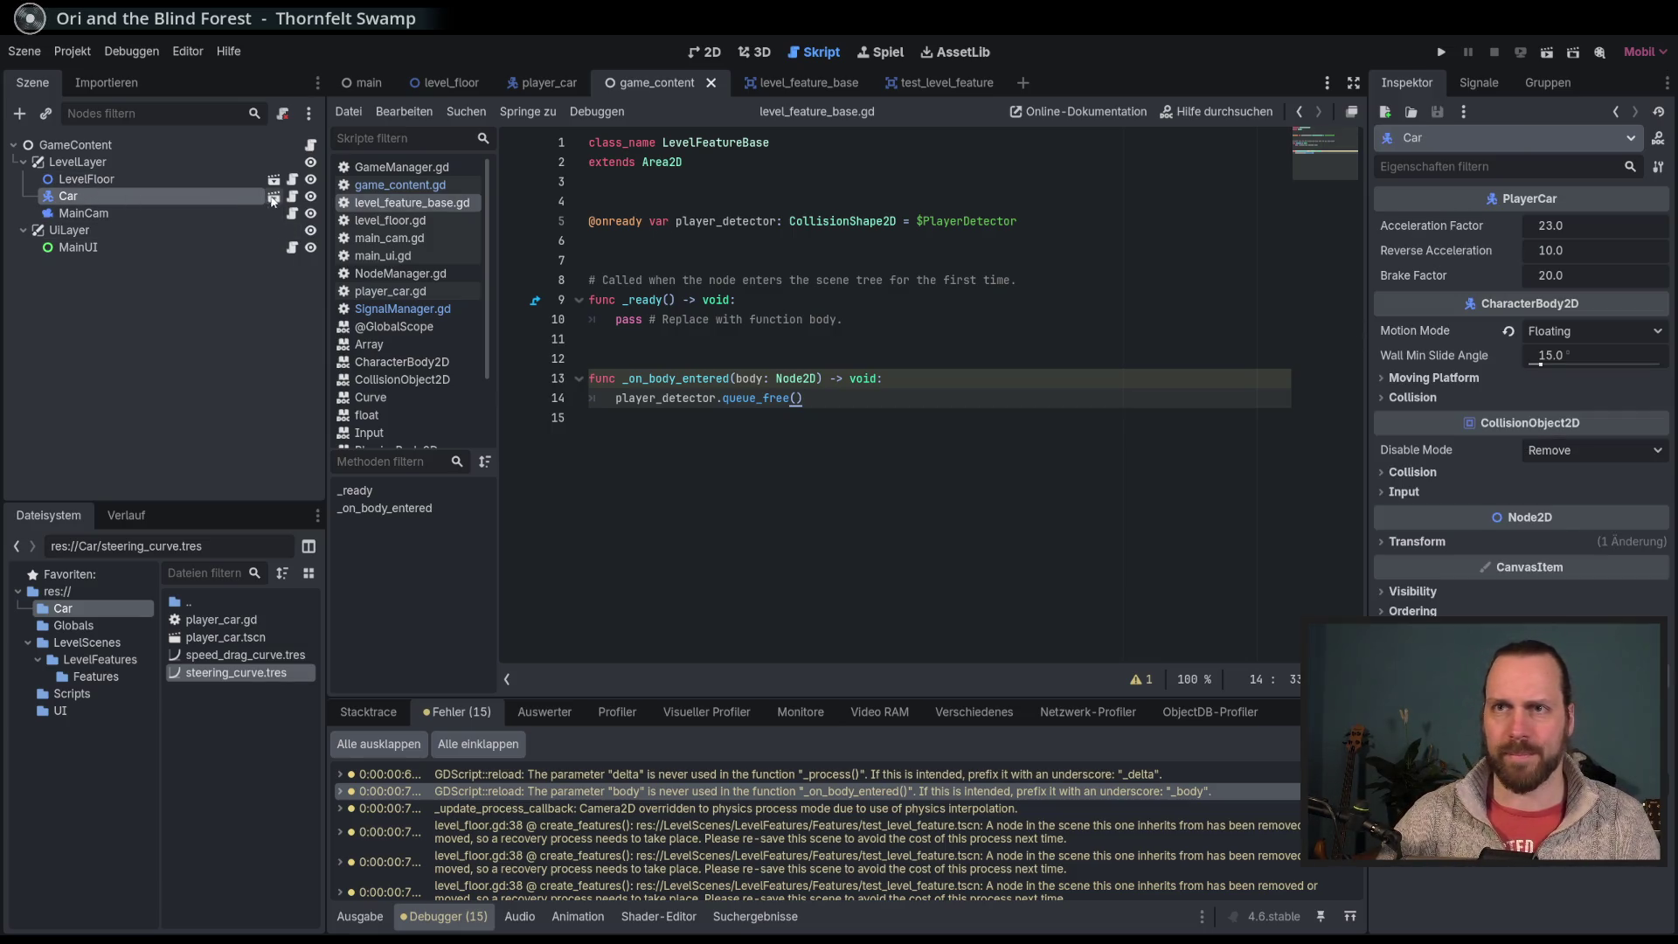
{"action": "left_click", "coordinate": [272, 197]}
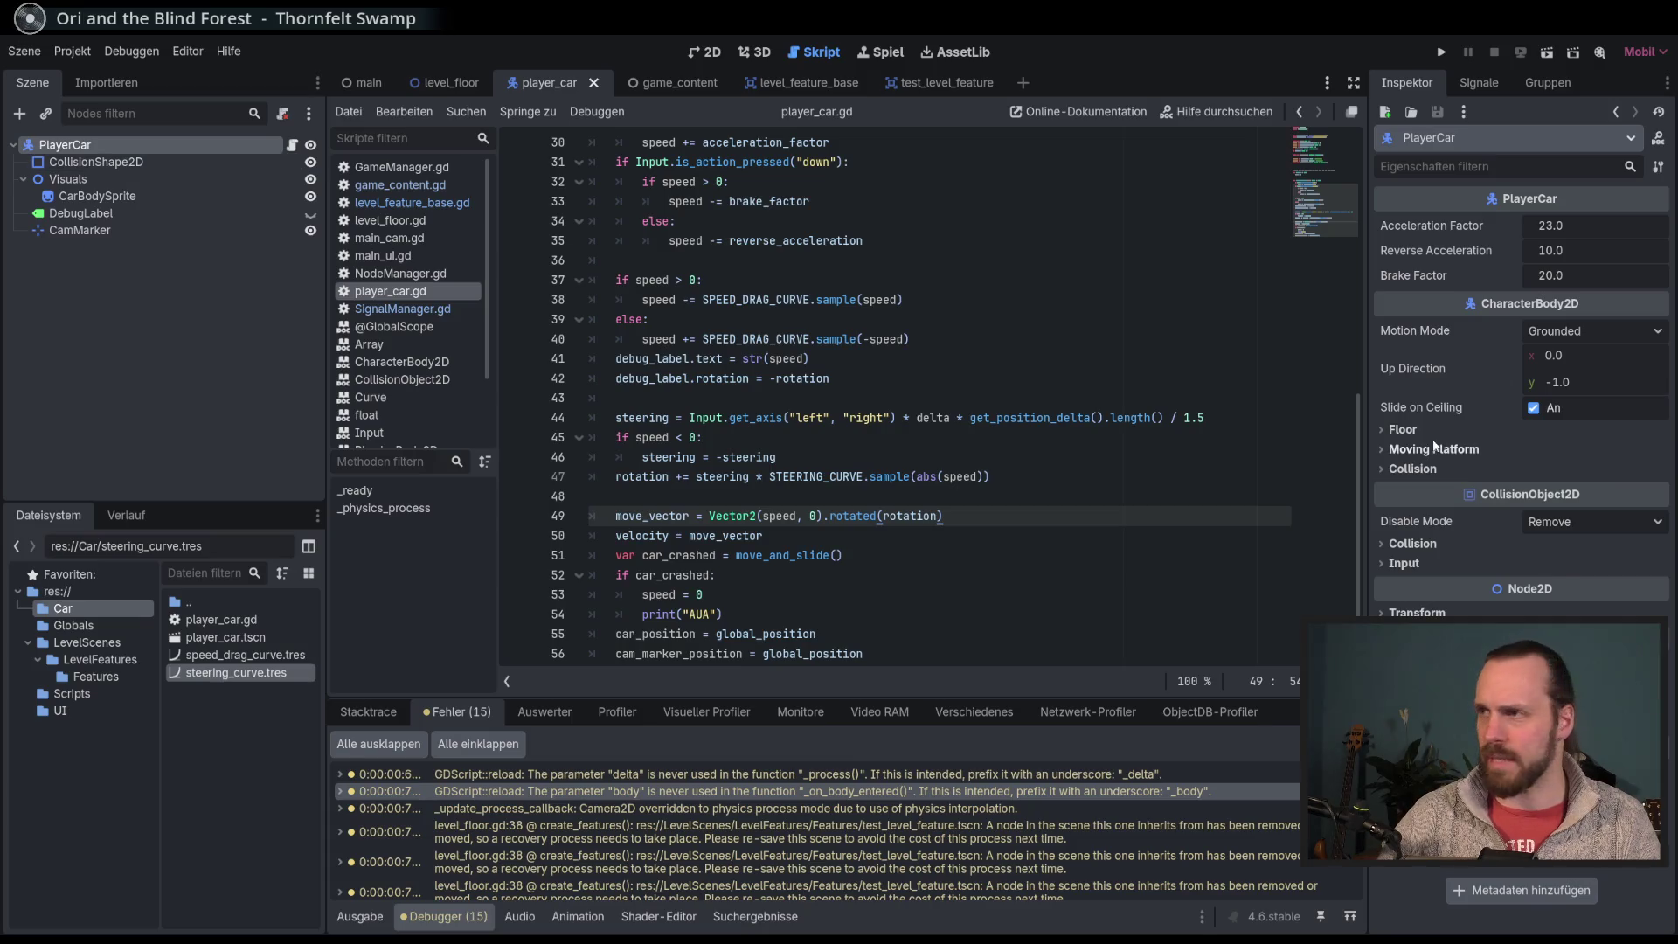
Step: From the car's collision layer options, name 2D physics layer 1 Player and layer 2 Building
{"action": "left_click", "coordinate": [1466, 545]}
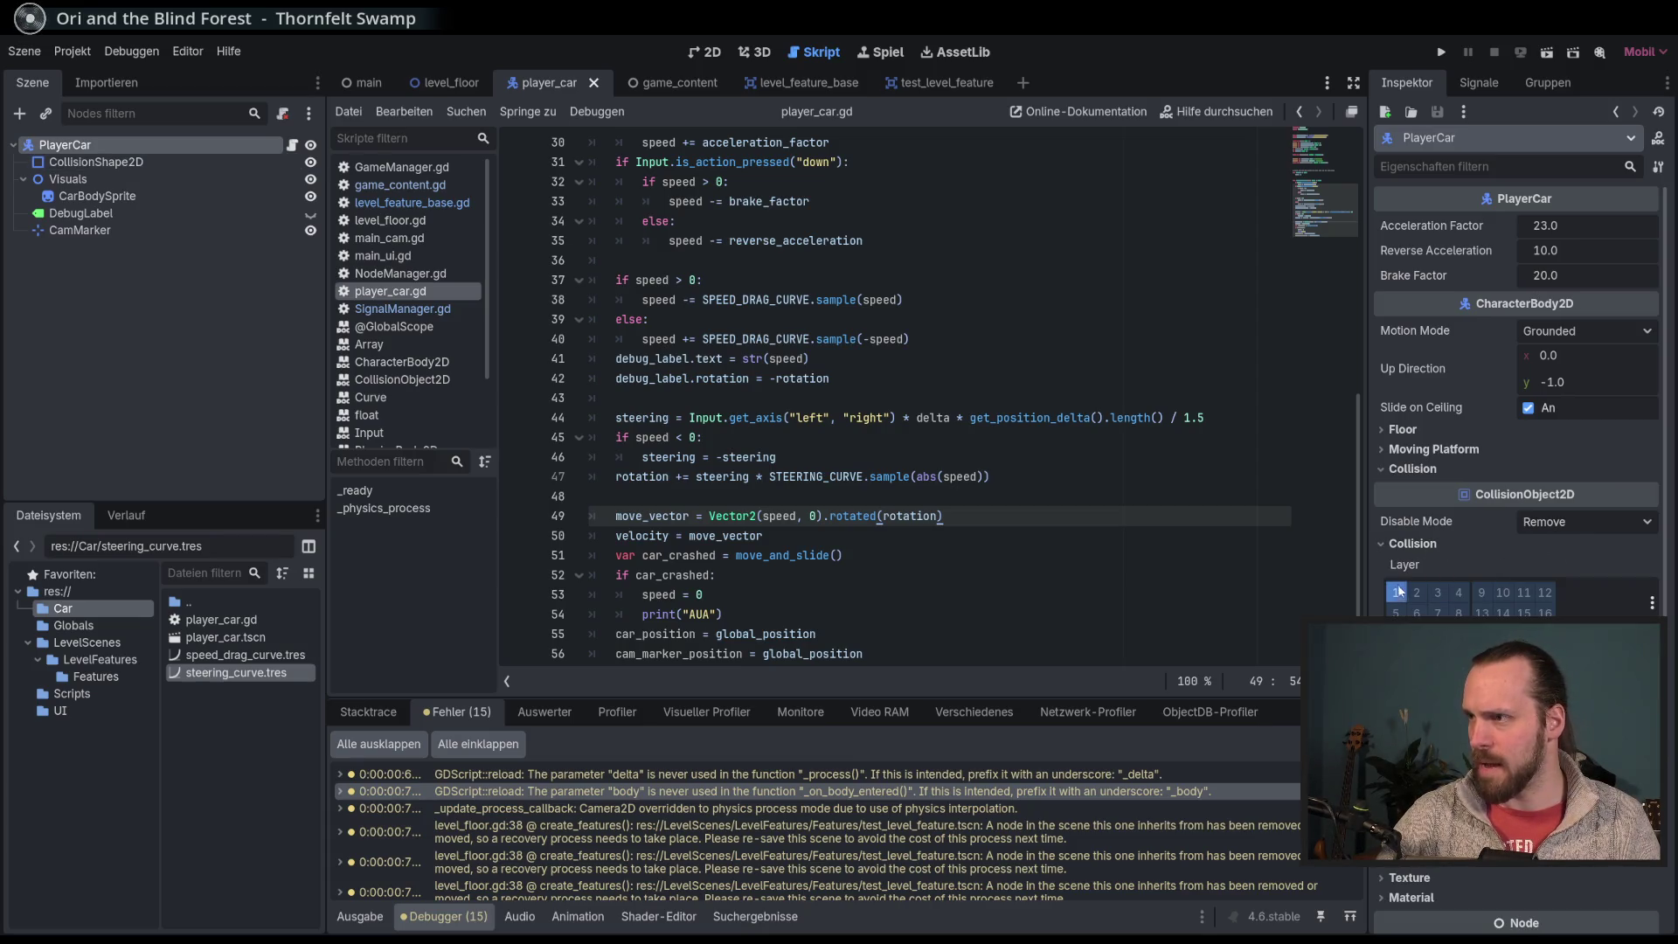
{"action": "left_click", "coordinate": [1652, 603]}
{"action": "left_click", "coordinate": [1538, 616]}
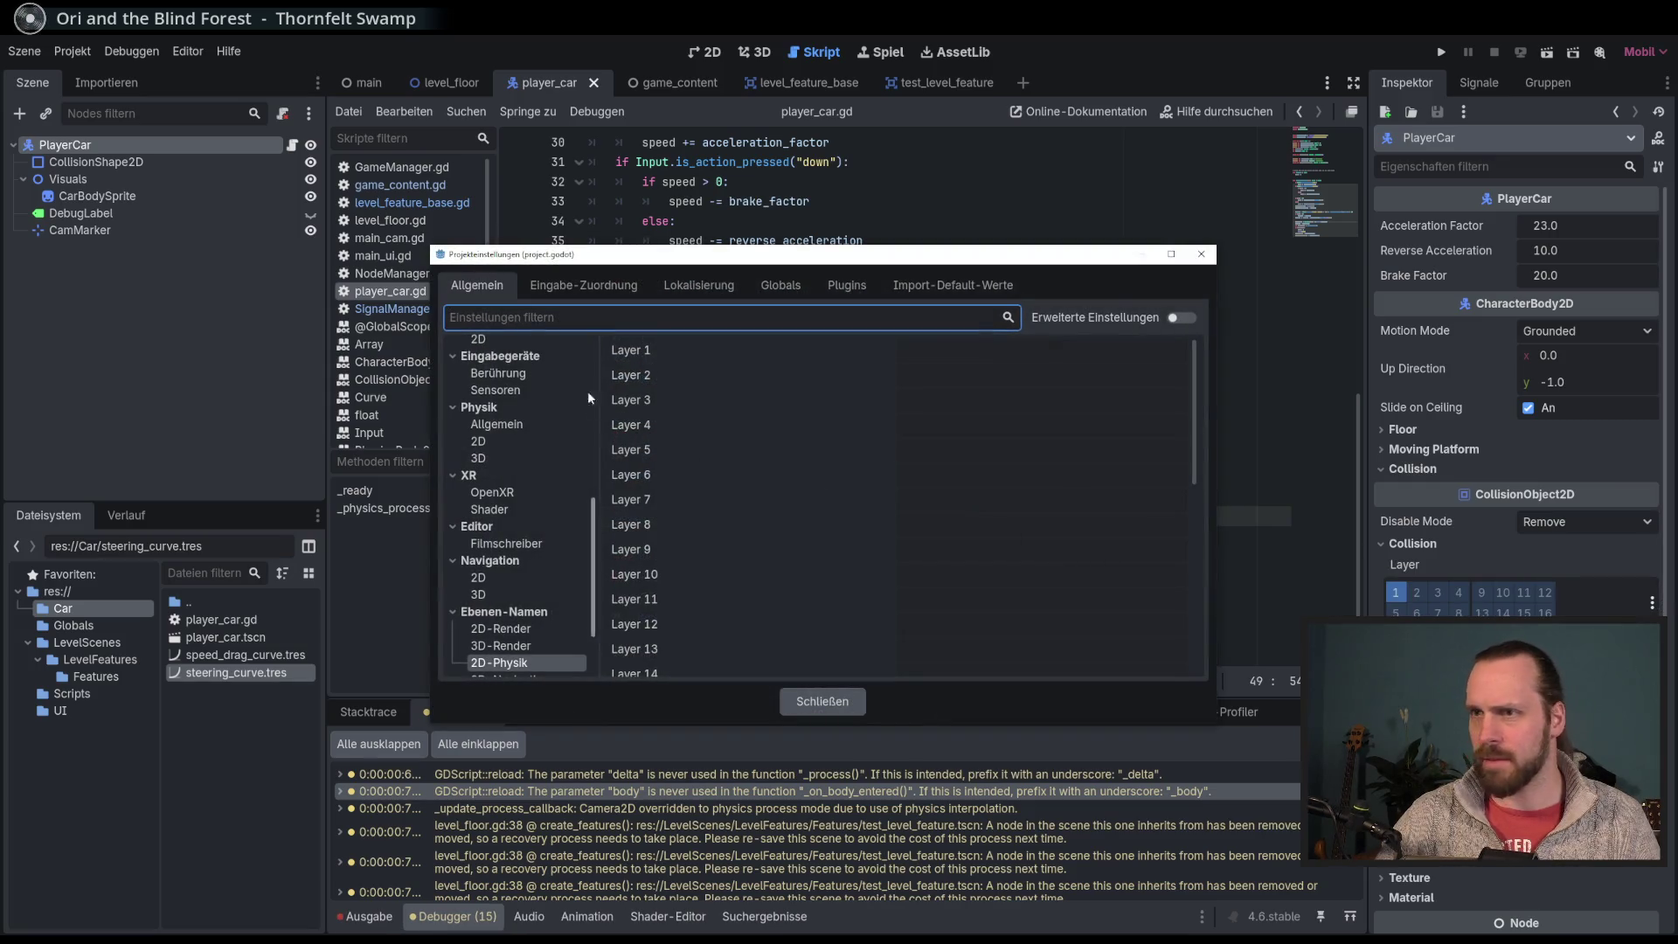
{"action": "left_click", "coordinate": [951, 347]}
{"action": "type", "text": "Player"}
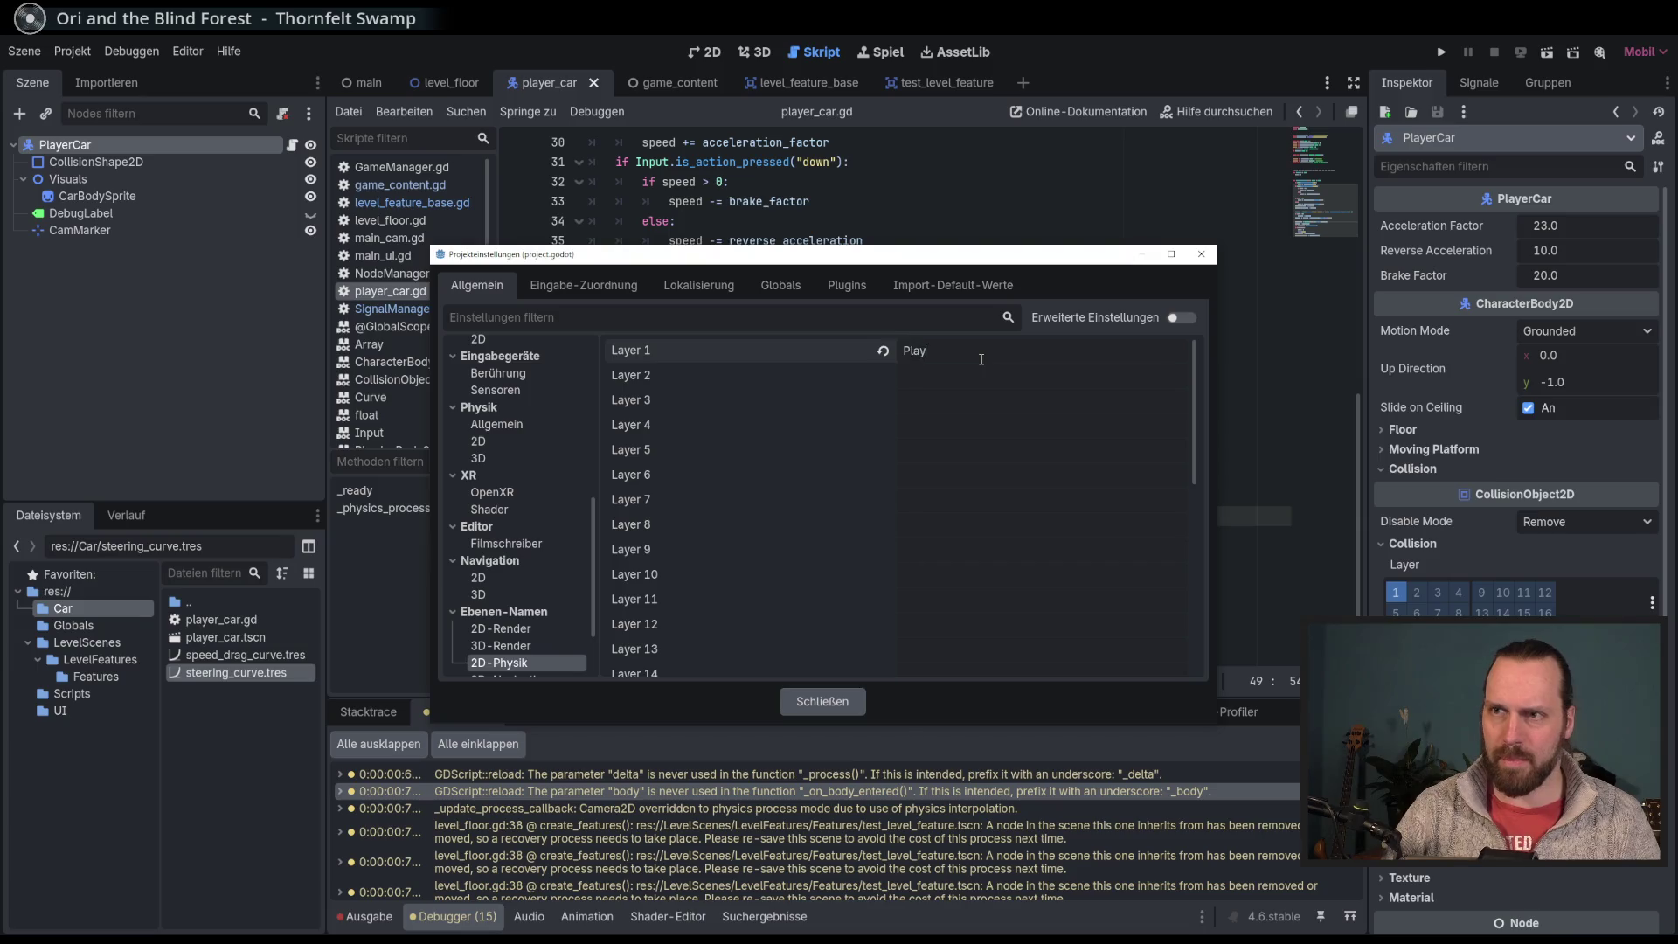
{"action": "left_click", "coordinate": [955, 376]}
{"action": "type", "text": "B"}
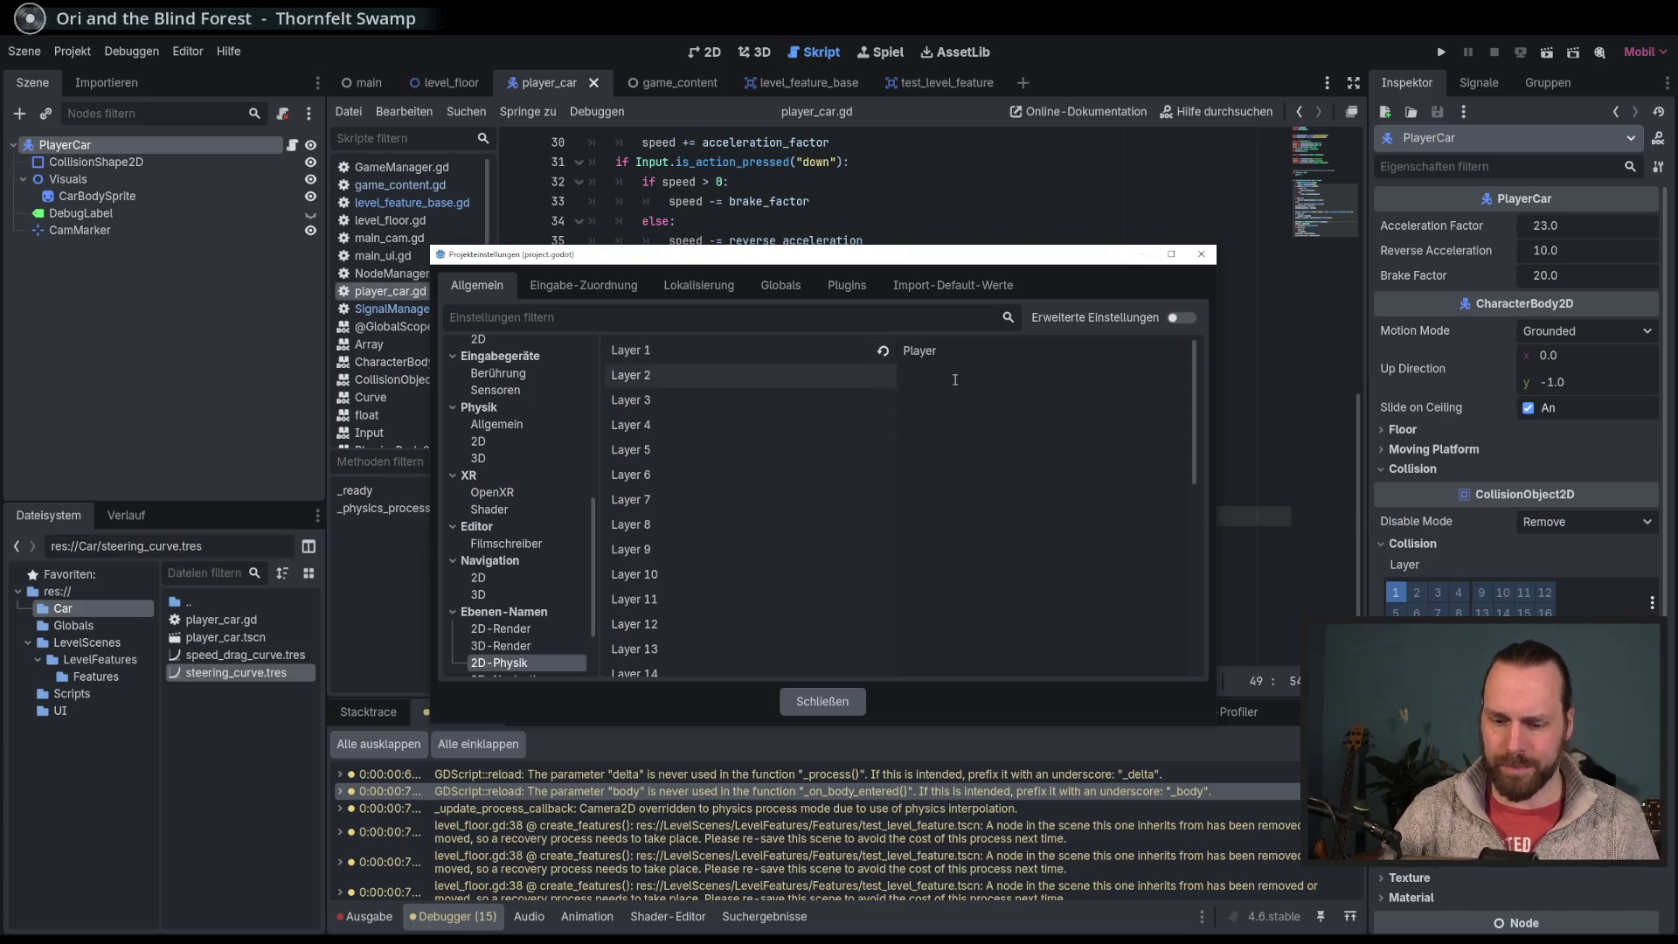
{"action": "type", "text": "uilding"}
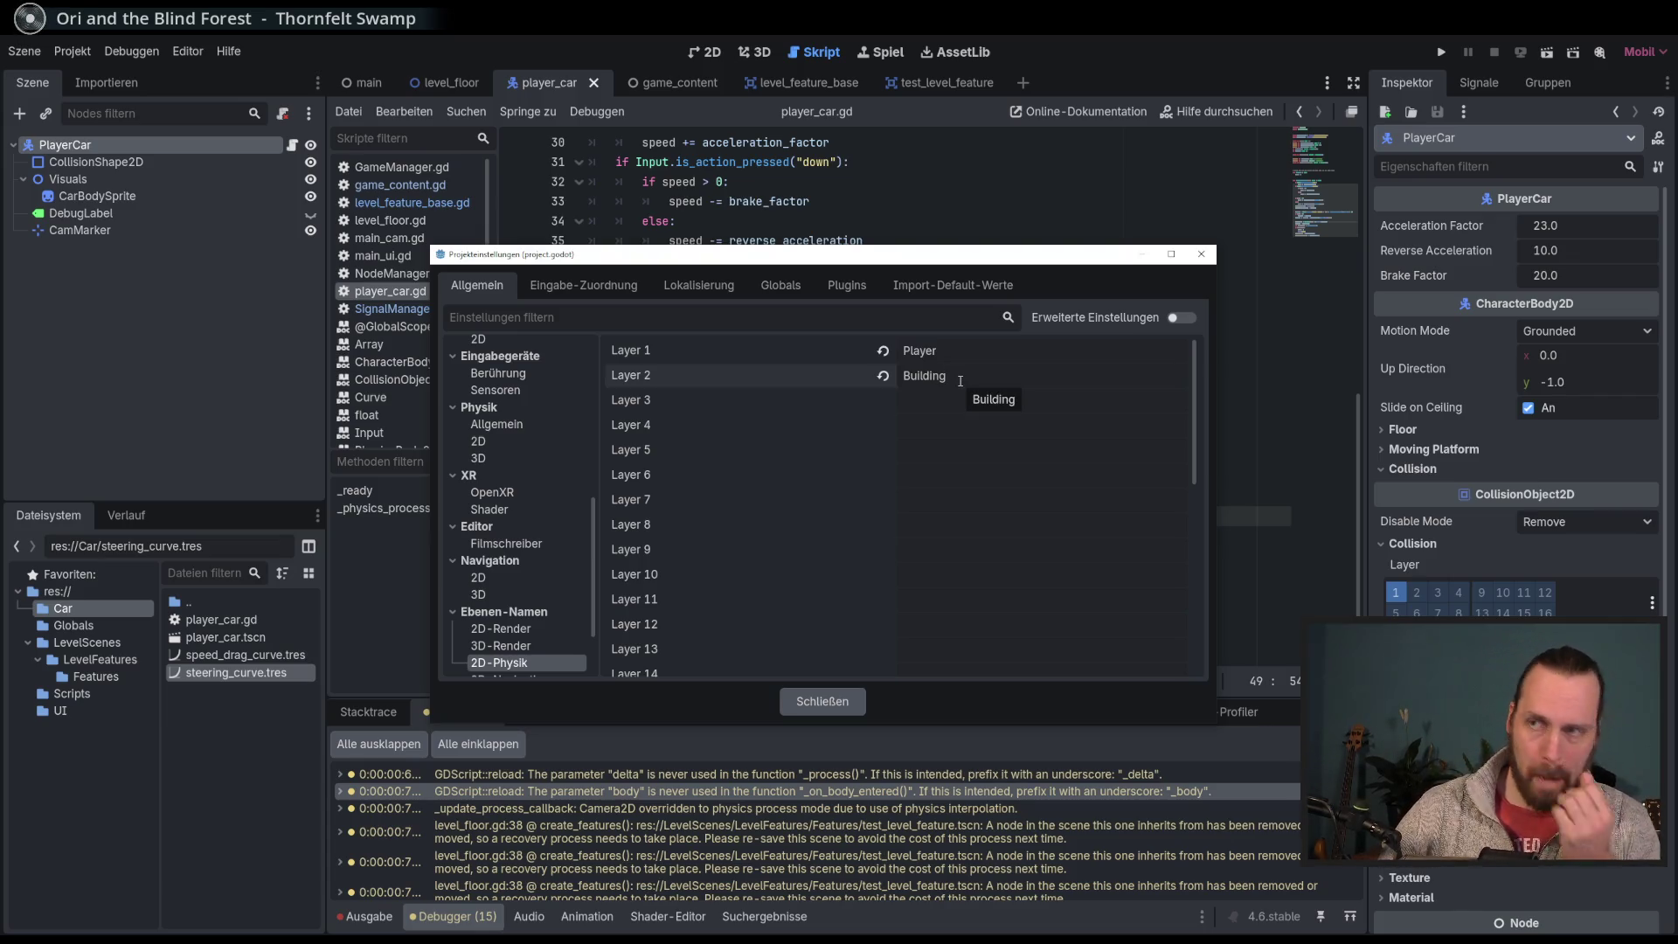
Step: Rename layer 2 to Feature, name layer 3 Wall, close Project Settings and save player_car.gd
{"action": "left_click", "coordinate": [882, 380]}
{"action": "type", "text": "Feature"}
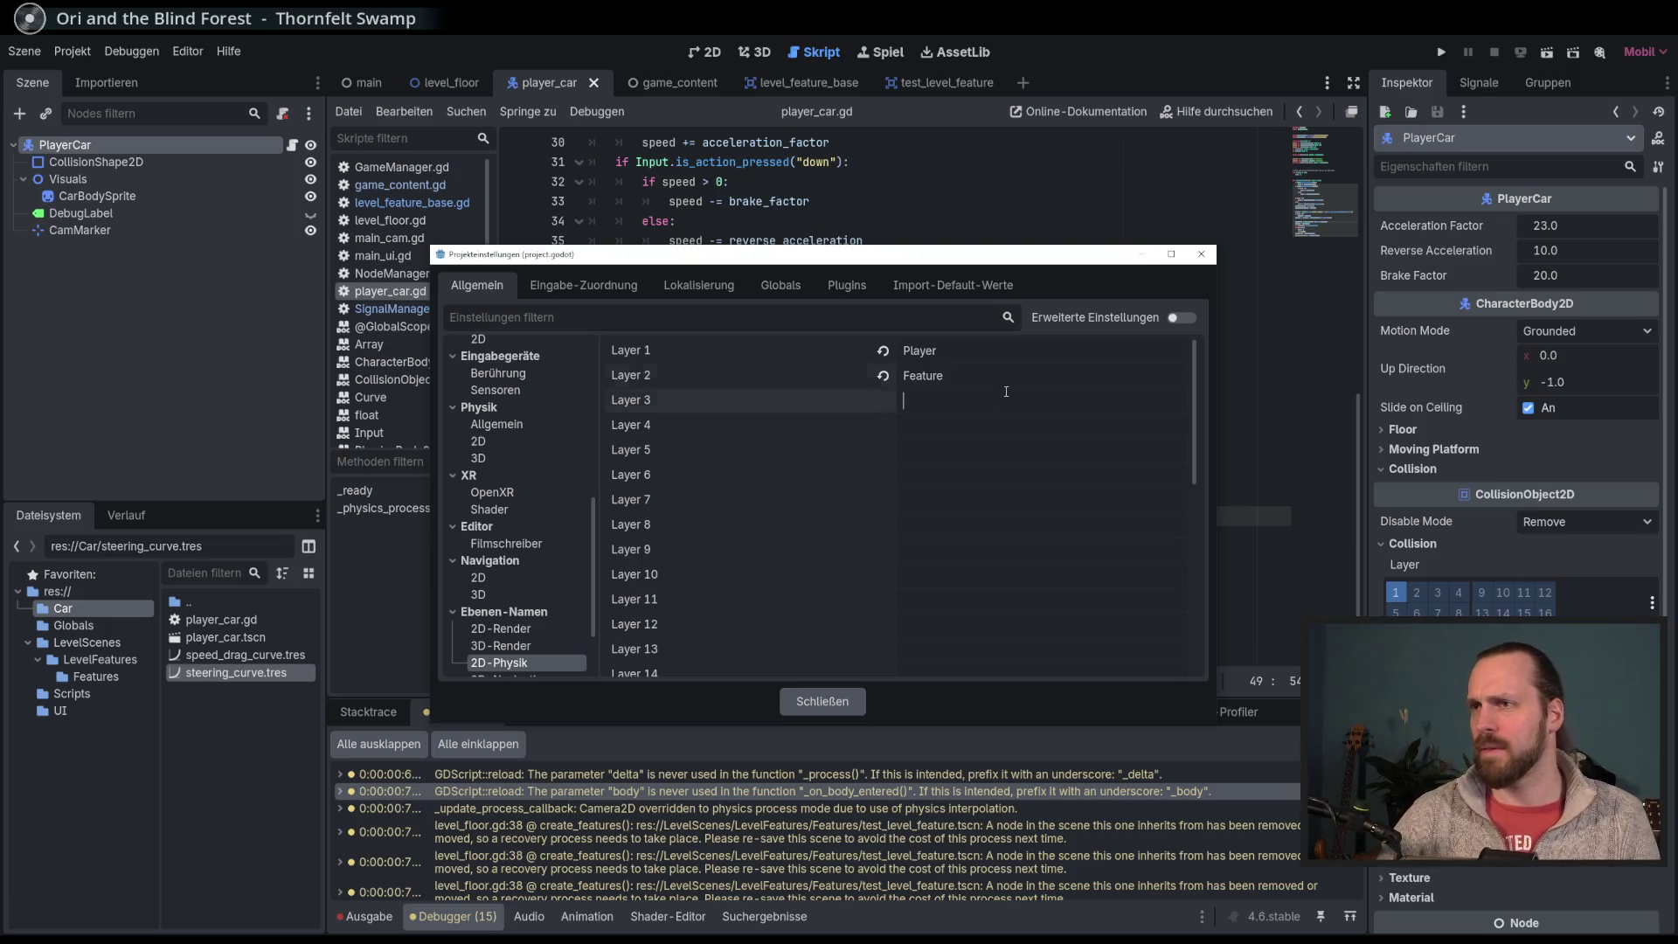
{"action": "left_click", "coordinate": [1014, 399]}
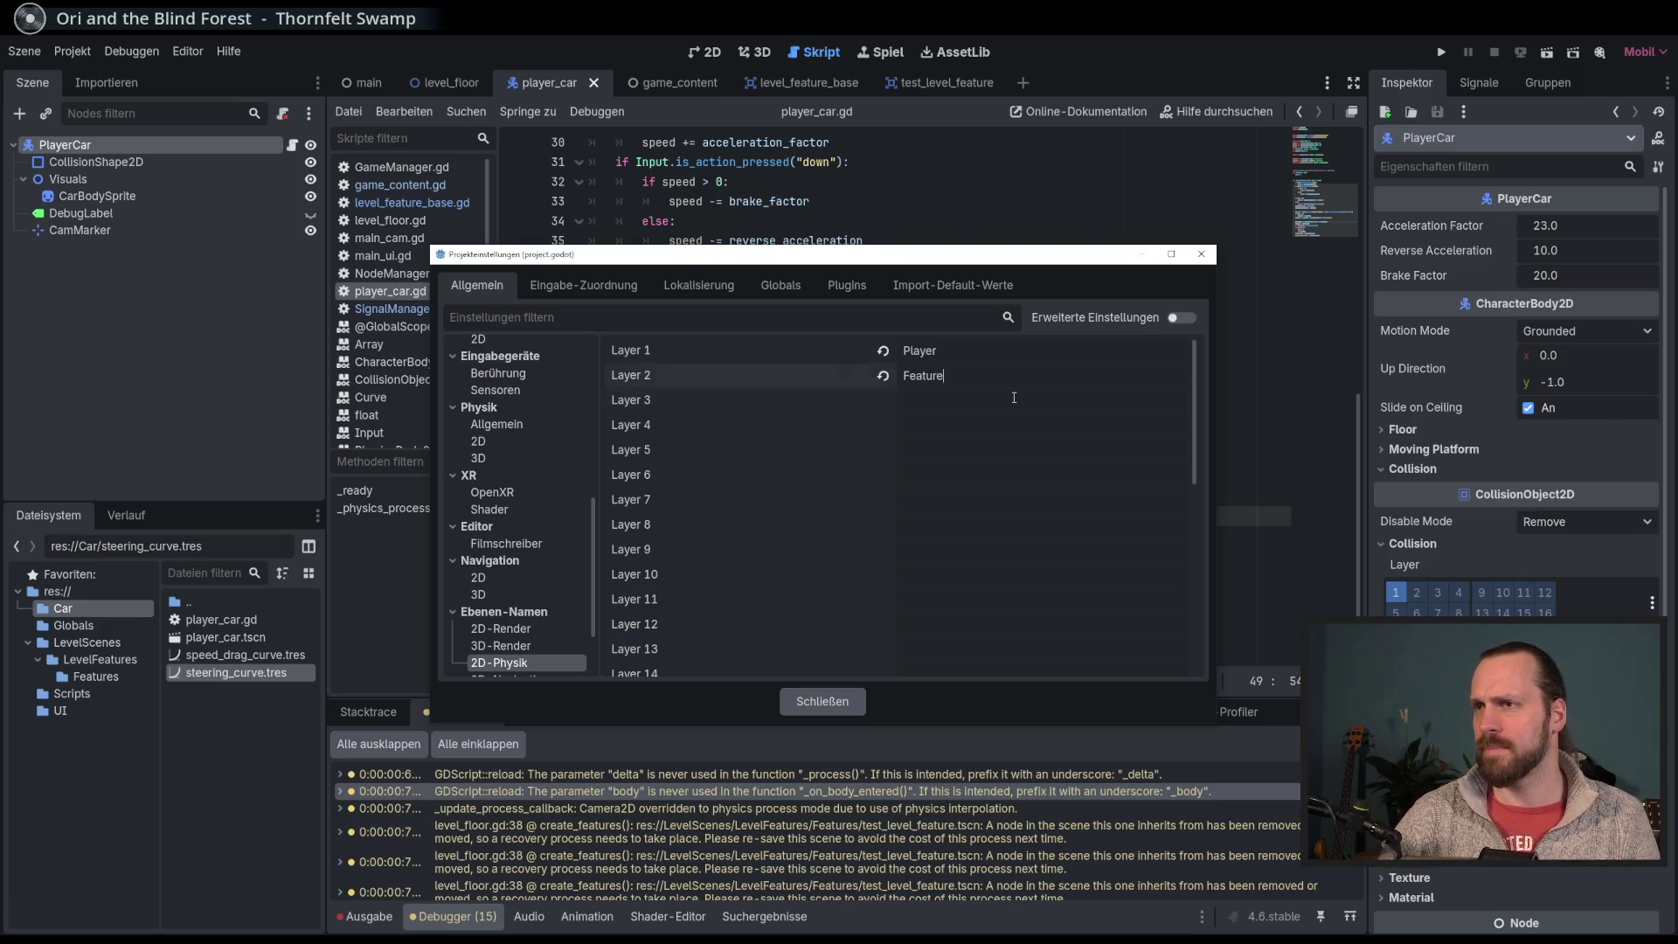
{"action": "type", "text": "Wall"}
{"action": "left_click", "coordinate": [1020, 428]}
{"action": "left_click", "coordinate": [846, 692]}
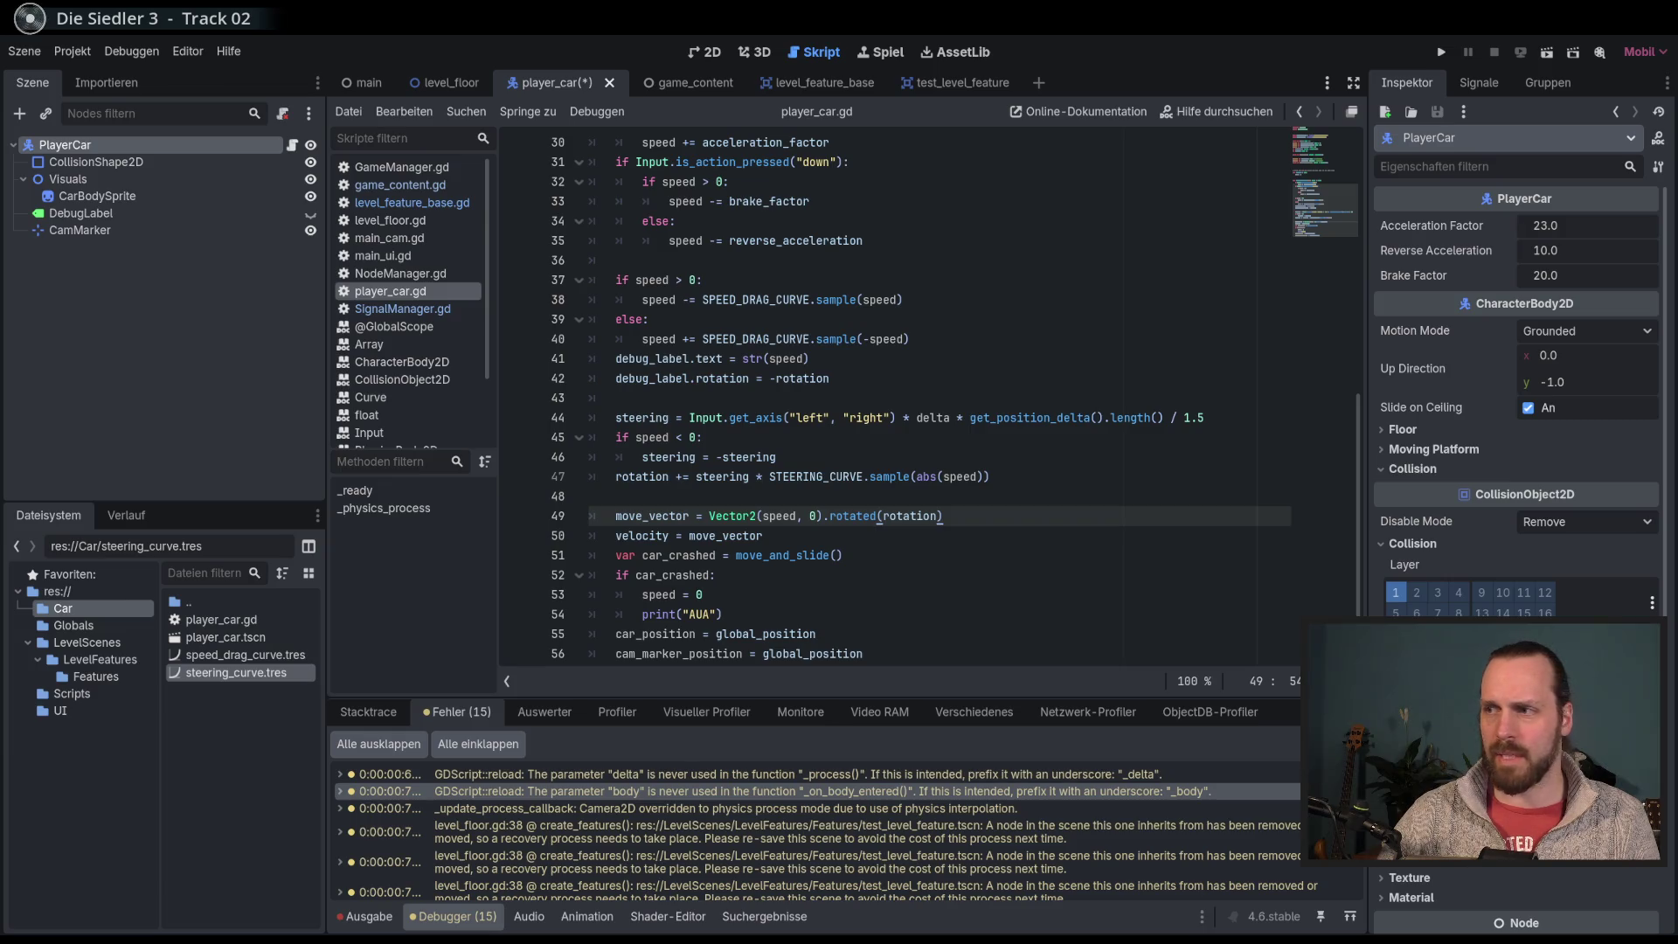
{"action": "key", "text": "ctrl+s"}
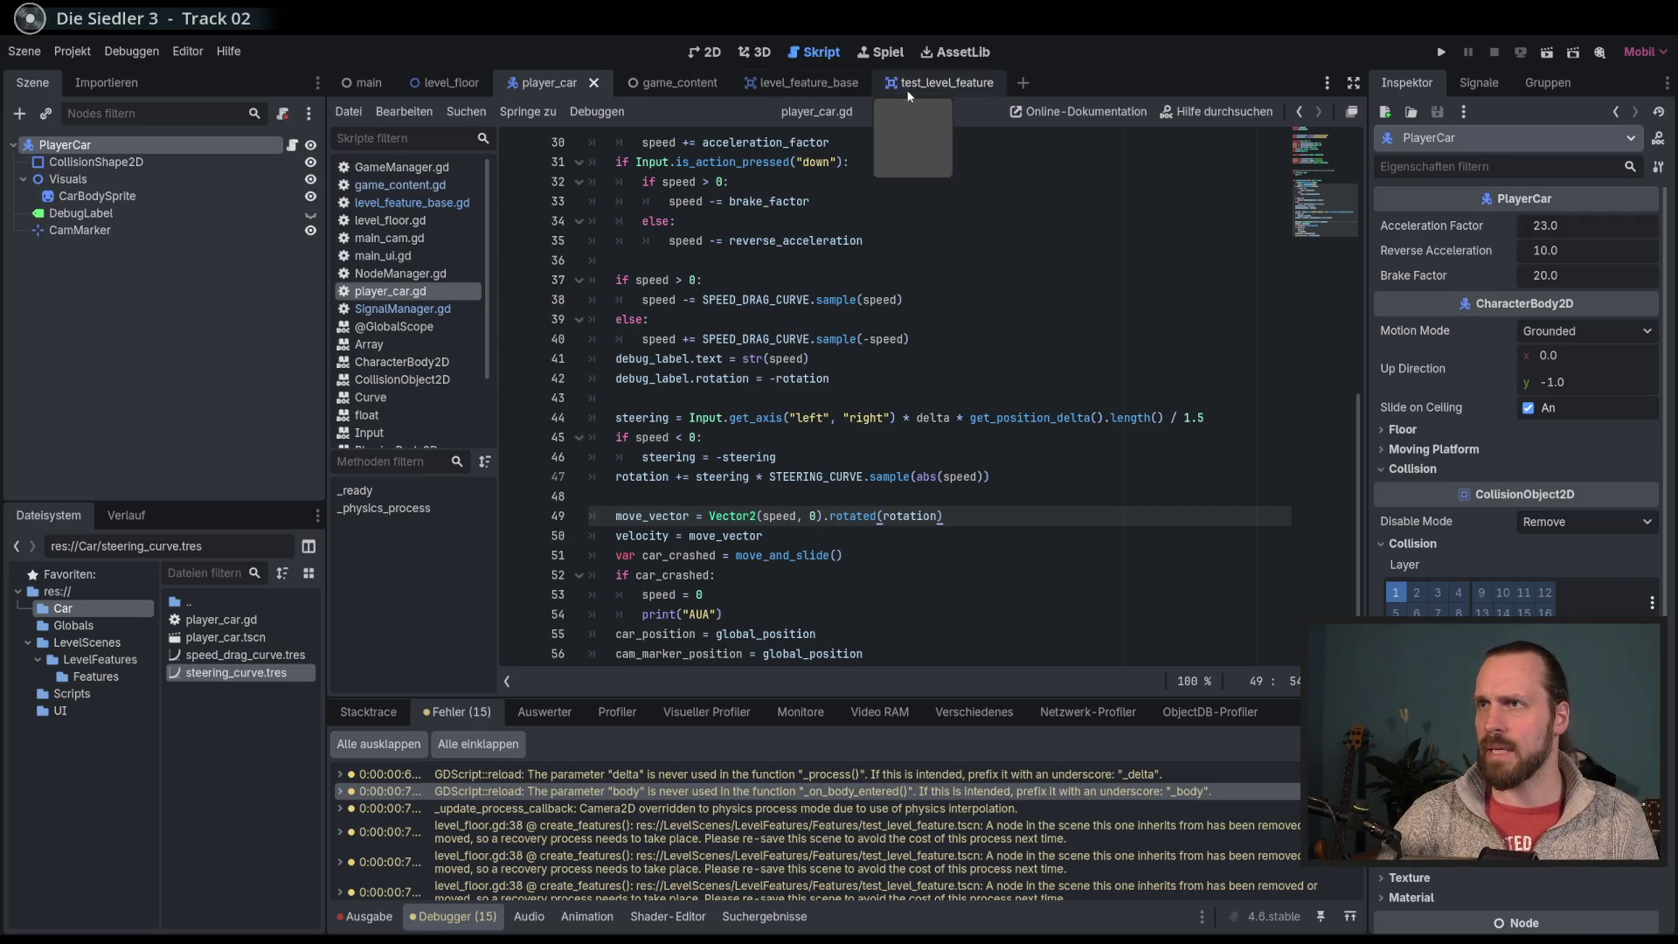
{"action": "left_click", "coordinate": [797, 88]}
Step: Put the LevelFeatureBase area on collision layer 2 only, removing layer 1
{"action": "left_click", "coordinate": [134, 158]}
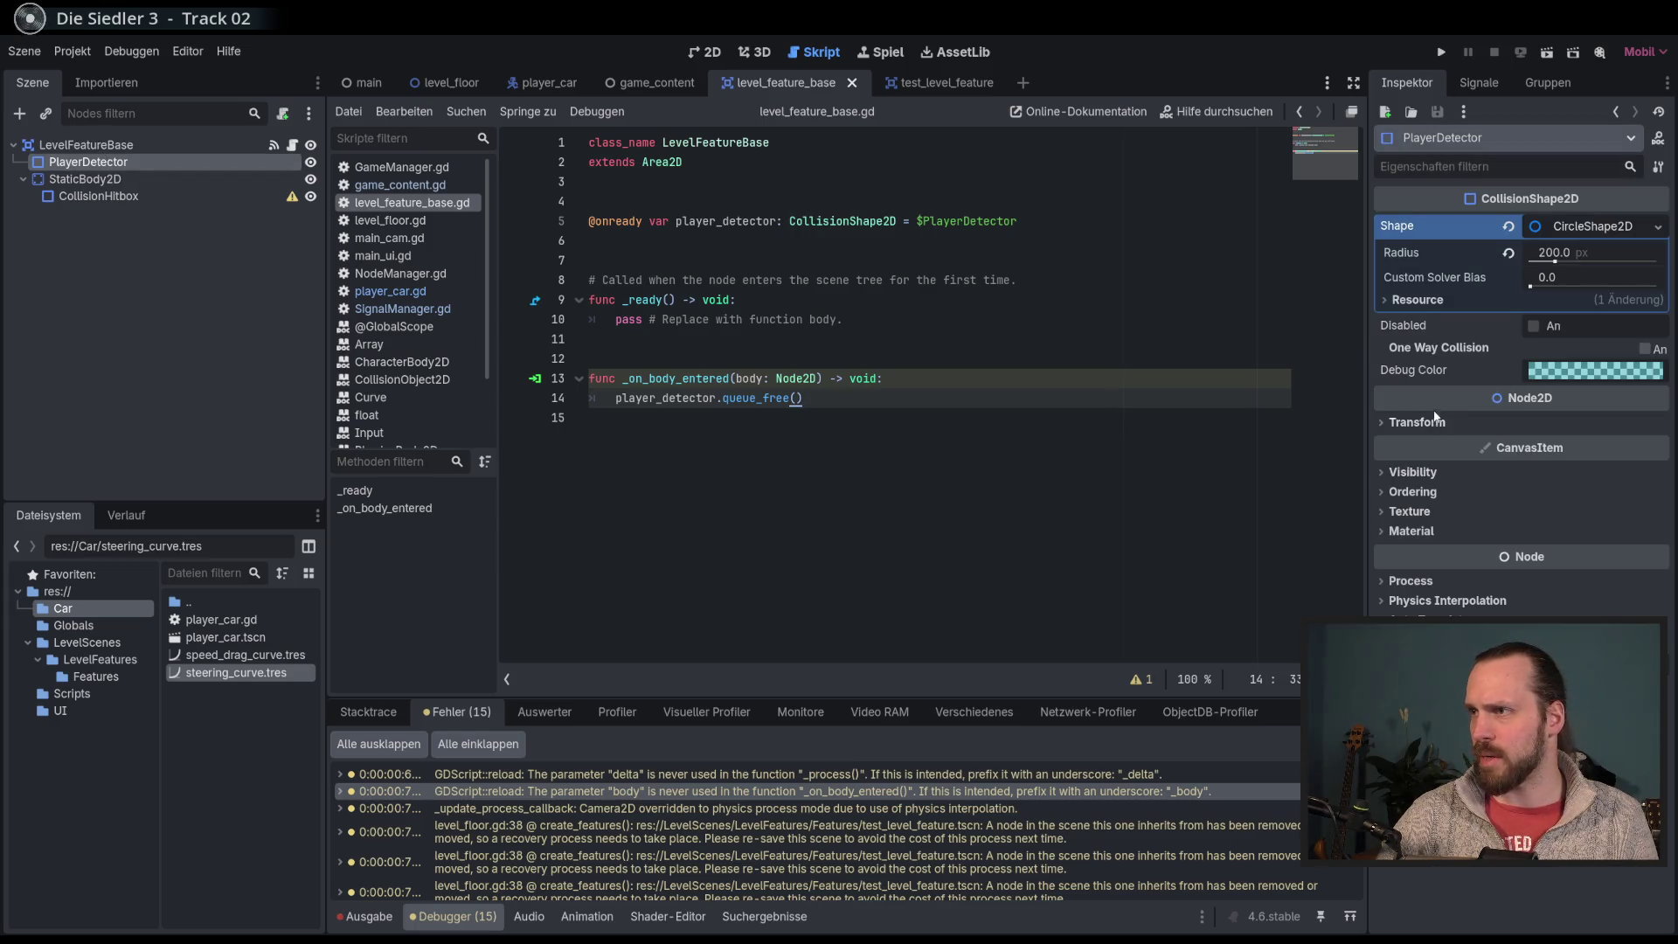
{"action": "left_click", "coordinate": [131, 145]}
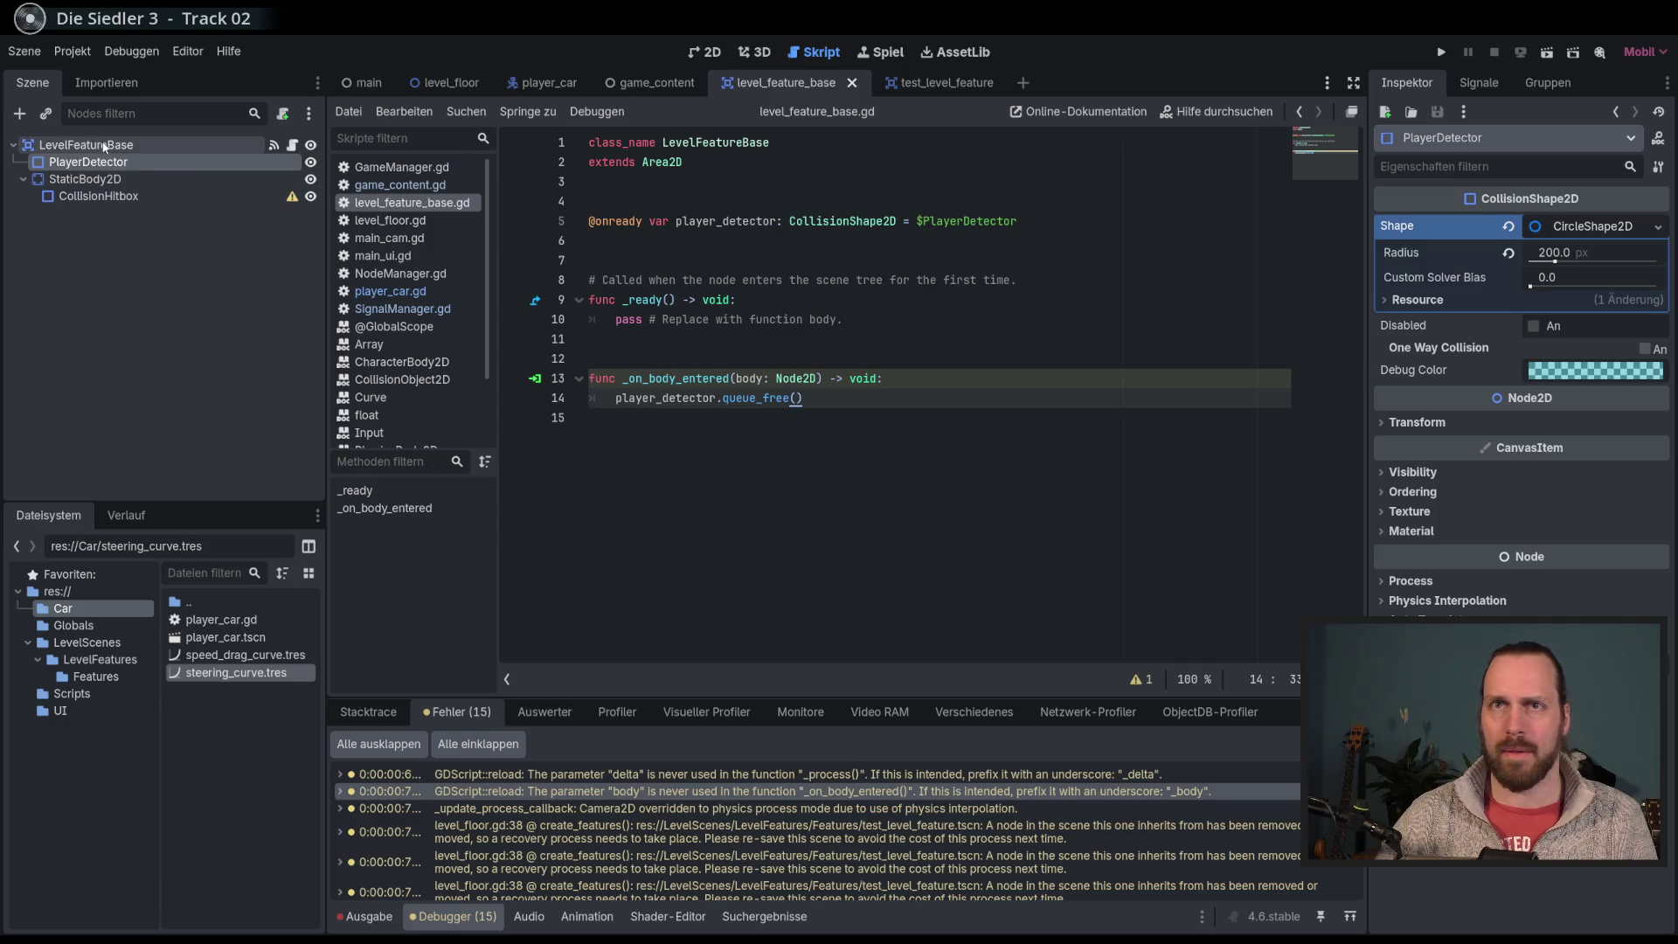
{"action": "left_click", "coordinate": [1433, 431]}
{"action": "left_click", "coordinate": [1395, 481]}
{"action": "left_click", "coordinate": [1396, 557]}
{"action": "left_click", "coordinate": [1423, 480]}
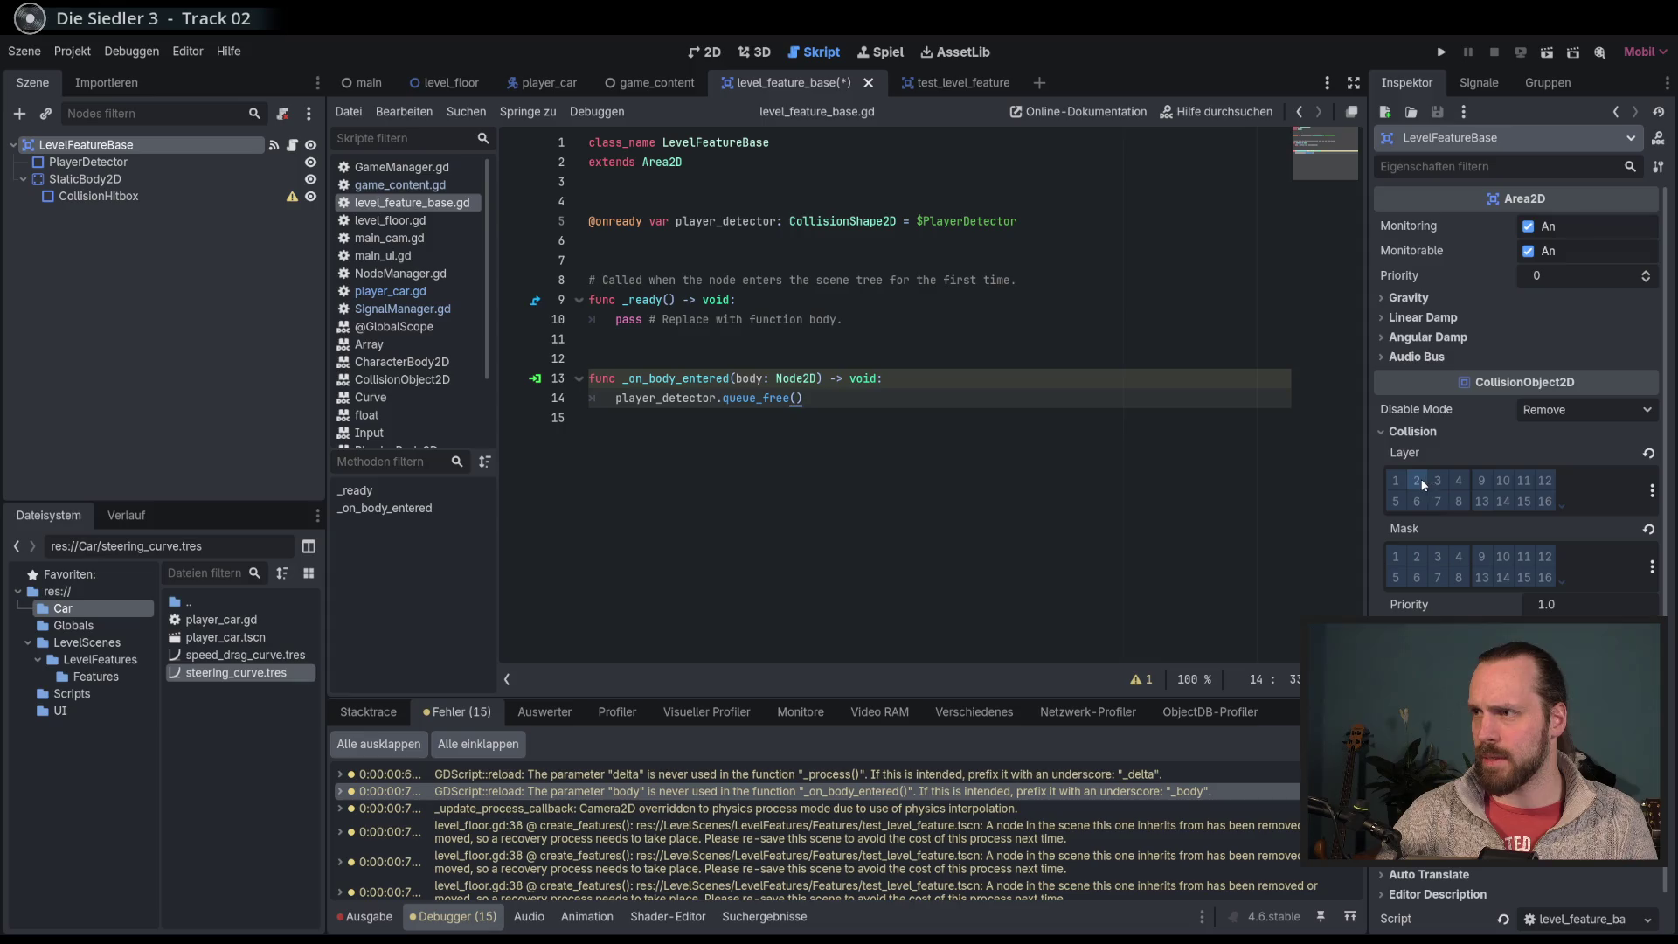
{"action": "left_click", "coordinate": [1419, 479]}
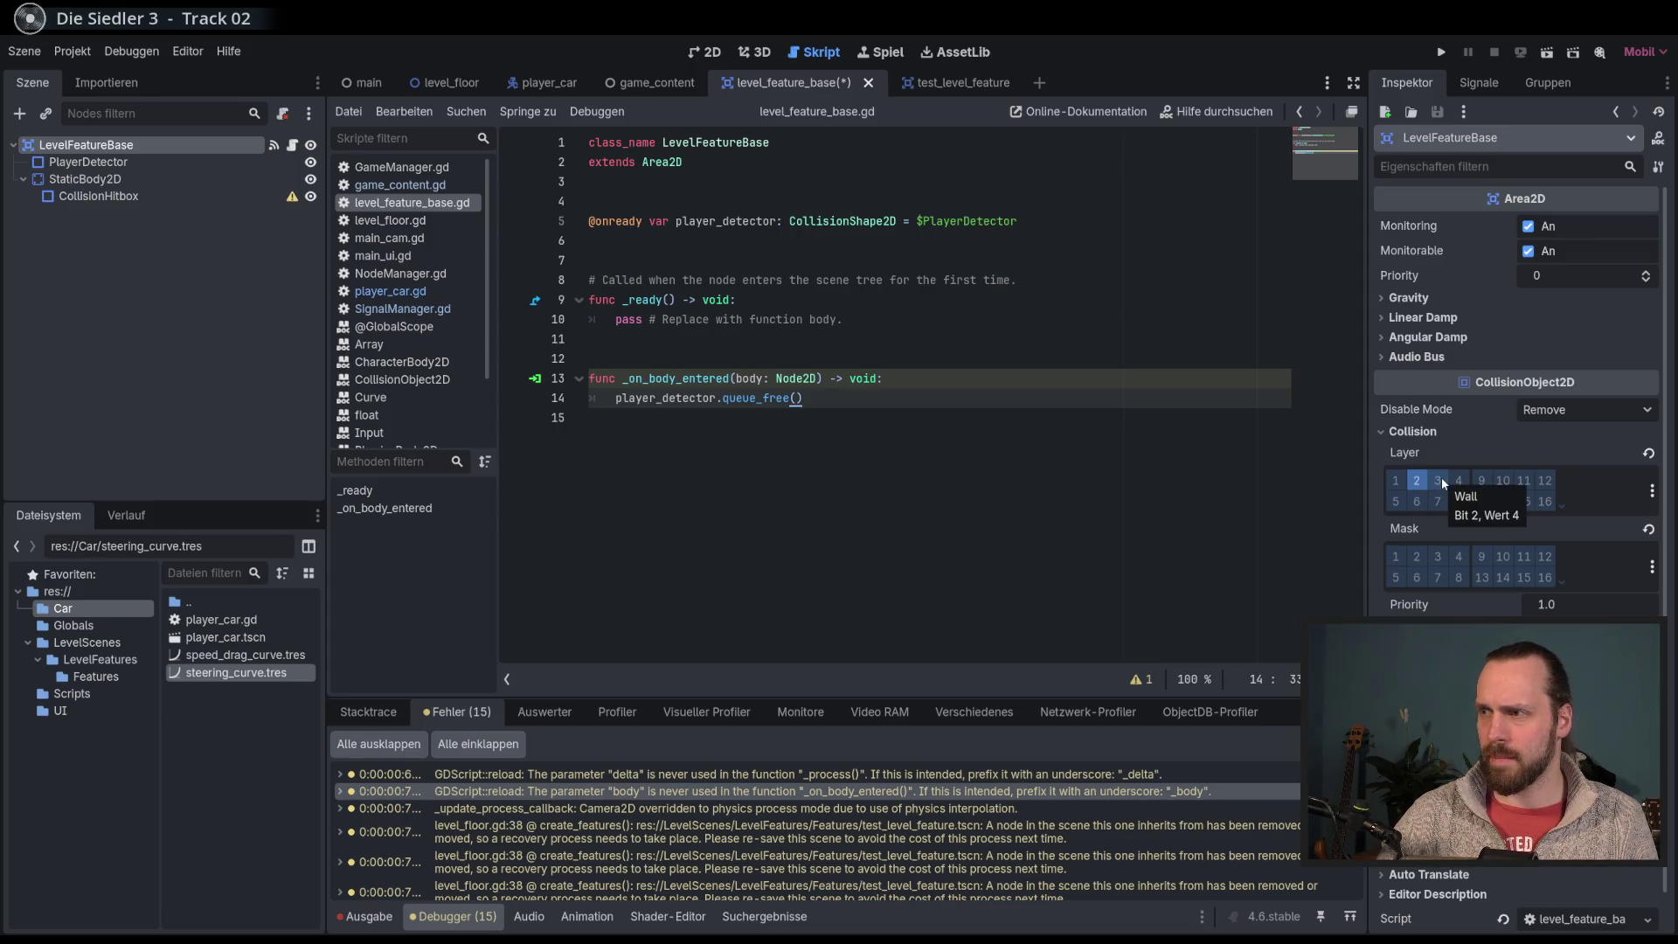
Step: Rename physics layer 2 to PlayerDetector in Project Settings
{"action": "left_click", "coordinate": [1652, 490]}
{"action": "left_click", "coordinate": [1601, 547]}
{"action": "left_click", "coordinate": [1035, 384]}
{"action": "type", "text": "Area"}
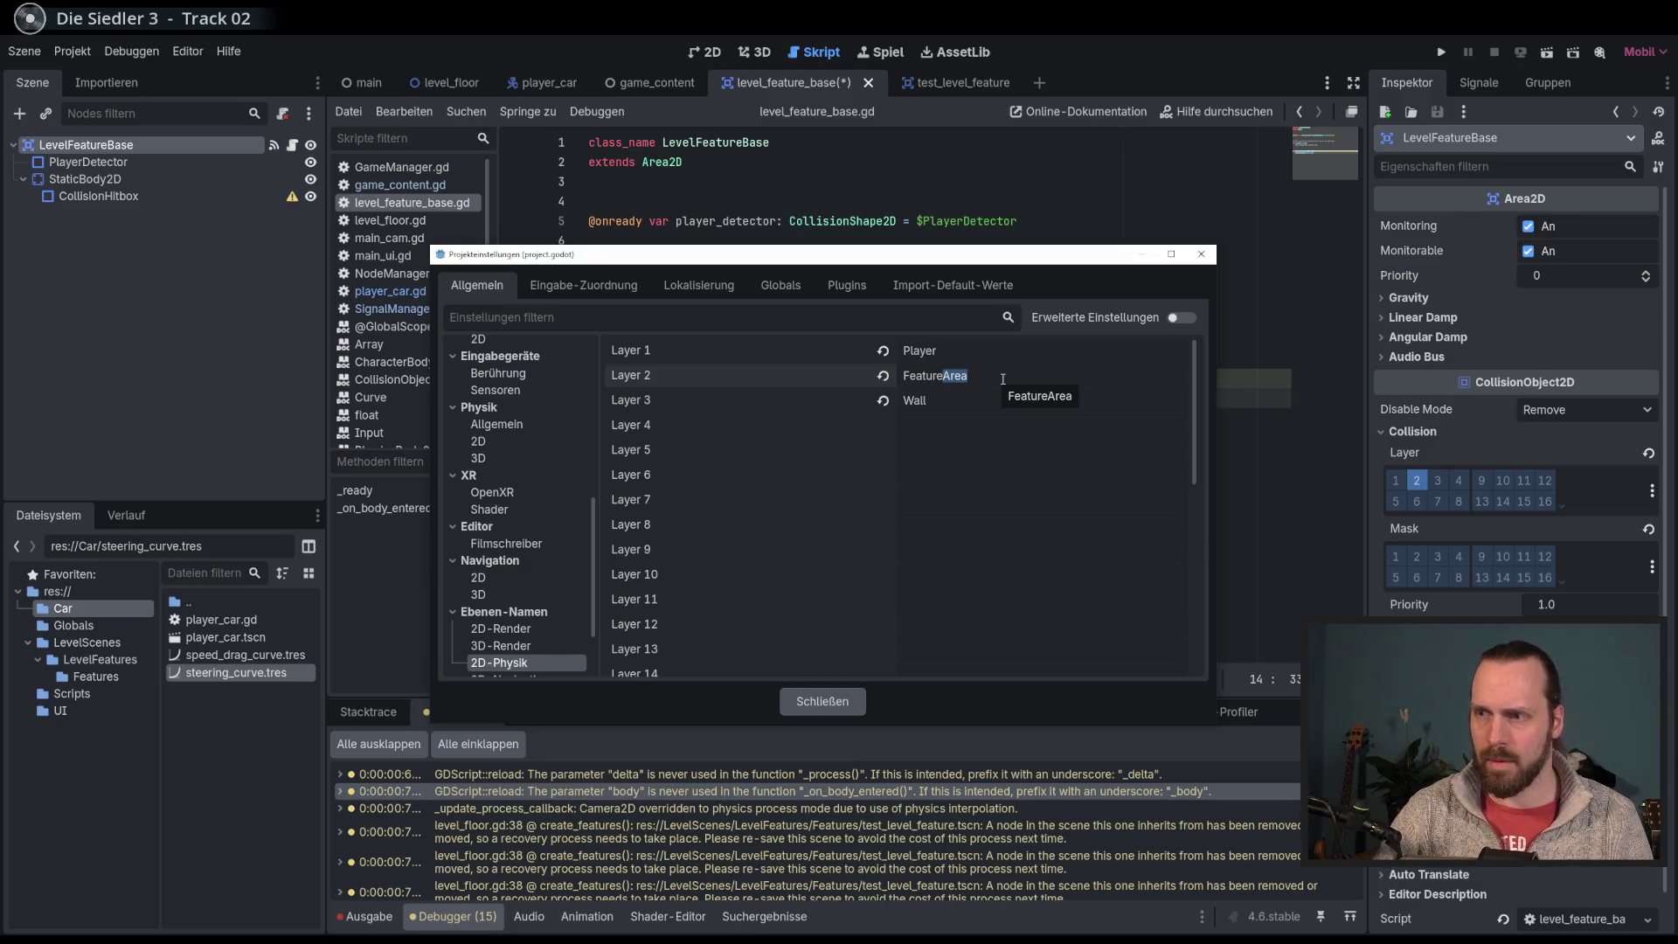
{"action": "key", "text": "ctrl+a"}
{"action": "type", "text": "PlayerDete"}
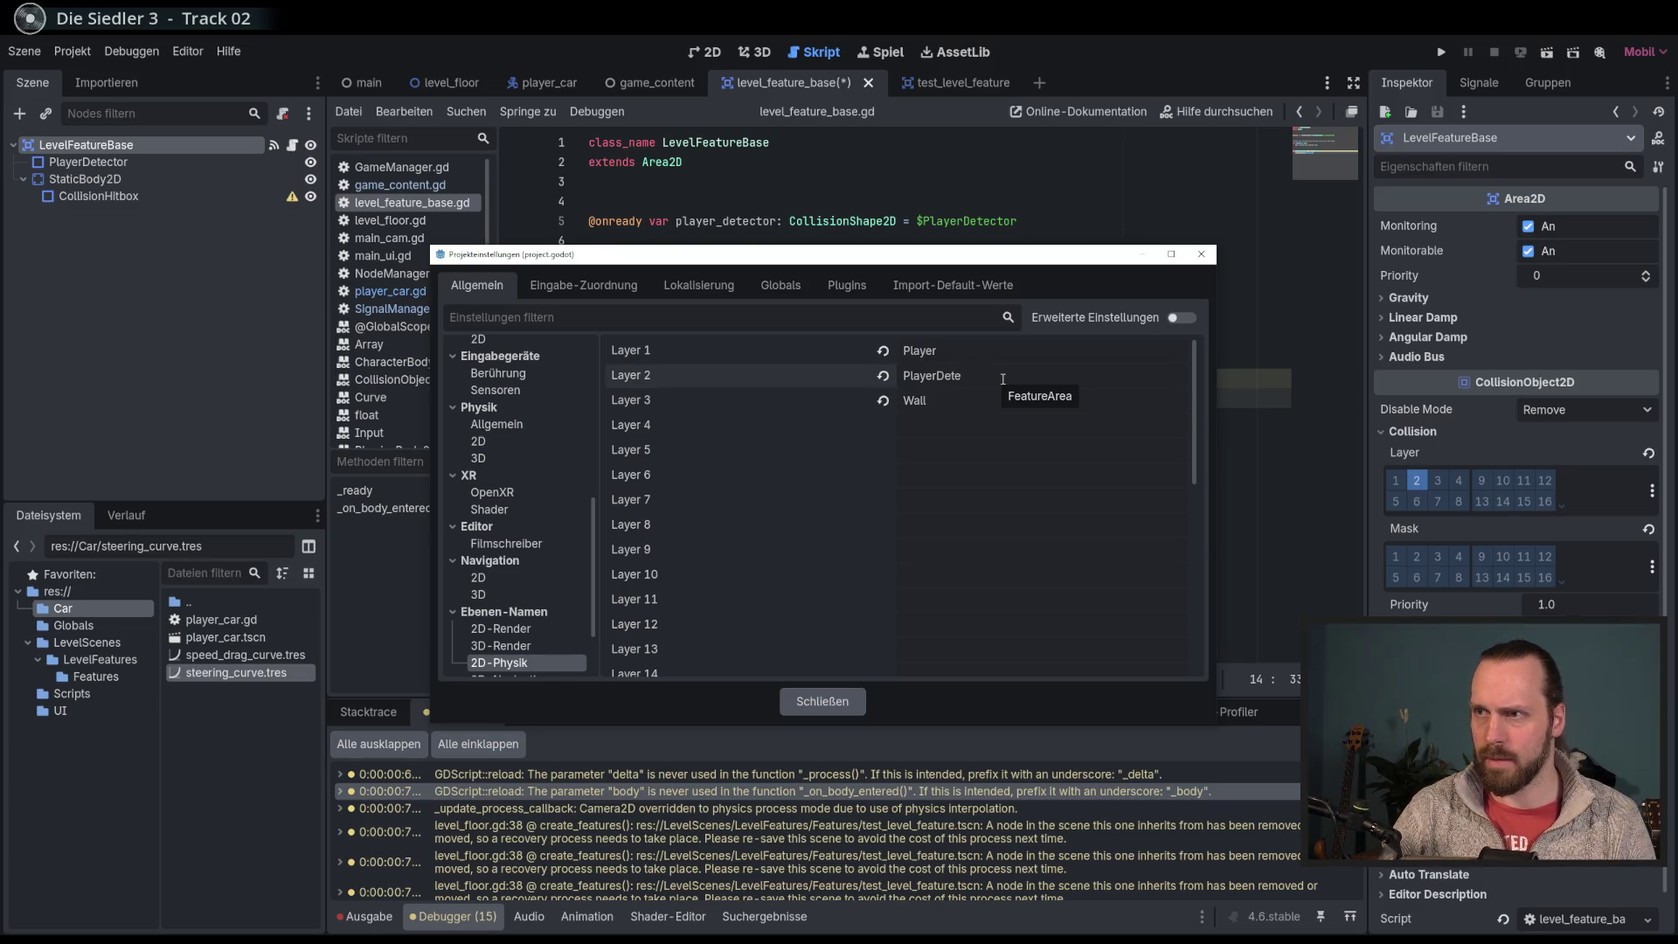
{"action": "type", "text": "ctor"}
{"action": "left_click", "coordinate": [1016, 514]}
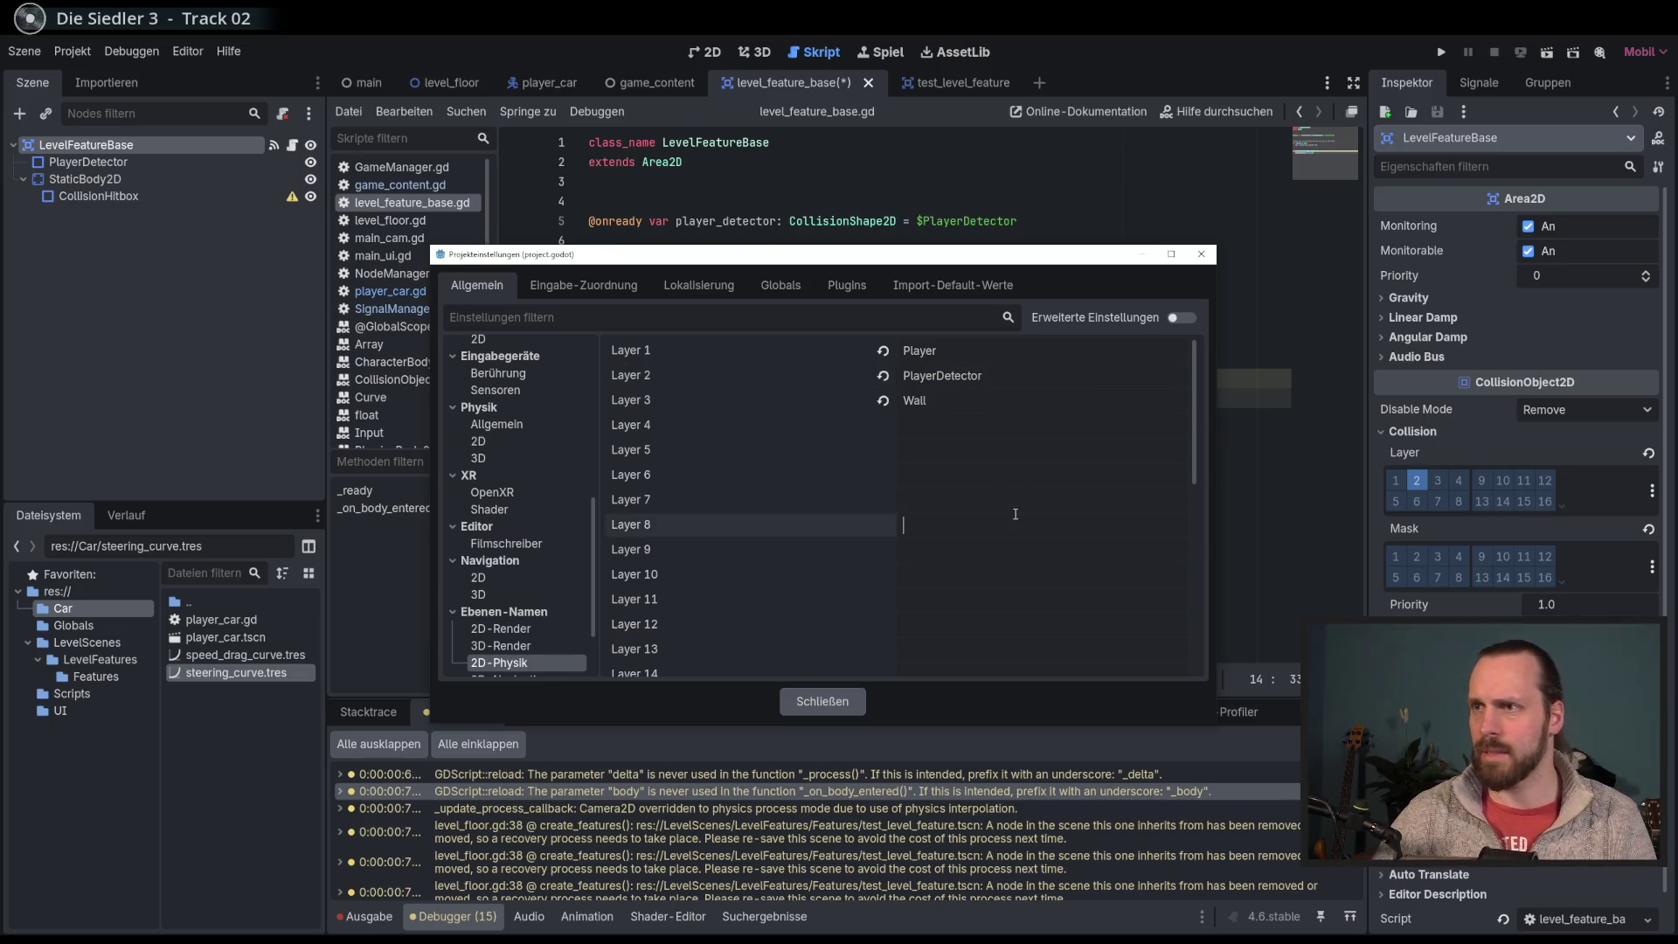
{"action": "left_click", "coordinate": [822, 701]}
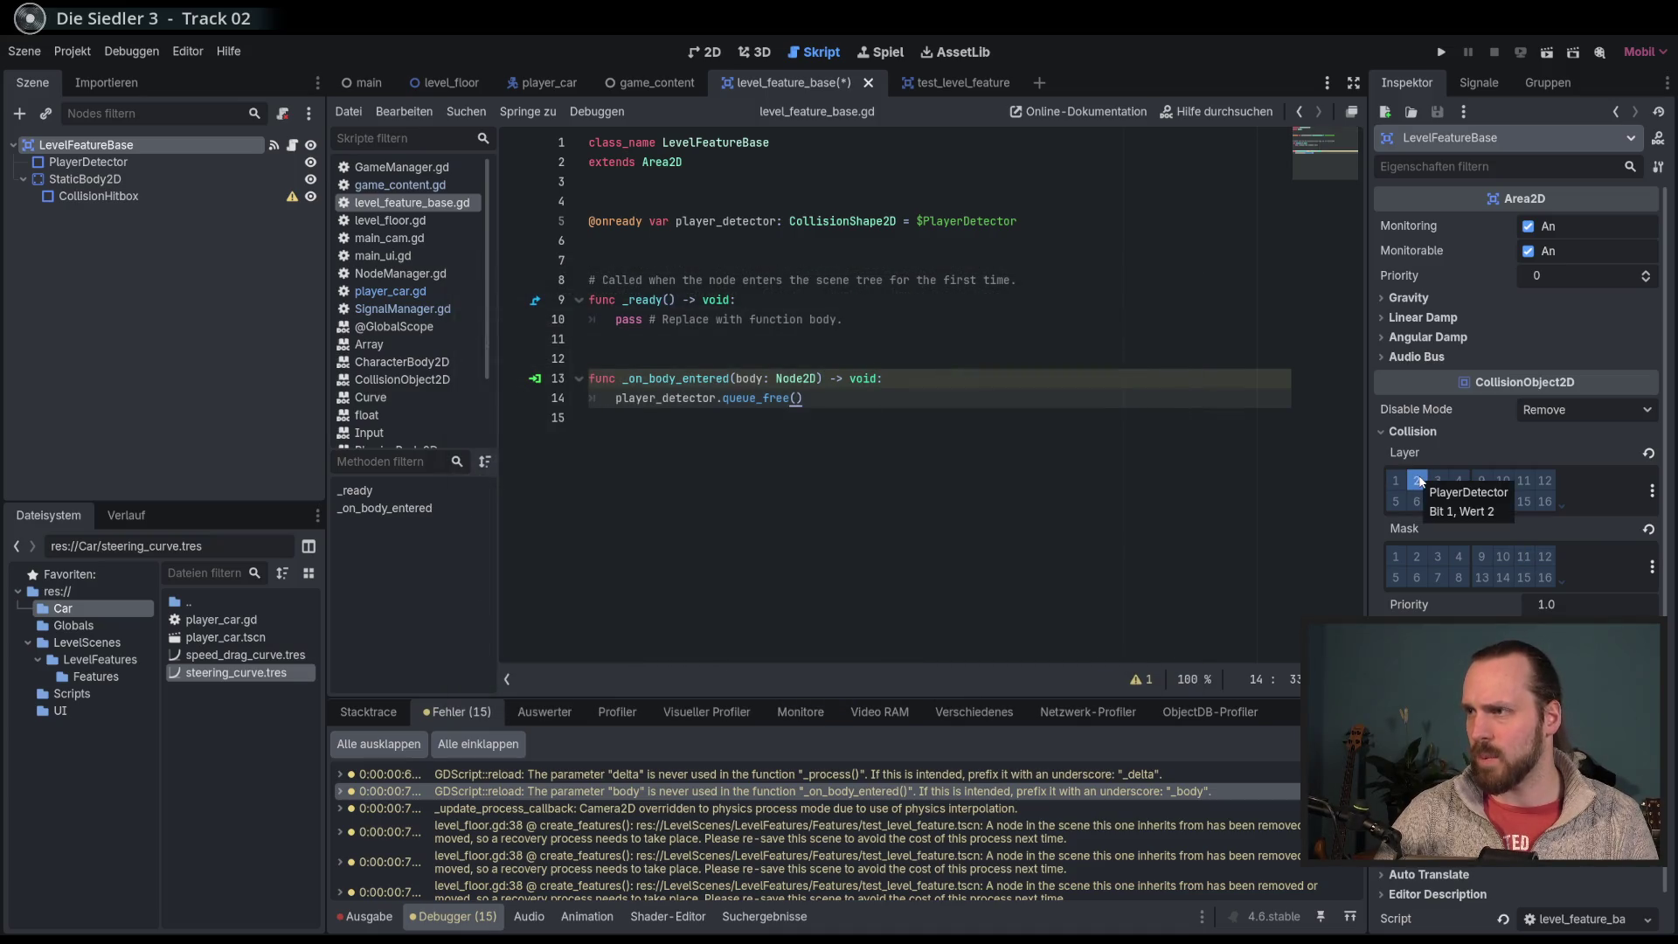
Step: Enable mask layer 1 (Player) on the area, then expand the StaticBody2D's collision settings
{"action": "left_click", "coordinate": [1400, 554]}
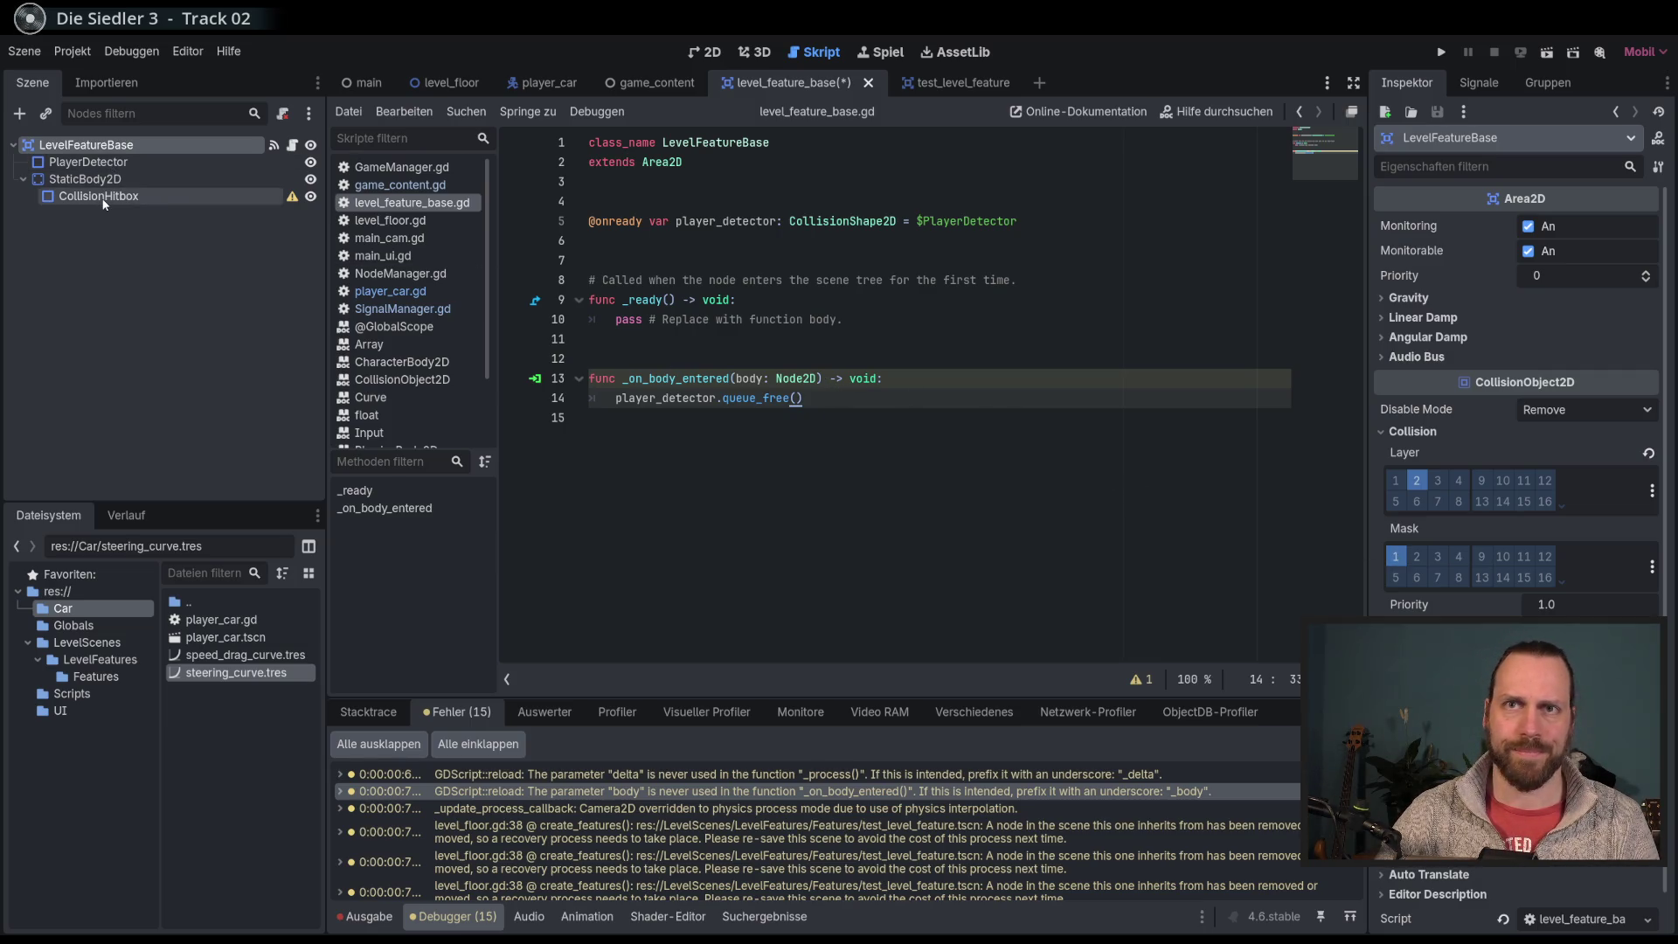
{"action": "left_click", "coordinate": [127, 196]}
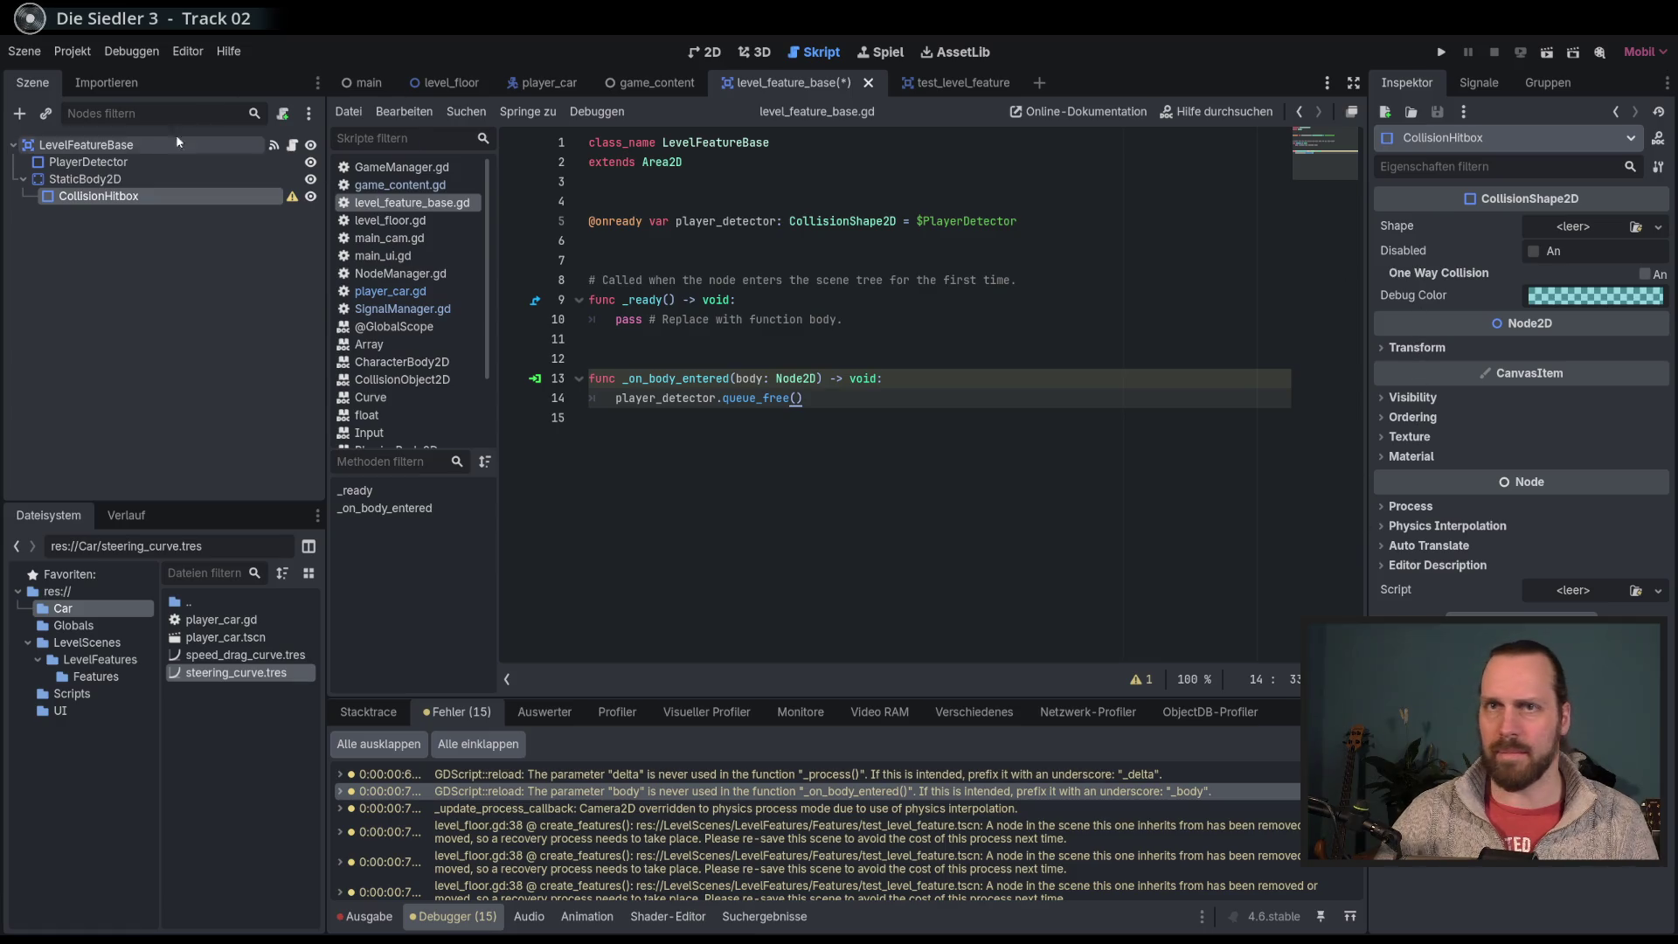
{"action": "left_click", "coordinate": [166, 180]}
{"action": "left_click", "coordinate": [1433, 380]}
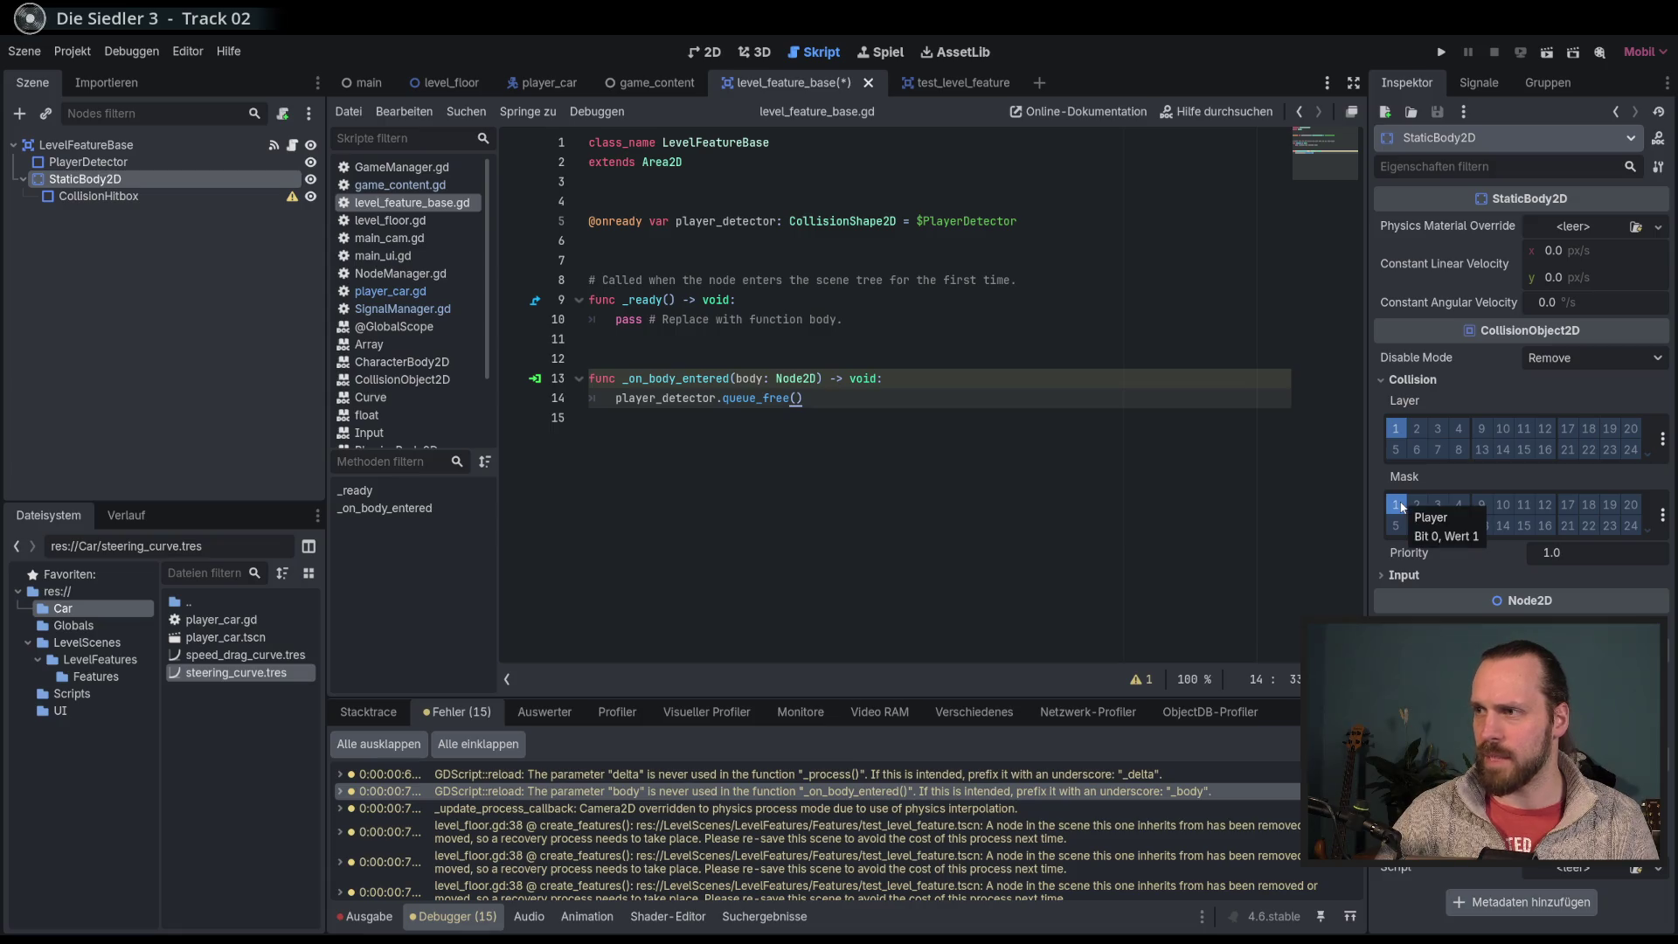
Step: Save and run the game, steer the car through the feature areas, then stop it
{"action": "key", "text": "F5"}
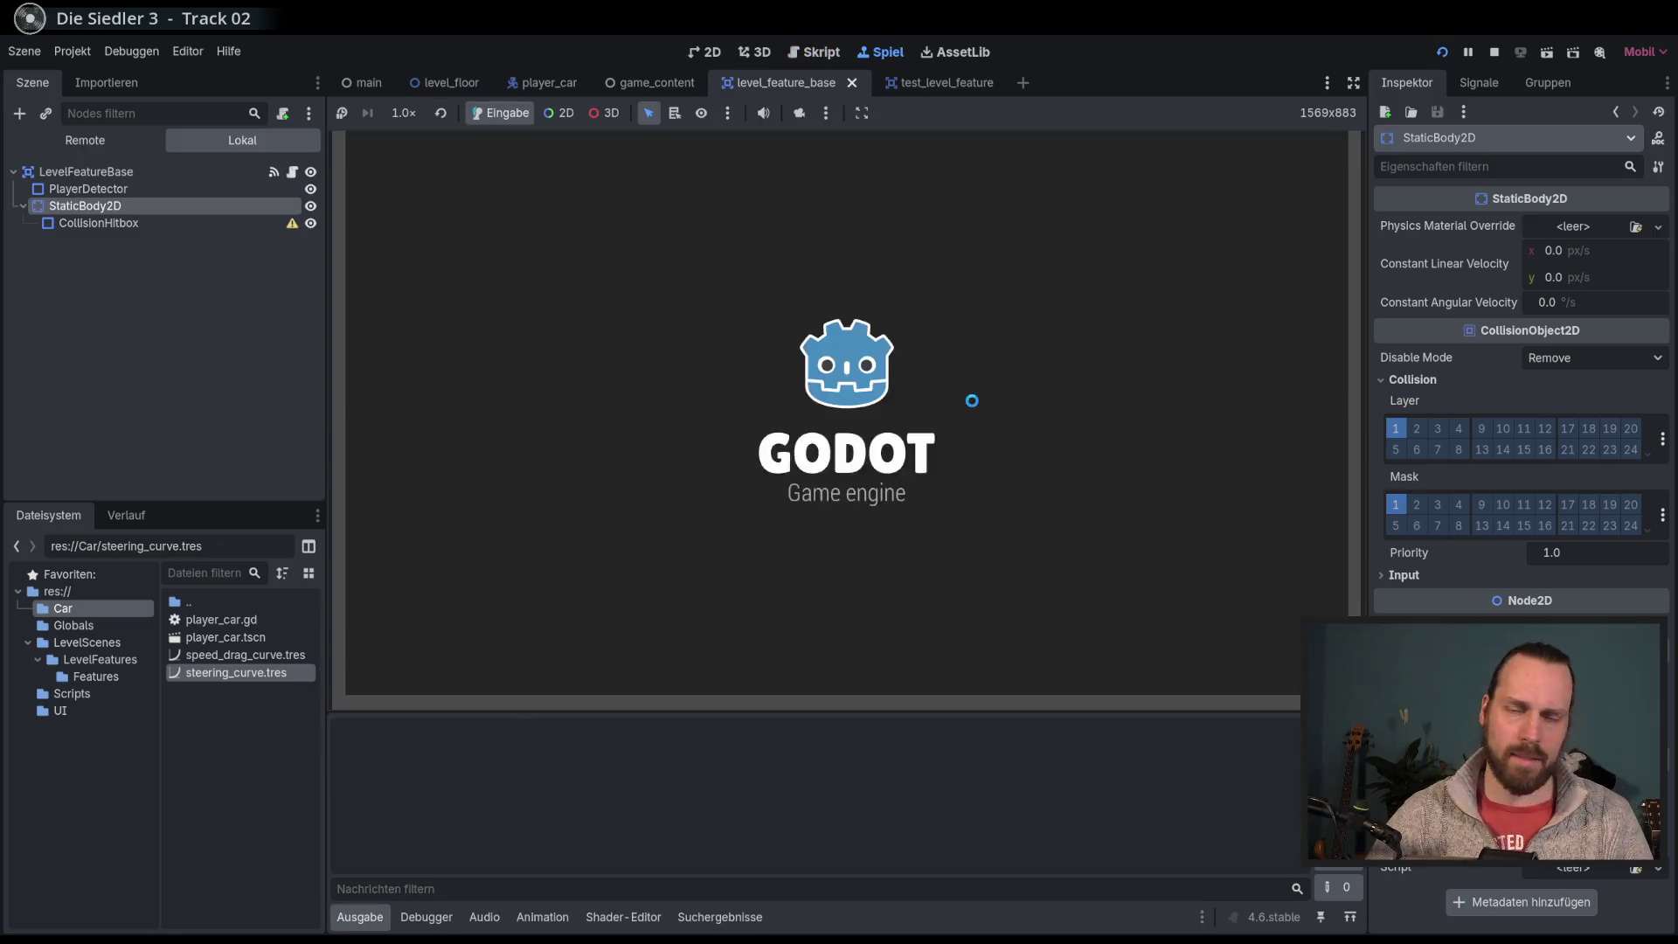
{"action": "key", "text": "Up"}
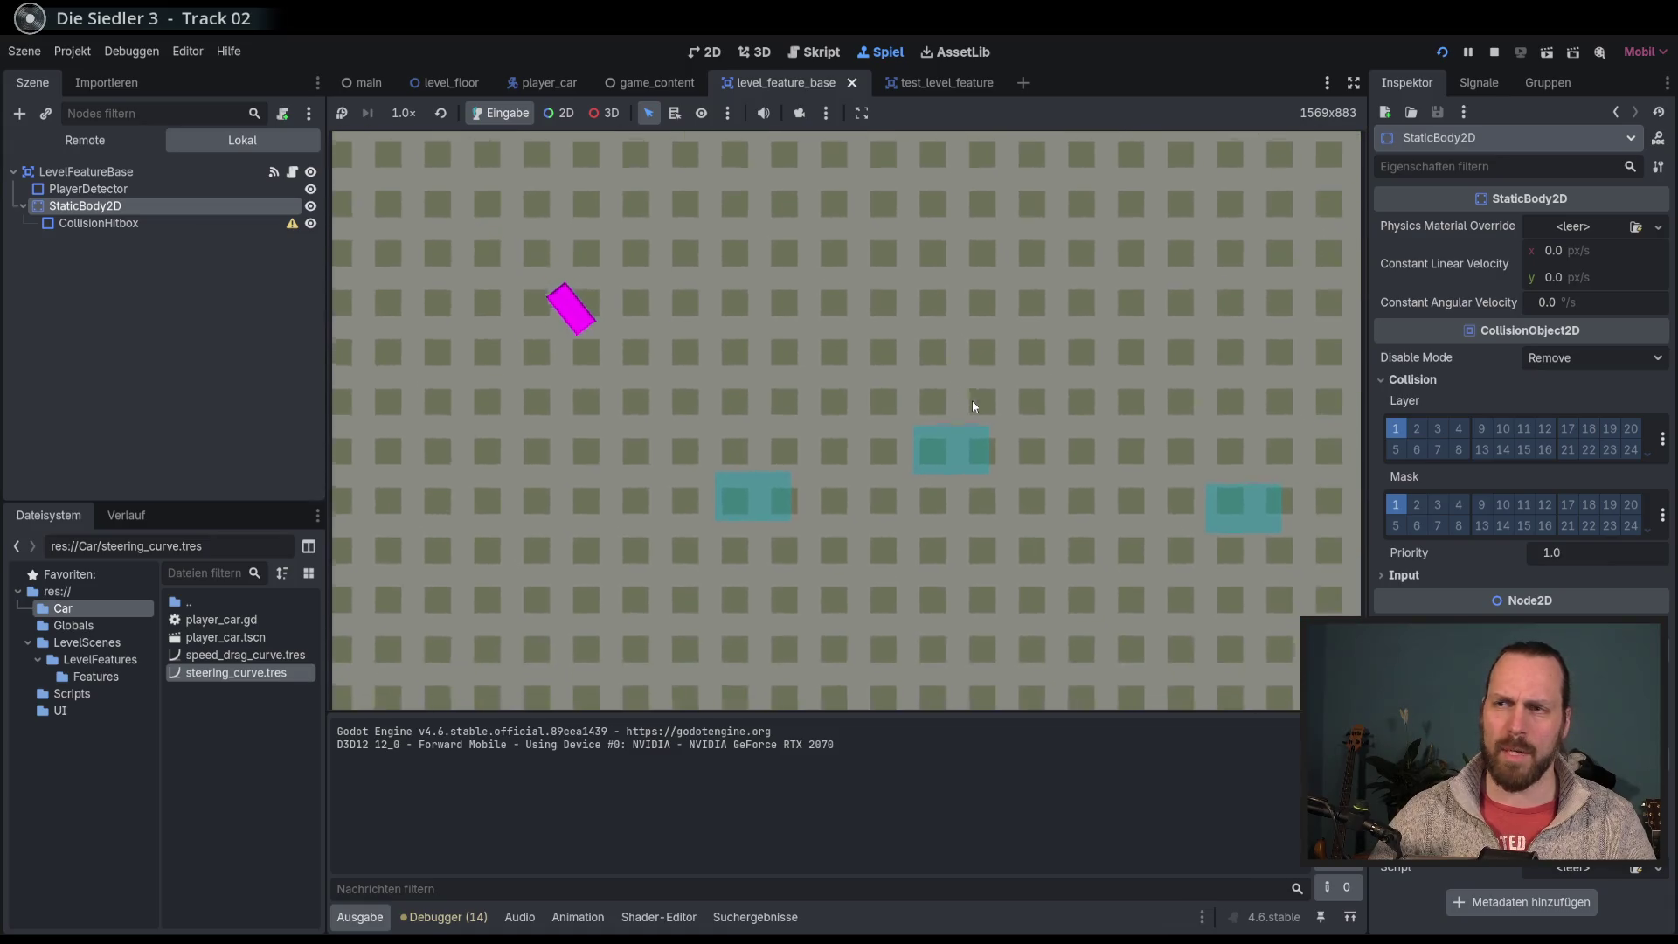
{"action": "key", "text": "Right"}
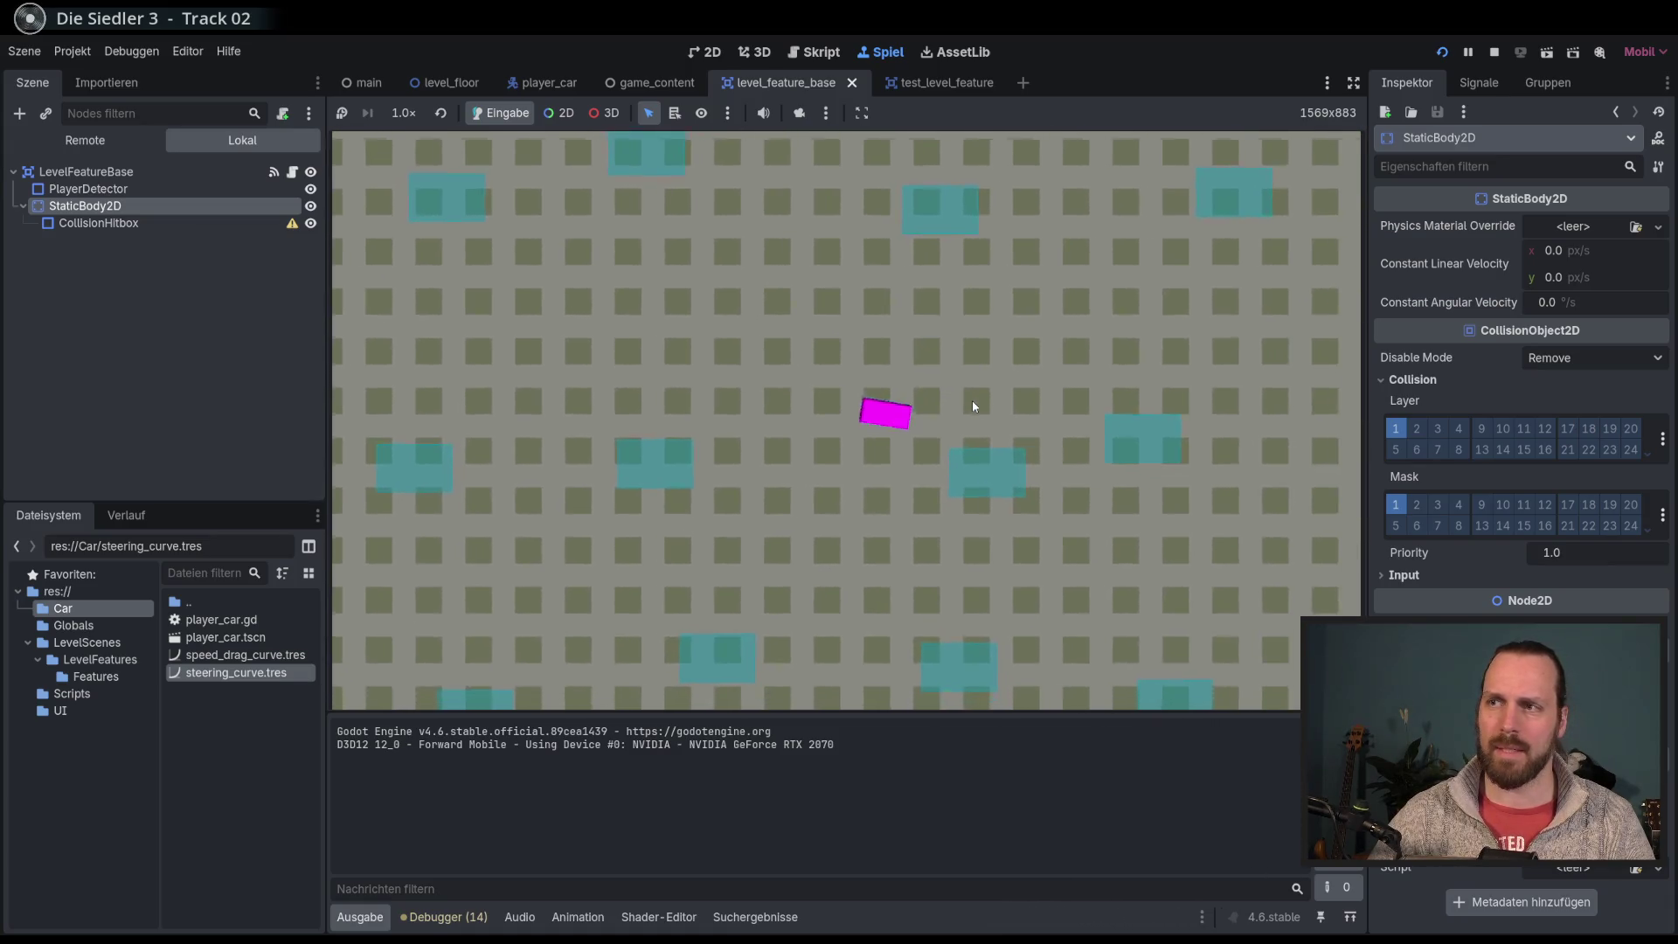
{"action": "key", "text": "Right"}
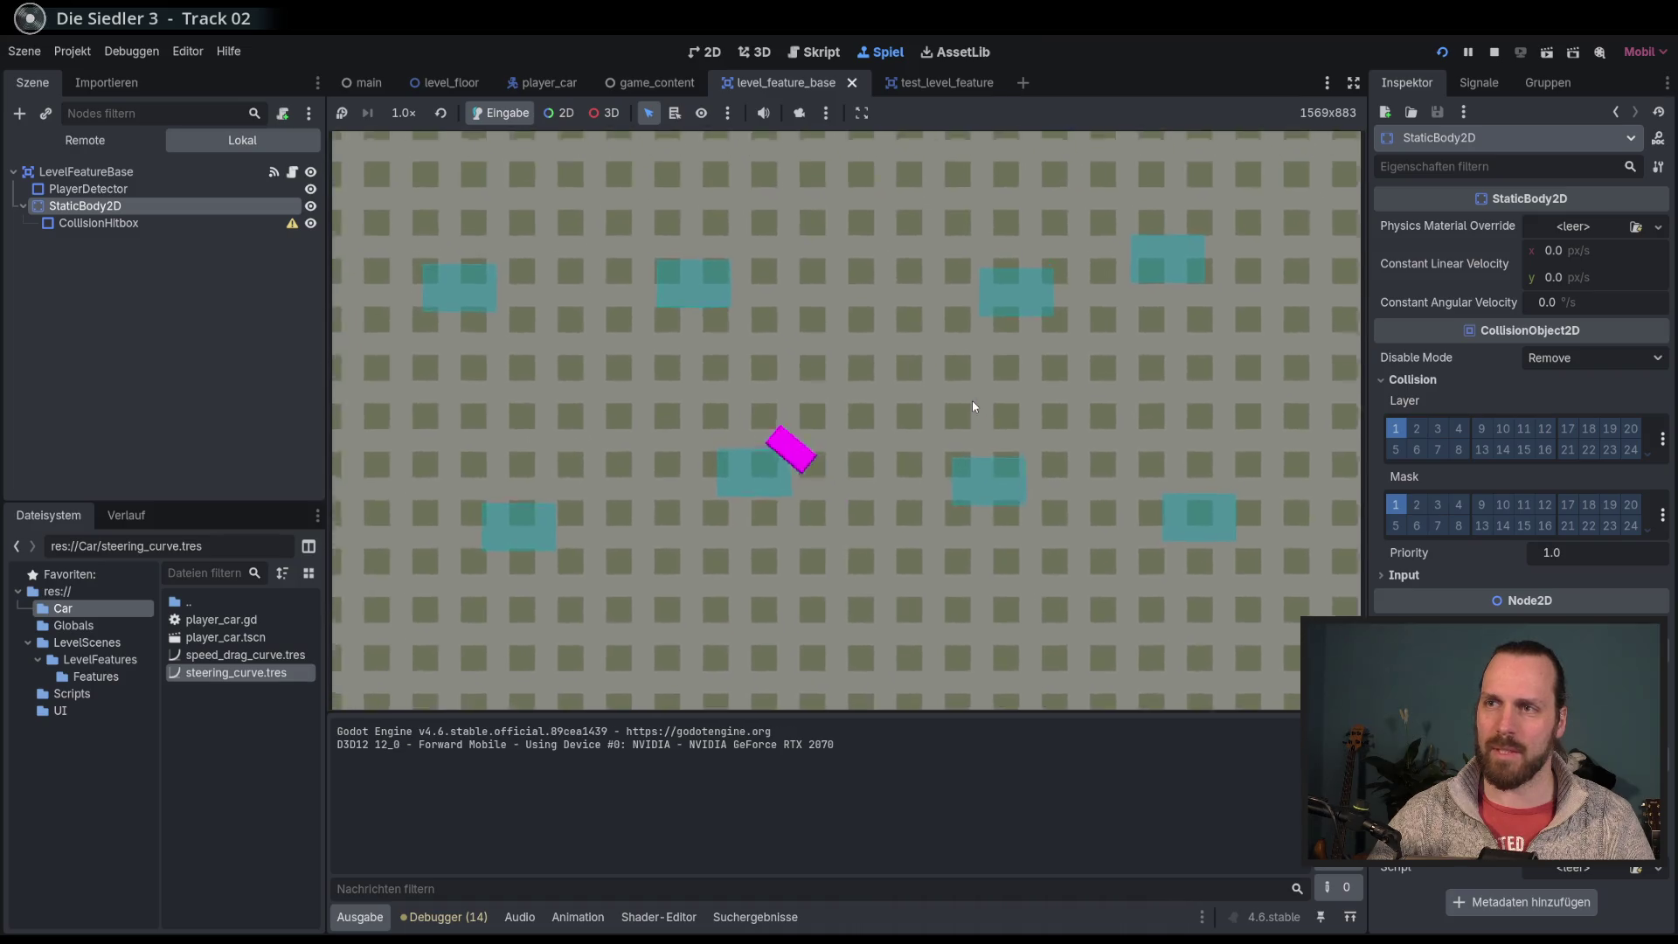
{"action": "key", "text": "F8"}
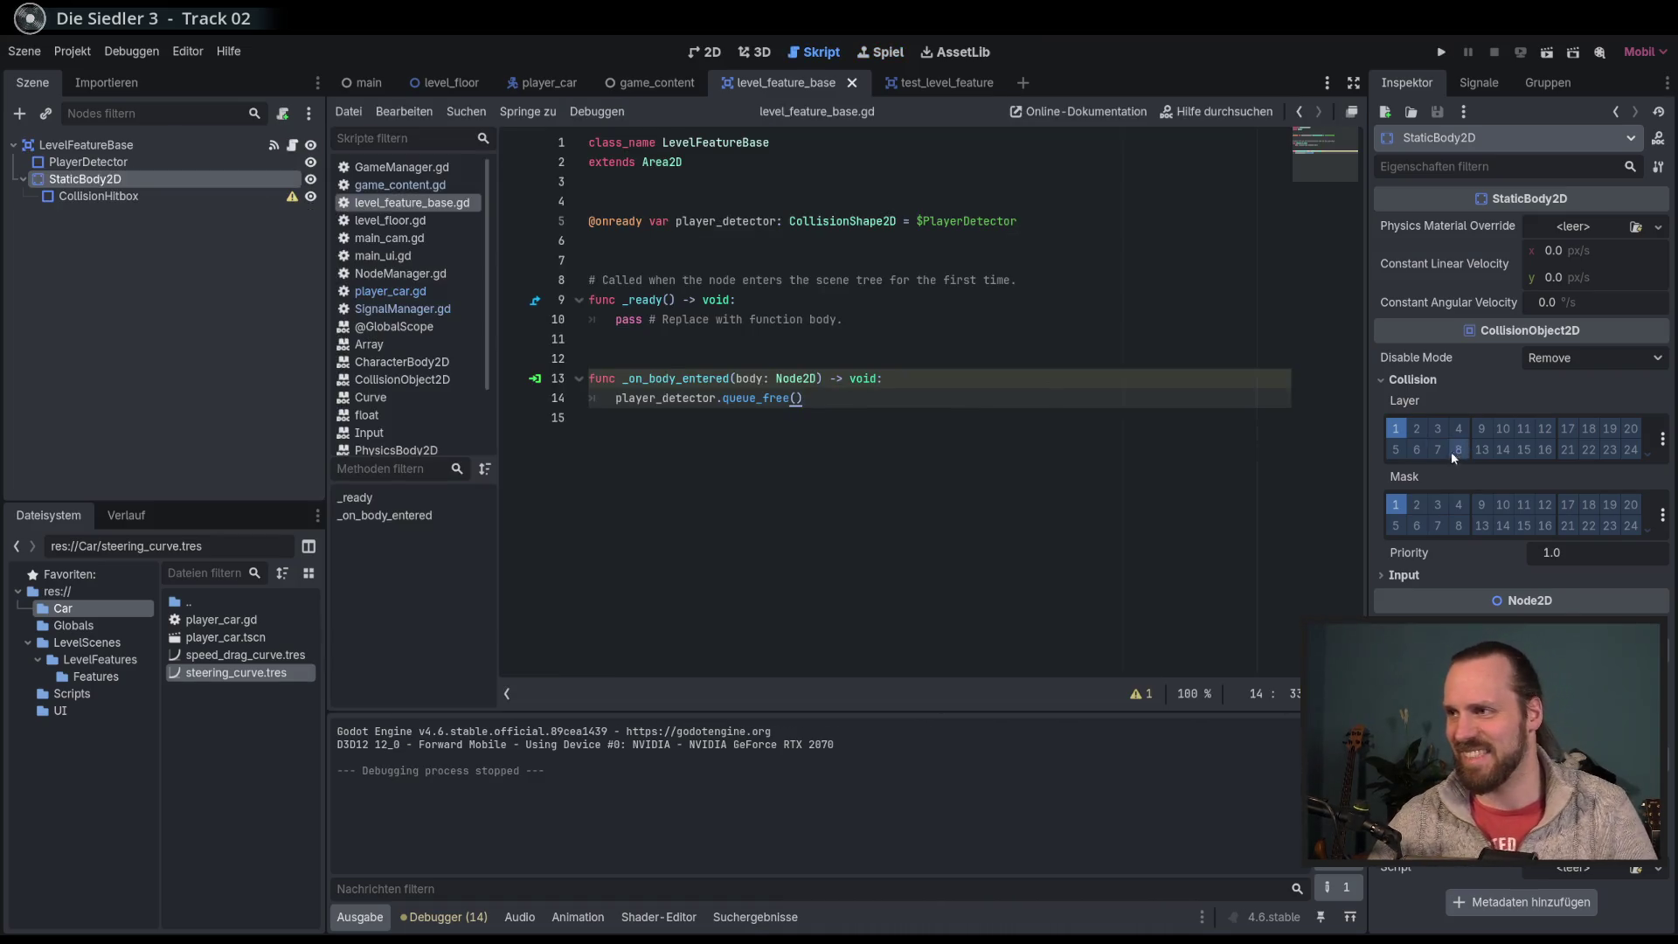
{"action": "left_click", "coordinate": [175, 195]}
Step: Compare CollisionHitbox shapes: RectangleShape2D in test_level_feature versus none in level_feature_base, then rerun
{"action": "left_click", "coordinate": [156, 178]}
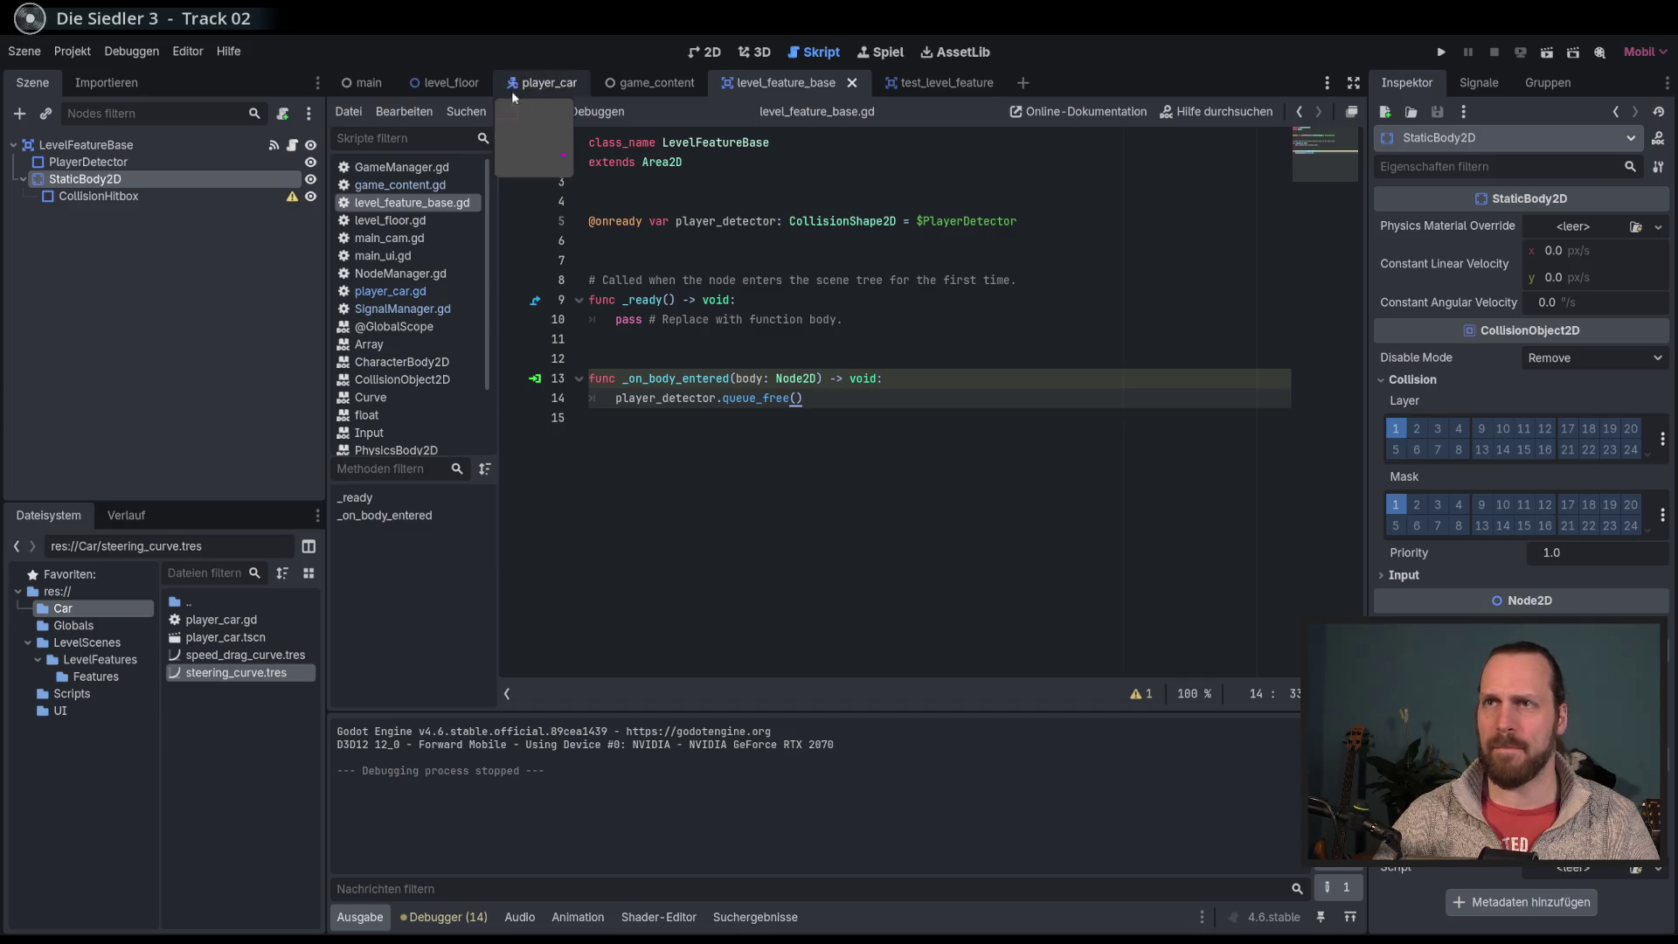
{"action": "left_click", "coordinate": [534, 86]}
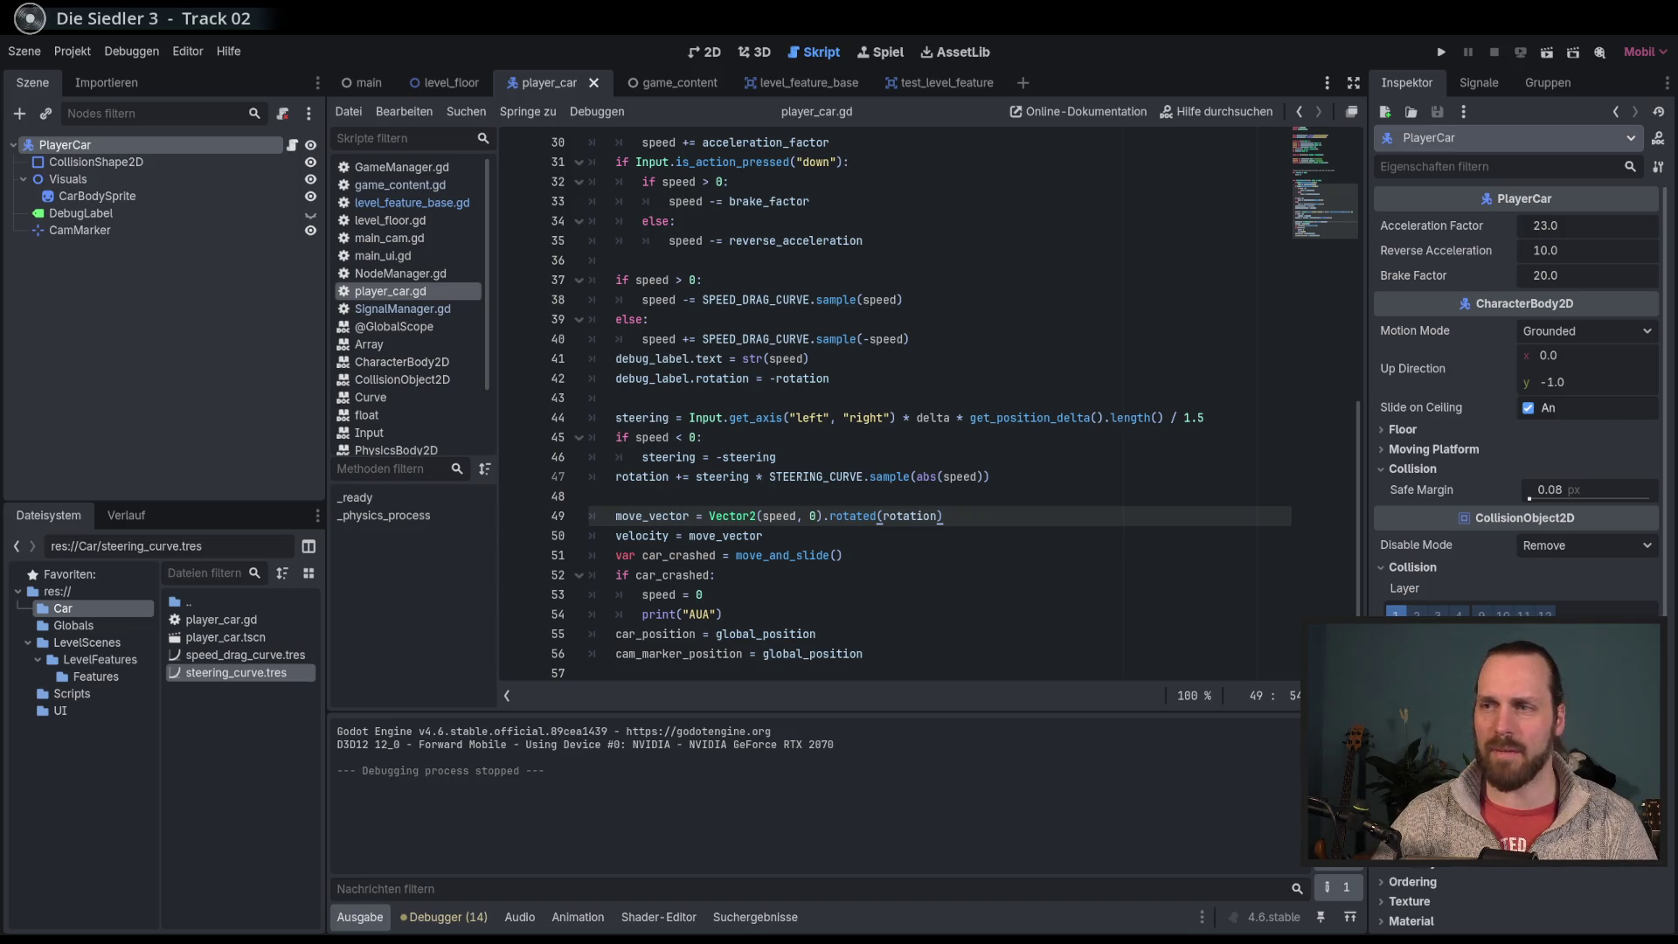
{"action": "left_click", "coordinate": [783, 86]}
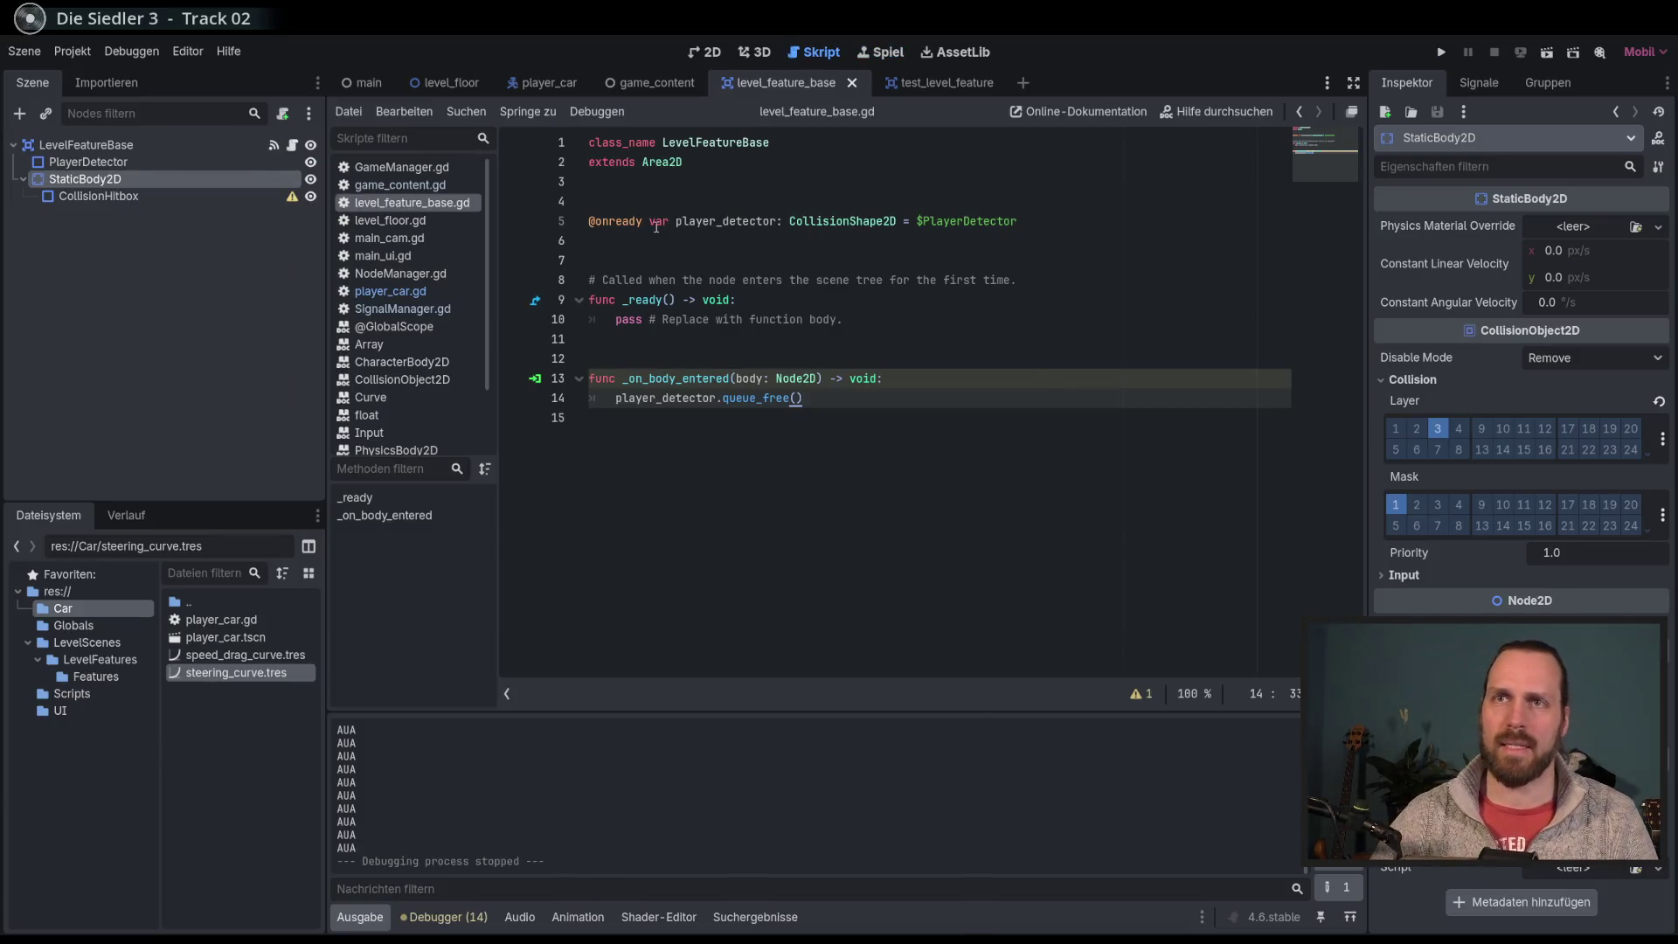
{"action": "left_click", "coordinate": [919, 86]}
{"action": "left_click", "coordinate": [173, 194]}
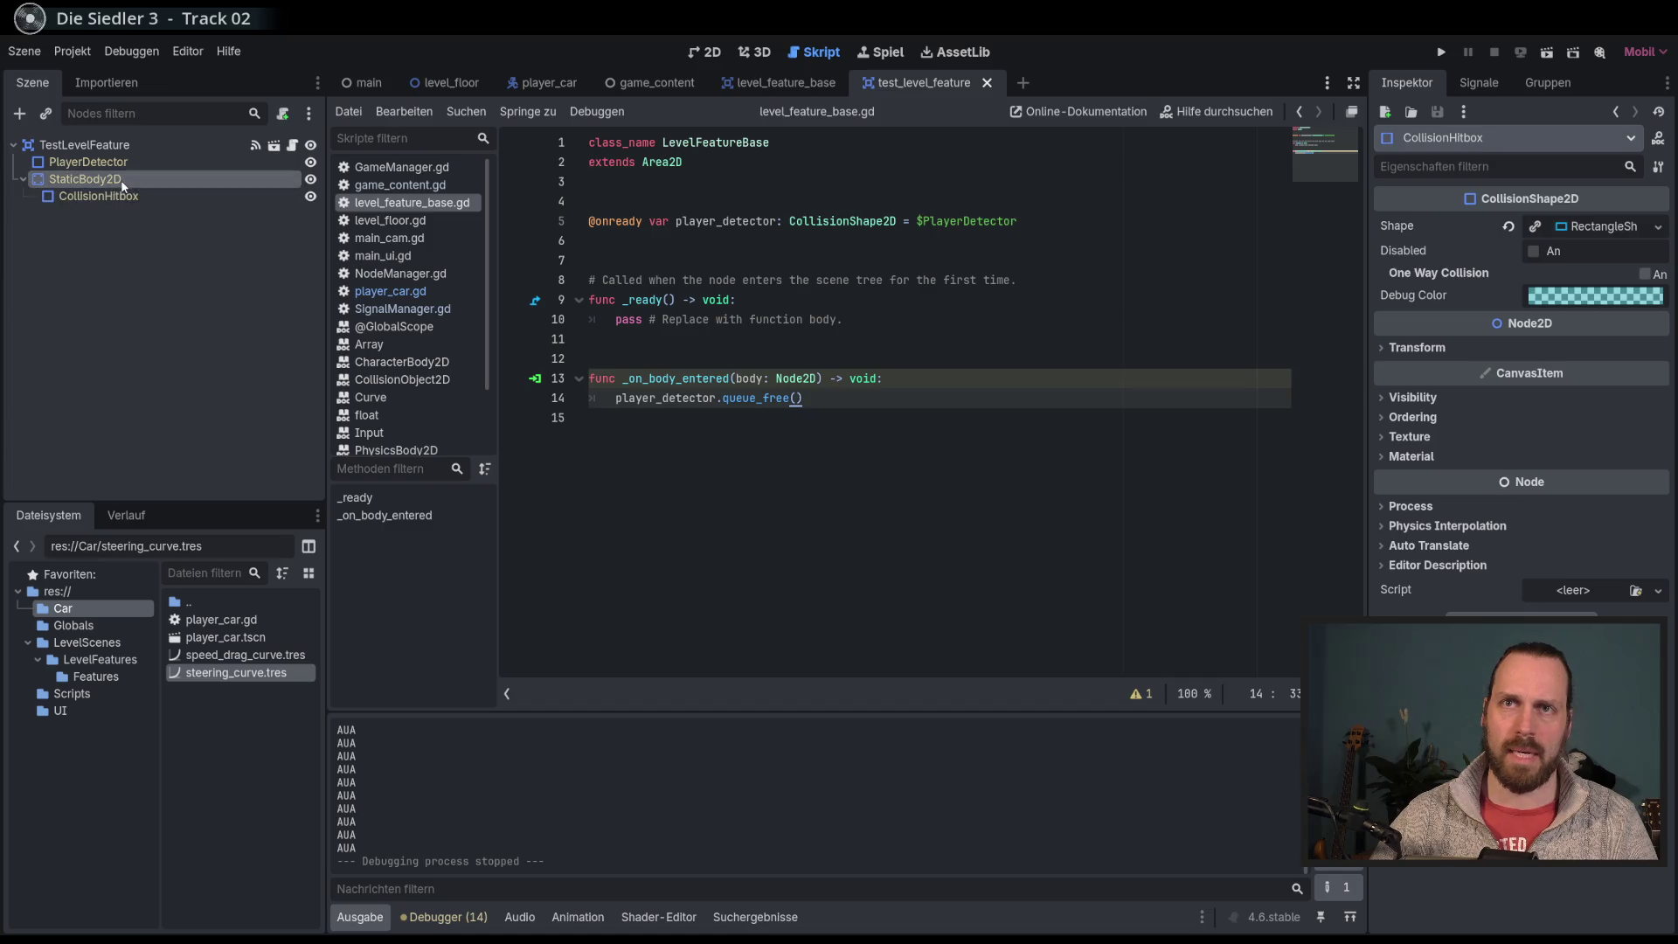
{"action": "left_click", "coordinate": [738, 87]}
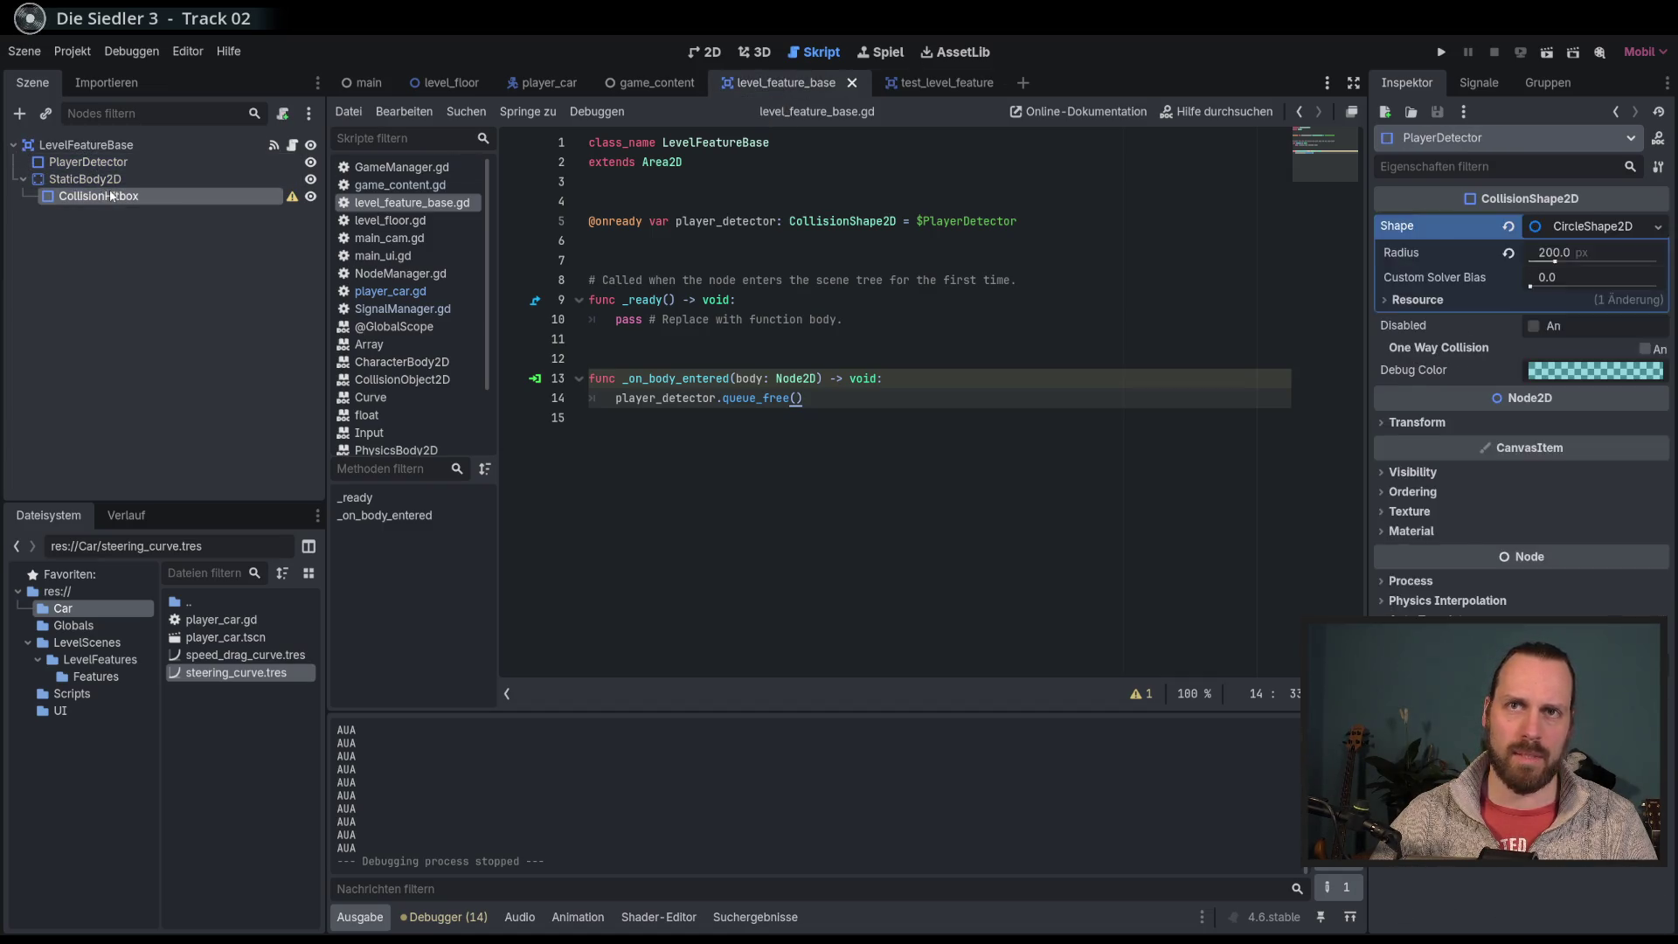
{"action": "left_click", "coordinate": [926, 82]}
{"action": "left_click", "coordinate": [261, 196]}
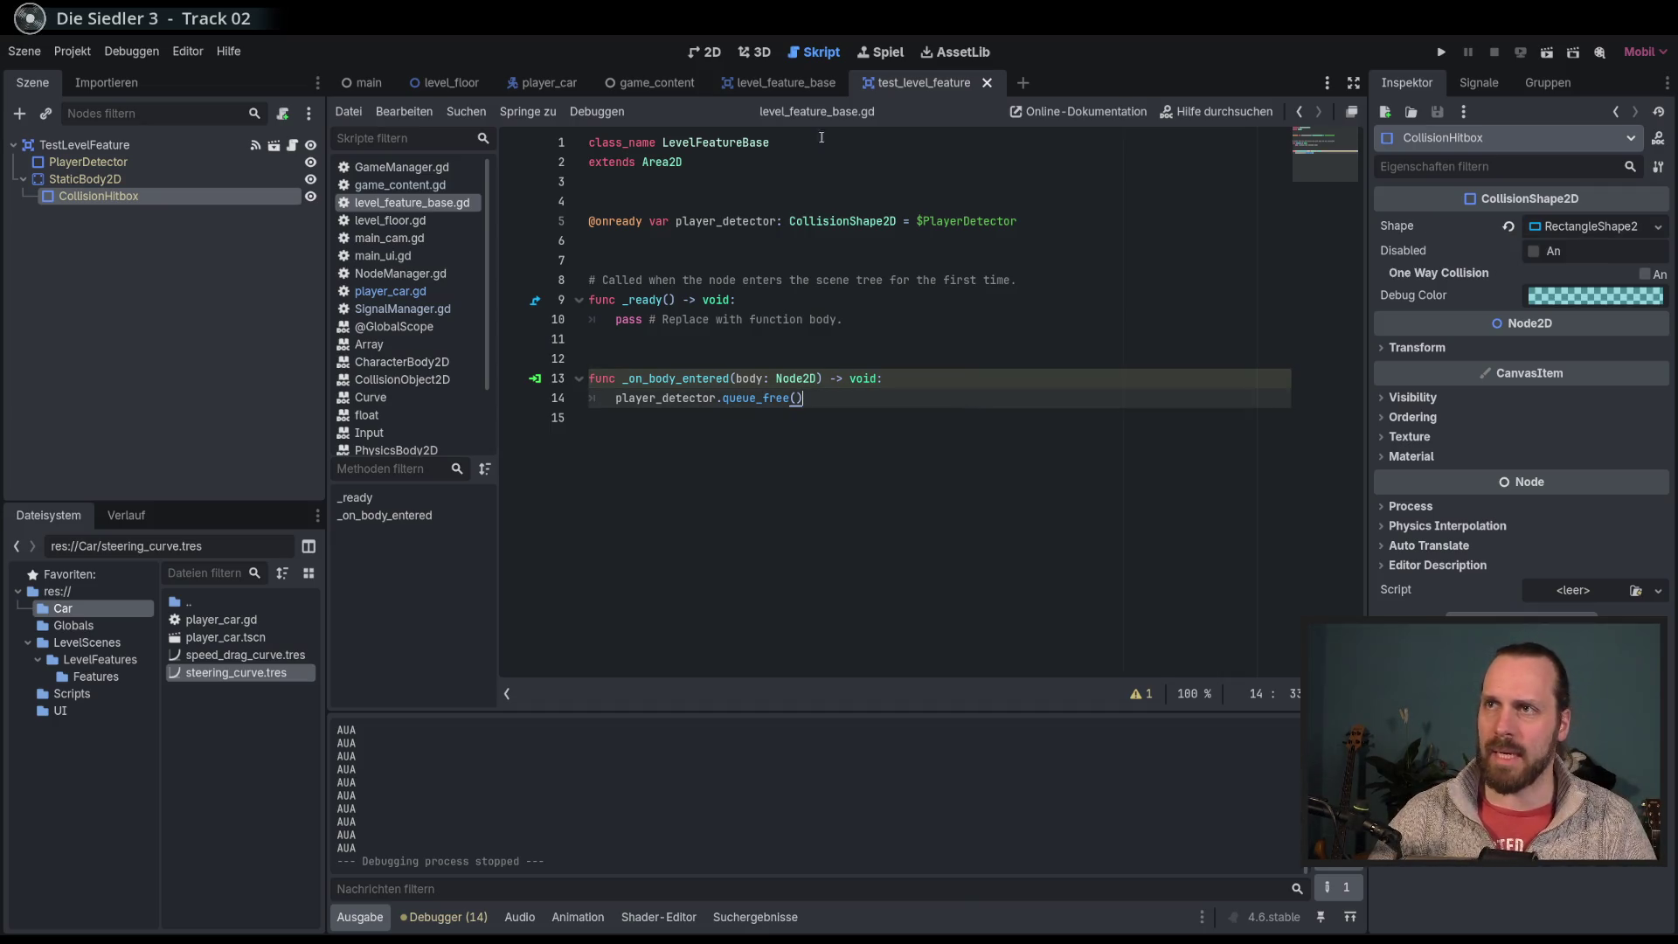
{"action": "left_click", "coordinate": [774, 85]}
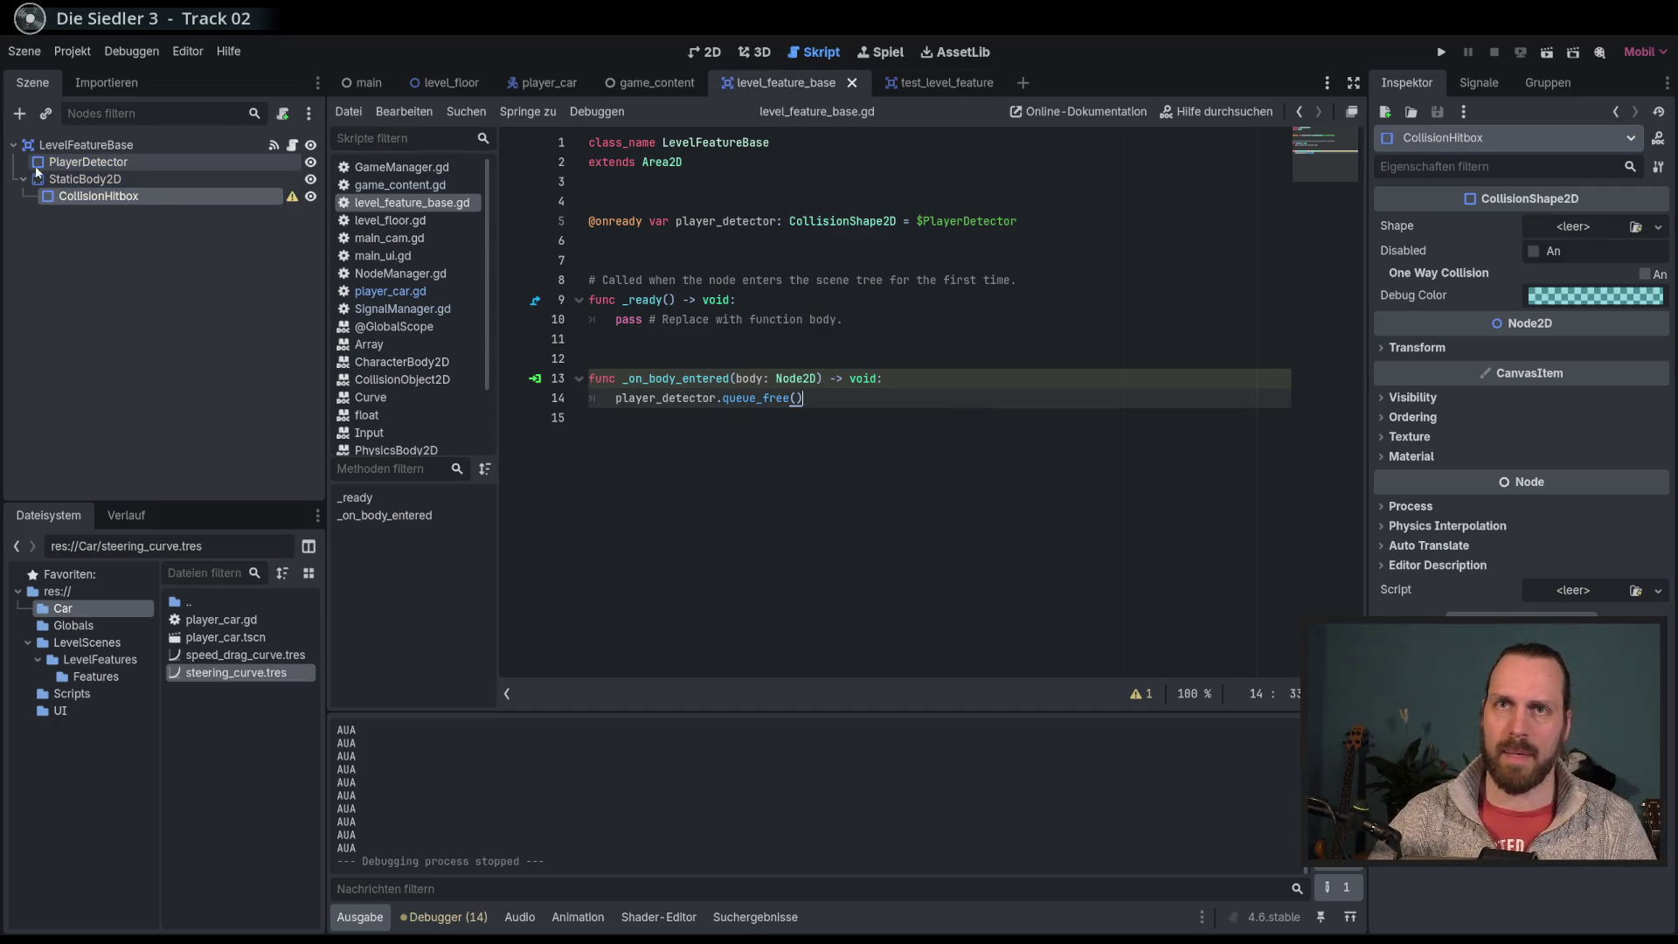
{"action": "left_click", "coordinate": [915, 85]}
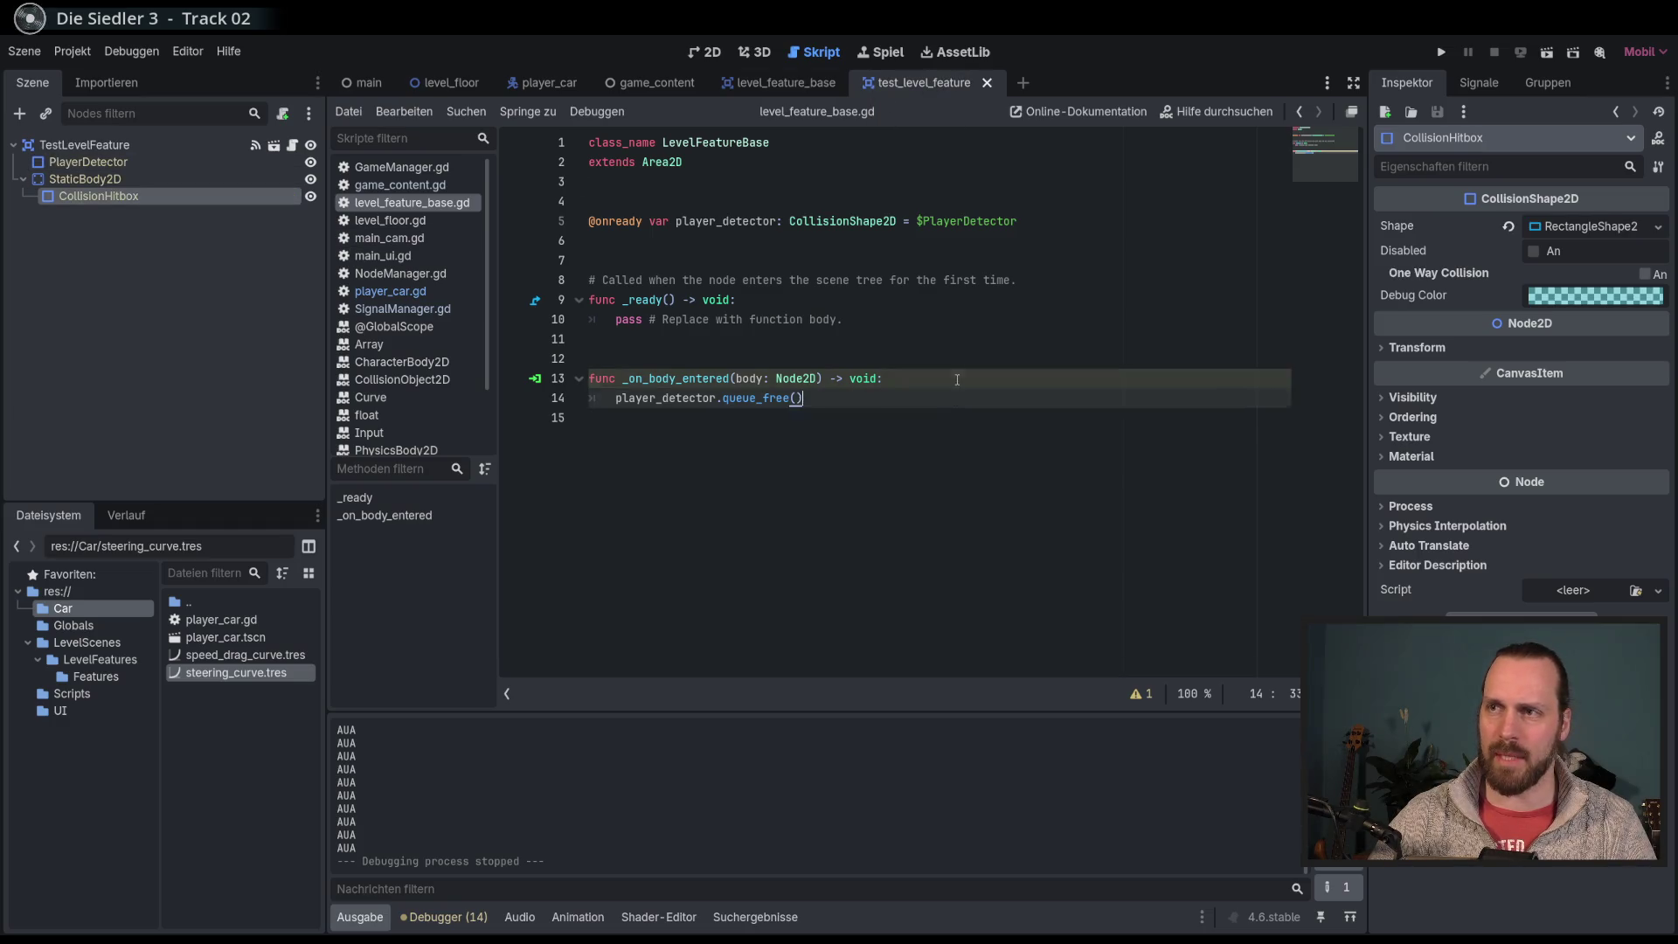
{"action": "key", "text": "F5"}
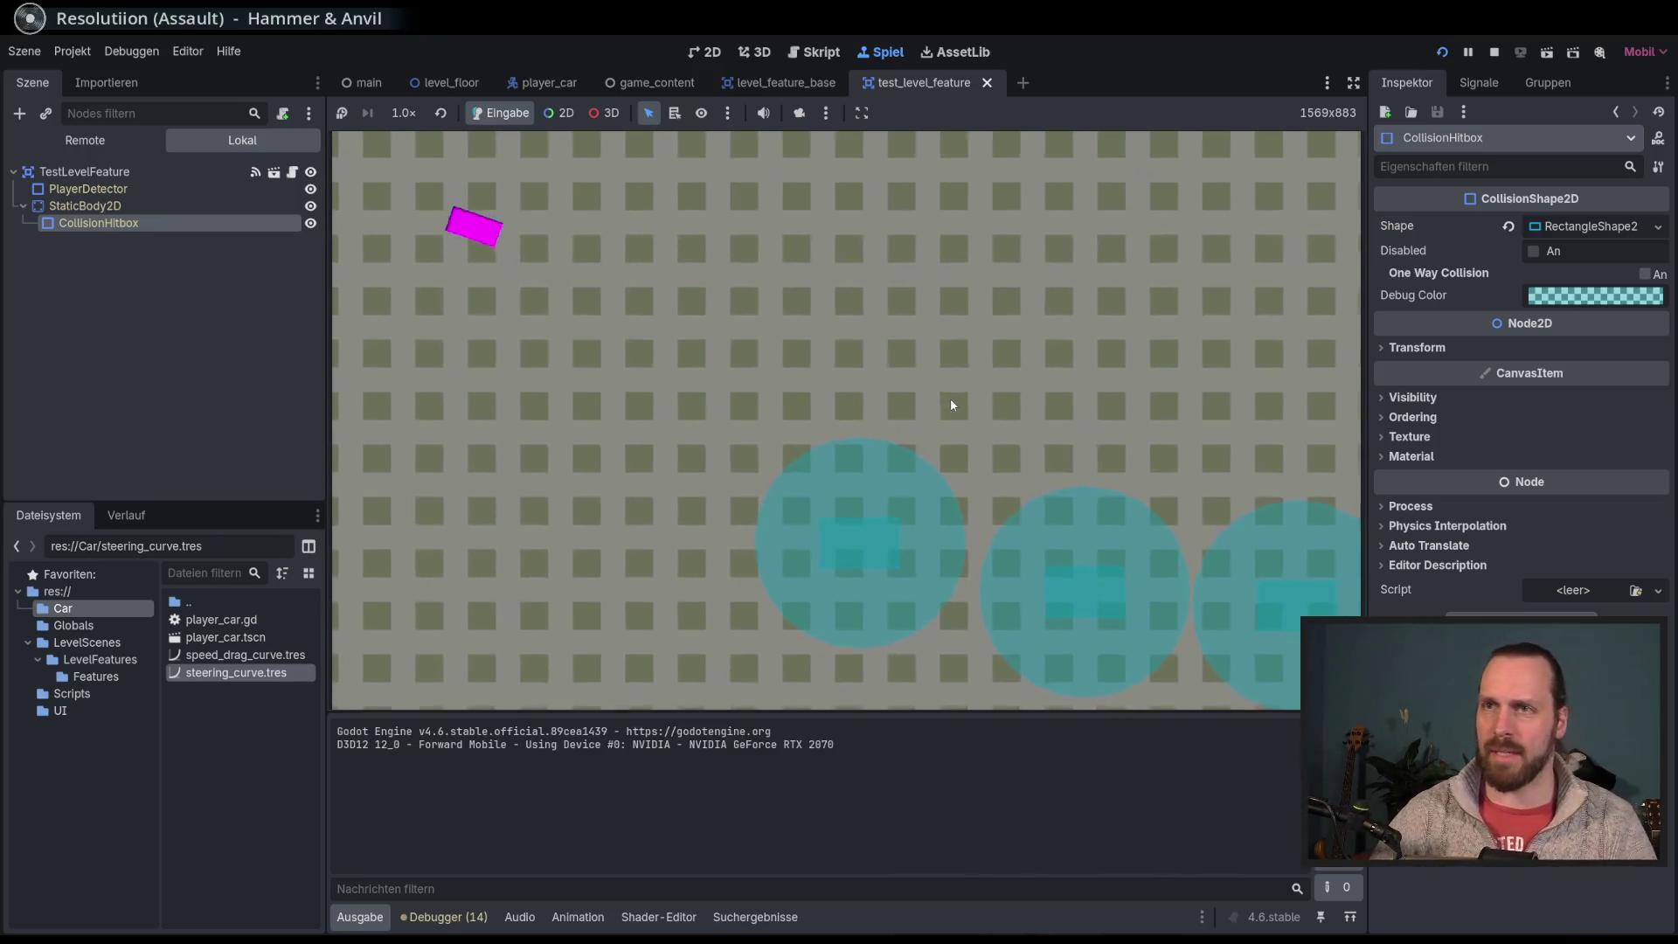
Step: Drive the car into and around the feature areas with the arrow keys
{"action": "key", "text": "Up"}
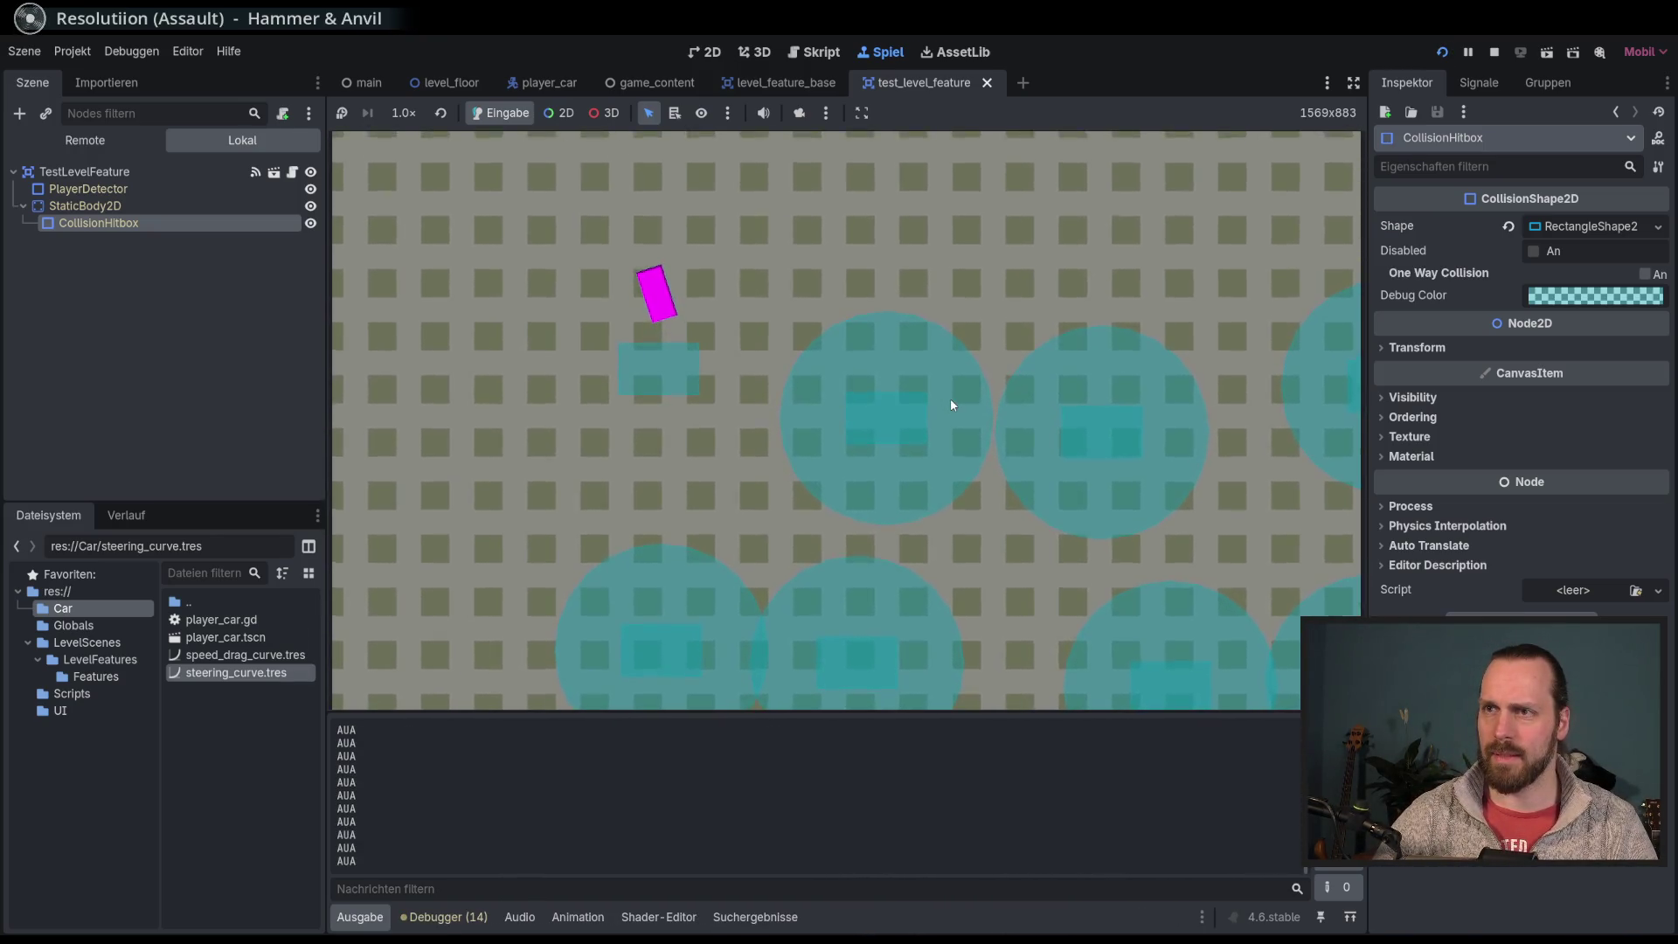
{"action": "key", "text": "Right"}
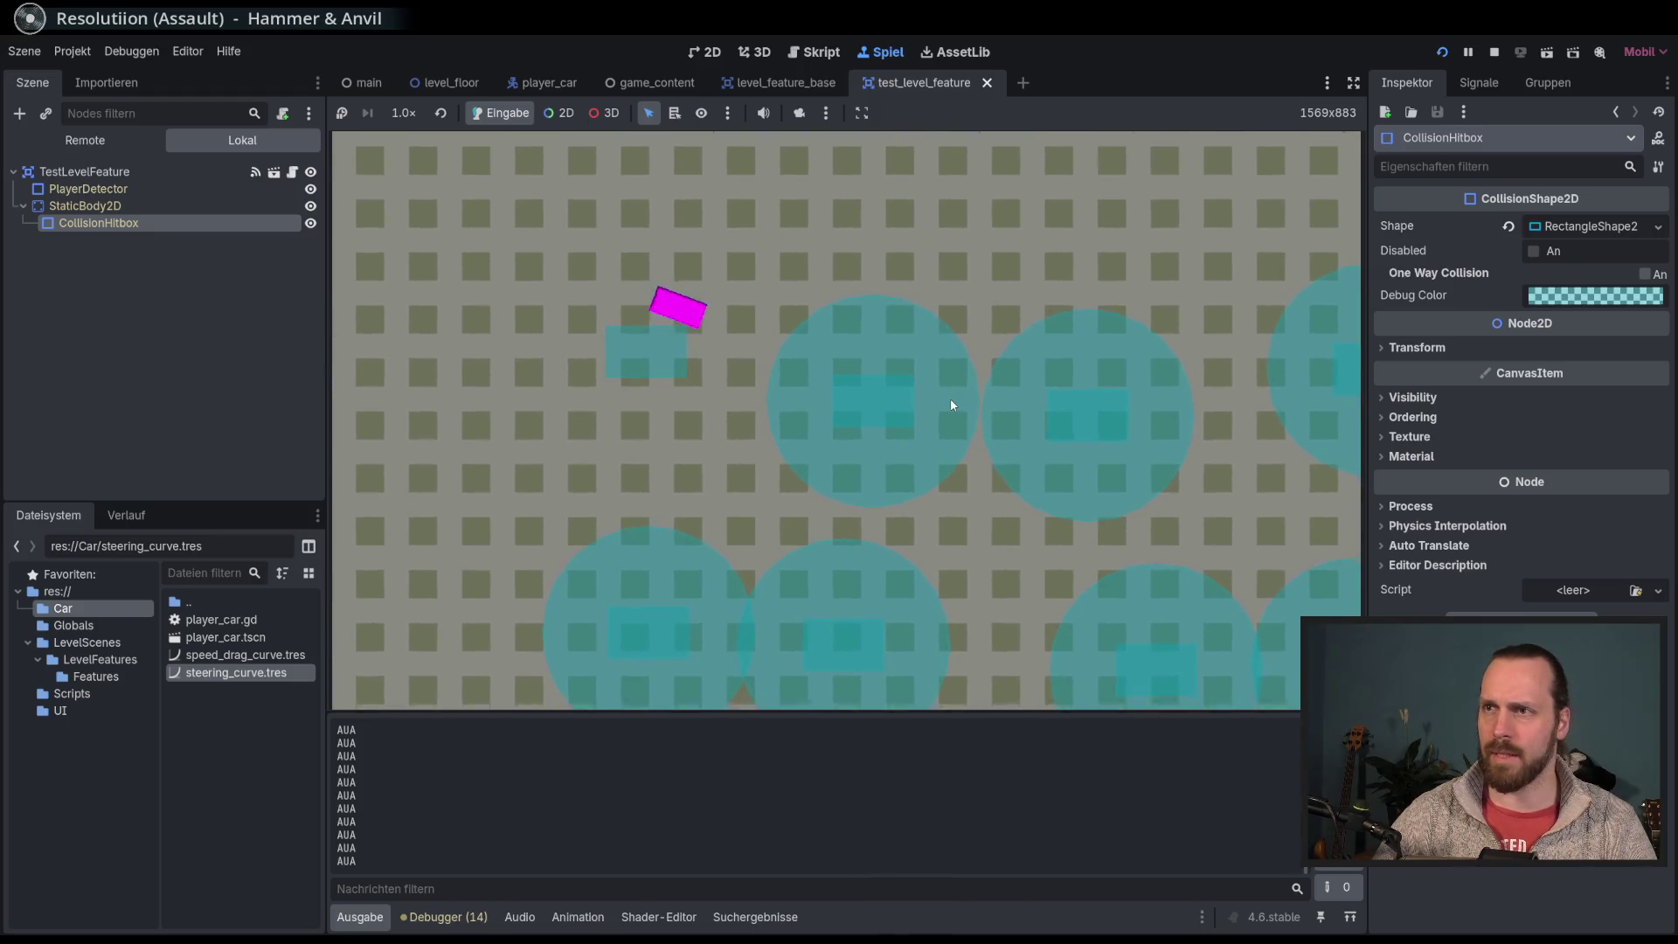
{"action": "key", "text": "Left"}
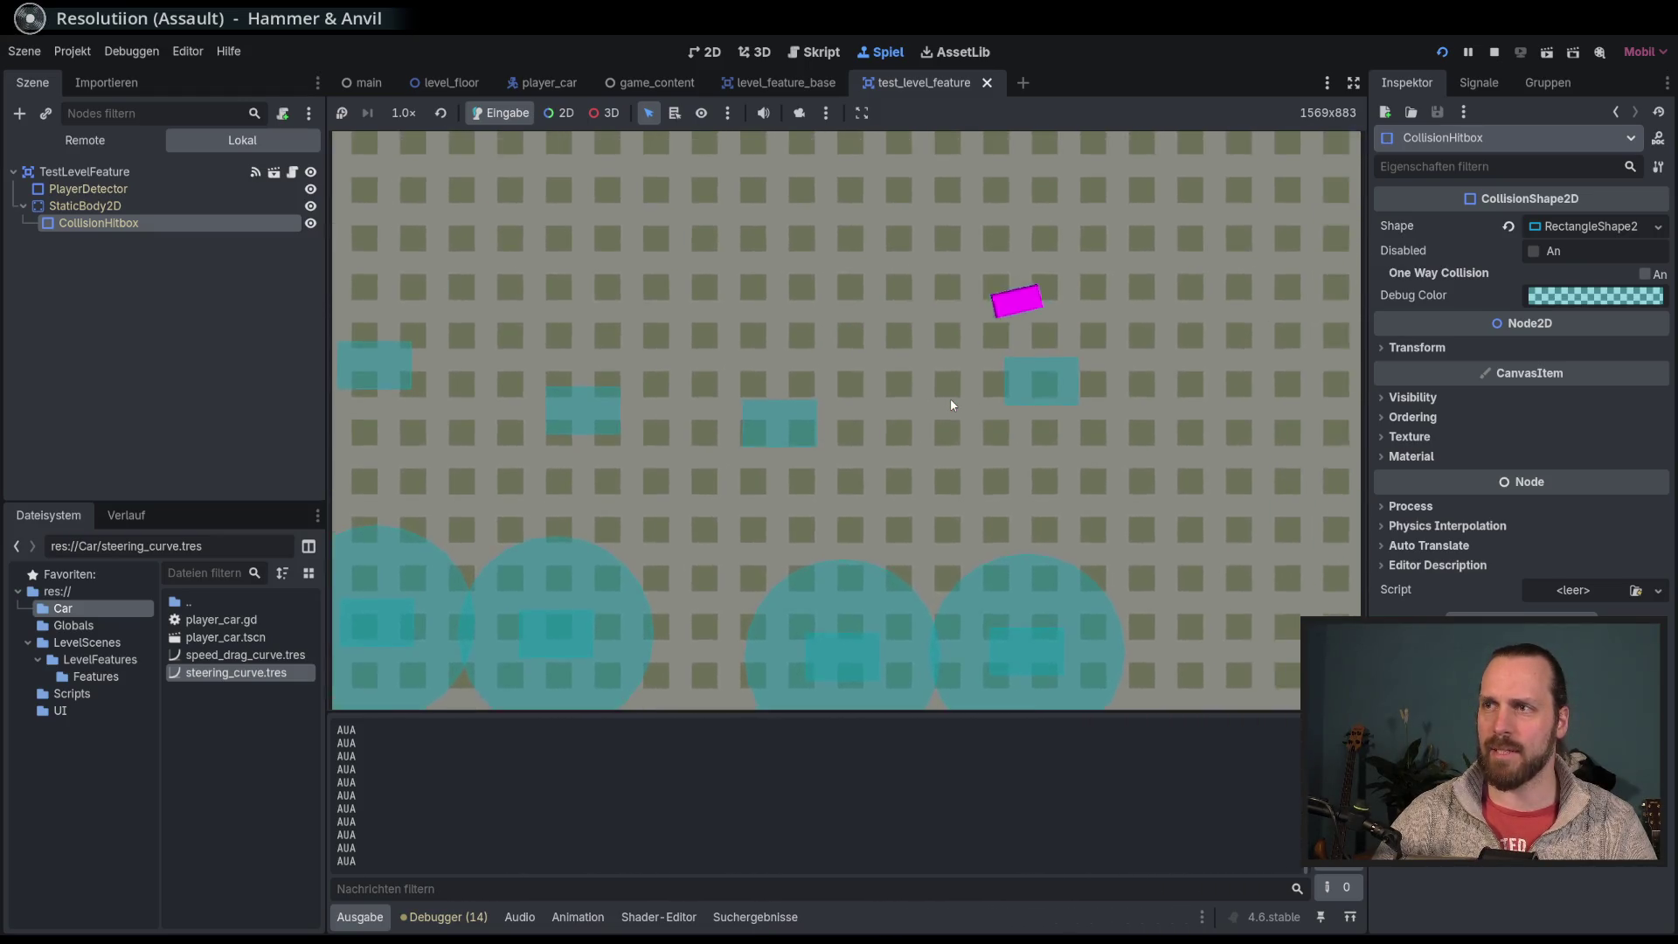
{"action": "key", "text": "Left"}
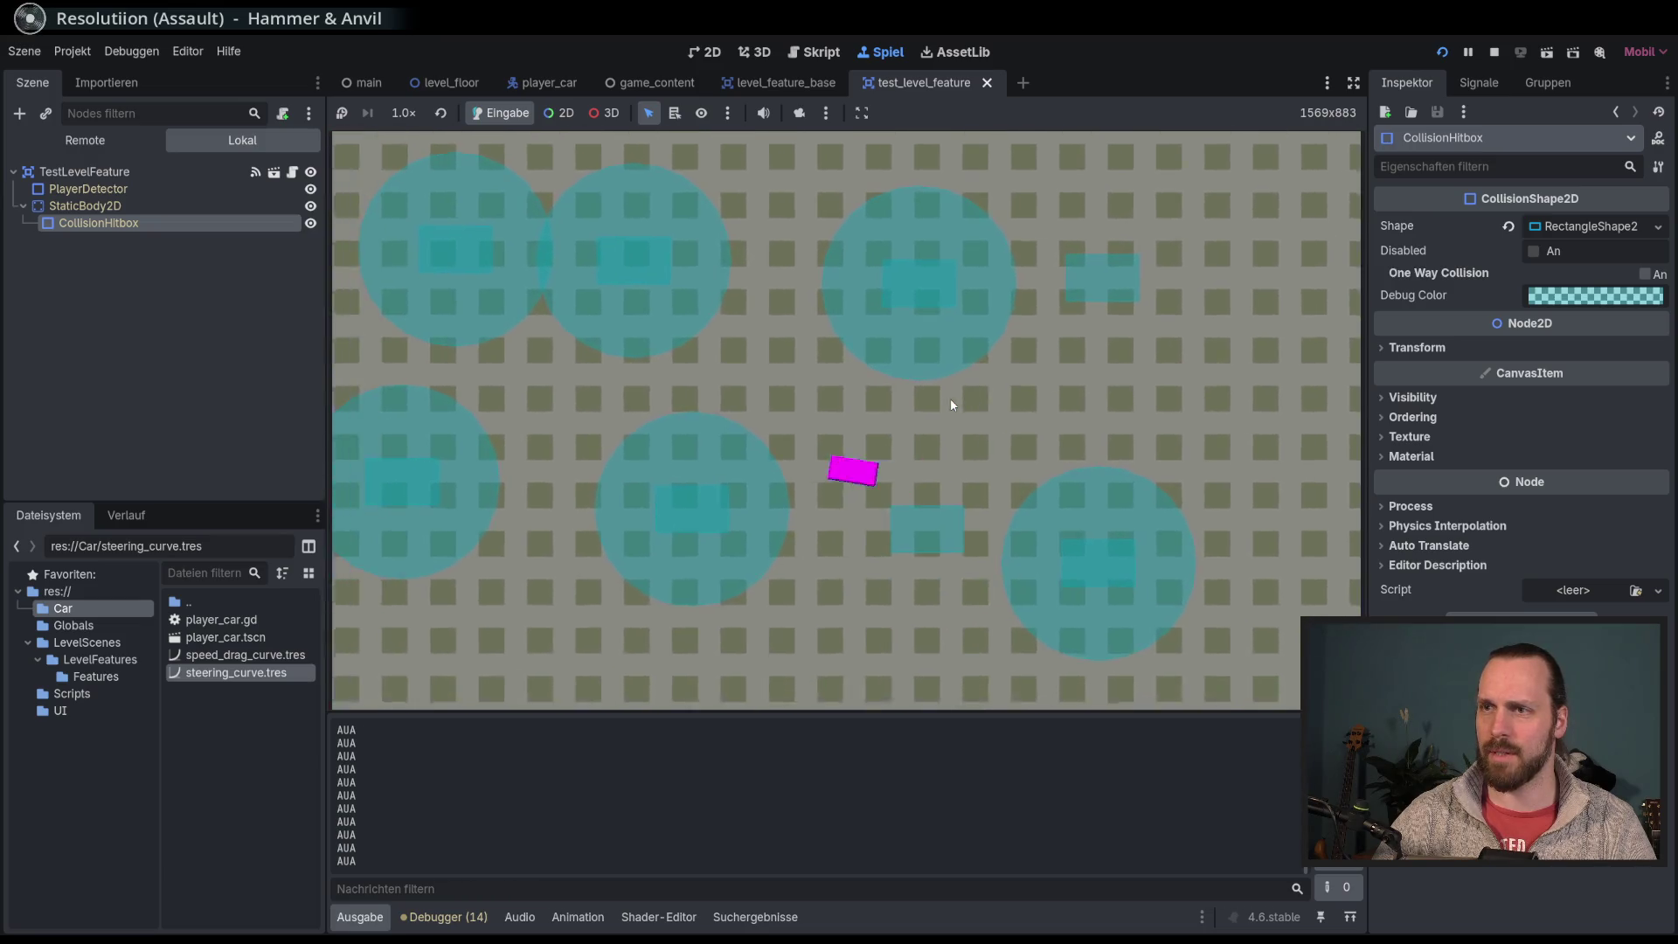
{"action": "key", "text": "Left"}
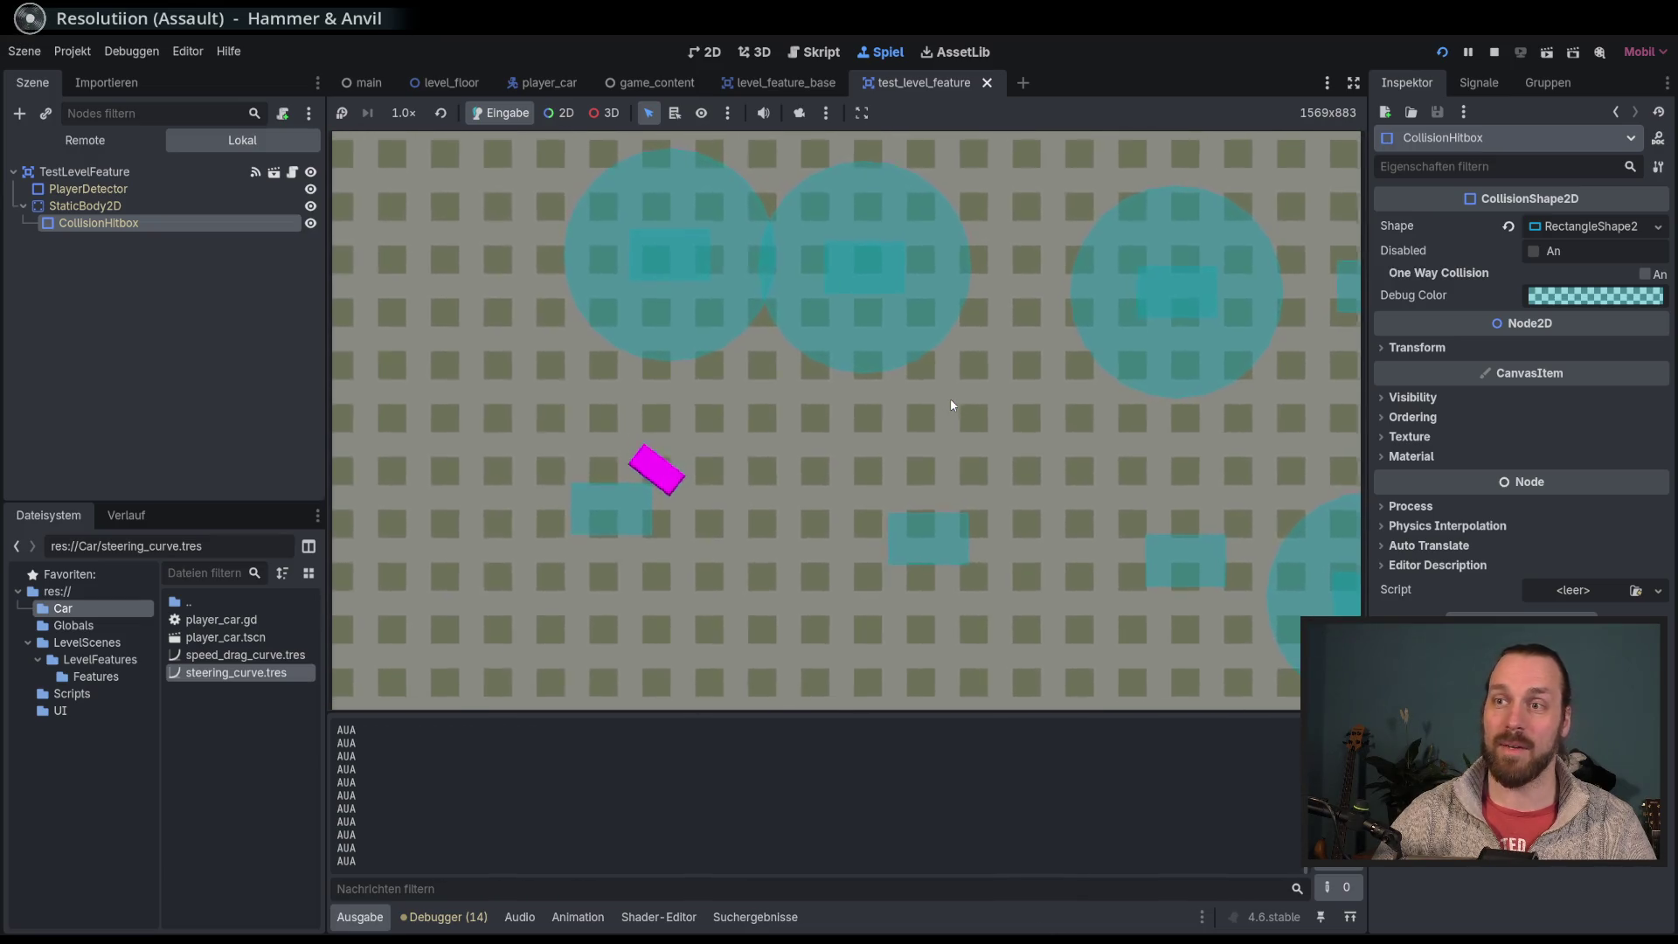
{"action": "key", "text": "Left"}
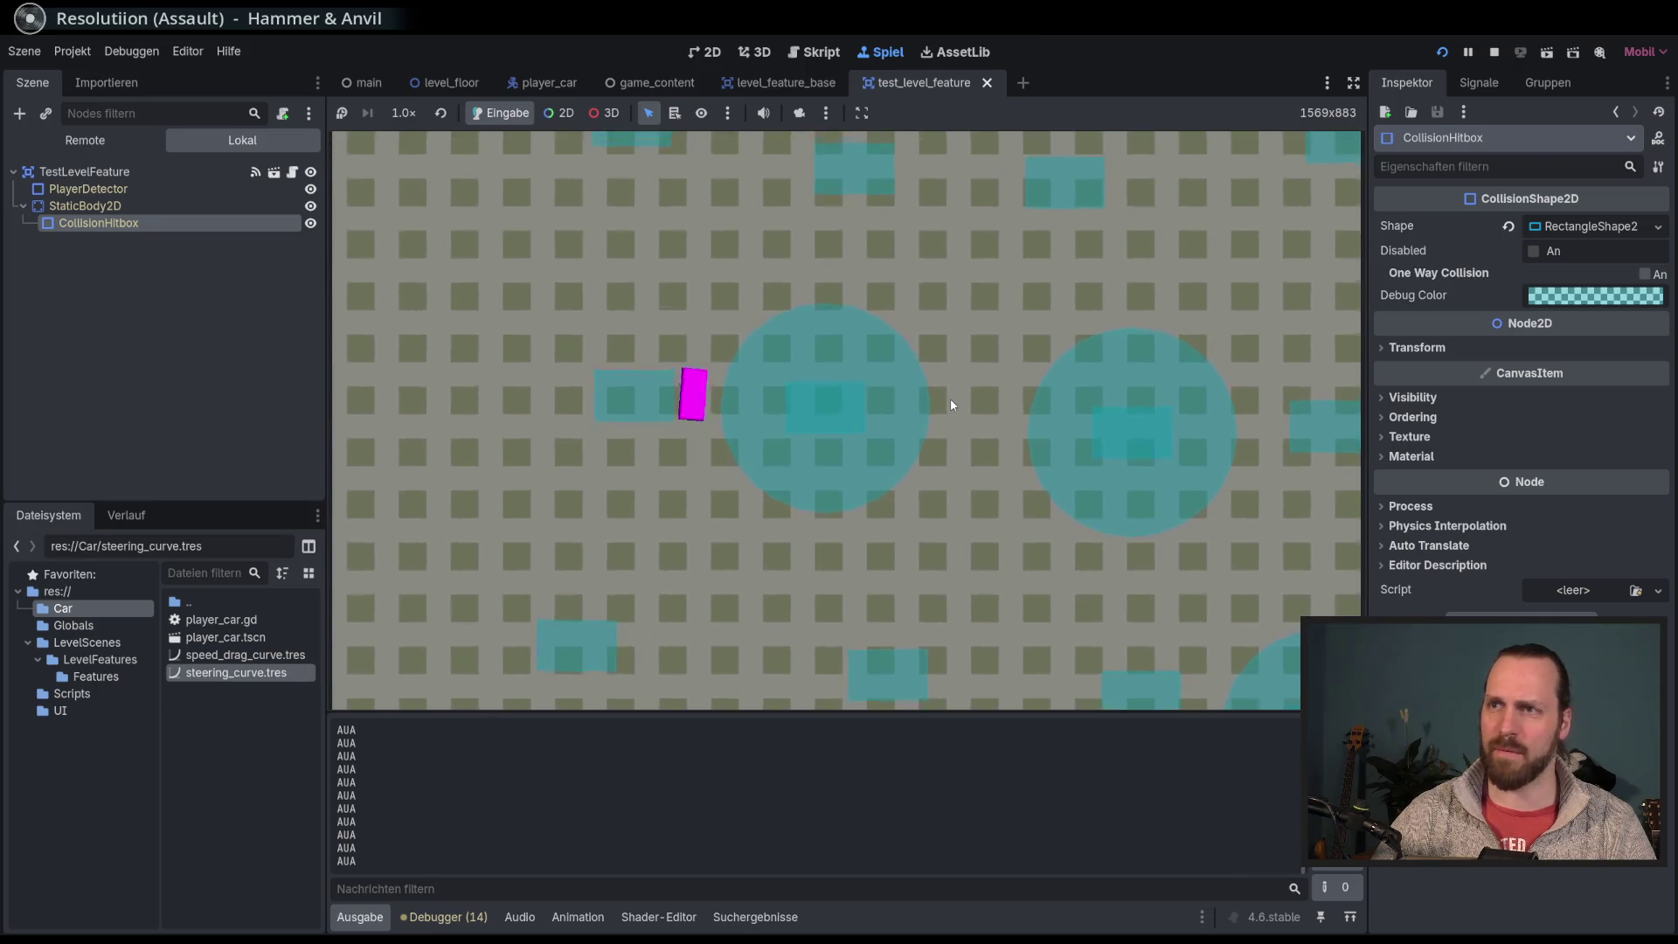
{"action": "key", "text": "Right"}
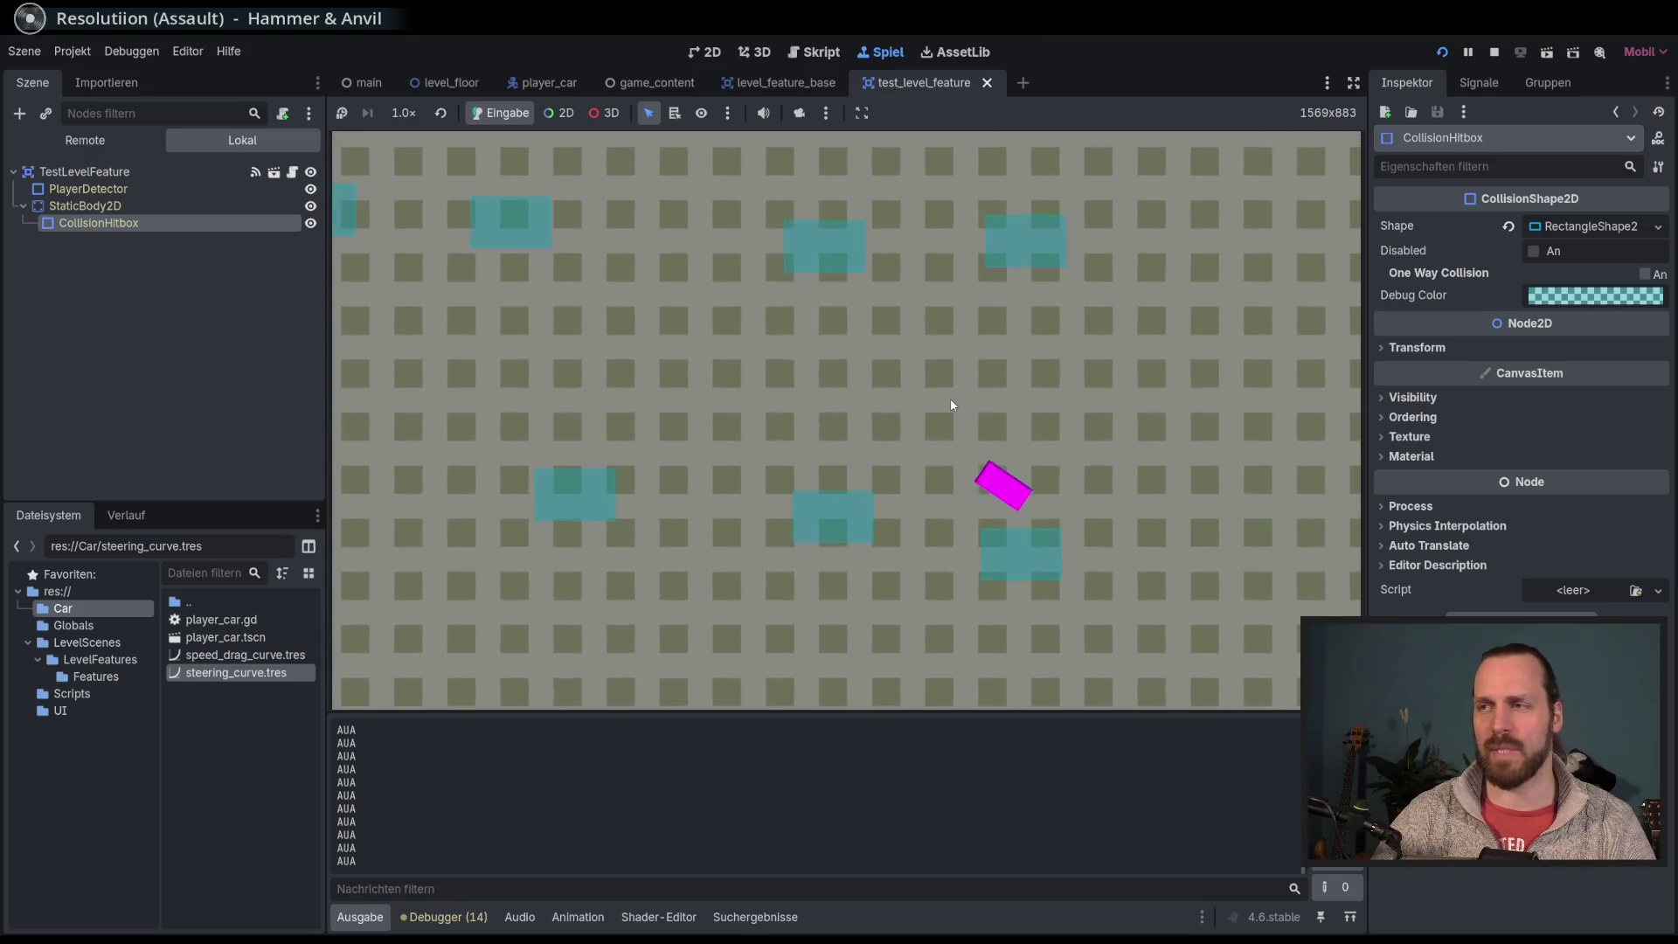
{"action": "key", "text": "Left"}
{"action": "key", "text": "Left"}
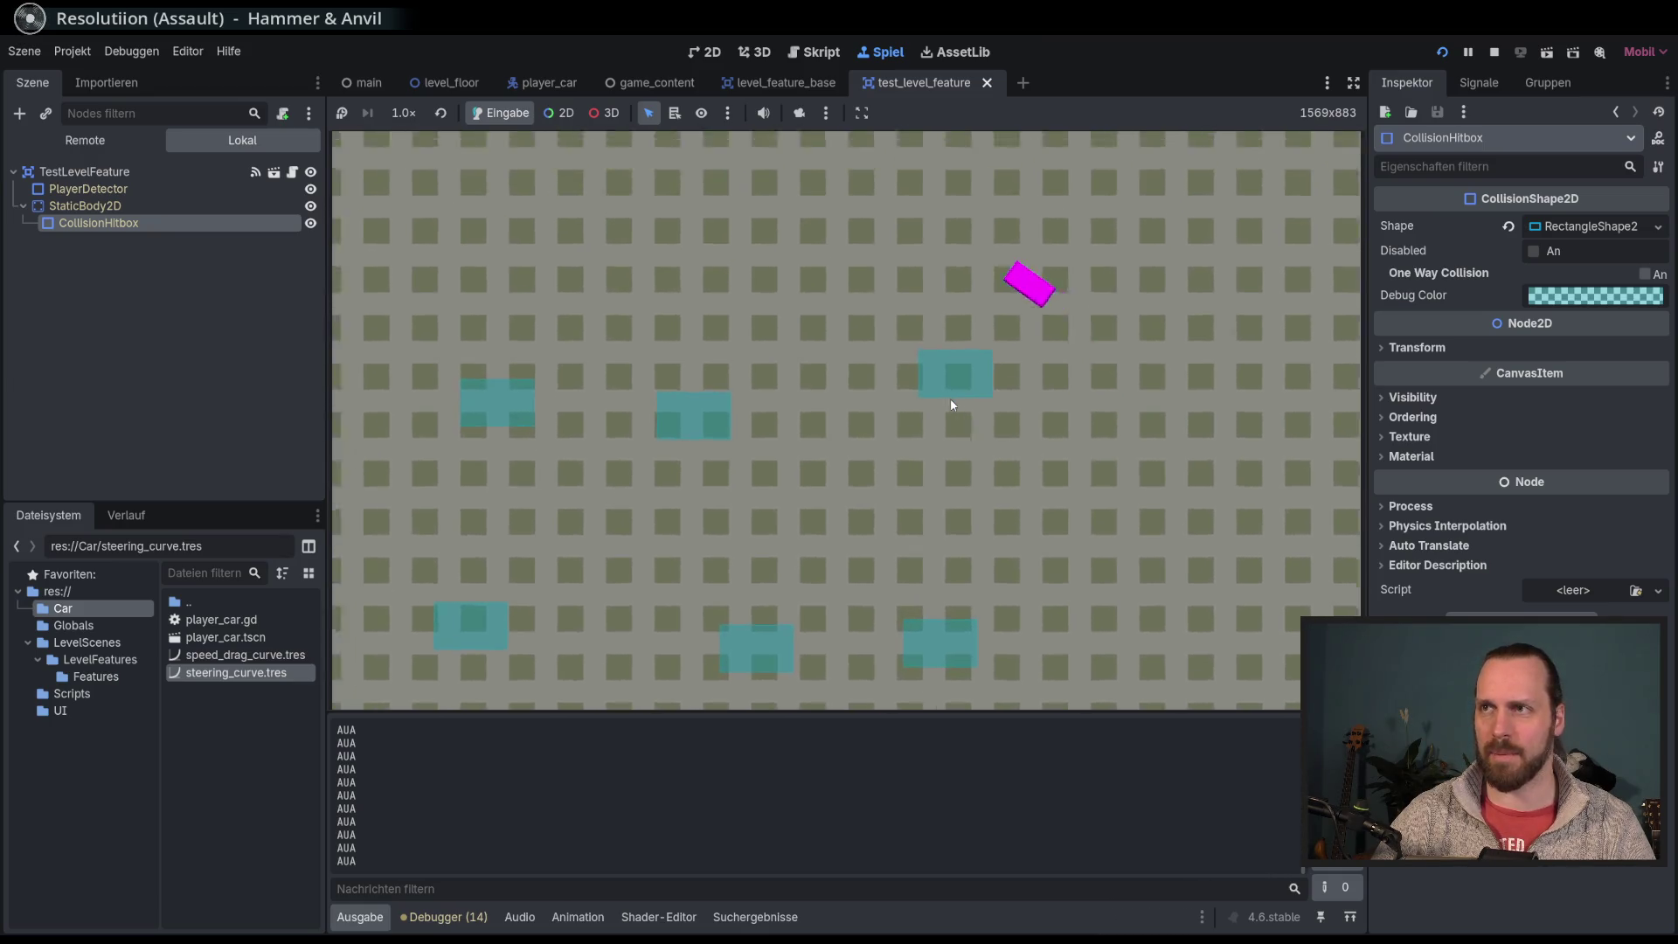
{"action": "key", "text": "Left"}
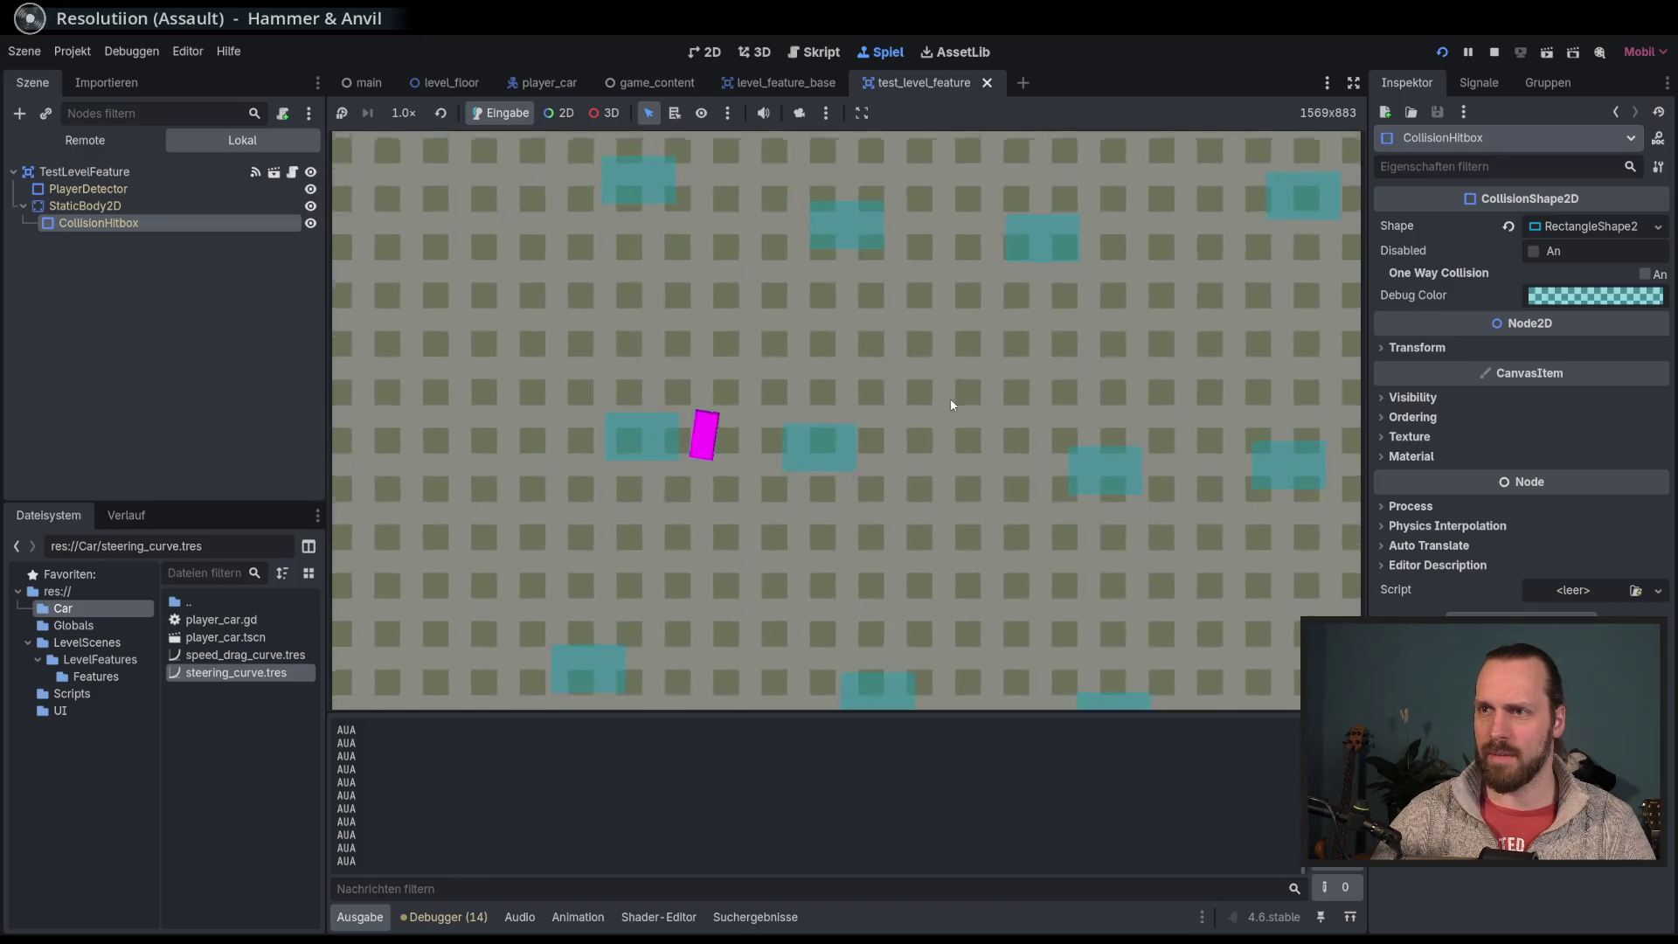
{"action": "key", "text": "Left"}
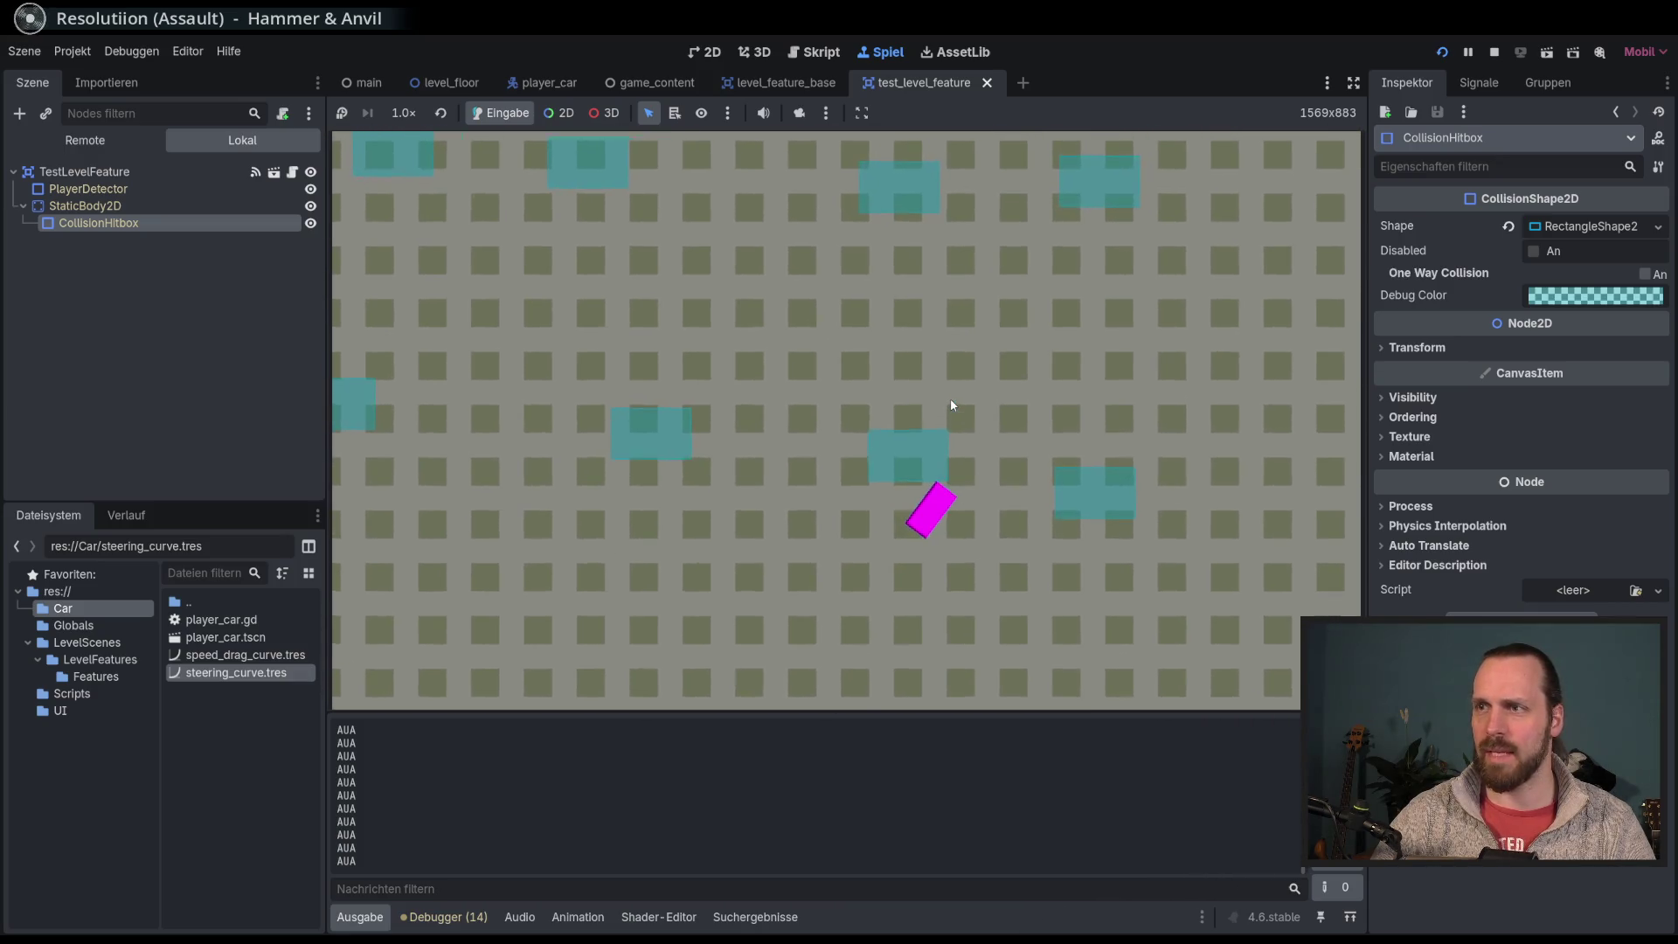
Step: Restart the game, drive through the feature areas again, then stop it
{"action": "key", "text": "F6"}
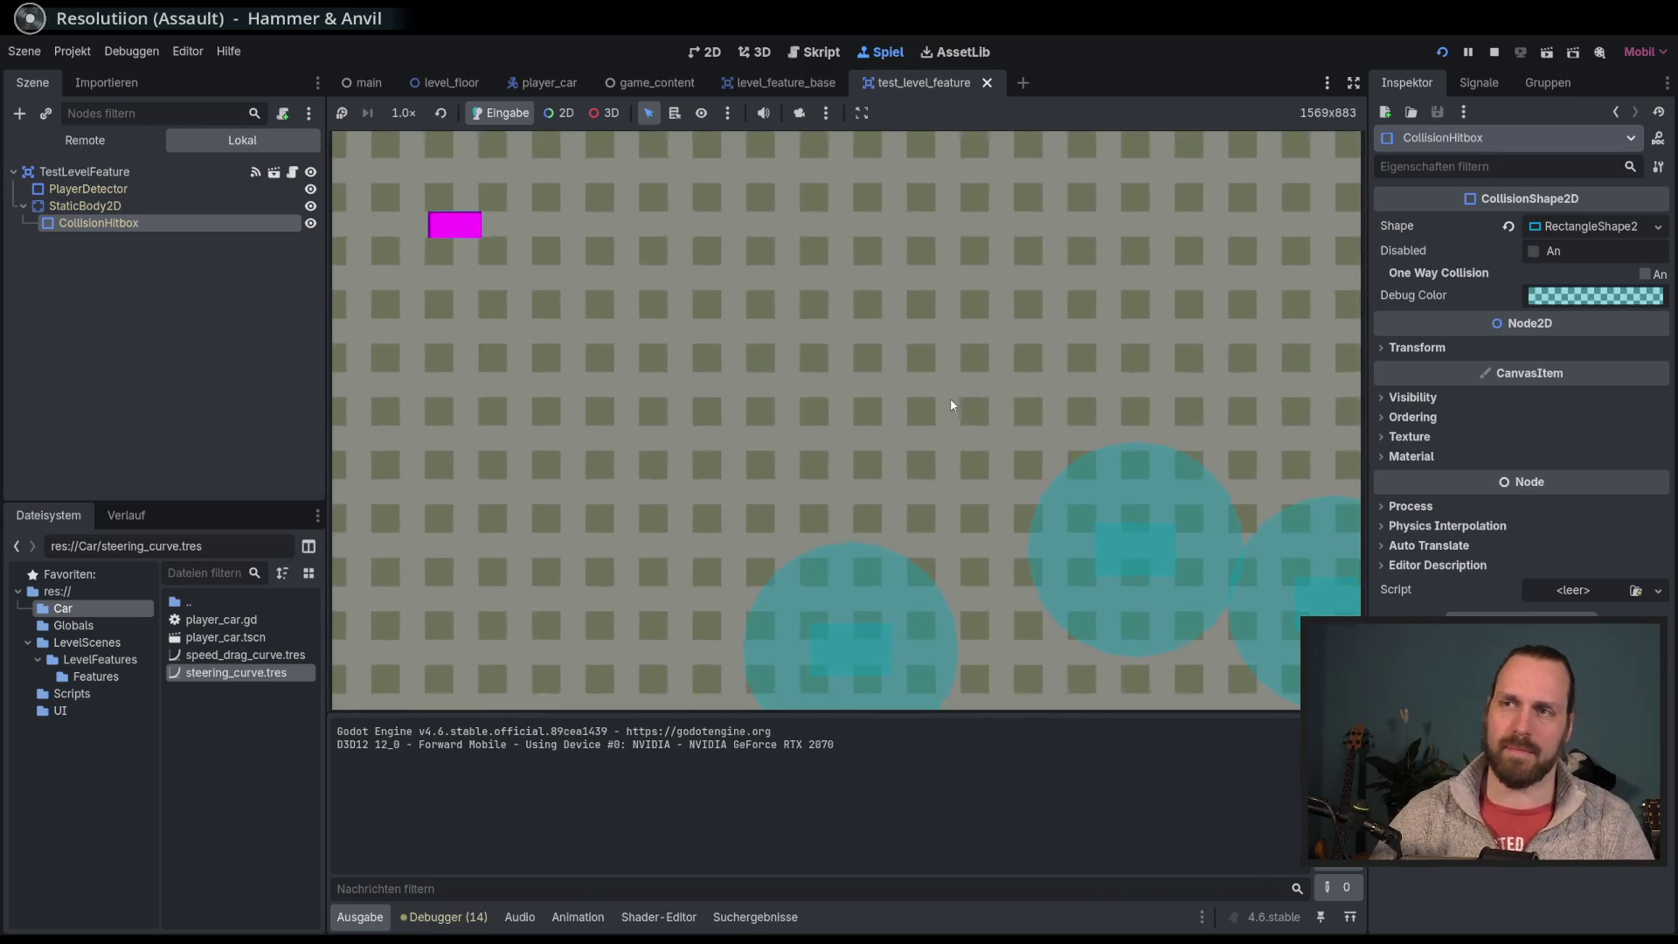
{"action": "key", "text": "Right"}
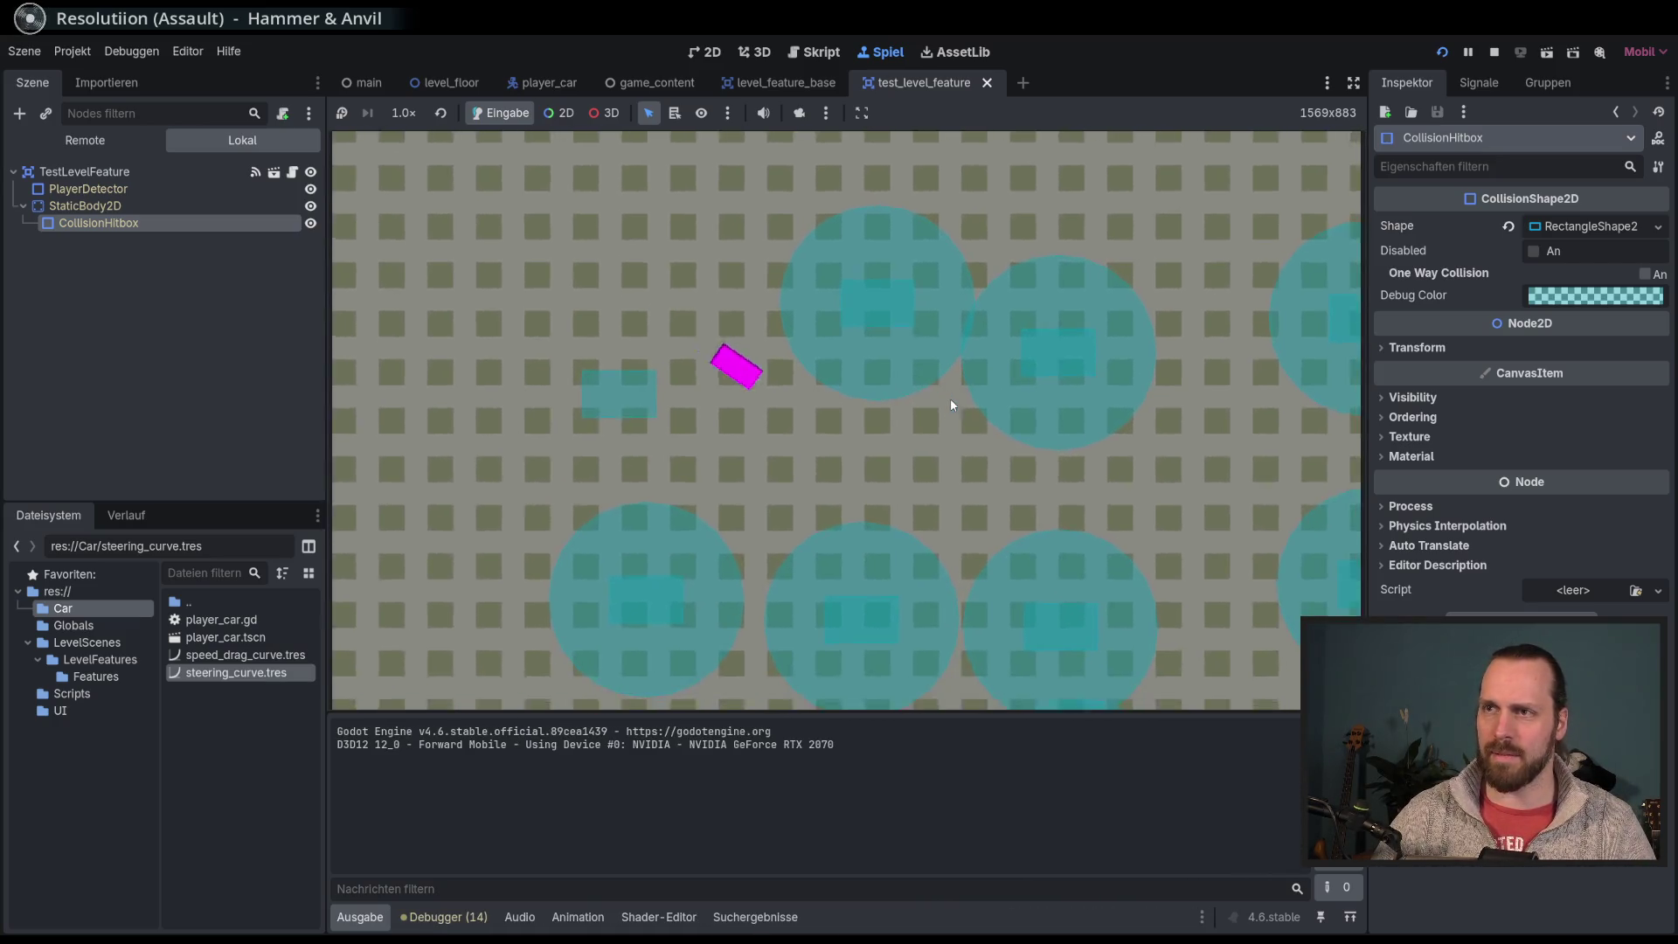
{"action": "key", "text": "Left"}
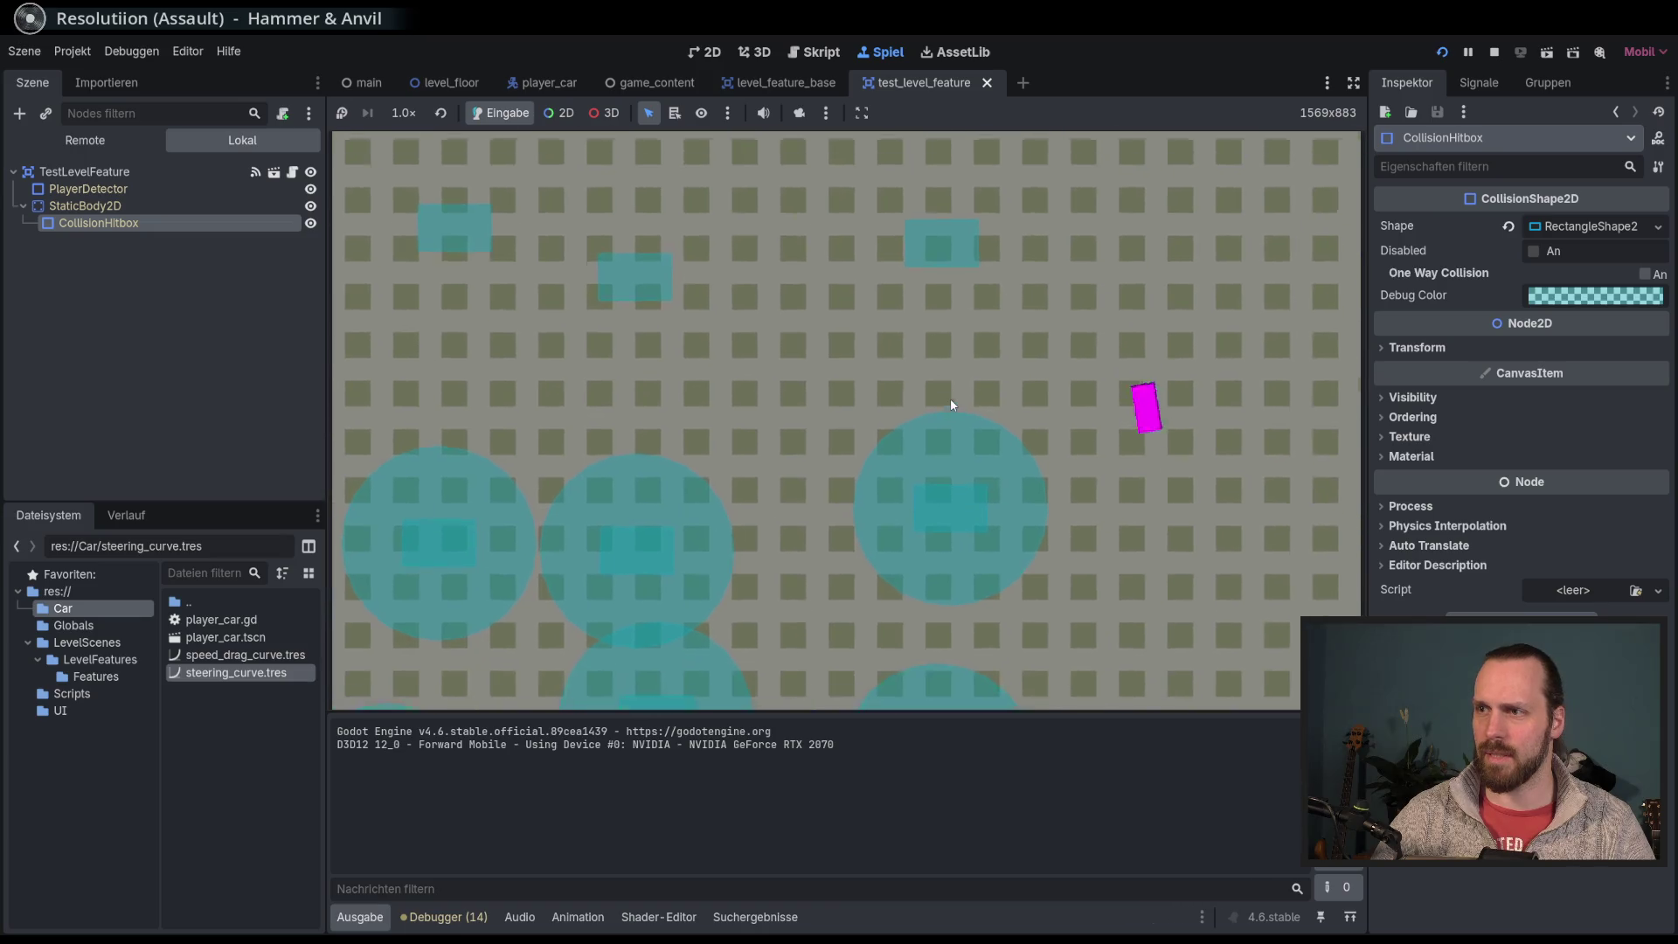
{"action": "key", "text": "Left"}
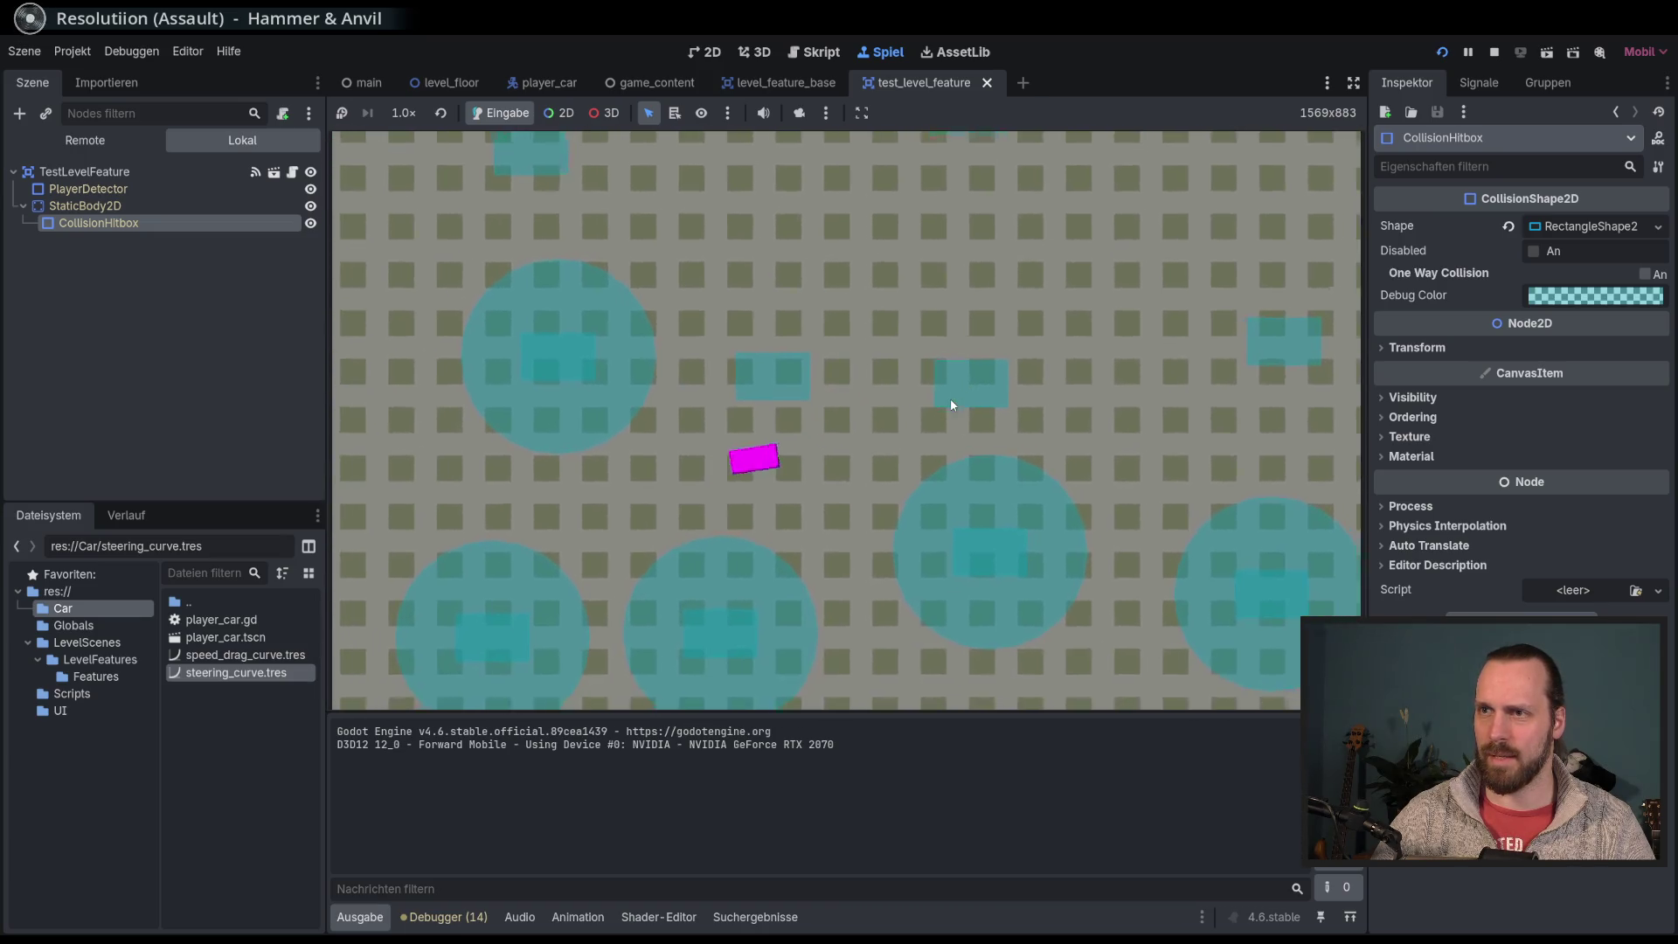
{"action": "key", "text": "Left"}
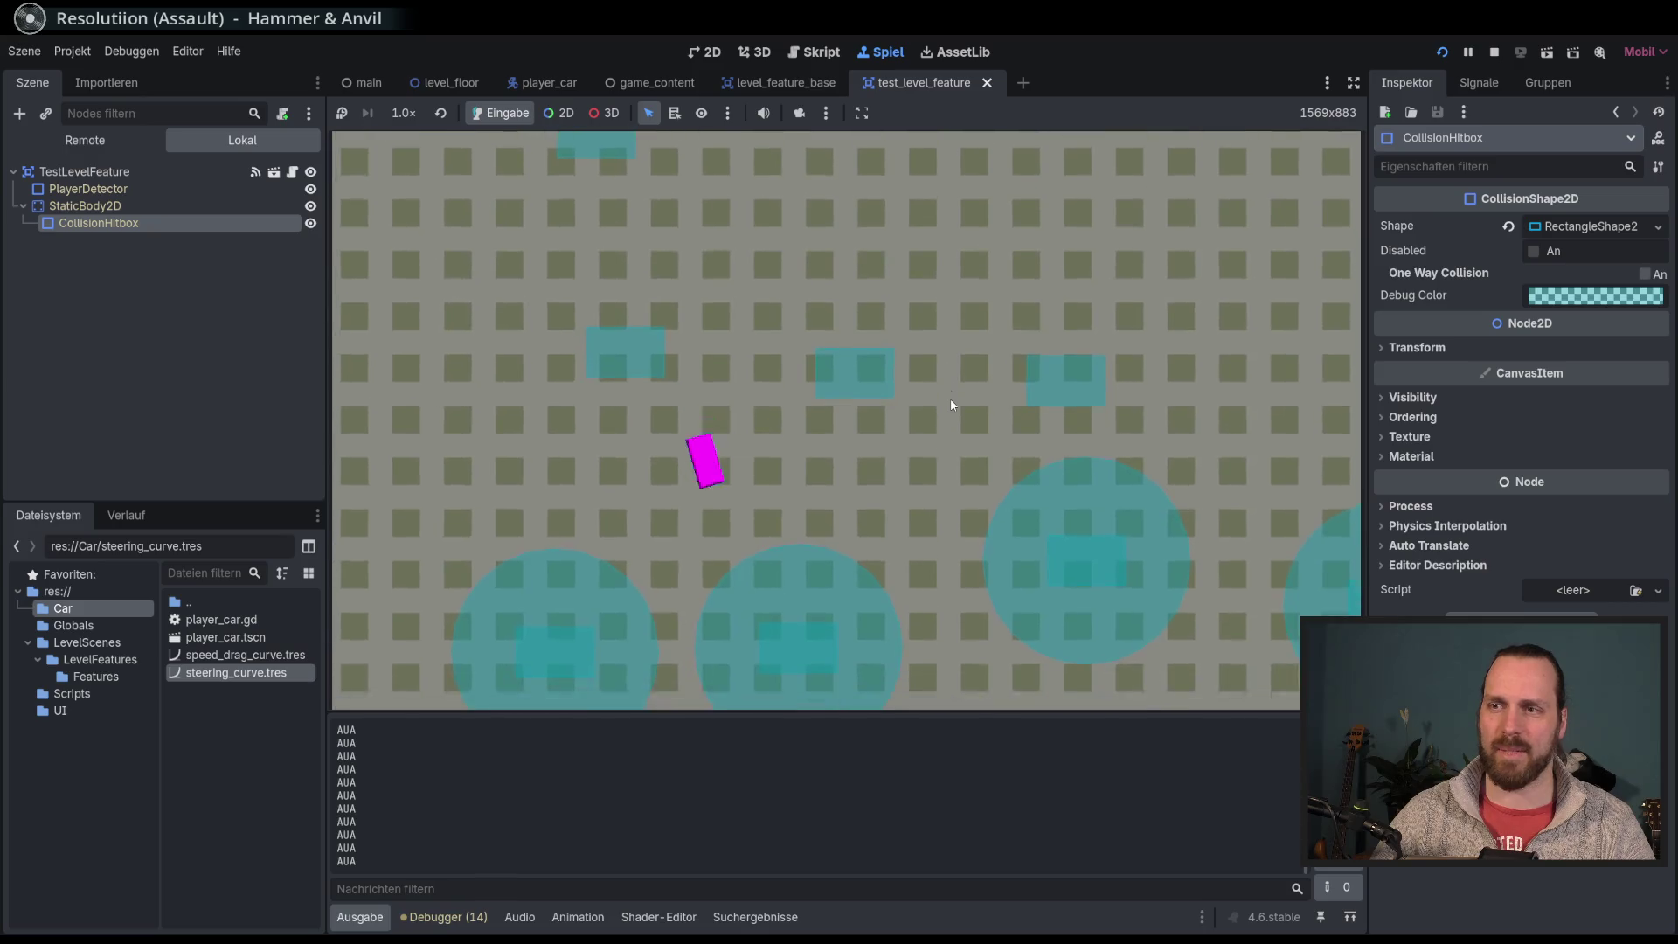
{"action": "key", "text": "Right"}
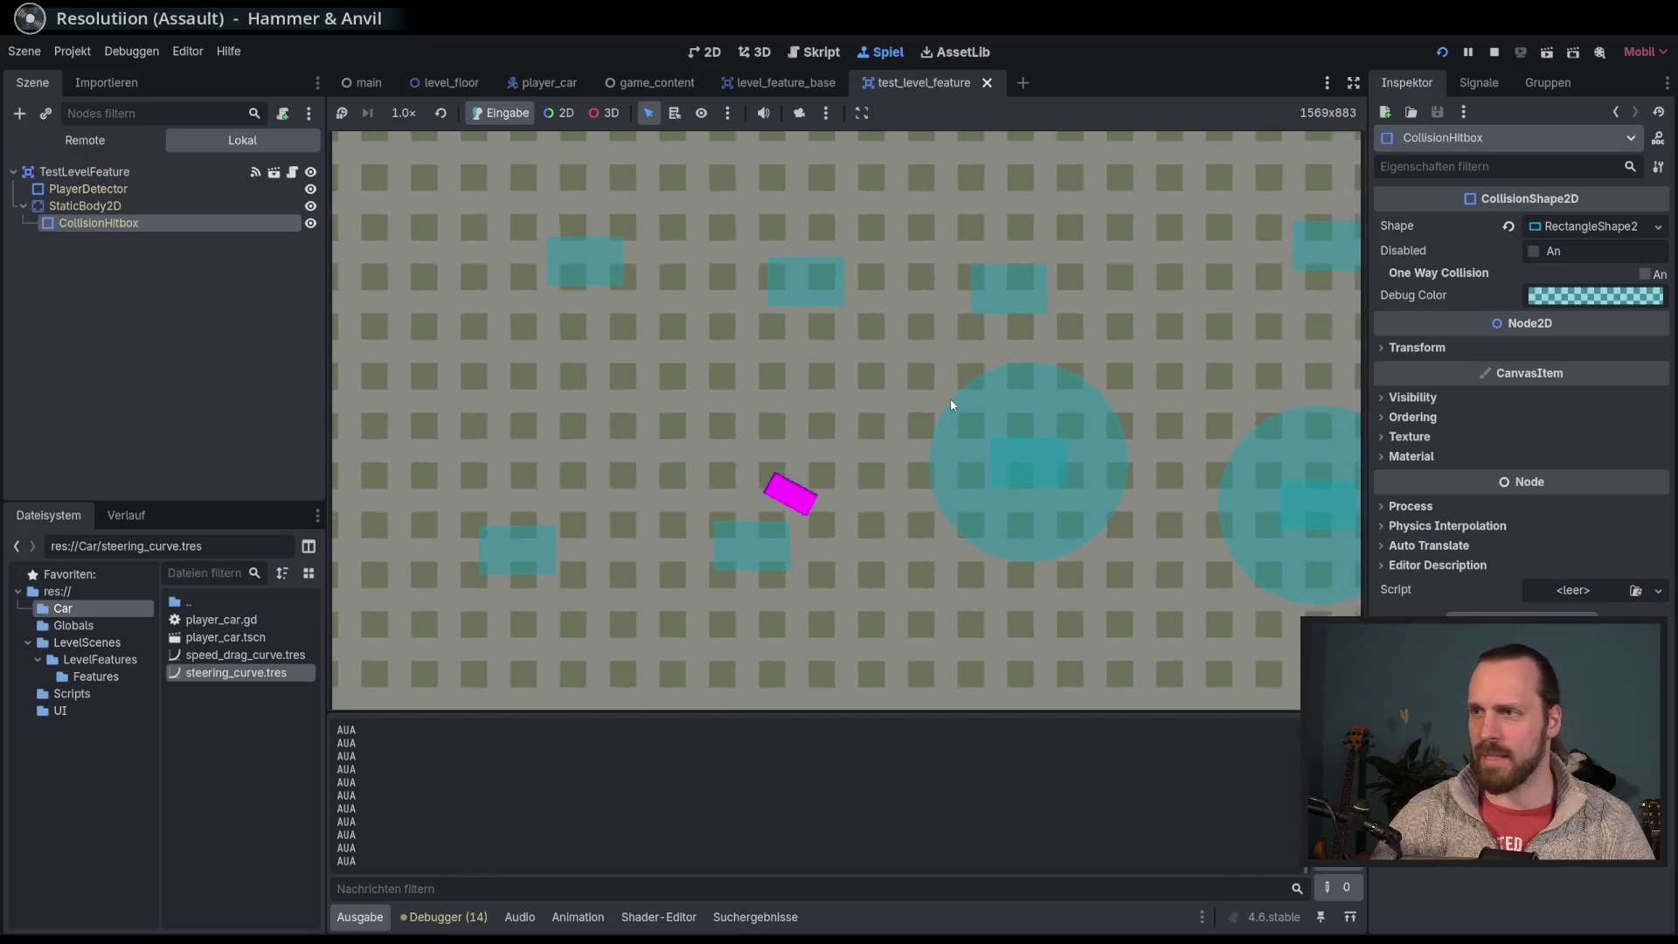
{"action": "key", "text": "Left"}
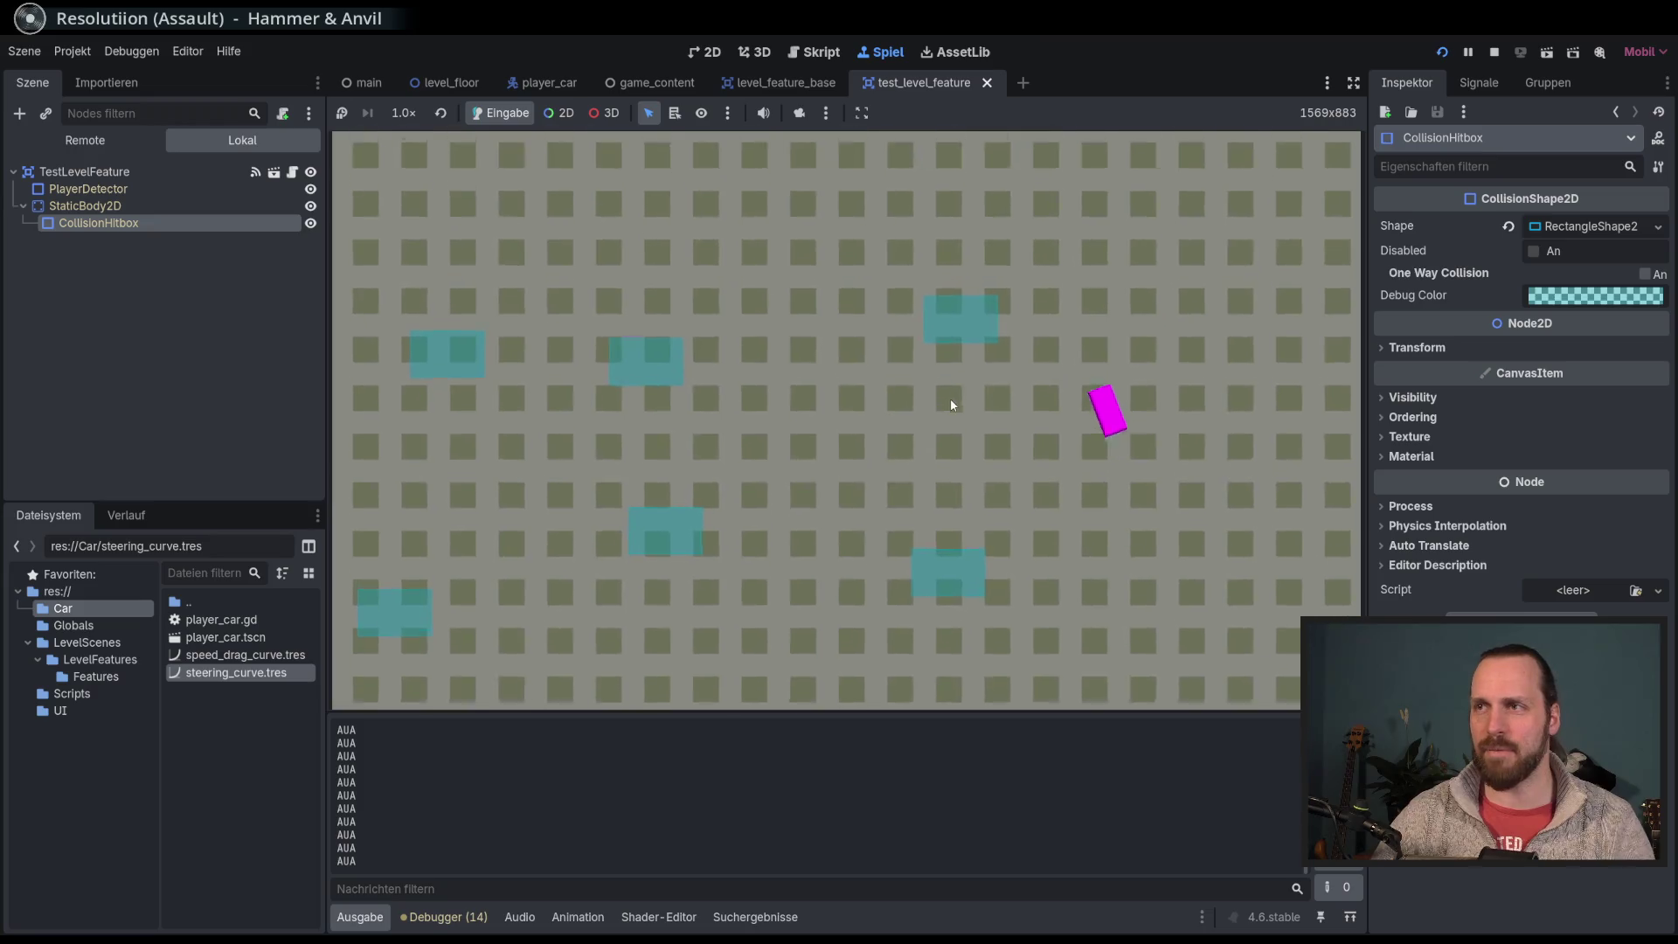
{"action": "key", "text": "F8"}
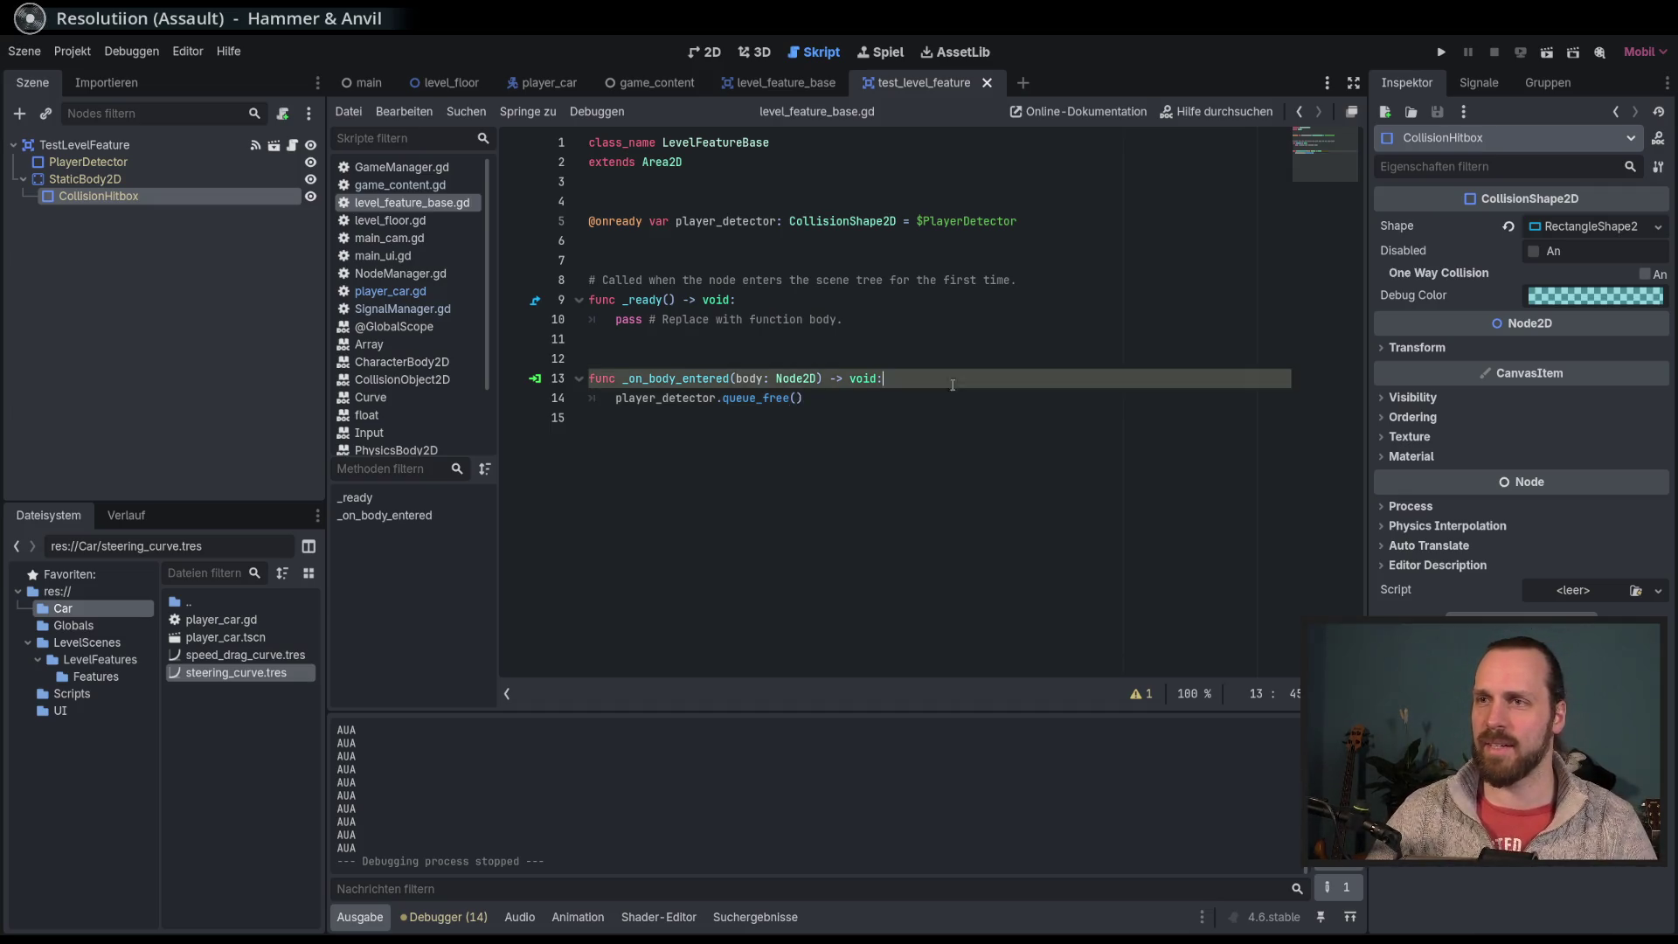
Step: Rename the unused body parameter to _body and save the script
{"action": "left_click", "coordinate": [734, 378]}
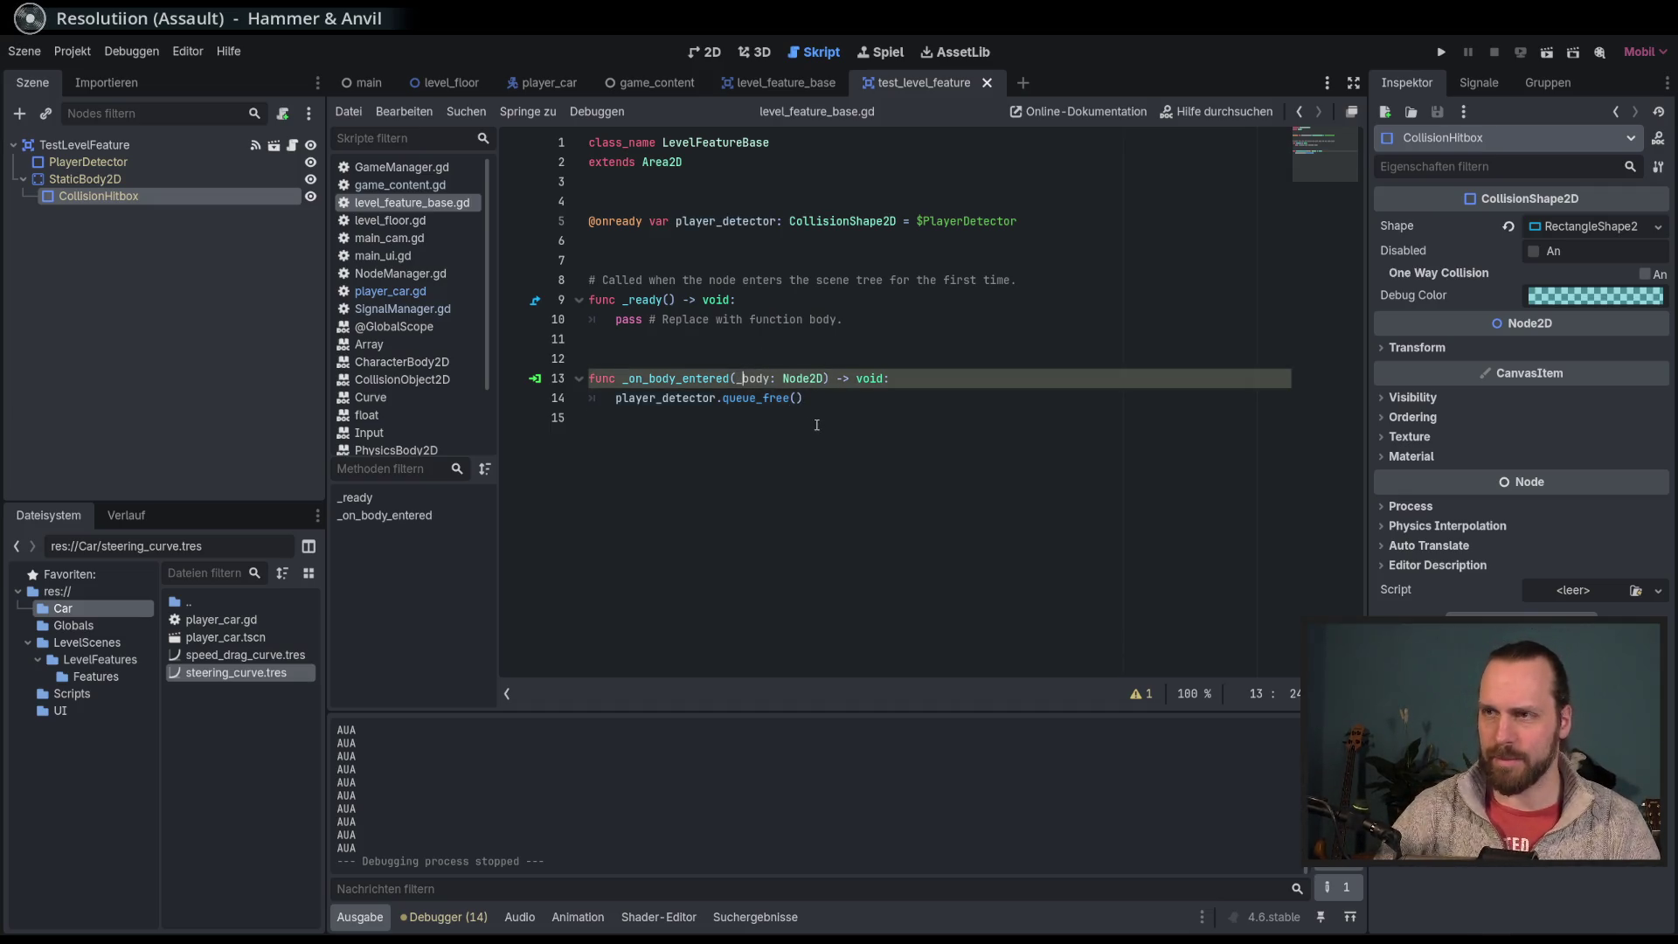
{"action": "type", "text": "_"}
{"action": "key", "text": "F6"}
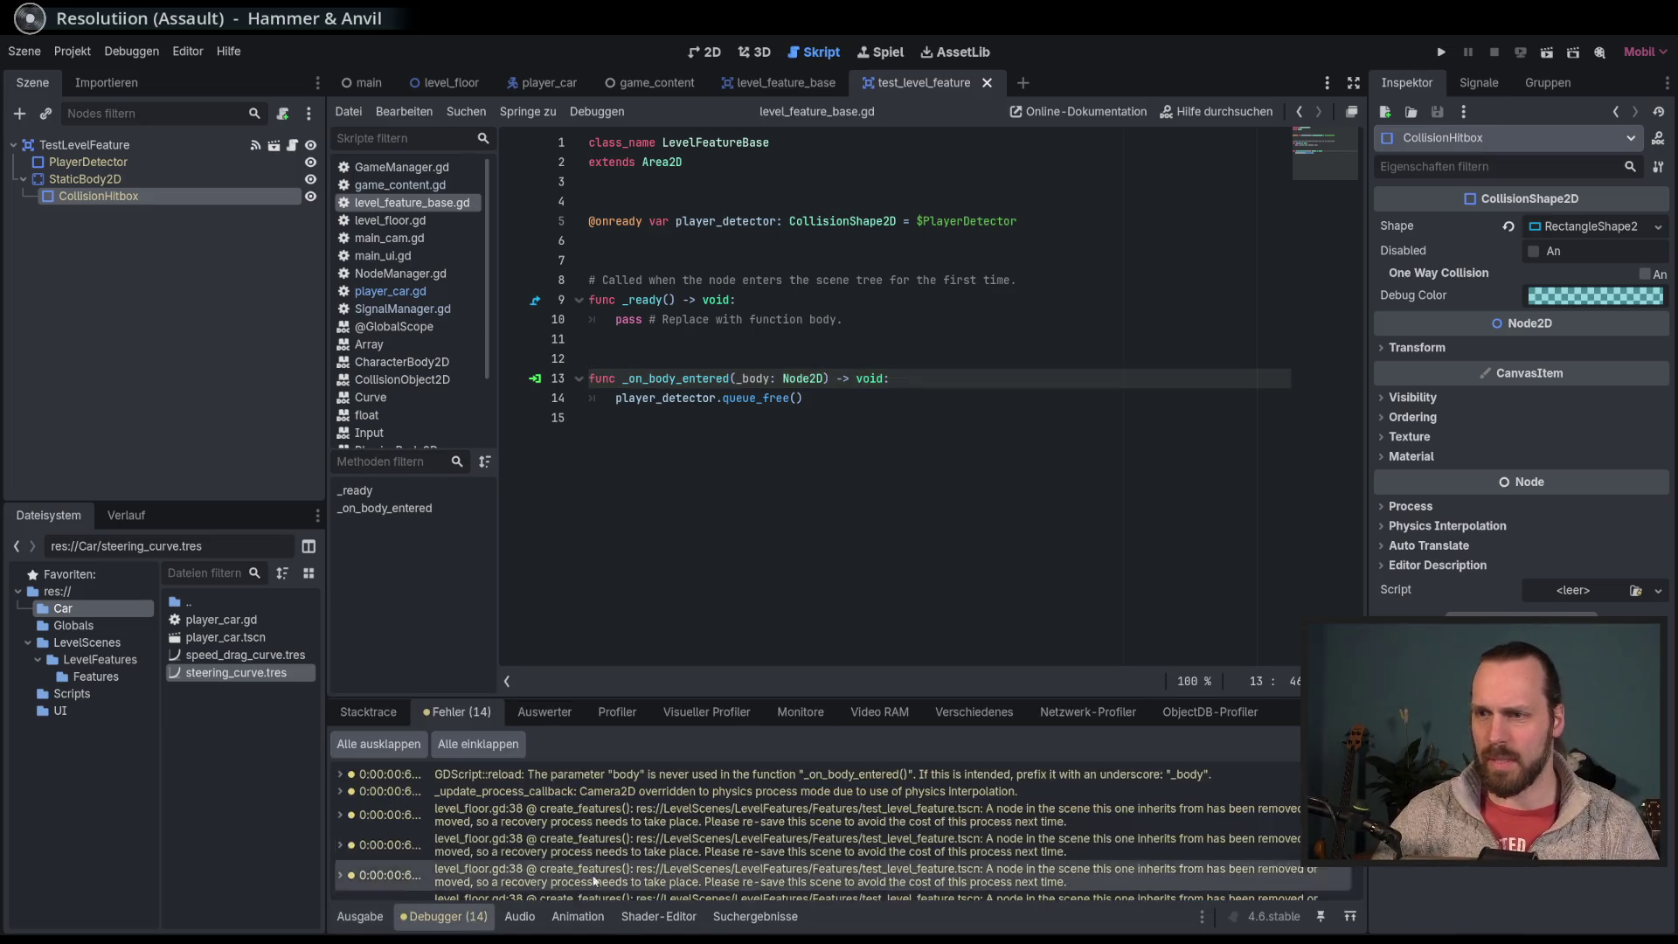
{"action": "mouse_move", "coordinate": [826, 695]}
{"action": "left_mouse_down"}
{"action": "mouse_move", "coordinate": [862, 385]}
{"action": "mouse_move", "coordinate": [862, 419]}
{"action": "left_mouse_up"}
Step: Jump to the level_floor.gd warning and inspect the preloaded feature scene uid at the top
{"action": "left_click", "coordinate": [800, 627]}
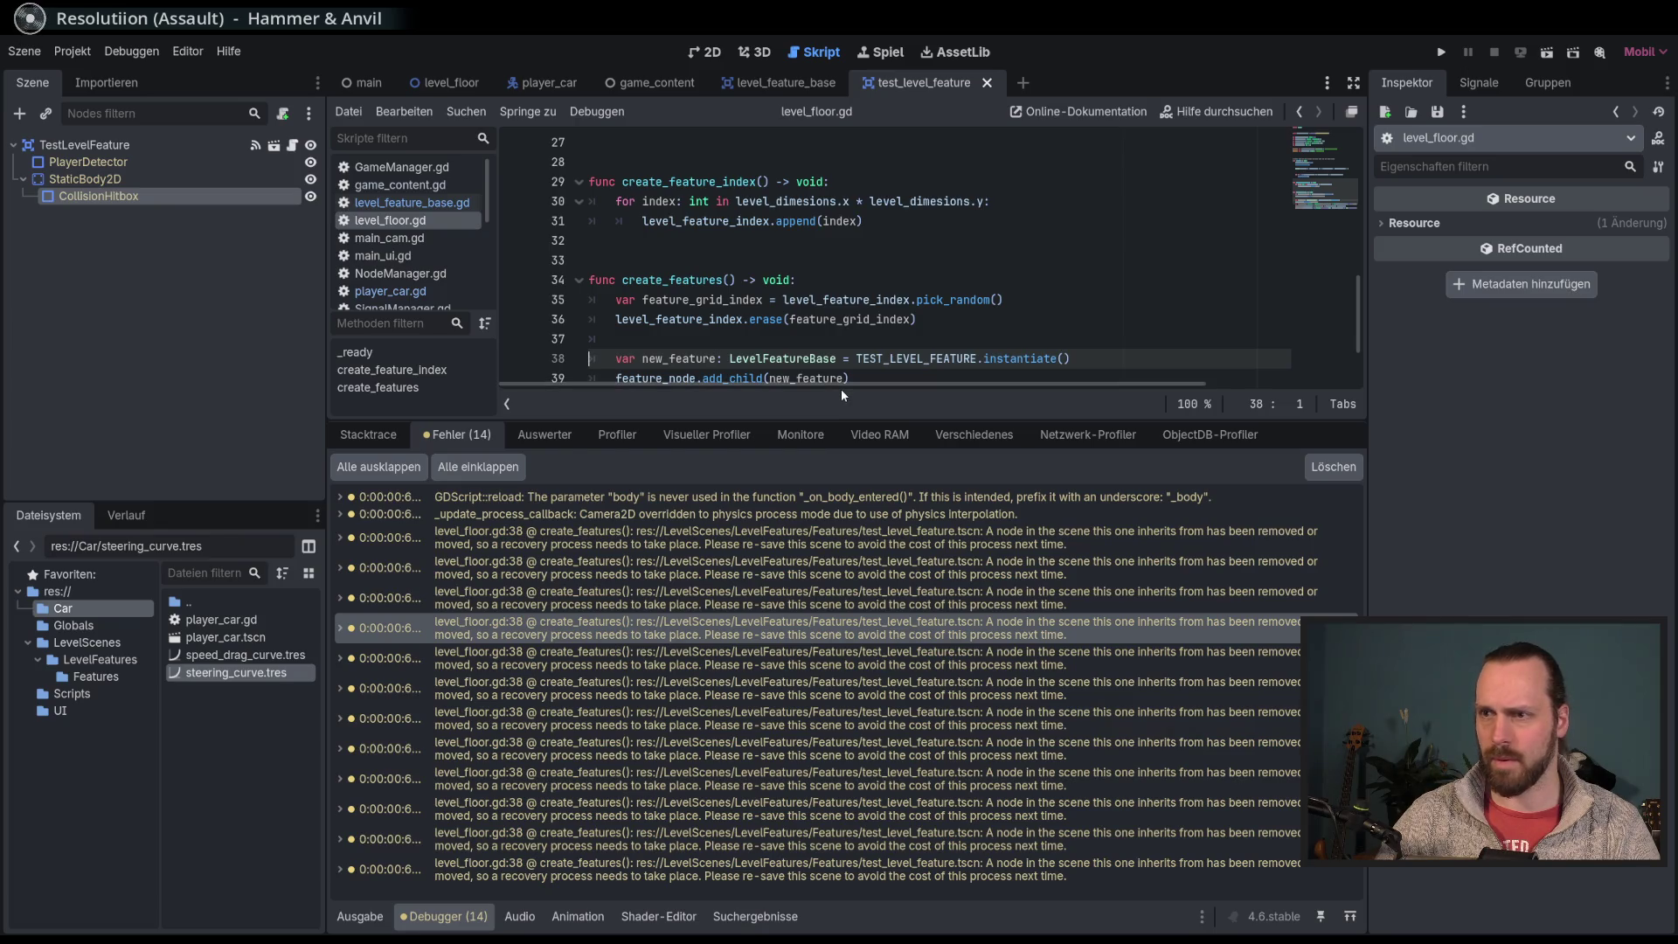
{"action": "mouse_move", "coordinate": [859, 628]}
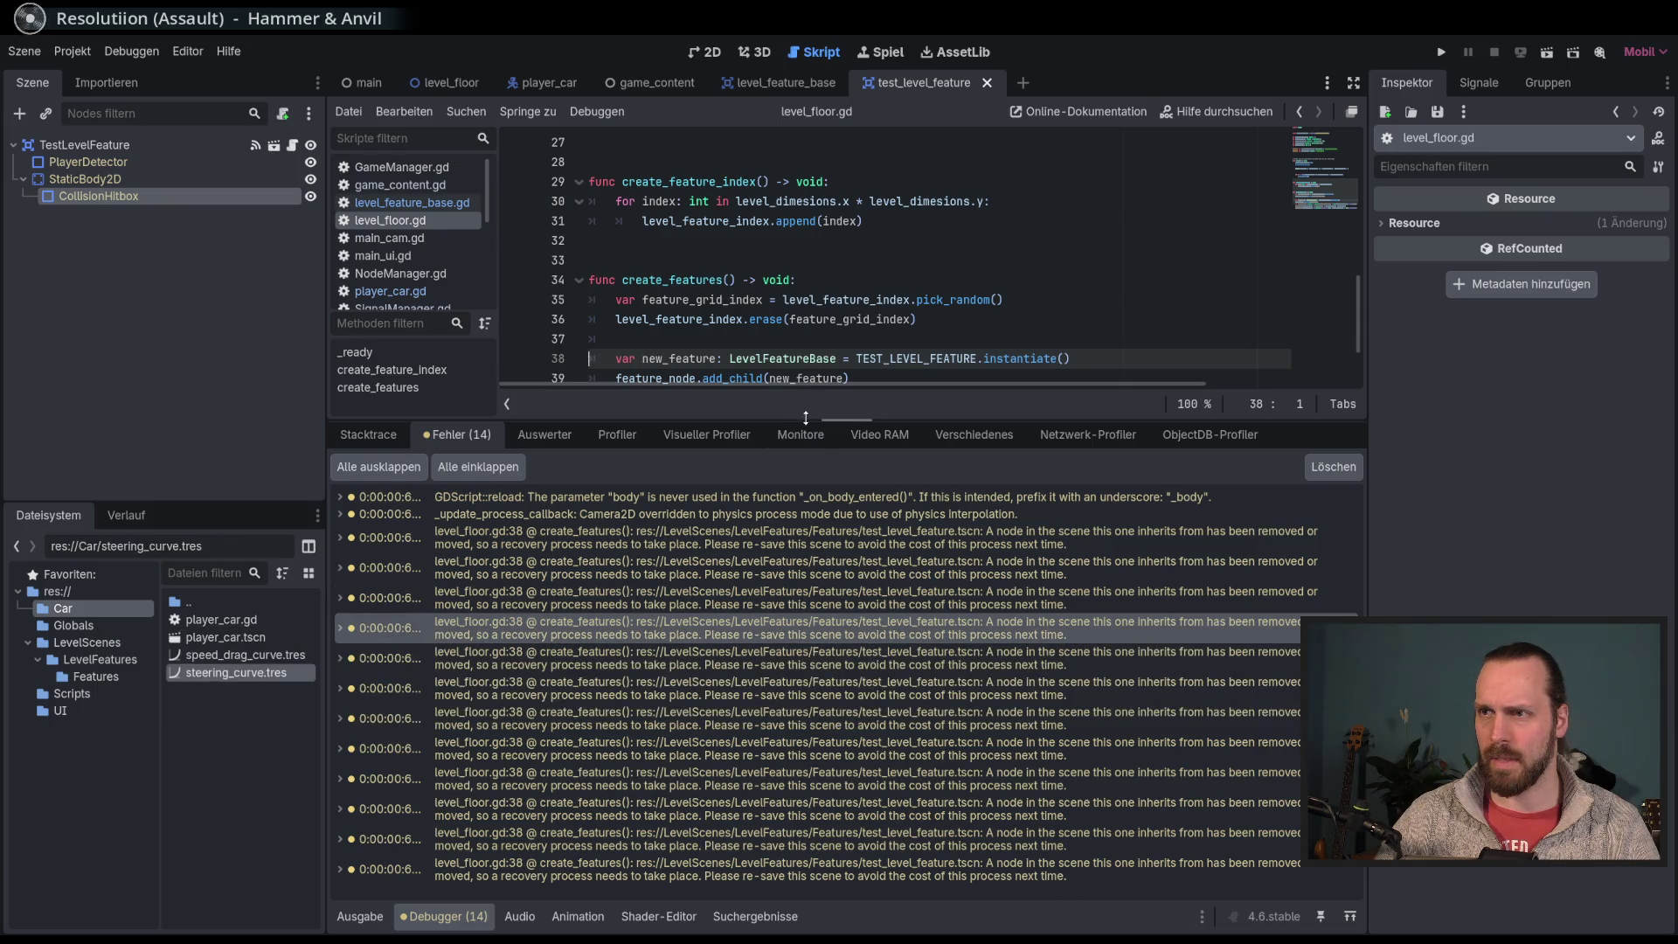
{"action": "left_click_drag", "start_coordinate": [805, 417], "coordinate": [805, 695]}
{"action": "left_click", "coordinate": [1026, 555]}
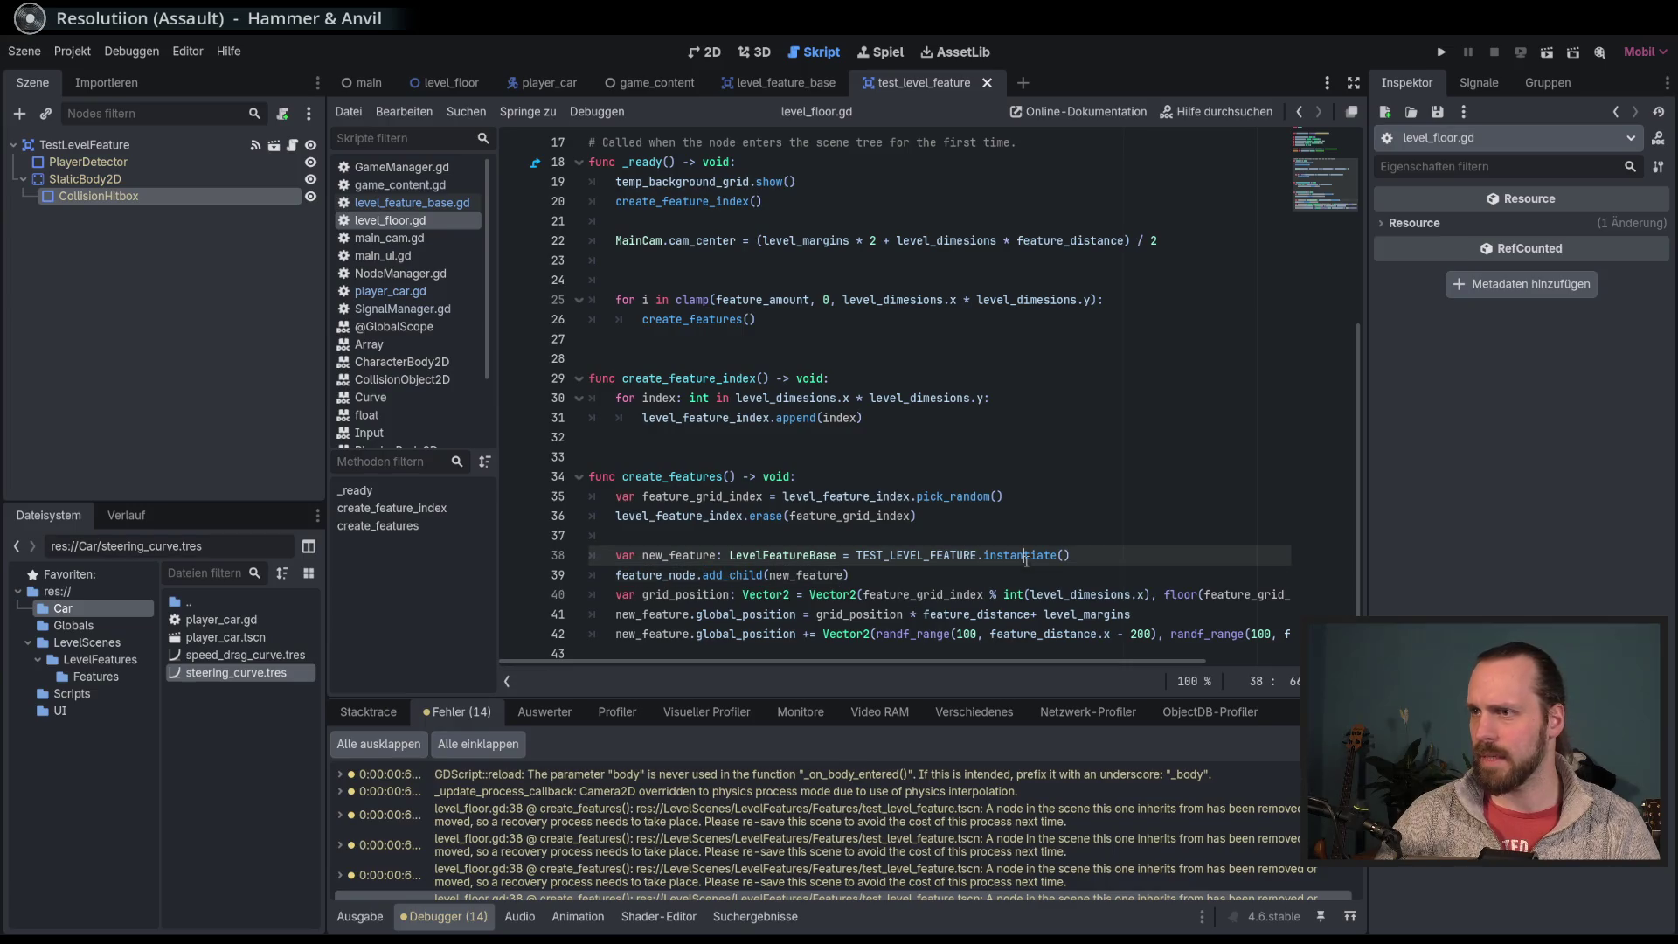
{"action": "scroll", "coordinate": [957, 530], "scroll_direction": "up", "scroll_amount": 5}
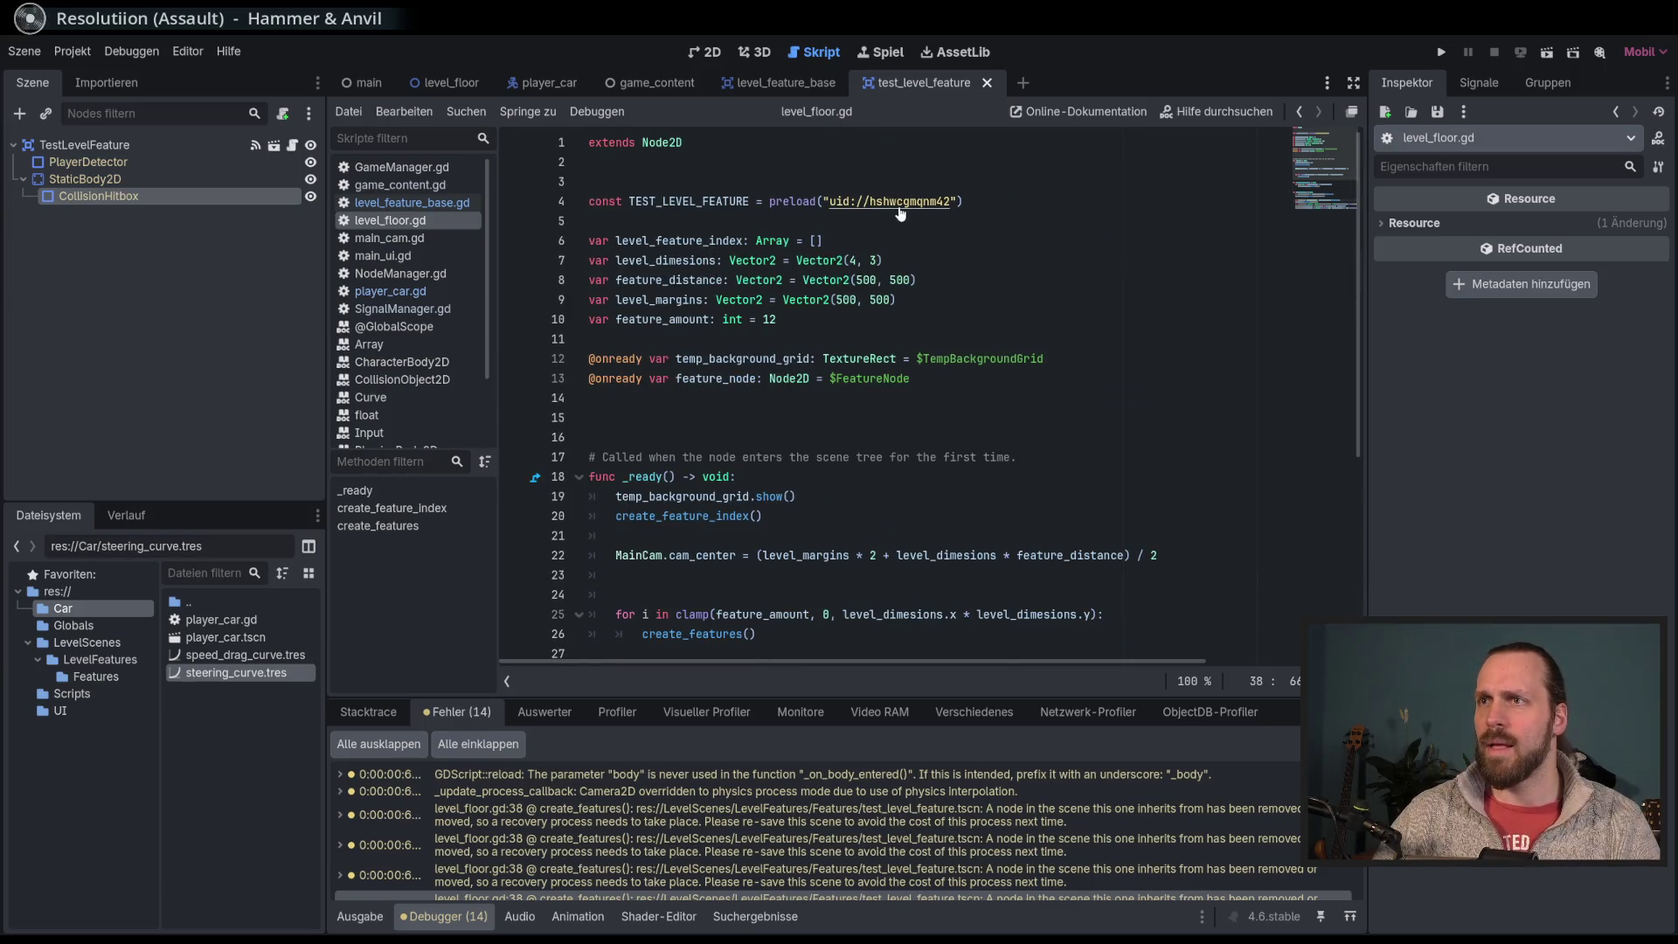
{"action": "left_click", "coordinate": [903, 202]}
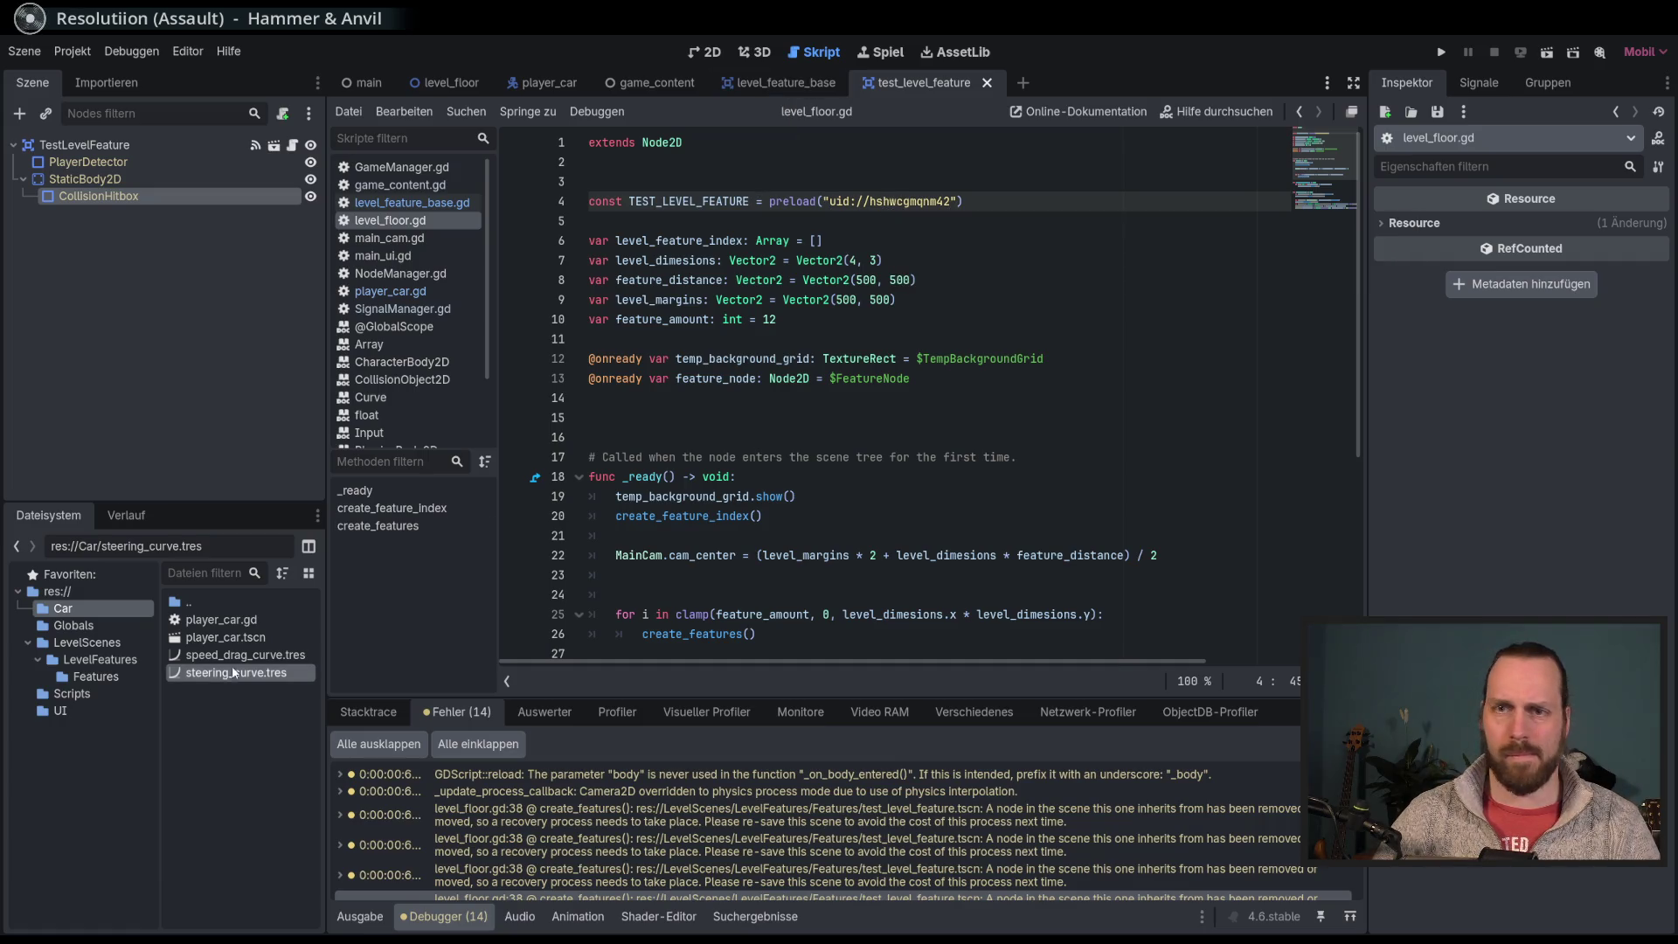
{"action": "left_click", "coordinate": [762, 85]}
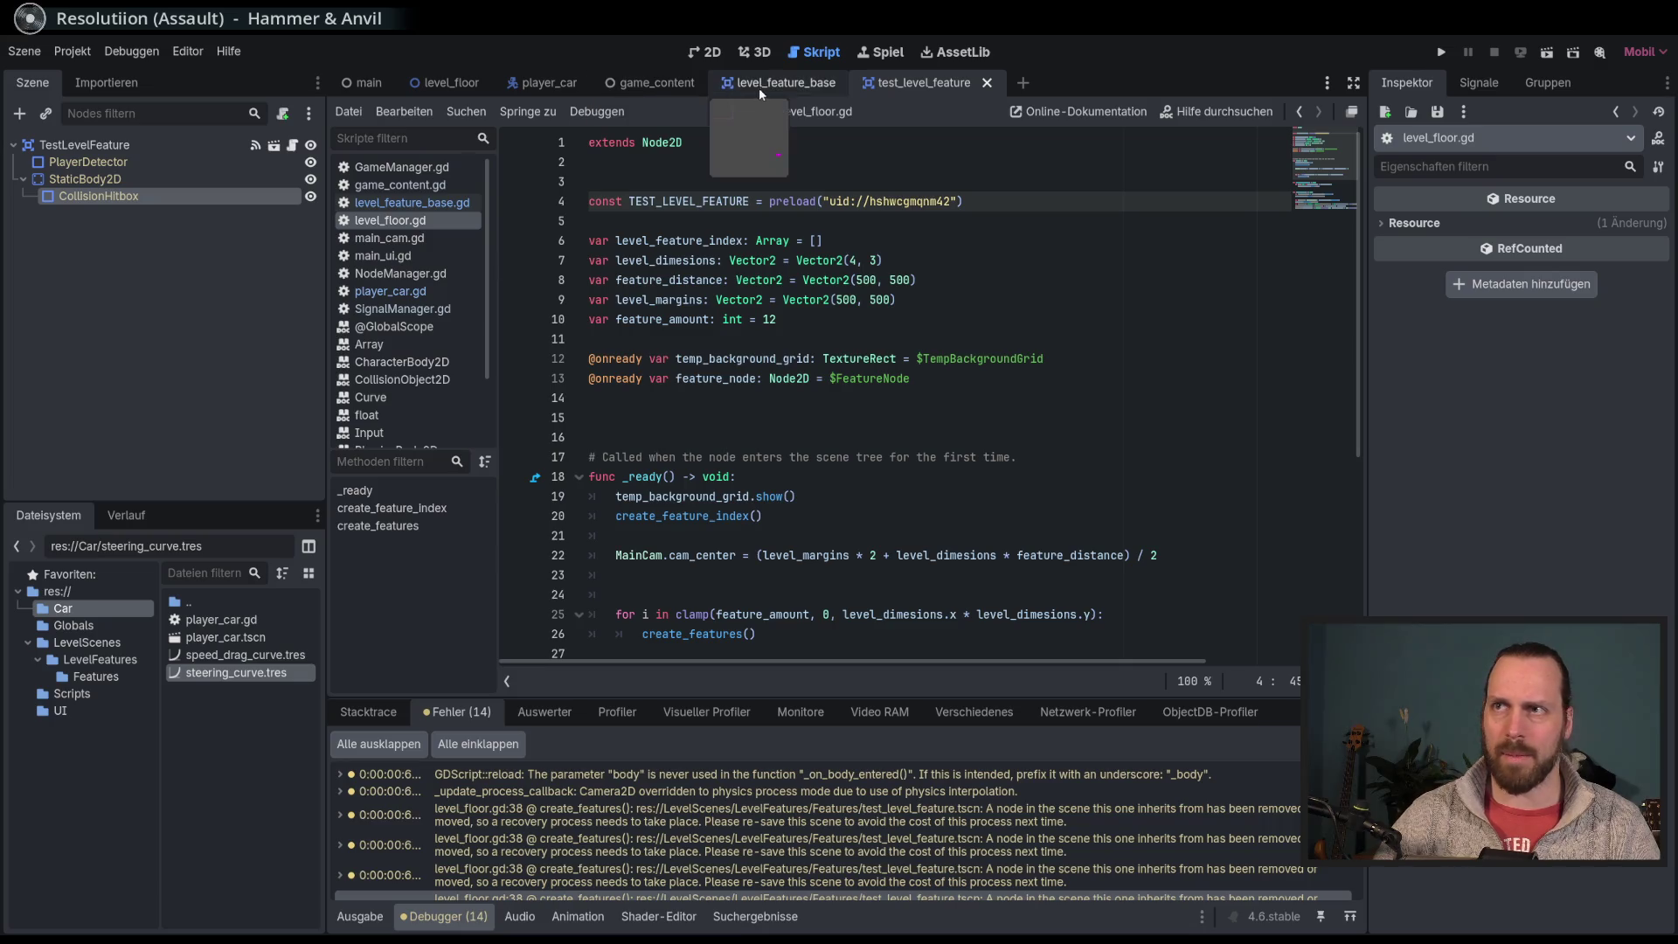
Step: Reload the current project, then run and stop it, leaving just 1 warning
{"action": "left_click", "coordinate": [86, 50]}
{"action": "left_click", "coordinate": [194, 254]}
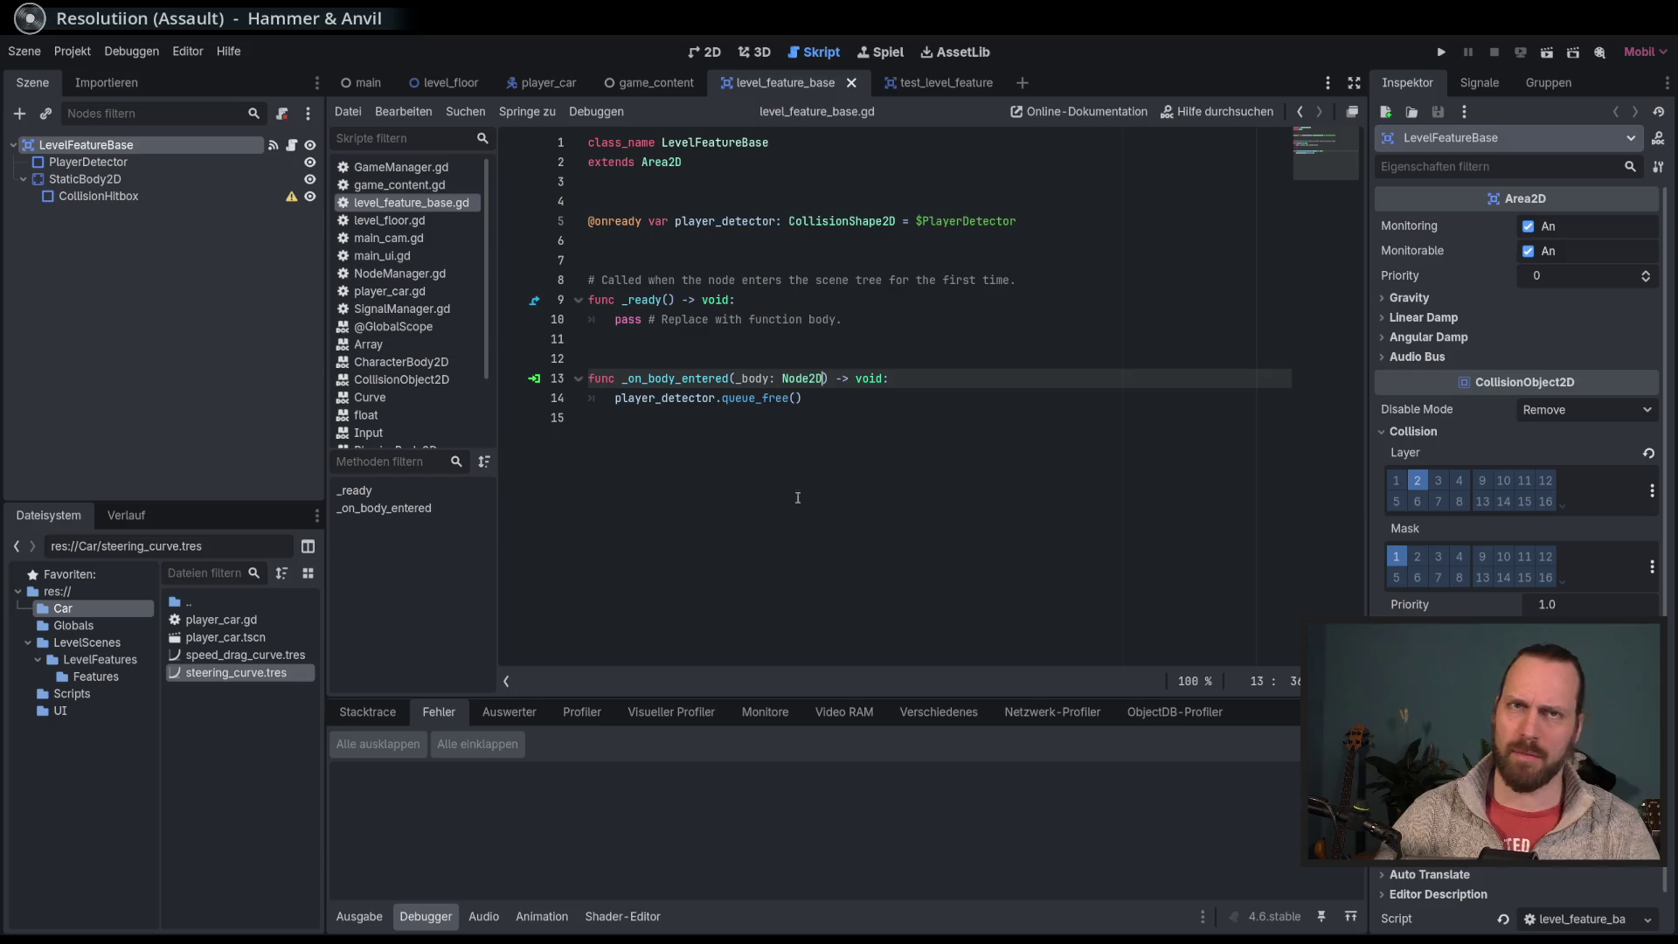
{"action": "key", "text": "F5"}
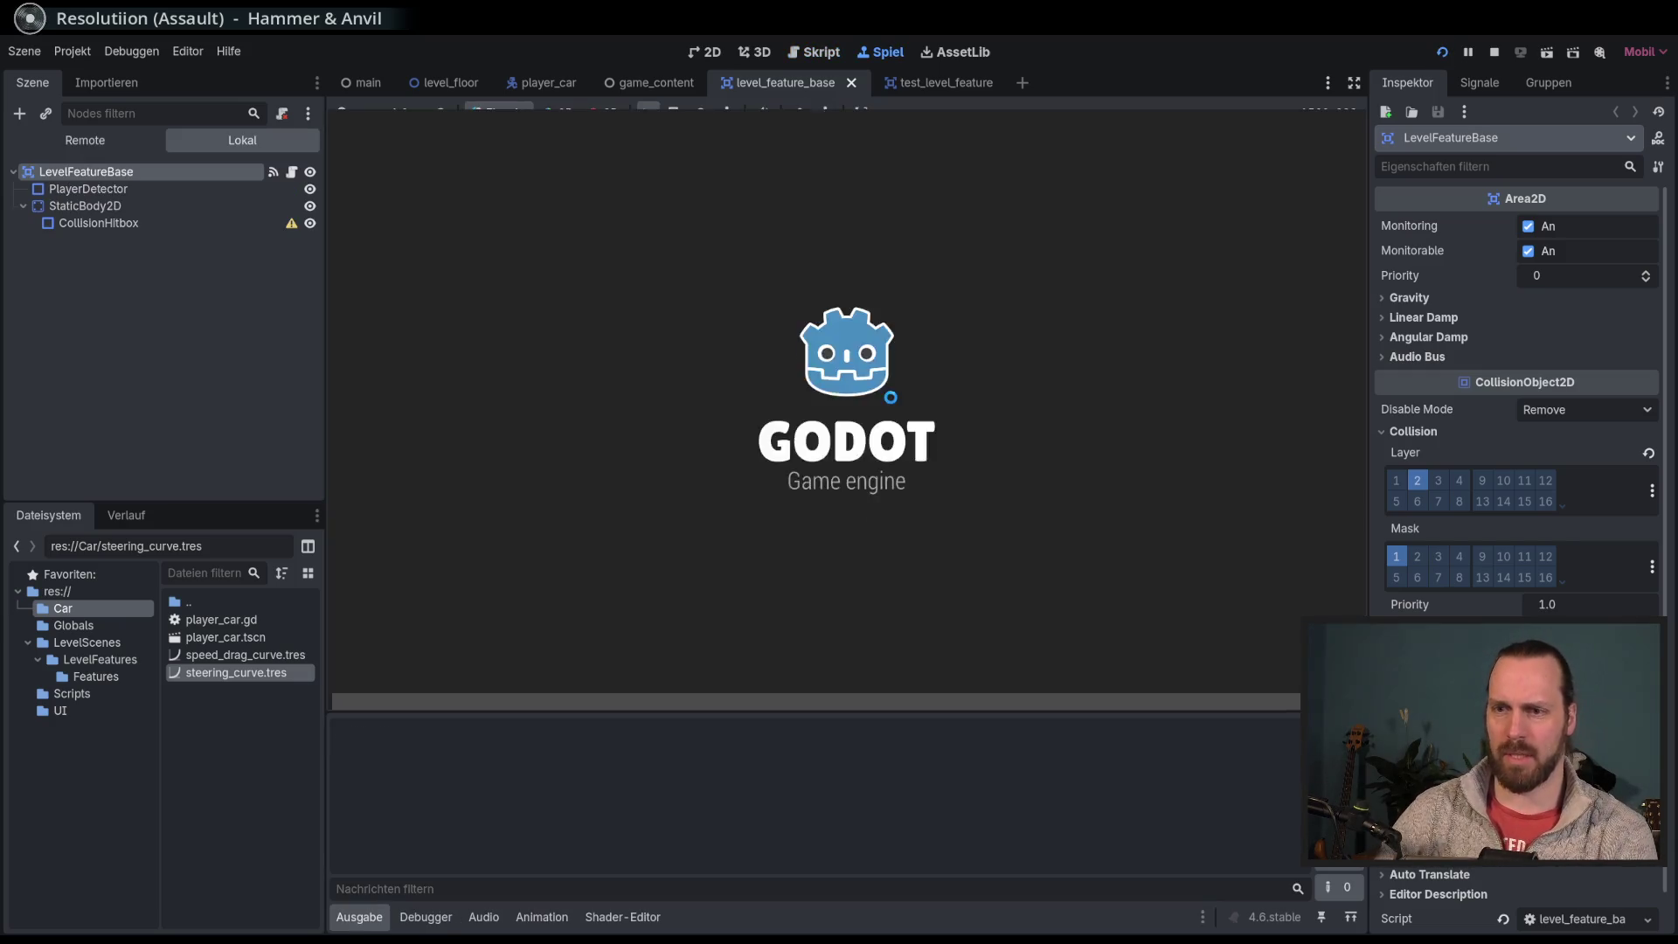
{"action": "key", "text": "Up"}
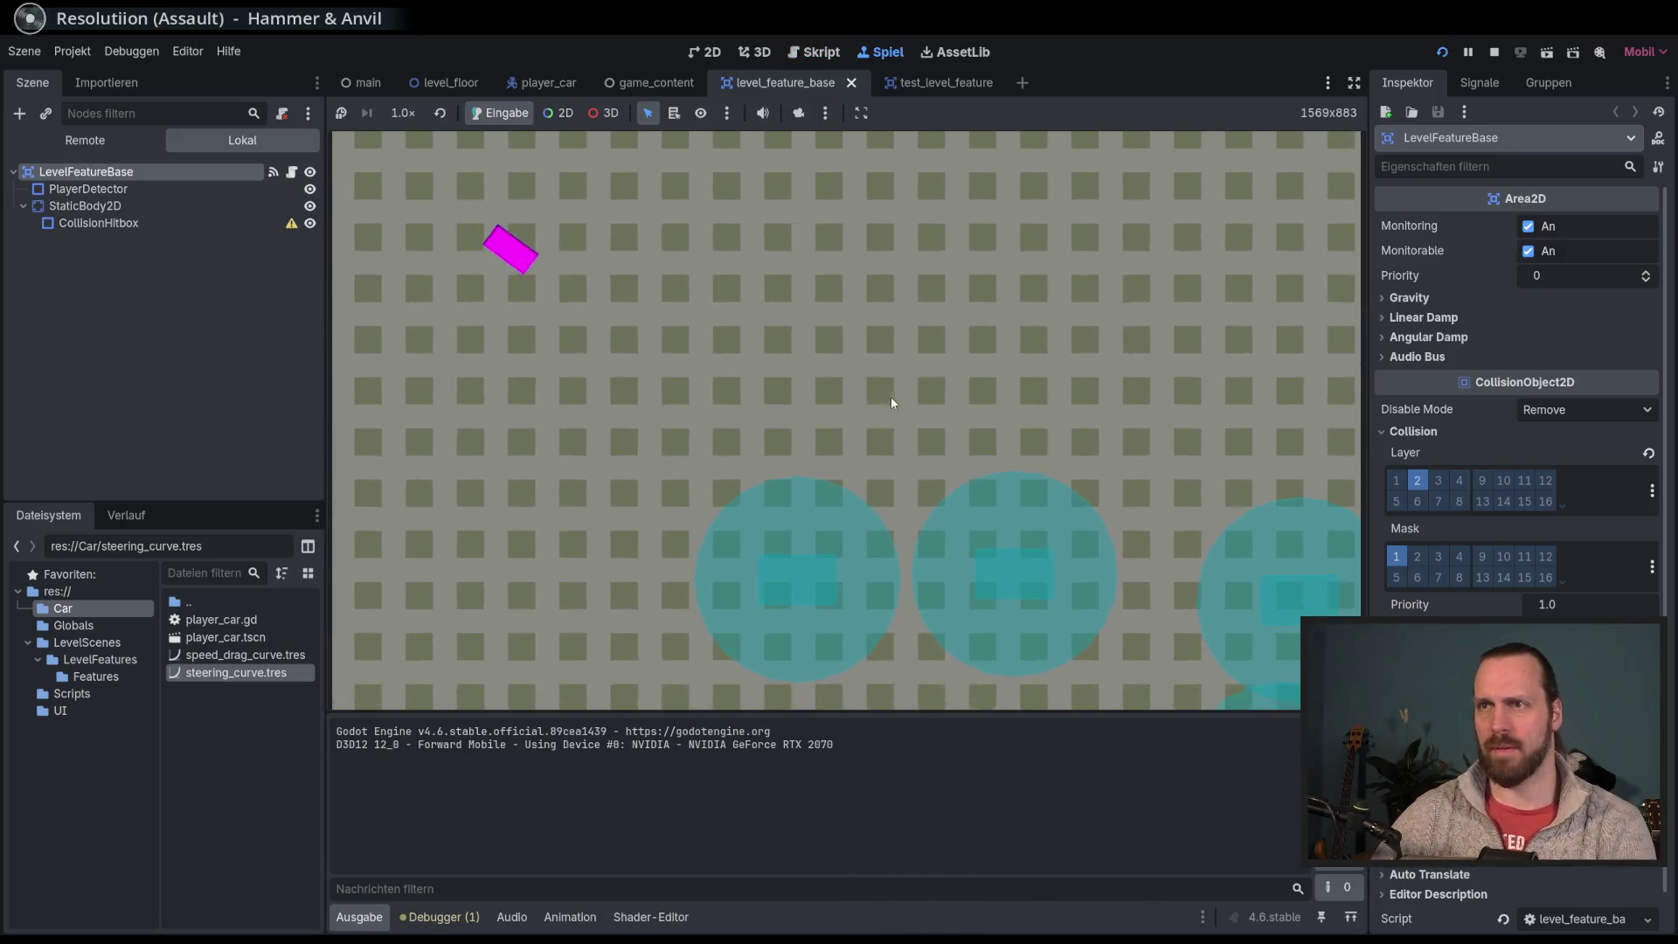
{"action": "key", "text": "F8"}
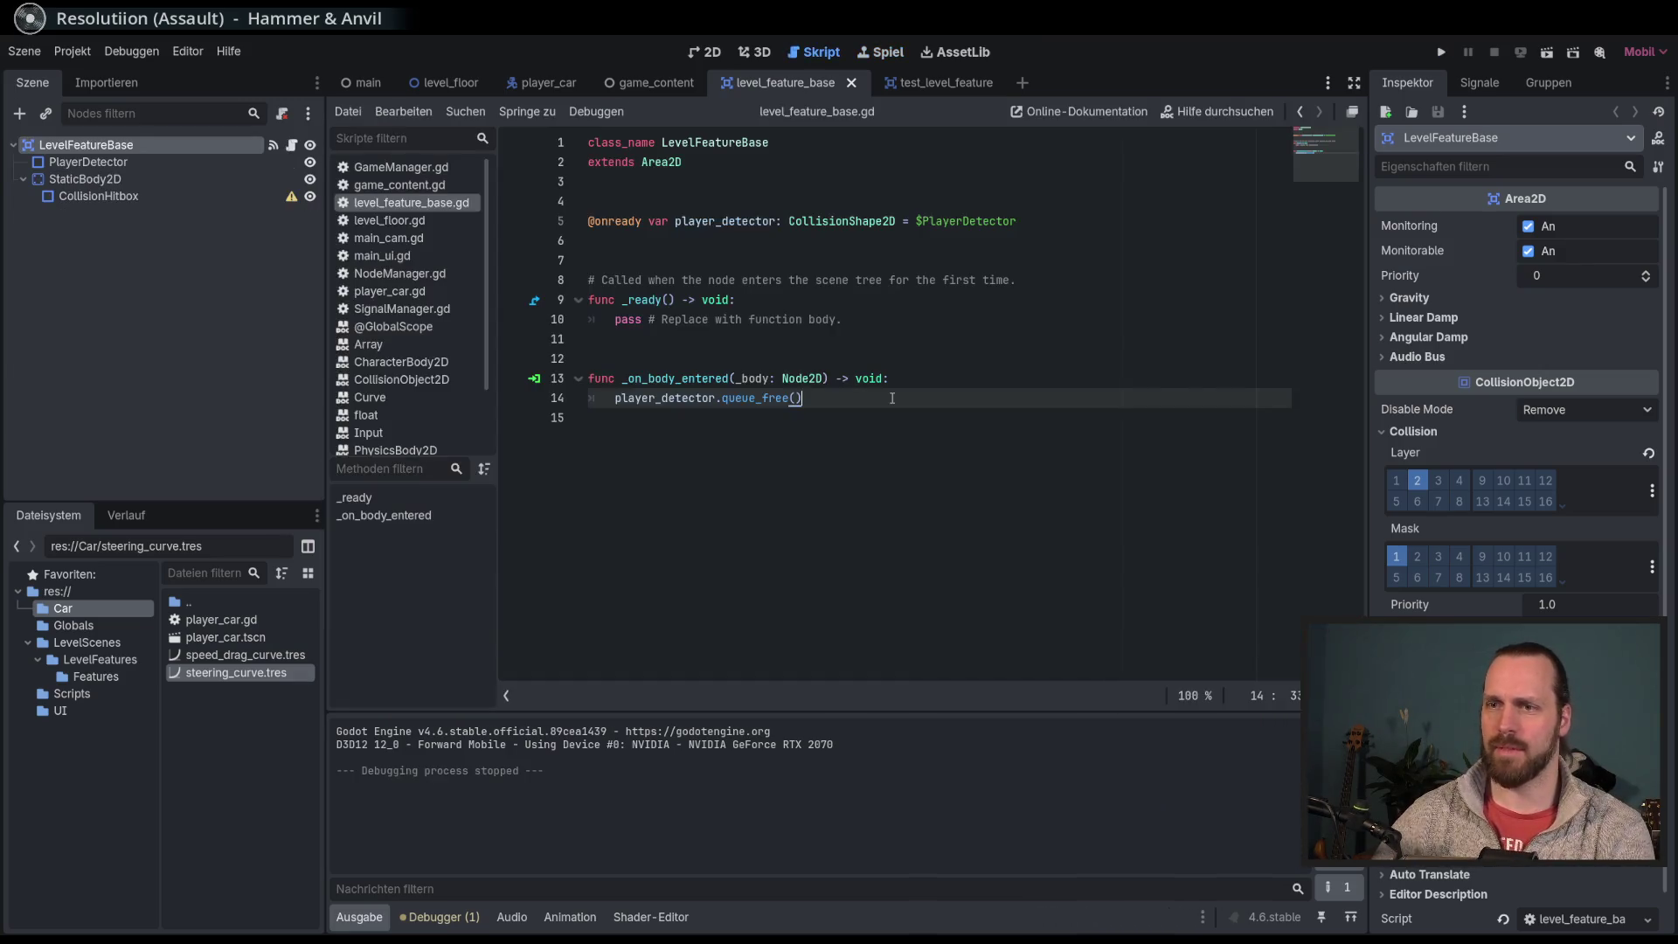
Step: Review the debugger errors, expanding and collapsing the Camera2D physics-interpolation warning's details
{"action": "left_click", "coordinate": [450, 923]}
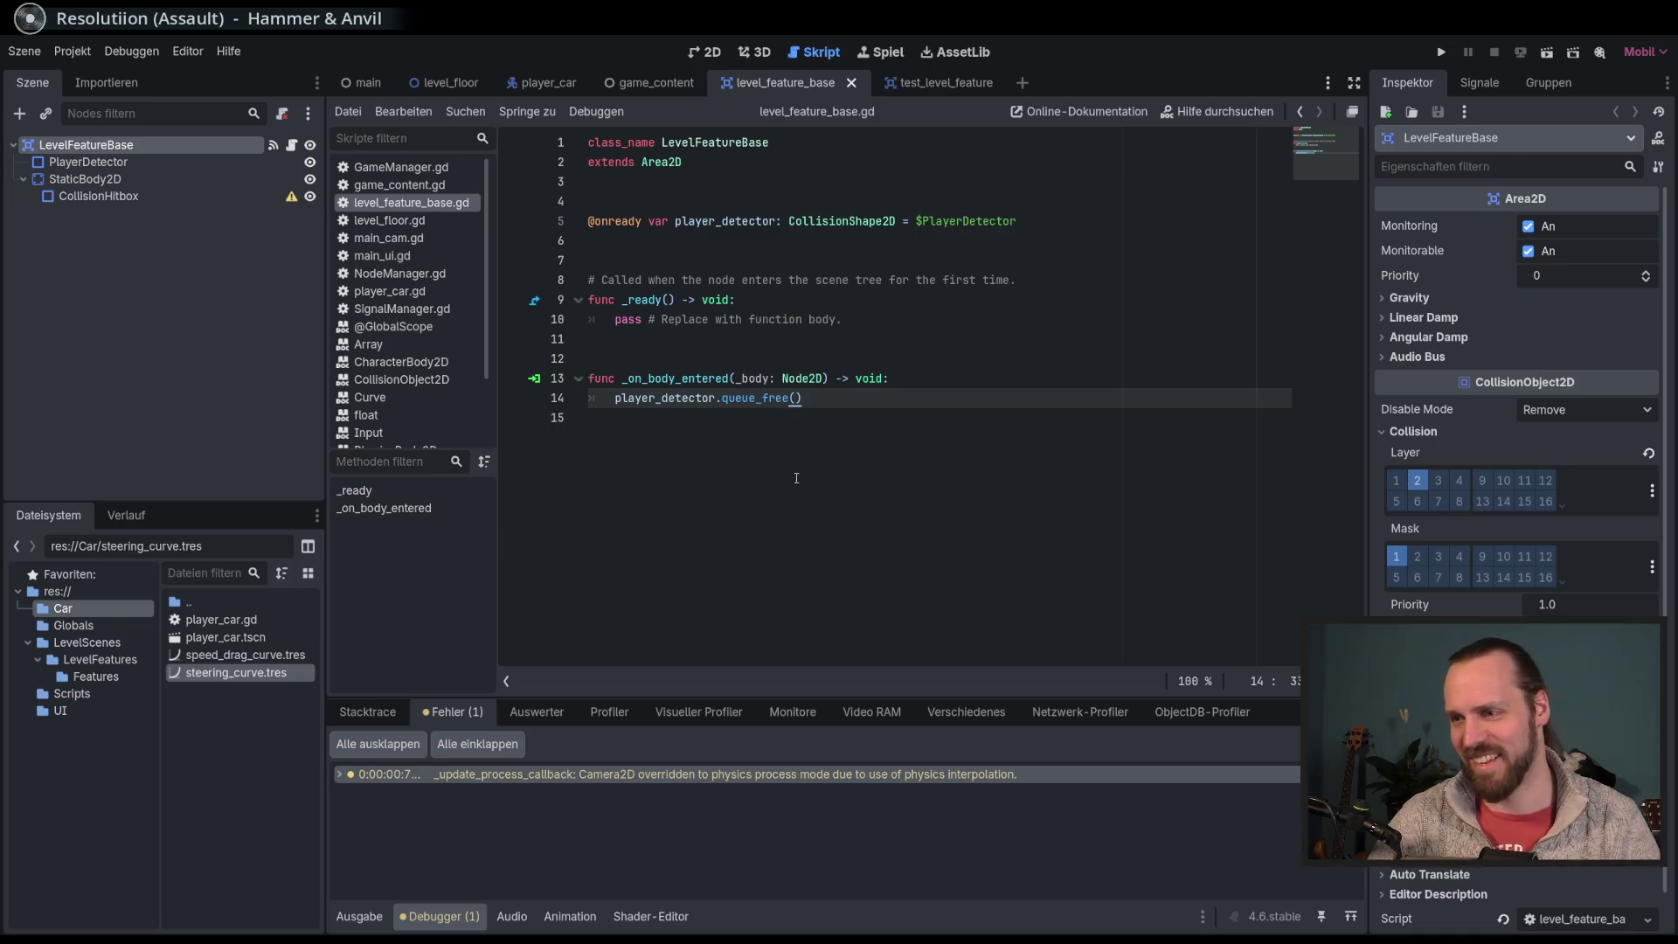
{"action": "mouse_move", "coordinate": [716, 780]}
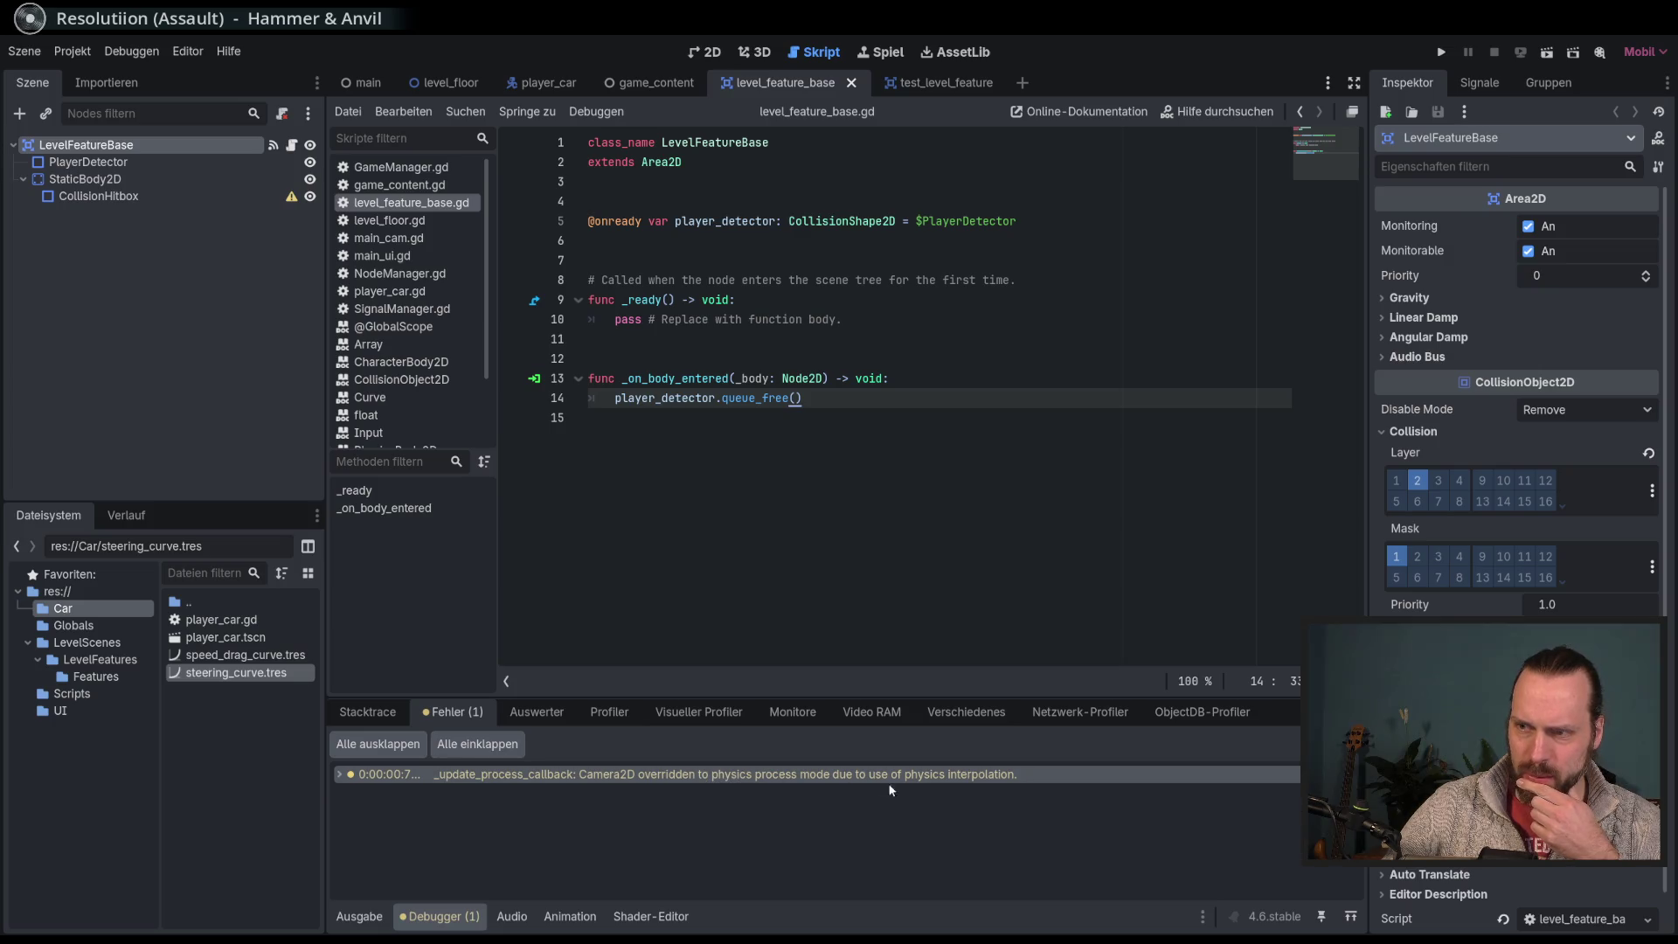
{"action": "mouse_move", "coordinate": [953, 786]}
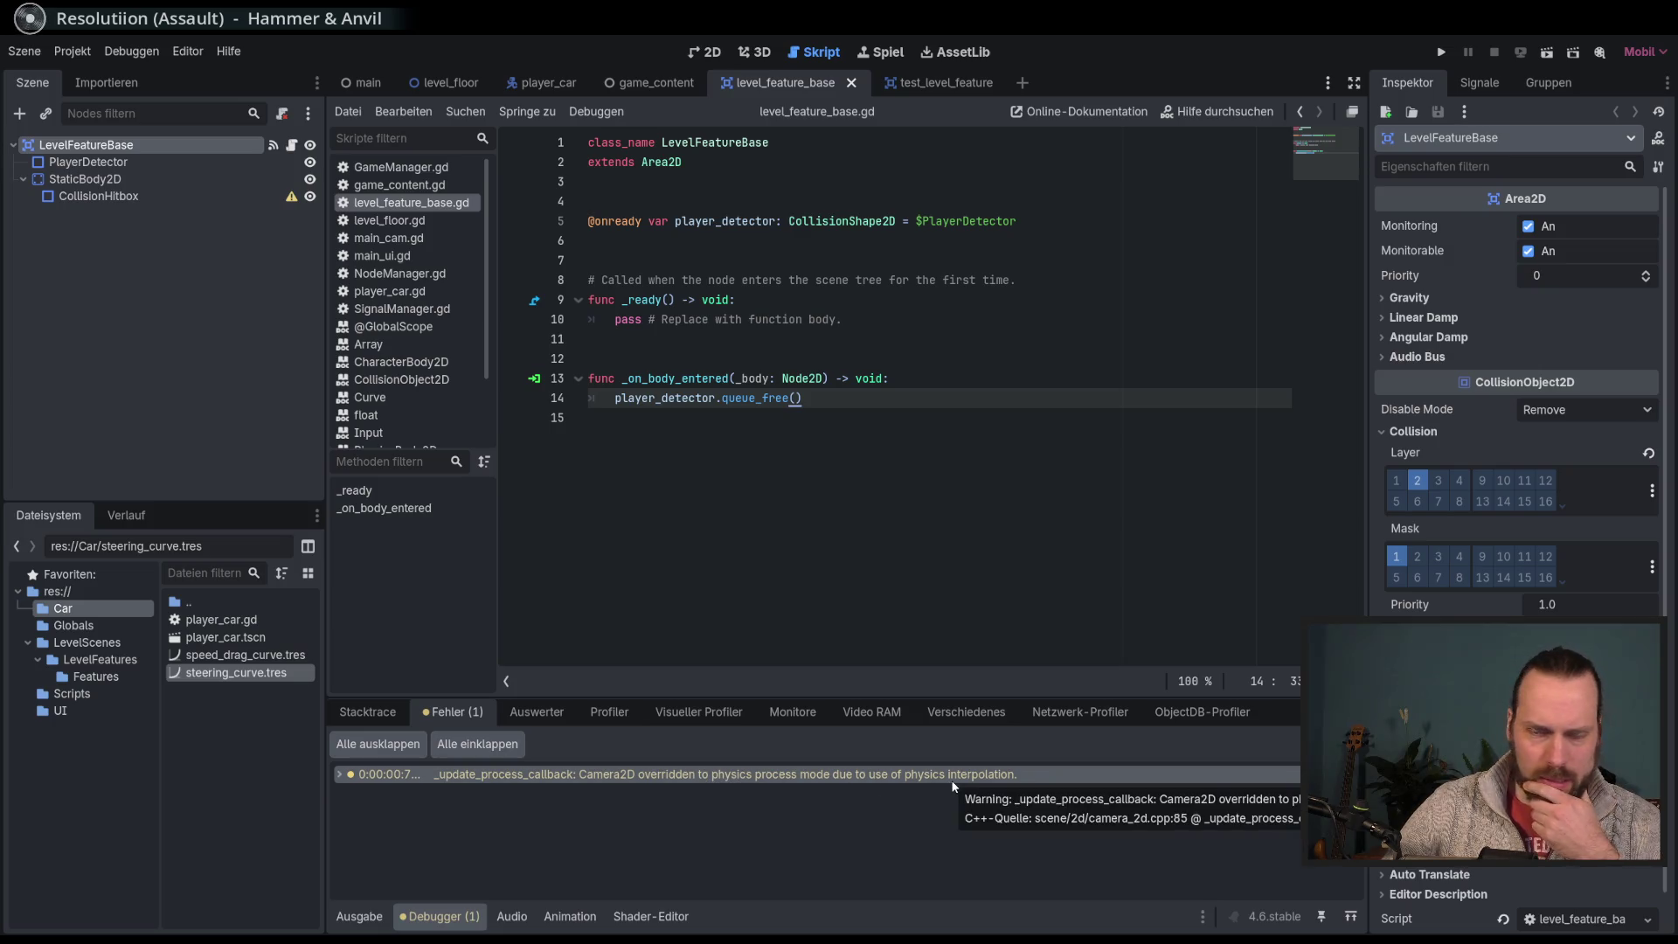
{"action": "double_click", "coordinate": [952, 782]}
{"action": "double_click", "coordinate": [846, 778]}
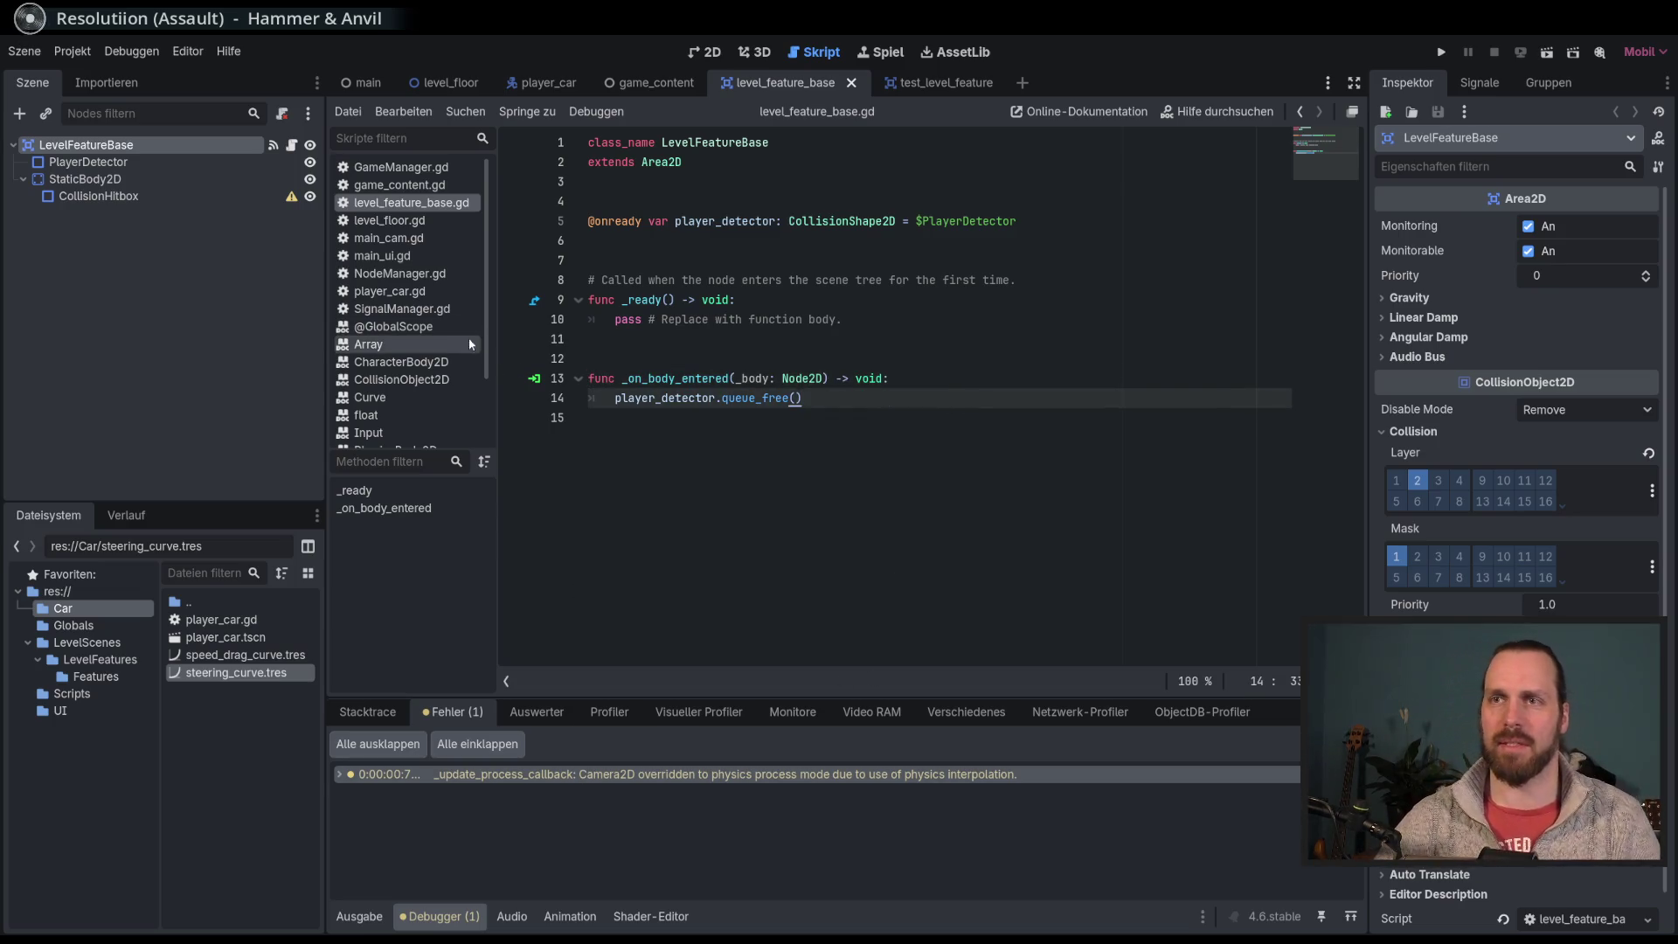
{"action": "scroll", "coordinate": [477, 354], "scroll_direction": "down", "scroll_amount": 3}
{"action": "scroll", "coordinate": [491, 413], "scroll_direction": "up", "scroll_amount": 3}
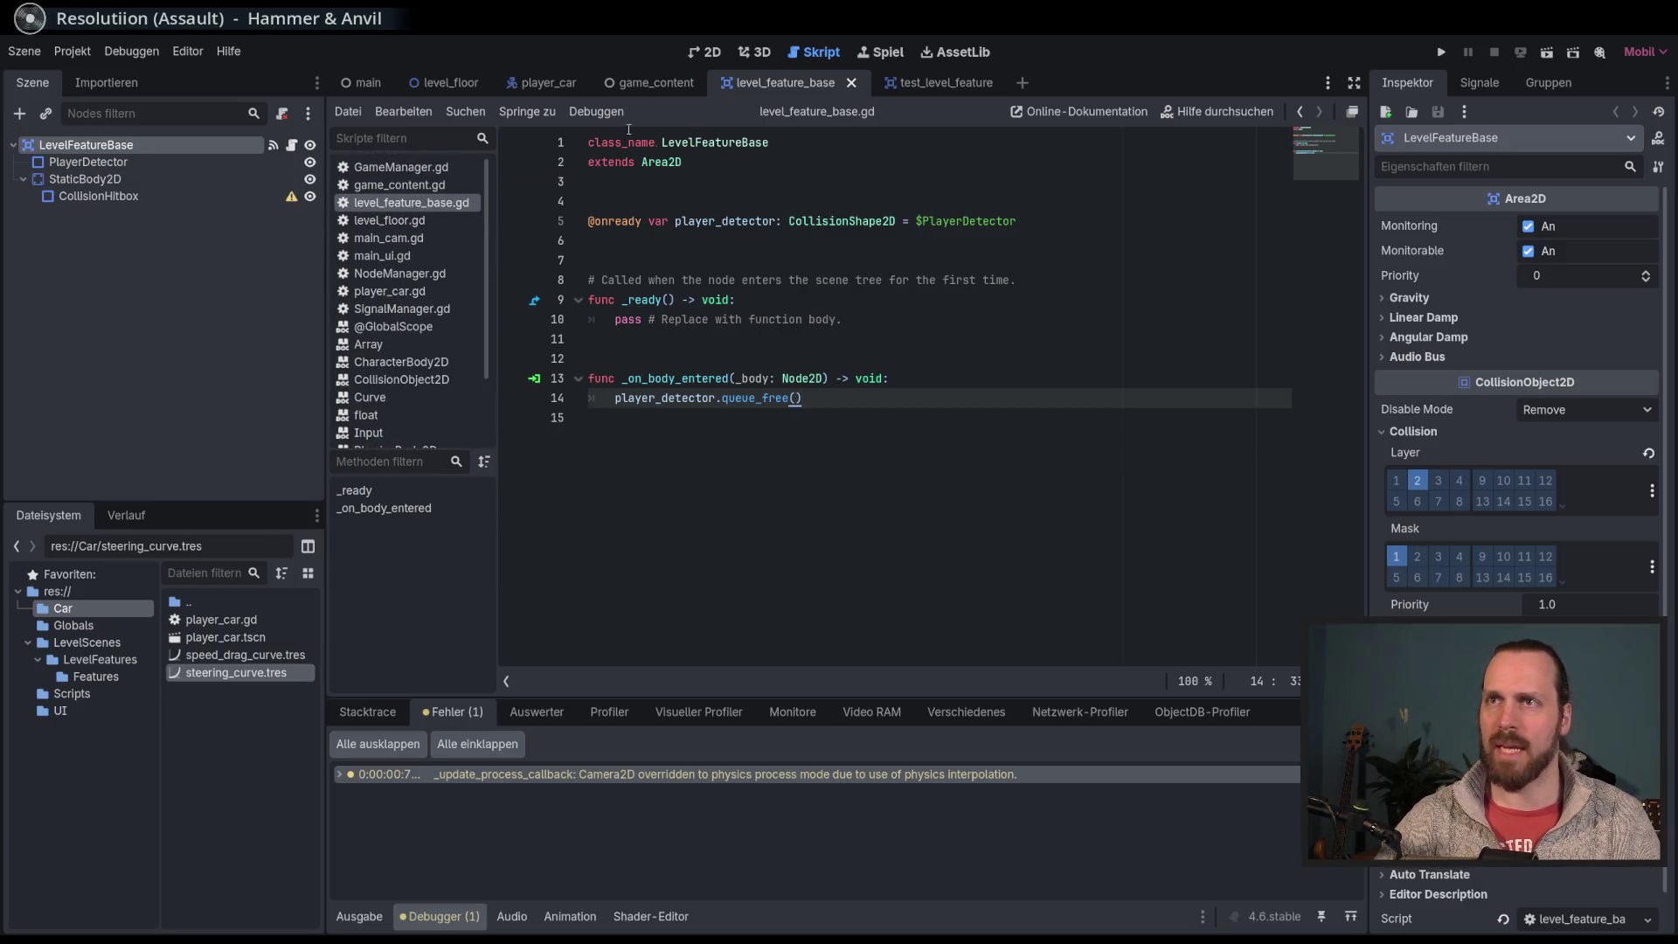
{"action": "scroll", "coordinate": [440, 364], "scroll_direction": "down", "scroll_amount": 3}
{"action": "scroll", "coordinate": [440, 363], "scroll_direction": "up", "scroll_amount": 3}
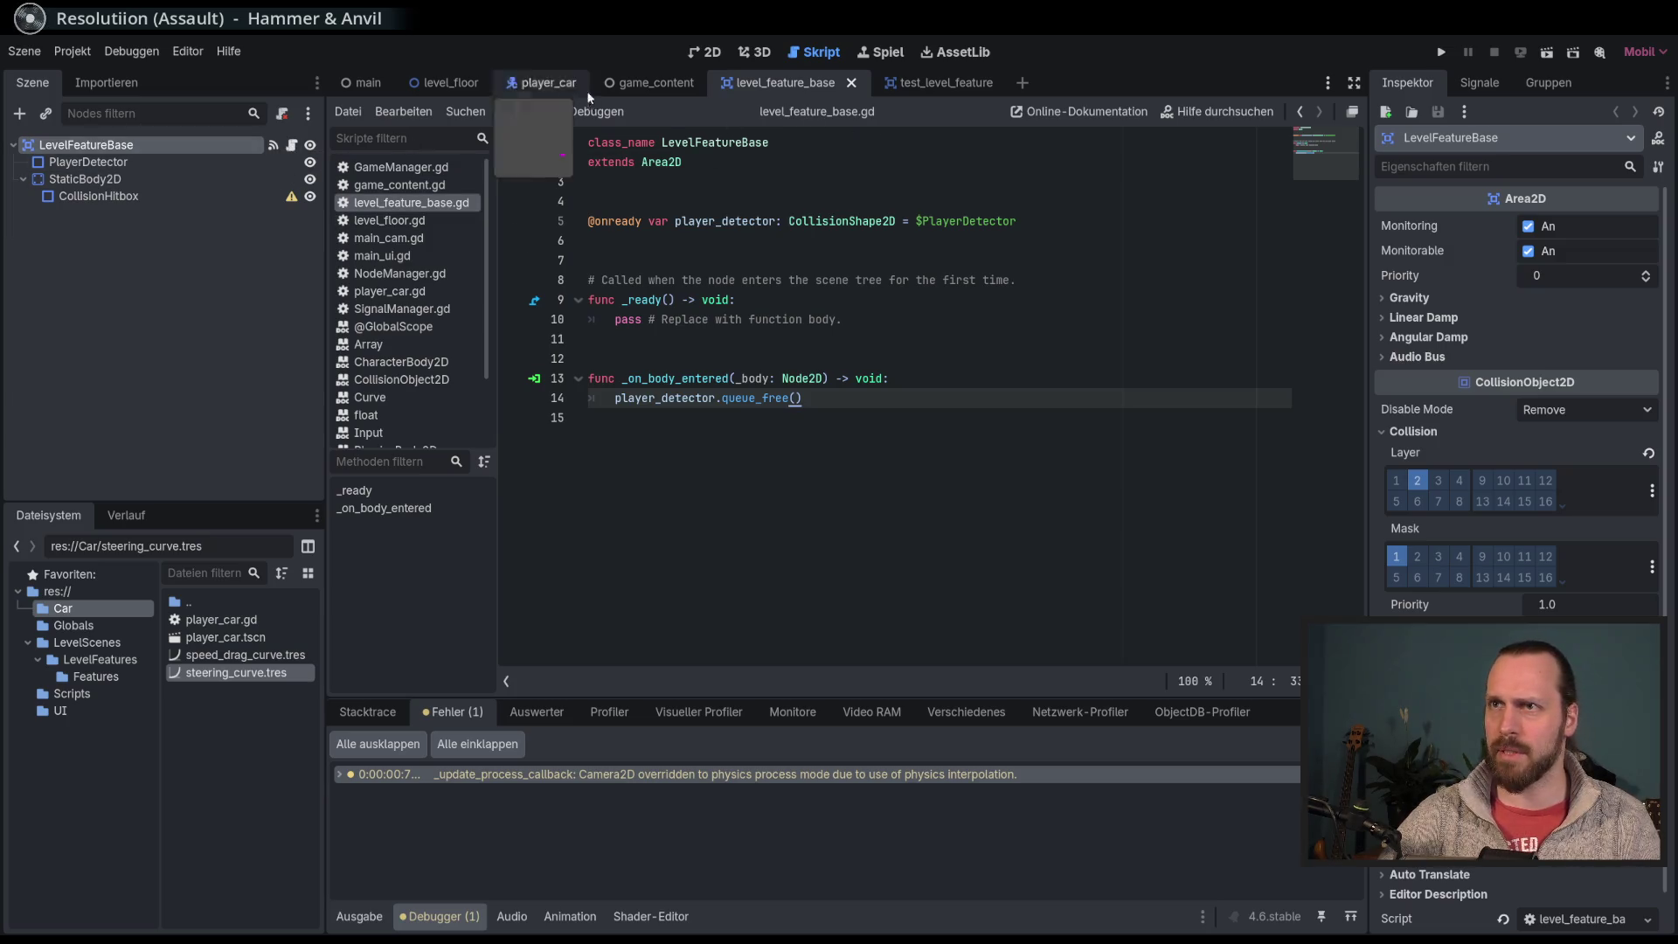
Step: Switch to the player_car scene and open player_car.gd at the acceleration_factor line
{"action": "left_click", "coordinate": [699, 52]}
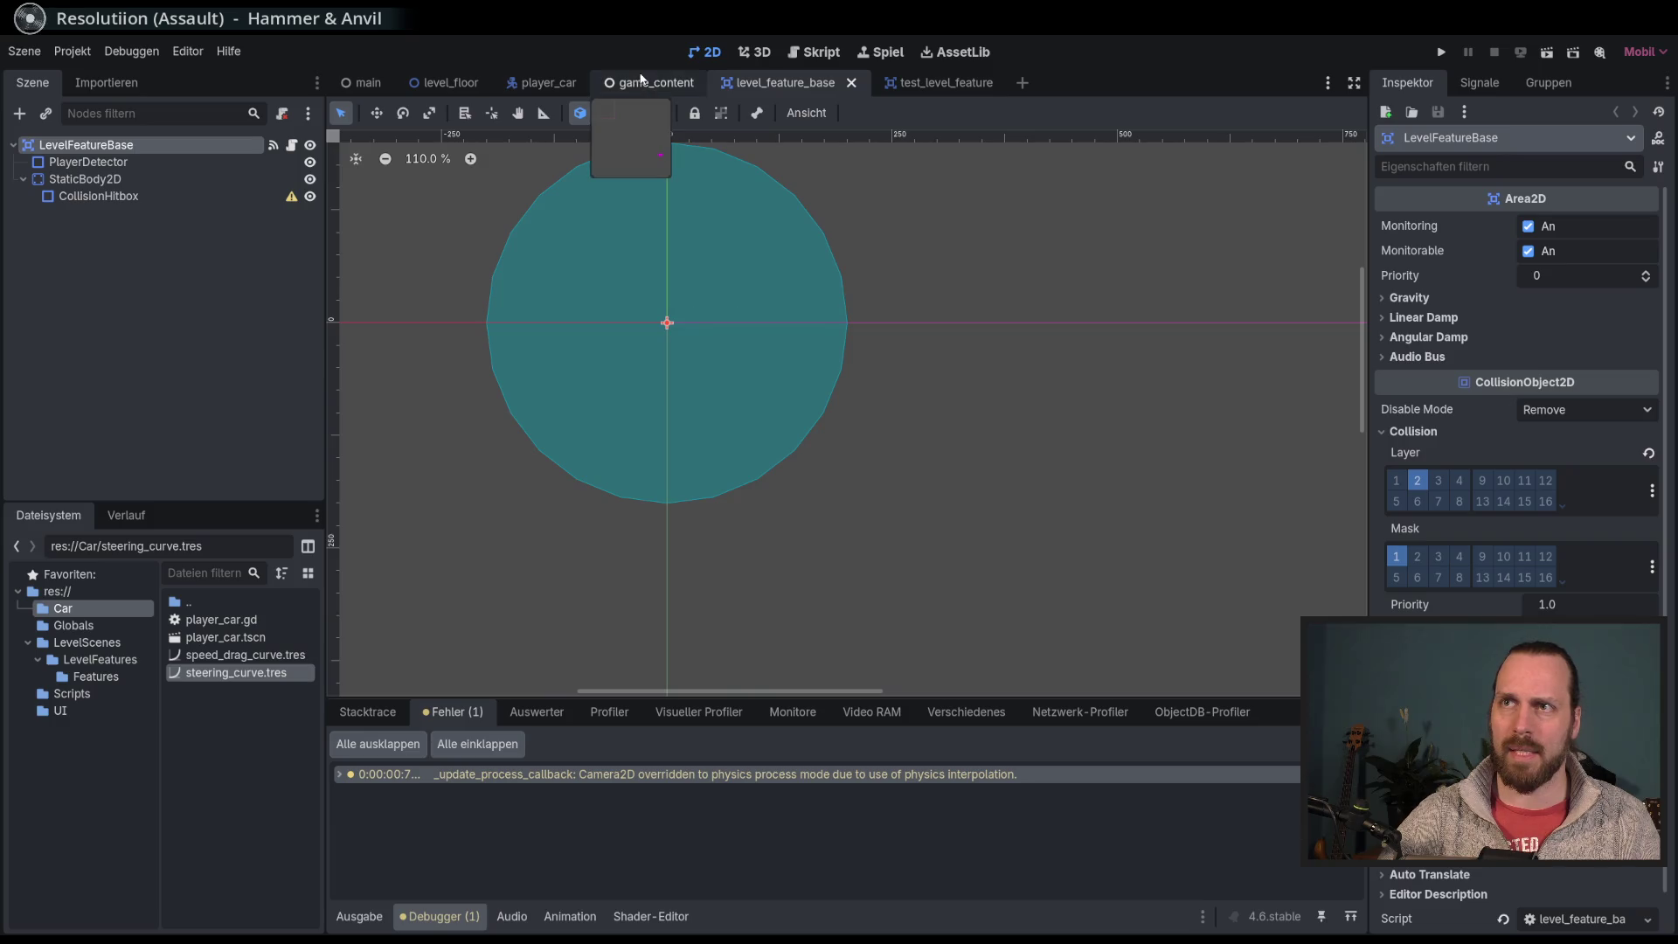
{"action": "left_click", "coordinate": [639, 83]}
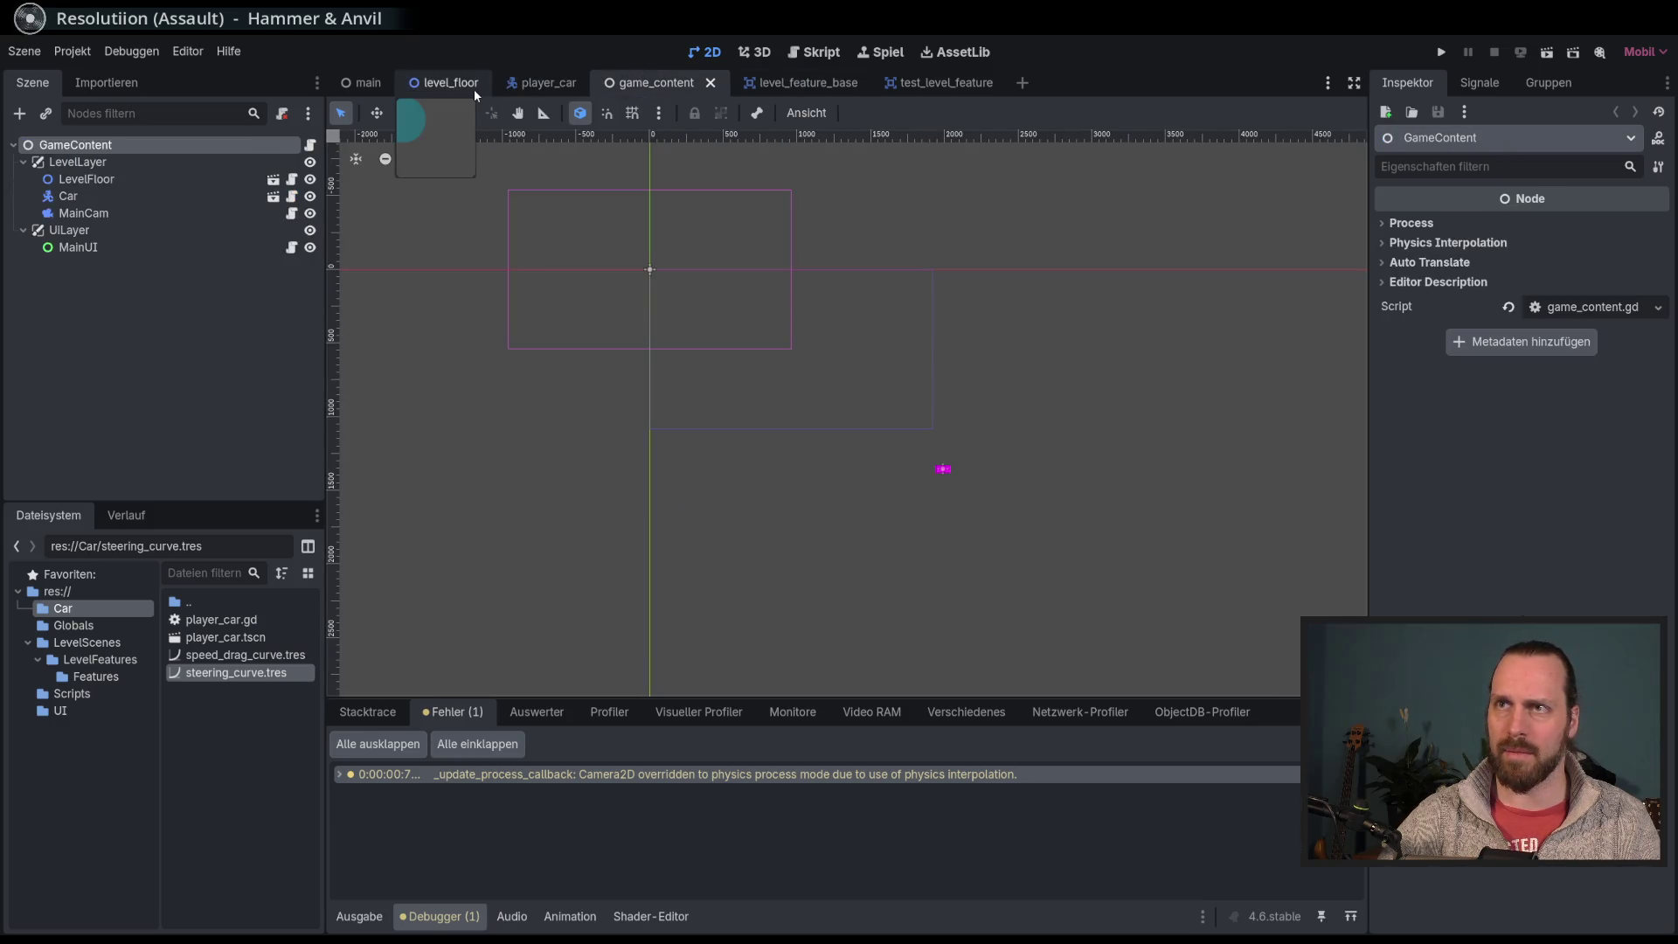
{"action": "left_click", "coordinate": [547, 87]}
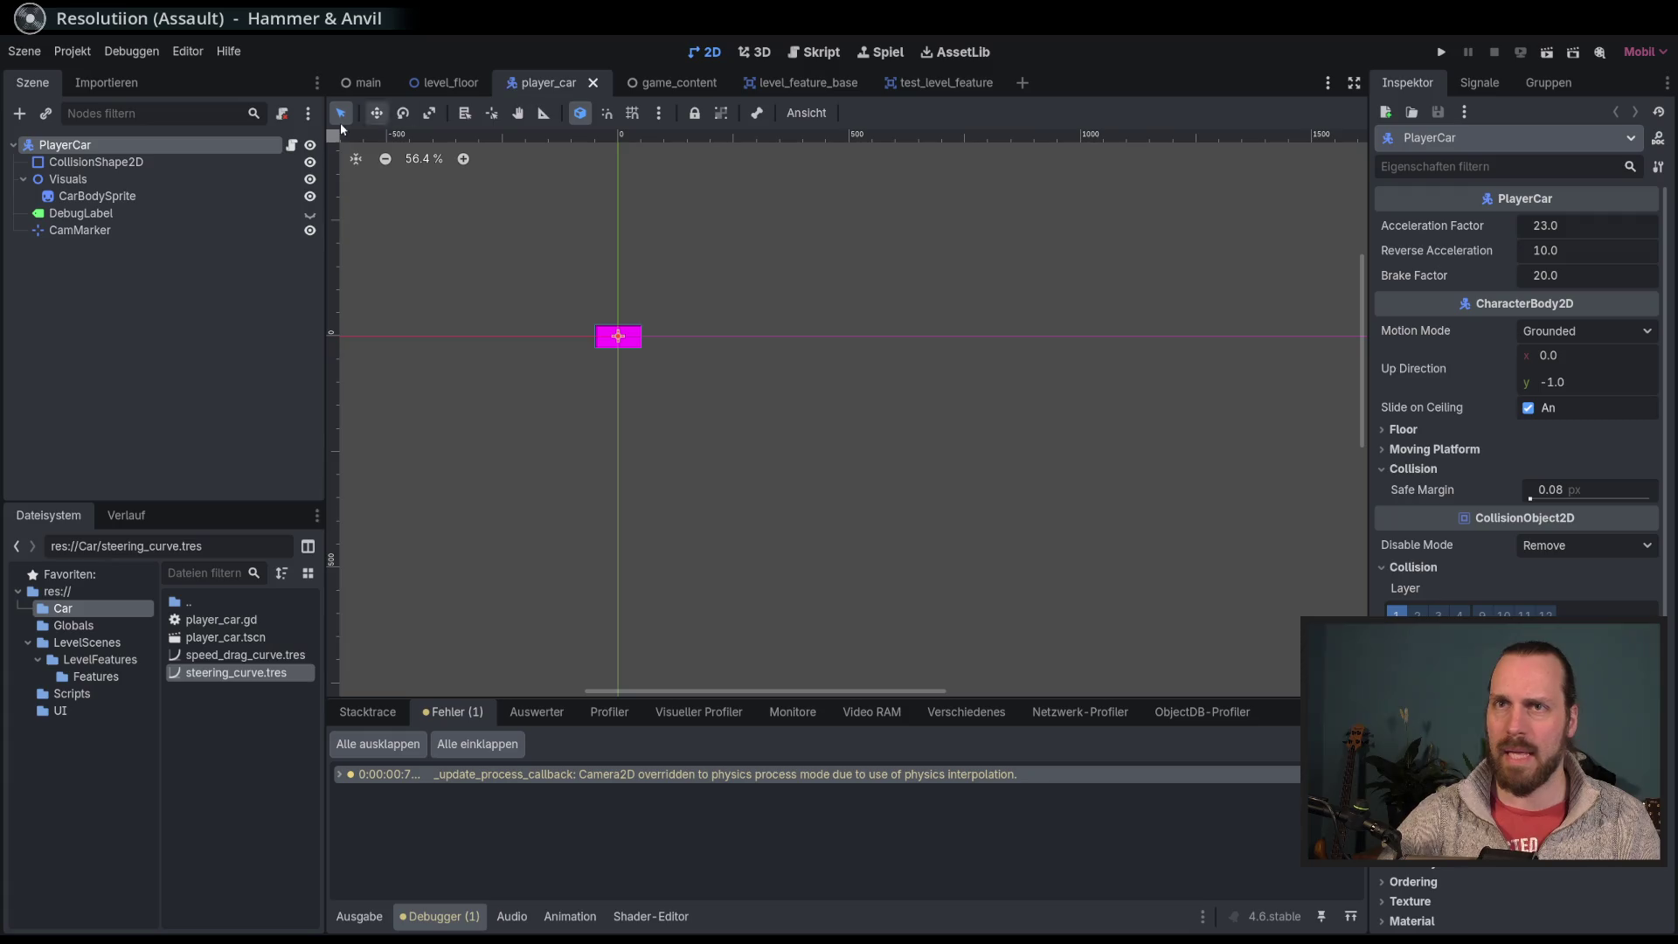
{"action": "left_click", "coordinate": [294, 145]}
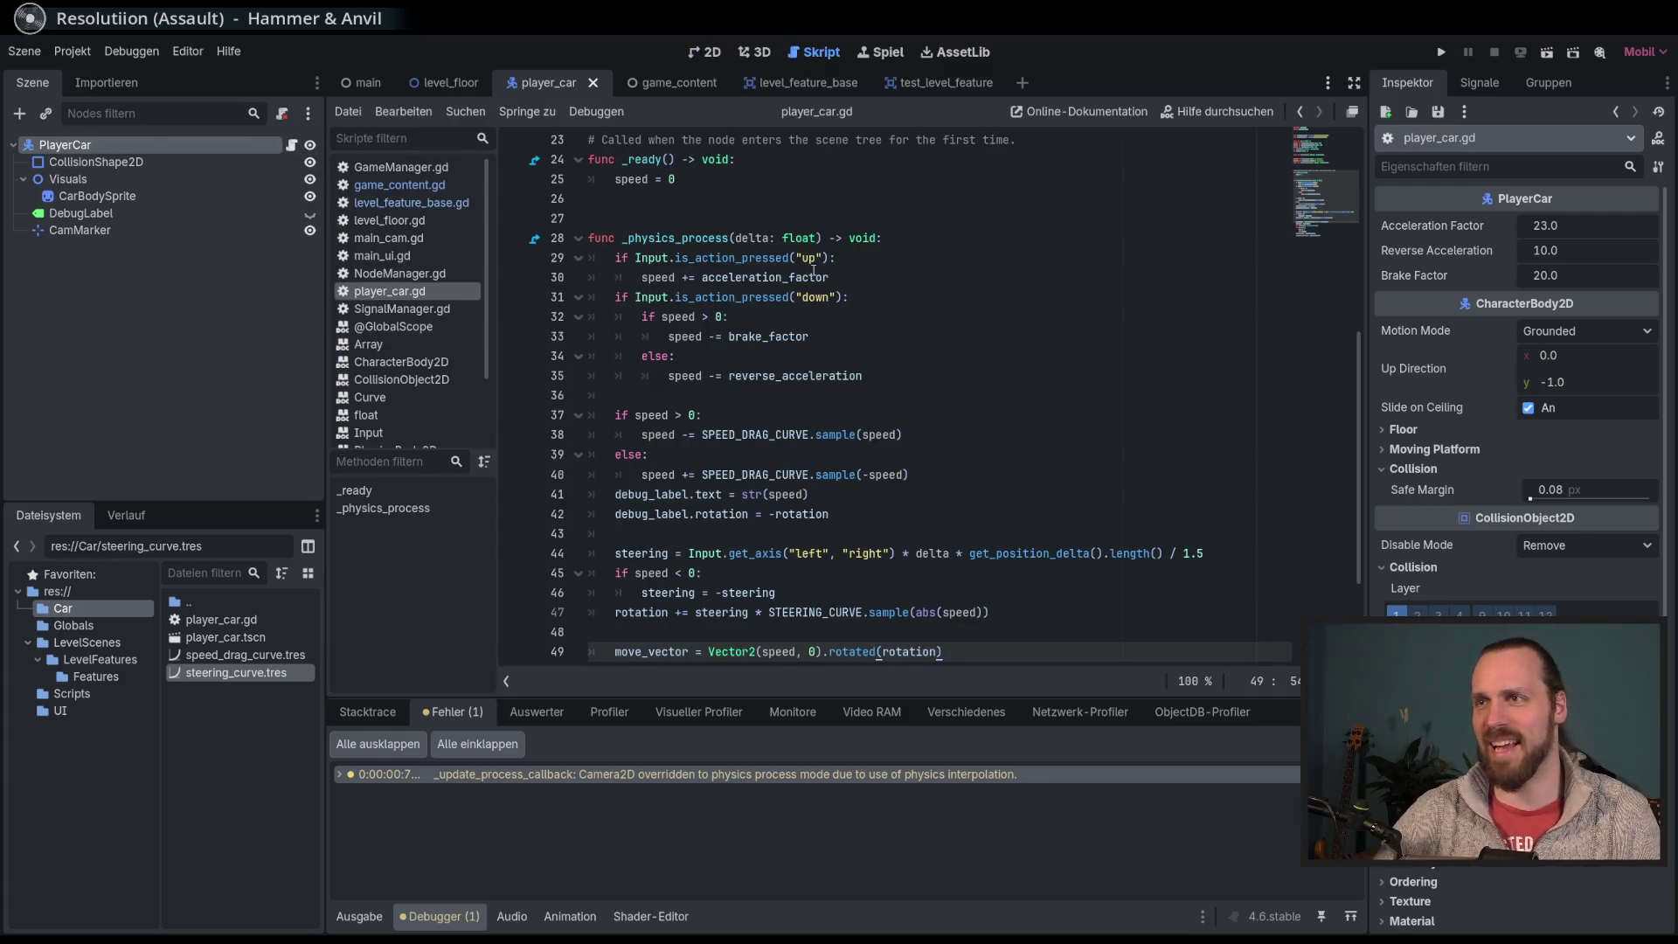
{"action": "scroll", "coordinate": [830, 286], "scroll_direction": "up", "scroll_amount": 7}
{"action": "left_click", "coordinate": [910, 301]}
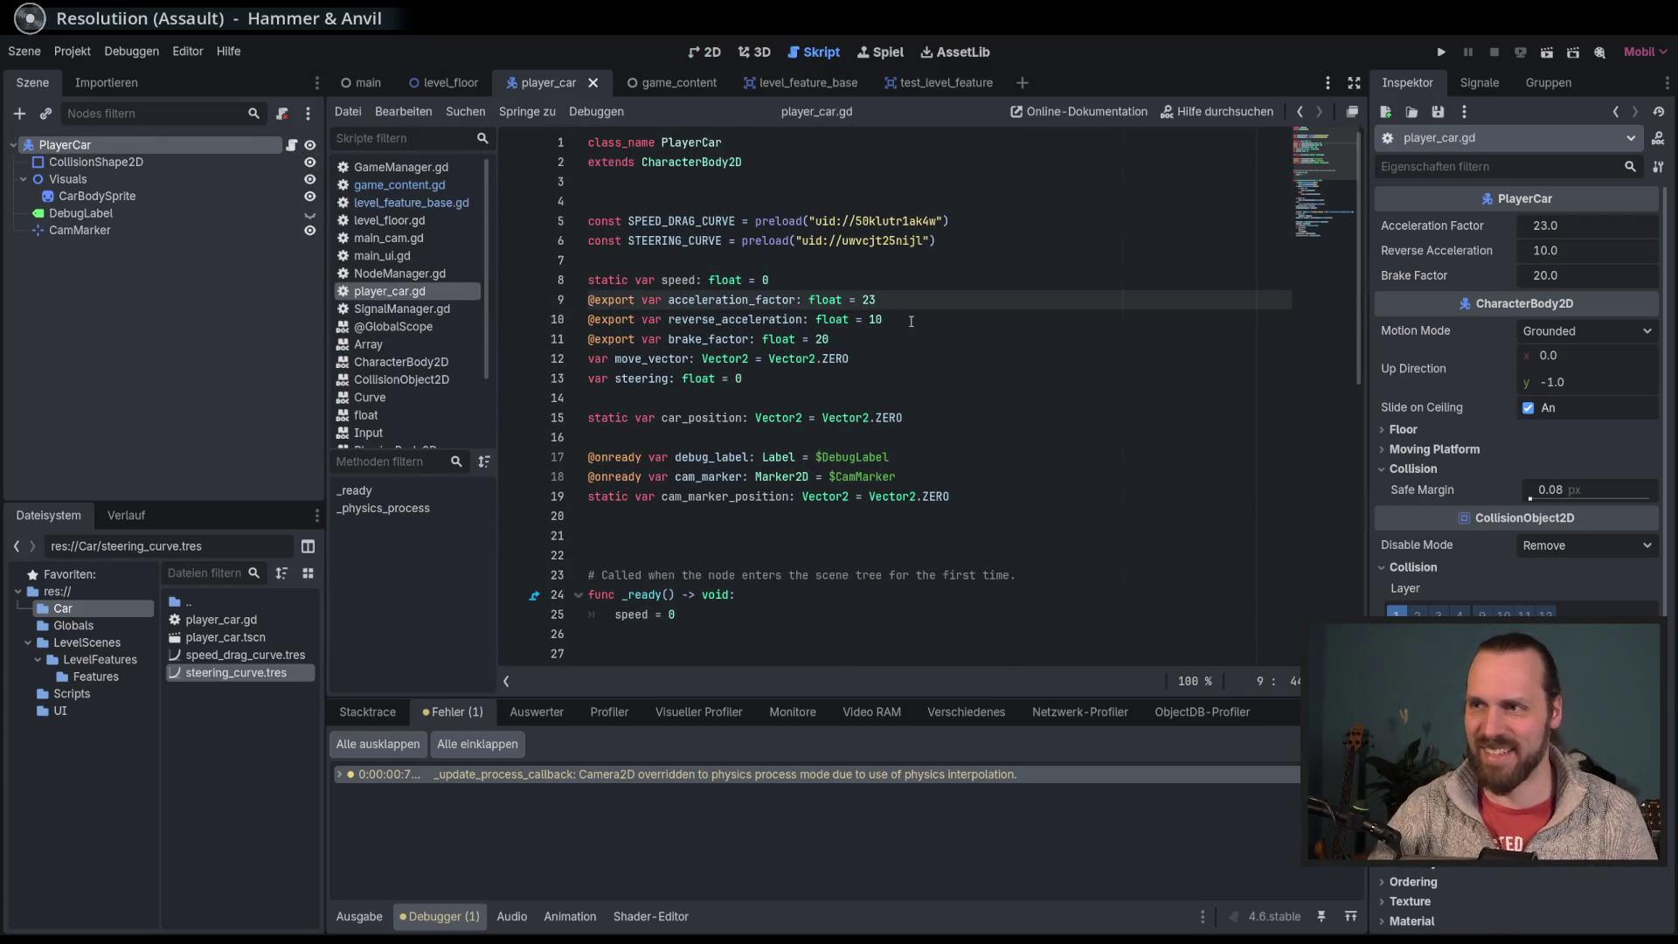
Step: Run the project and drive the car through the cyan feature circles with the arrow keys
{"action": "key", "text": "F5"}
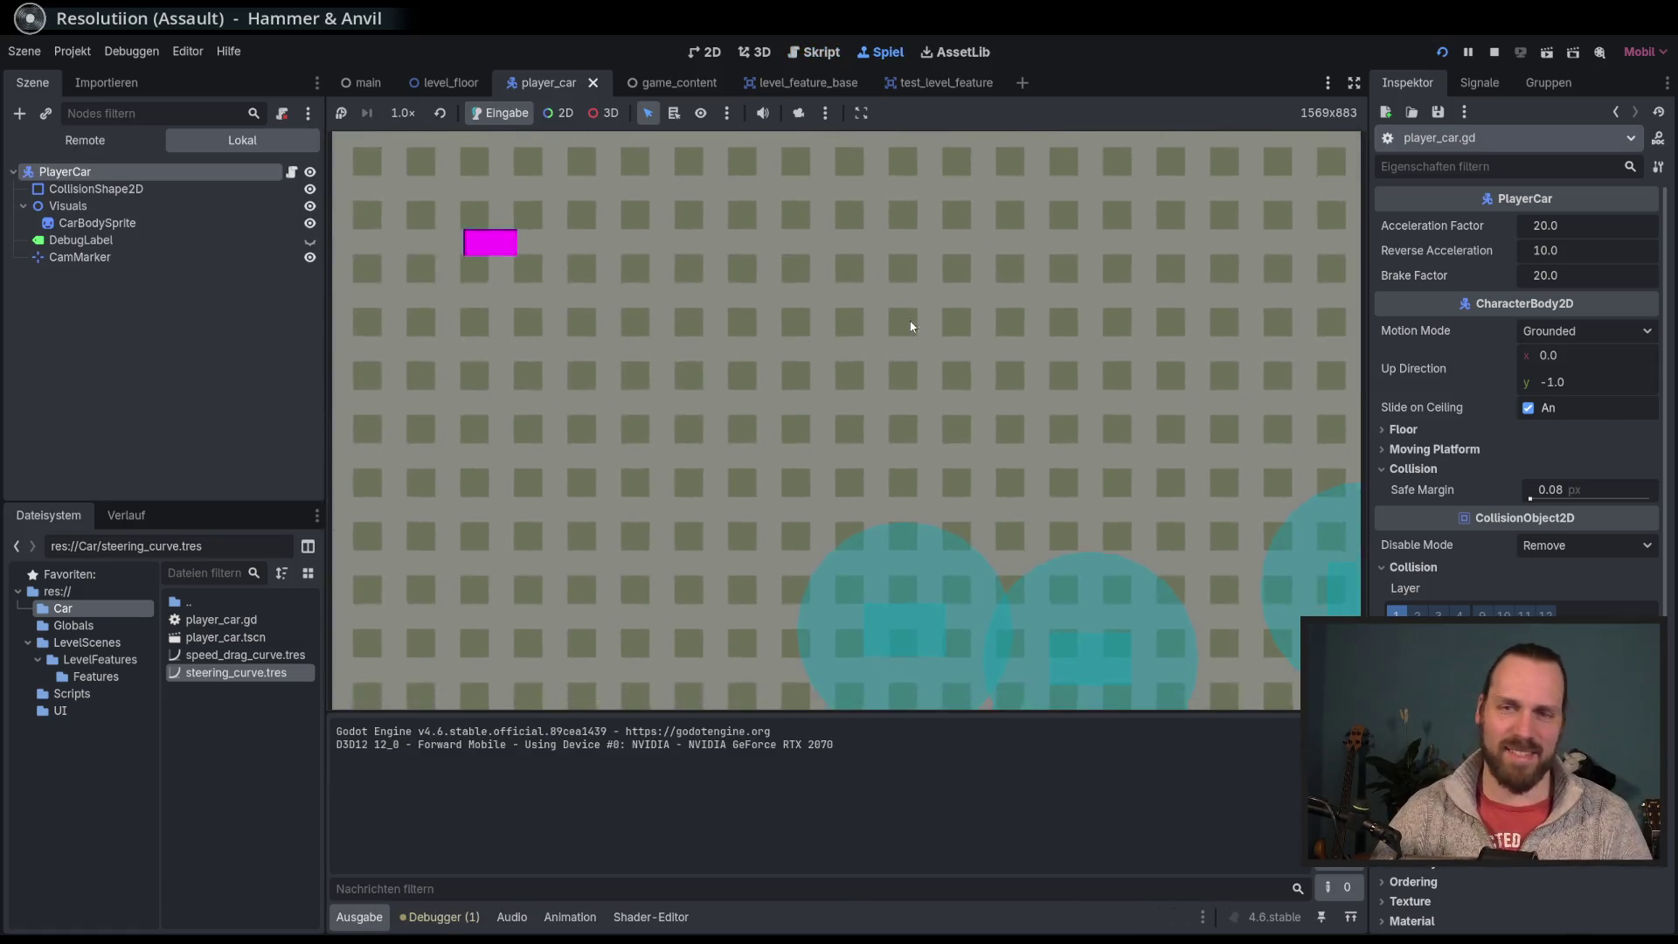
{"action": "key", "text": "Up"}
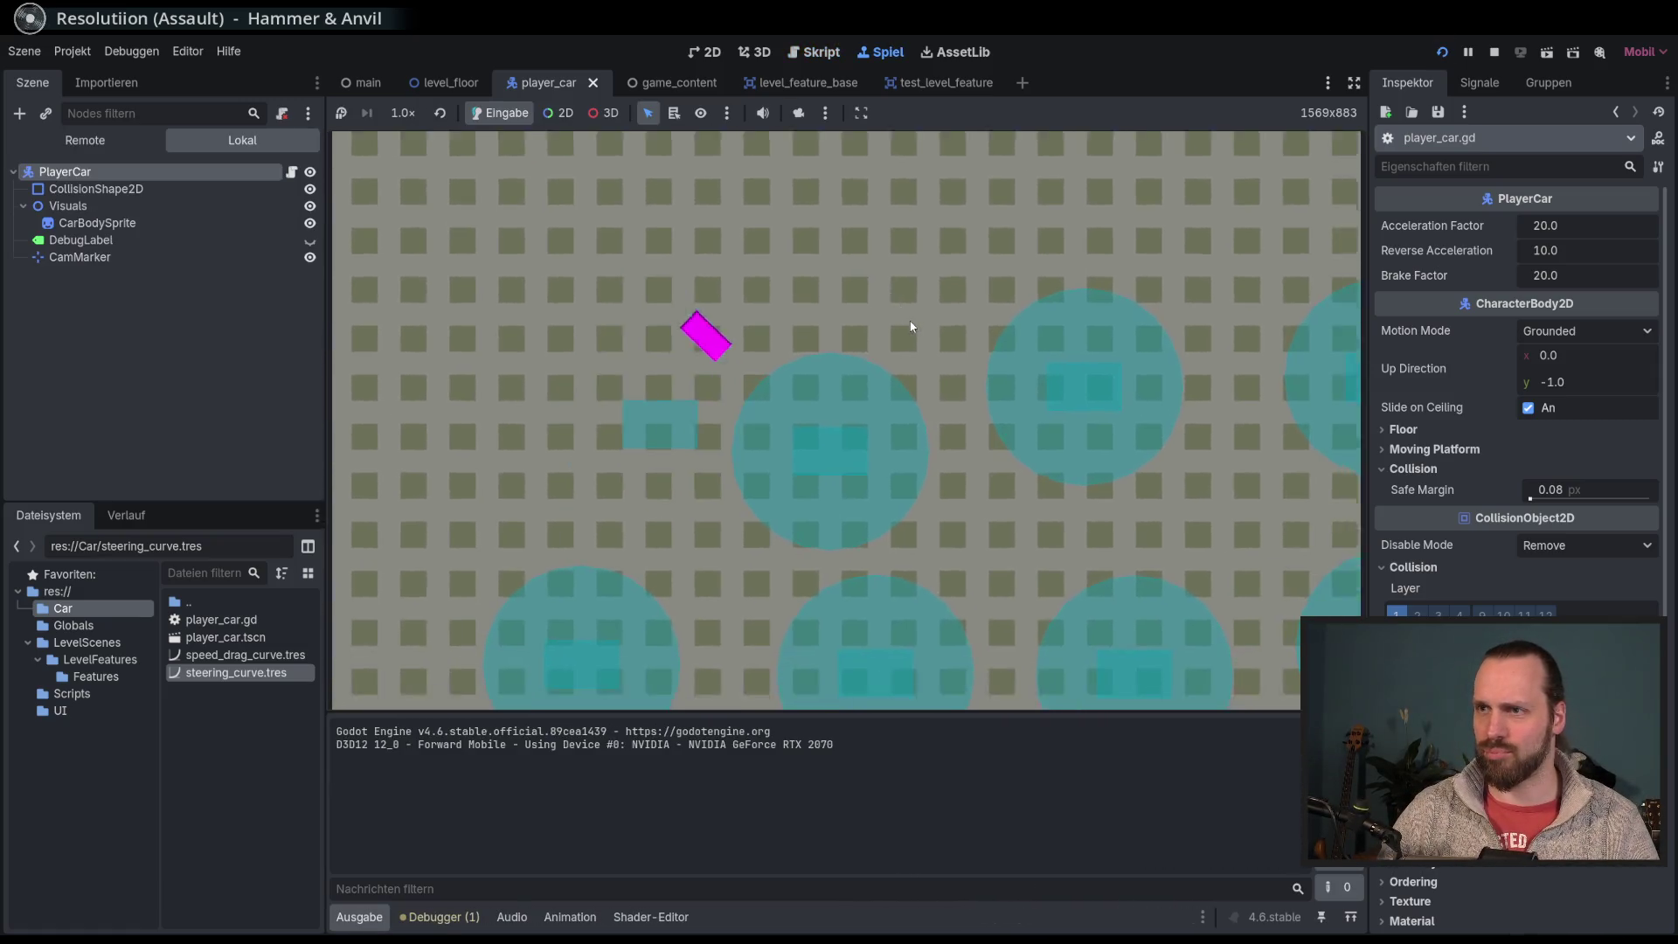
{"action": "key", "text": "Left"}
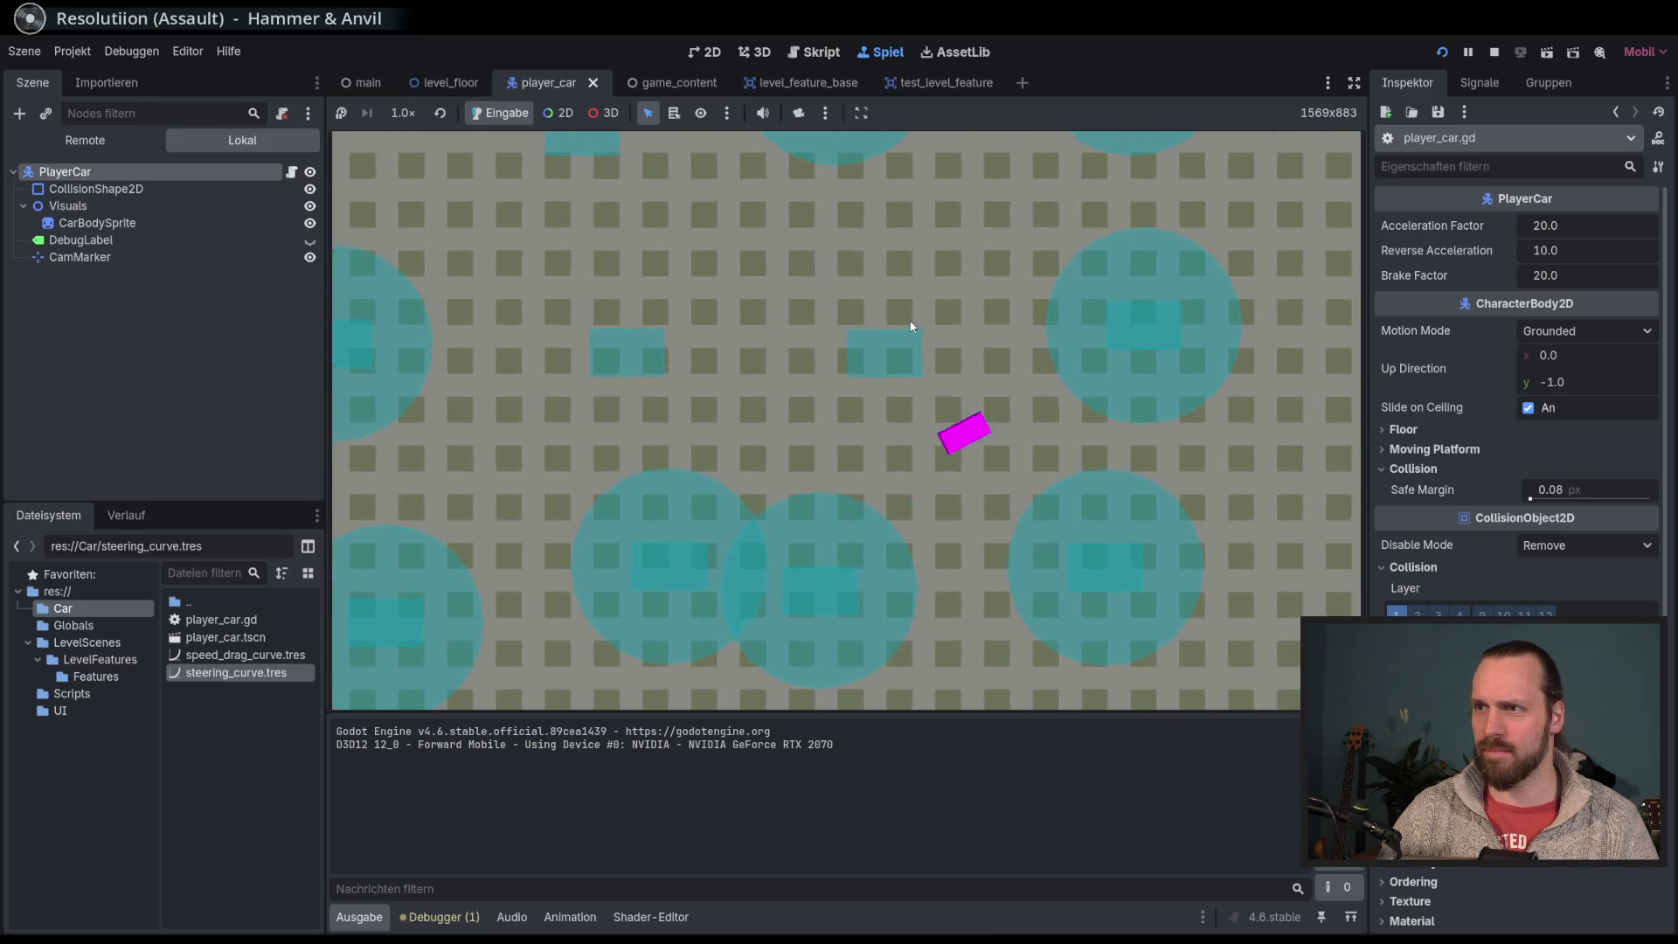
{"action": "key", "text": "Left"}
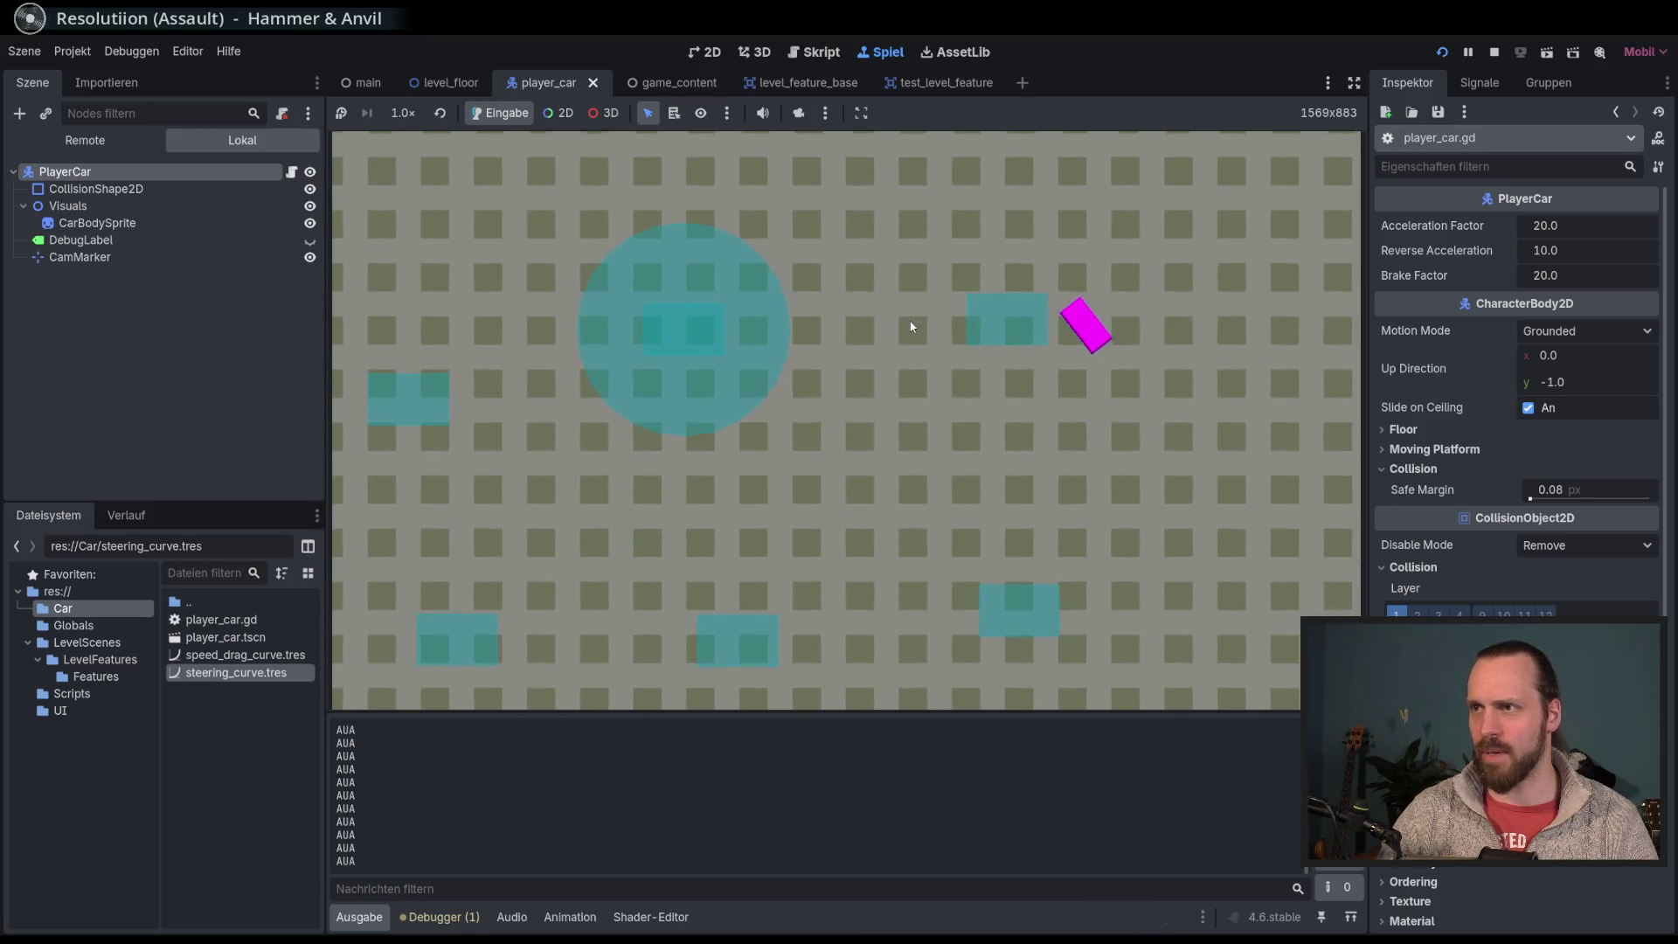
{"action": "key", "text": "Left"}
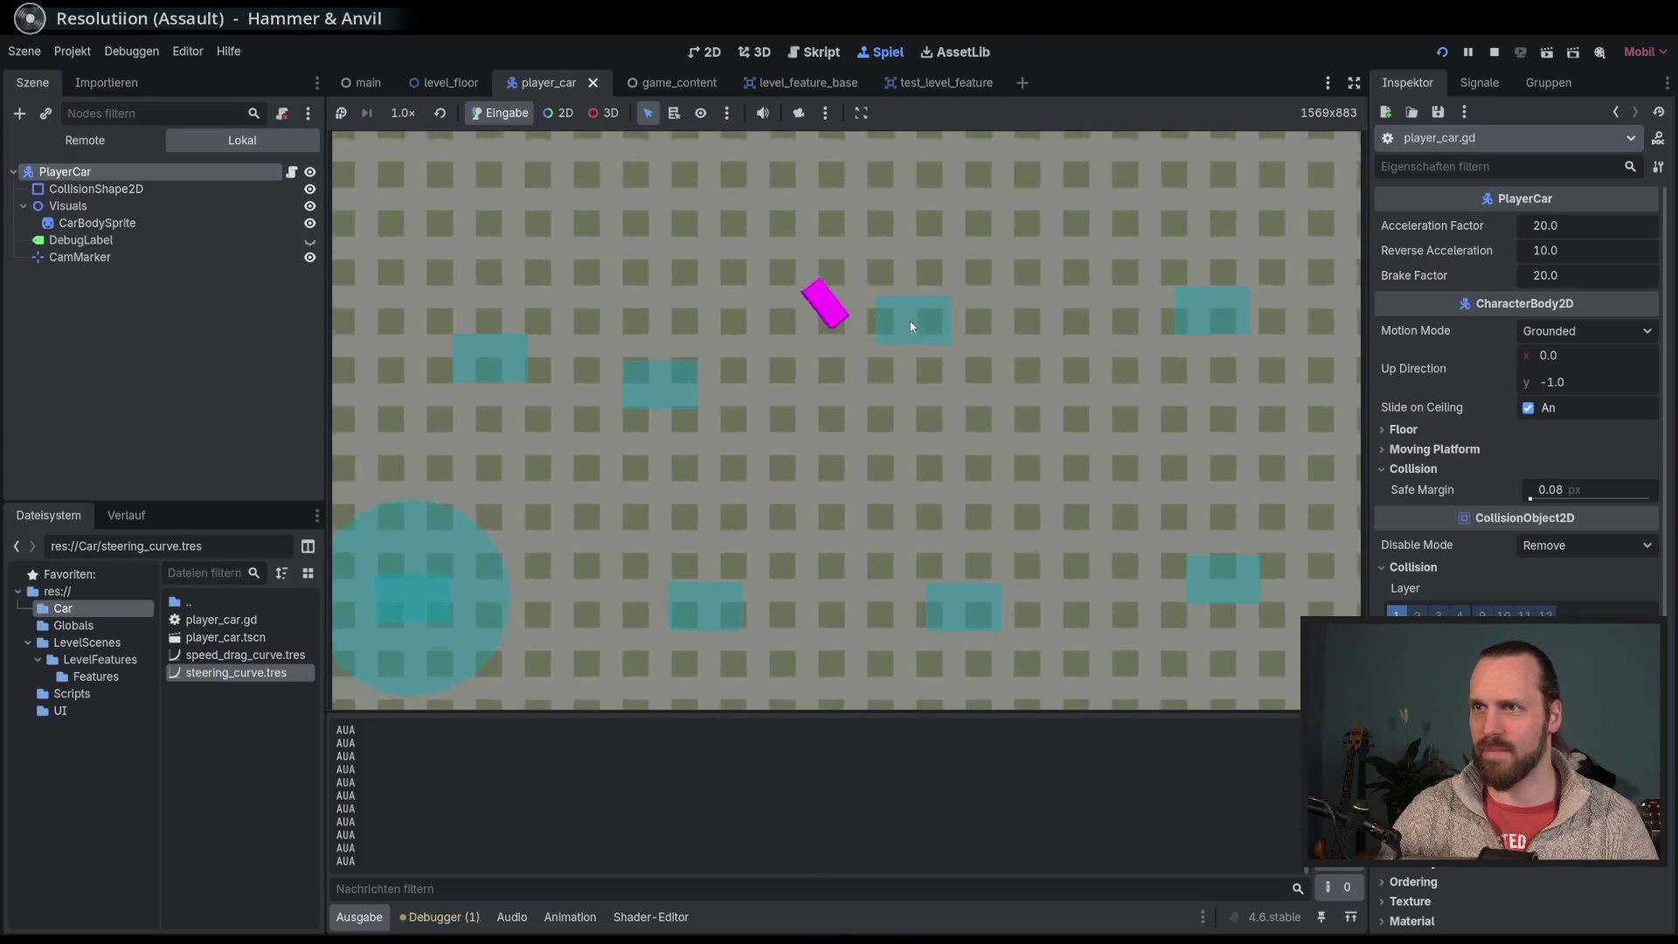
{"action": "key", "text": "Left"}
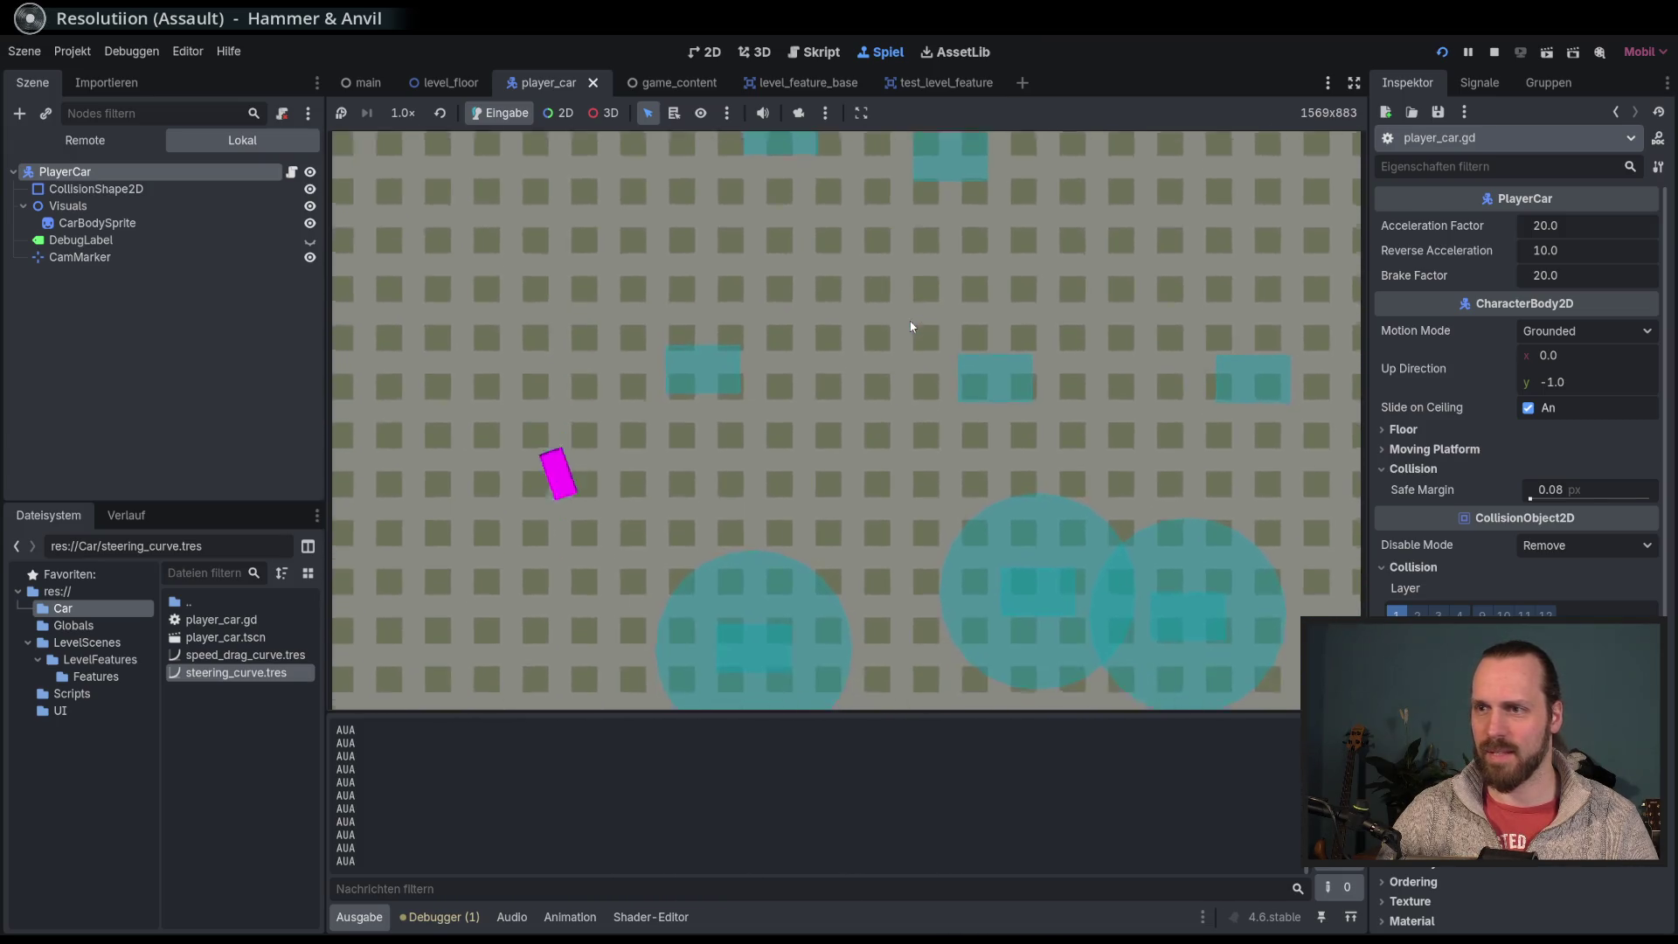
{"action": "key", "text": "Right"}
{"action": "key", "text": "Left"}
{"action": "key", "text": "Left"}
Step: Finish steering the car and stop the running game
{"action": "key", "text": "Right"}
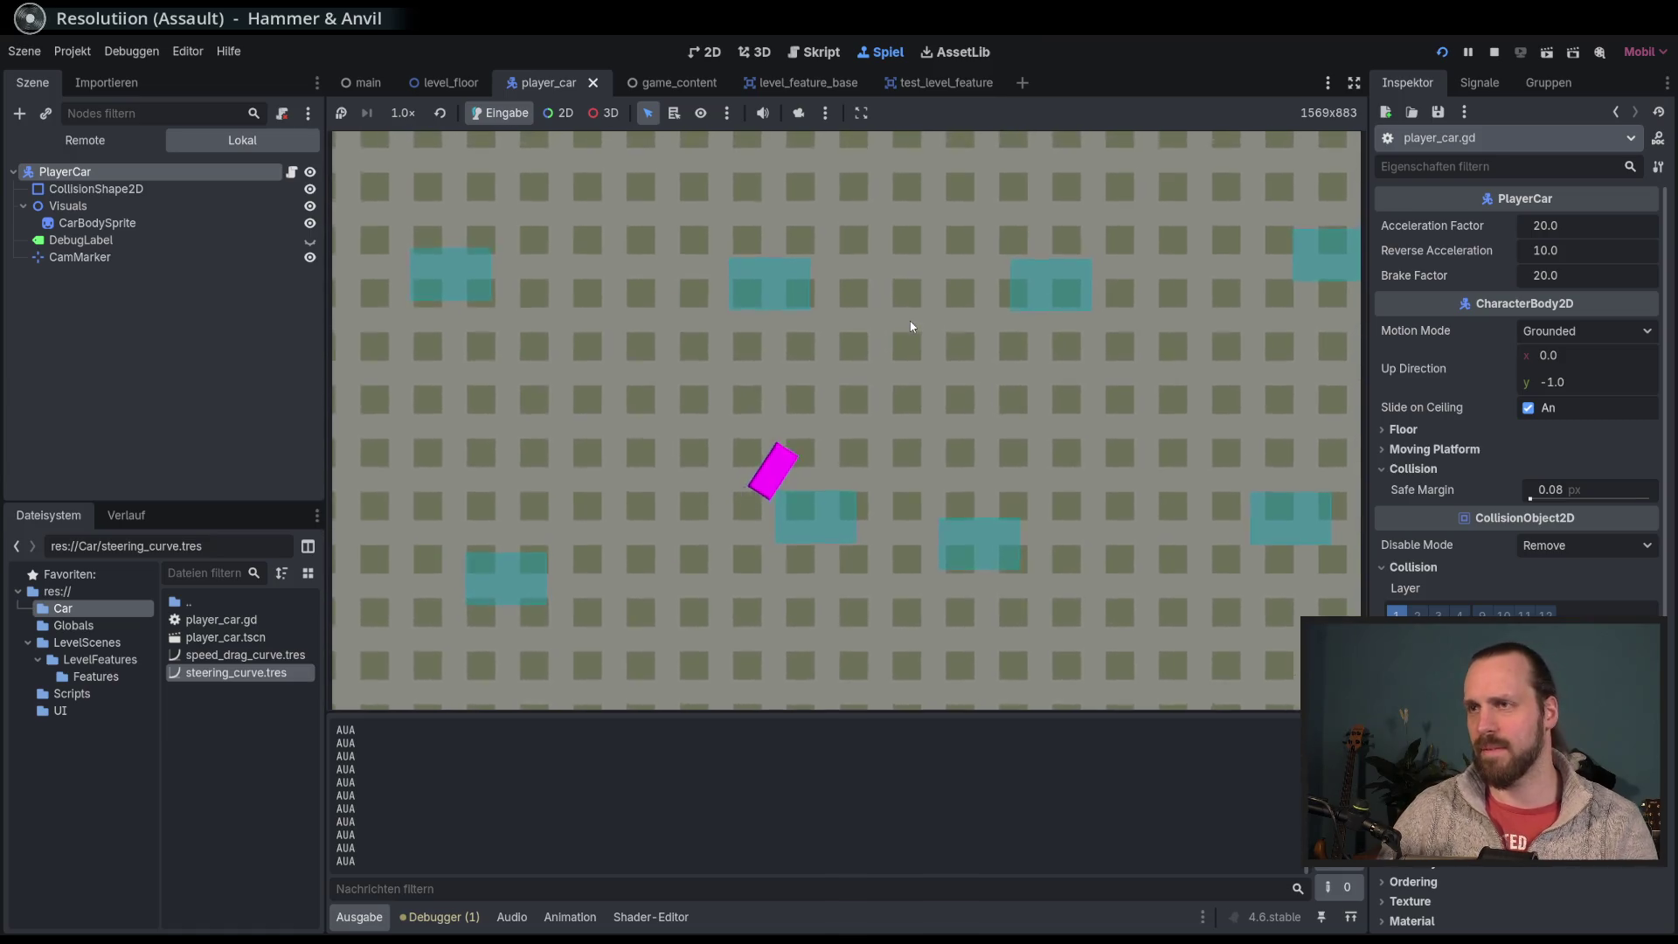
{"action": "key", "text": "Left"}
{"action": "key", "text": "F8"}
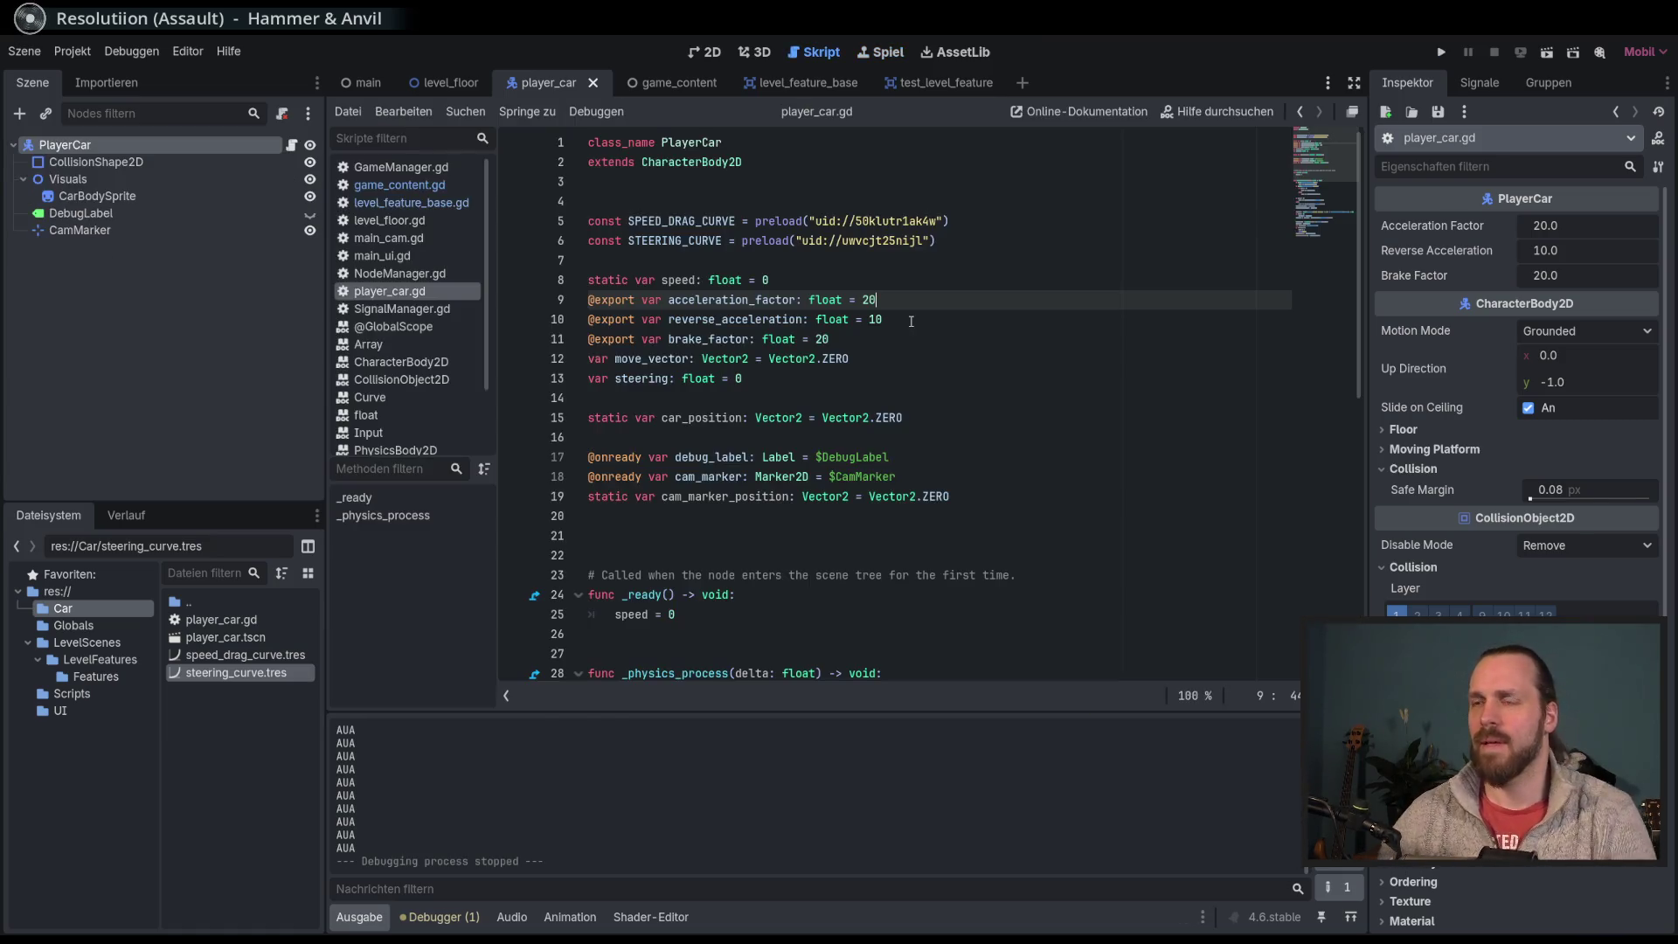
Step: Open game_content.gd and level_feature_base.gd, then close all open script tabs
{"action": "left_click", "coordinate": [378, 186]}
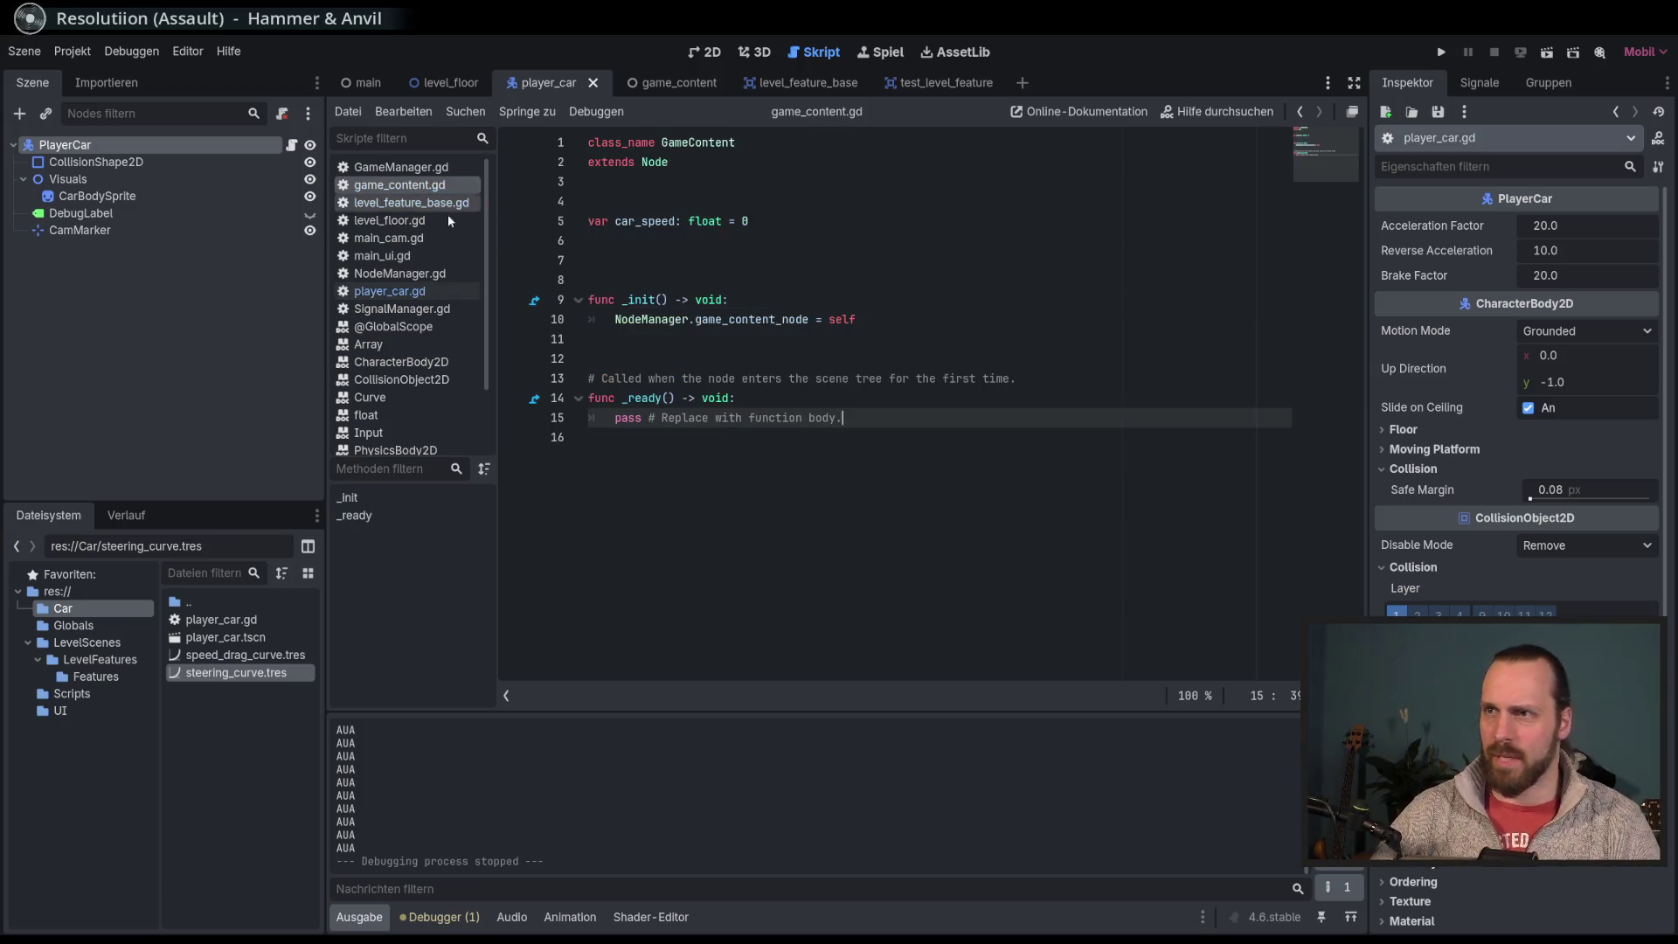
{"action": "left_click", "coordinate": [389, 203]}
{"action": "scroll", "coordinate": [418, 327], "scroll_direction": "down", "scroll_amount": 3}
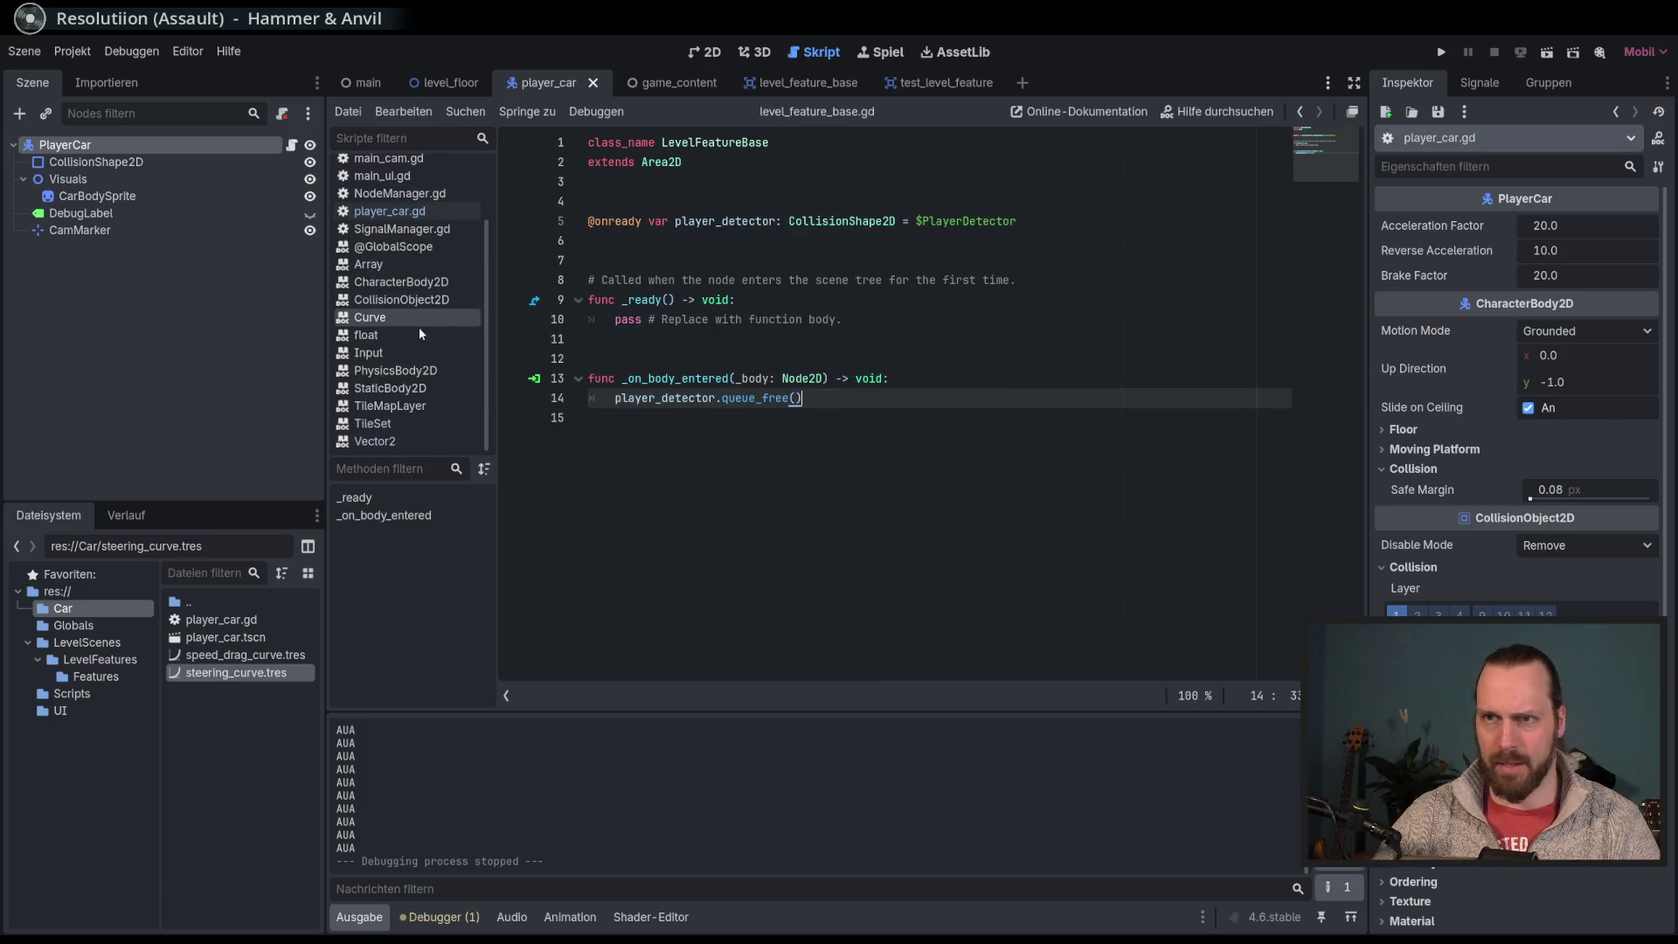
{"action": "scroll", "coordinate": [402, 376], "scroll_direction": "up", "scroll_amount": 3}
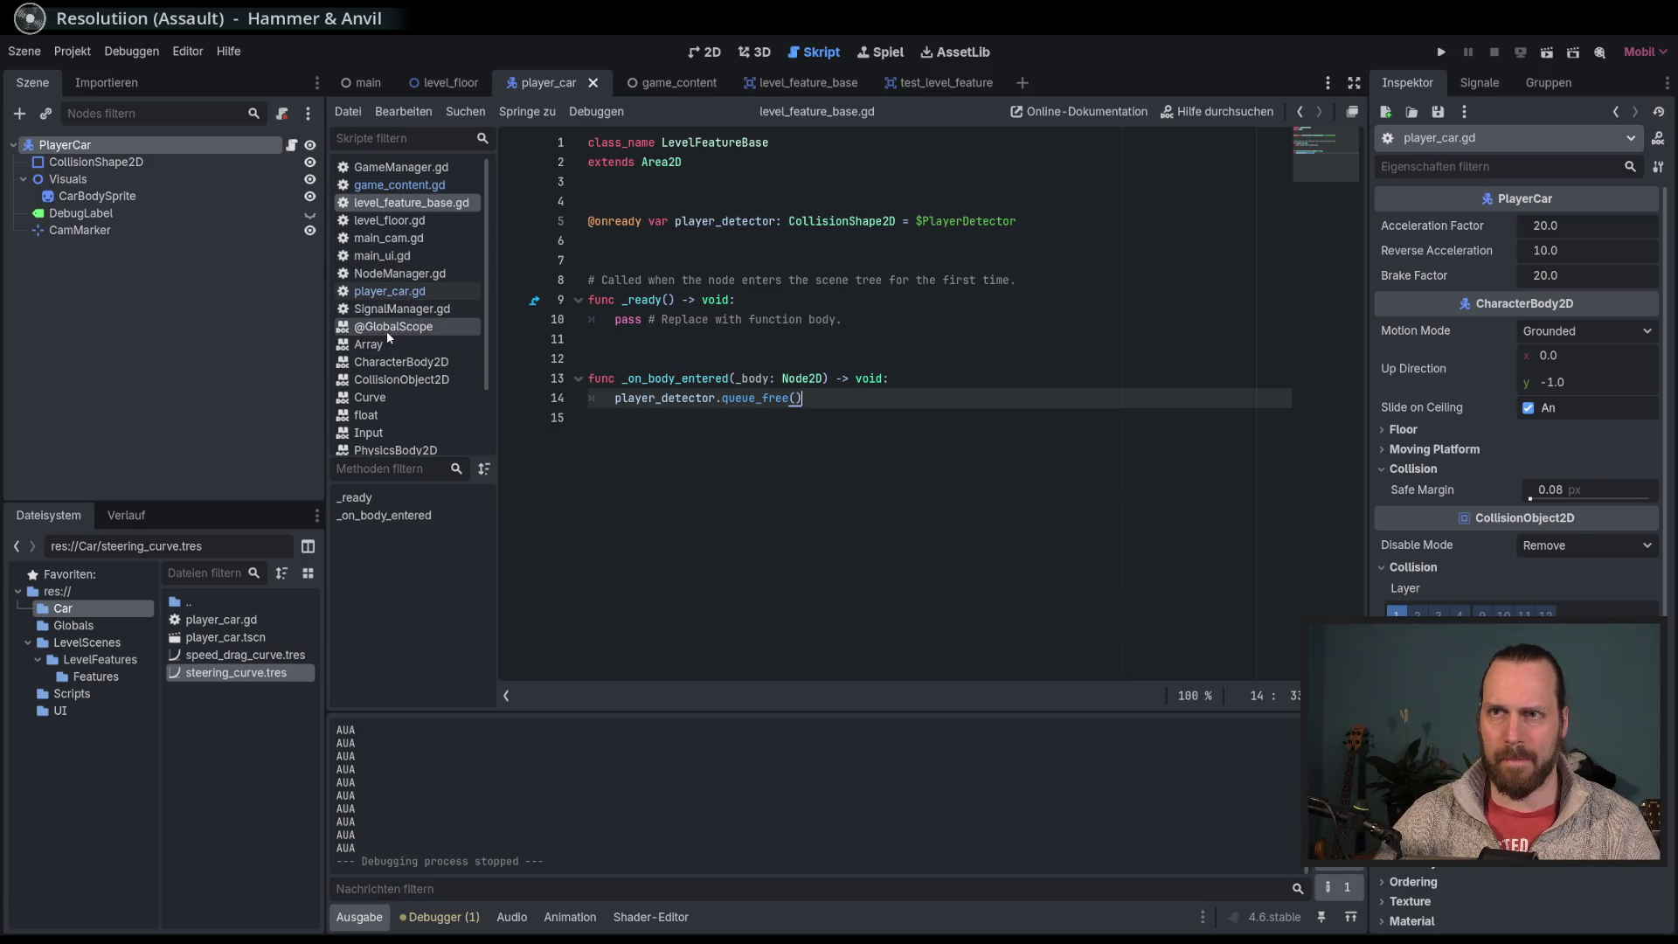
{"action": "right_click", "coordinate": [402, 206]}
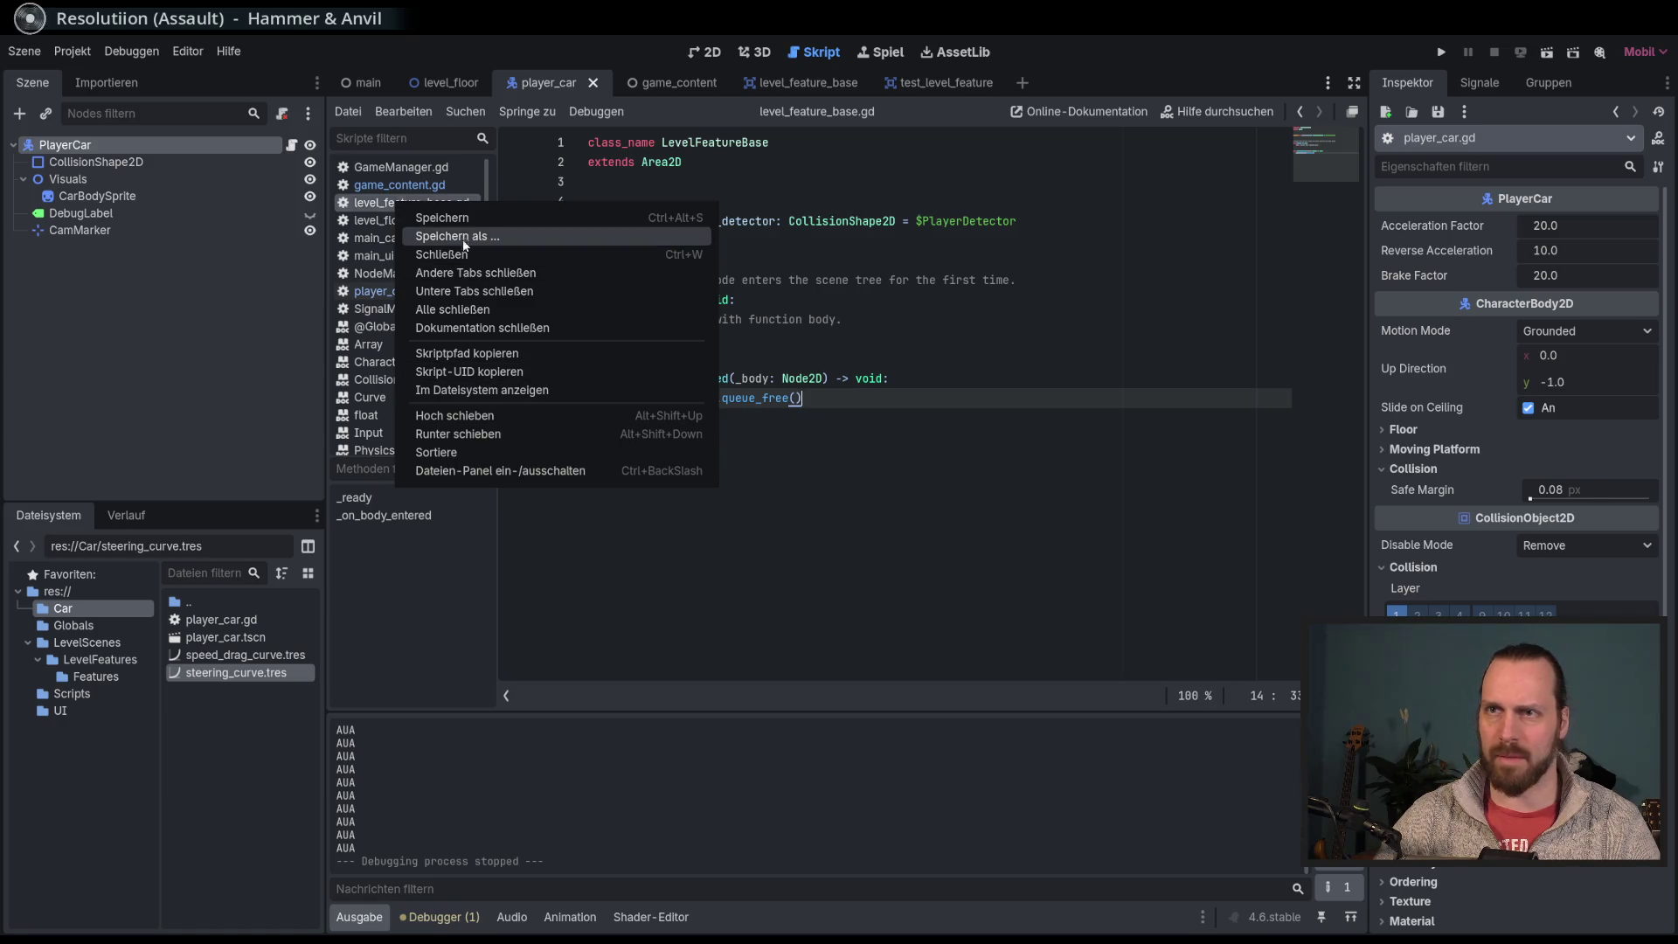
{"action": "left_click", "coordinate": [480, 310]}
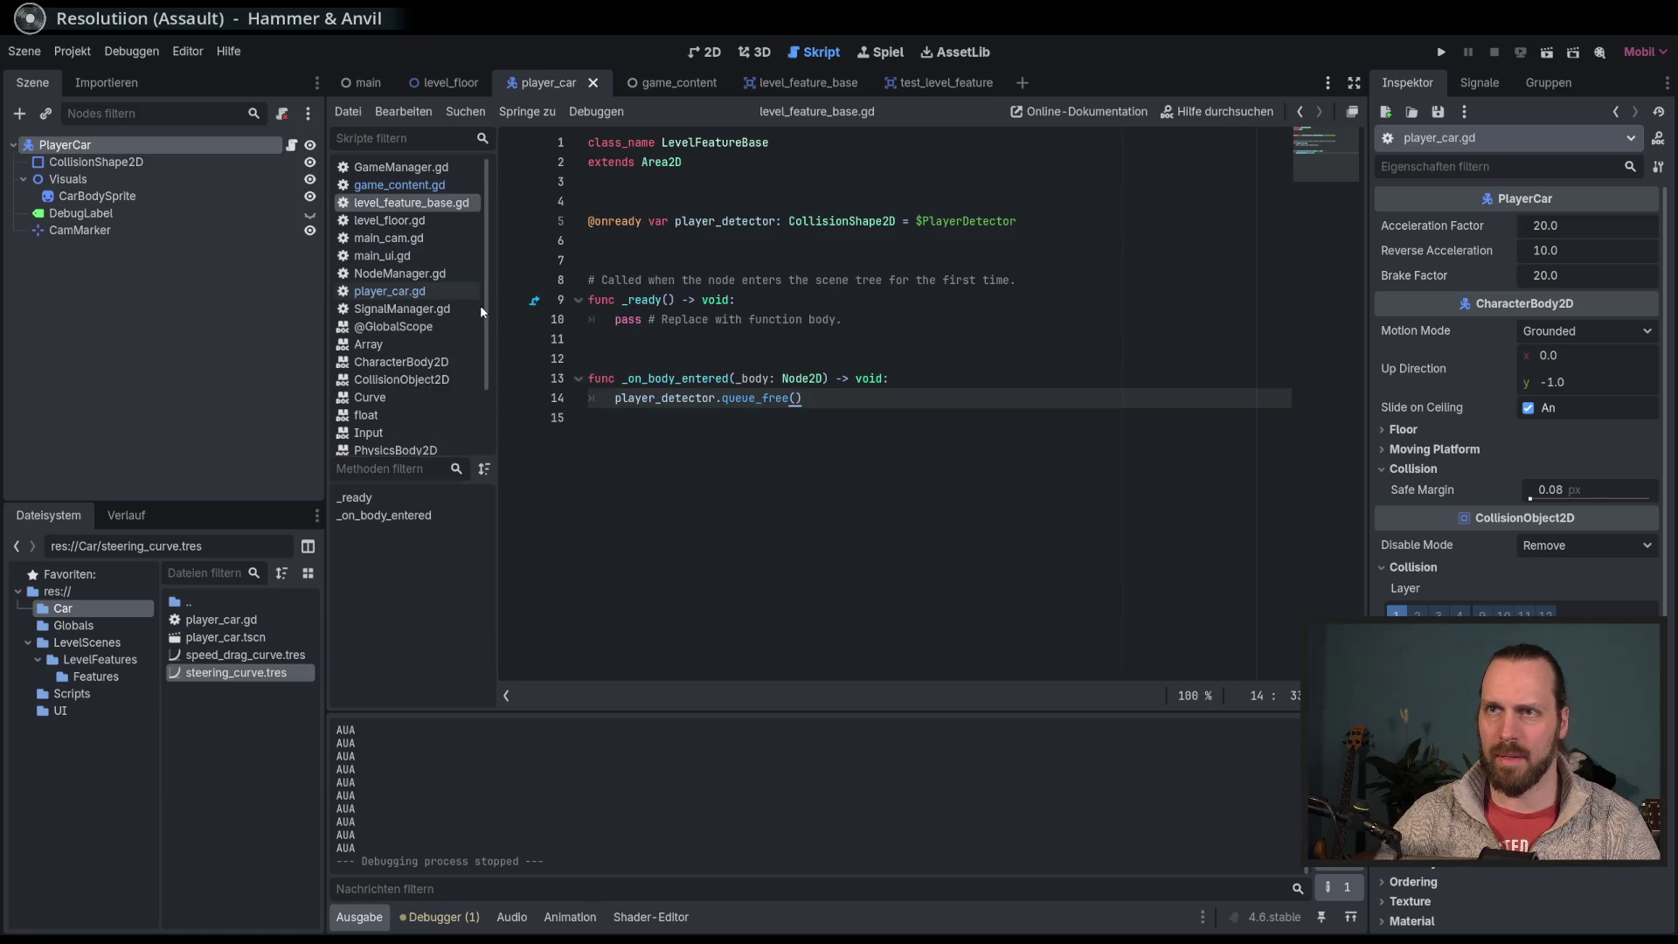
Step: Open the level_floor scene and change the second feature_distance value's digit to 6
{"action": "left_click", "coordinate": [87, 643]}
{"action": "double_click", "coordinate": [225, 655]}
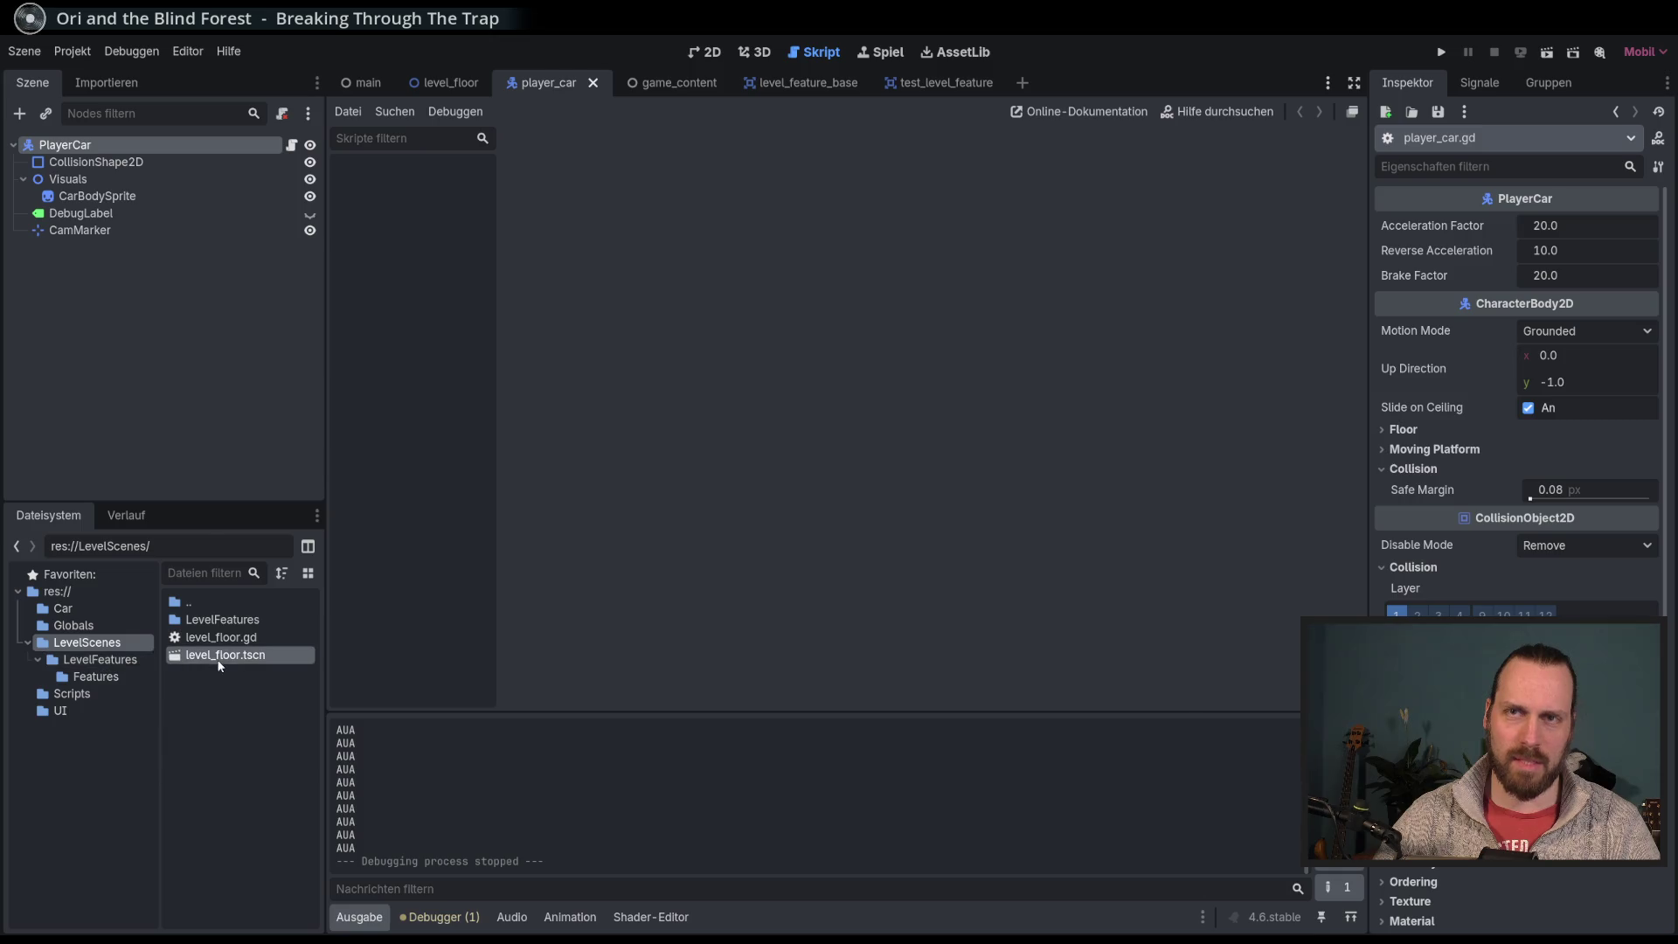
{"action": "key", "text": "Down"}
{"action": "key", "text": "Down"}
{"action": "key", "text": "Down"}
{"action": "key", "text": "End"}
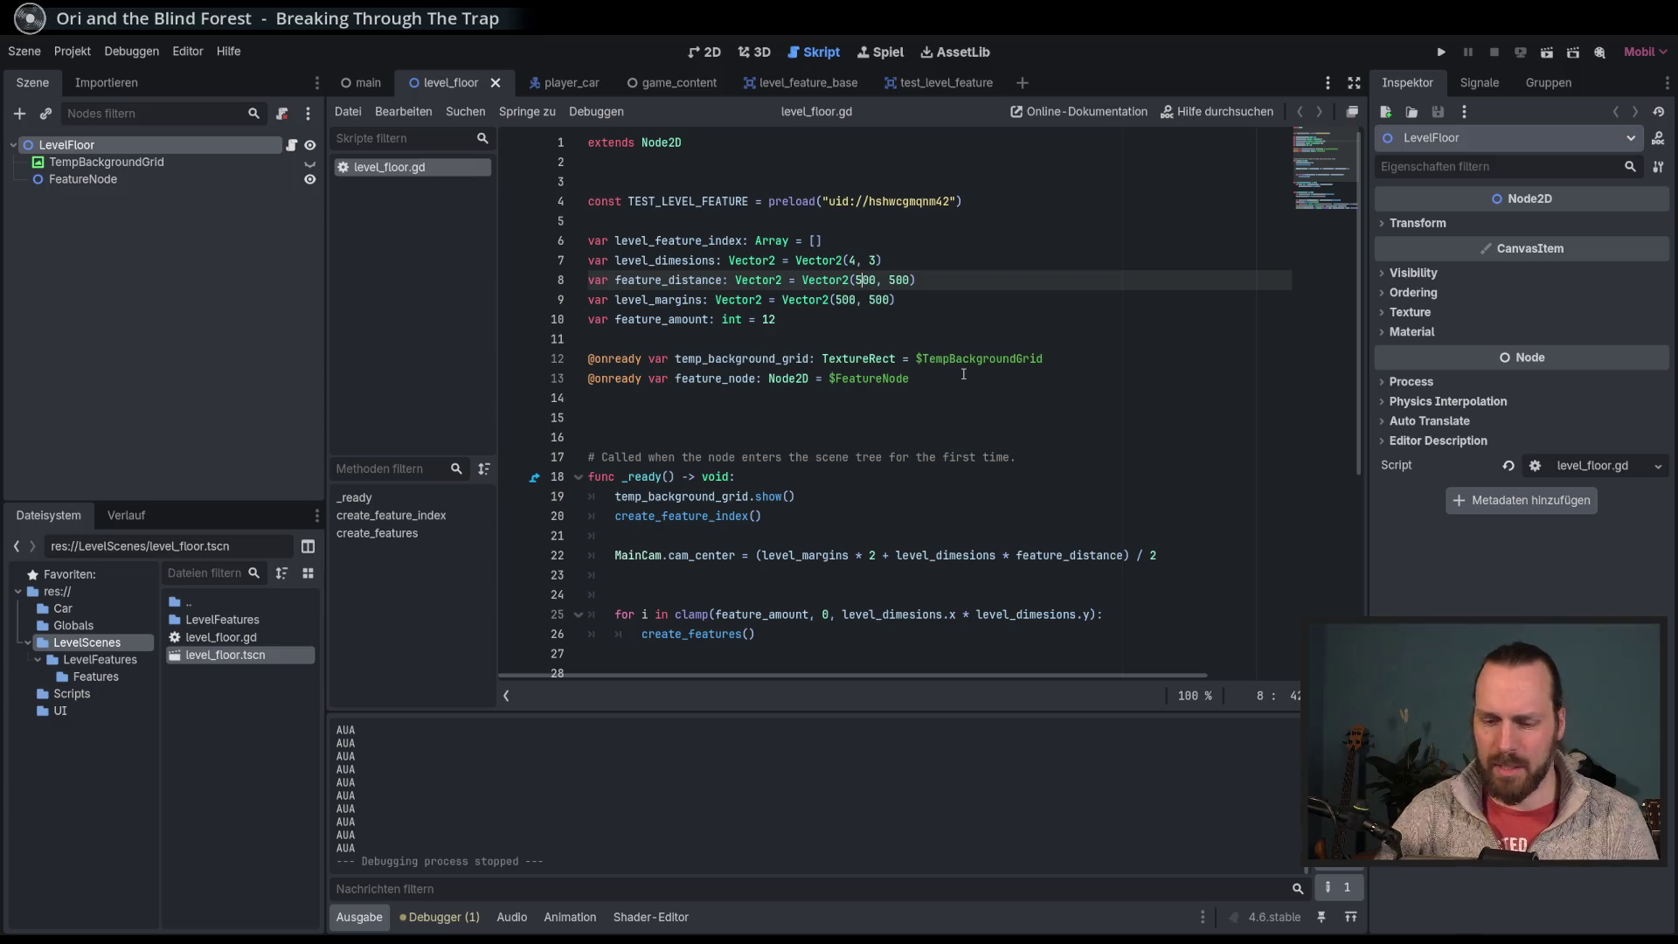
{"action": "key", "text": "Right"}
{"action": "key", "text": "Right"}
{"action": "key", "text": "Right"}
{"action": "key", "text": "Delete"}
{"action": "type", "text": "6"}
{"action": "key", "text": "End"}
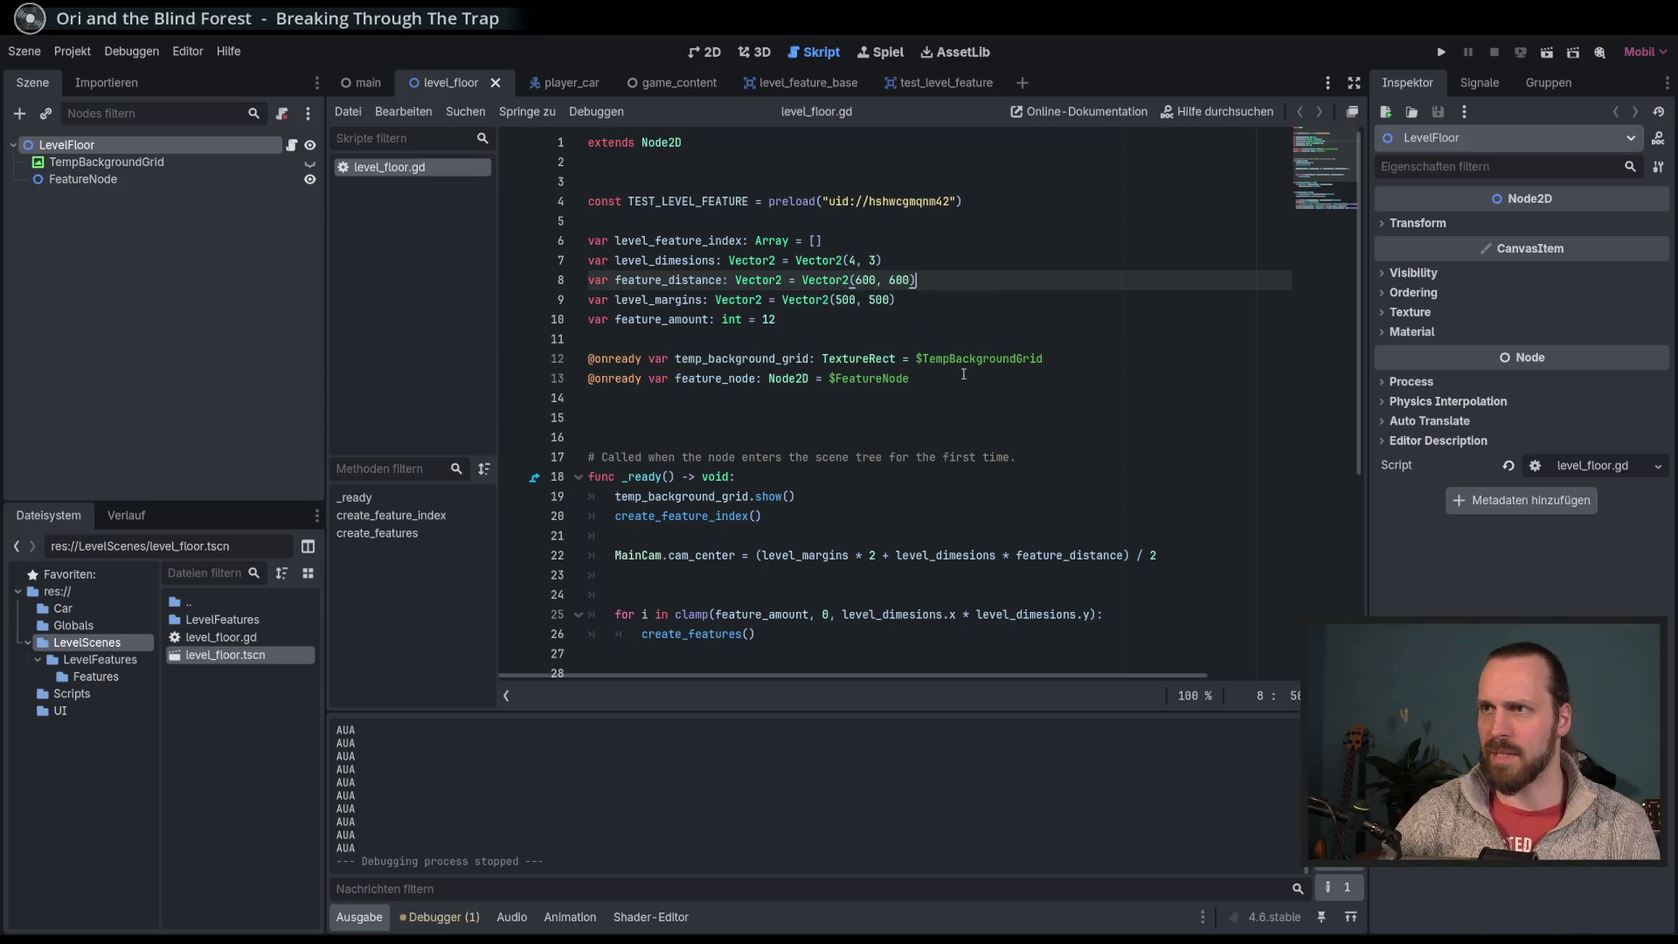
Step: Run the project, drive the car to check the spacing, and stop it
{"action": "key", "text": "F6"}
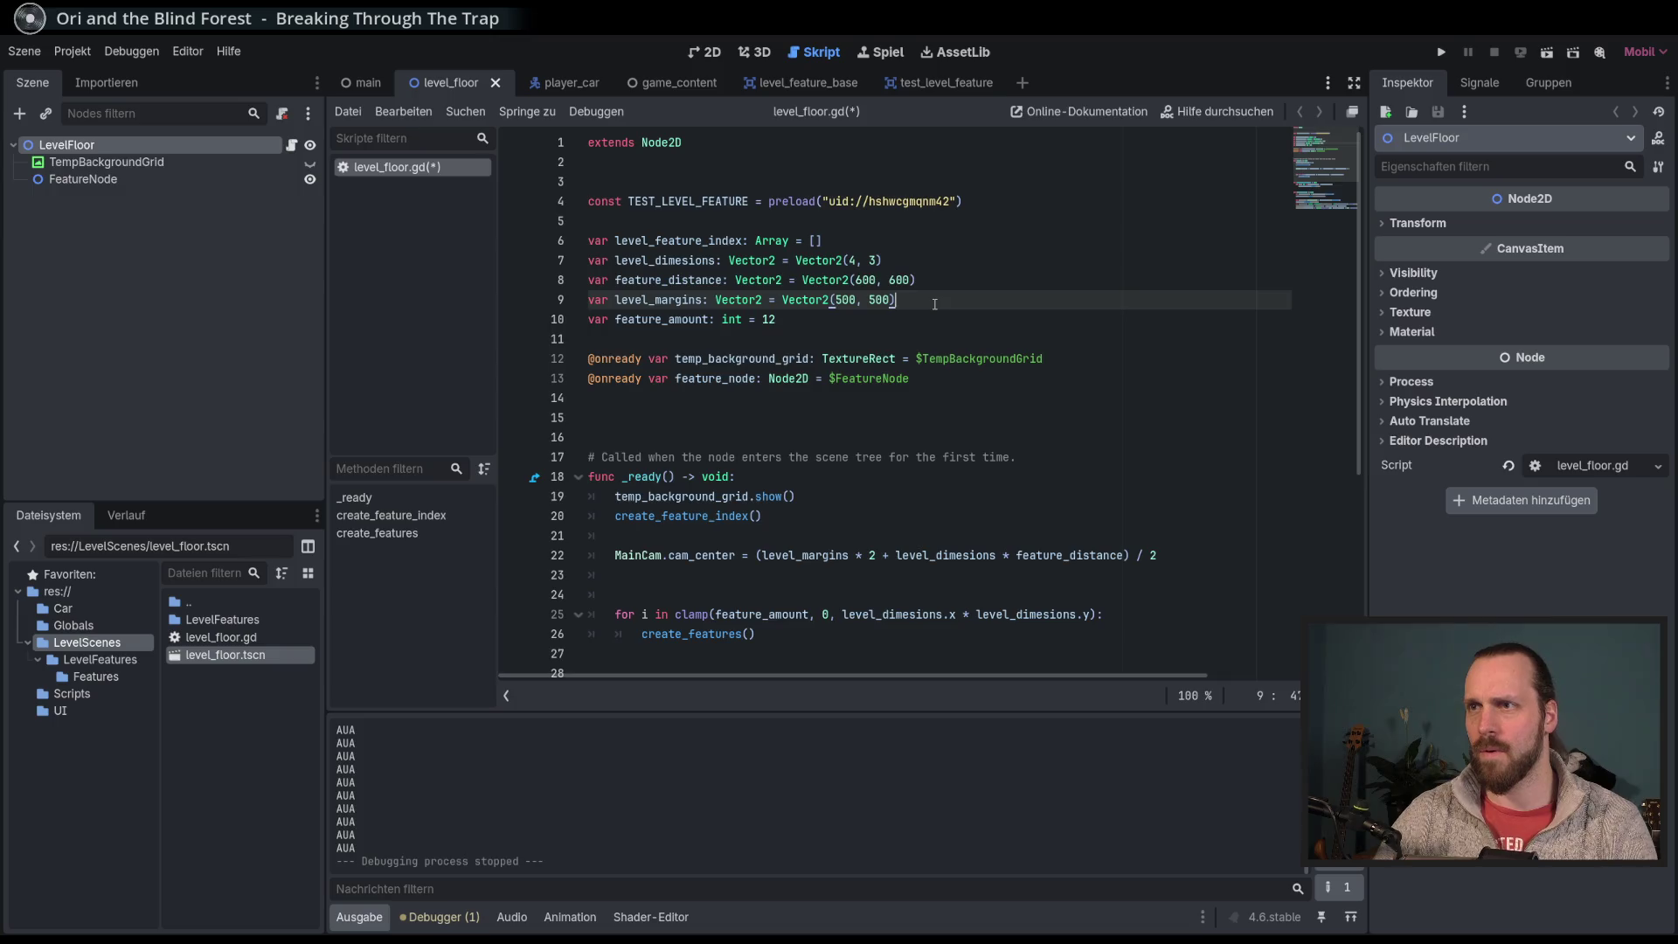
{"action": "key", "text": "Up"}
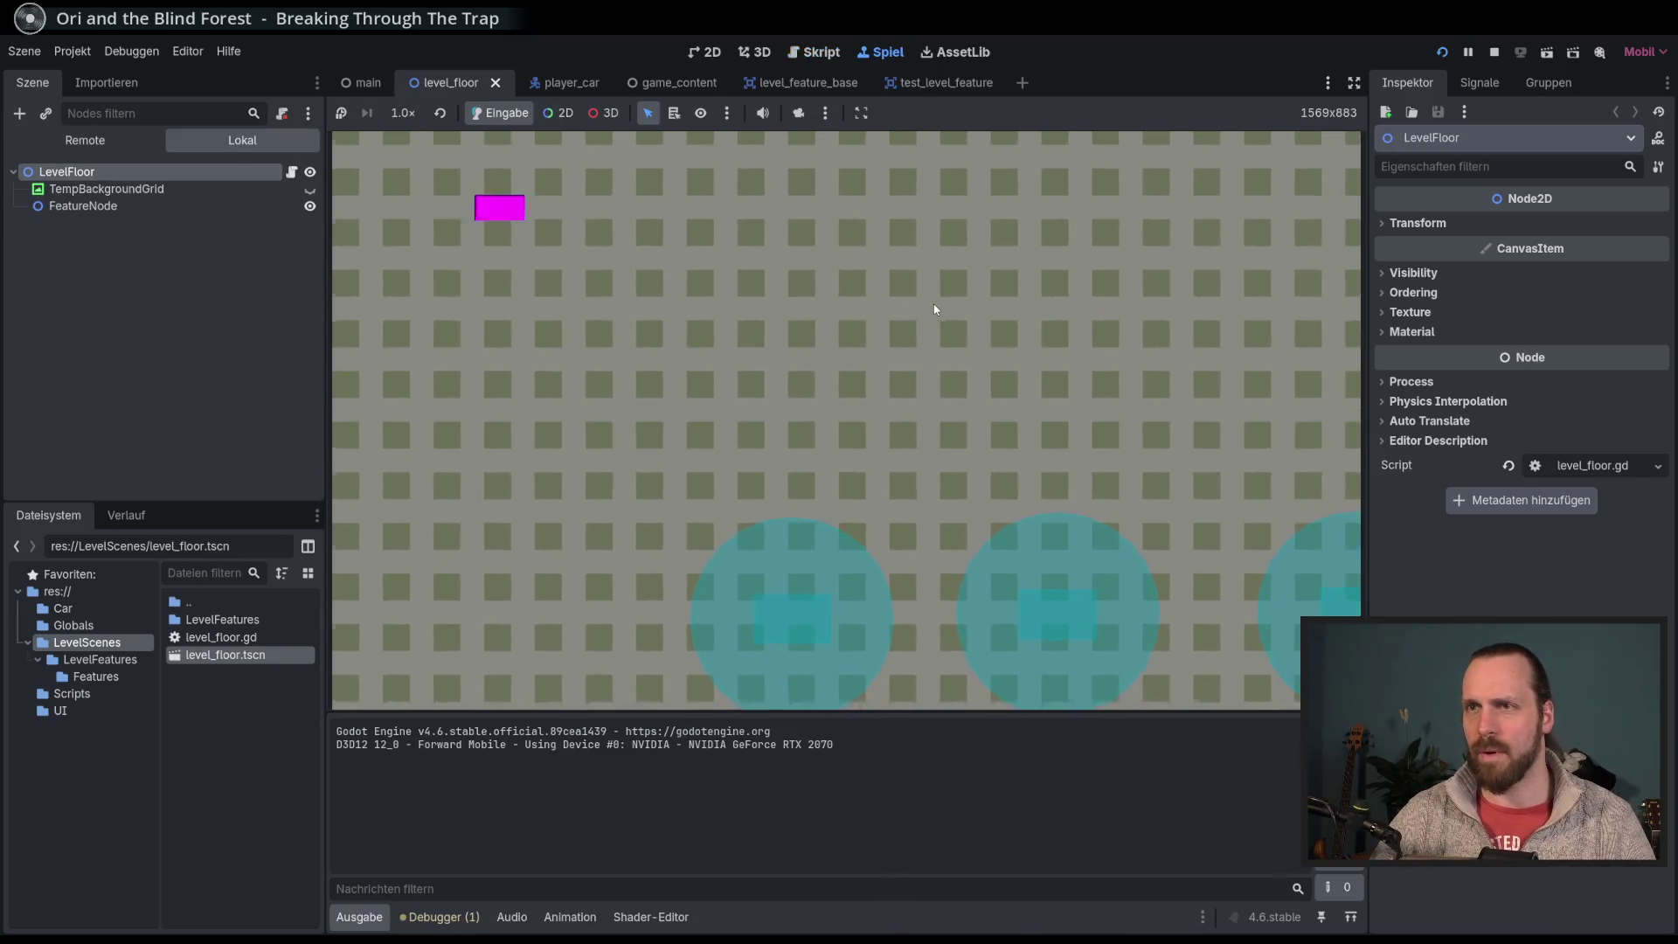
{"action": "key", "text": "Right"}
{"action": "key", "text": "Left"}
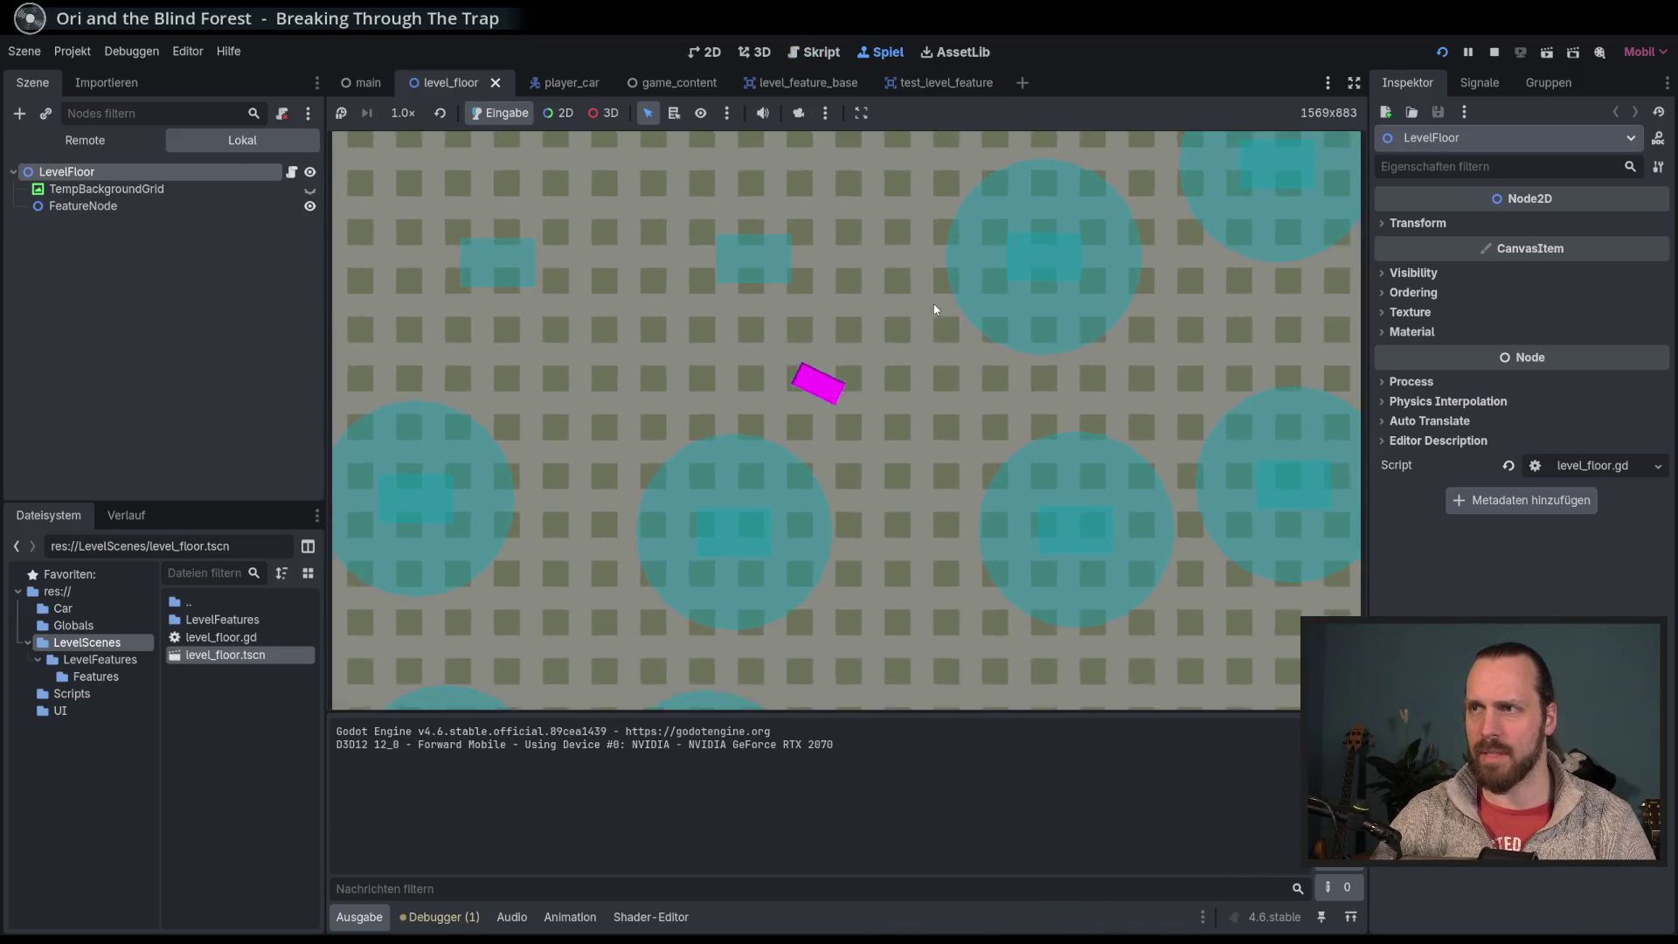
{"action": "key", "text": "Right"}
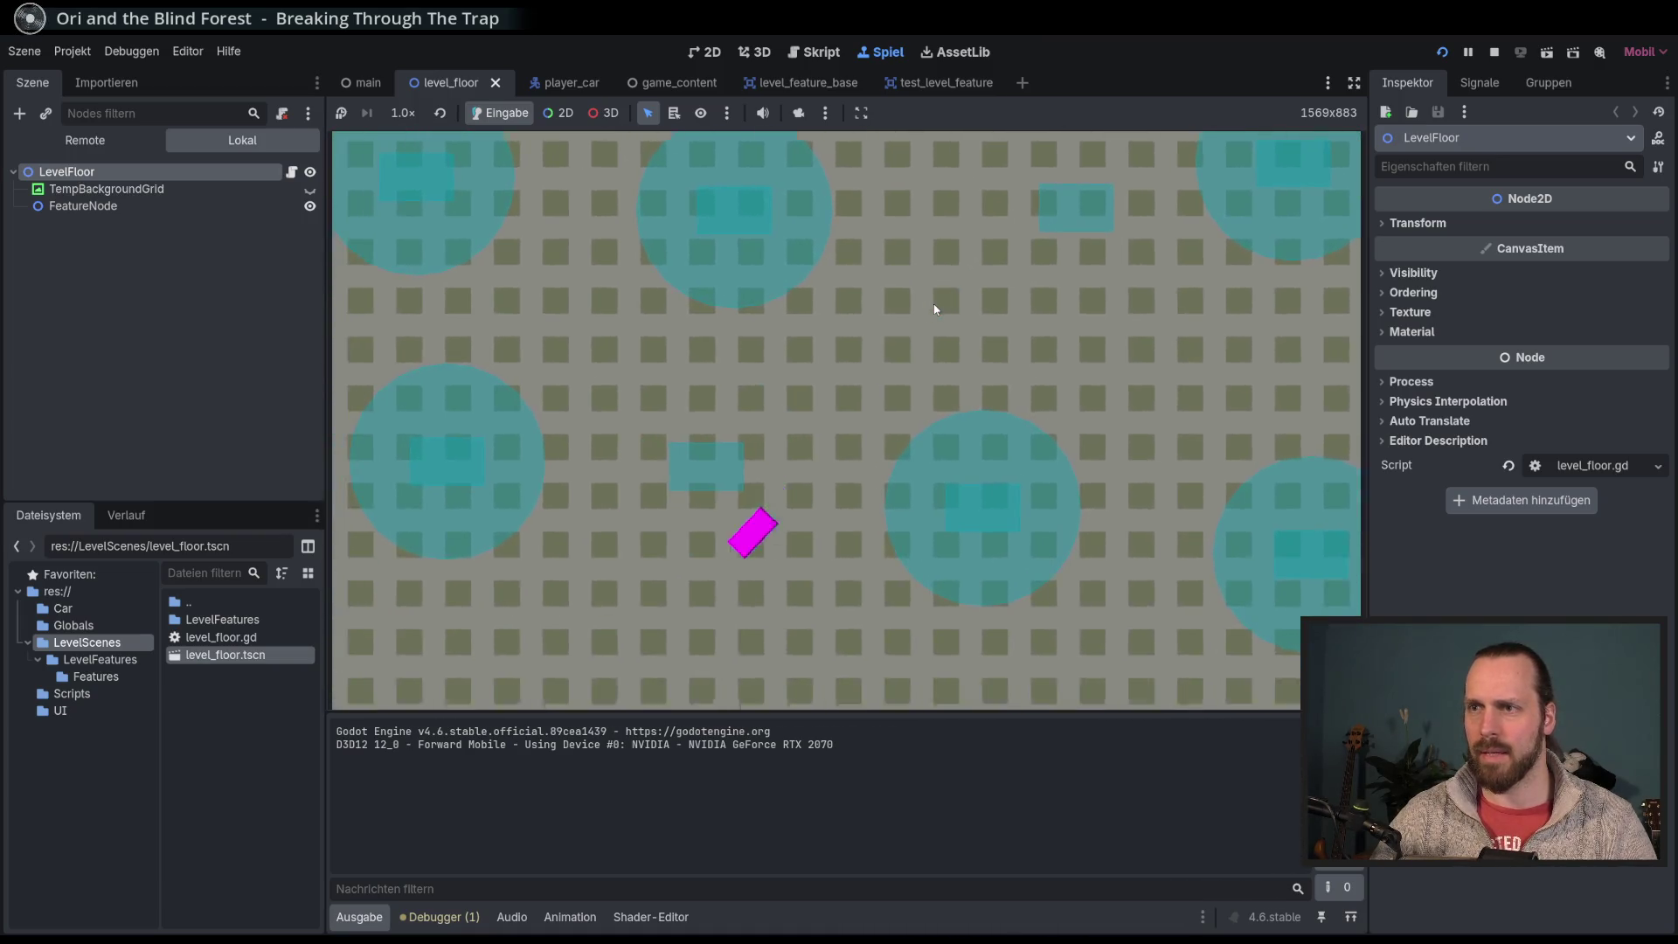
{"action": "key", "text": "F8"}
Step: Set feature_distance to Vector2(700, 600) in level_floor.gd
{"action": "left_click", "coordinate": [859, 280]}
{"action": "key", "text": "BackSpace"}
{"action": "type", "text": "7"}
{"action": "key", "text": "Right"}
{"action": "key", "text": "Right"}
{"action": "key", "text": "Right"}
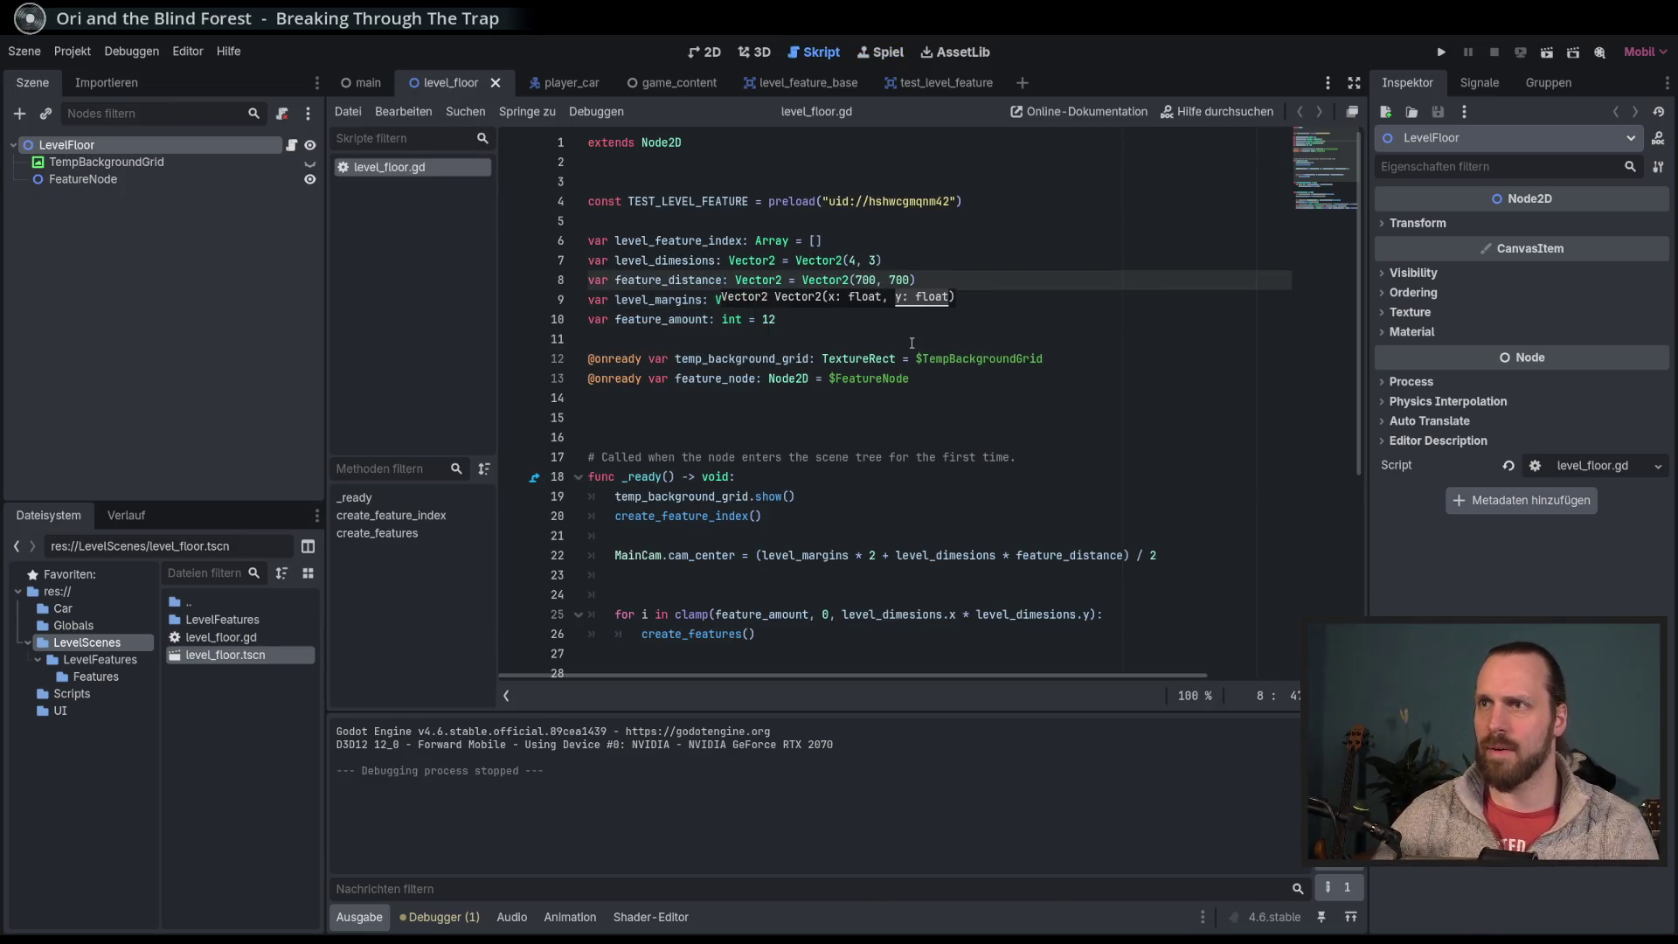
{"action": "key", "text": "Delete"}
{"action": "type", "text": "6"}
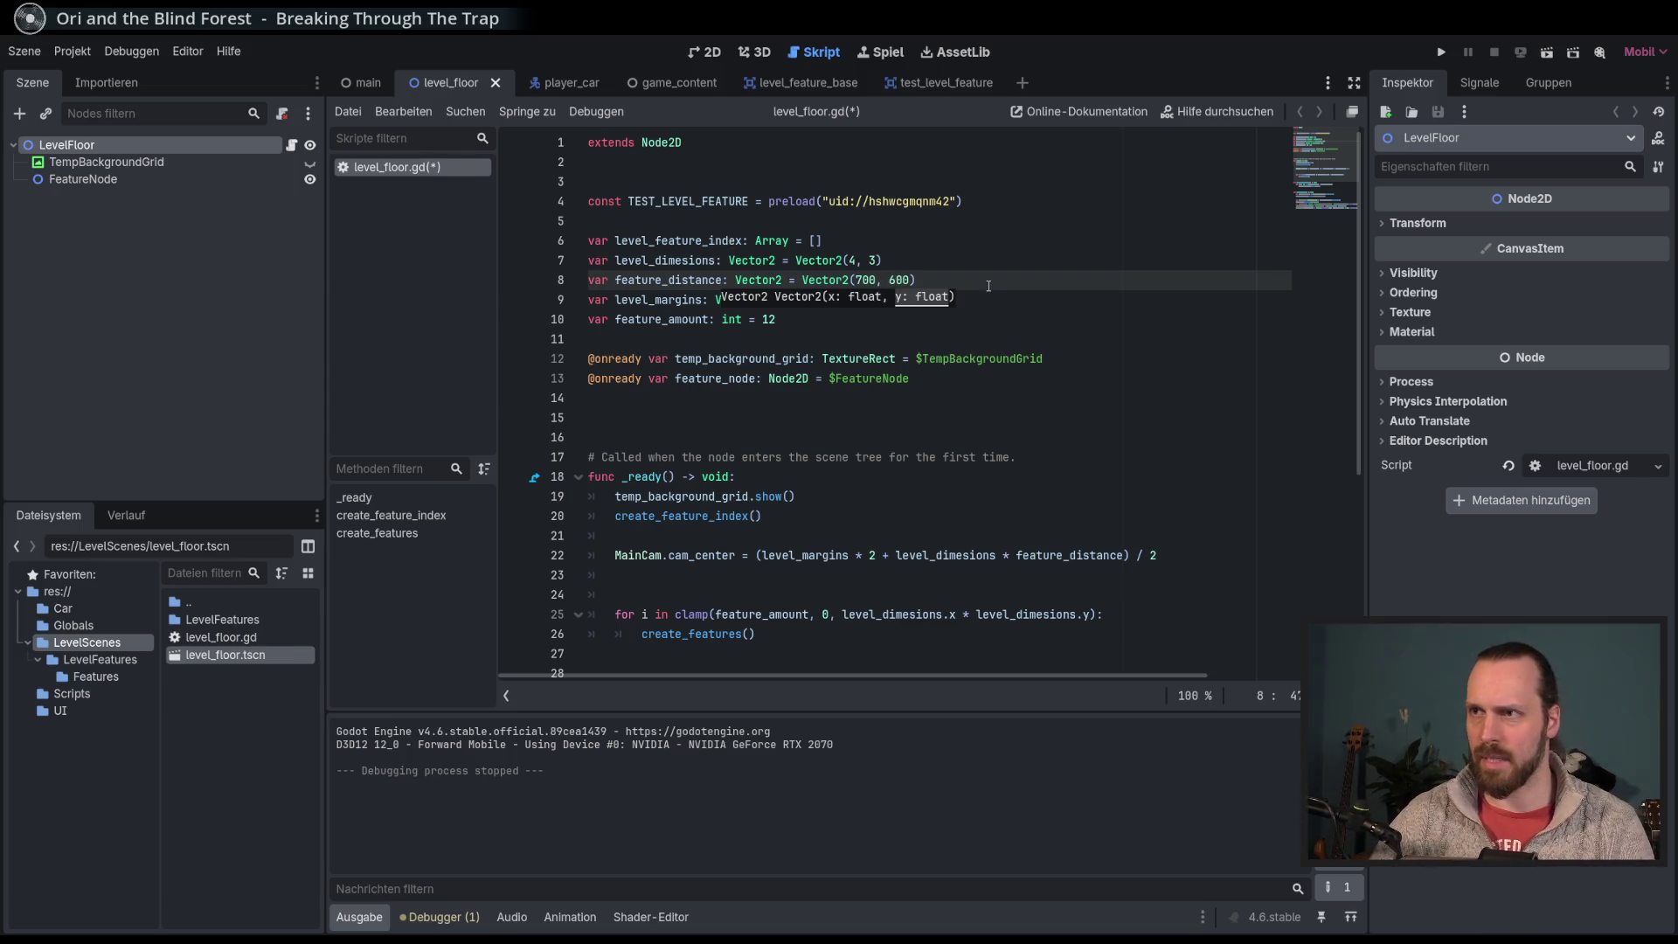
{"action": "left_click", "coordinate": [994, 301]}
{"action": "left_click", "coordinate": [848, 299]}
{"action": "key", "text": "Down"}
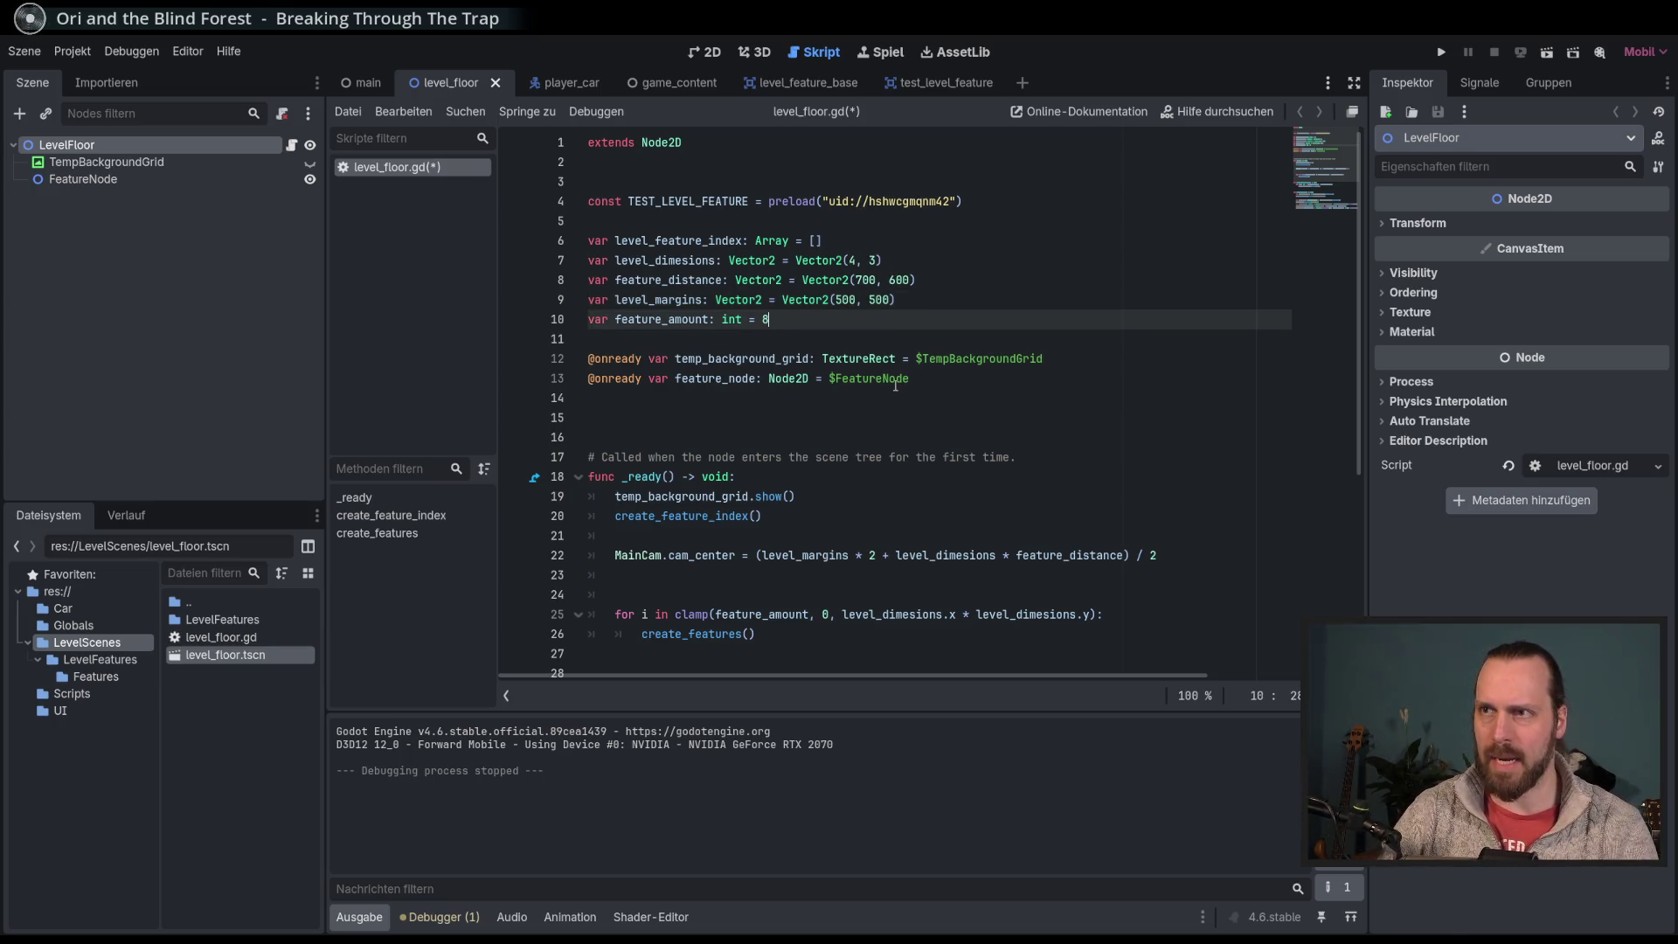
Step: Test-run the level with the wider feature spacing, then stop it
{"action": "key", "text": "F6"}
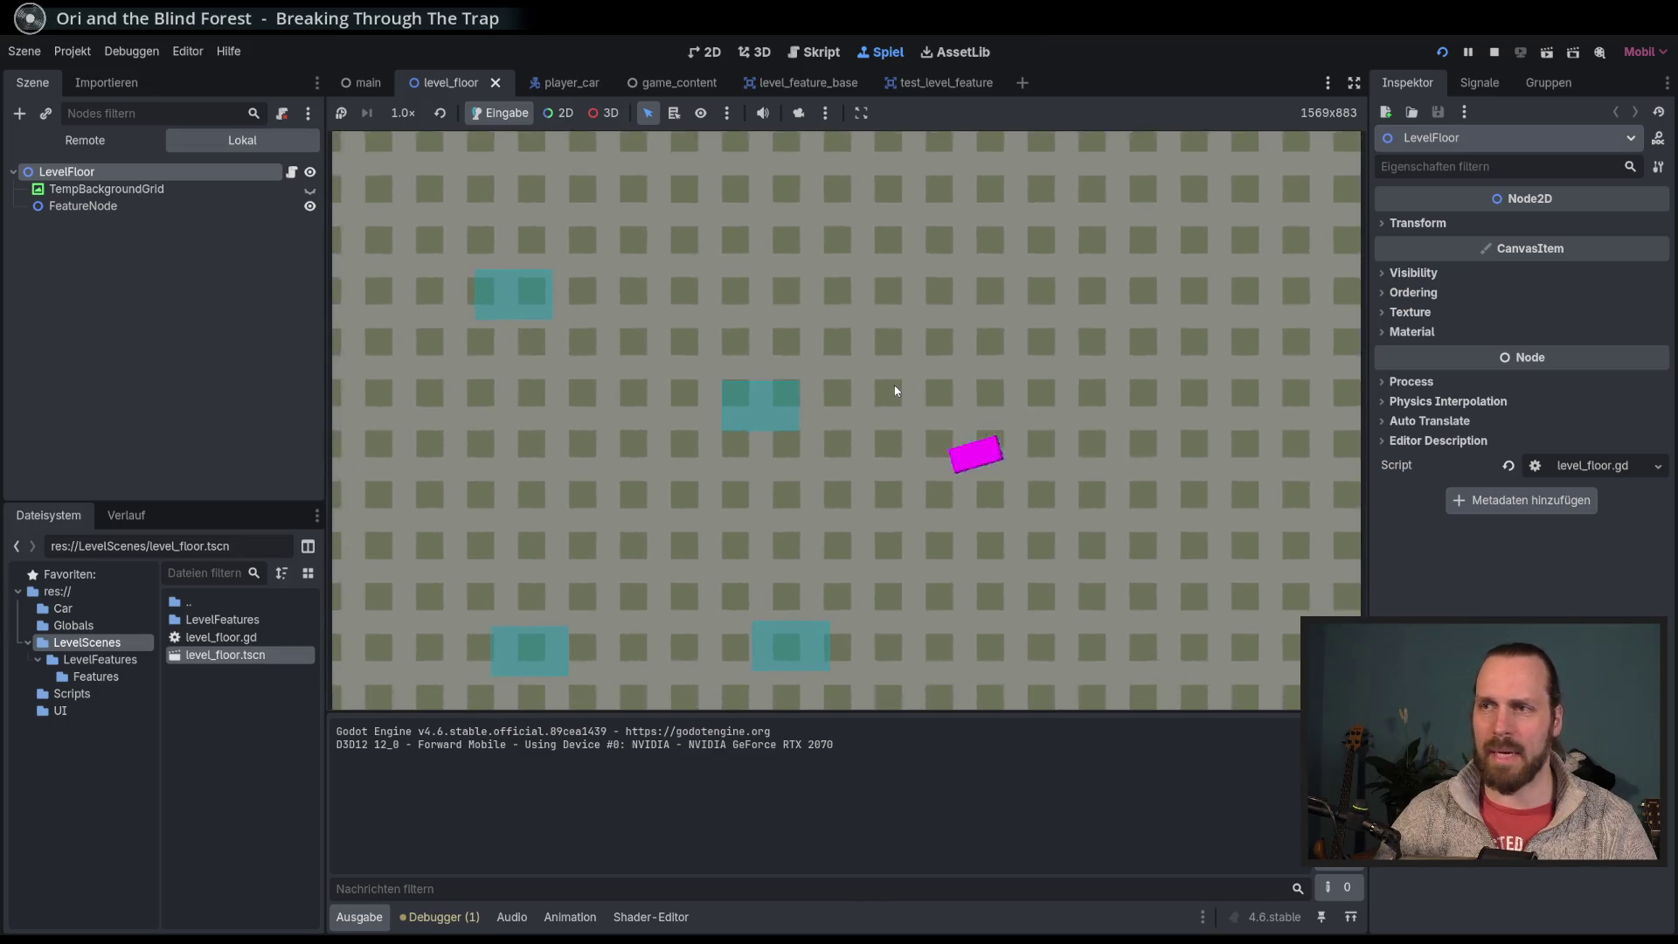
{"action": "key", "text": "F8"}
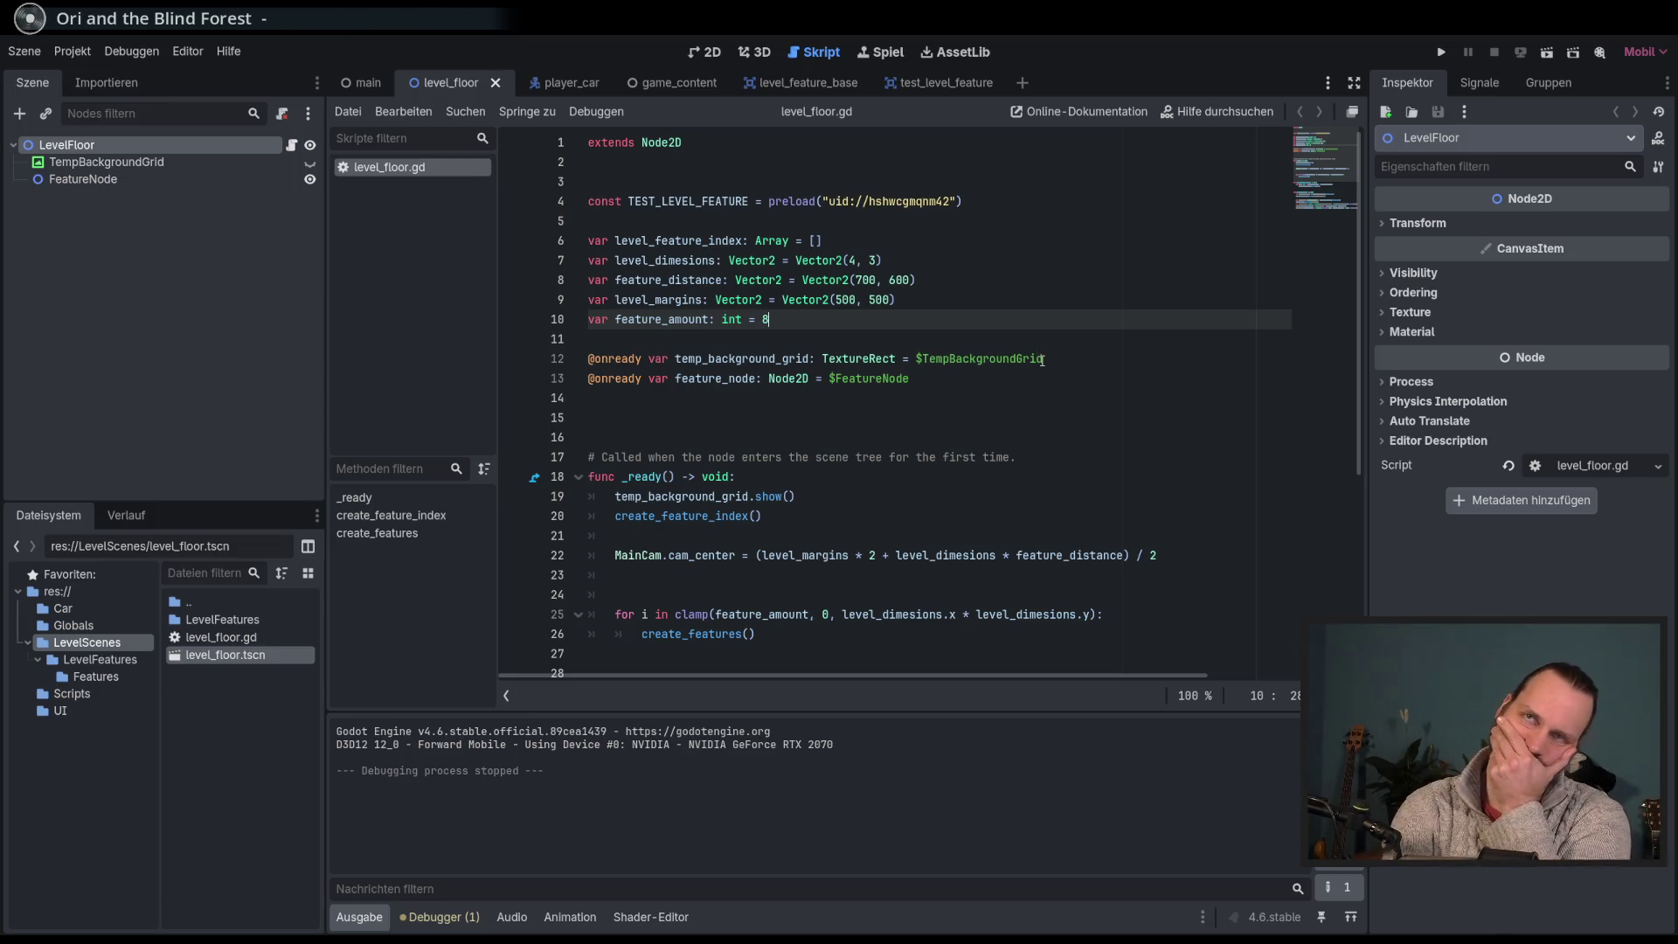
{"action": "left_click", "coordinate": [860, 279]}
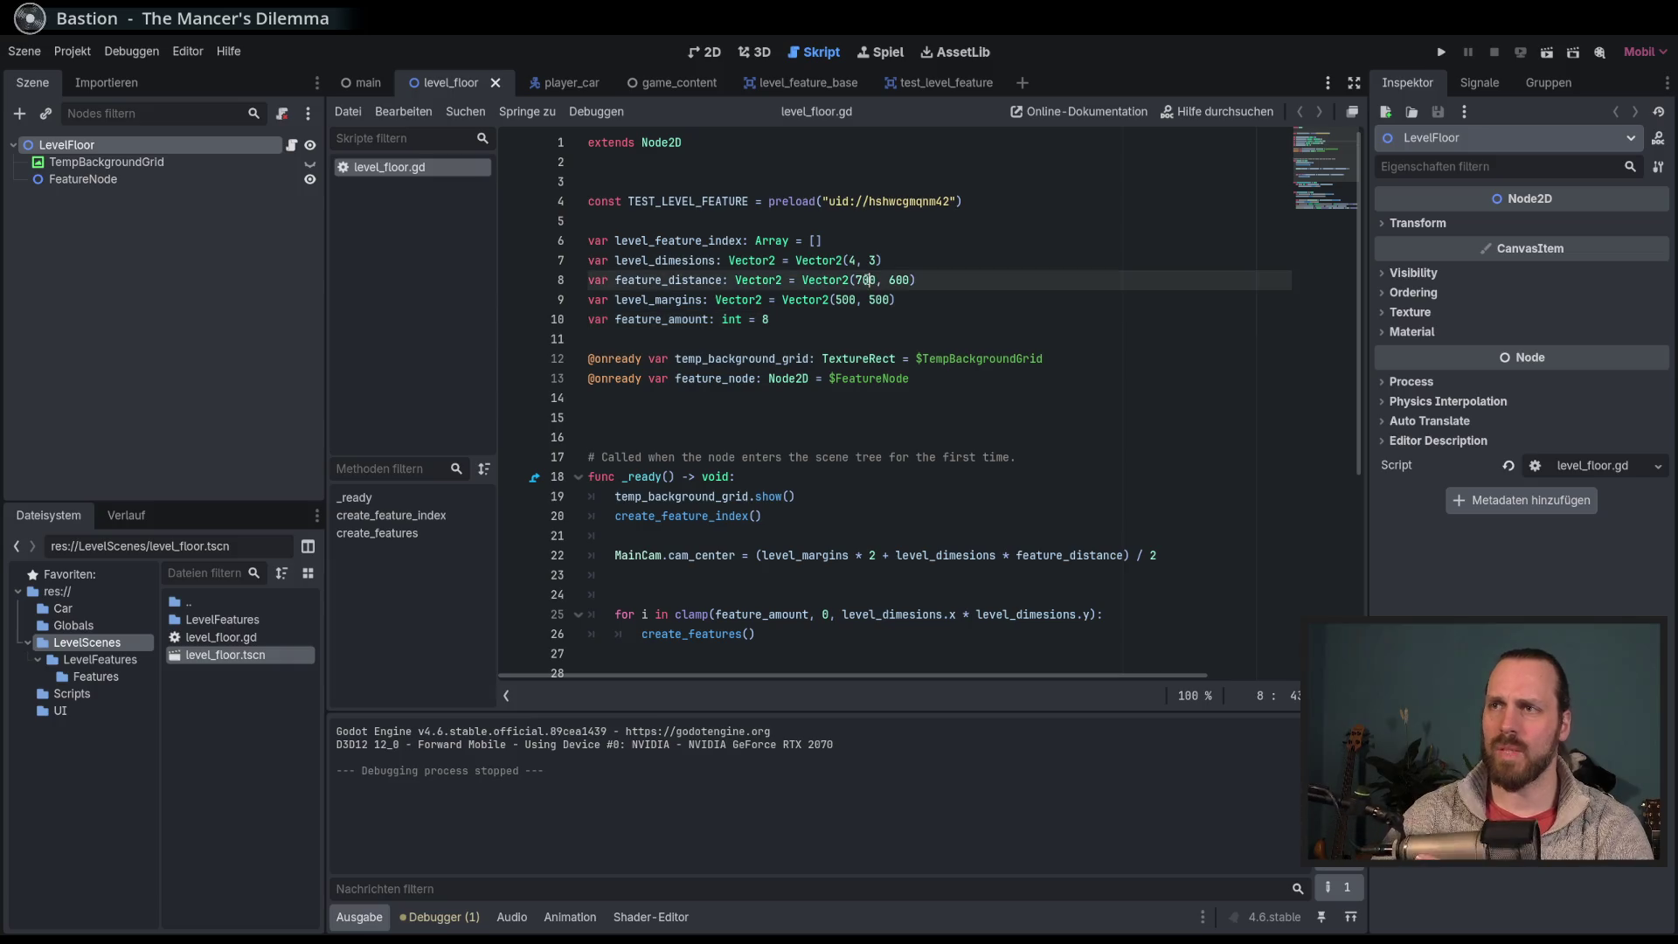
Step: Change feature_distance's x value from 700 to 600 and test-run the level
{"action": "key", "text": "BackSpace"}
{"action": "type", "text": "6"}
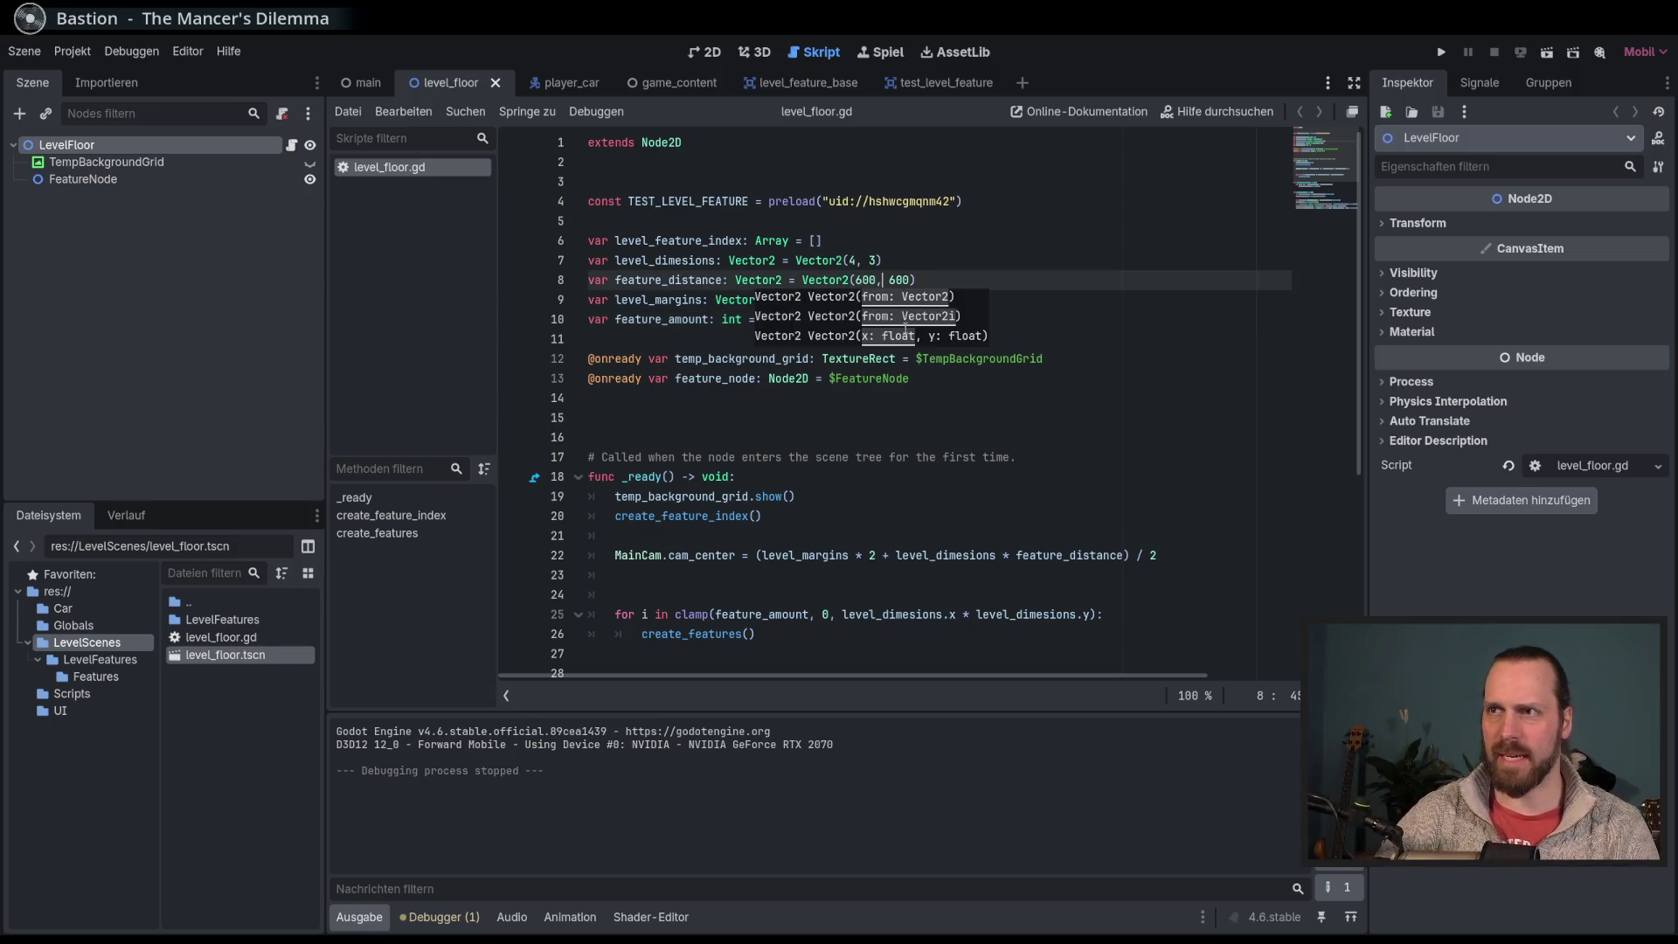
{"action": "key", "text": "F6"}
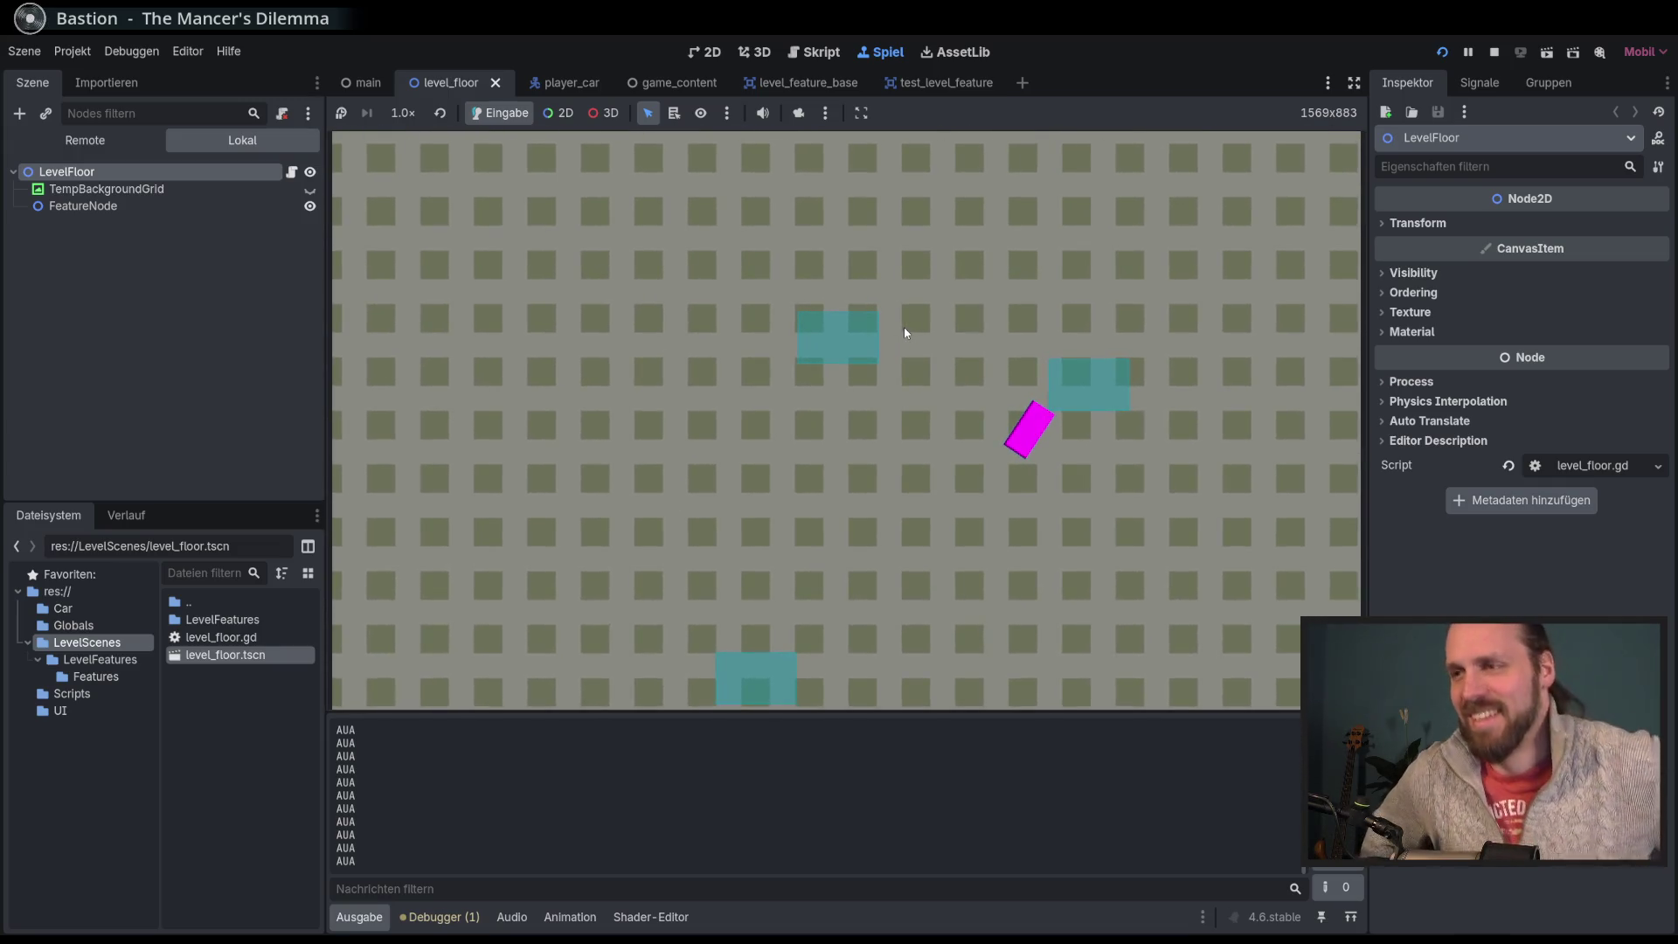
{"action": "key", "text": "F8"}
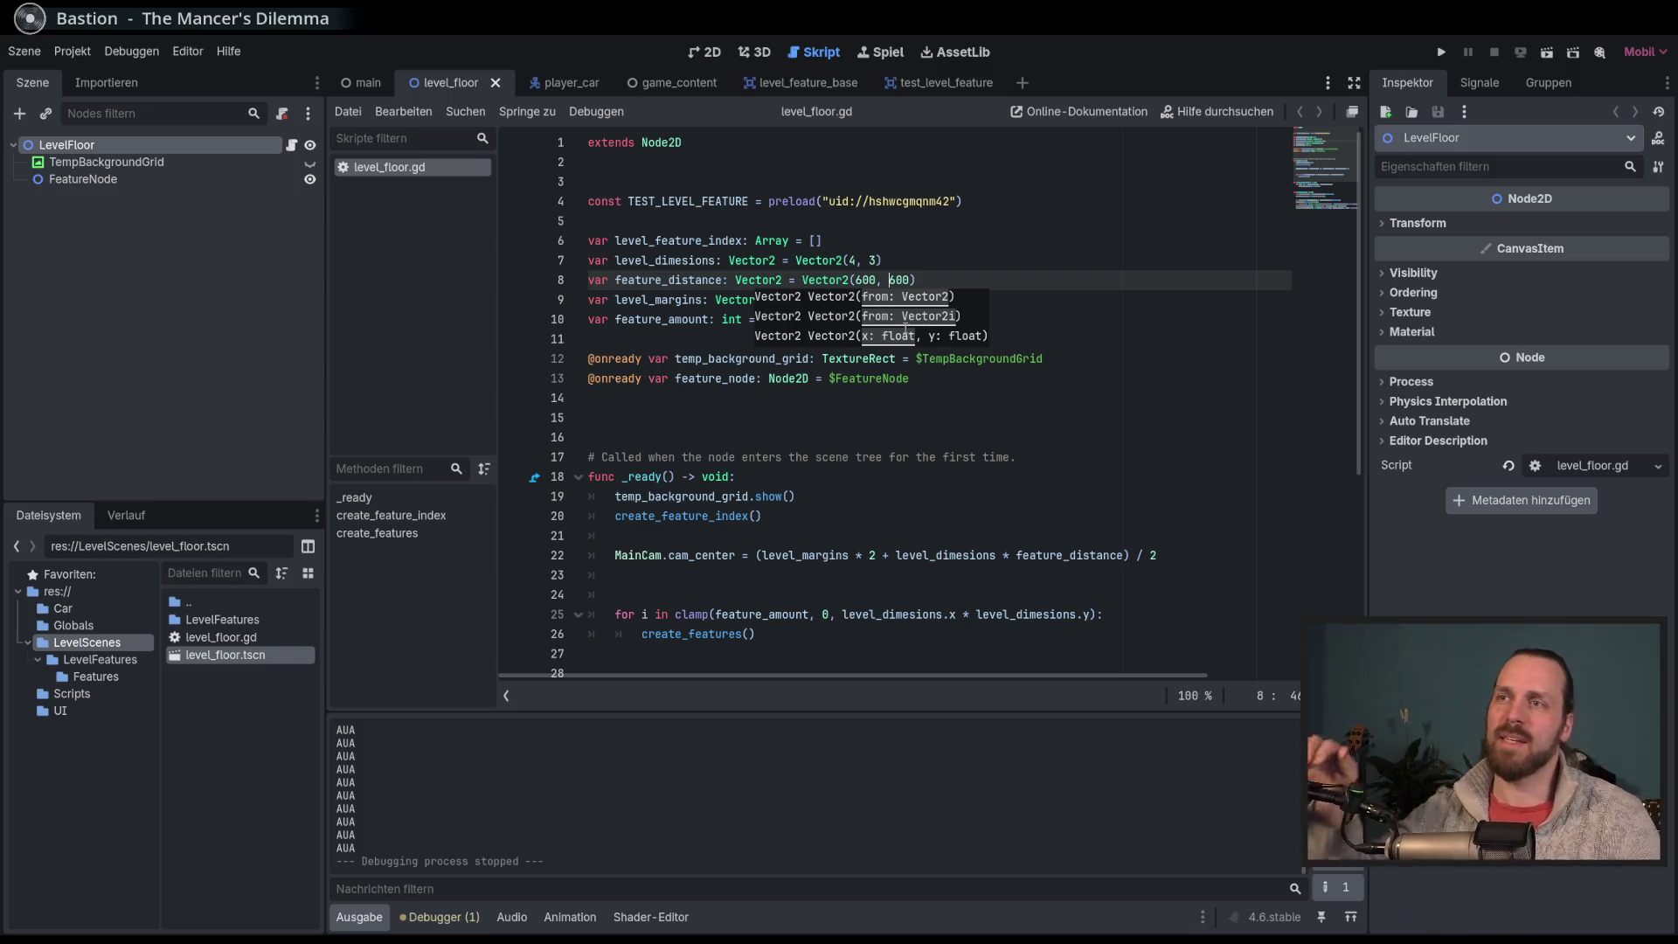
Step: Run the level a second time with the 600x600 spacing and stop it
{"action": "left_click", "coordinate": [1009, 384]}
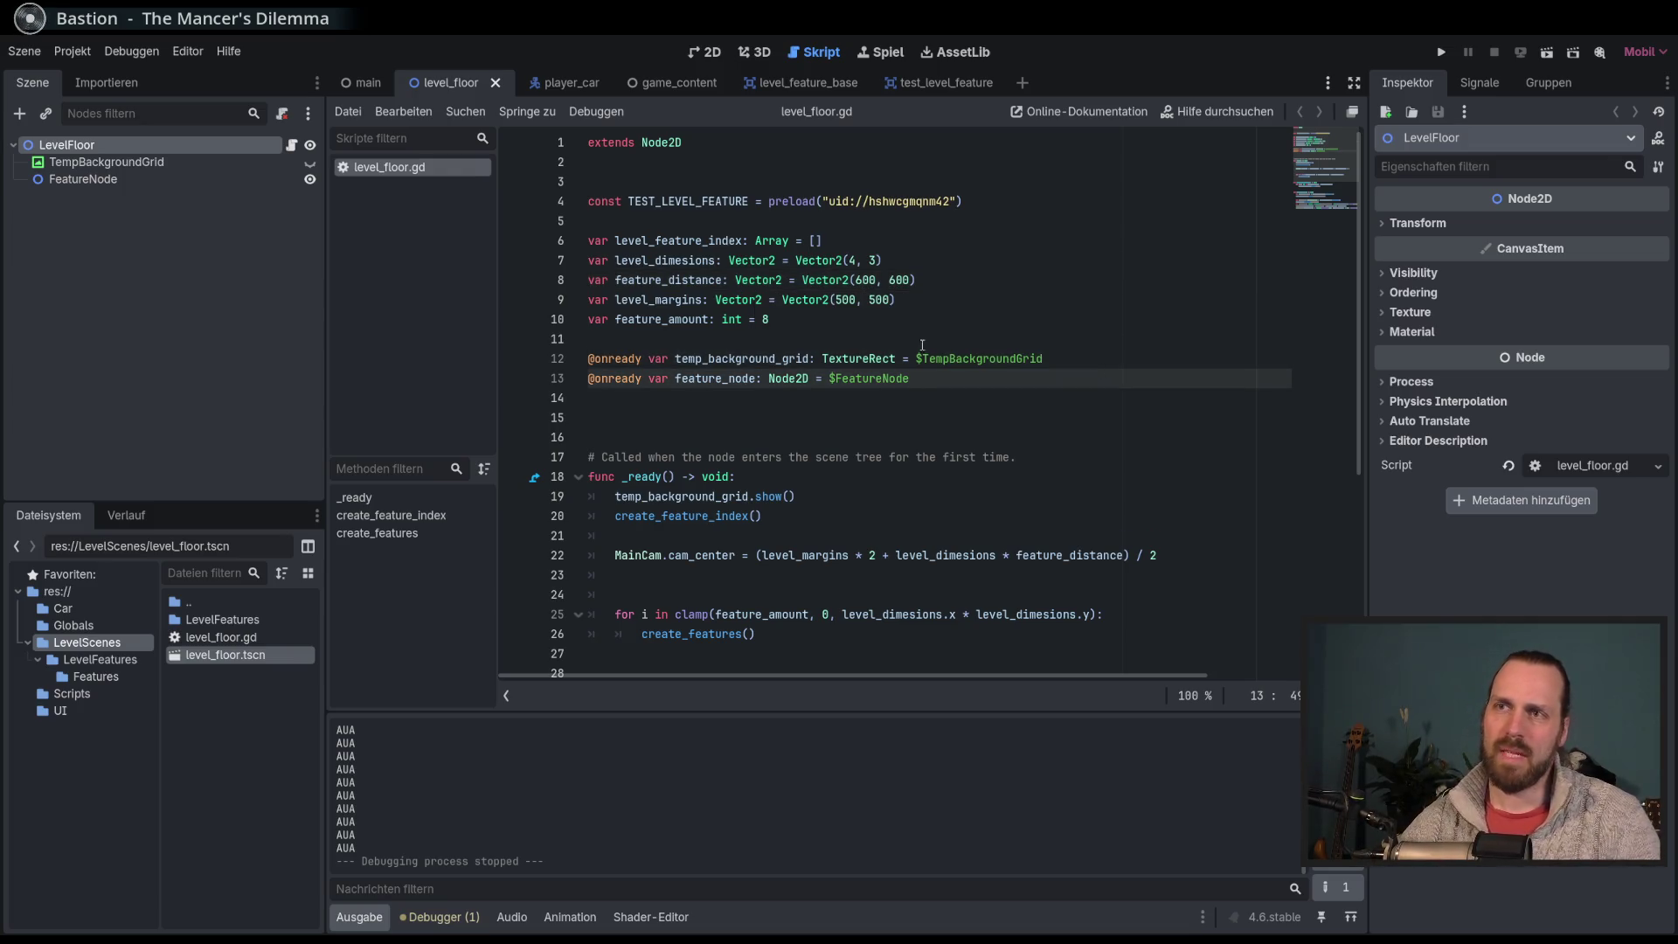
{"action": "left_click", "coordinate": [803, 317]}
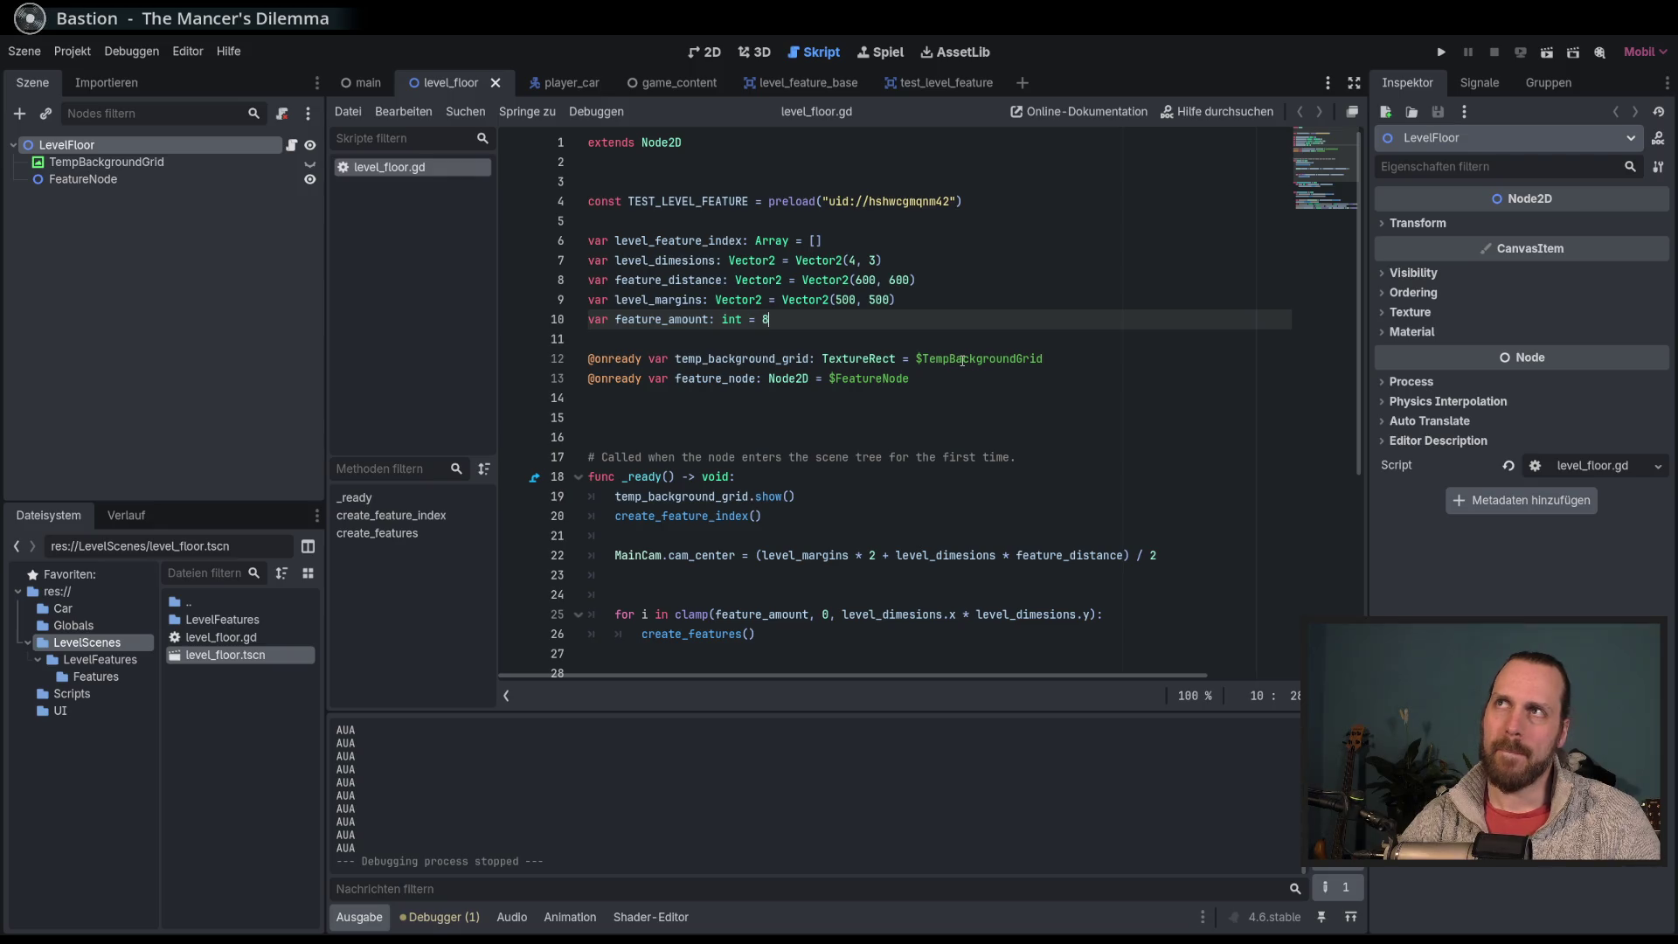
{"action": "key", "text": "F5"}
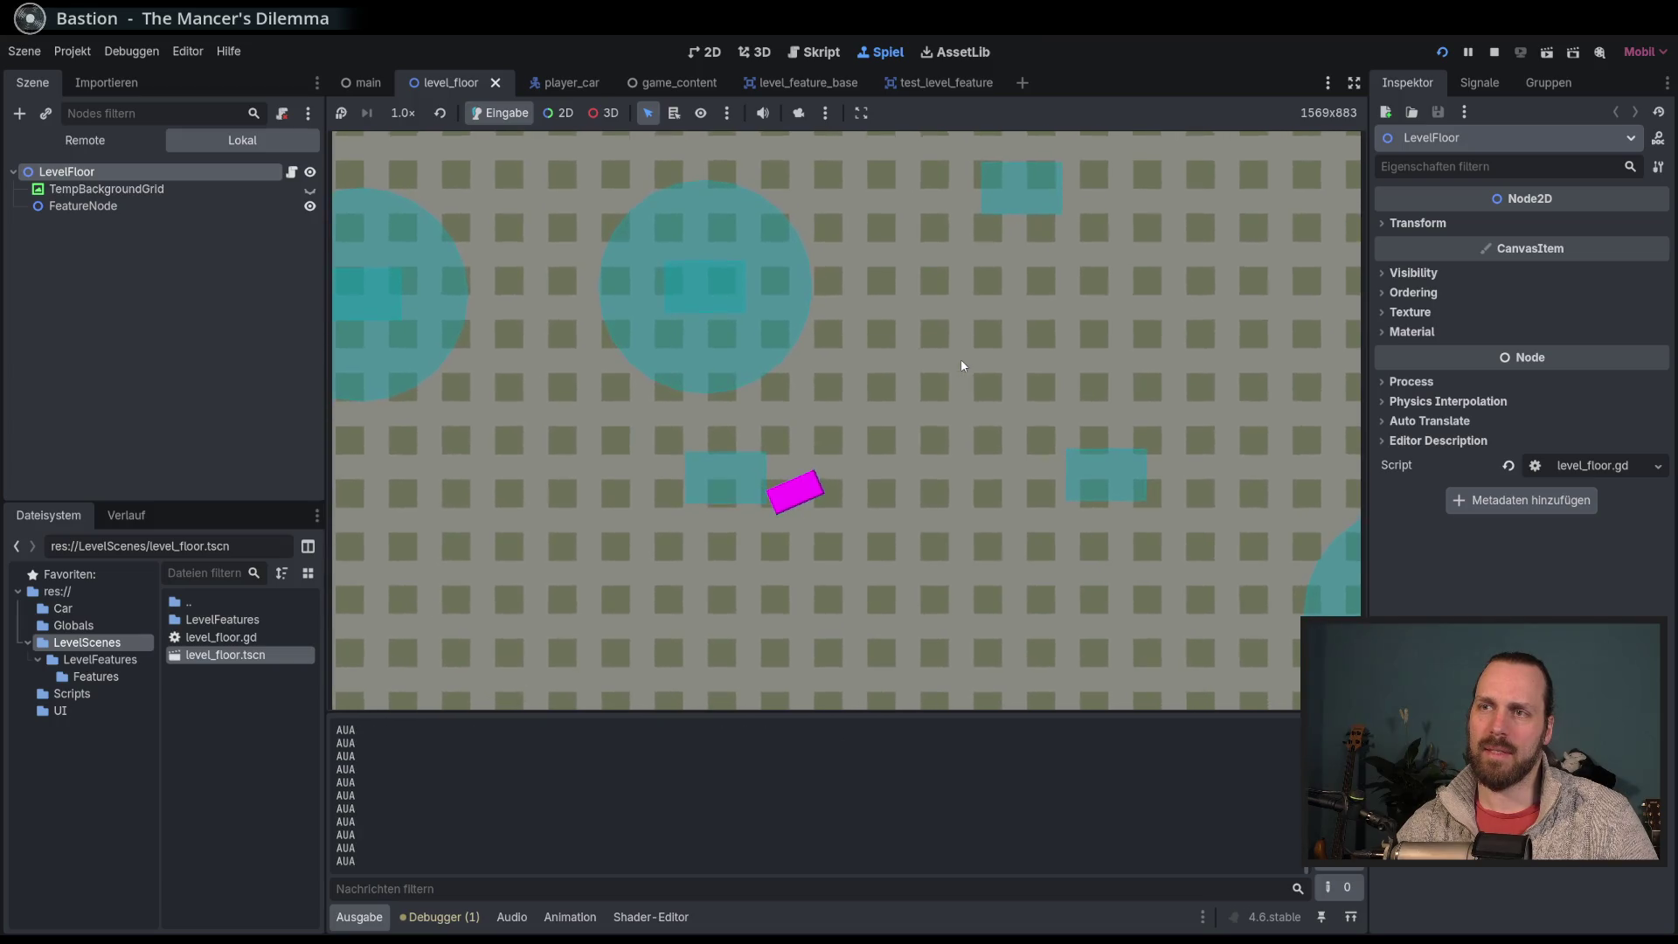
{"action": "key", "text": "F8"}
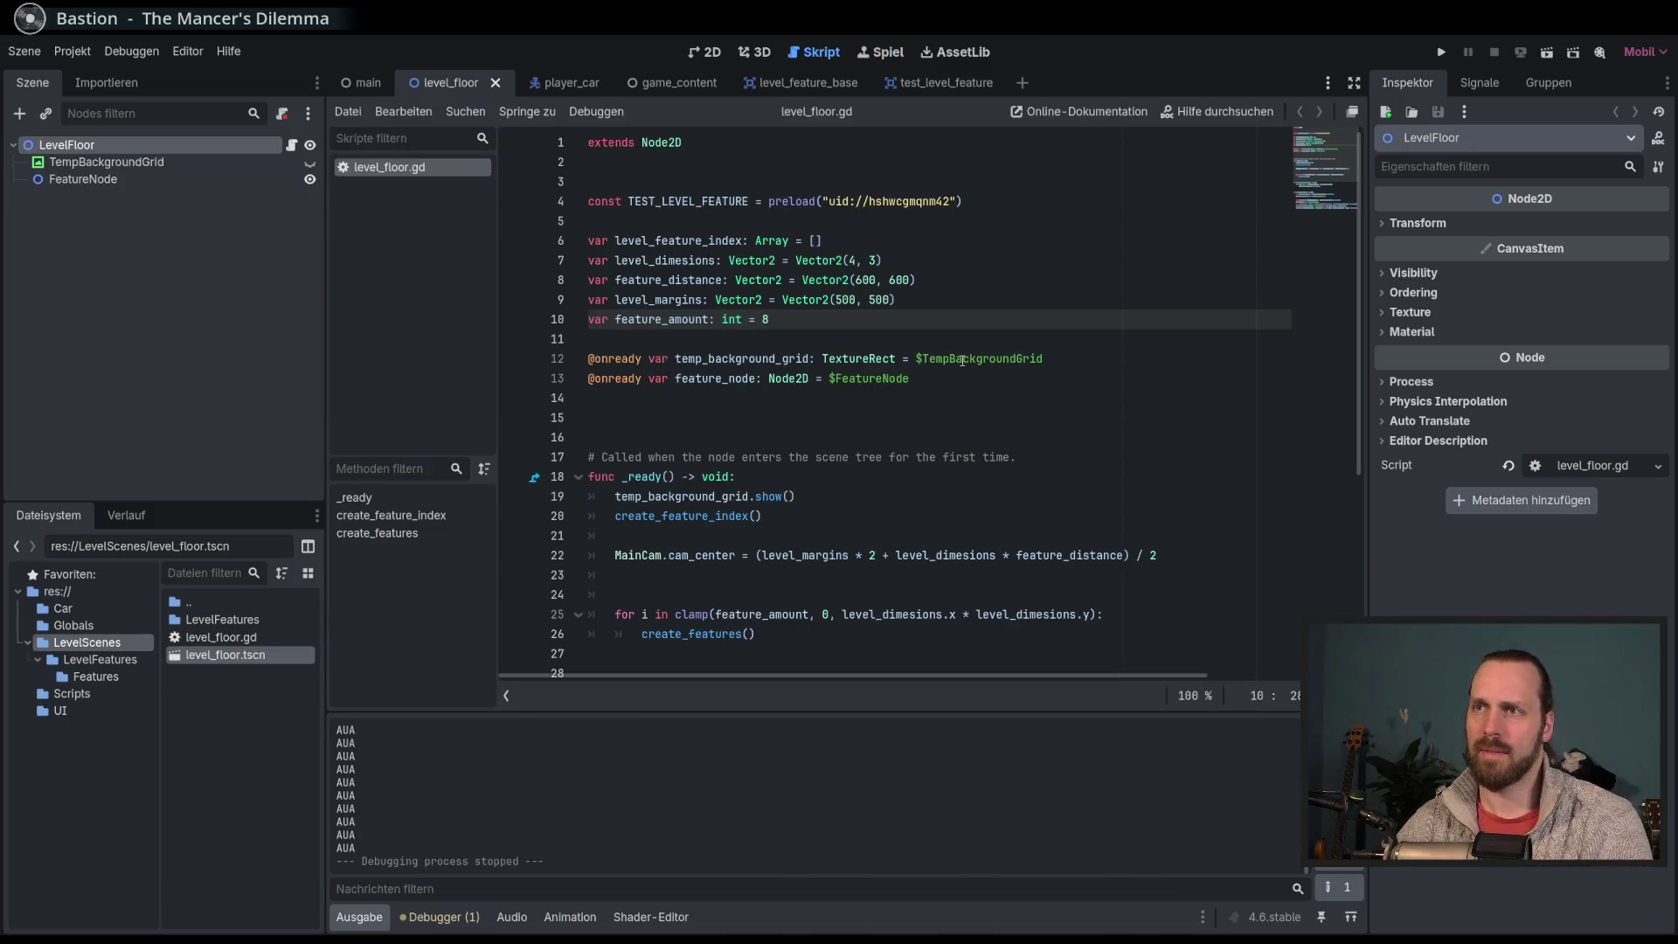
{"action": "scroll", "coordinate": [885, 473], "scroll_direction": "down", "scroll_amount": 5}
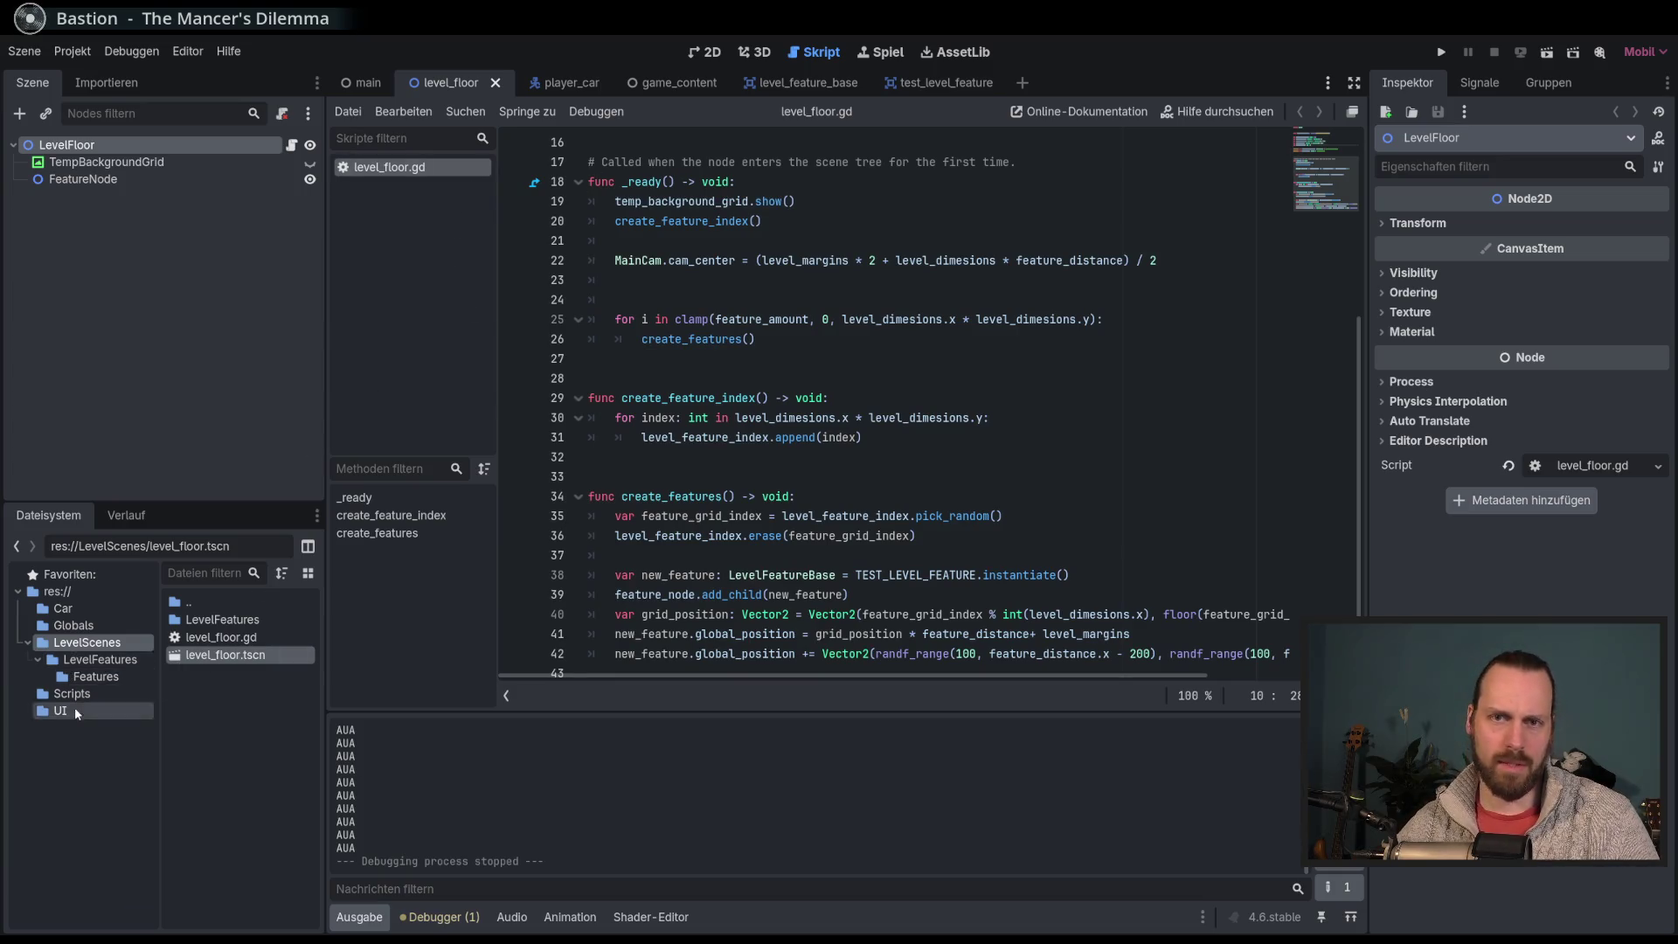
Step: Open level_feature_base and add 'monitoring = false' after queue_free() in _on_body_entered, then save
{"action": "left_click", "coordinate": [90, 662]}
{"action": "double_click", "coordinate": [233, 656]}
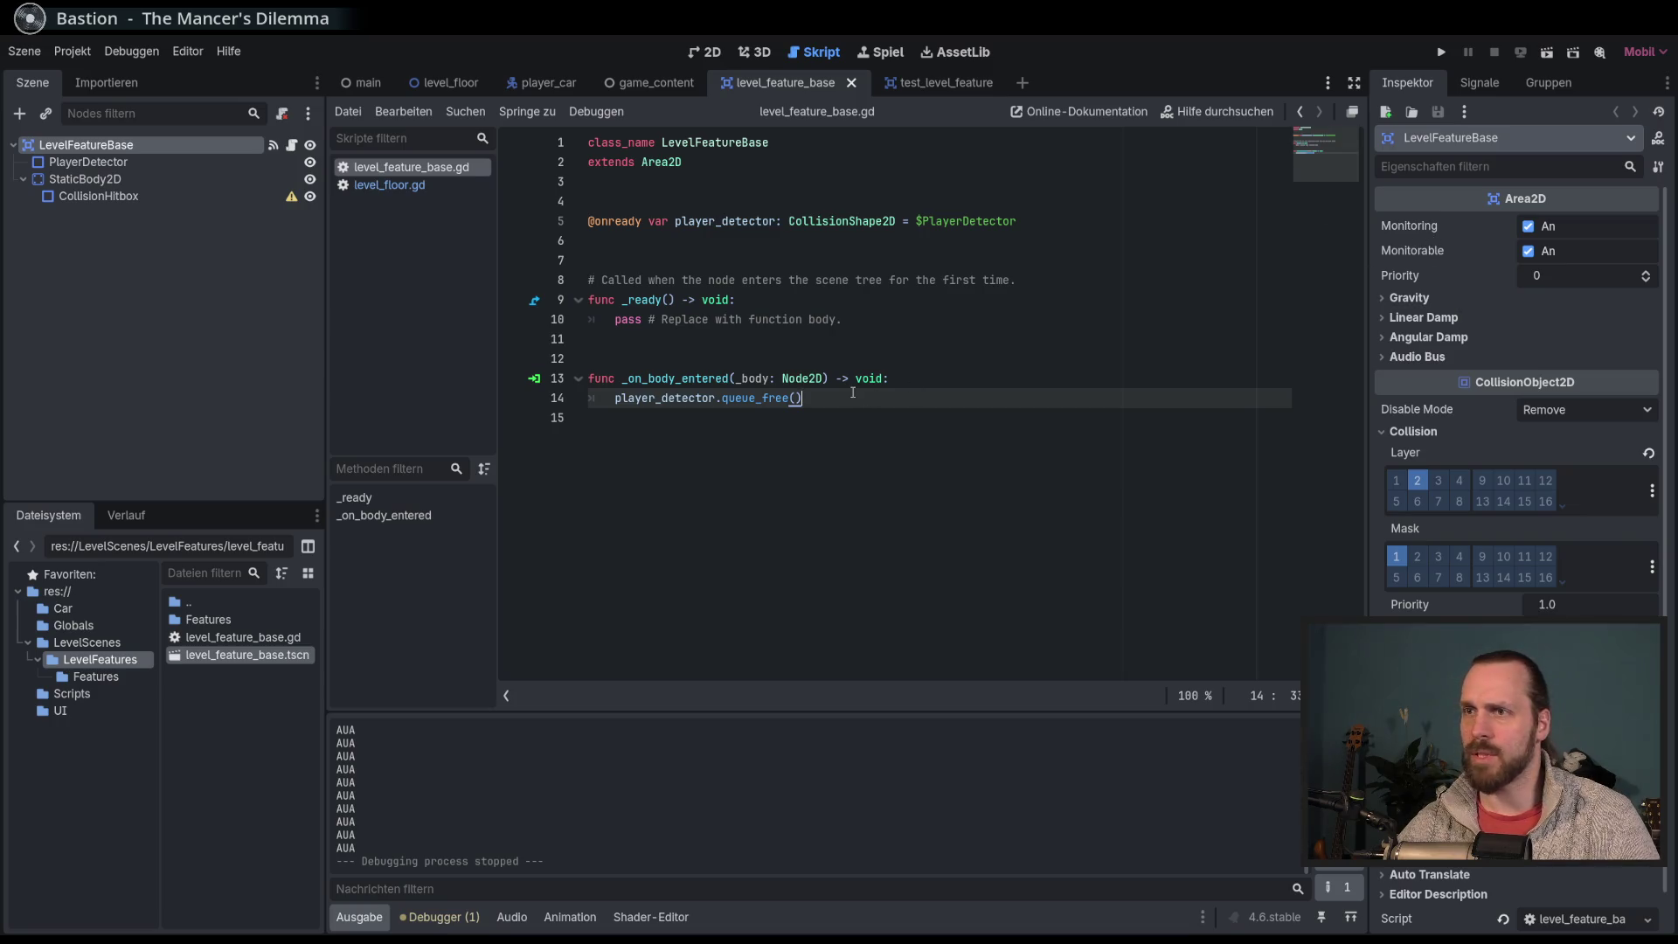
{"action": "key", "text": "Return"}
{"action": "type", "text": "mon"}
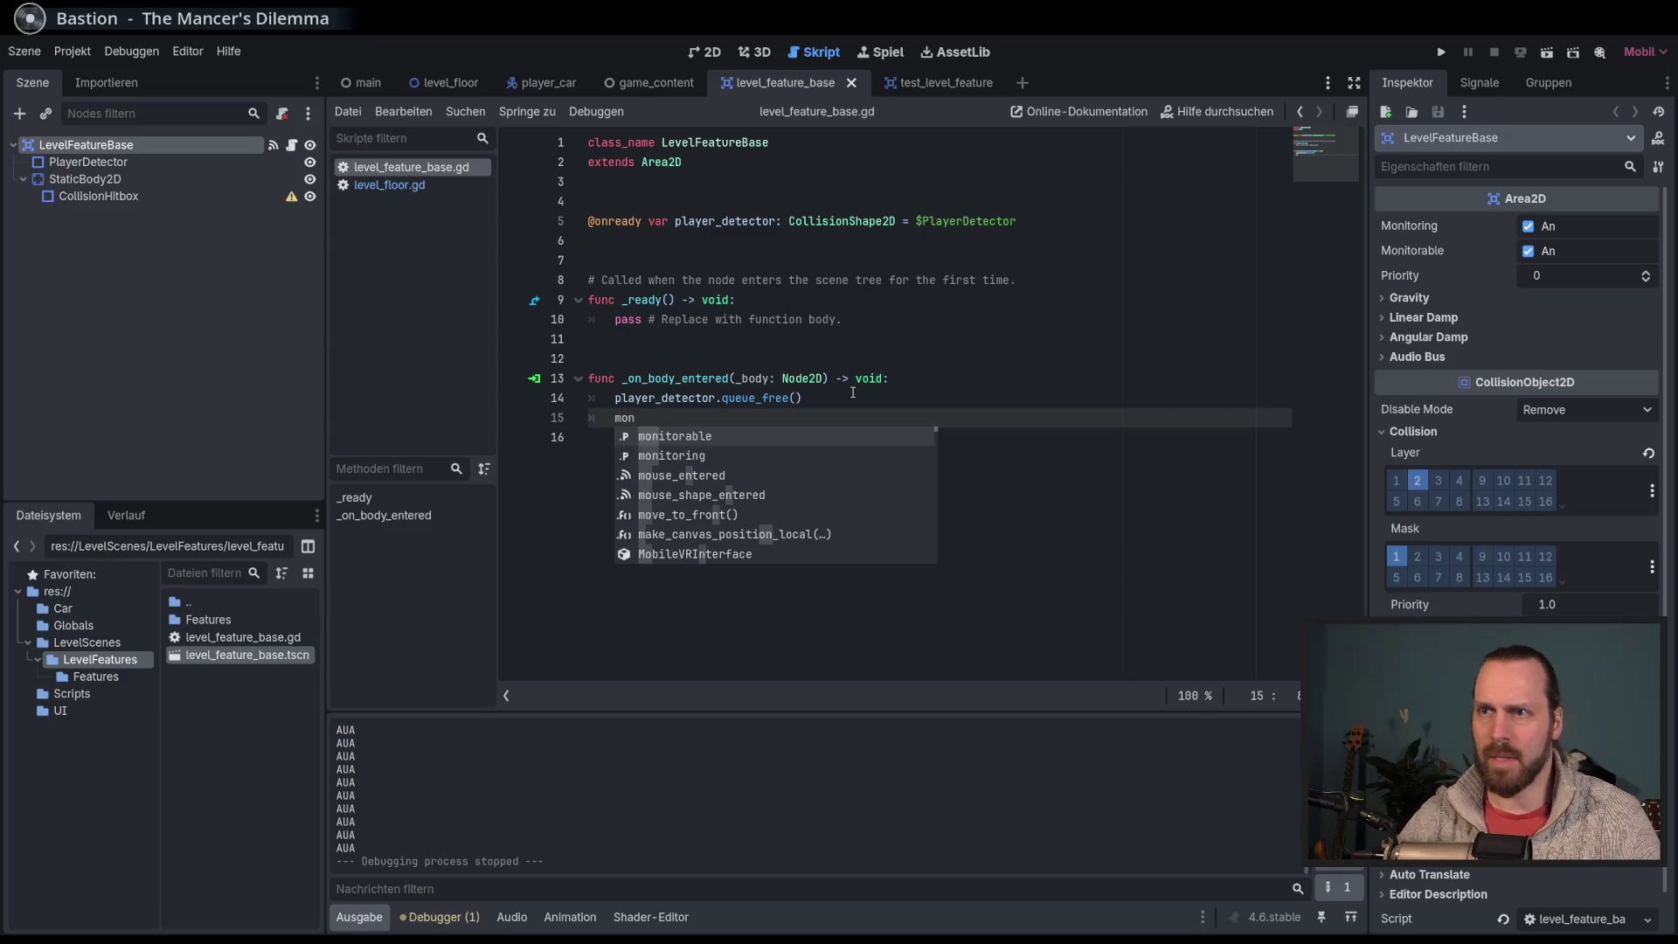
{"action": "key", "text": "Return"}
{"action": "type", "text": "=fal"}
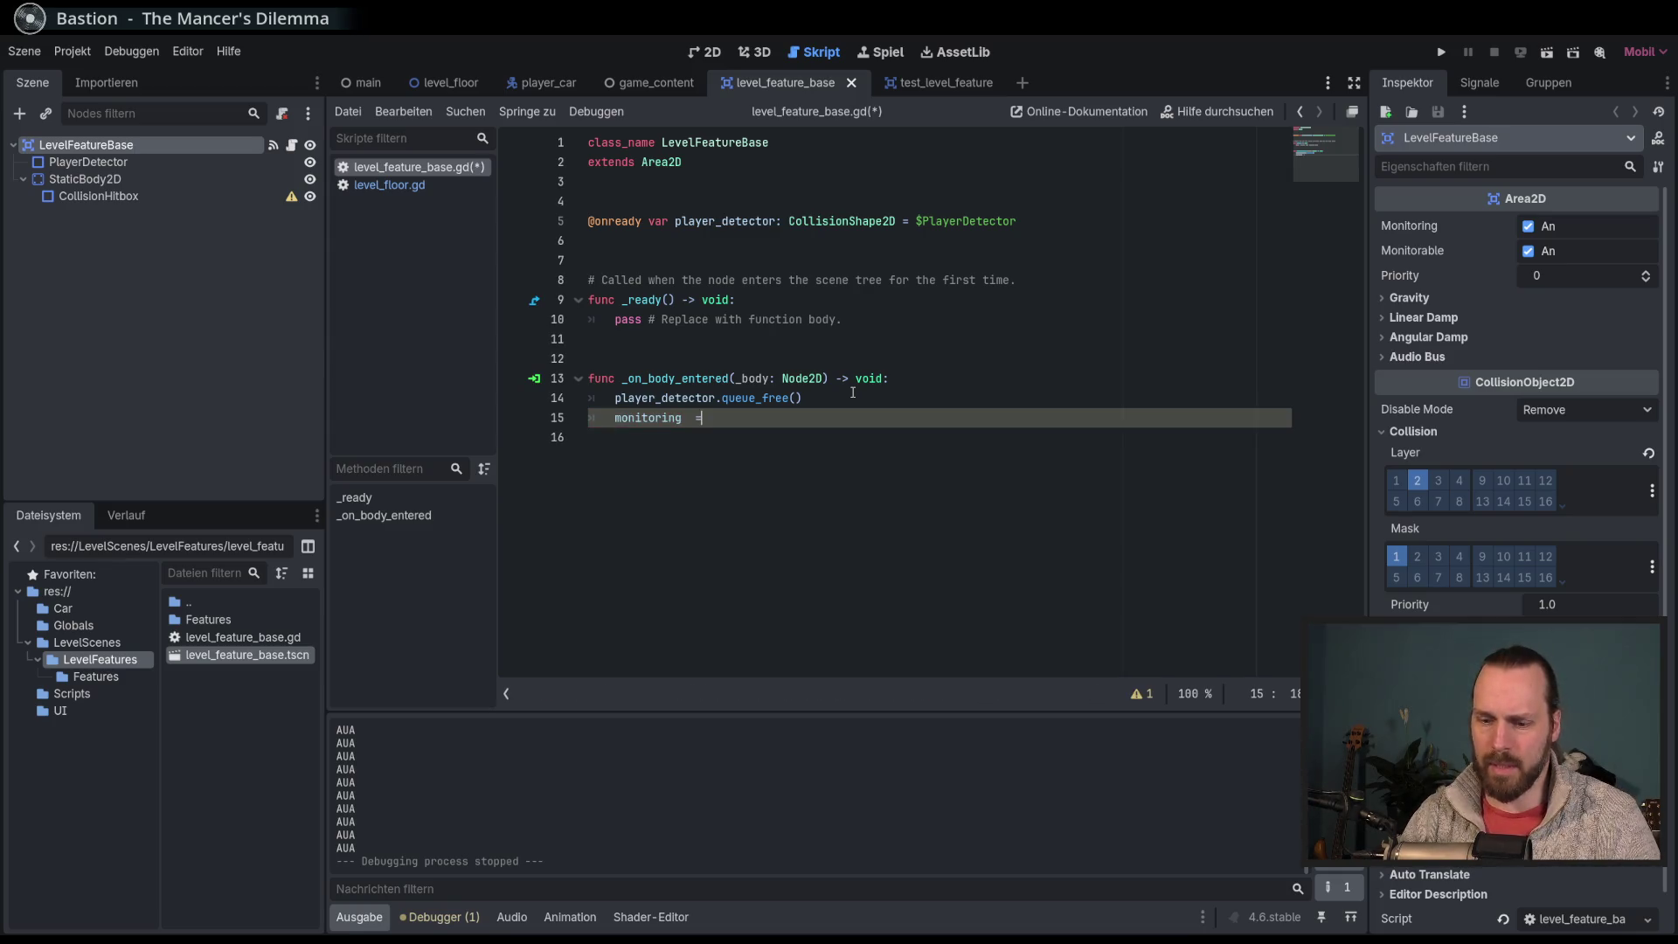
{"action": "key", "text": "BackSpace"}
{"action": "key", "text": "BackSpace"}
{"action": "key", "text": "BackSpace"}
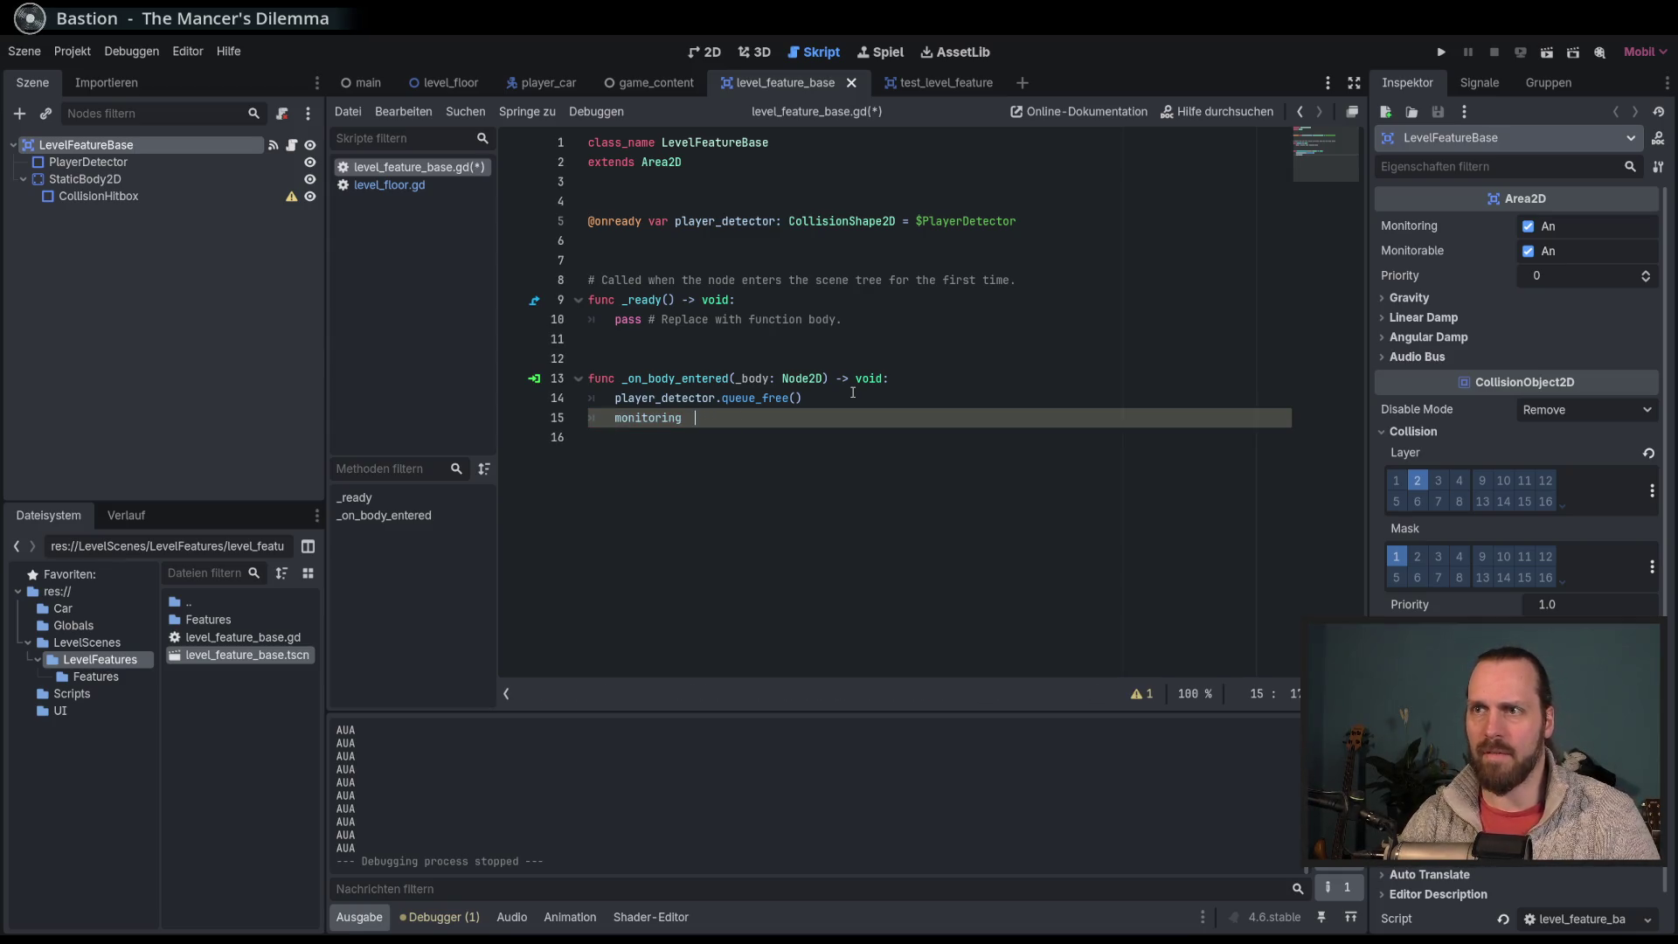
{"action": "type", "text": "= false"}
{"action": "key", "text": "ctrl+s"}
Step: Move the monitoring = false line above the queue_free() call and save the script
{"action": "left_click", "coordinate": [155, 164]}
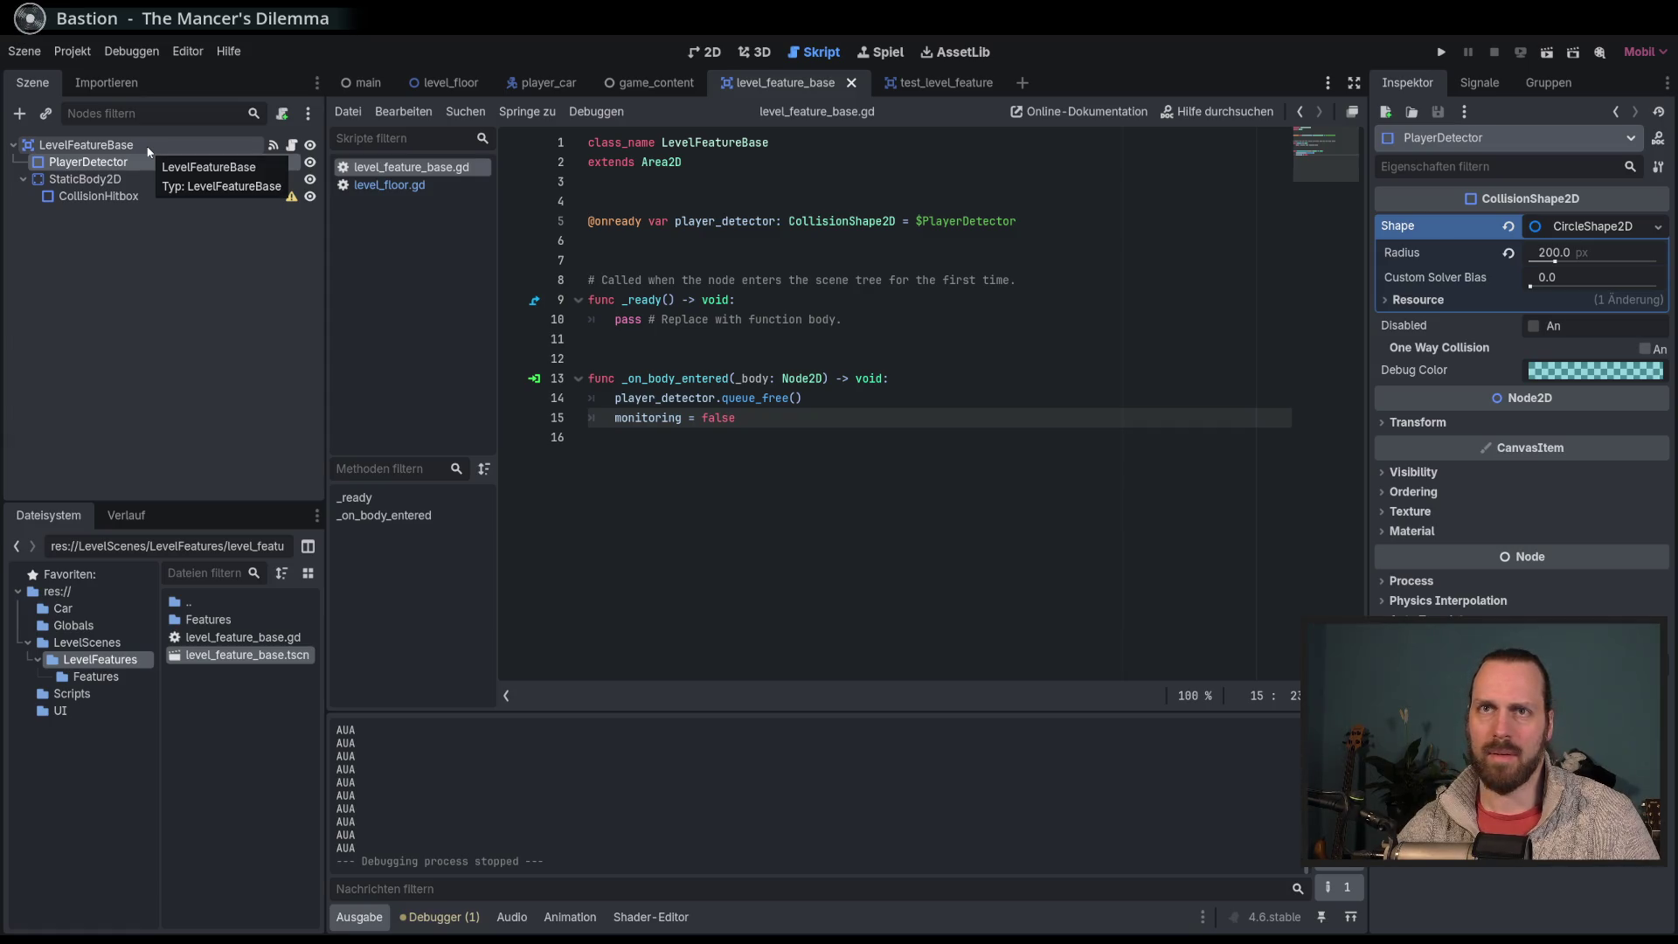
{"action": "left_click", "coordinate": [149, 147]}
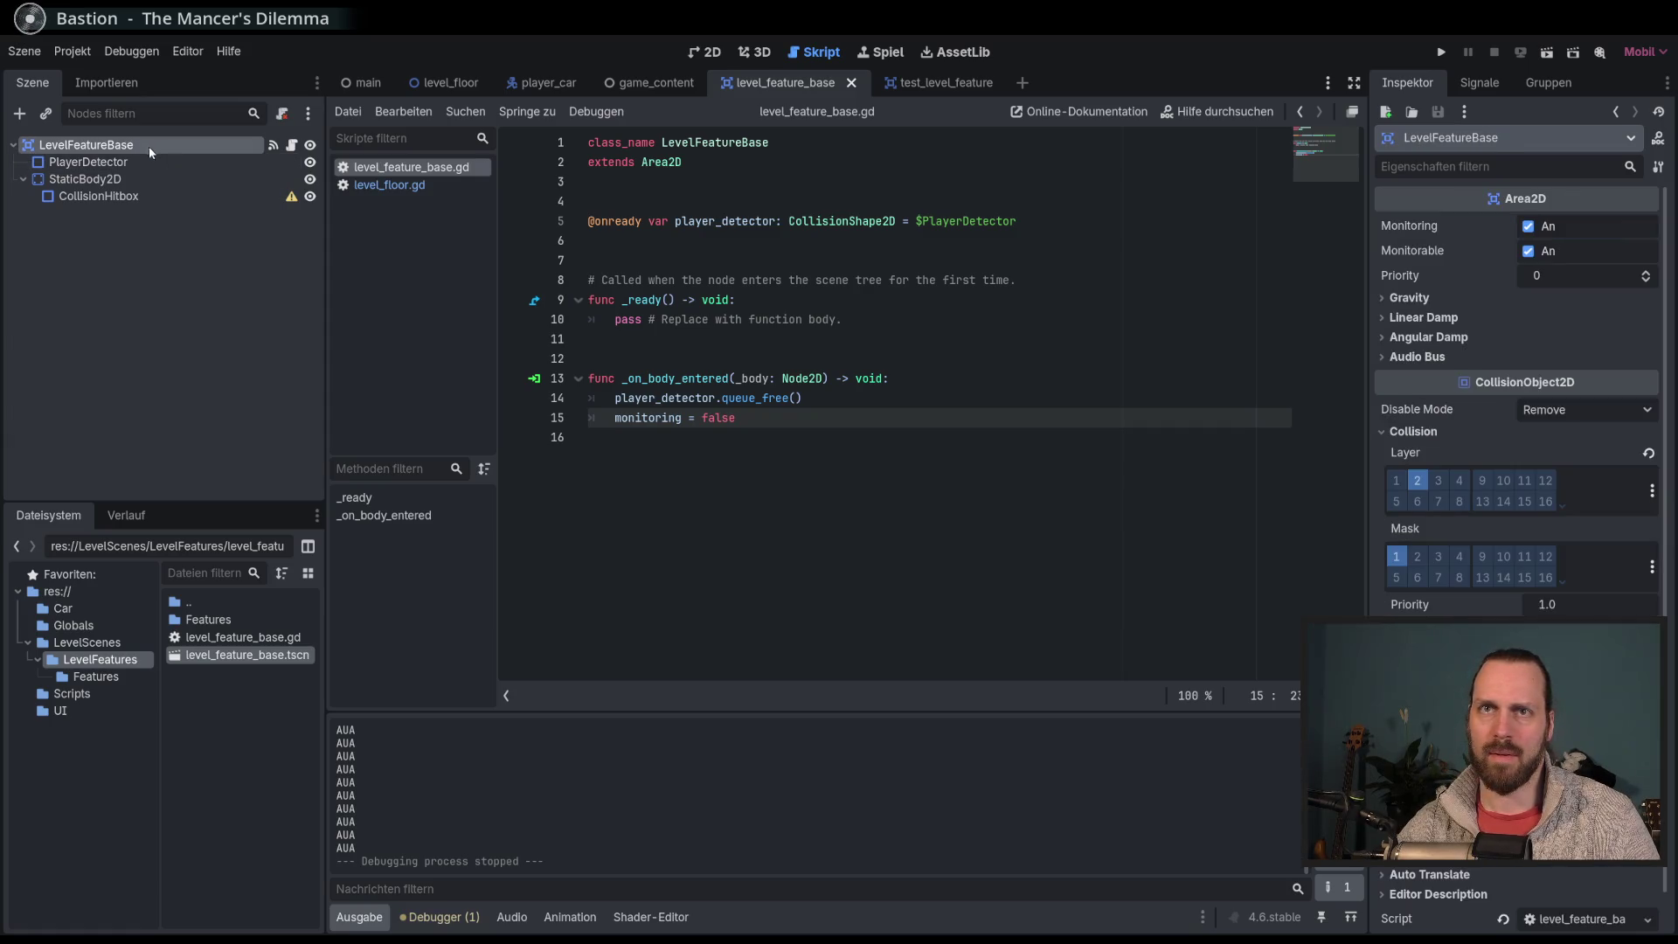
{"action": "left_click", "coordinate": [870, 430]}
{"action": "key", "text": "Up"}
{"action": "key", "text": "alt+Up"}
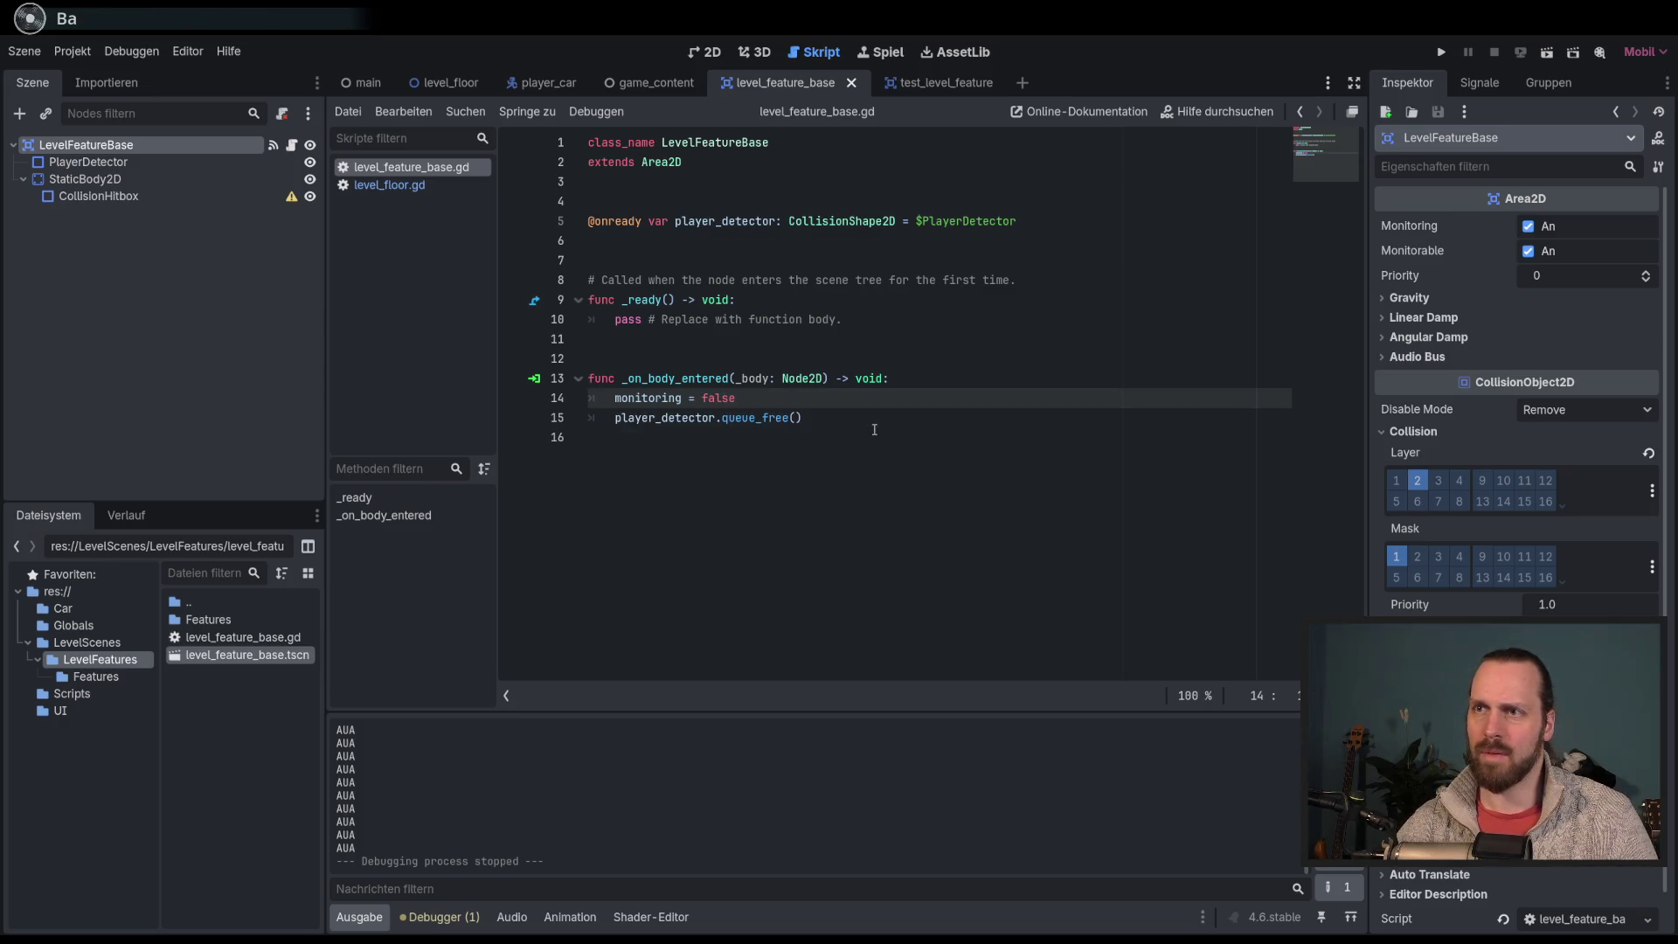
{"action": "key", "text": "ctrl+s"}
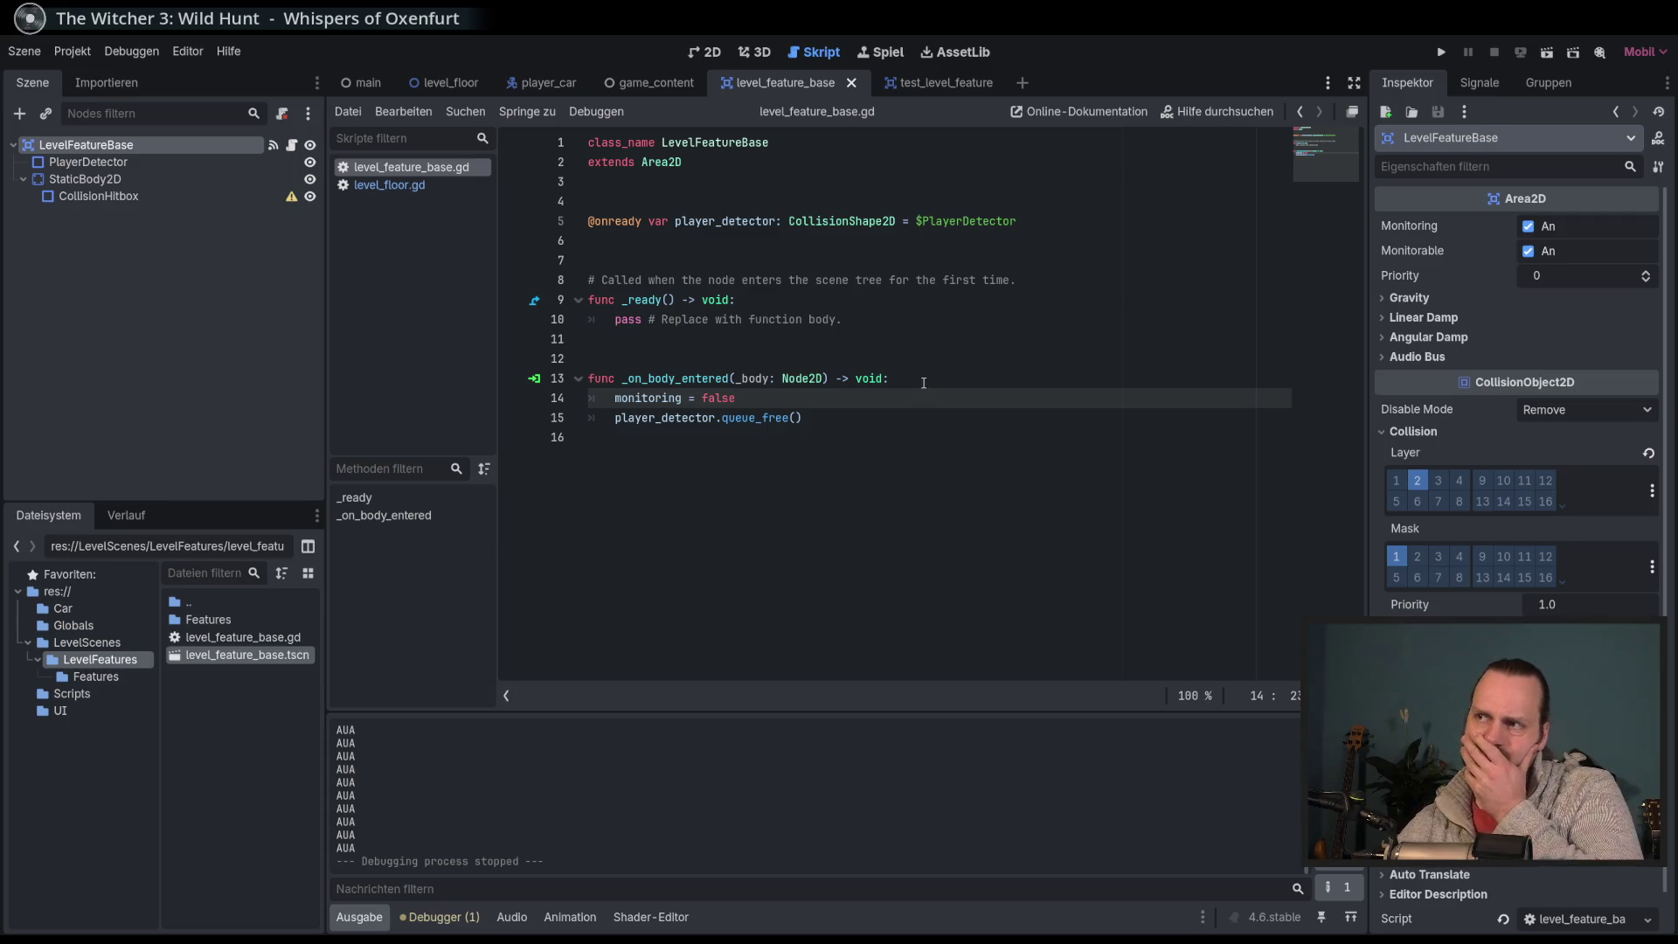
Step: Expand and collapse the Linear Damp settings in the Inspector to read its override option
{"action": "left_click", "coordinate": [1438, 322]}
{"action": "left_click", "coordinate": [1420, 318]}
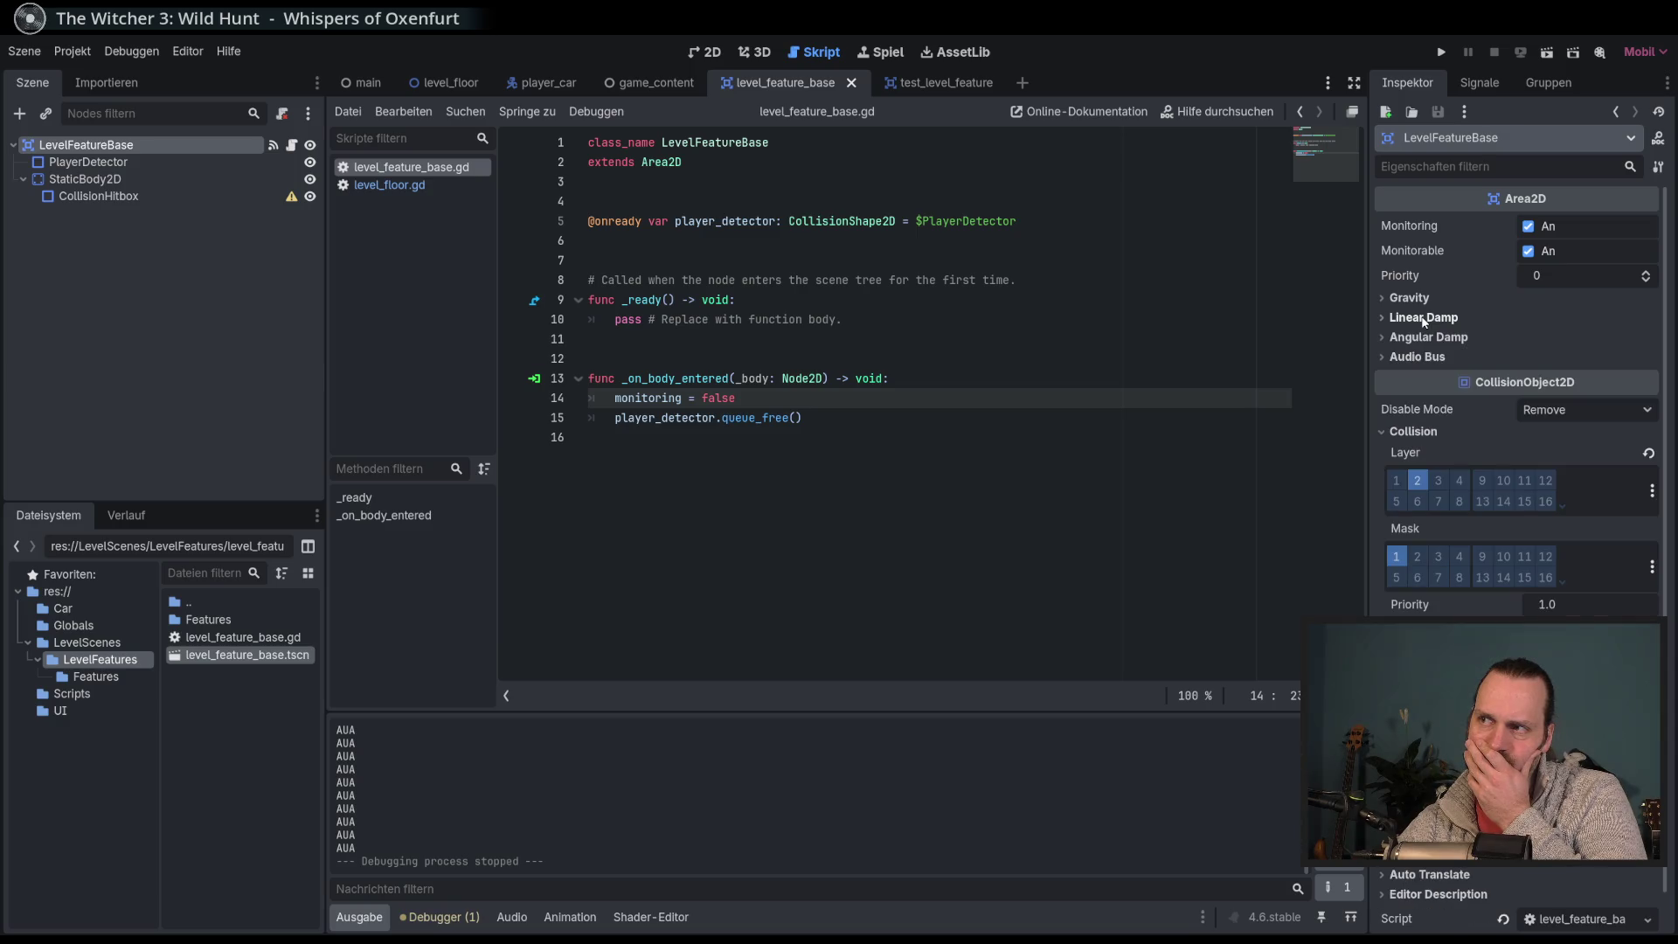
{"action": "left_click", "coordinate": [1409, 317]}
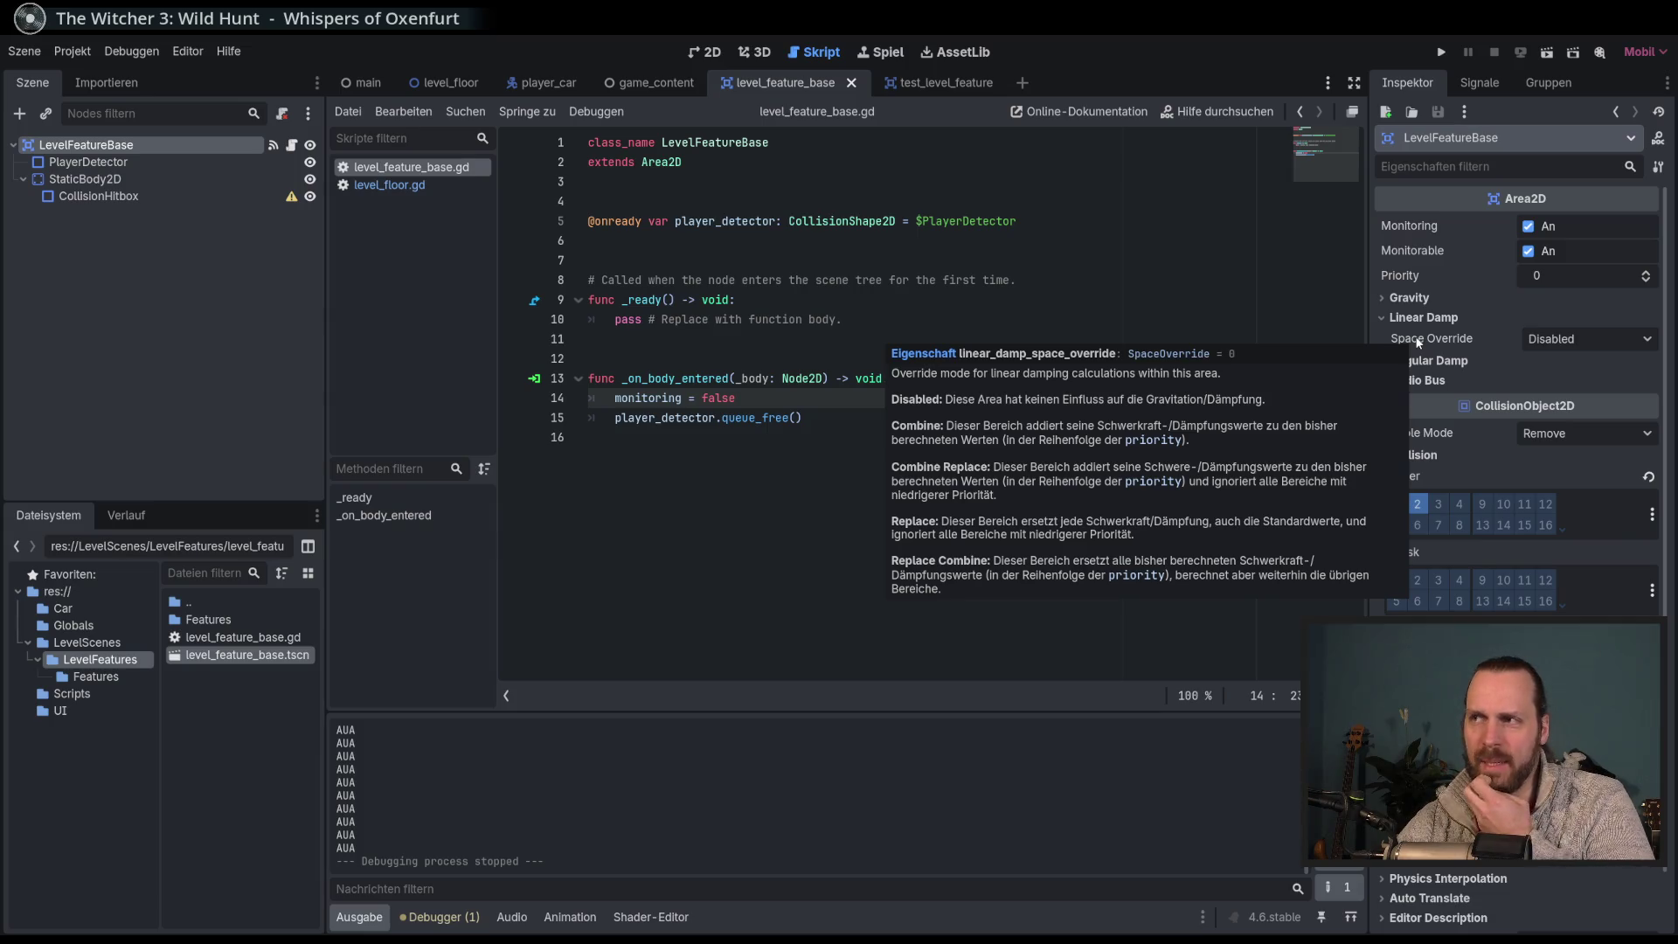
{"action": "left_click", "coordinate": [1419, 320]}
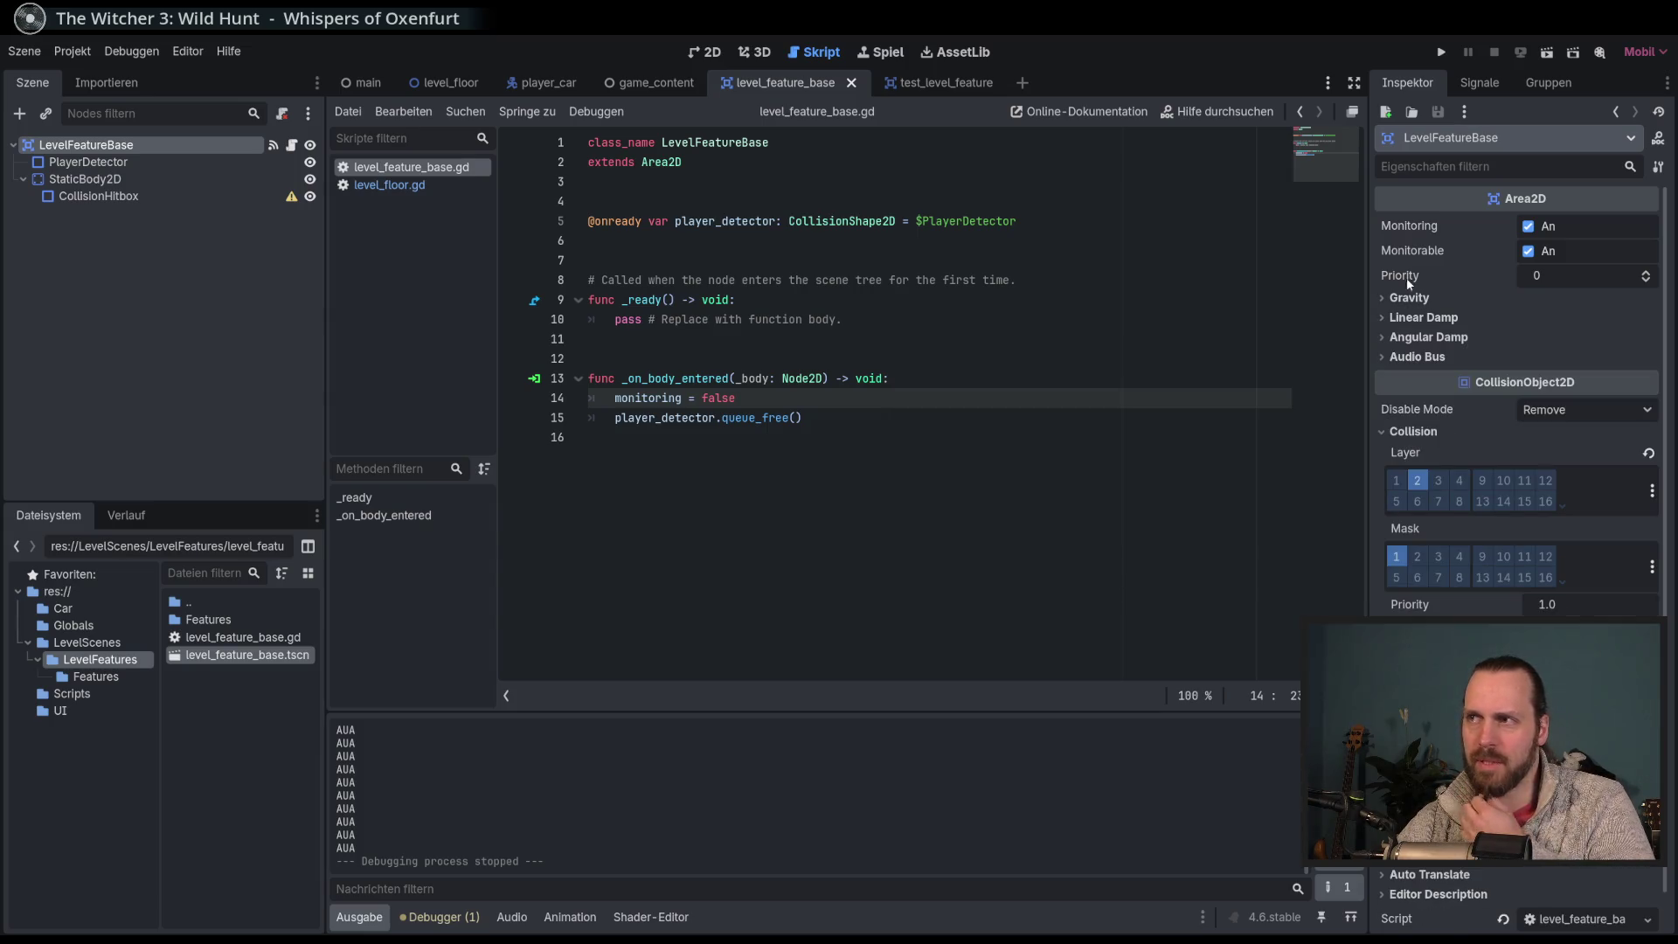
{"action": "left_click", "coordinate": [1049, 381]}
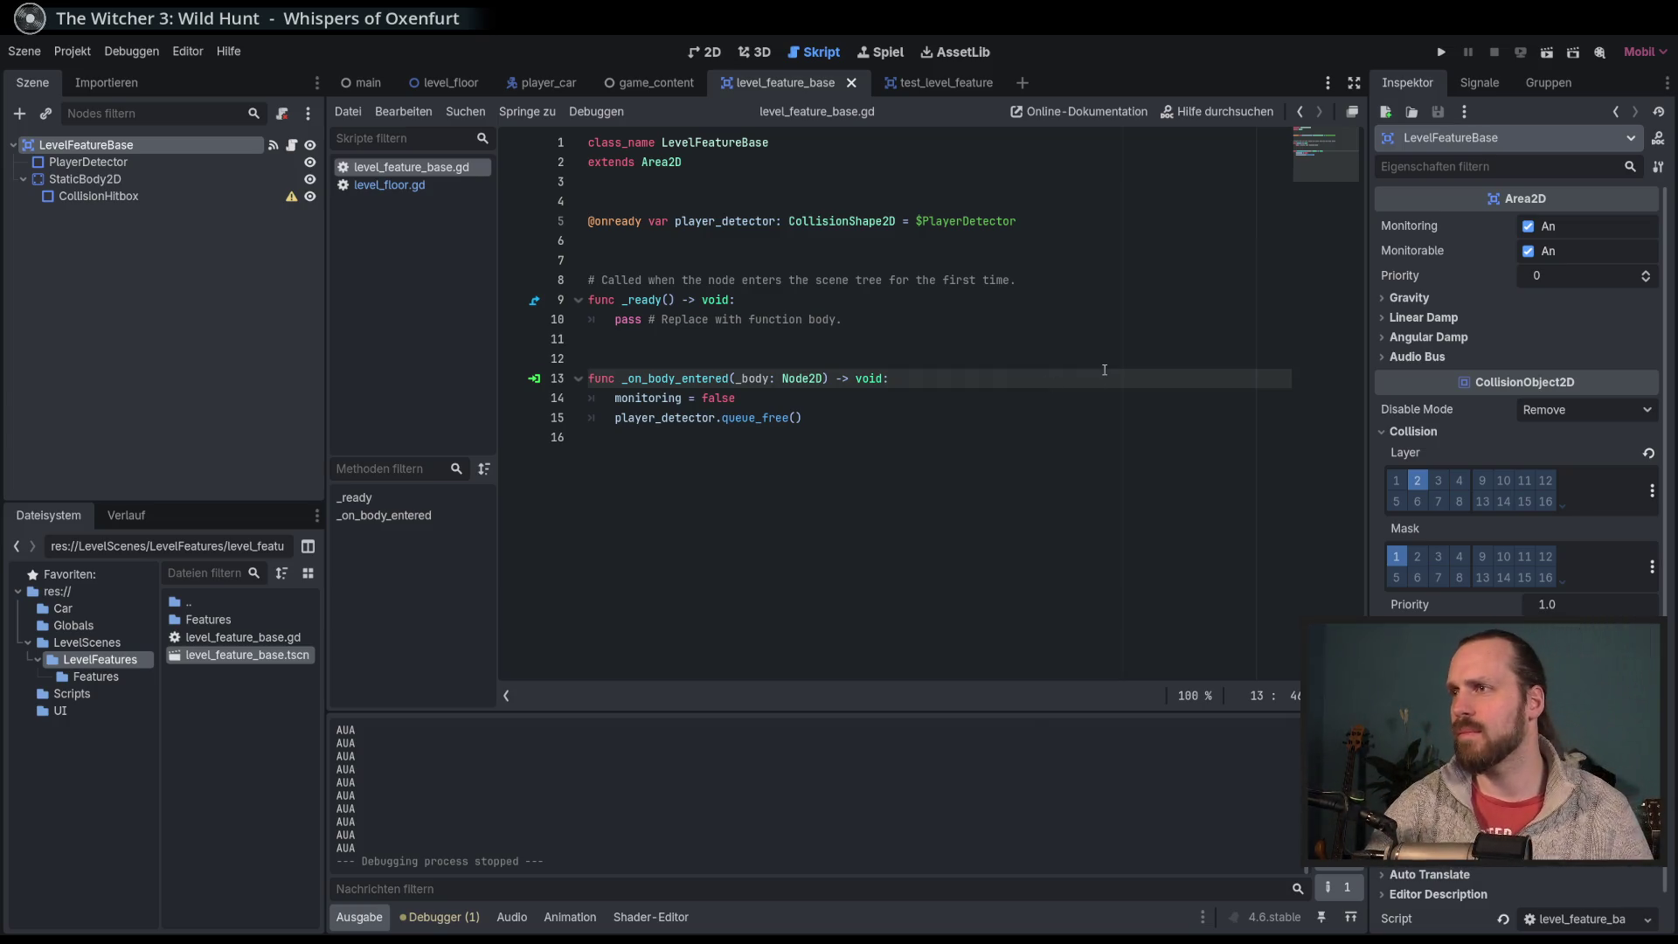
Step: Check the Angular Damp and Audio Bus settings, then return the caret to line 15
{"action": "left_click", "coordinate": [1428, 337]}
{"action": "left_click", "coordinate": [1428, 337]}
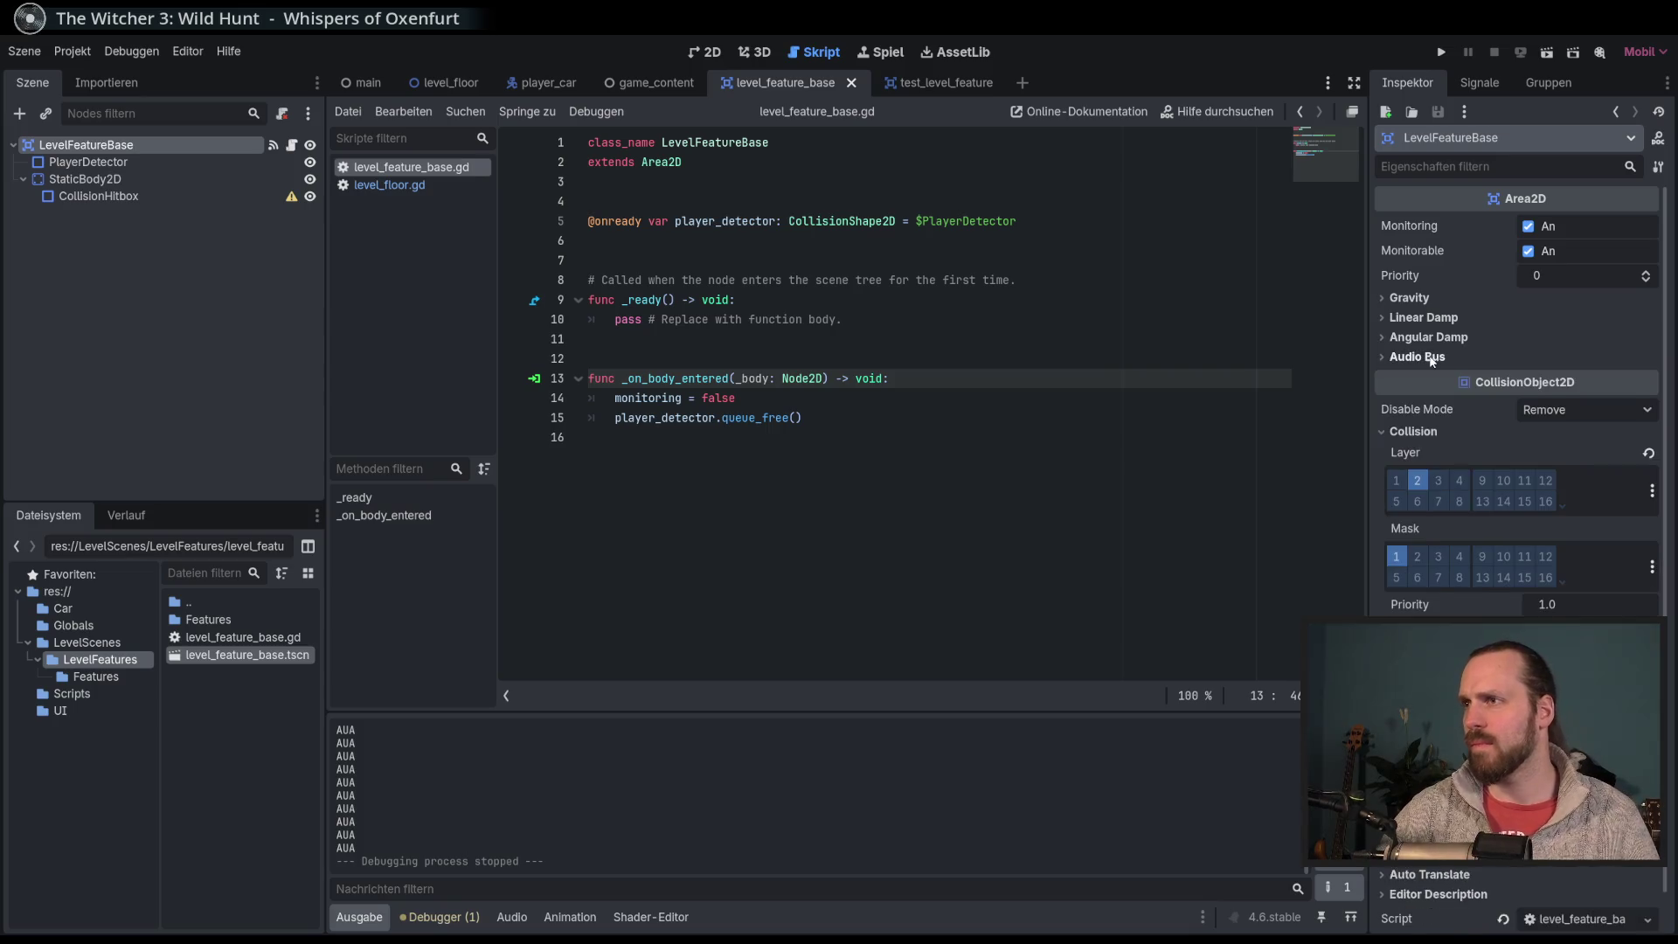
{"action": "left_click", "coordinate": [1428, 358]}
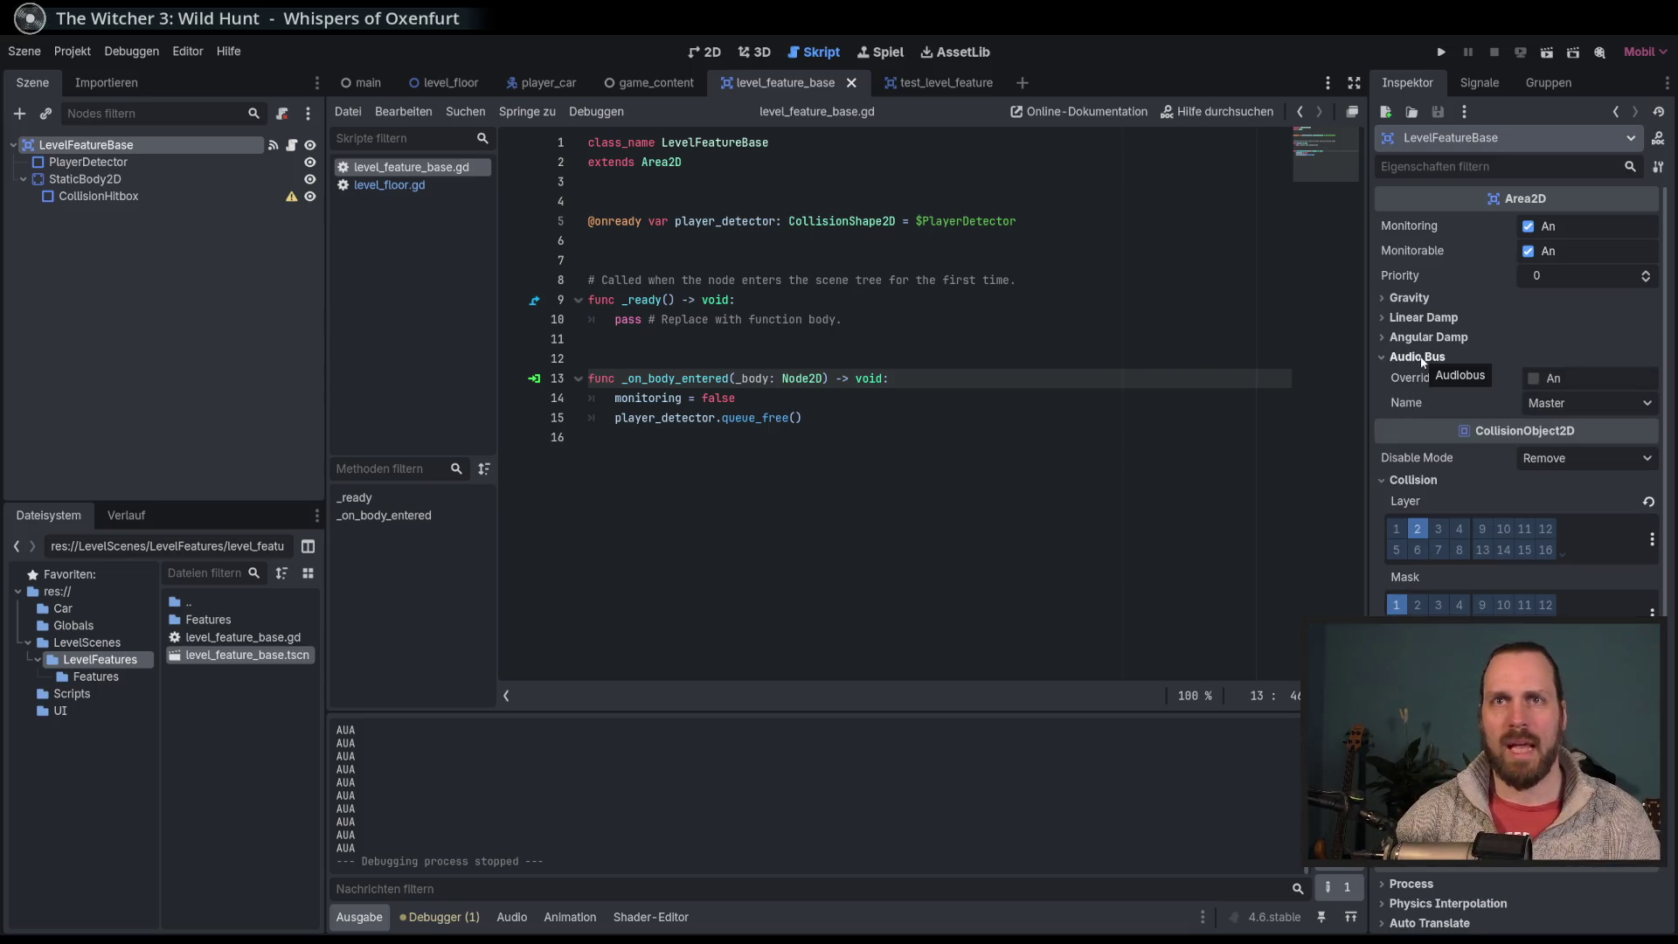
{"action": "left_click", "coordinate": [1422, 359]}
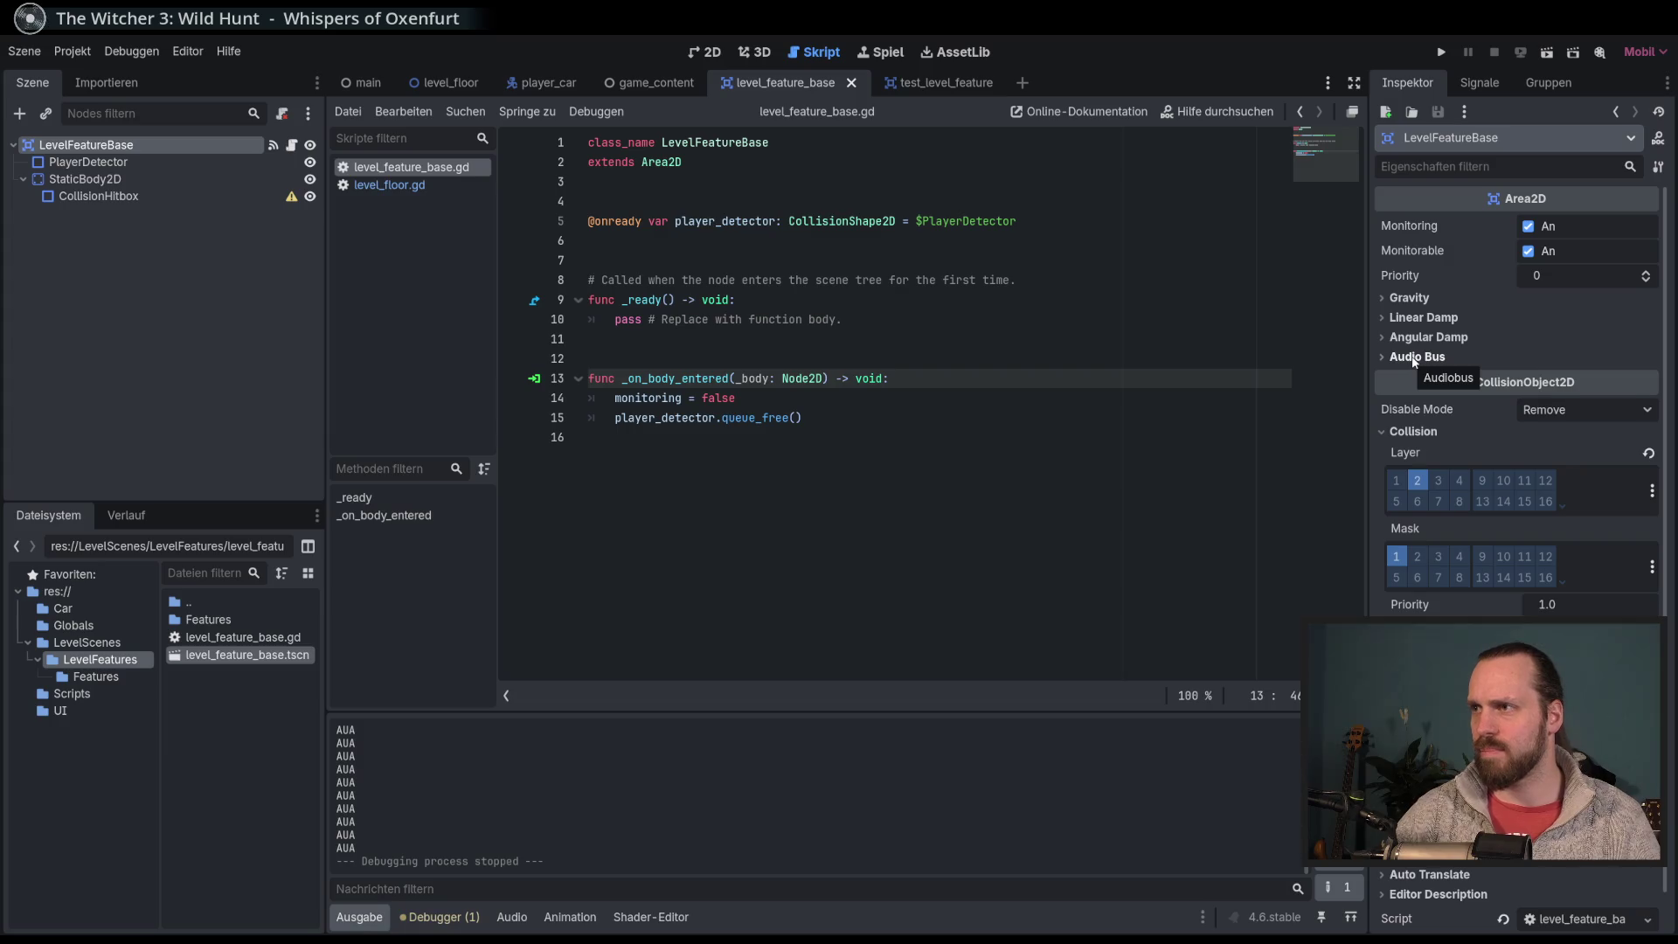
{"action": "left_click", "coordinate": [1416, 358]}
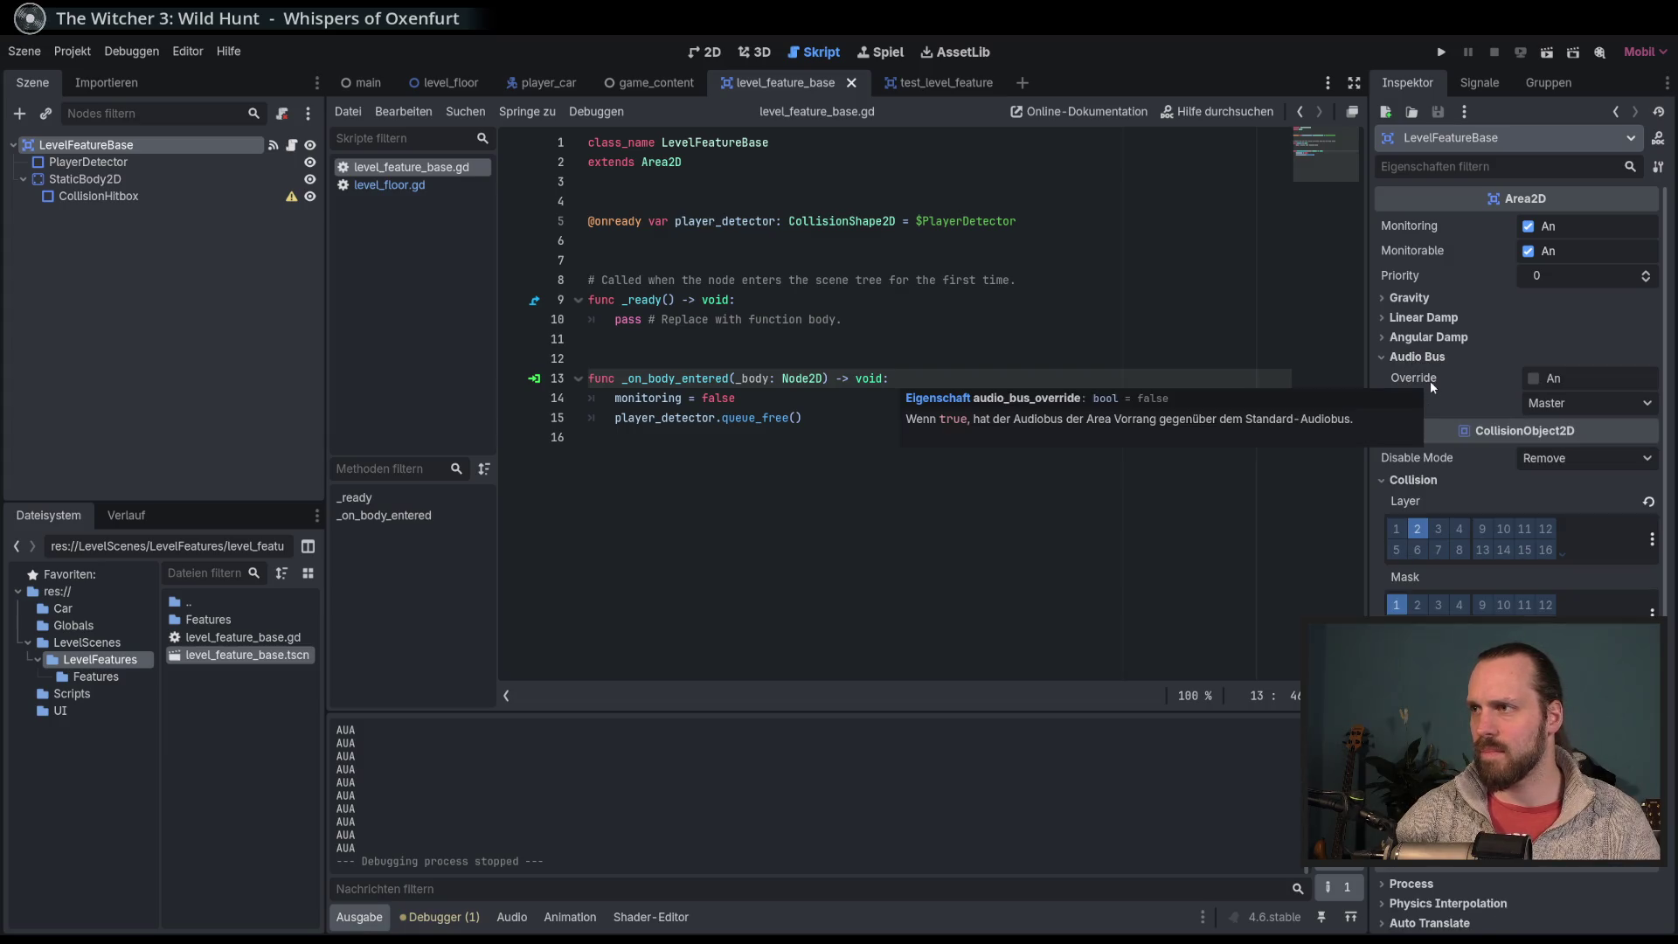
{"action": "left_click", "coordinate": [1417, 357]}
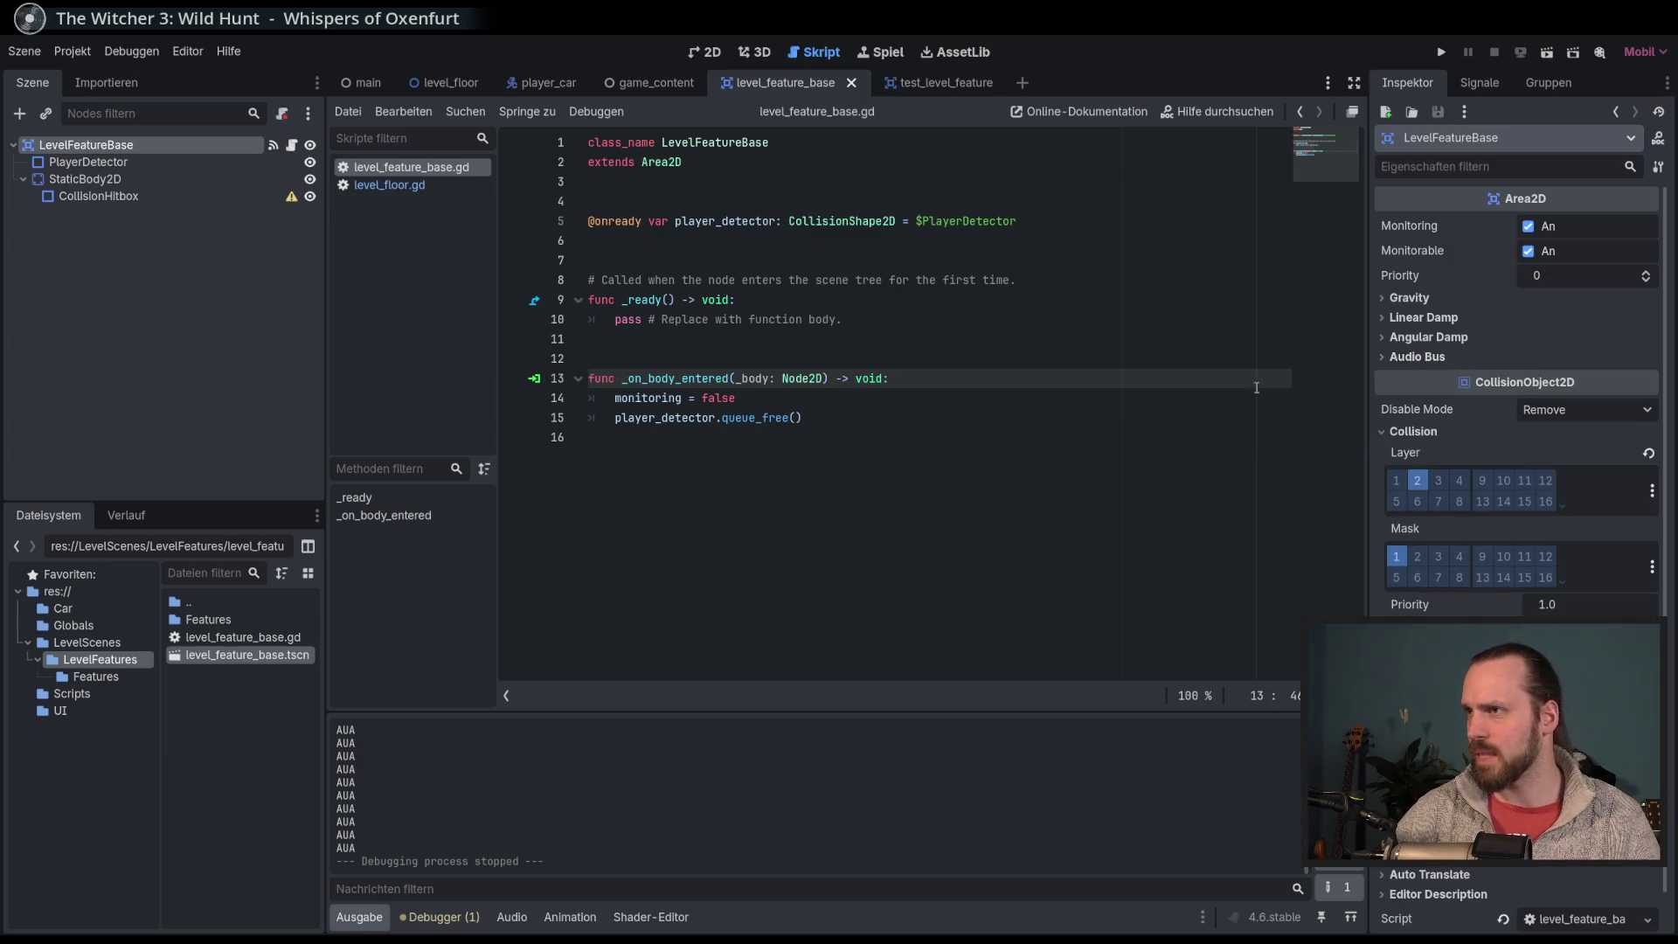
{"action": "left_click", "coordinate": [1036, 405]}
{"action": "left_click", "coordinate": [1035, 420]}
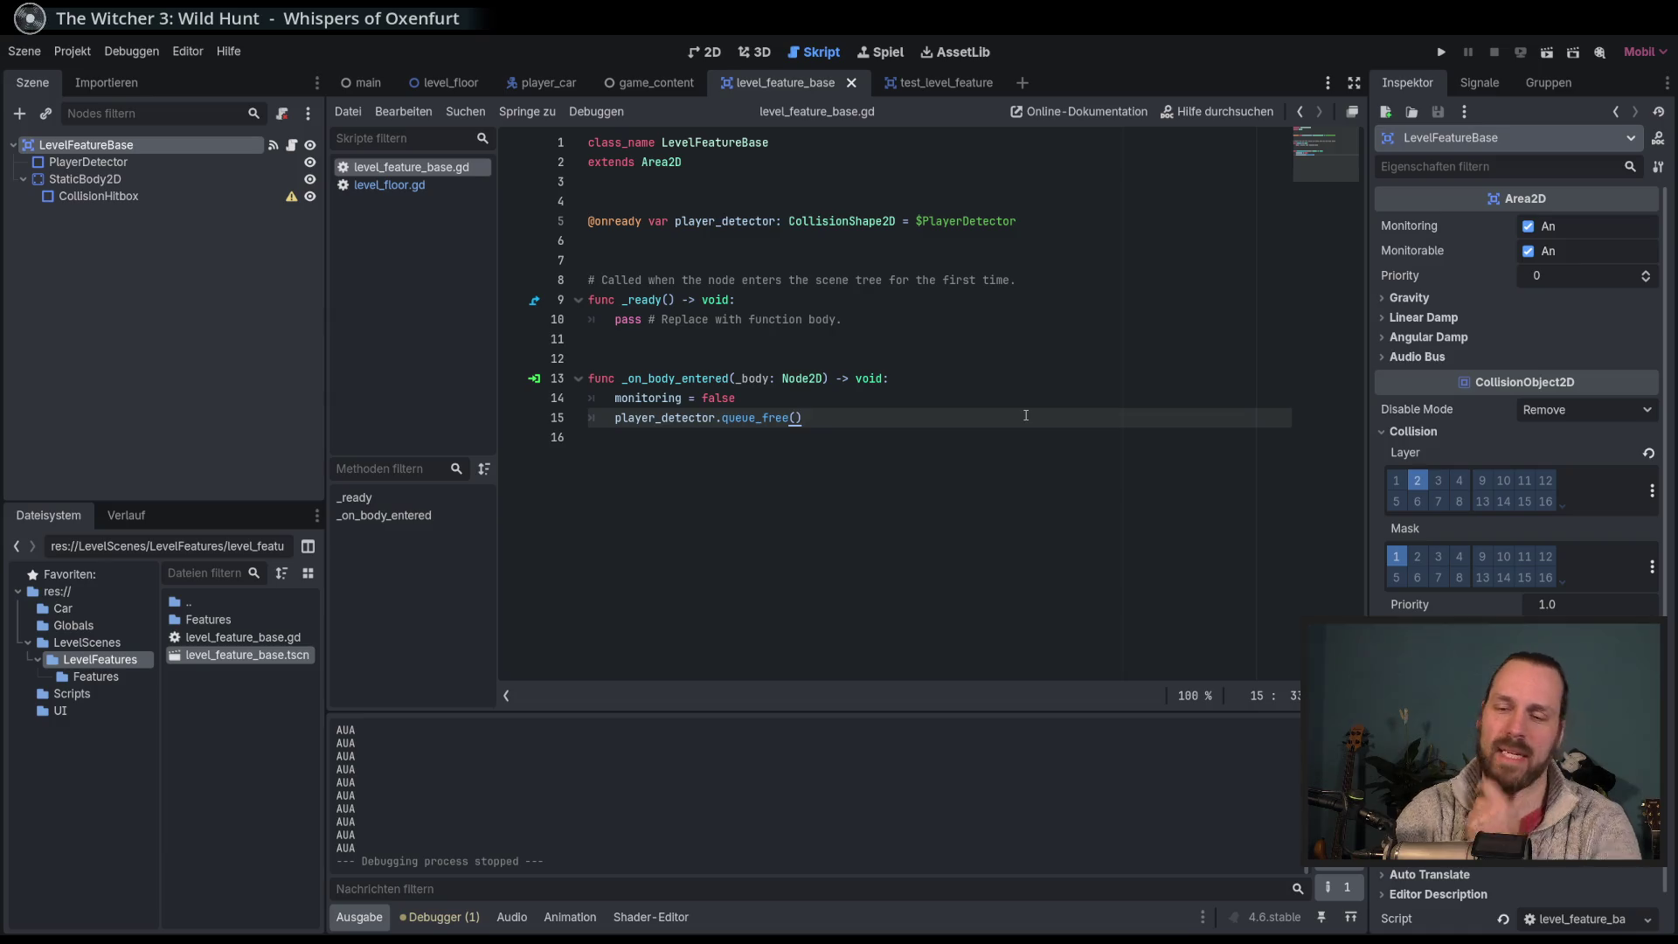
Step: Run the game and open the first of the 9 monitoring errors at line 14
{"action": "key", "text": "F5"}
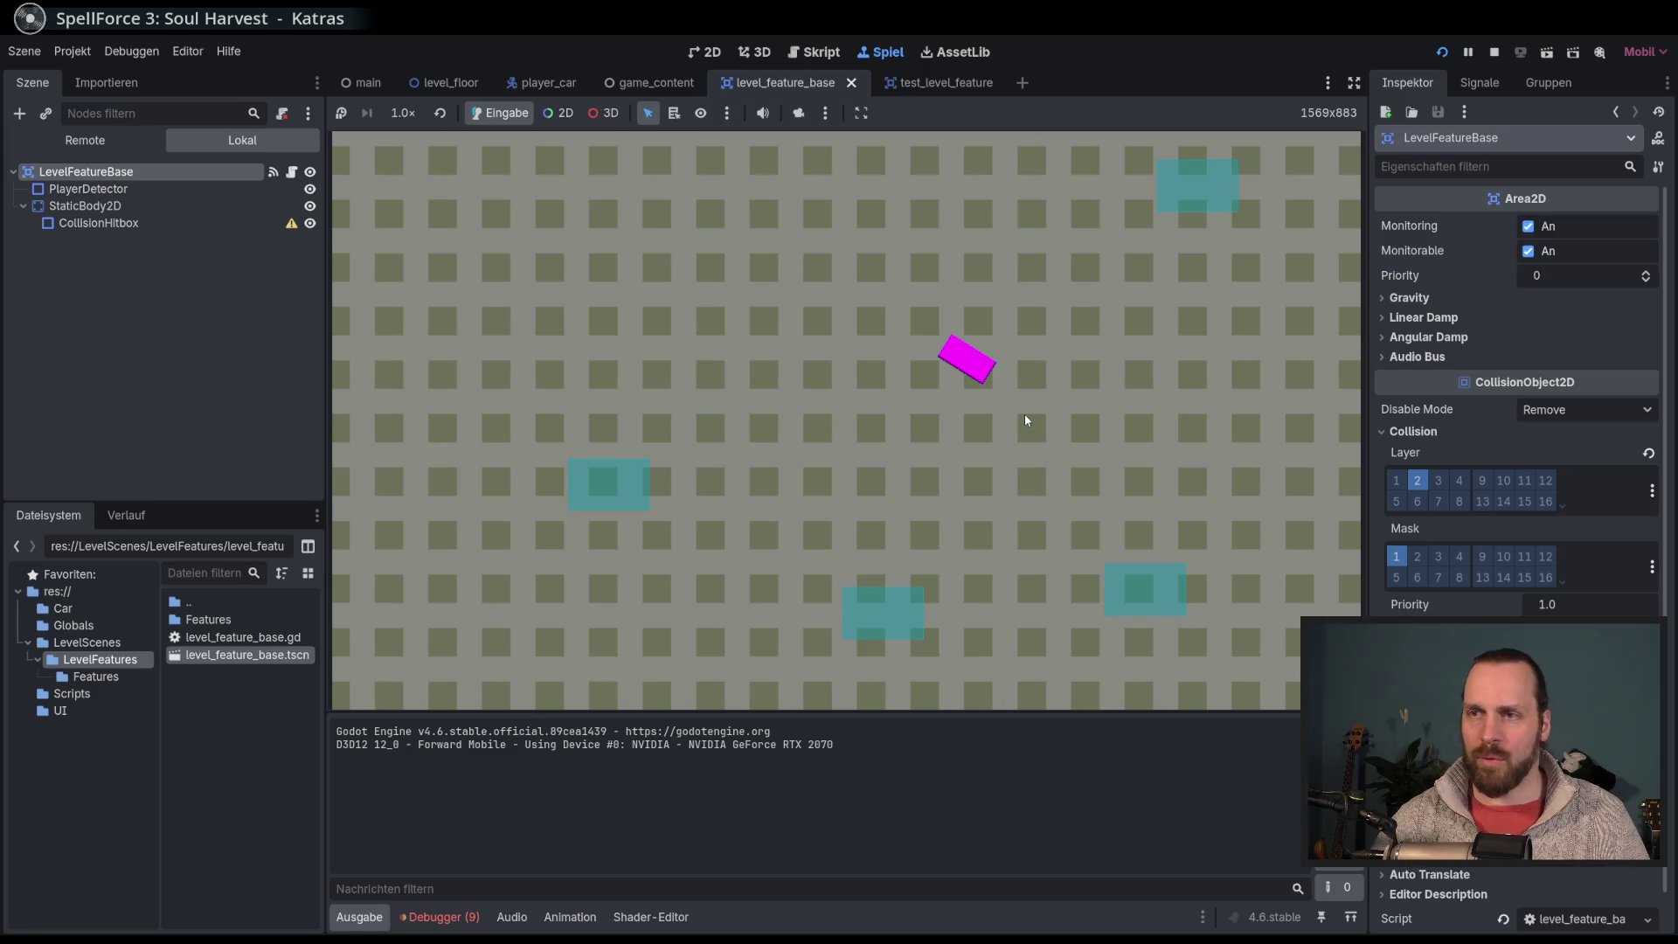
{"action": "left_click", "coordinate": [439, 917]}
{"action": "left_click", "coordinate": [721, 791]}
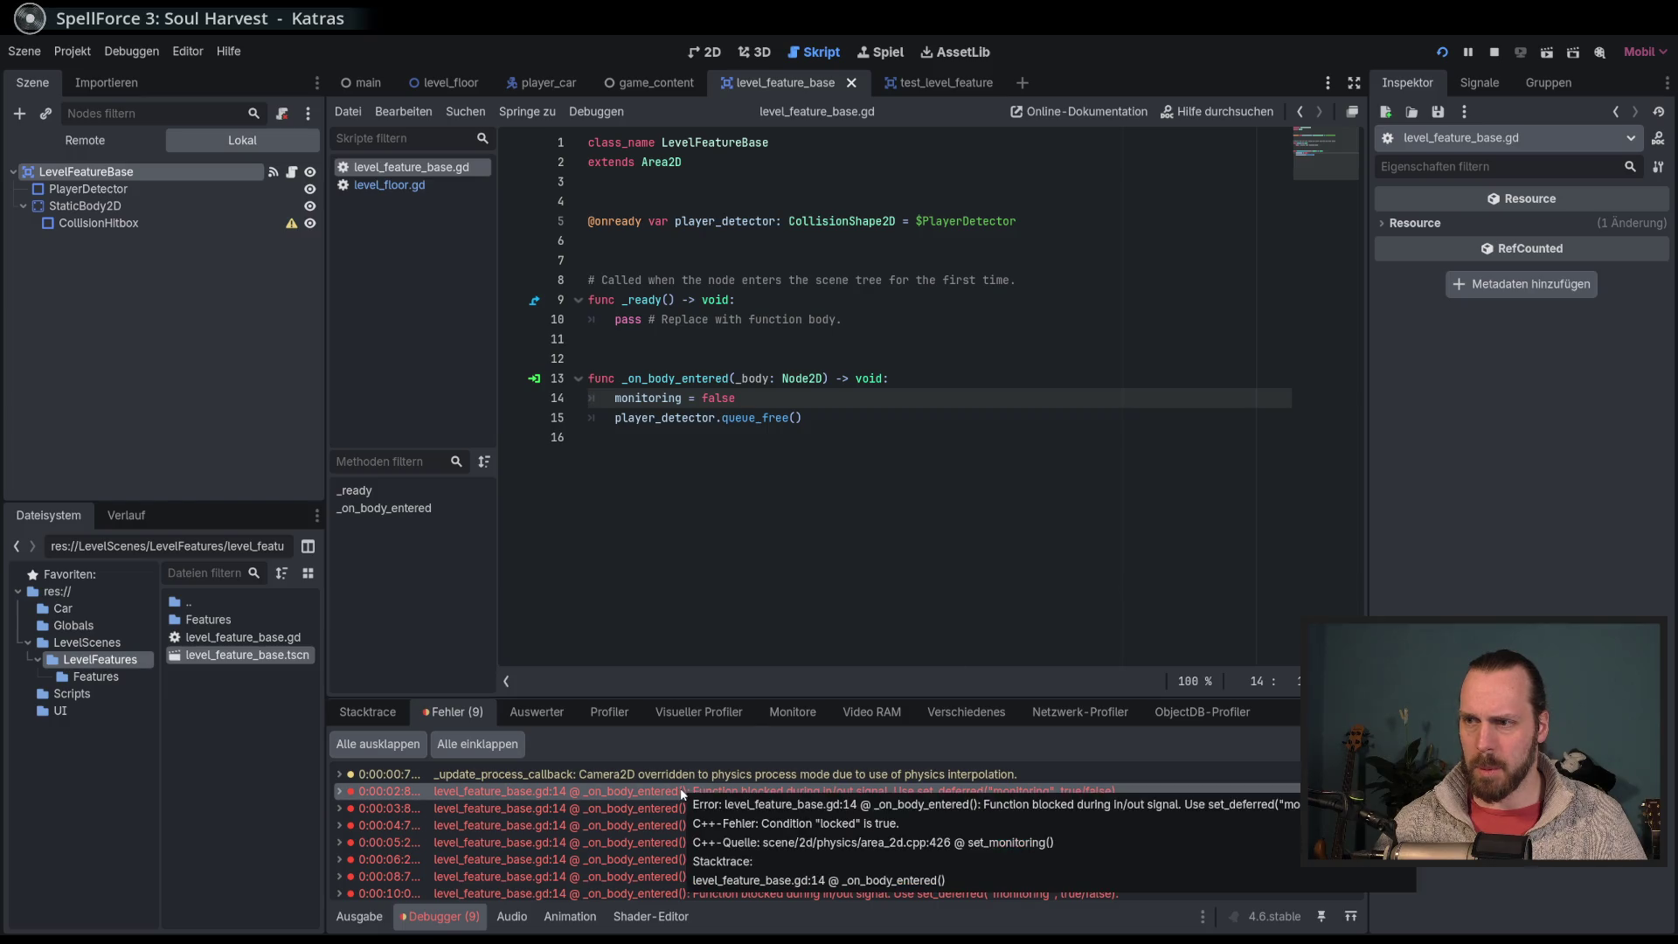
Step: Rewrite line 14 as set_deferred("monitoring", false), then save and run the current scene
{"action": "left_click", "coordinate": [839, 403]}
{"action": "type", "text": "set_ "}
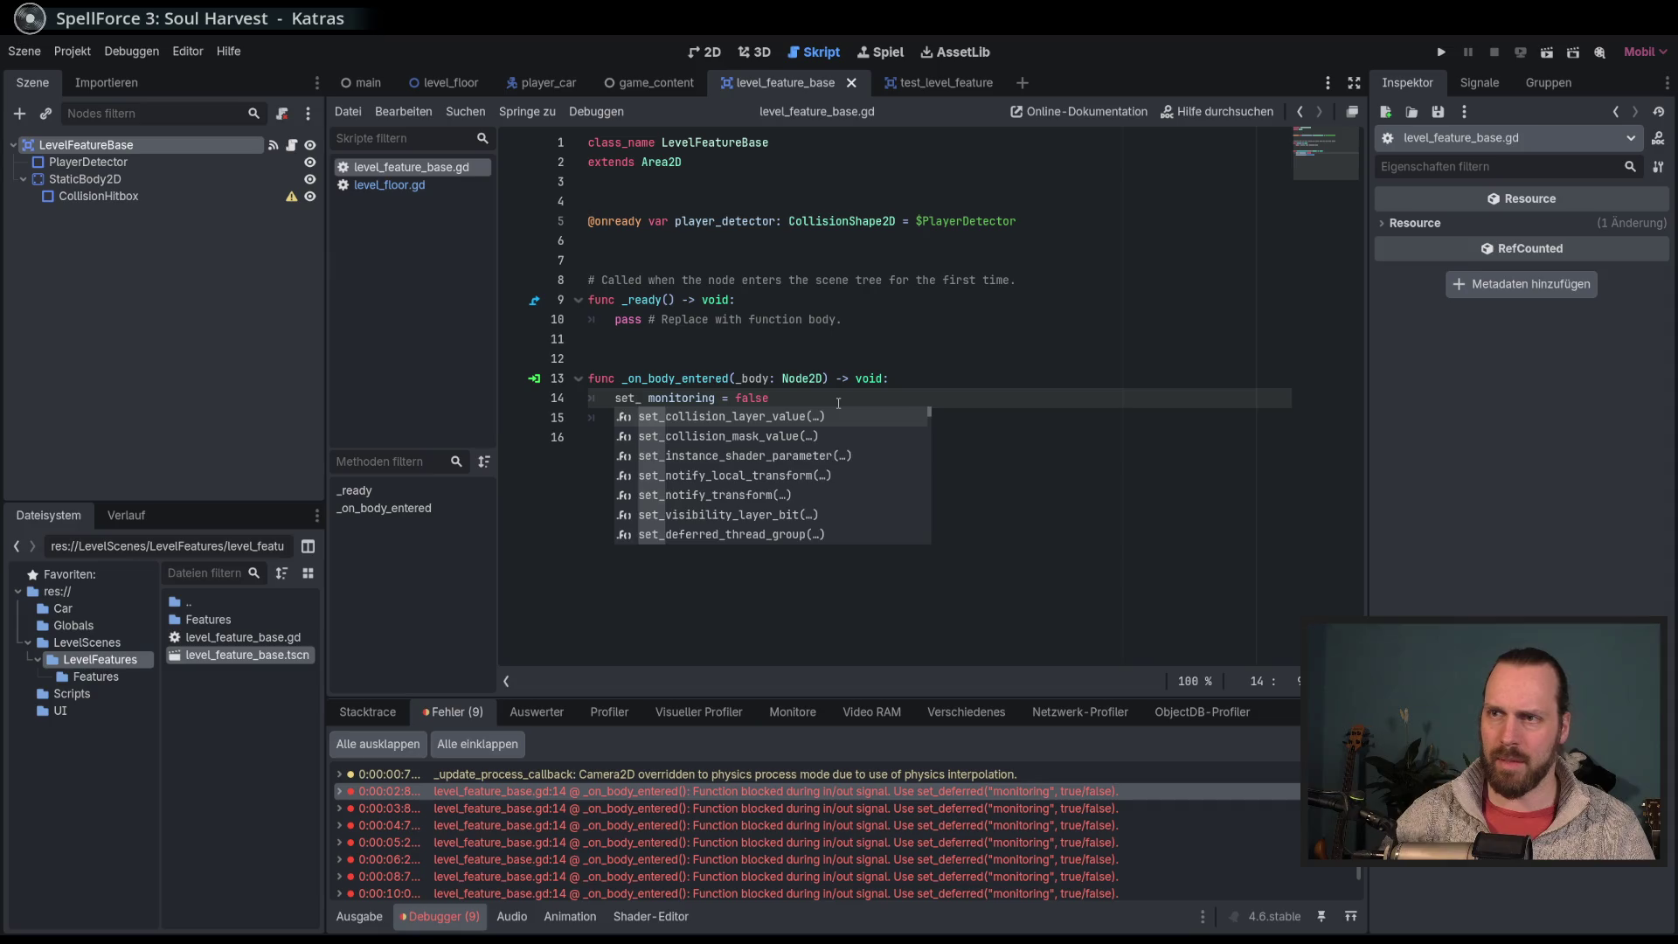
{"action": "type", "text": "de"}
{"action": "key", "text": "Down"}
{"action": "key", "text": "Return"}
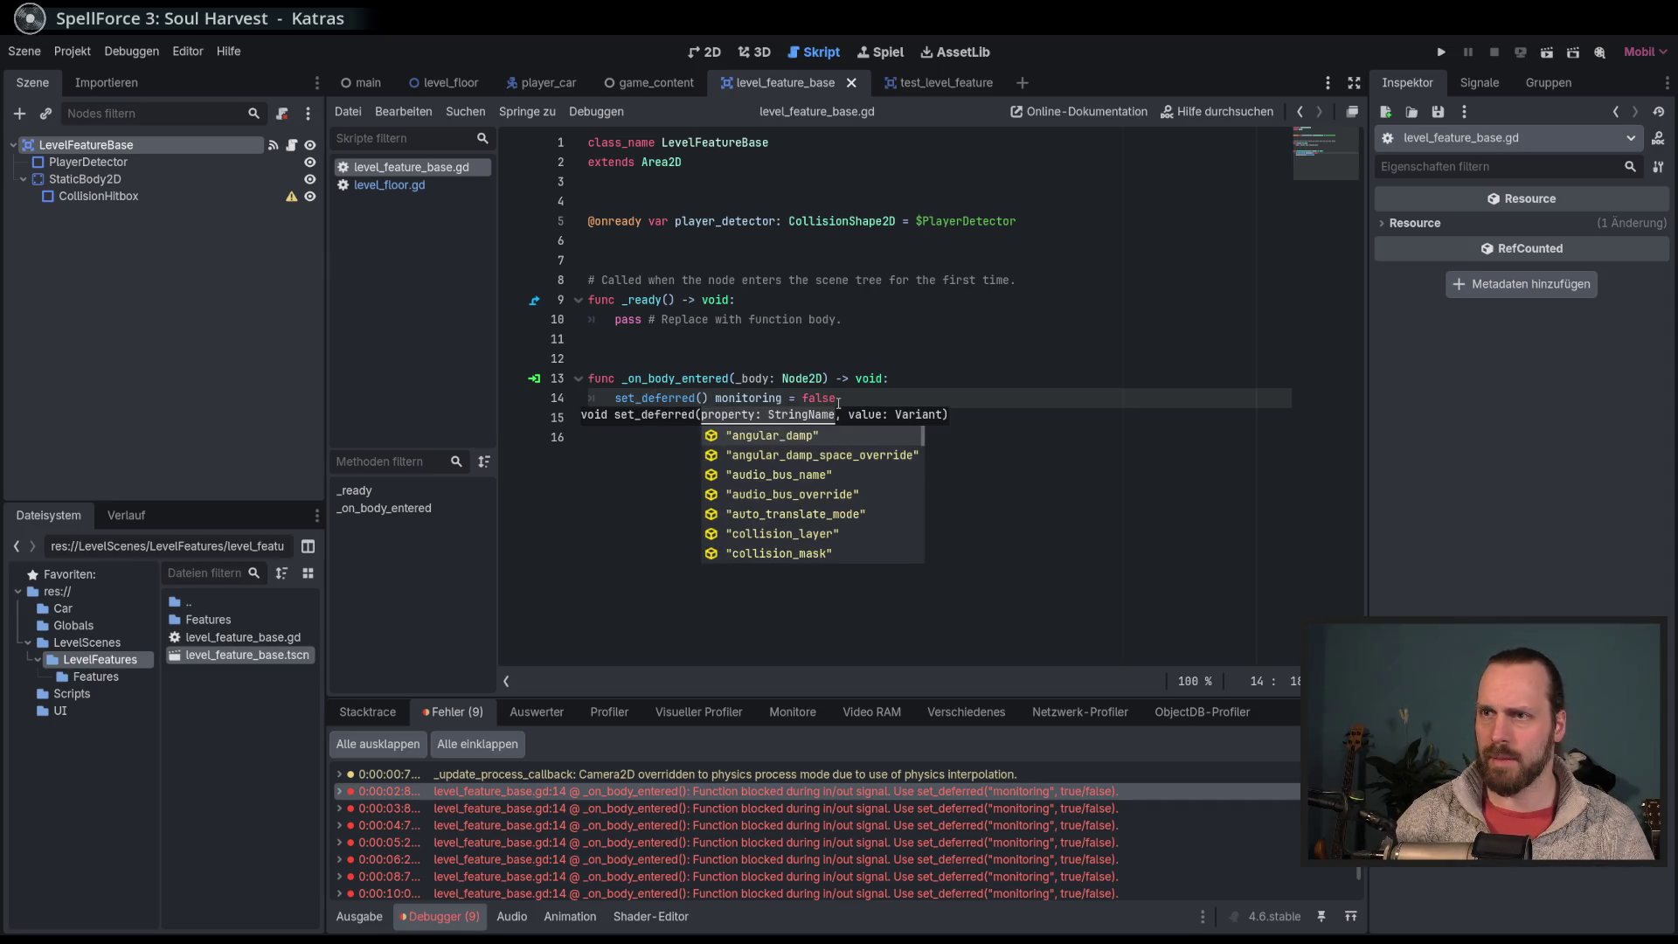
{"action": "key", "text": "Delete"}
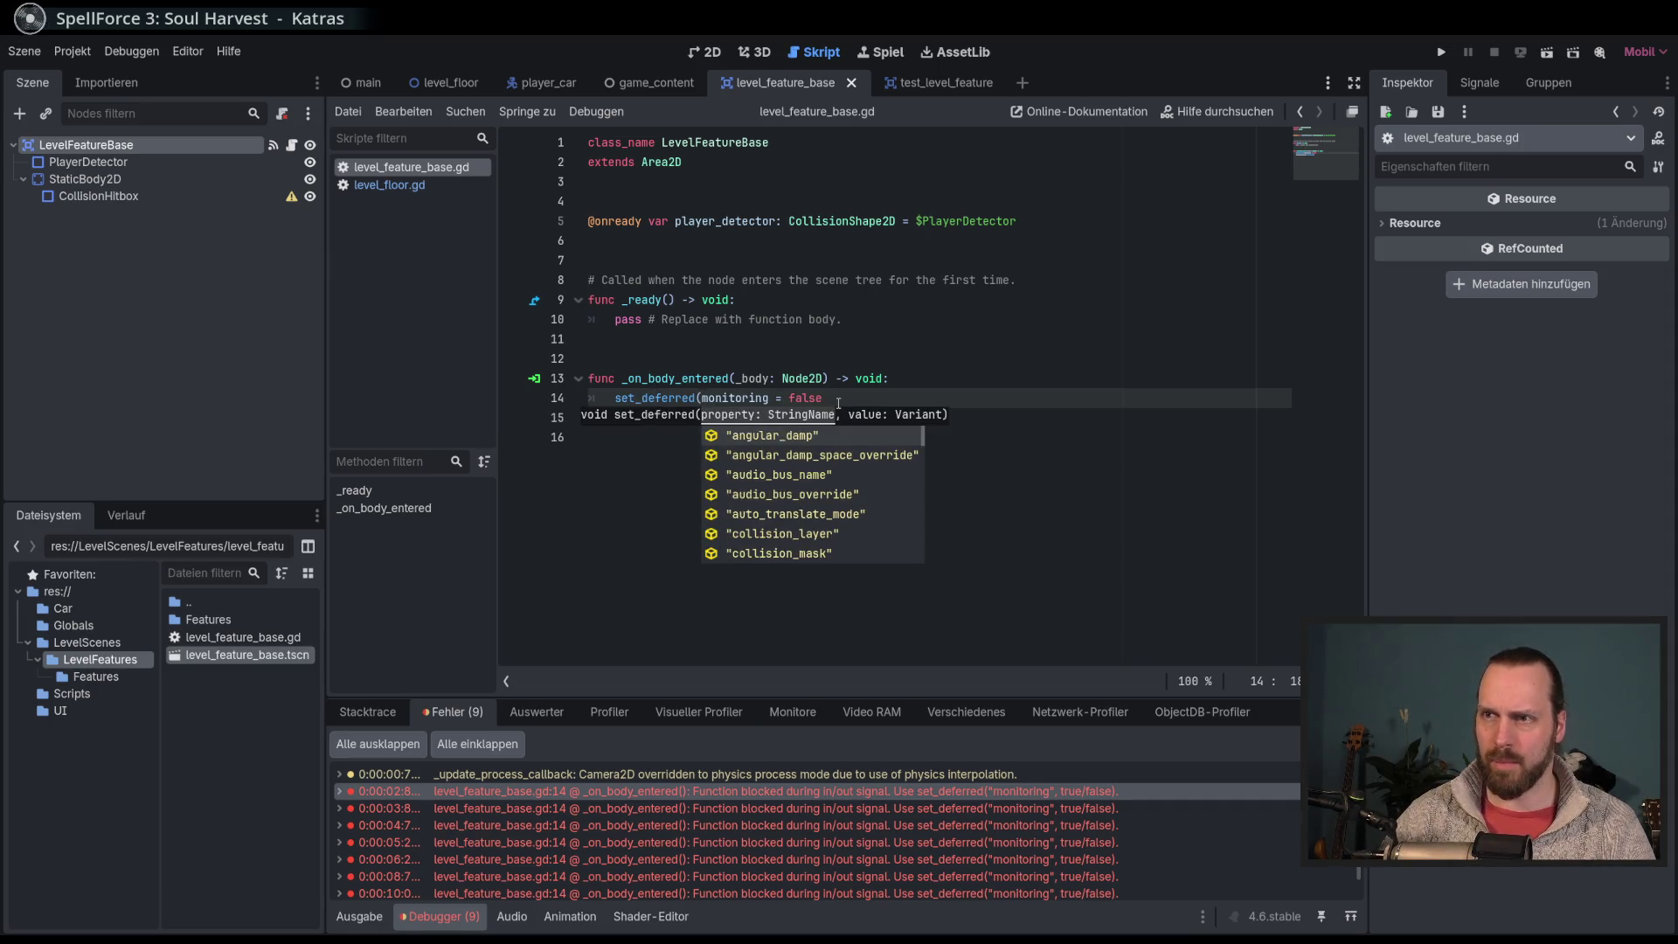
{"action": "key", "text": "ctrl+shift+Right"}
{"action": "type", "text": "\""}
{"action": "key", "text": "Delete"}
{"action": "key", "text": "Delete"}
{"action": "type", "text": ","}
{"action": "key", "text": "End"}
{"action": "type", "text": ")"}
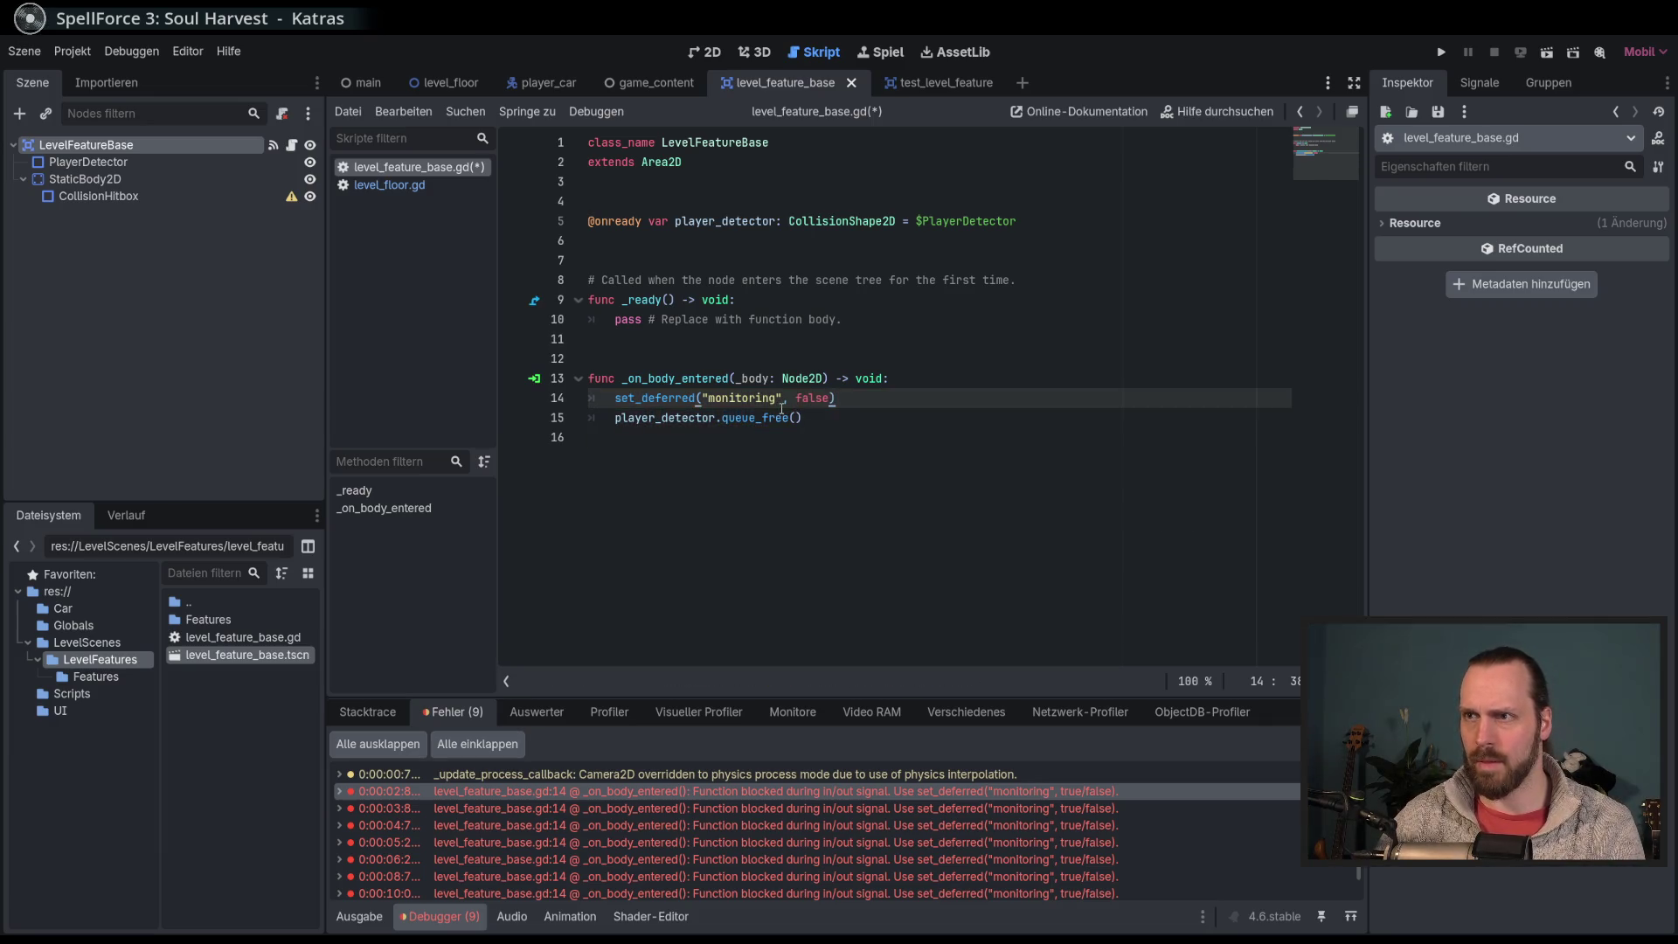
{"action": "key", "text": "F6"}
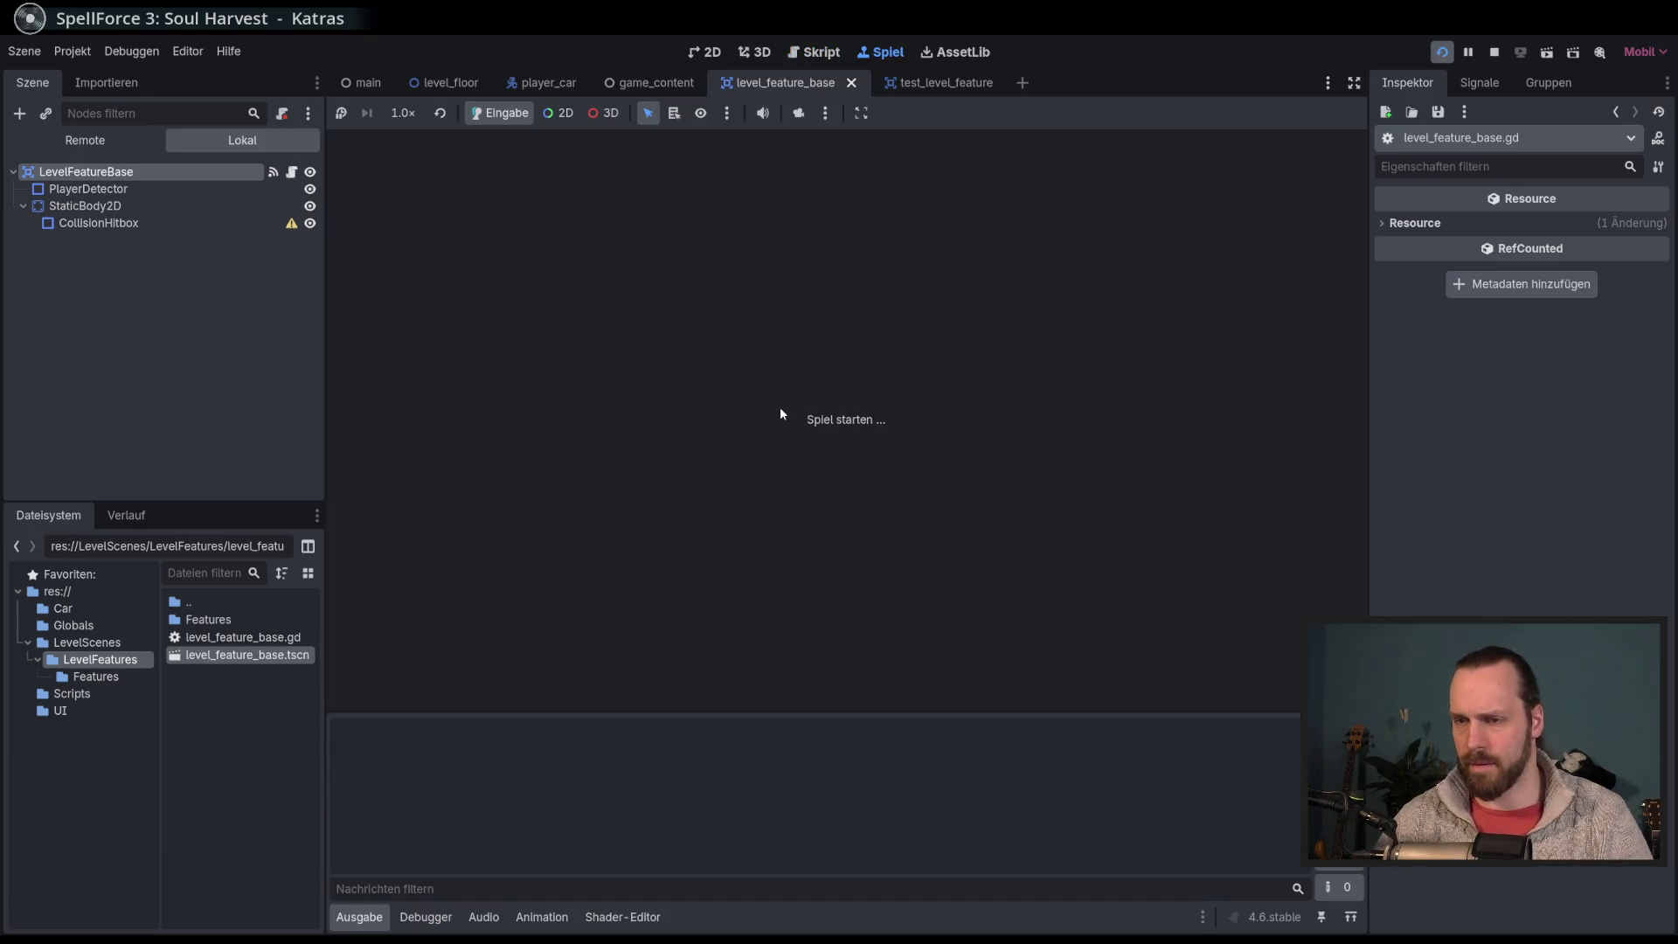
Step: Drive the car through the feature circles to confirm they vanish, then stop the game
{"action": "key", "text": "Up"}
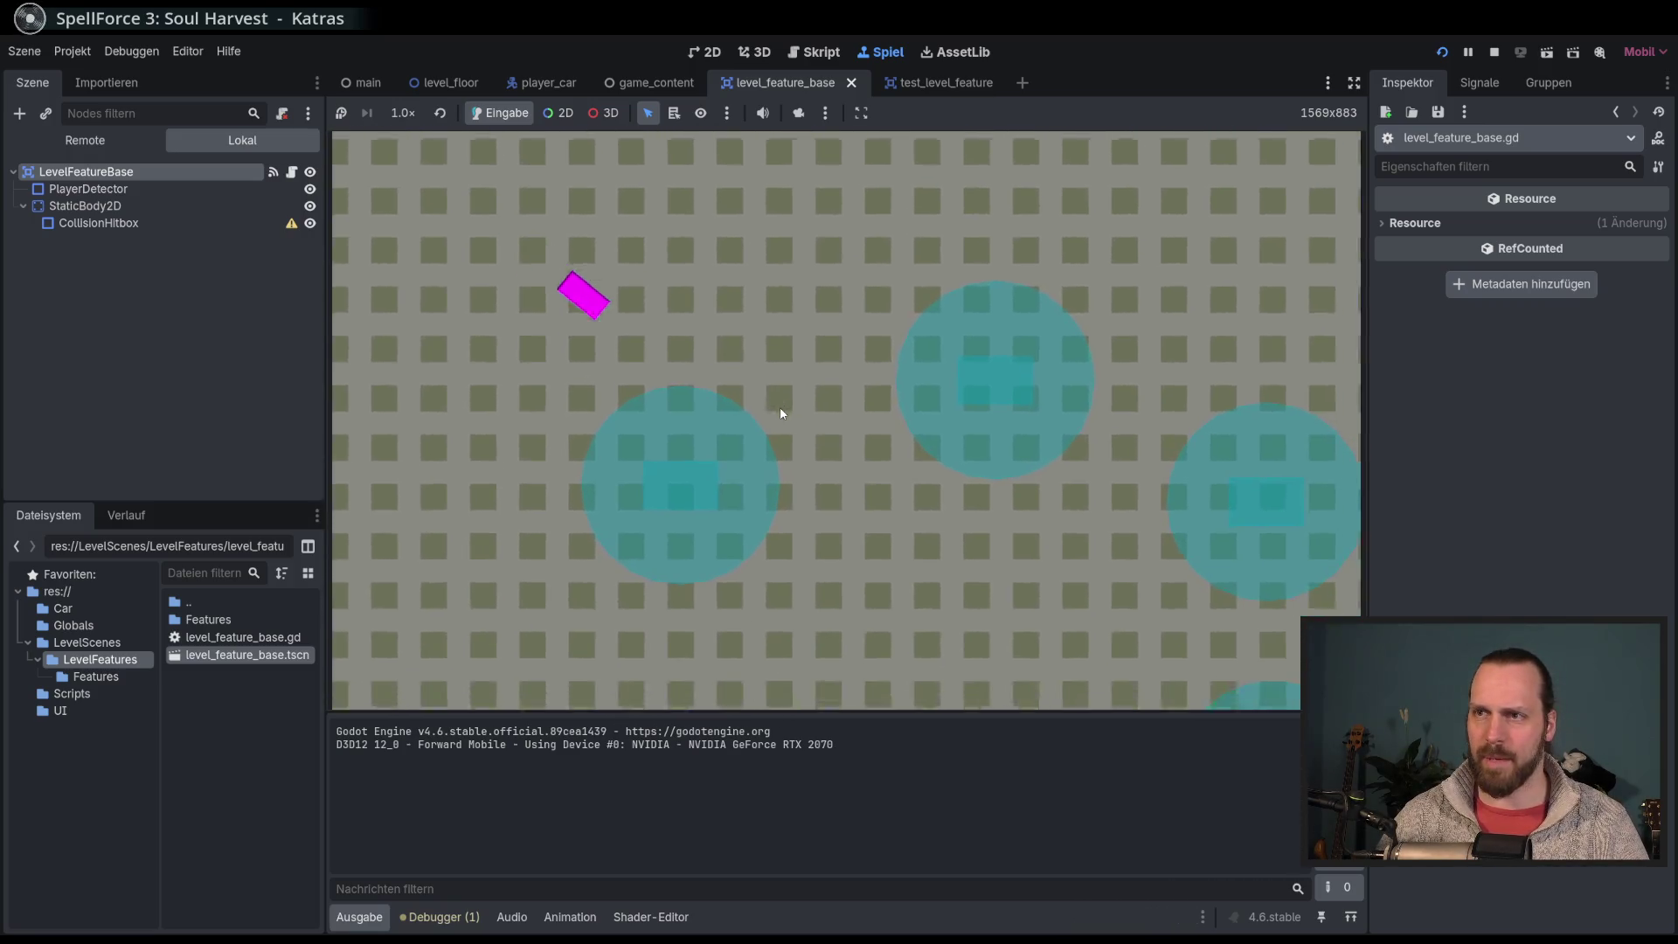
{"action": "key", "text": "Right"}
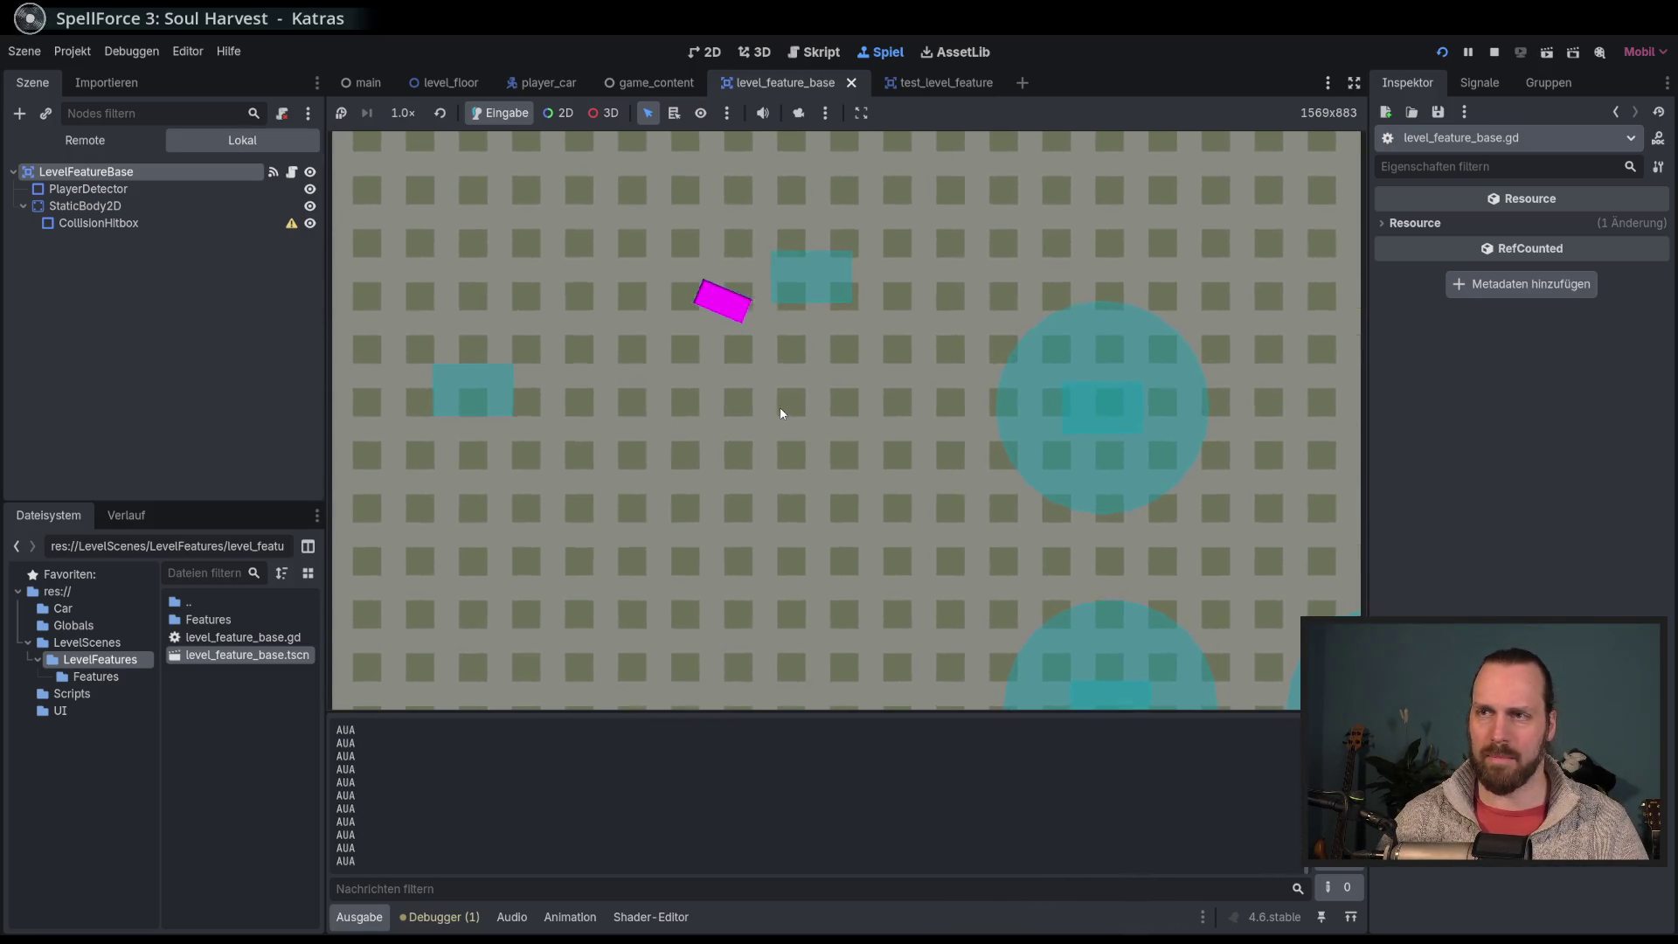
{"action": "key", "text": "Left"}
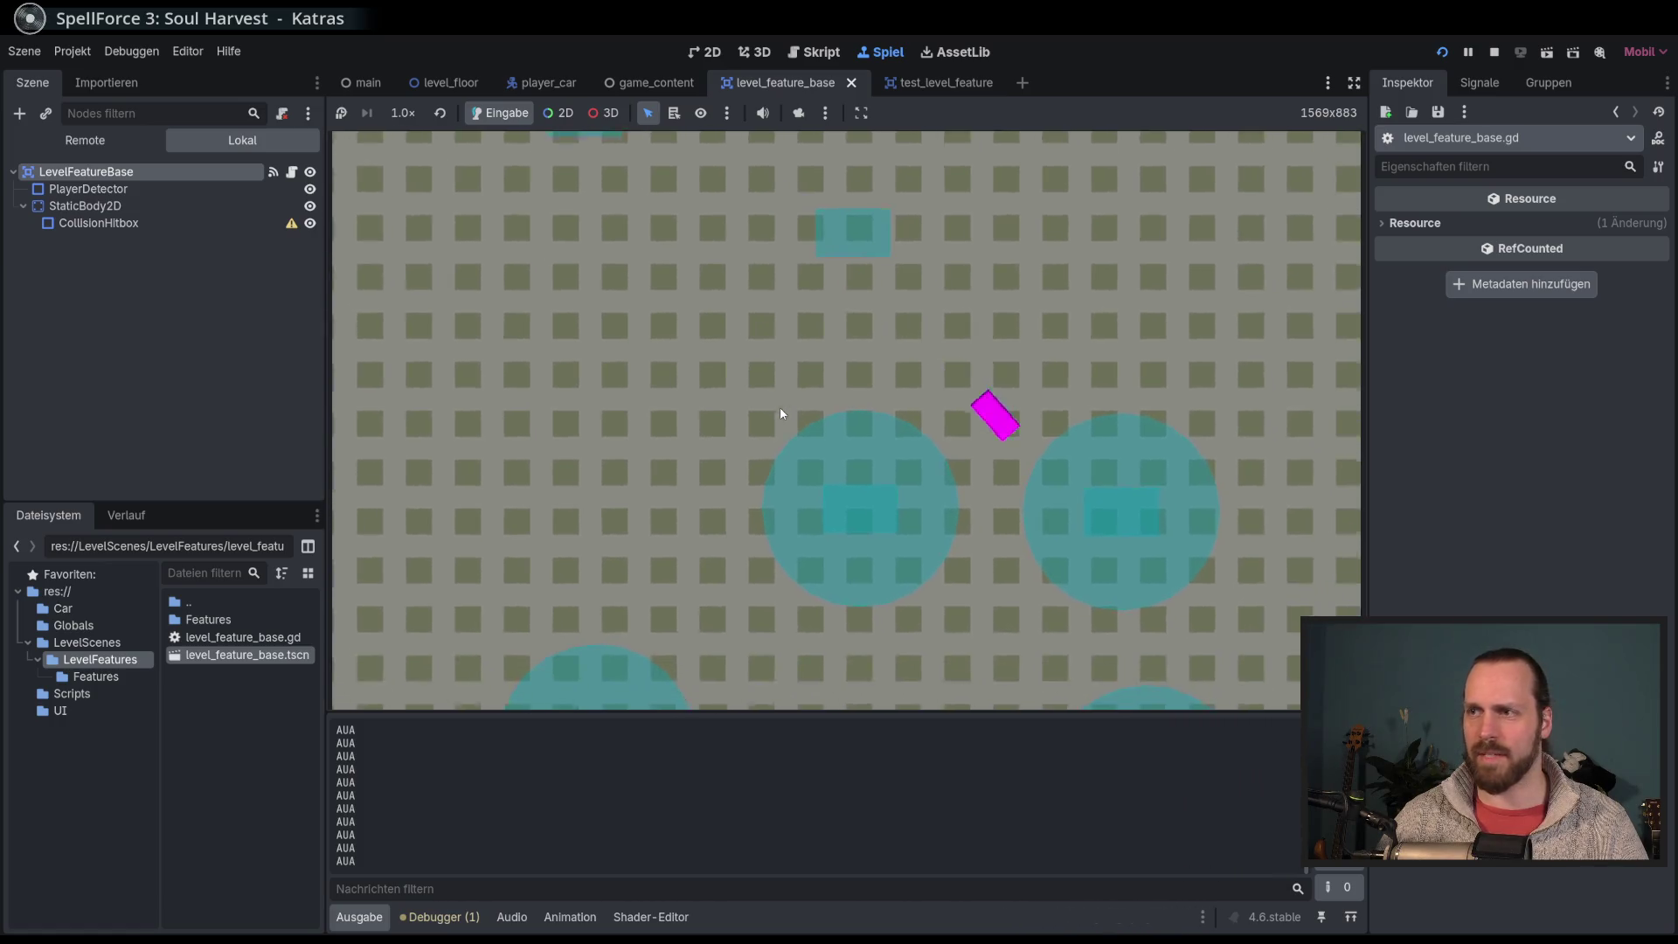
{"action": "key", "text": "Right"}
{"action": "key", "text": "Left"}
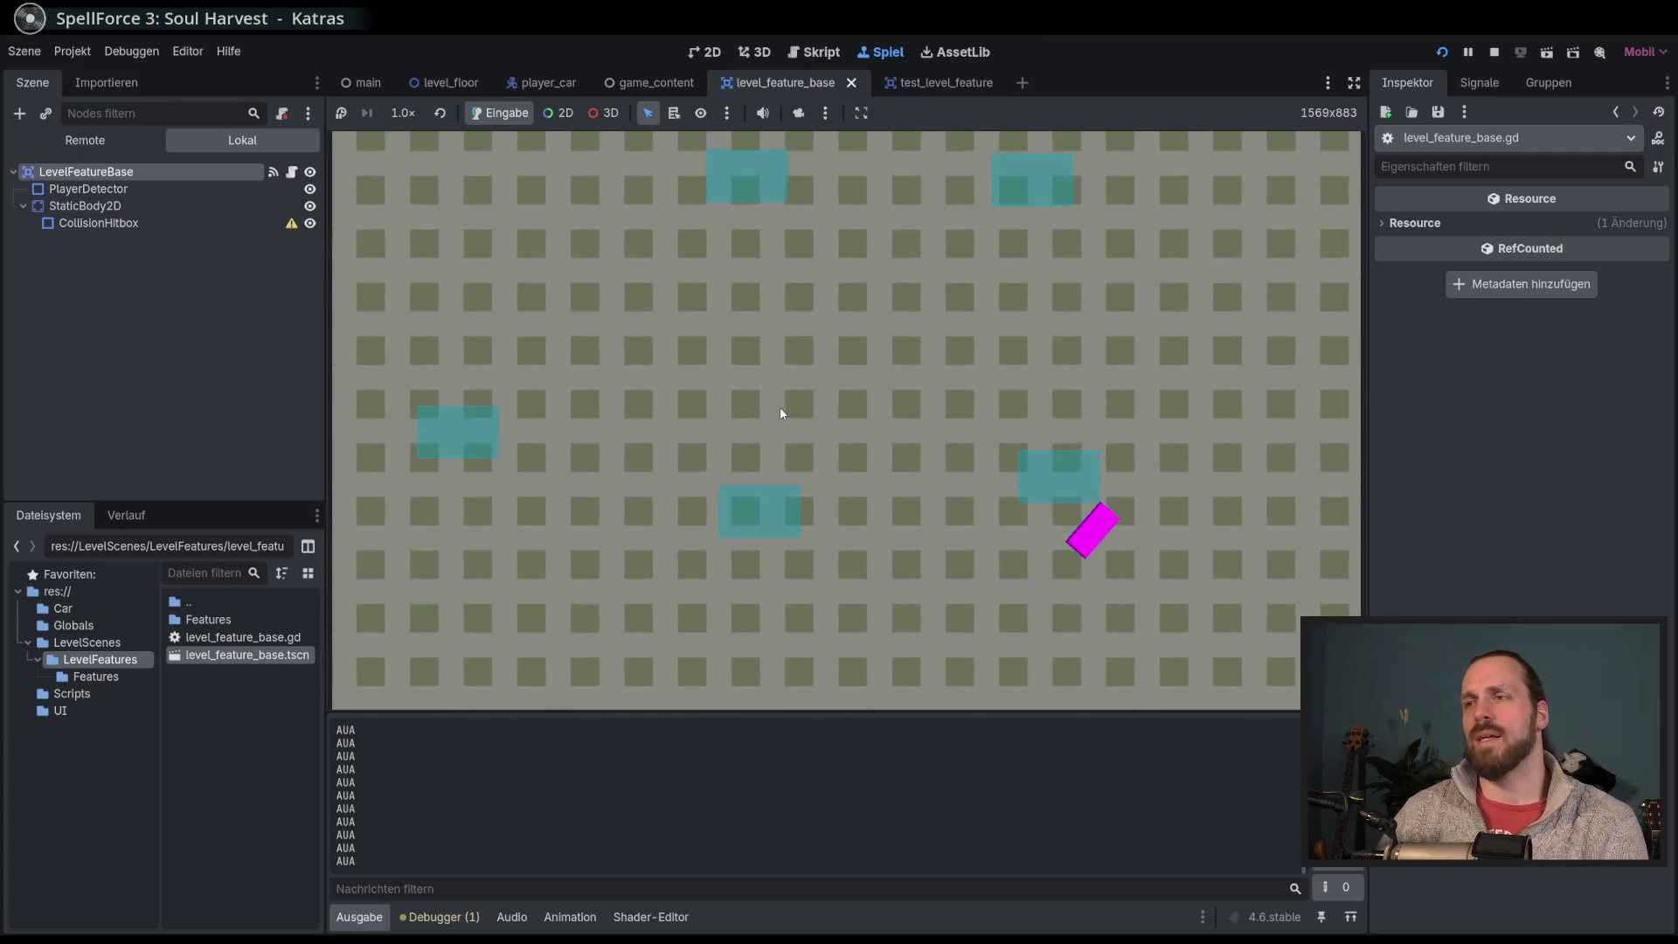
{"action": "key", "text": "F8"}
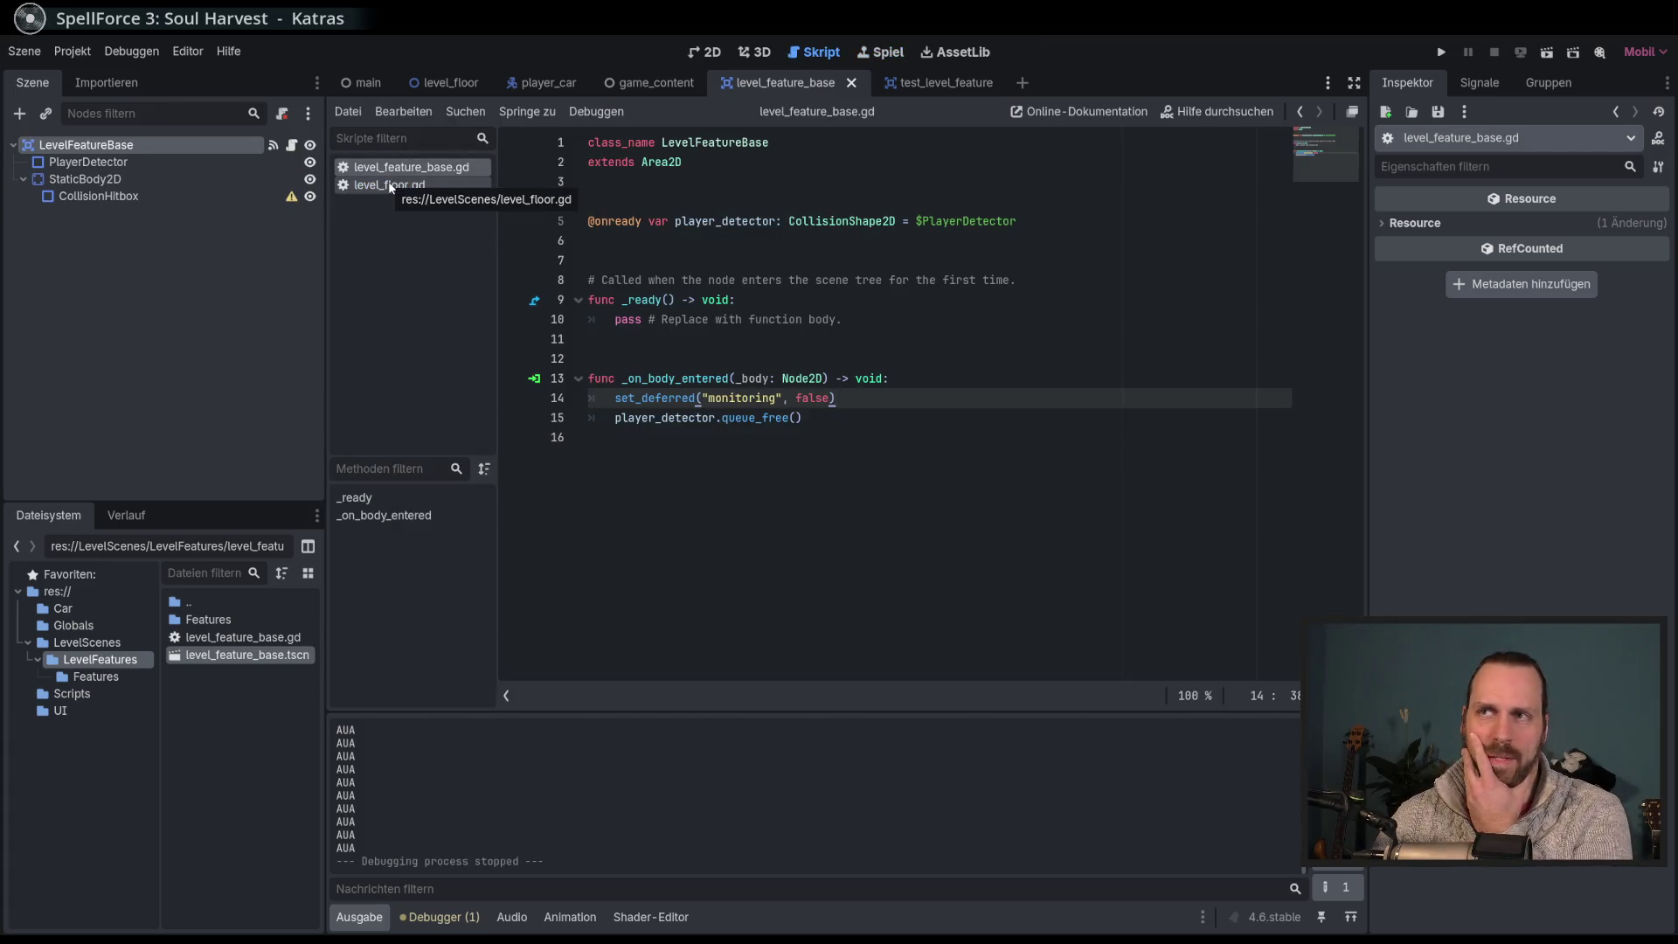
Step: Open level_floor.gd, then open MainCam's main_cam.gd script from the Main scene
{"action": "left_click", "coordinate": [390, 185]}
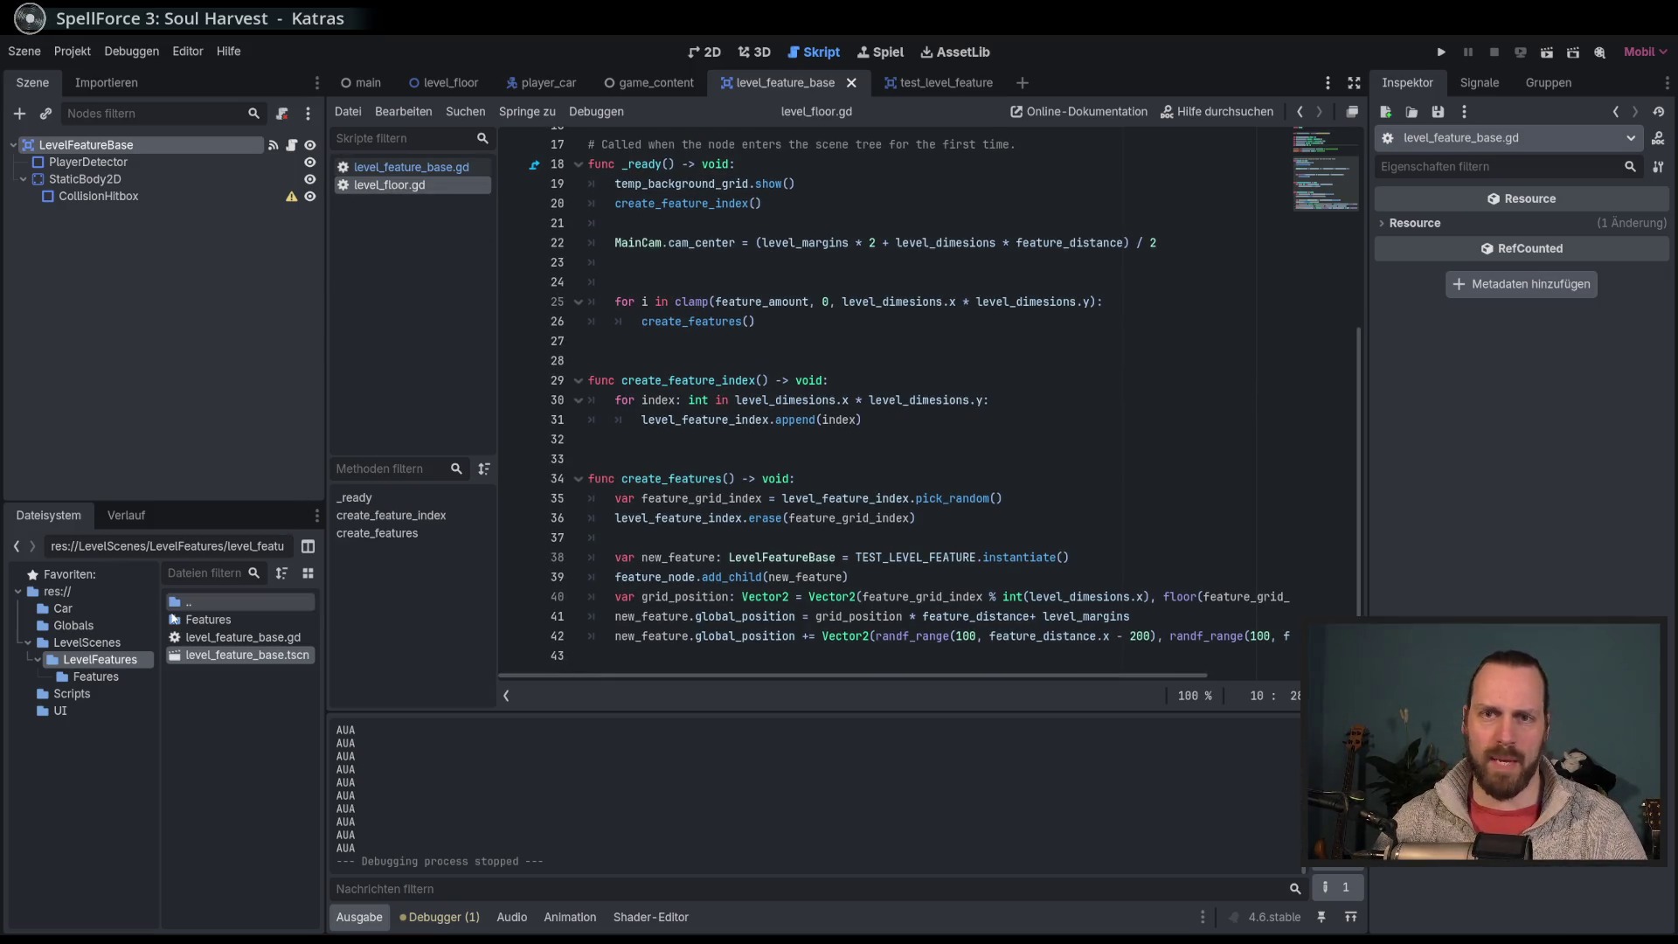
{"action": "left_click", "coordinate": [98, 659]}
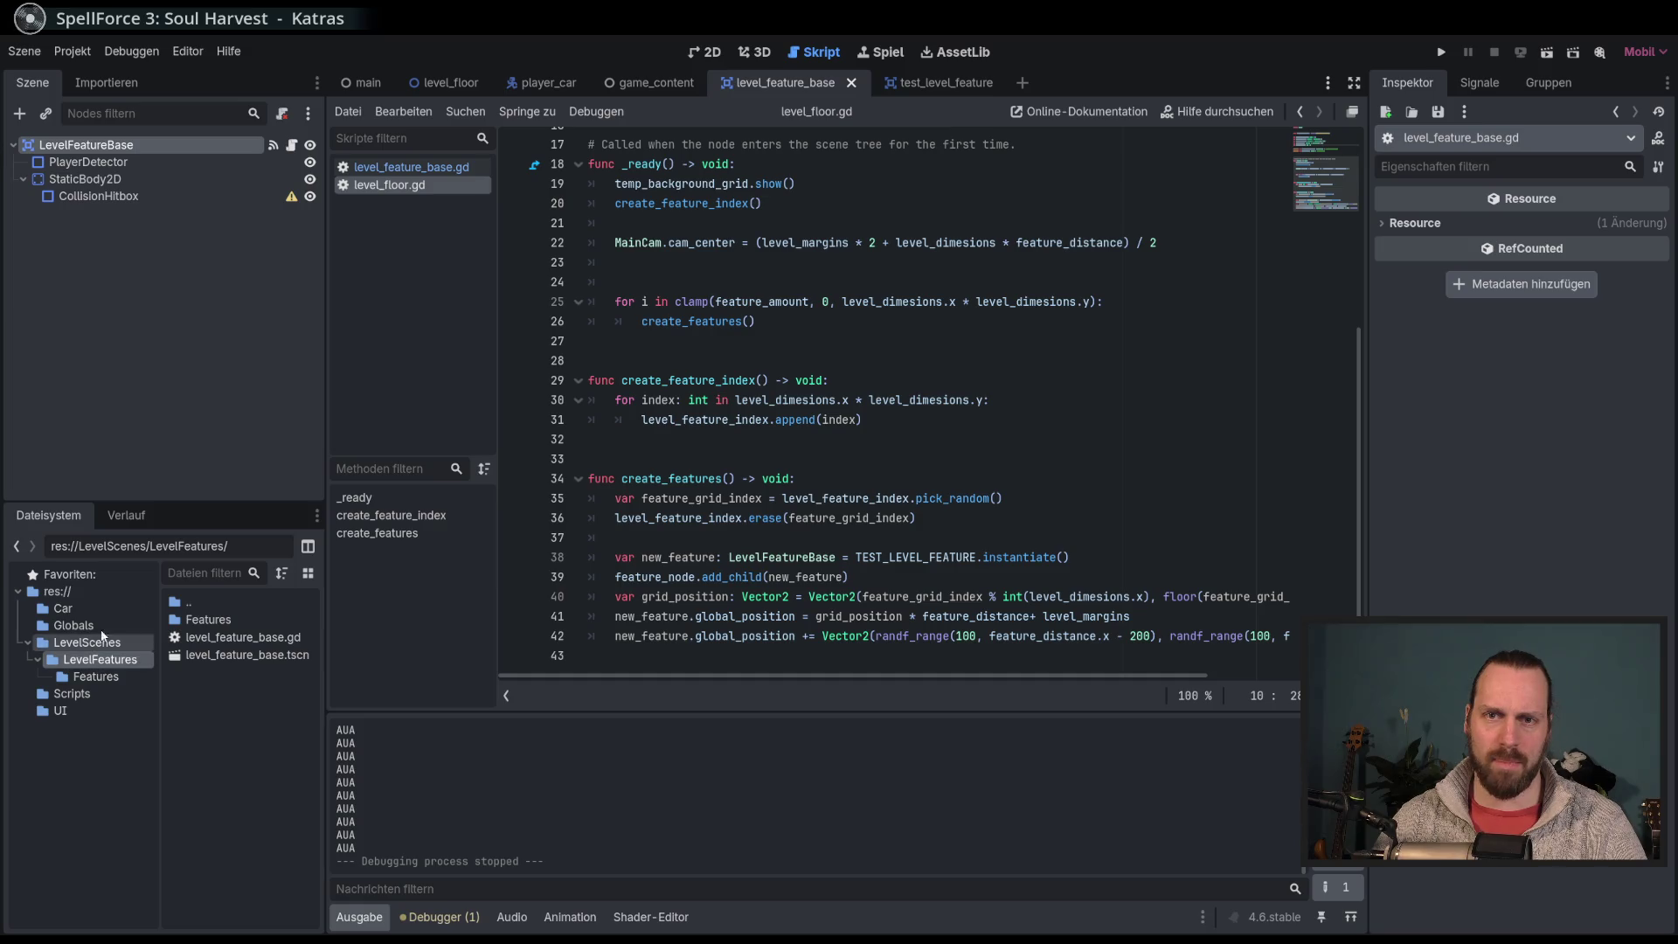
{"action": "left_click", "coordinate": [458, 88]}
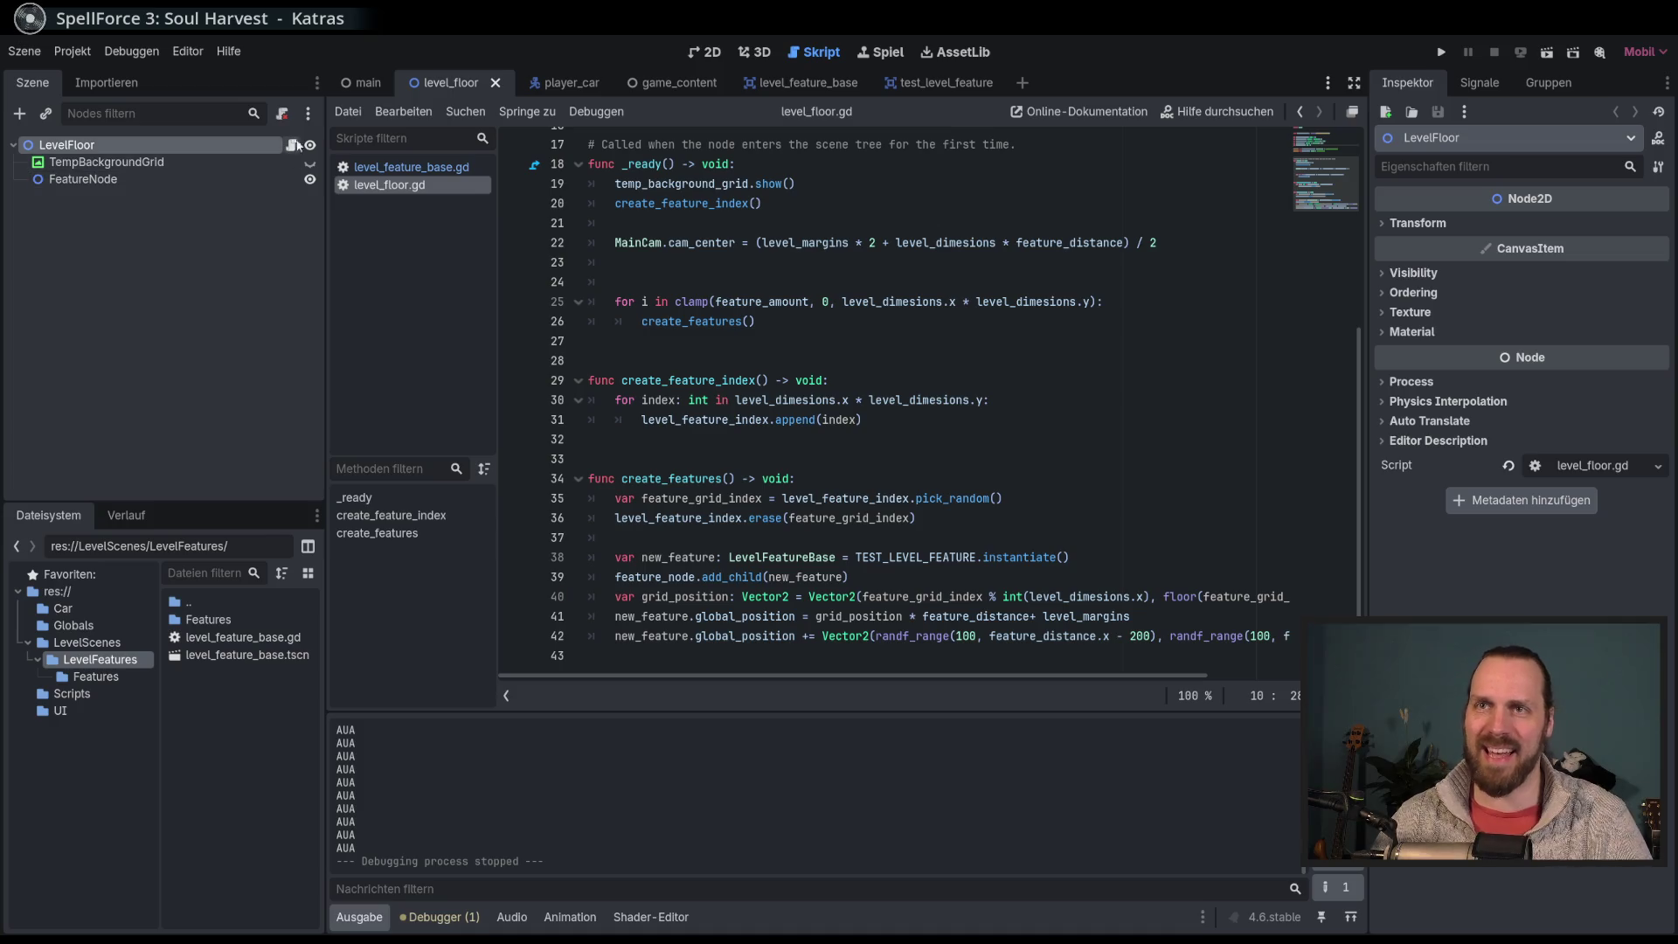
{"action": "left_click", "coordinate": [366, 86]}
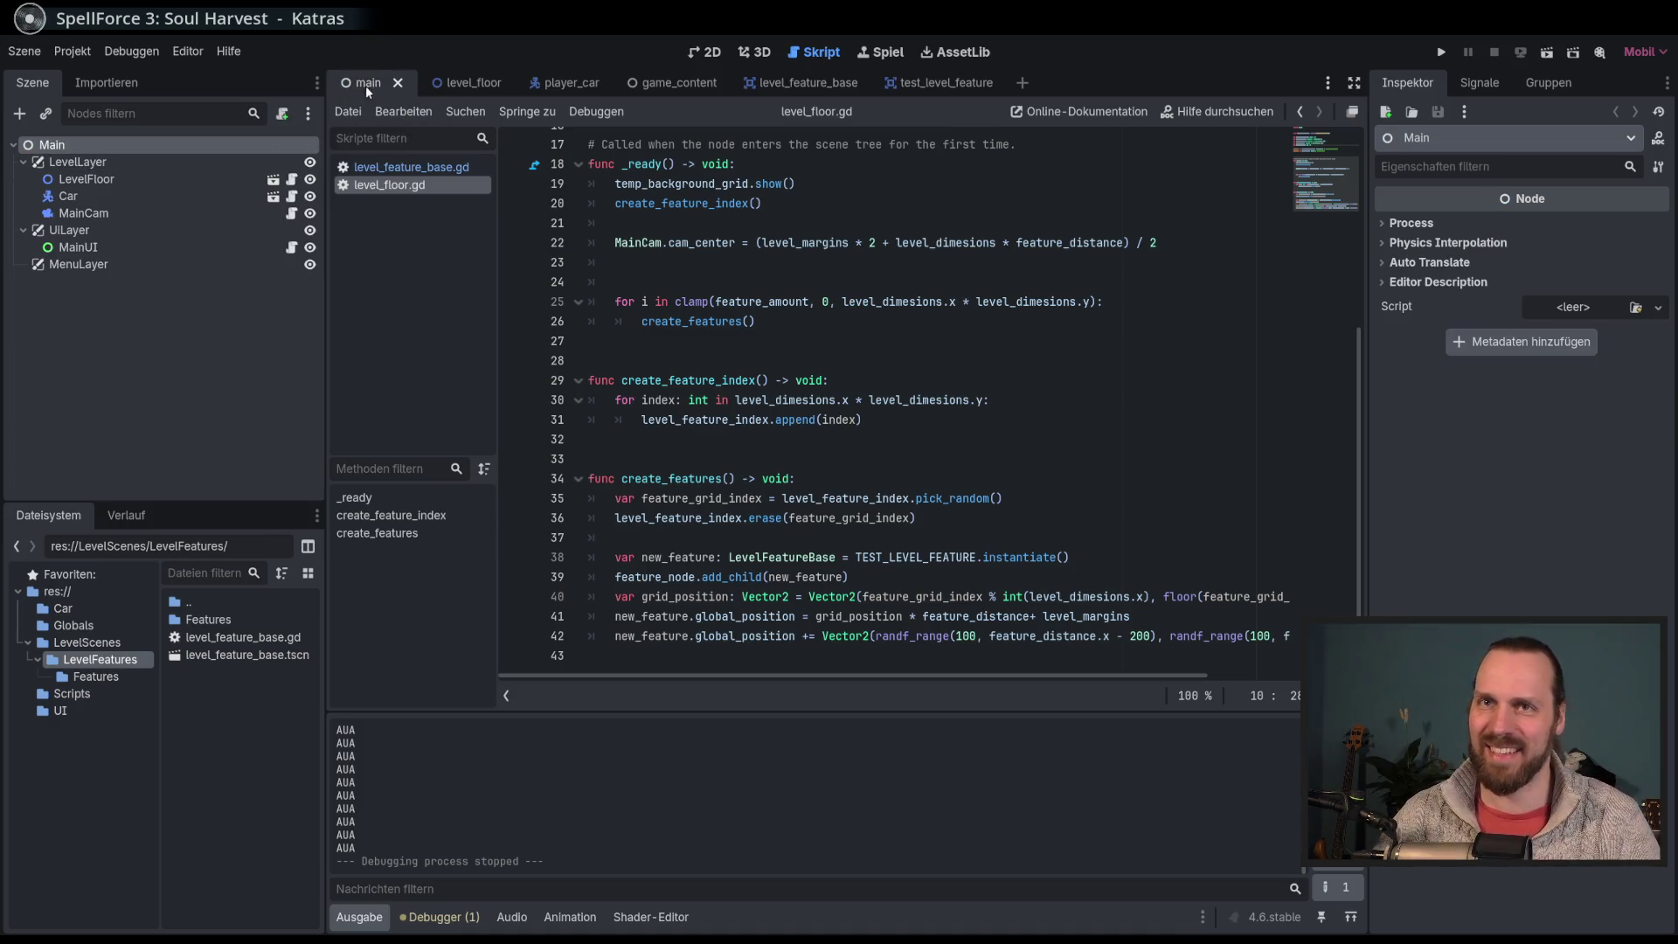
{"action": "left_click", "coordinate": [152, 211]}
{"action": "left_click", "coordinate": [293, 212]}
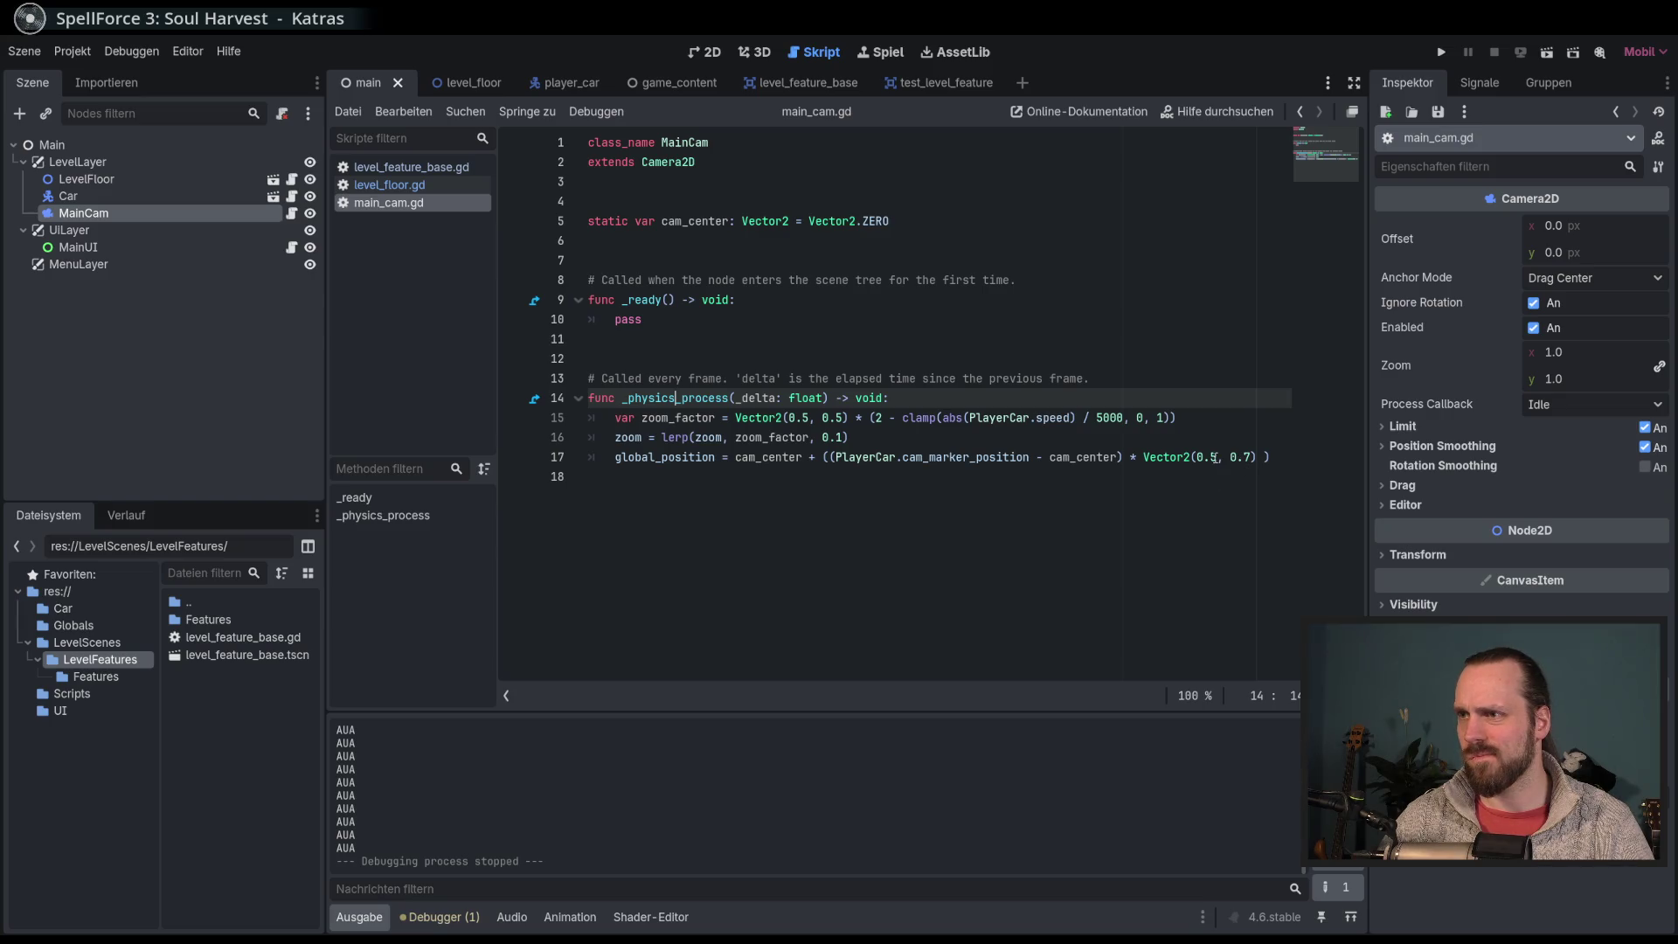
Step: Change the camera follow factor on line 17 to Vector2(0.7, 0.8)
{"action": "left_click", "coordinate": [1213, 457]}
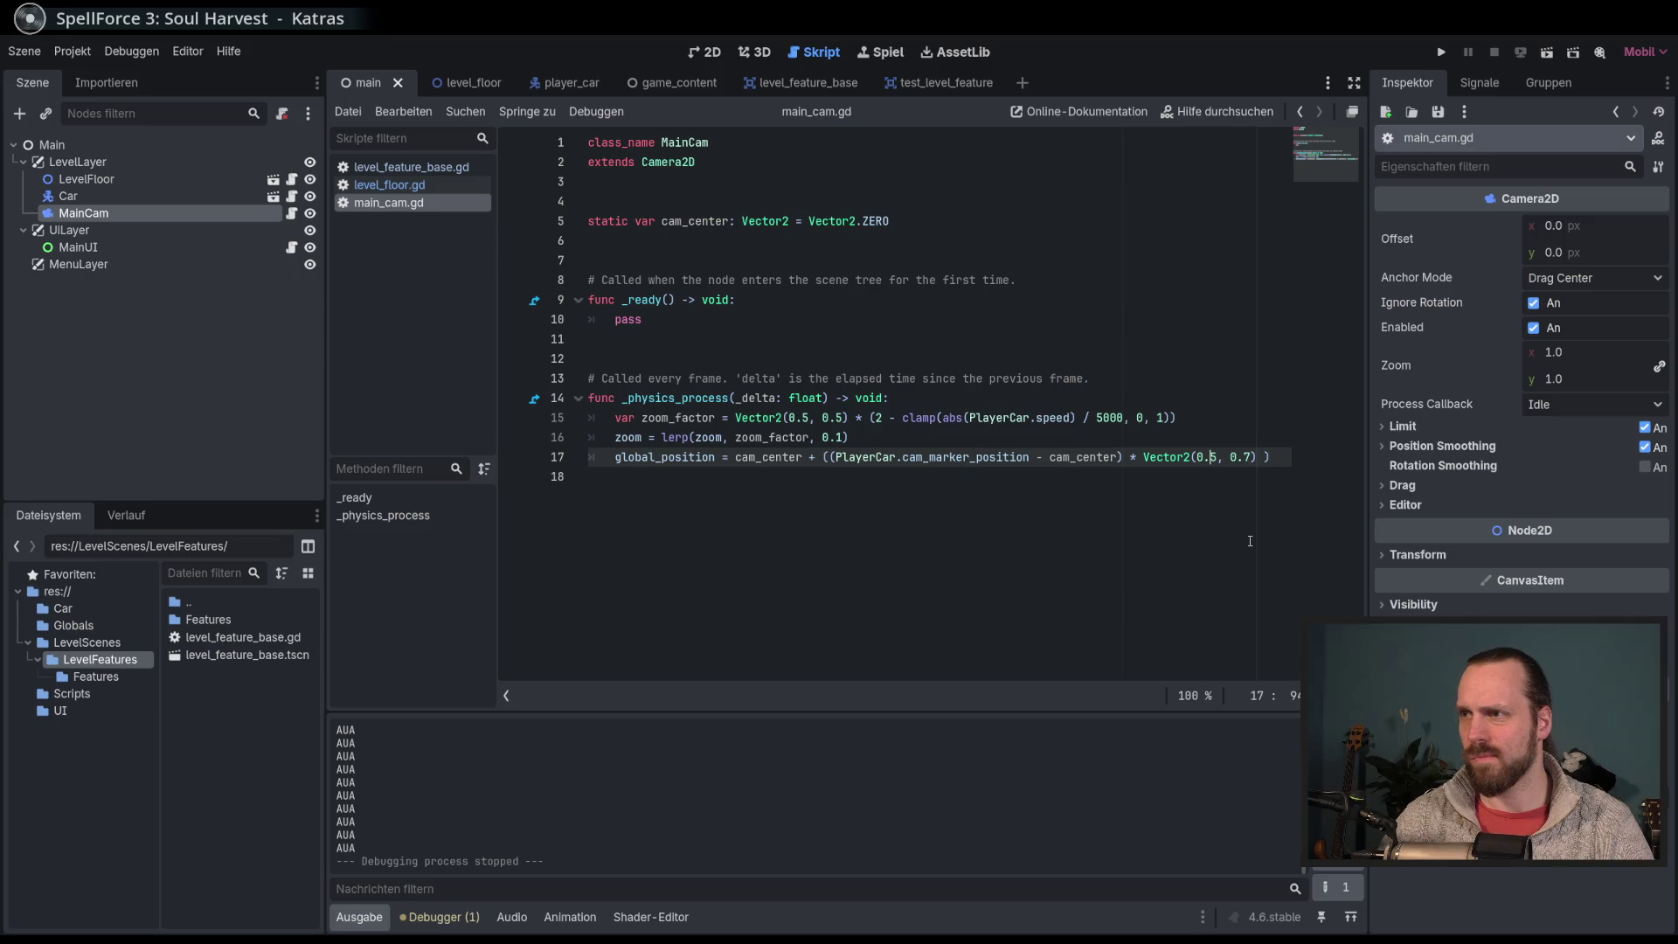
{"action": "key", "text": "Delete"}
{"action": "type", "text": "7"}
{"action": "key", "text": "Right"}
{"action": "key", "text": "Right"}
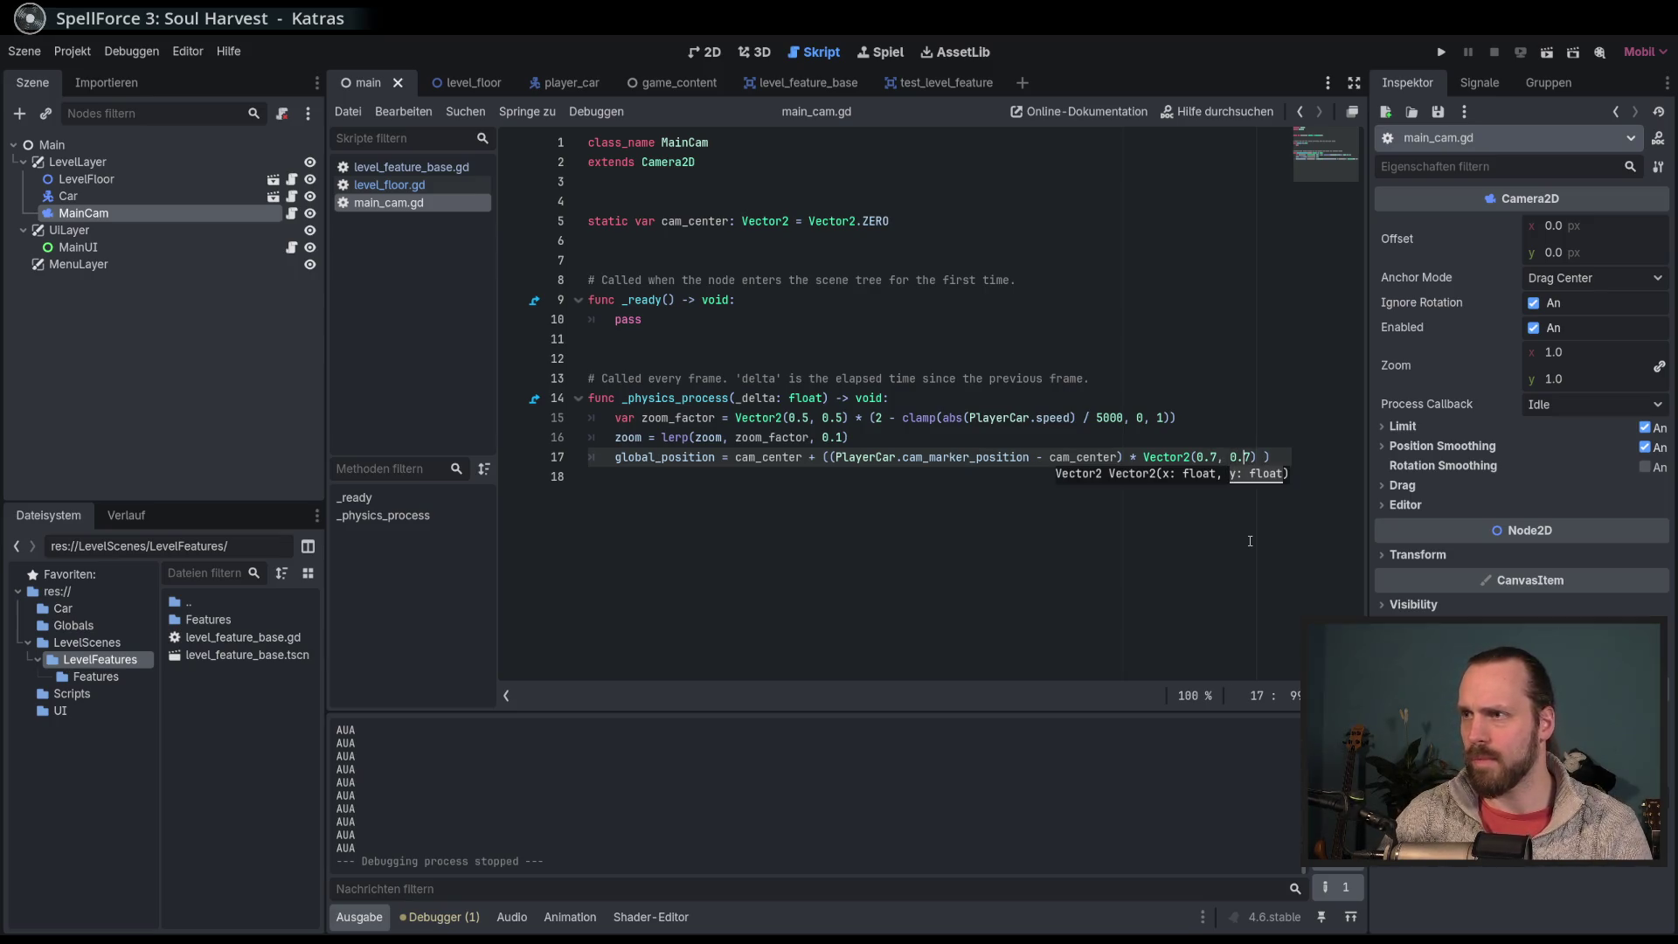
Step: Test-run the game, driving the car to check camera following, then stop it
{"action": "key", "text": "F5"}
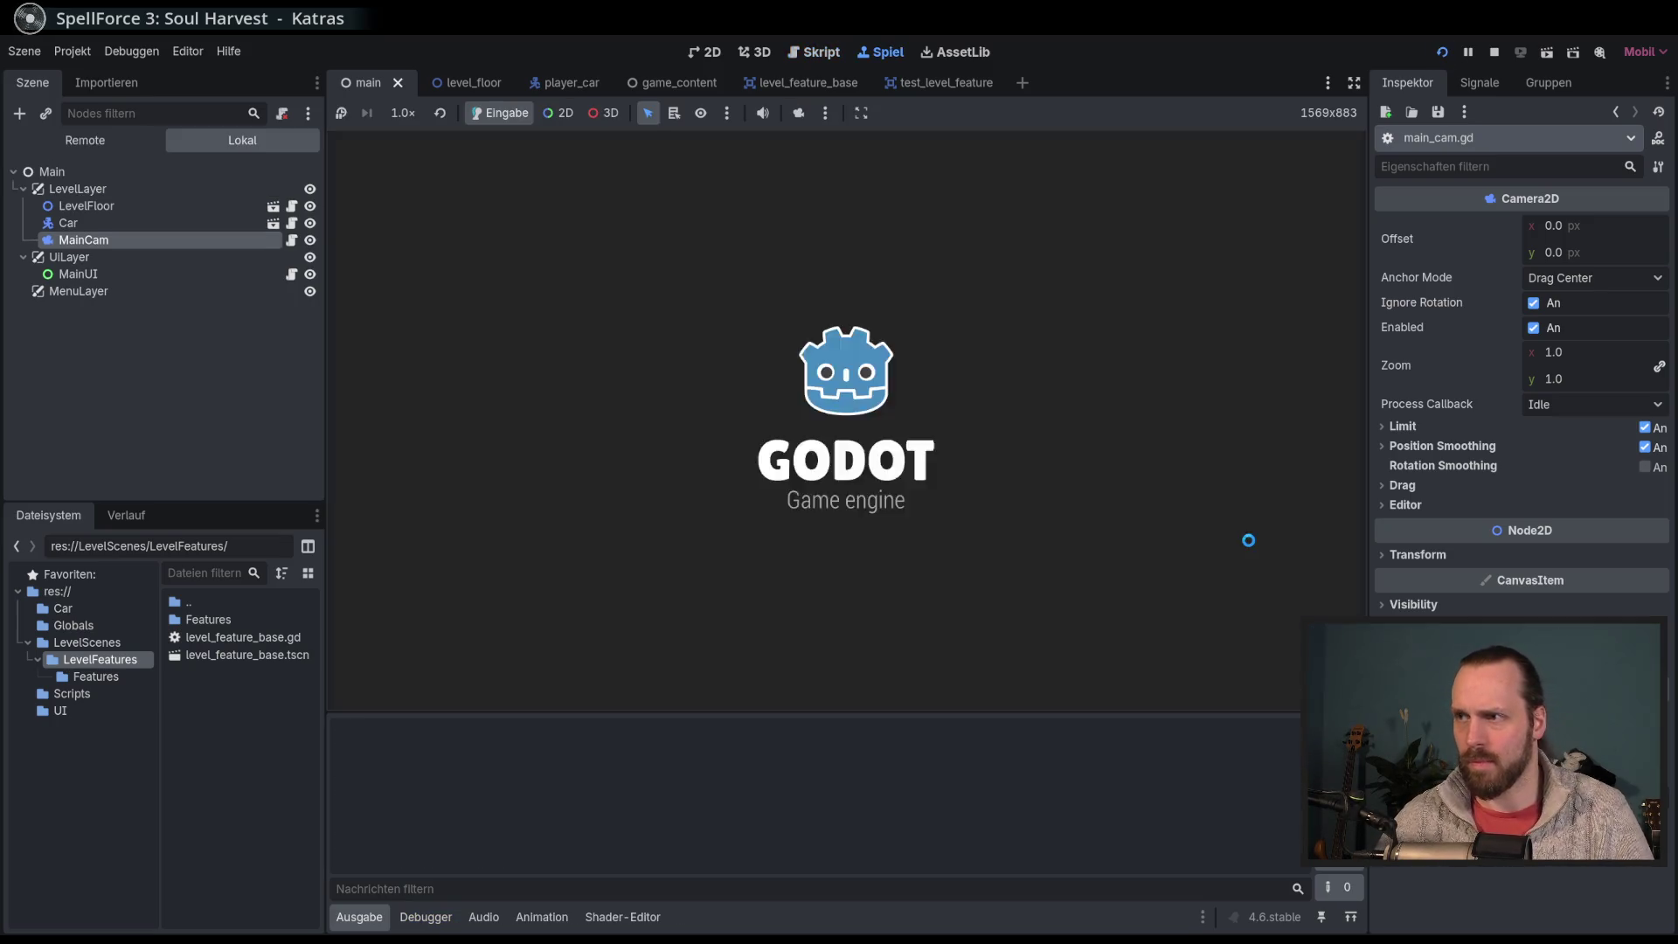
{"action": "key", "text": "Up"}
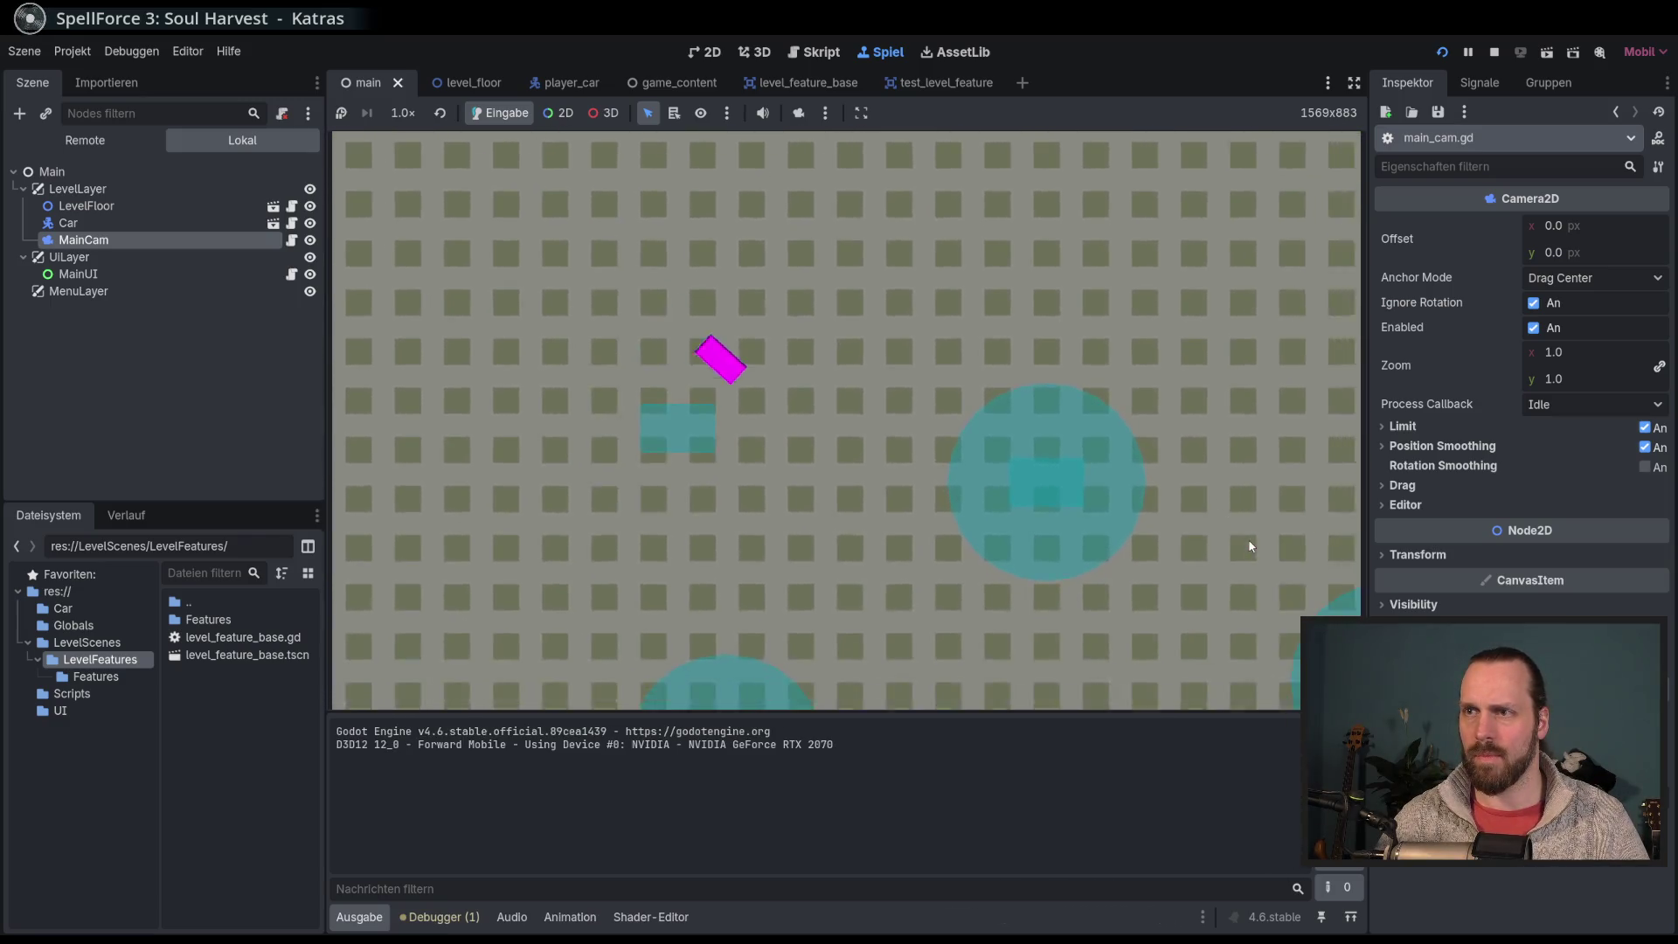
{"action": "key", "text": "Right"}
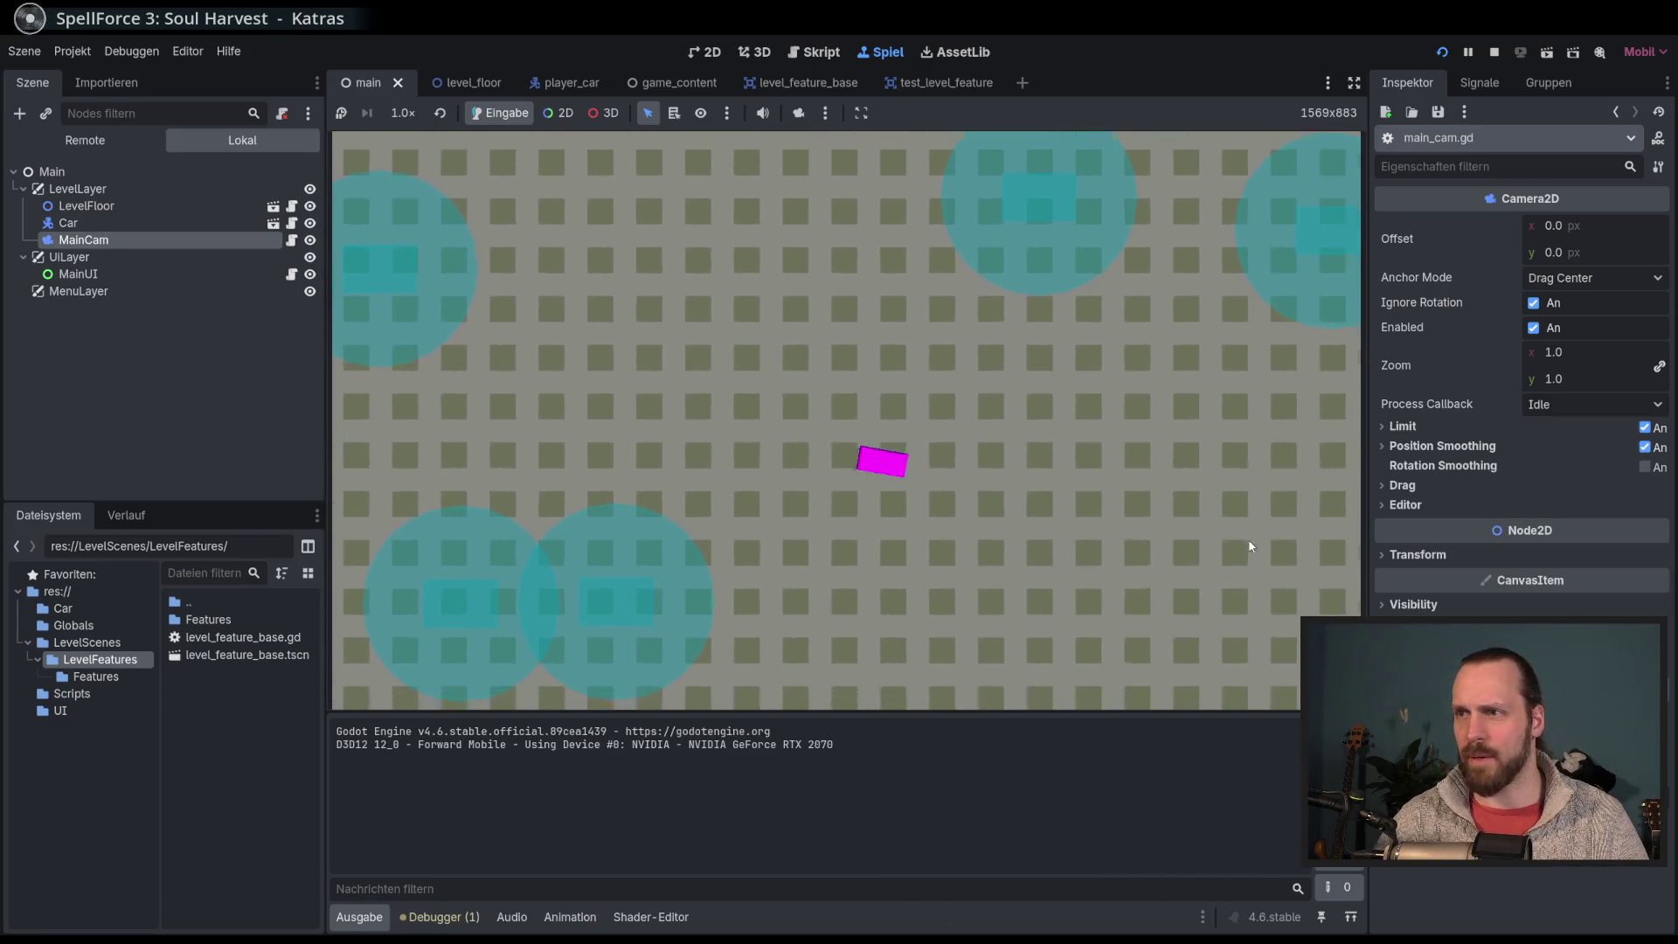
{"action": "key", "text": "Left"}
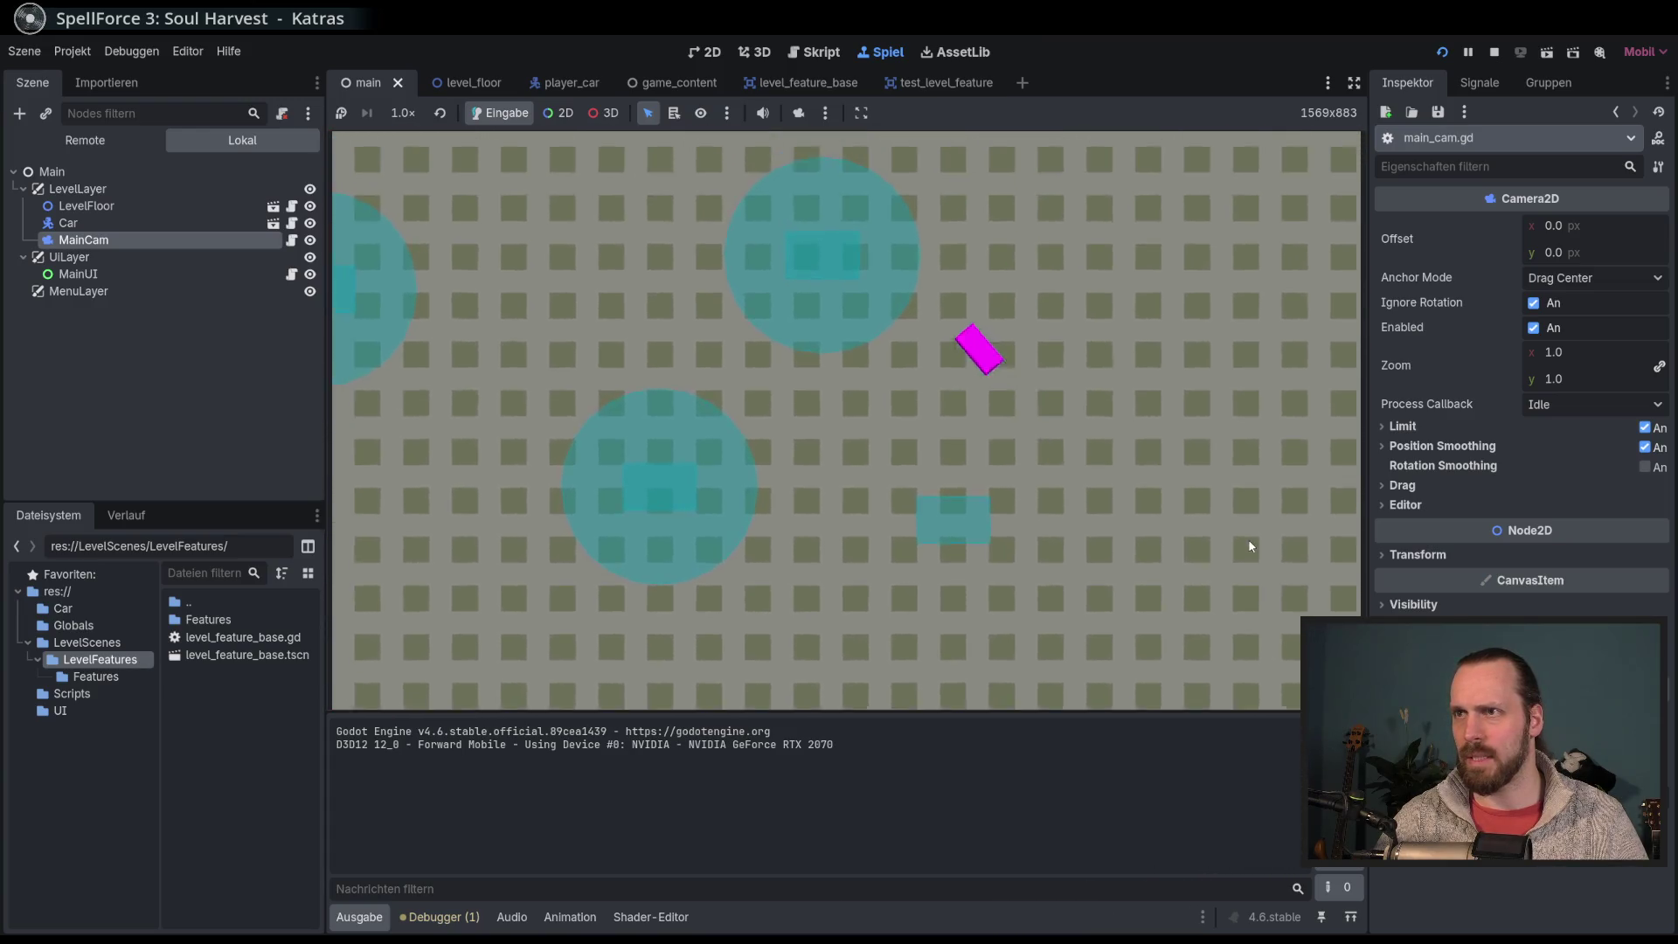
{"action": "key", "text": "Right"}
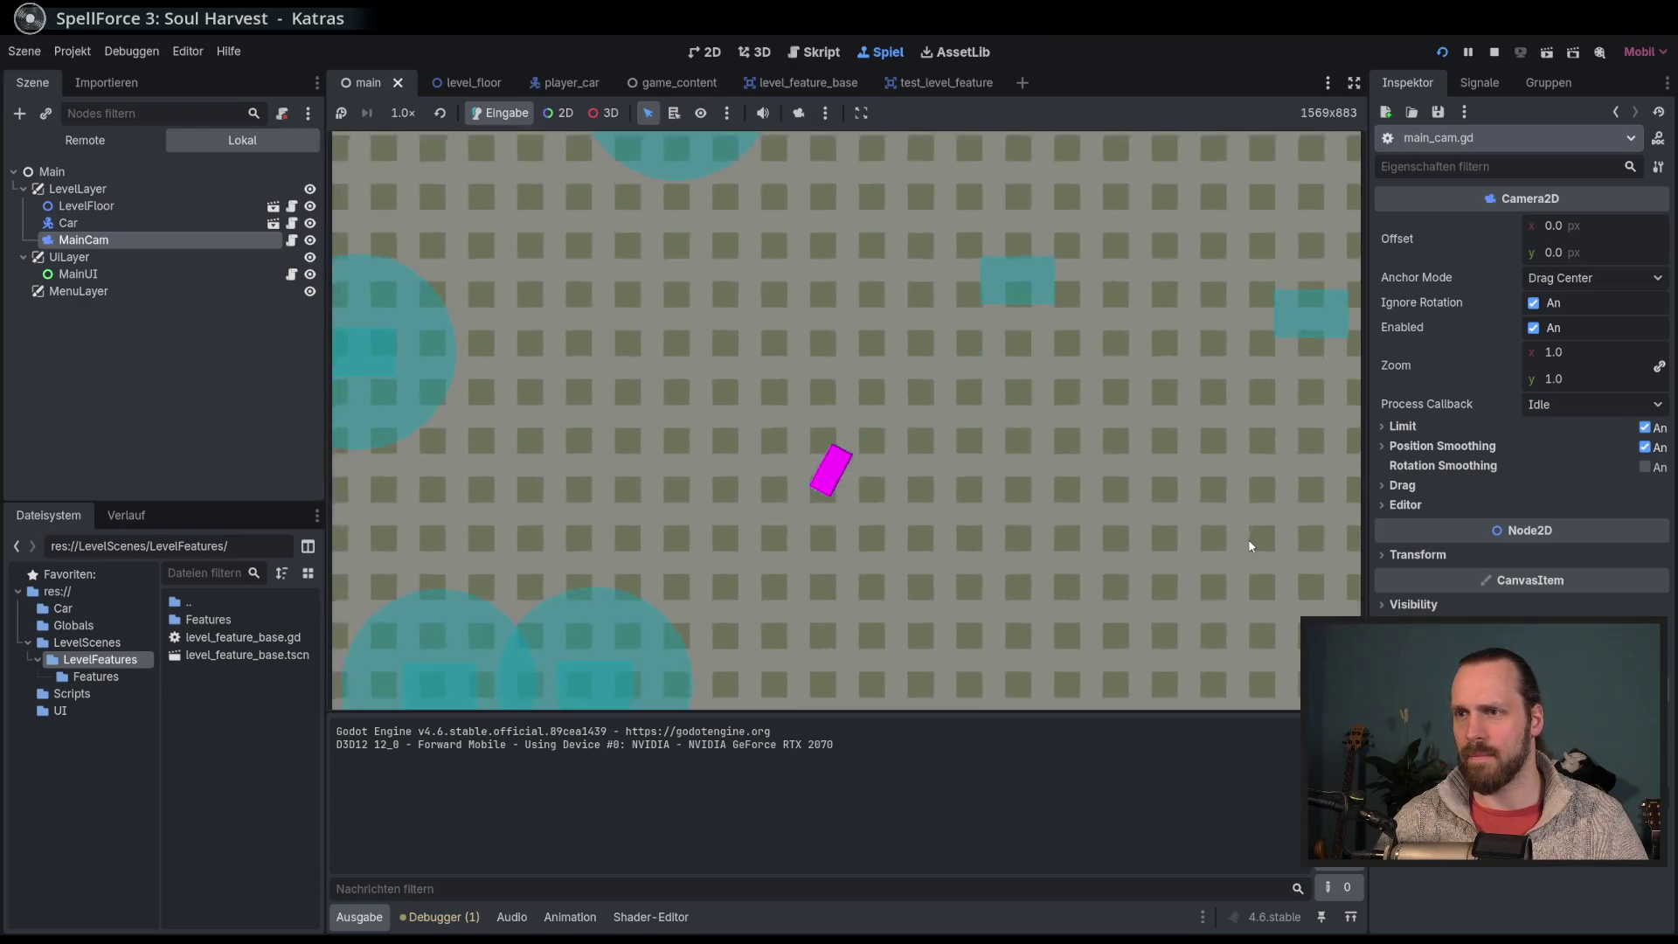
{"action": "key", "text": "F8"}
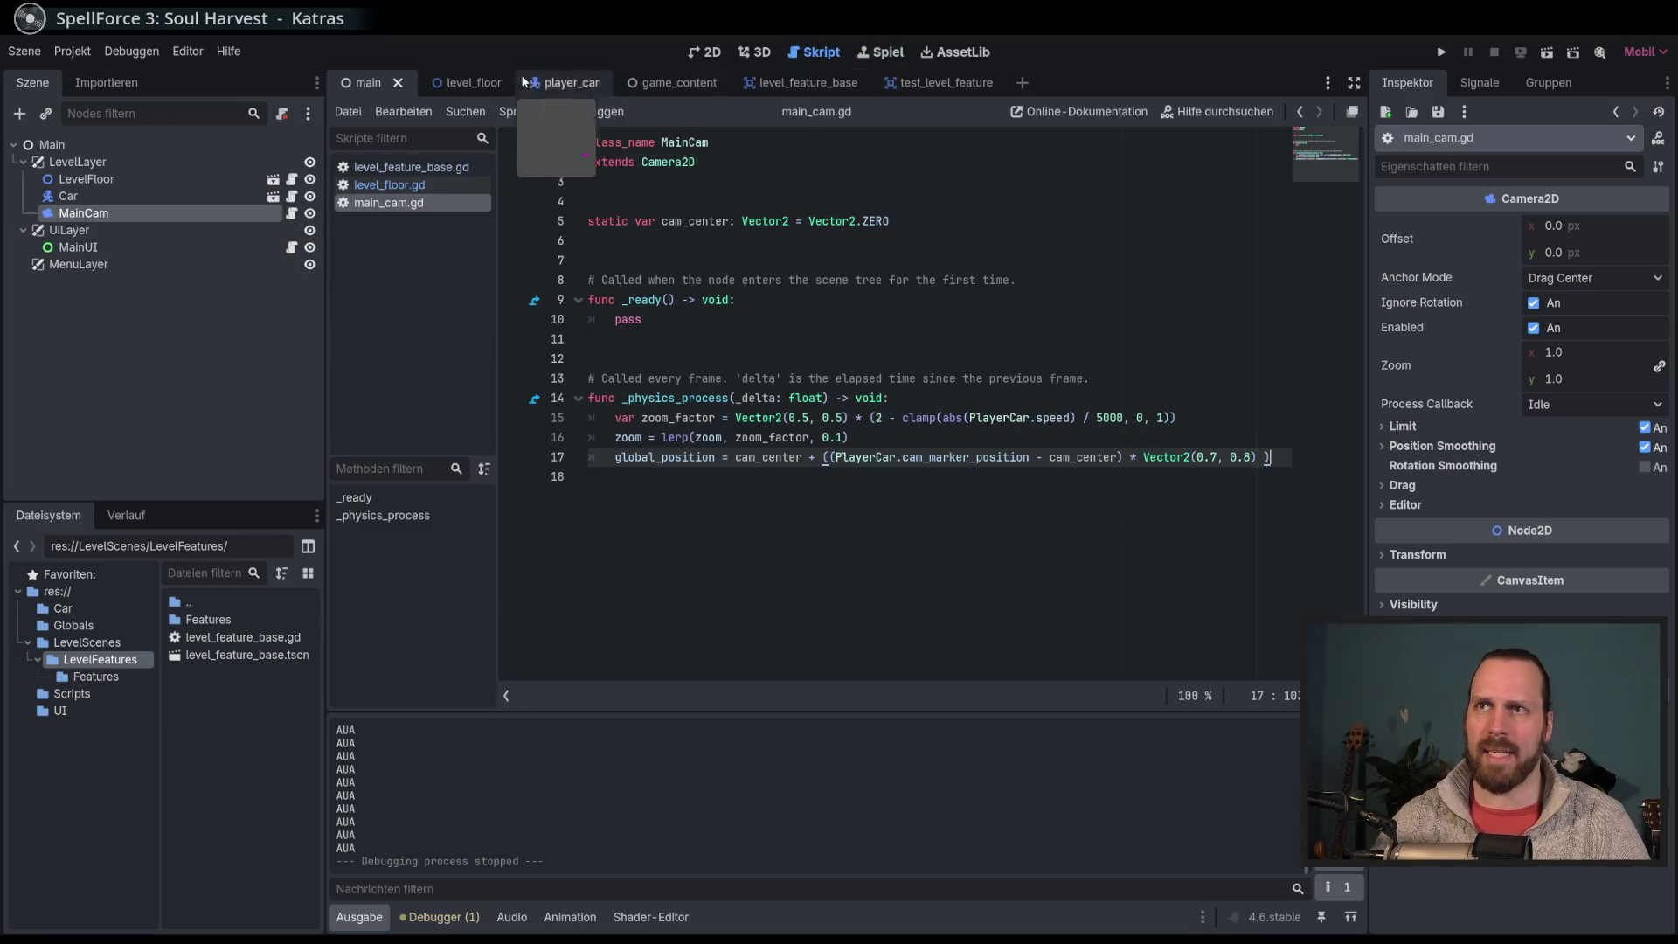
Step: Set feature_distance in level_floor.gd to Vector2(700, 700)
{"action": "left_click", "coordinate": [458, 82]}
{"action": "scroll", "coordinate": [900, 338], "scroll_direction": "up", "scroll_amount": 5}
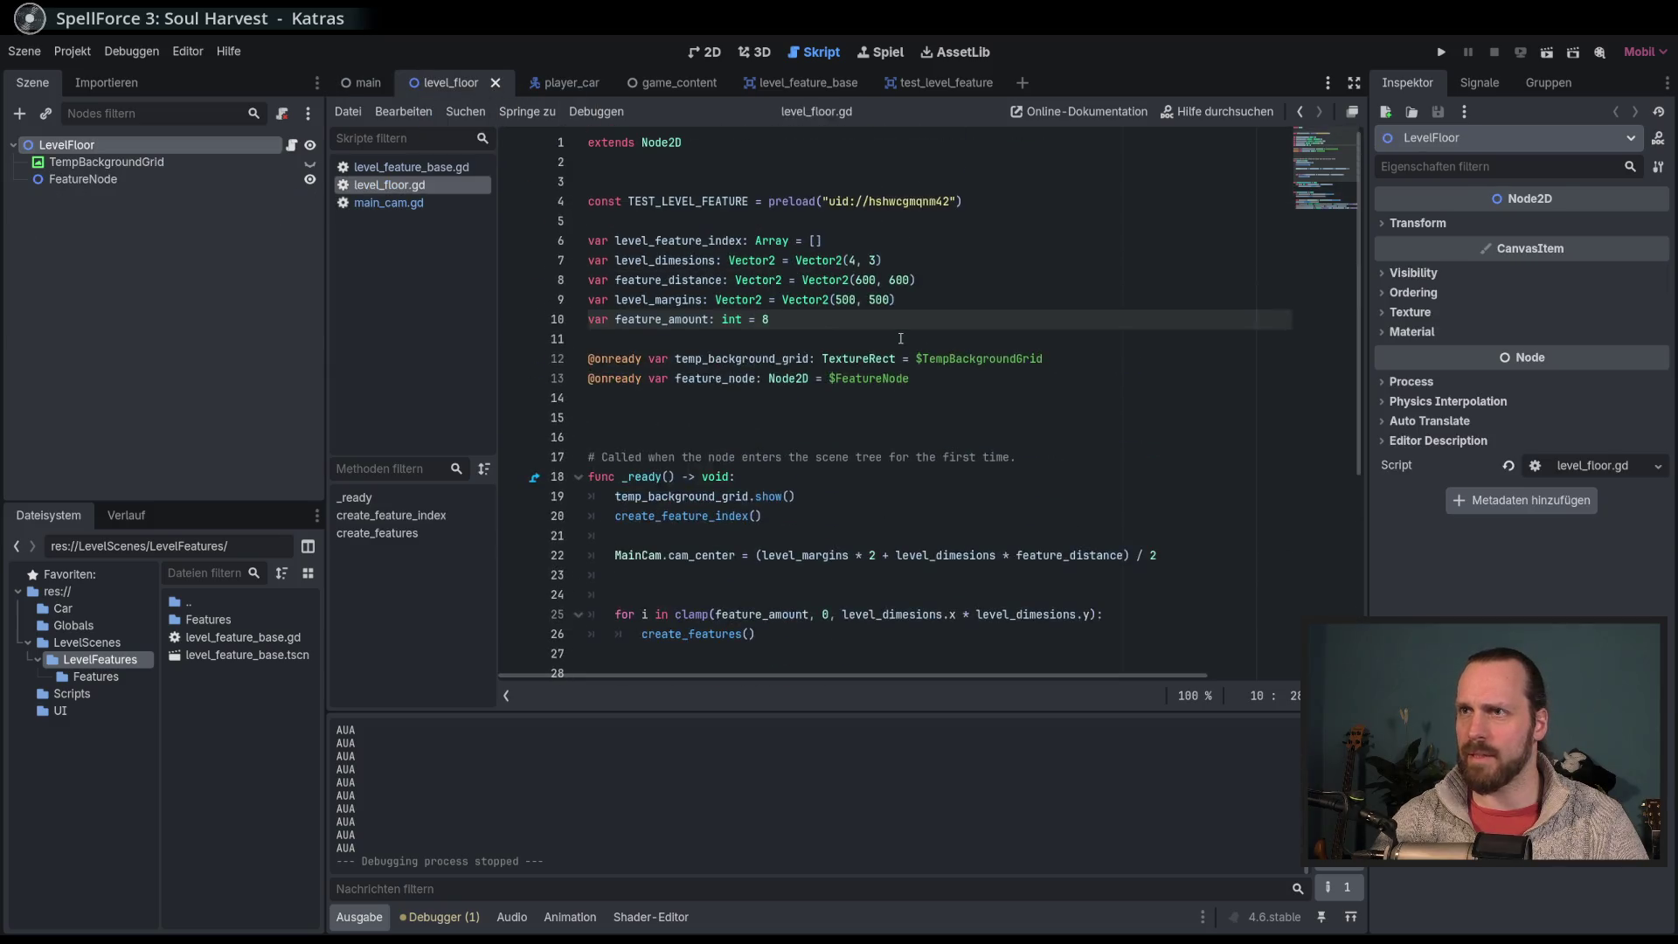
{"action": "left_click", "coordinate": [859, 280]}
{"action": "key", "text": "Right"}
{"action": "key", "text": "Right"}
{"action": "key", "text": "Right"}
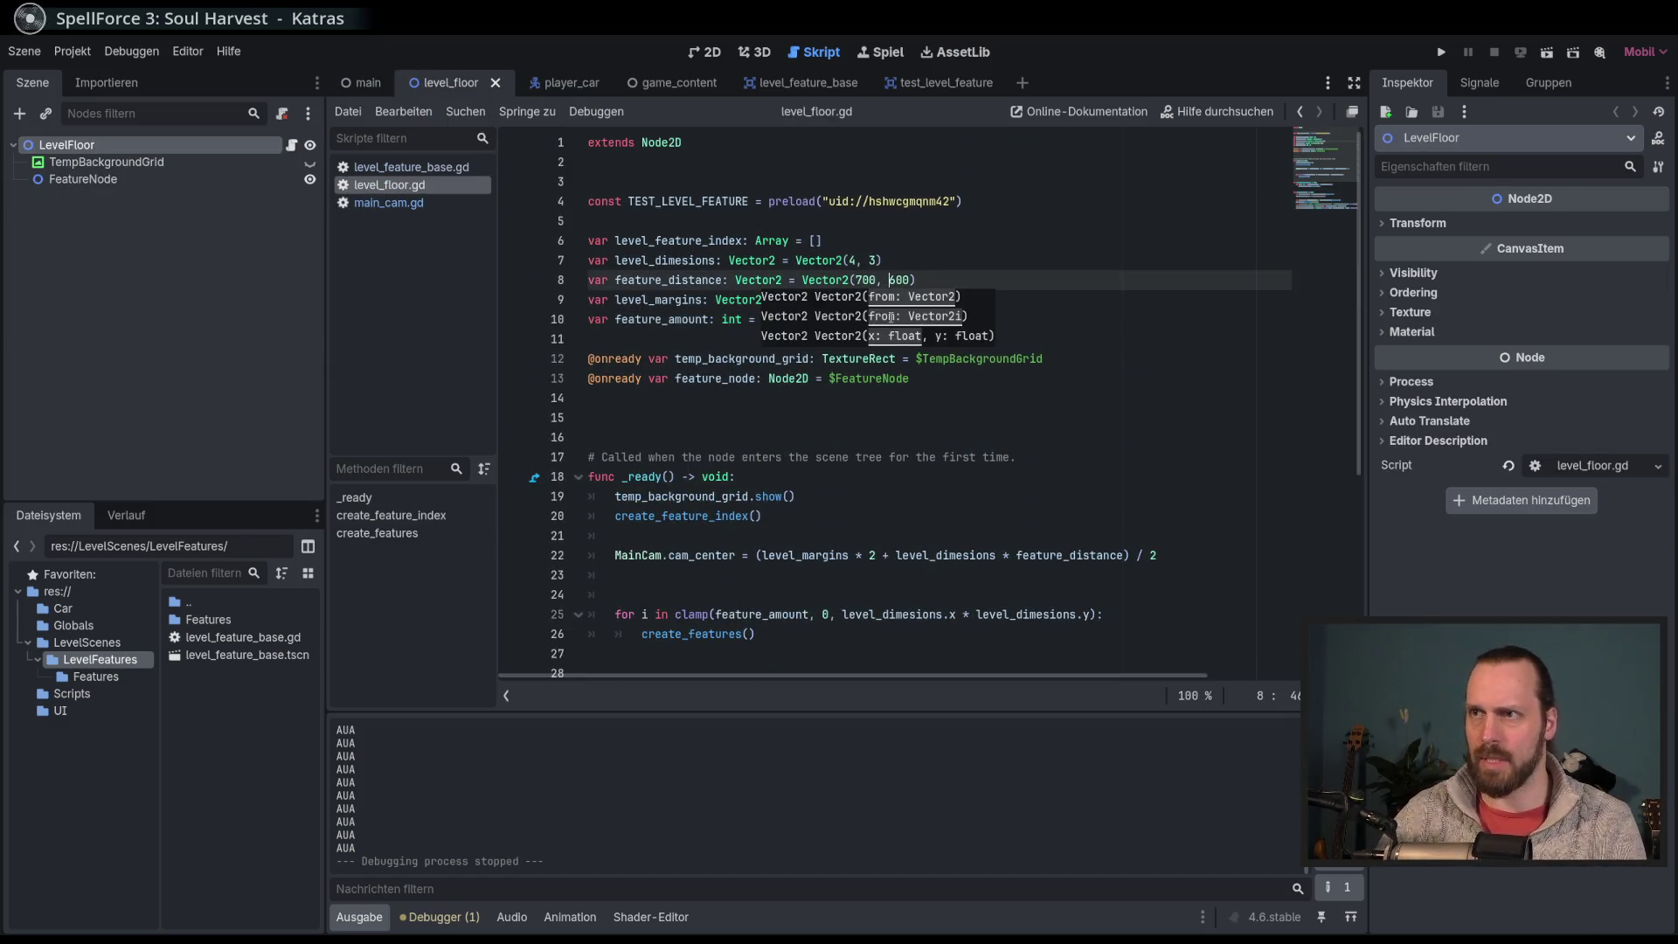
Step: Run the level, restart it twice to check the wider feature spacing, then stop it
{"action": "key", "text": "F6"}
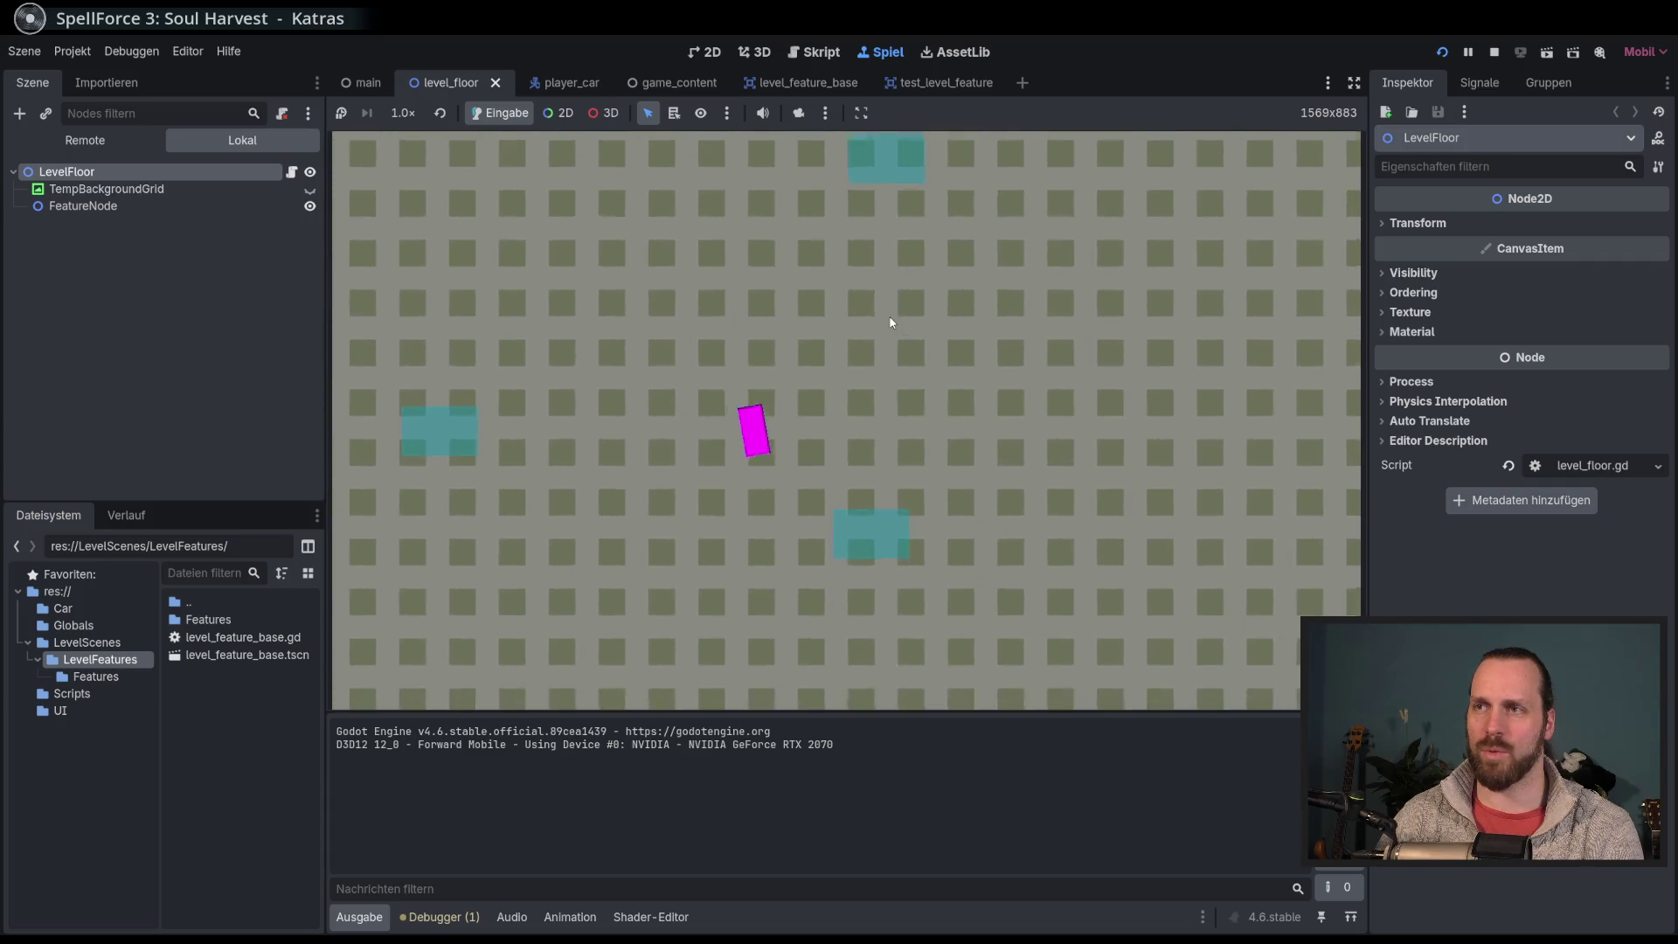
{"action": "key", "text": "F5"}
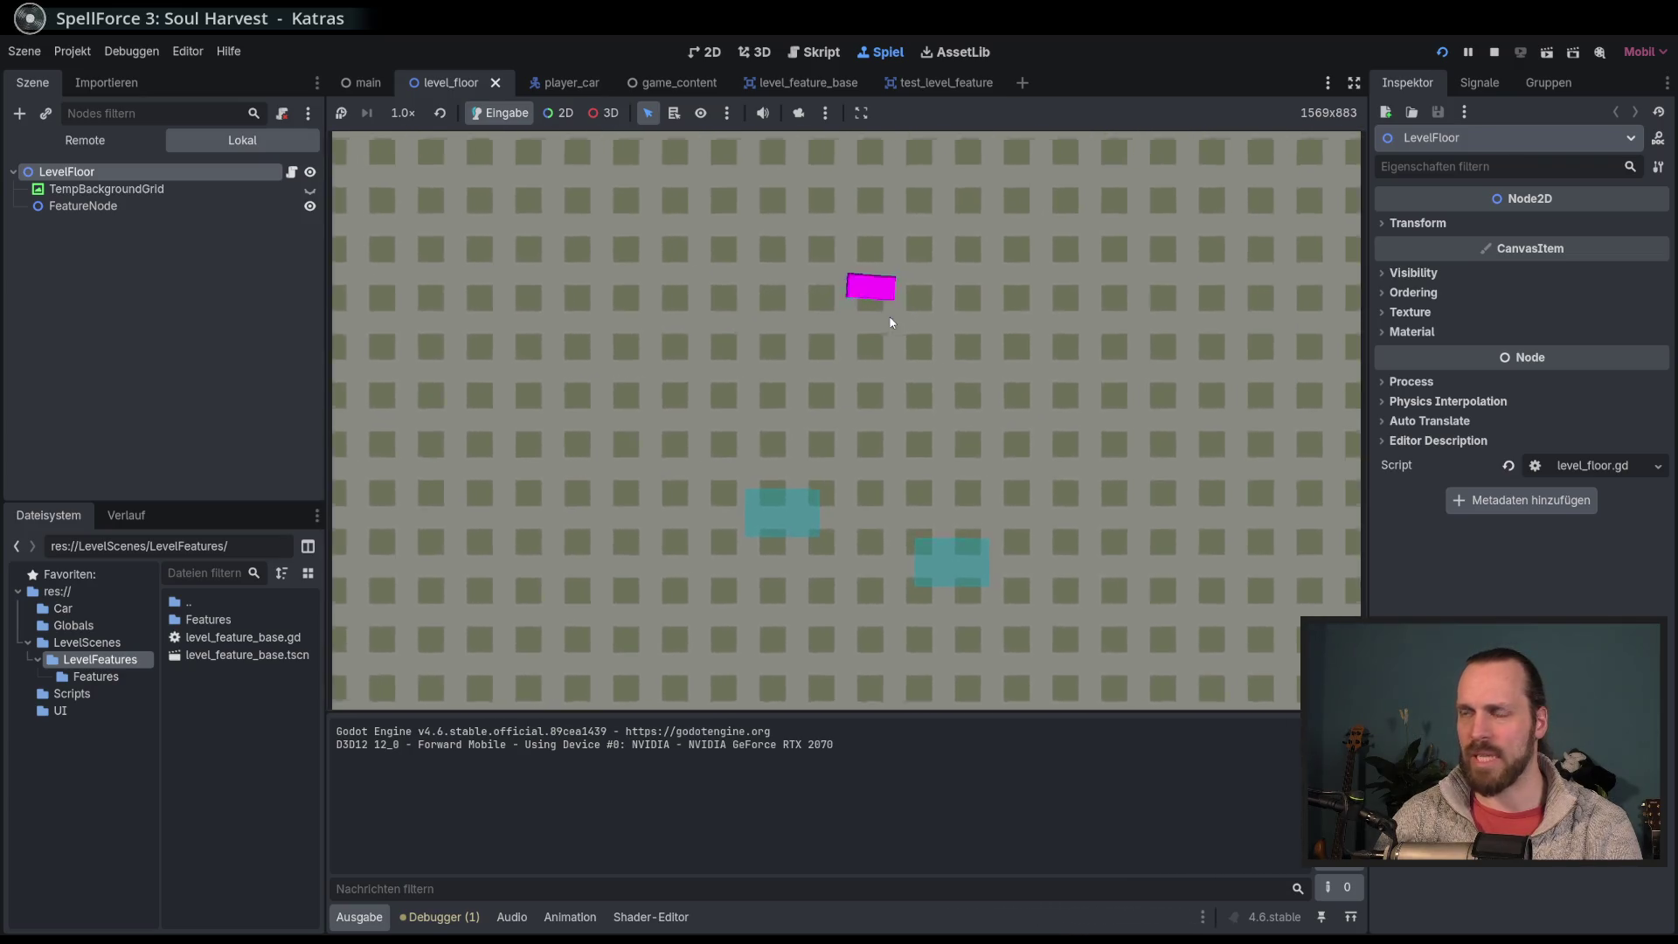
{"action": "key", "text": "F5"}
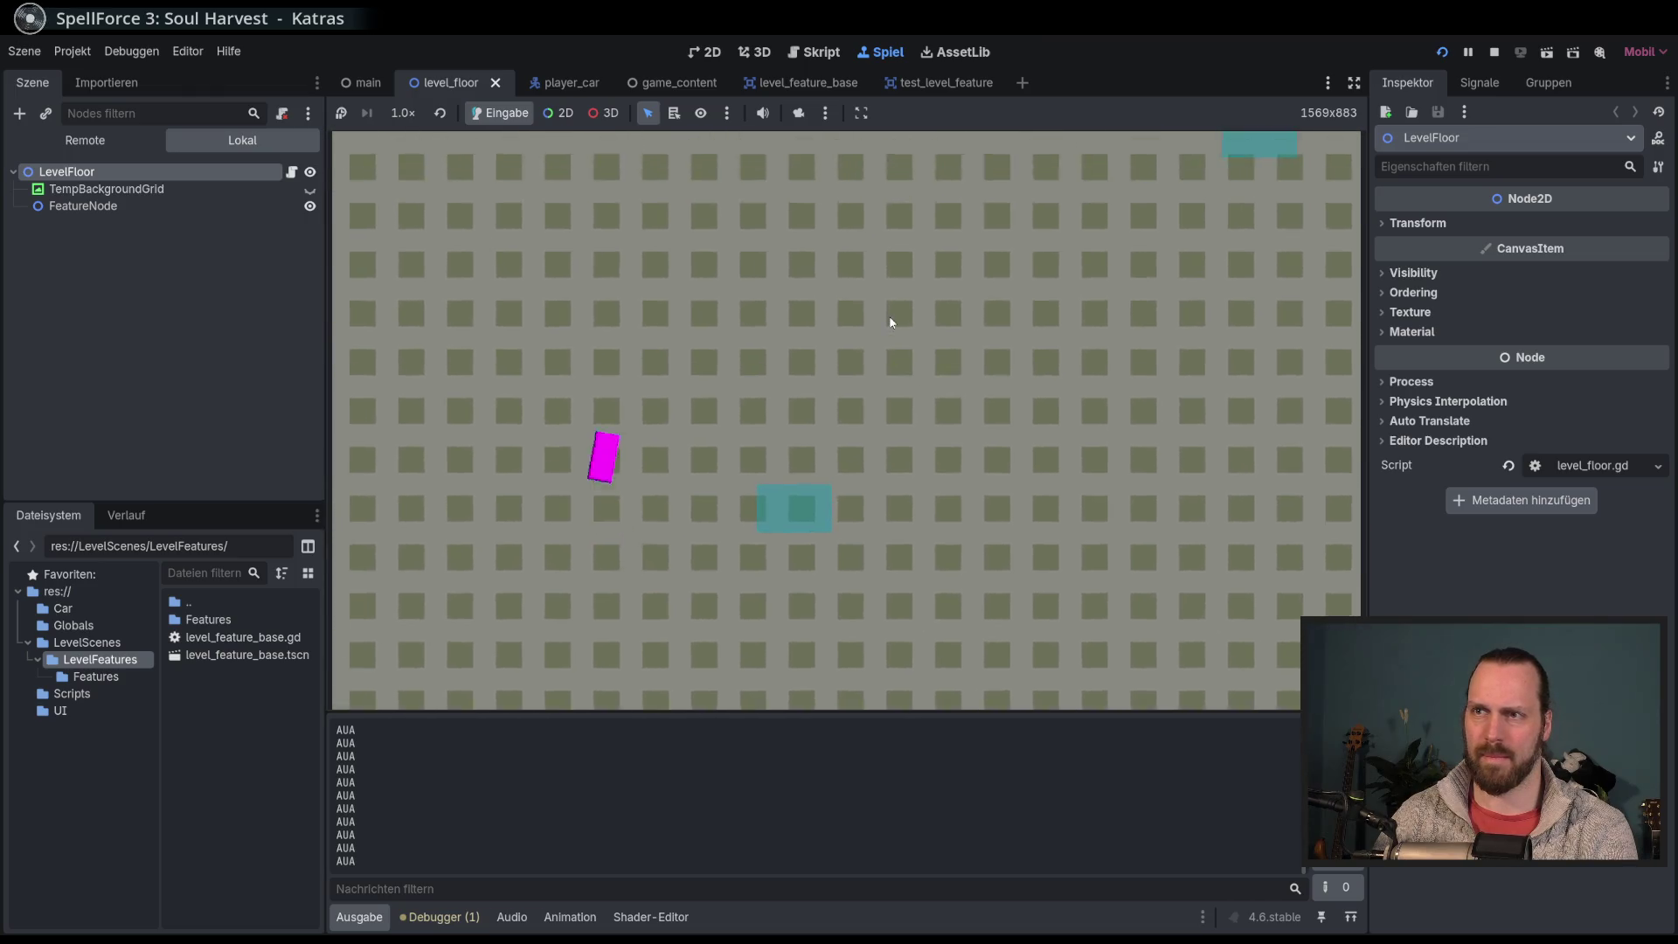
{"action": "key", "text": "F8"}
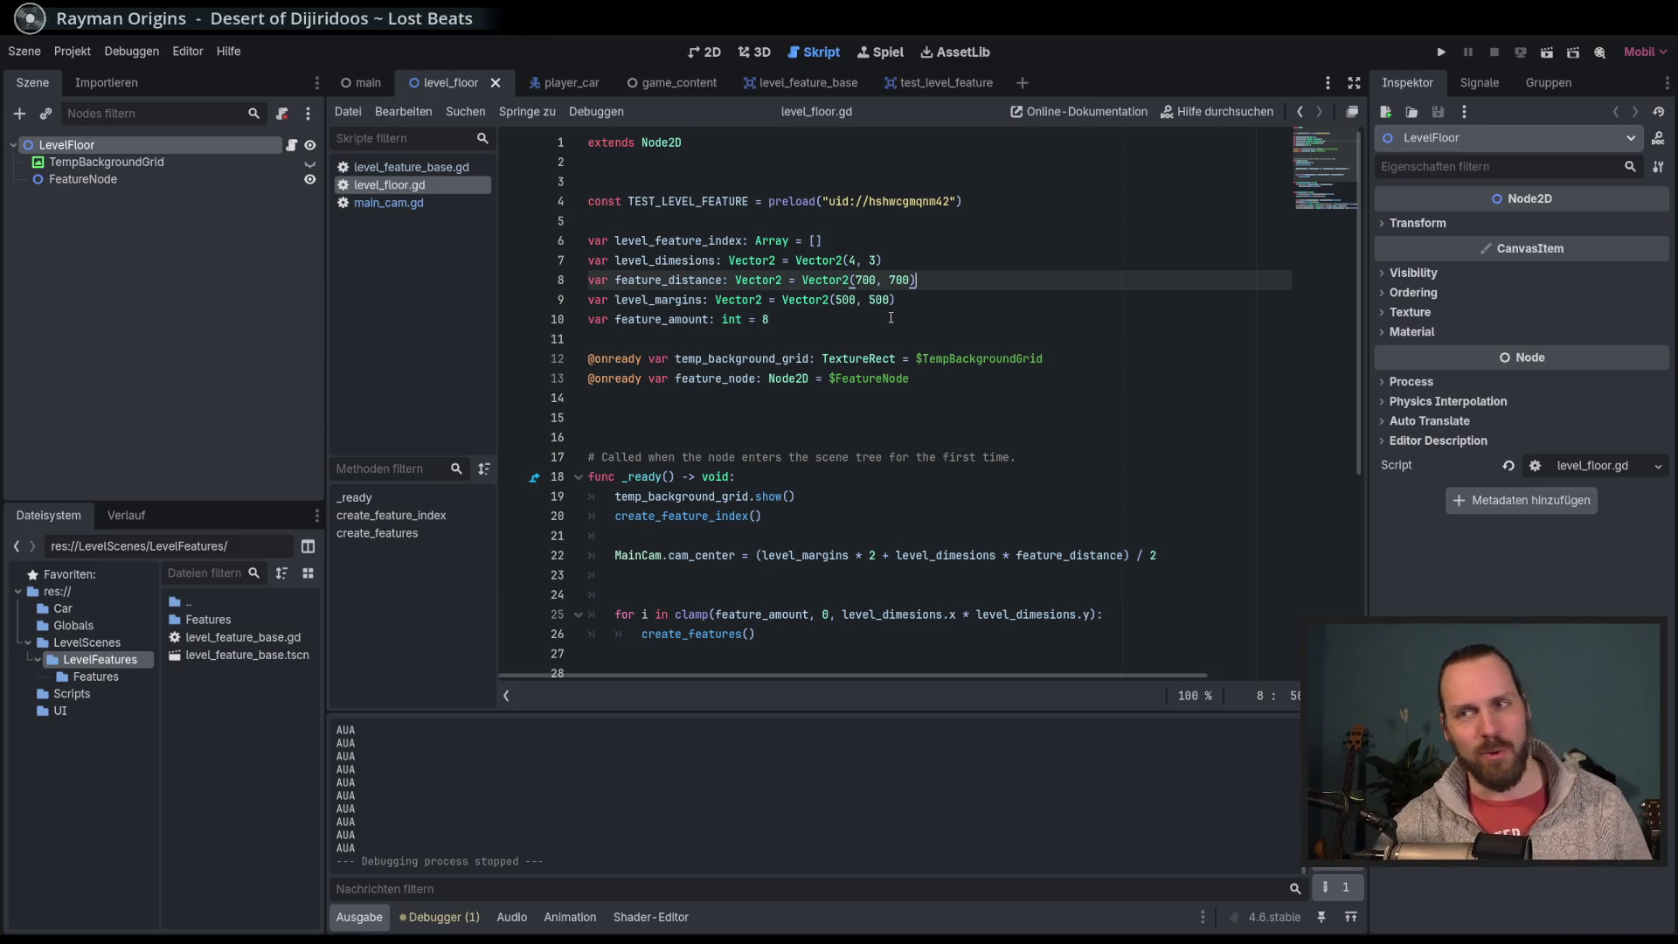
Step: Delete the blank line after the cam_center assignment and show level_floor in the 2D view
{"action": "left_click", "coordinate": [1107, 558]}
{"action": "key", "text": "Delete"}
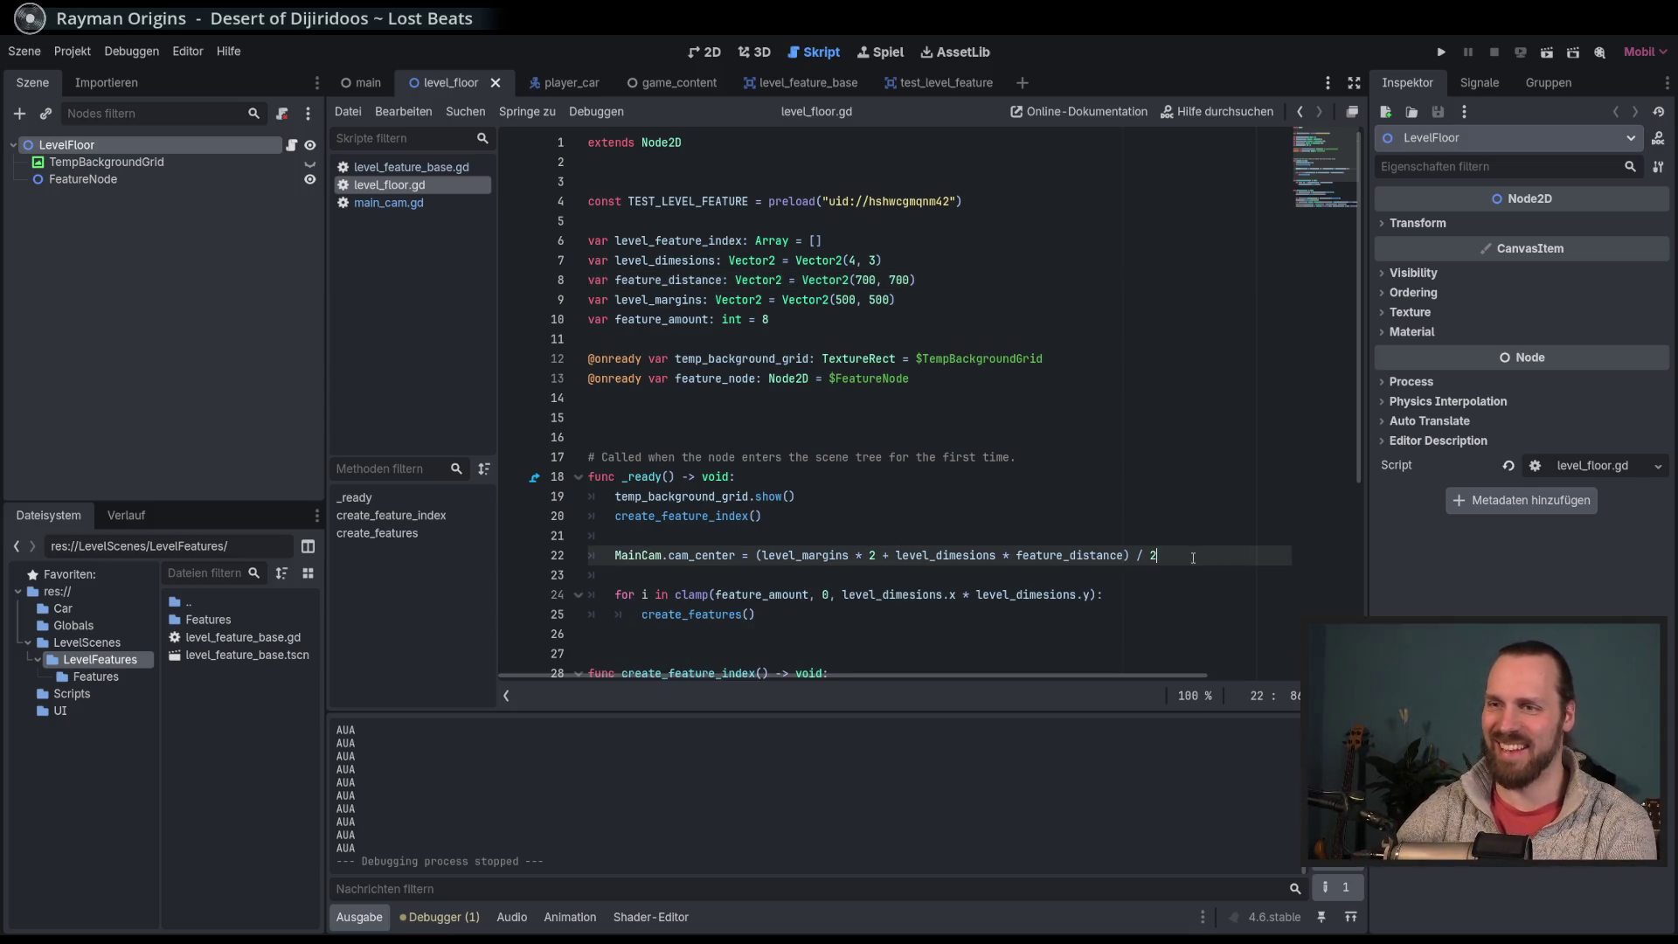
{"action": "scroll", "coordinate": [1136, 550], "scroll_direction": "down", "scroll_amount": 4}
{"action": "scroll", "coordinate": [1093, 533], "scroll_direction": "up", "scroll_amount": 4}
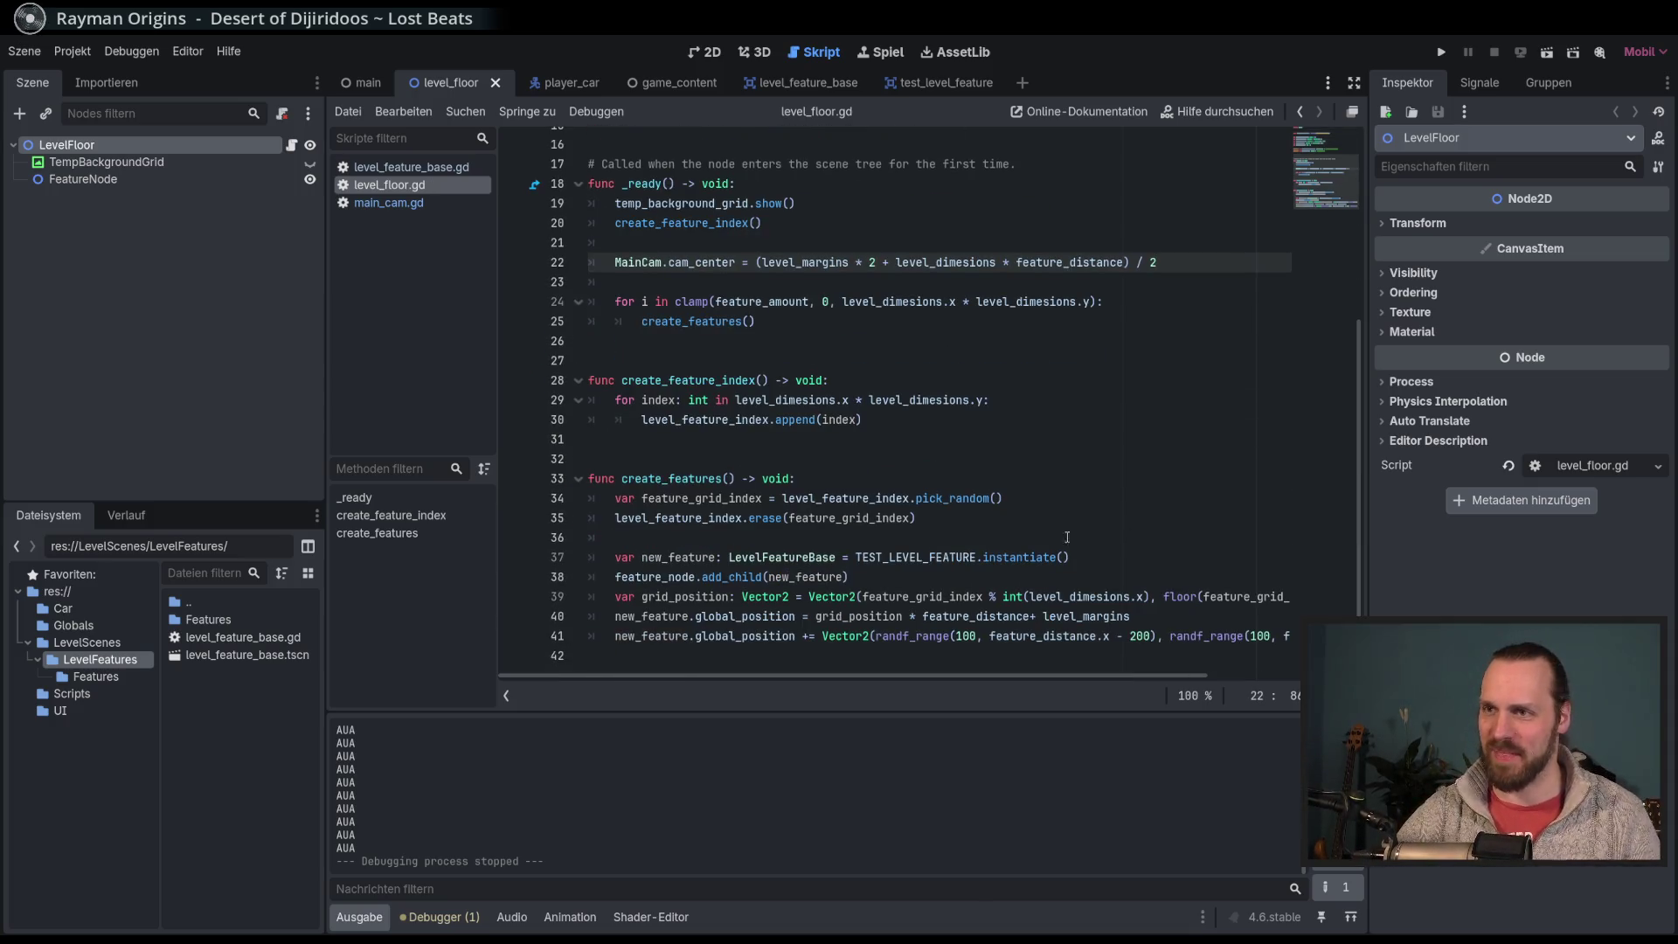
{"action": "left_click", "coordinate": [1097, 374]}
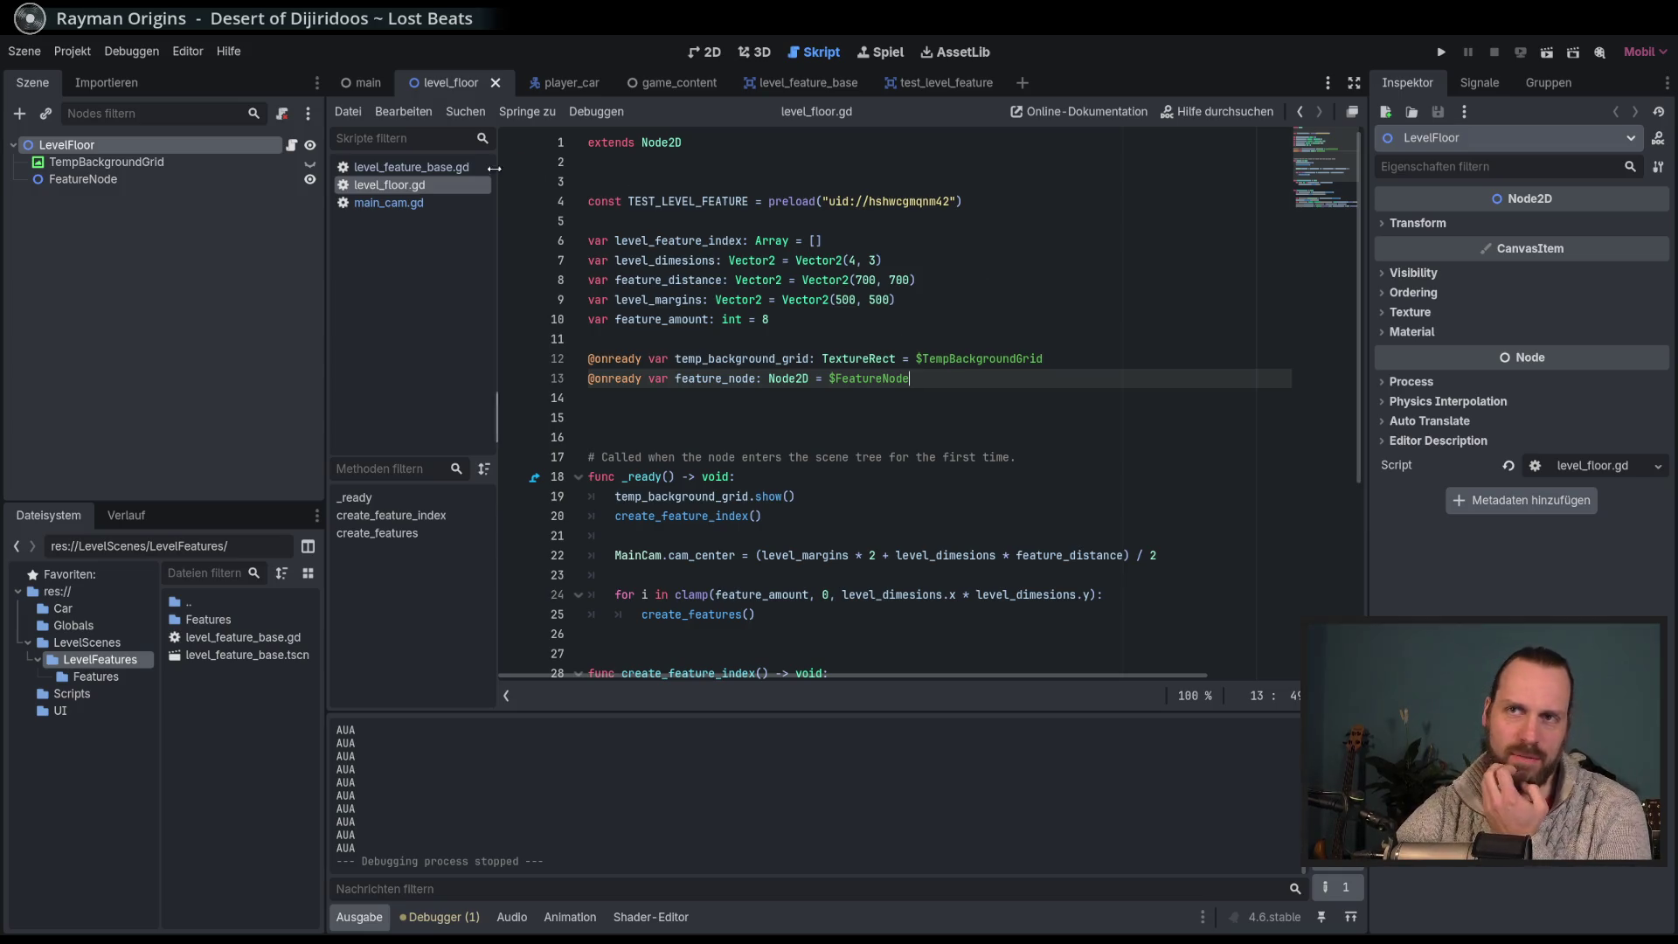
{"action": "left_click", "coordinate": [709, 53]}
{"action": "left_click_drag", "start_coordinate": [712, 342], "coordinate": [777, 310]}
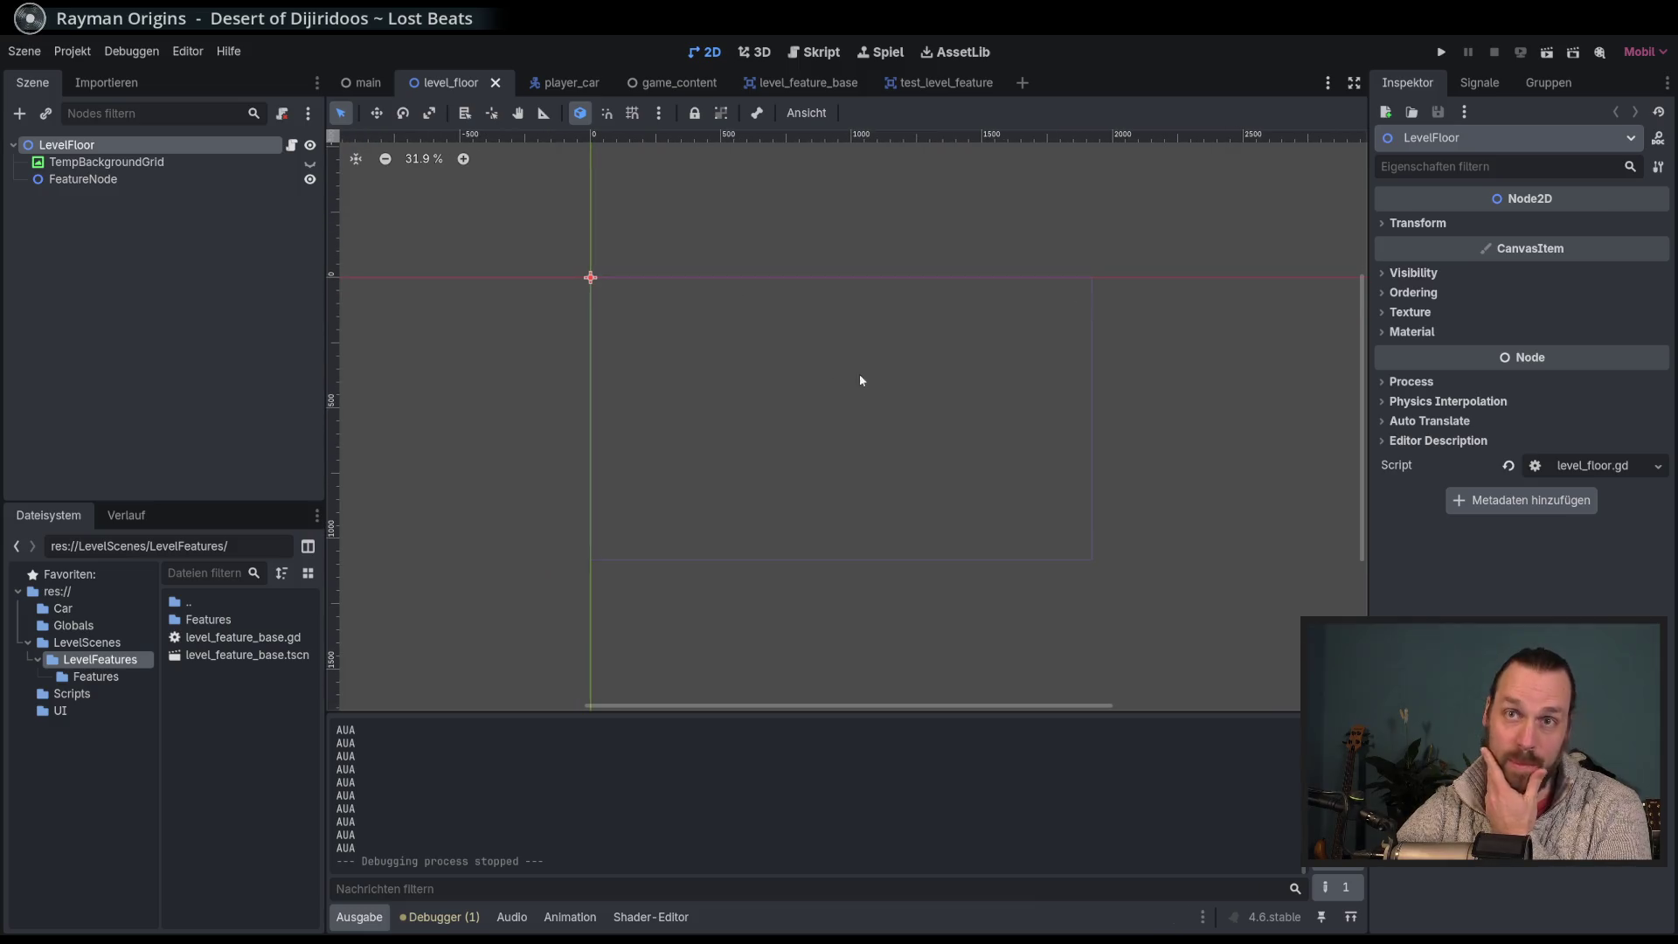